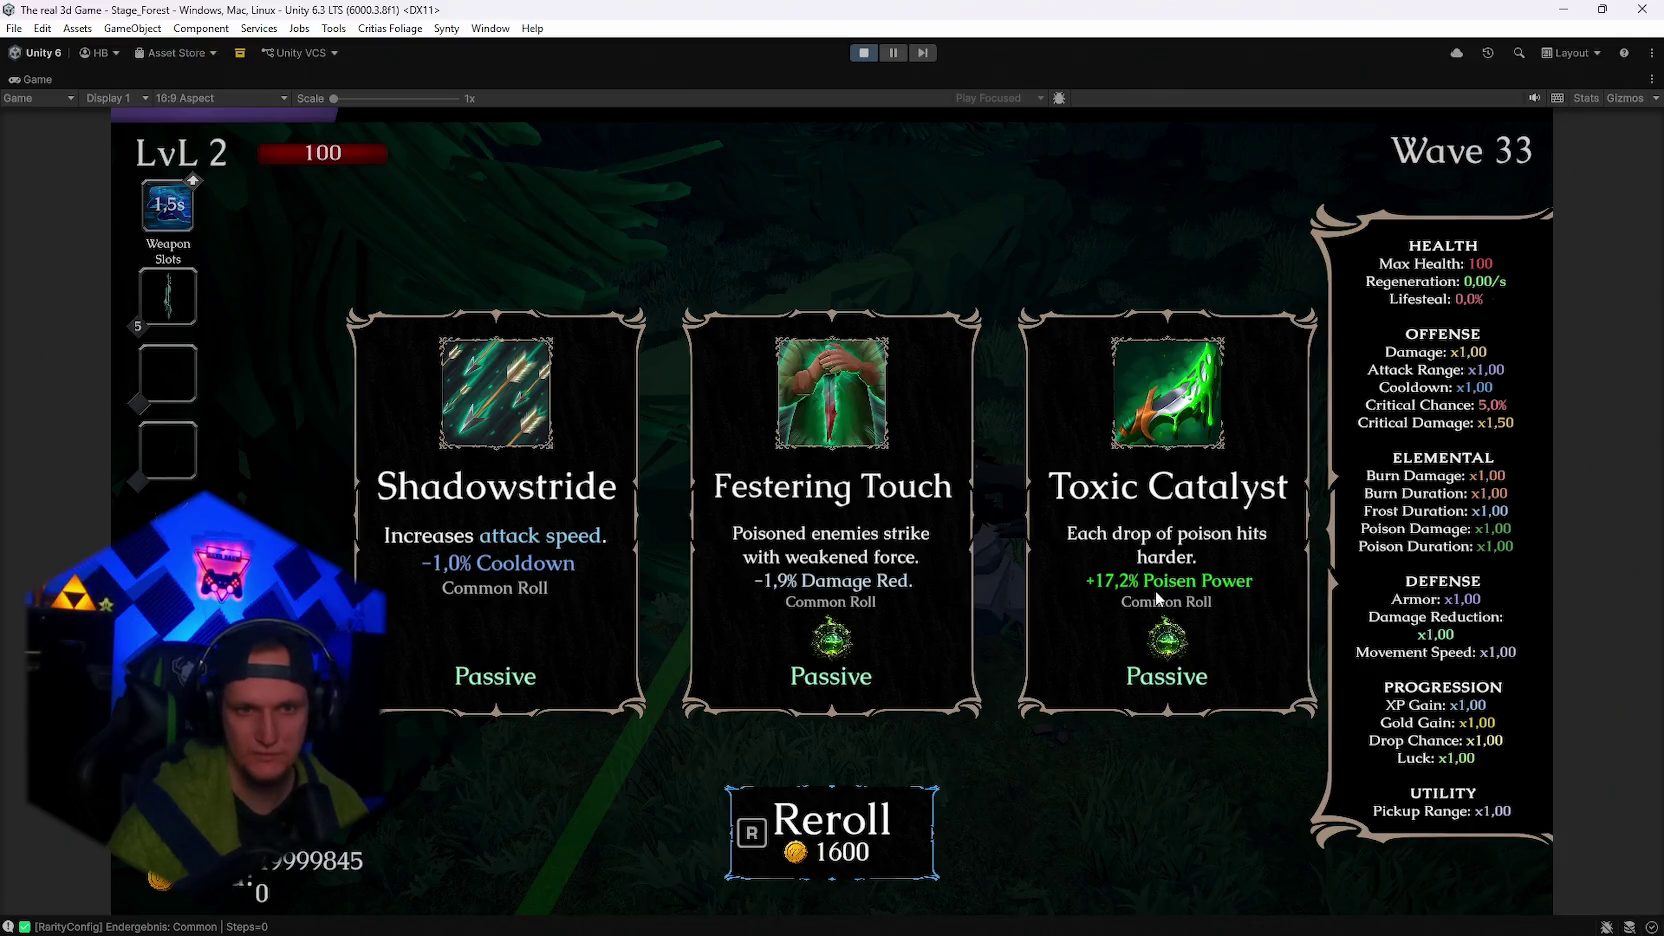
Take the Toxic Catalyst passive upgrade, then pause briefly to check stats and resume.
click(1302, 562)
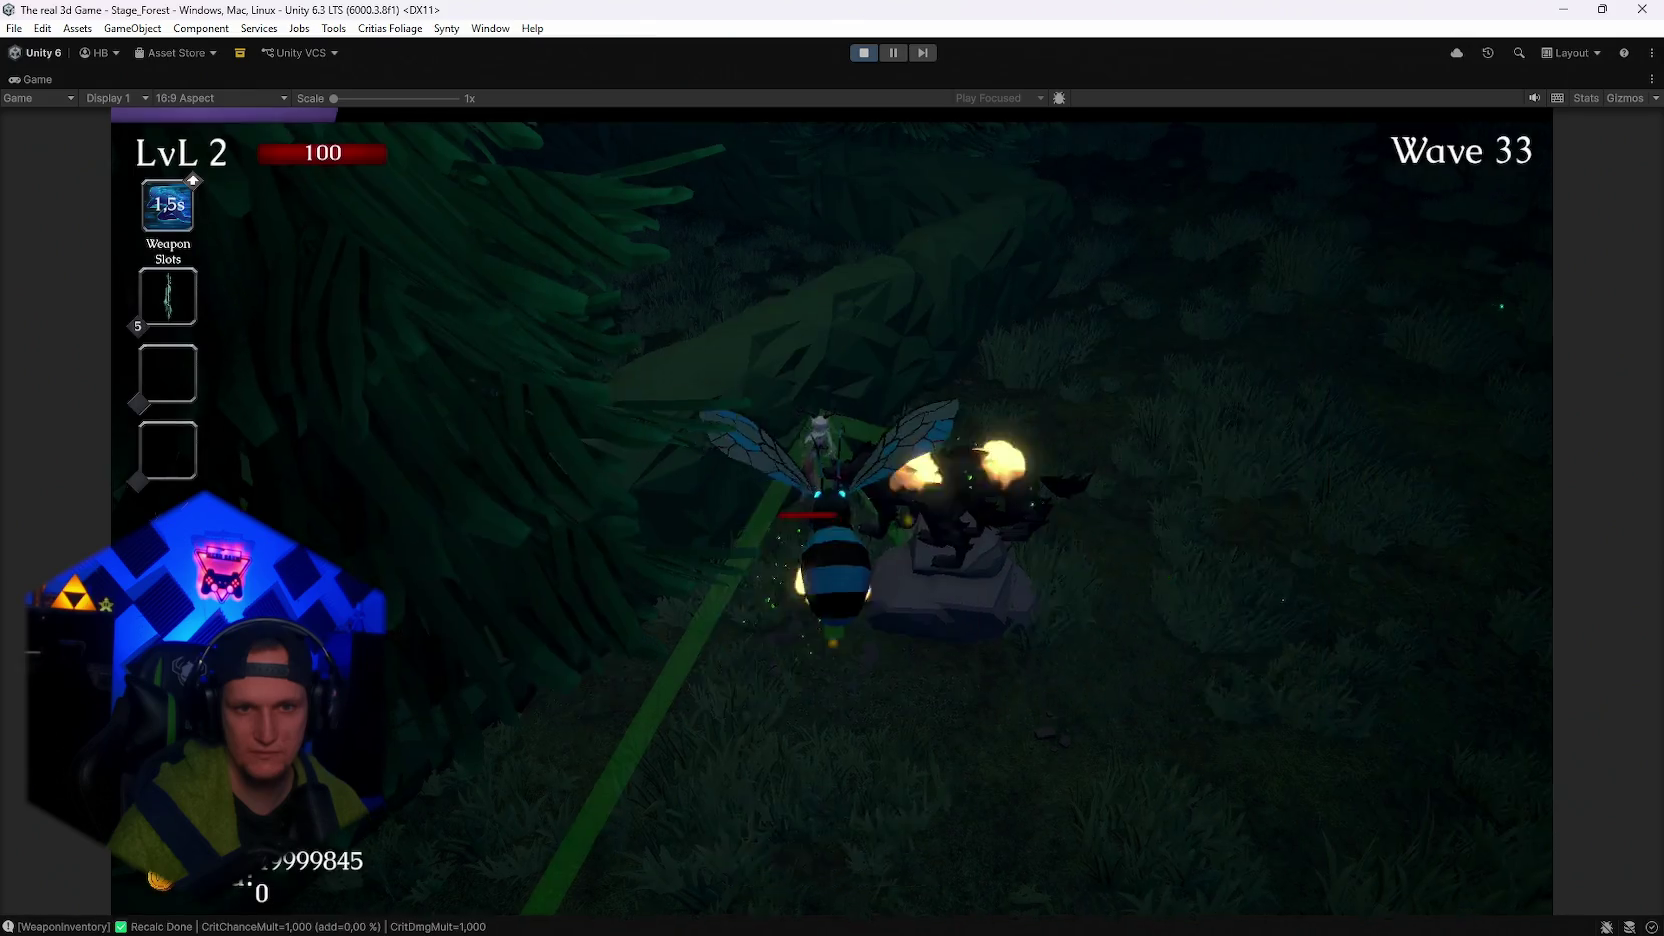
key(Escape)
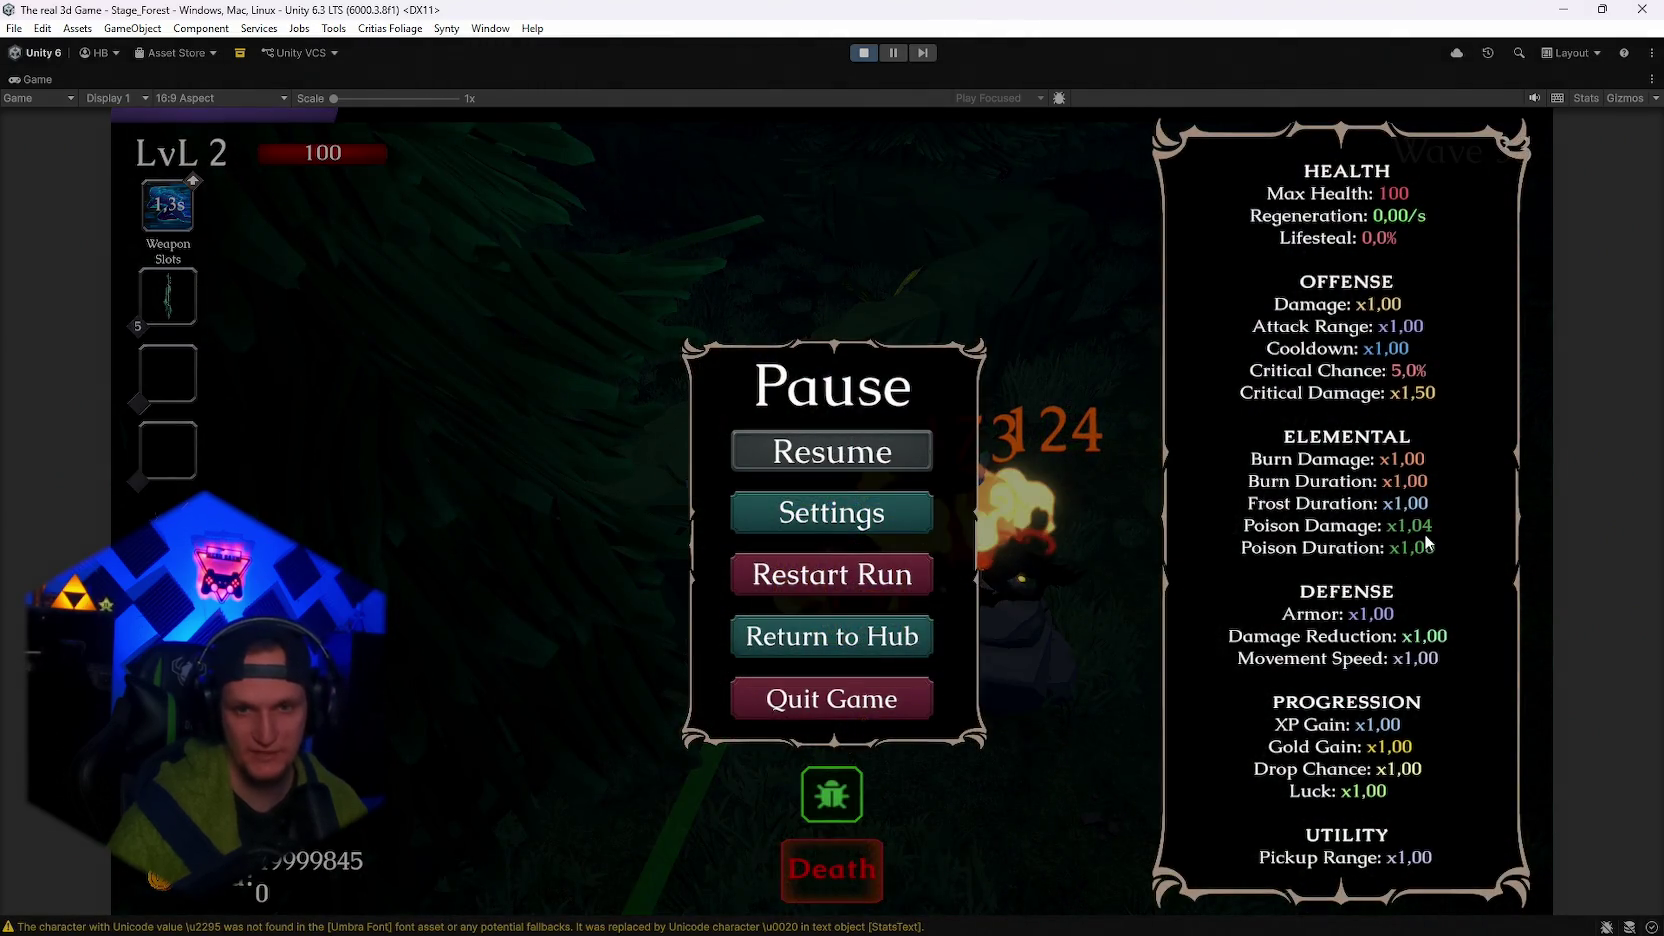
key(Escape)
Steer the character through the forest and enemy crowd during the wave.
key(d)
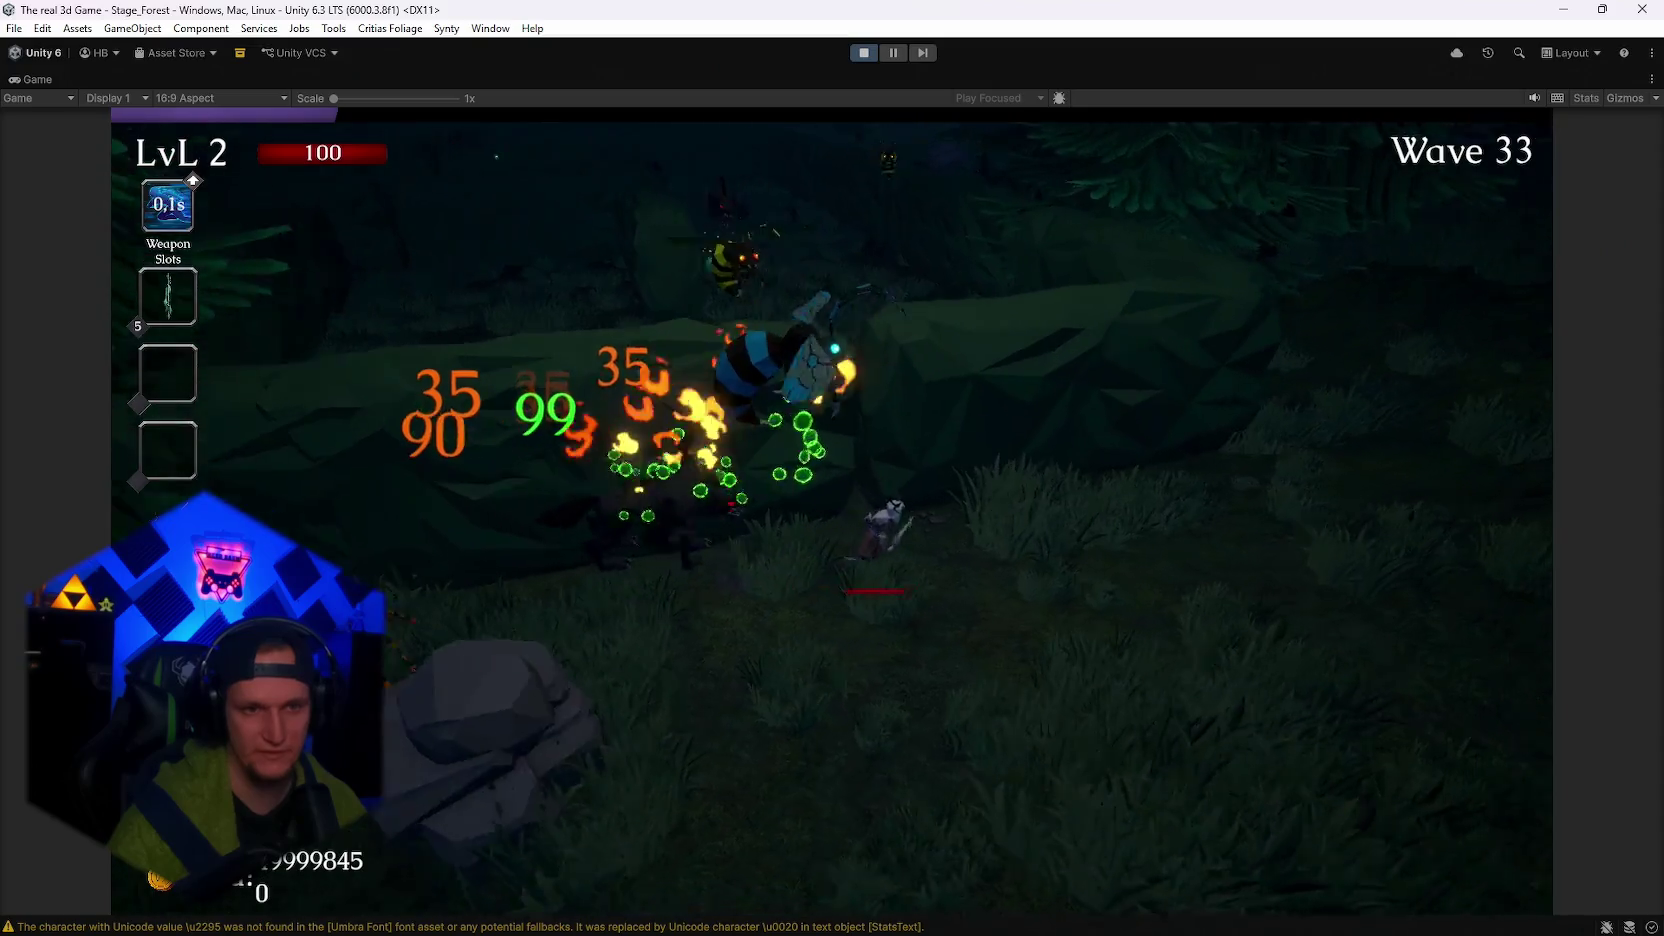
key(d)
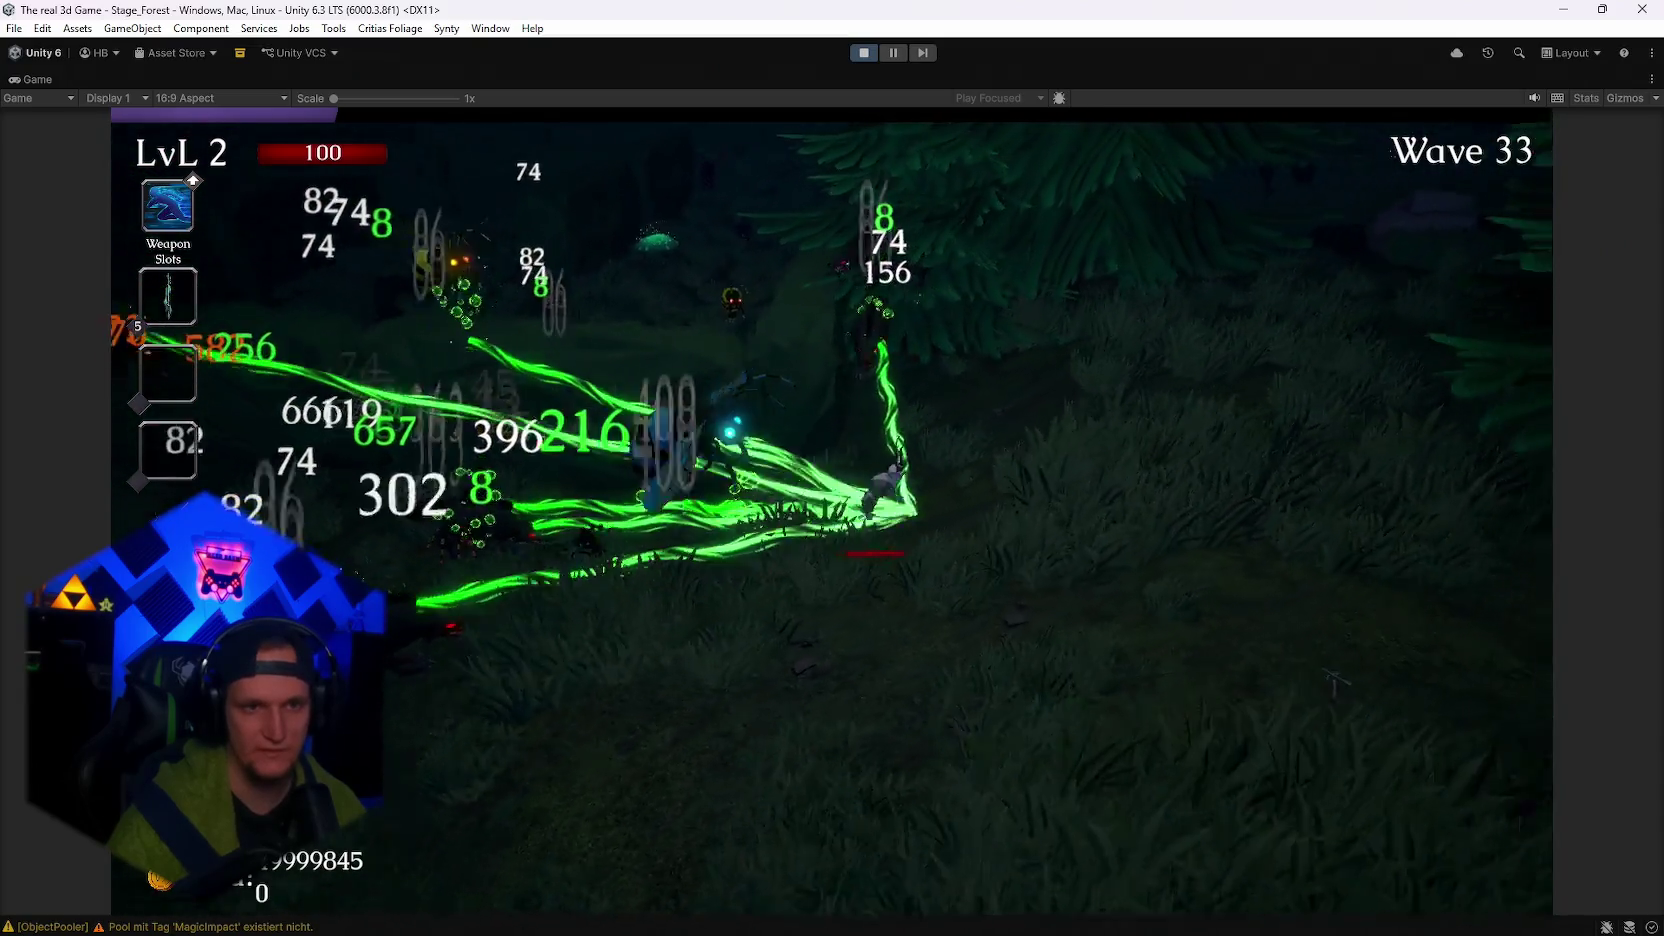
key(a)
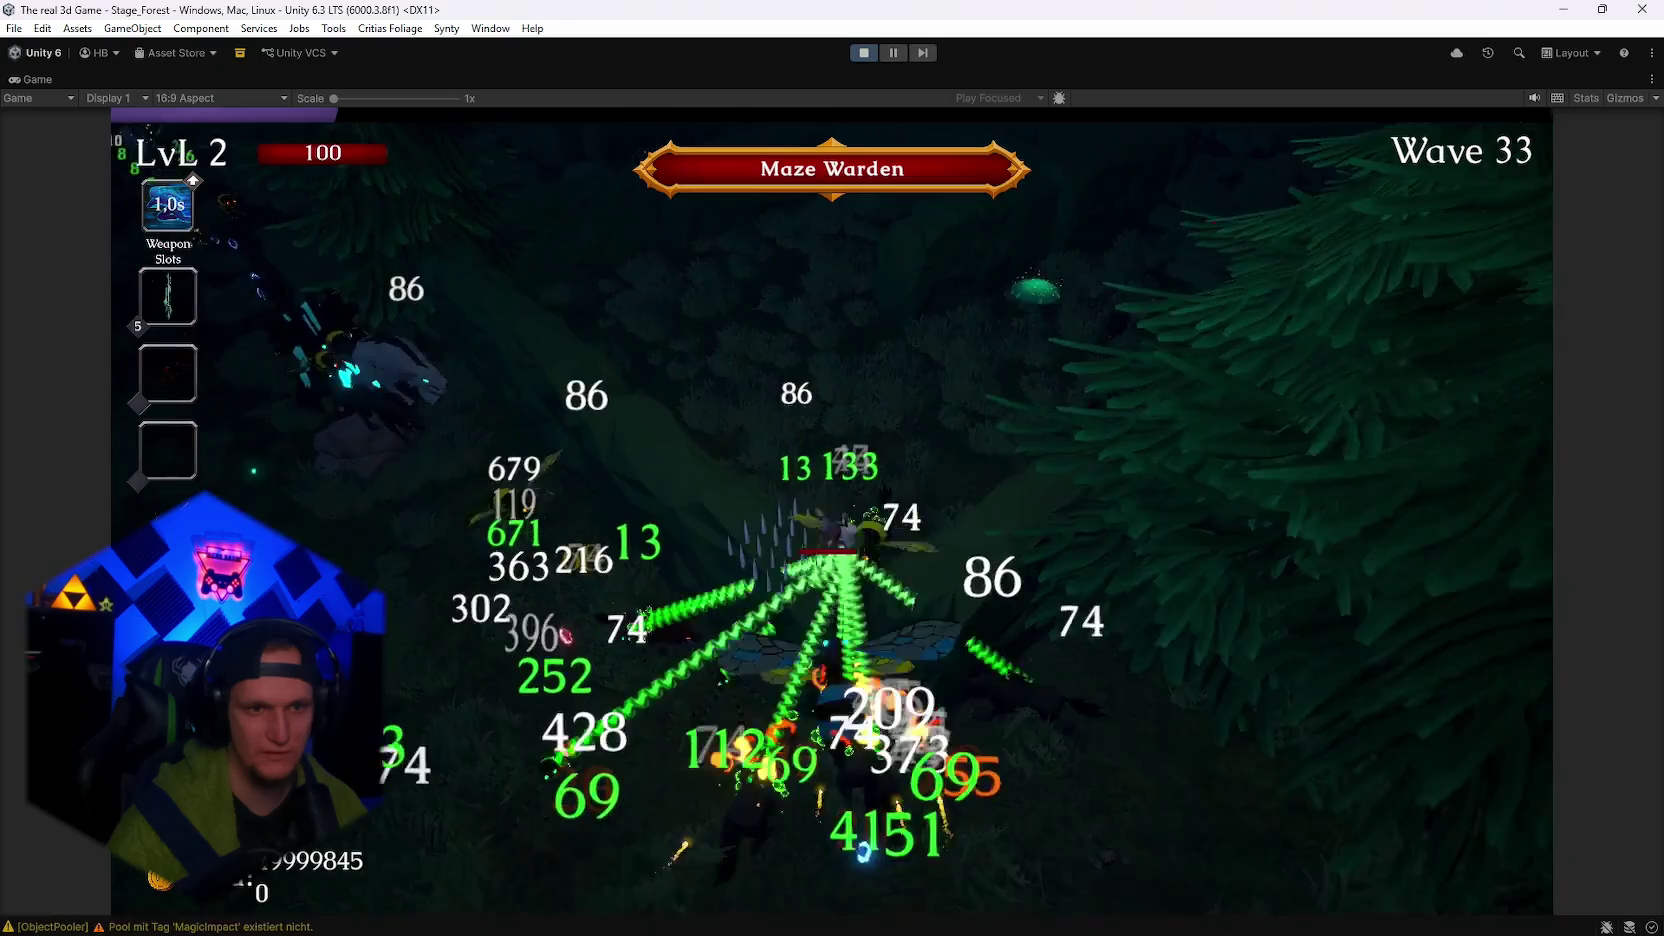
key(w)
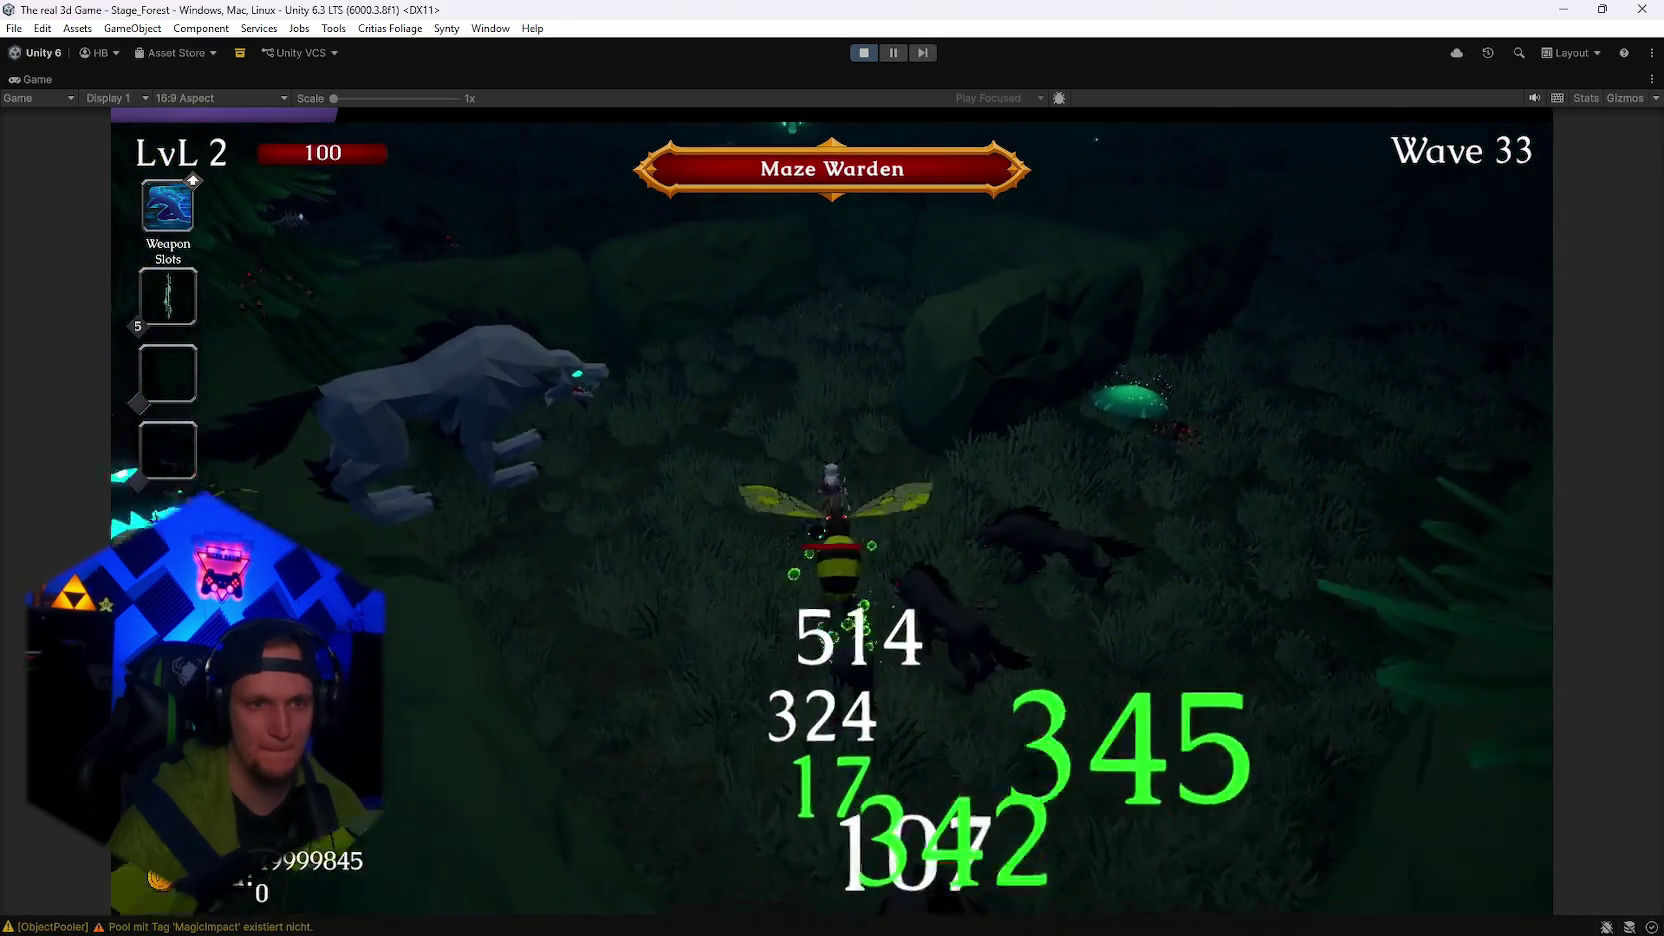
key(w)
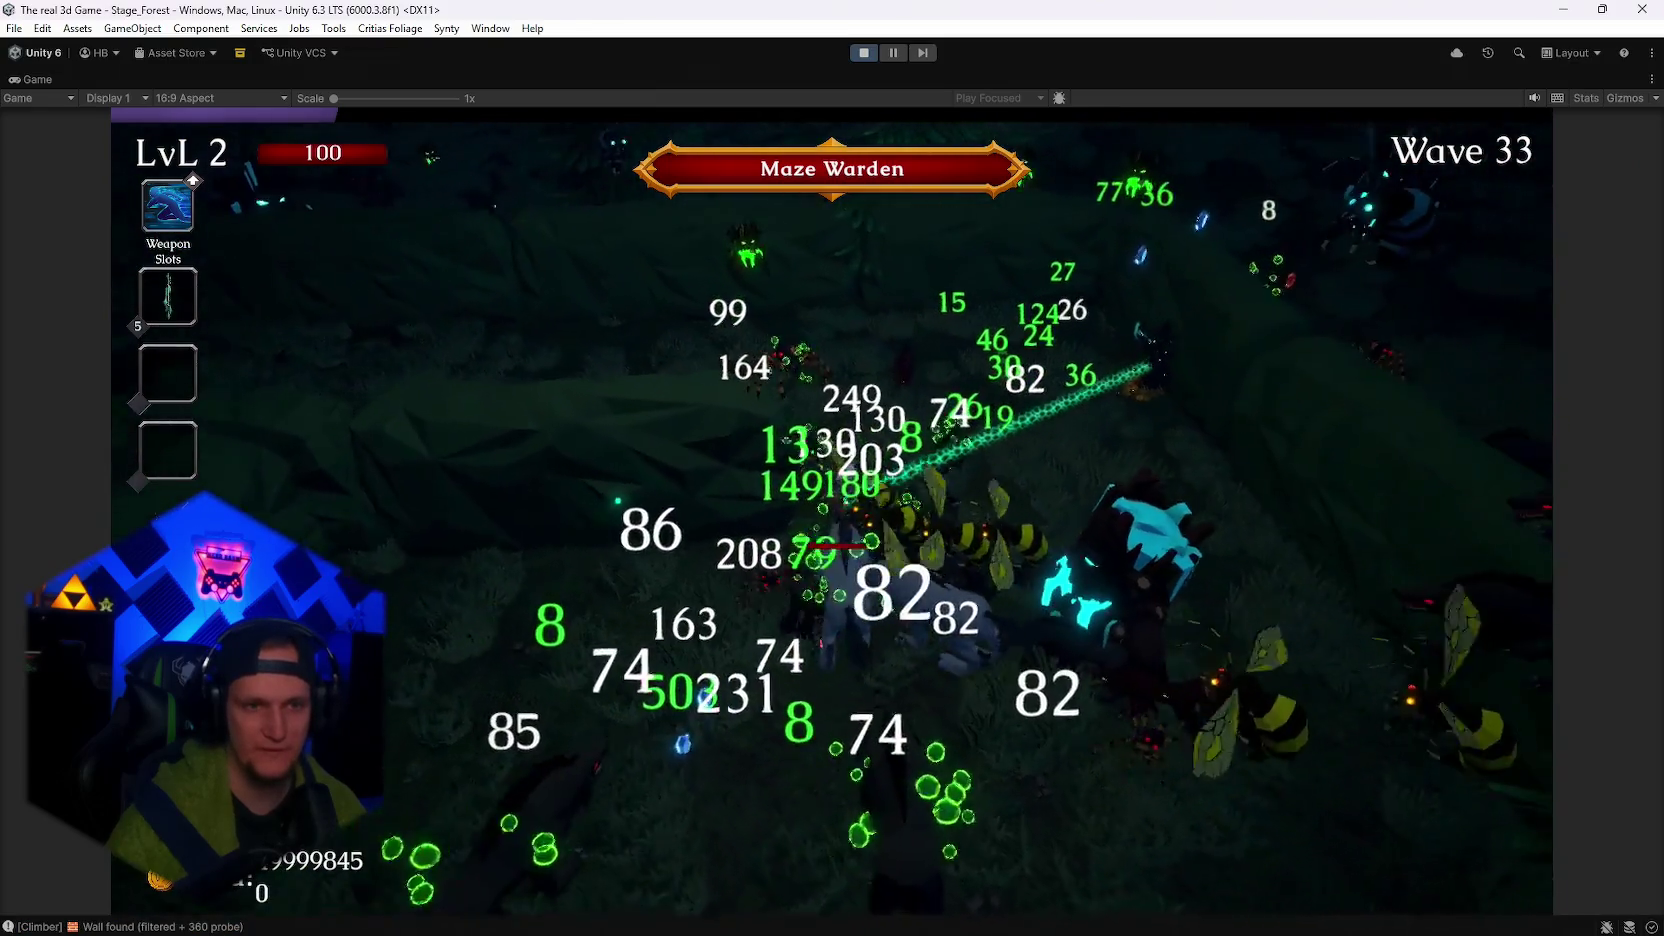
key(d)
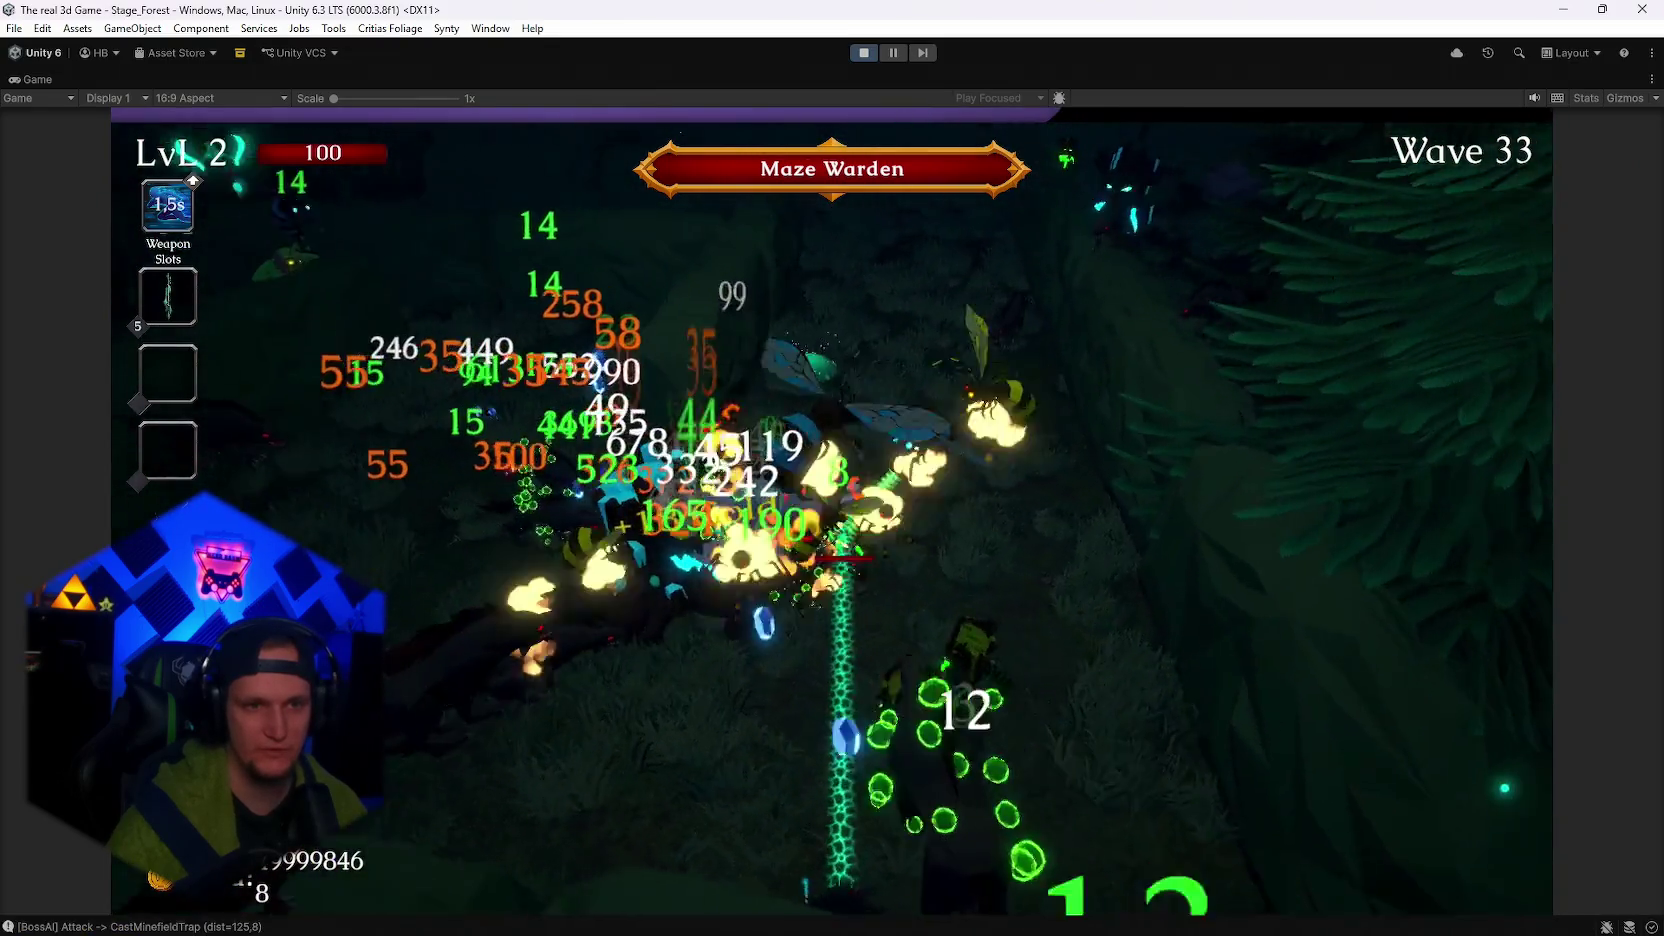
key(a)
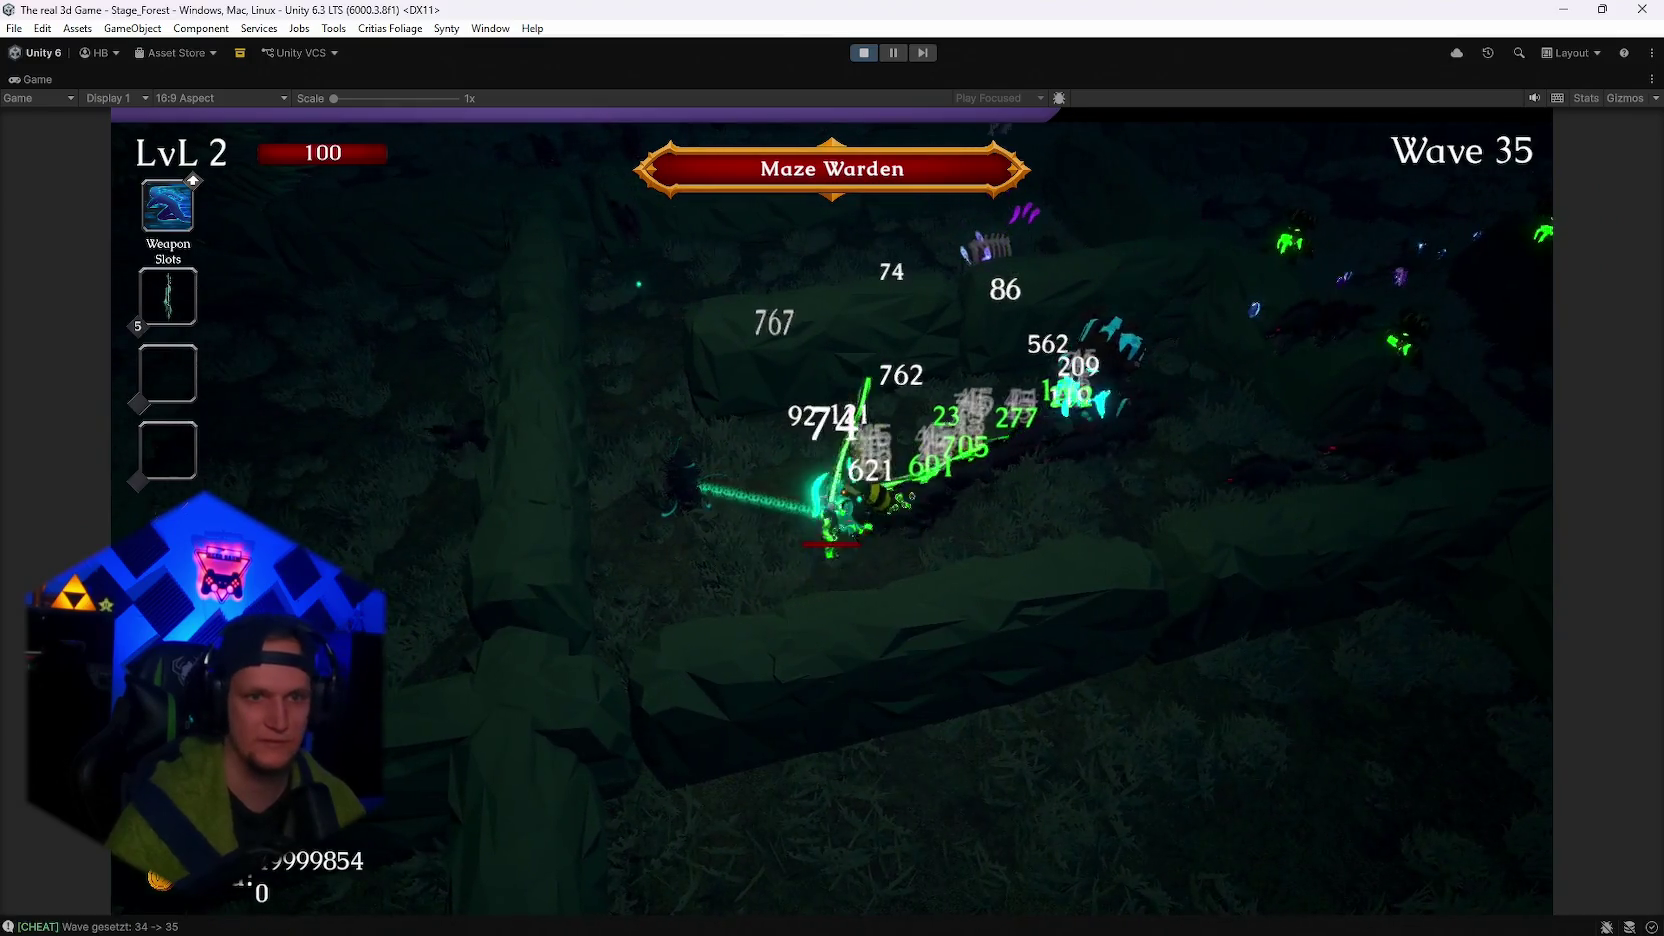
Pick Frost Strike and further upgrades on the level 4 and 5 level-ups.
click(925, 487)
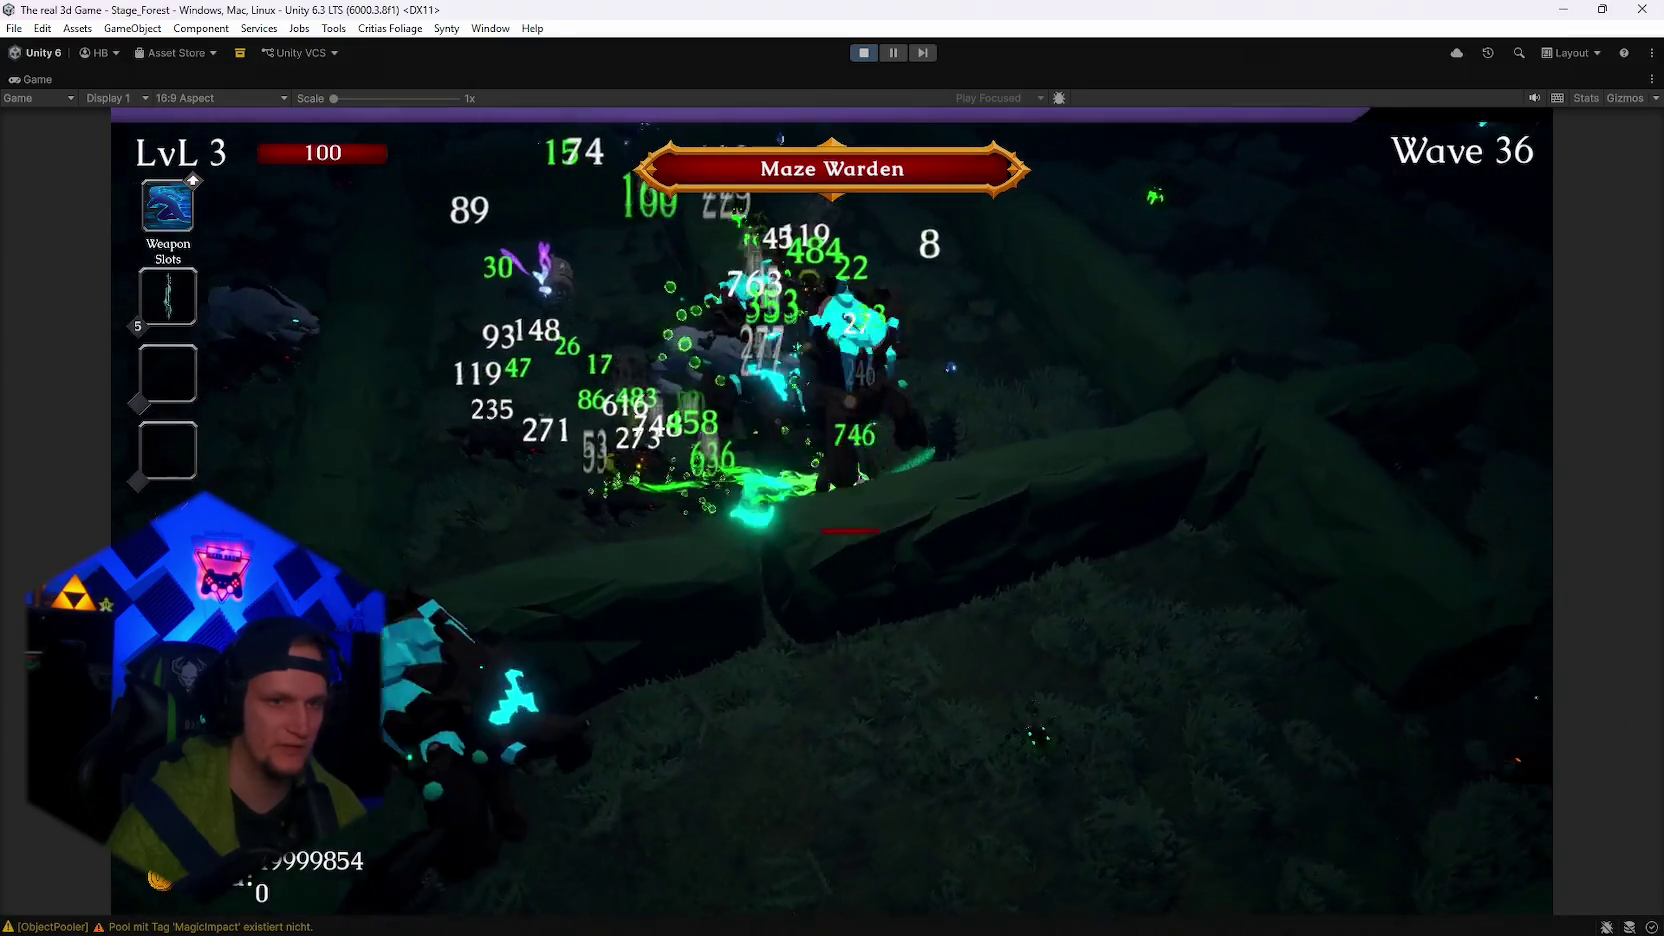
click(878, 545)
click(779, 525)
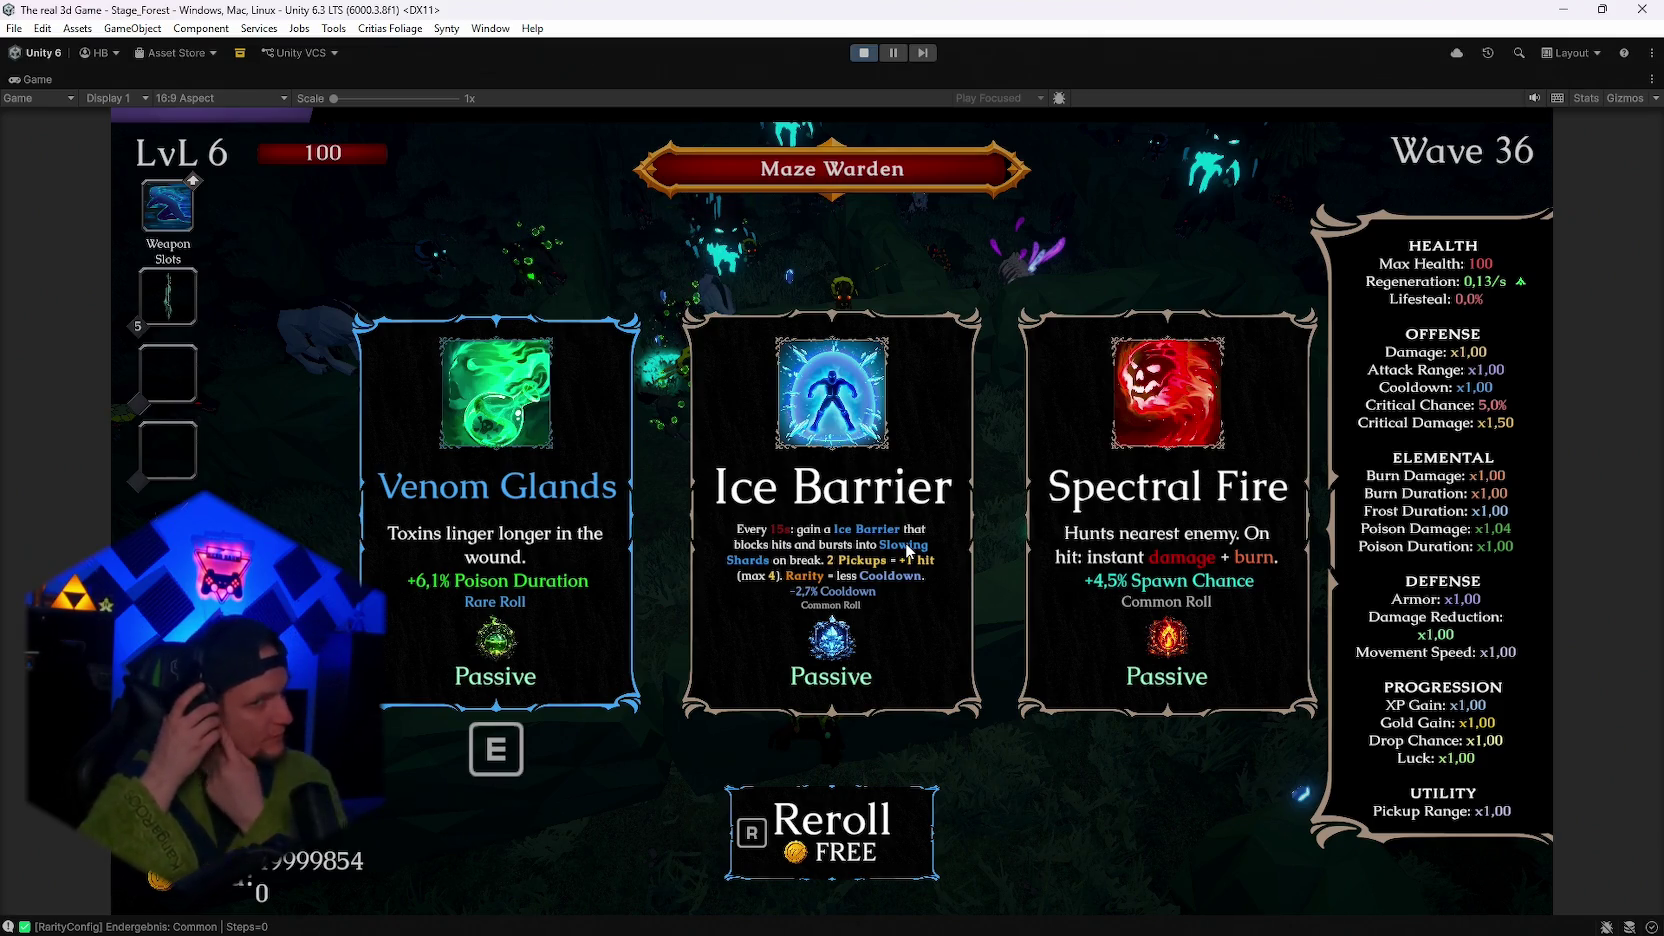
Take the Silver Blade, Eye of Greed and Festering Touch upgrades through level 10, then pause.
key(e)
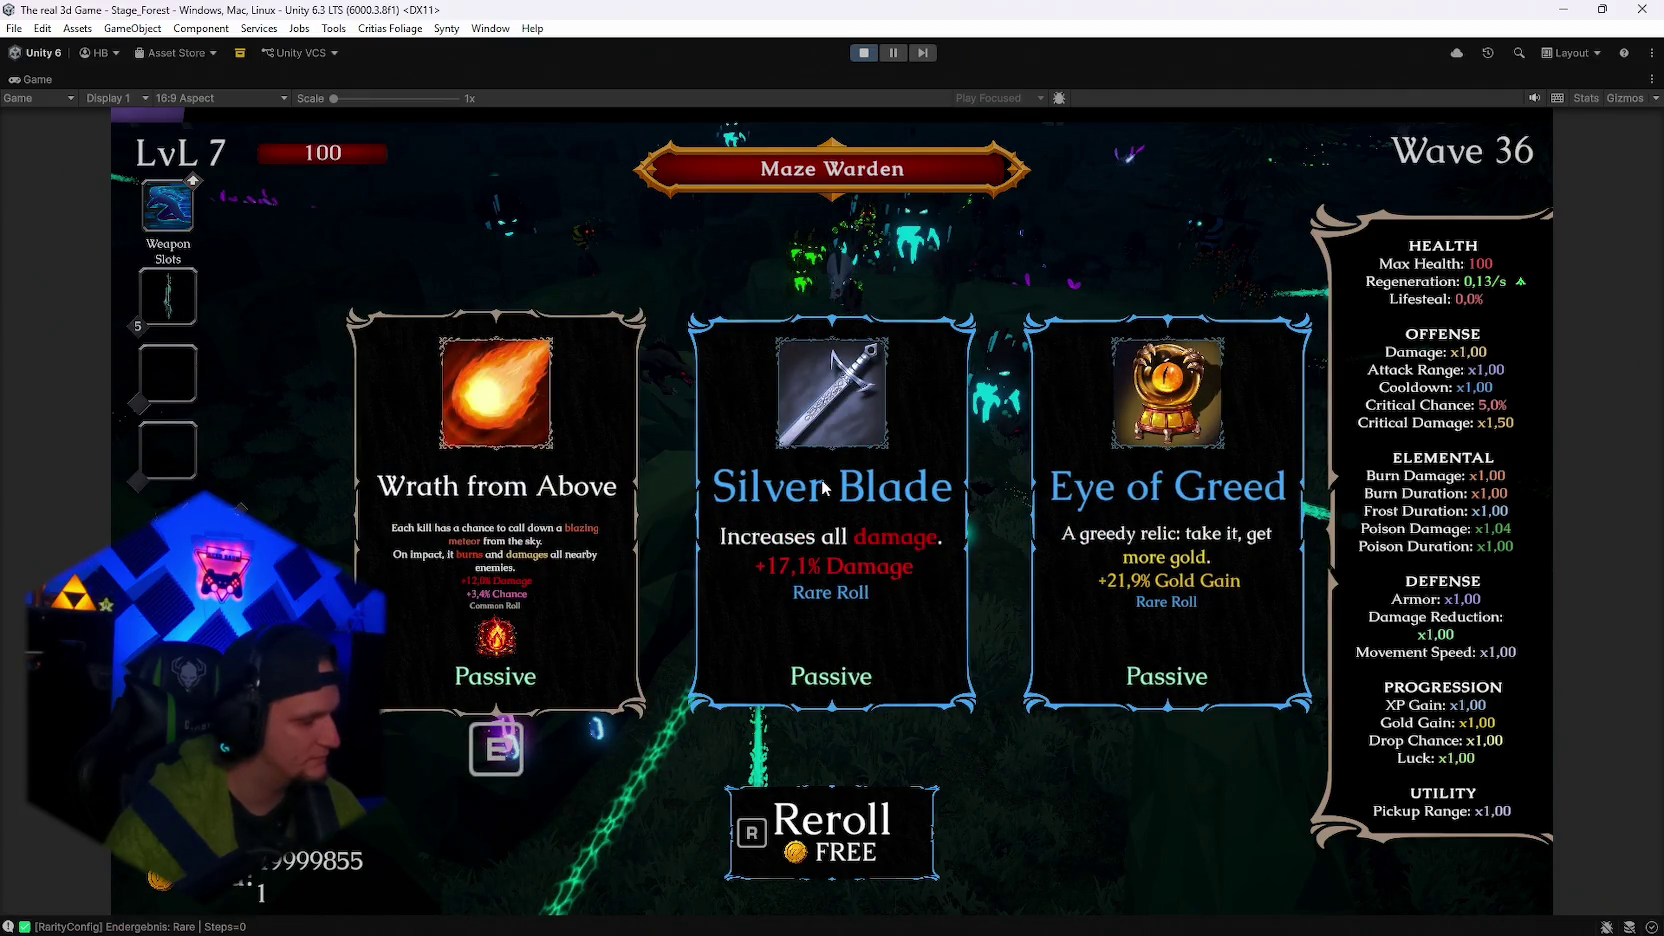
click(926, 394)
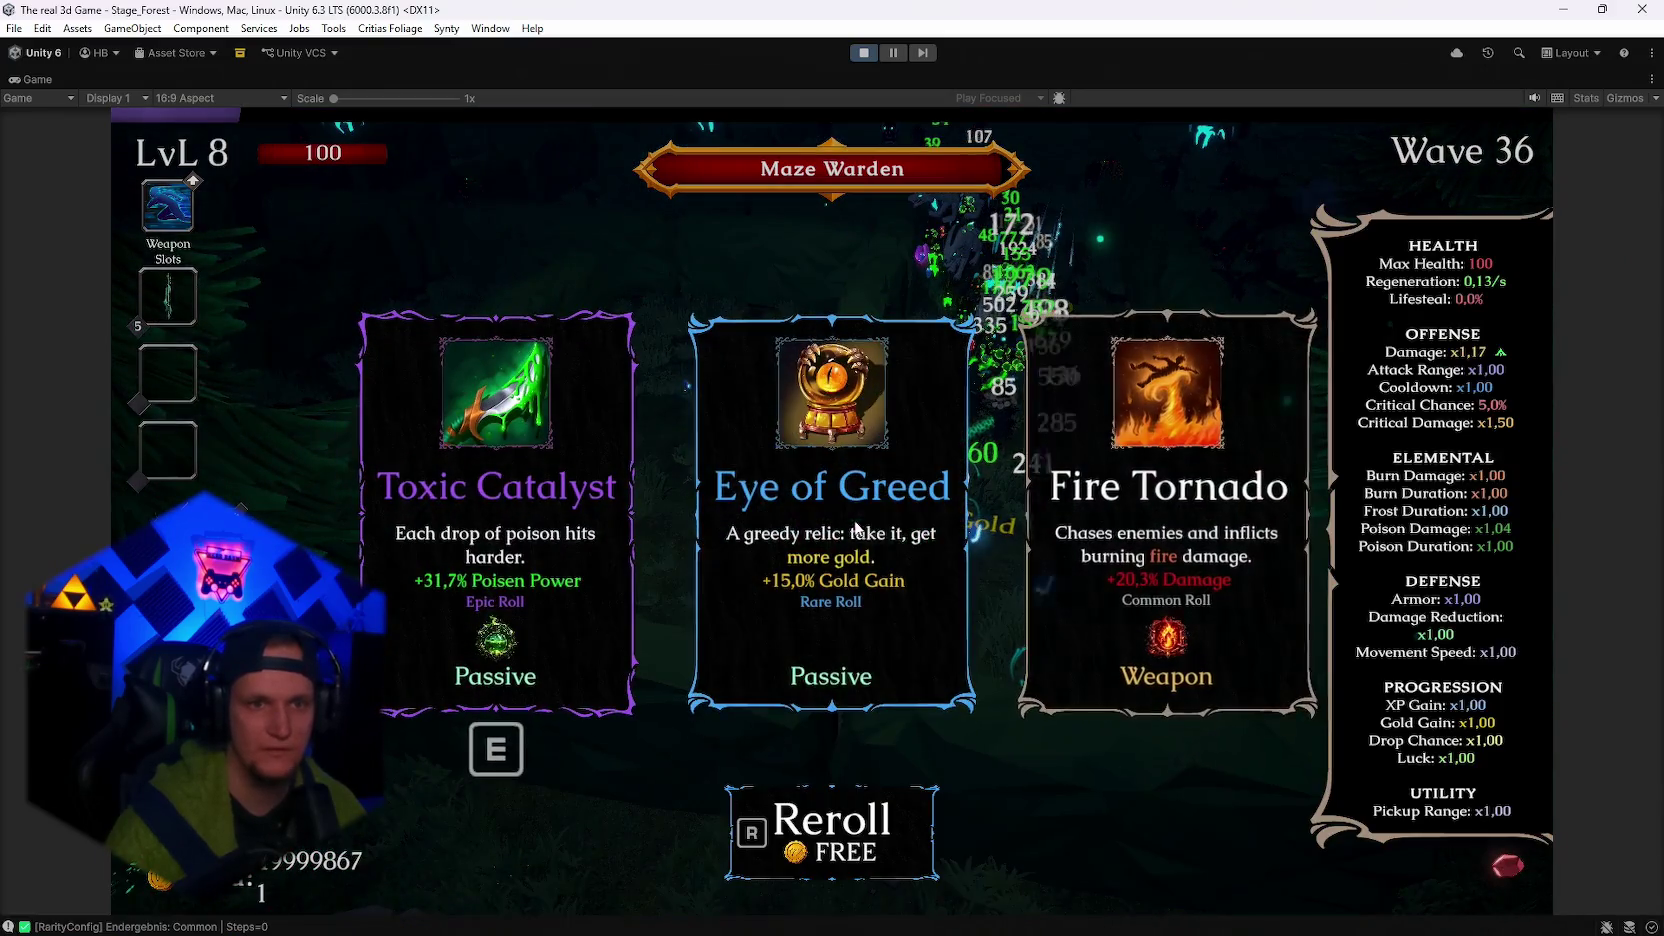
click(876, 540)
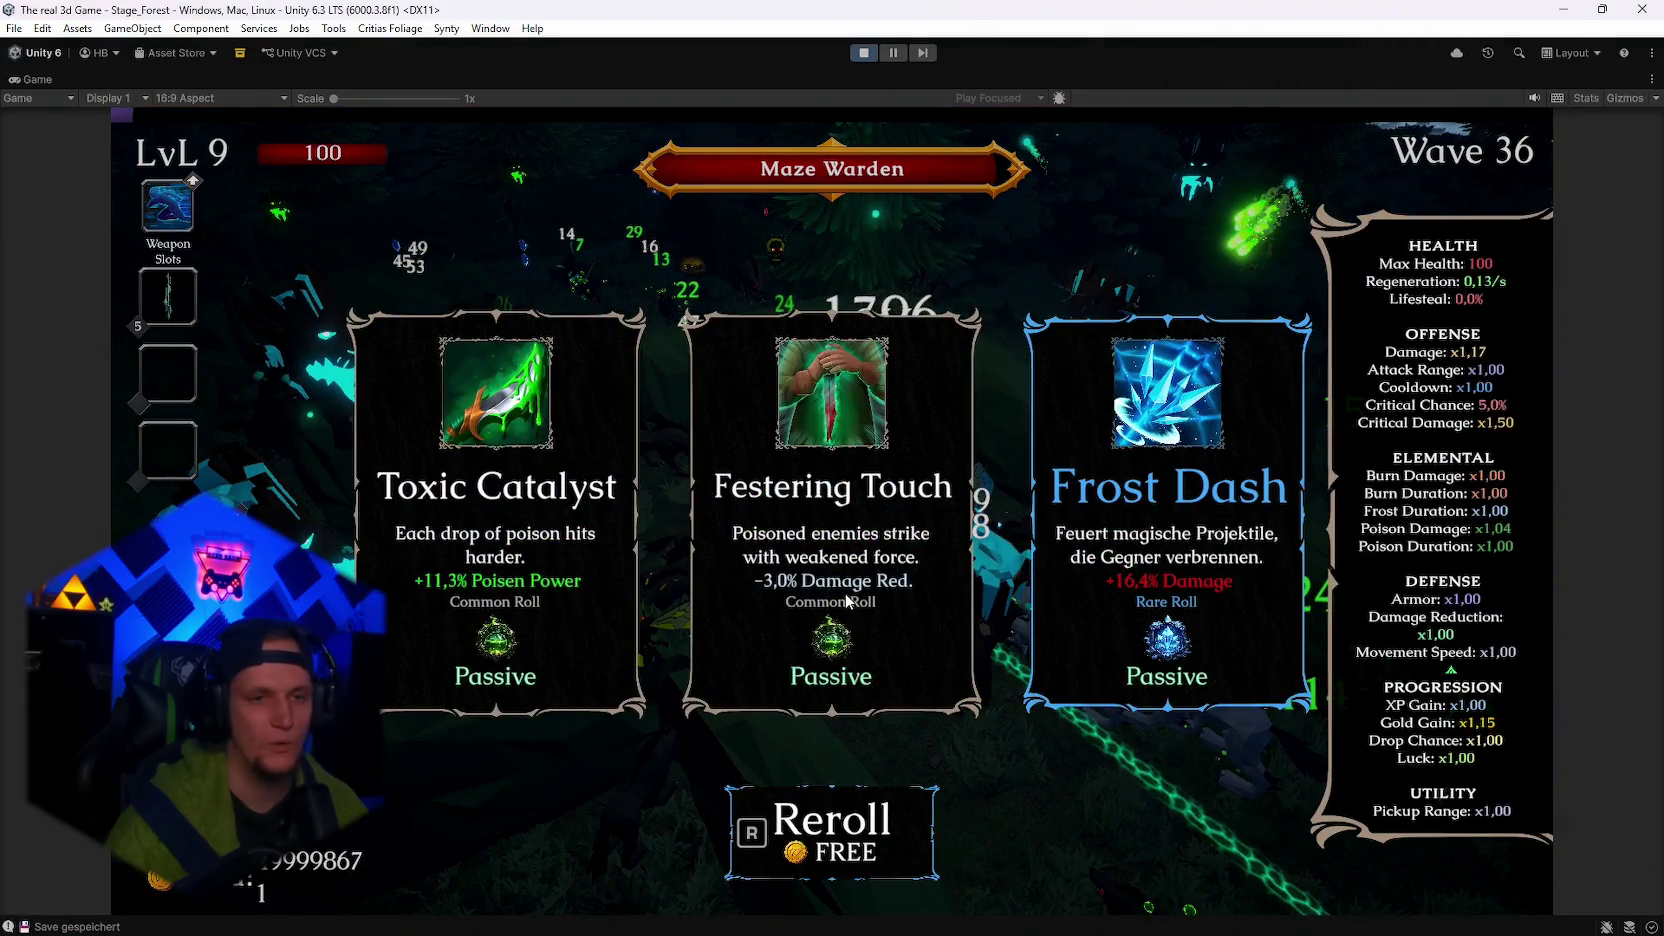
click(846, 600)
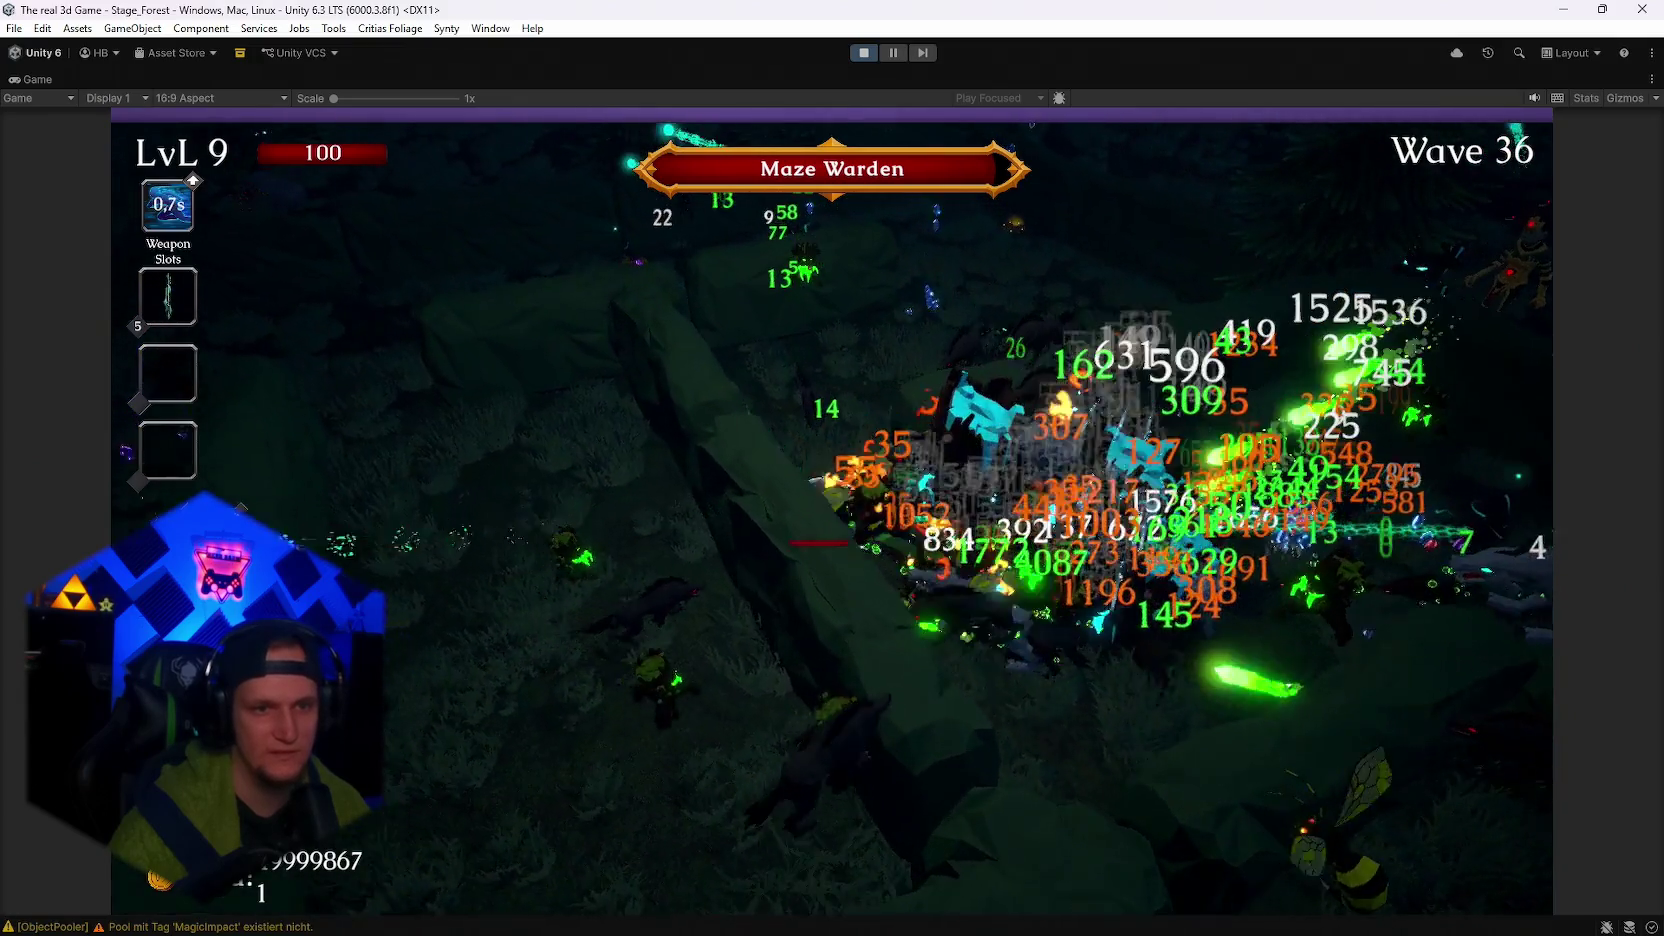
click(921, 488)
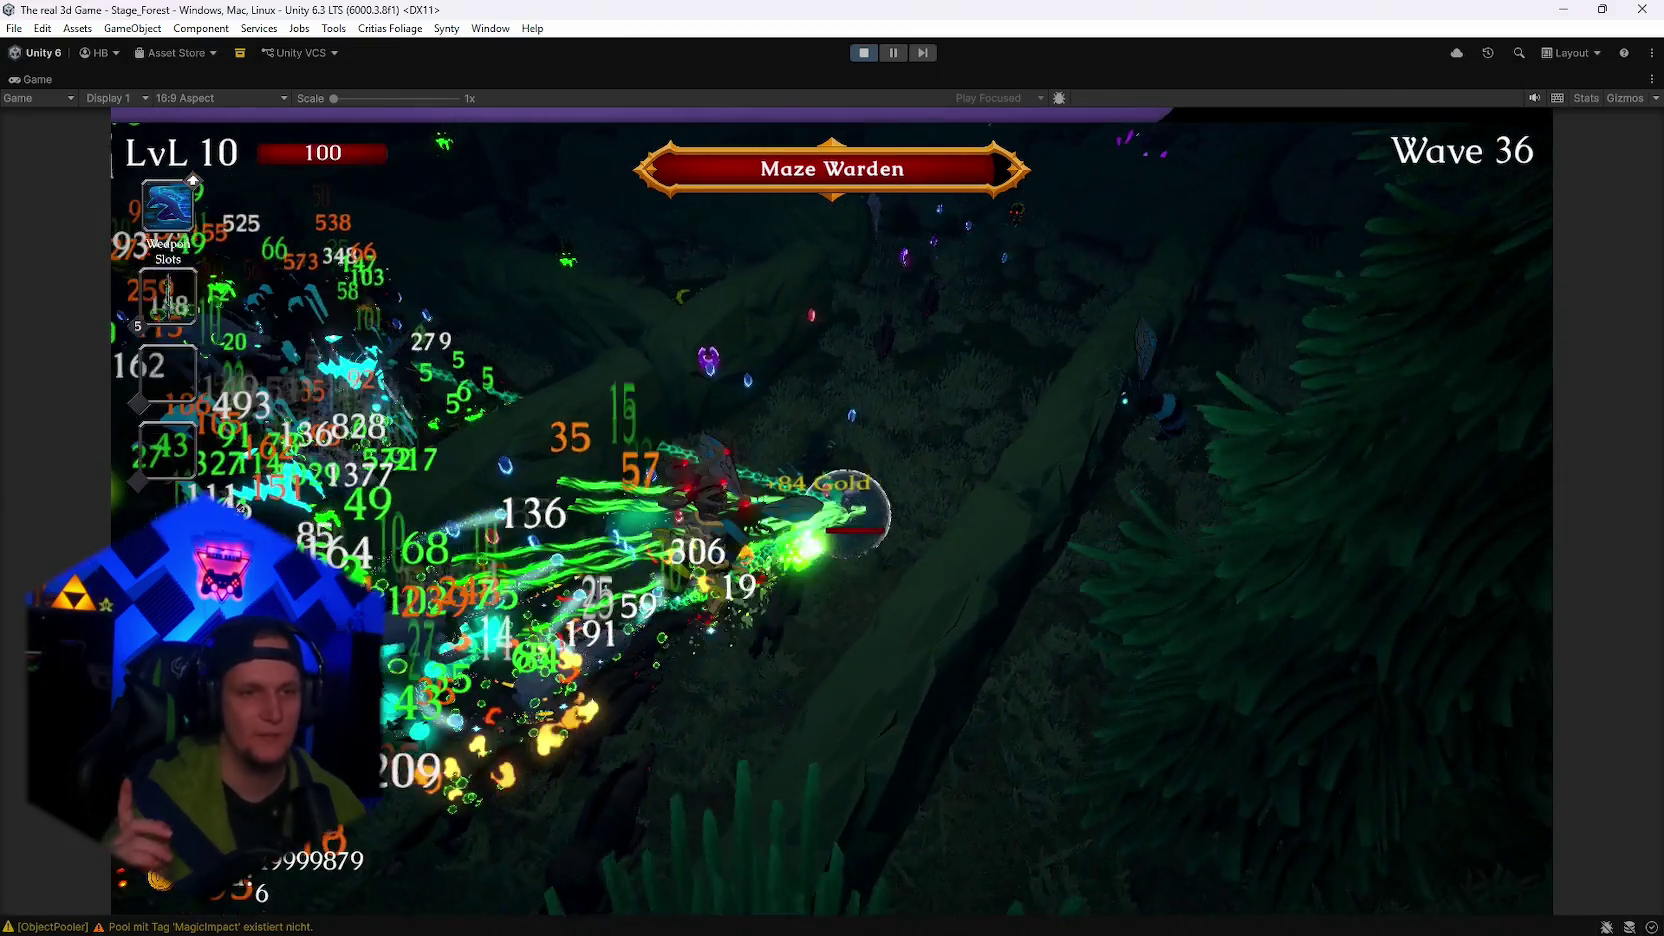
key(Escape)
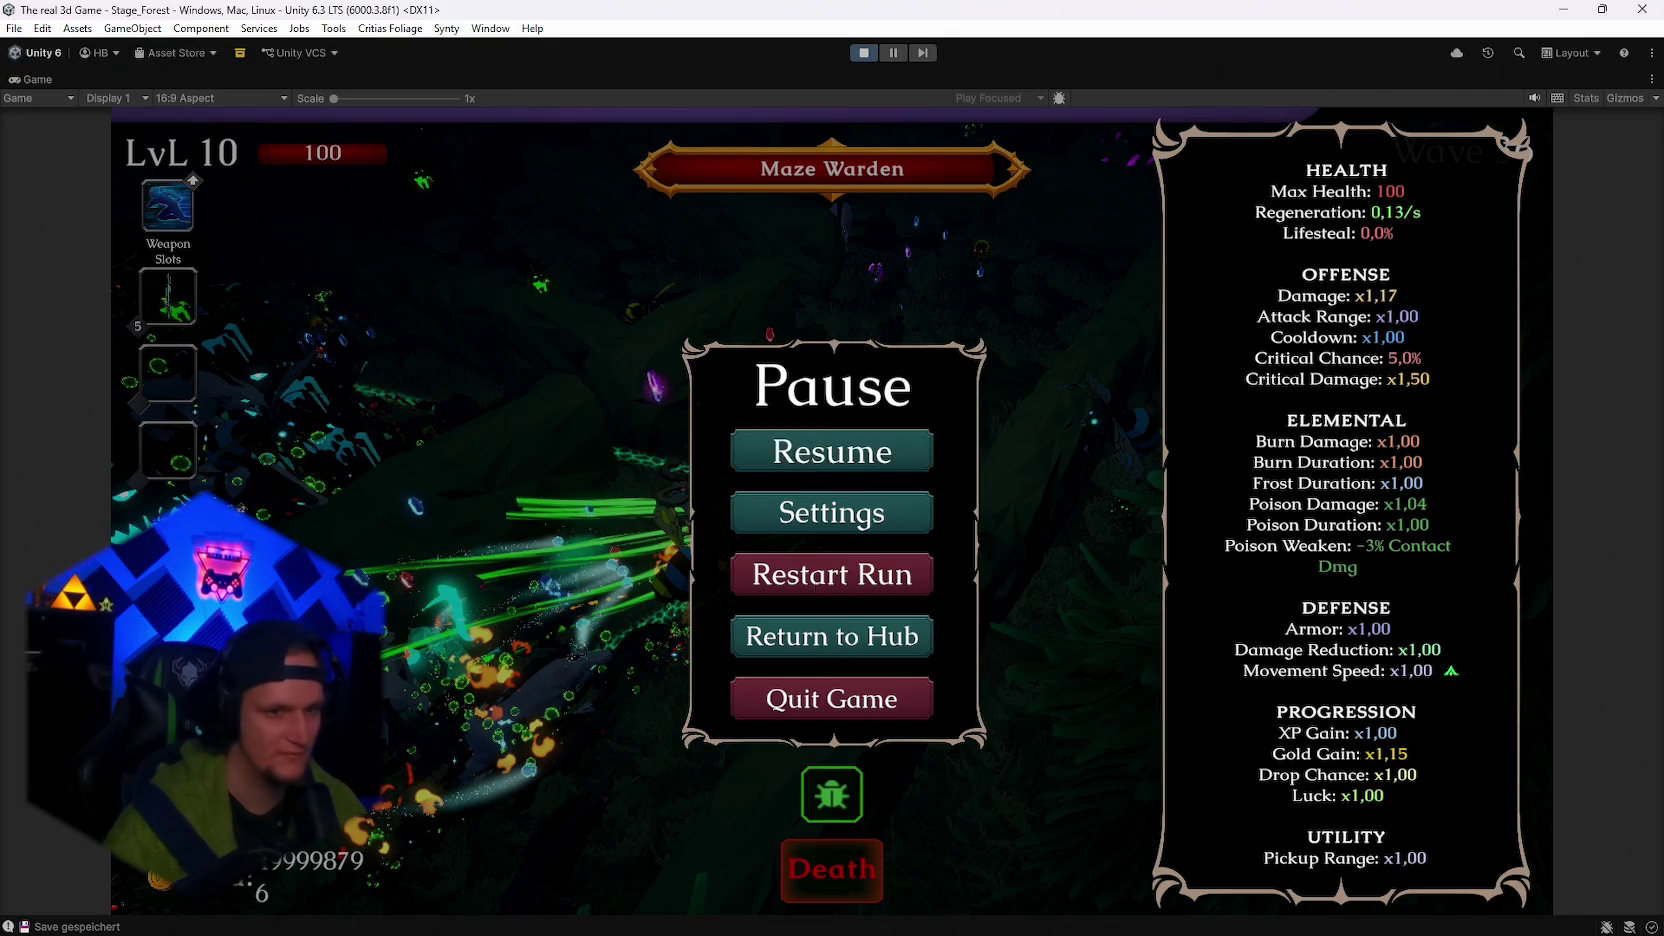
Restart the run and move the character up into the forest searching for enemies.
click(817, 587)
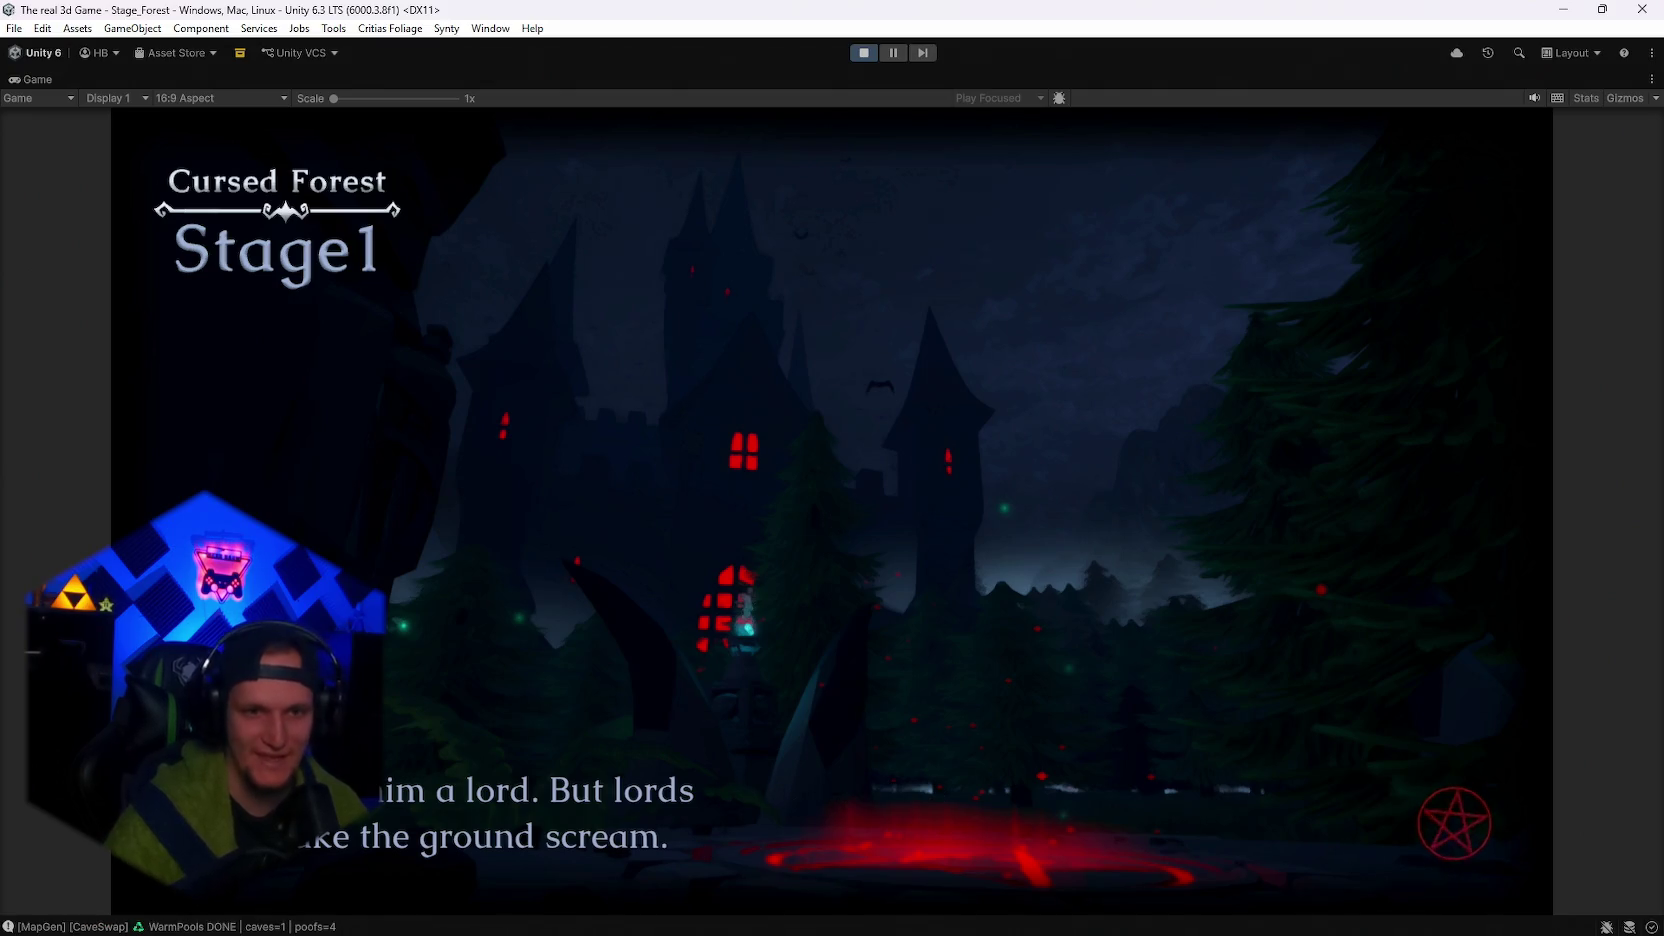
key(w)
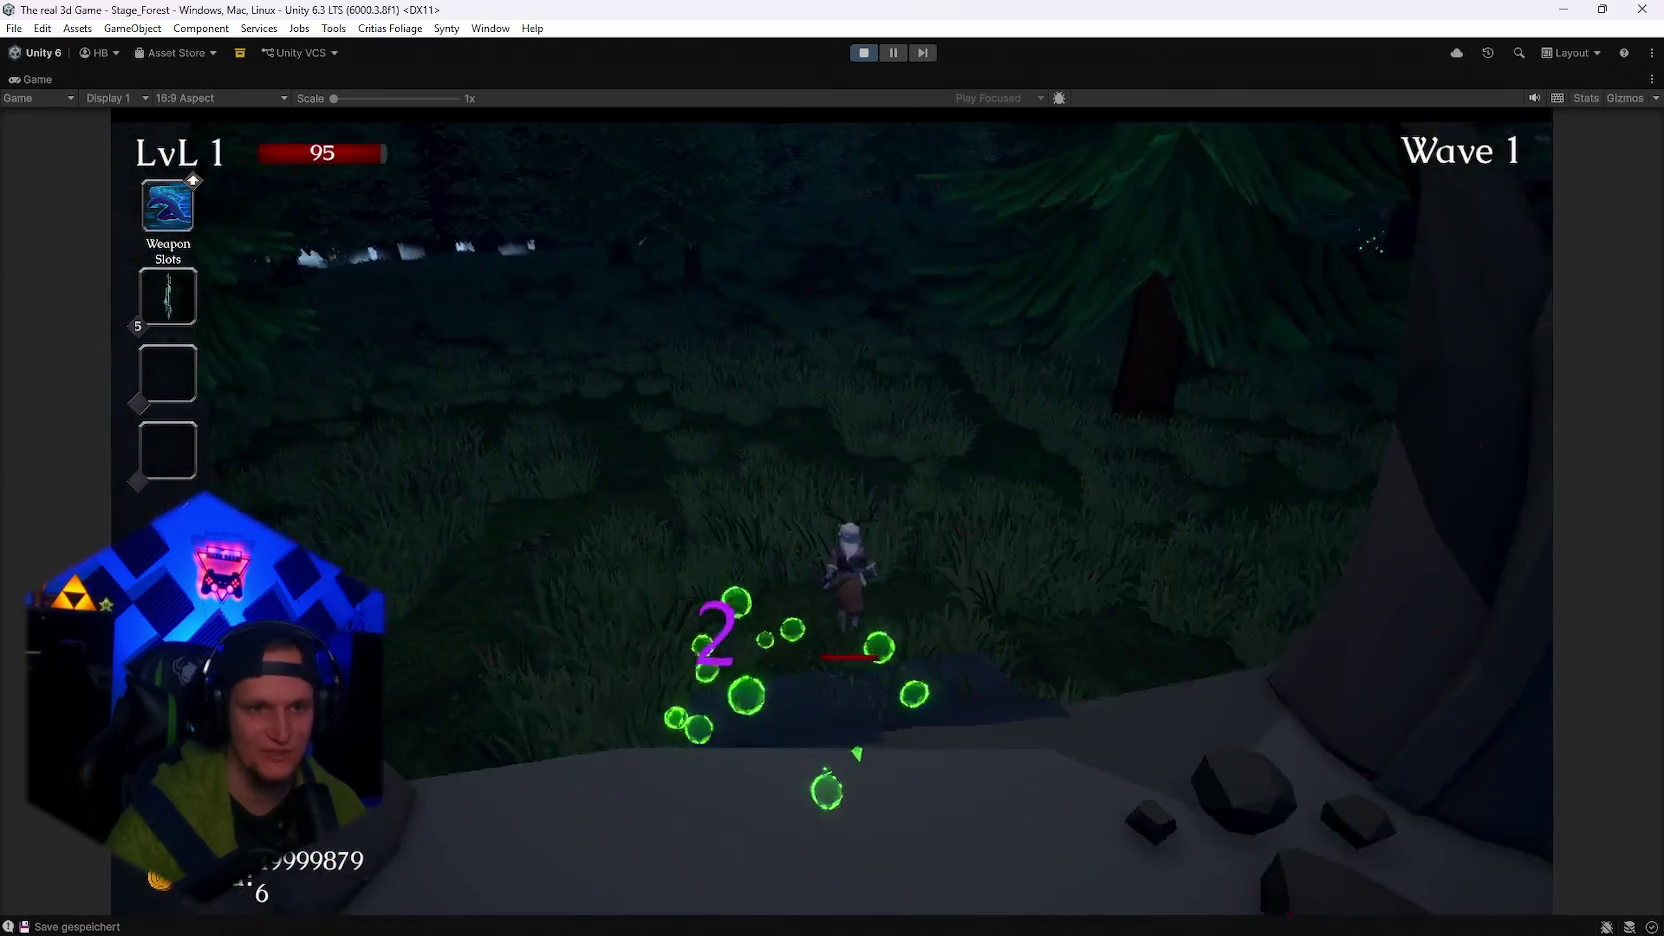
key(w)
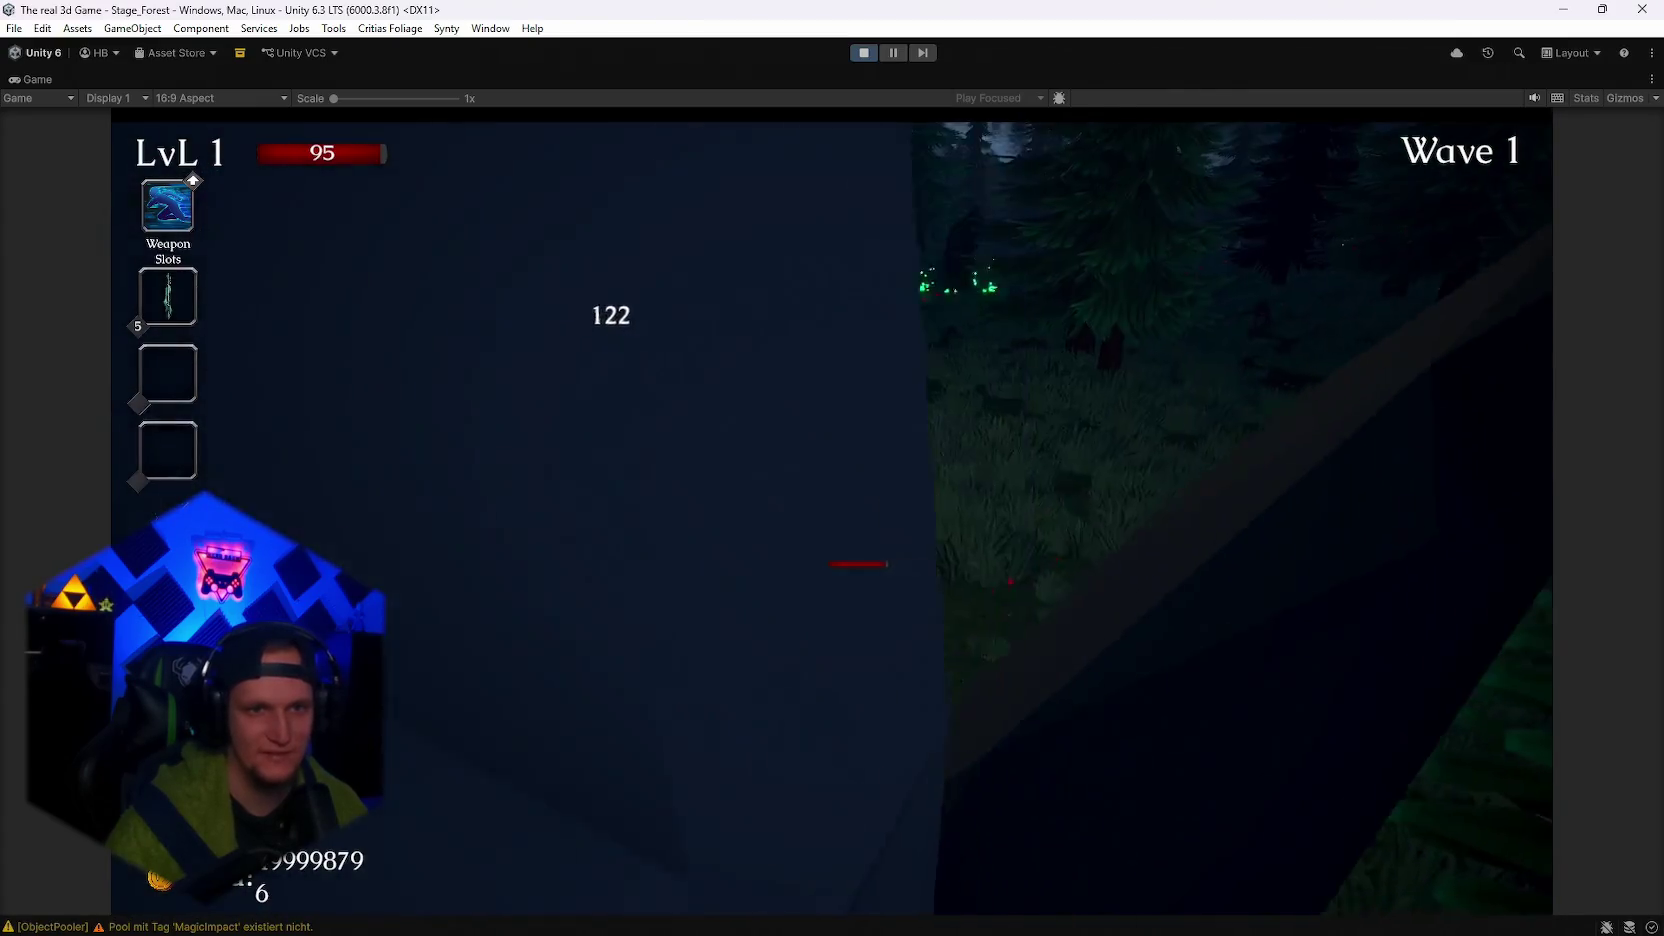
key(w)
key(w)
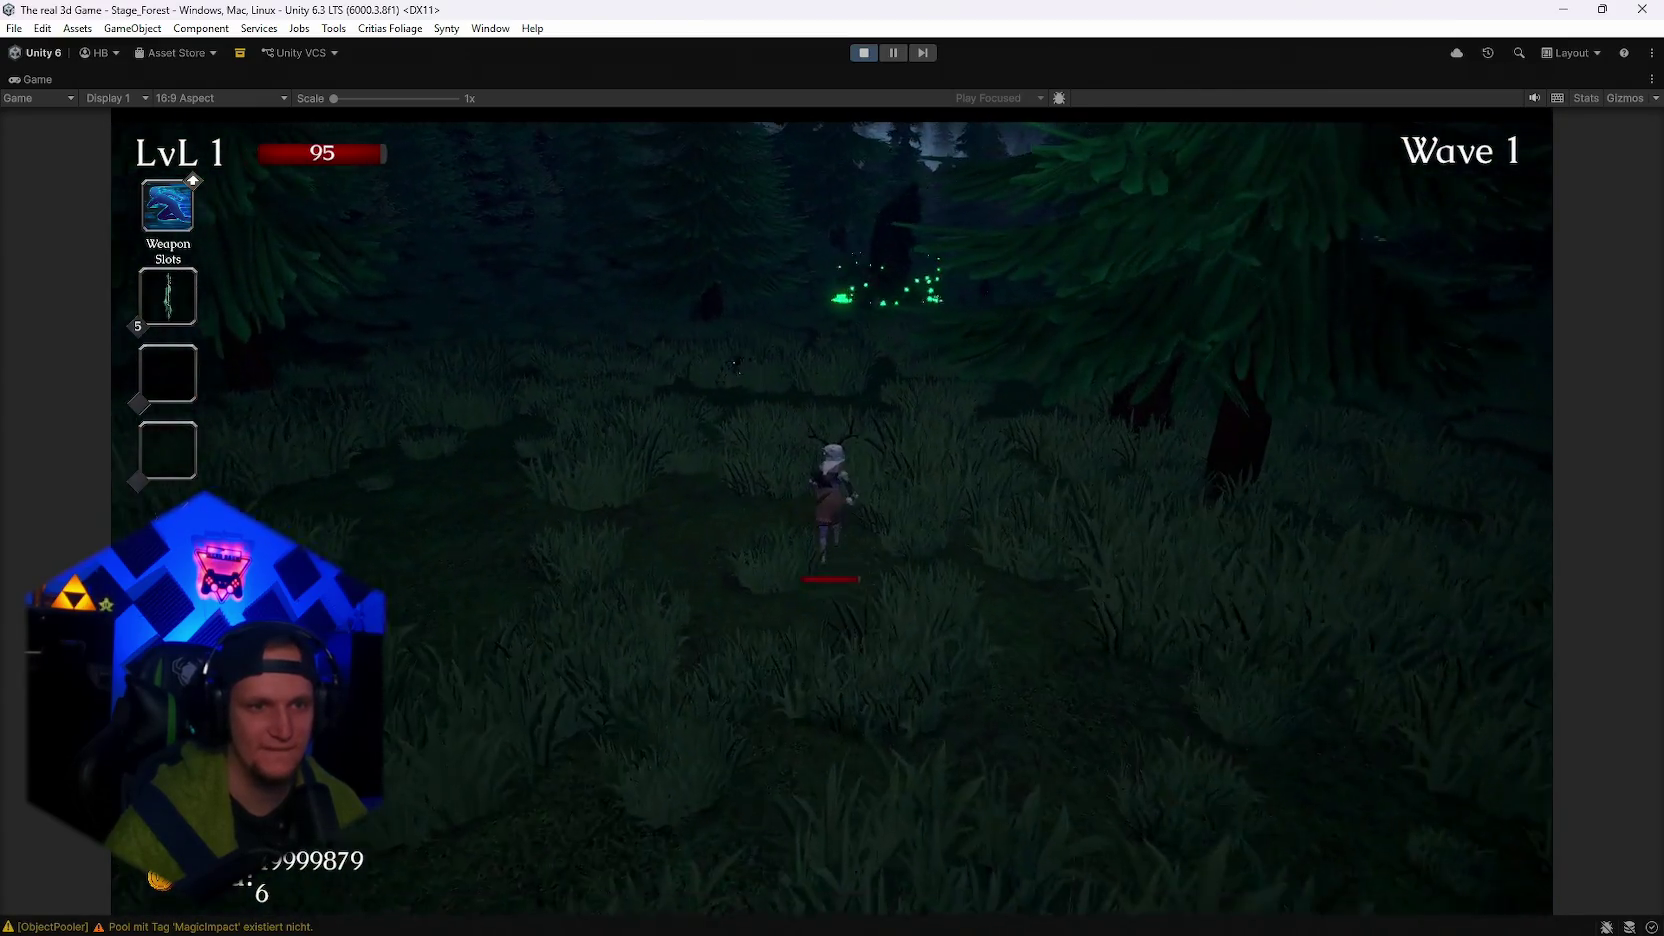
key(w)
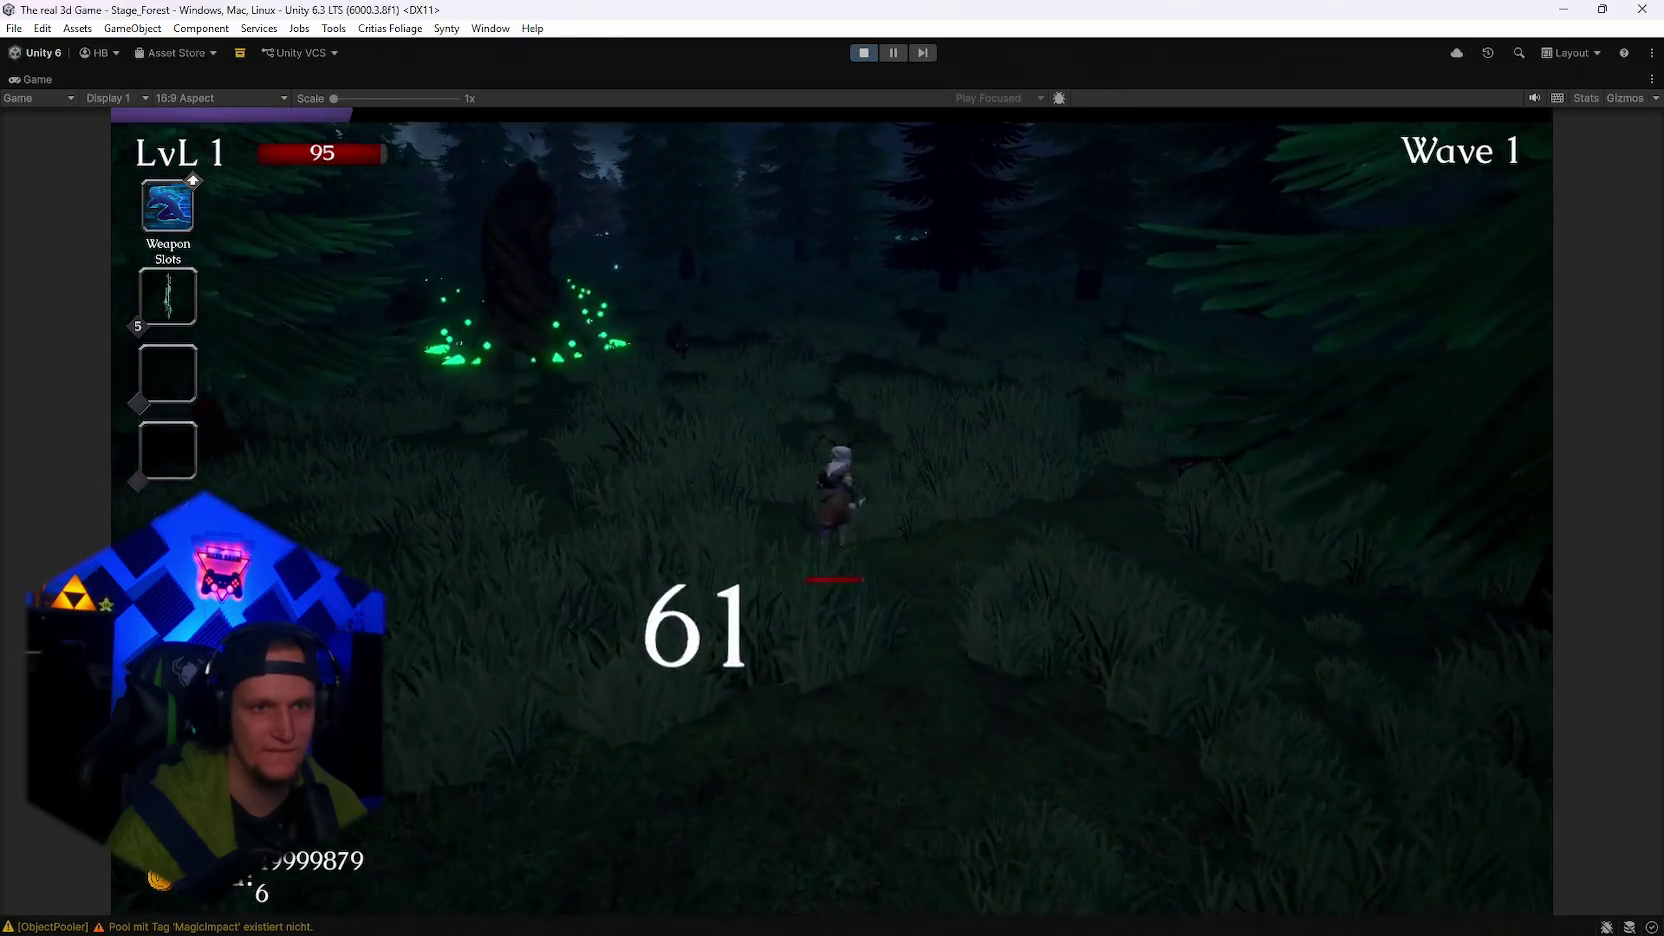
key(w)
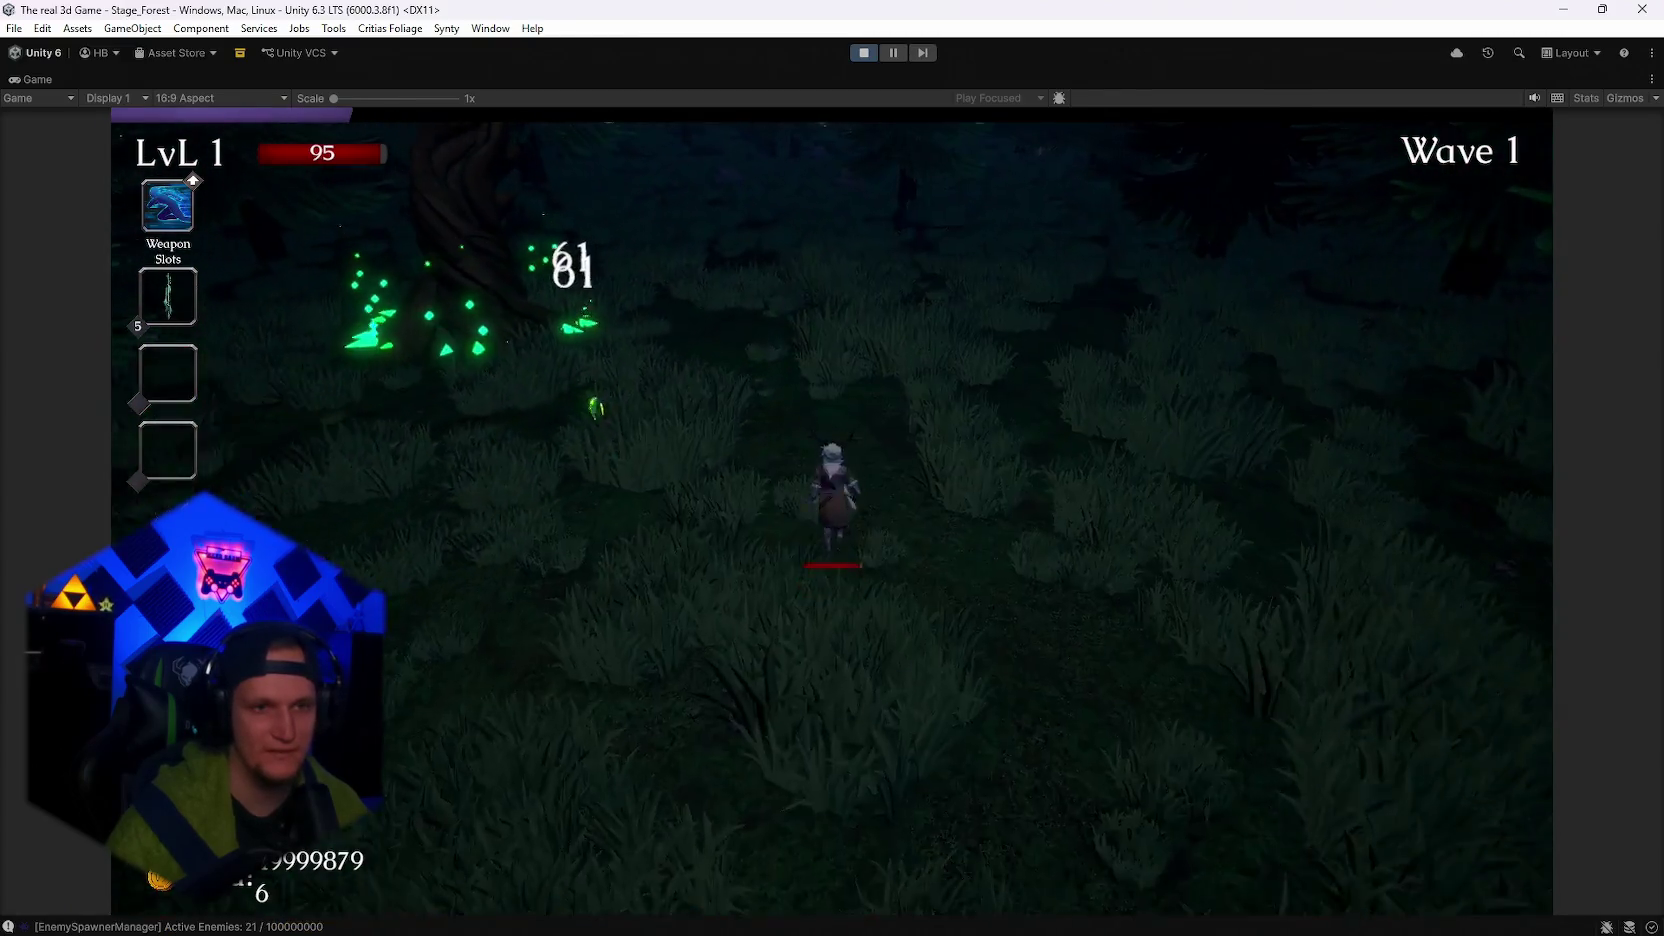
Retreat down-right from the first enemy swarm, then pause to view base stats.
key(s)
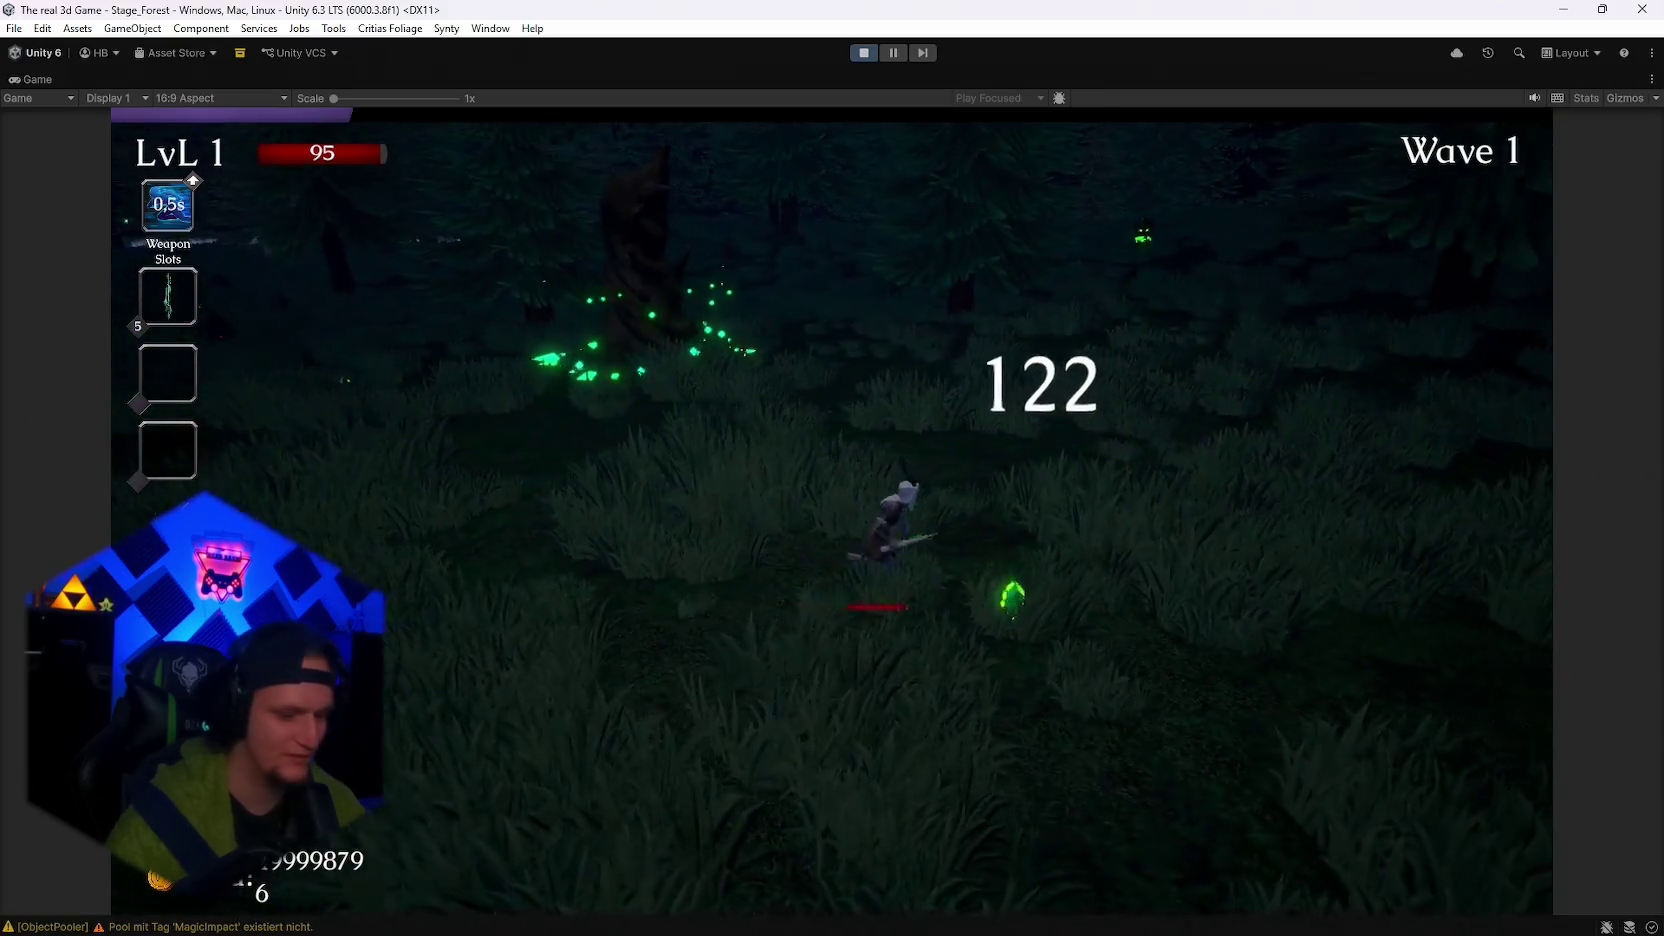
key(w)
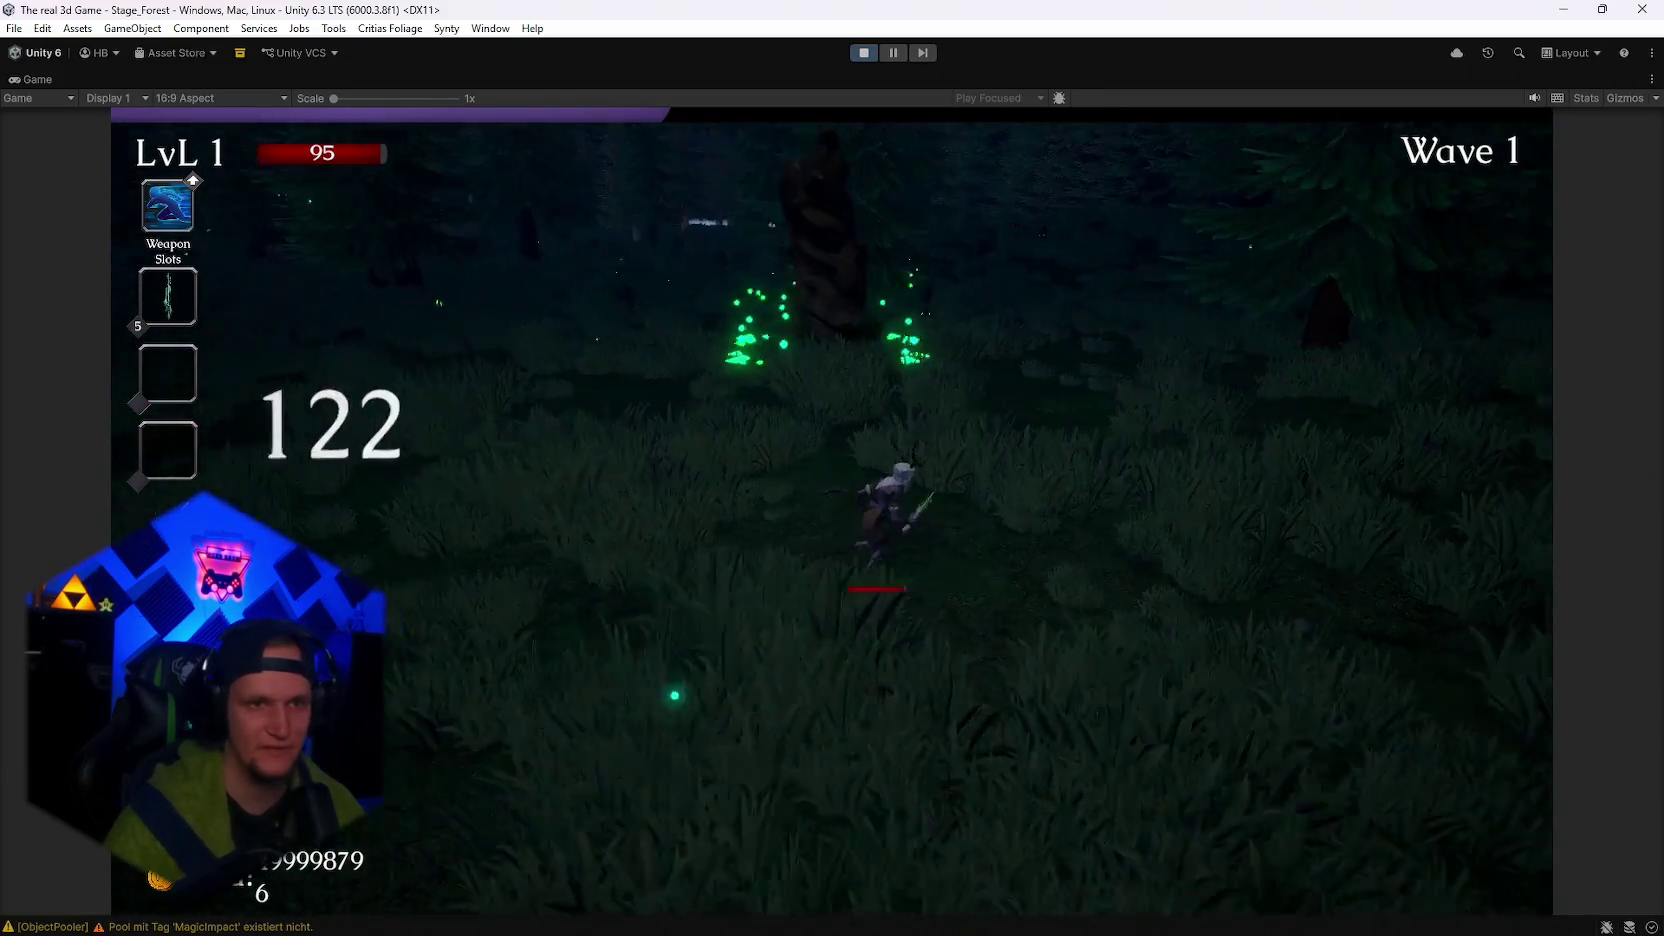
key(s)
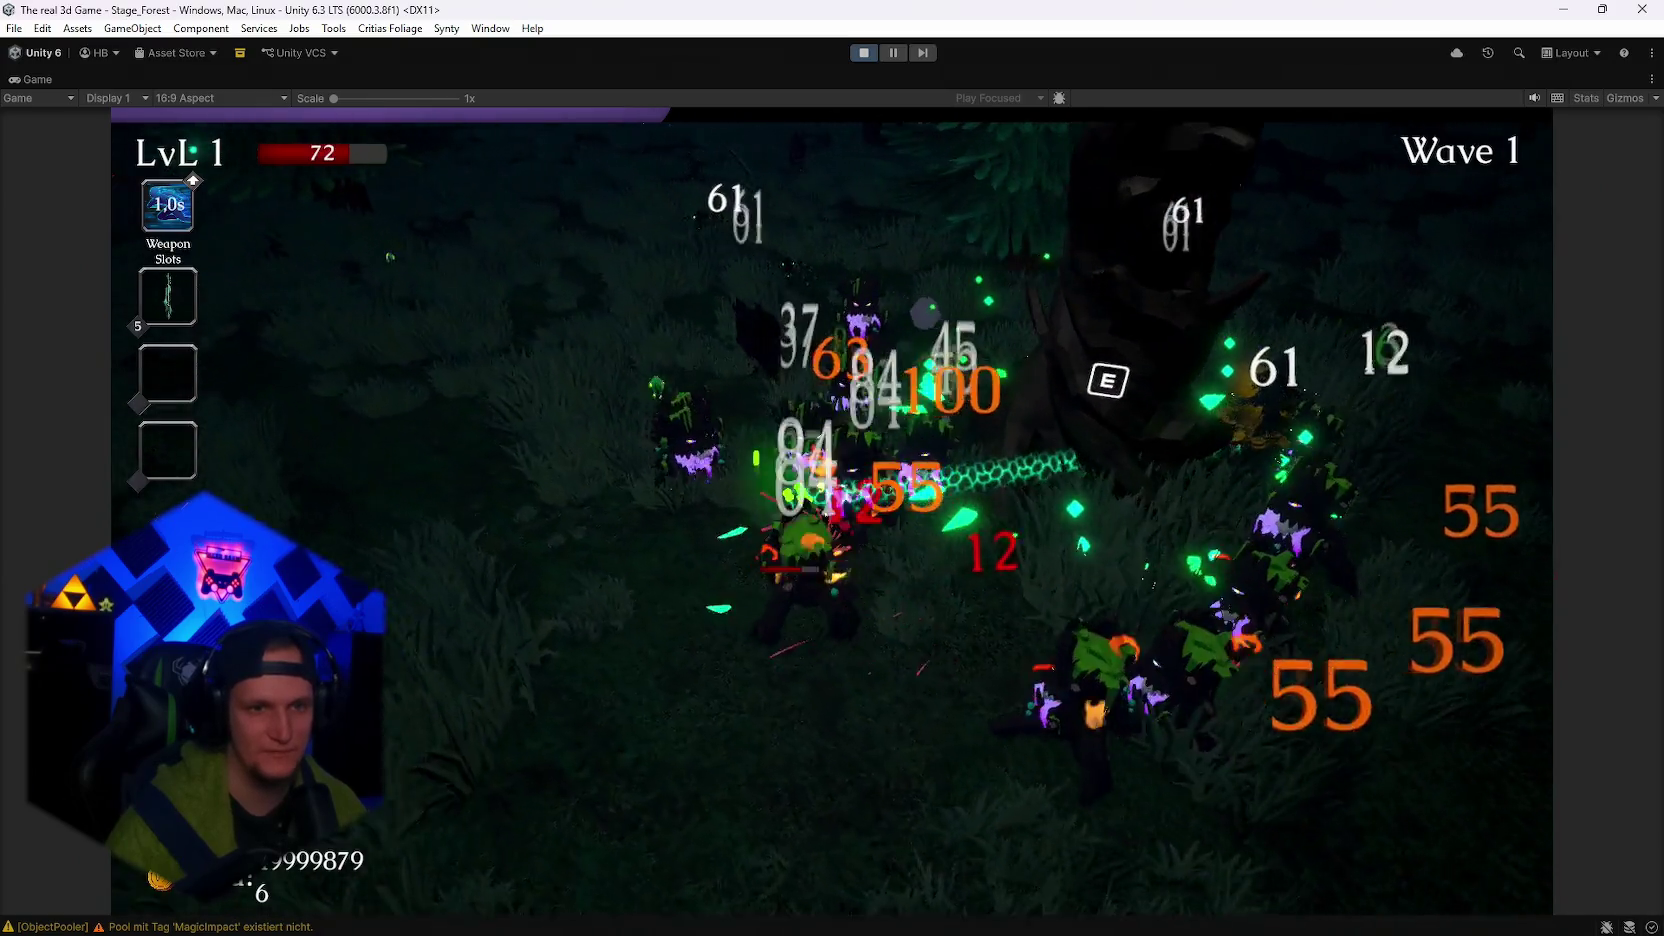
key(d)
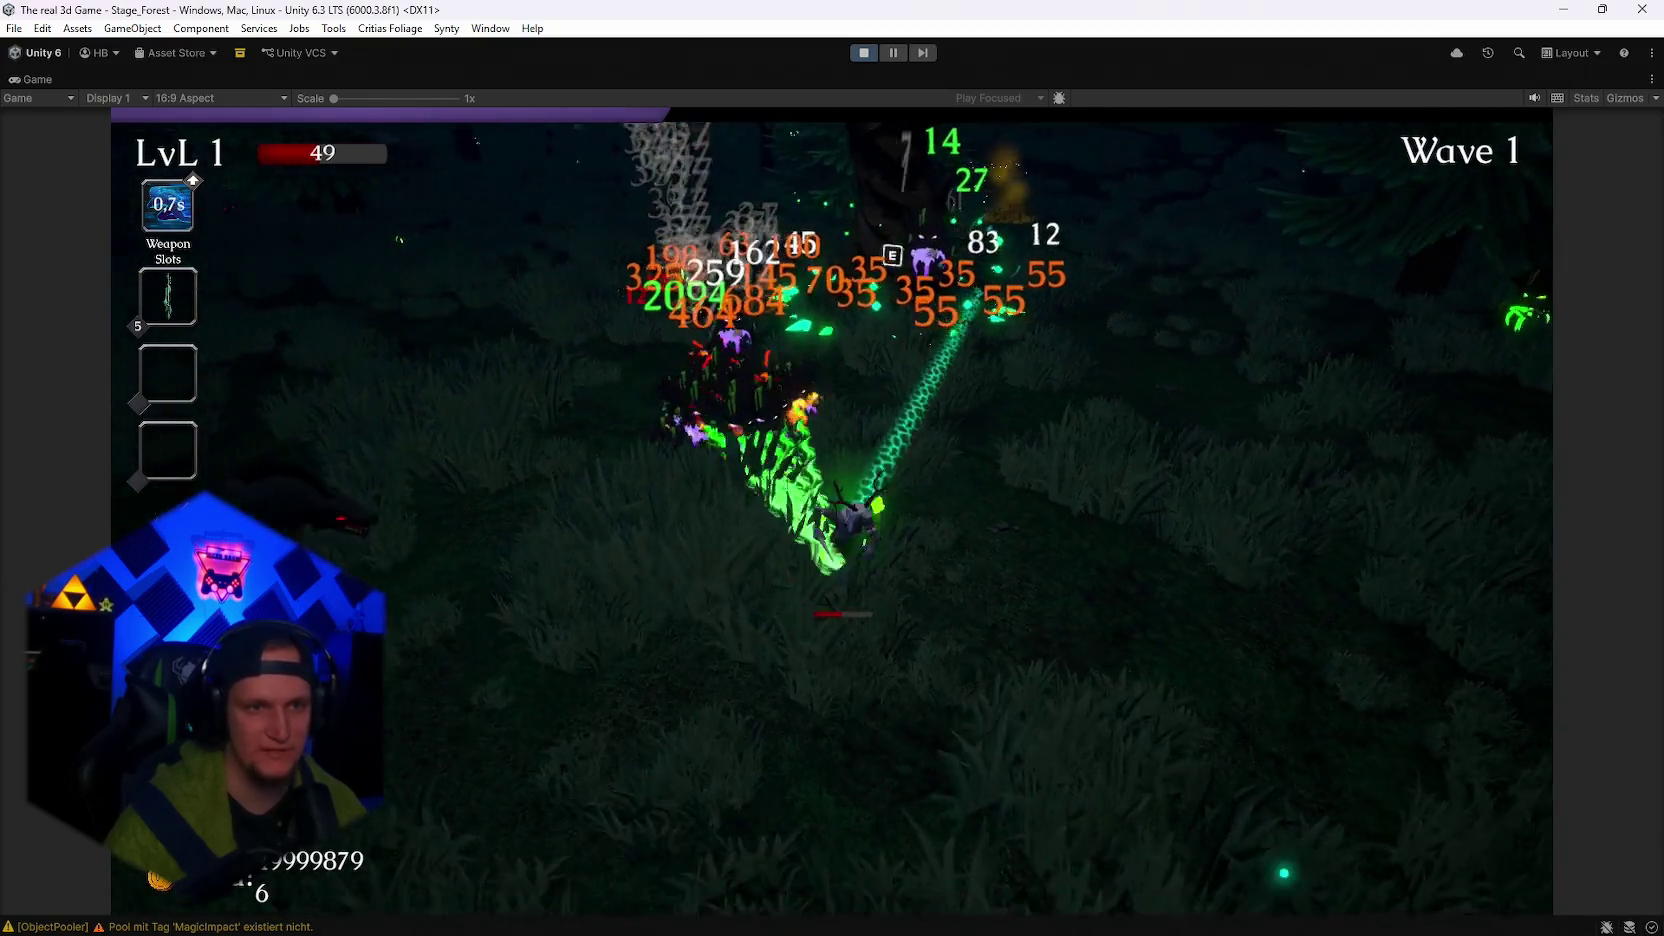
key(d)
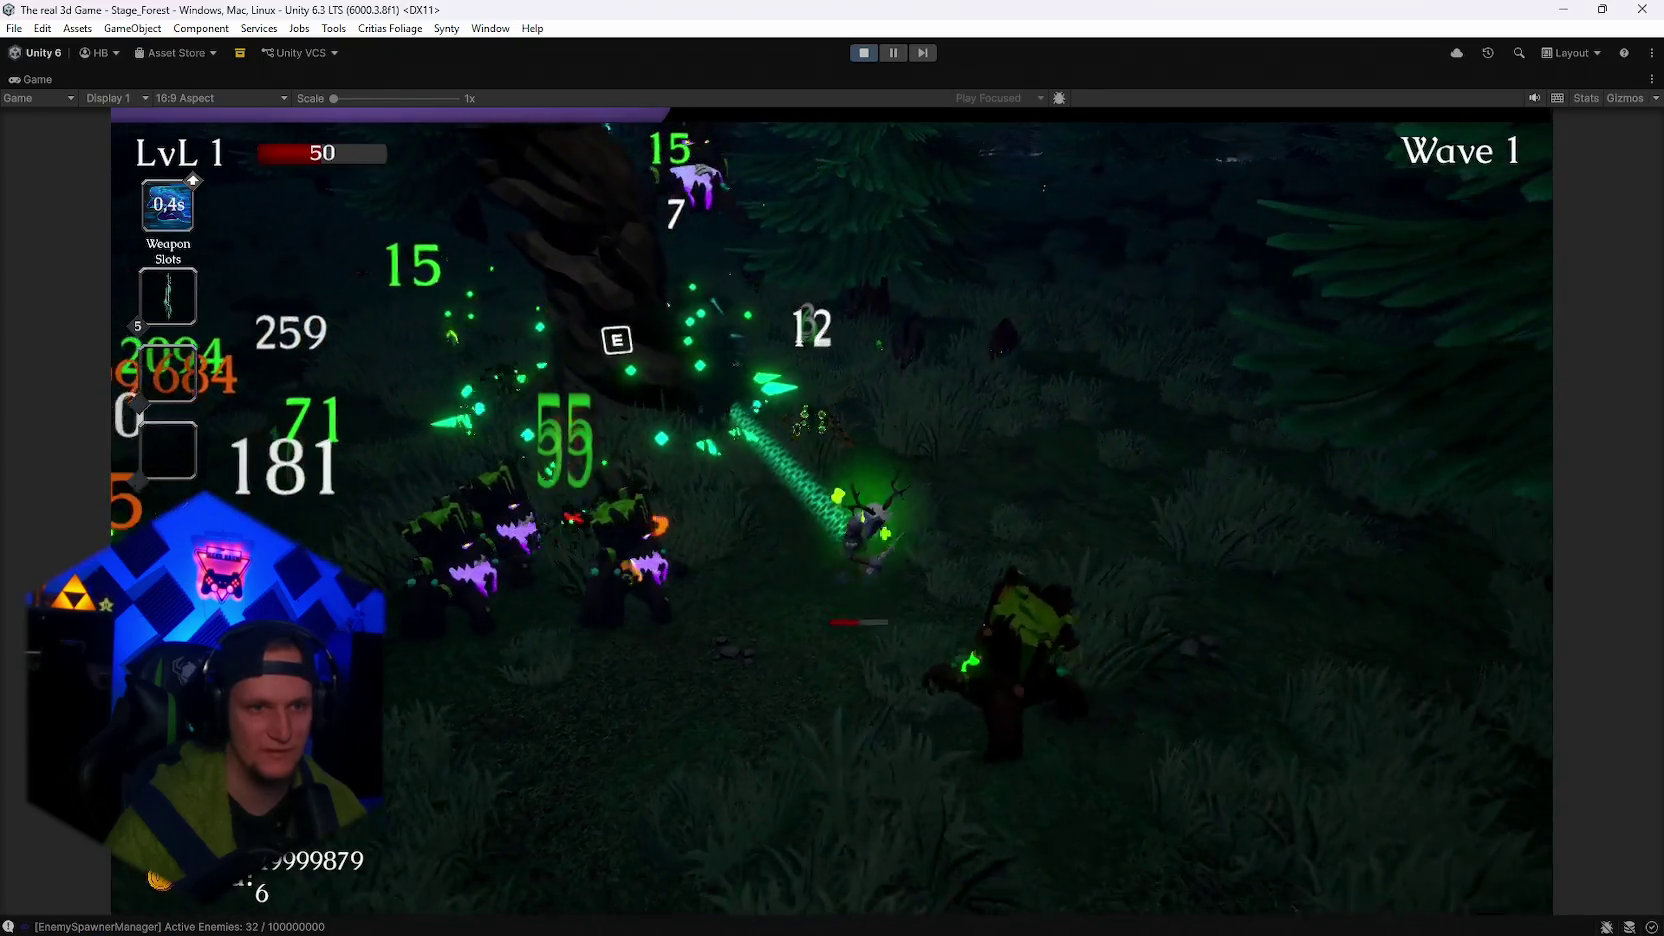
key(Escape)
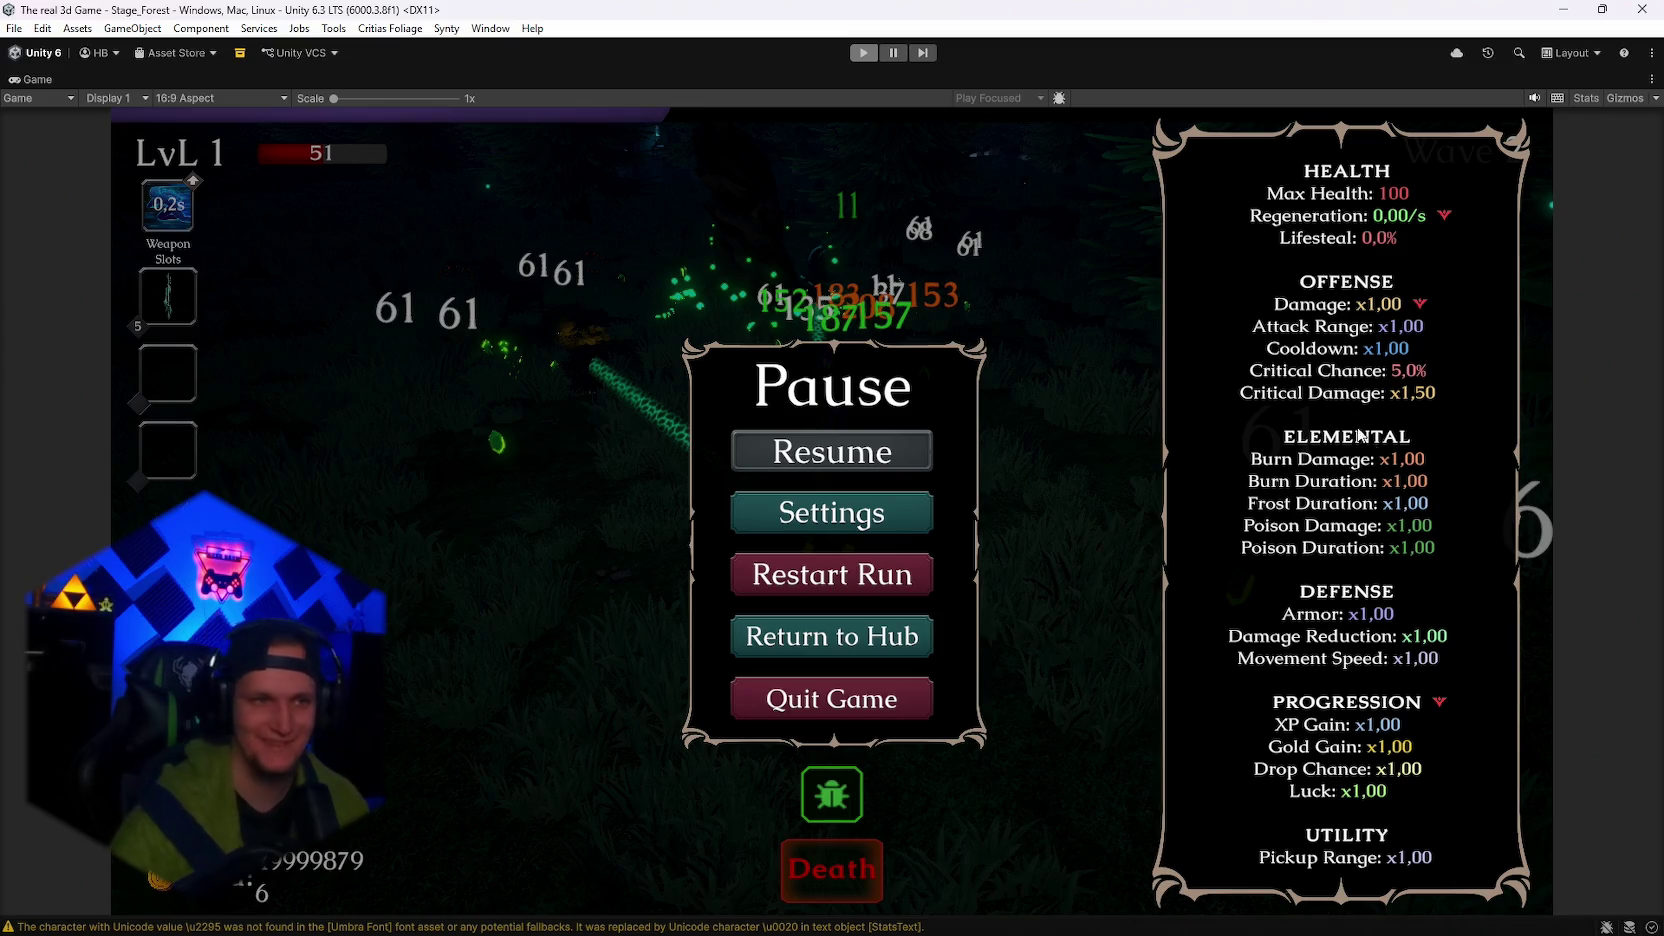
Exit Play mode and select CFXR Fire Ring under MainPlayer > Player > Skin_FireMage.
key(ctrl+p)
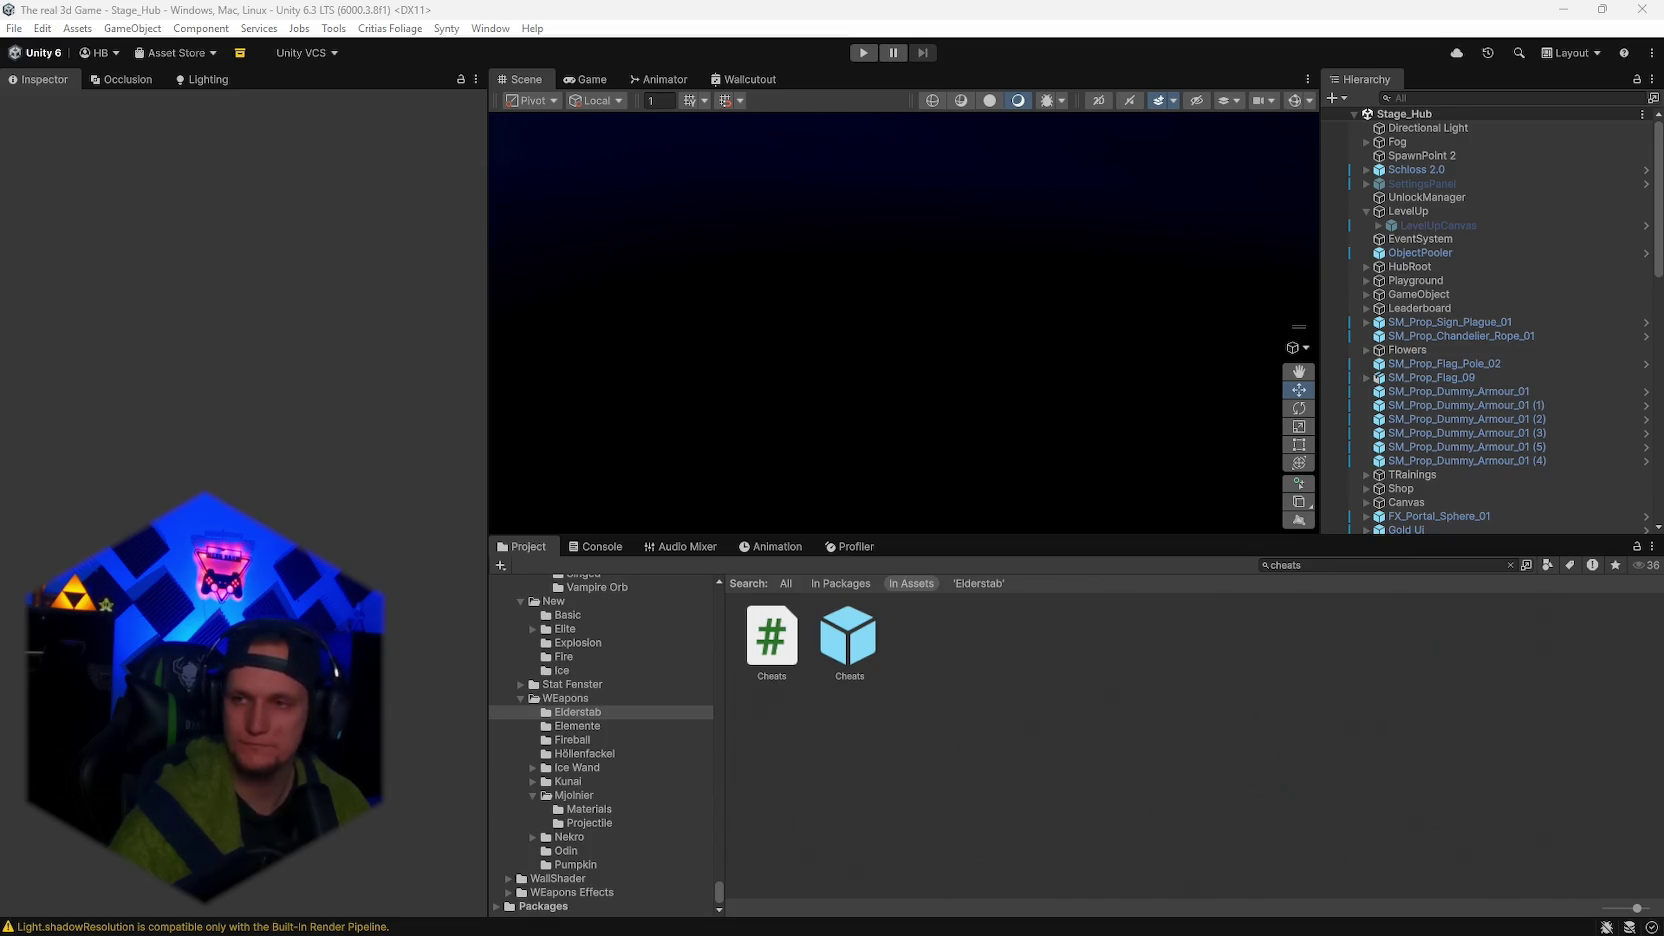
scroll(1480, 372, down, 10)
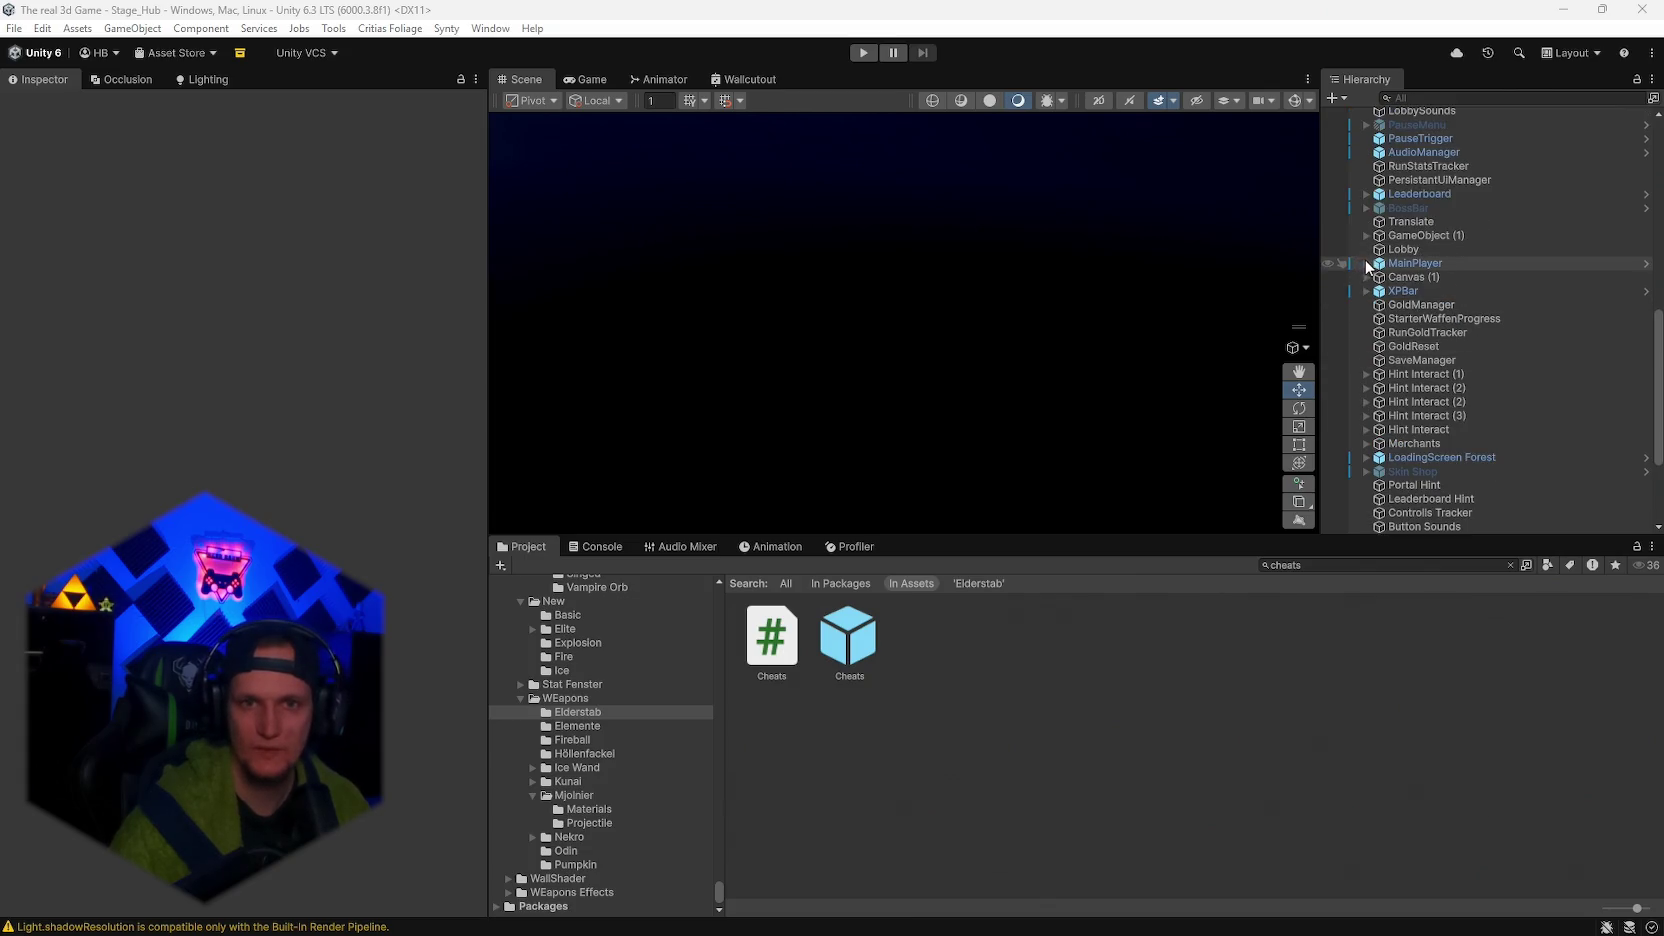
click(1366, 263)
click(1378, 291)
click(1390, 374)
click(1459, 416)
Review its Inspector and open the Fire Ring Aura script in Visual Studio.
scroll(342, 432, down, 15)
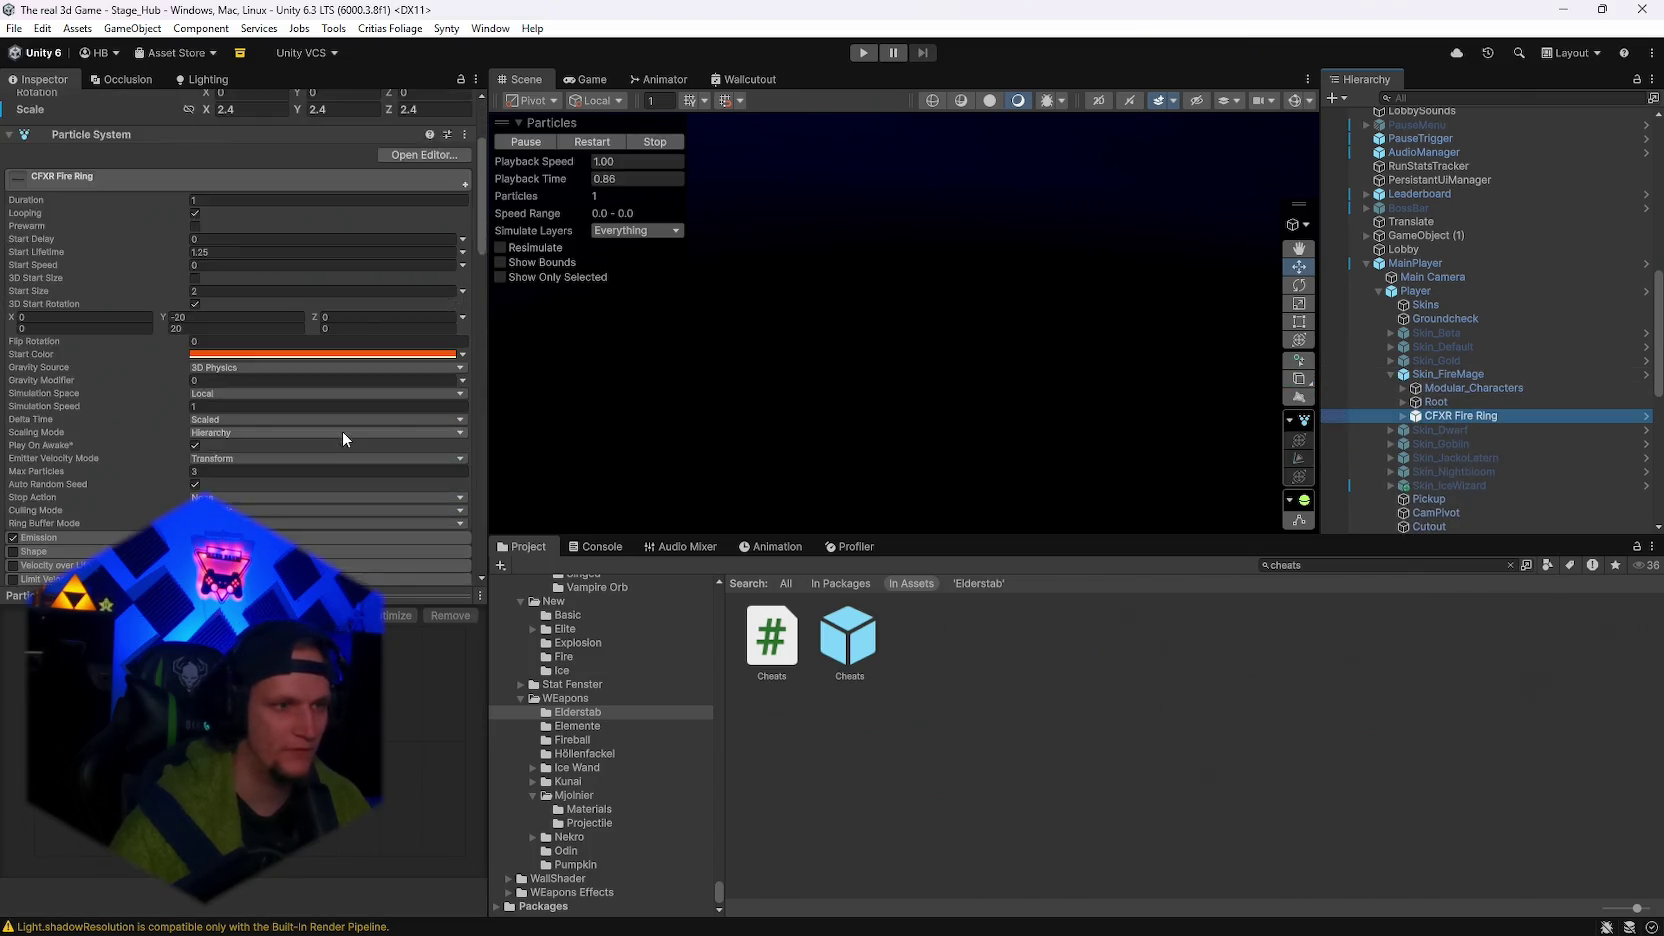
scroll(346, 429, down, 10)
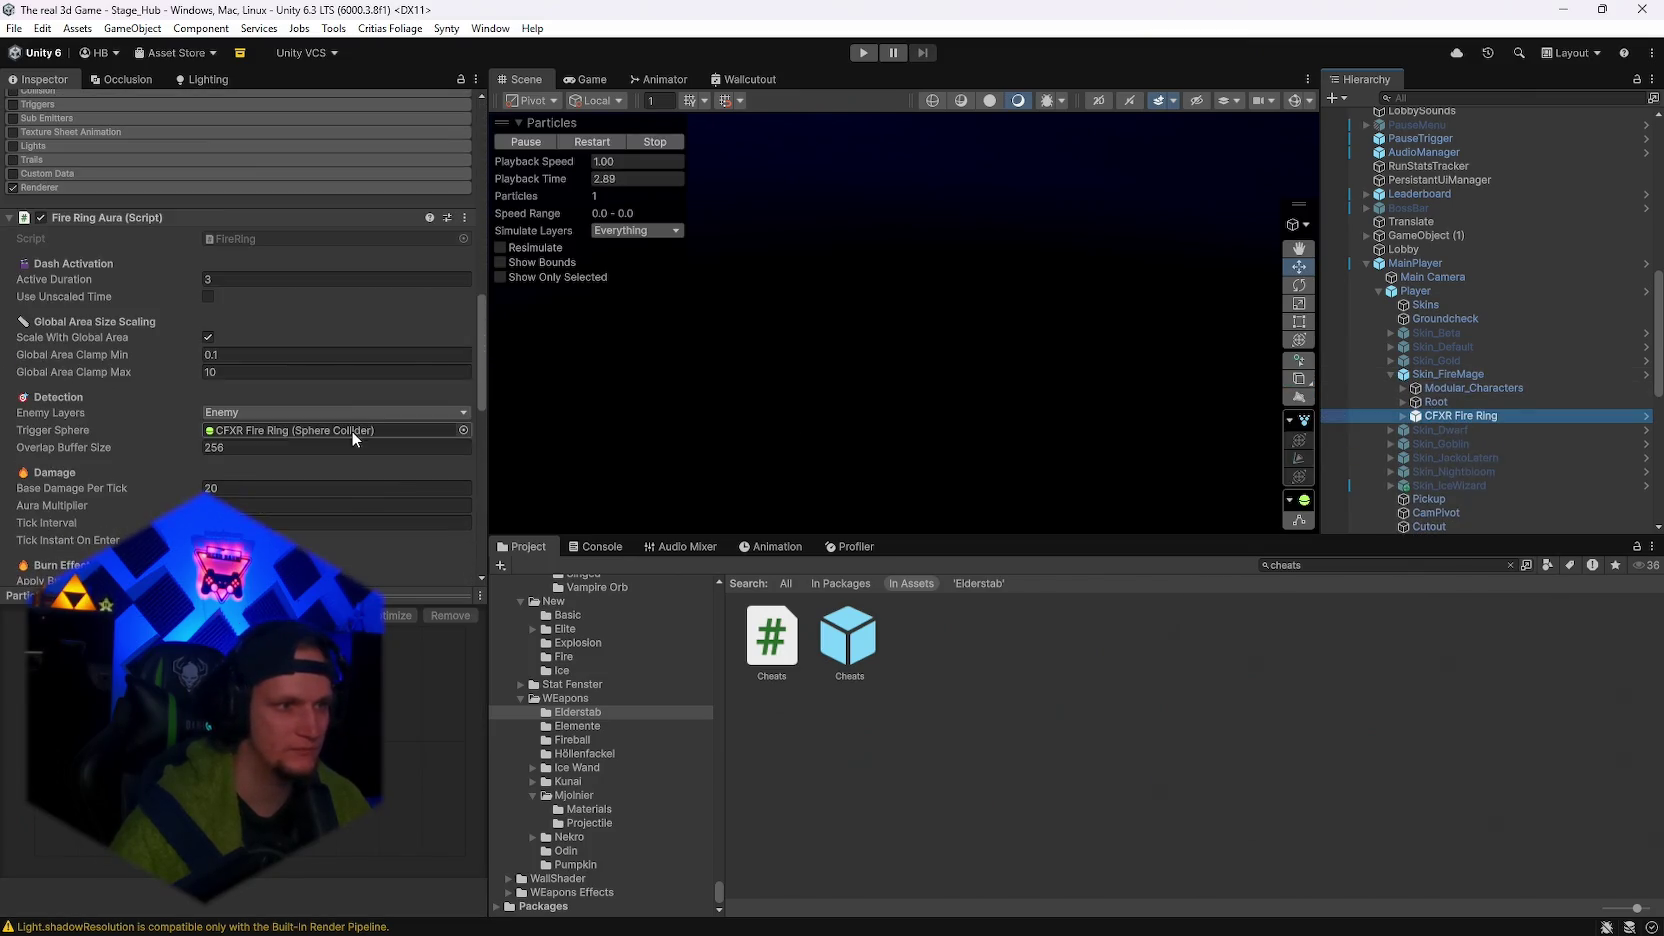
scroll(373, 351, up, 10)
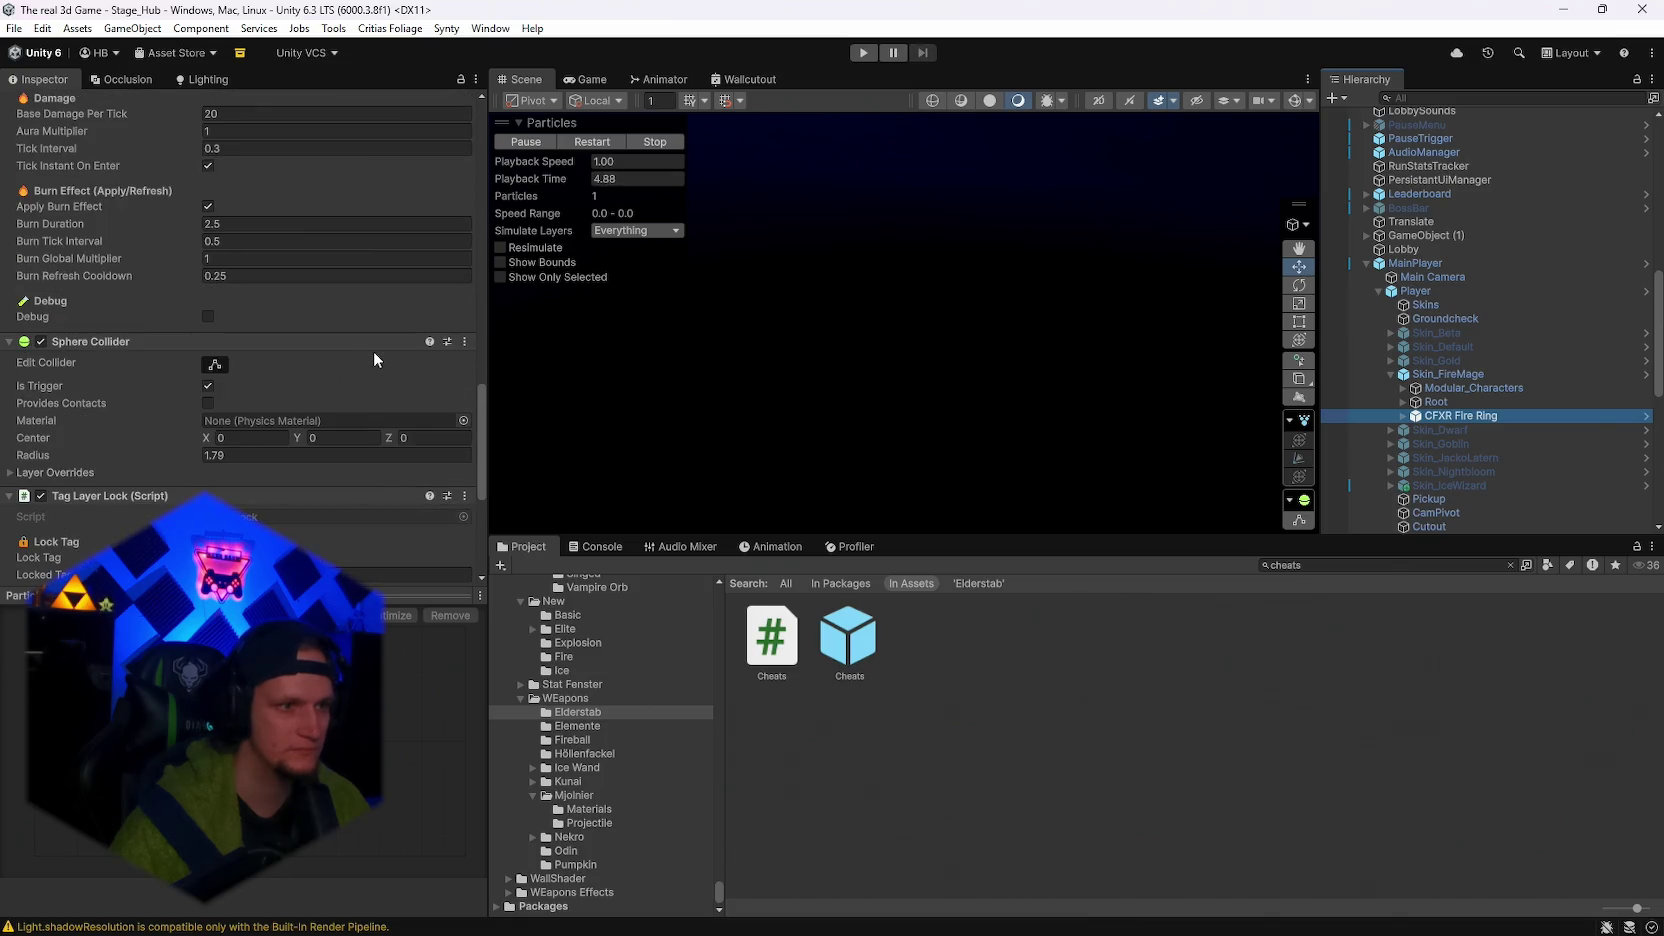
scroll(404, 416, down, 2)
click(464, 357)
click(530, 571)
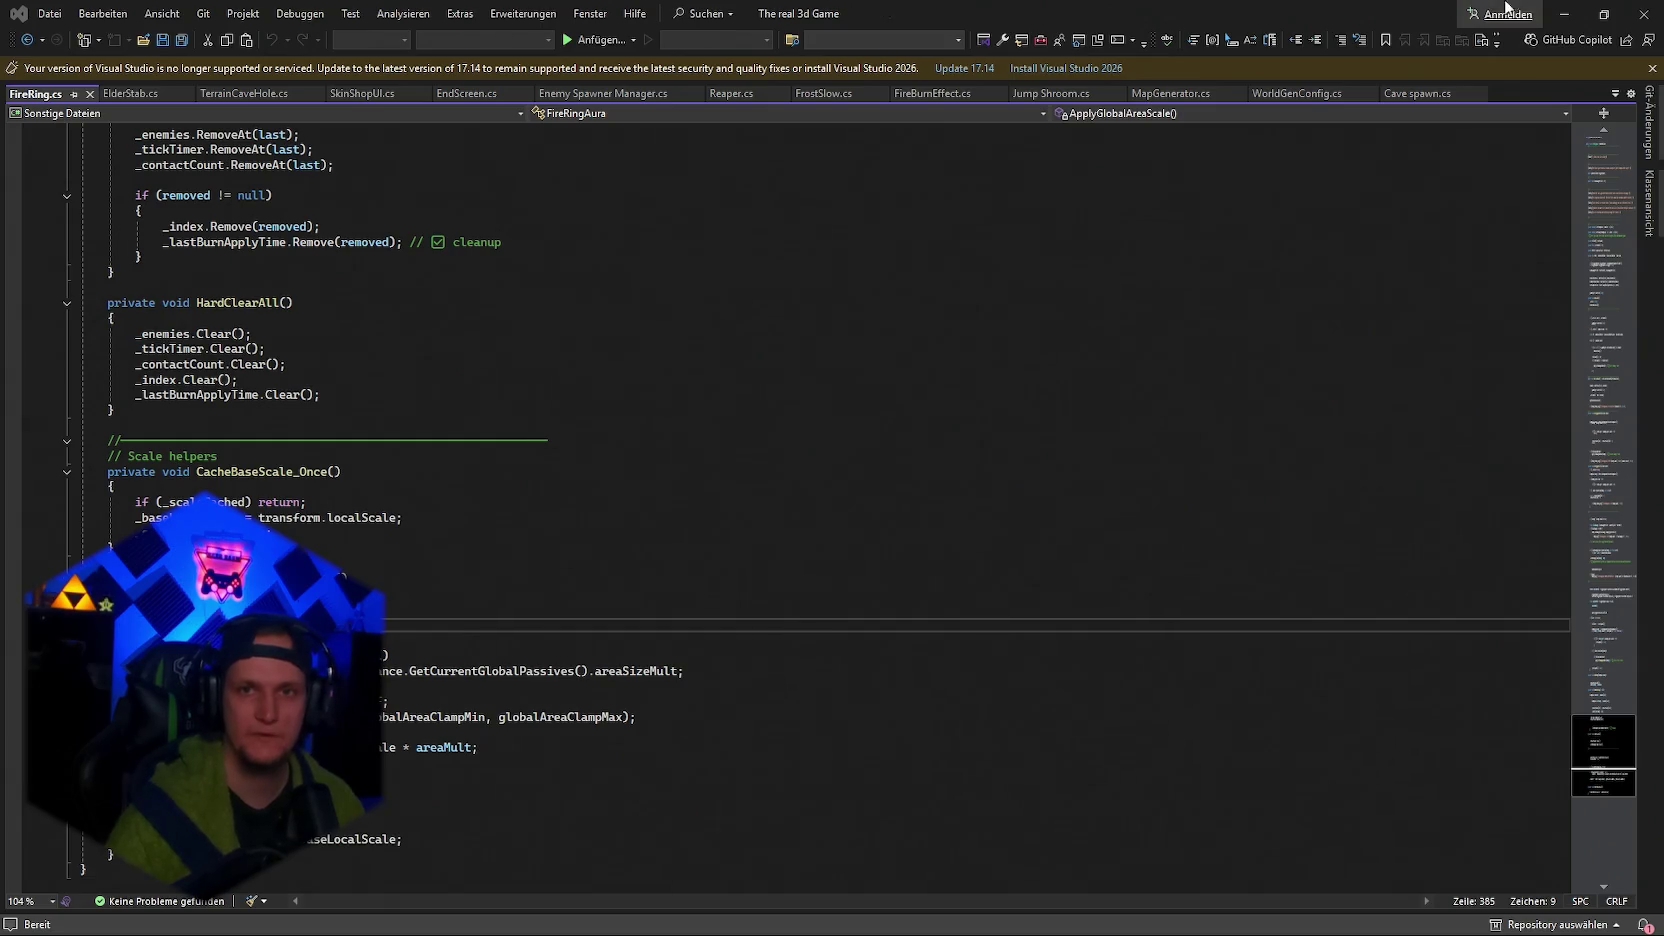
Minimize Visual Studio and snip a screenshot of the Hierarchy list.
click(1565, 14)
scroll(1417, 322, down, 3)
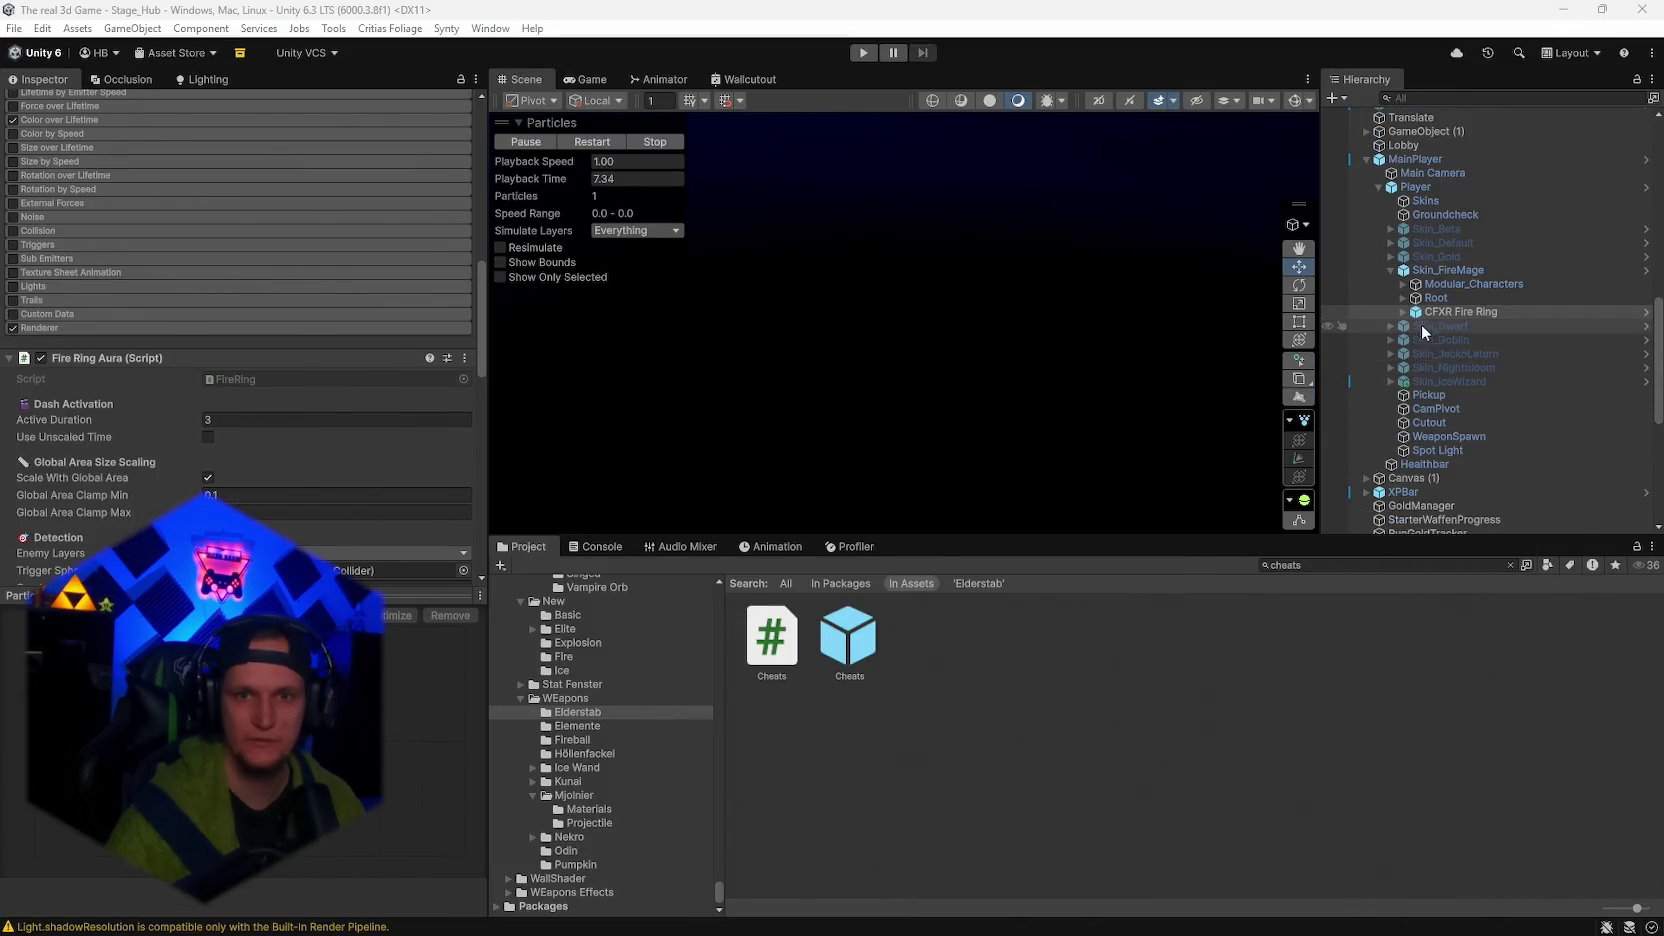
key(shift+super+s)
mouse_move(1347, 143)
mouse_down()
mouse_move(1557, 484)
mouse_move(1578, 453)
mouse_up()
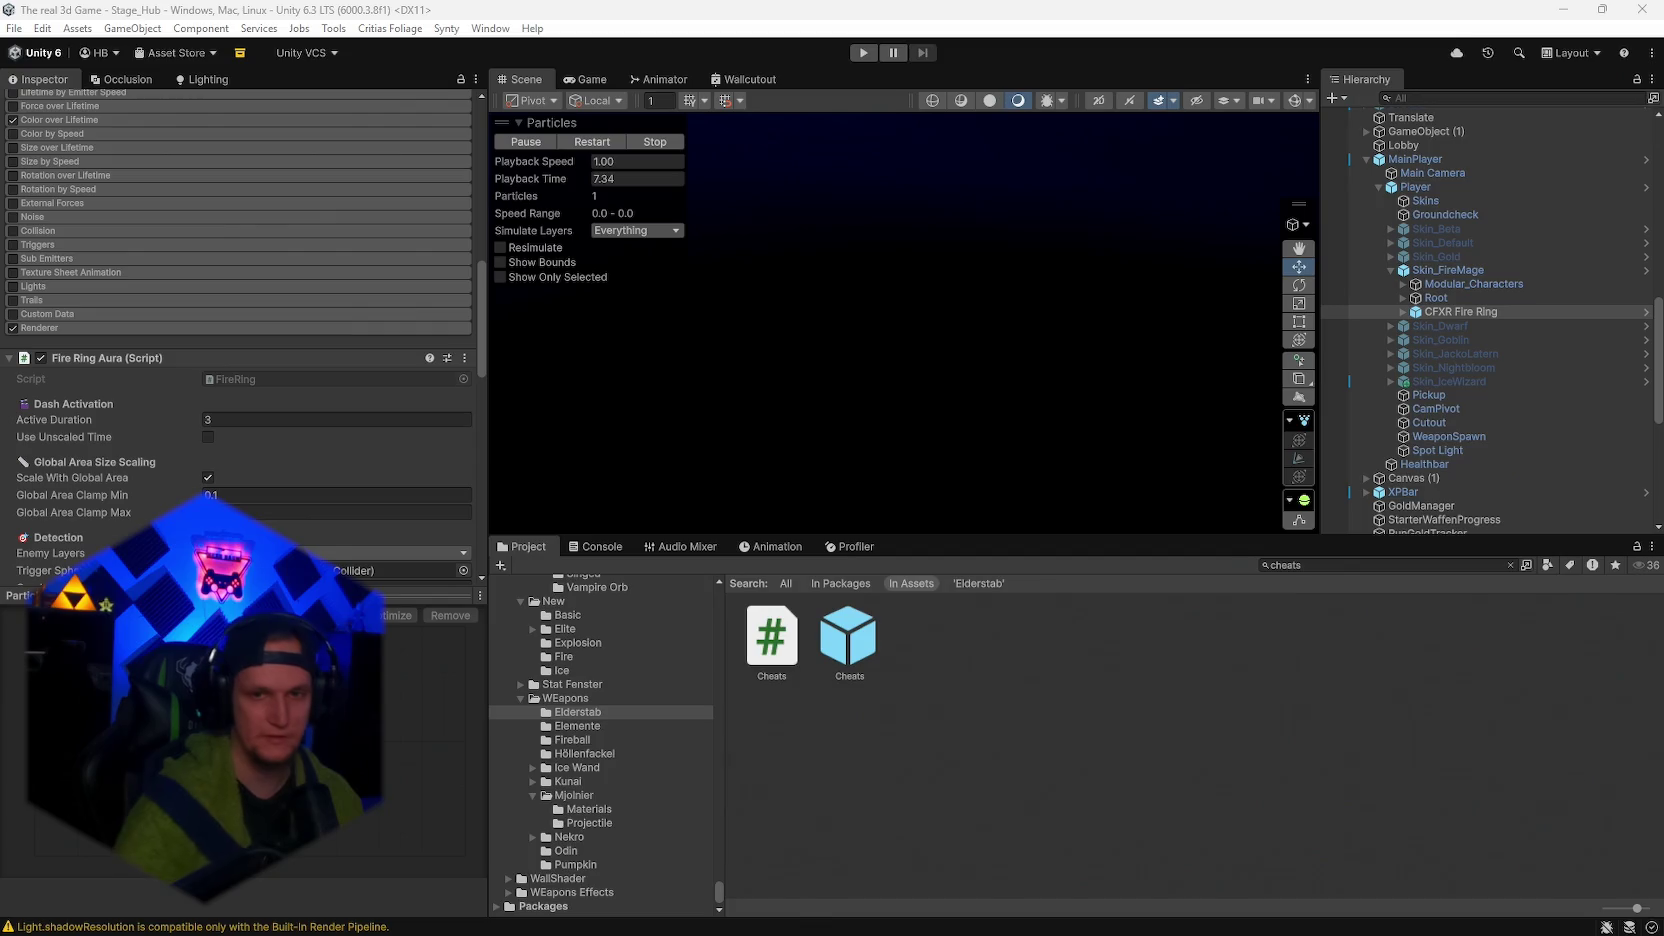
Select Player and open its Player Skin component script in Visual Studio.
click(1427, 185)
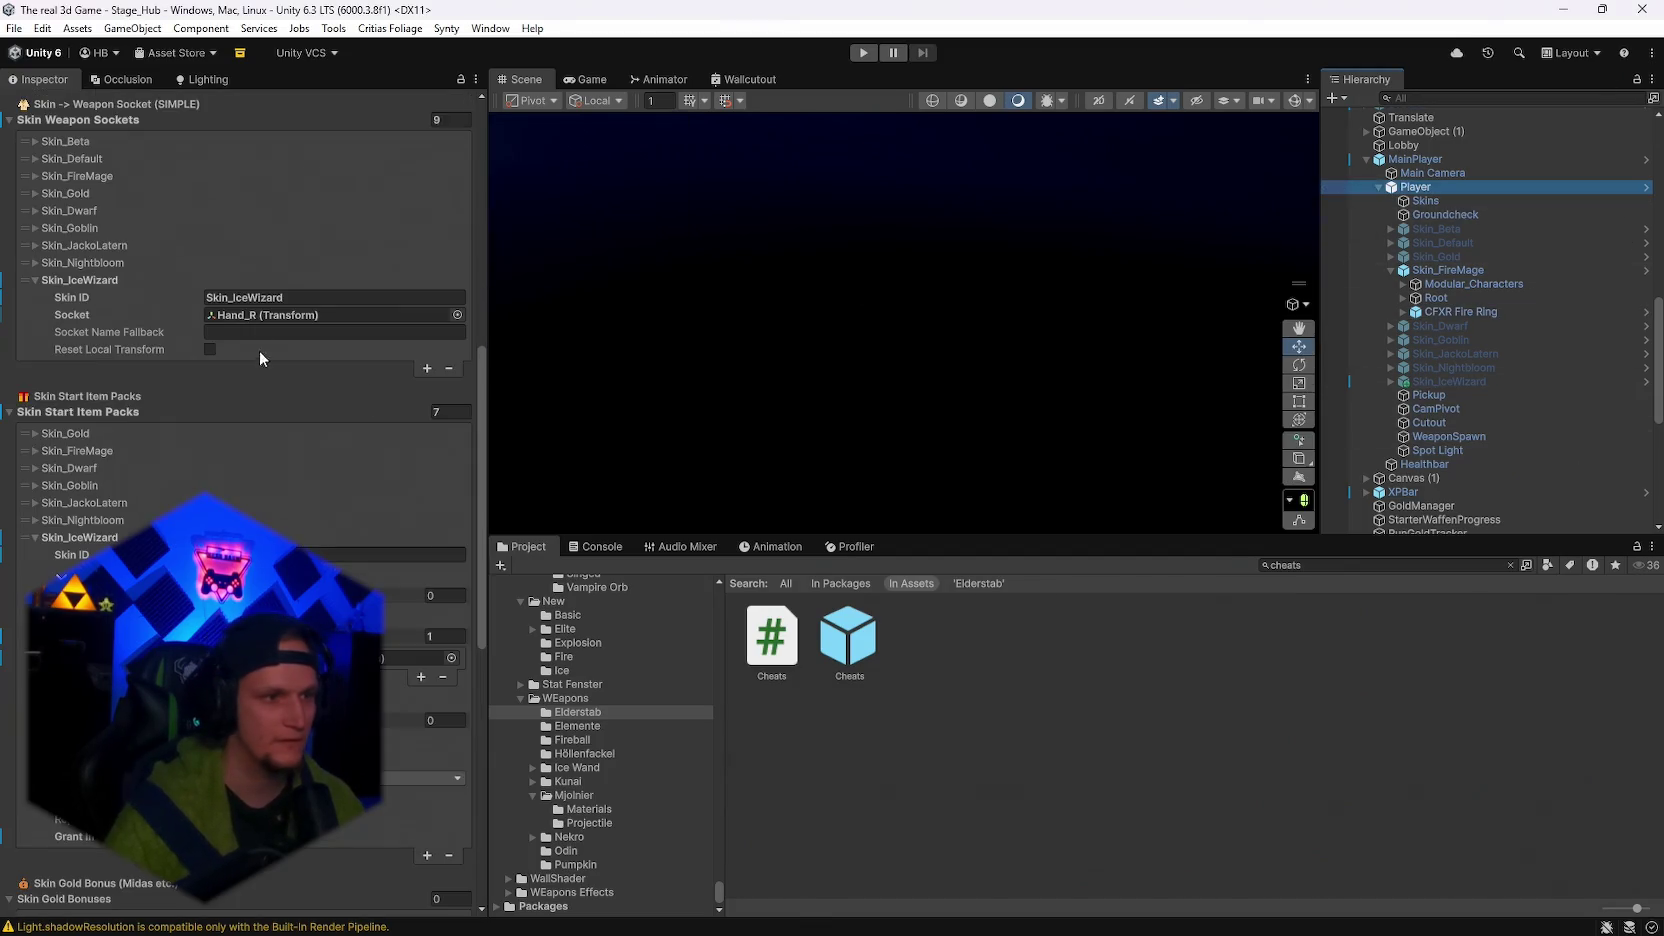
scroll(473, 407, down, 10)
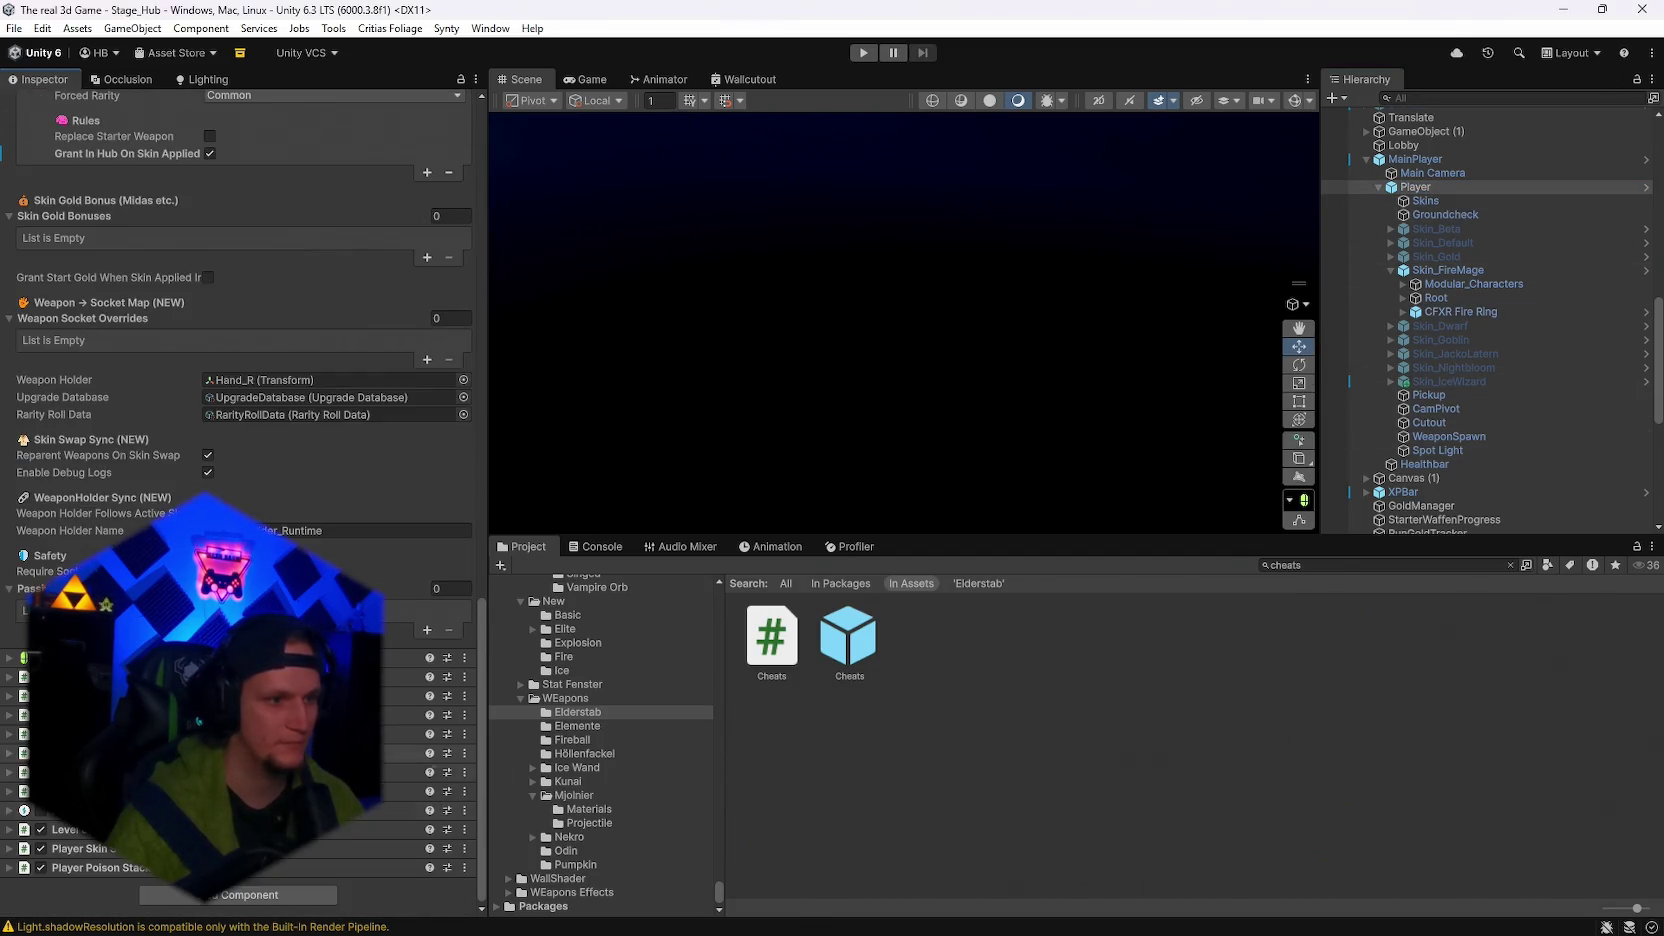
click(465, 852)
click(497, 820)
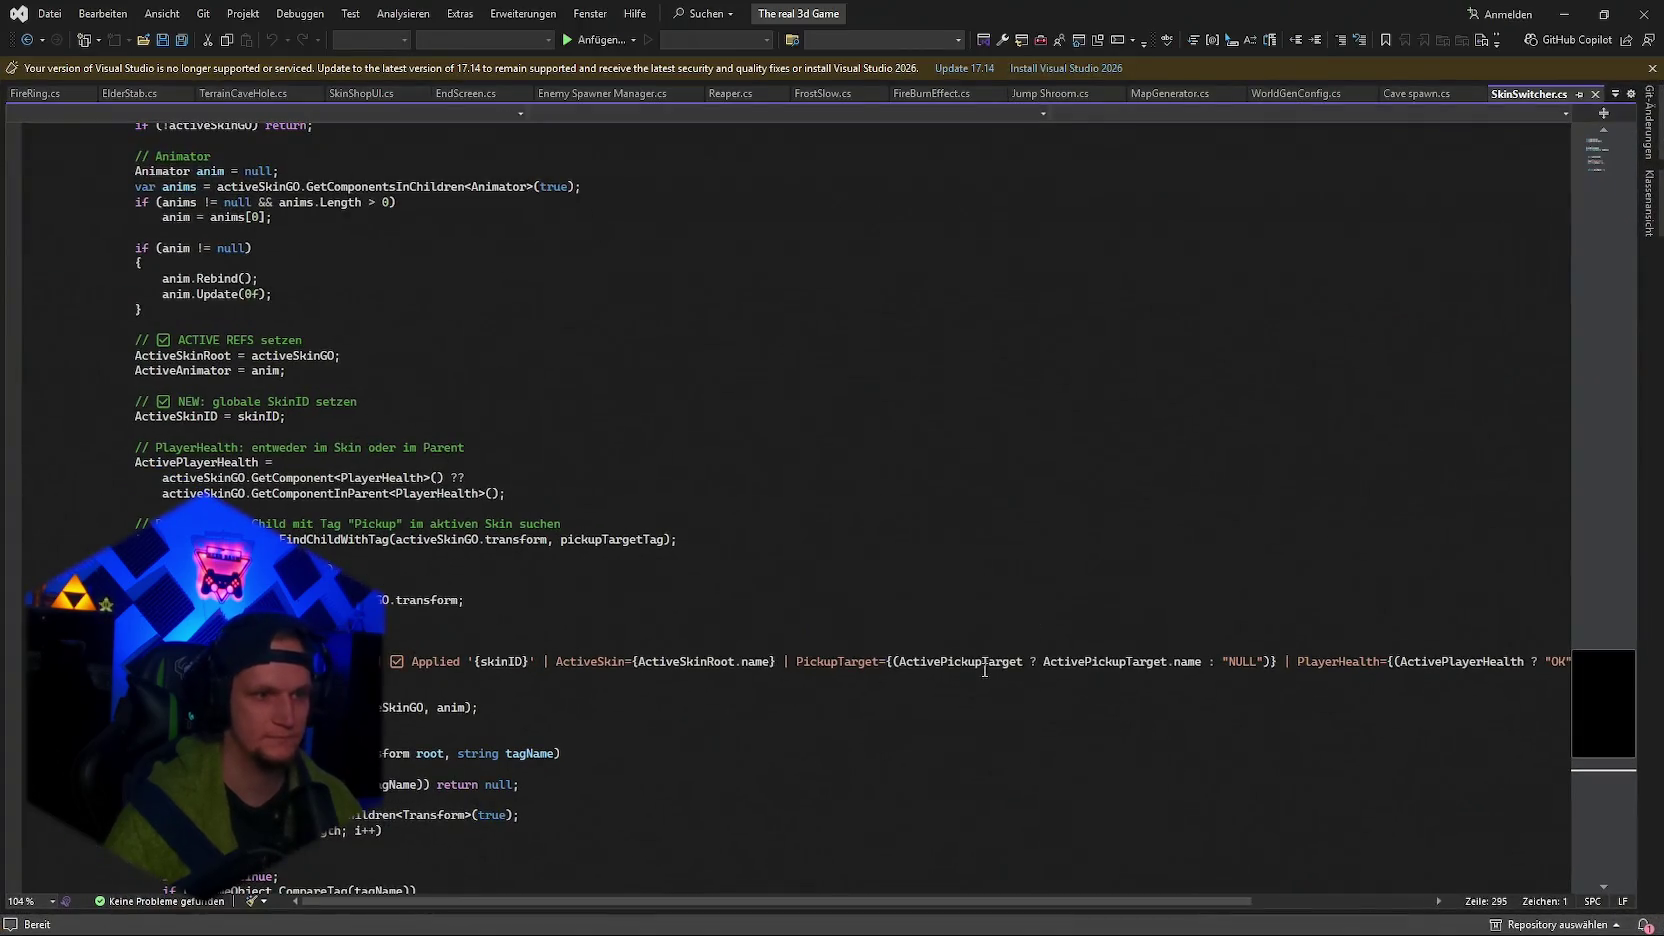
Paste the new code over SkinSwitcher.cs, save it, and switch back to Unity.
key(ctrl+v)
key(ctrl+s)
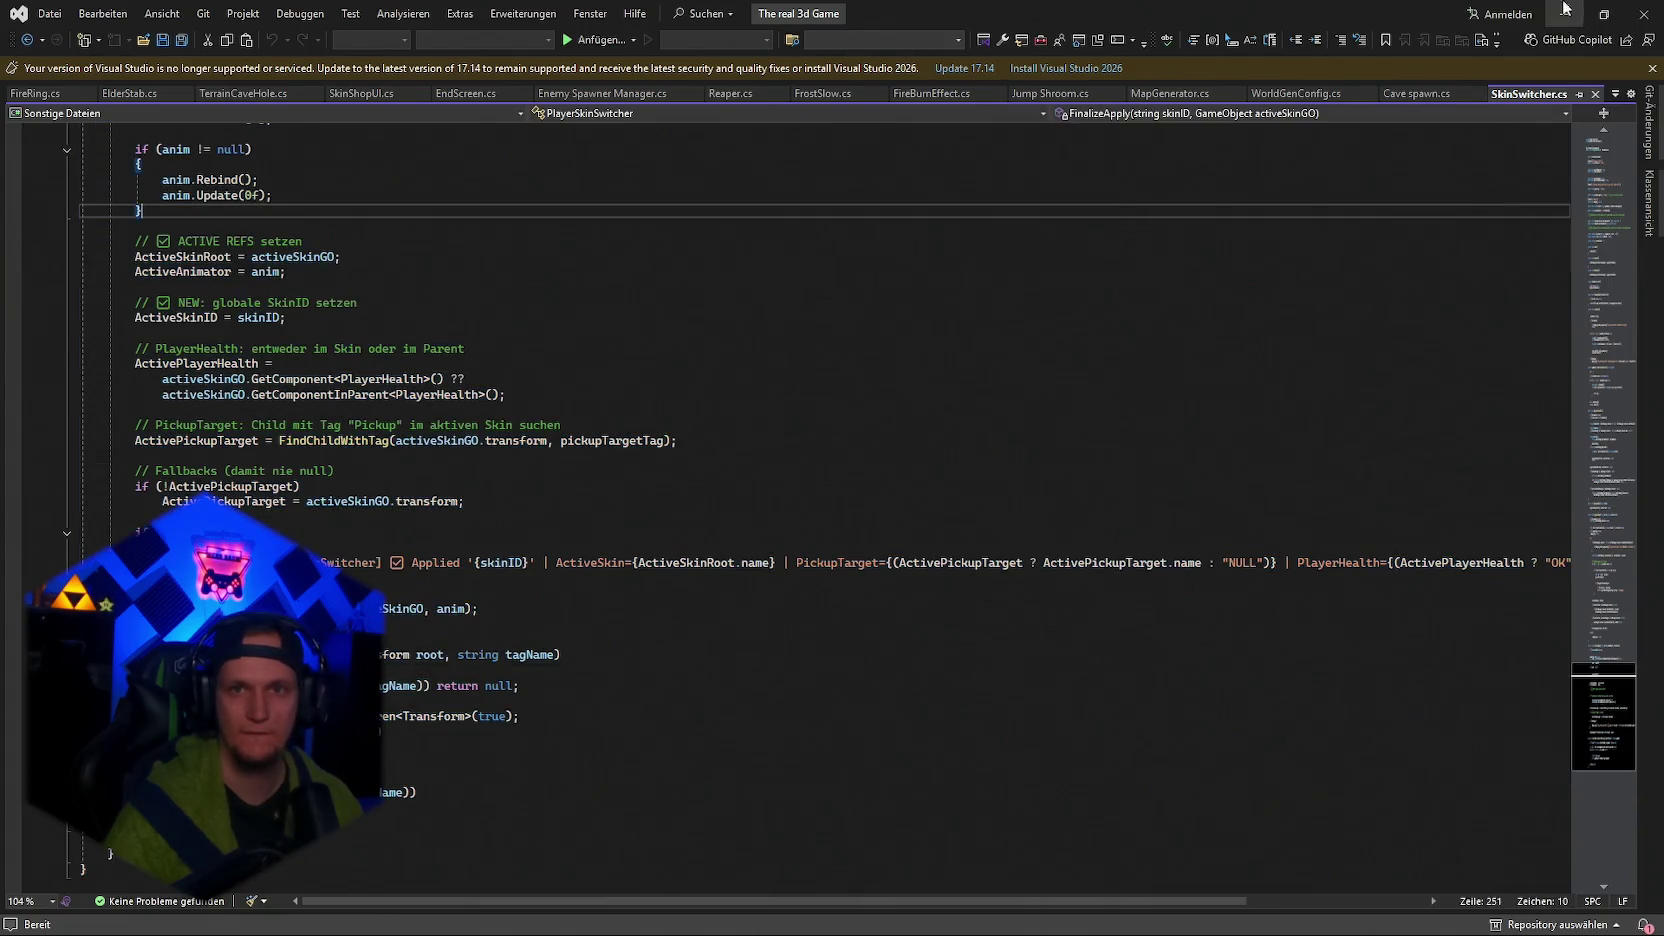
click(1563, 14)
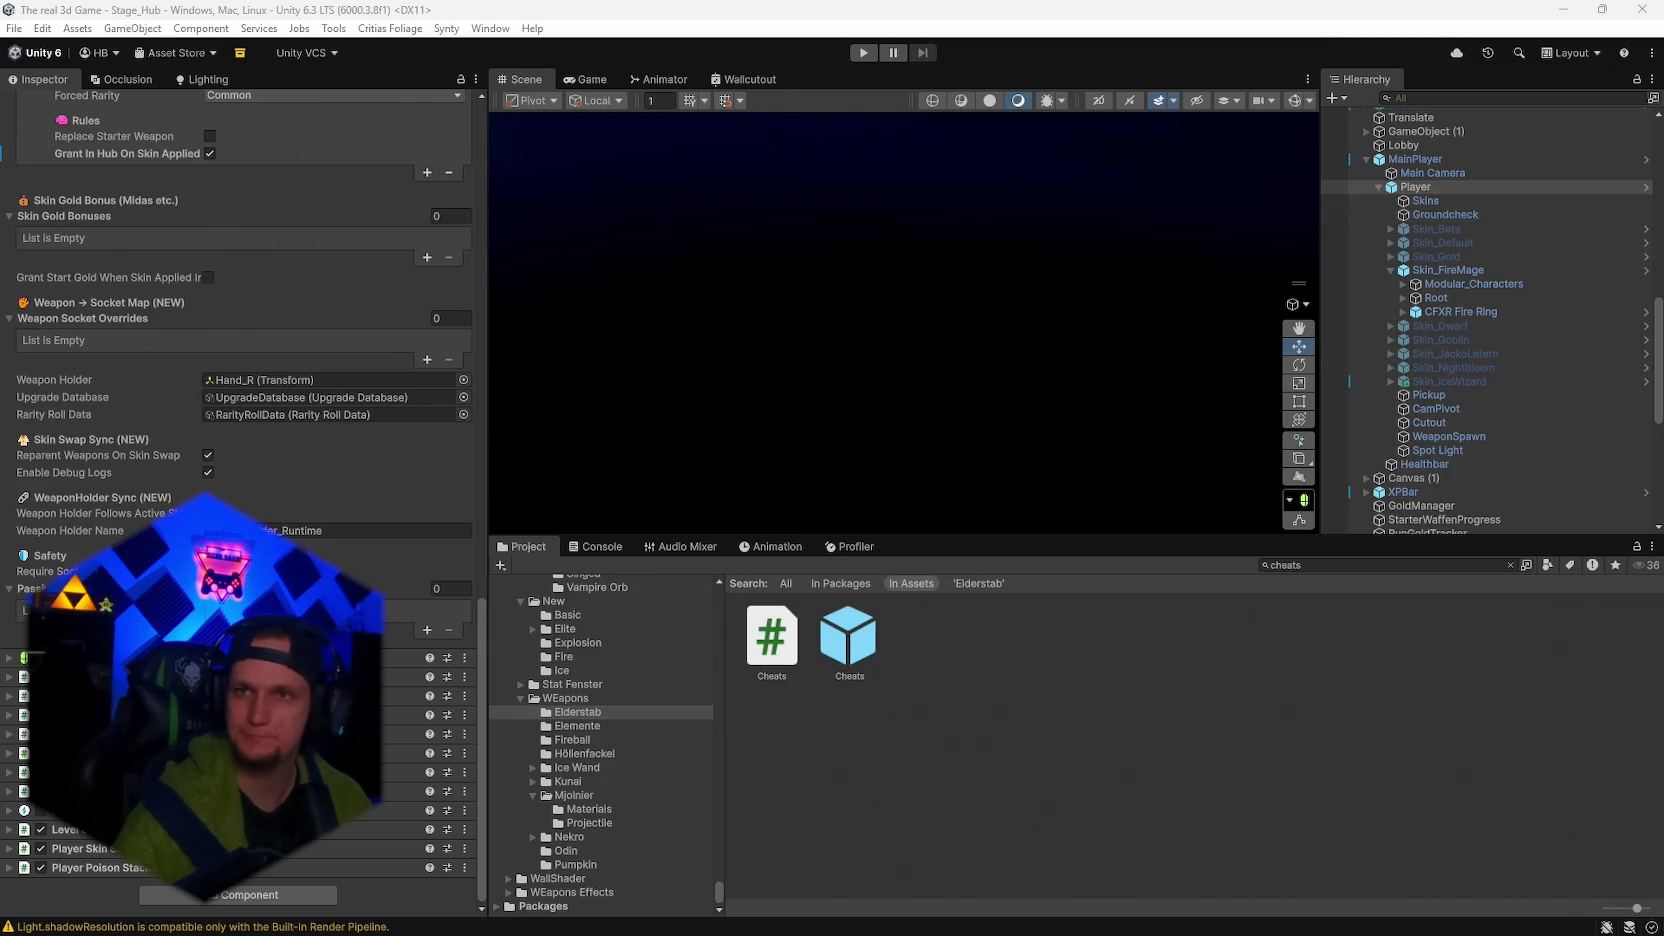
Below the Wood sprite line, add the German elderstab beam-count note, then minimize Notepad.
click(1101, 915)
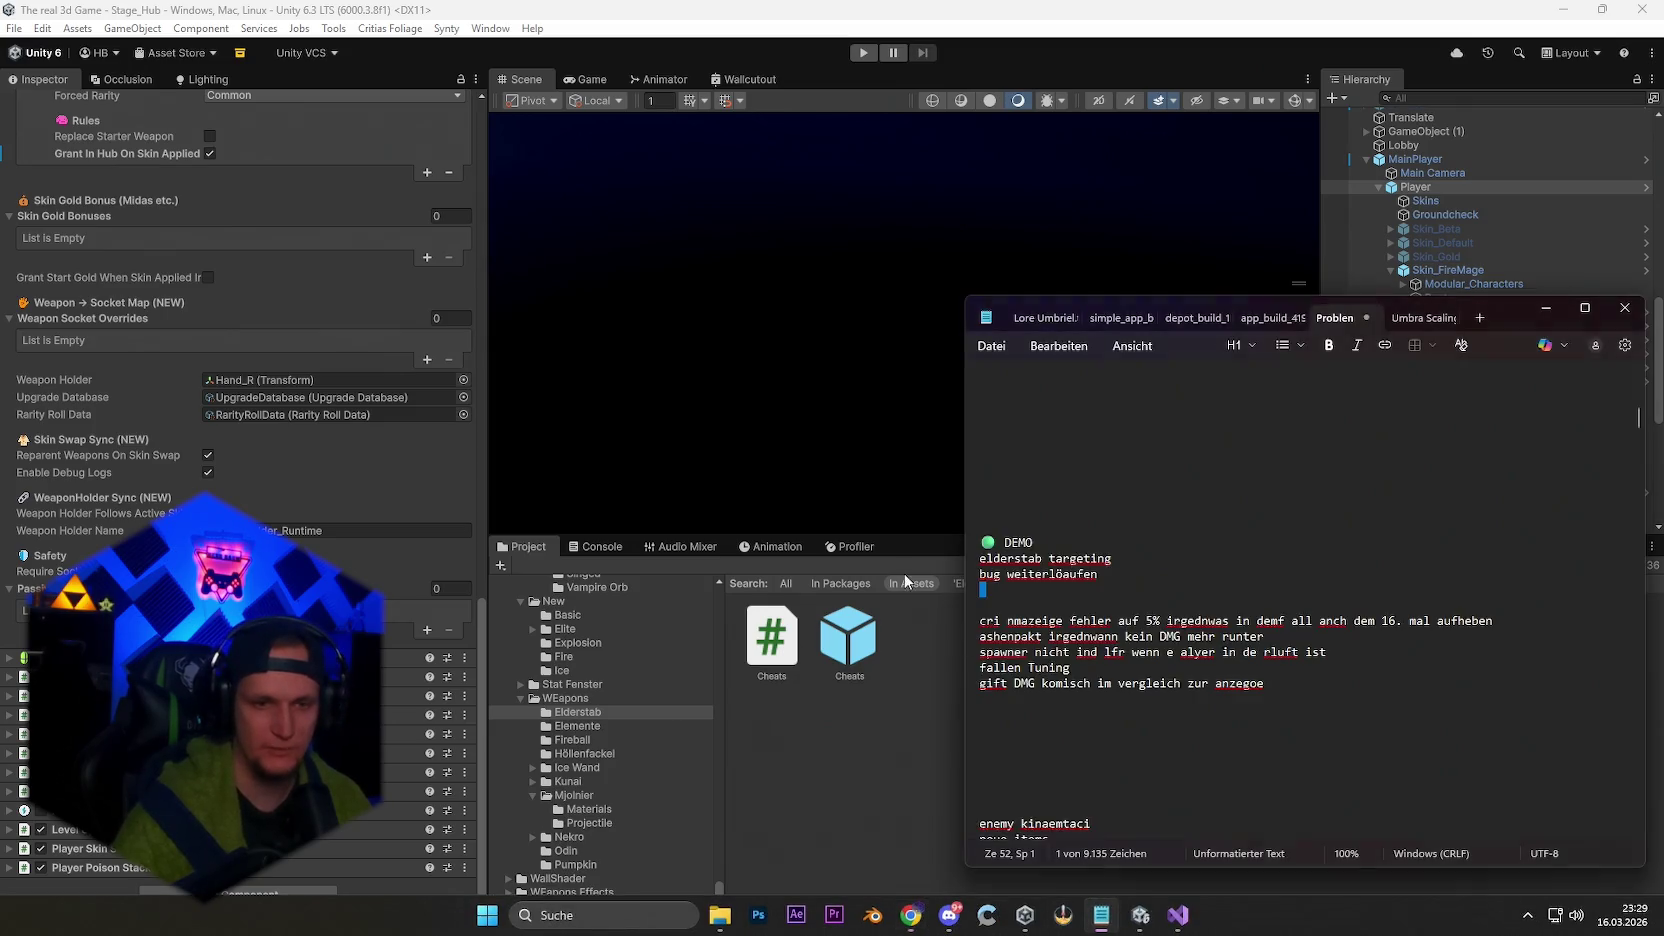
scroll(1052, 623, down, 20)
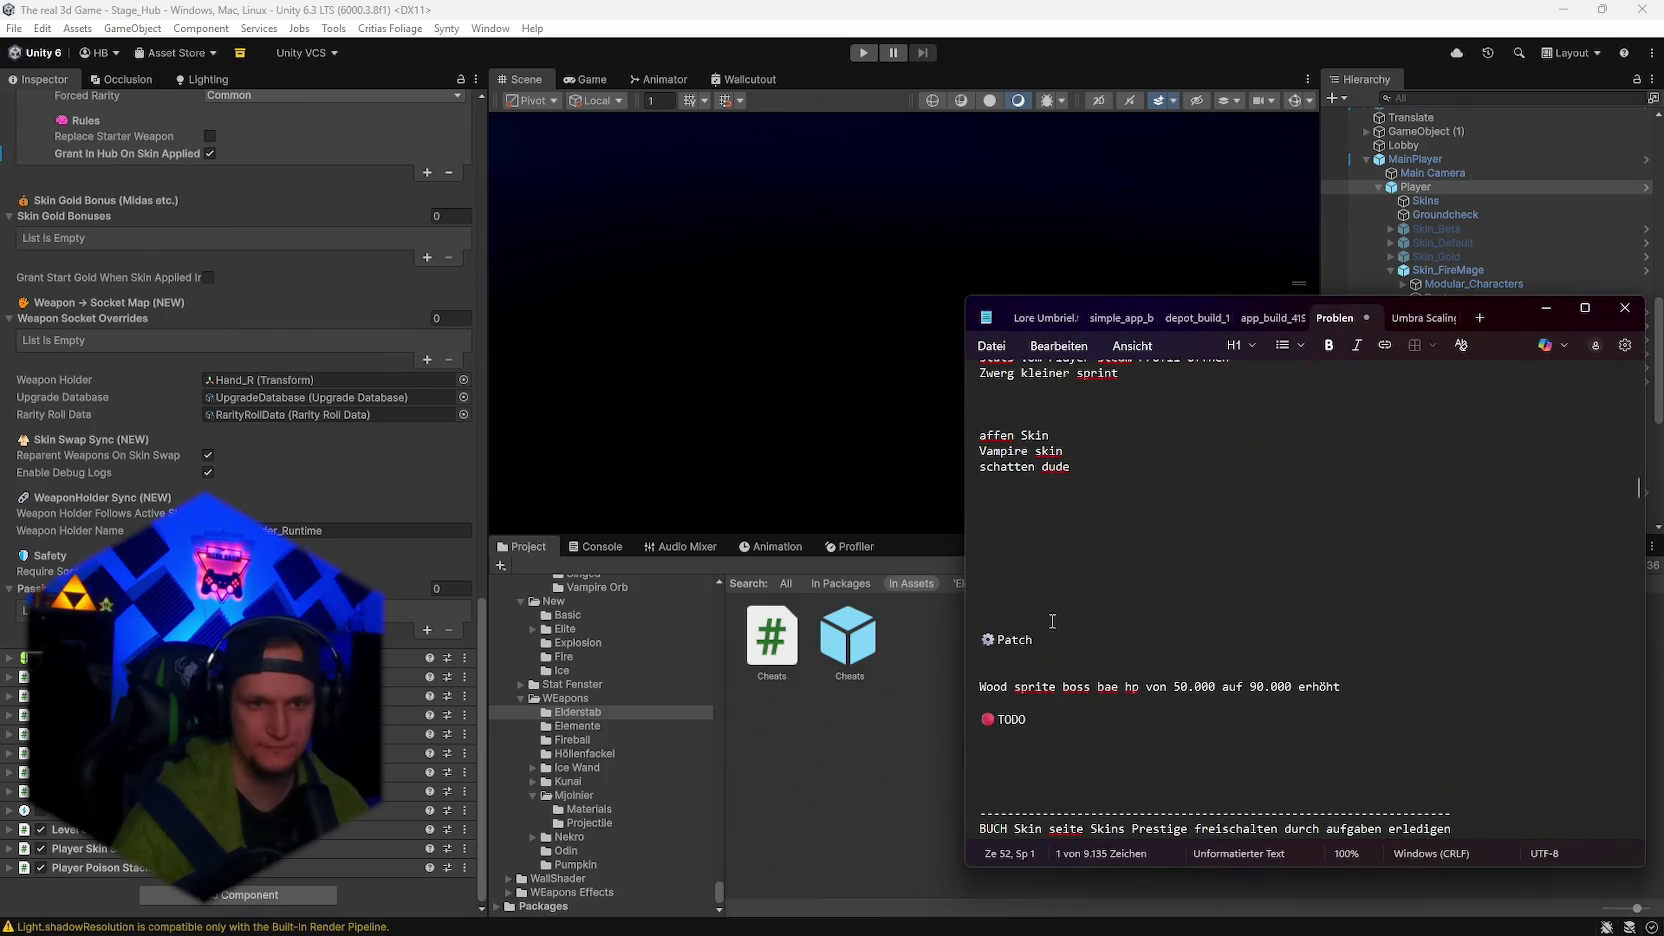
click(1039, 704)
text(elderstab)
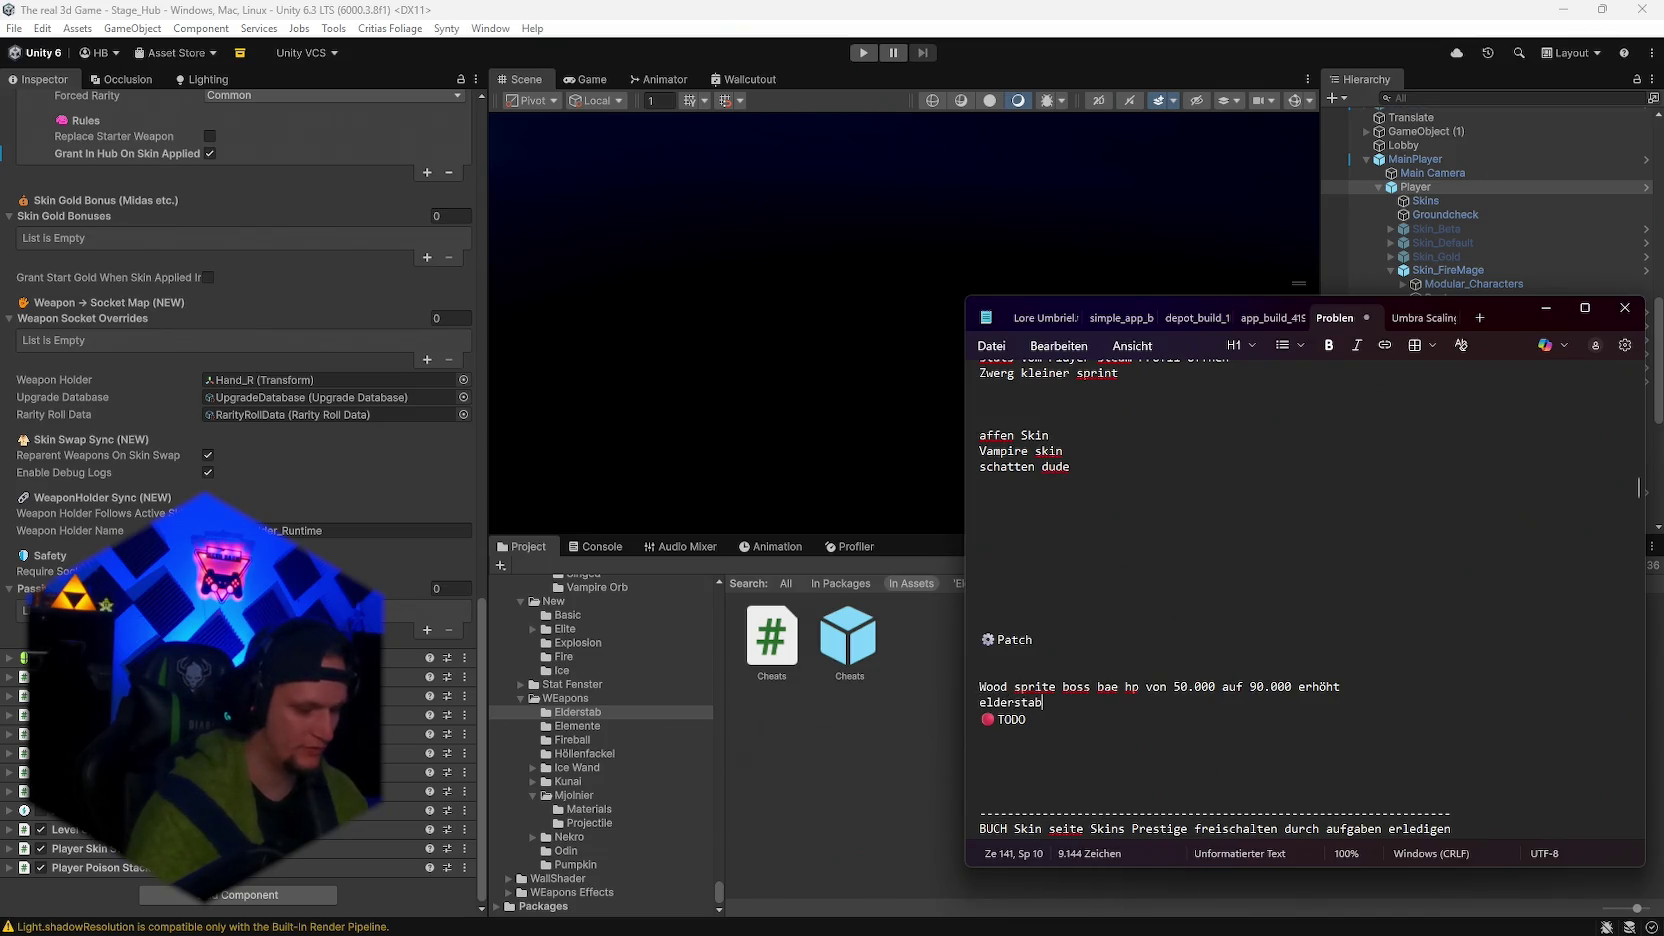
text( läuft nun kosntanter wenn es darum geht )
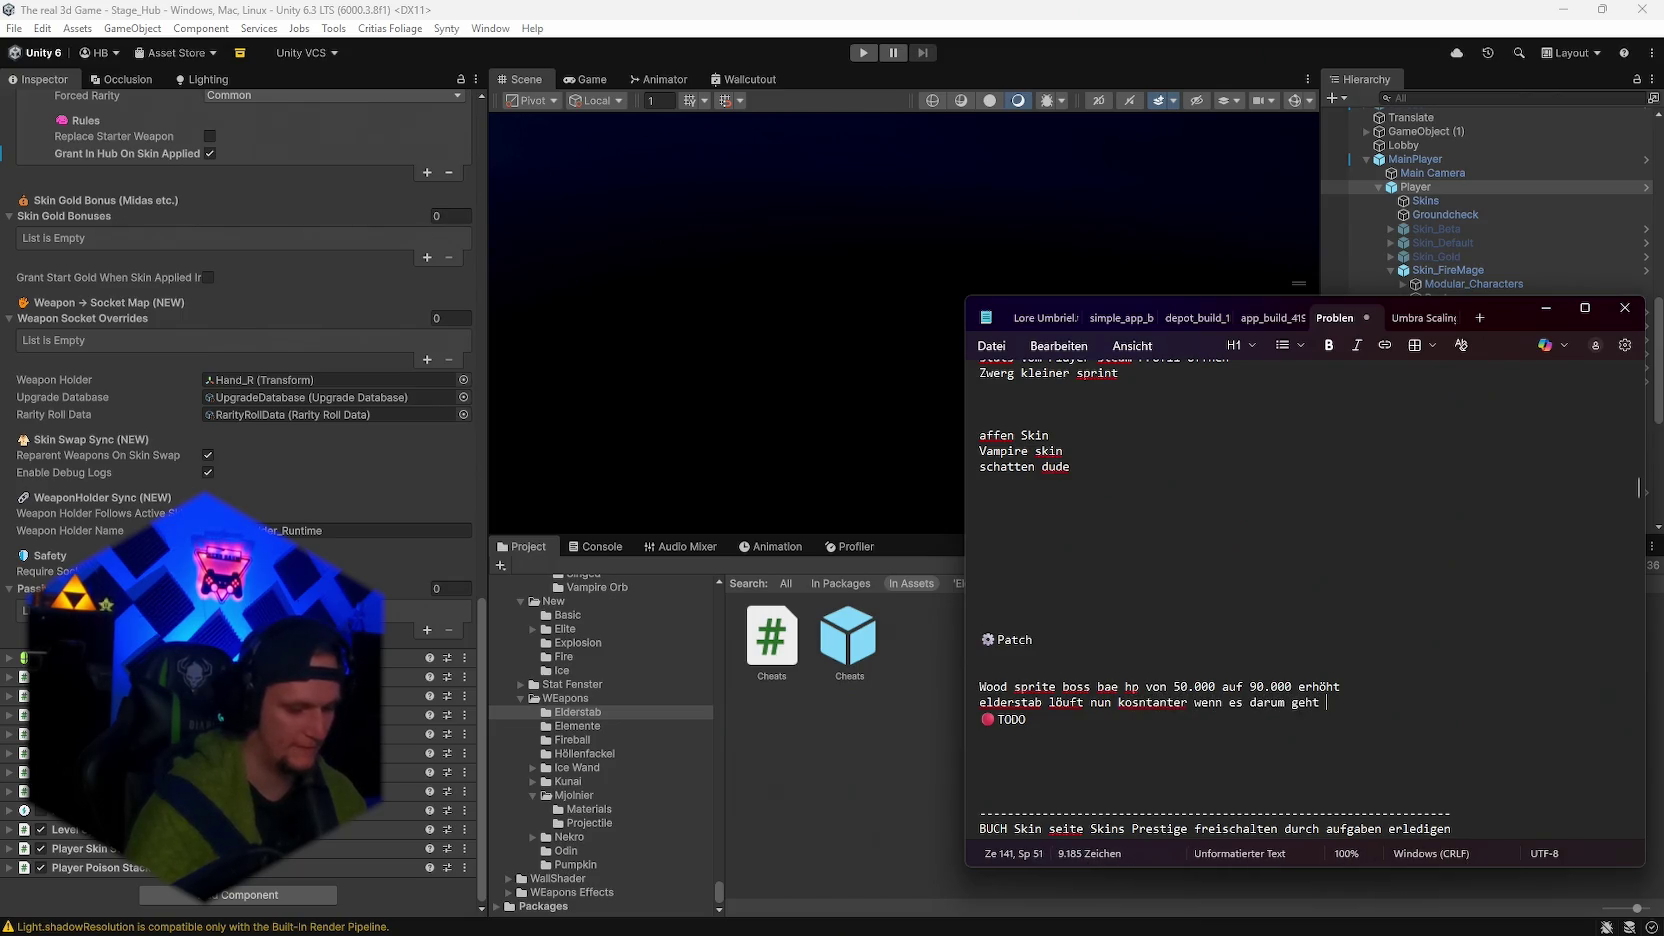
text(die anzhal de)
text(r beams auf die )
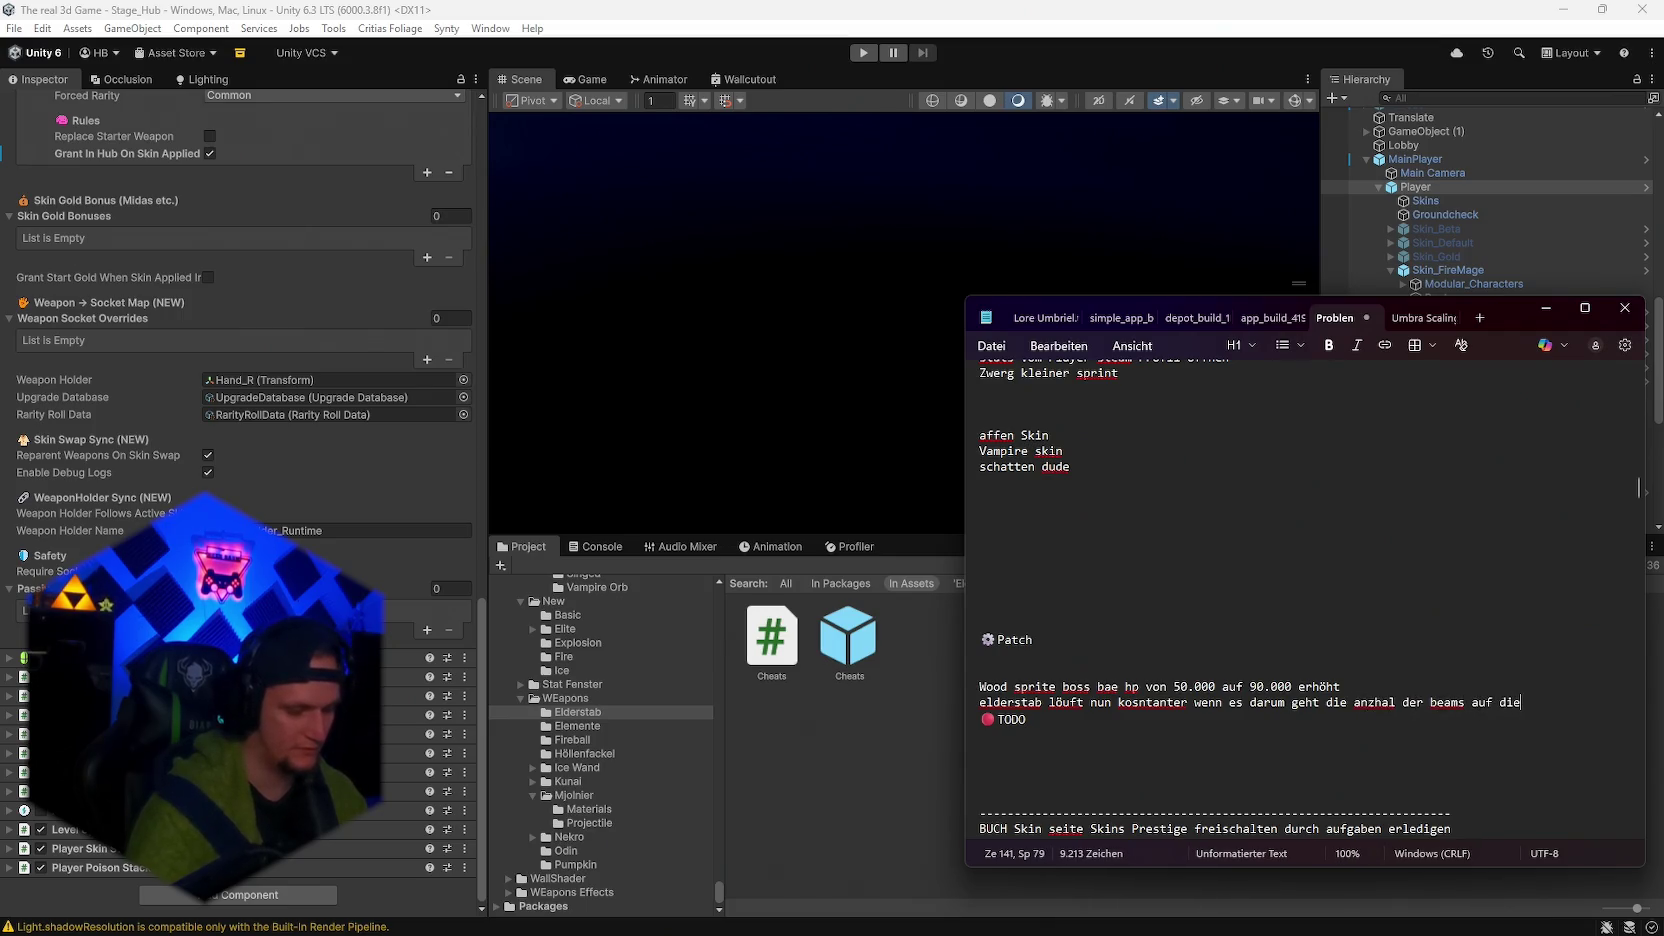
text(verfügbaren)
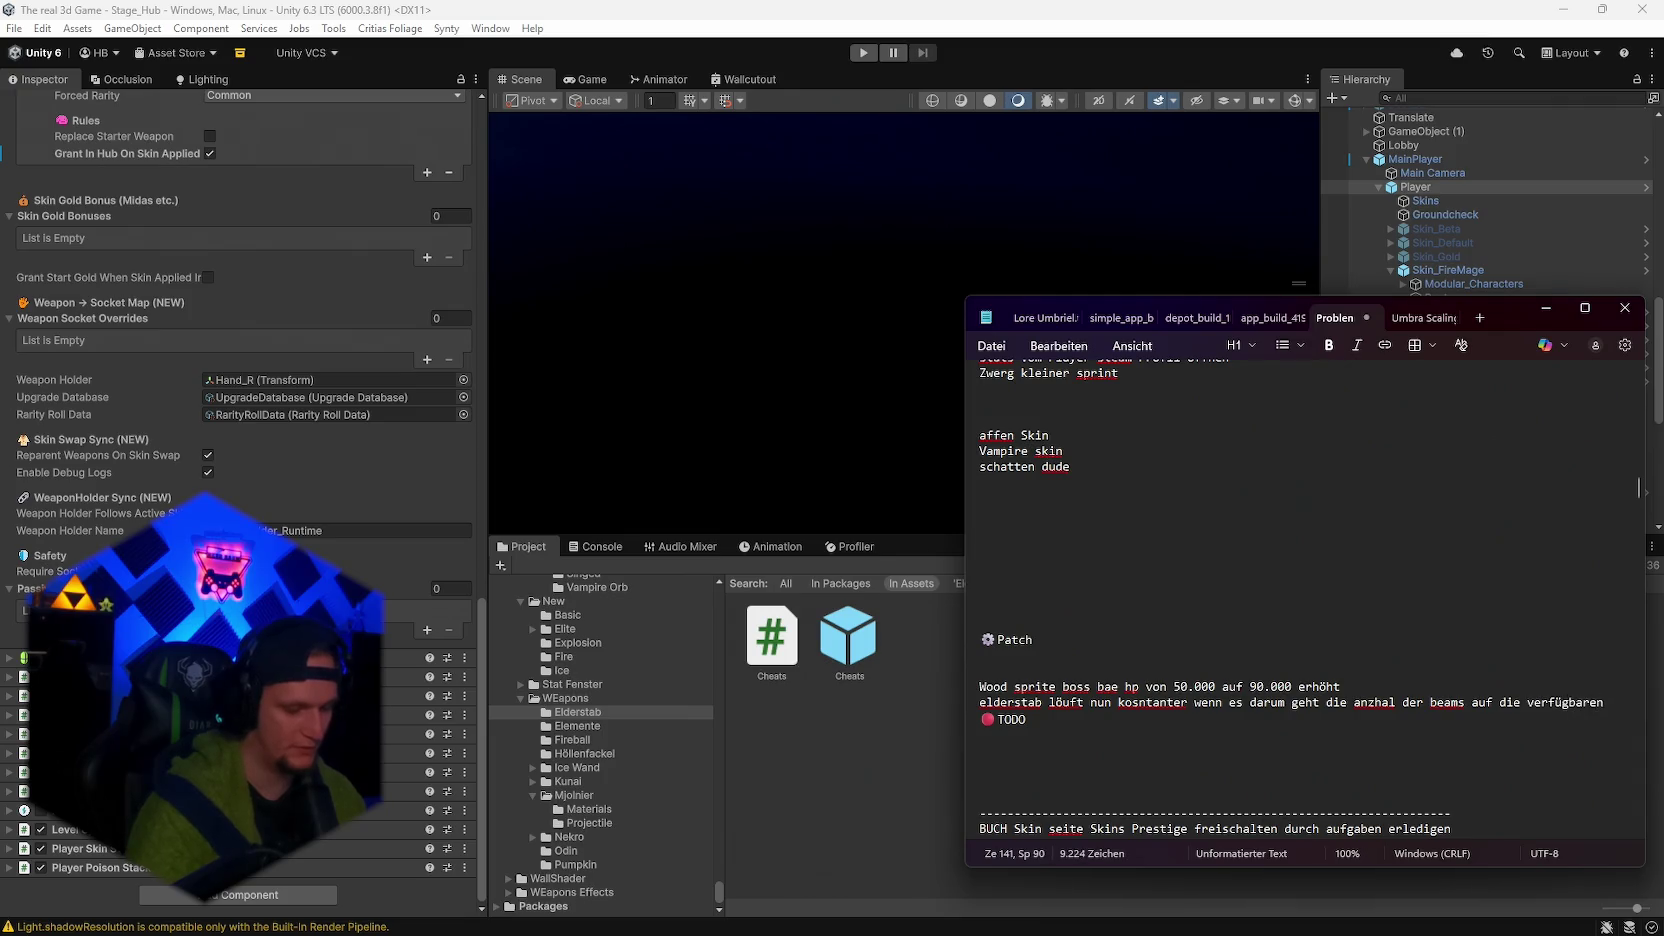
text( taget)
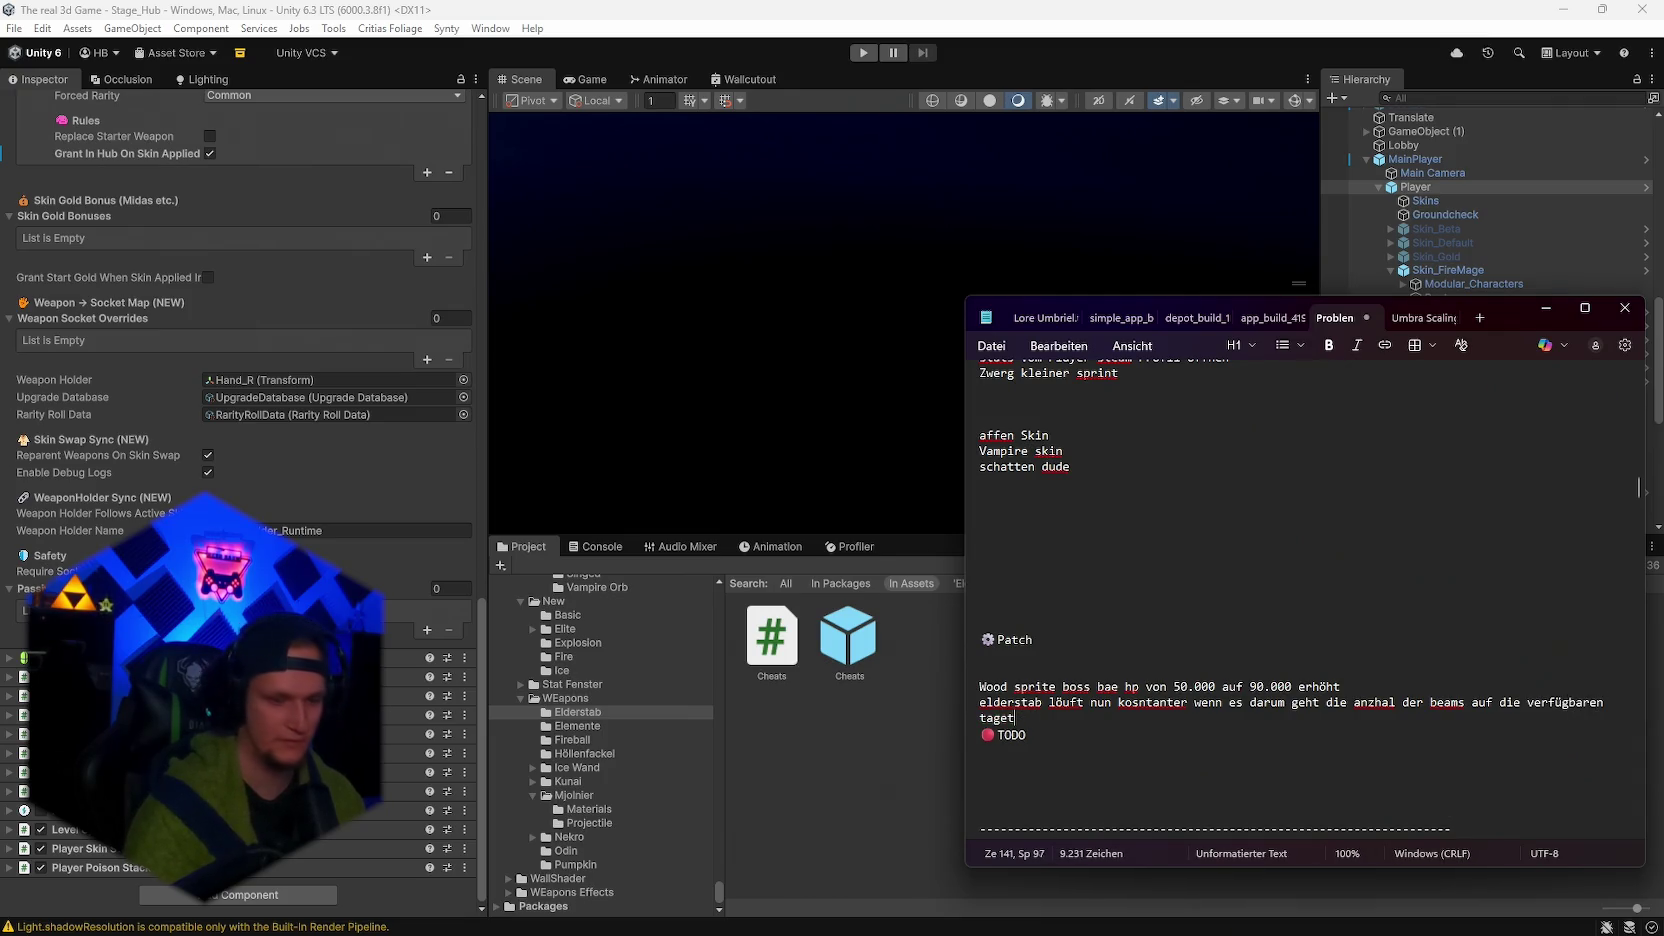
text(s zu ballern)
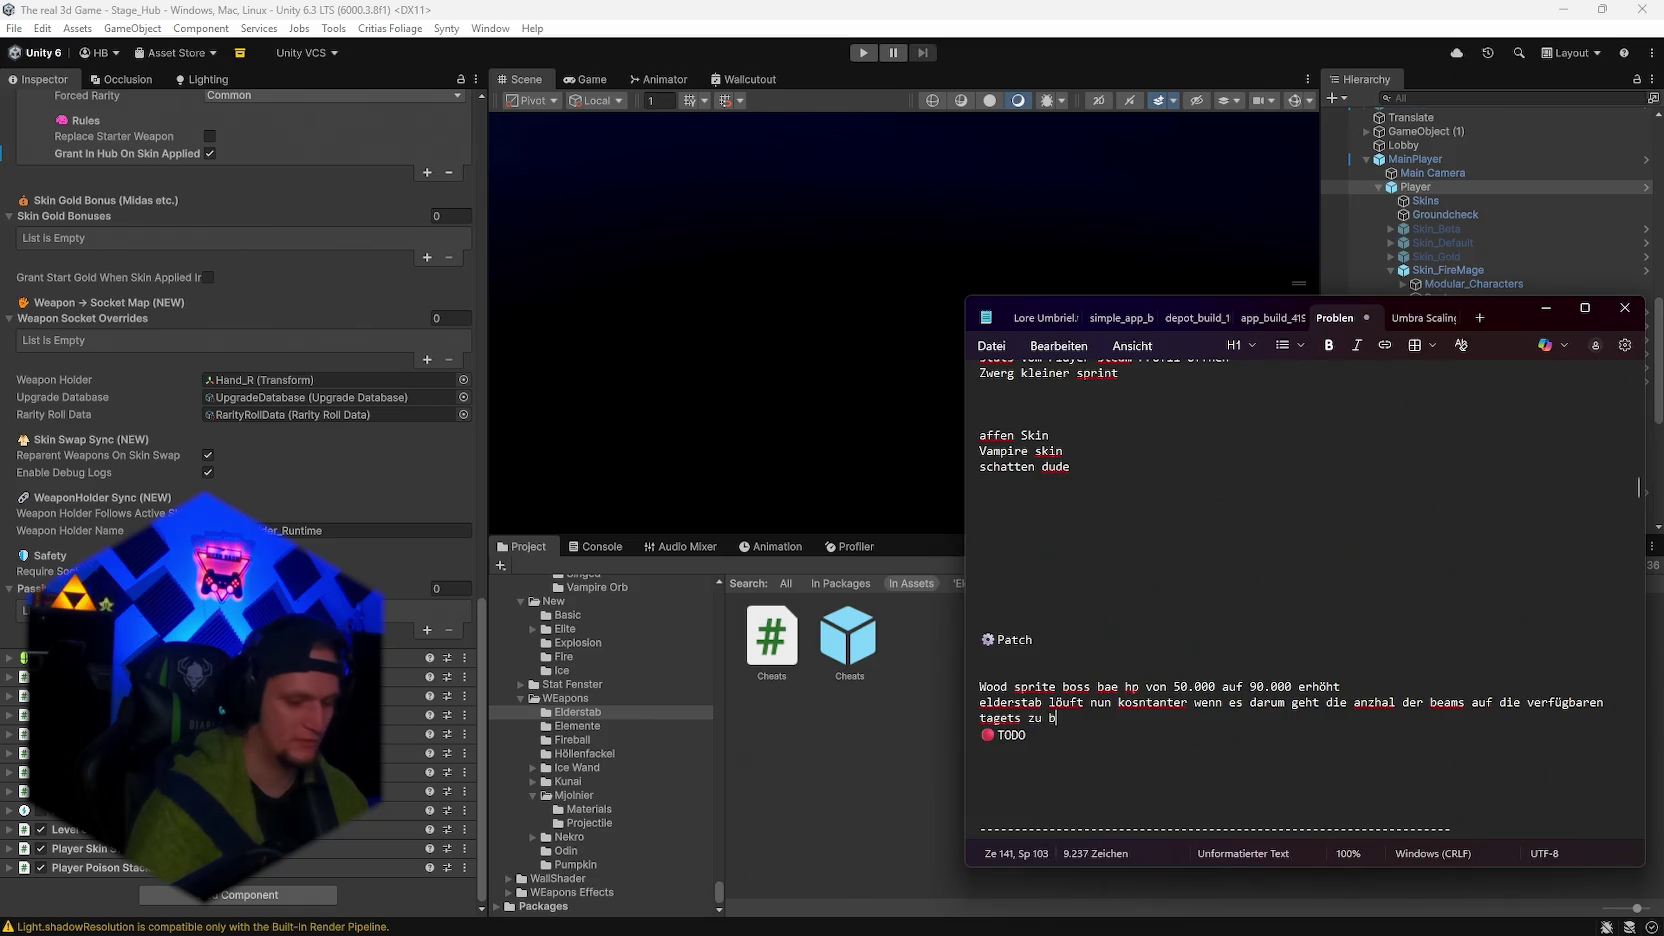
click(1546, 308)
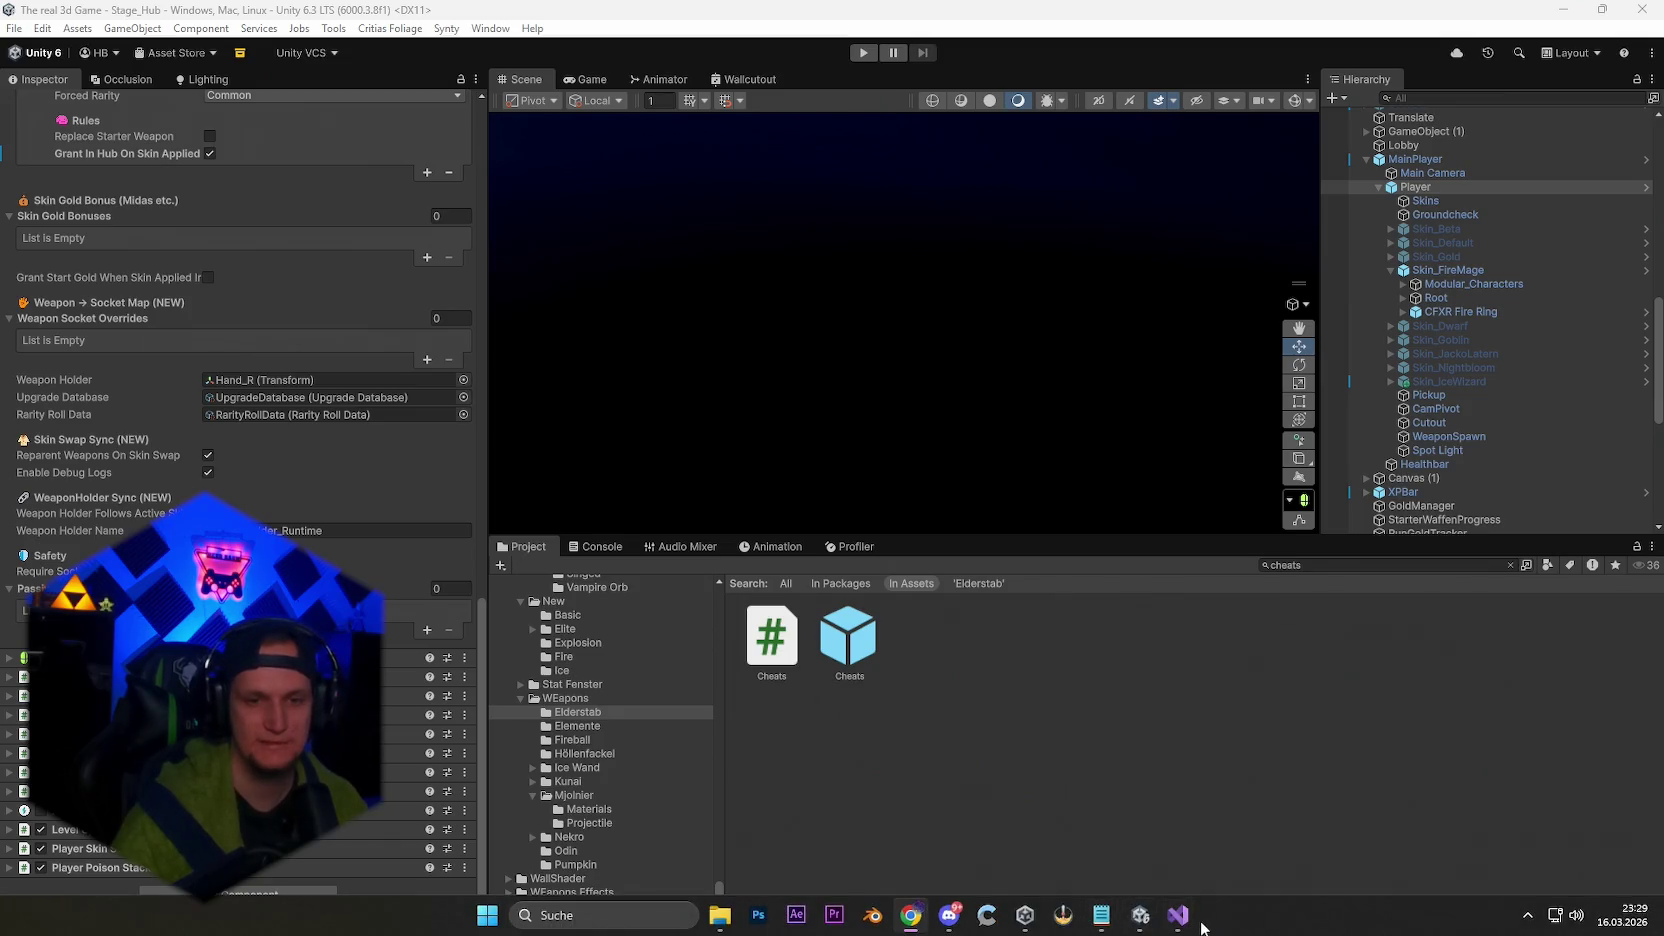
In SkinSwitcher.cs, find the 'bool on = (sid == skinID);' line at line 204.
click(1178, 925)
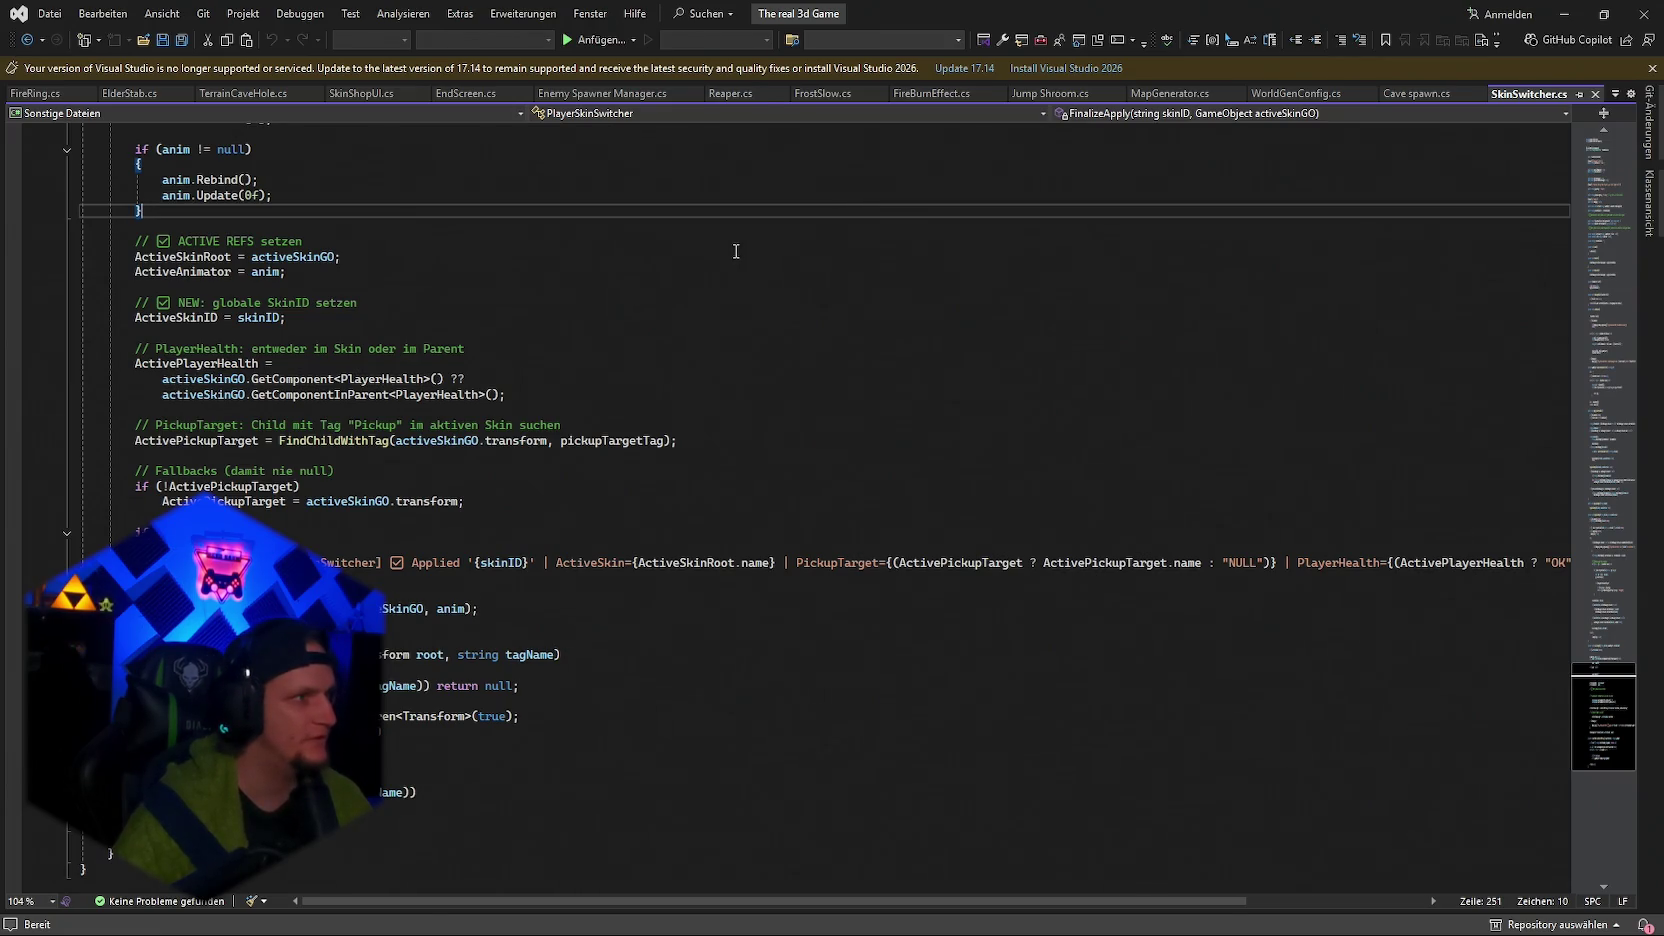
scroll(736, 251, up, 1)
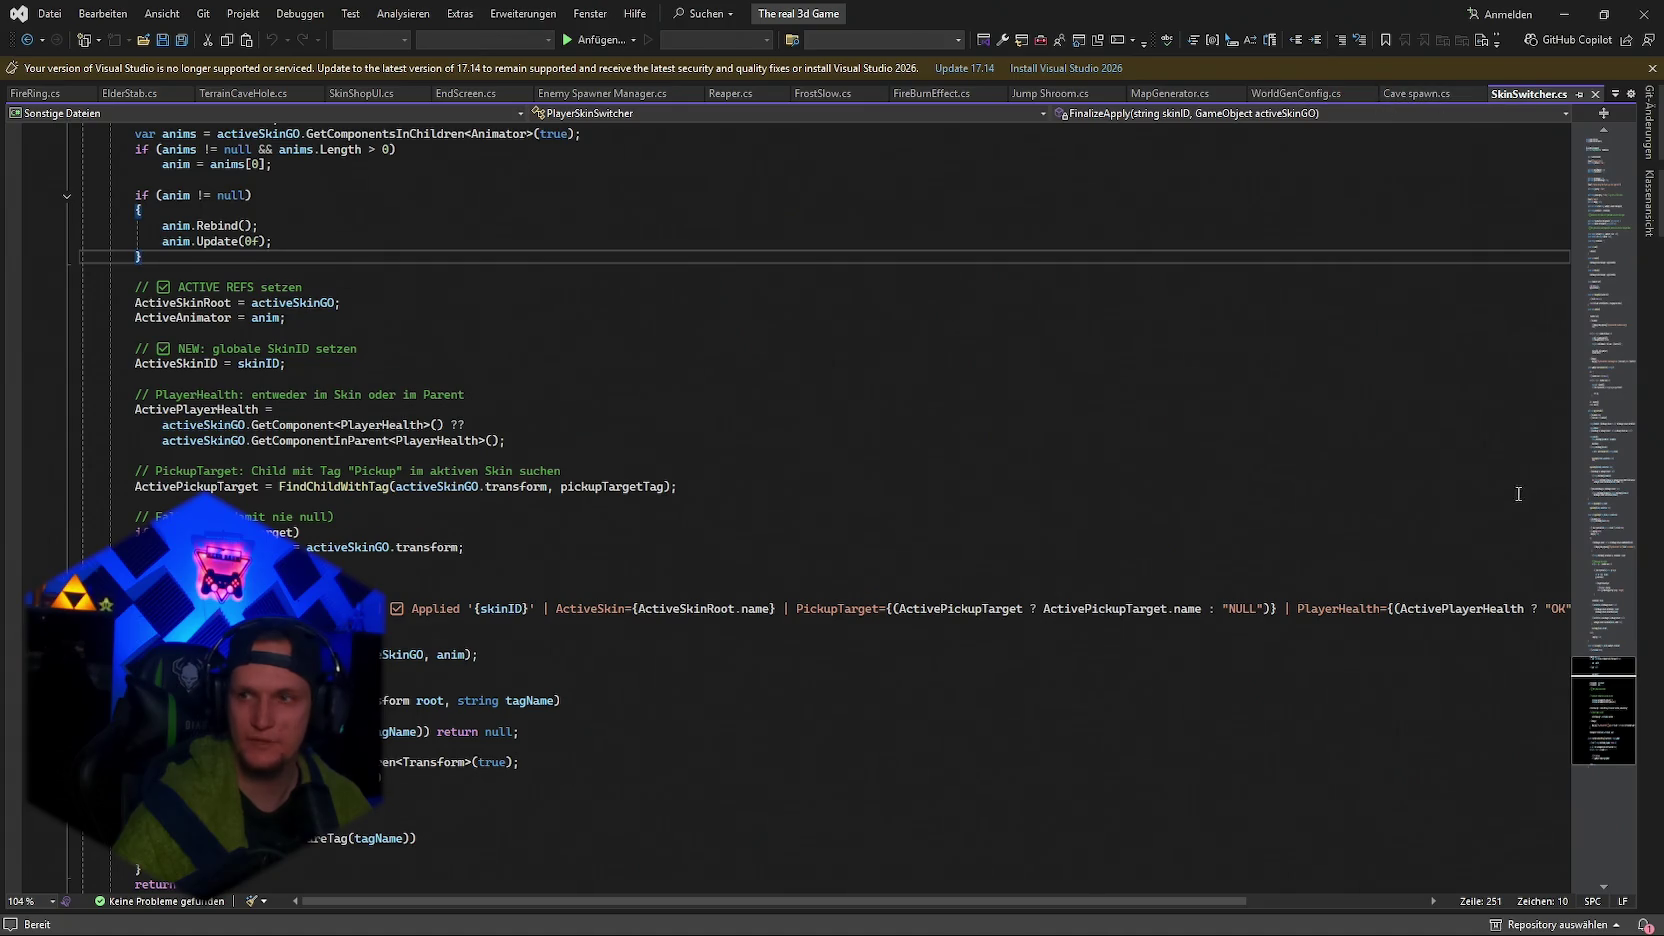
click(1077, 661)
key(ctrl+f)
text(bool on = (sid == skinID);)
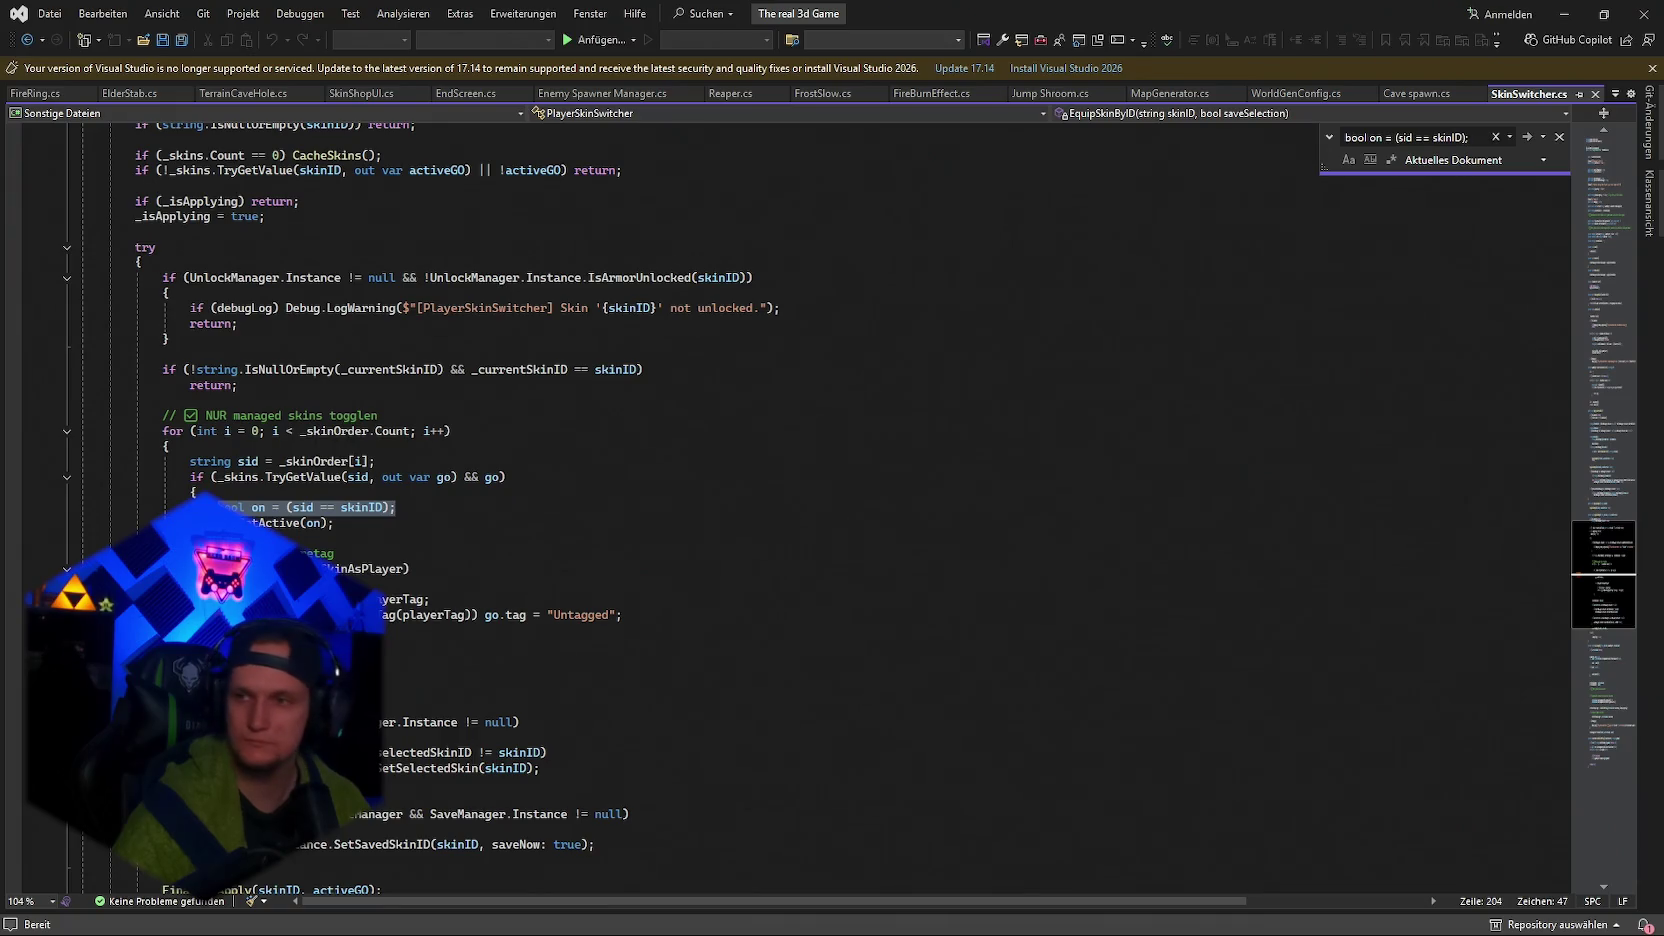
Paste the FX-stop block after the skin toggle, save, and enter Play mode in Unity.
click(542, 537)
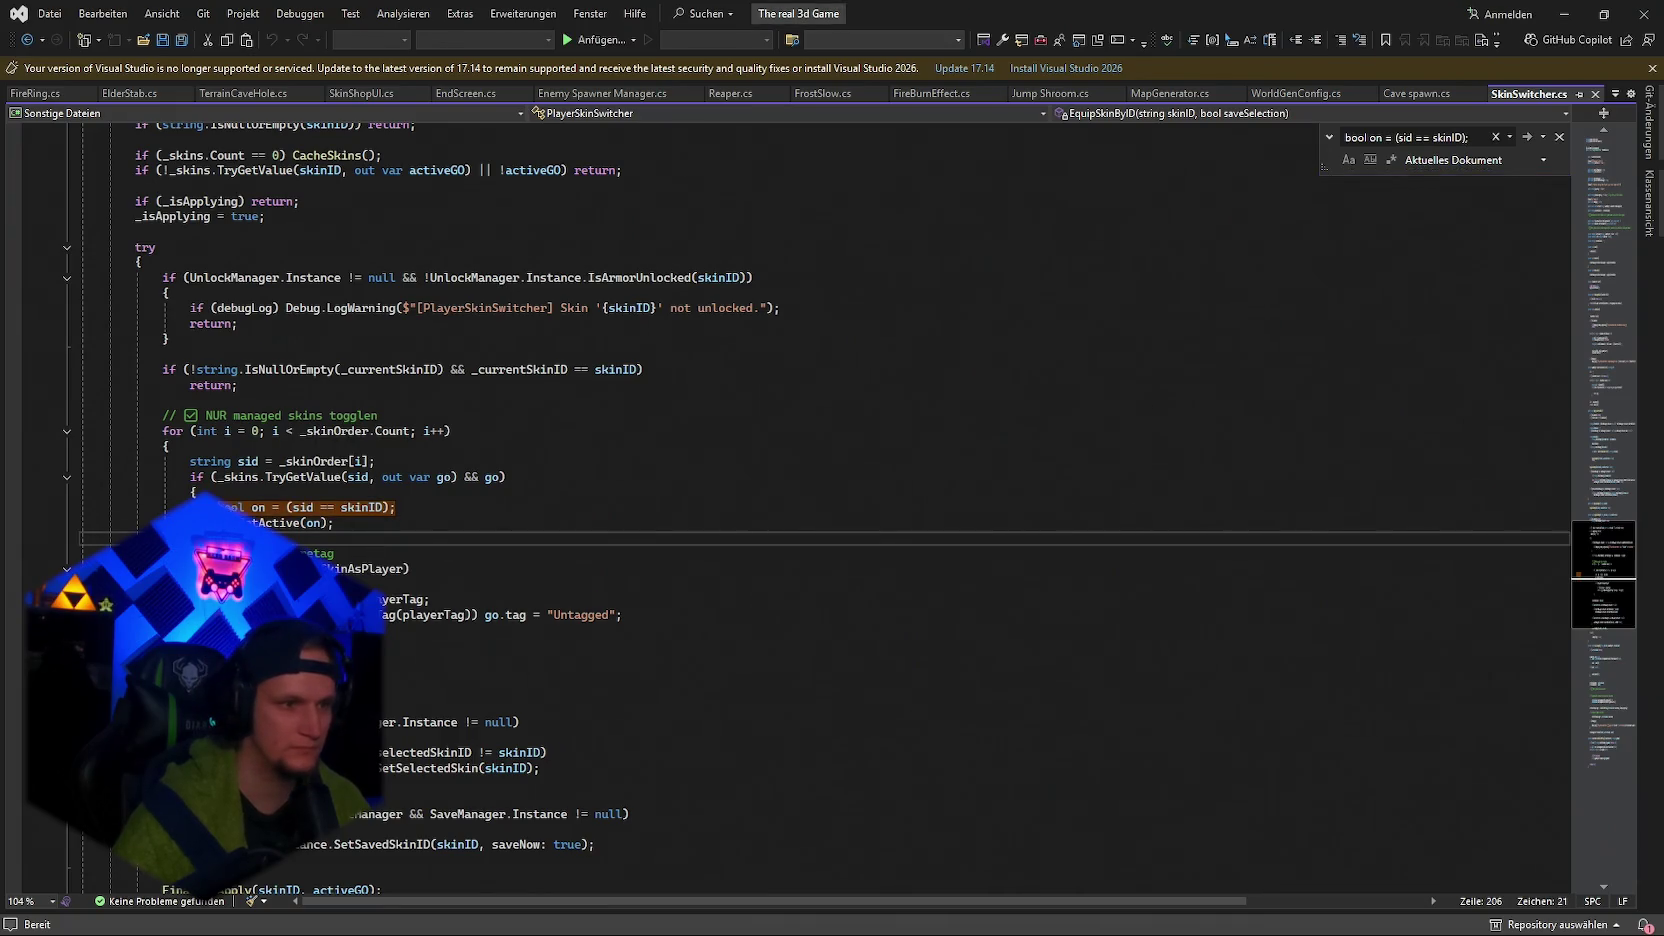
key(shift+Up)
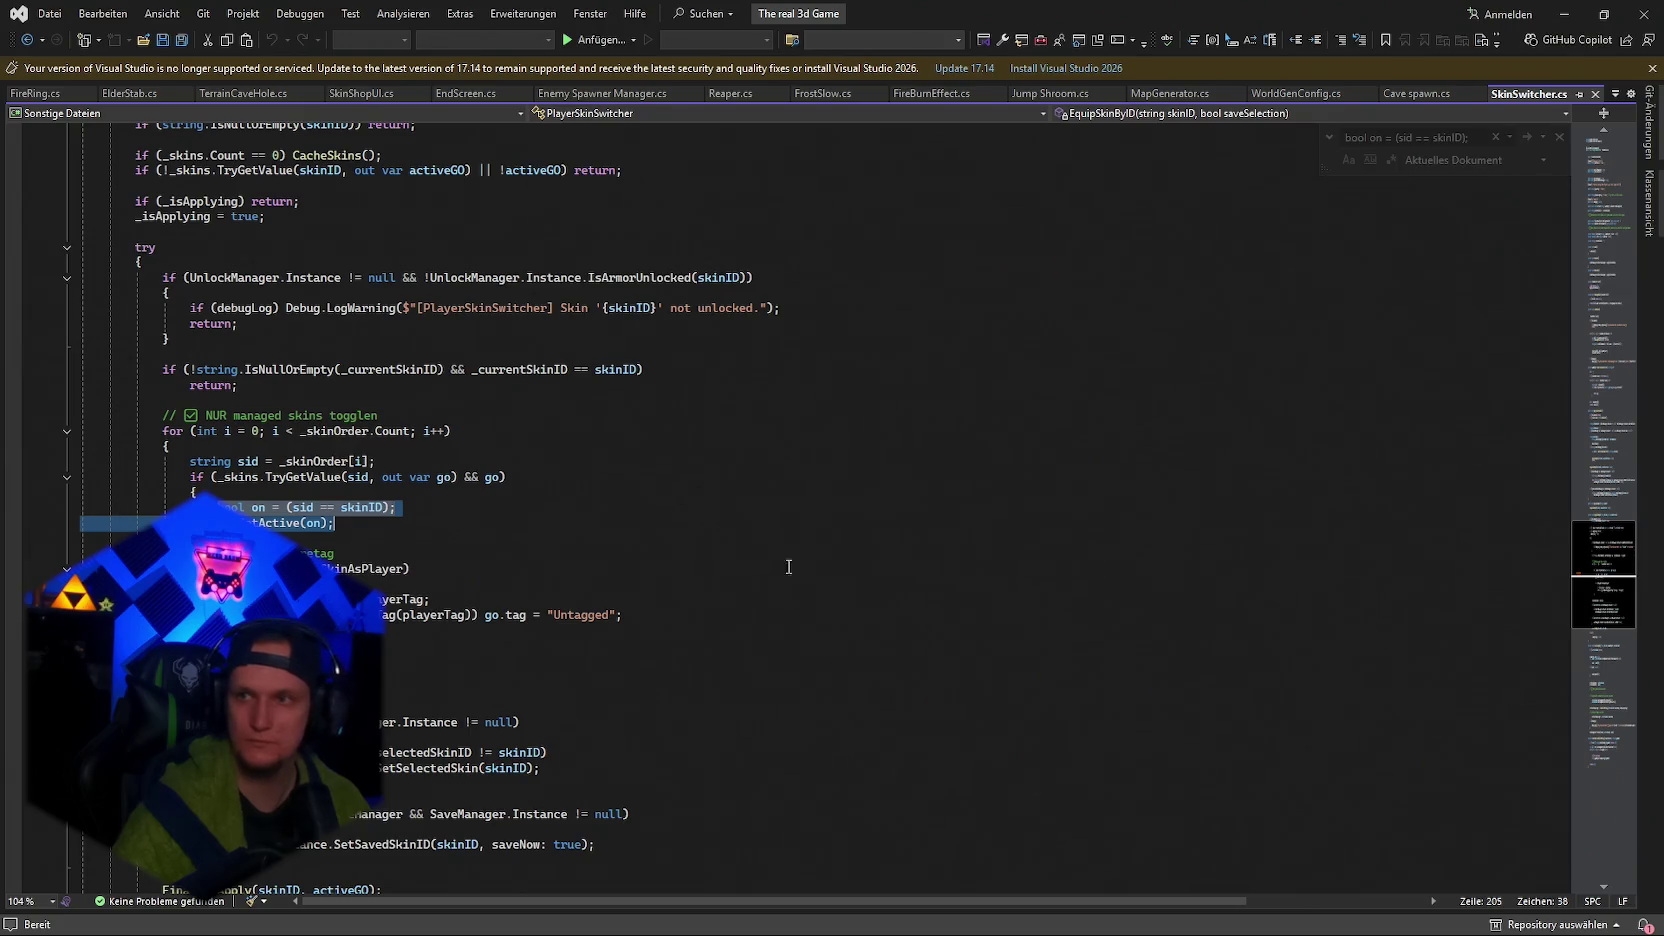
key(ctrl+v)
key(ctrl+s)
key(ctrl+f)
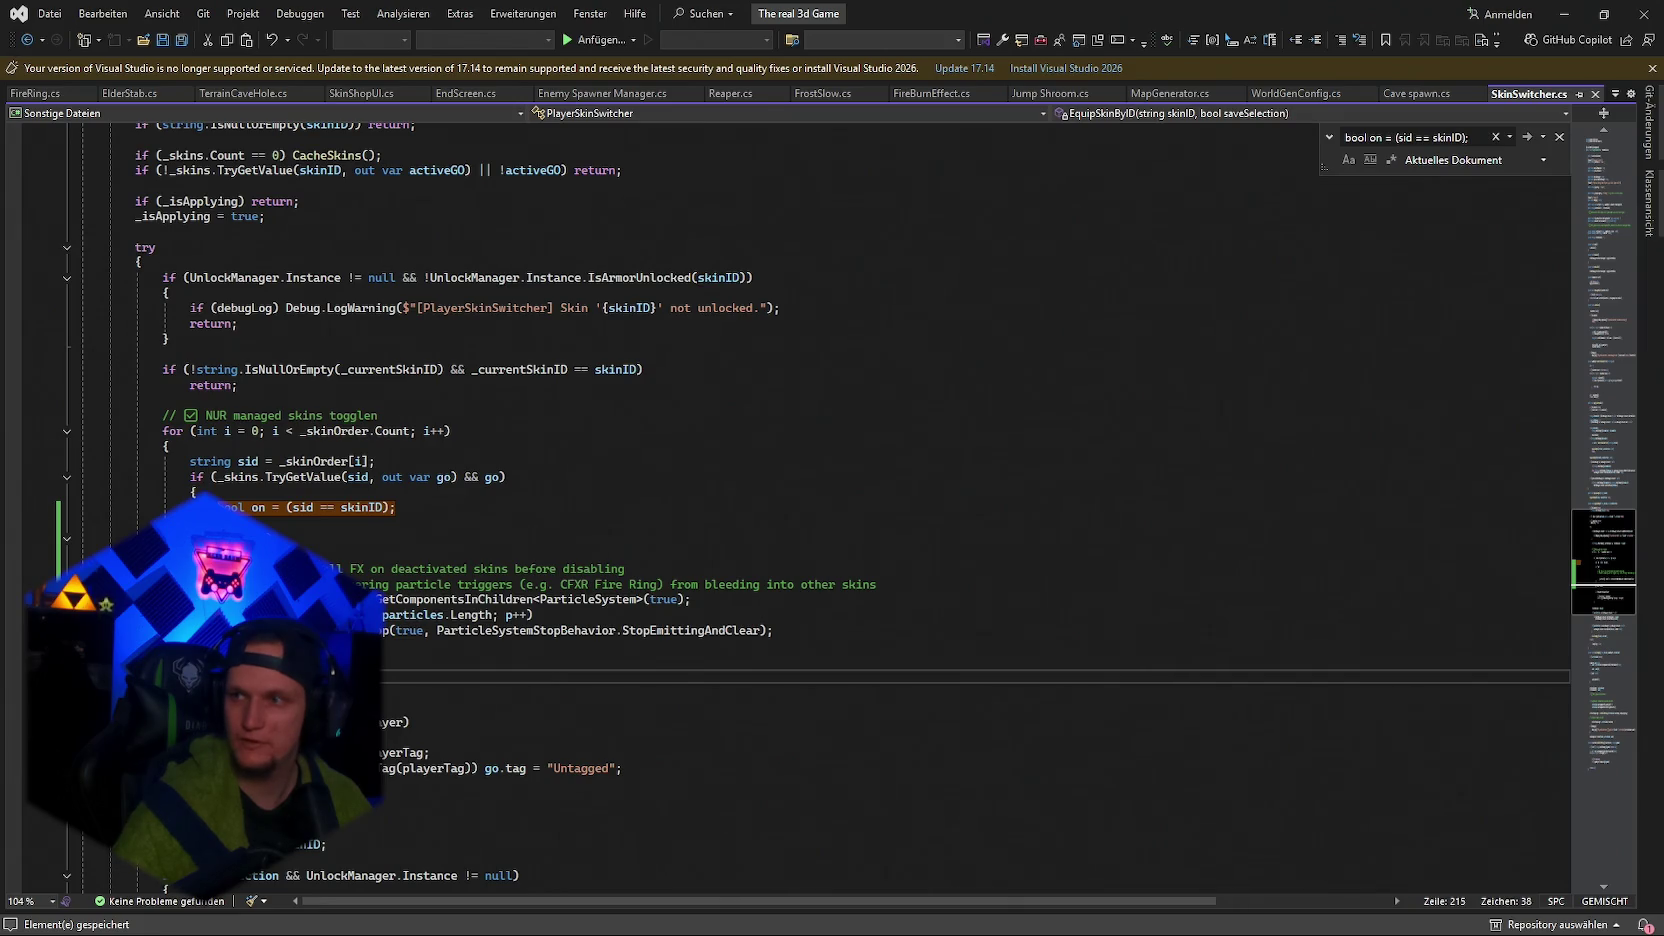
click(1564, 14)
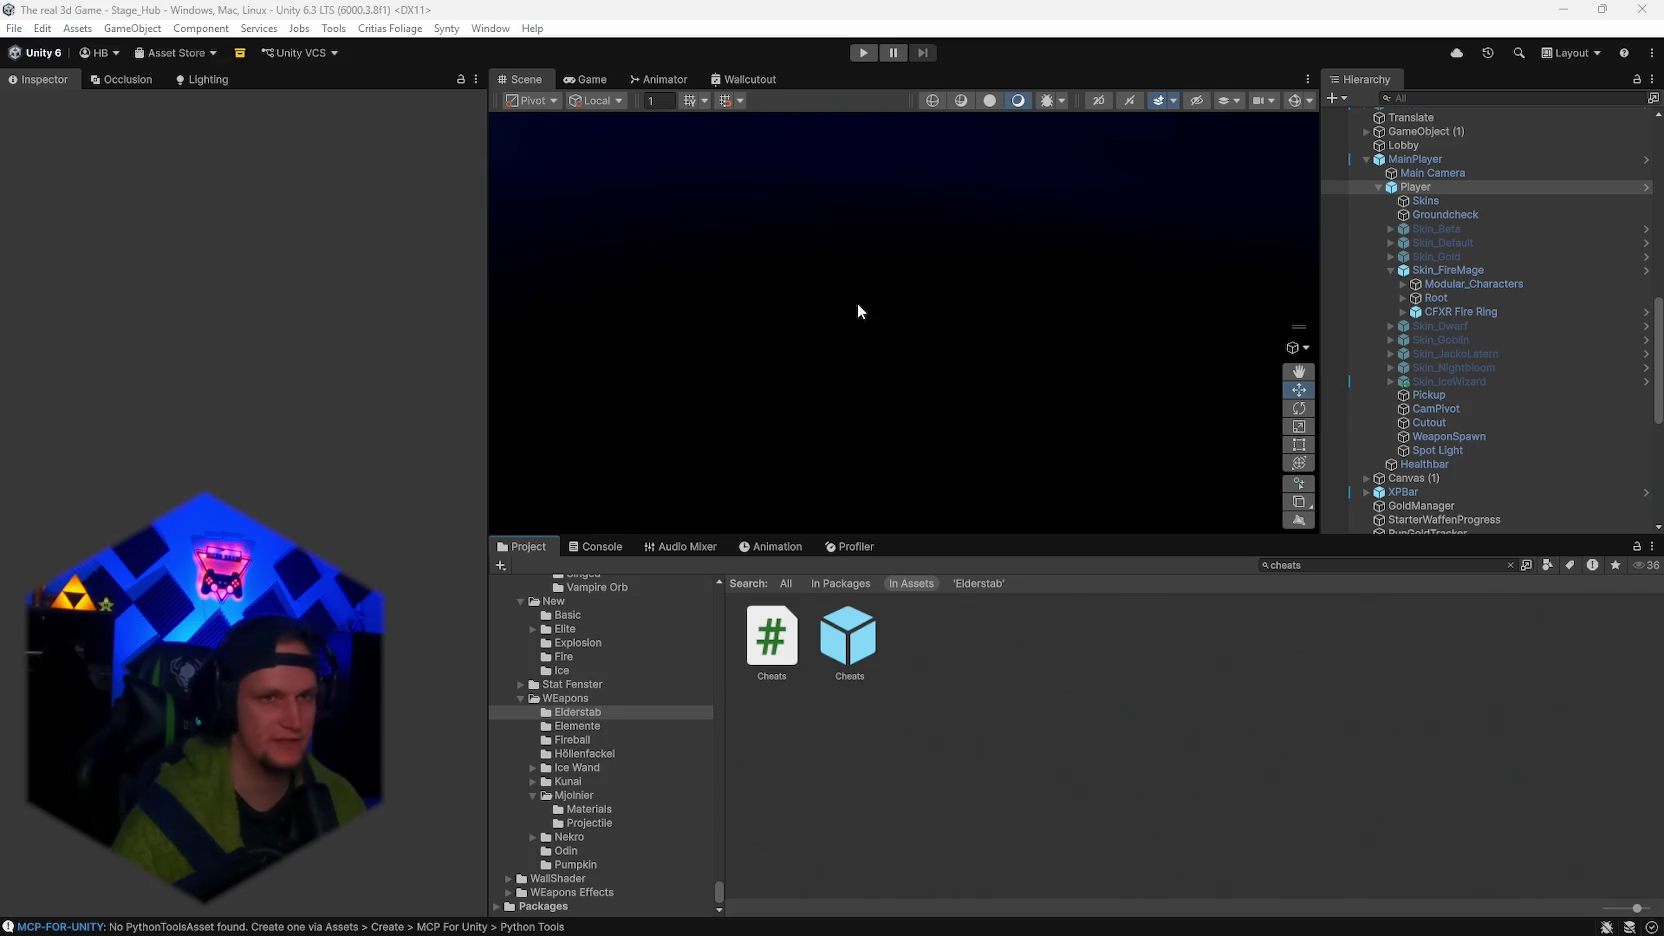
click(863, 52)
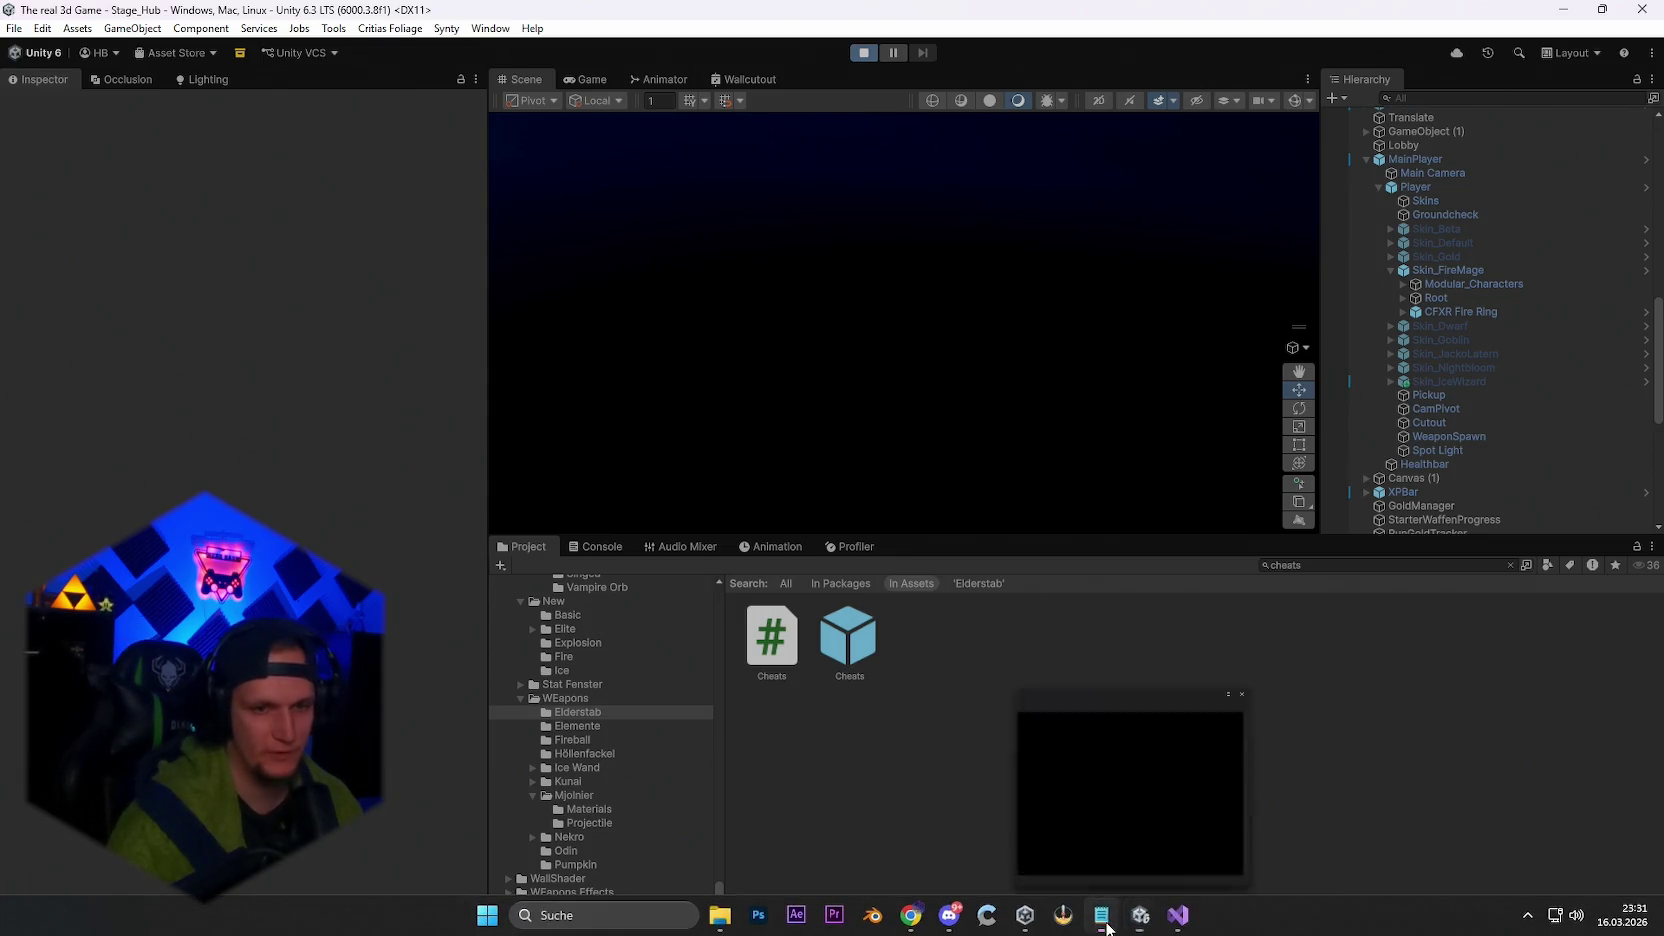
Reopen the Notepad bug list and review the crit display note and its spelling.
click(1101, 915)
scroll(1084, 708, up, 20)
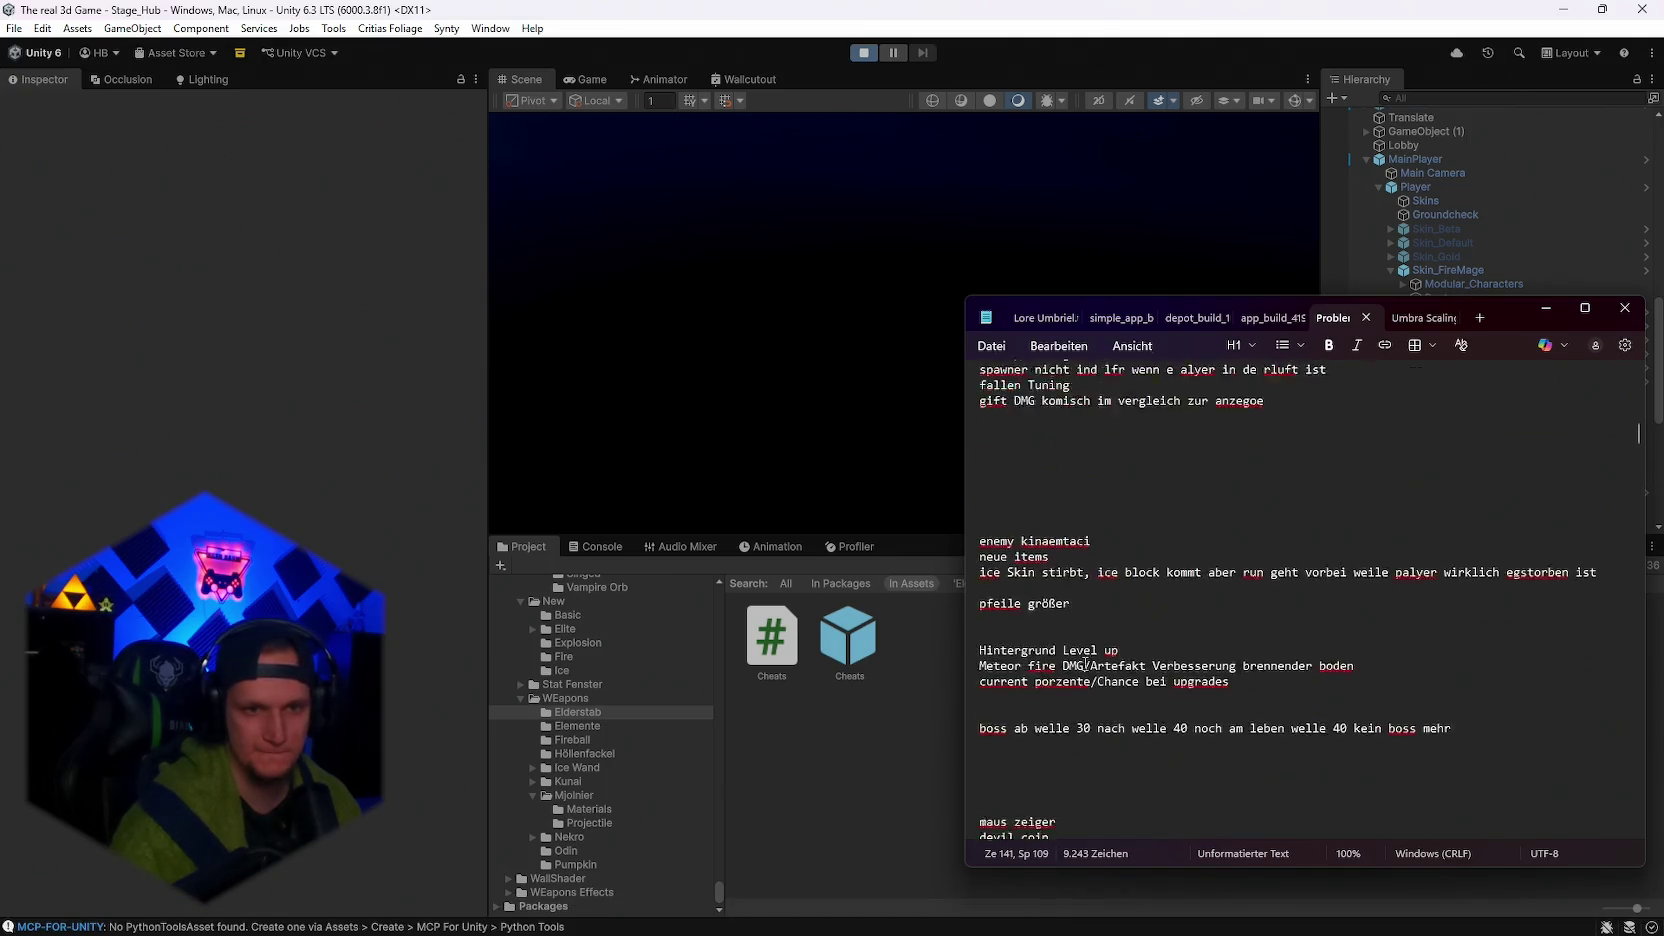
scroll(1088, 667, down, 1)
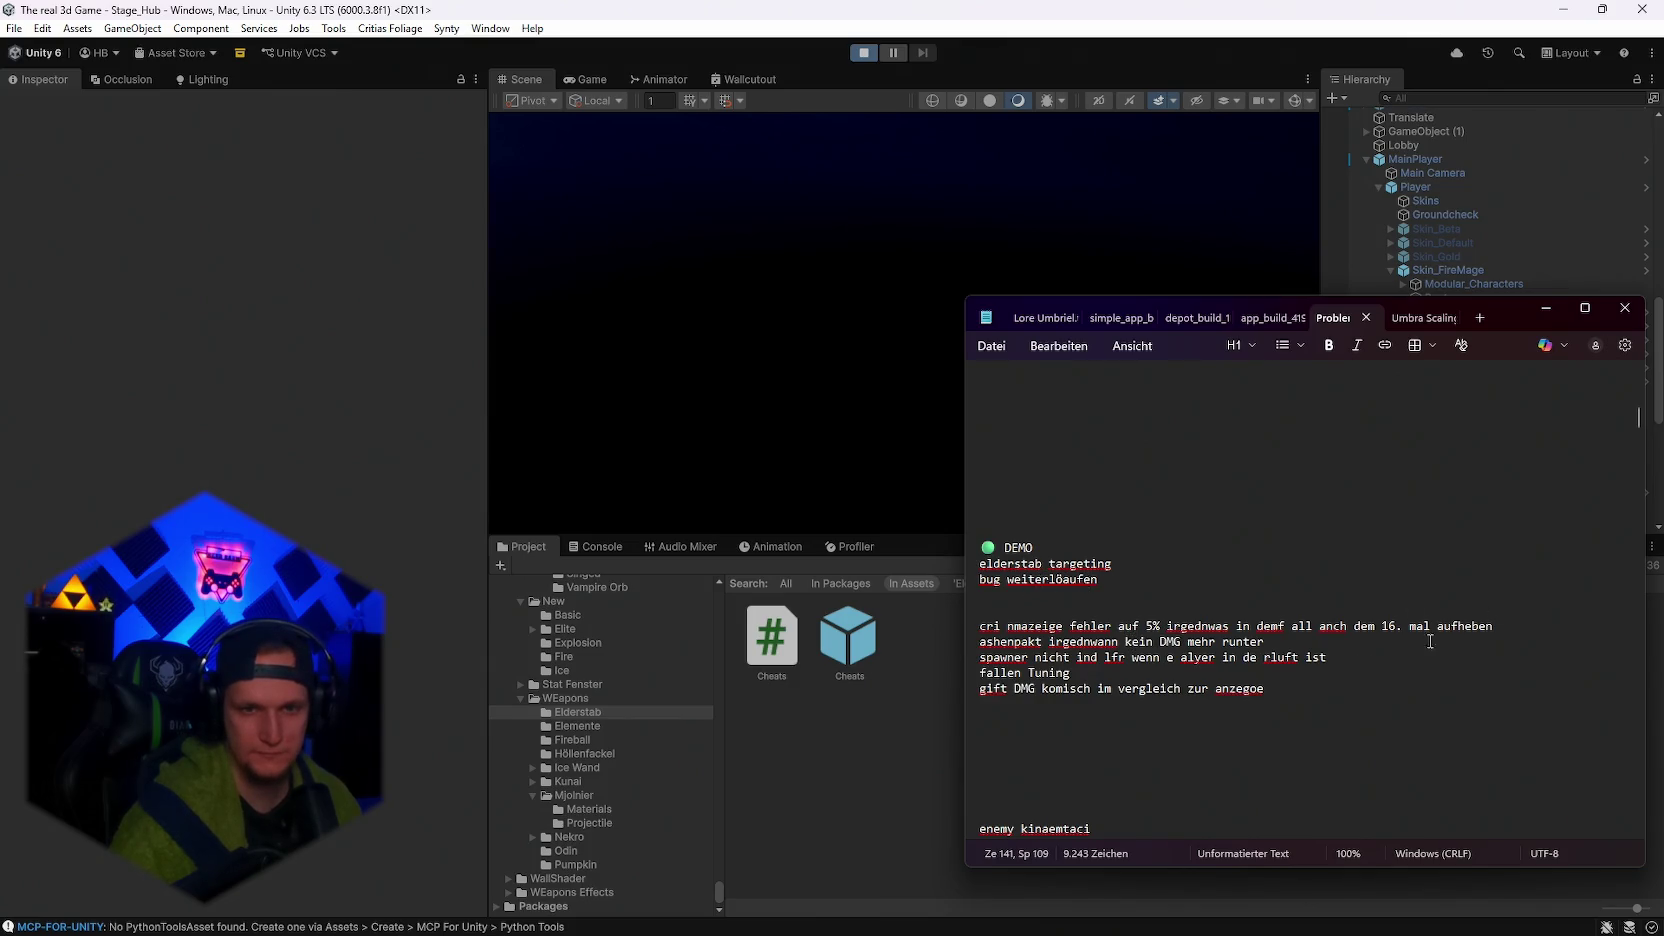
drag(1509, 626, 980, 609)
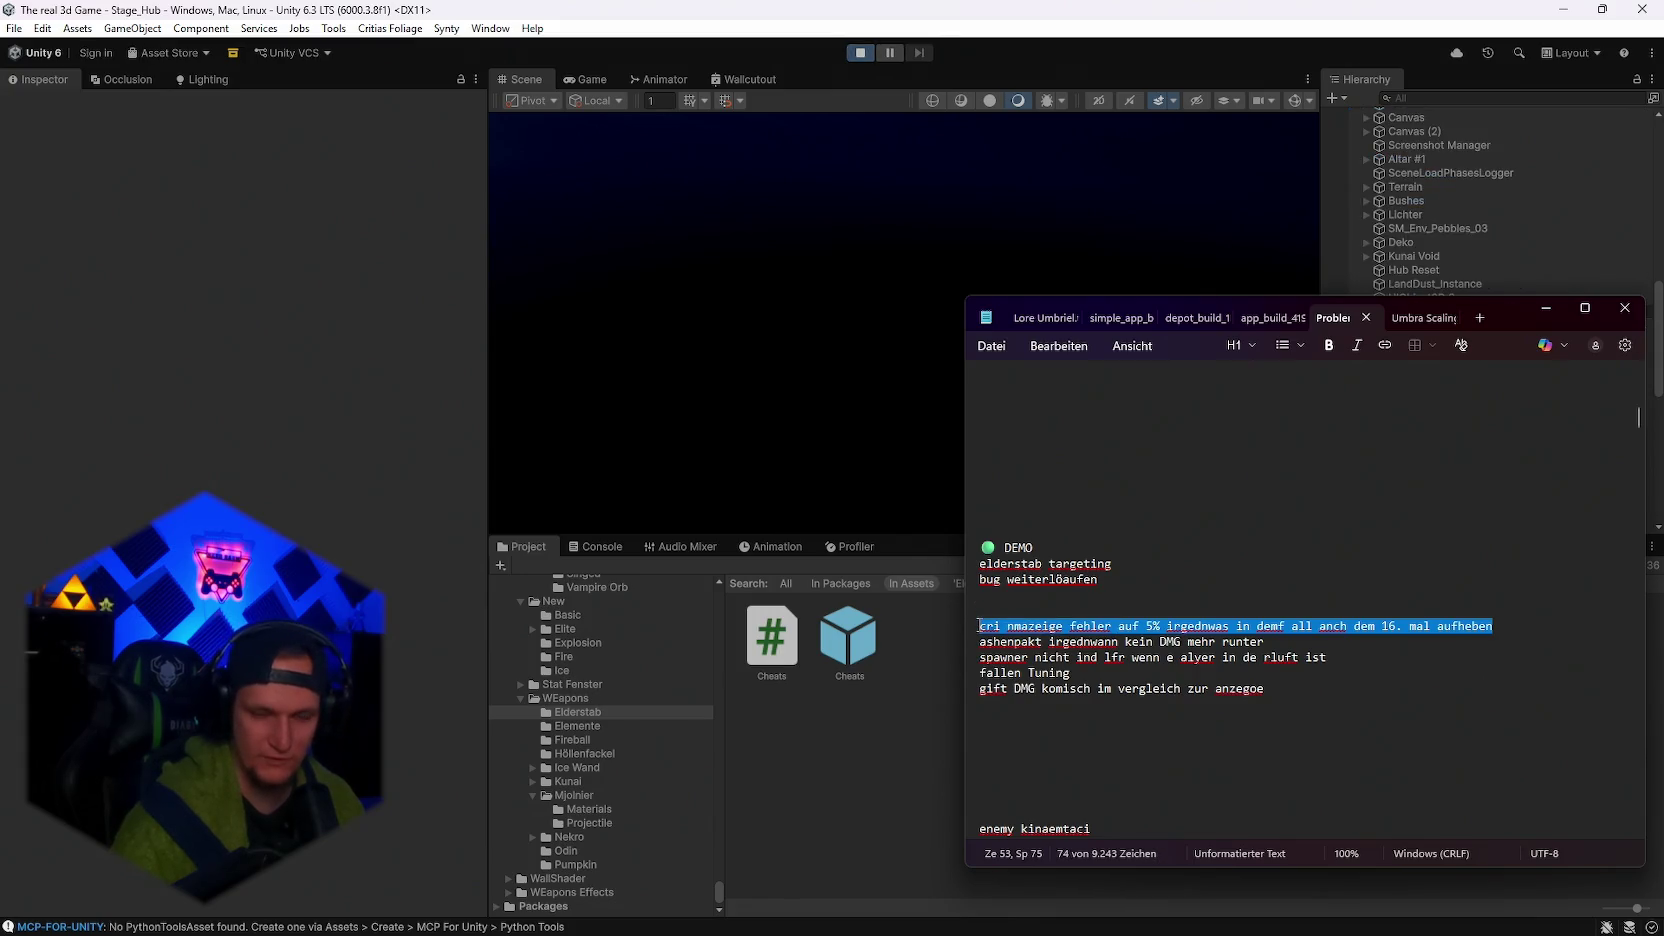
right_click(1090, 628)
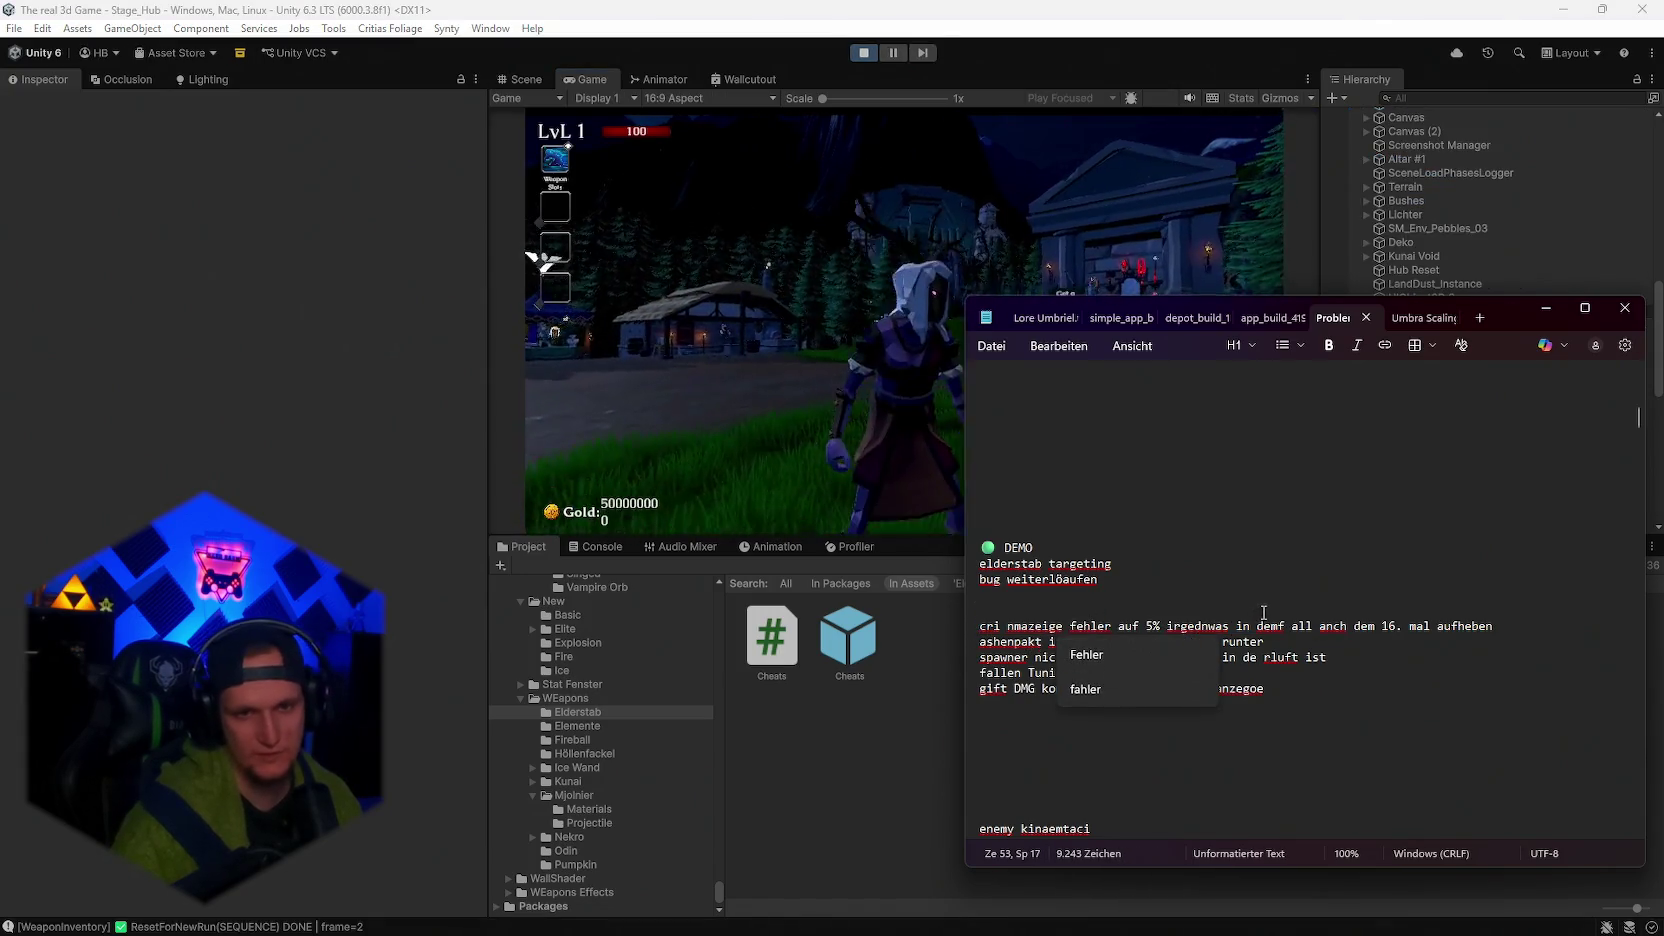
key(Escape)
key(Up)
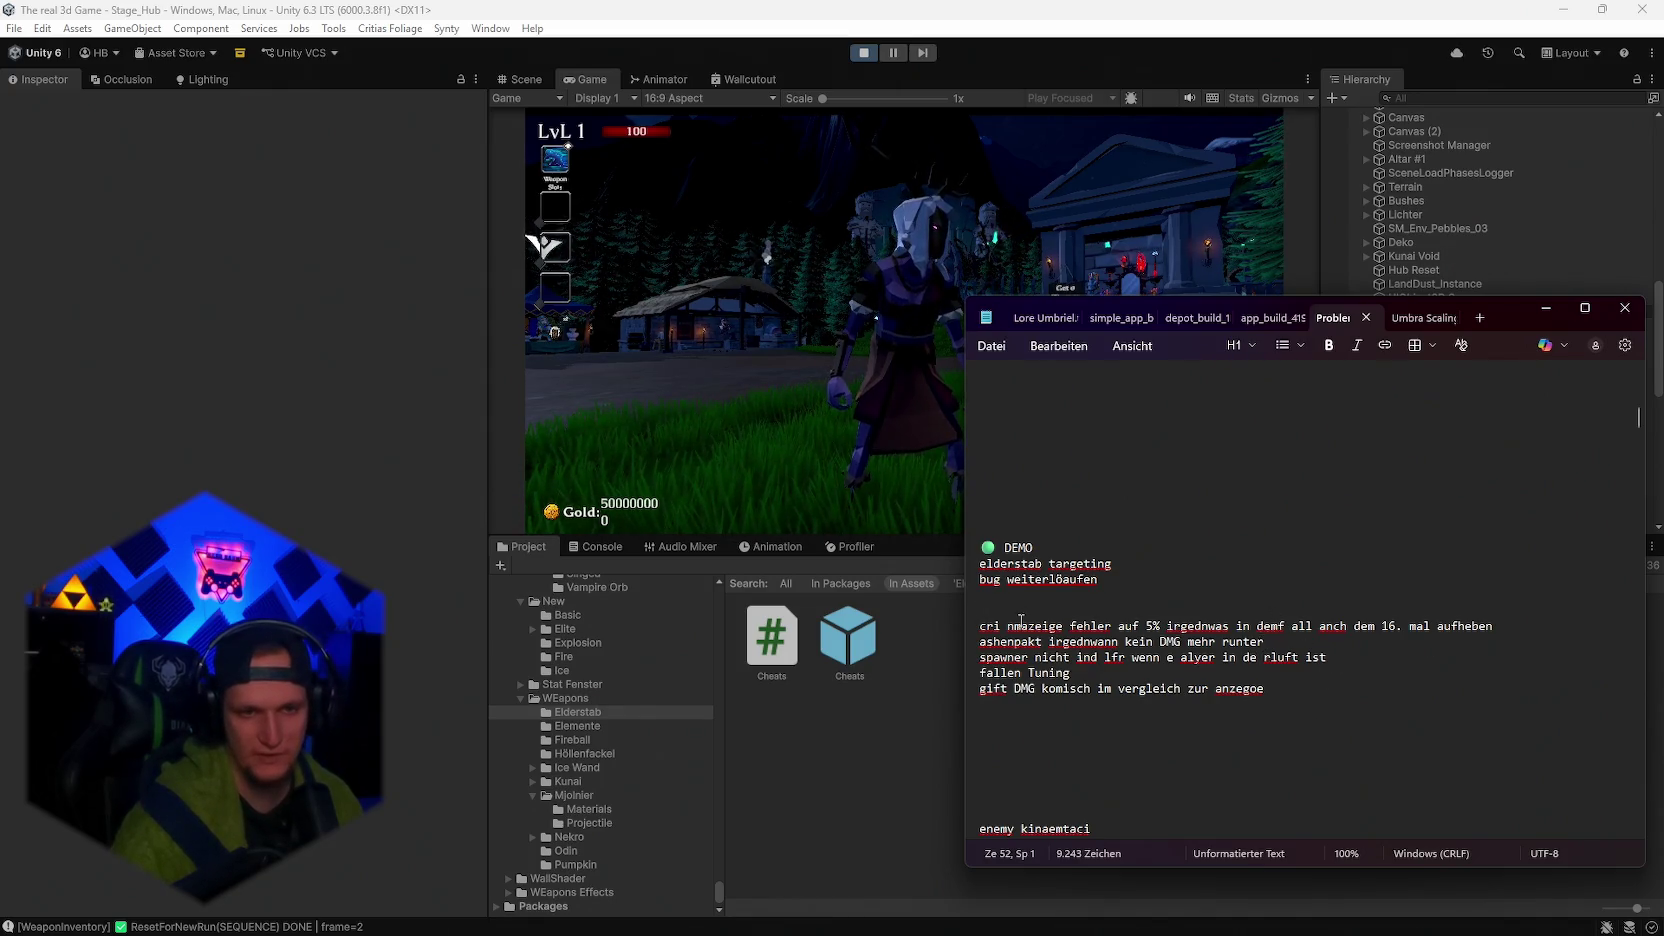
Review the ashenpakt damage, spawner, falling and poison damage notes, then minimize Notepad.
drag(1263, 642, 1142, 643)
right_click(1142, 643)
key(Escape)
drag(1326, 657, 1000, 656)
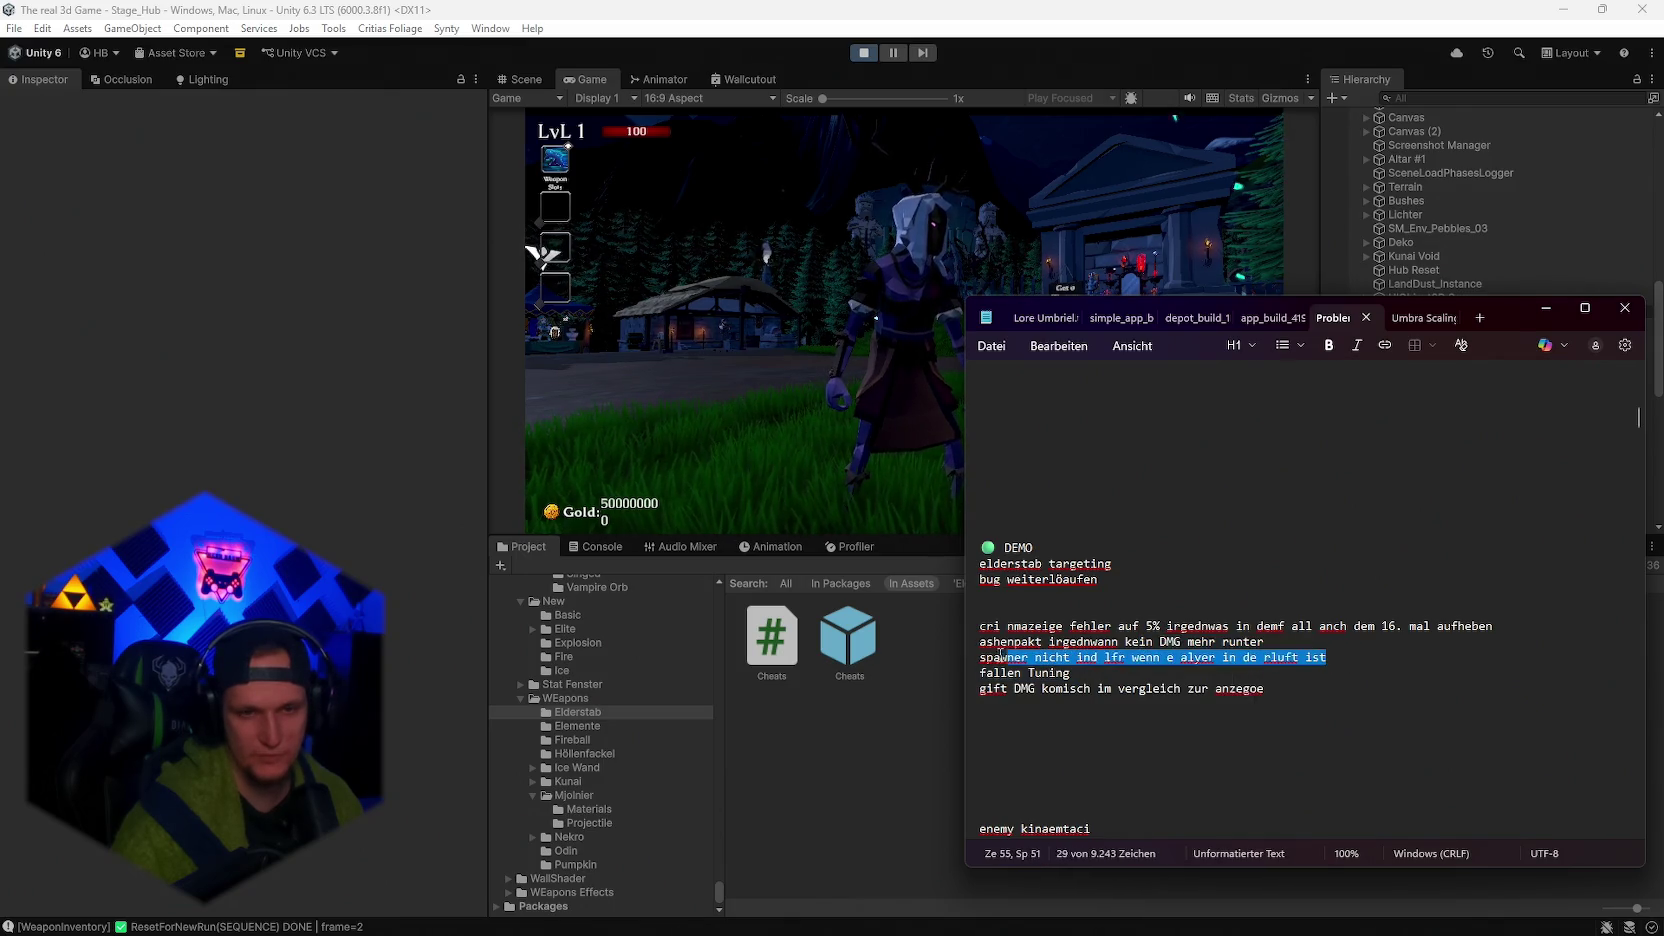
click(1104, 688)
drag(1104, 688, 980, 672)
click(1104, 688)
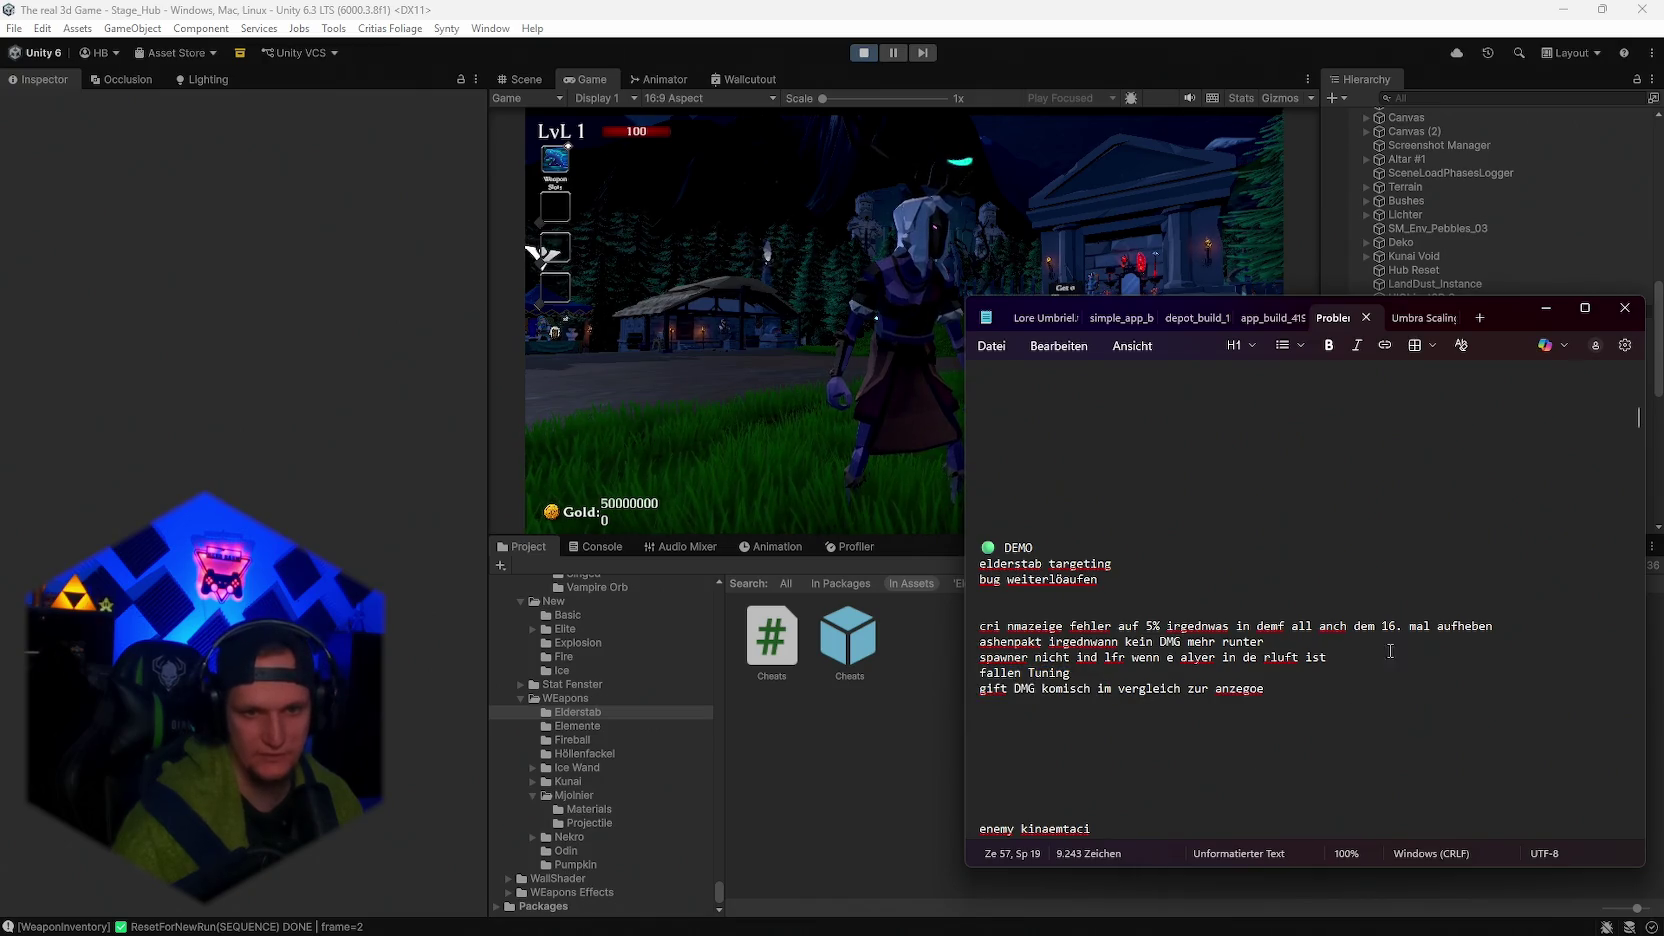
click(1550, 307)
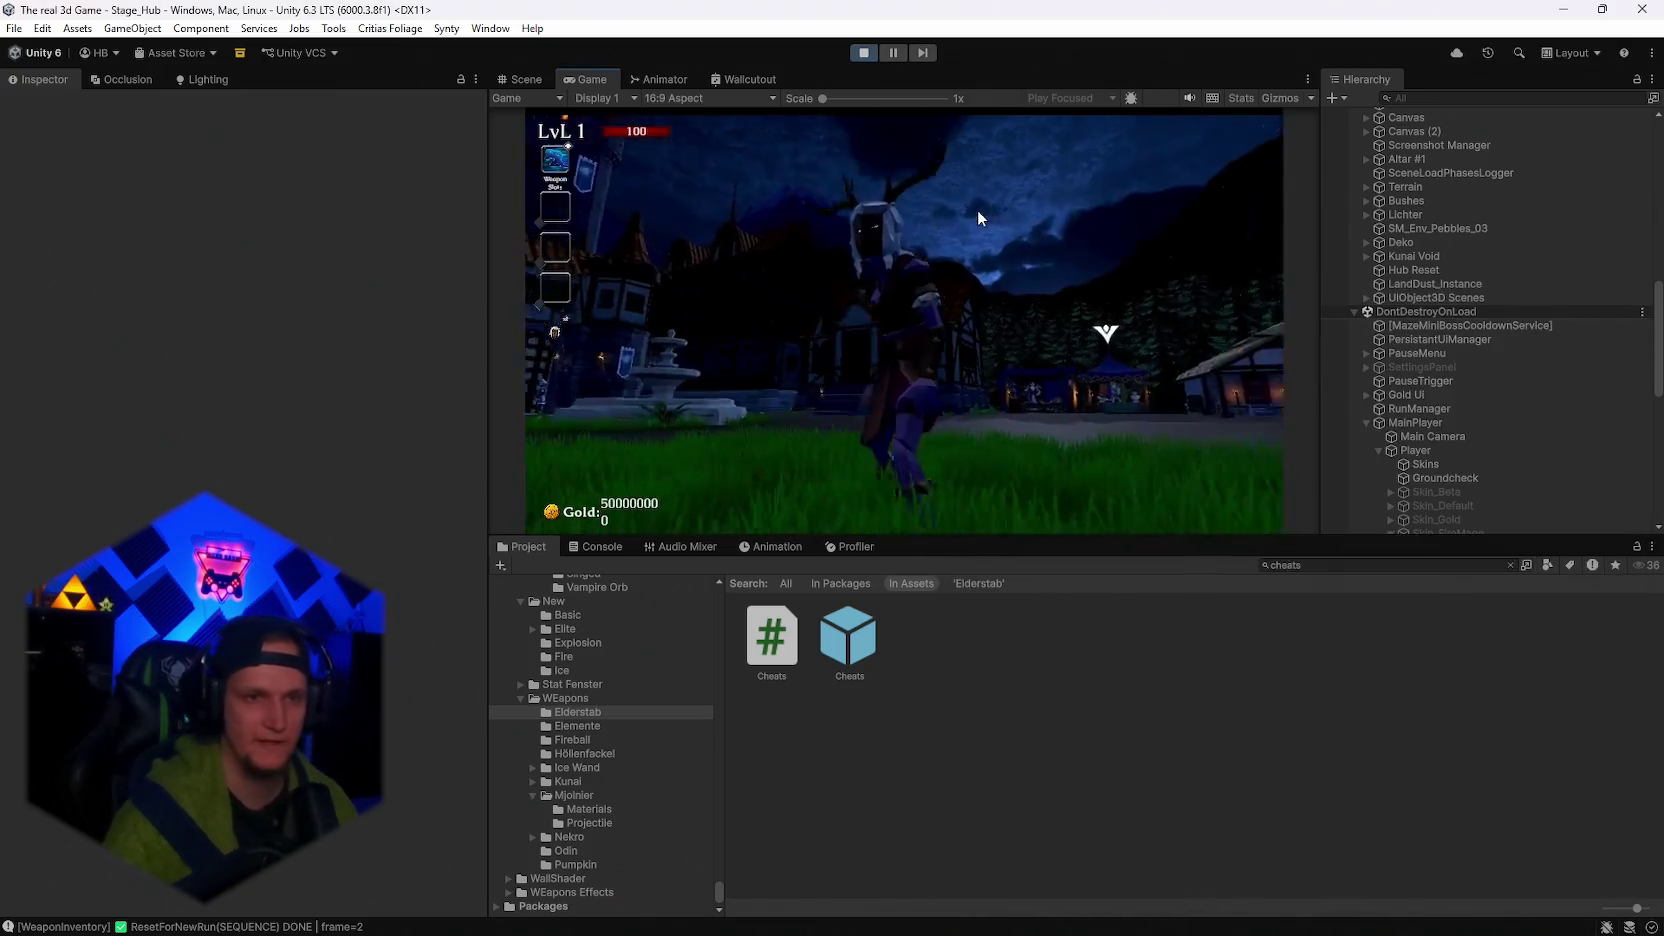
Run along the forest path into the training yard, hit the dummies, and check pause stats.
key(a)
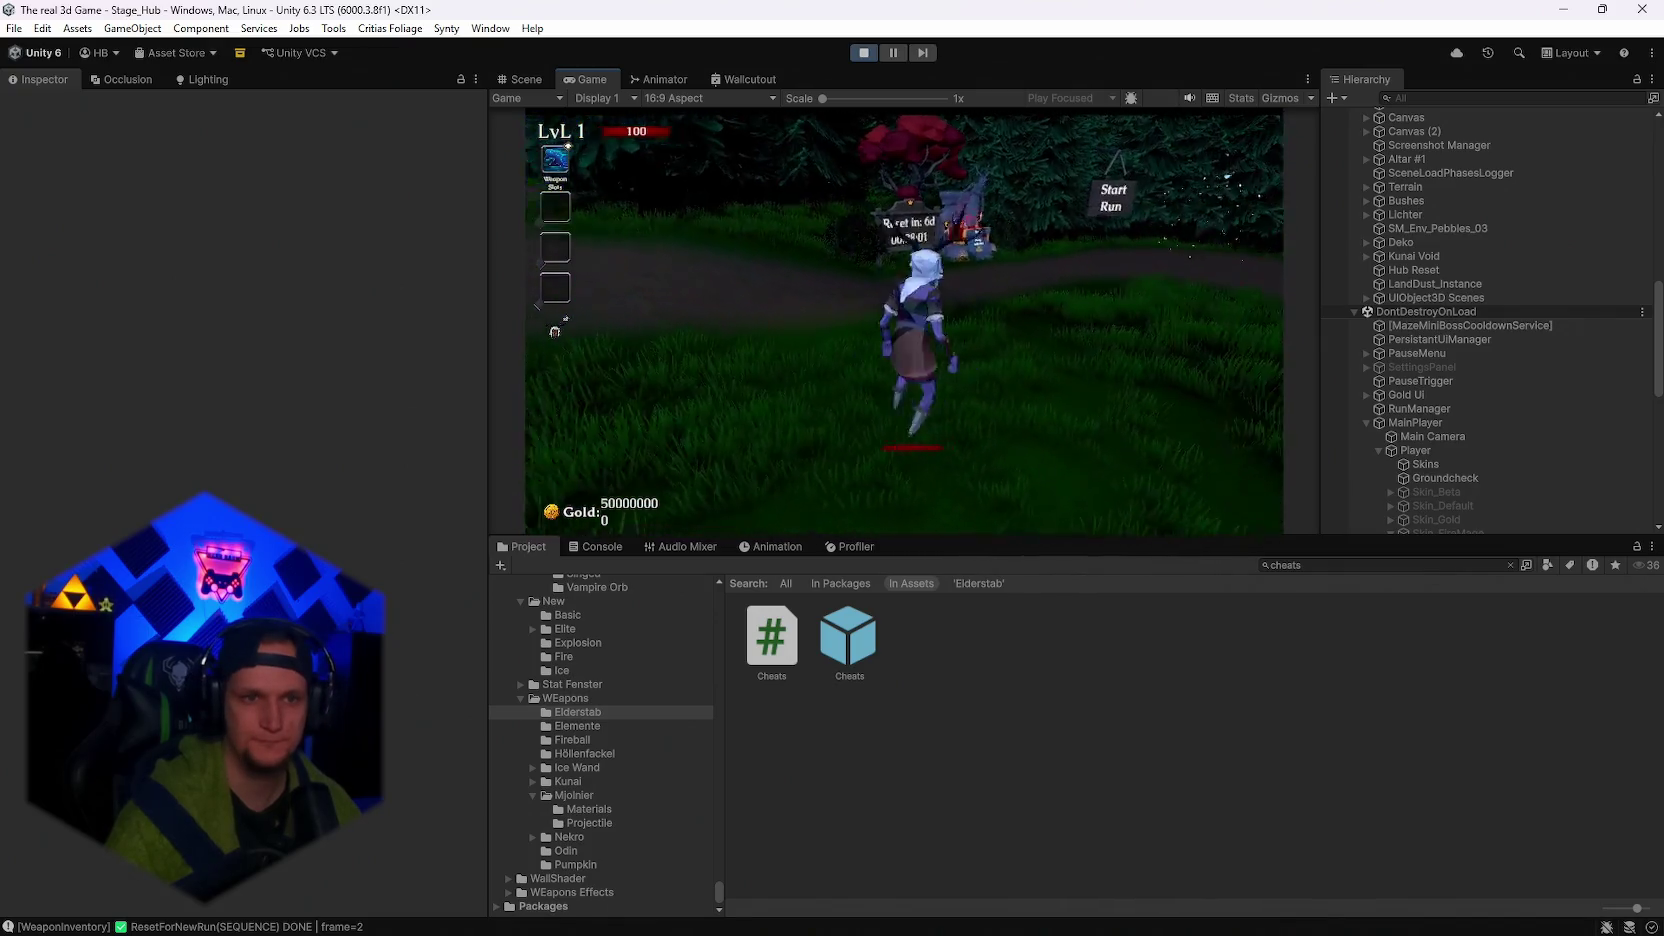
key(w)
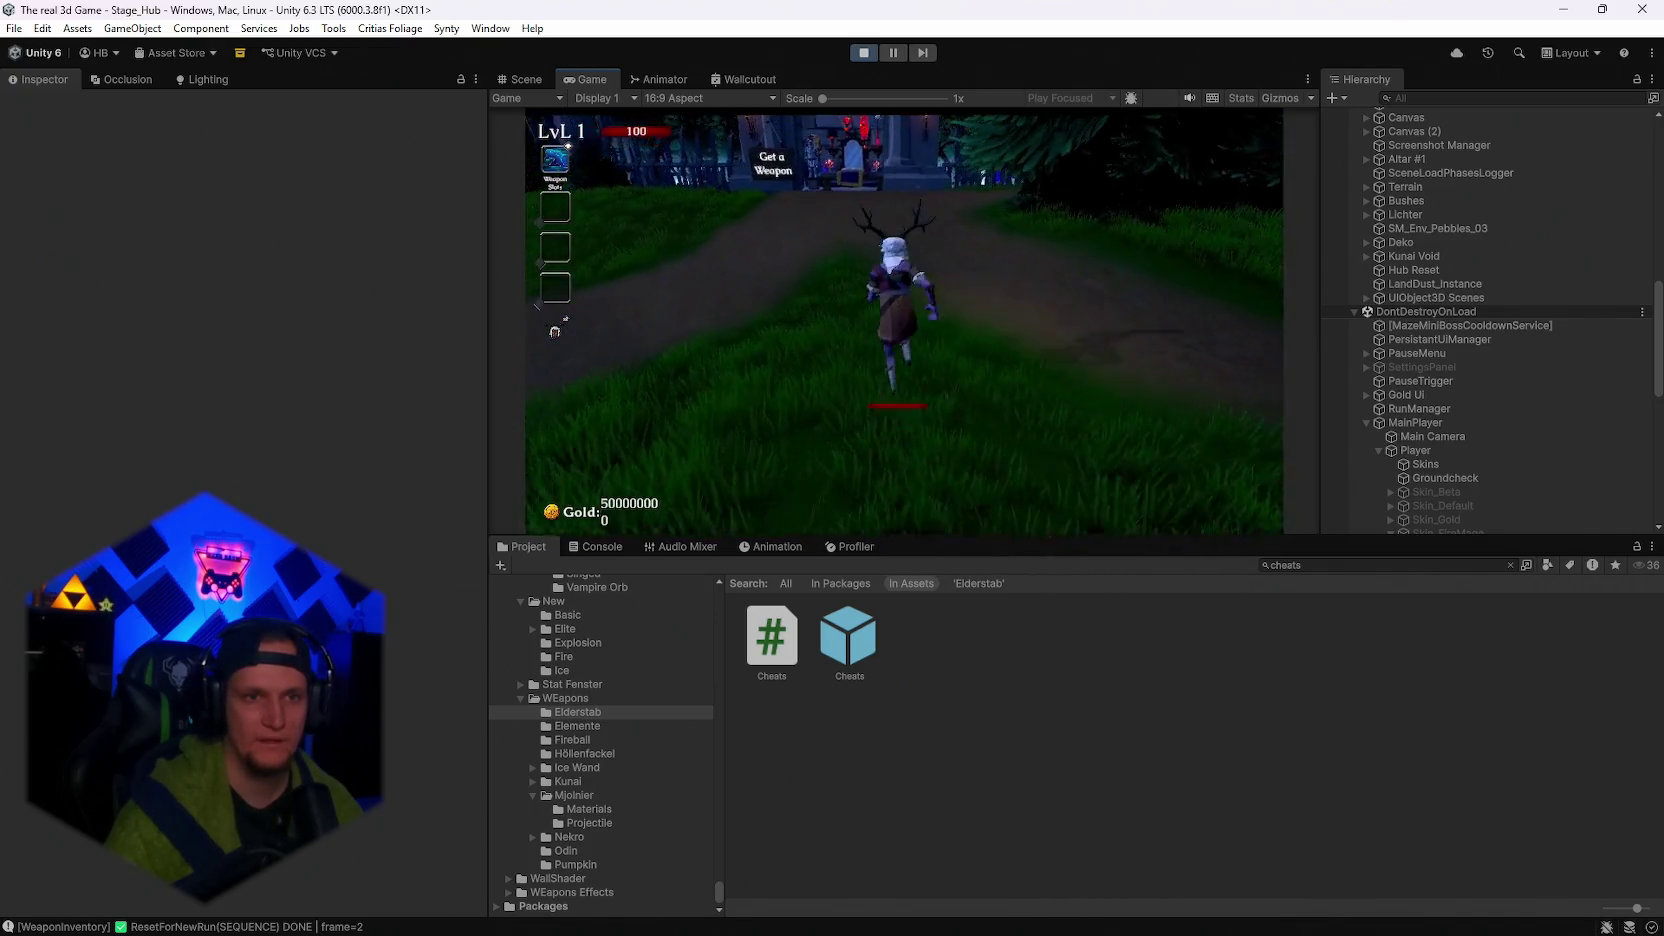
key(w)
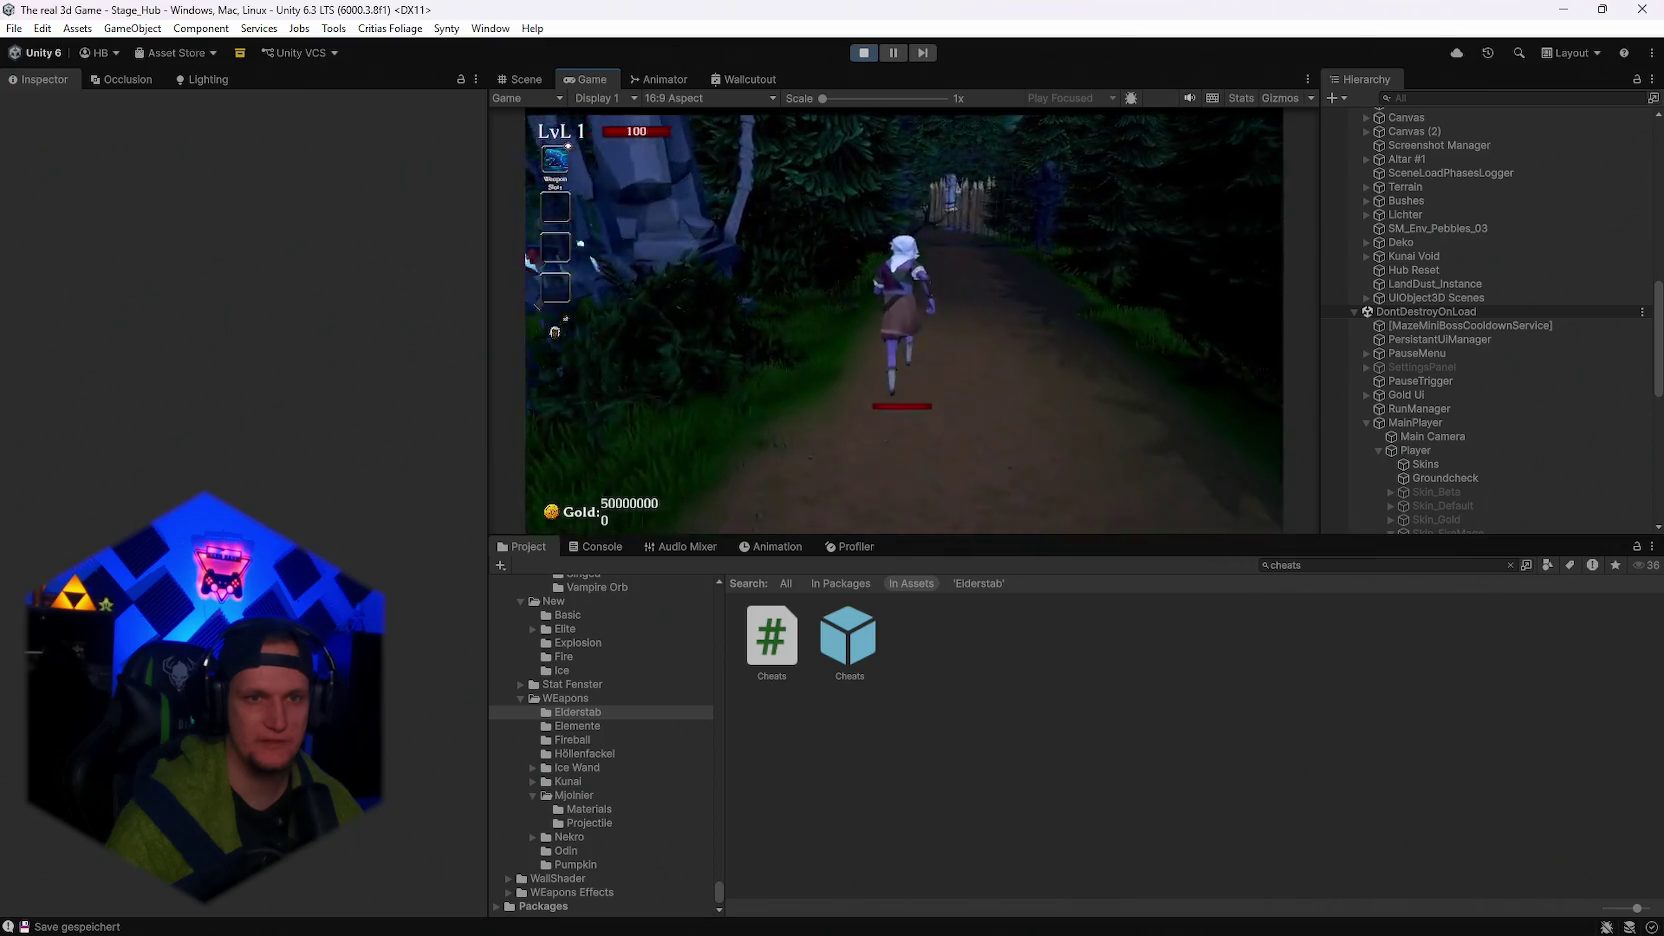
key(w)
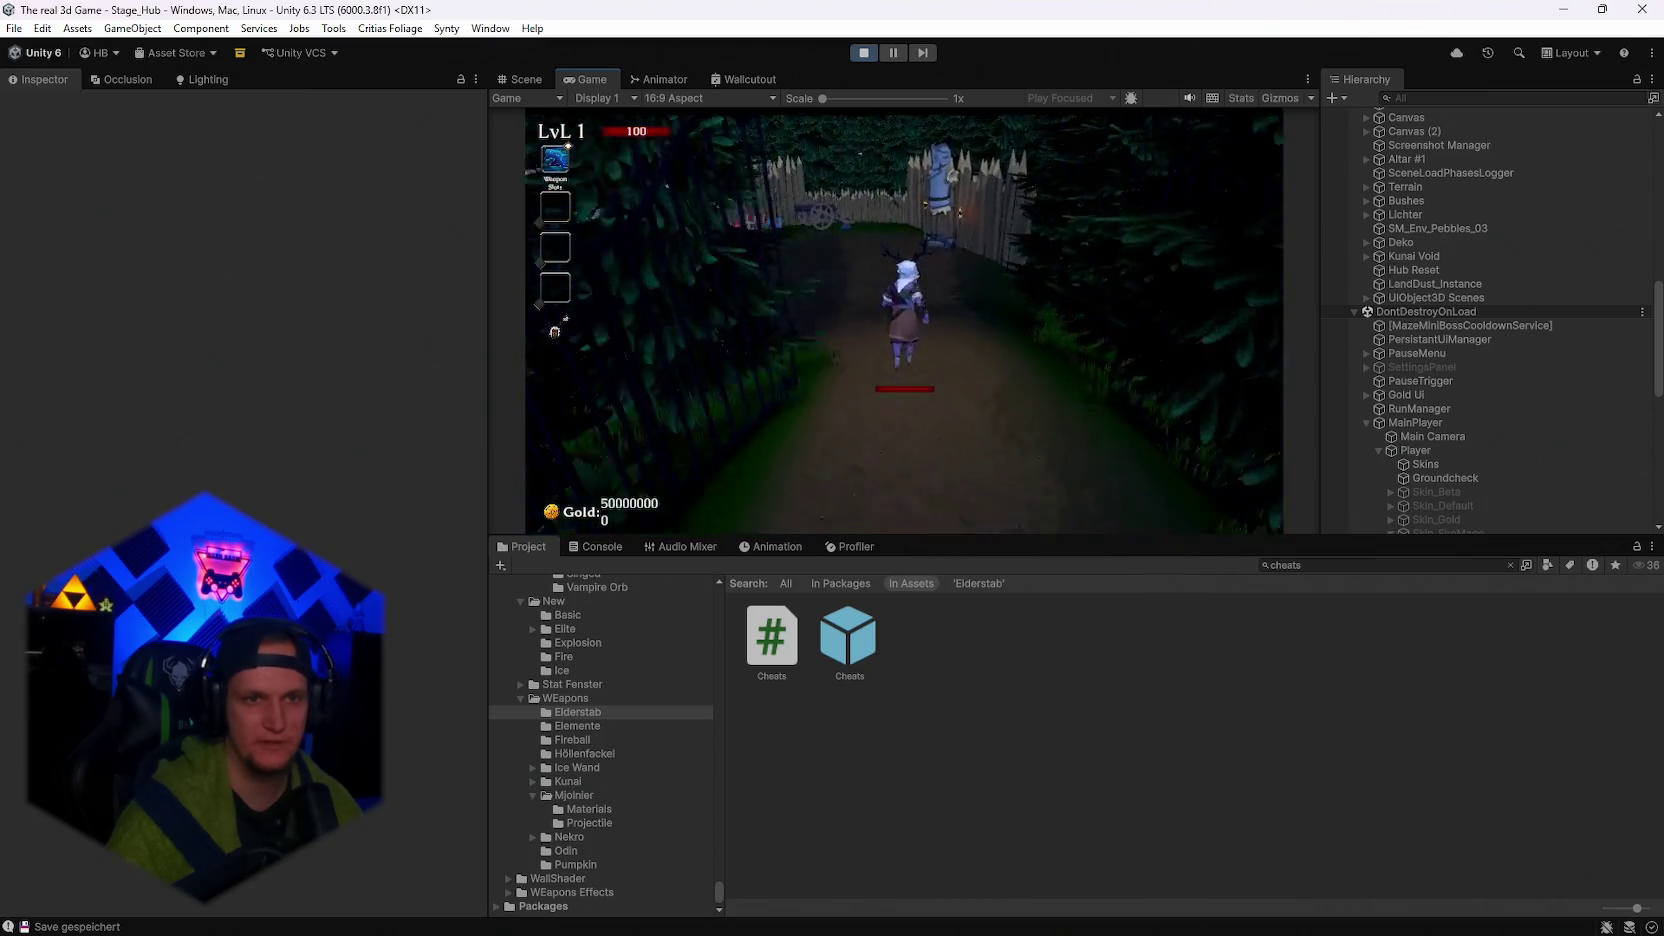
key(w)
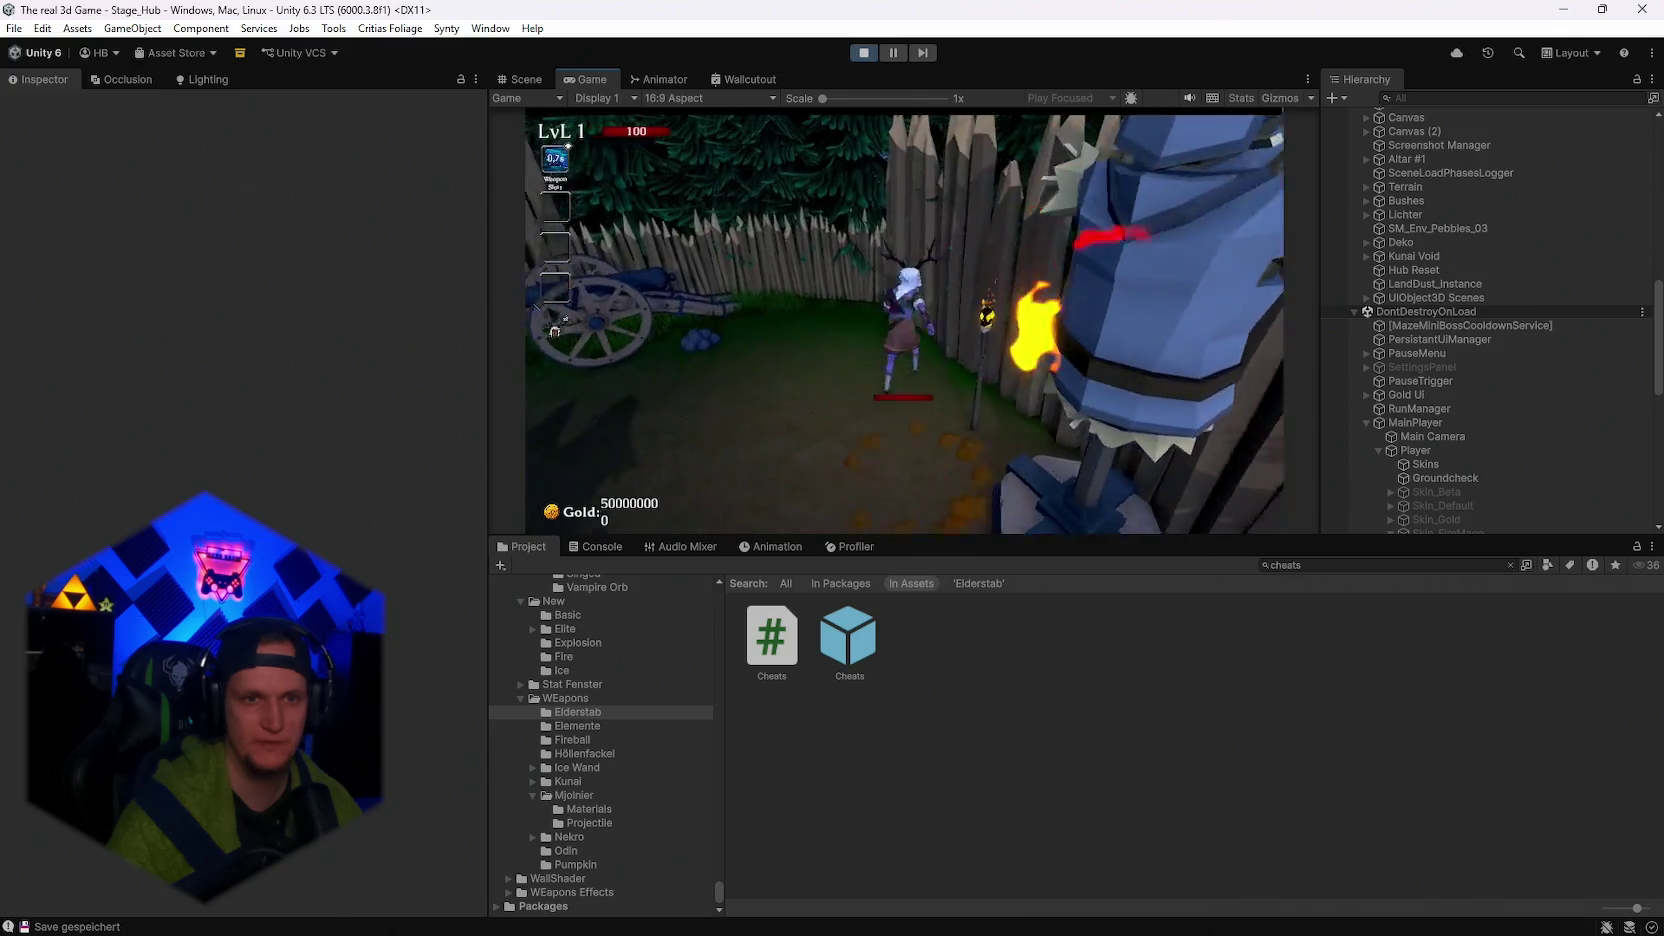
key(s)
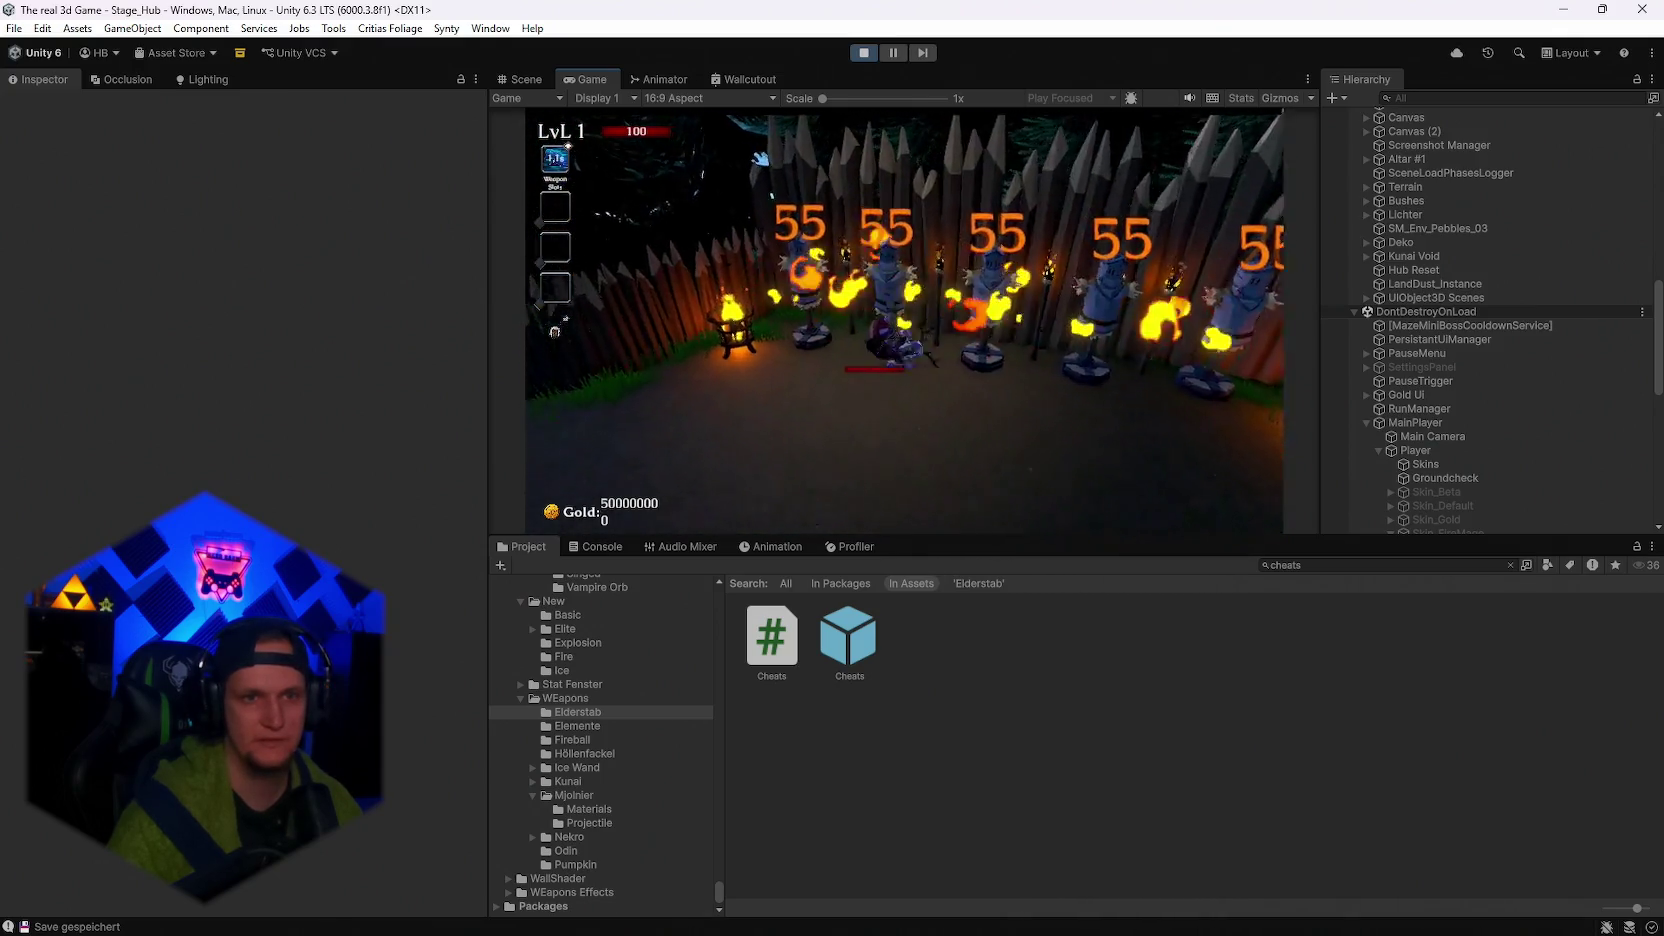
key(Escape)
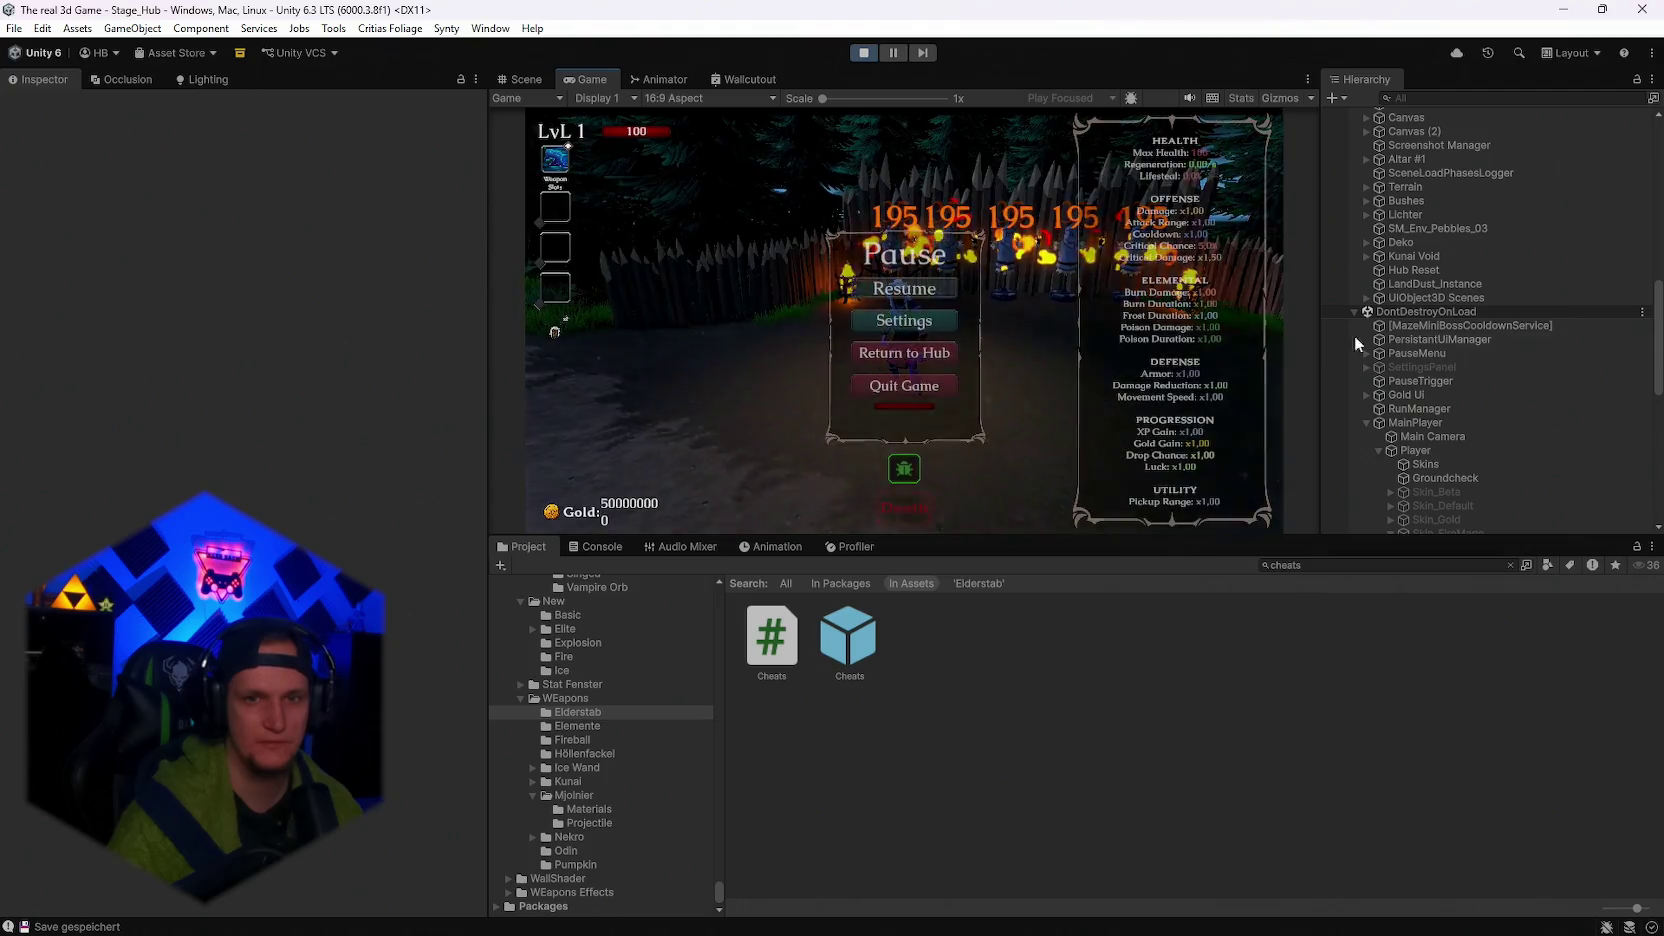
key(Escape)
Keep attacking the dummies, then run past the knight dummy back to the portal.
key(w)
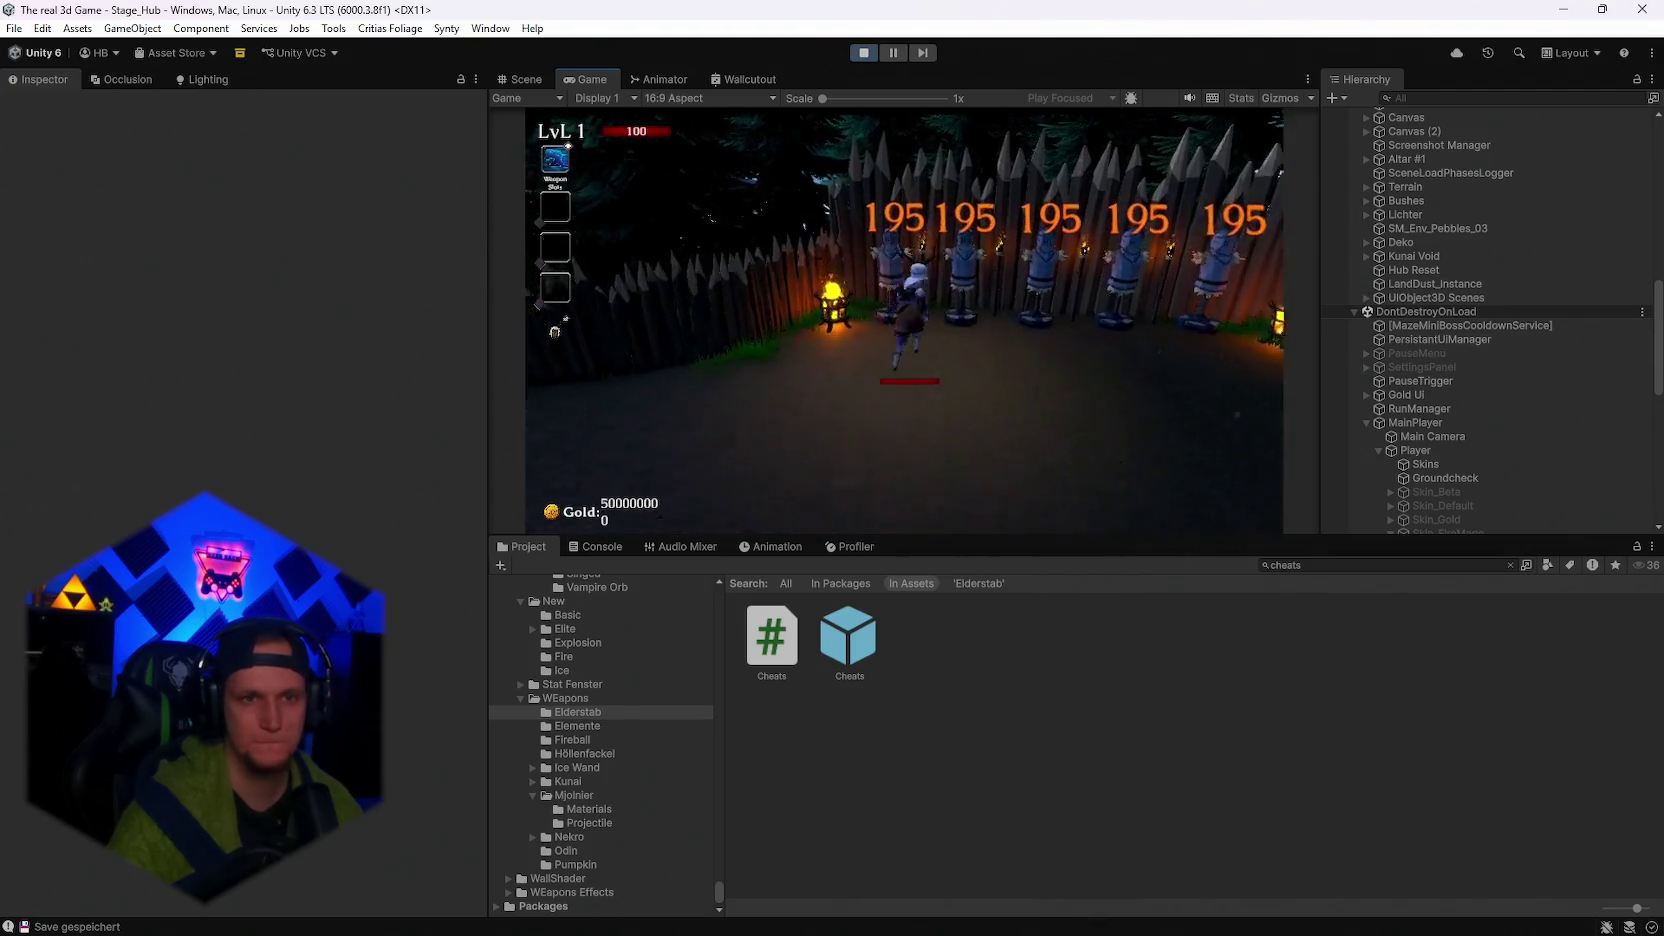
key(w)
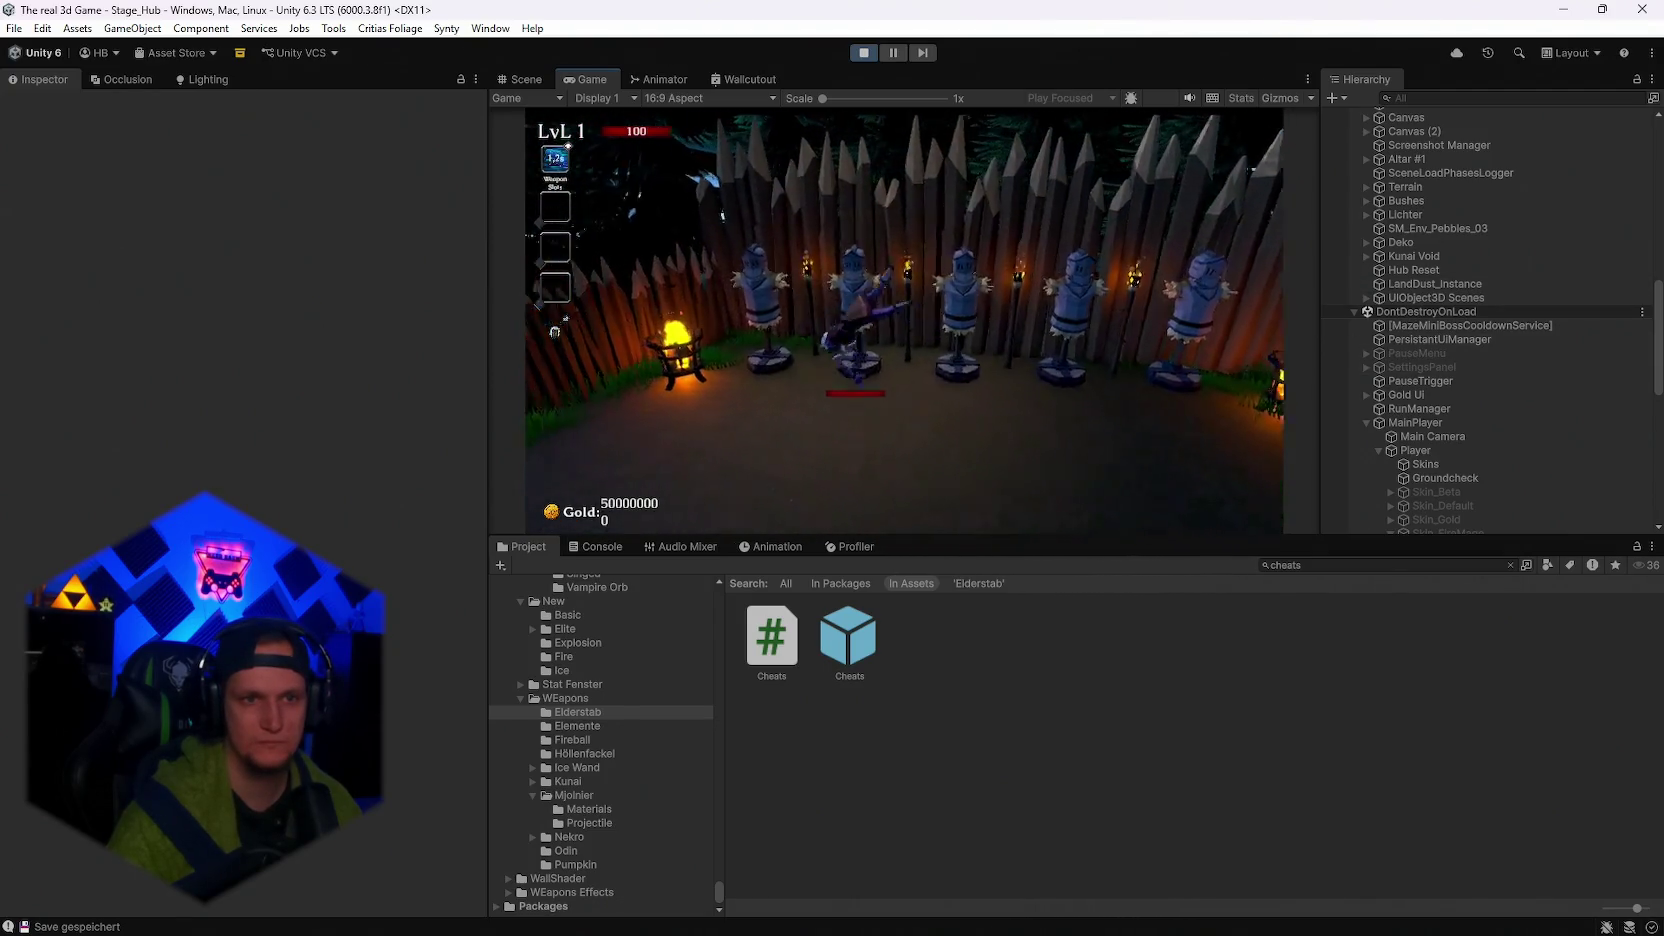
key(w)
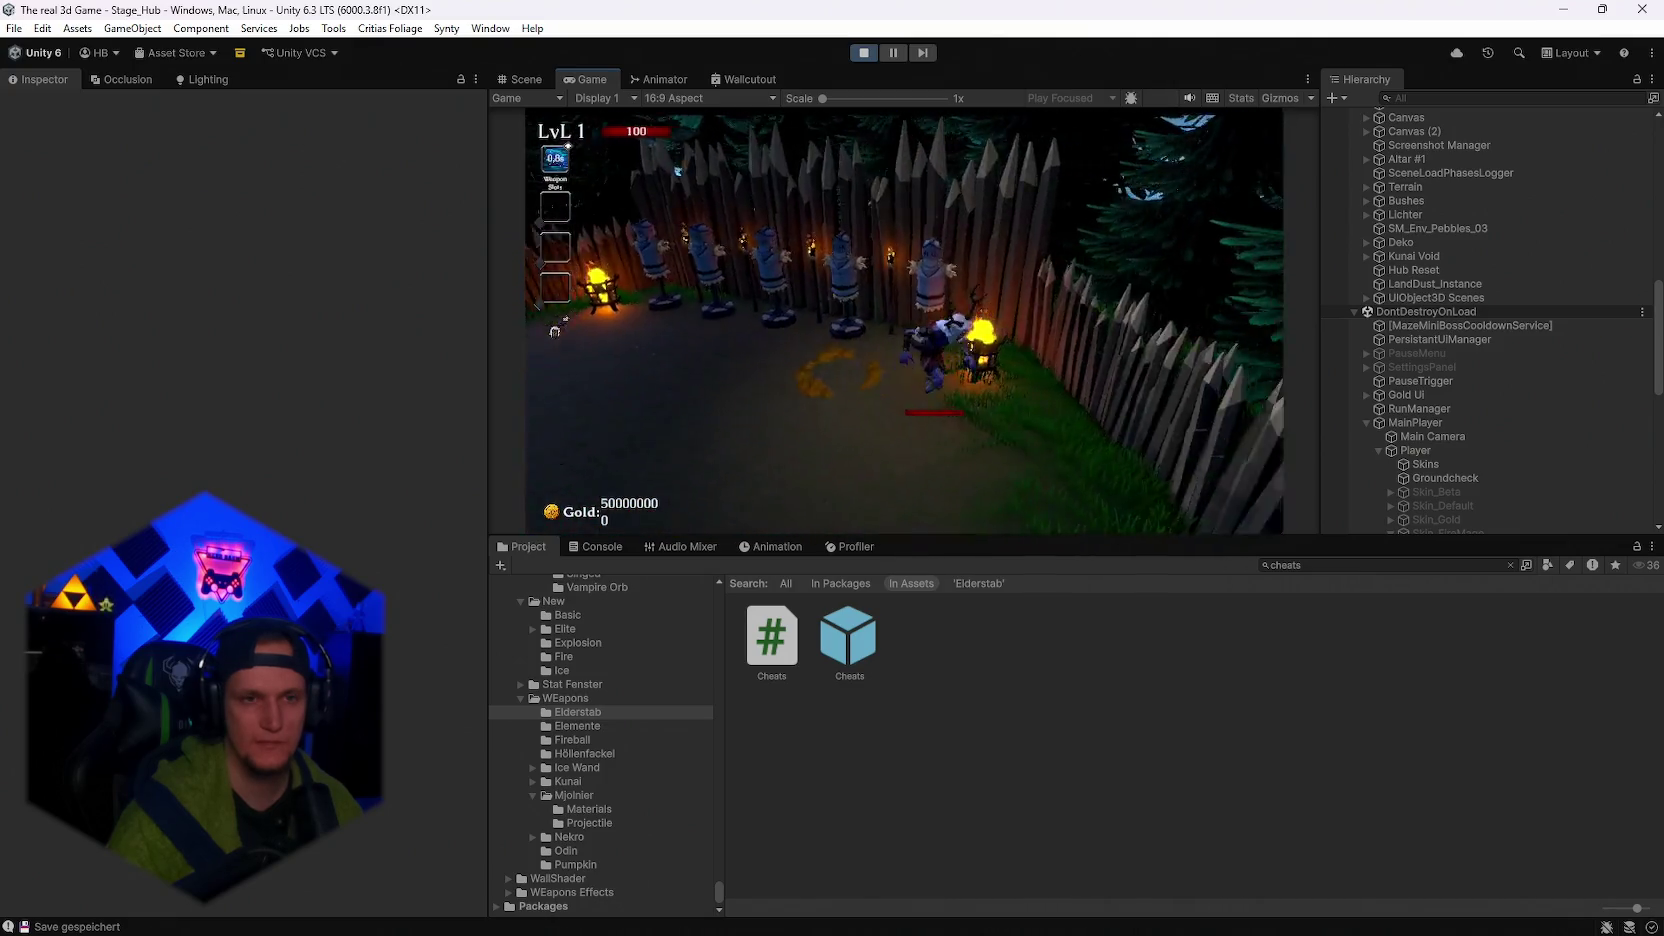
key(w)
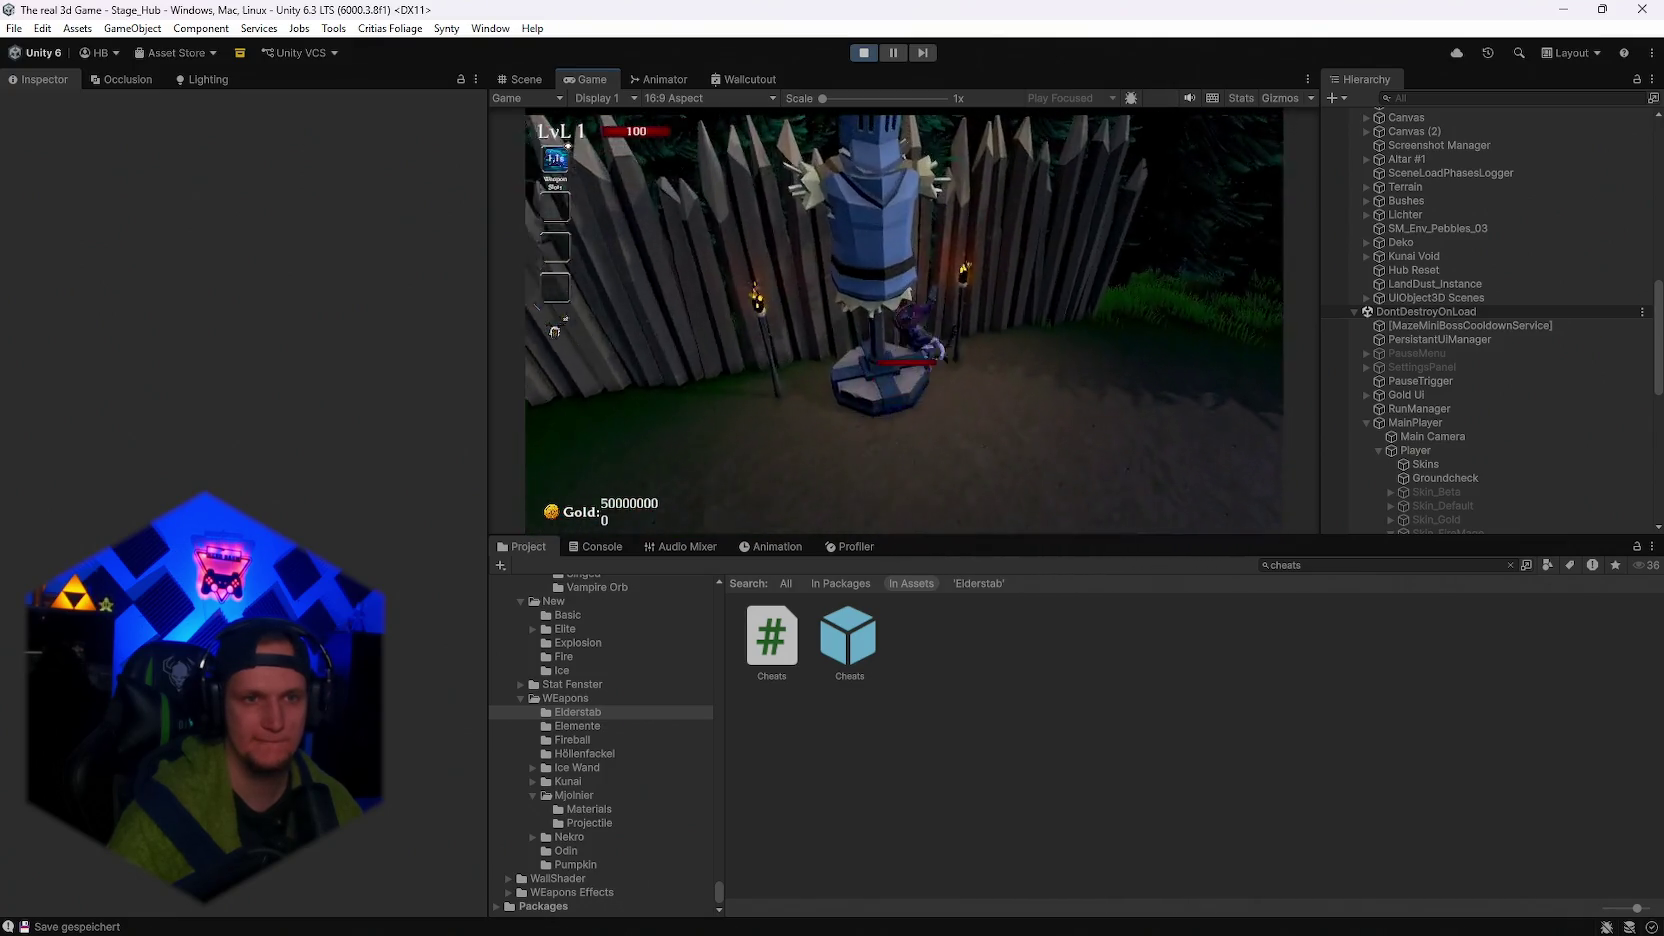
key(w)
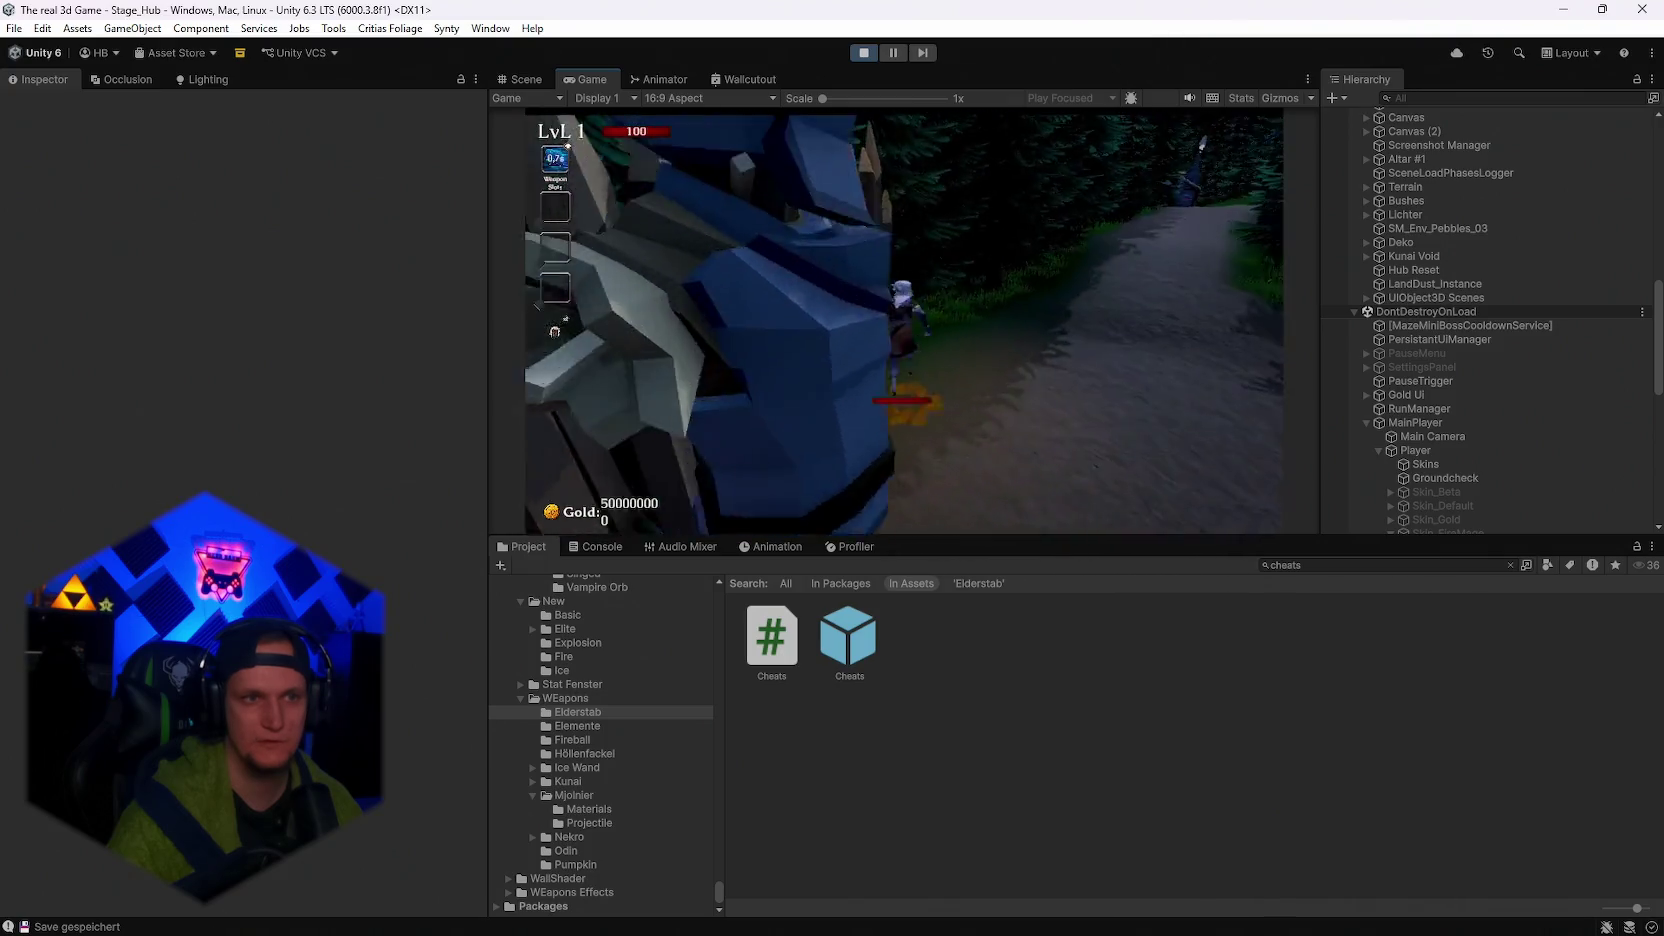
key(w)
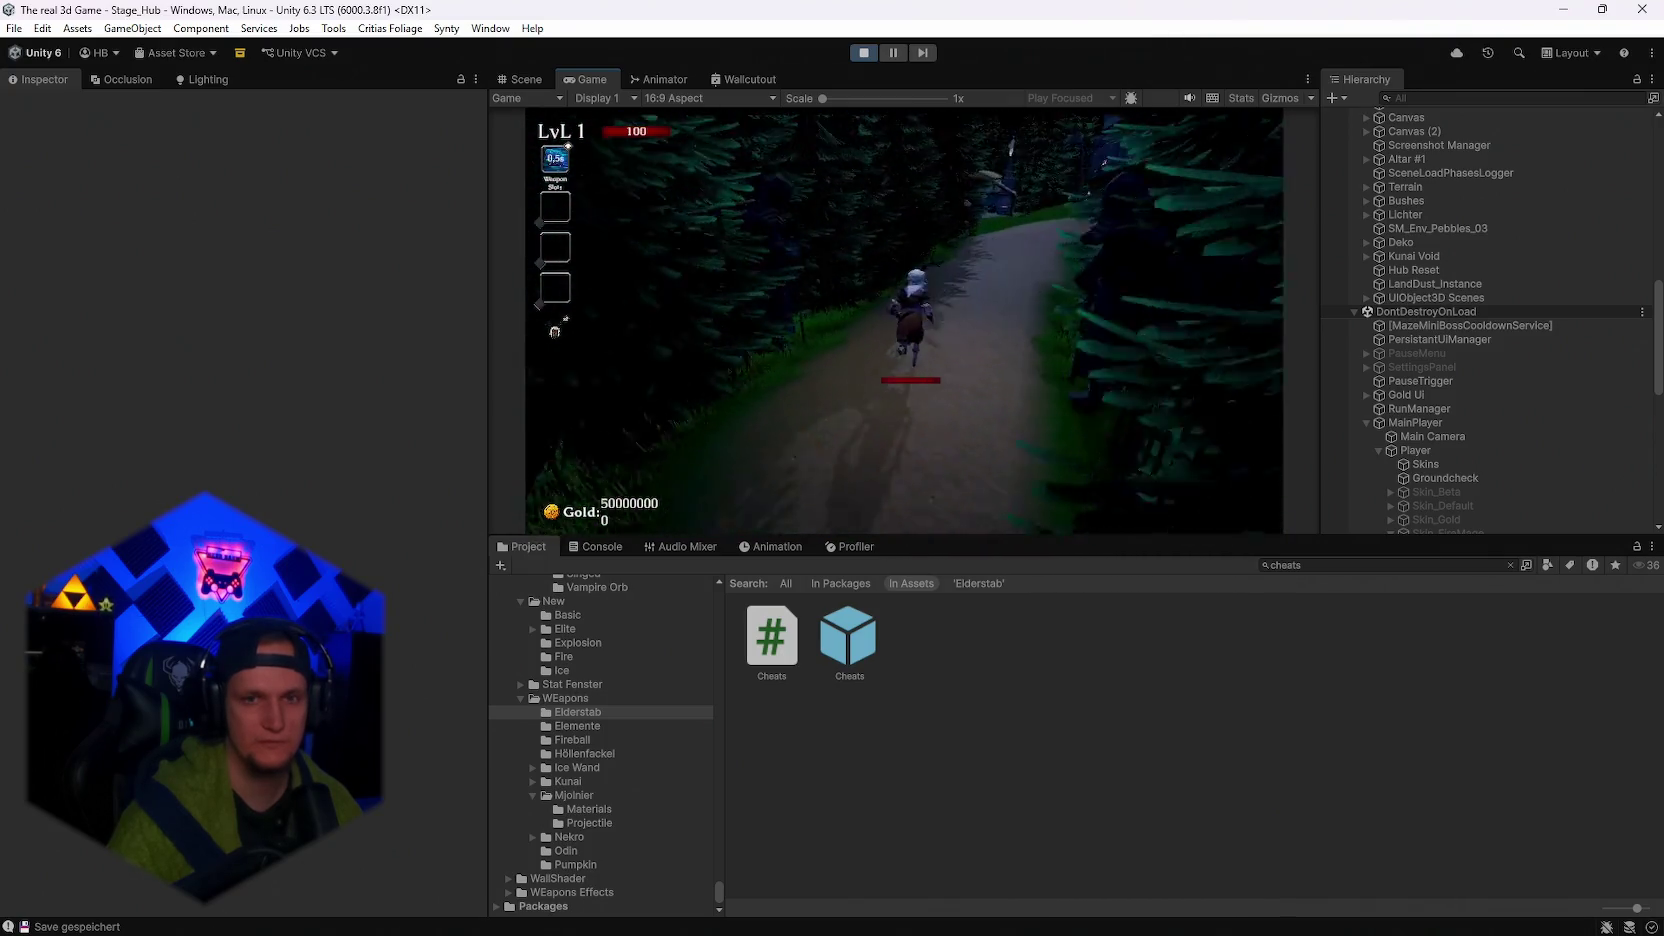
key(w)
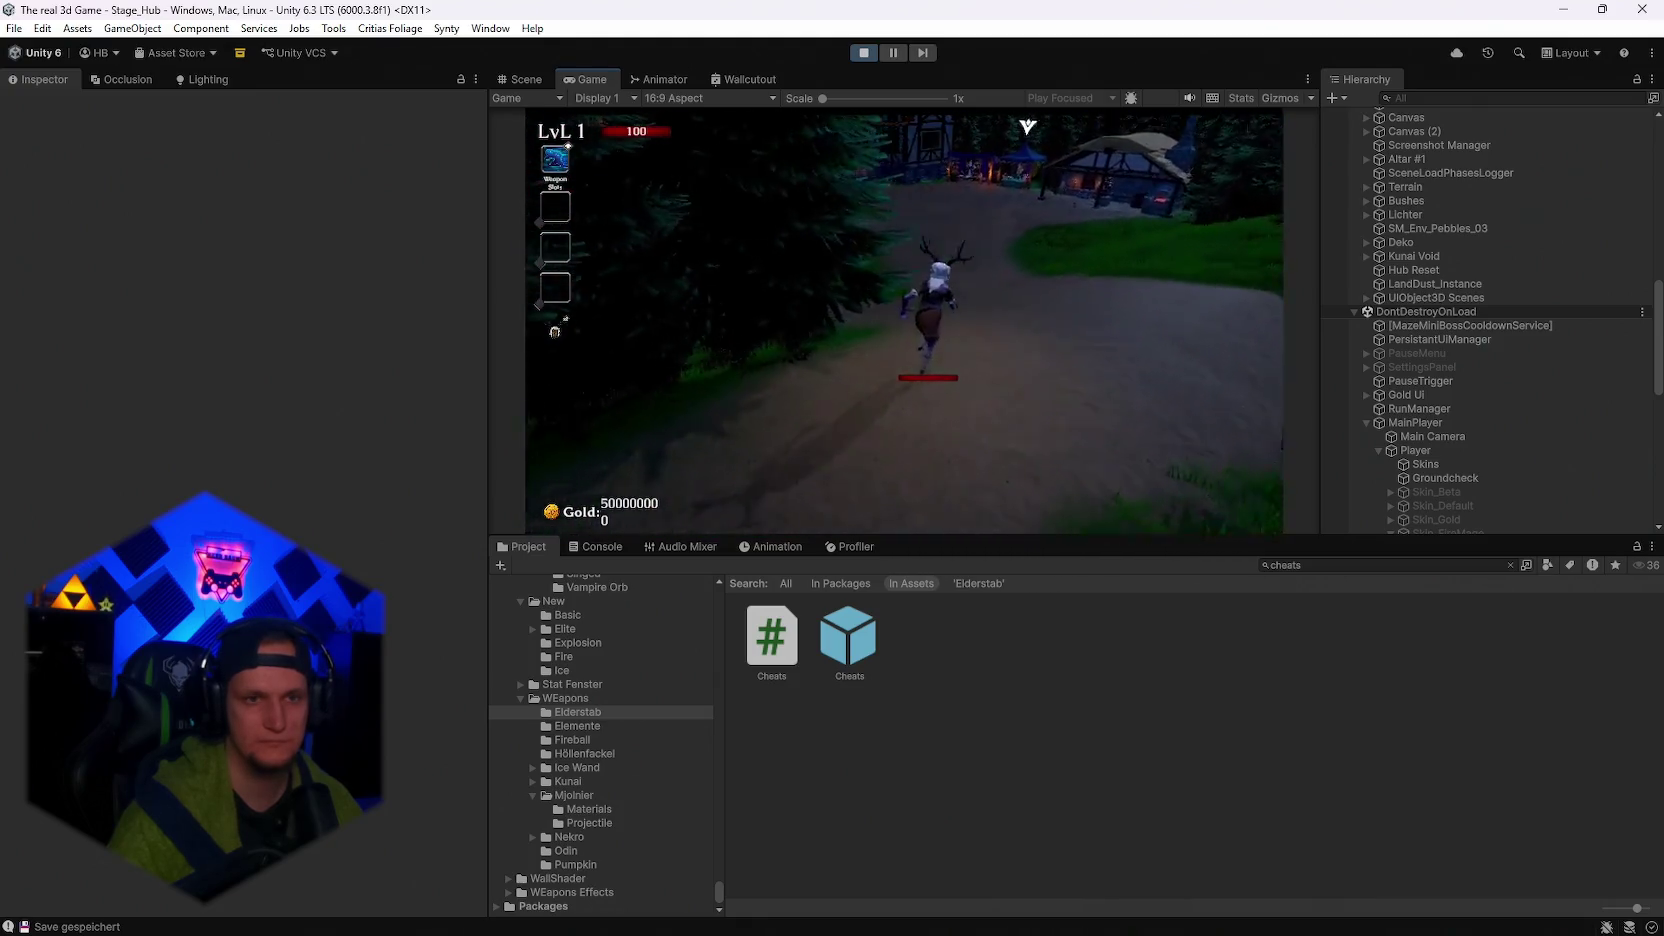
key(w)
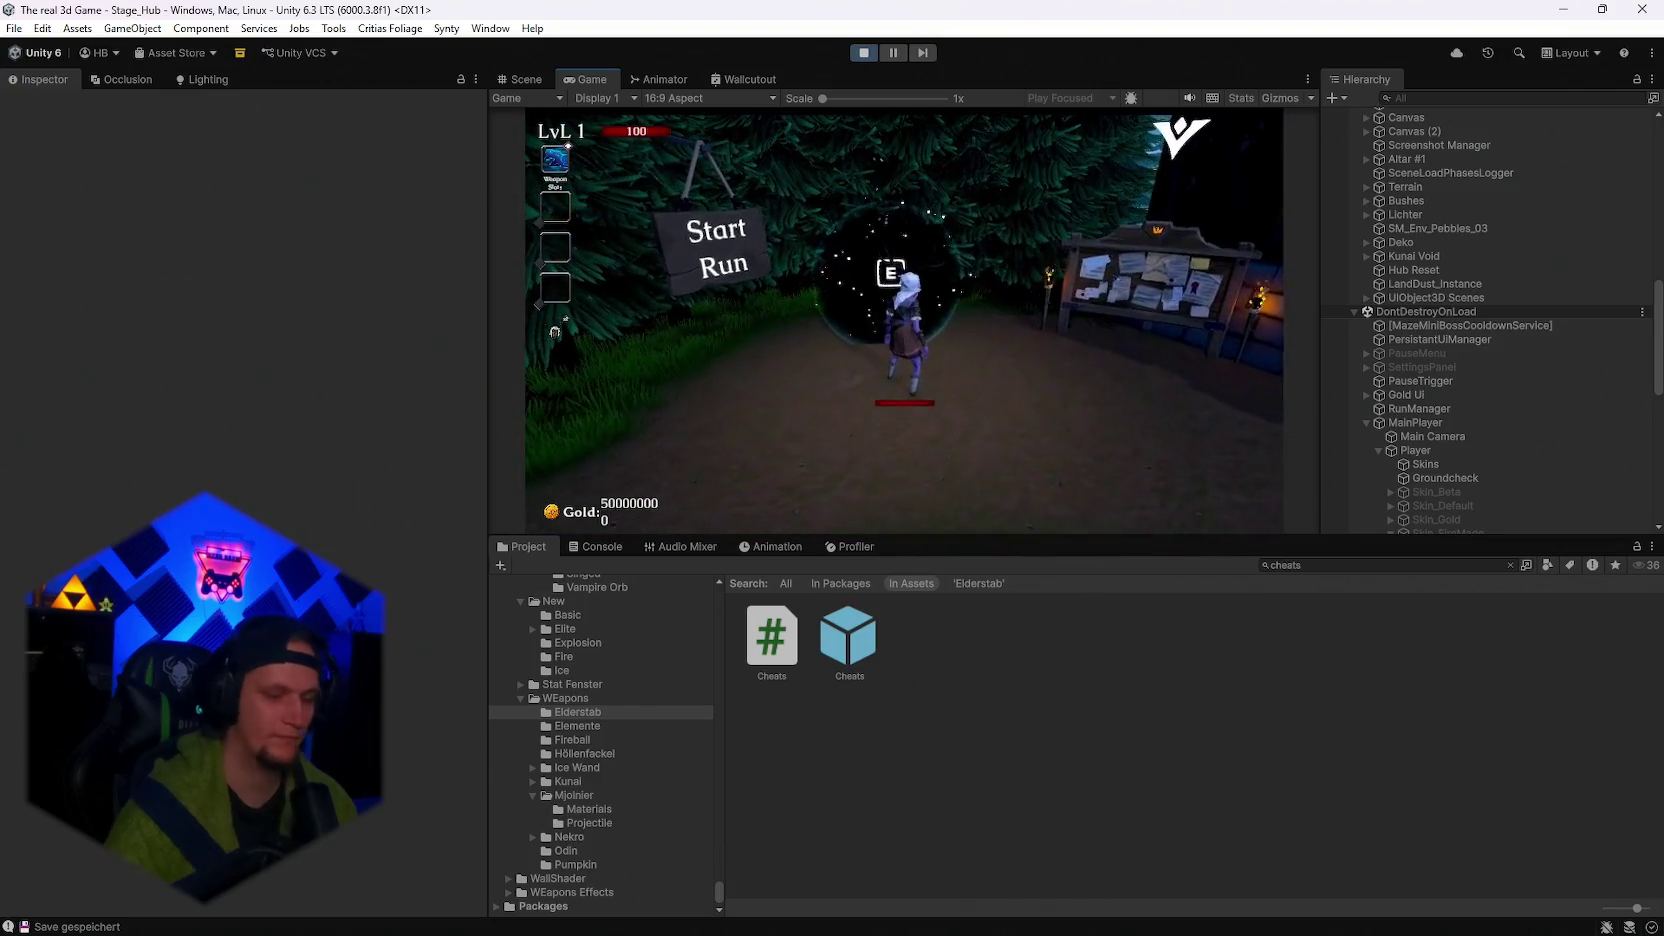
Open the portal's upgrade cards, reroll them five times, and pick one to enter Cursed Forest Stage 1.
key(e)
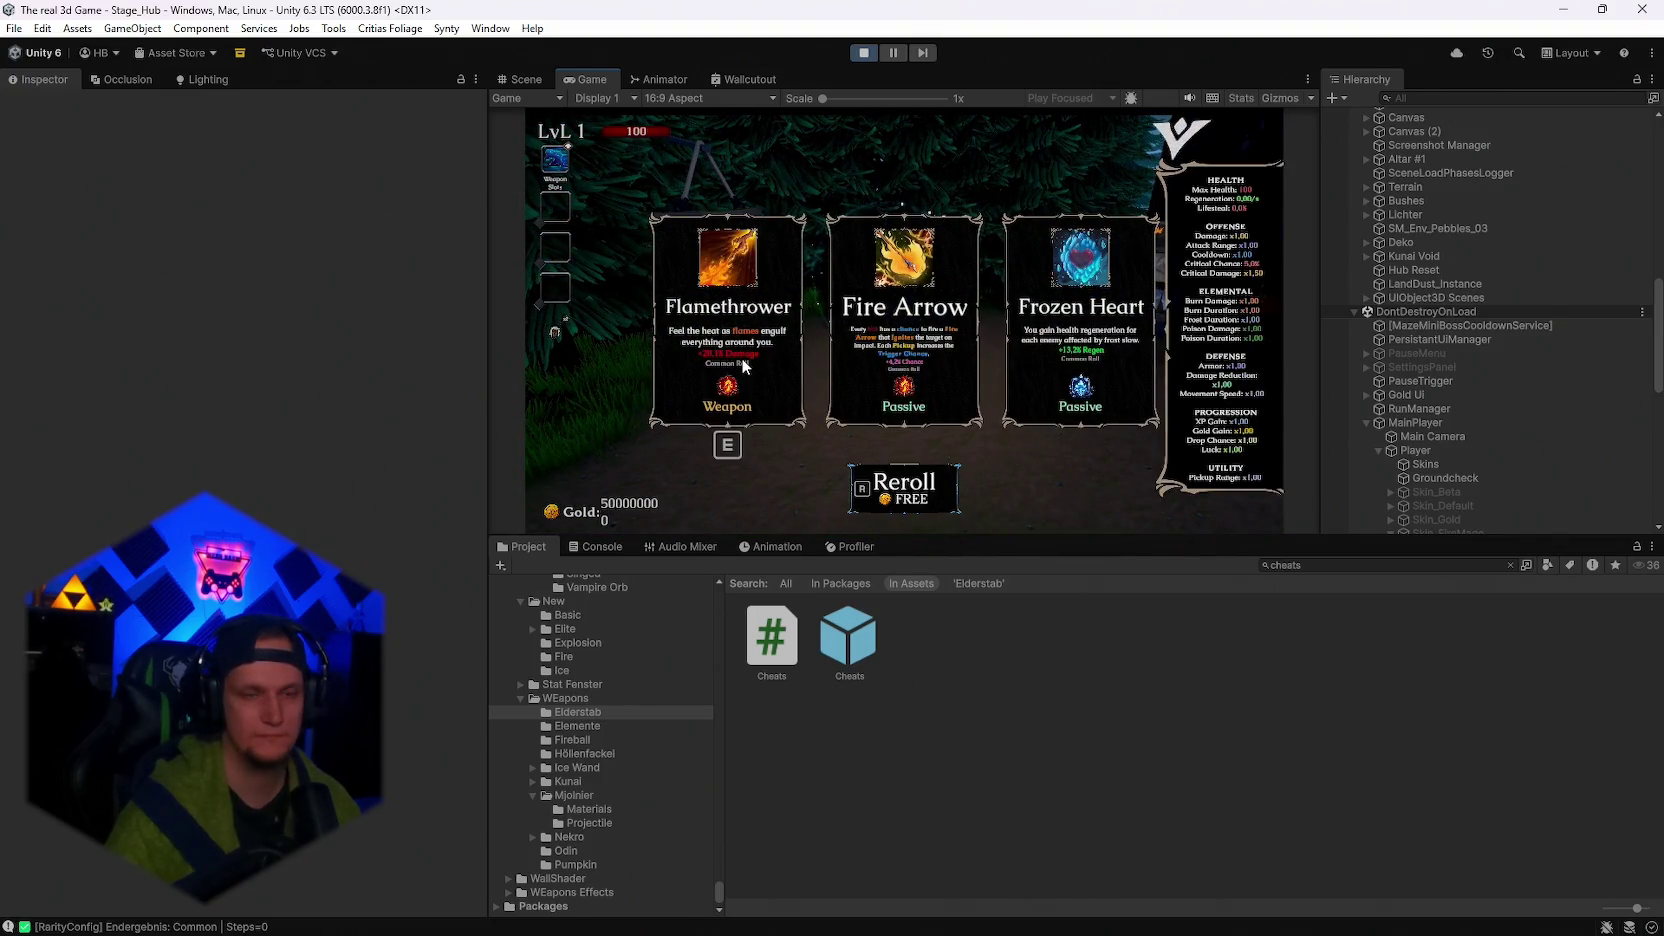
key(r)
key(r)
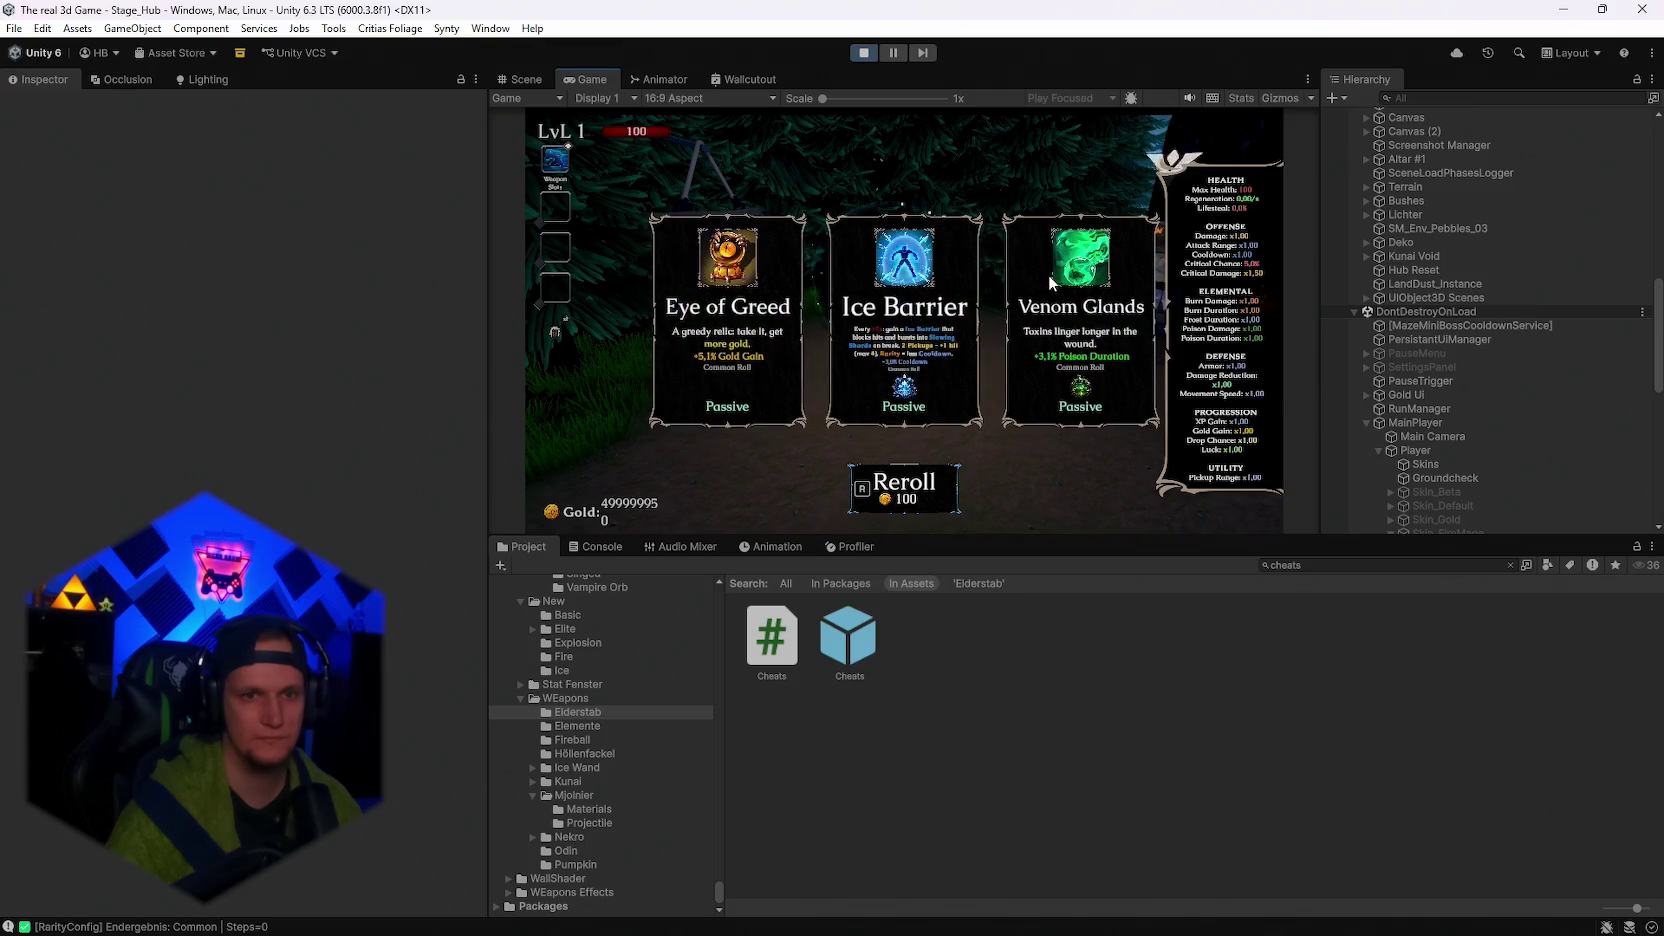
key(r)
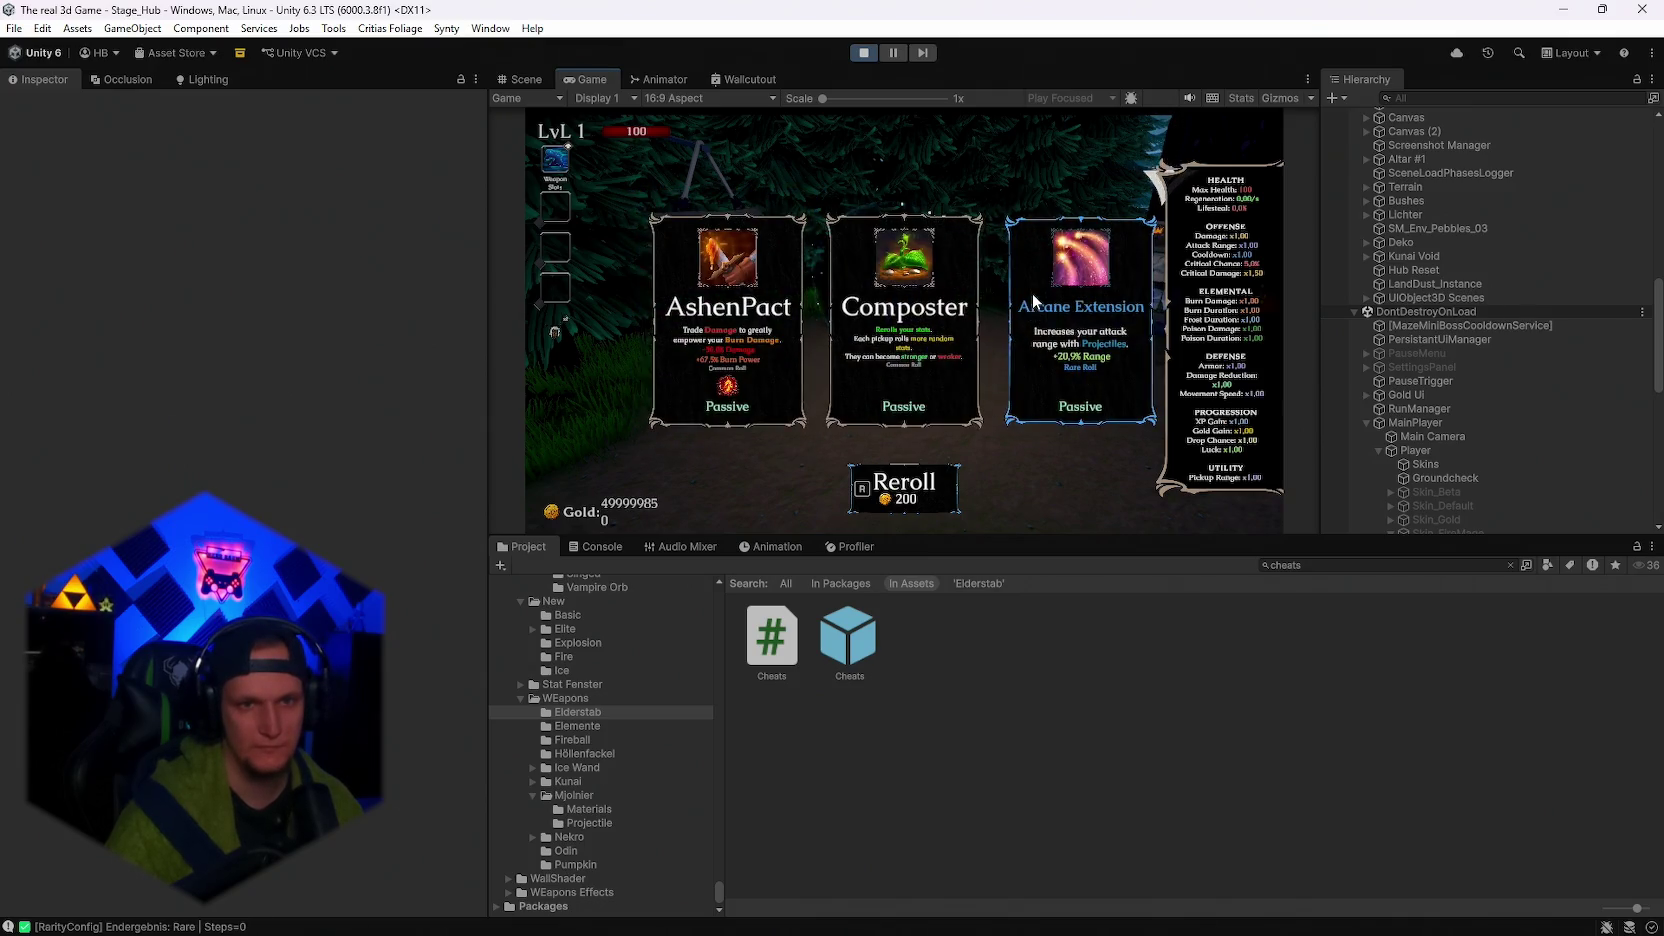
key(r)
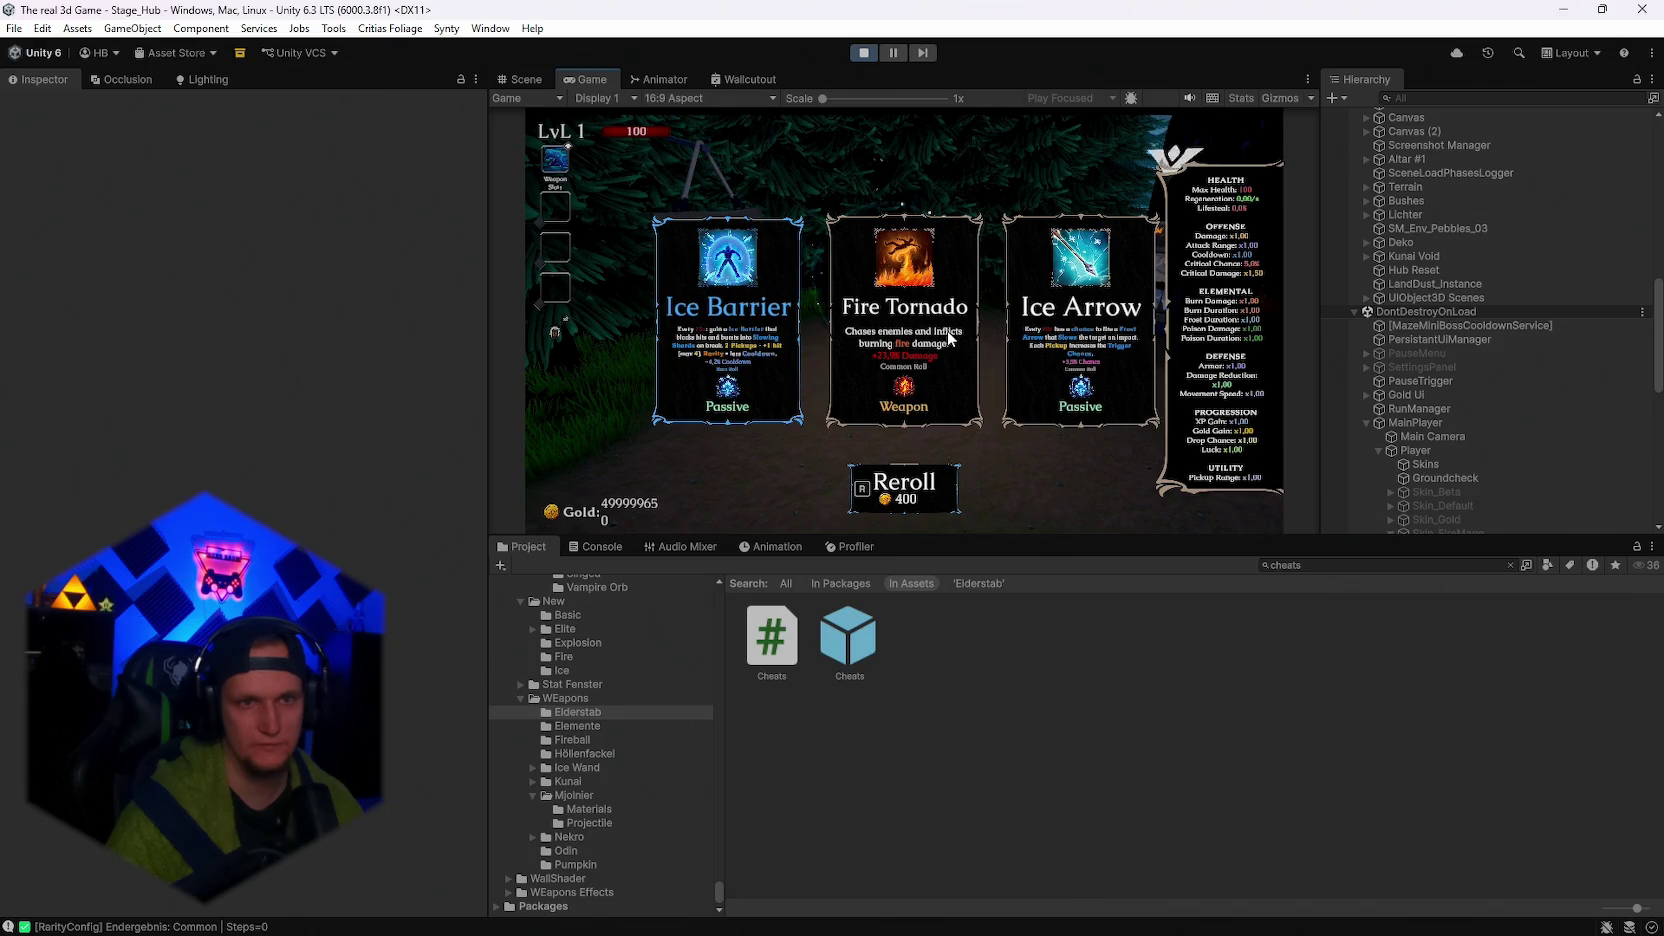
key(r)
key(r)
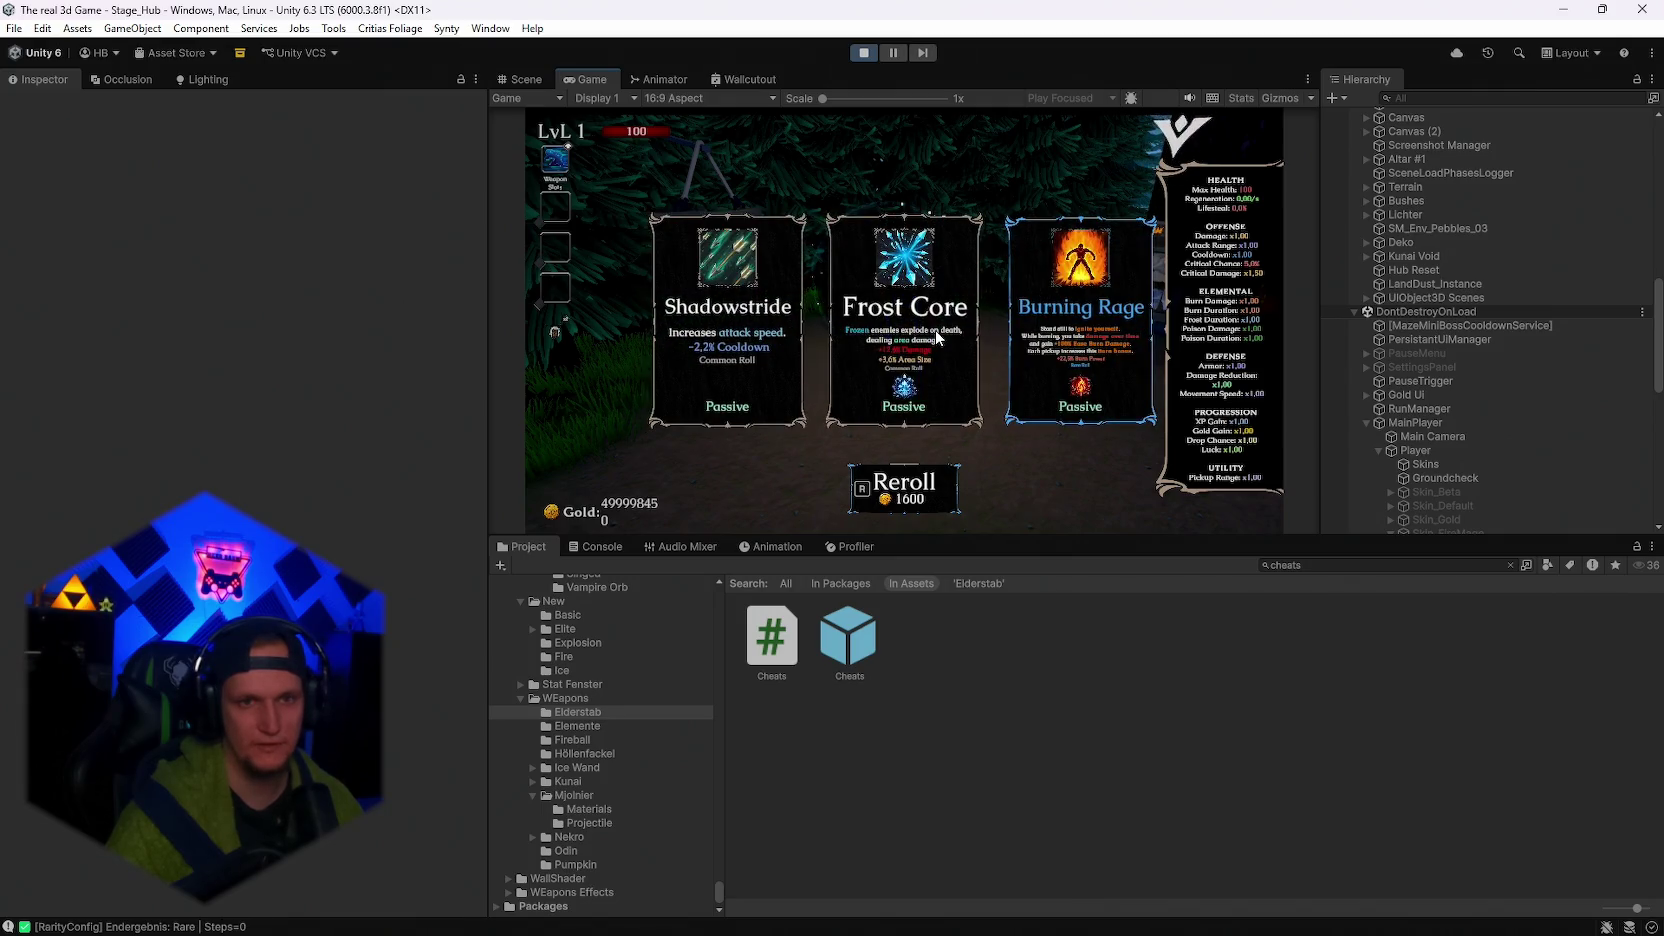
key(r)
click(942, 363)
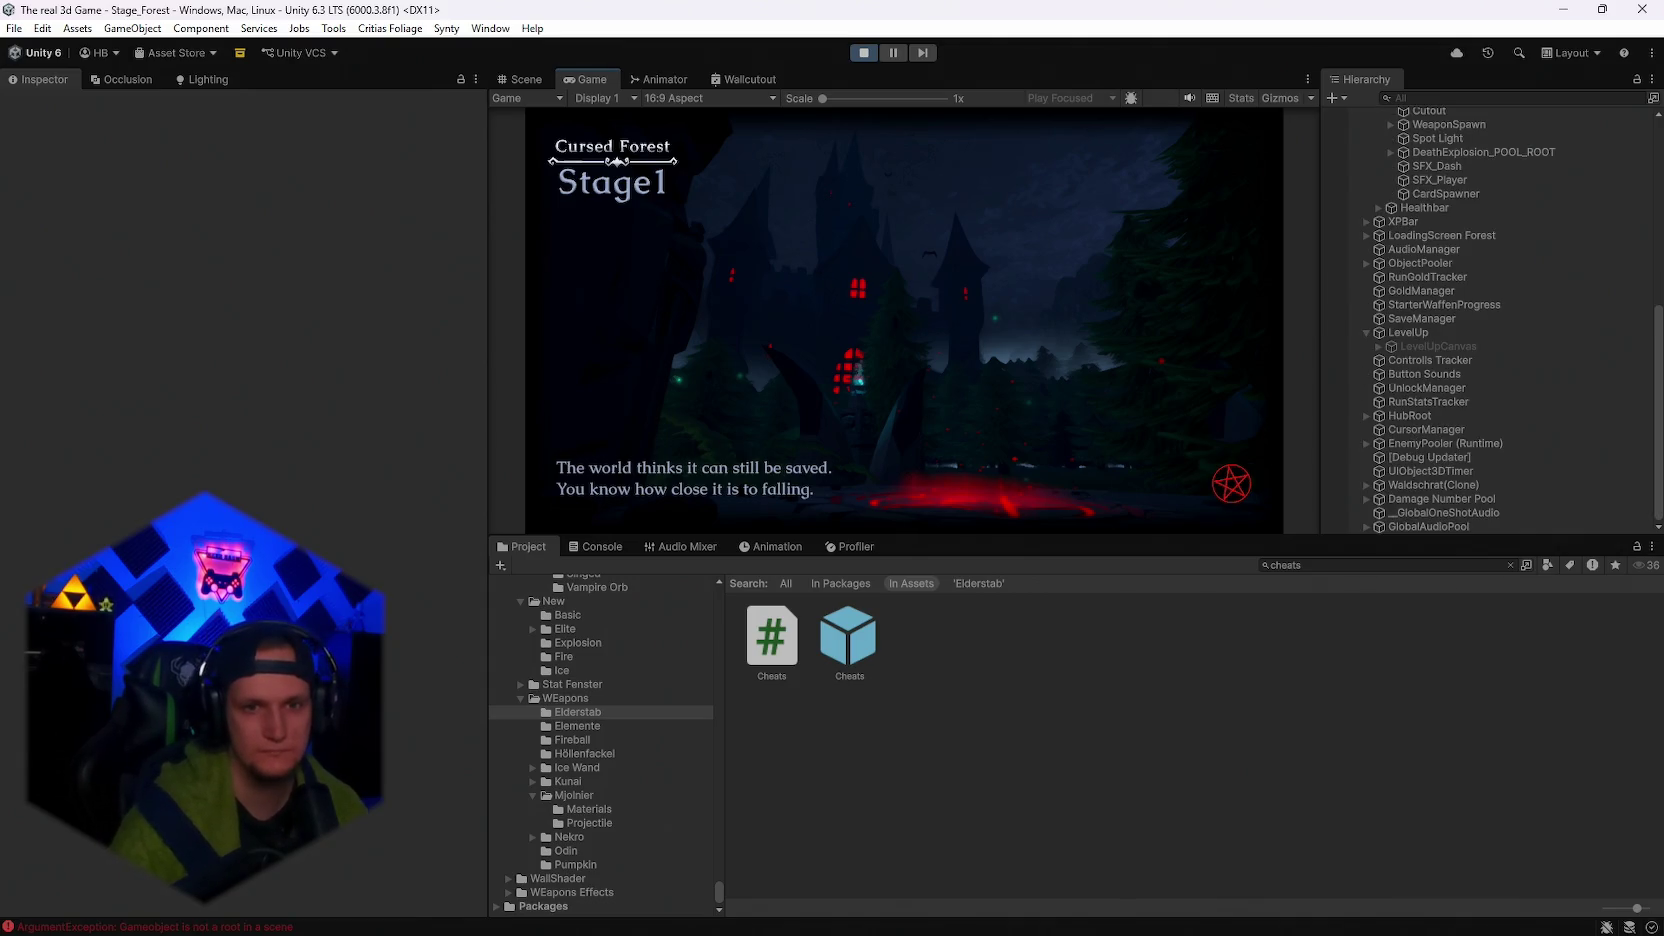
Dismiss the loading screen, maximize the Game view, and resume the forest run from the Pause menu.
click(555, 331)
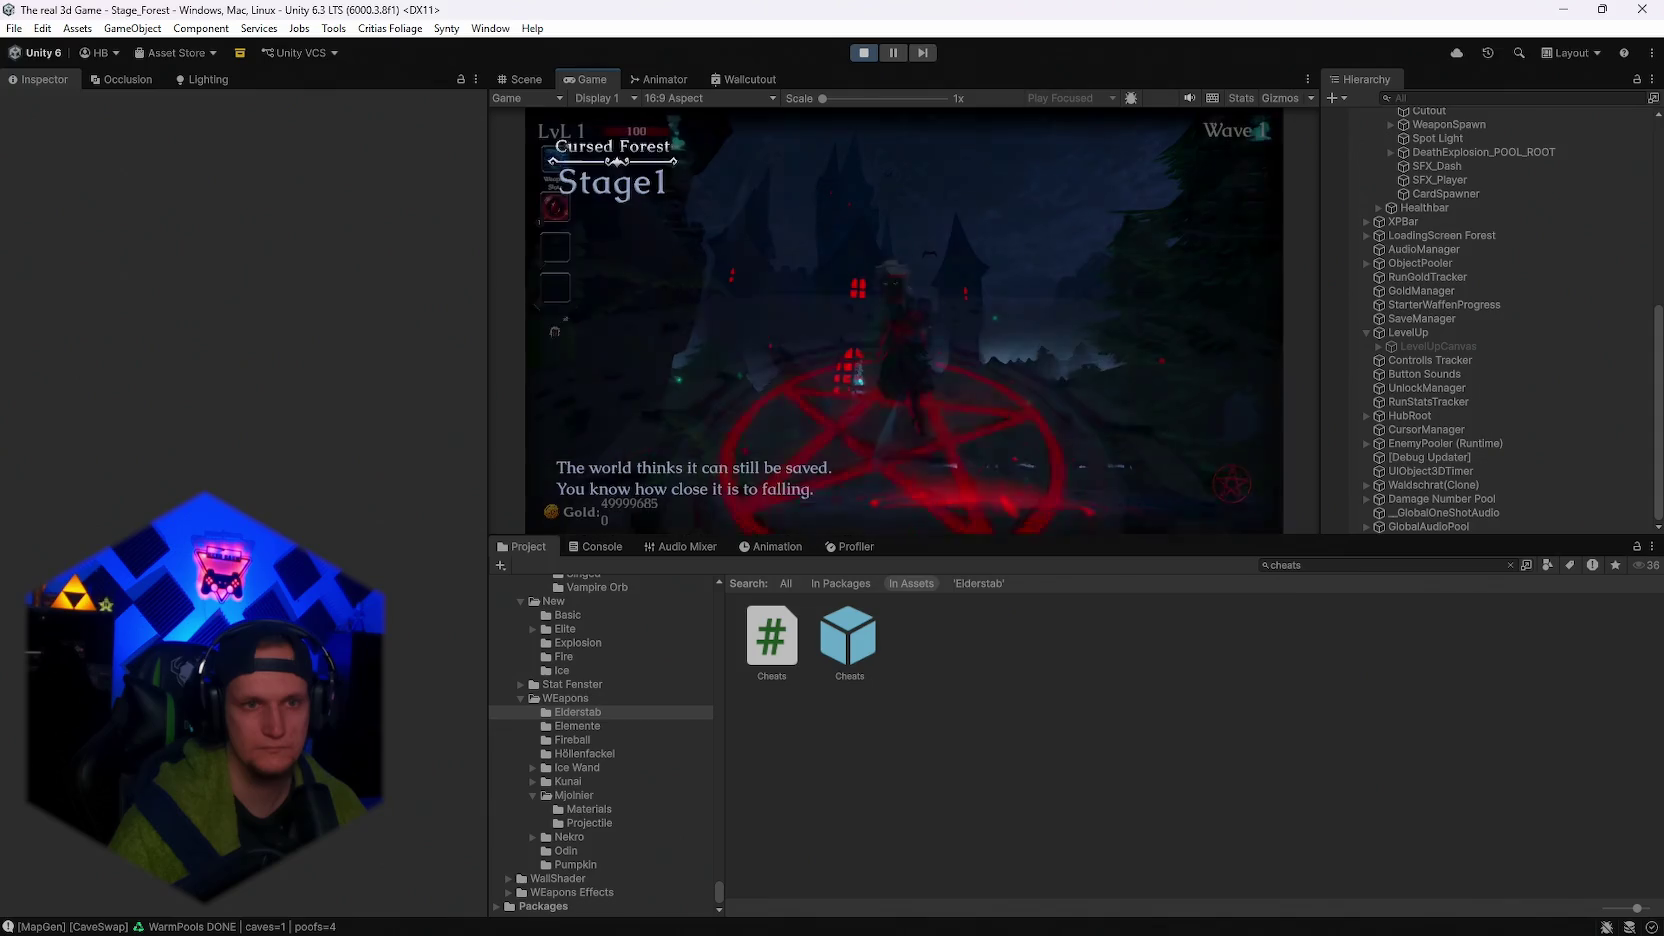
key(Escape)
click(600, 97)
click(592, 79)
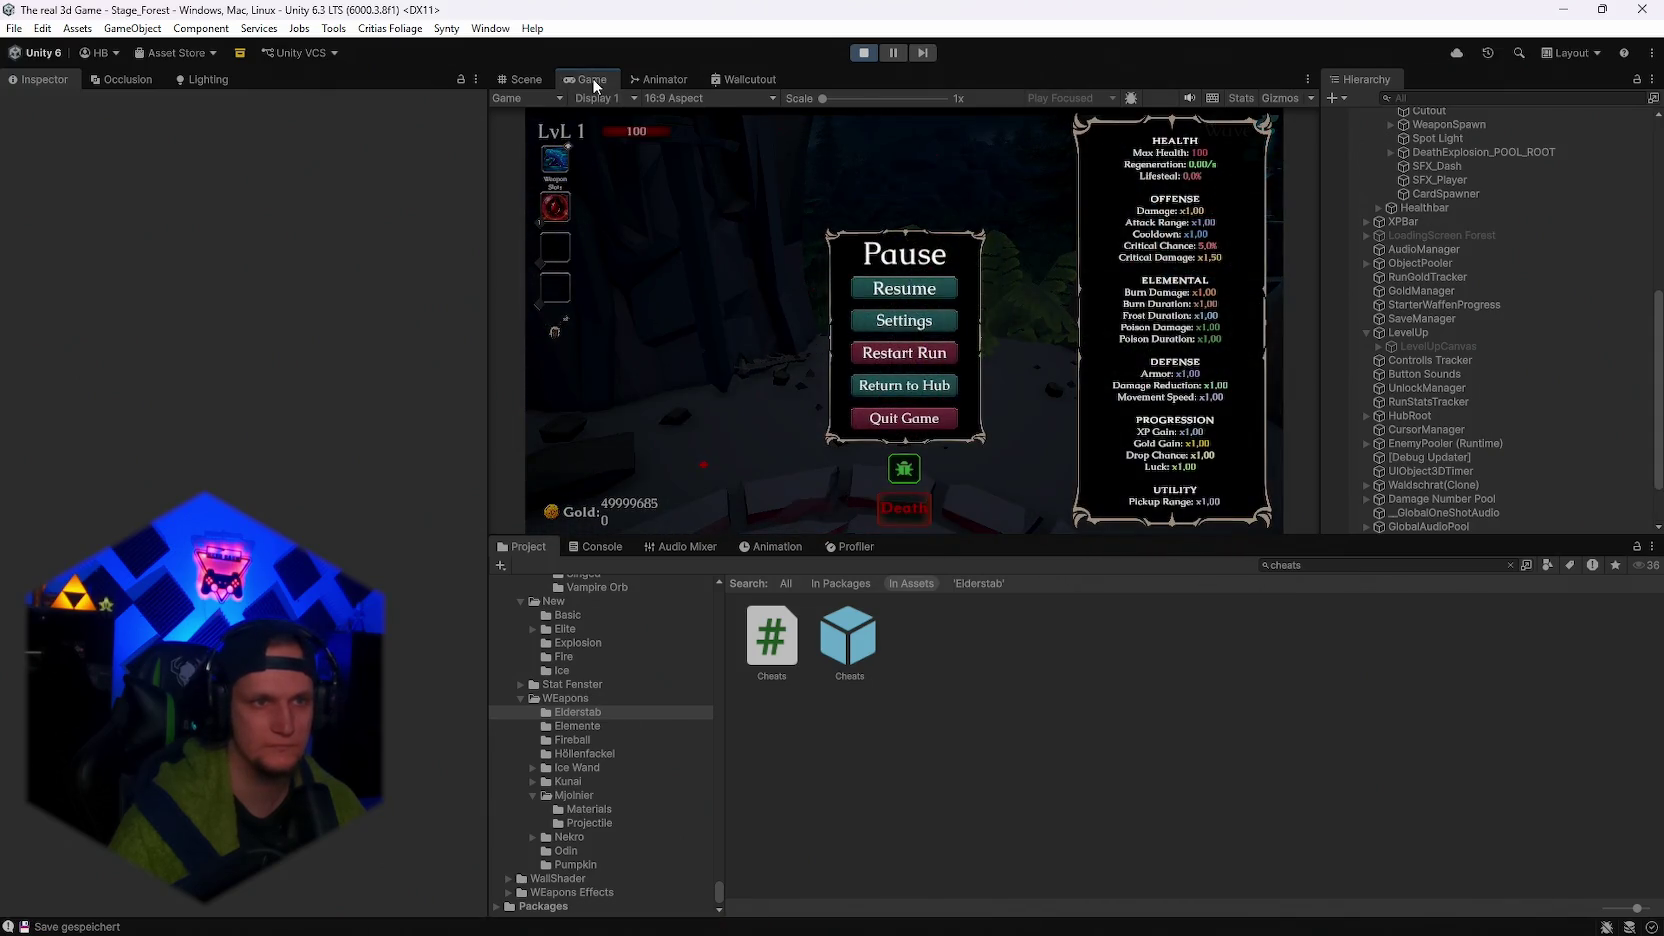
double_click(592, 79)
click(800, 453)
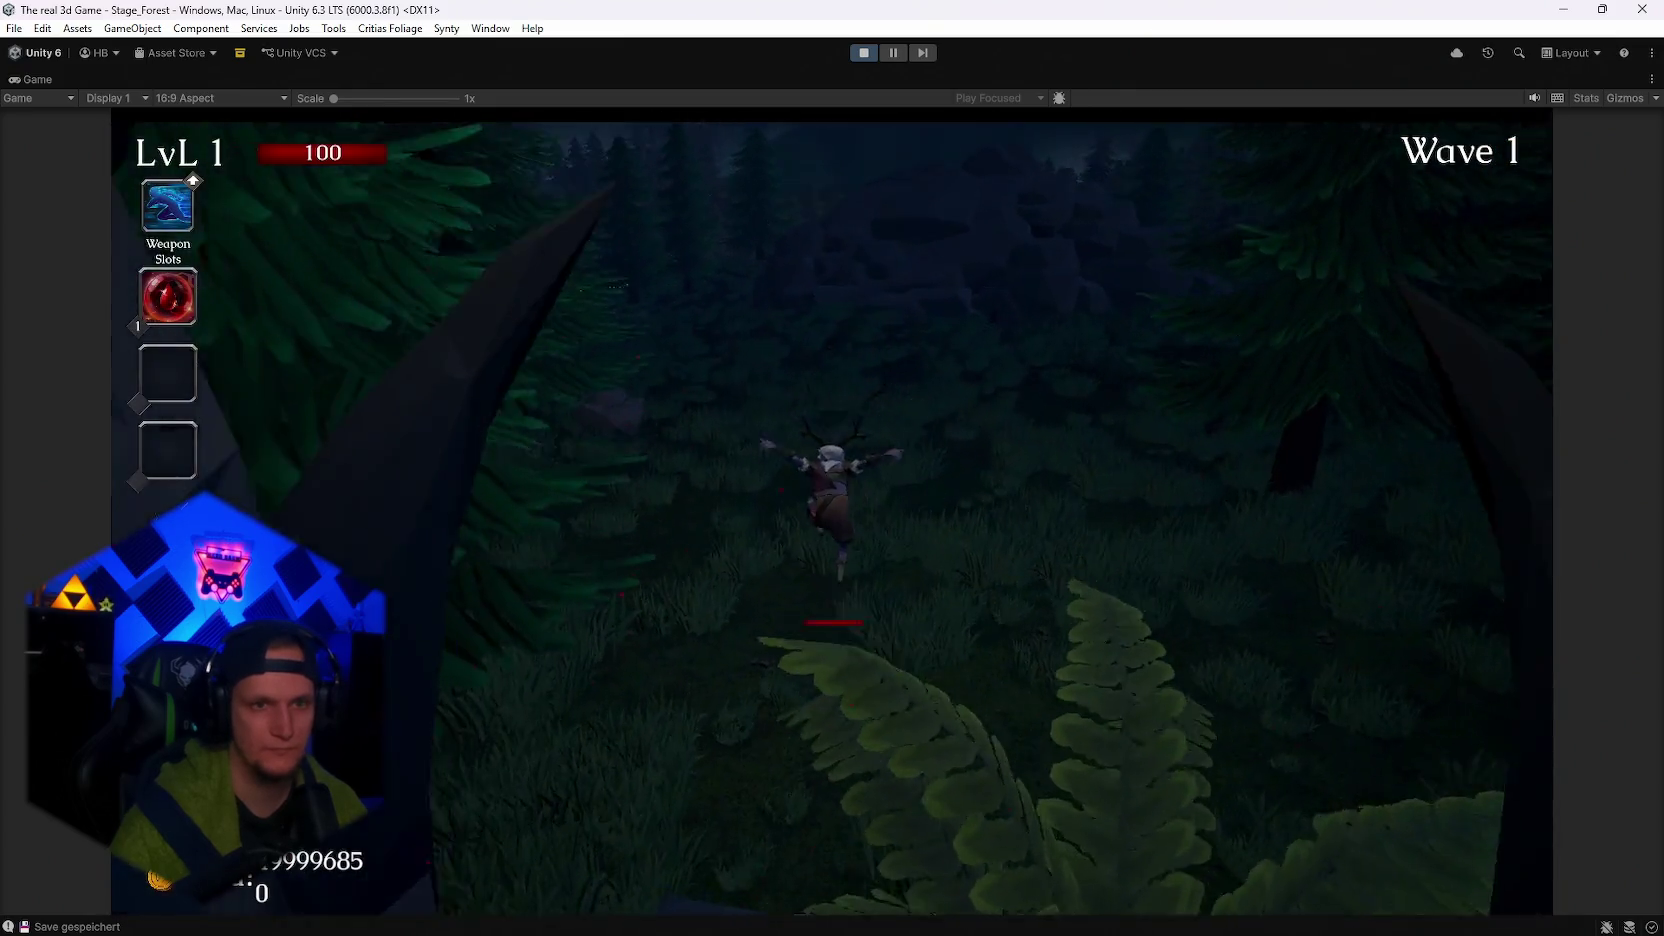
Run the character through Wave 1 past the wolf, then pause to view the stats.
key(w)
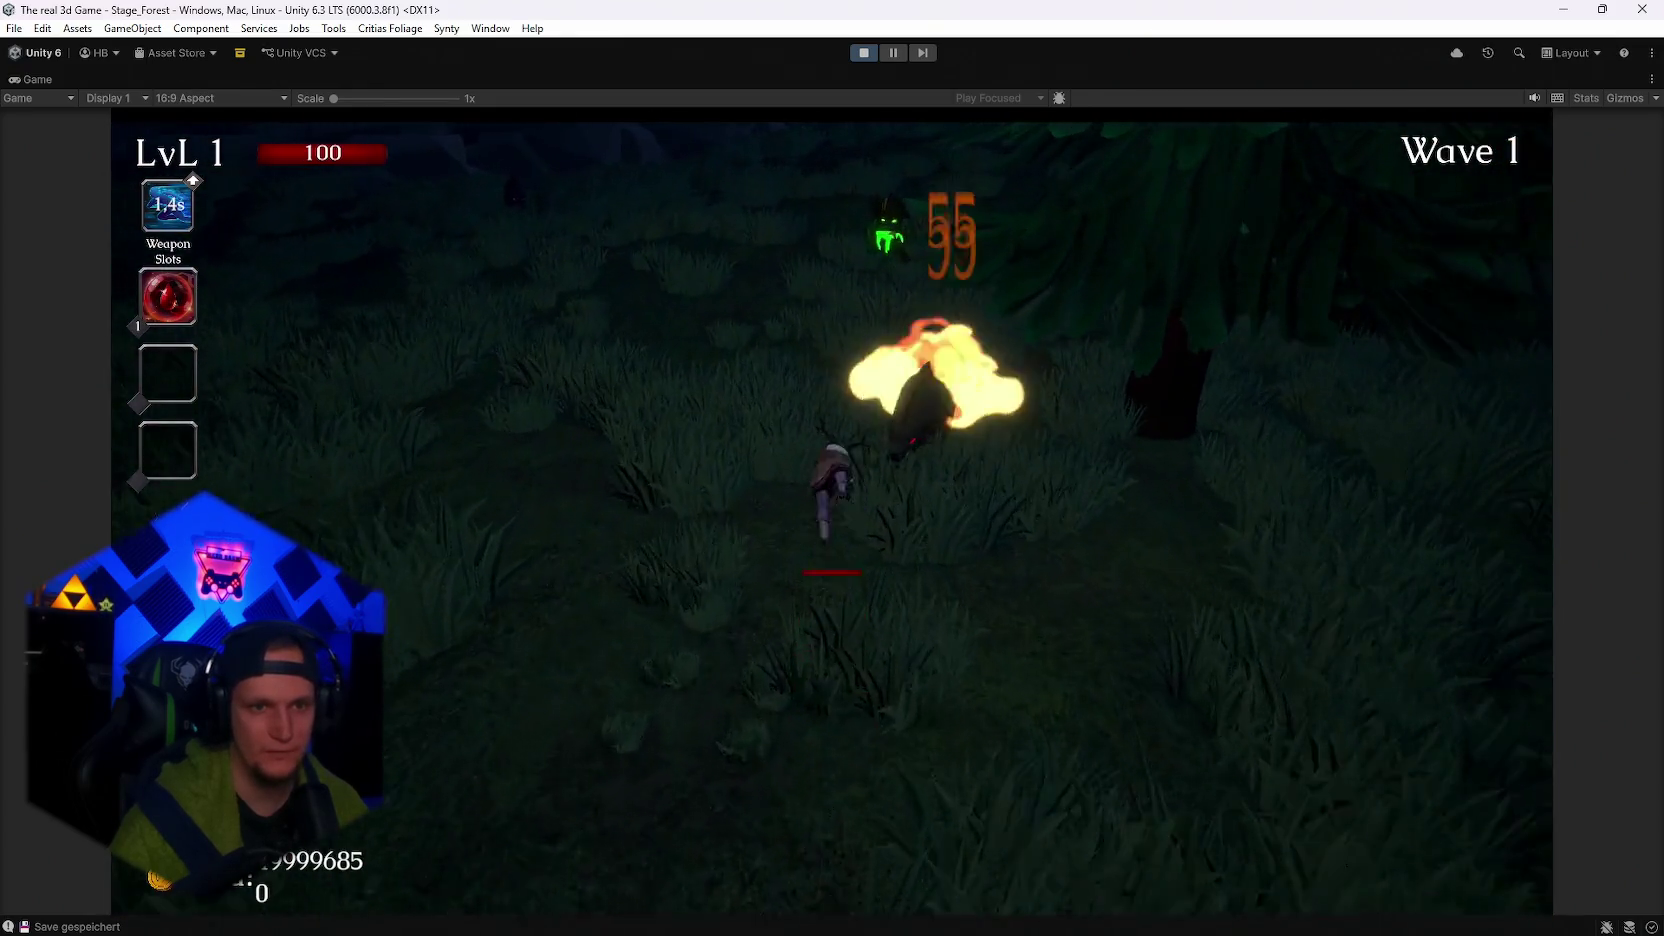
key(w)
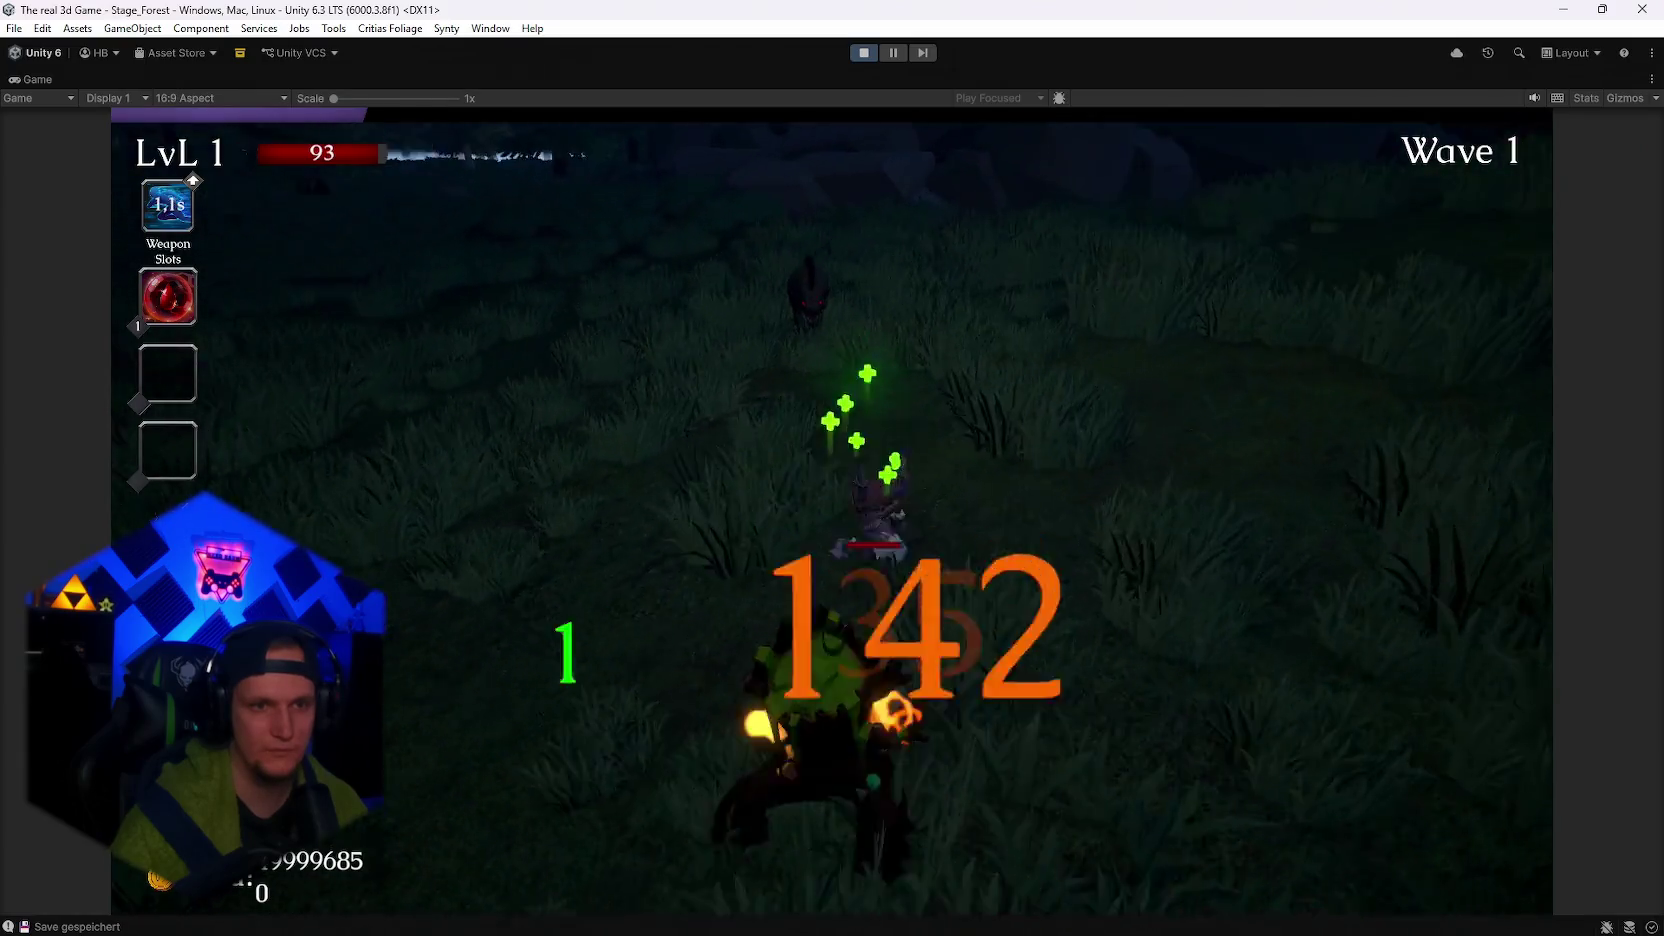
key(w)
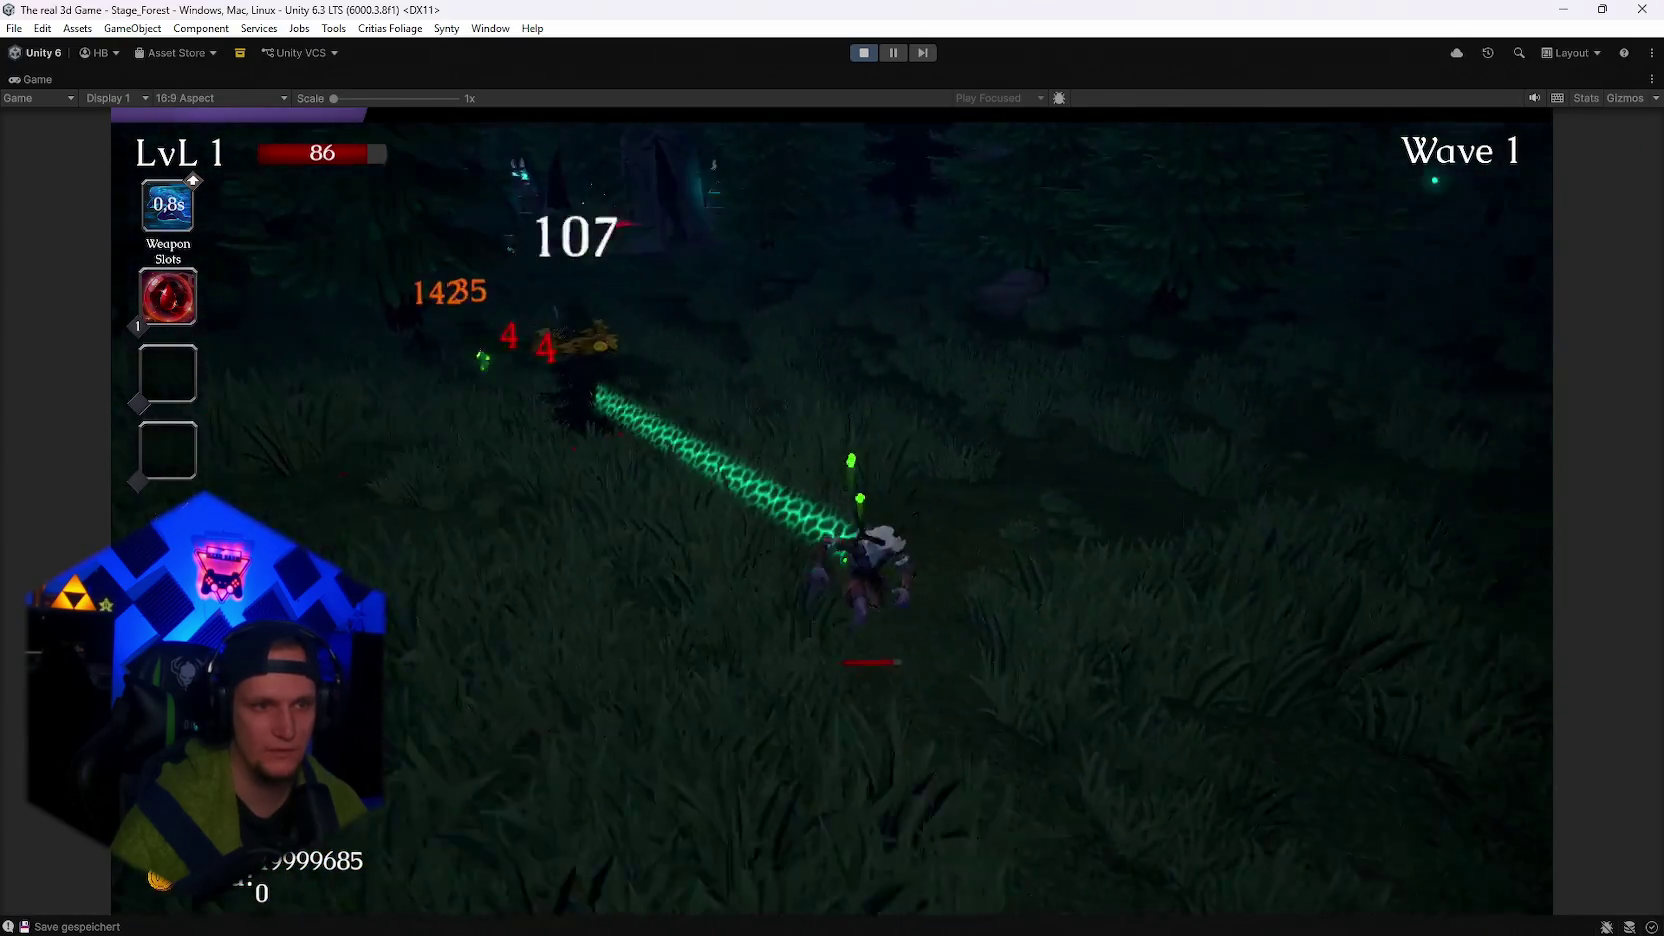
key(w)
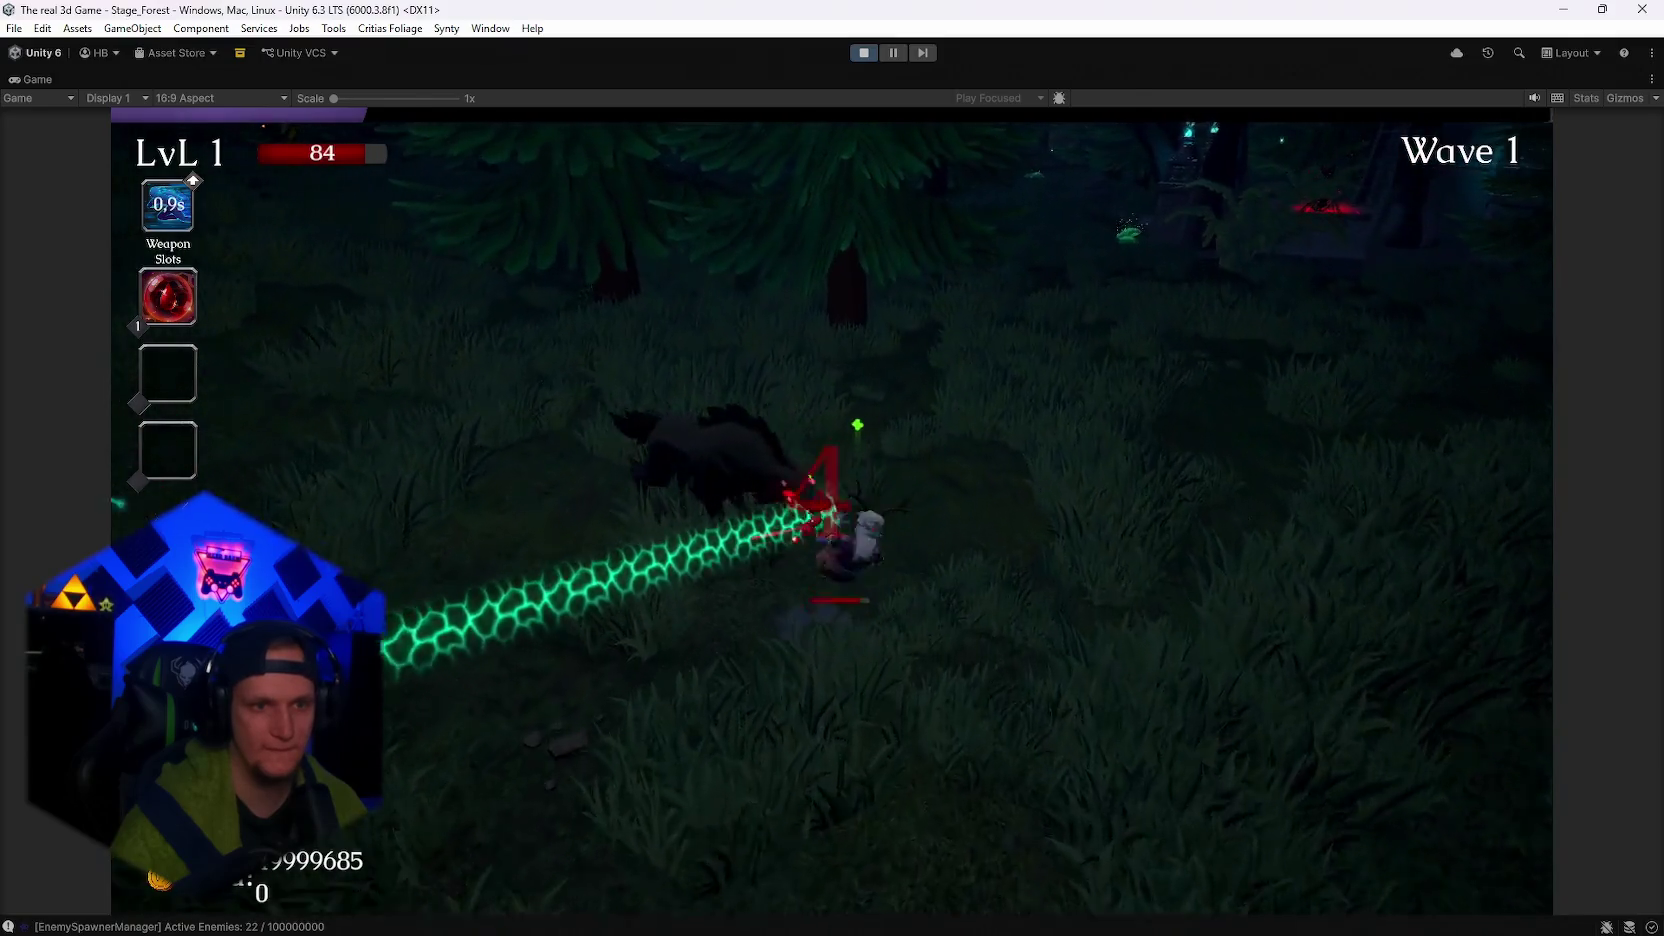
key(w)
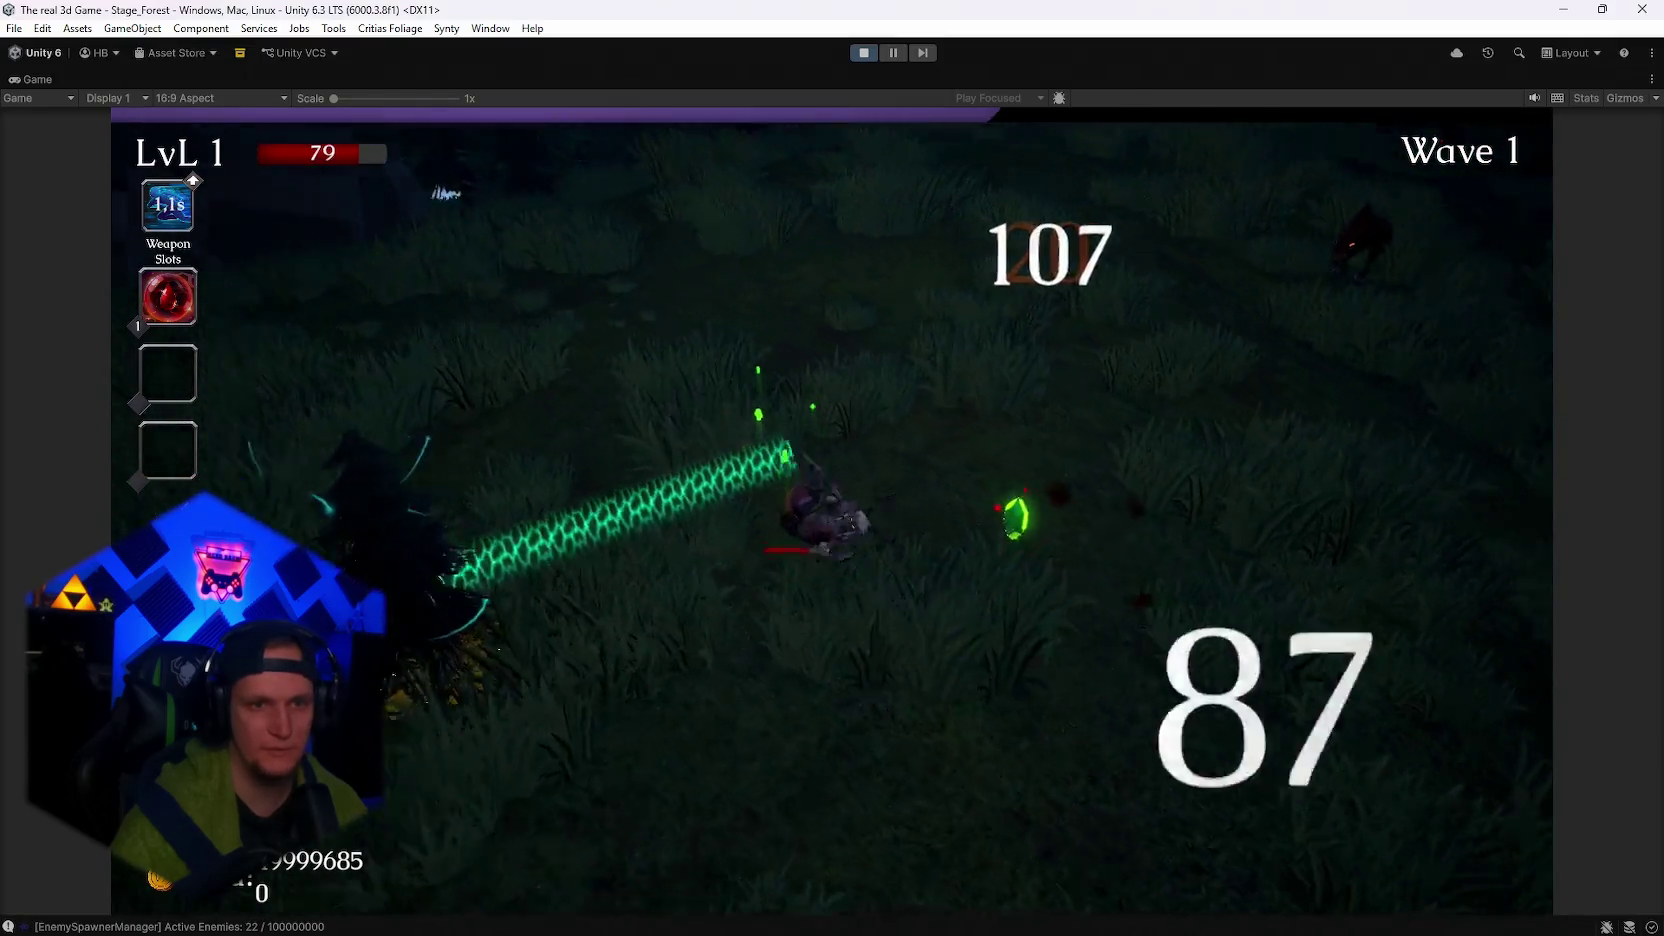
key(w)
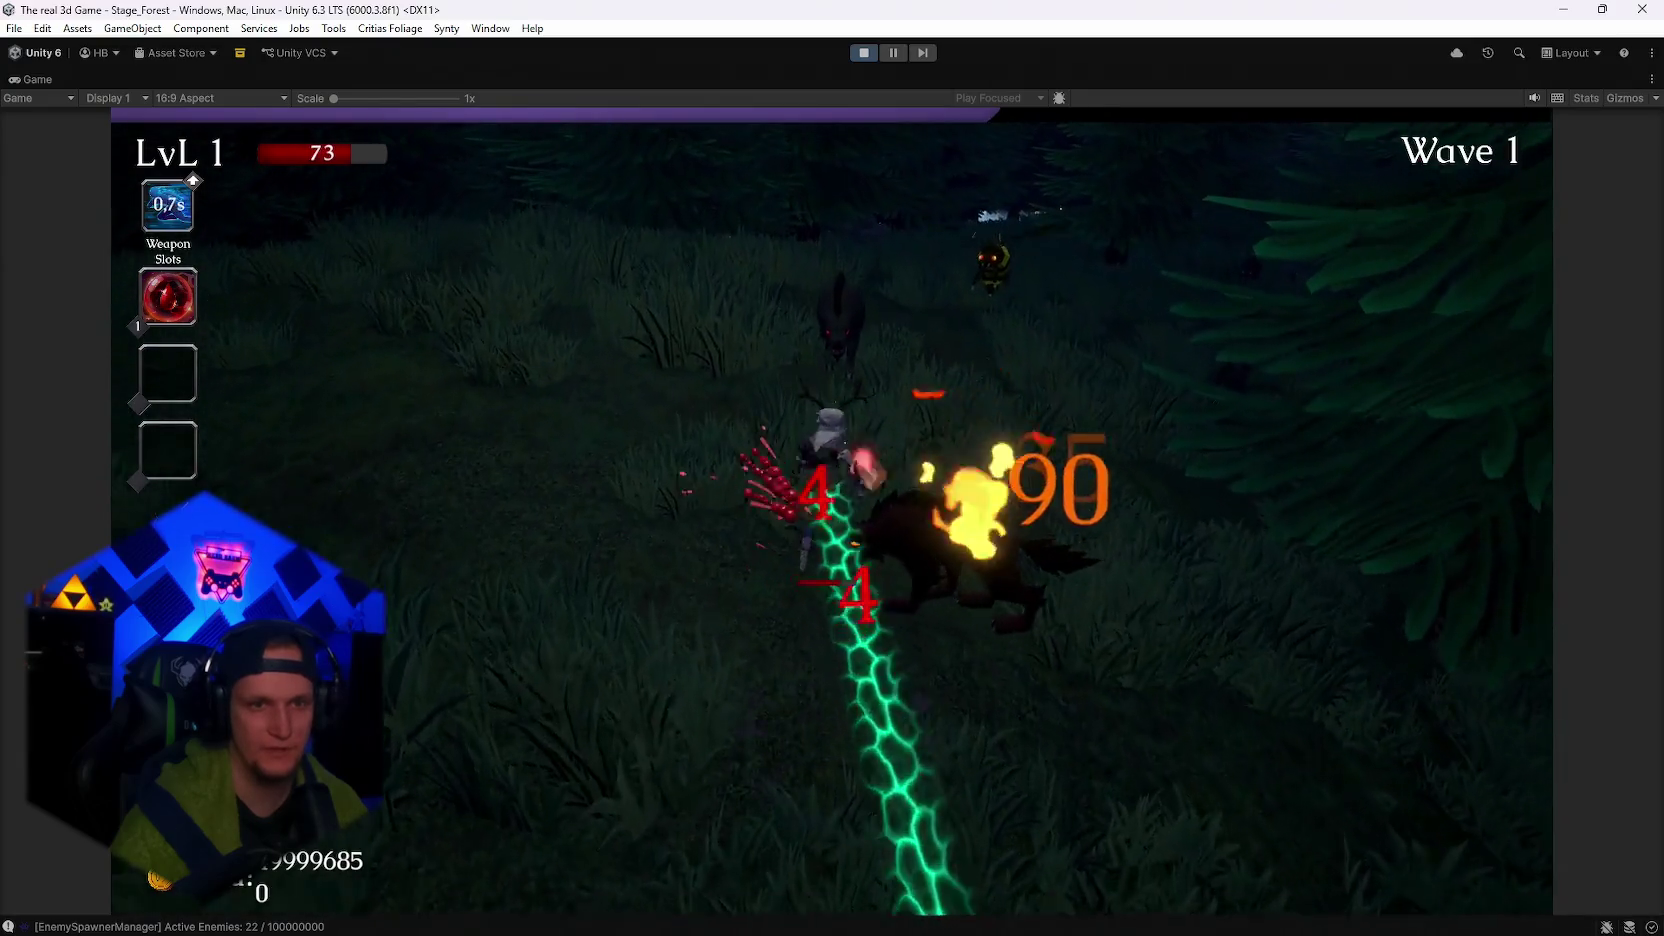
key(Escape)
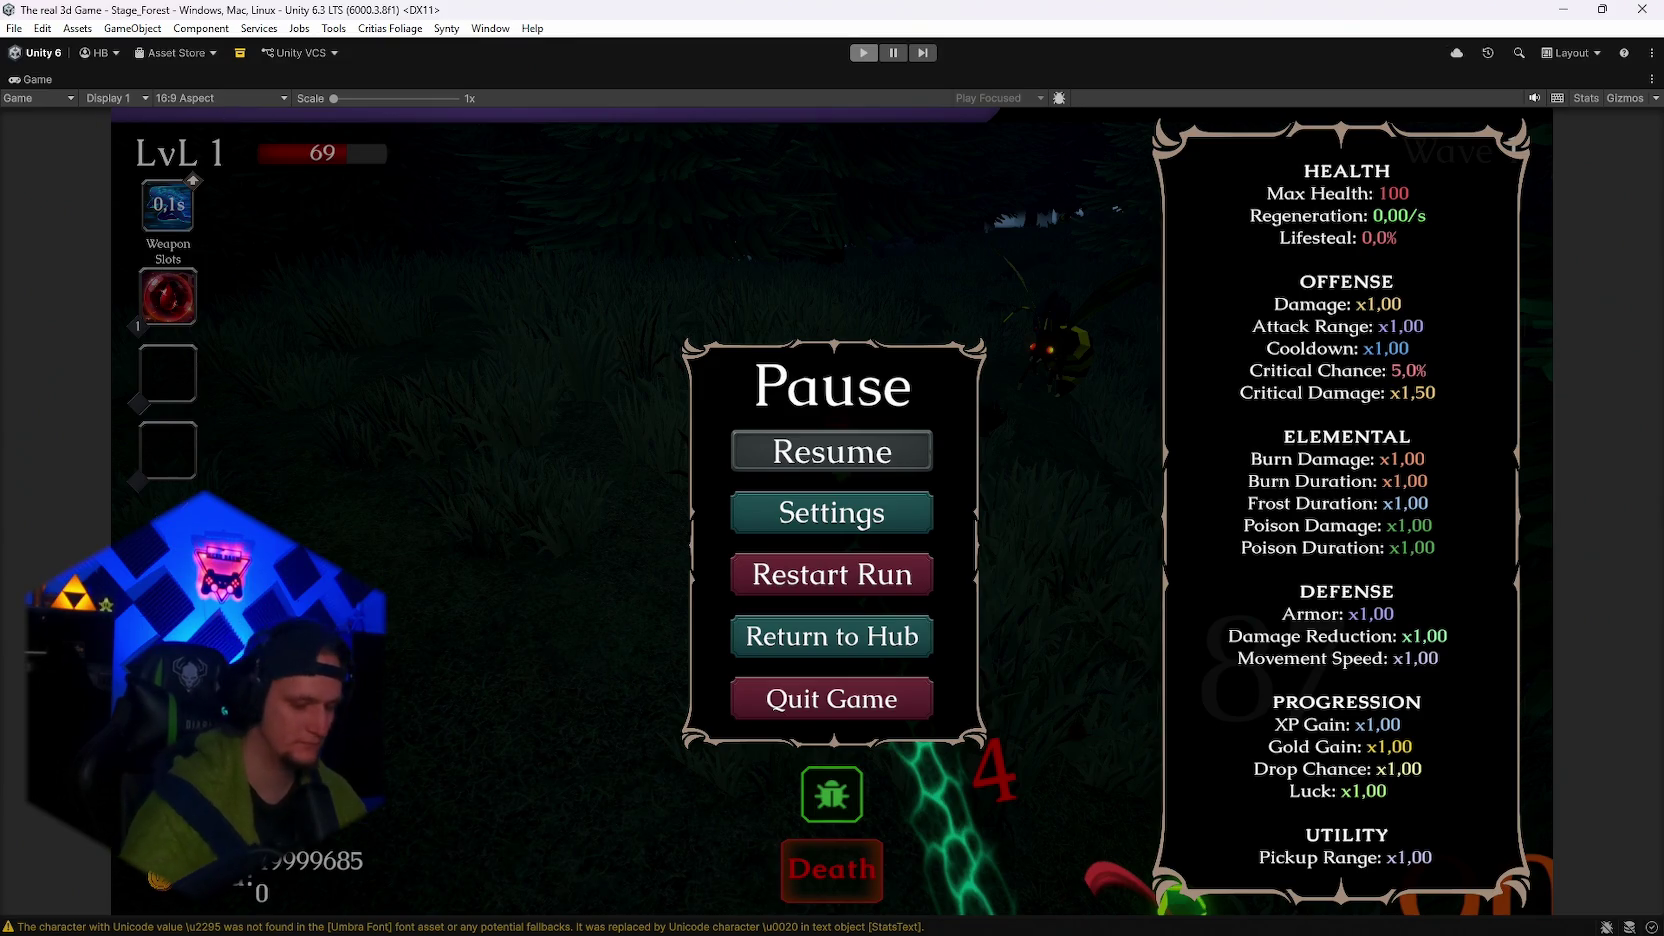
Exit Play mode and select Skin_FireMage in the Hierarchy.
key(ctrl+p)
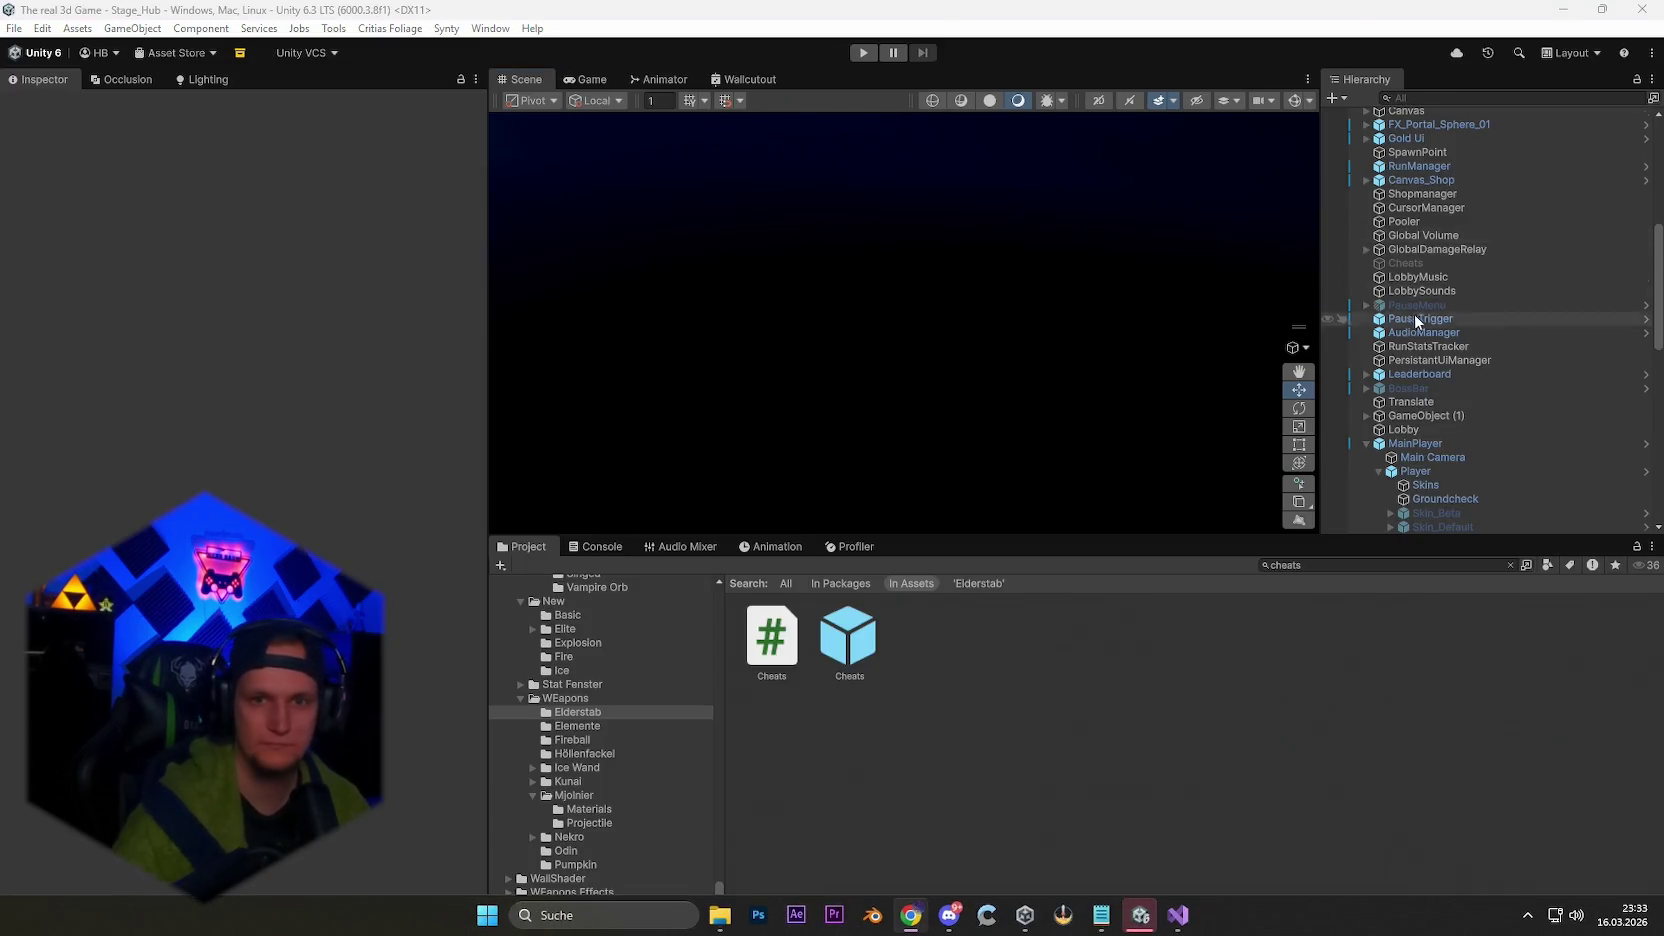
scroll(1460, 330, down, 5)
click(1448, 294)
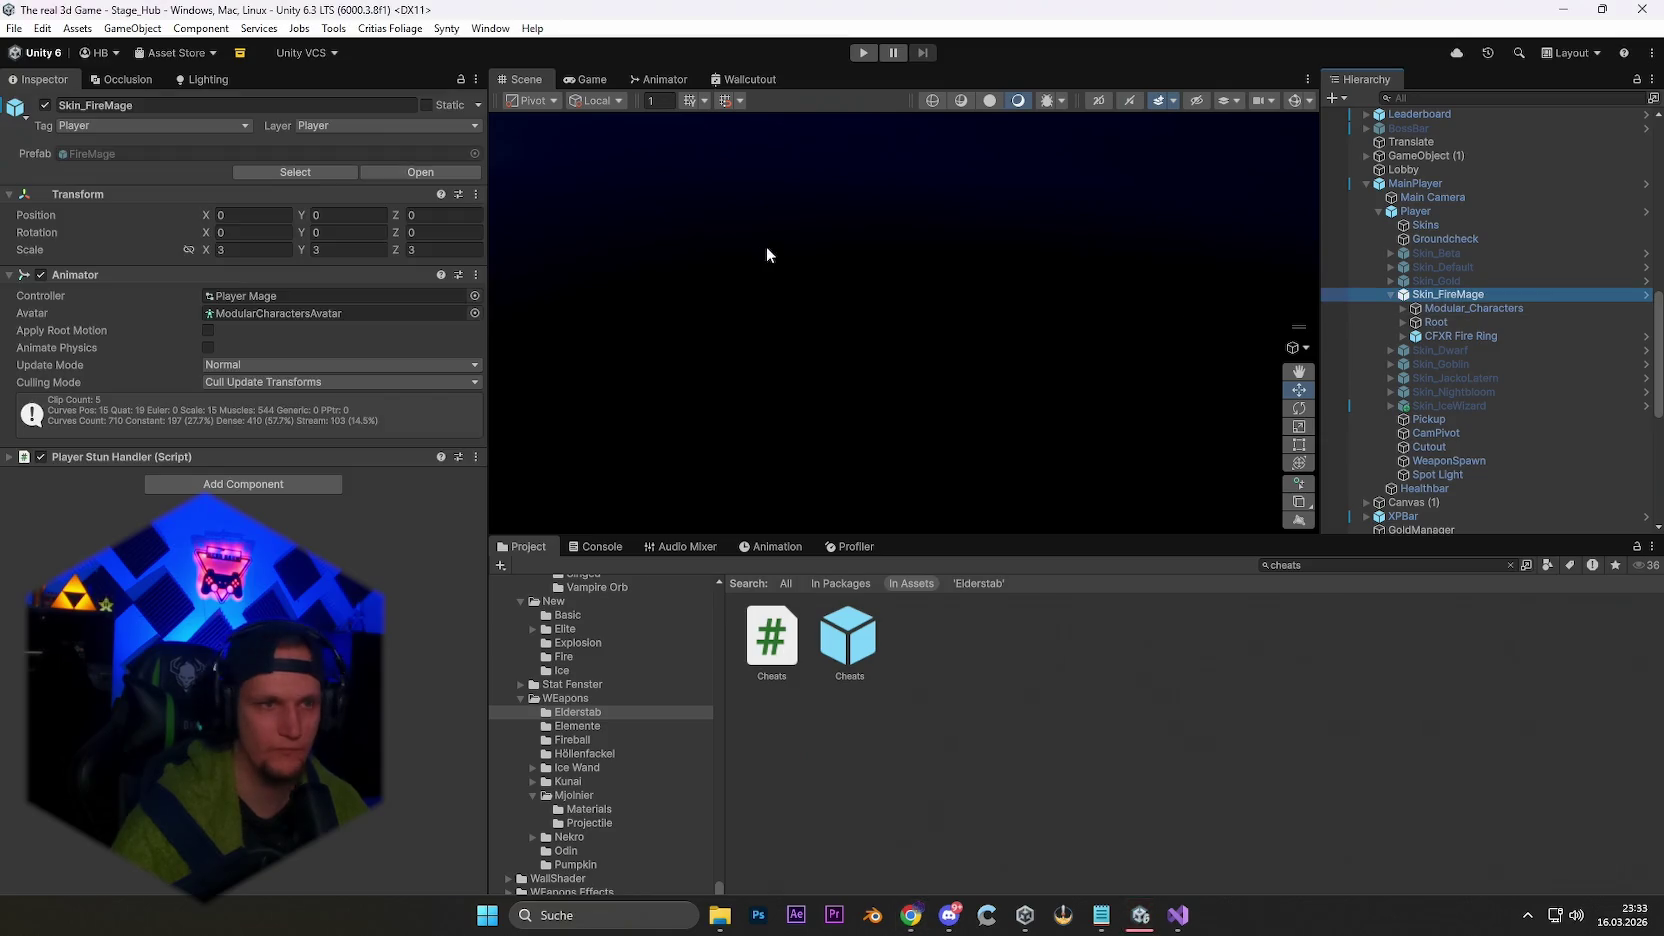
Deactivate Skin_FireMage and enter Play mode in the Stage_Hub scene.
key(alt+shift+a)
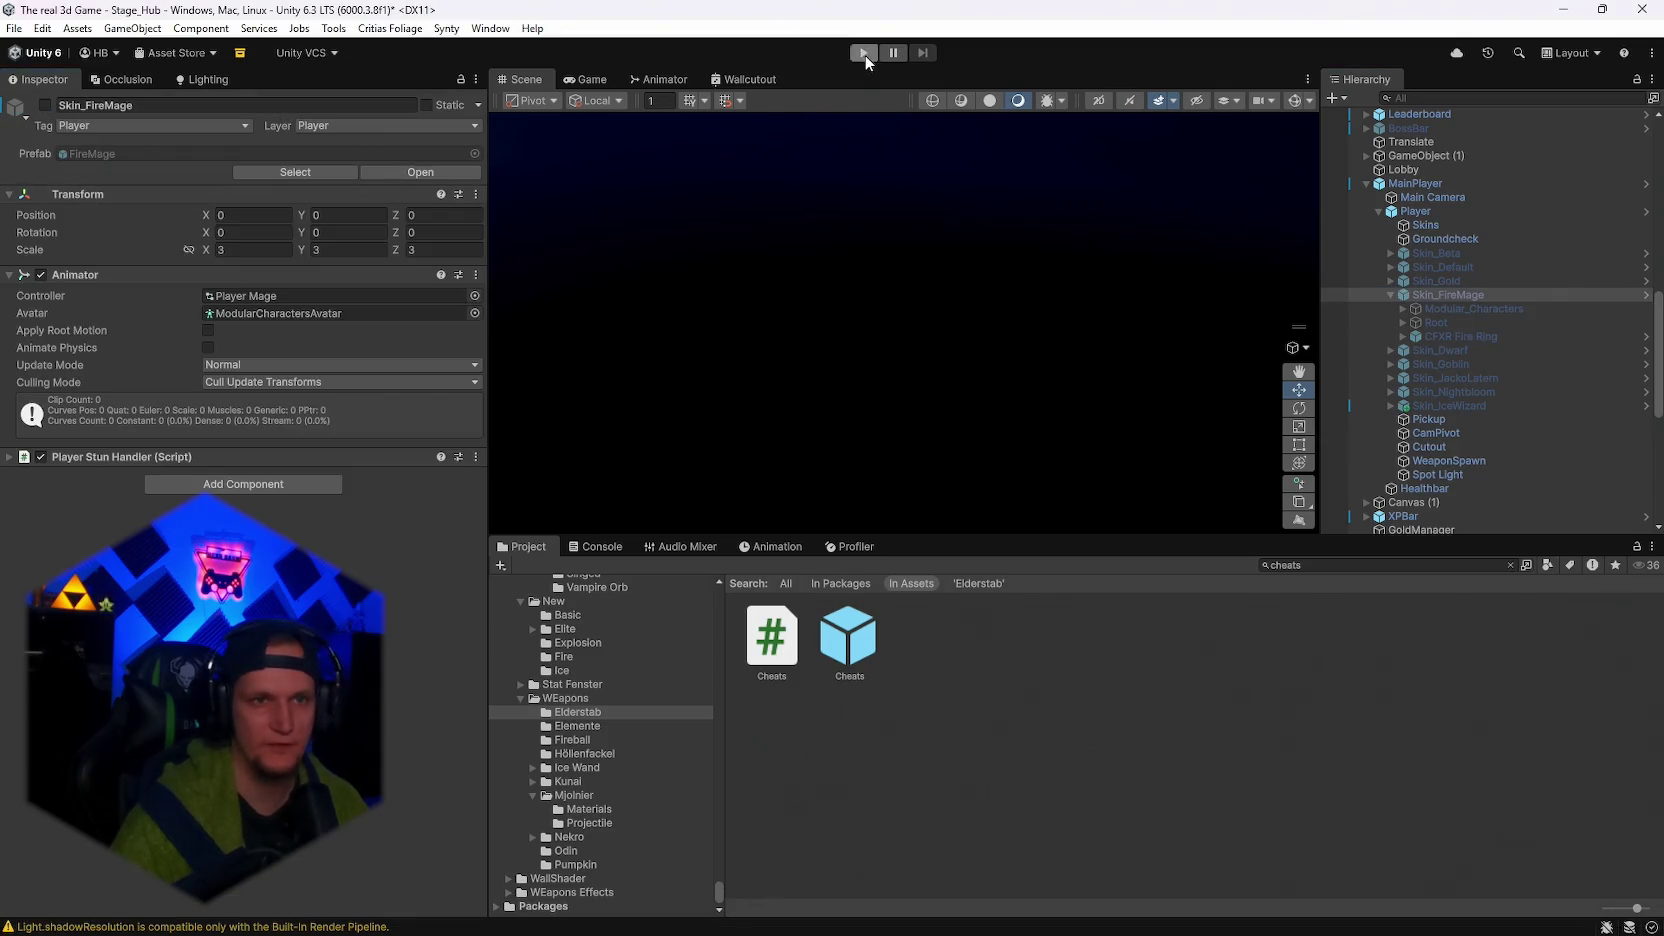
click(864, 53)
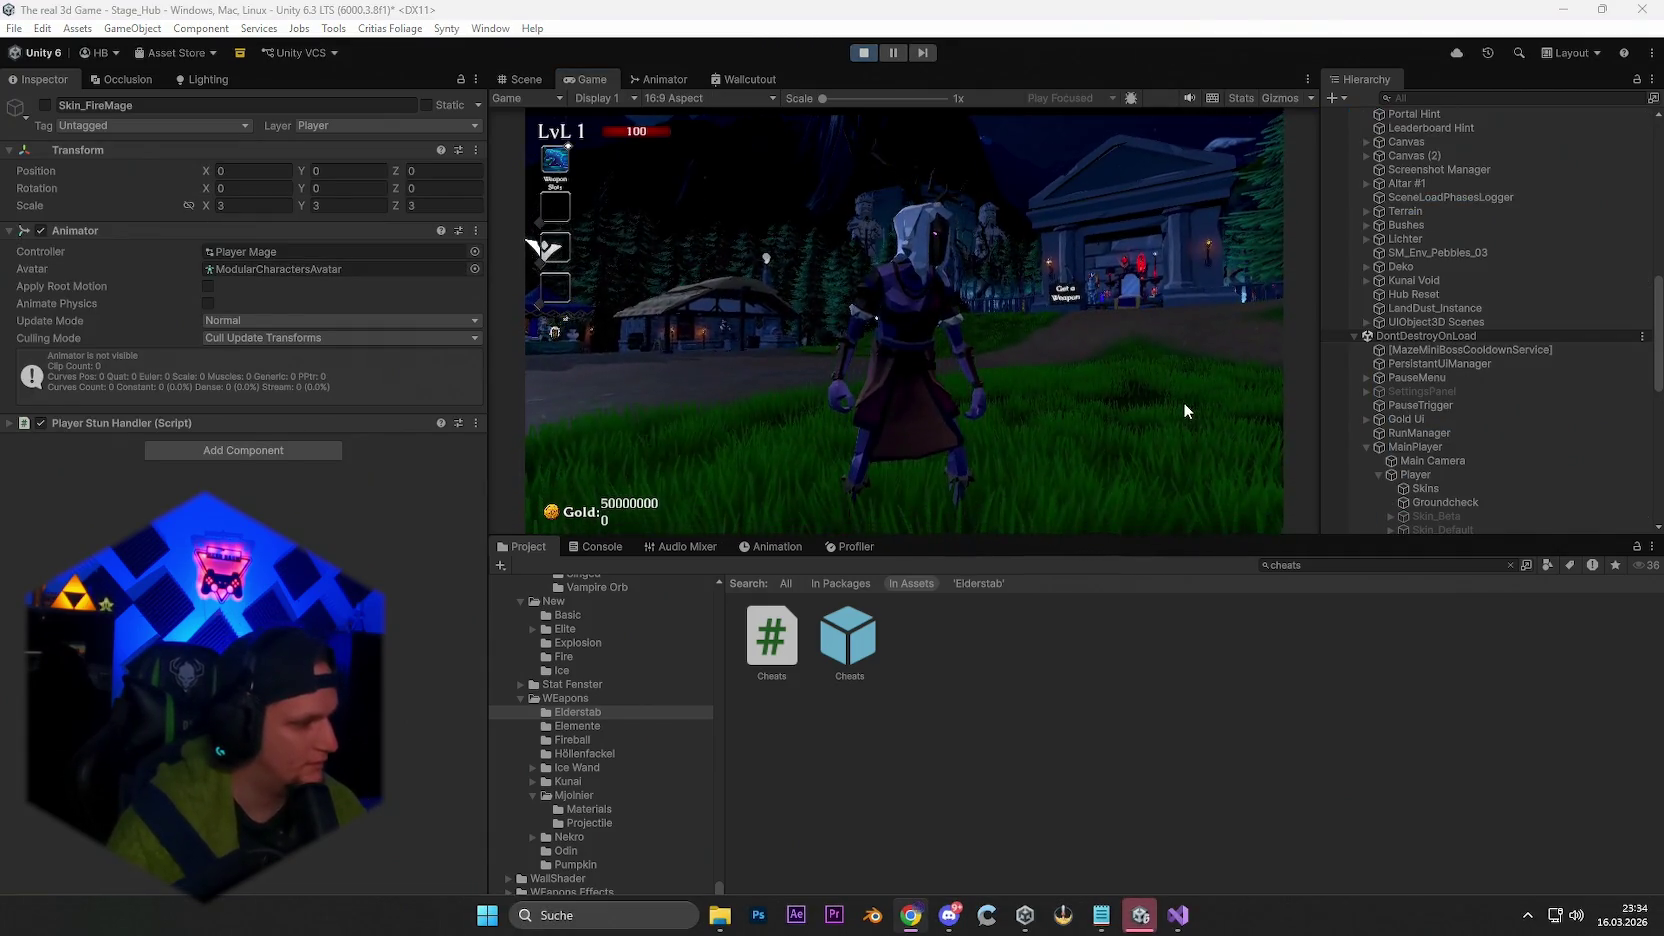
Run the character to the throne, open and close the weapon book, then pause with the Game view maximized.
click(1108, 415)
key(w)
key(w)
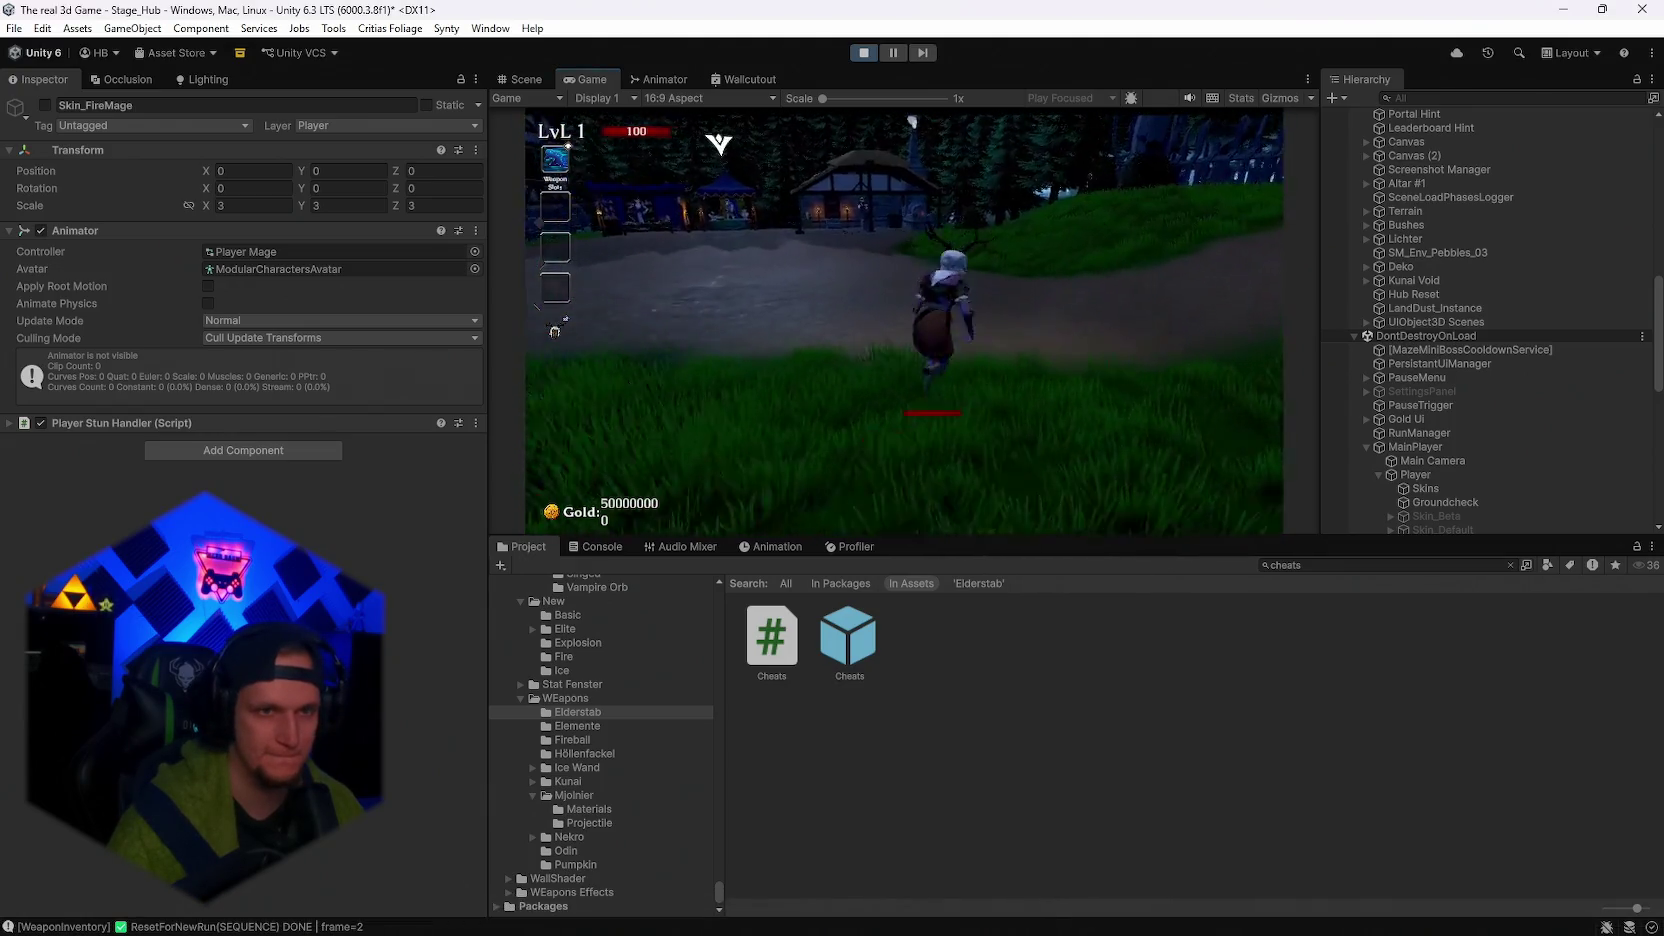
key(w)
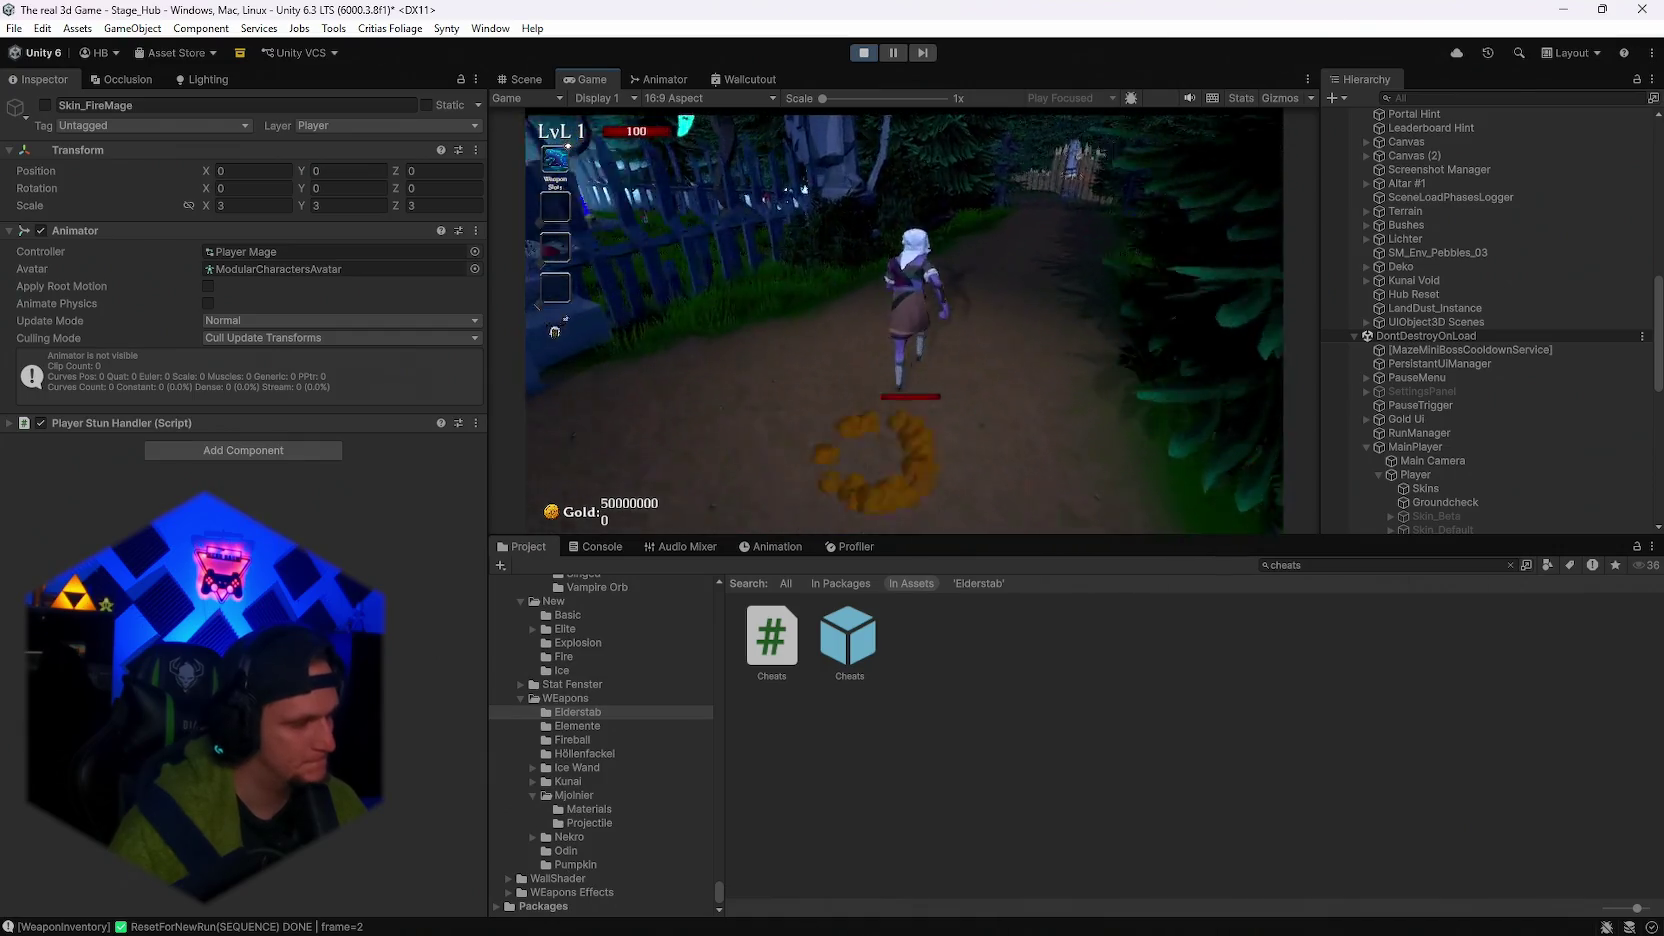
key(w)
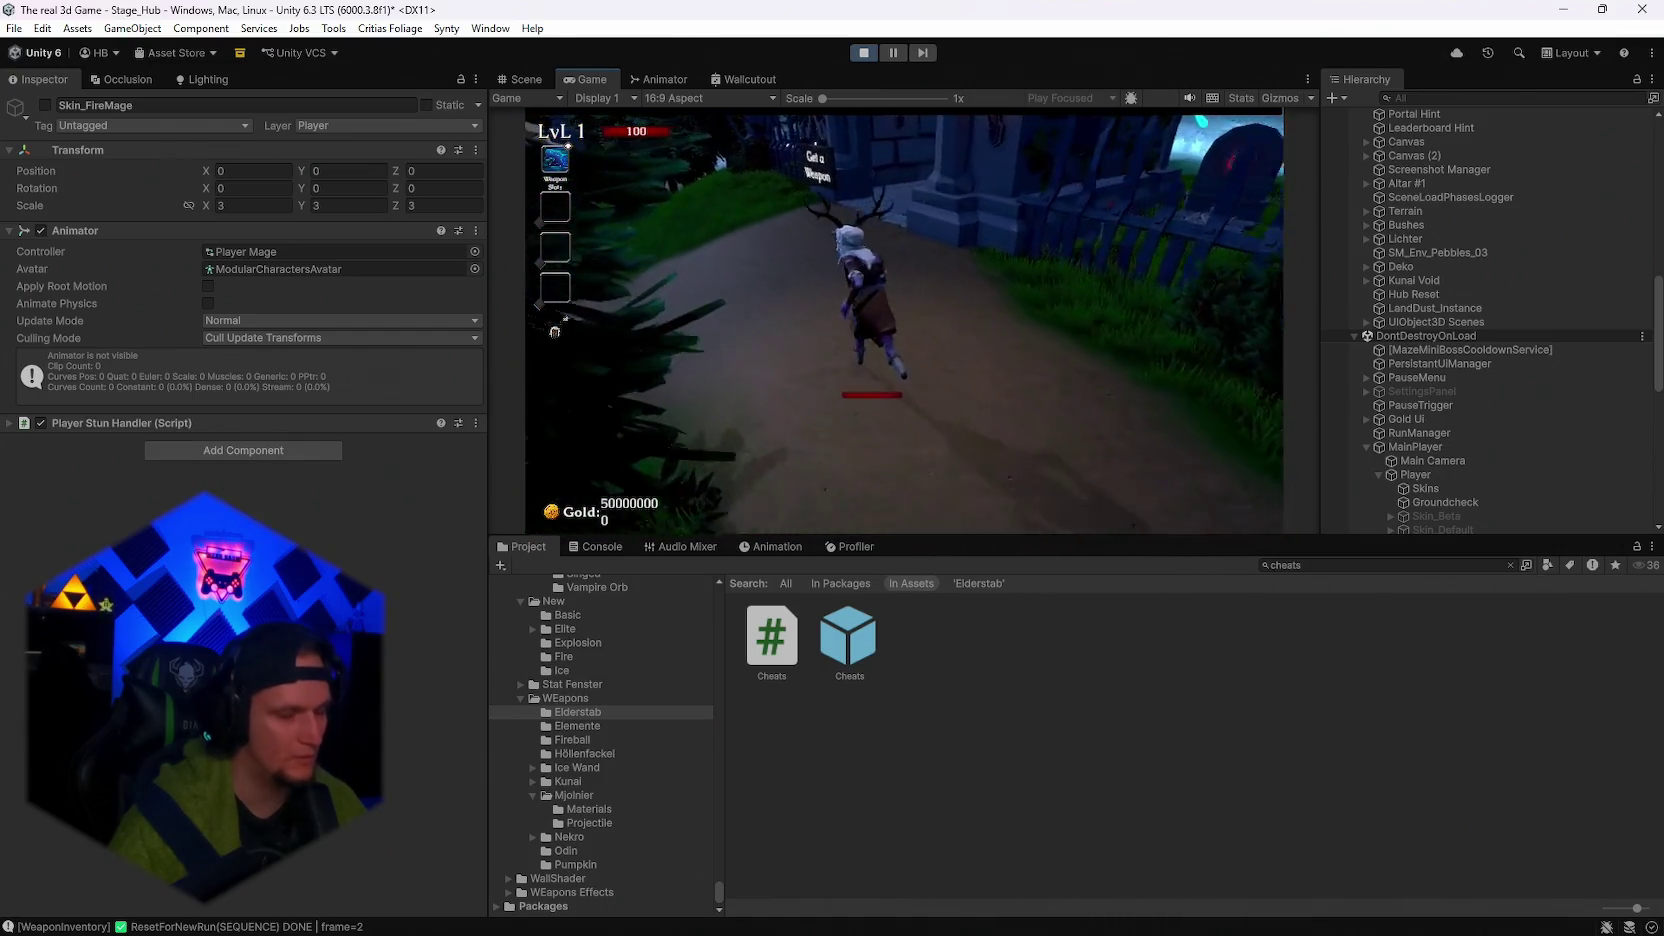
key(e)
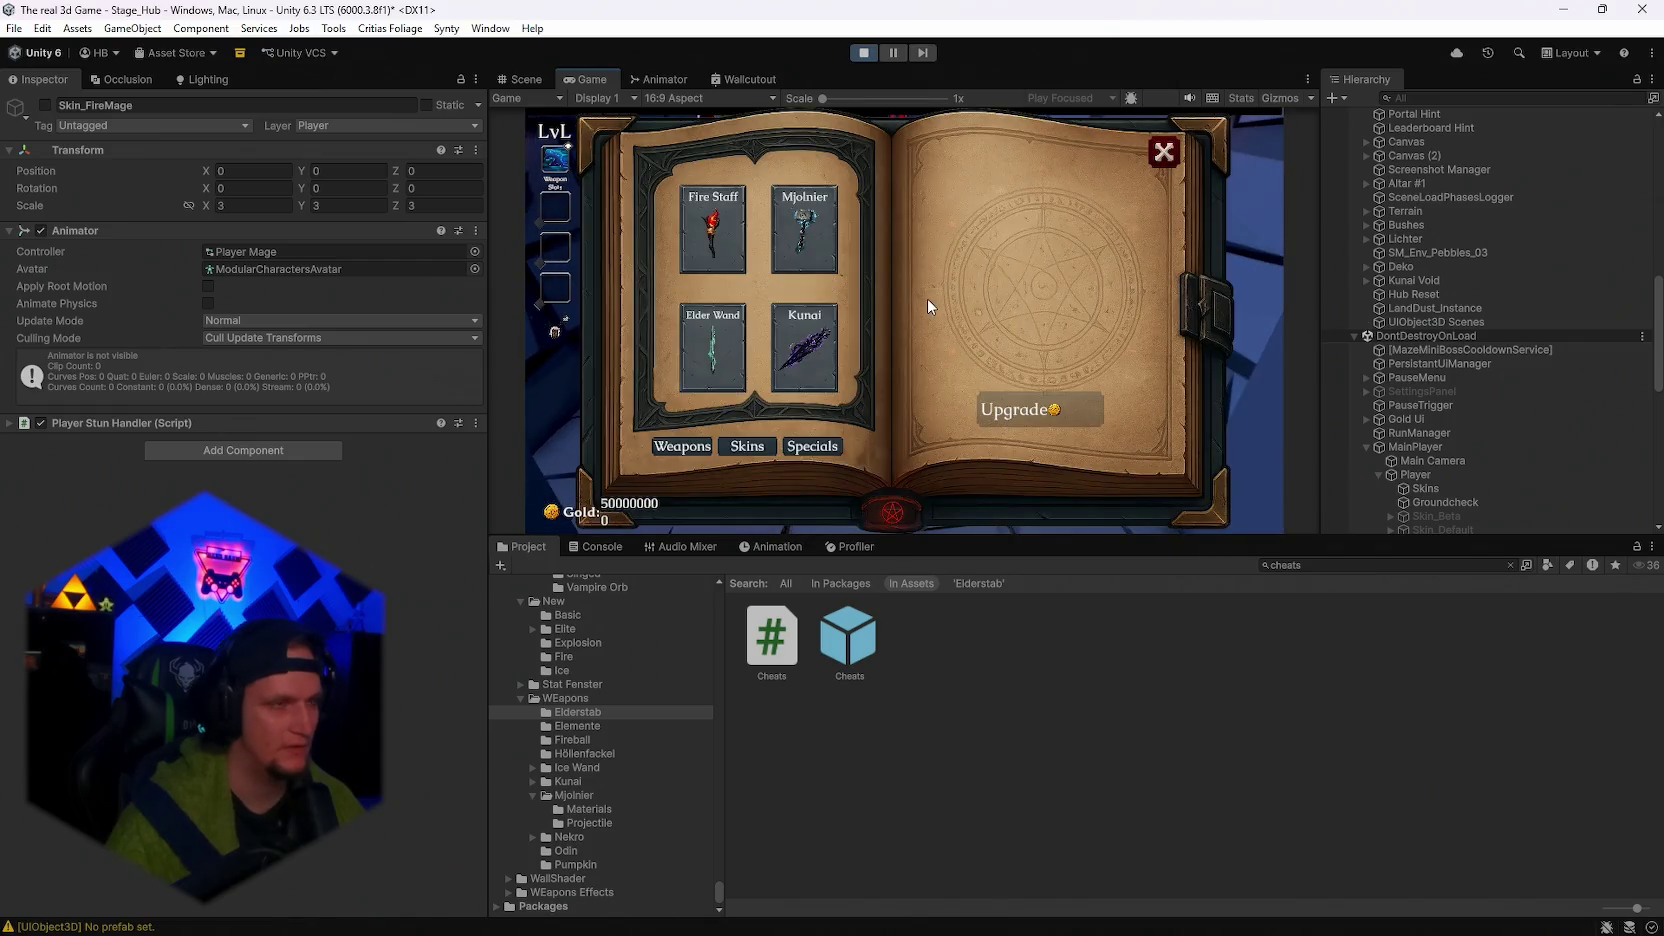
key(Escape)
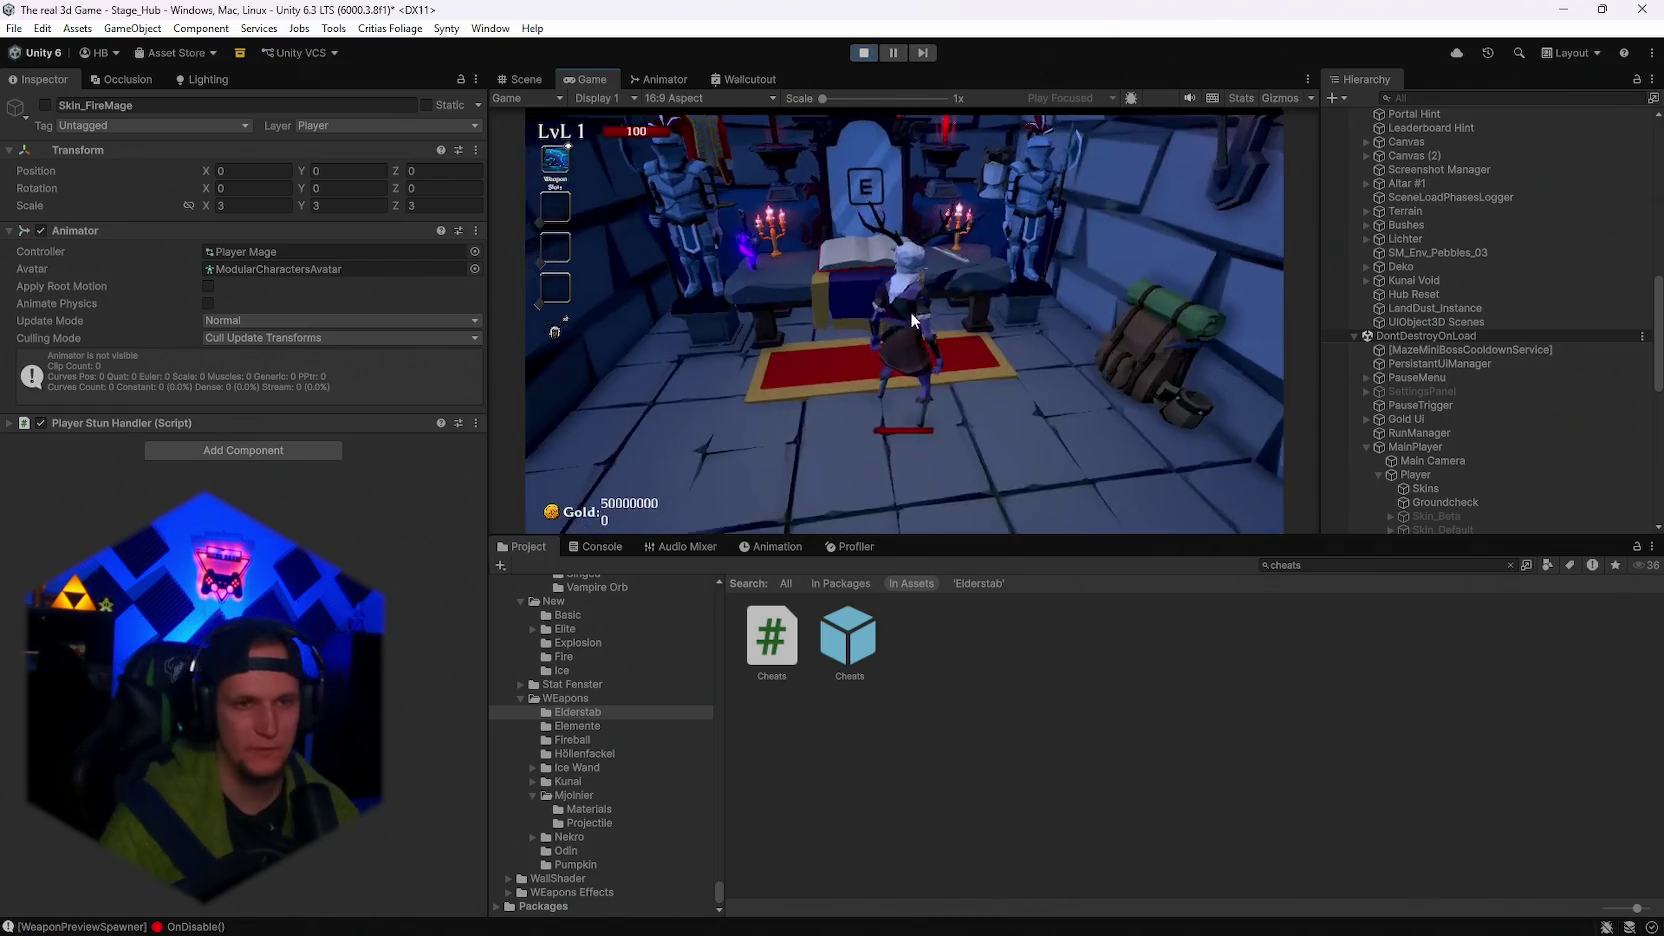
key(Escape)
double_click(594, 81)
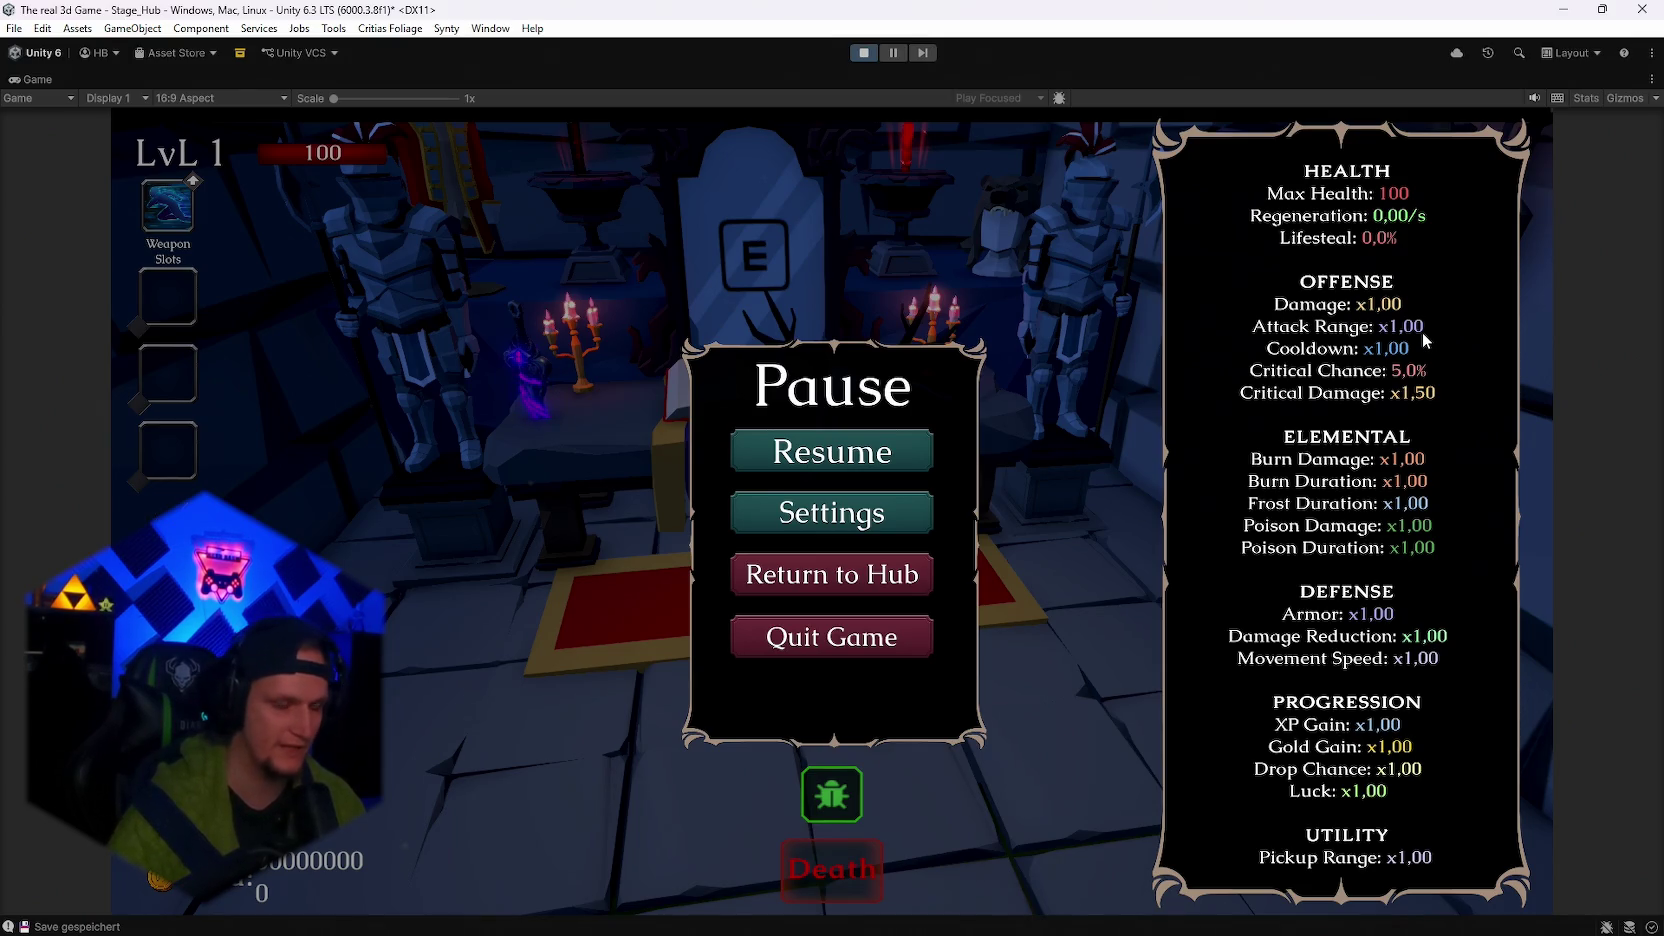
Resume play, reroll the upgrade cards twice, and take the Silver Blade damage upgrade.
click(862, 443)
key(e)
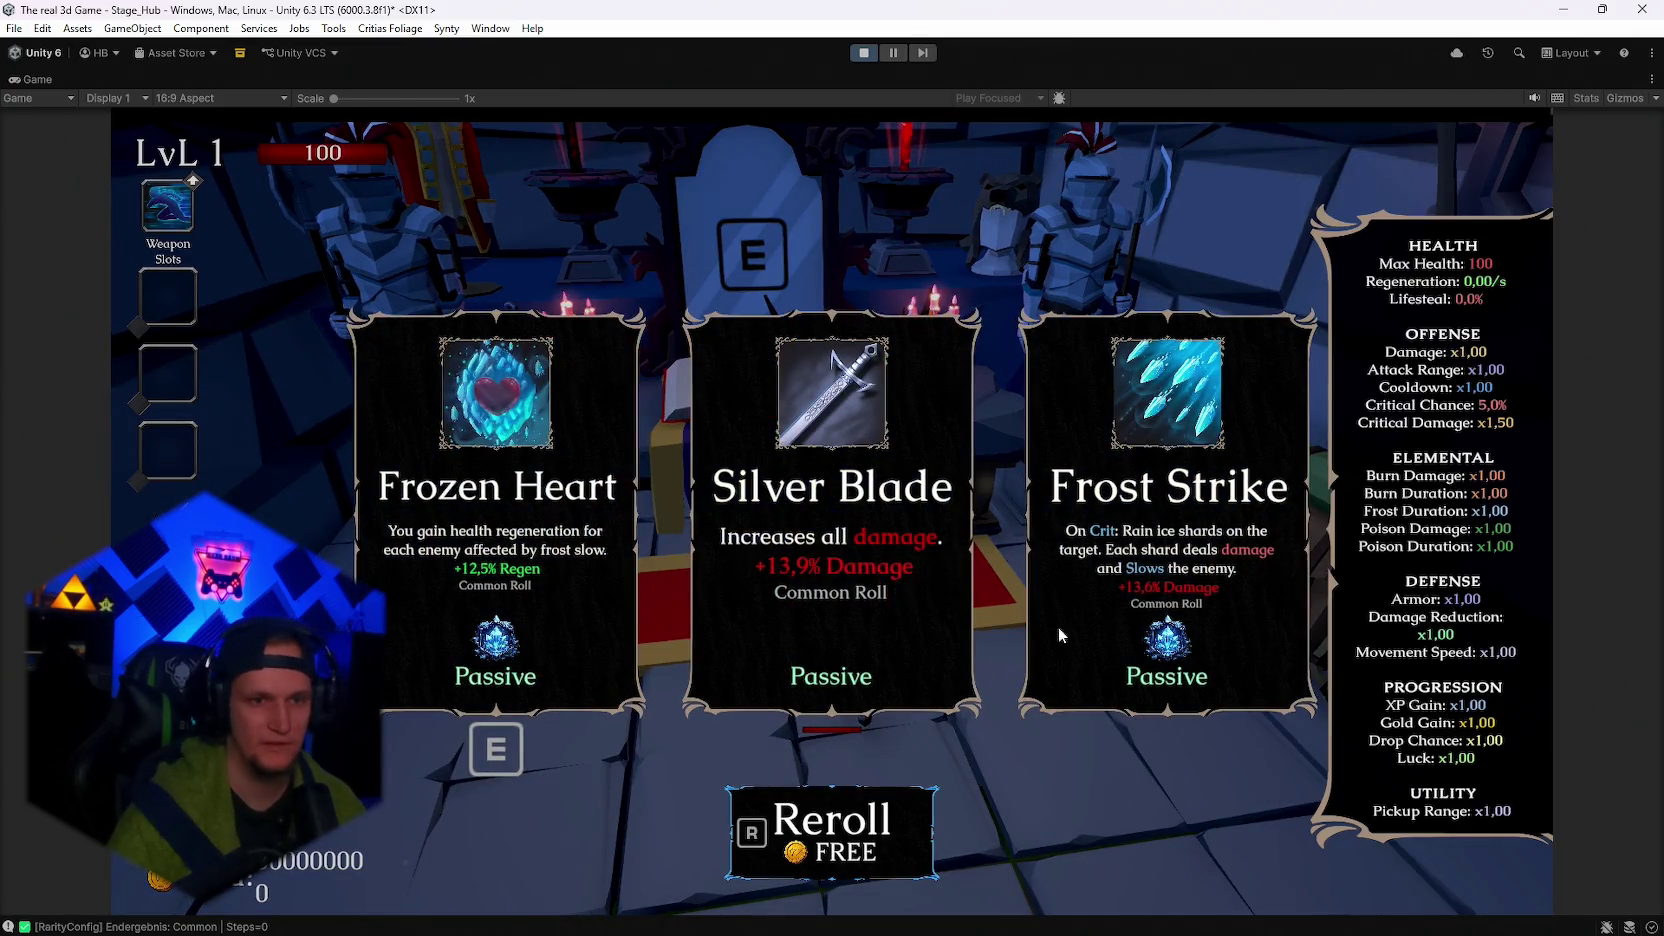
key(r)
key(r)
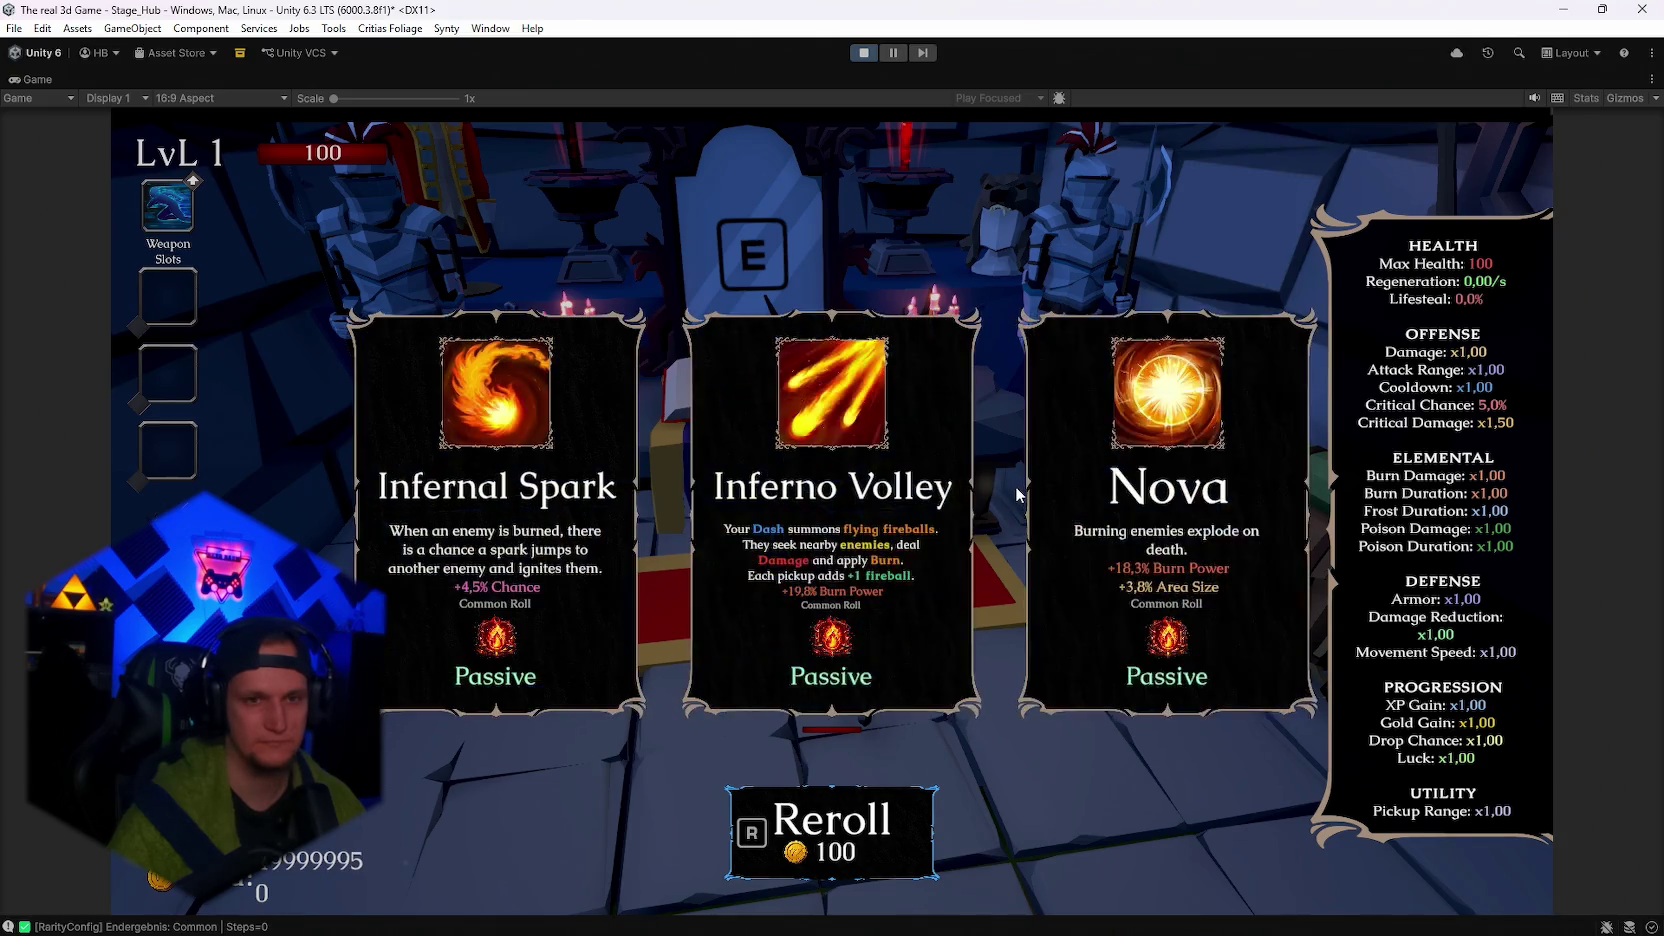
key(r)
click(575, 510)
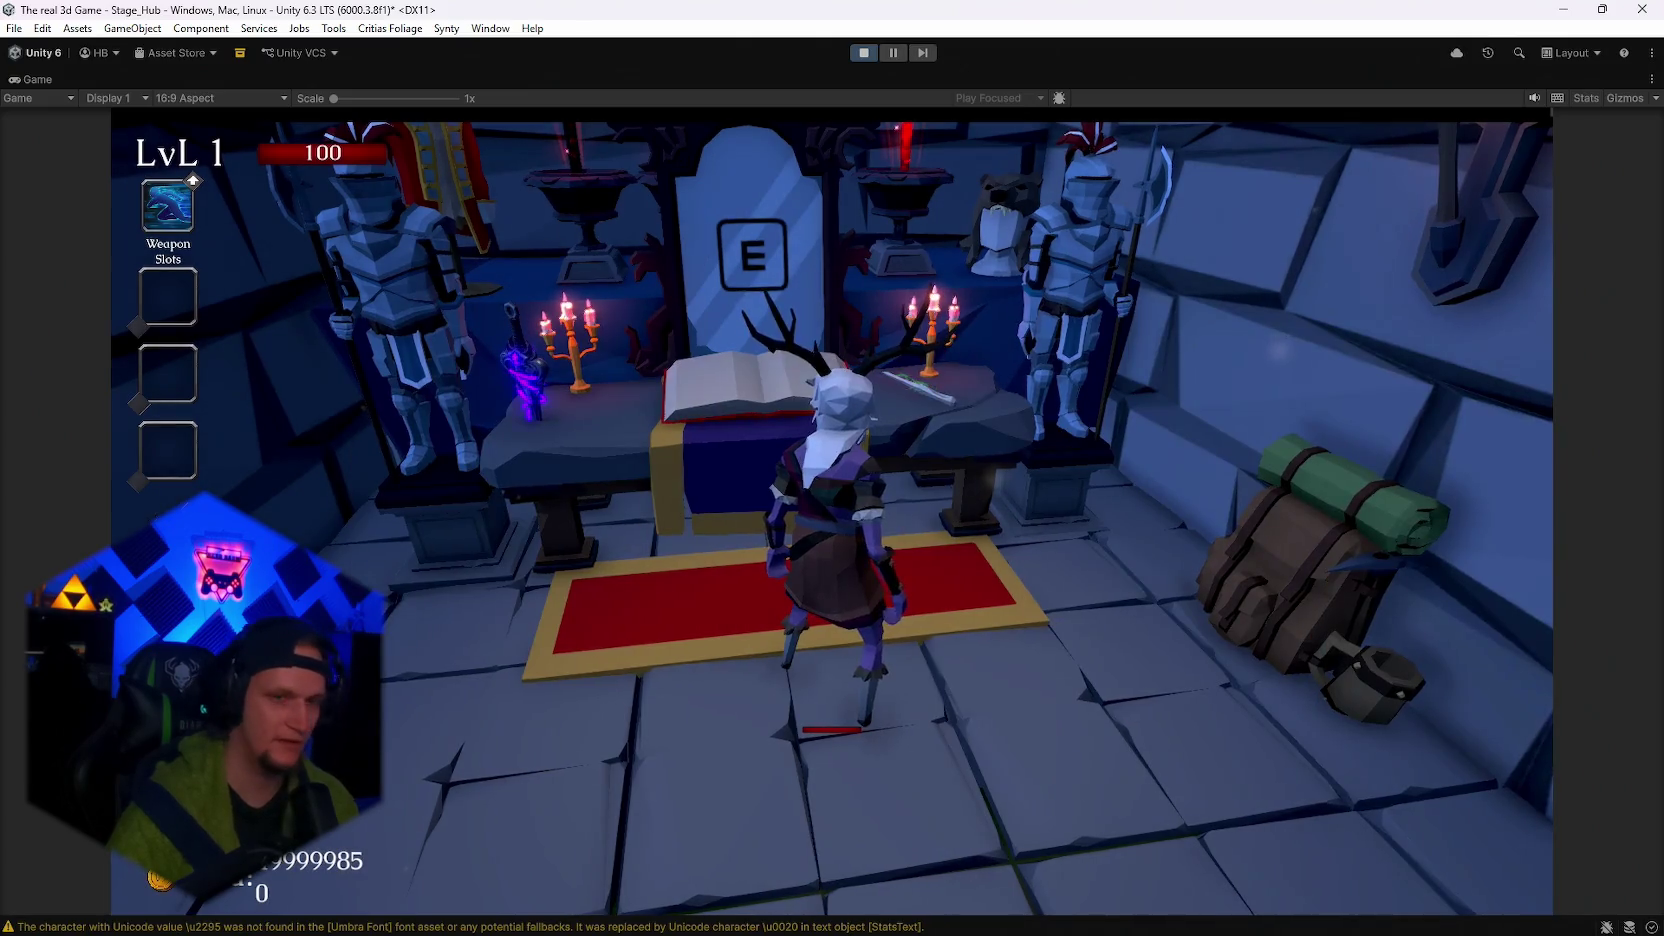
Reroll a new card choice repeatedly until Vampire Orb appears, then equip it as a weapon.
key(e)
key(r)
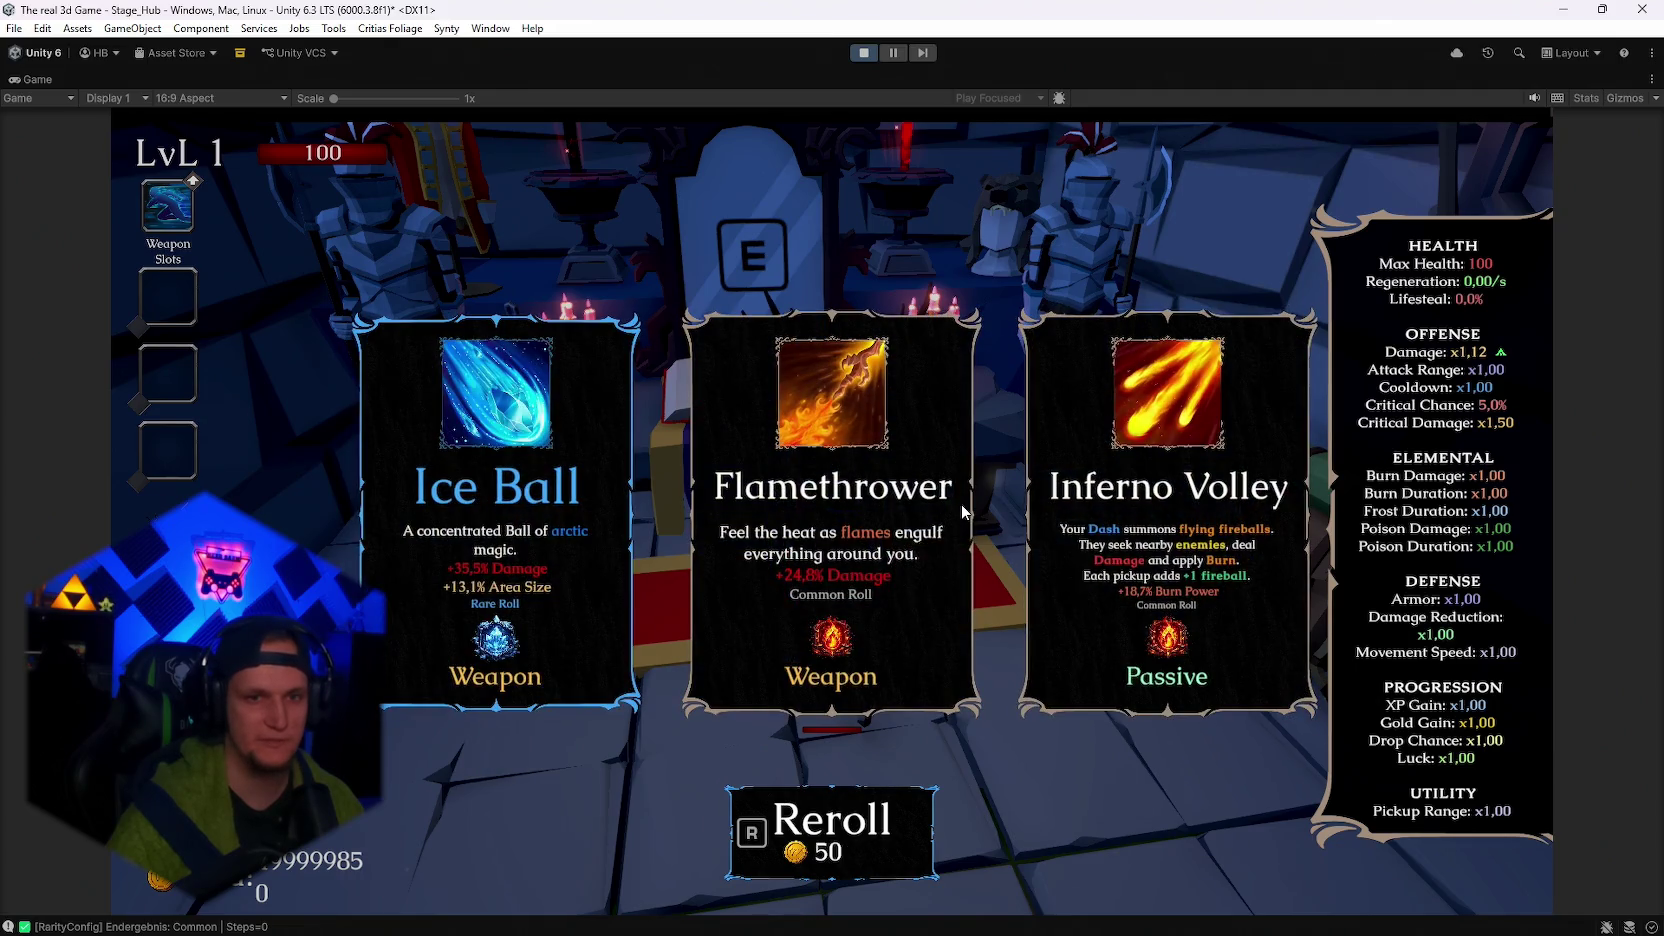
key(r)
key(Tab)
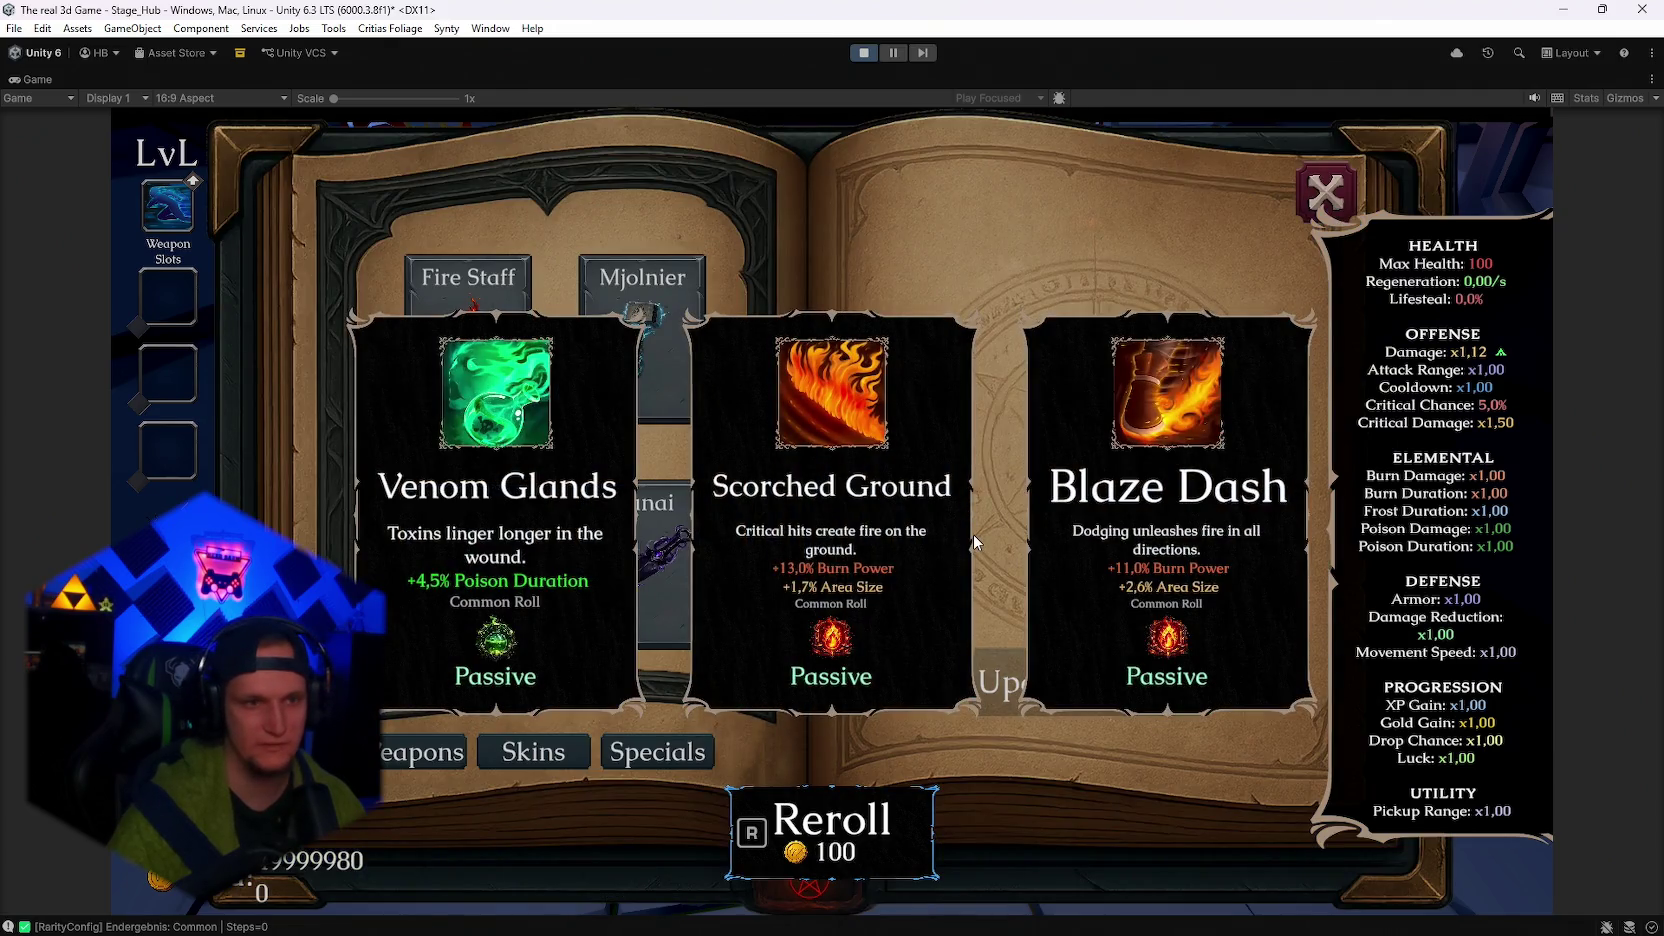
key(r)
key(r)
key(r)
key(r)
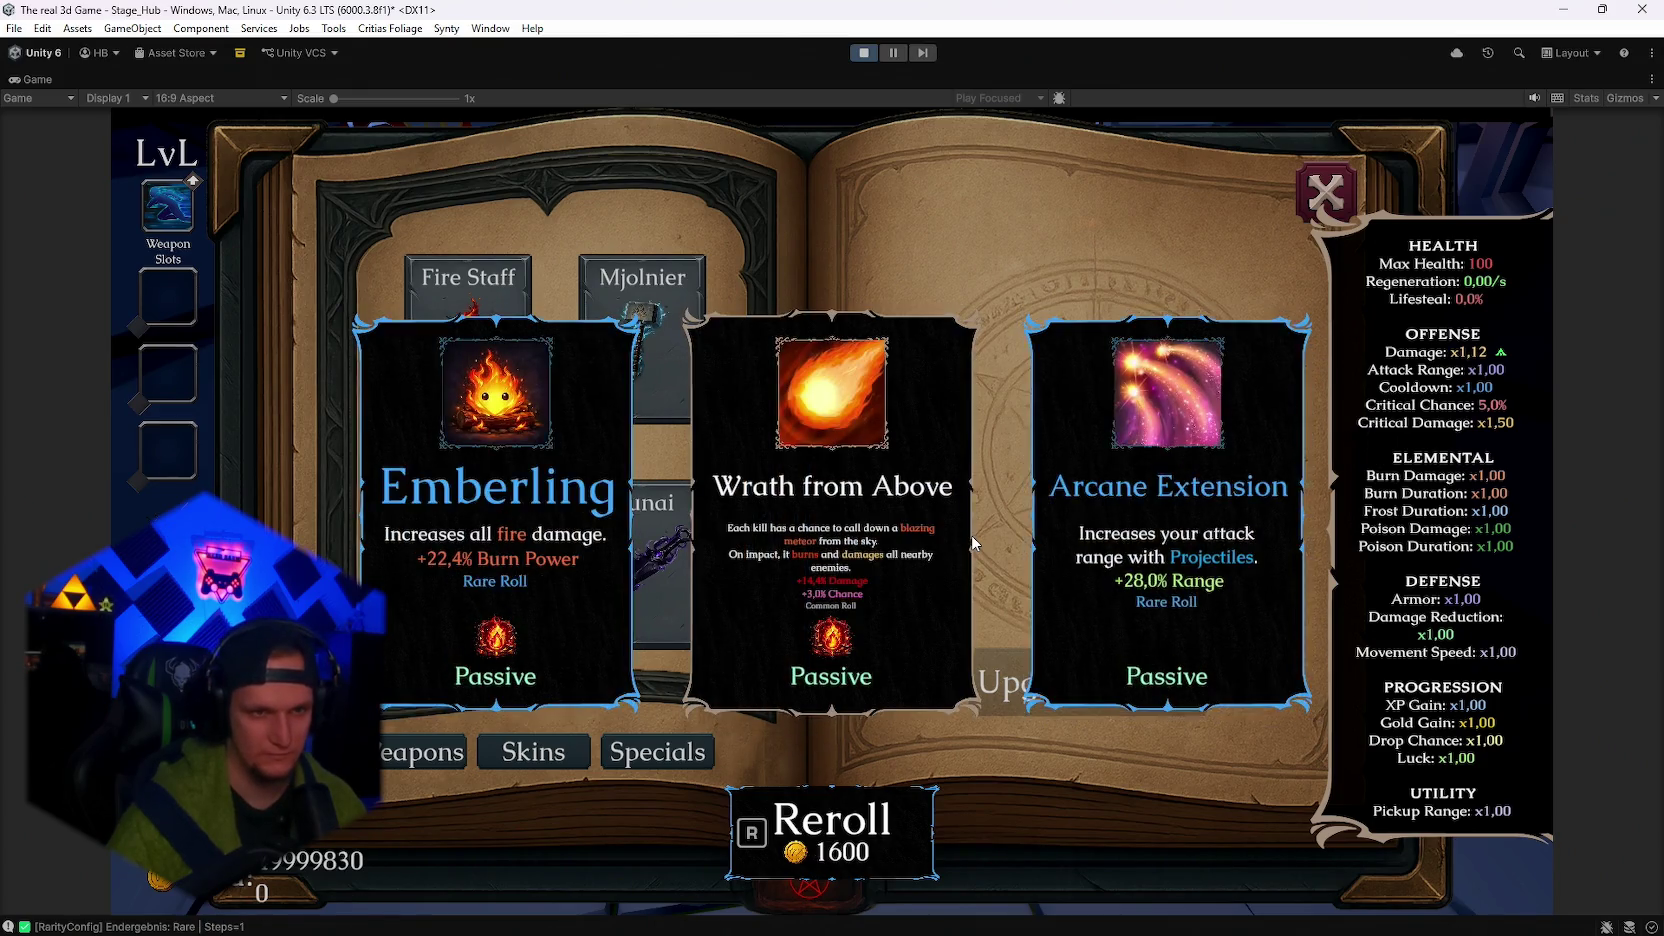
key(r)
key(r)
key(r)
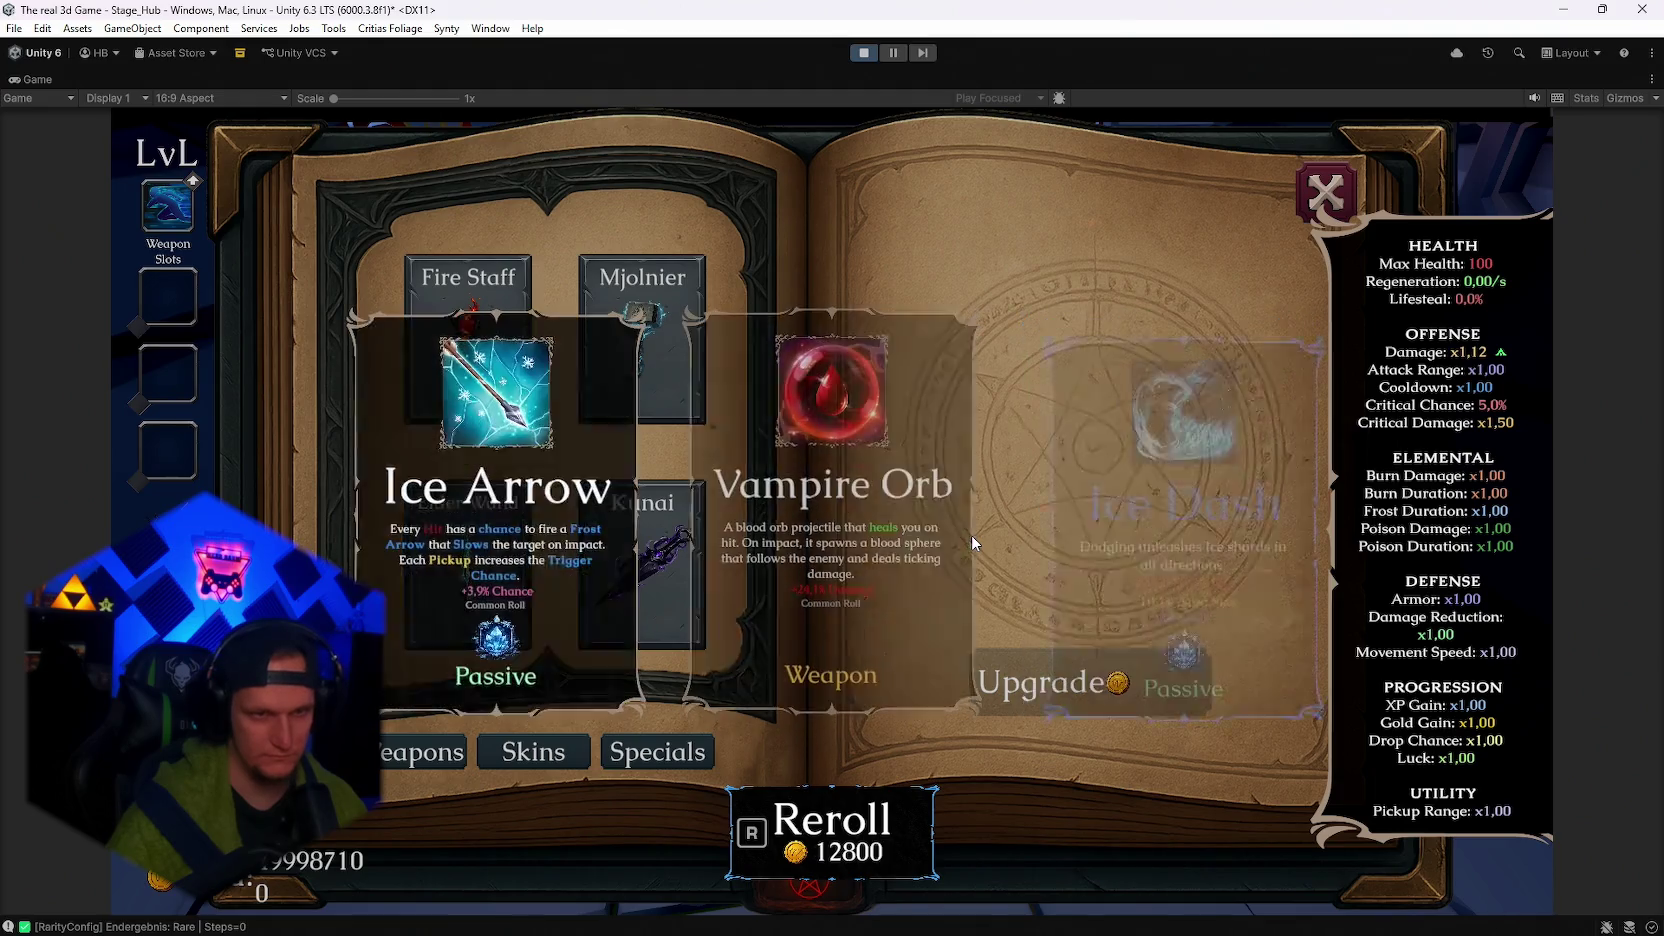
key(r)
key(r)
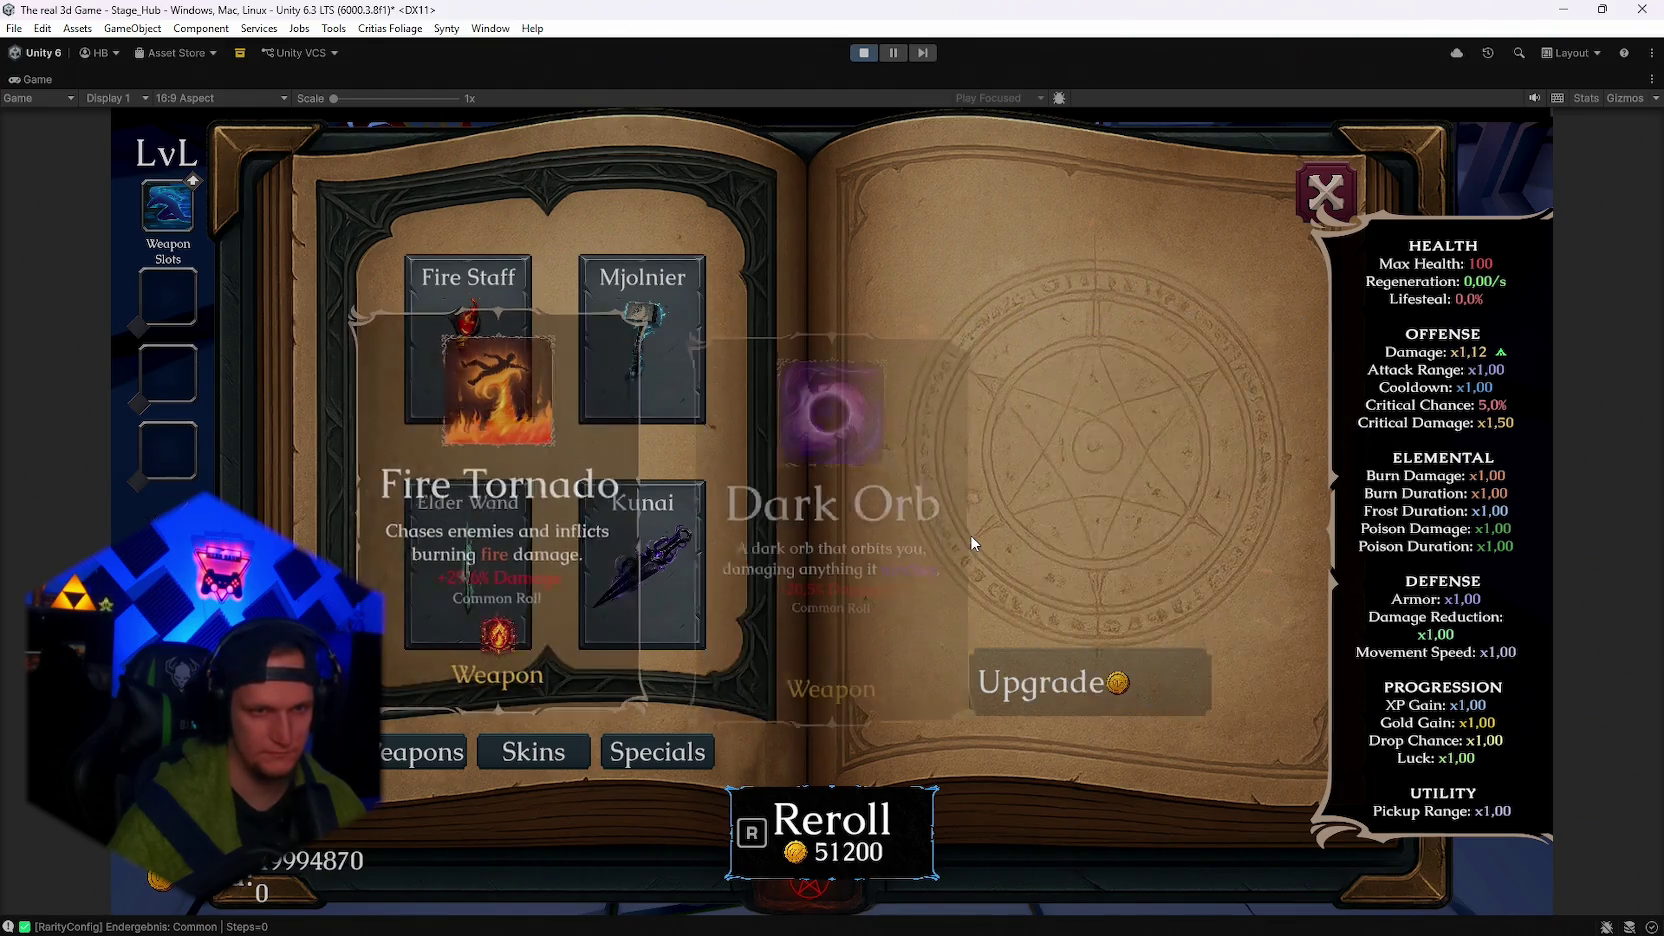
key(r)
key(r)
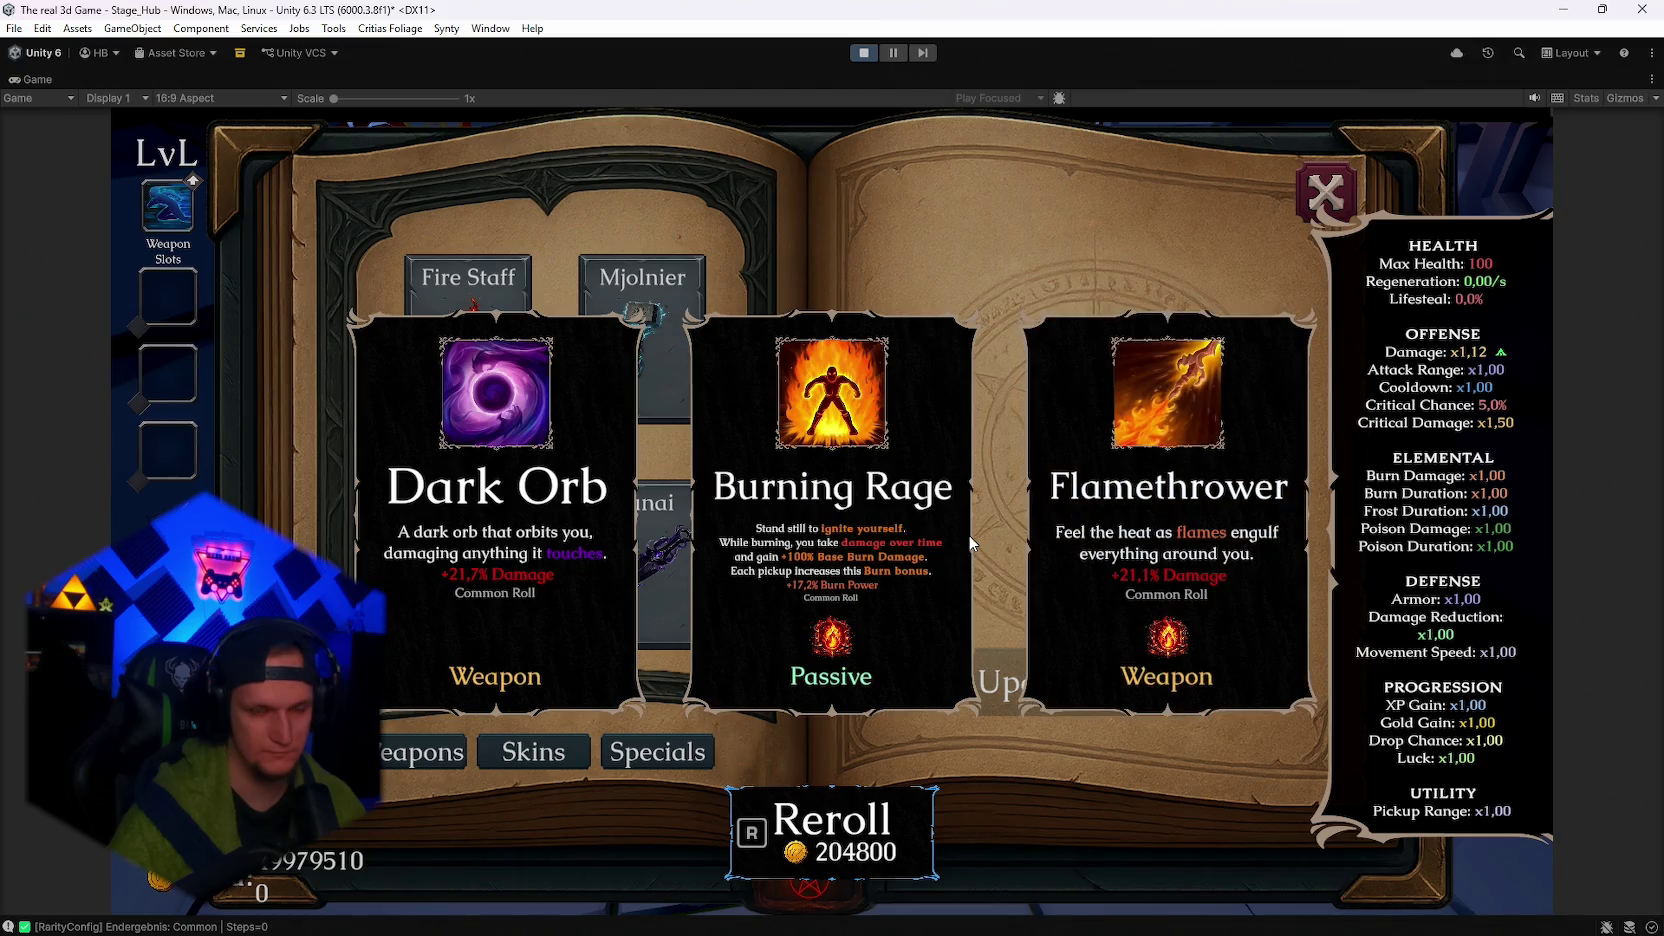
key(r)
key(r)
key(r)
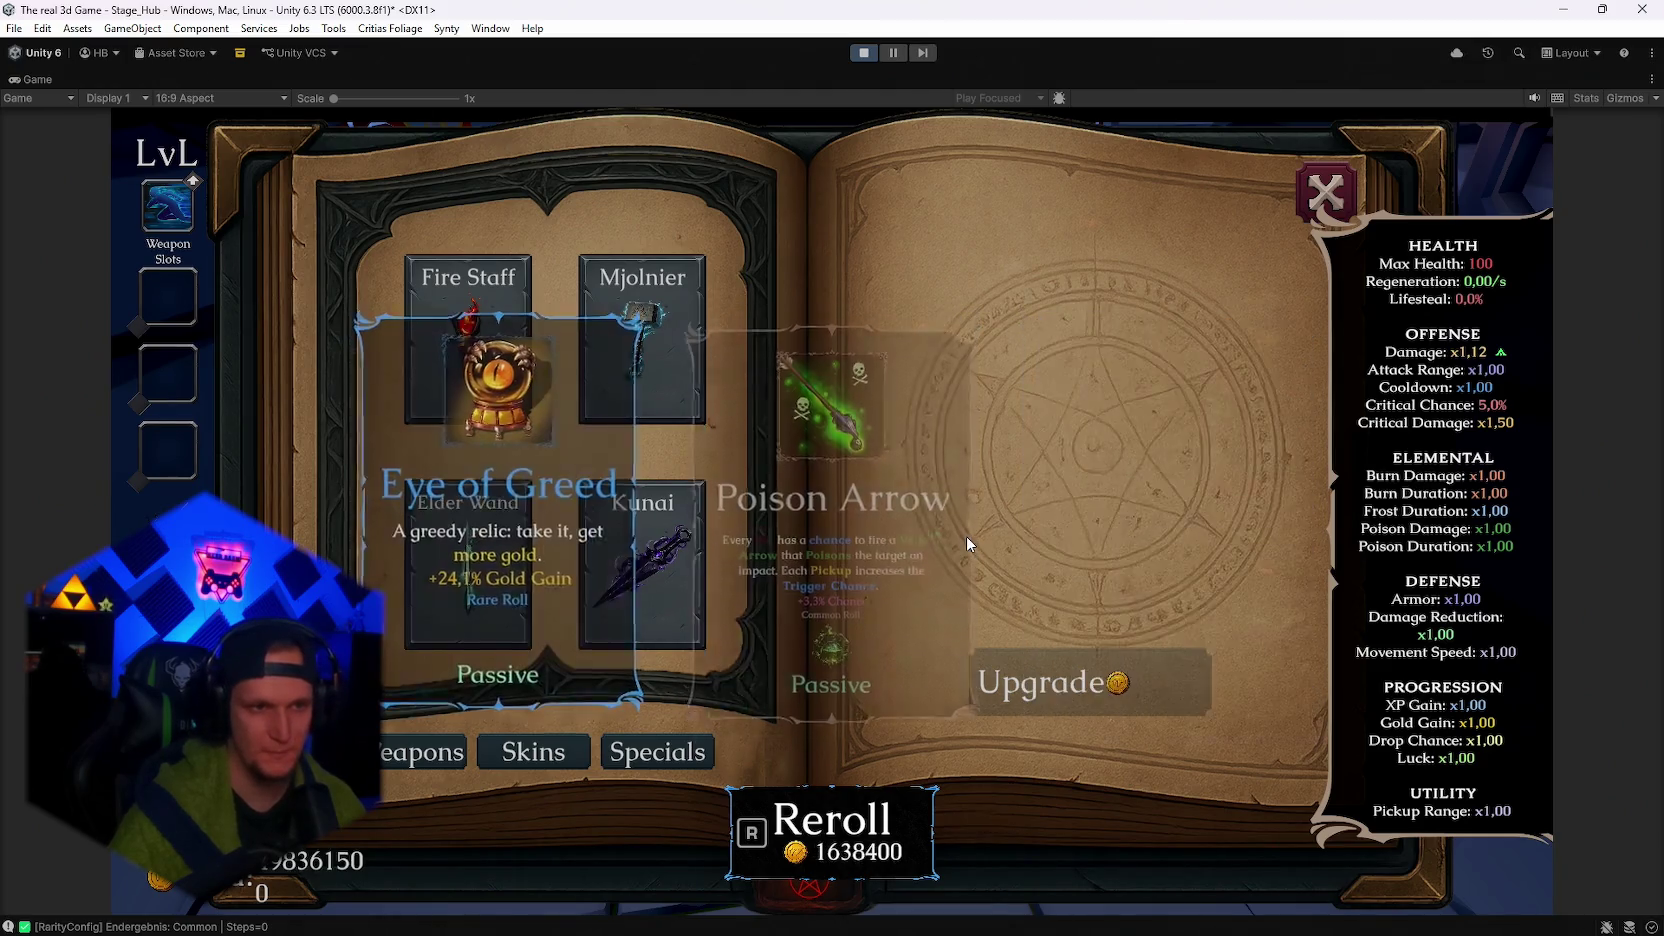
key(r)
key(r)
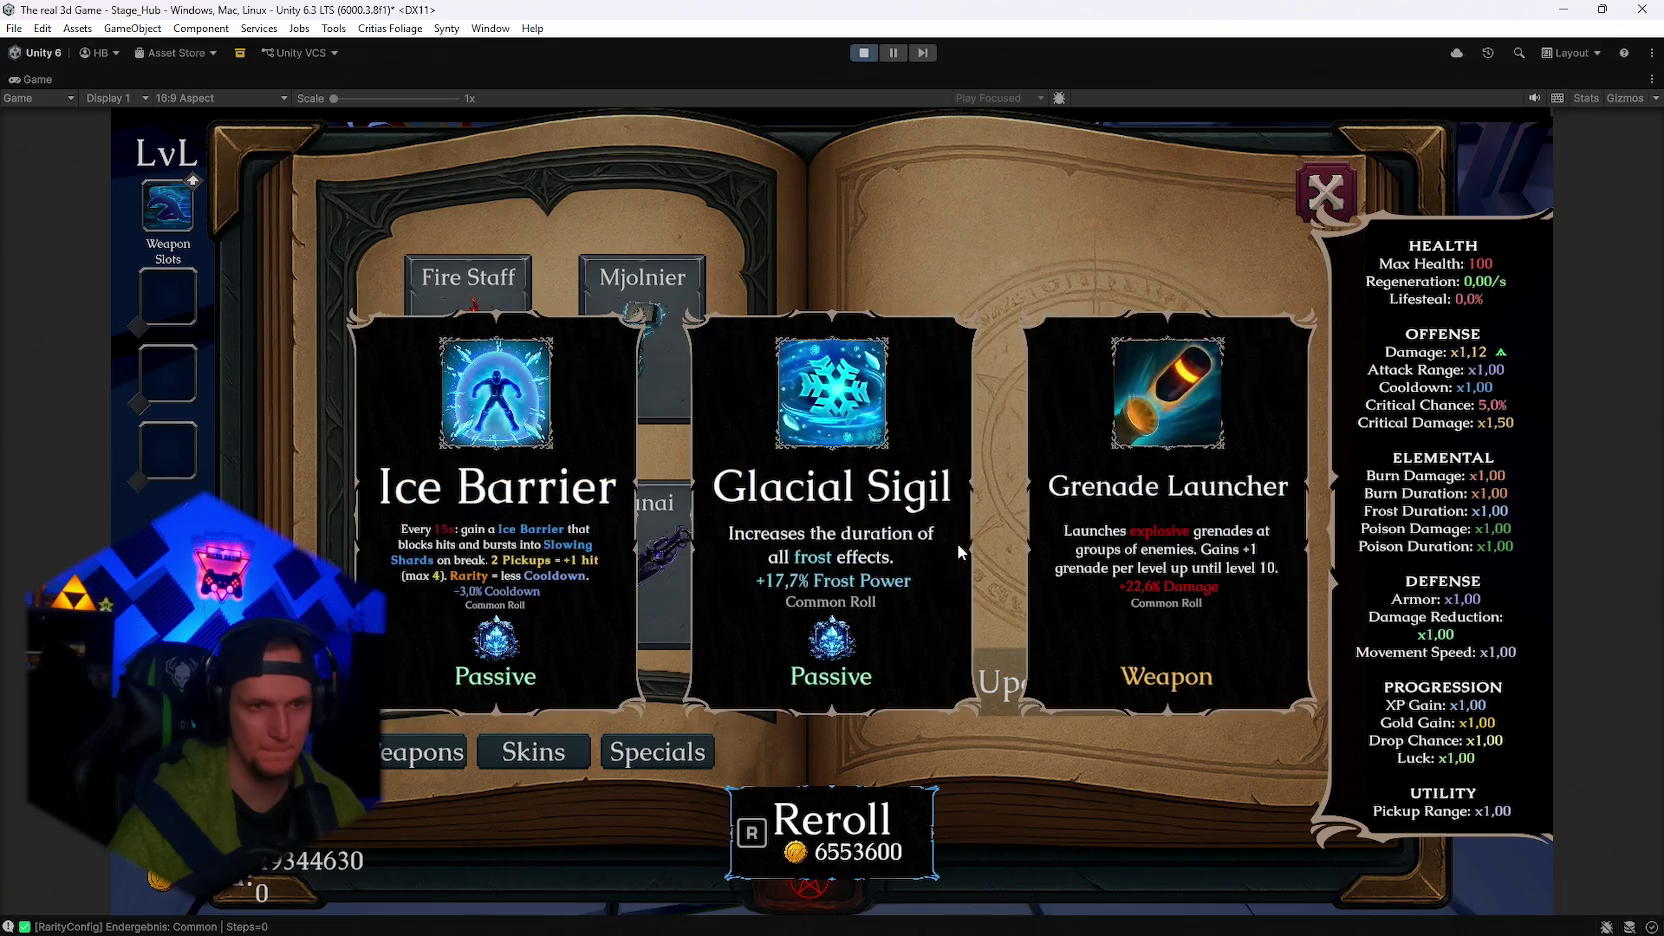
key(r)
key(r)
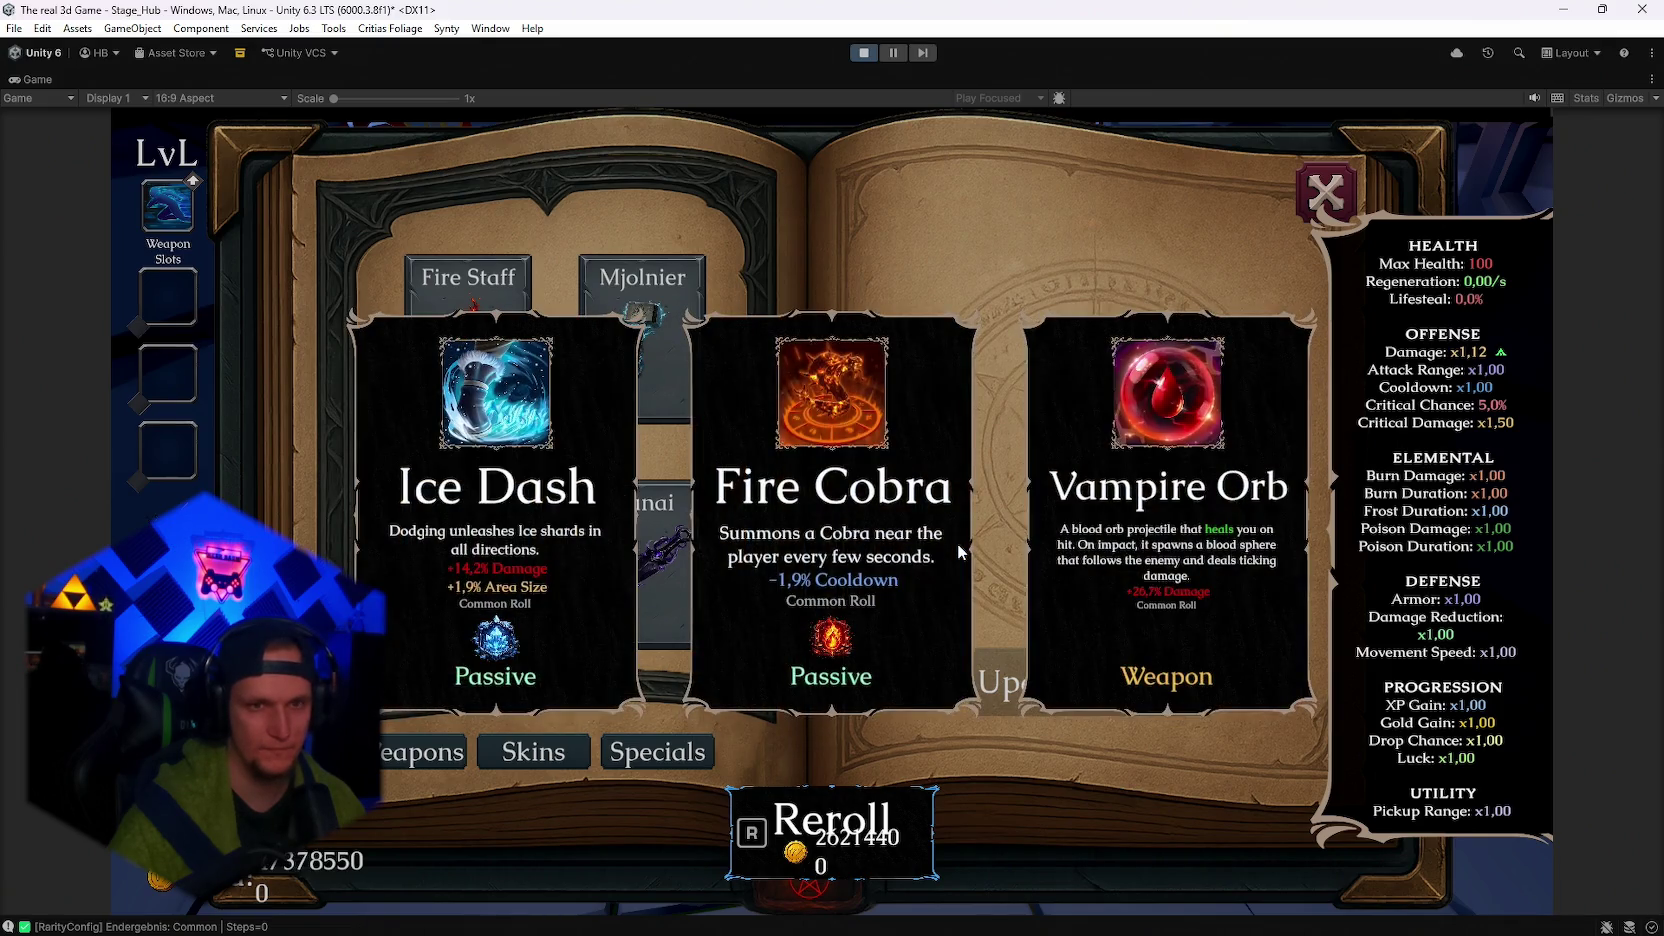
key(r)
key(r)
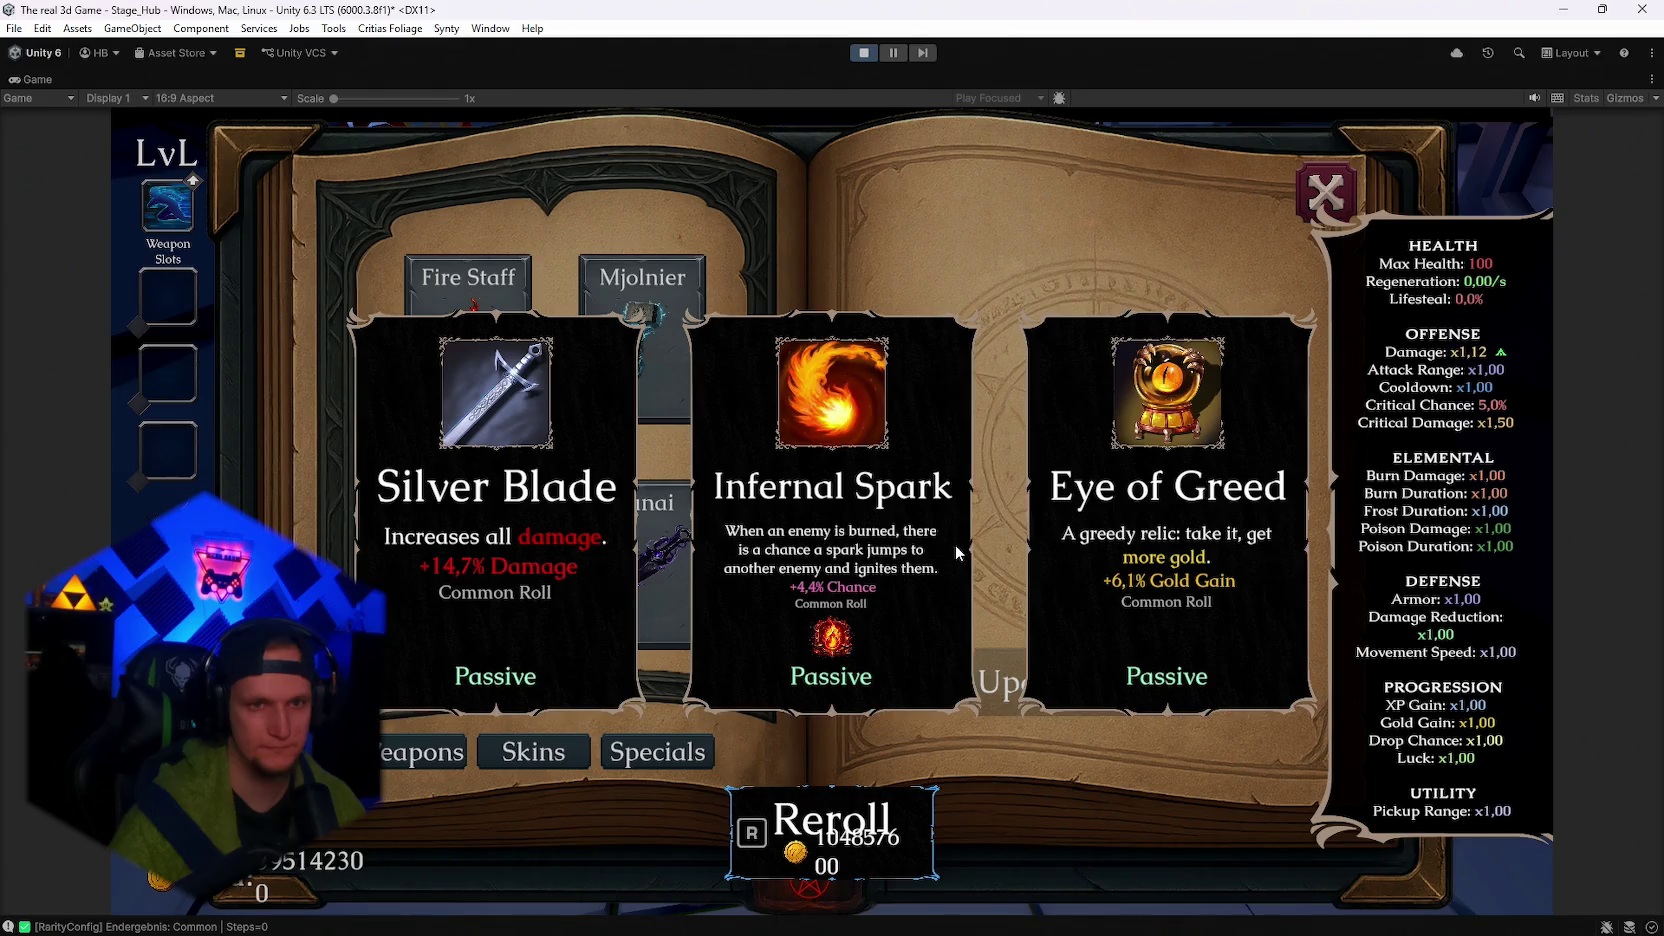
key(r)
key(r)
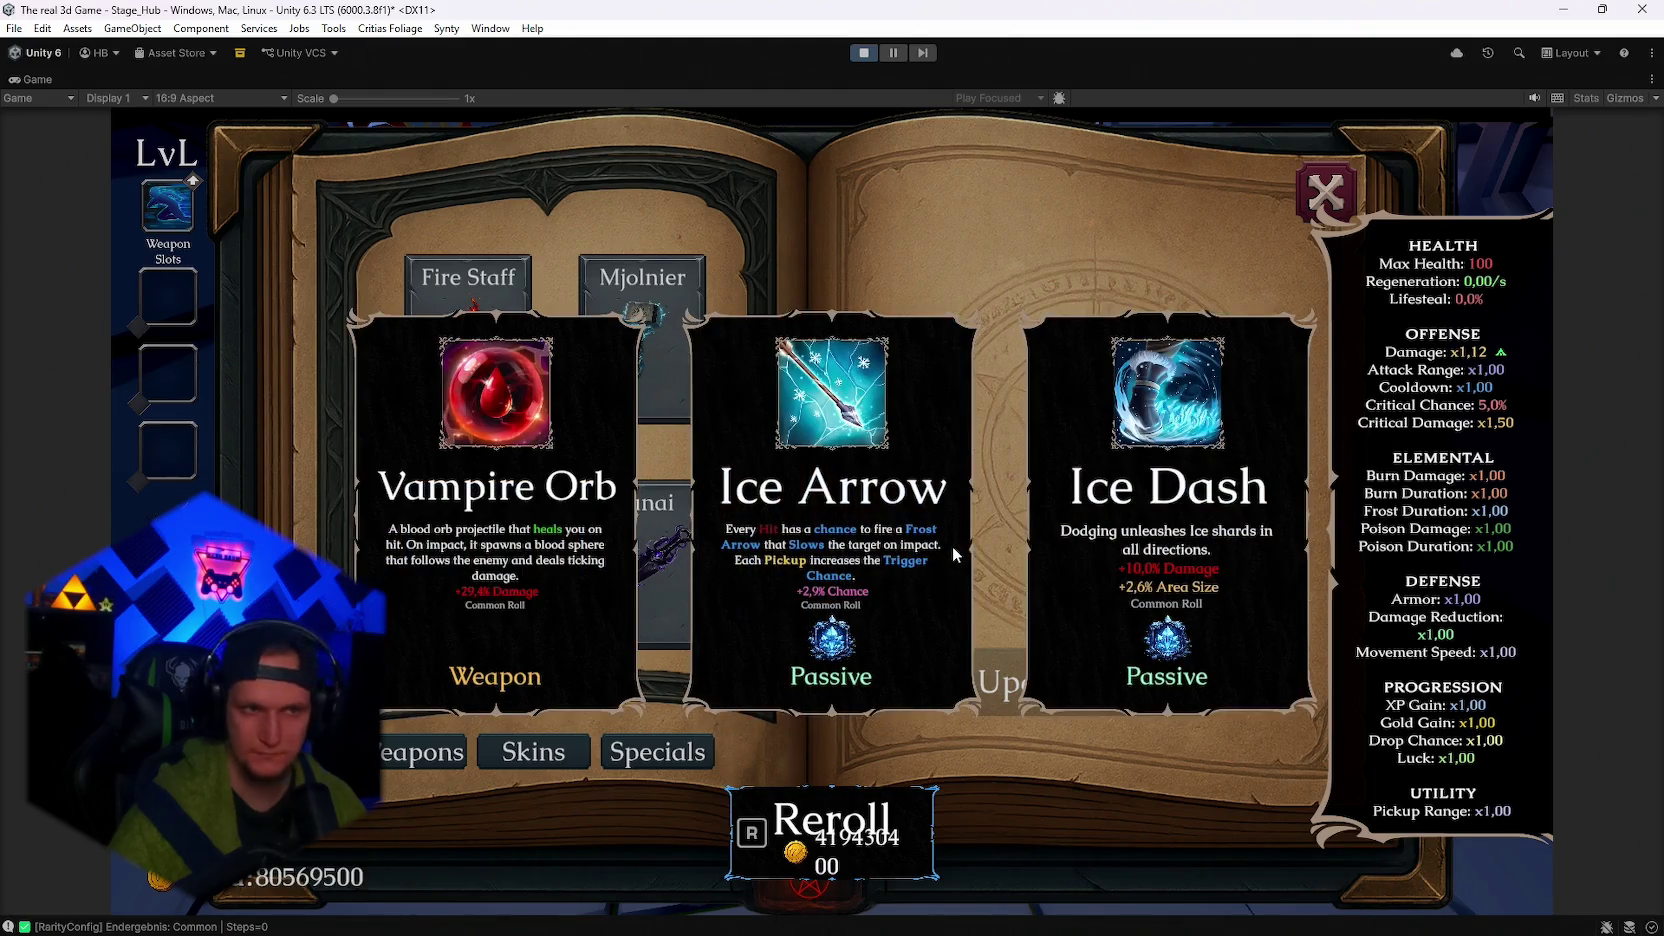
click(550, 514)
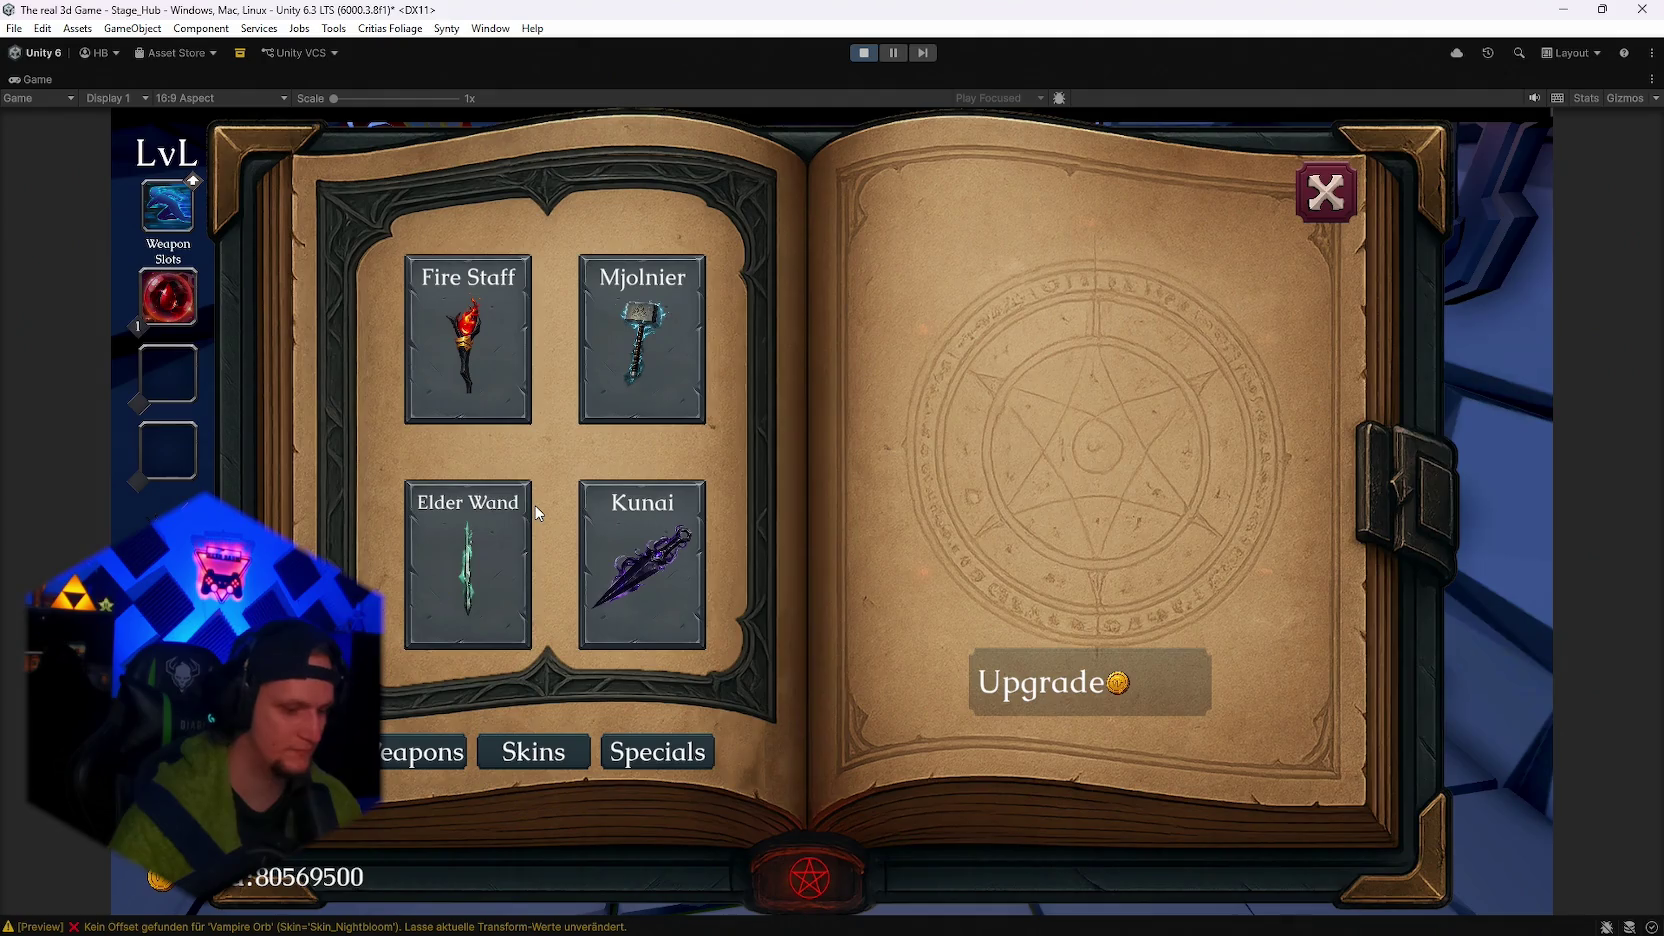
Reroll once more, take the AshenPact passive, and close the weapon book.
key(r)
key(r)
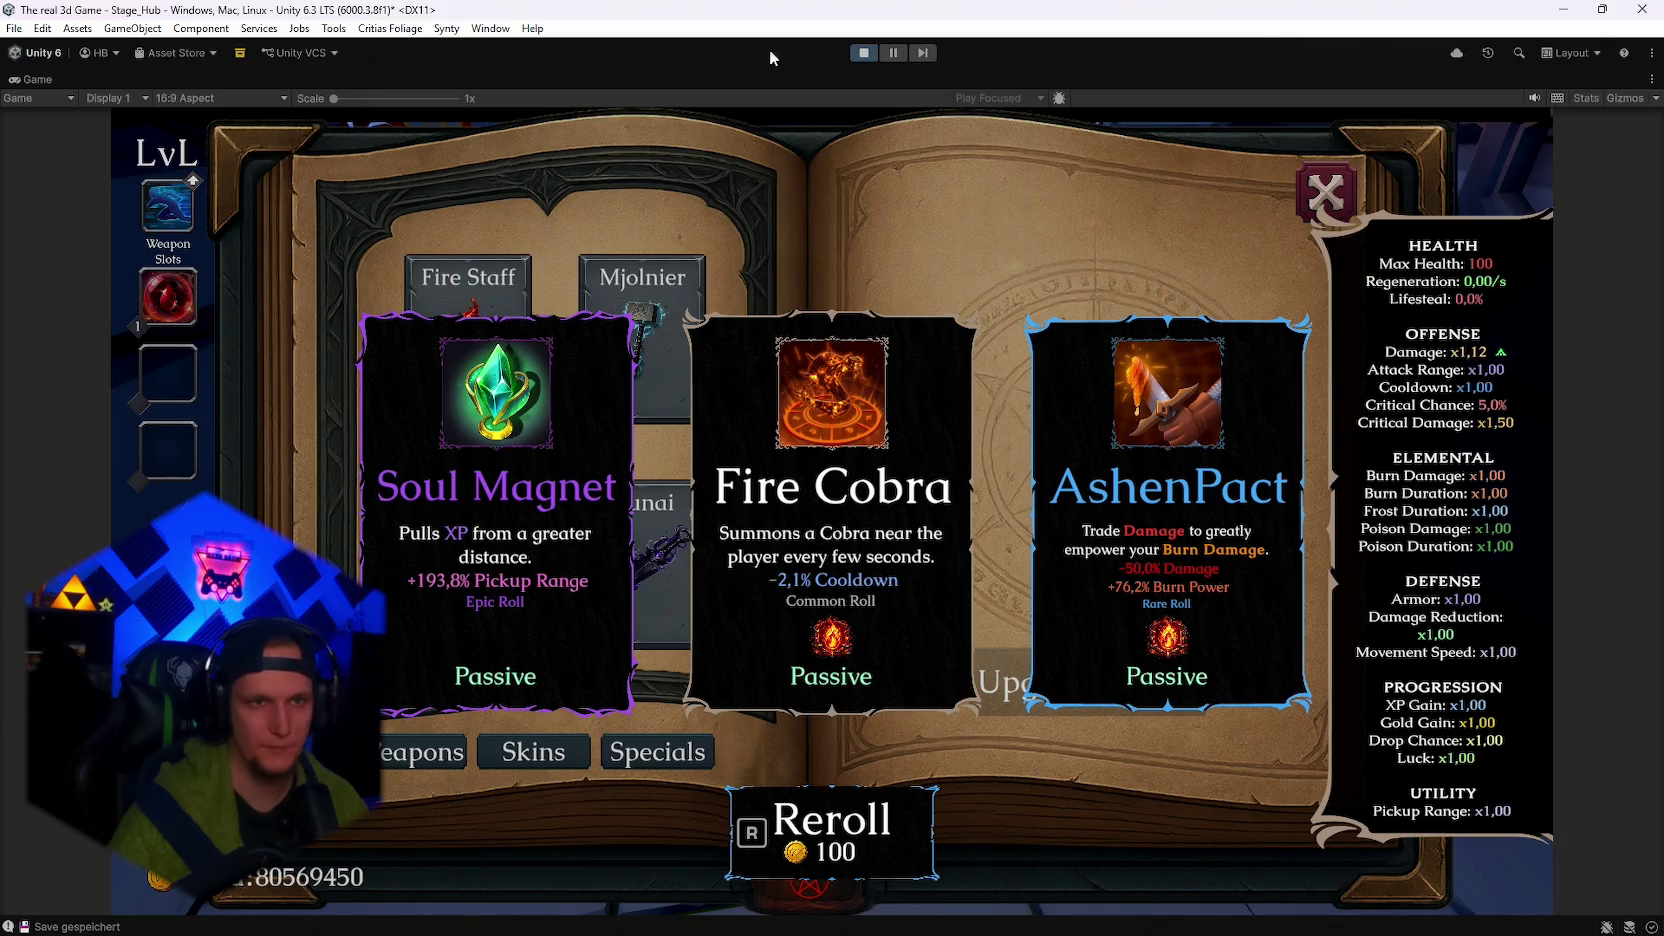
click(1113, 557)
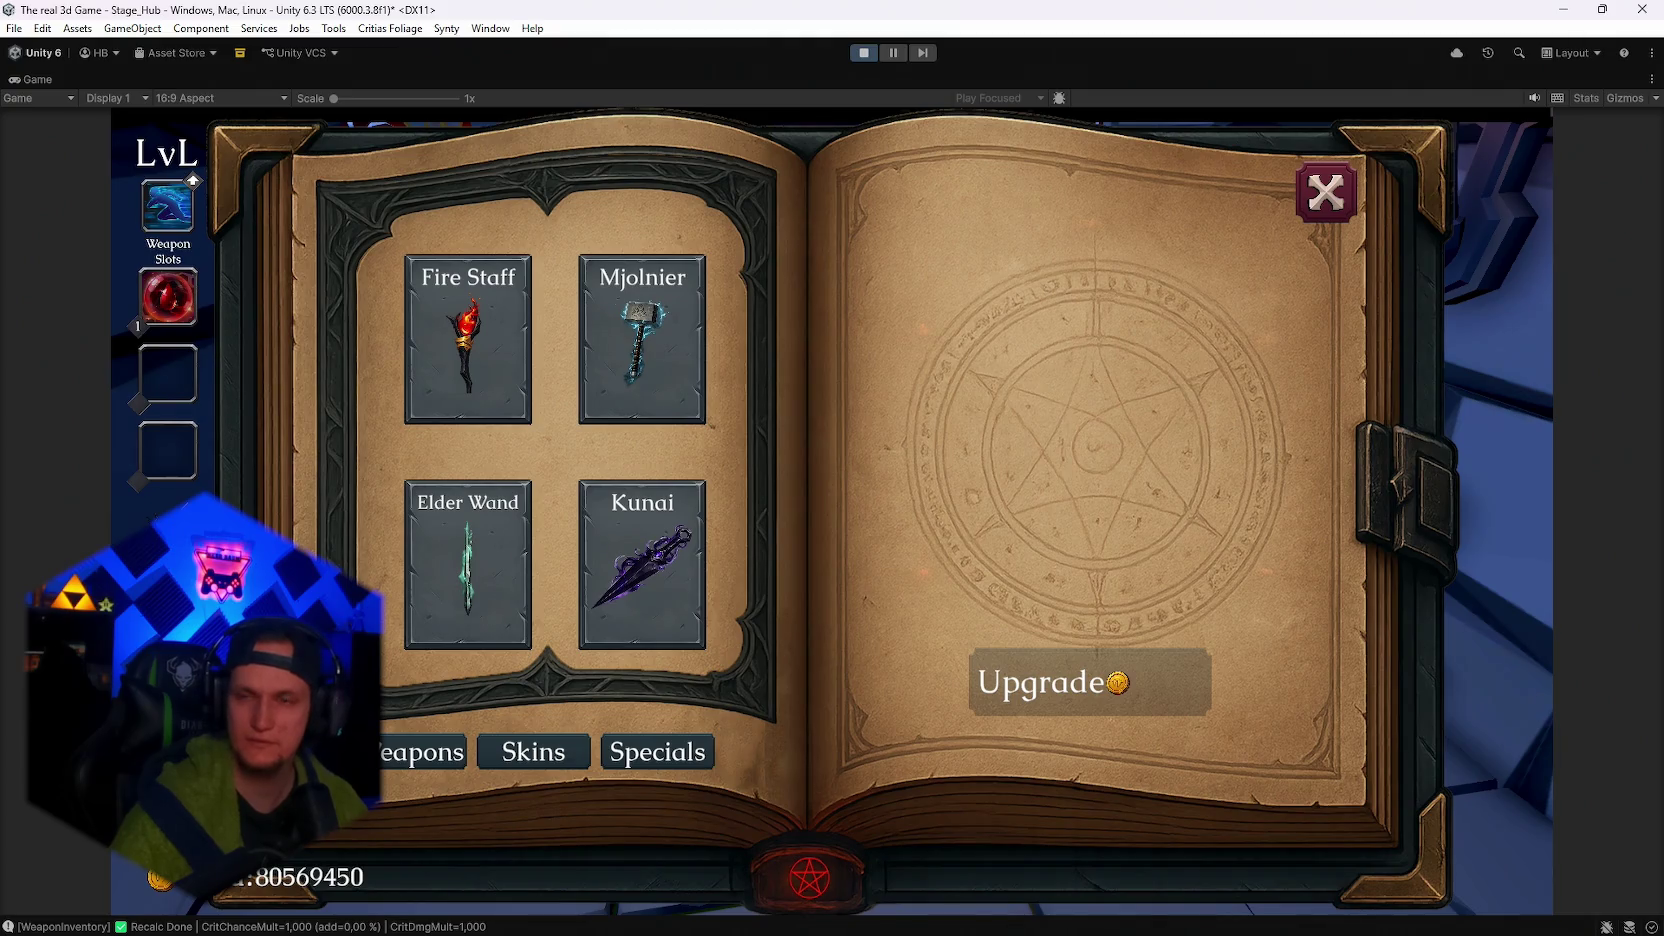
key(Escape)
key(Escape)
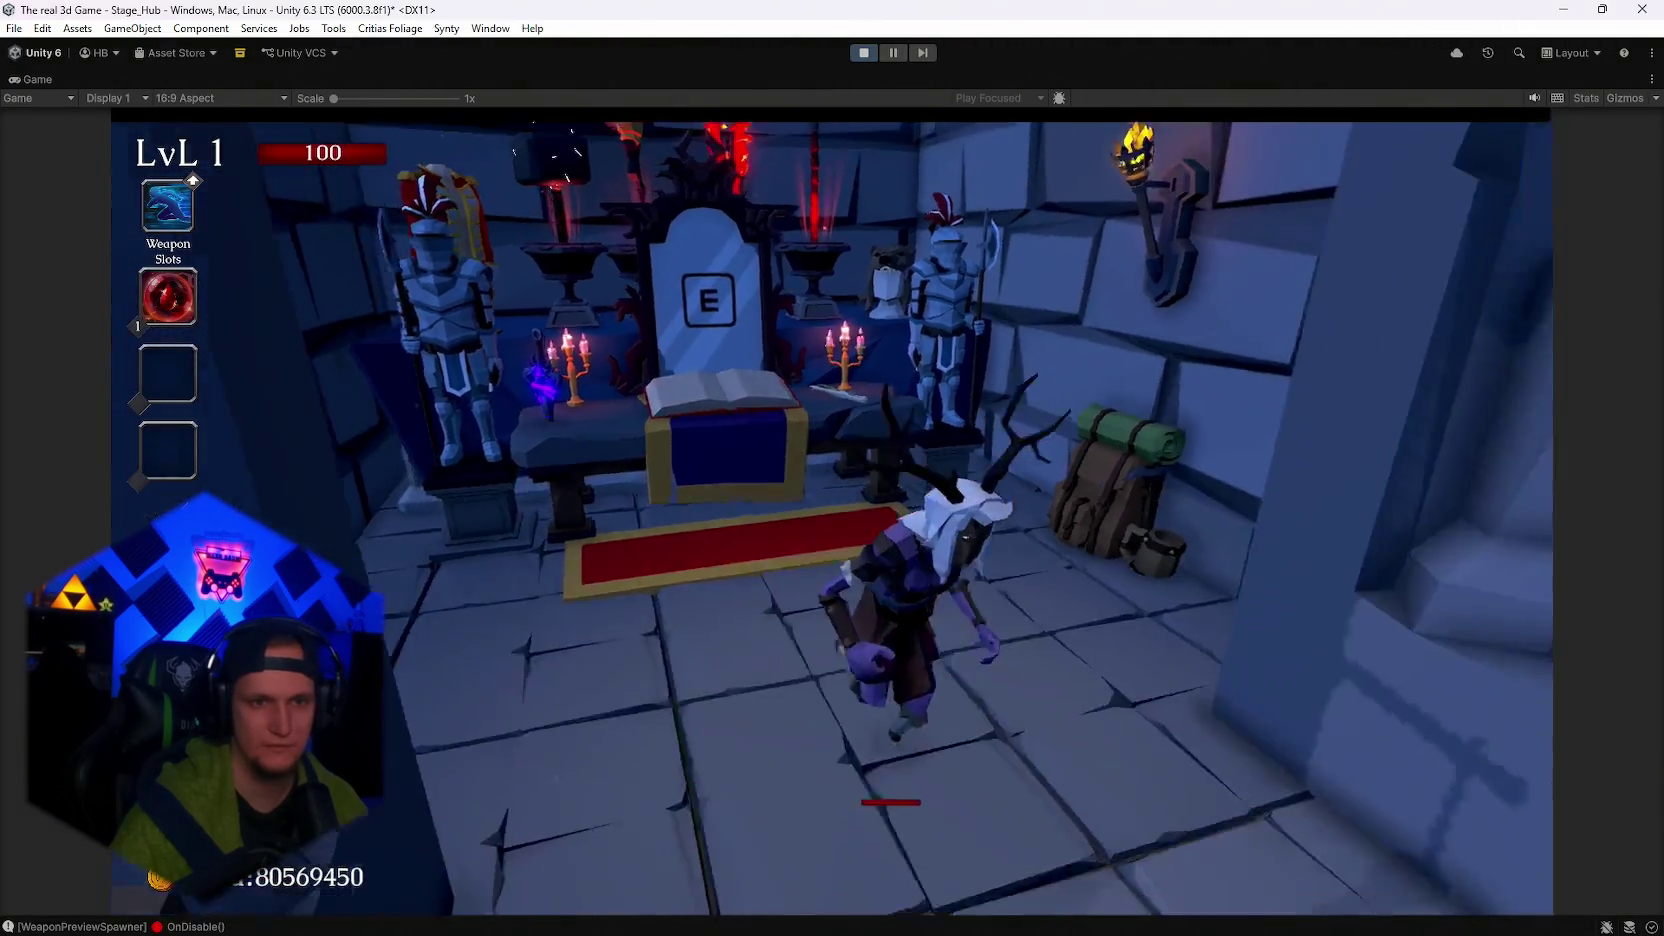
key(Escape)
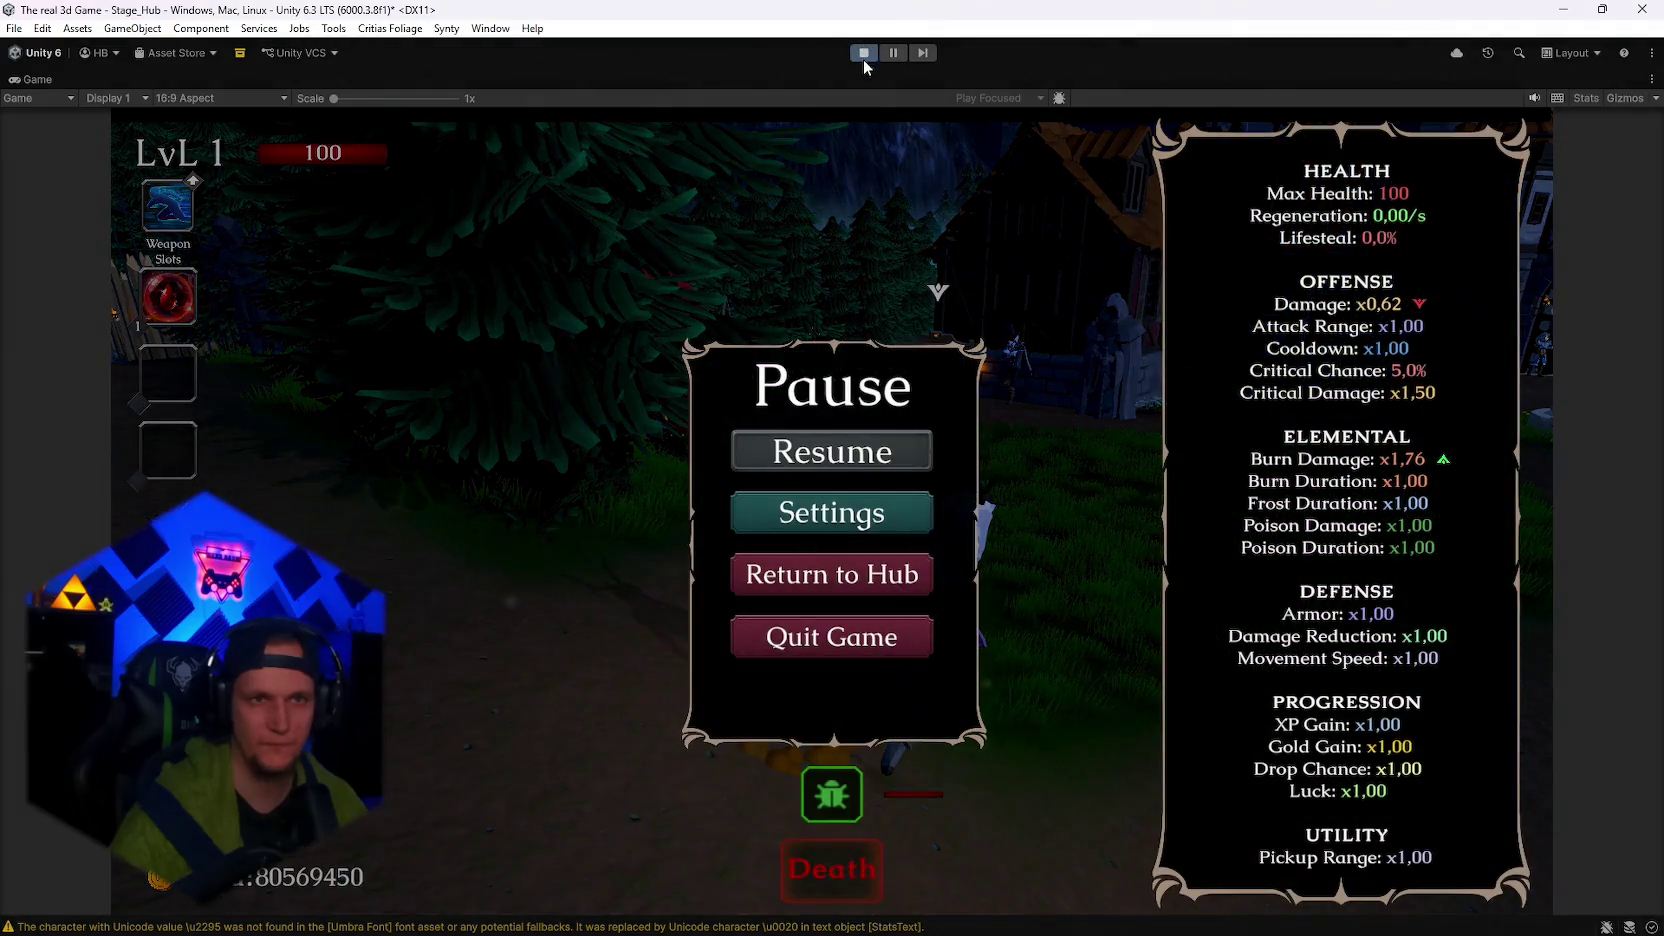
Stop the play test and open CFXR Fire Ring's FireRing.cs script to review it.
click(863, 59)
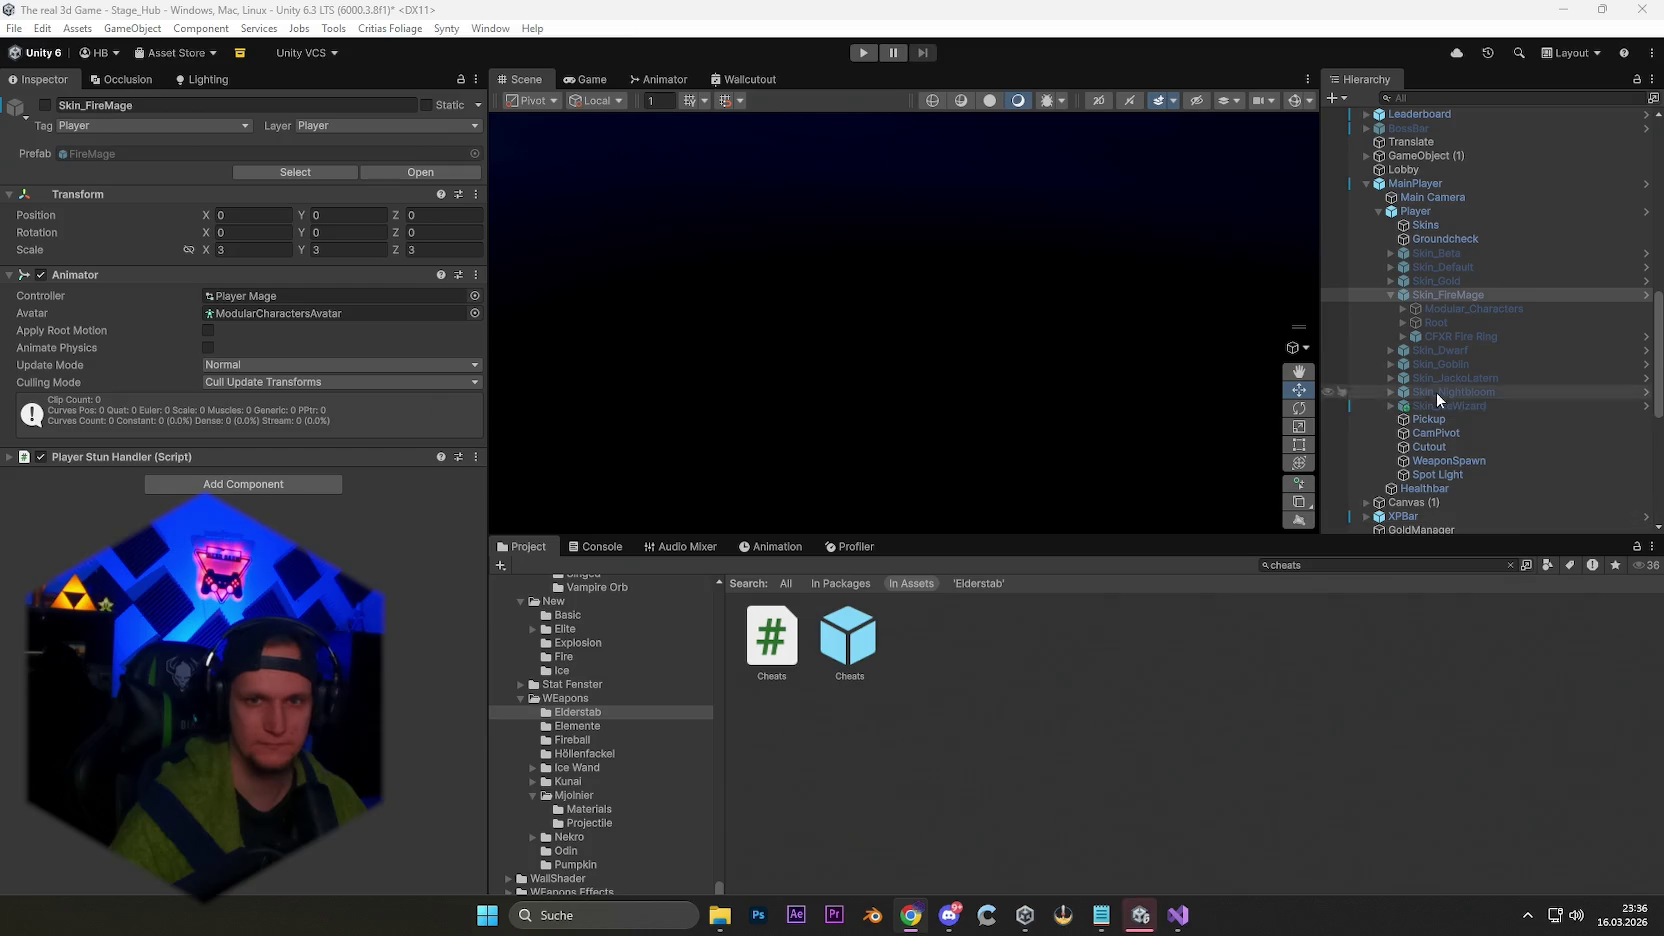
click(1460, 337)
scroll(316, 468, down, 15)
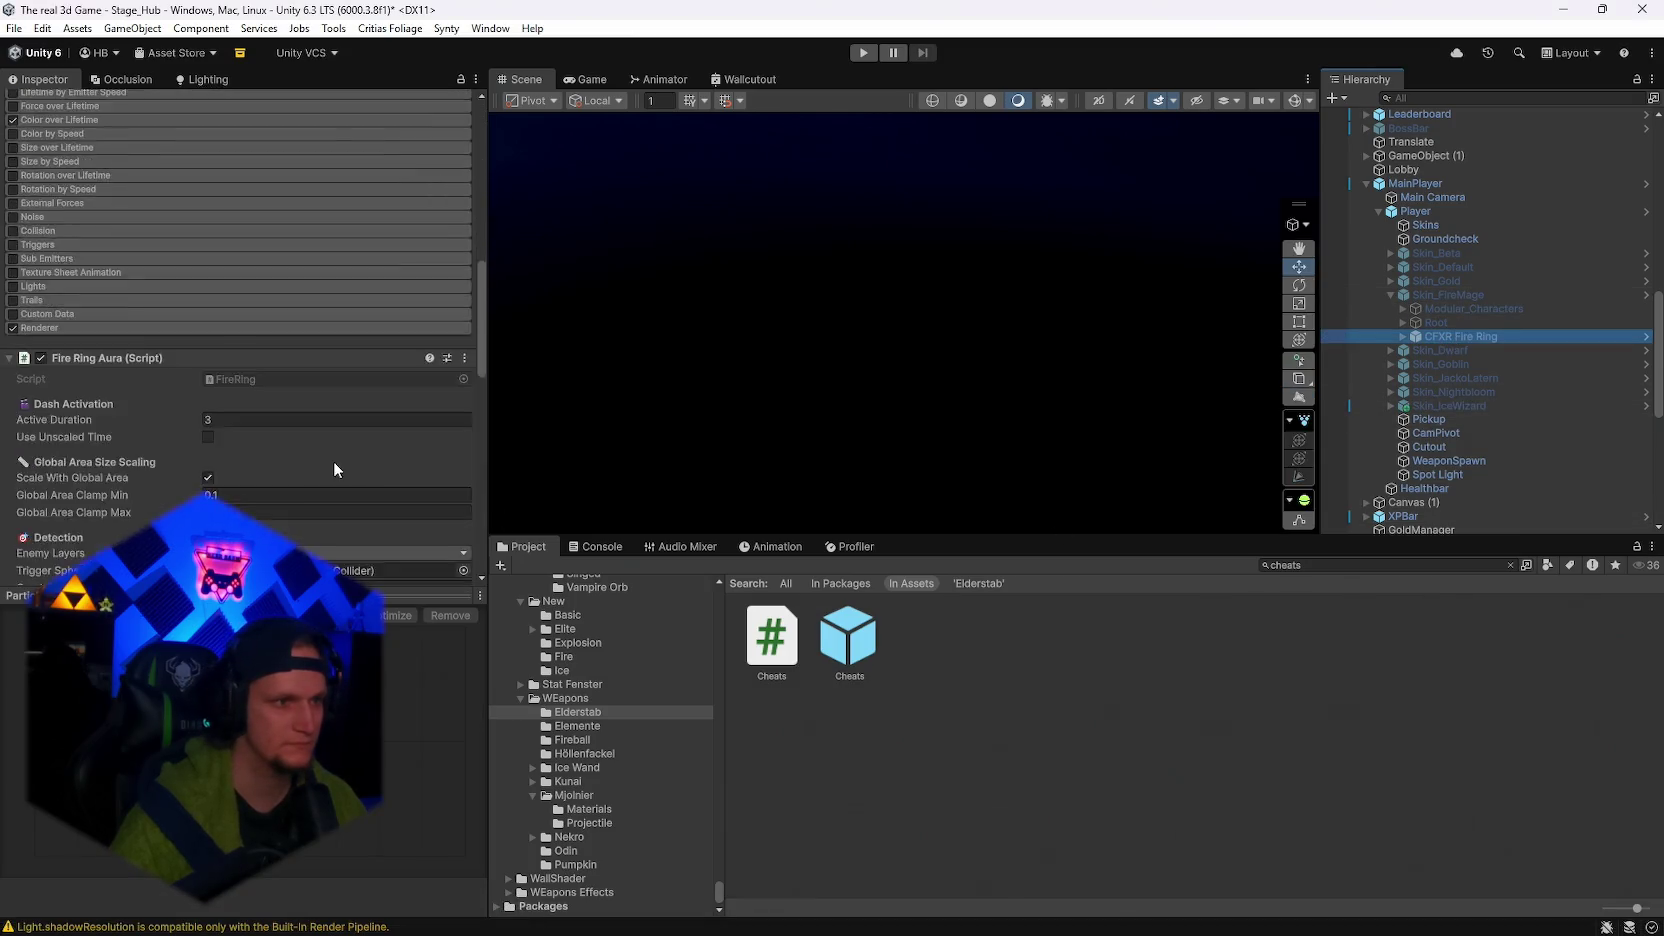
right_click(455, 171)
click(500, 385)
key(ctrl+a)
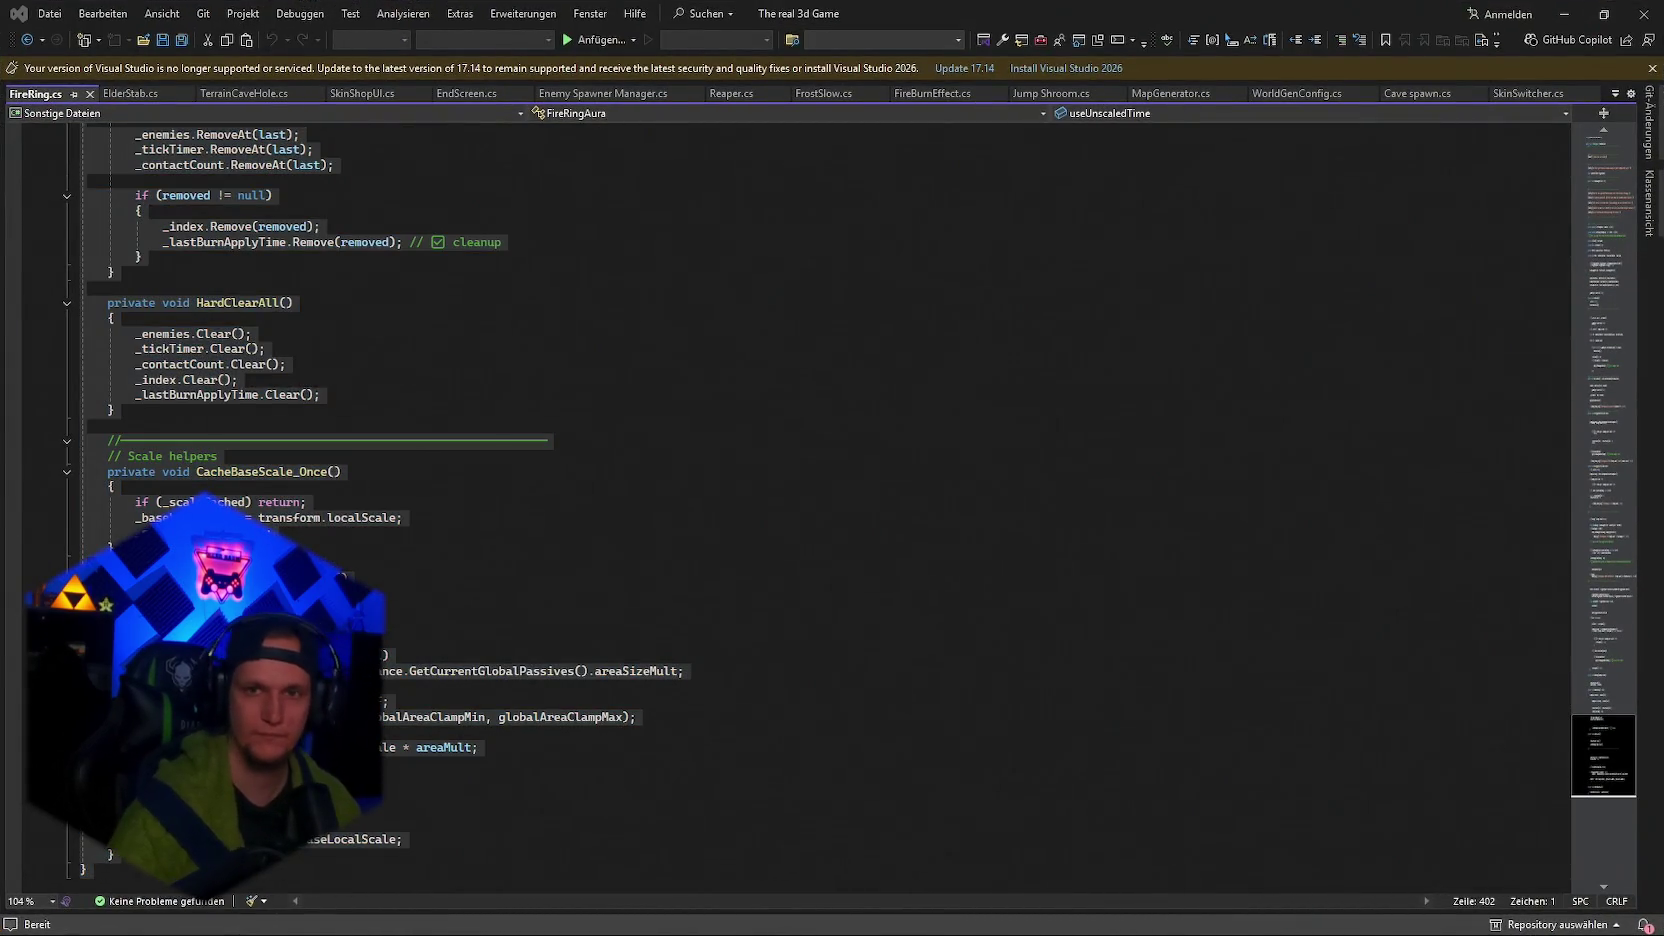
click(1564, 14)
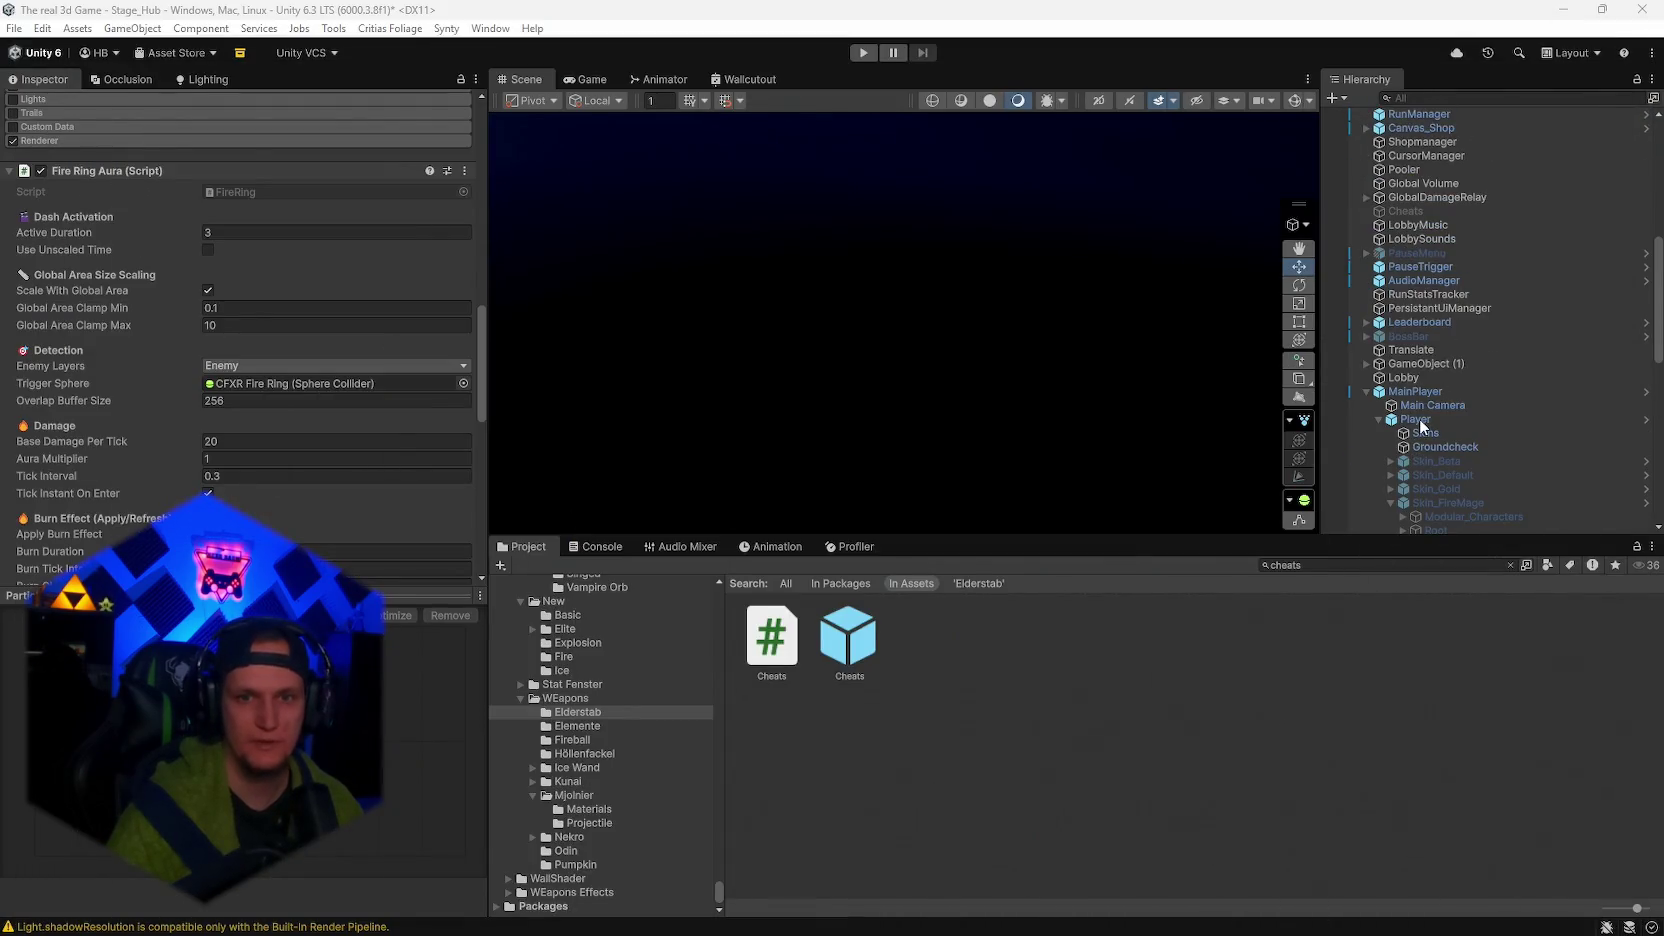
Expand the Player's Dash Behaviour settings and open DashBehaviour.cs in the code editor.
click(1416, 419)
scroll(330, 482, down, 10)
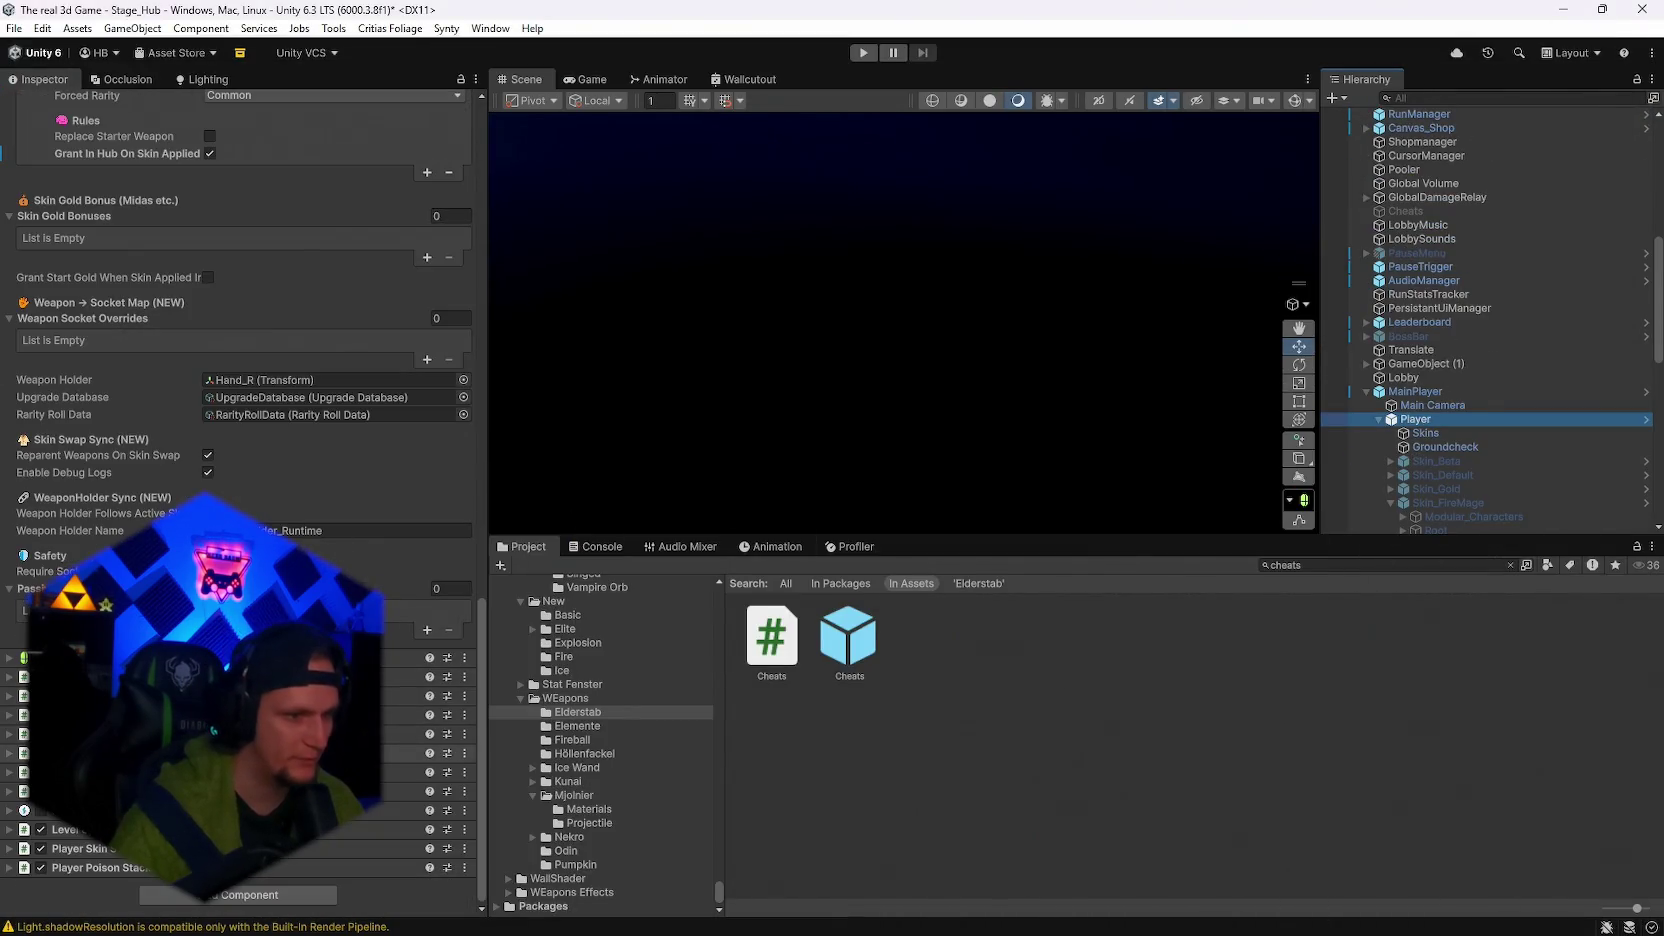
click(20, 772)
scroll(287, 493, down, 10)
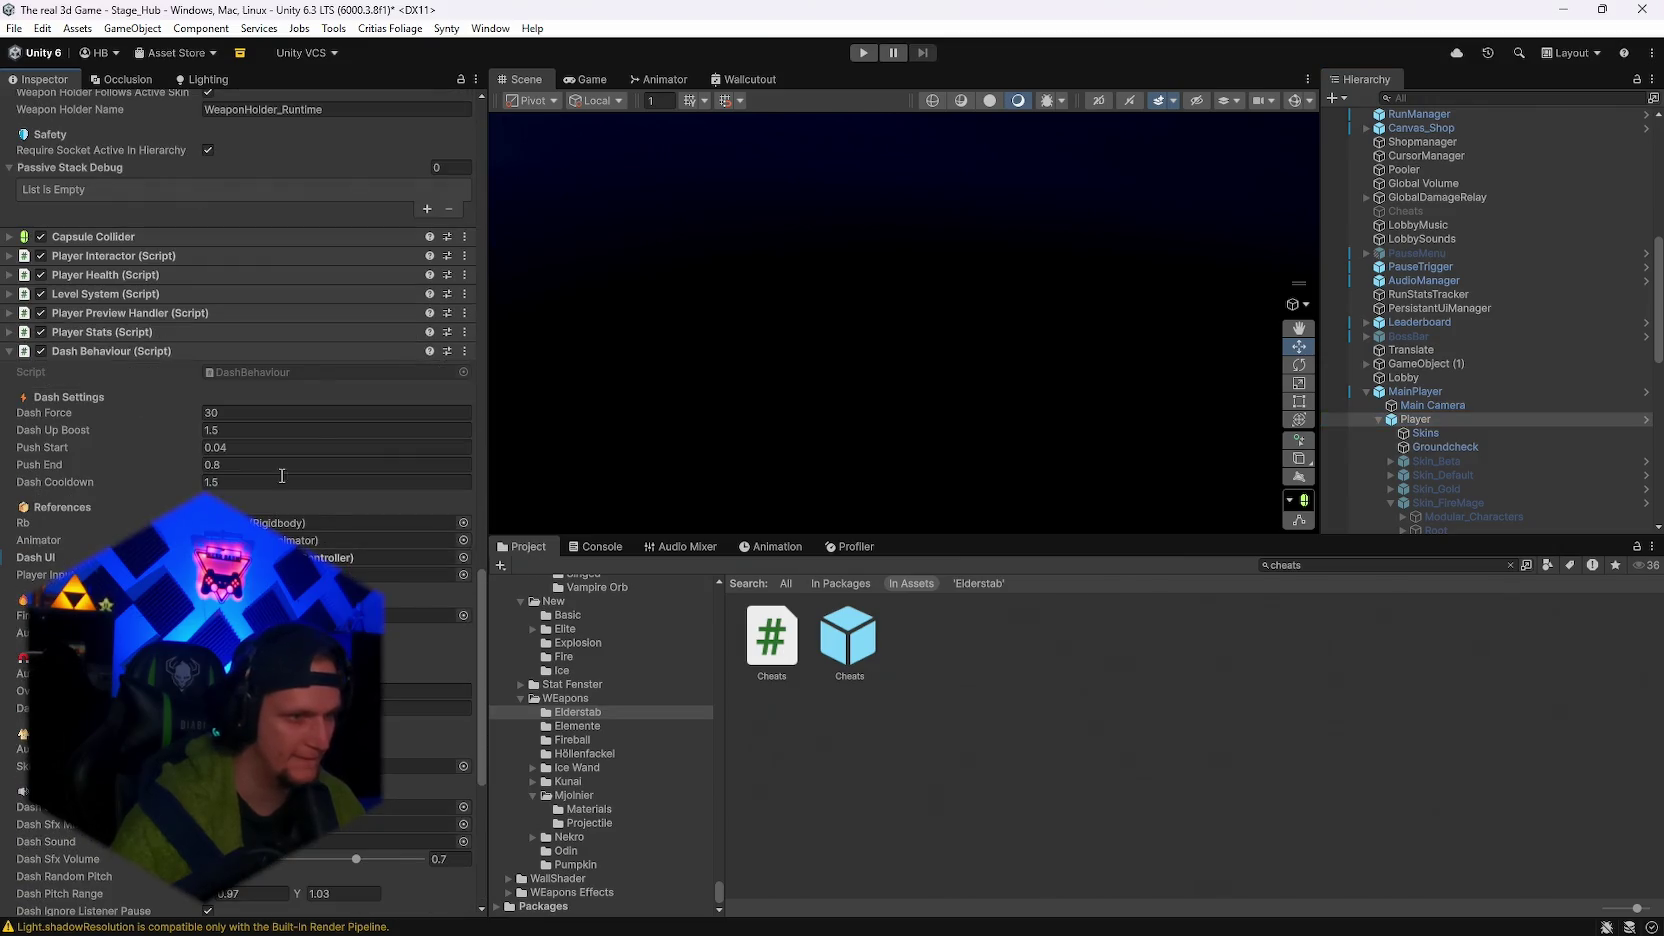
click(464, 351)
click(520, 603)
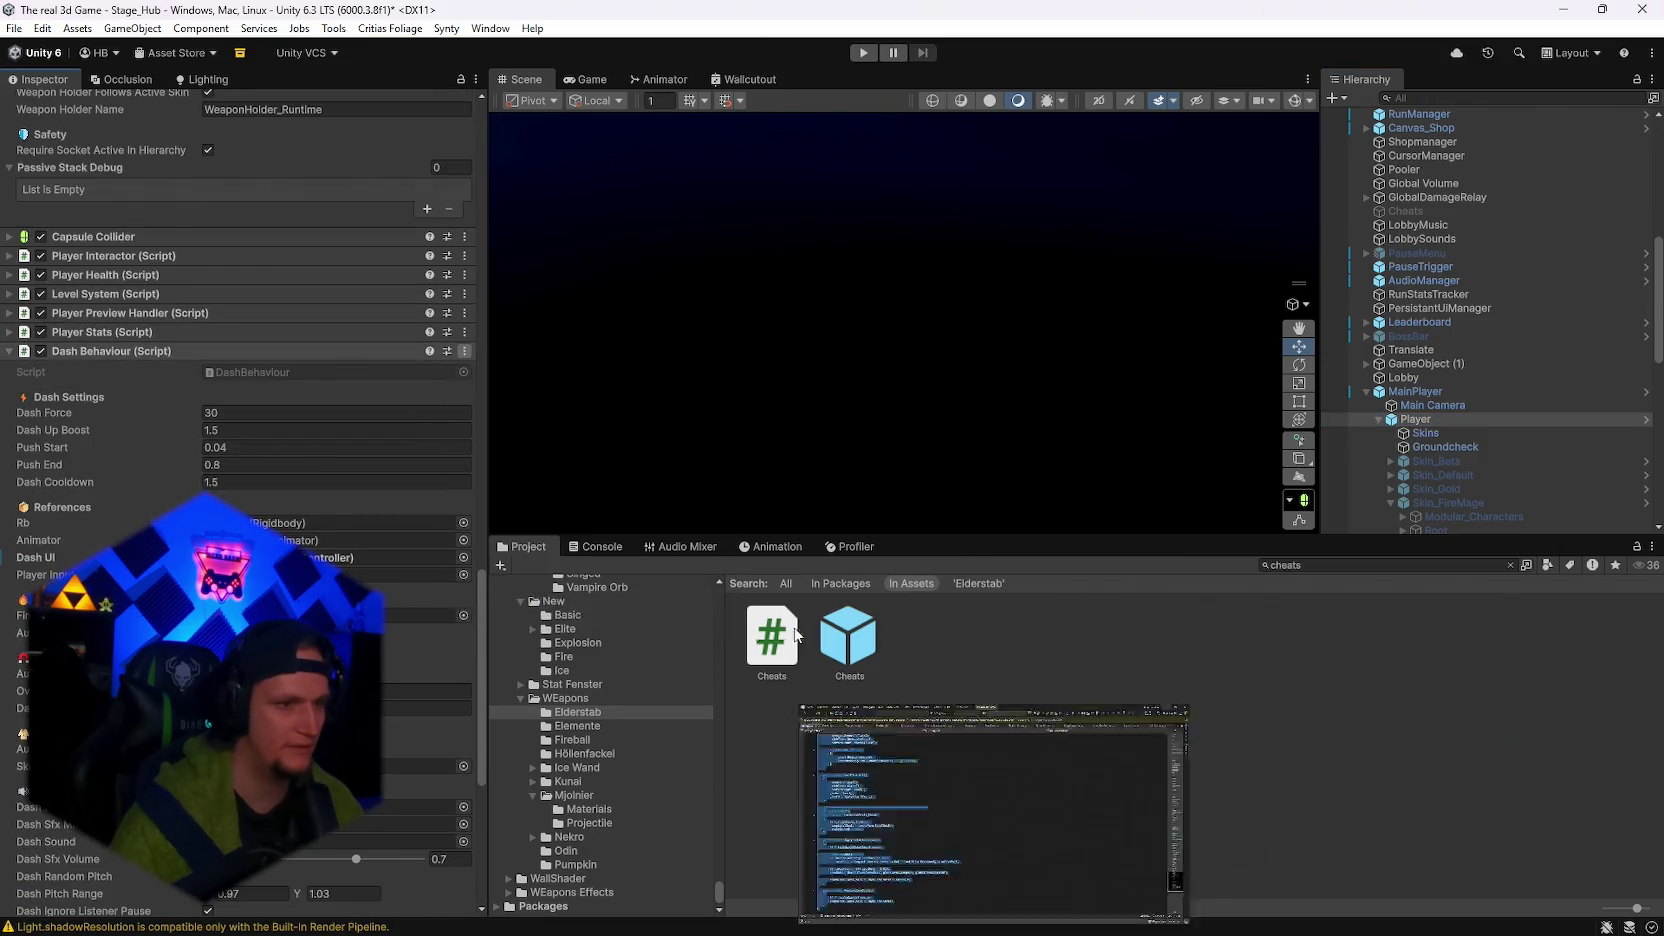
key(alt+Tab)
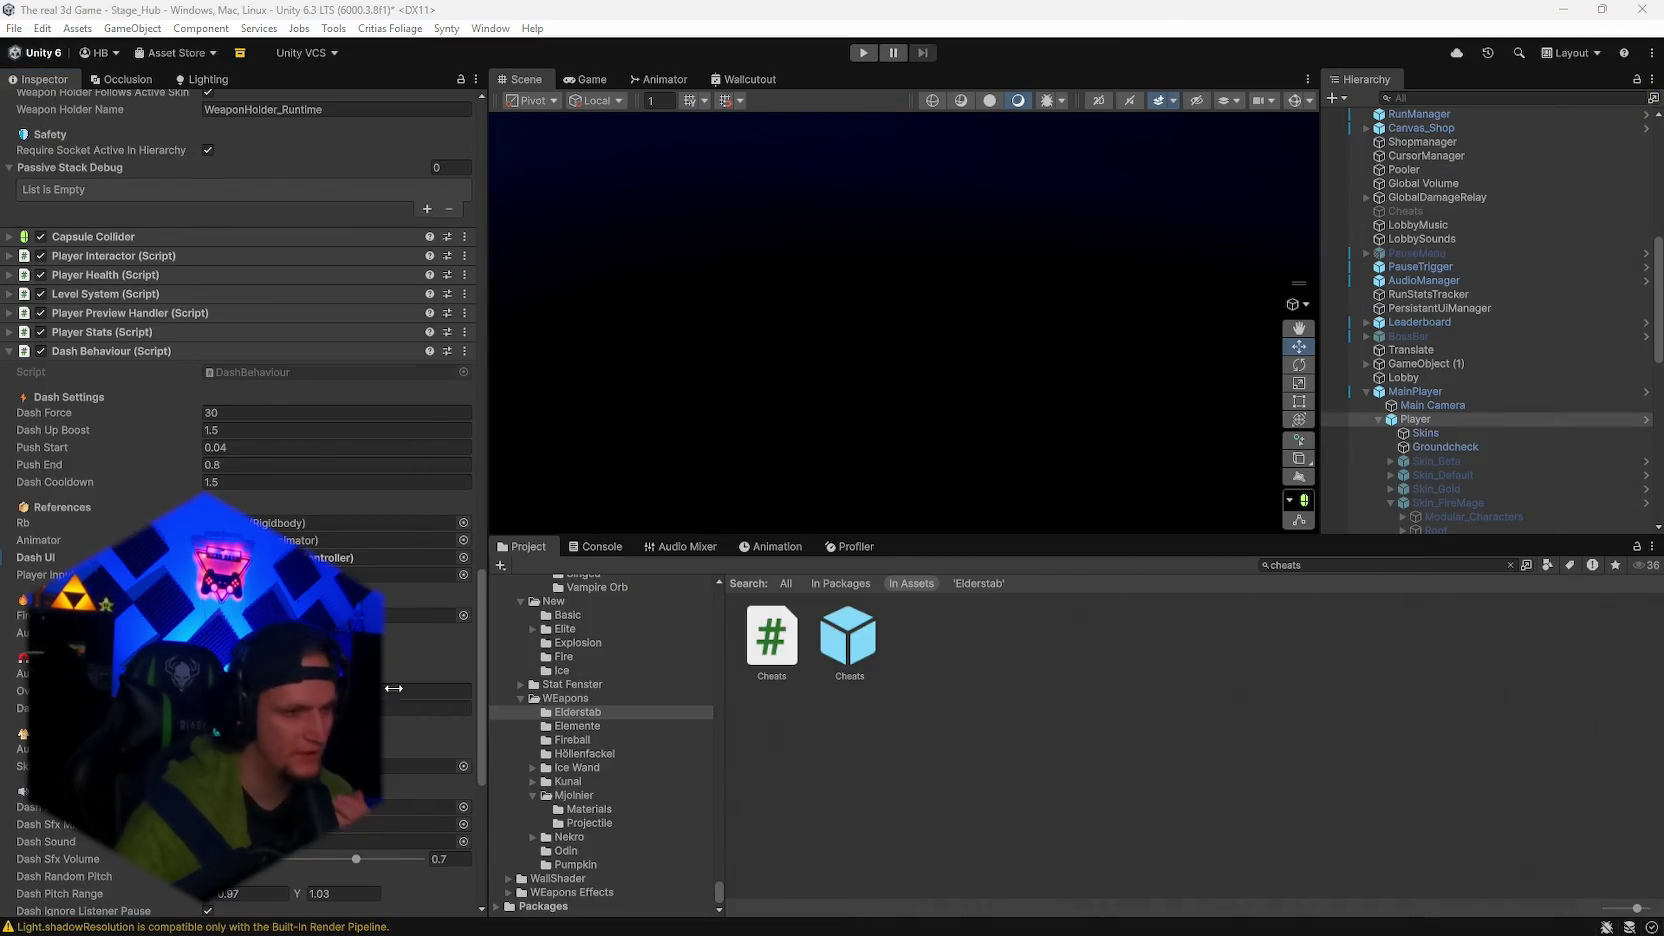
scroll(240, 400, down, 6)
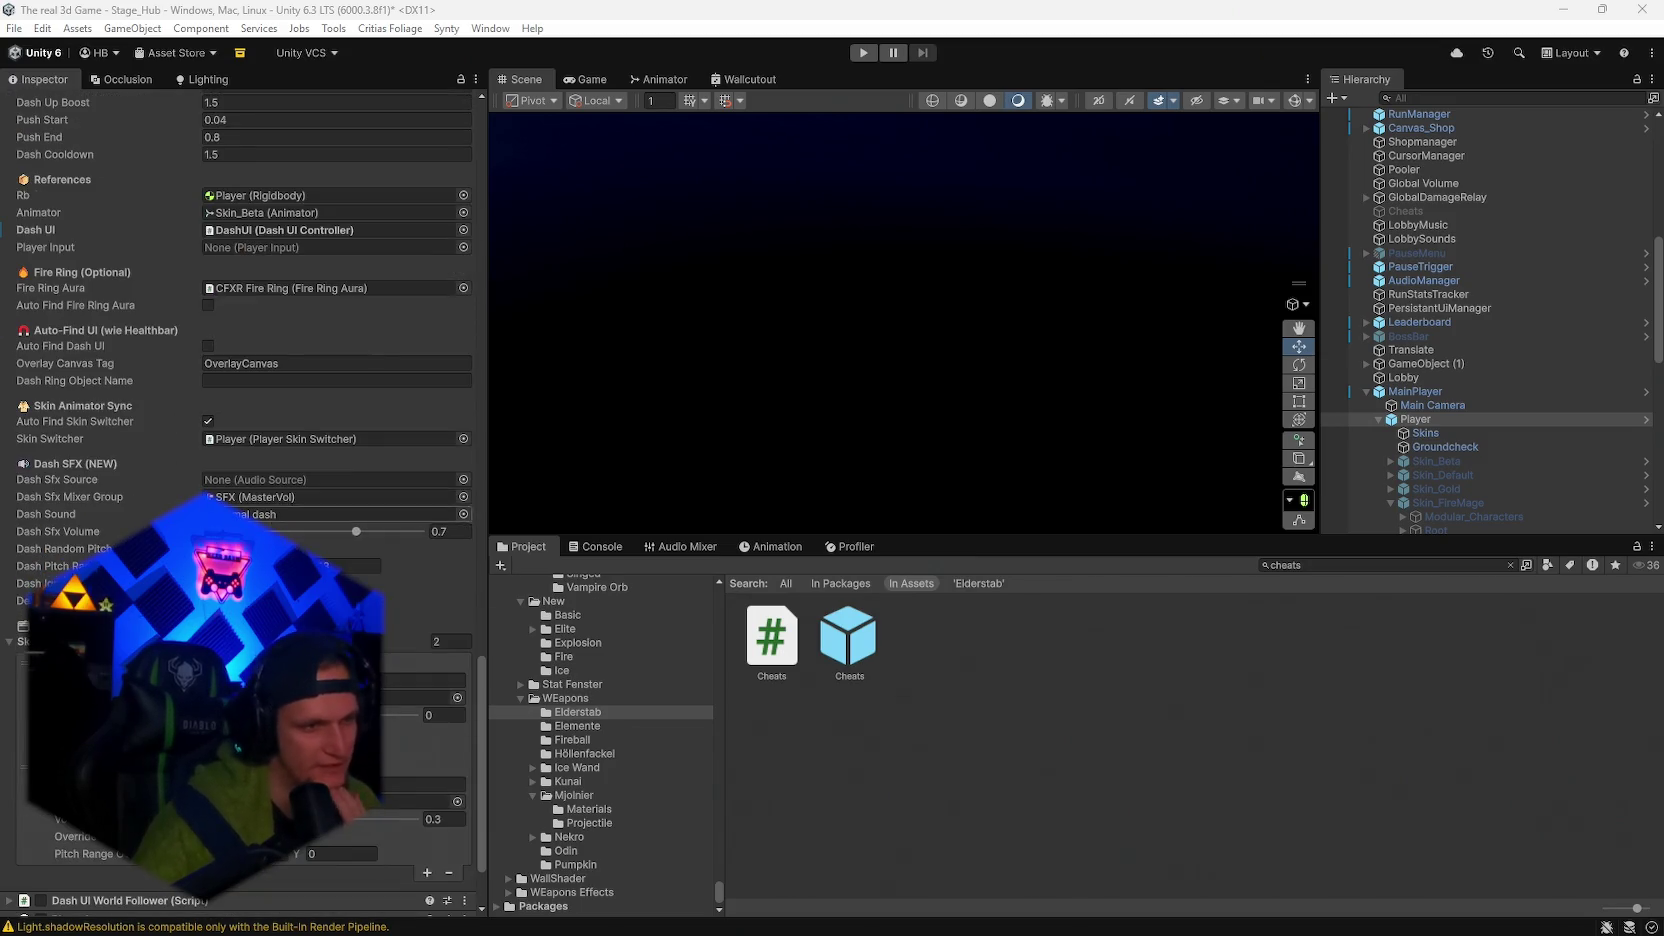
scroll(240, 400, up, 3)
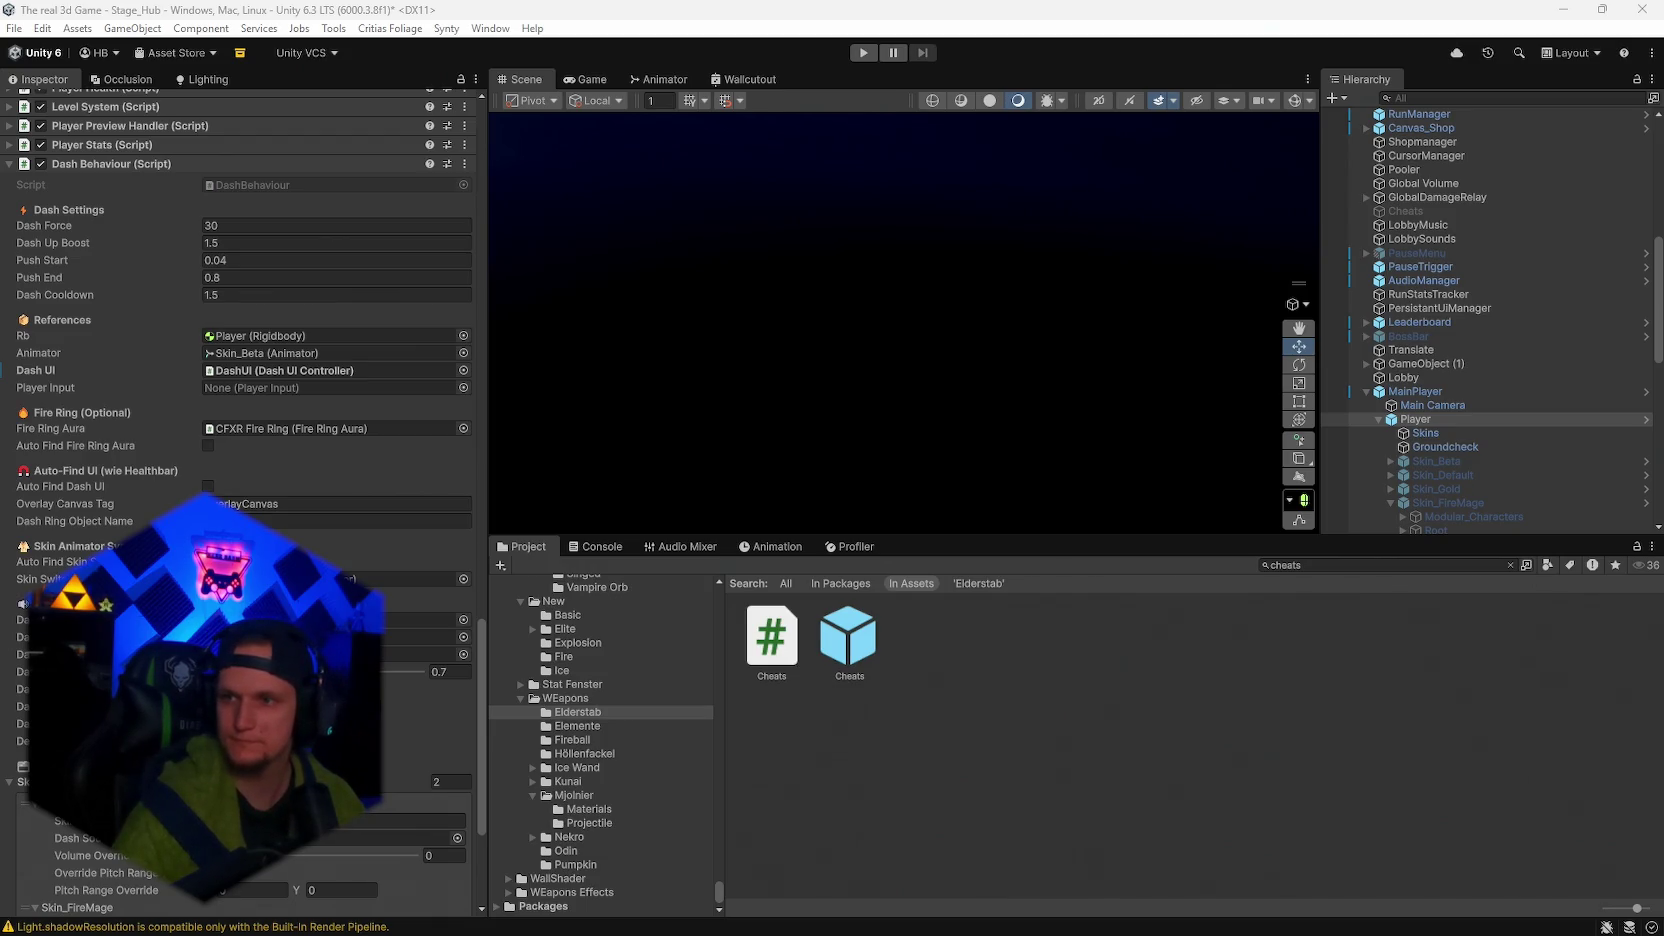
key(alt+Tab)
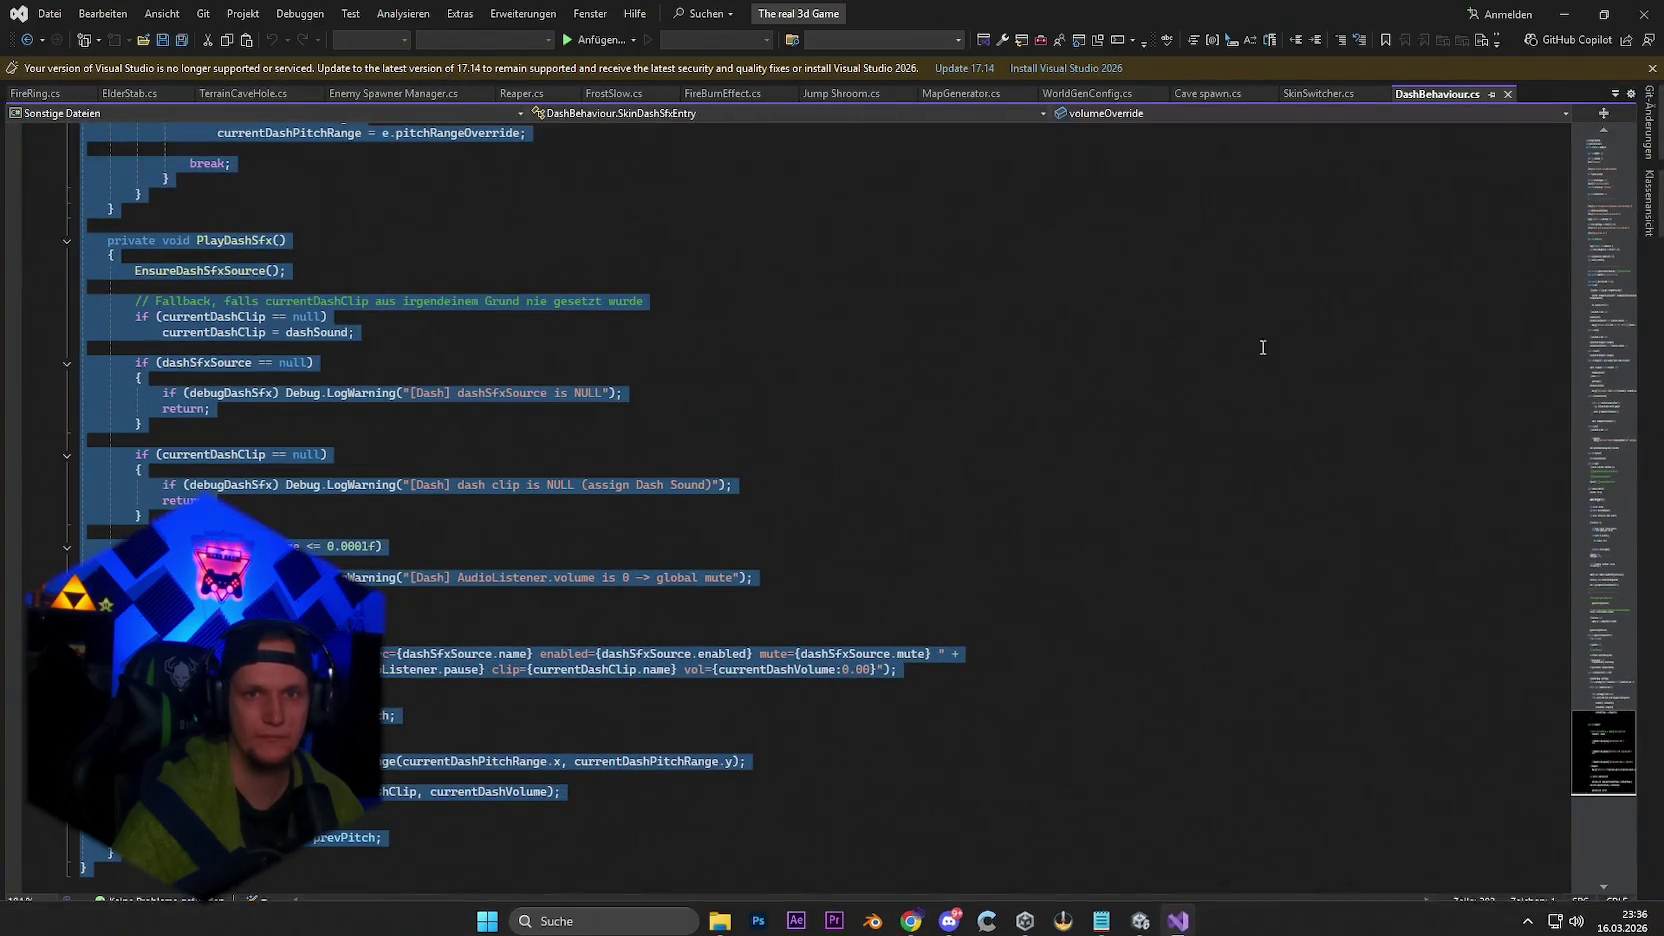
Replace the Fire Ring header fields with a fireRingRequiredSkinID field and save.
key(ctrl+f)
text(using UnityEngine;)
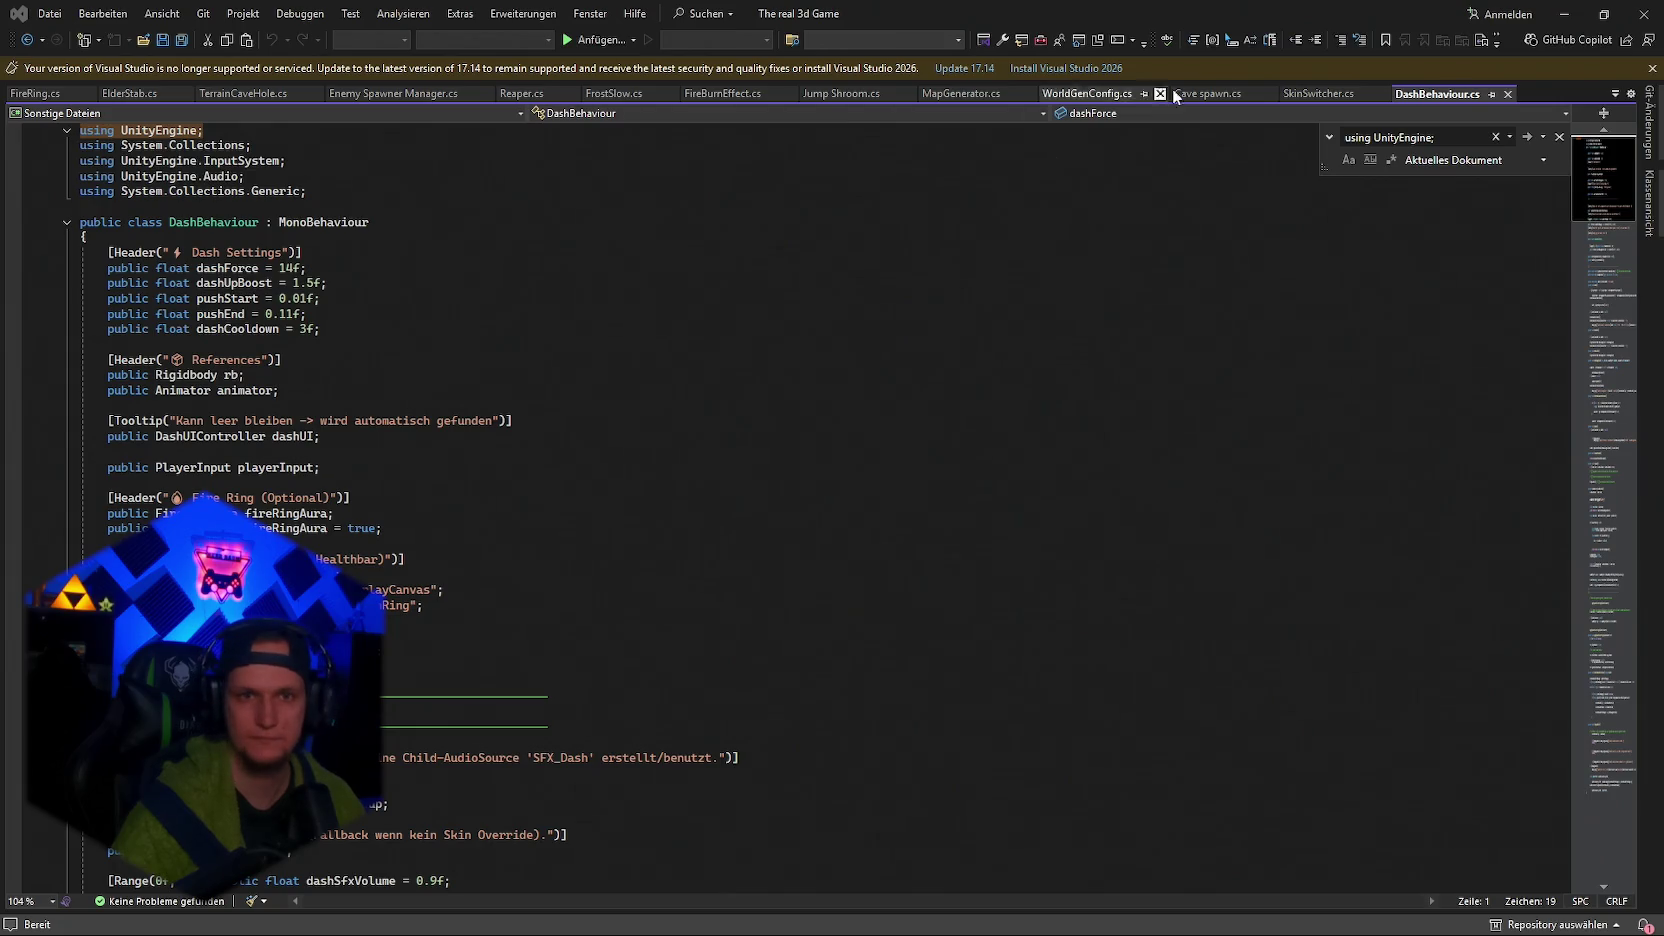
click(1474, 137)
key(ctrl+a)
text([Header("🔥 Fire Ring (Optional)")])
click(1527, 137)
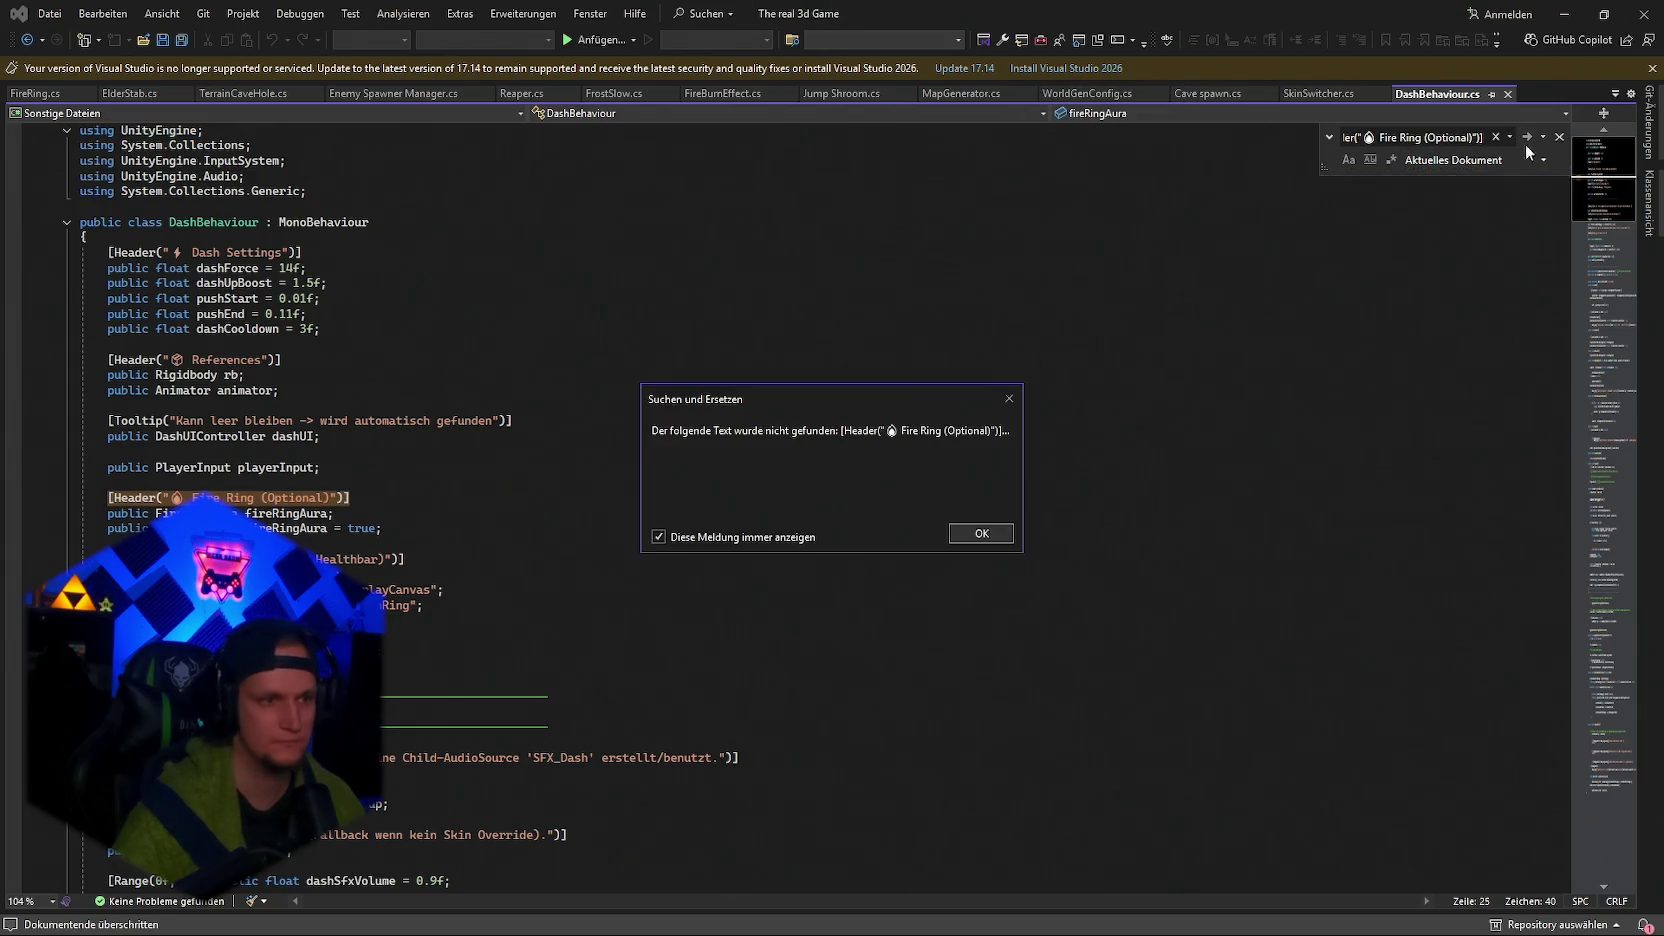
click(981, 534)
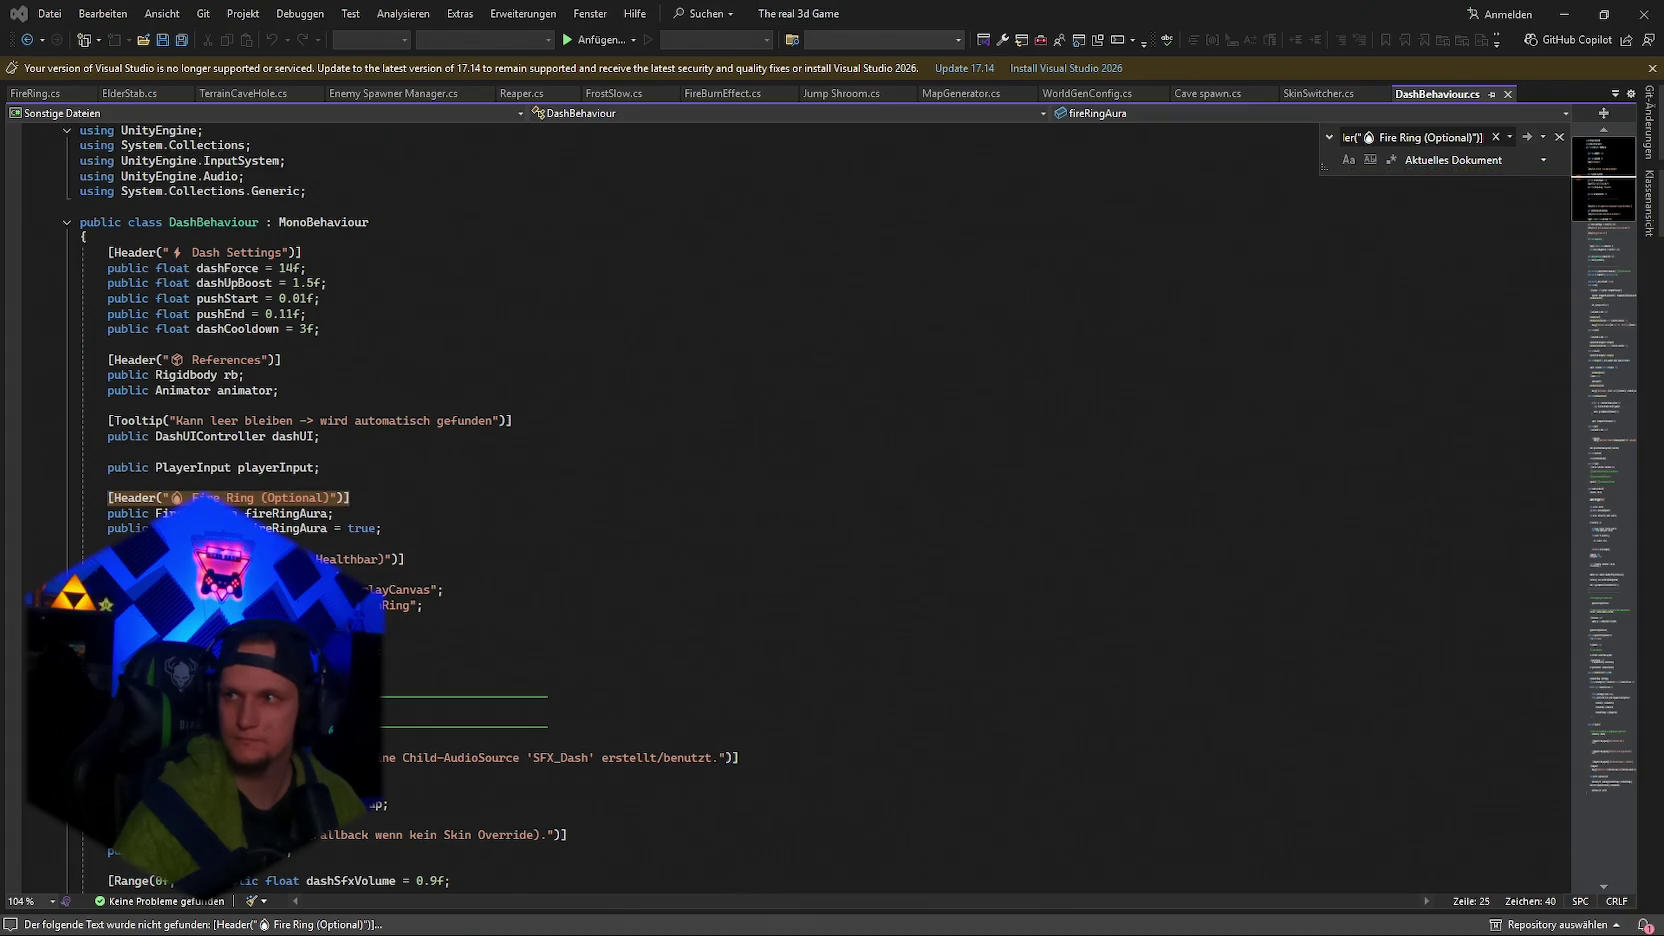
drag(387, 527, 114, 498)
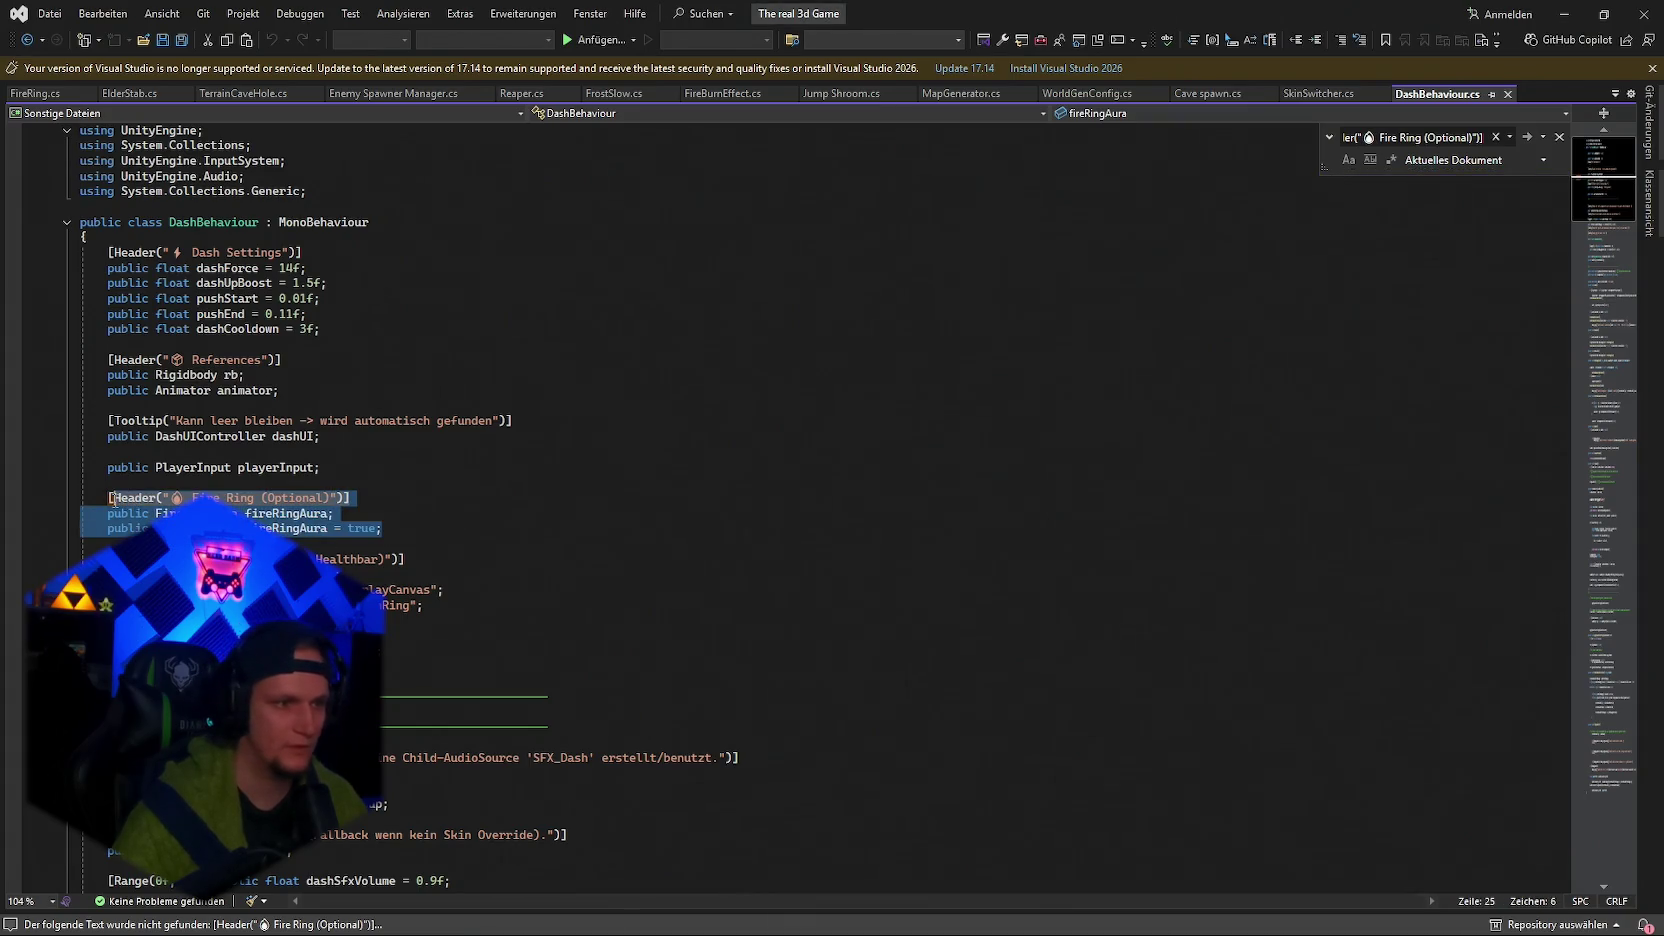
key(ctrl+v)
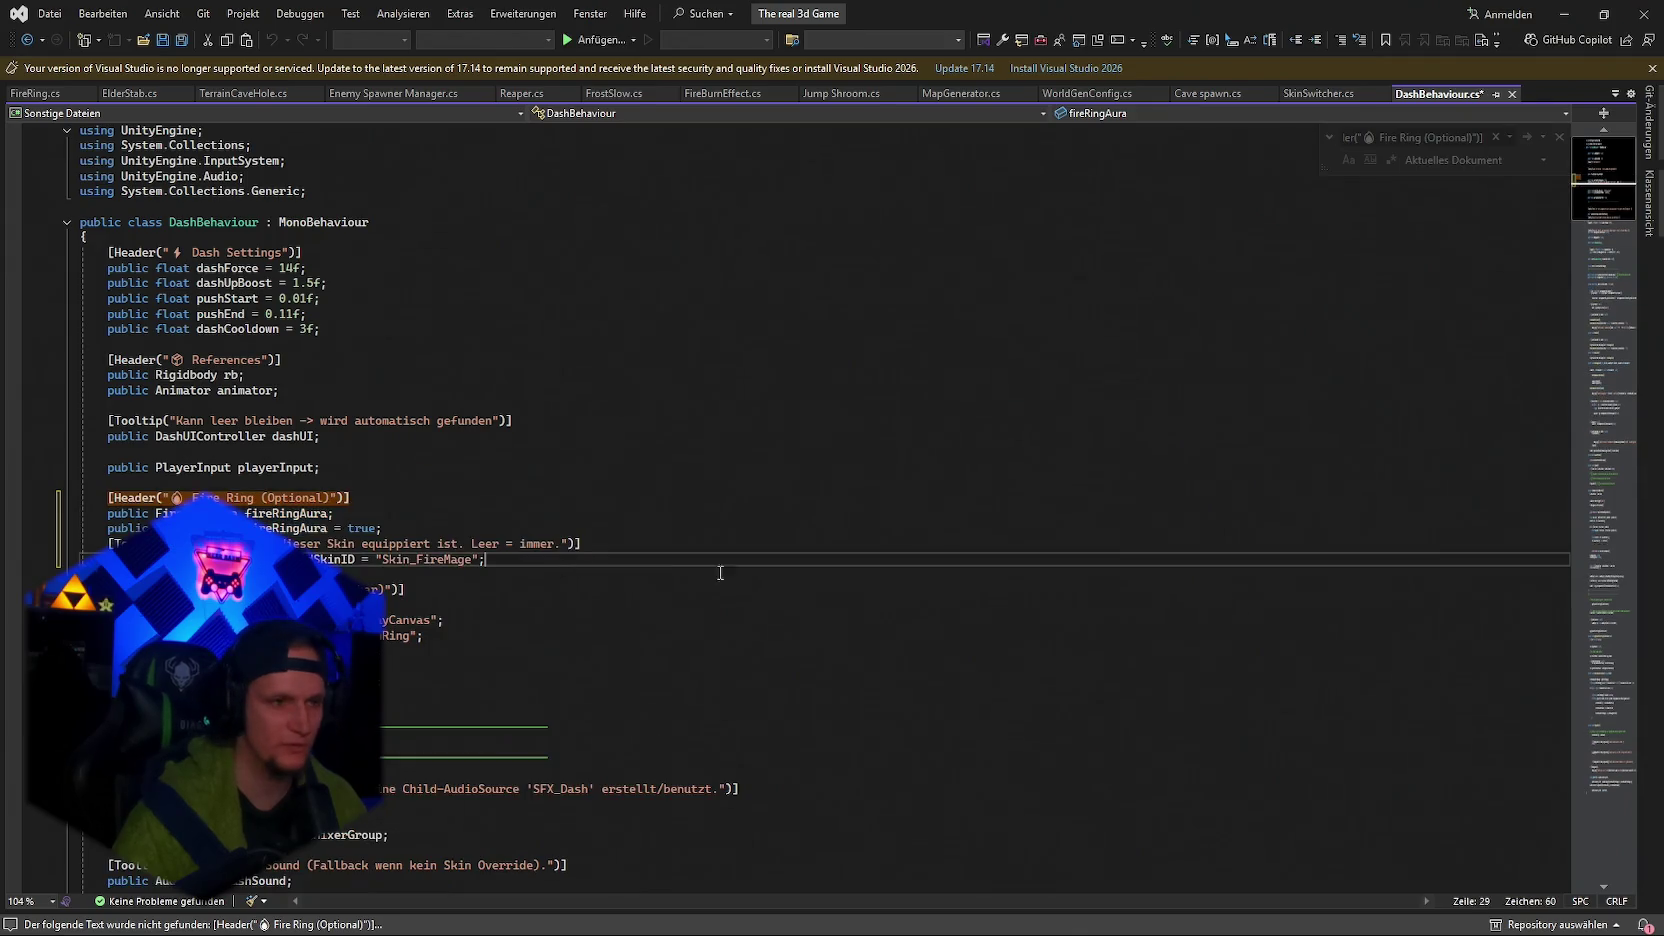
key(ctrl+s)
Wrap the fireRingAura ActivateDash call in a fireRingAllowed skin check and save DashBehaviour.cs.
key(ctrl+f)
text(fireRingAura?.ActivateDash();)
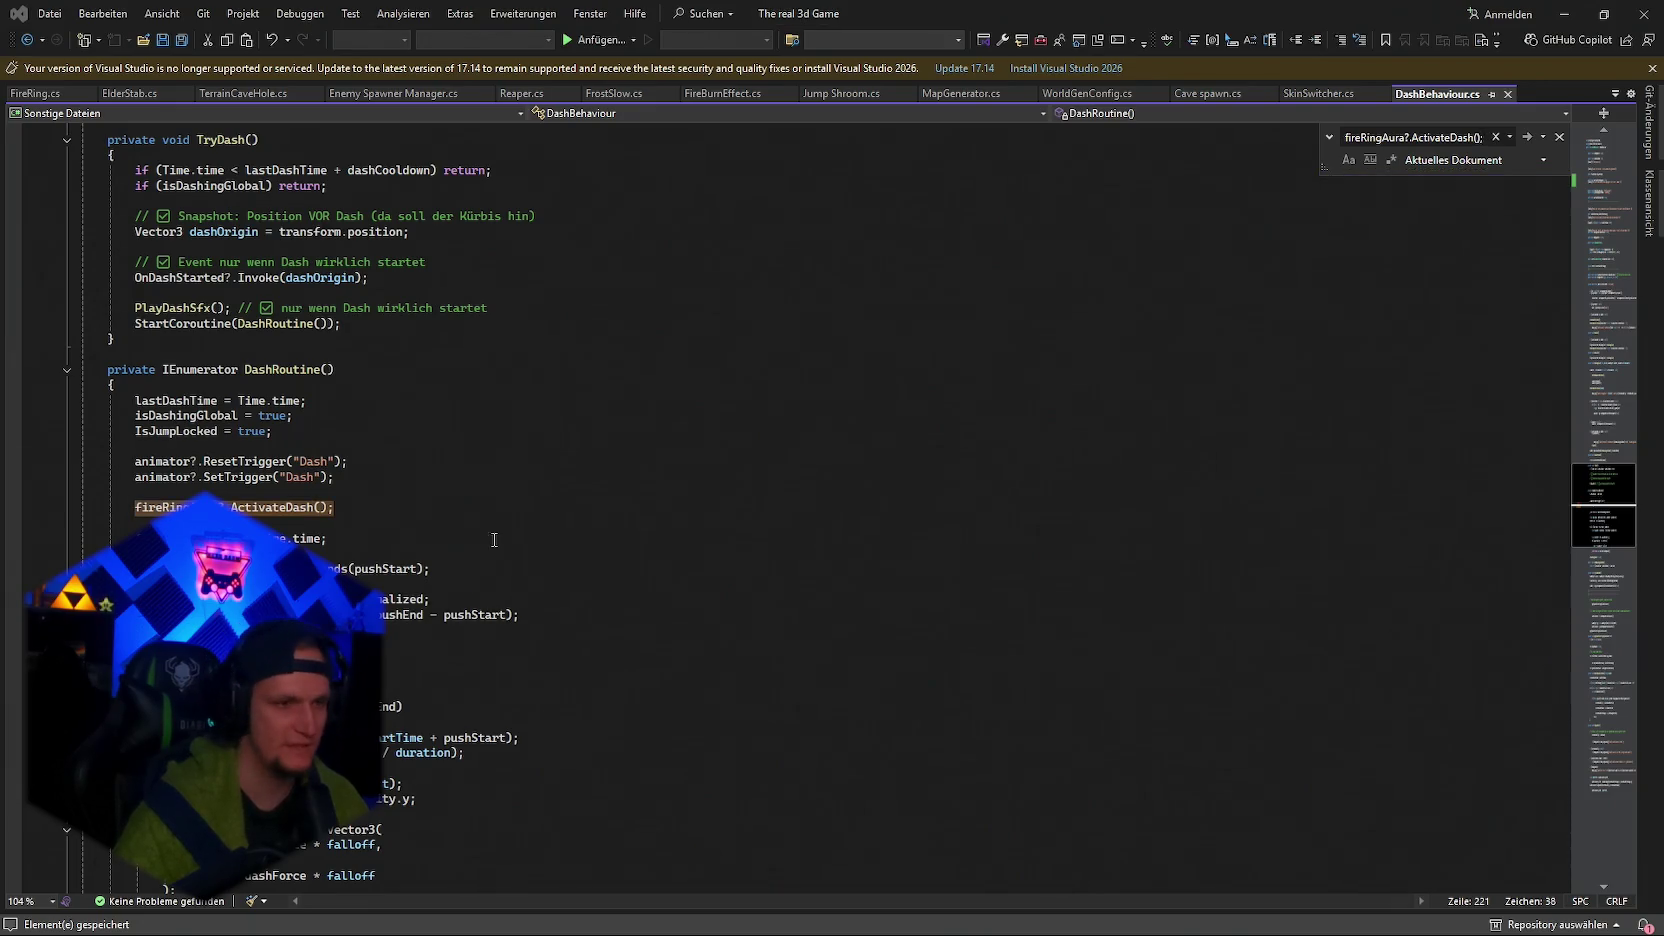
click(298, 510)
key(ctrl+v)
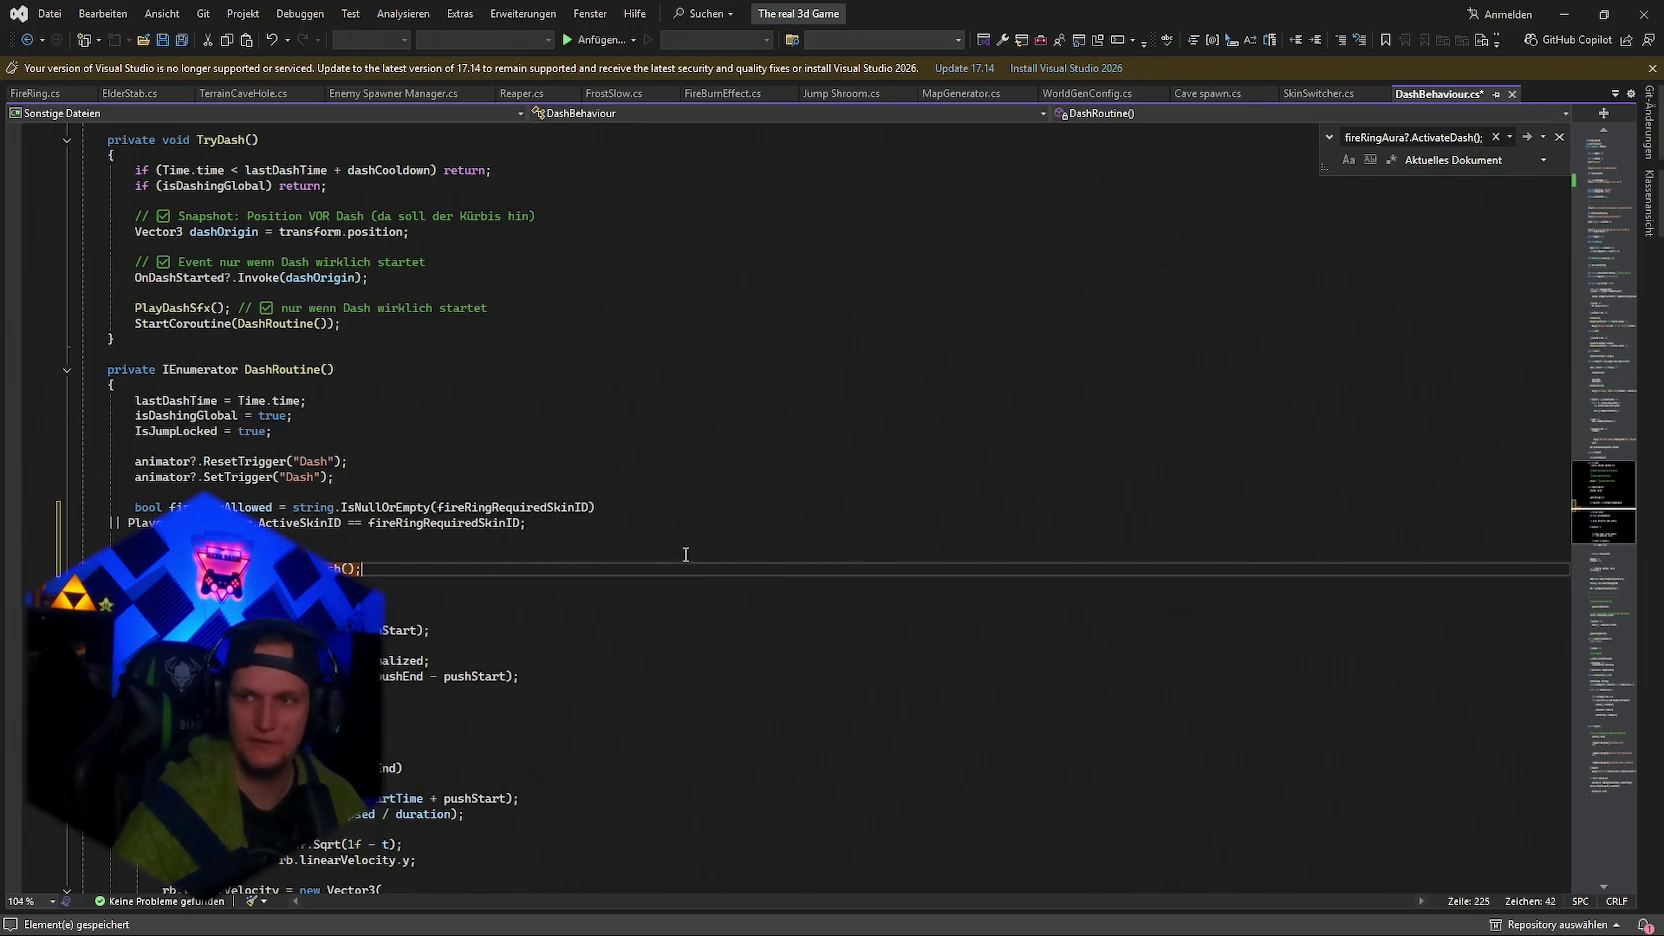
click(112, 521)
key(Tab)
key(Tab)
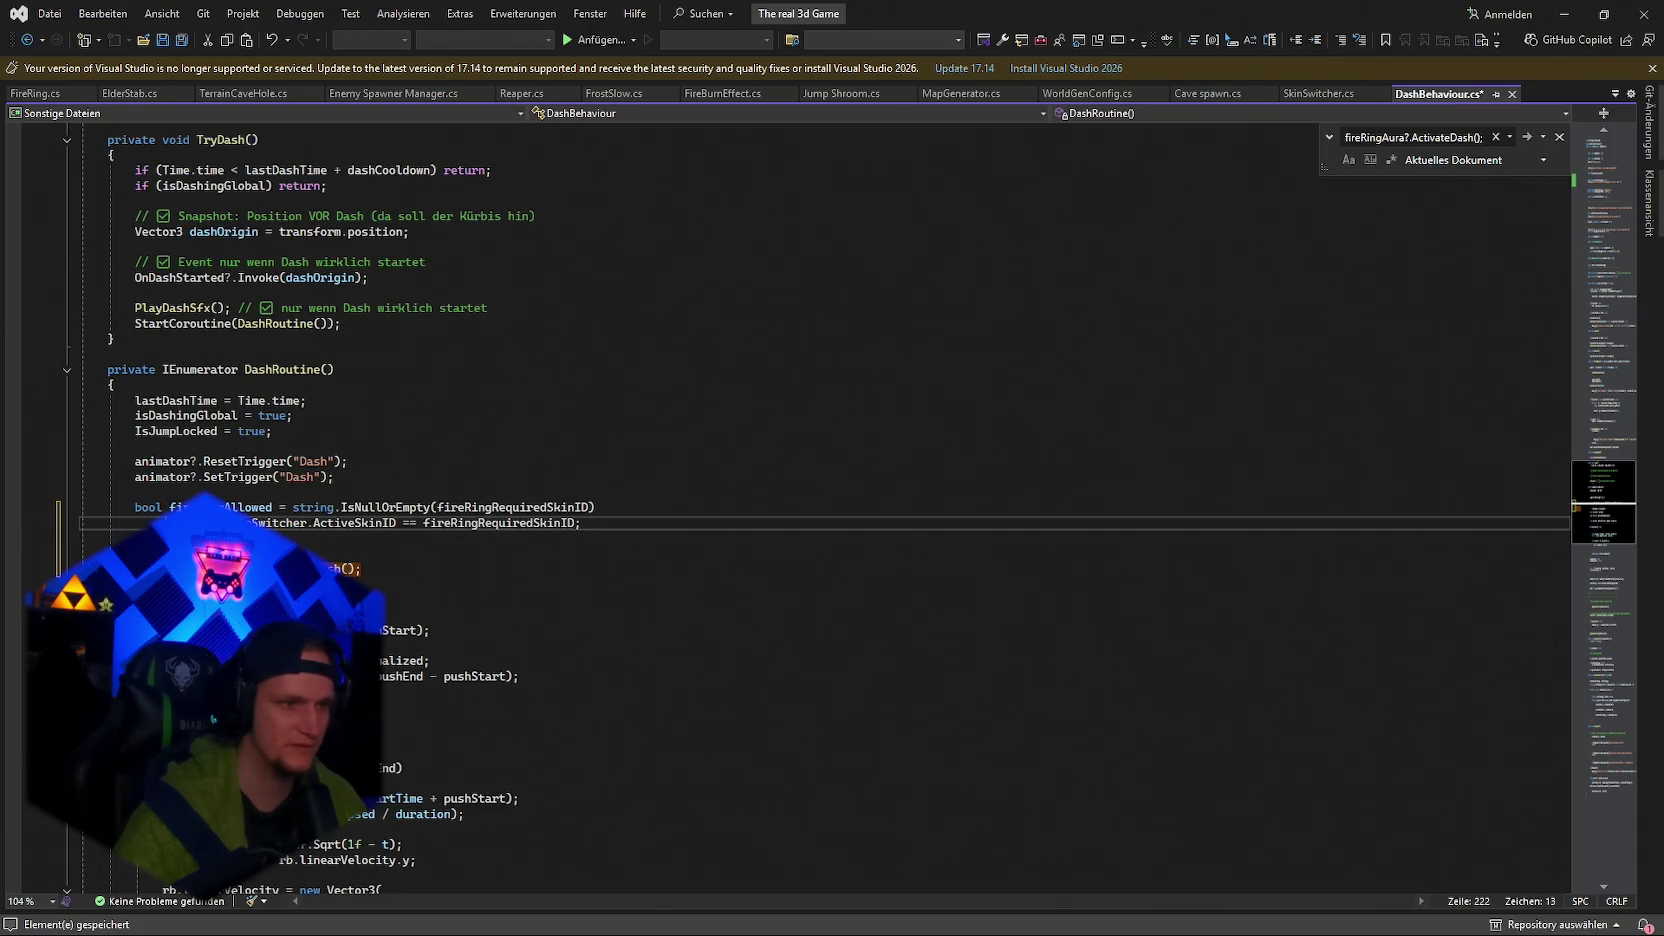
key(ctrl+s)
click(1555, 24)
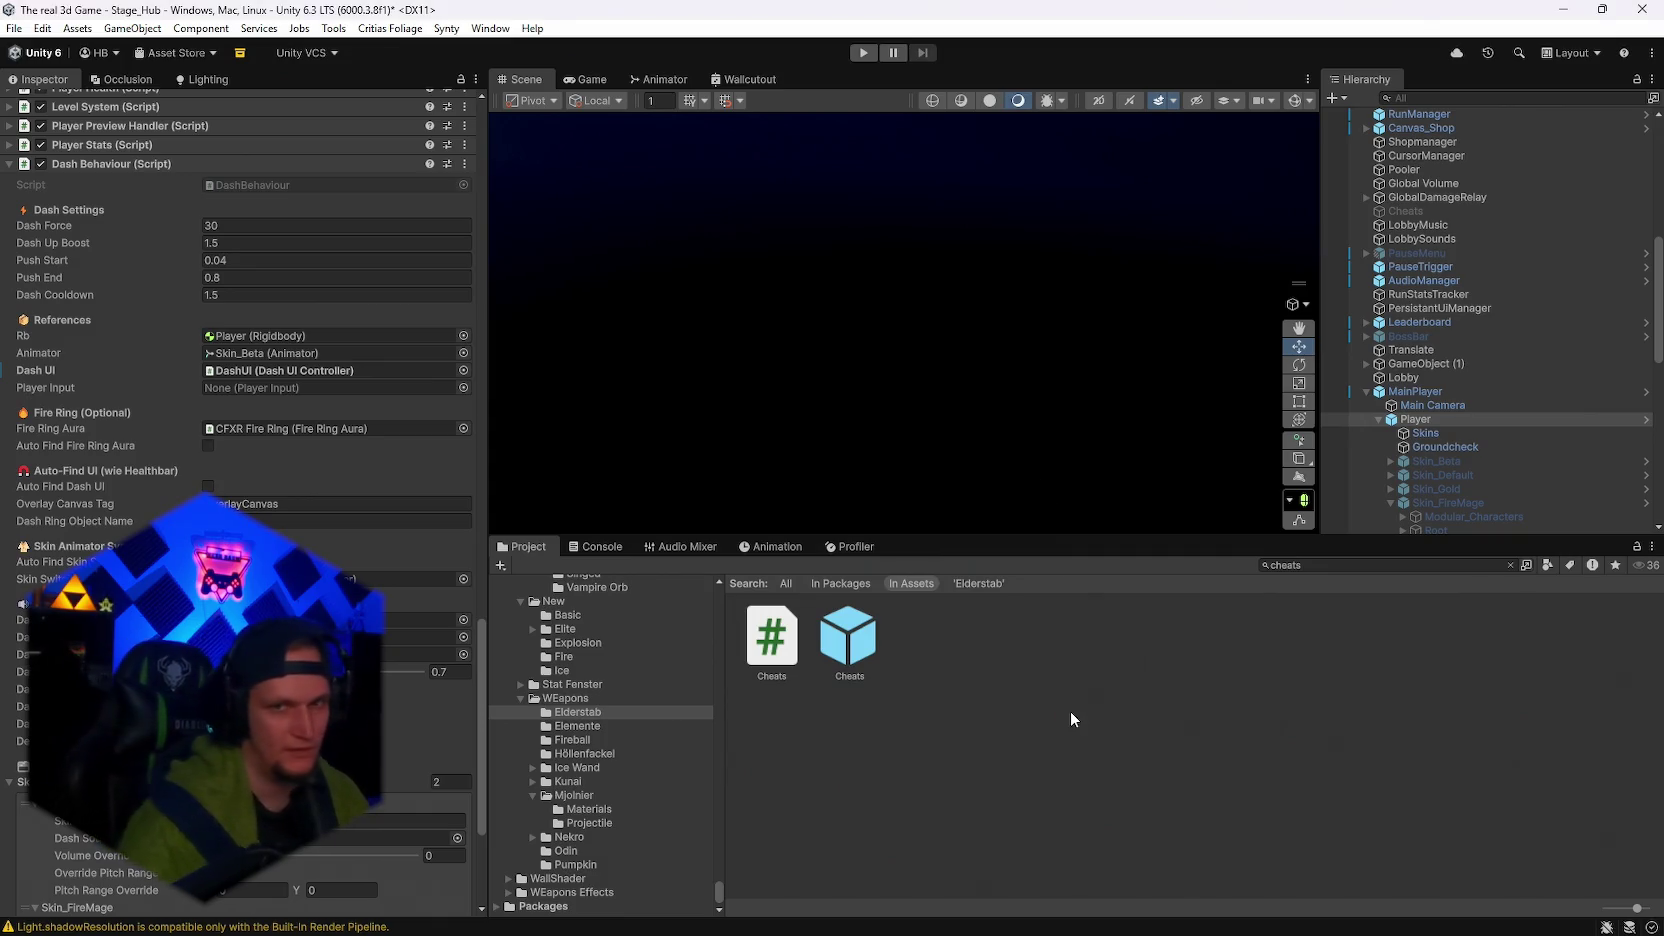
Start a new Stage_Hub play test after recompilation and bring up the Notepad bug list.
scroll(1421, 400, up, 10)
click(863, 52)
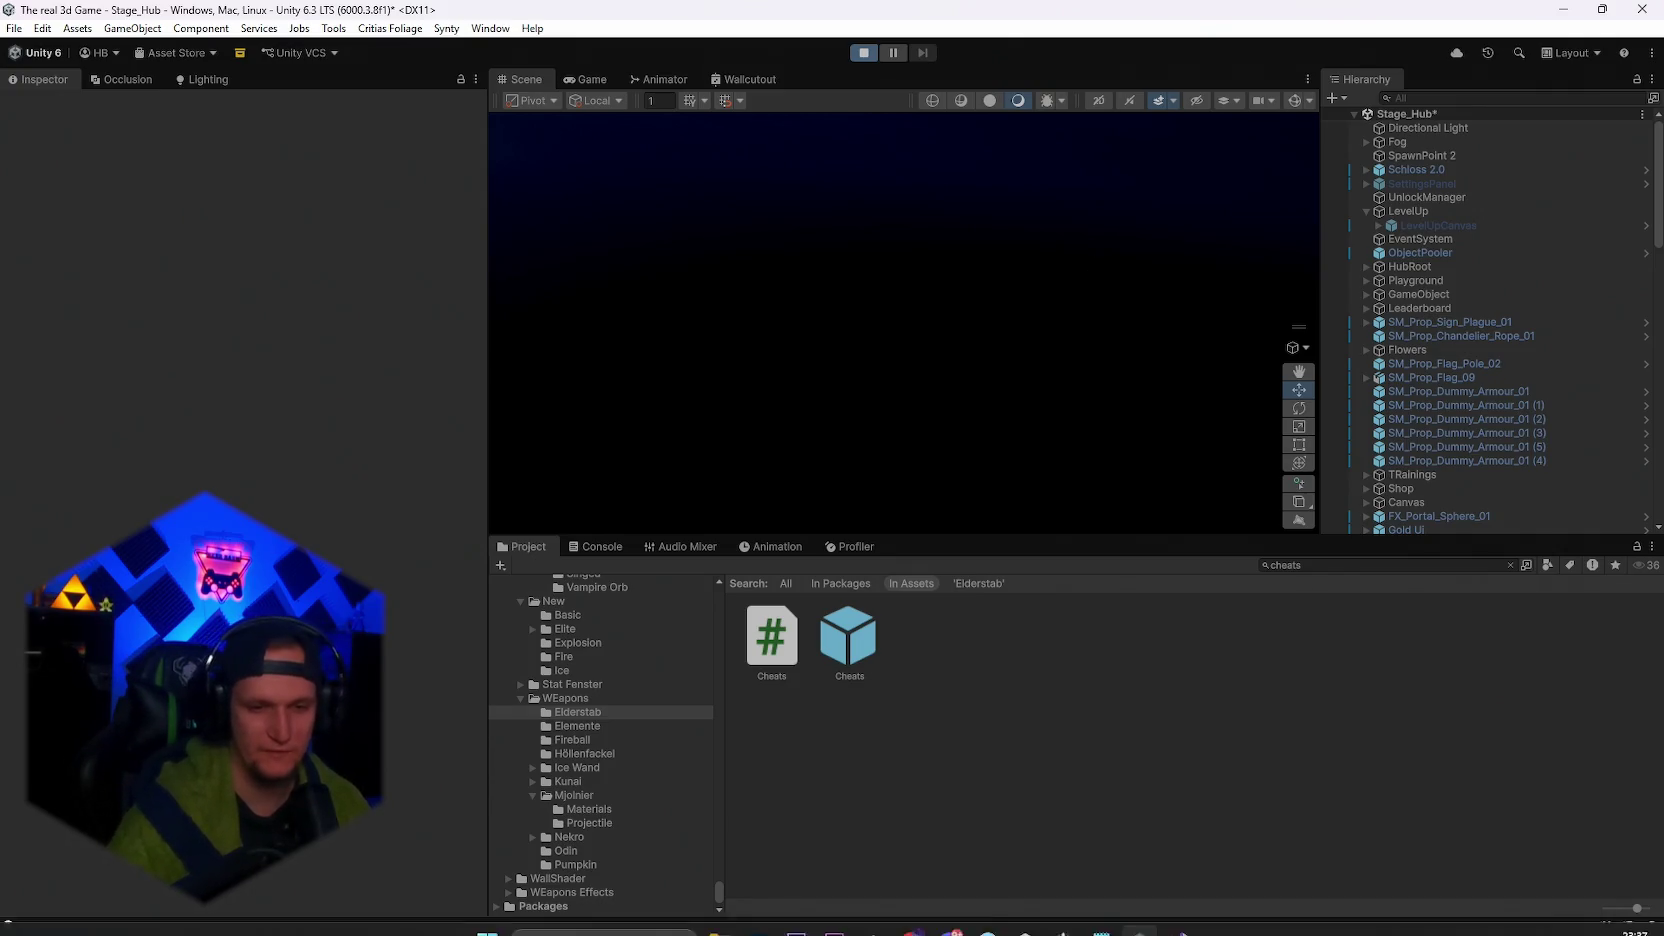
click(1103, 915)
Add 'ice rain perfm,acne' under the gift DMG note and minimize Notepad.
click(995, 699)
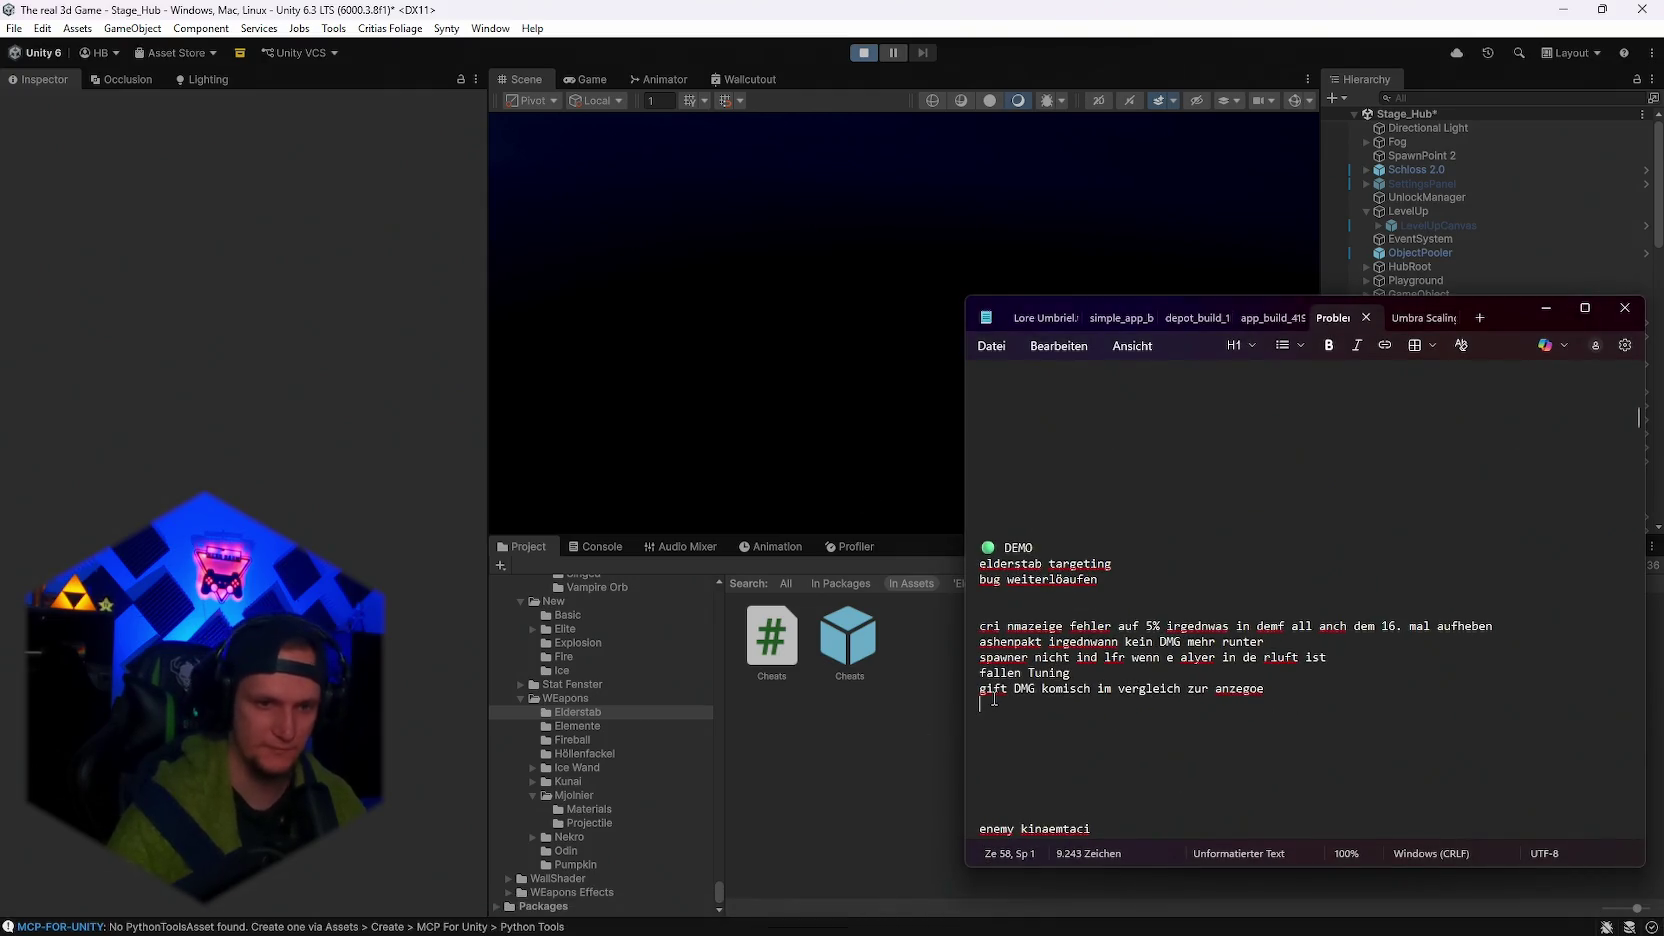
text(ice rain perf)
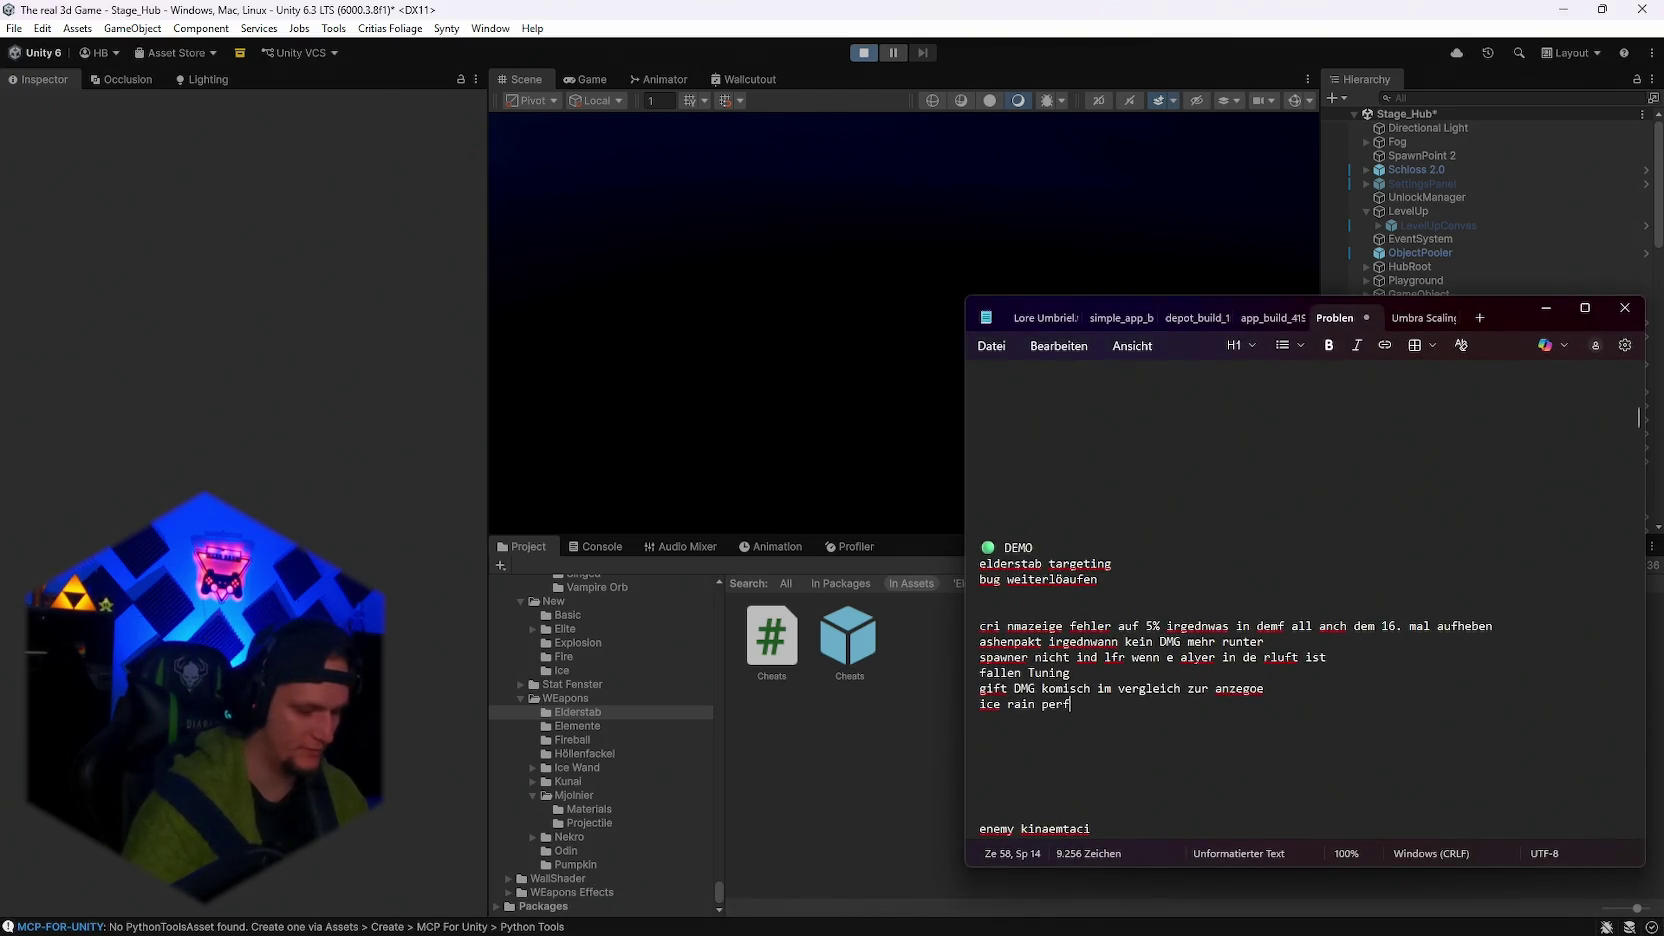
text(m,acne)
click(1546, 309)
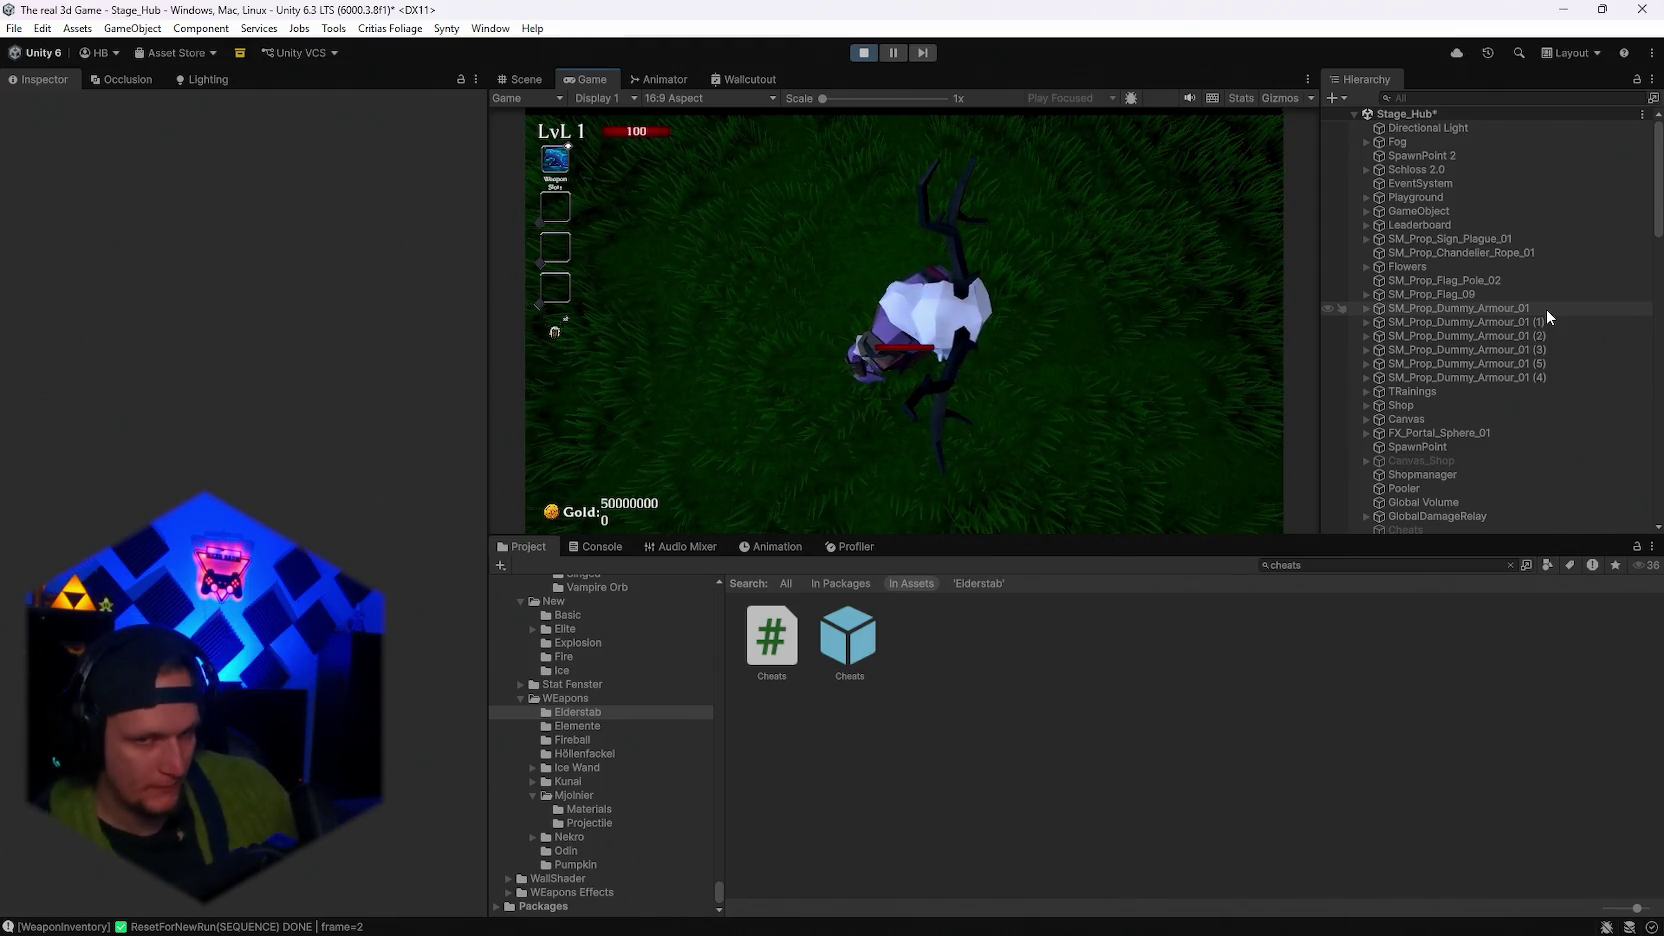
Pause the game, maximize the Game view to fill the editor, and resume play.
key(Escape)
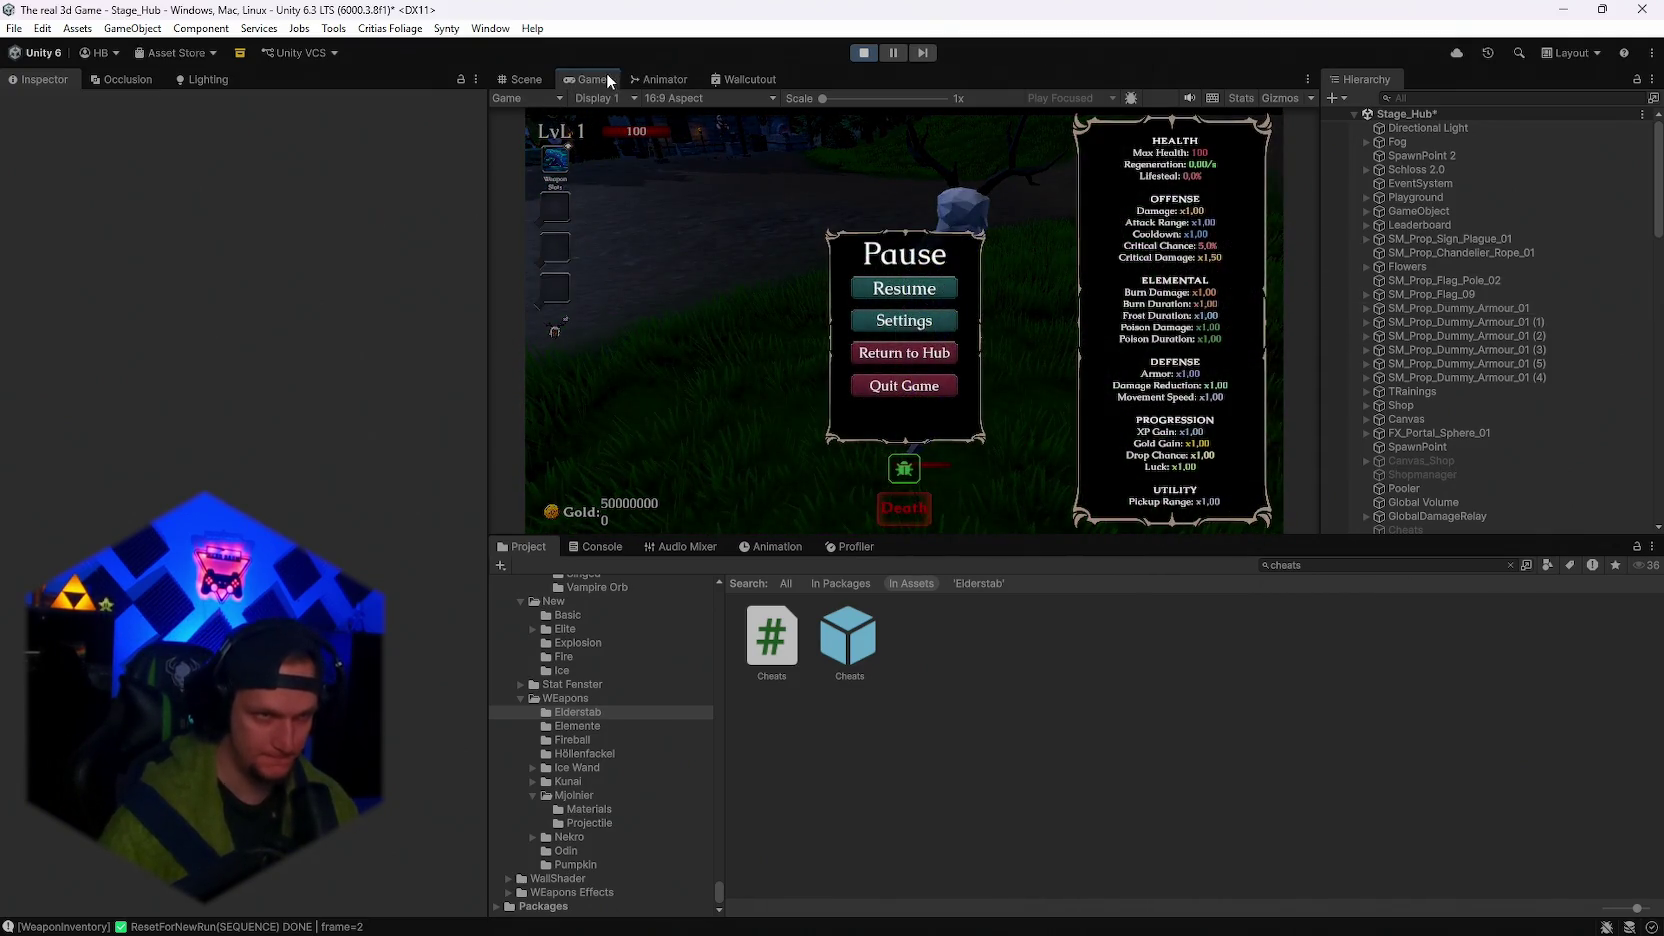
double_click(603, 74)
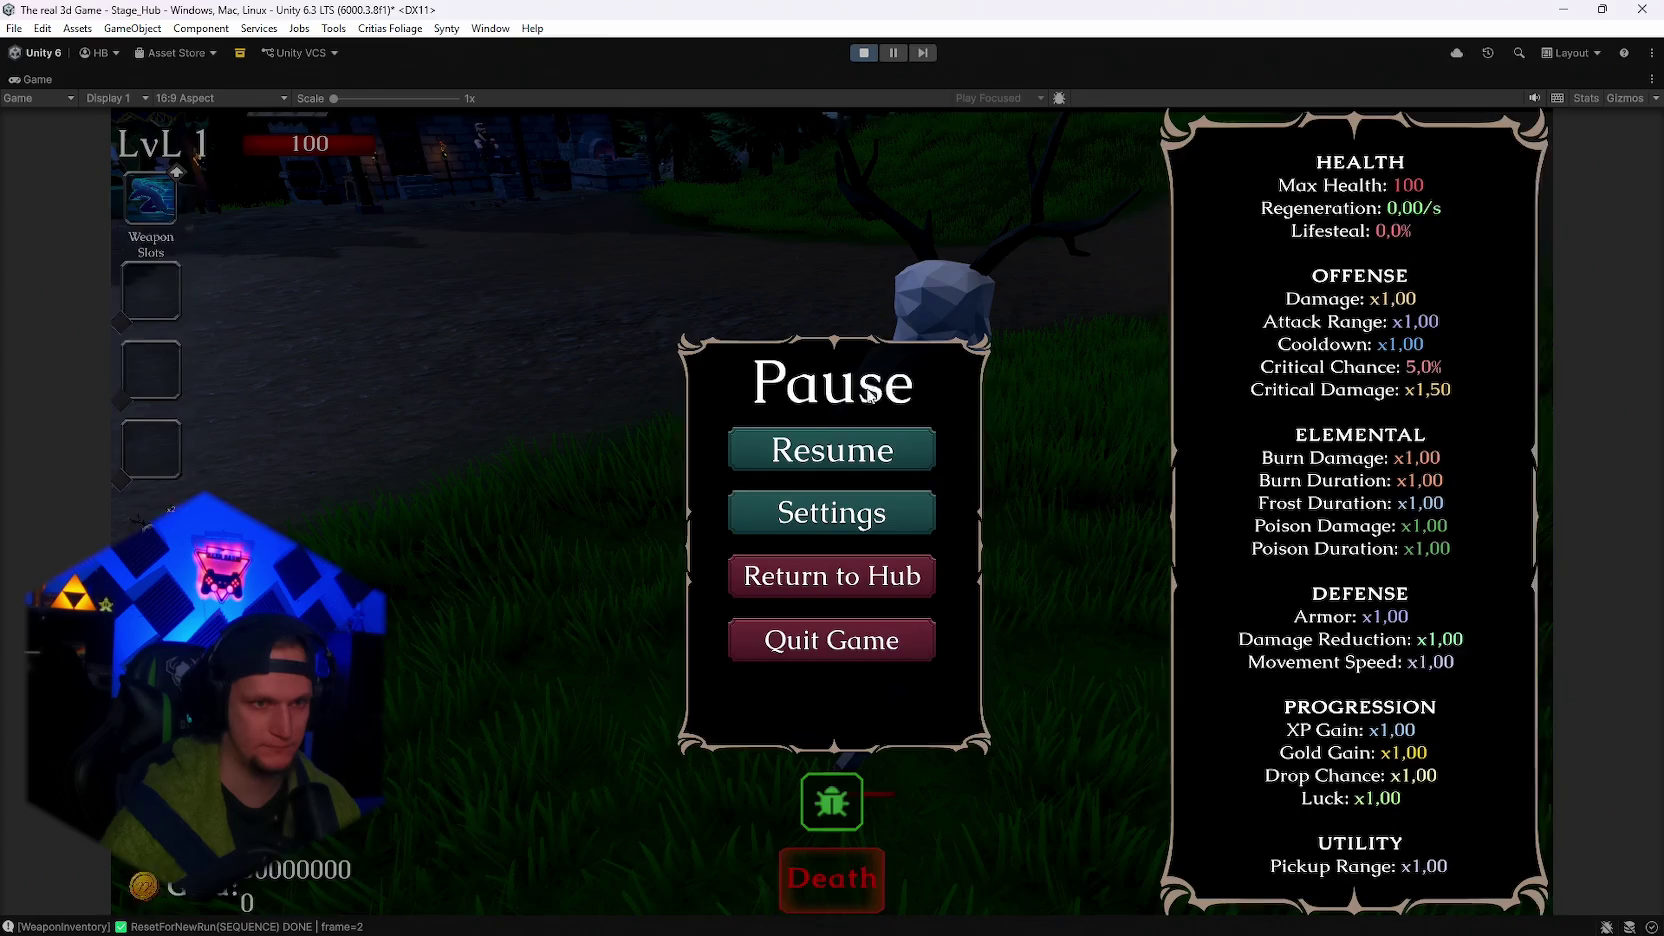
click(816, 456)
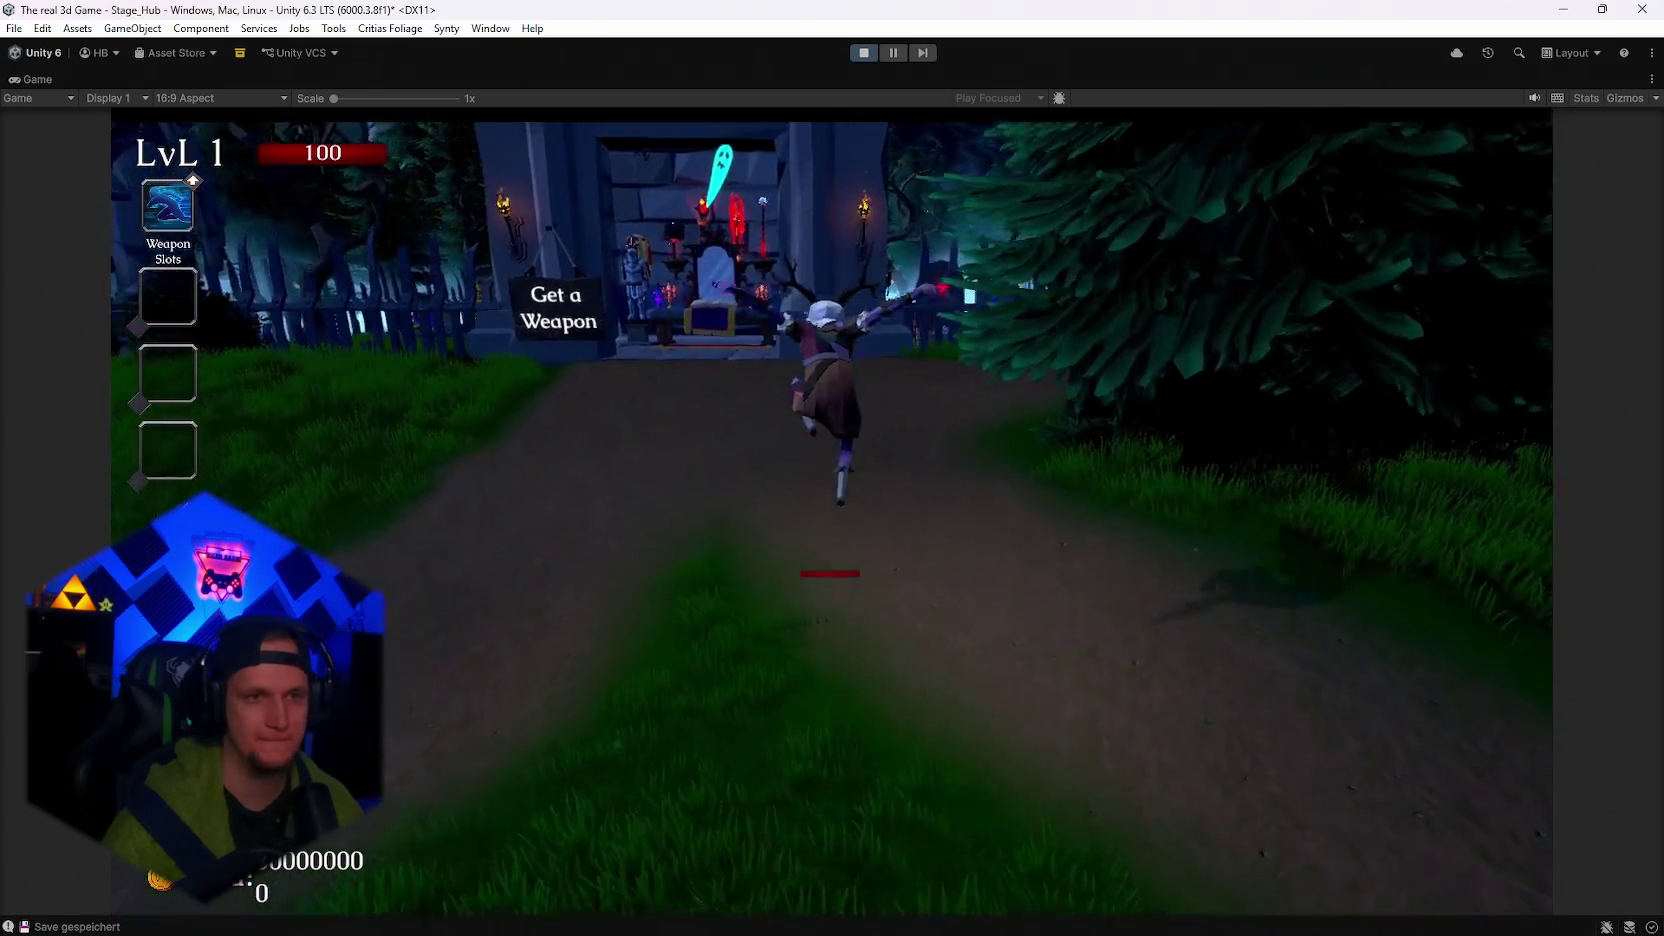
Run the character through the forest gate and training yard, past the dummies, up the forest path.
key(w)
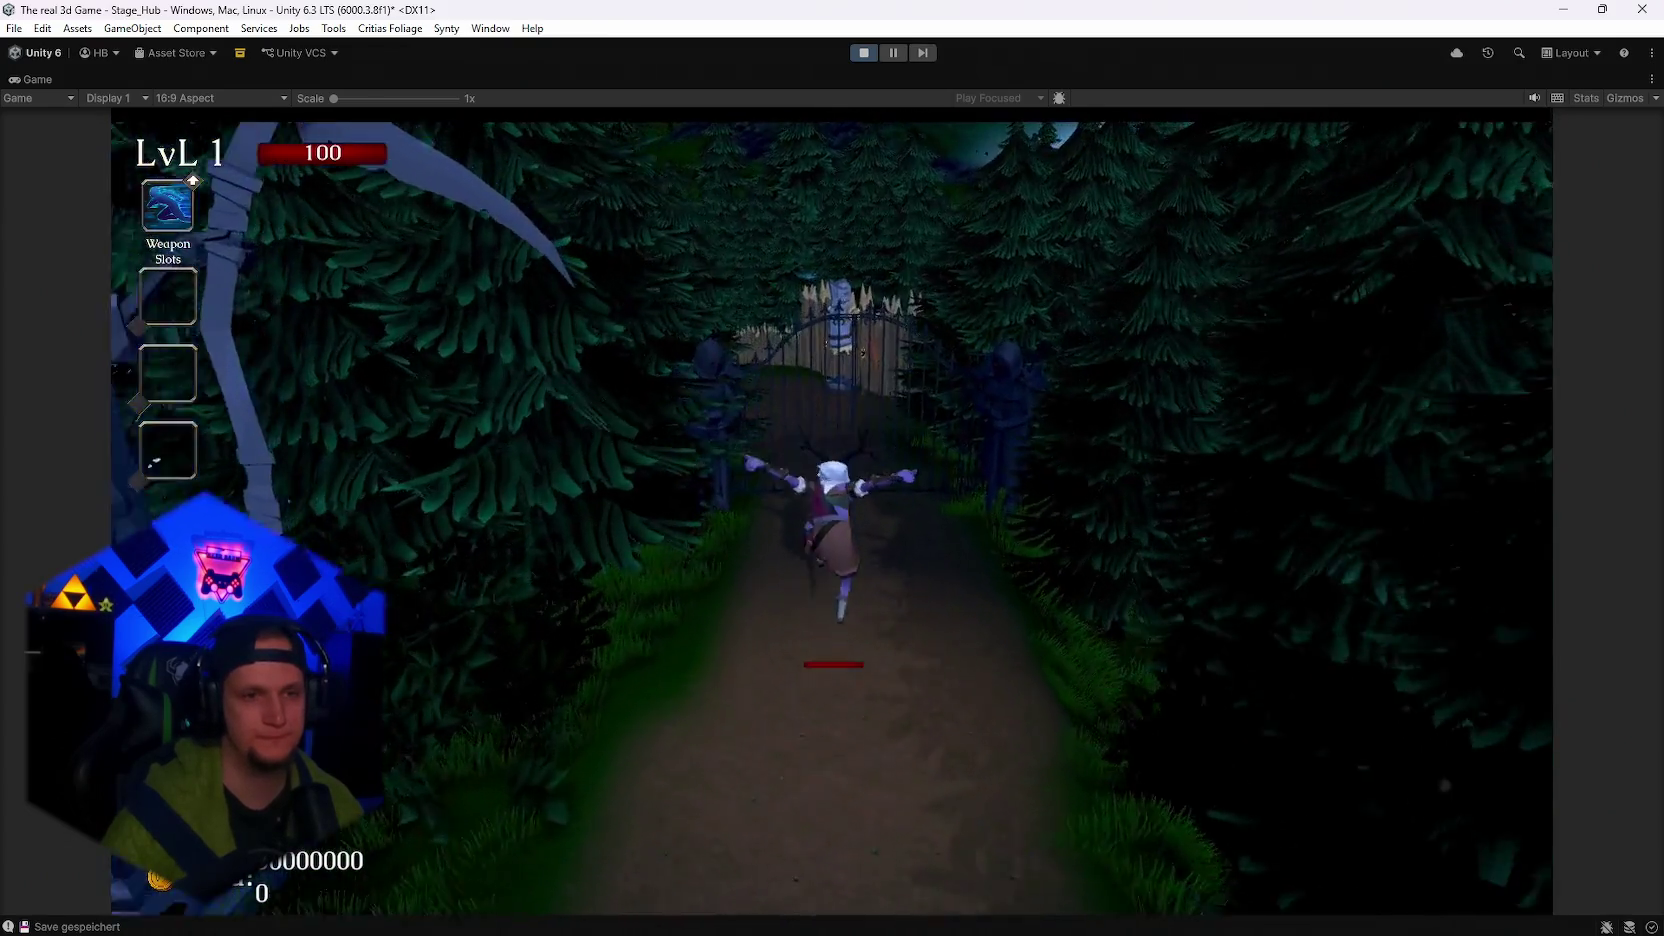
key(w)
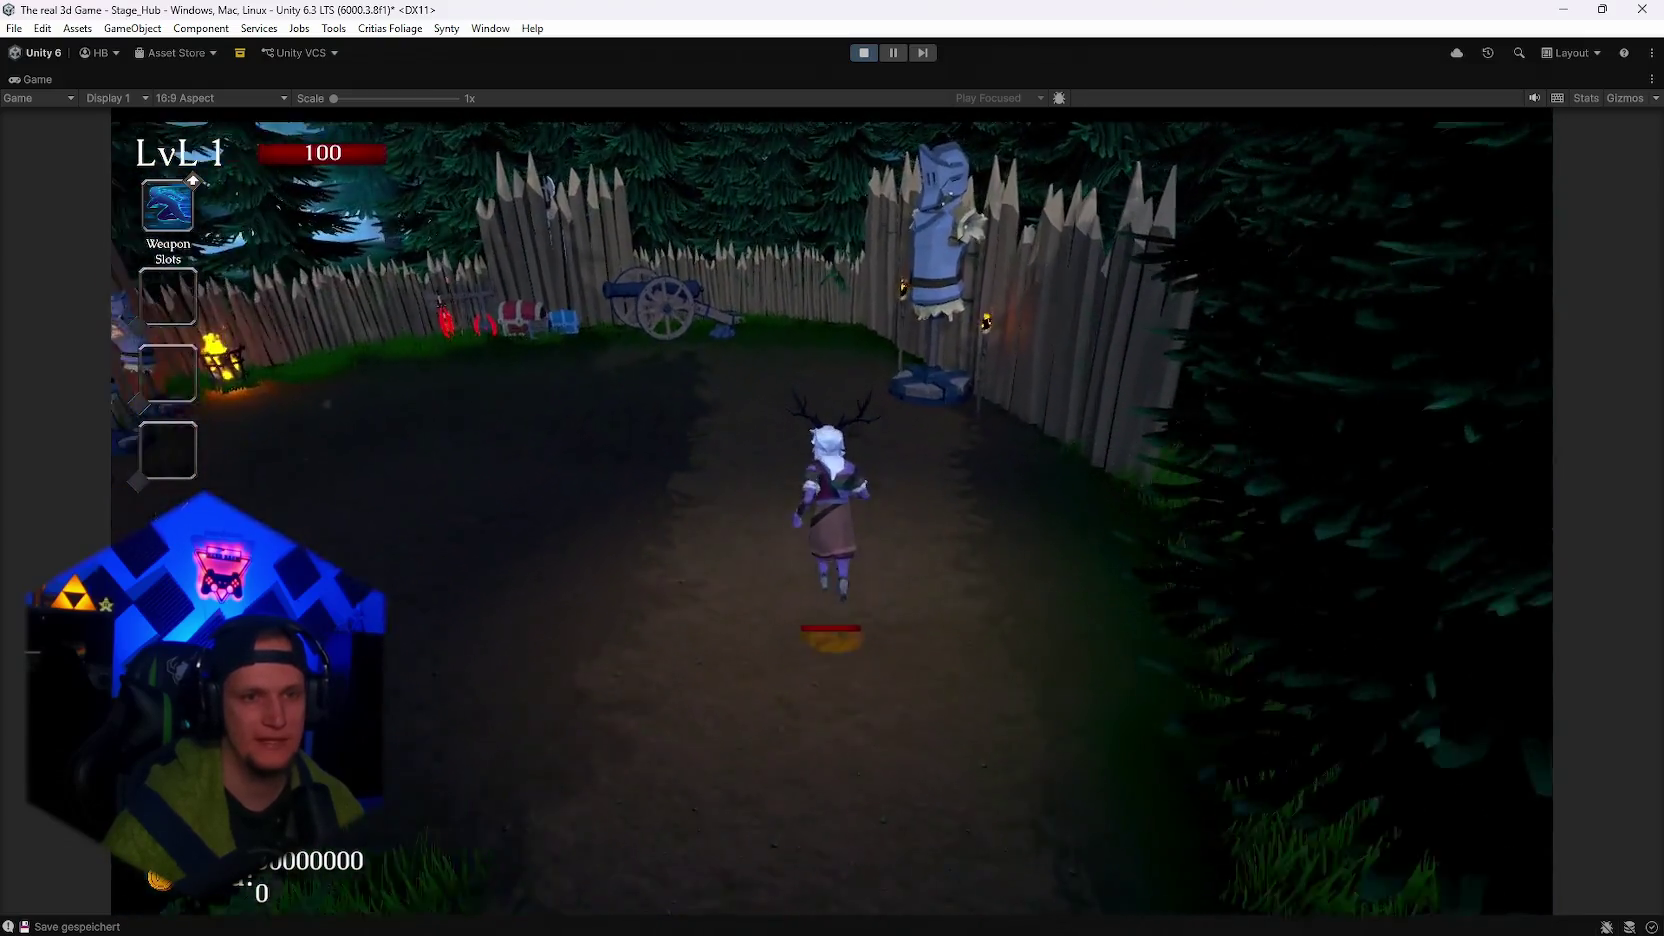
key(w)
key(w)
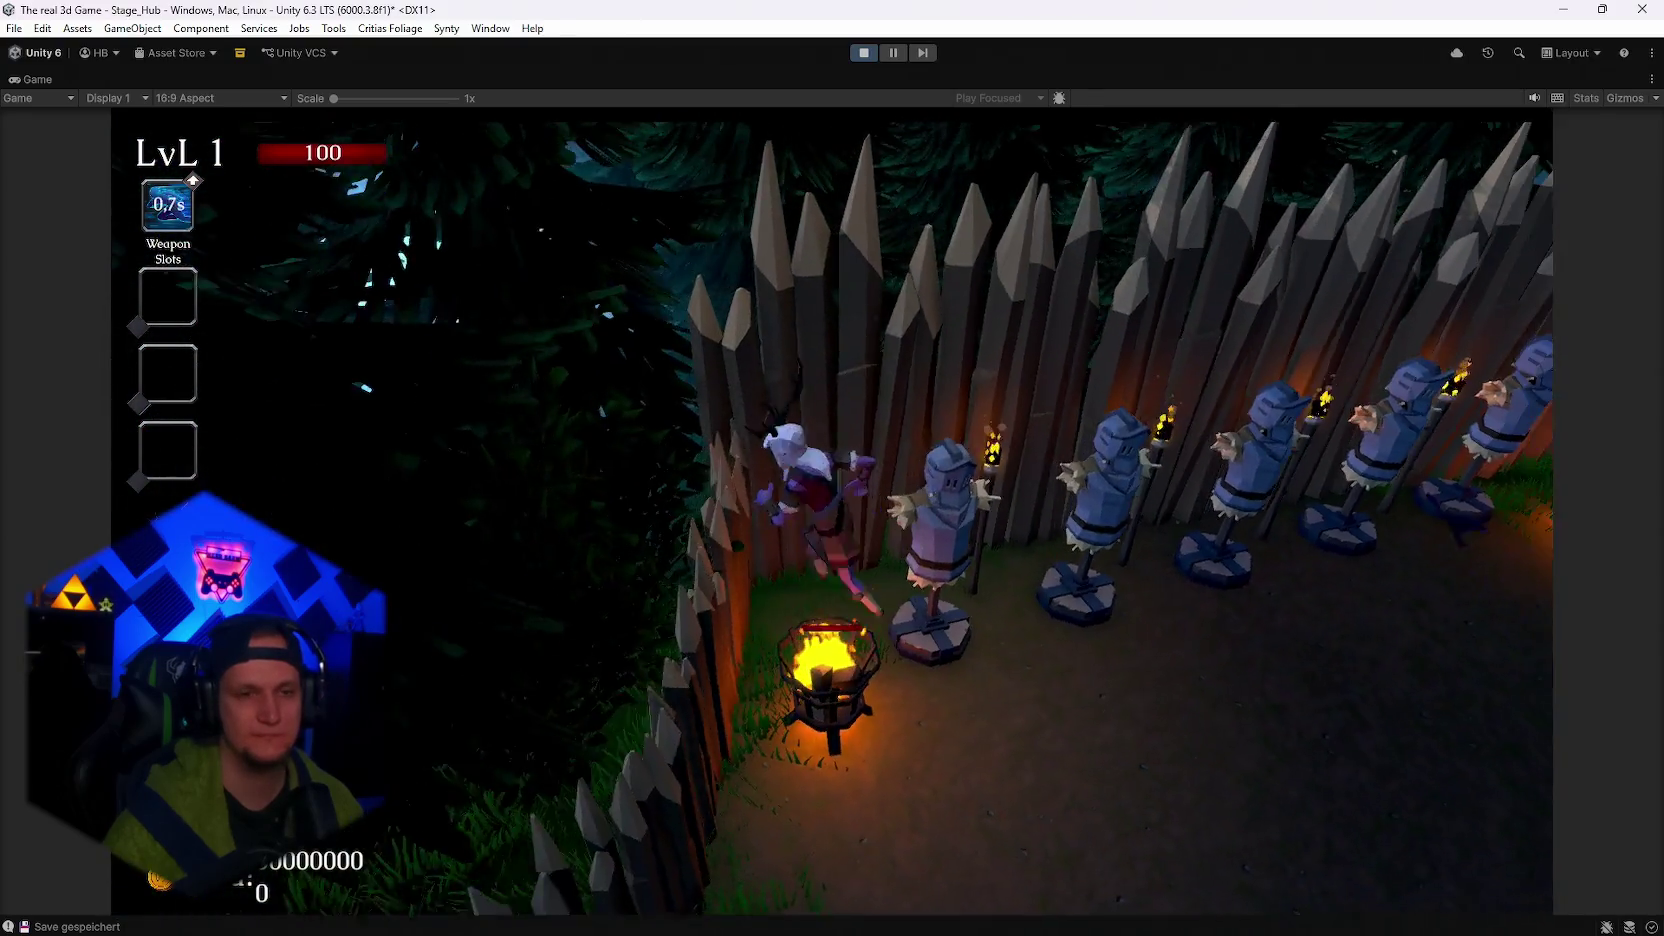
key(w)
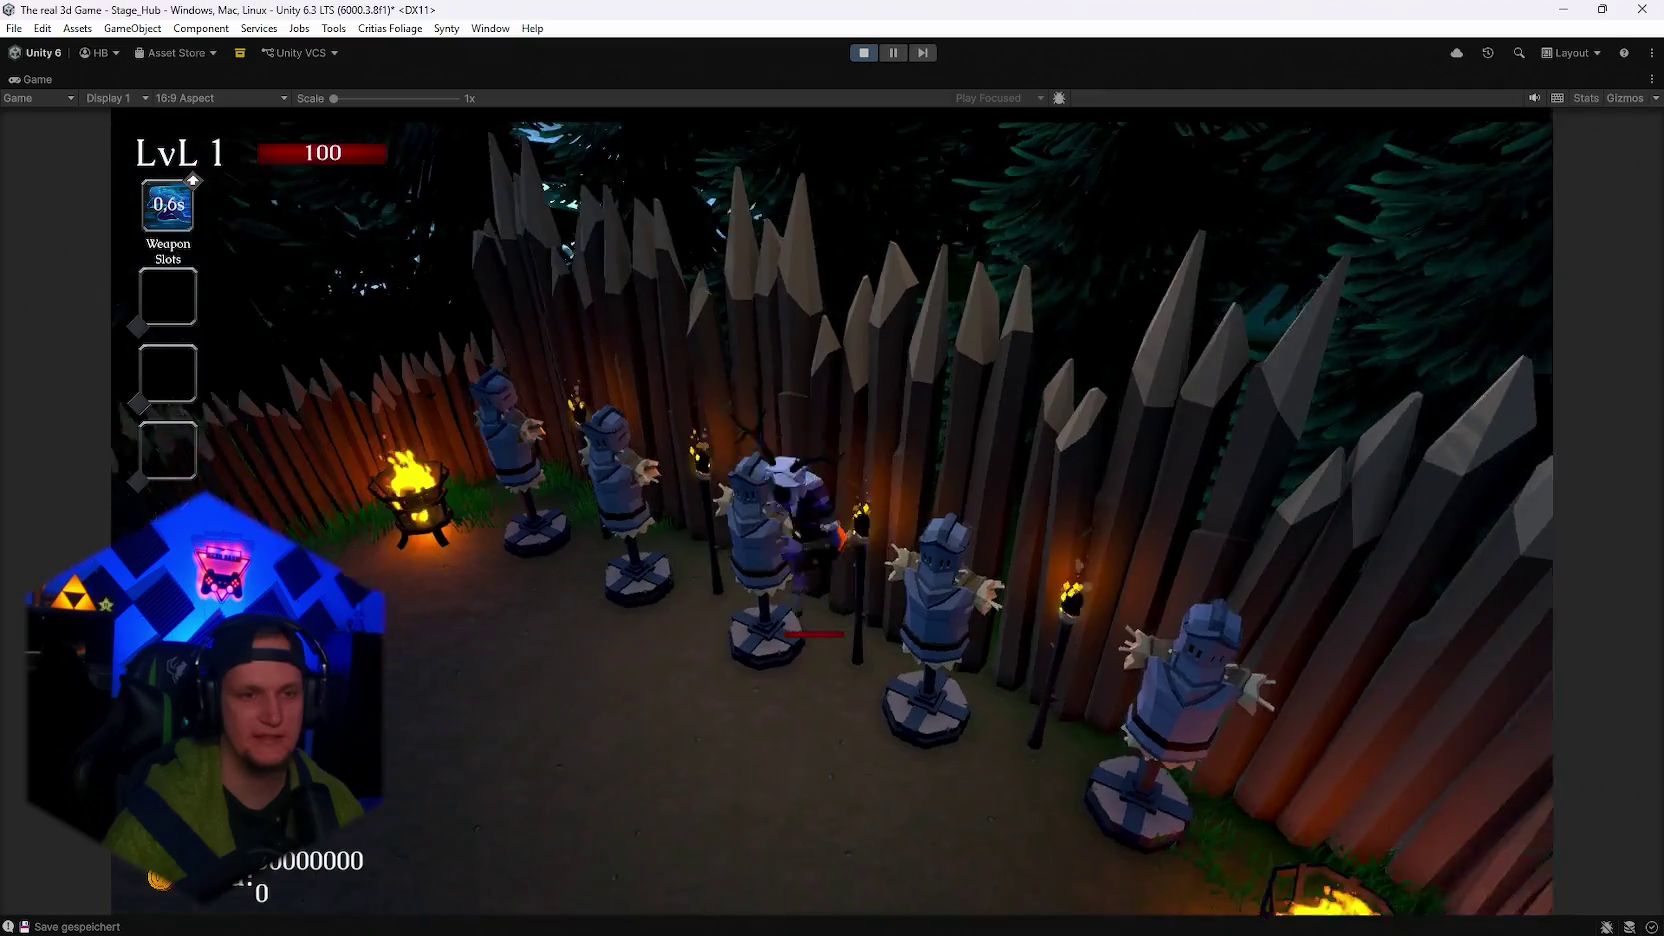
key(s)
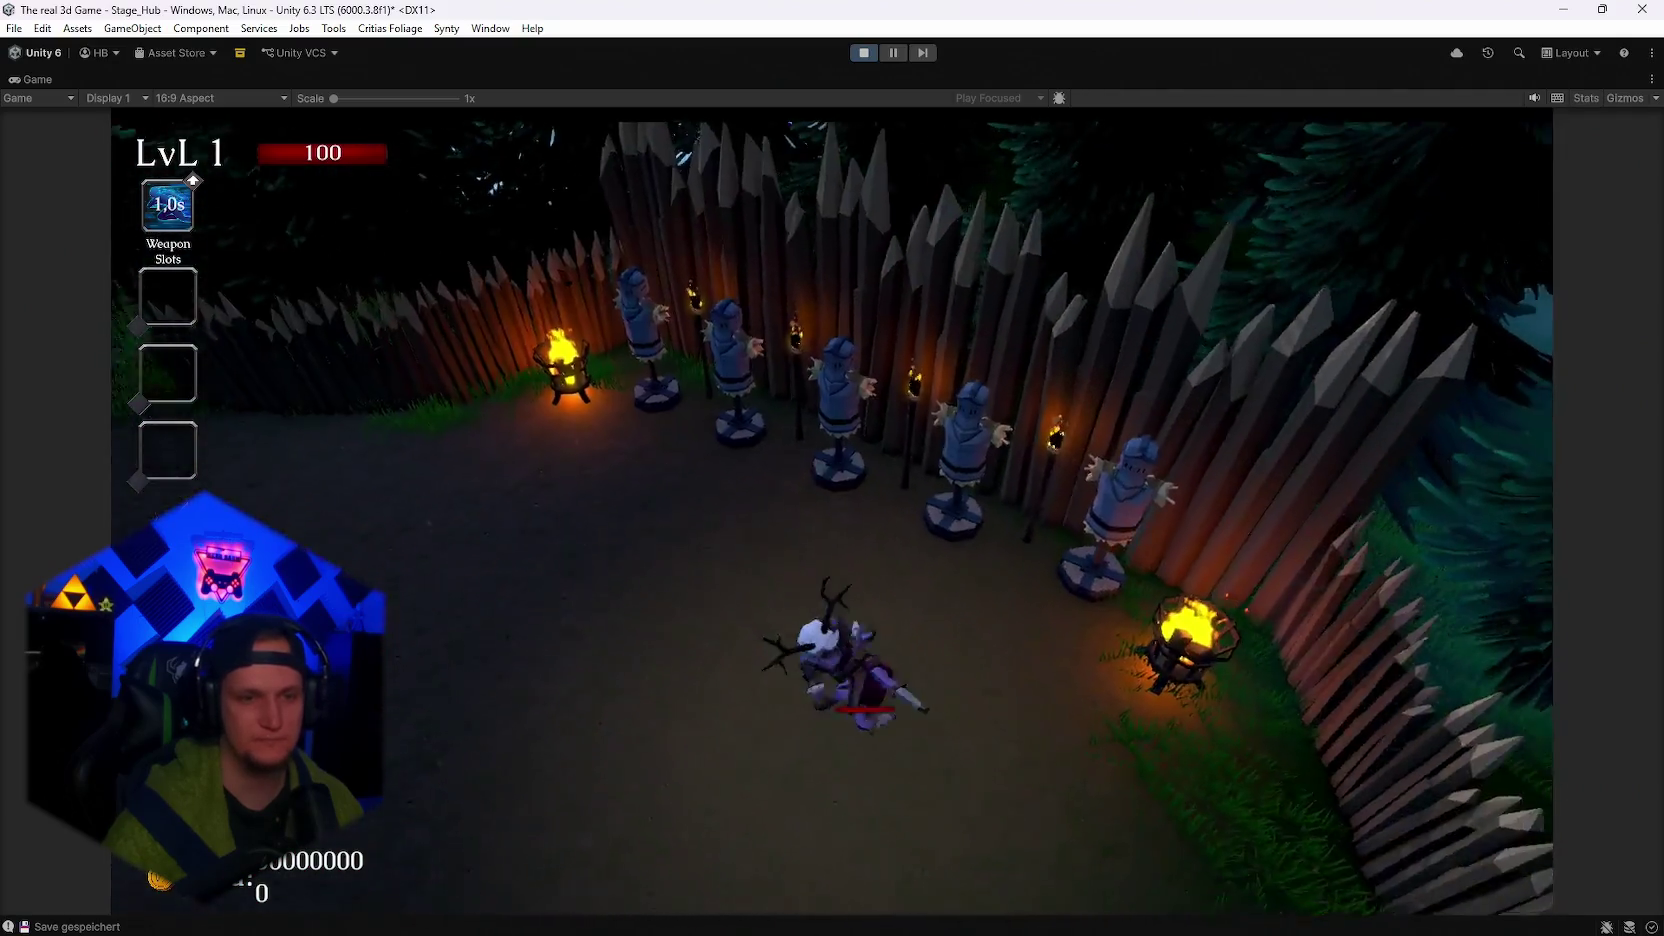
key(w)
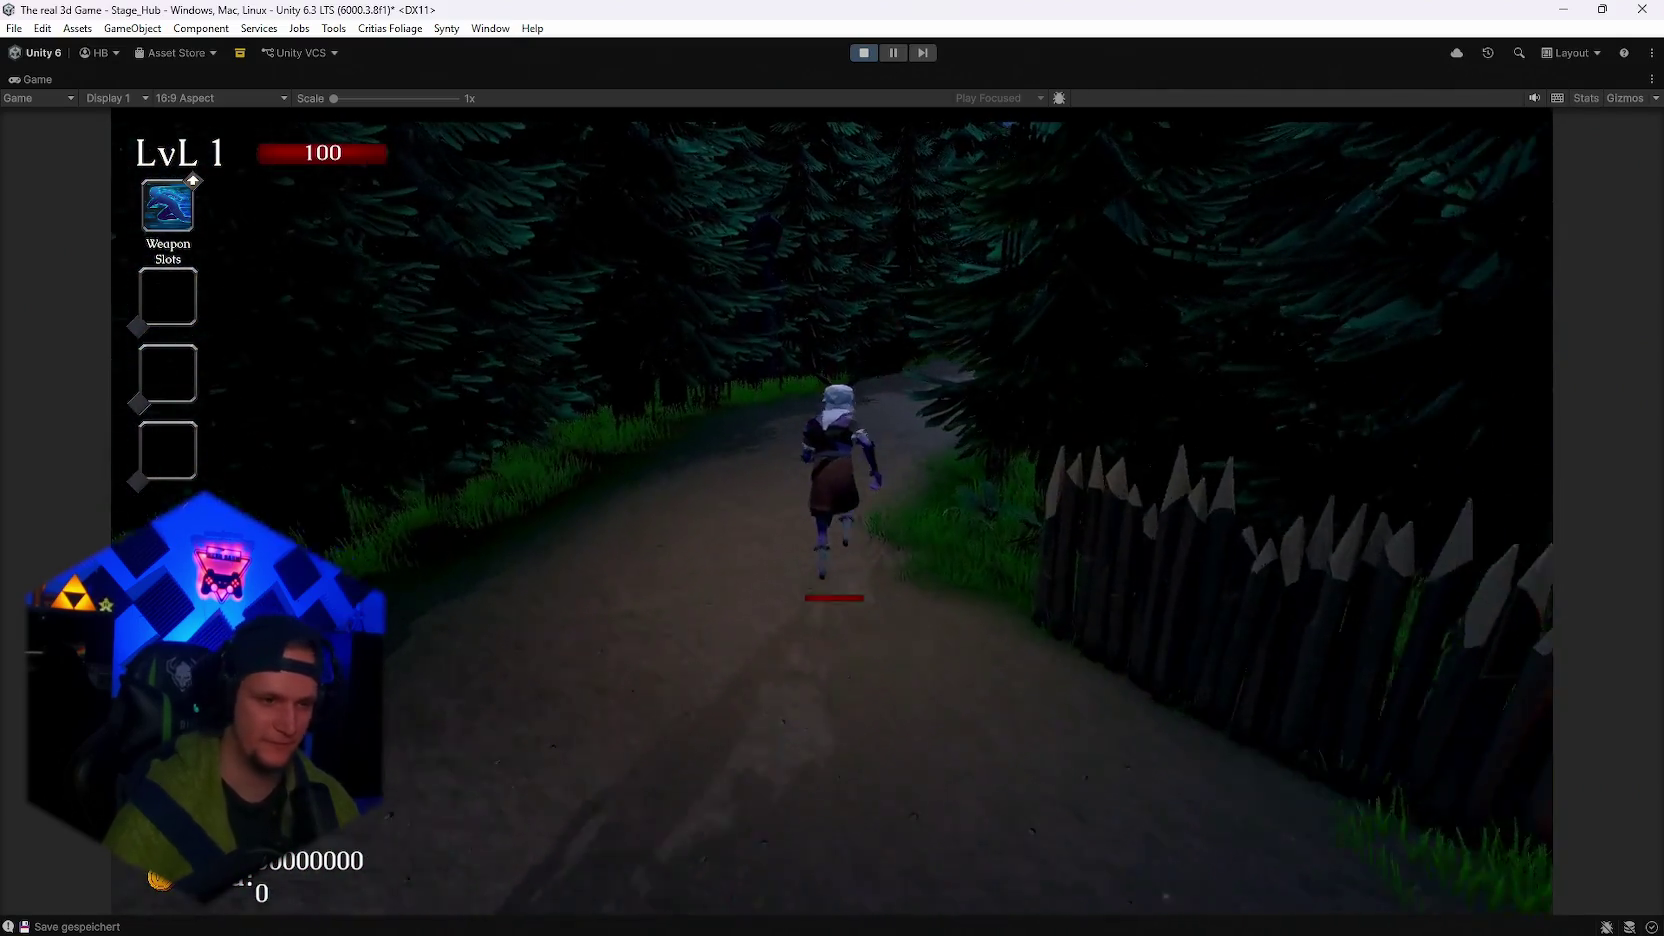
key(w)
key(w)
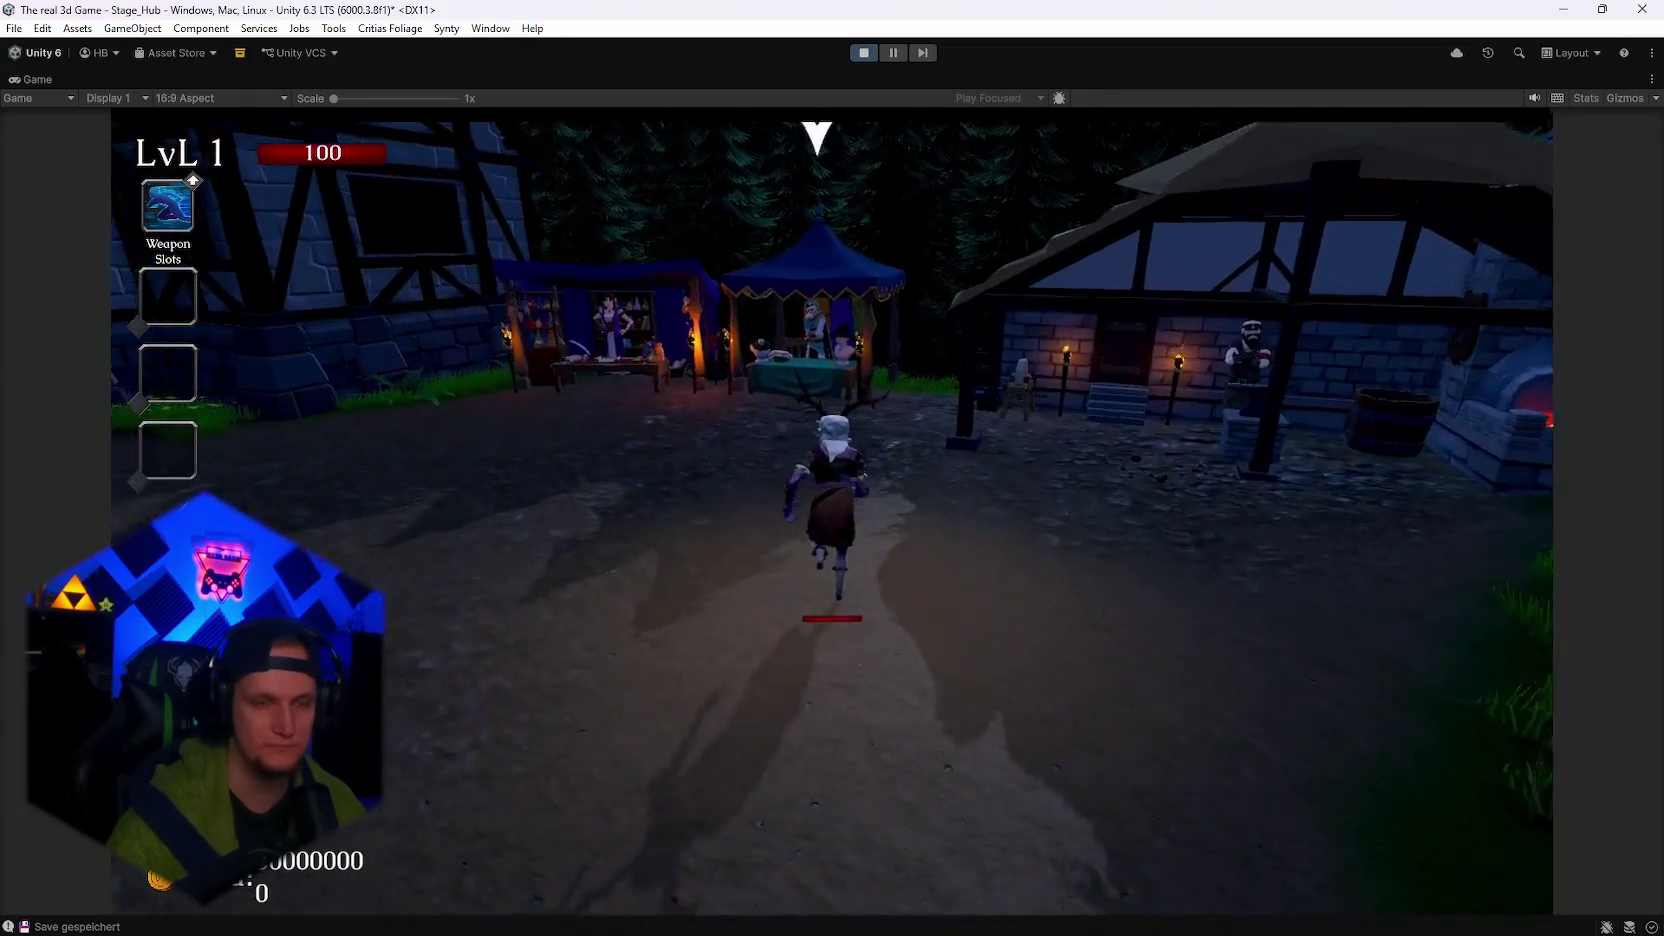
Open and close the Skin Shop, then dash a fire ring around the training dummy.
key(w)
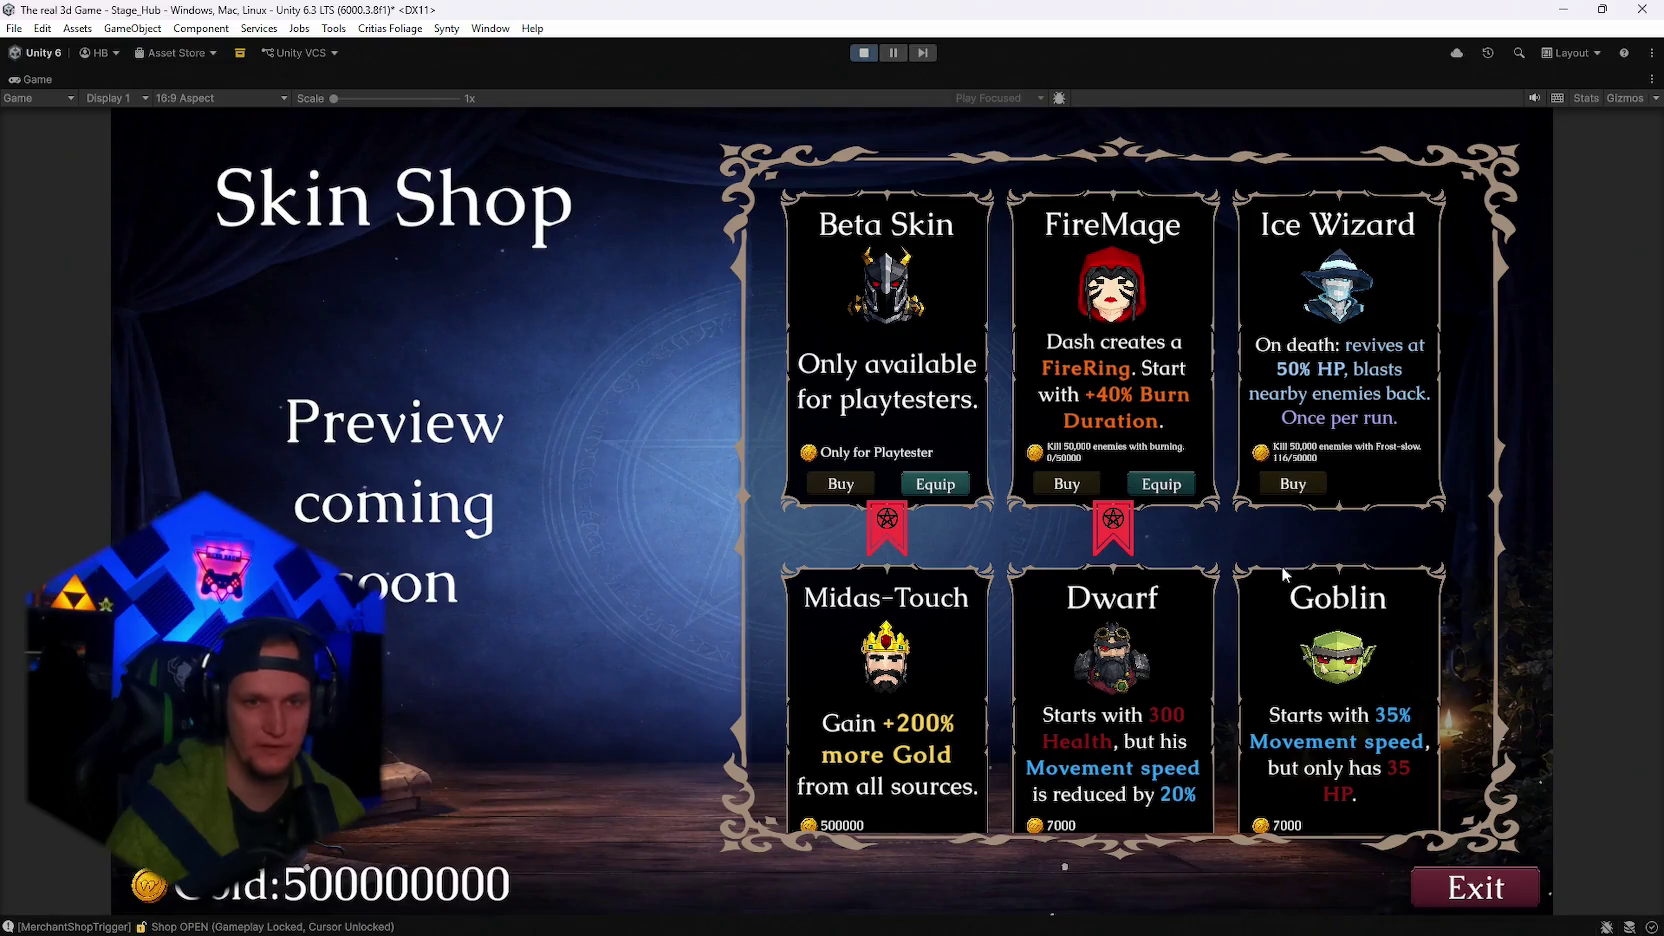
click(1460, 880)
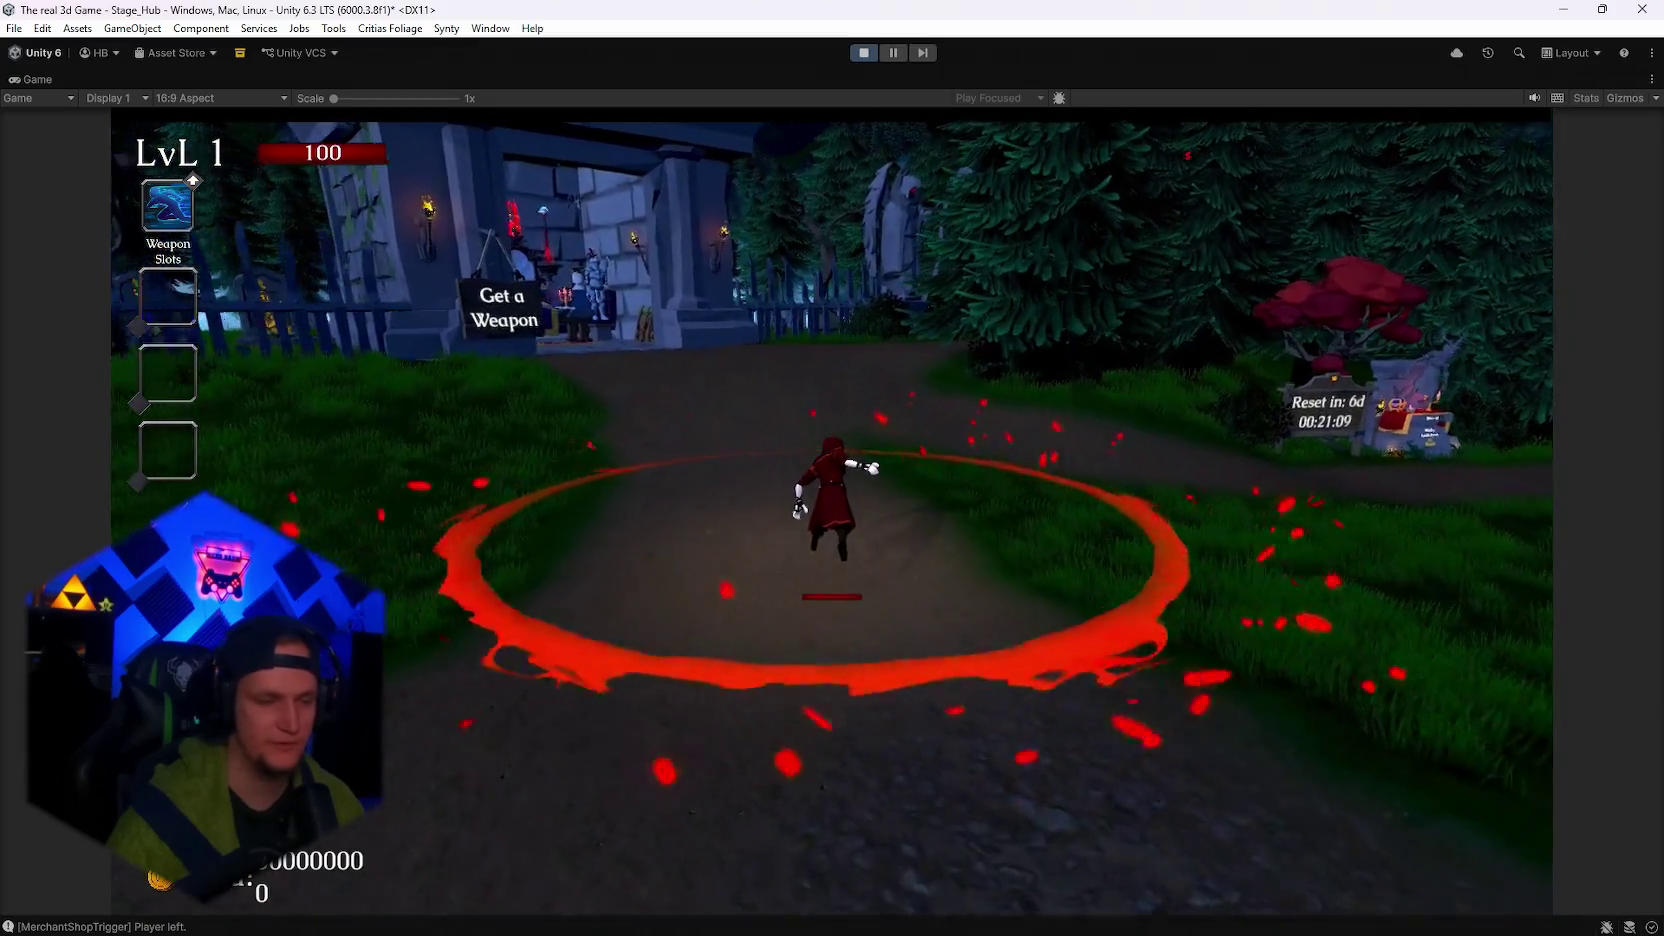
key(w)
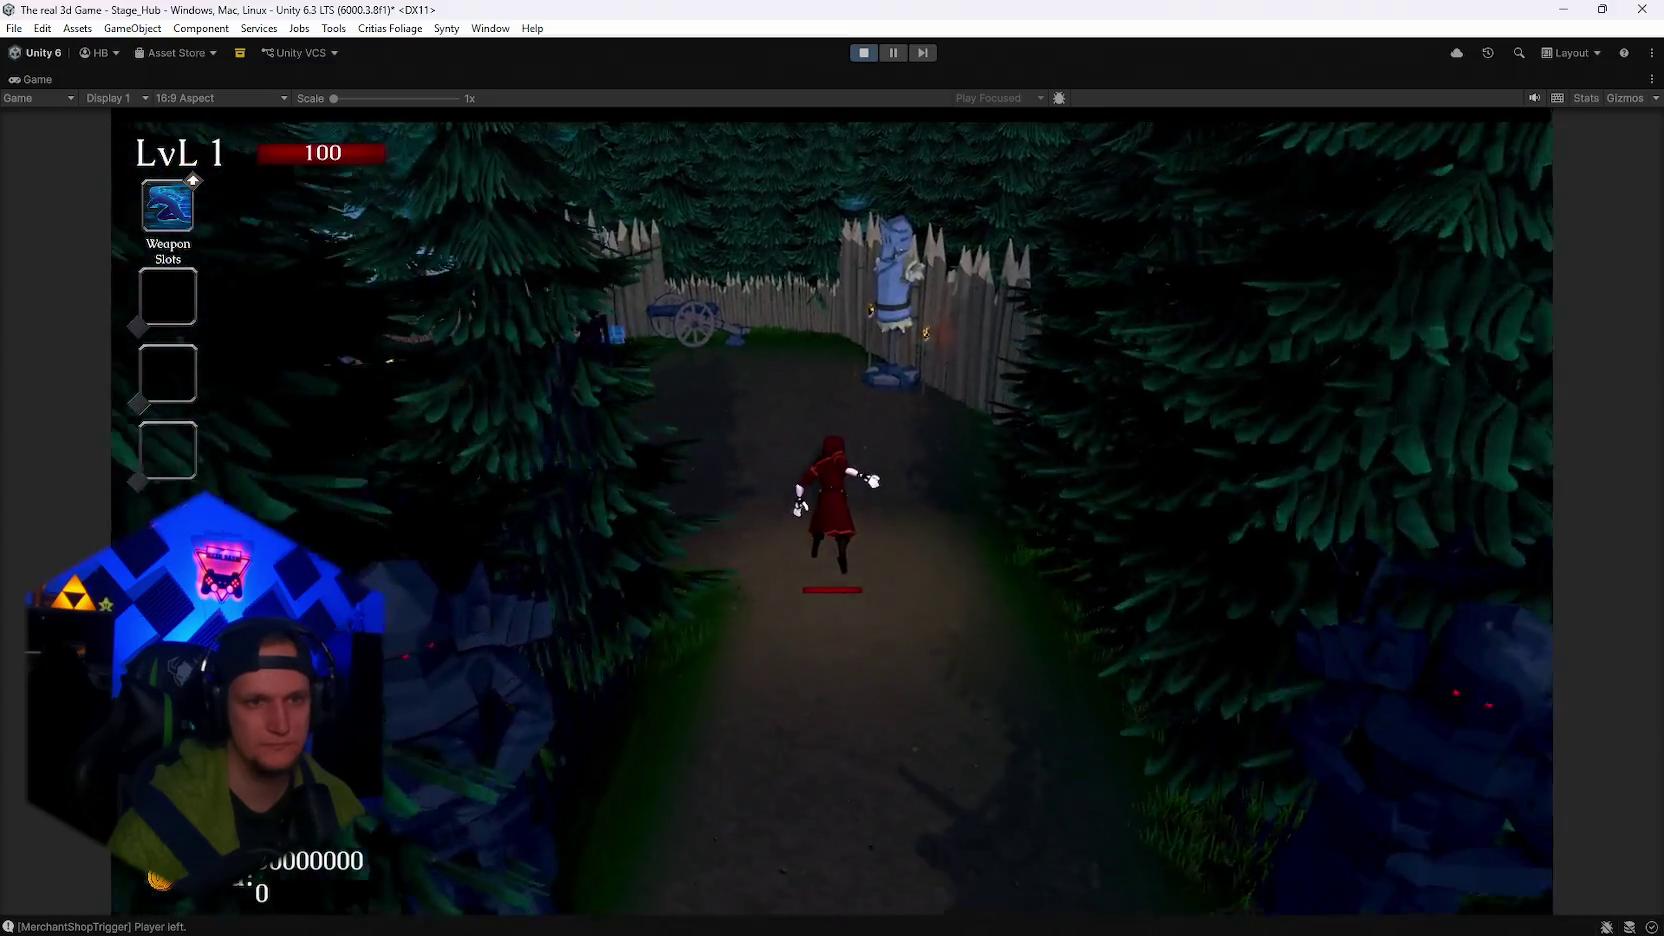
key(w)
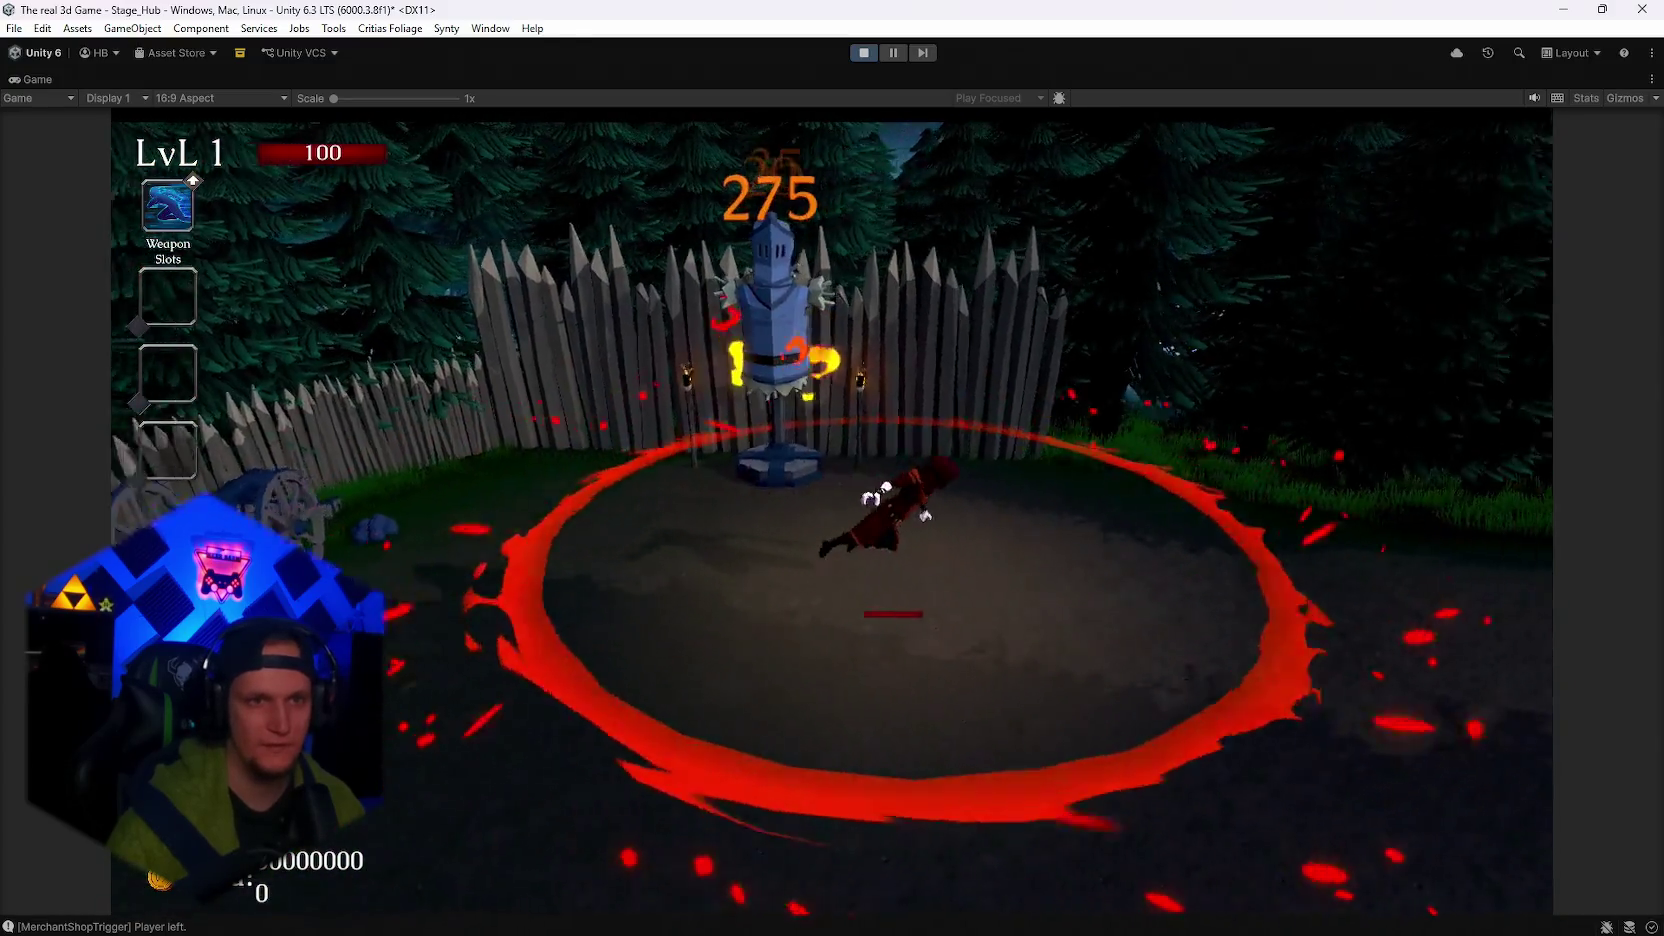
key(w)
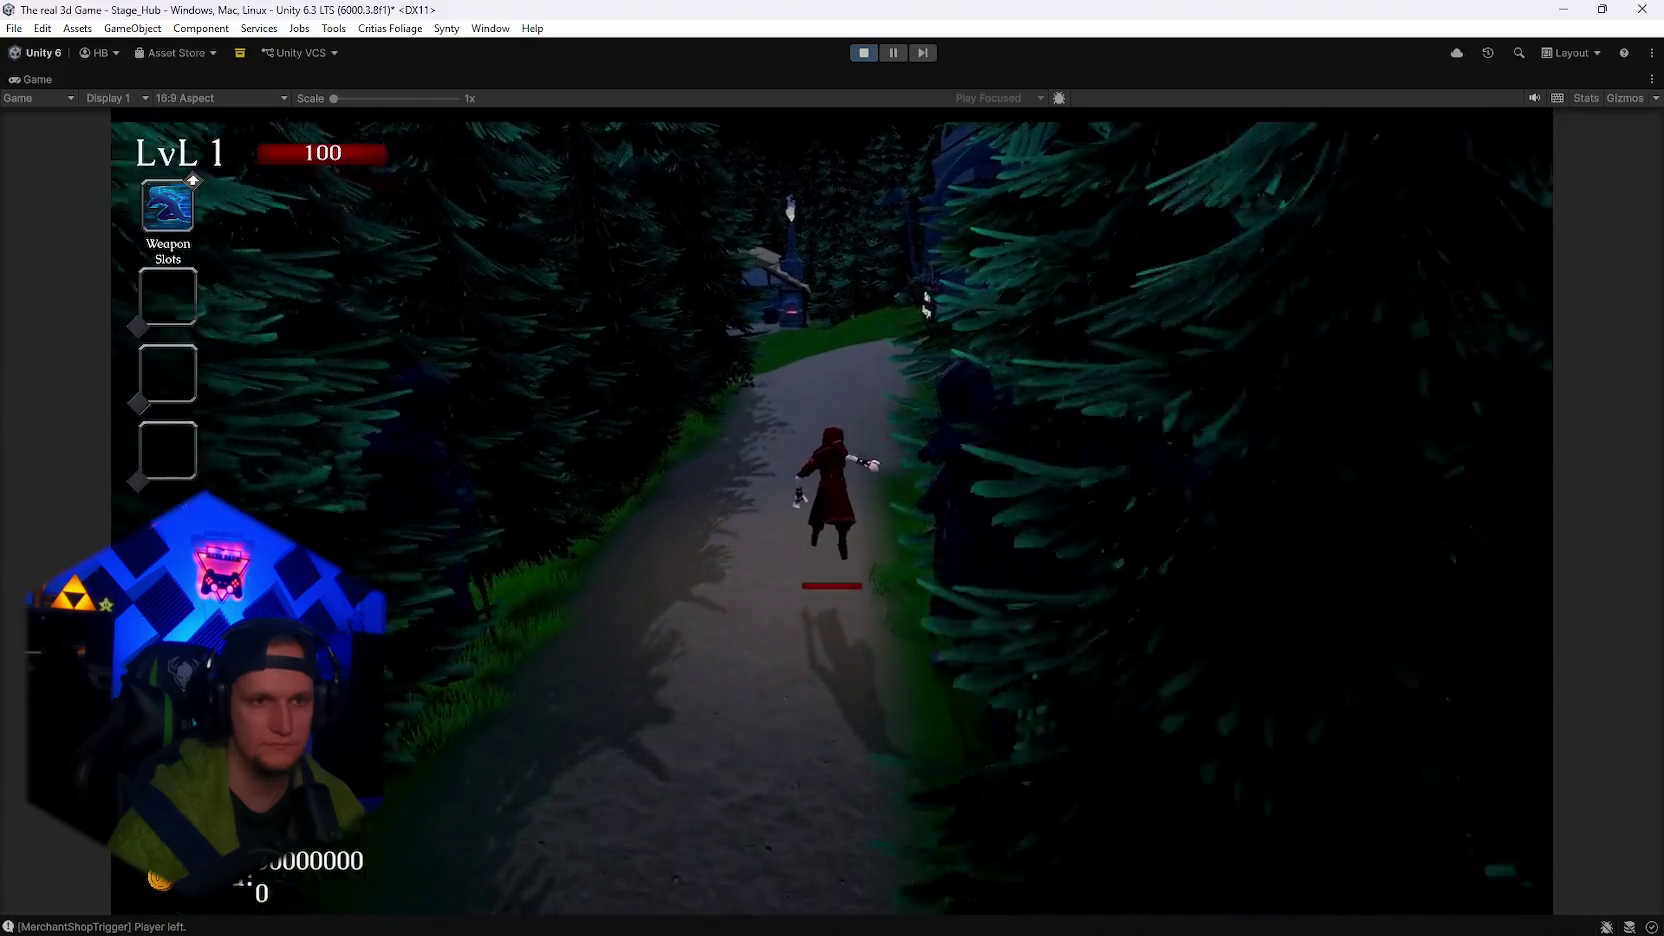
Return to the village merchant stall and equip the FireMage skin.
key(w)
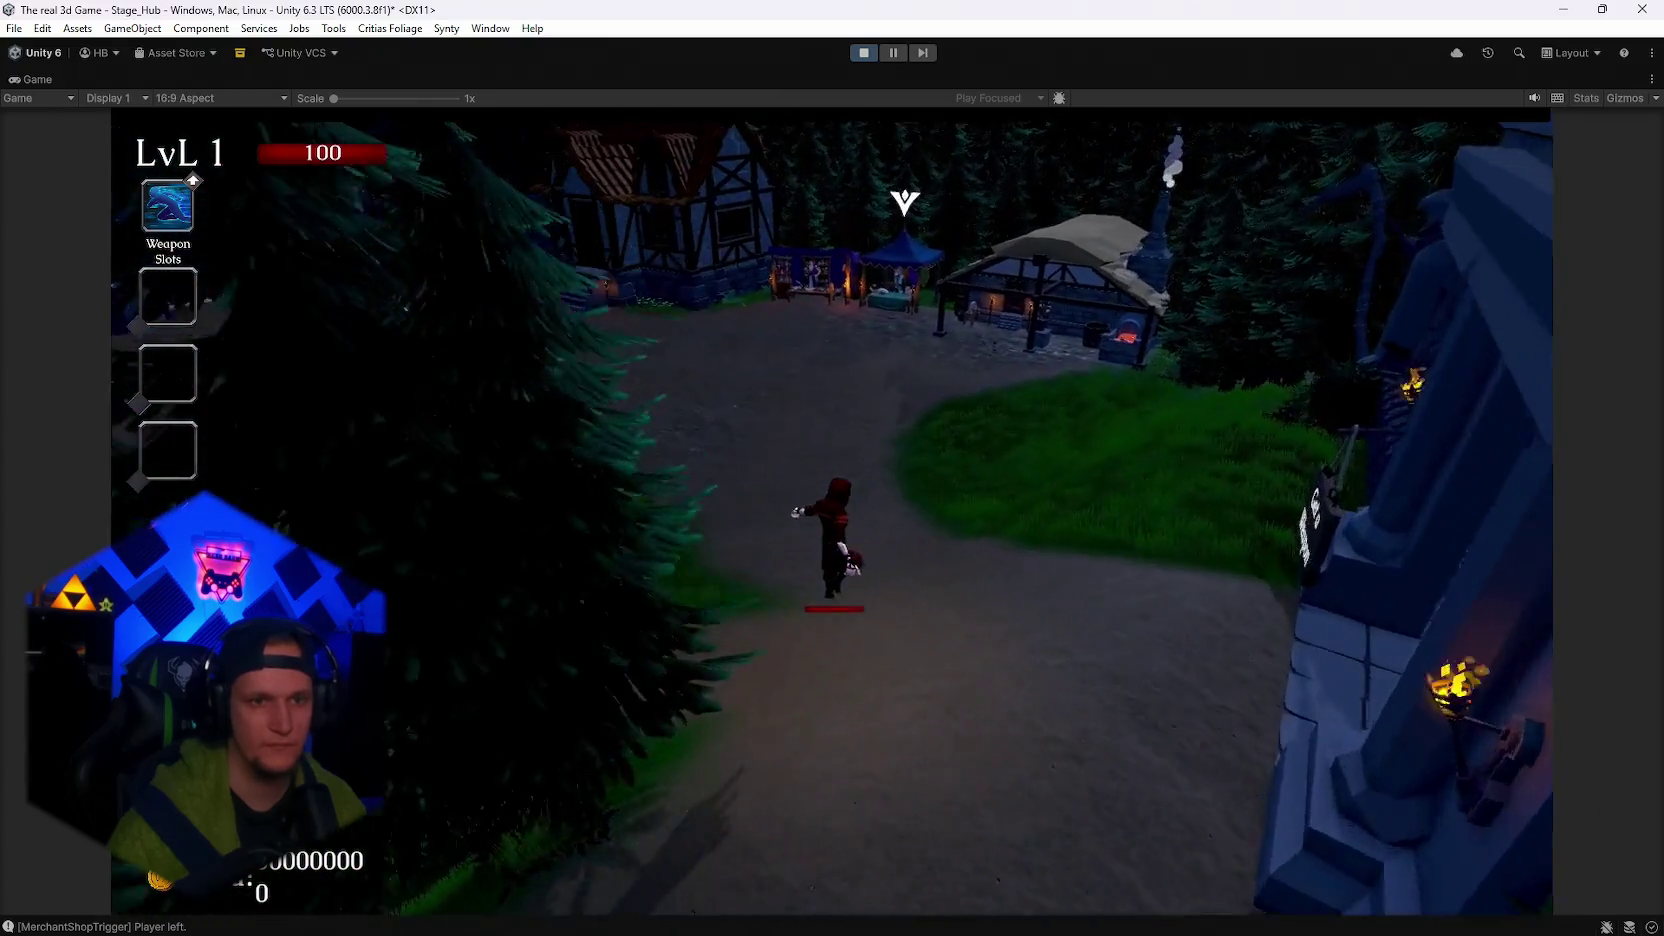
key(w)
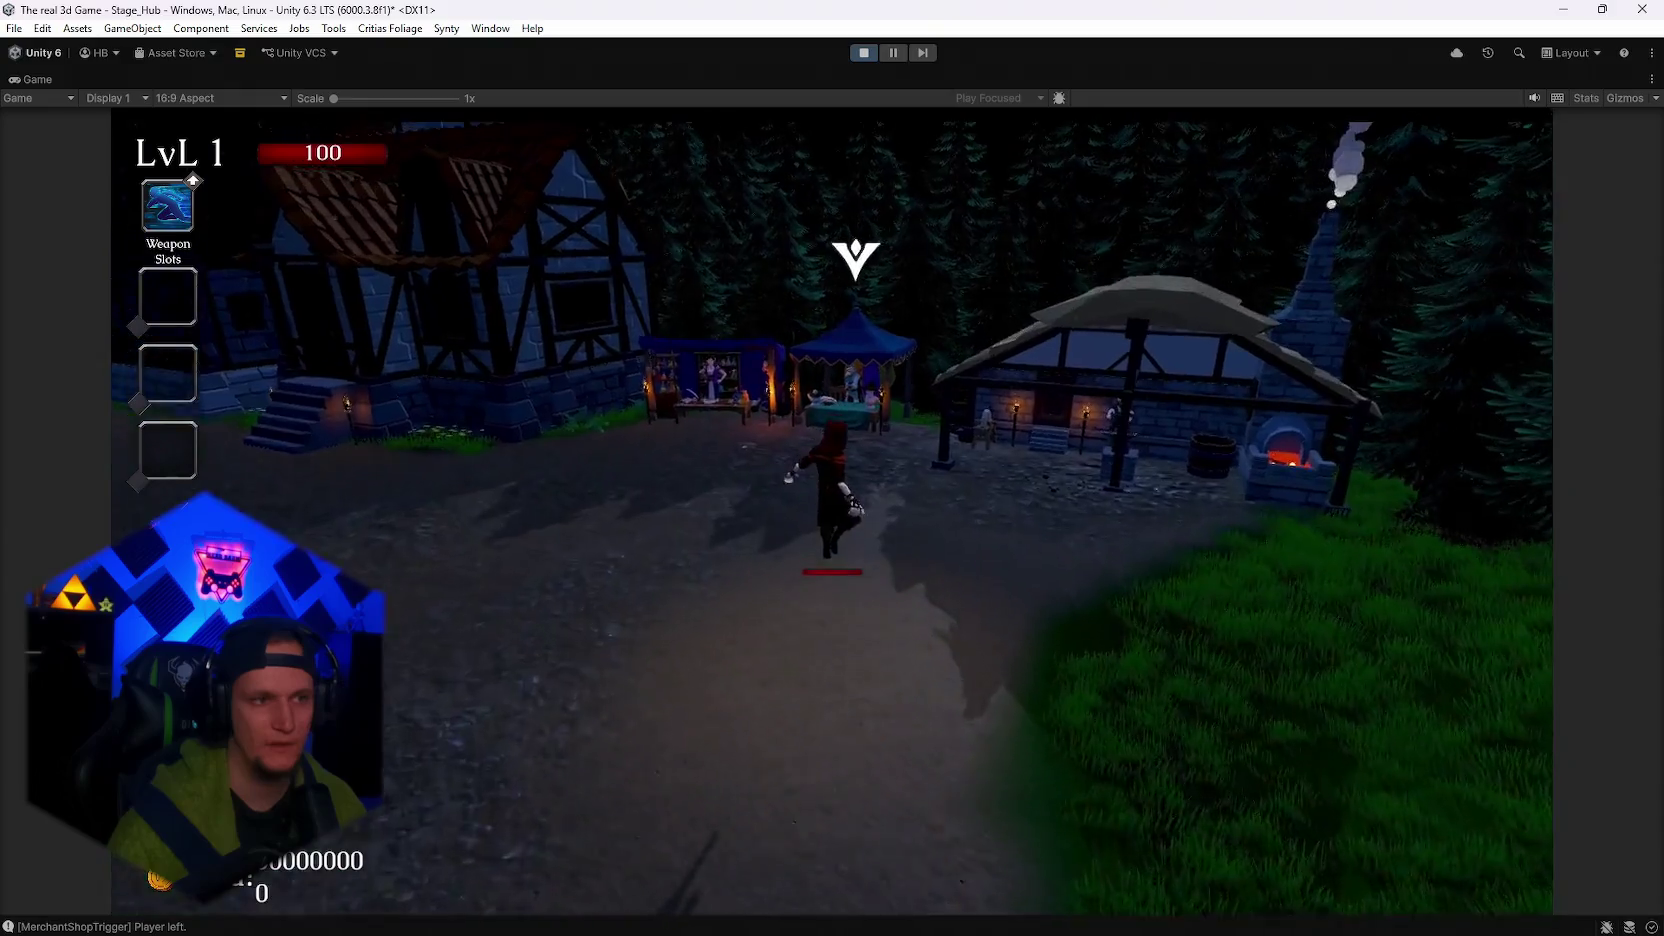
key(w)
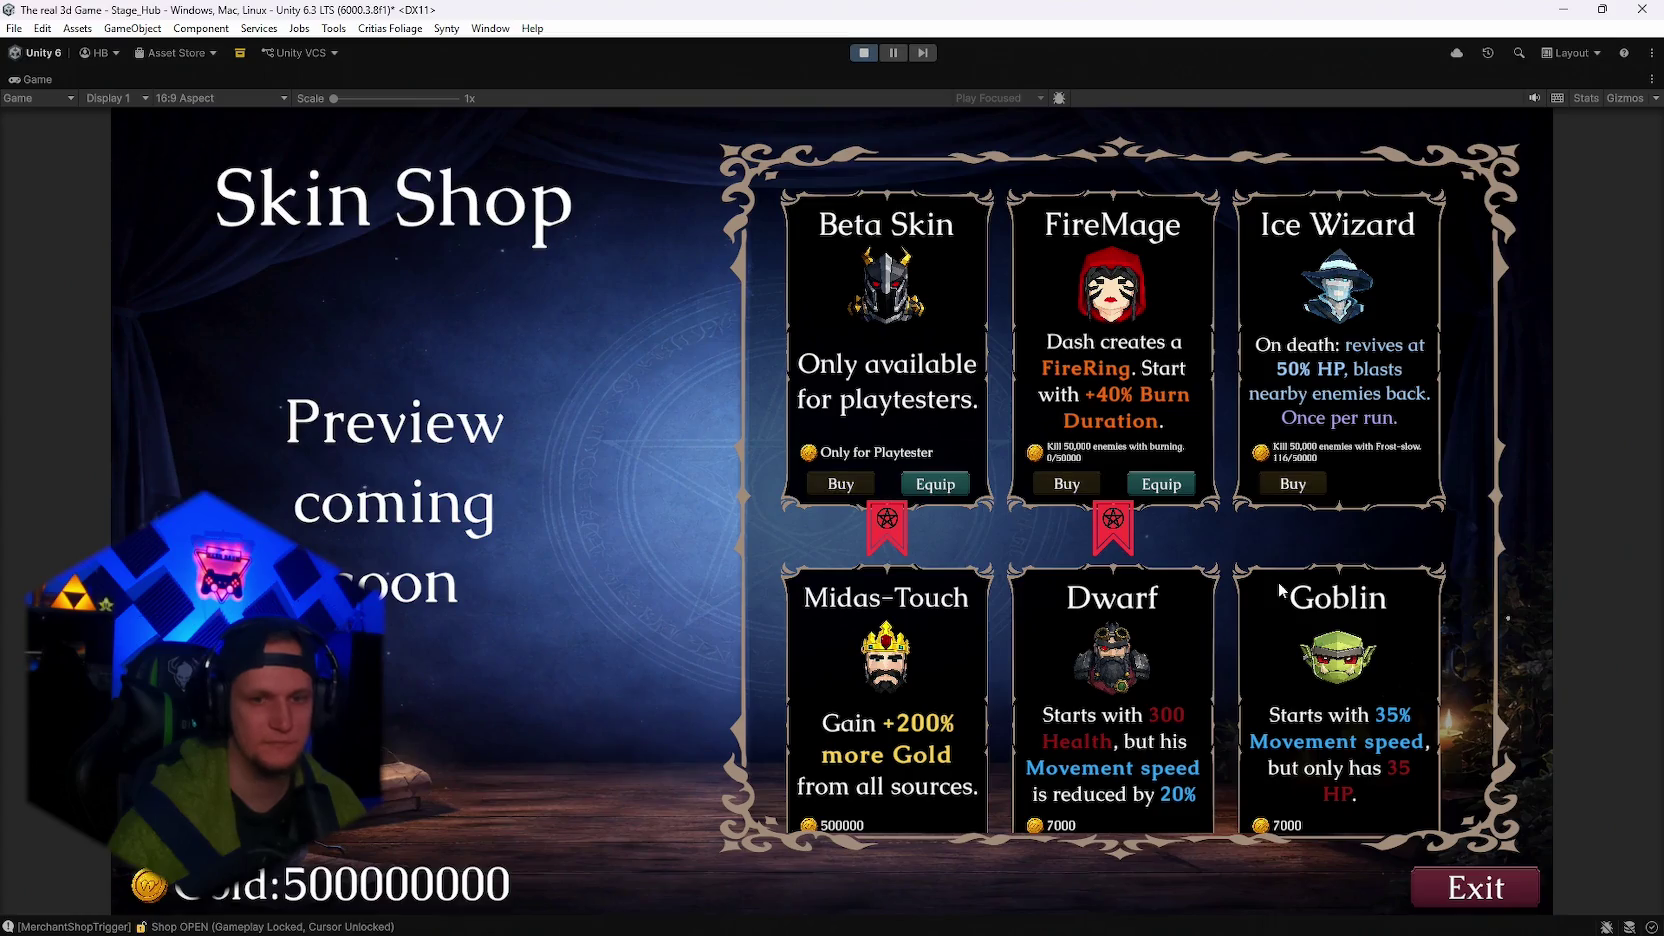
click(1150, 484)
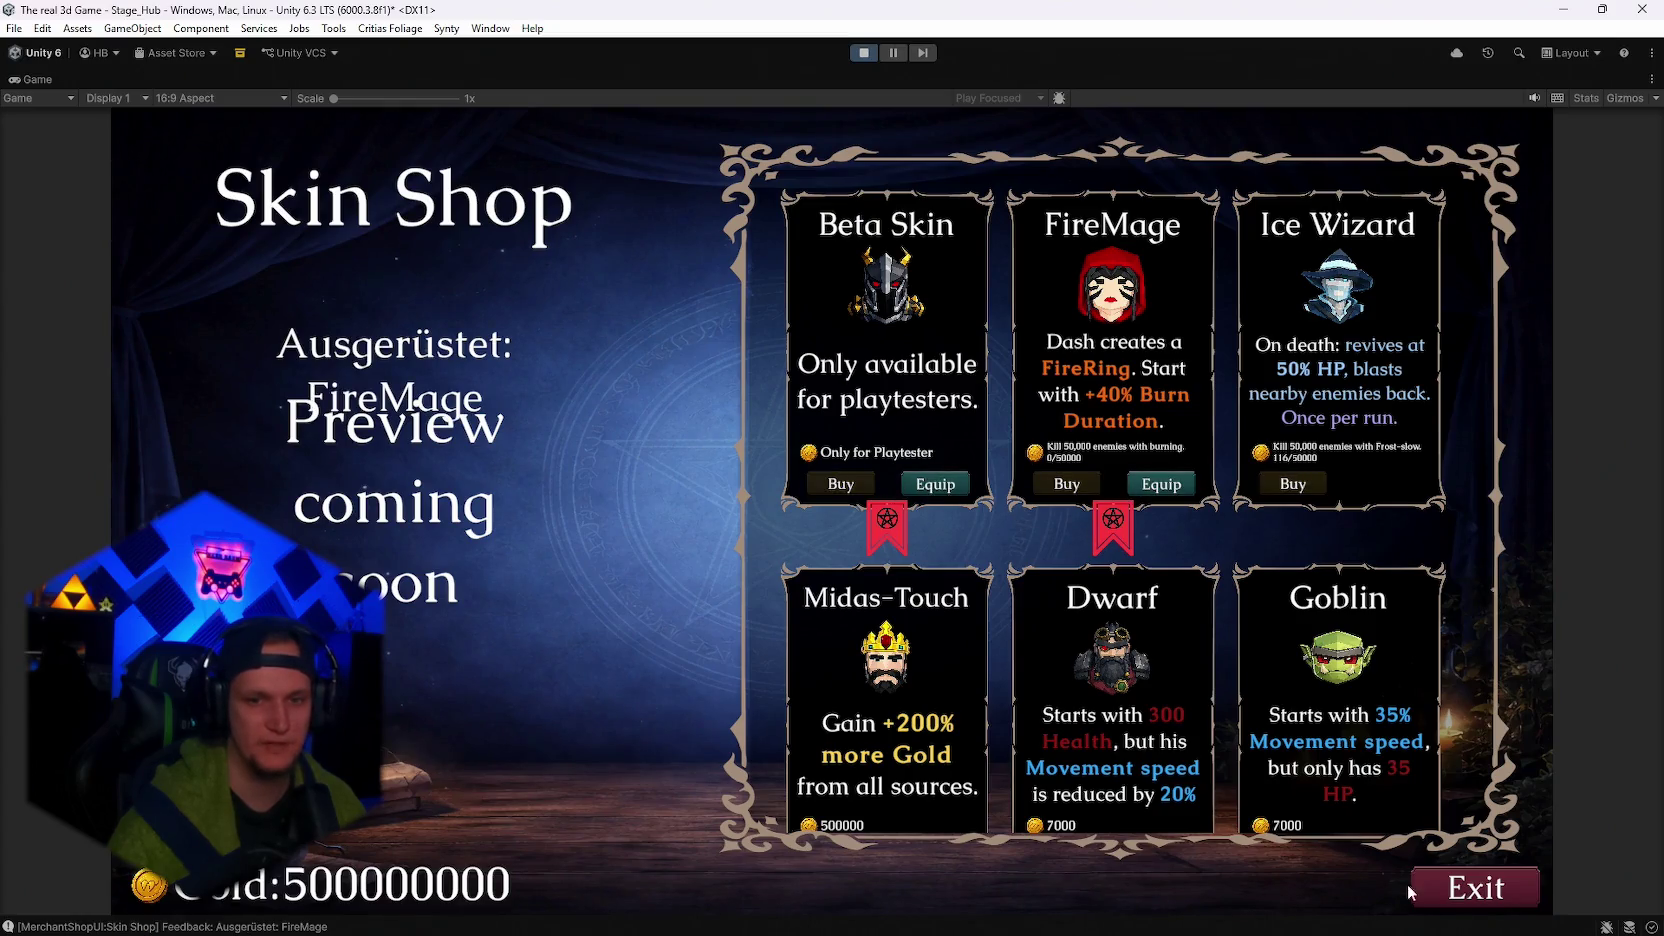
key(Escape)
Run past the Get a Weapon temple along the forest path and pause to check stats.
key(w)
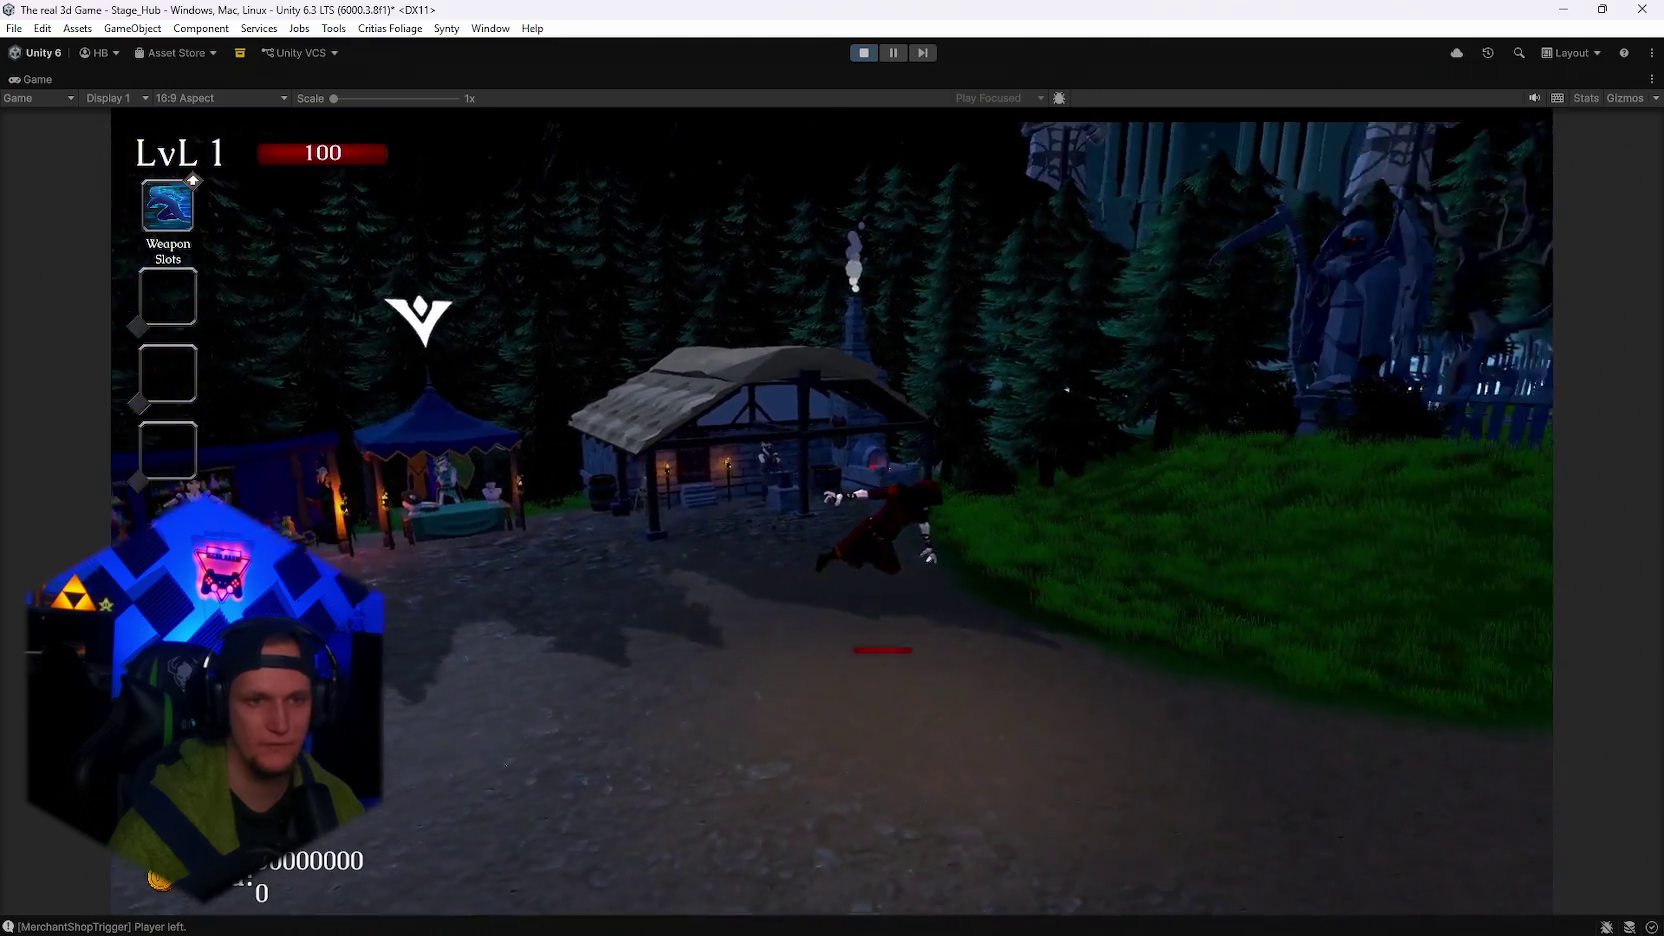
key(w)
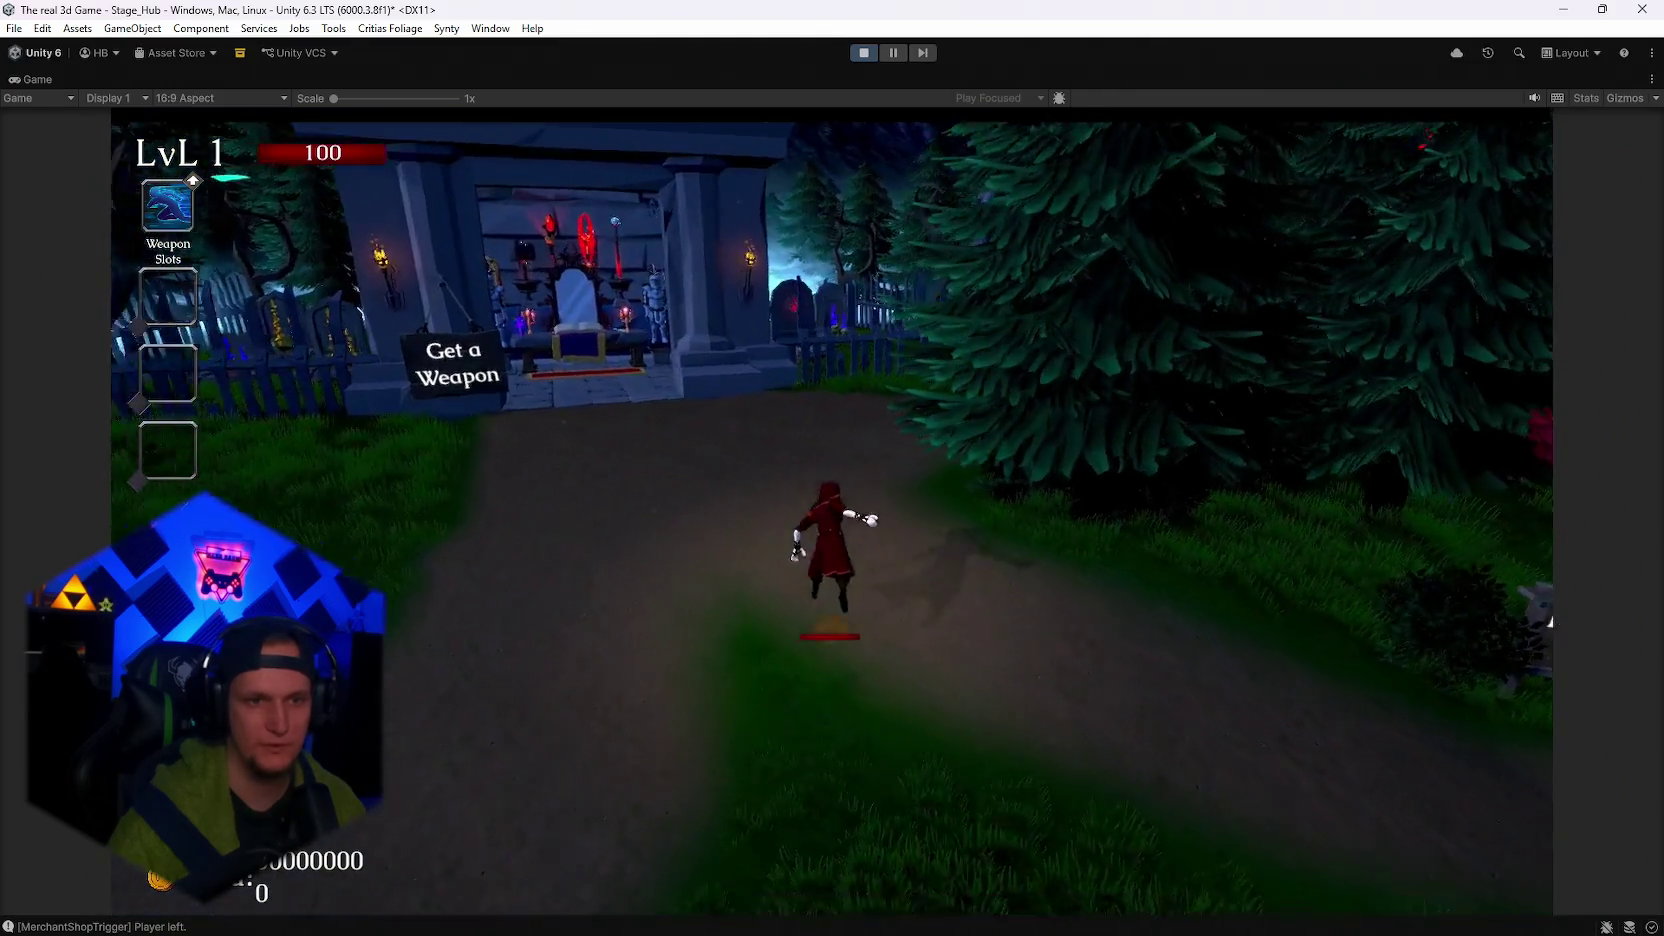
key(w)
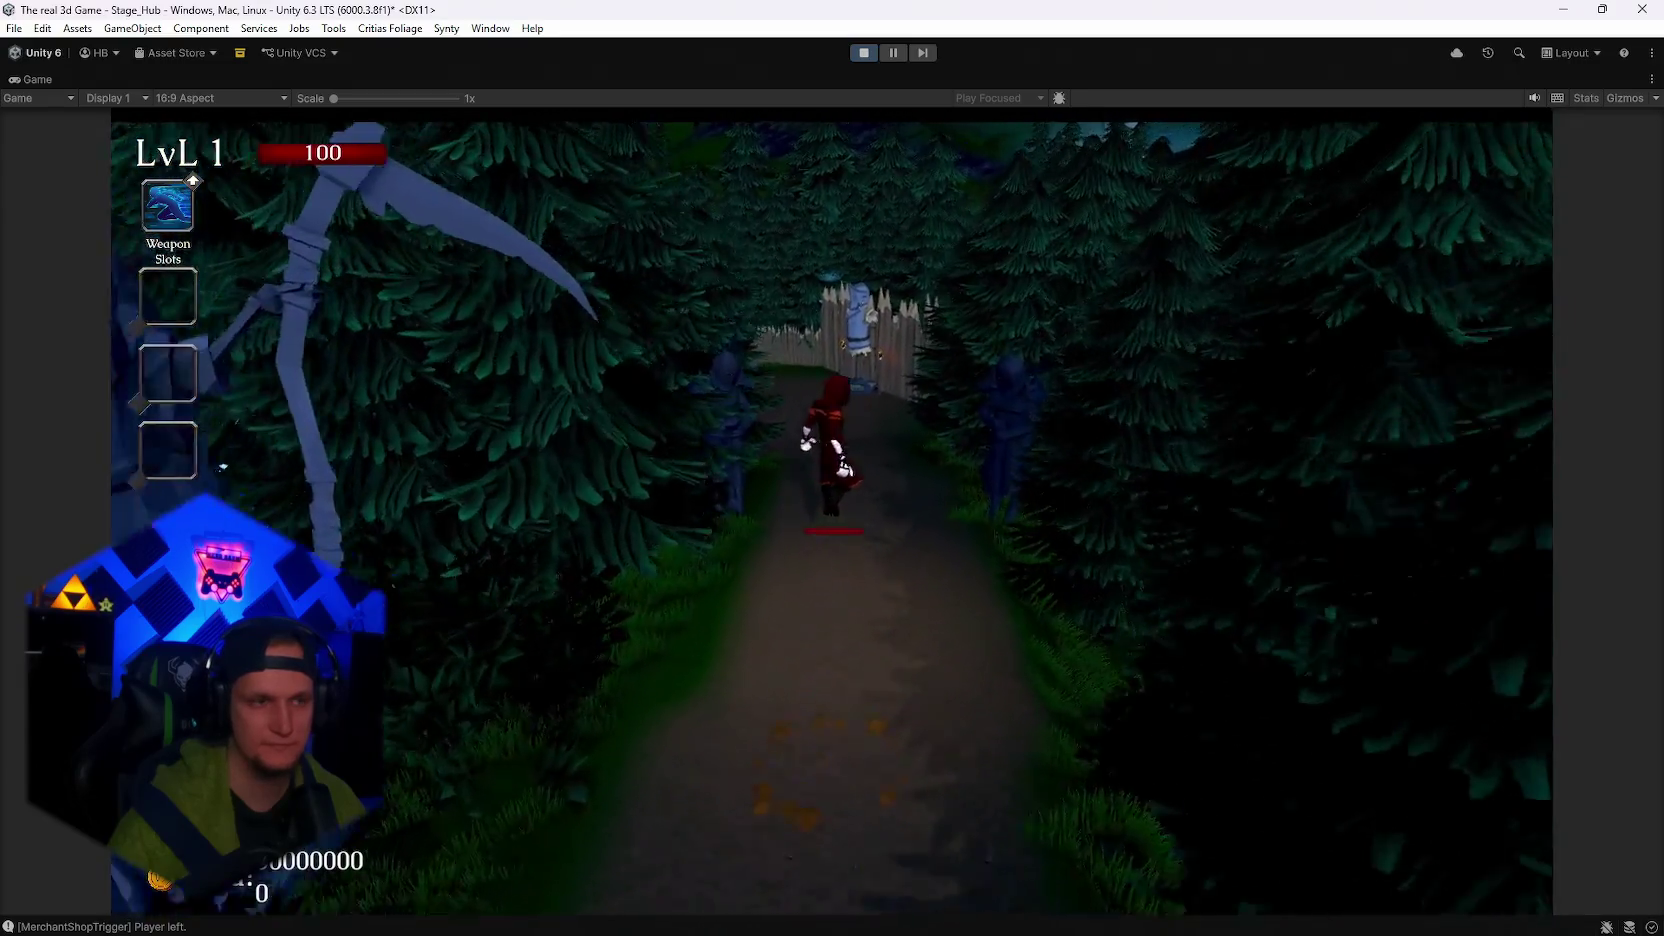
key(Escape)
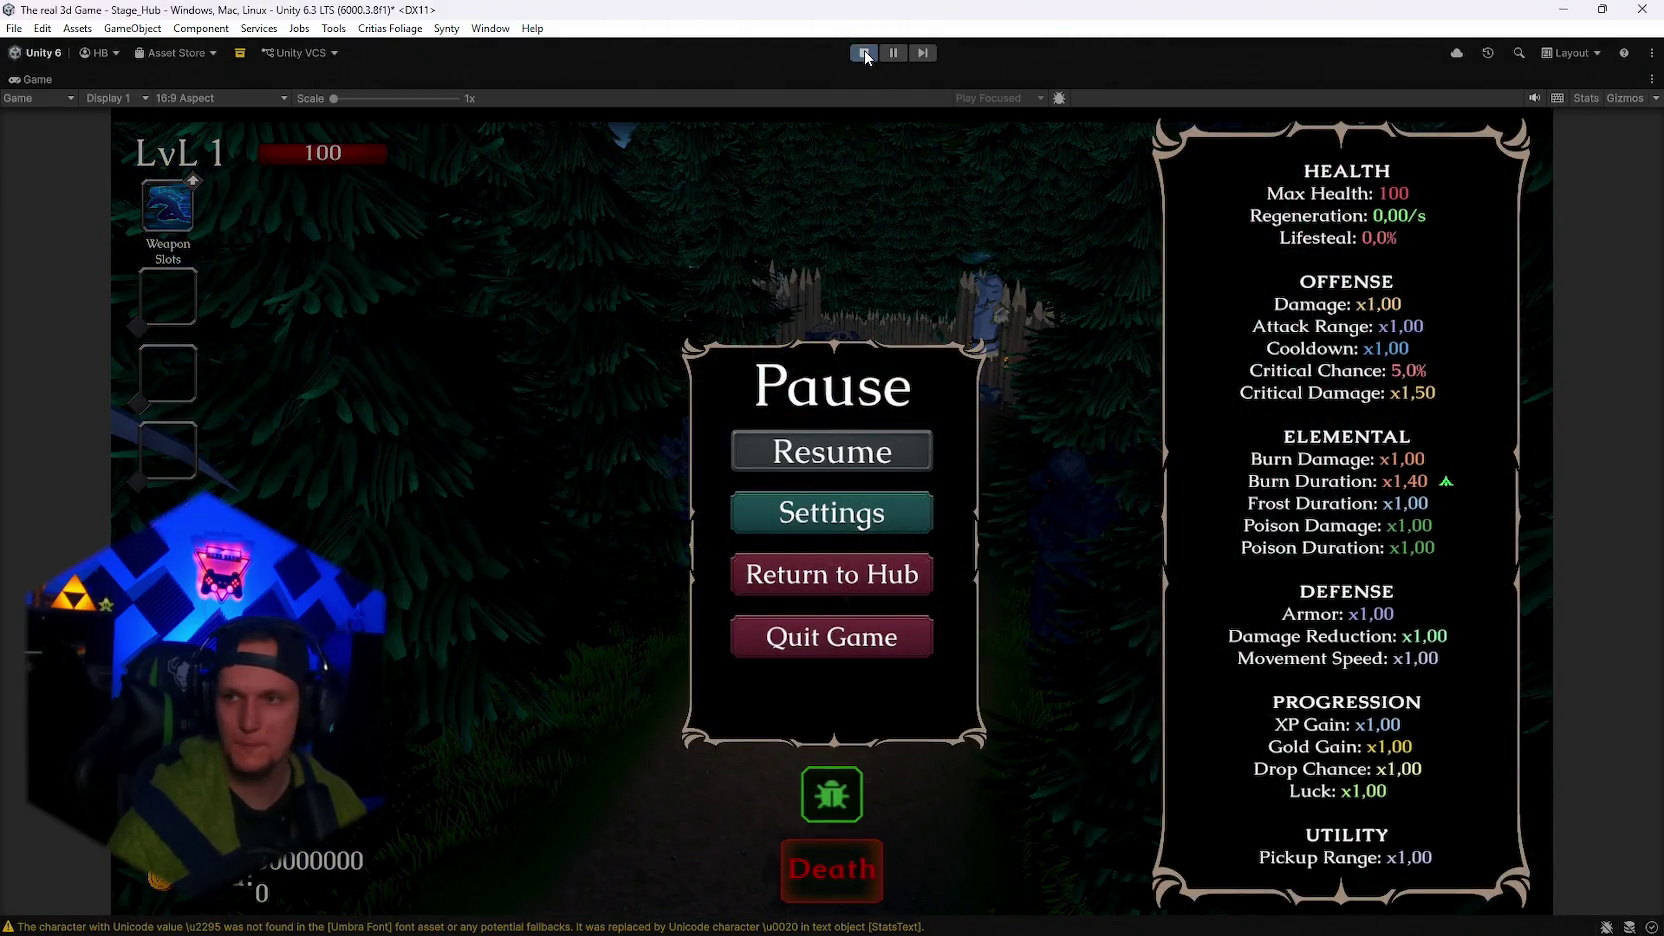
Exit play mode with the toolbar Play button to restore the editor layout.
click(864, 51)
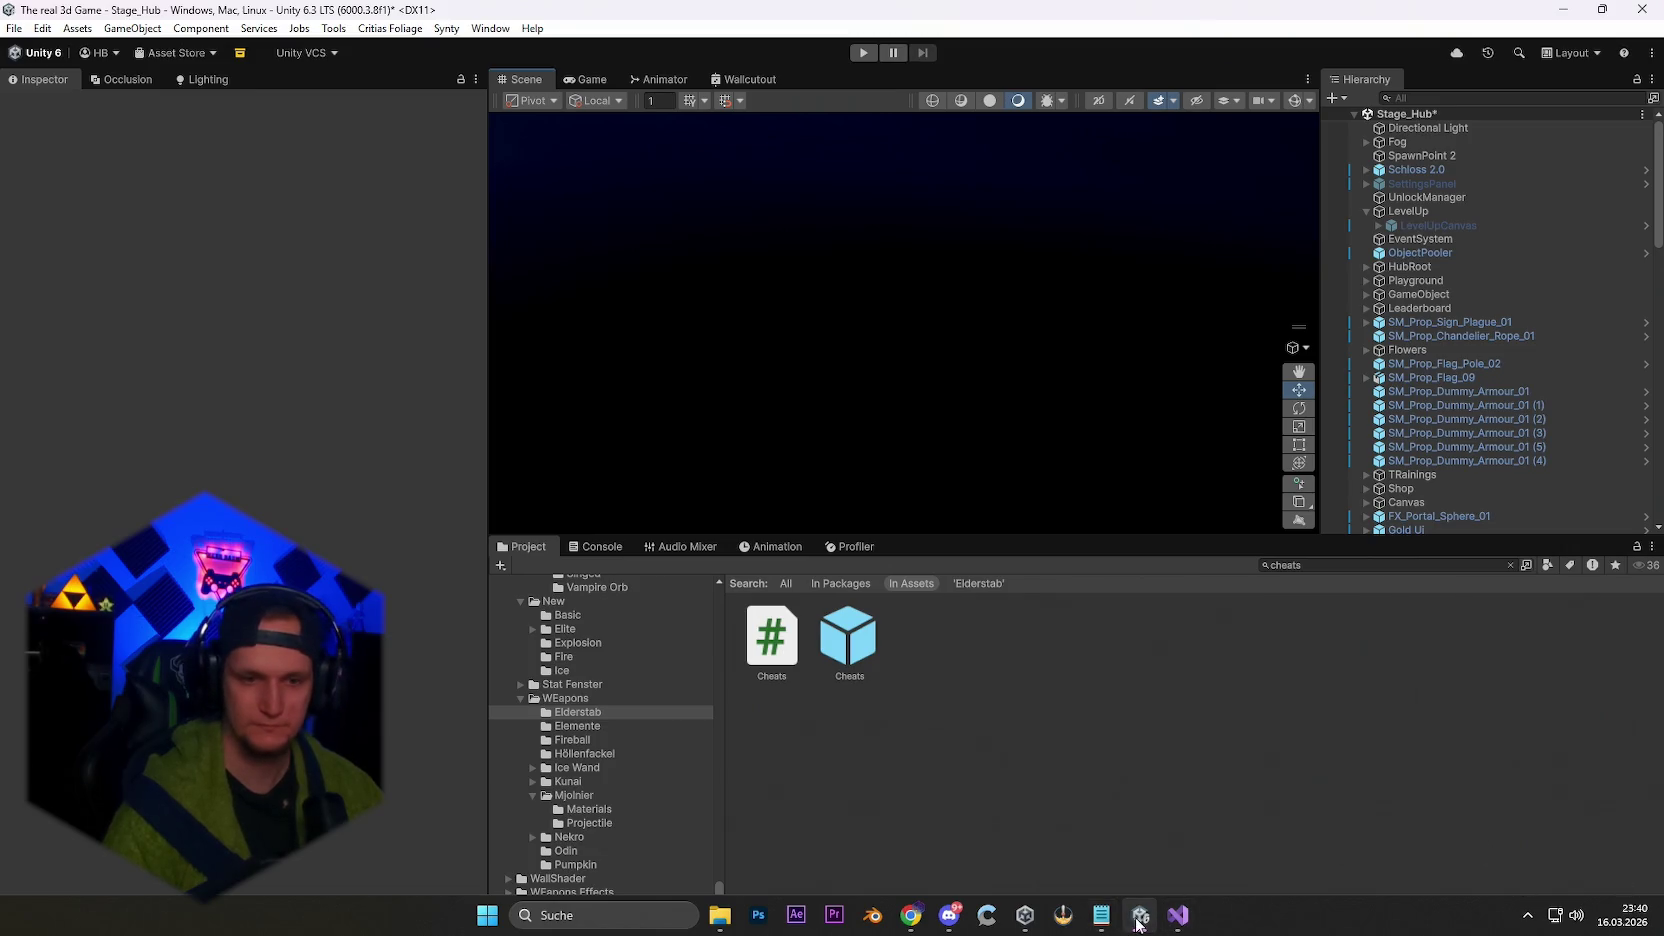
Below the Elderstab patch line, add a note that the critical lost-character-control bug was fixed.
click(1138, 923)
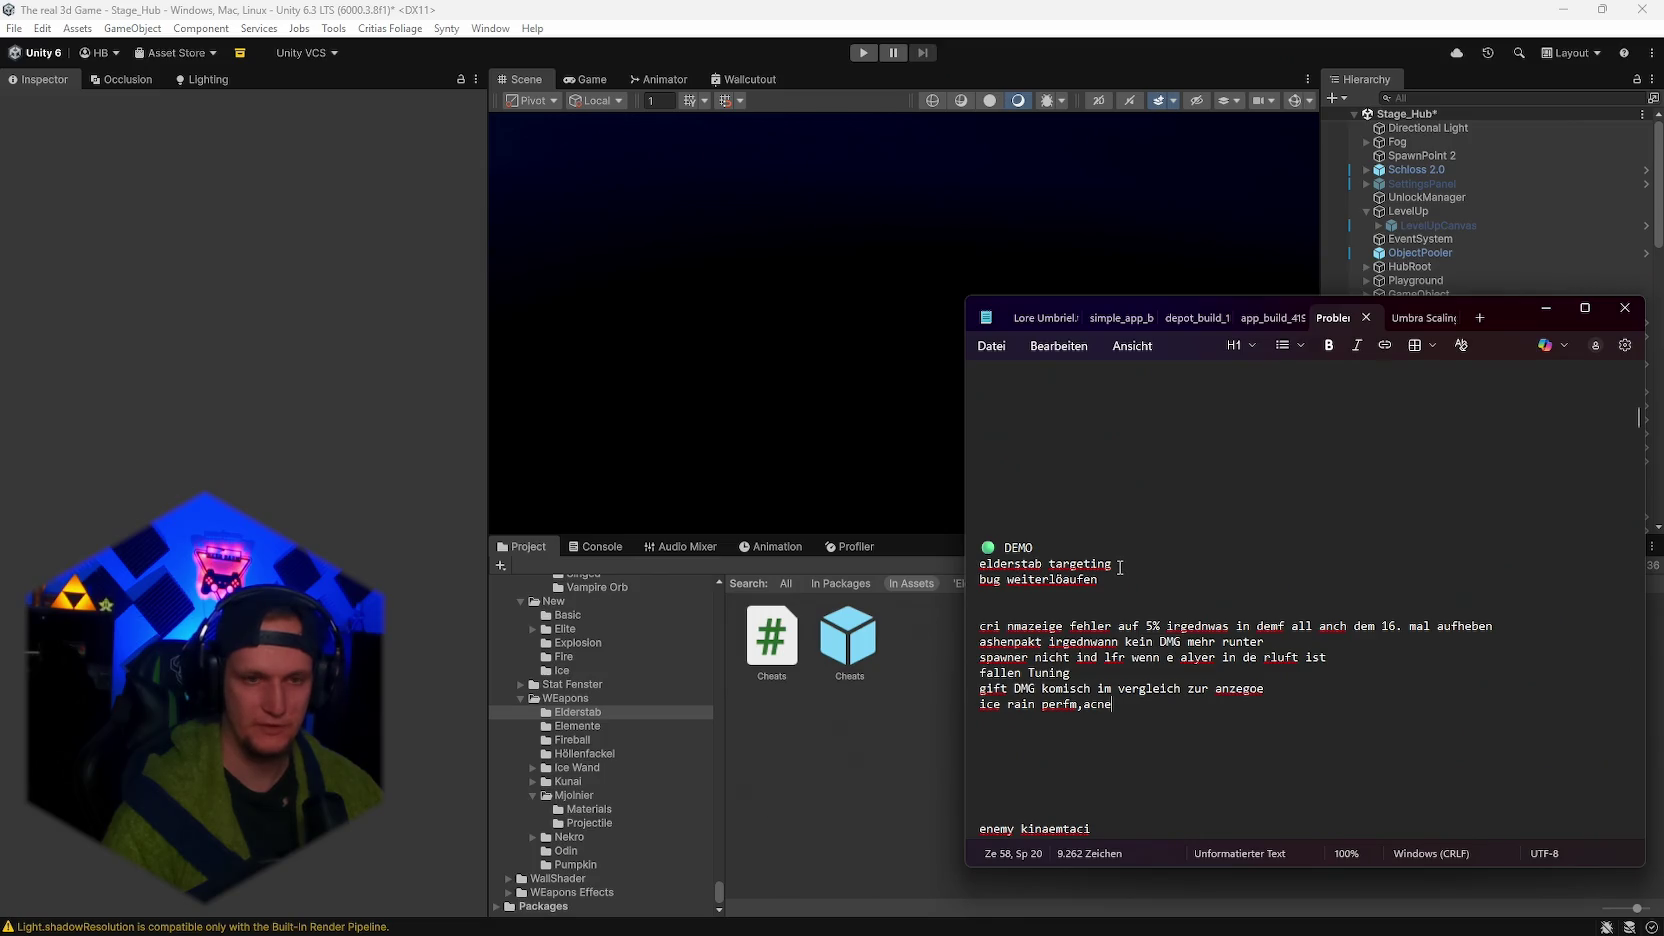
click(1121, 580)
scroll(1128, 600, down, 10)
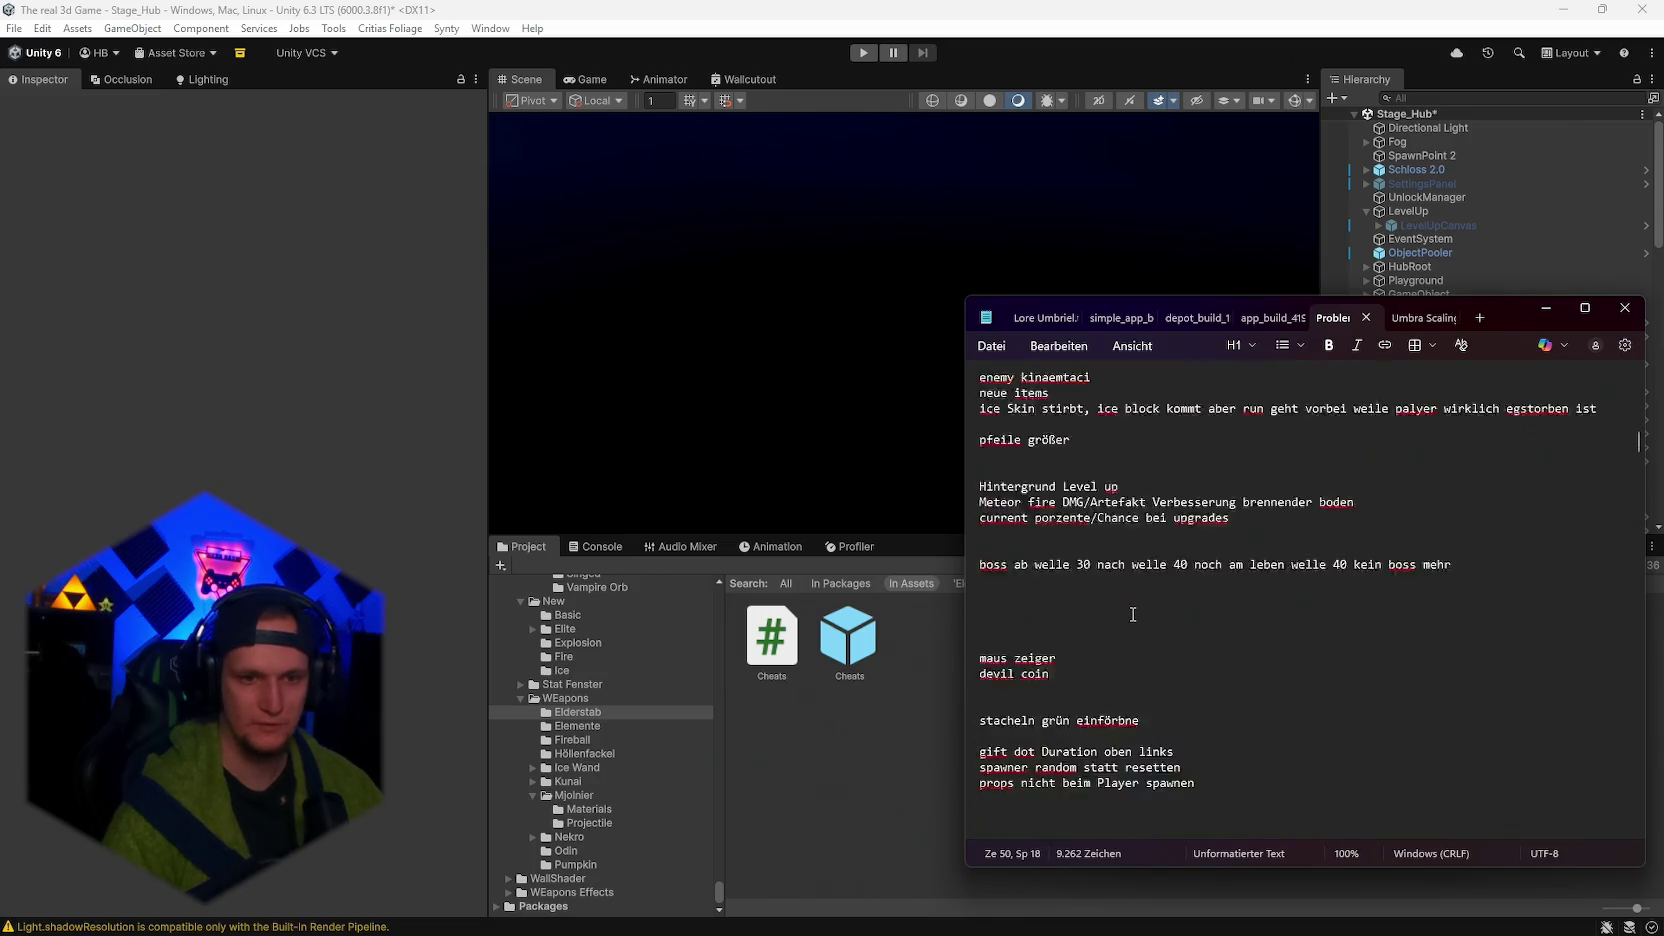
scroll(1133, 614, down, 5)
scroll(1110, 680, up, 4)
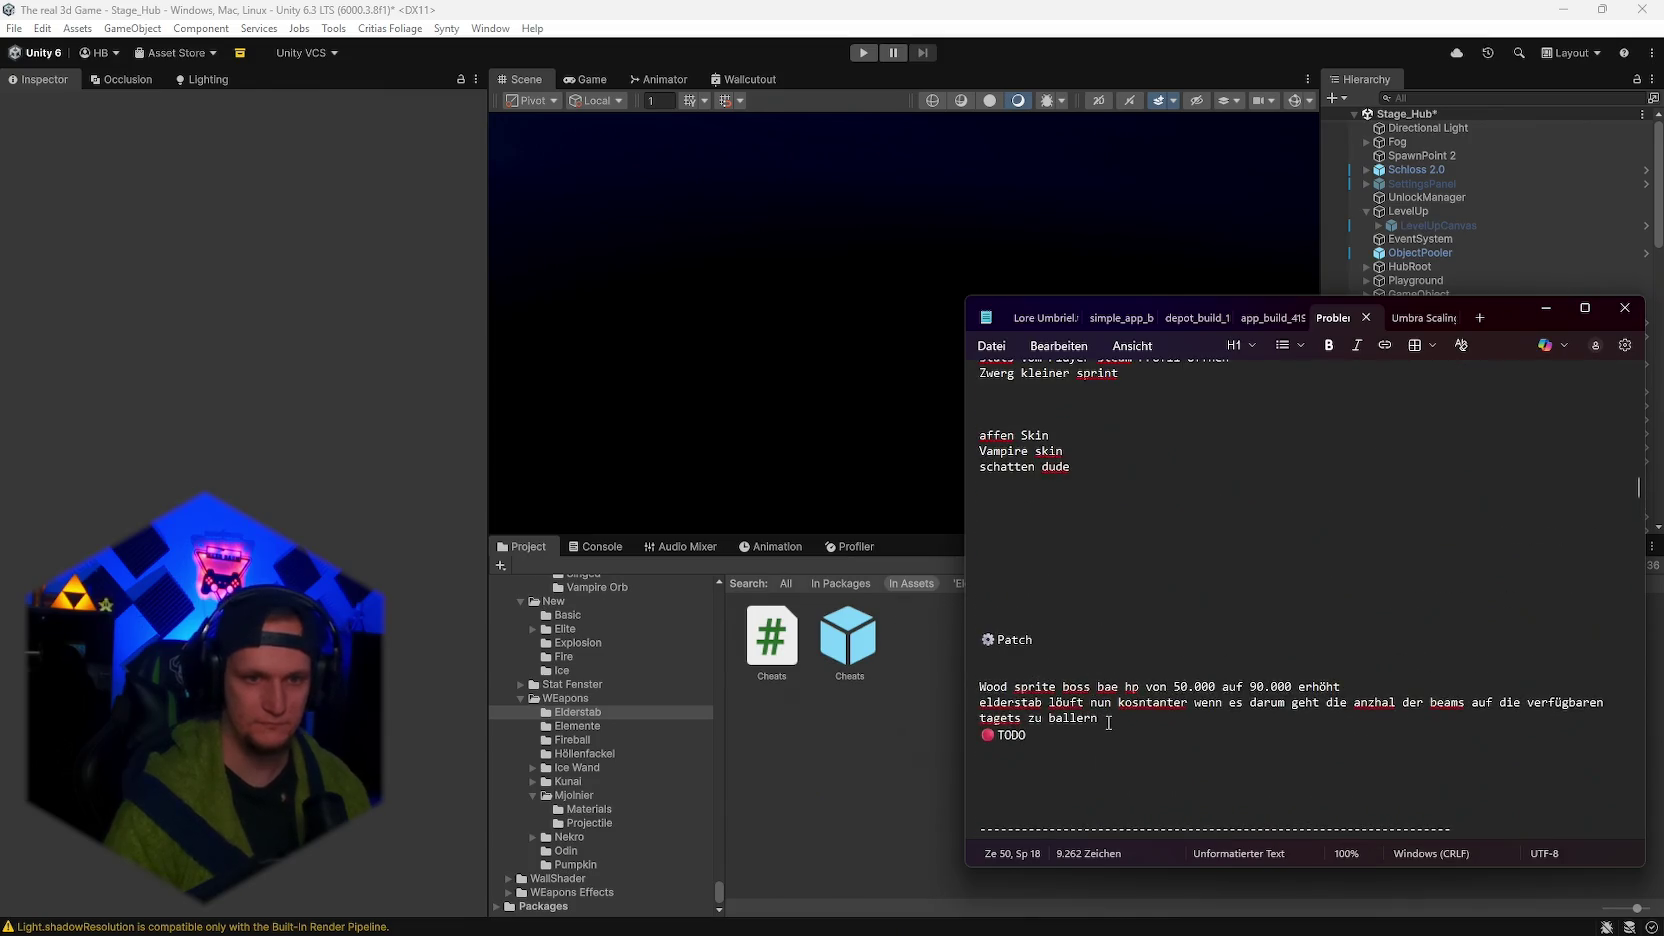
click(1108, 722)
key(Return)
text(ein)
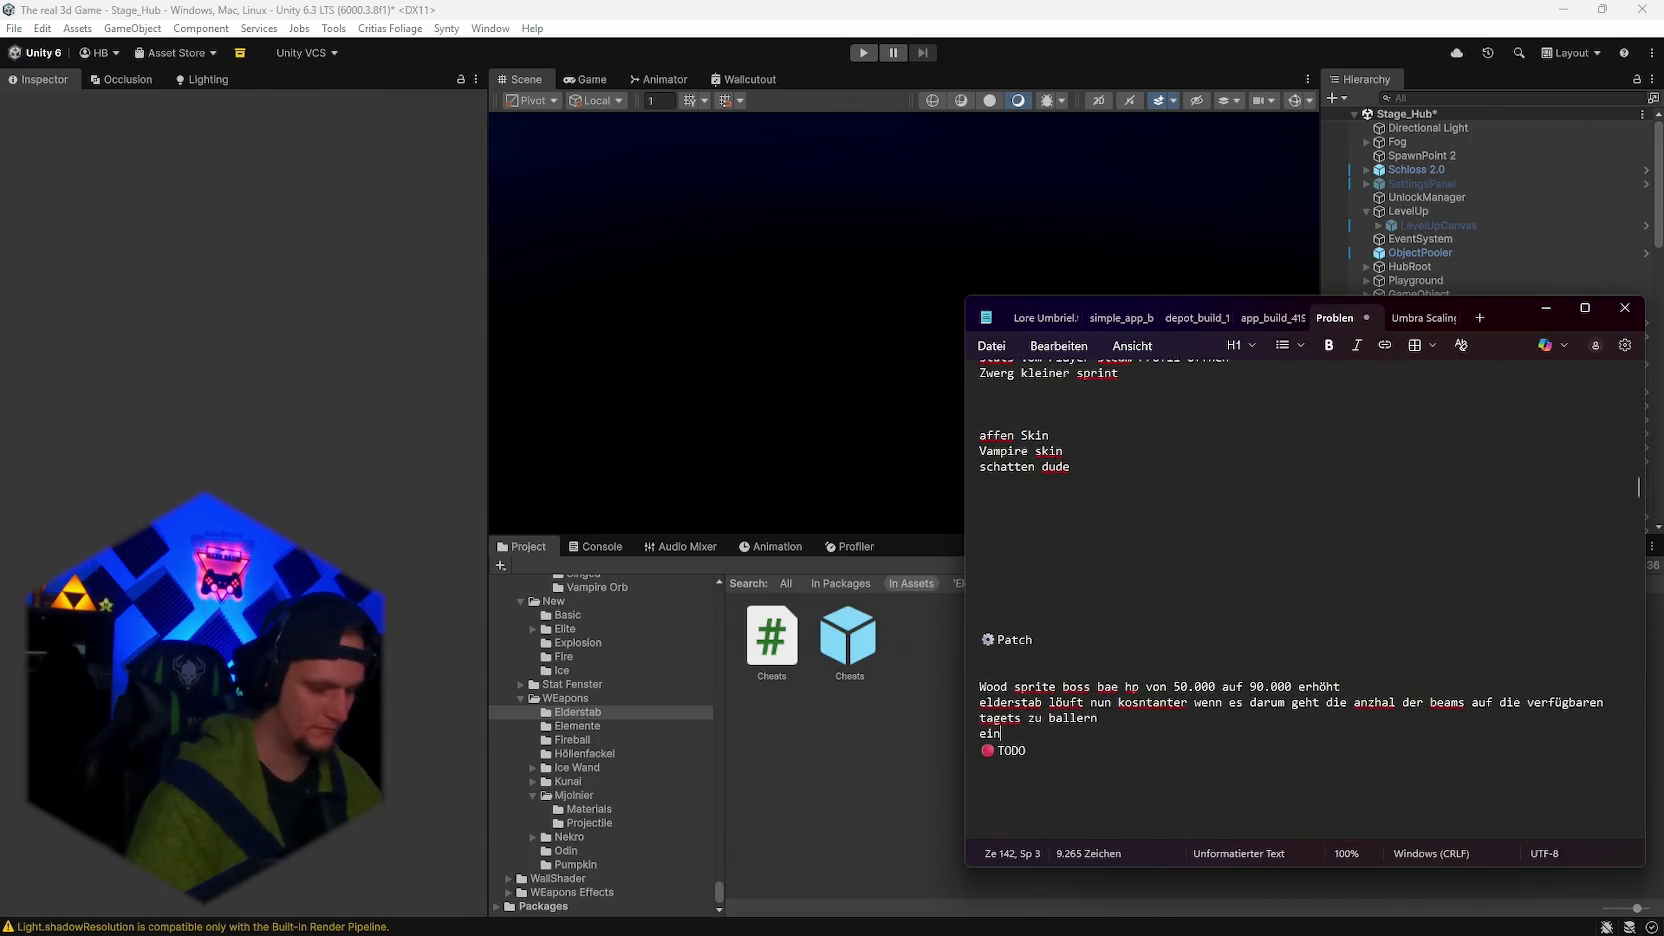
text( kriterihscer fehle)
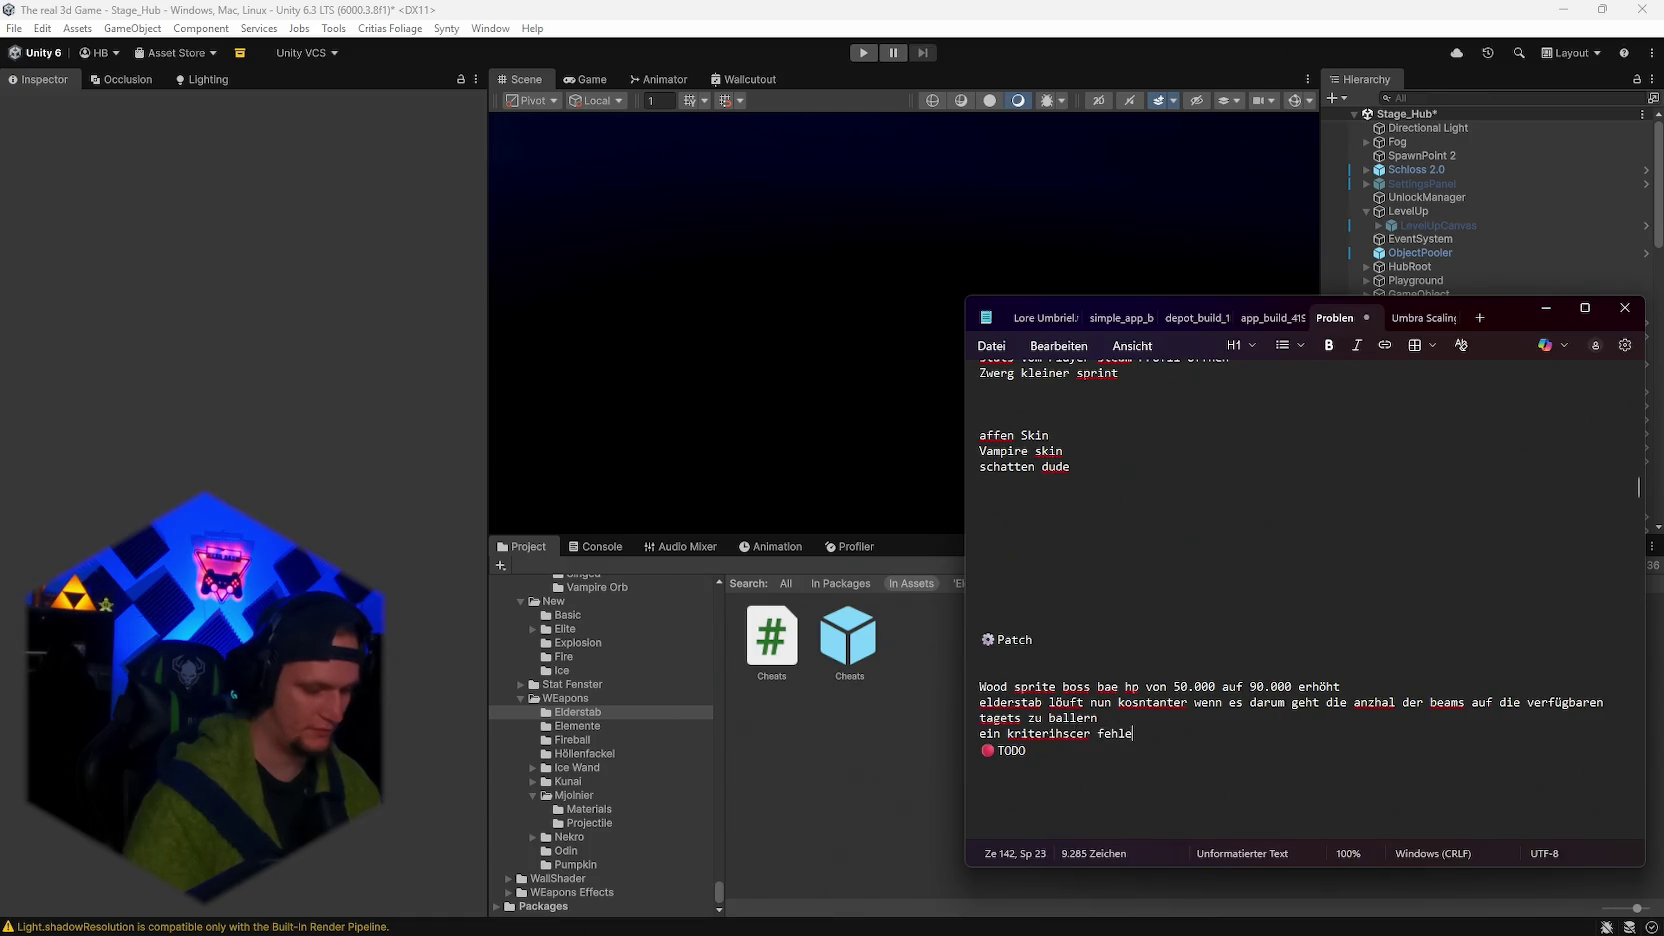
text(r wurd)
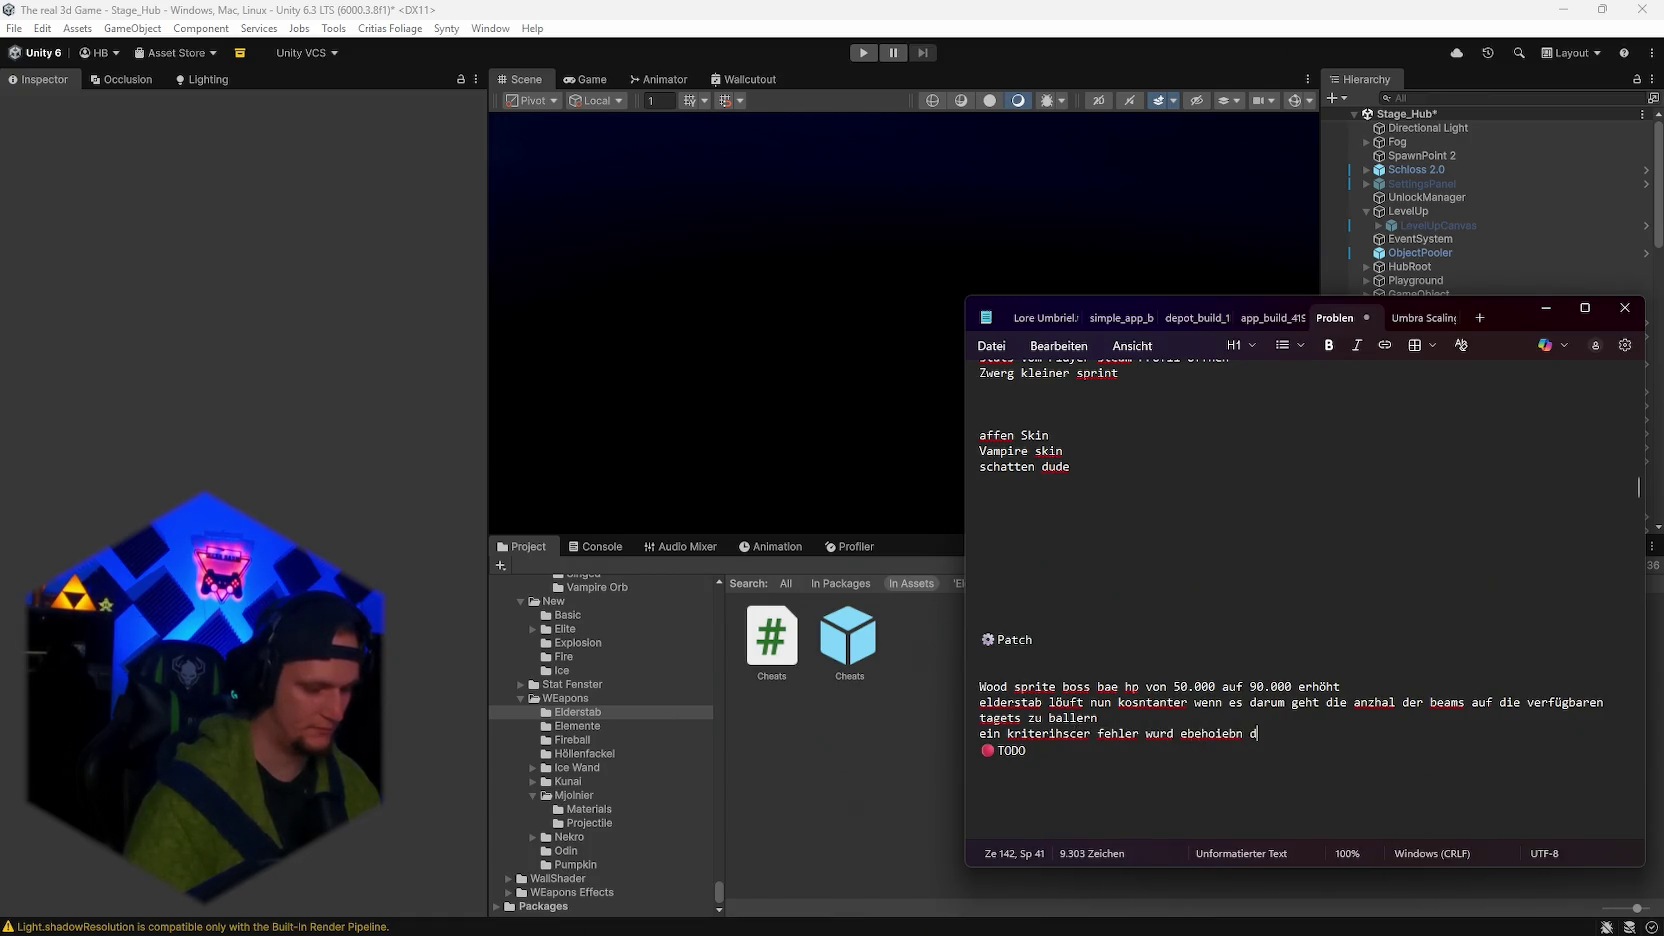
text( ebehoiebn wo de rpalyer nic)
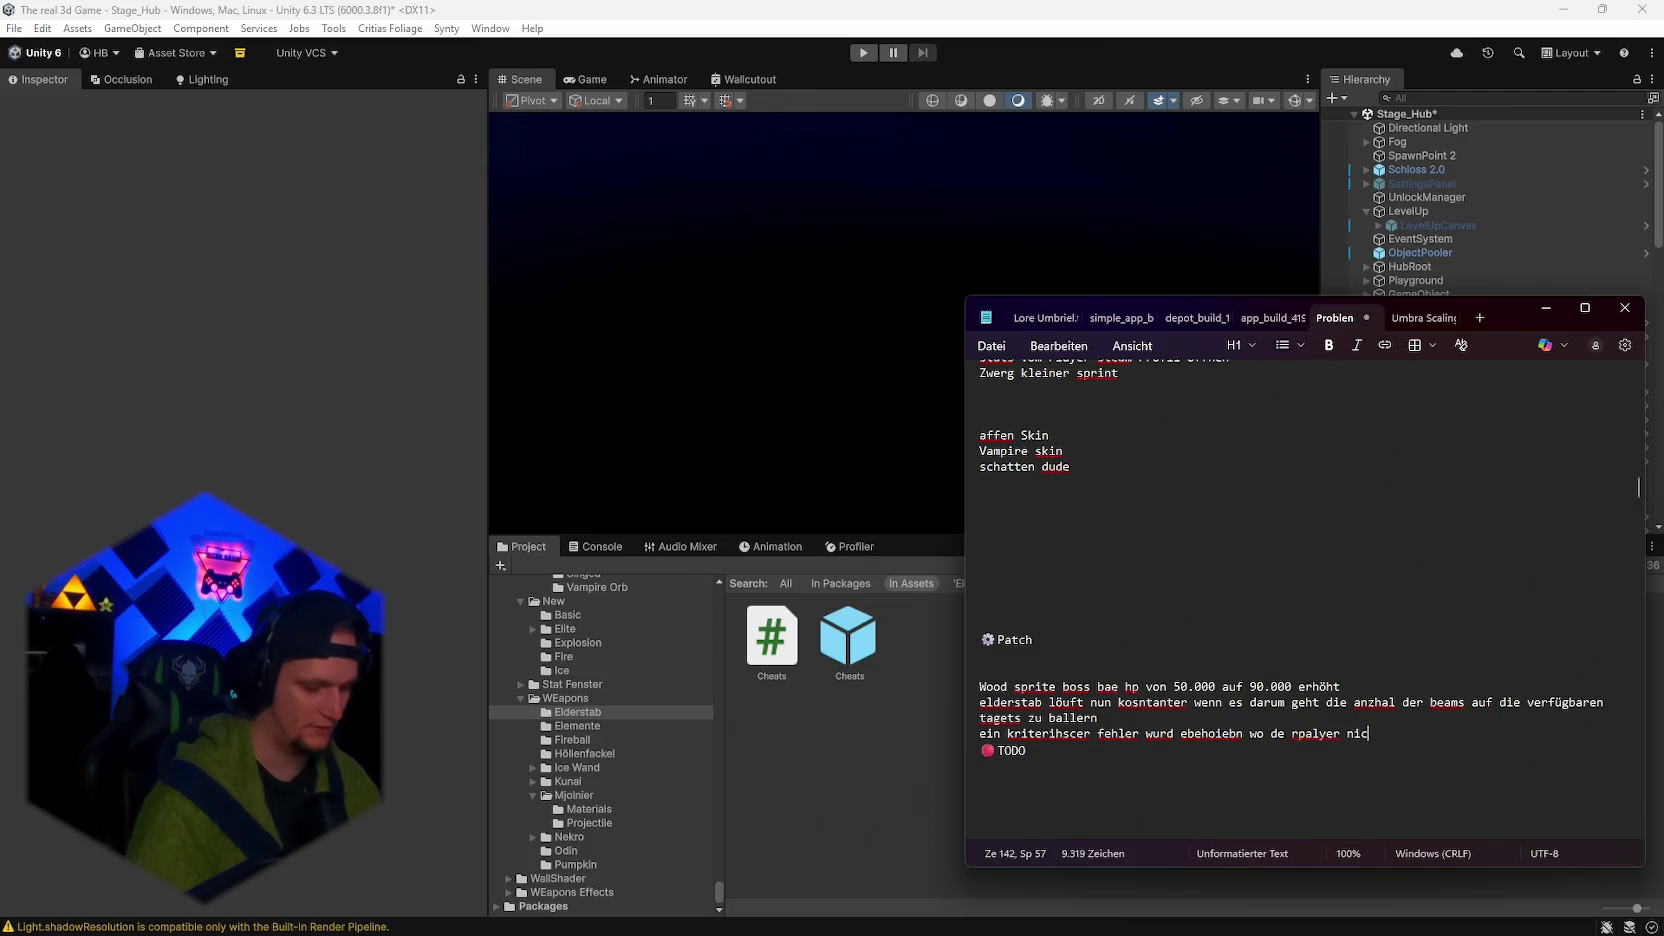
text(htmehr )
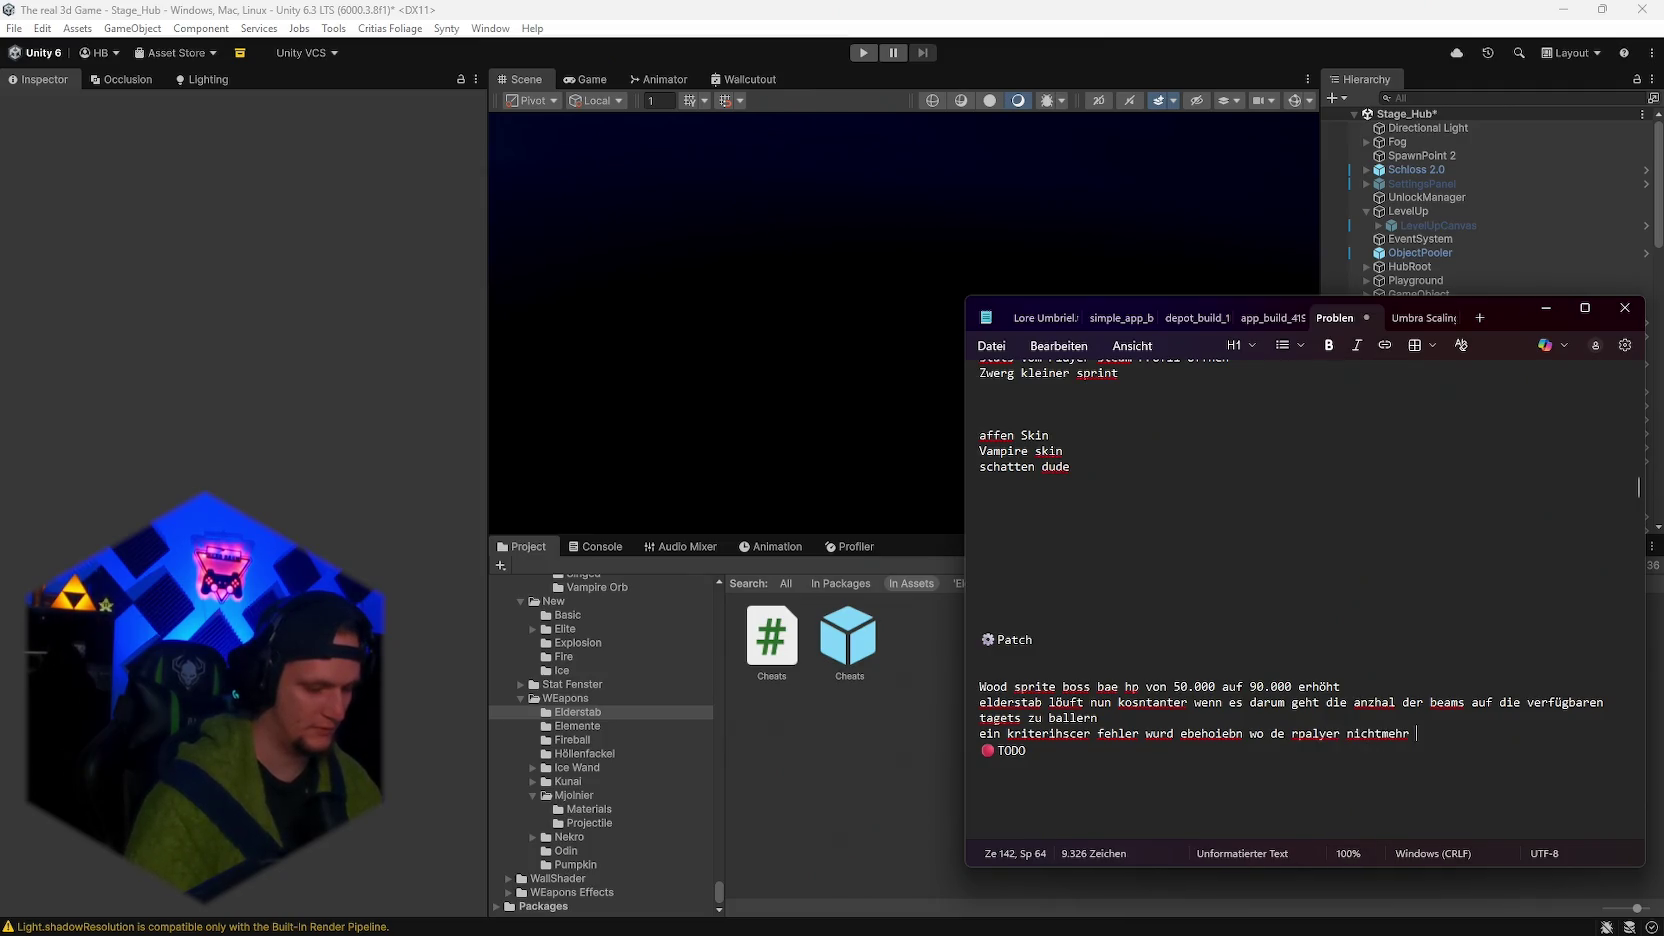
text(den char steuern konnte)
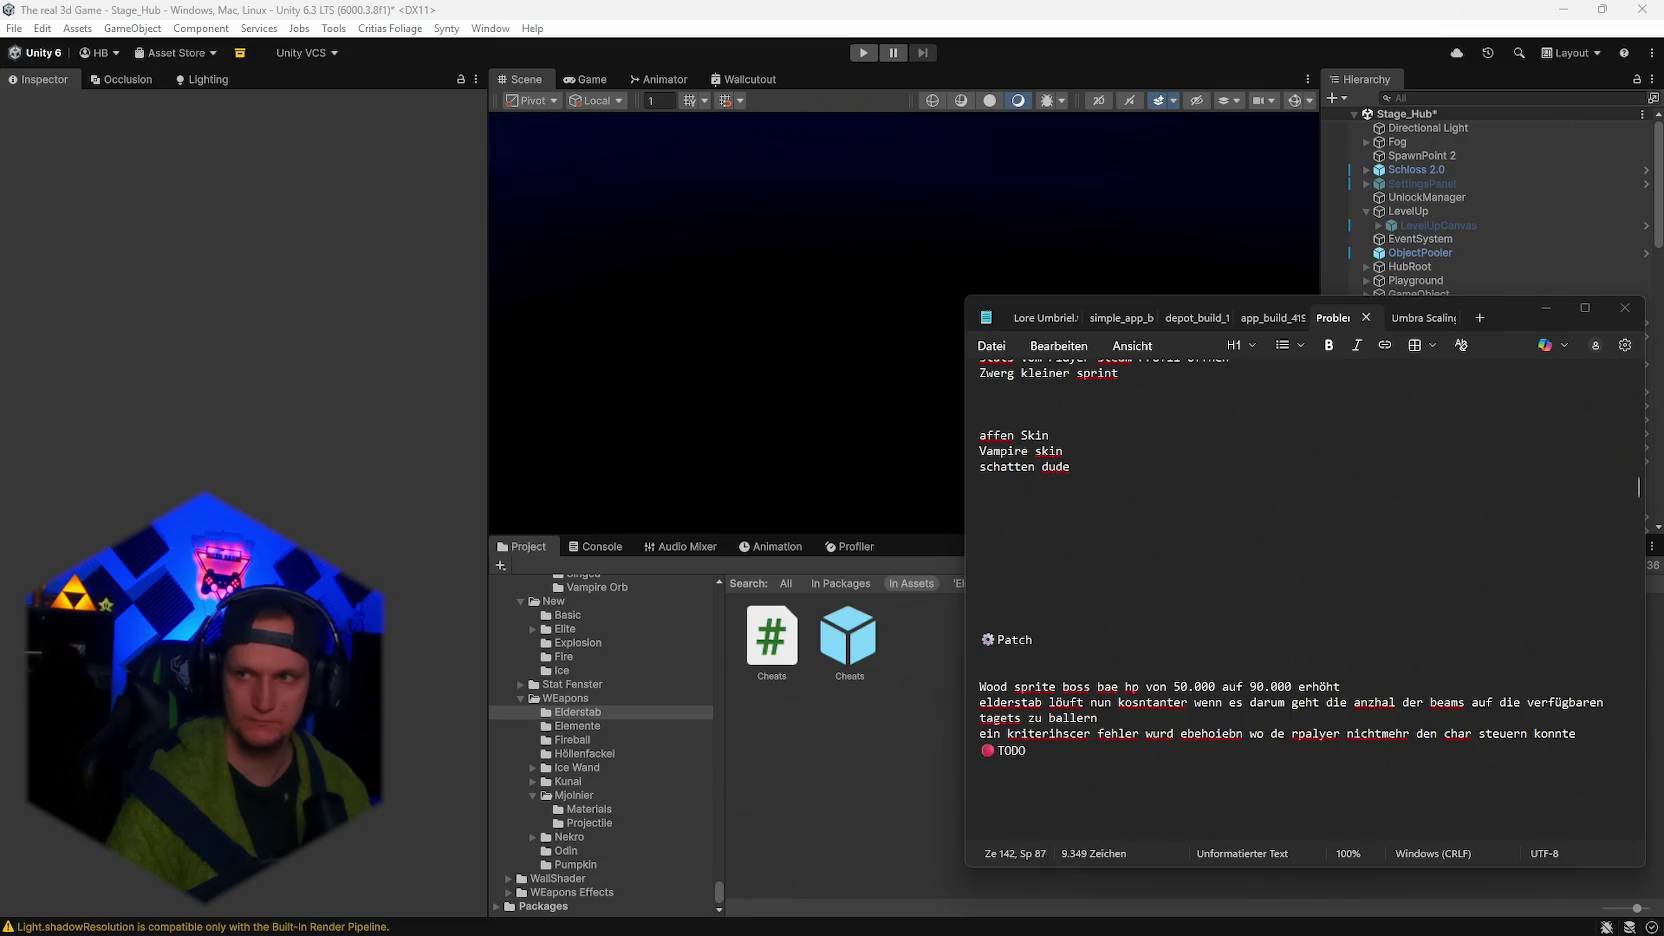
click(1146, 918)
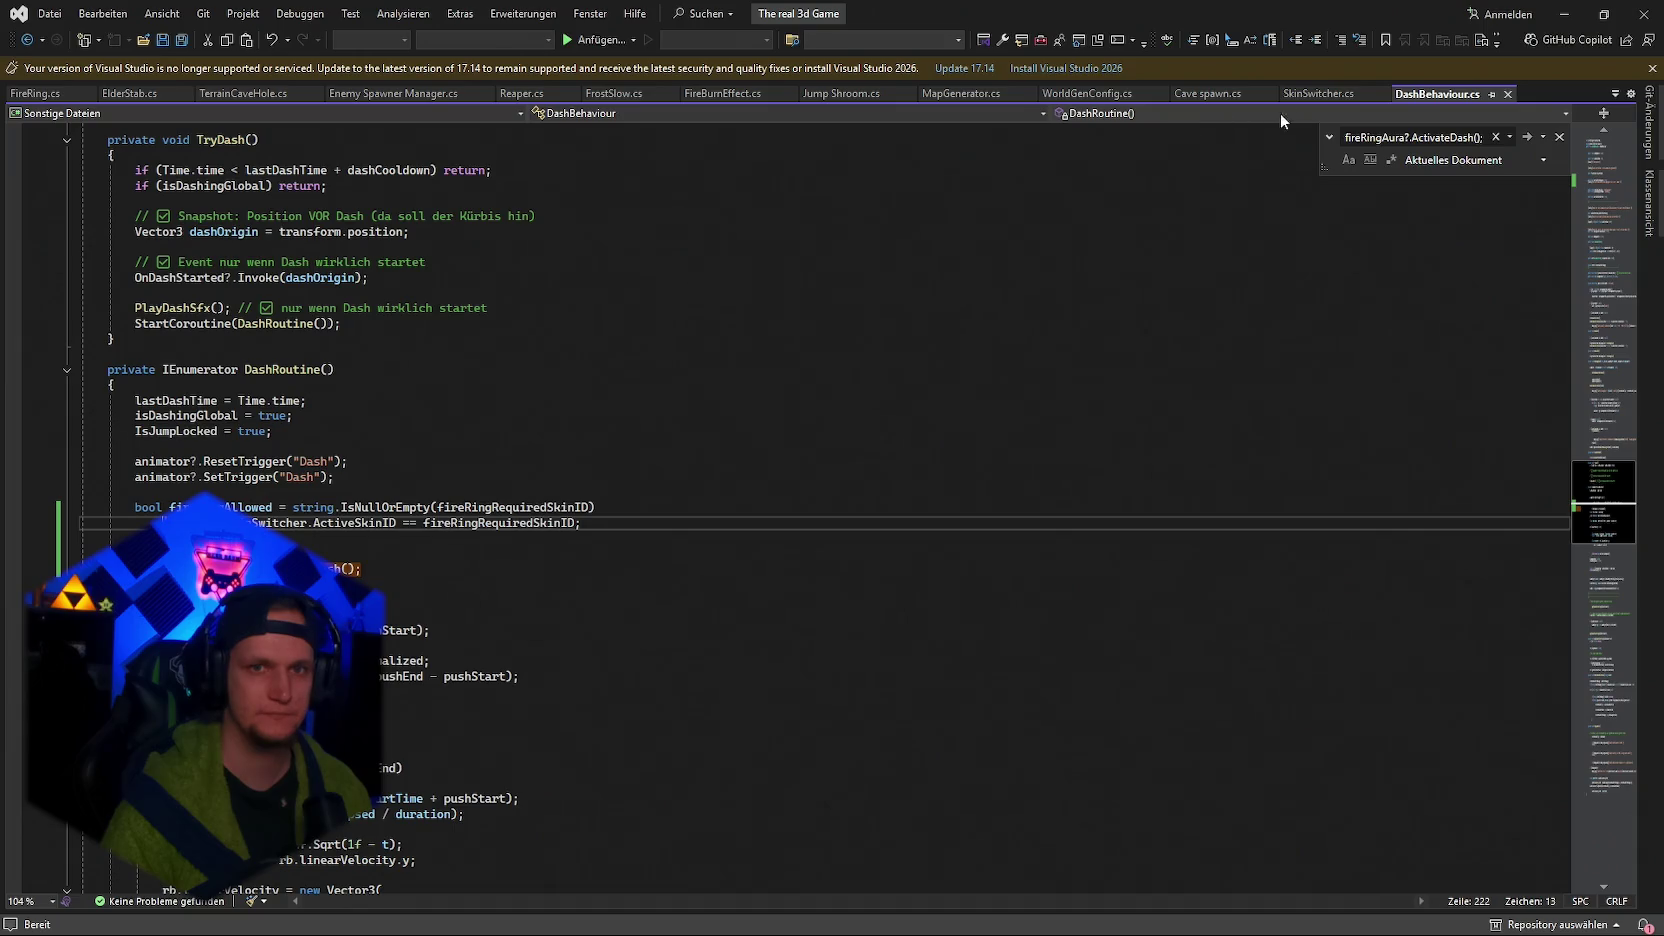
Close three unused tabs, then paste the UI-lock stuck-timer code into Update and save.
click(1160, 94)
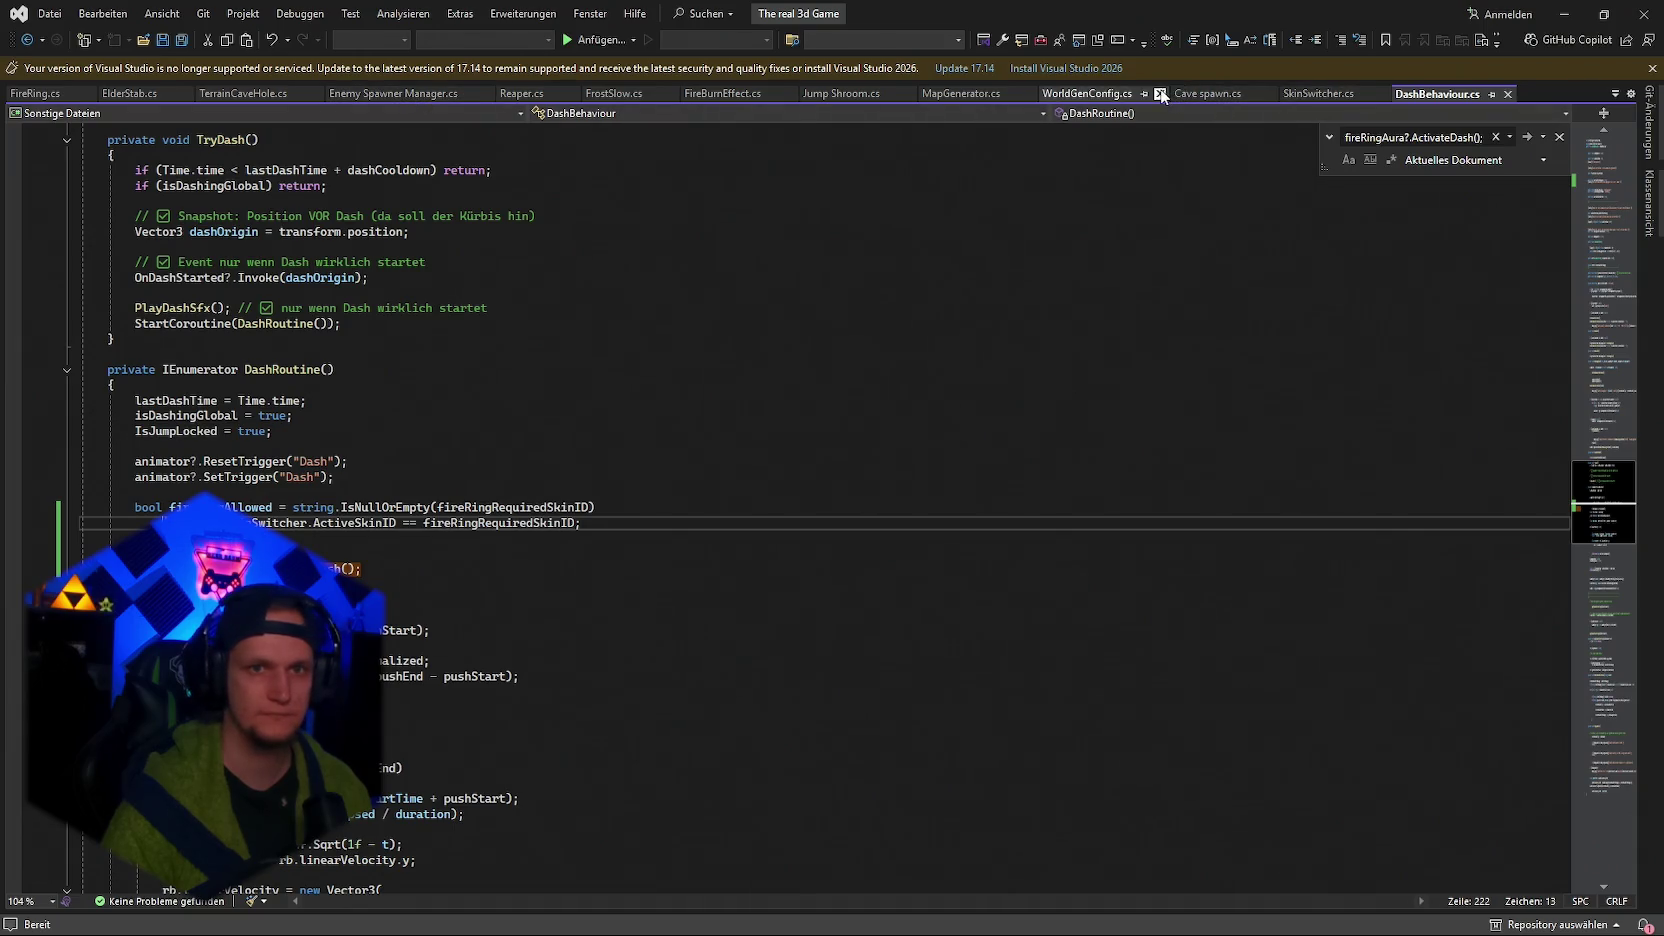
click(1376, 94)
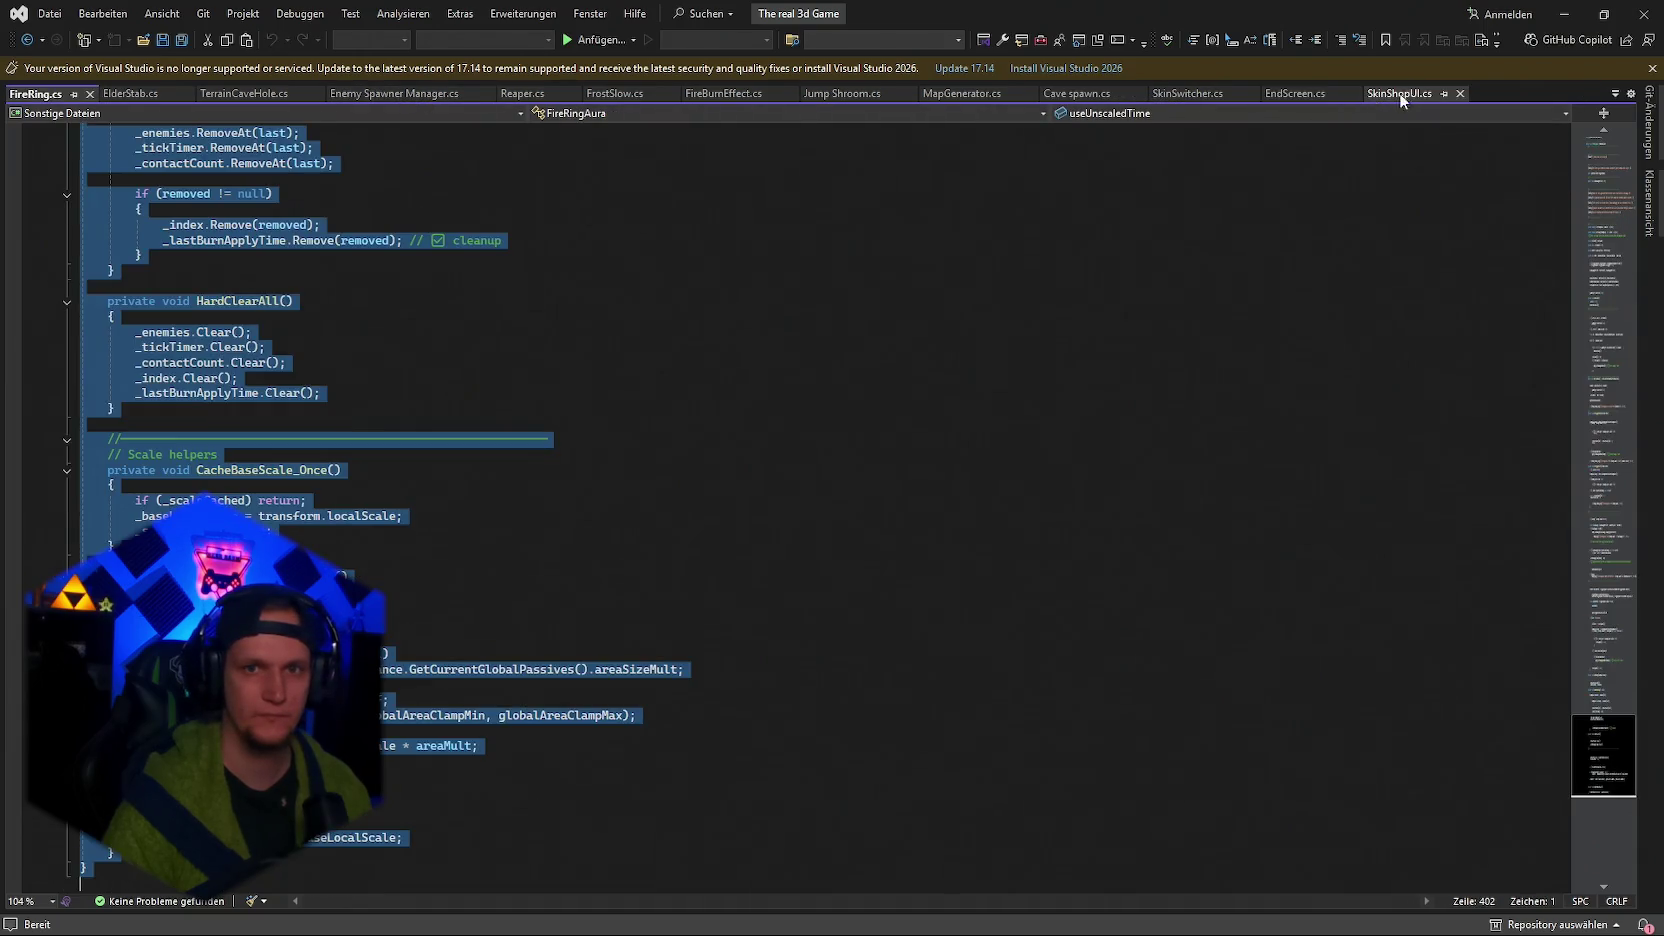
click(1460, 94)
key(ctrl+f)
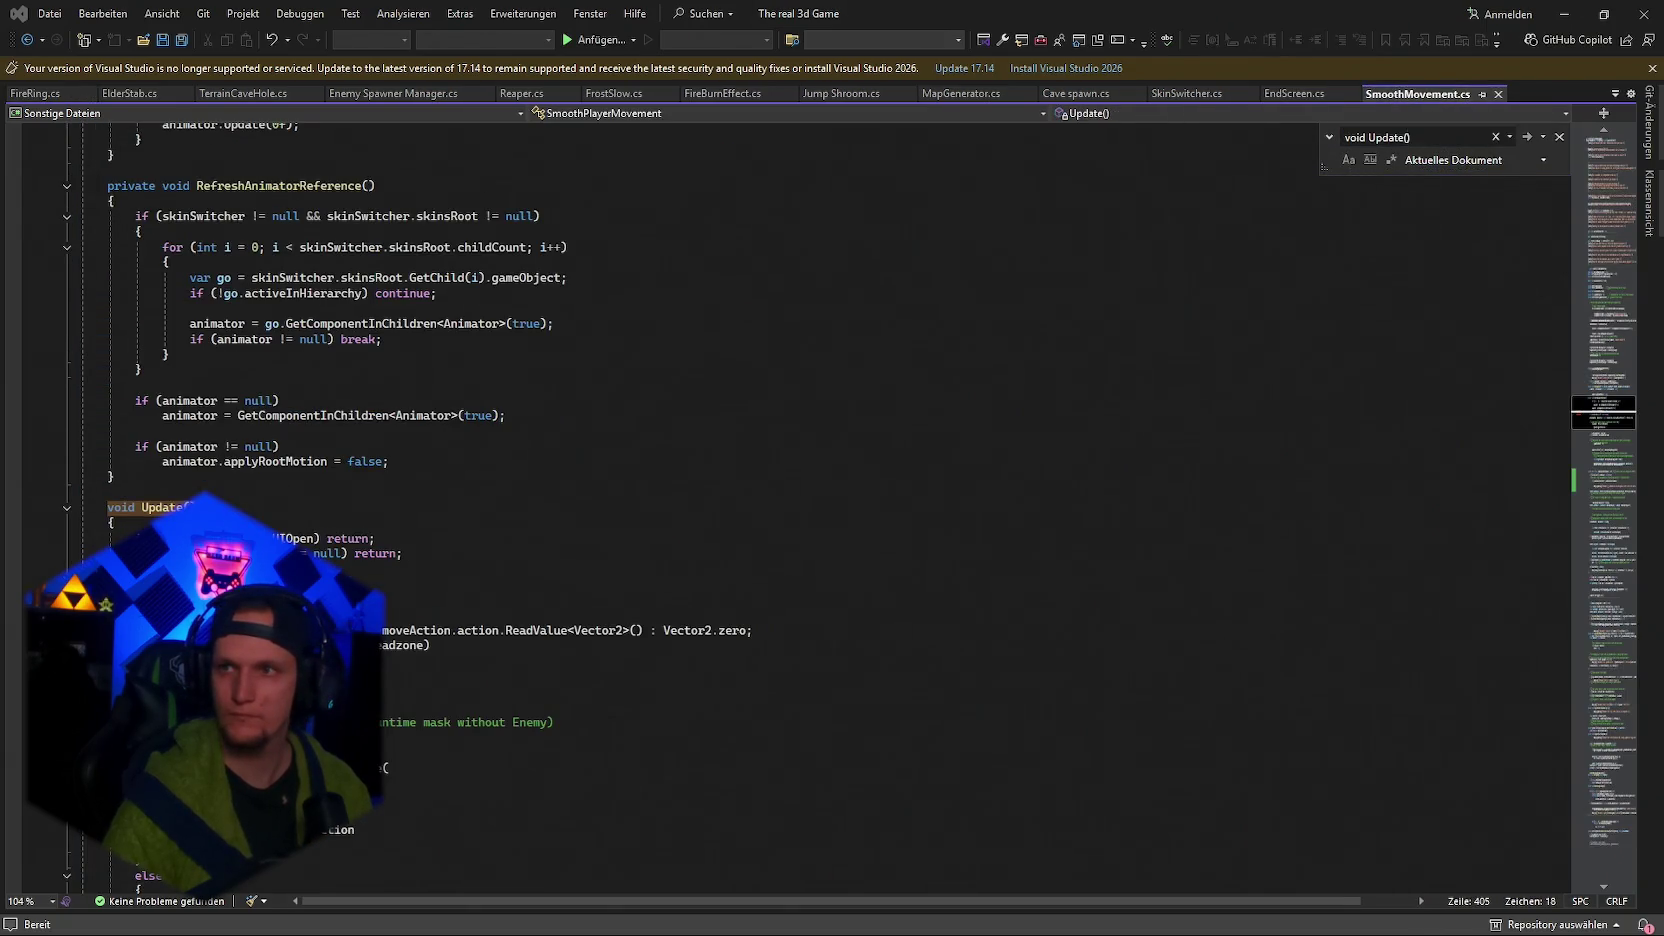
mouse_move(420, 560)
mouse_down()
mouse_move(120, 537)
mouse_move(107, 509)
mouse_up()
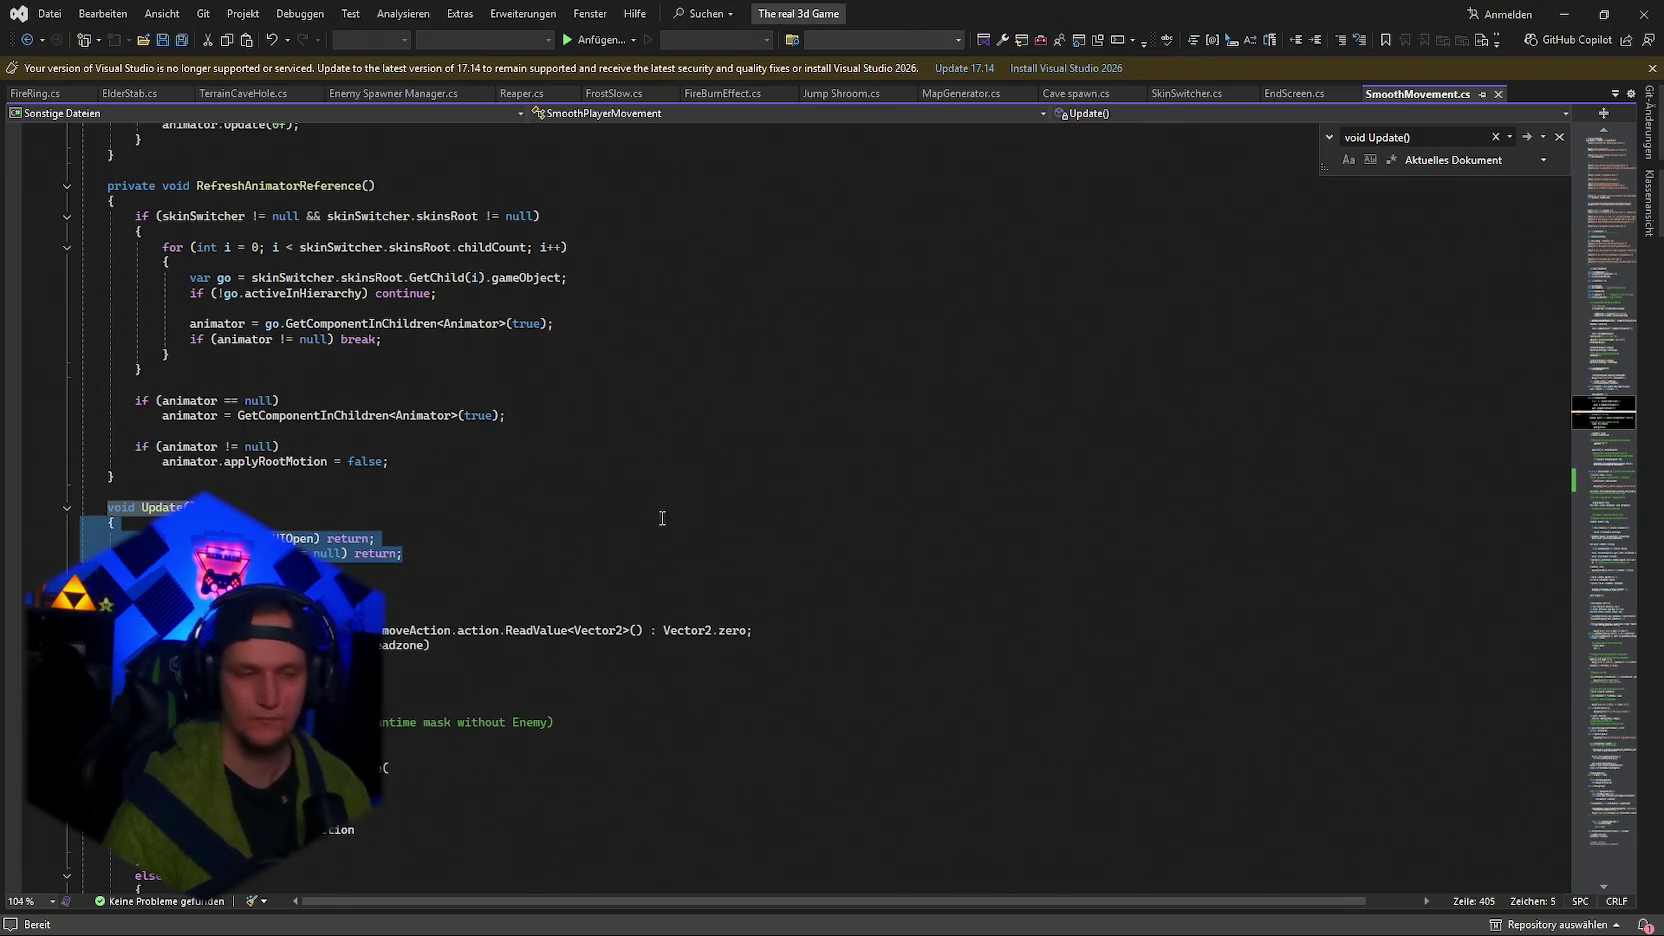
key(ctrl+v)
key(ctrl+s)
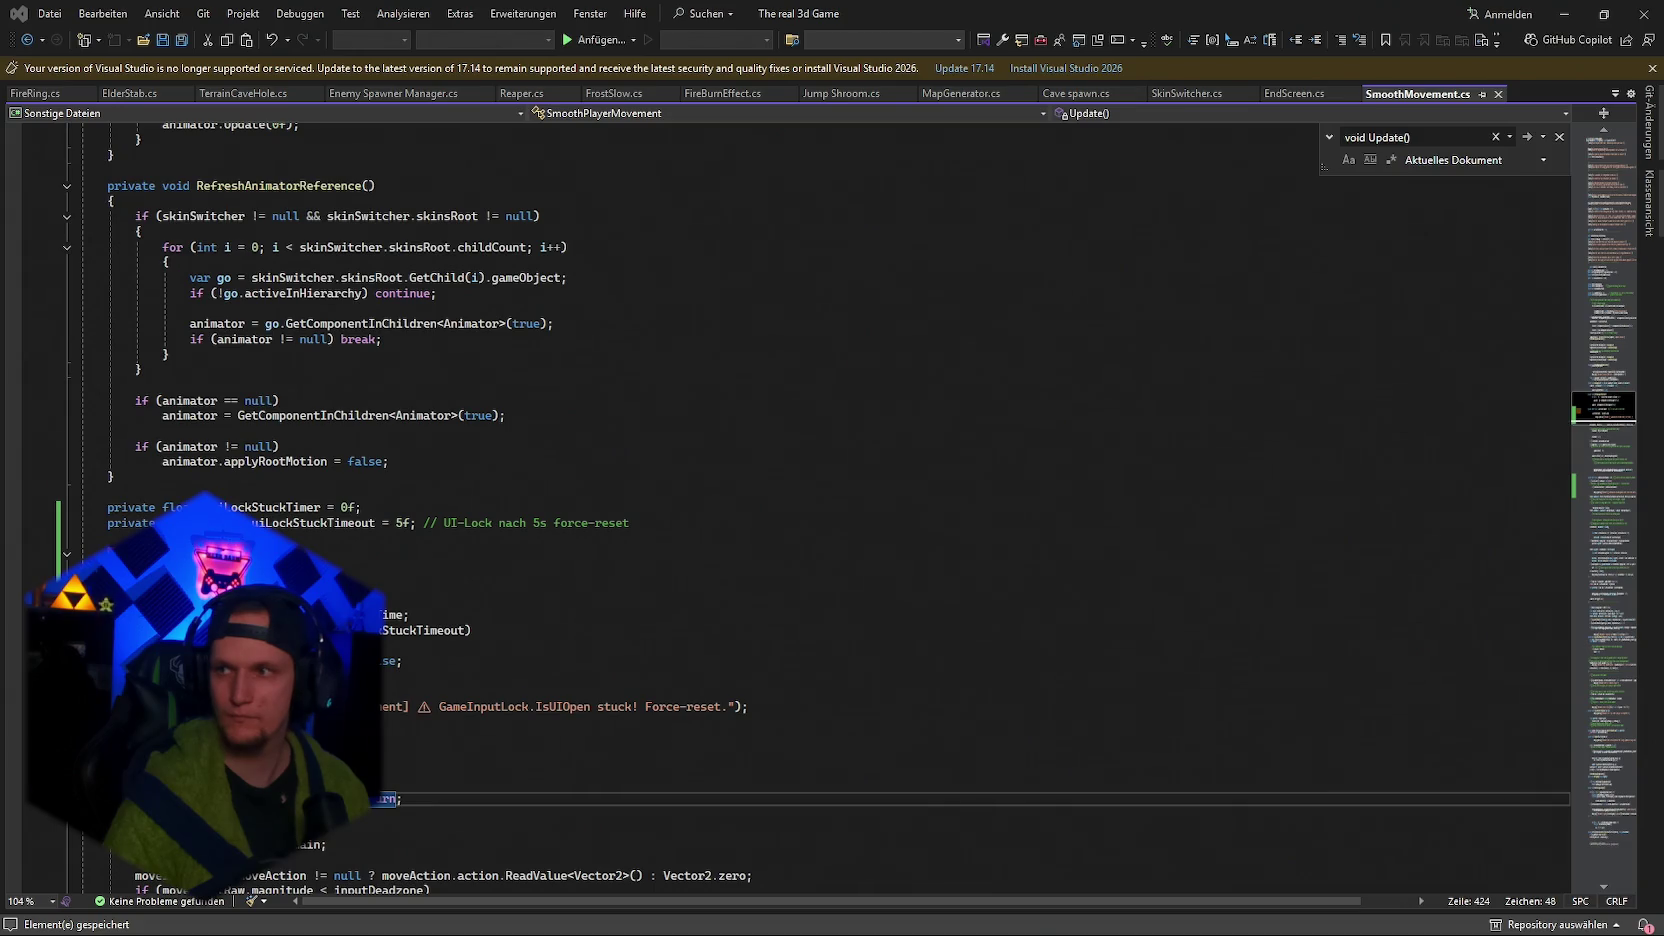
Replace the ApplyExternalVelocity body with clamped velocity code.
key(ctrl+v)
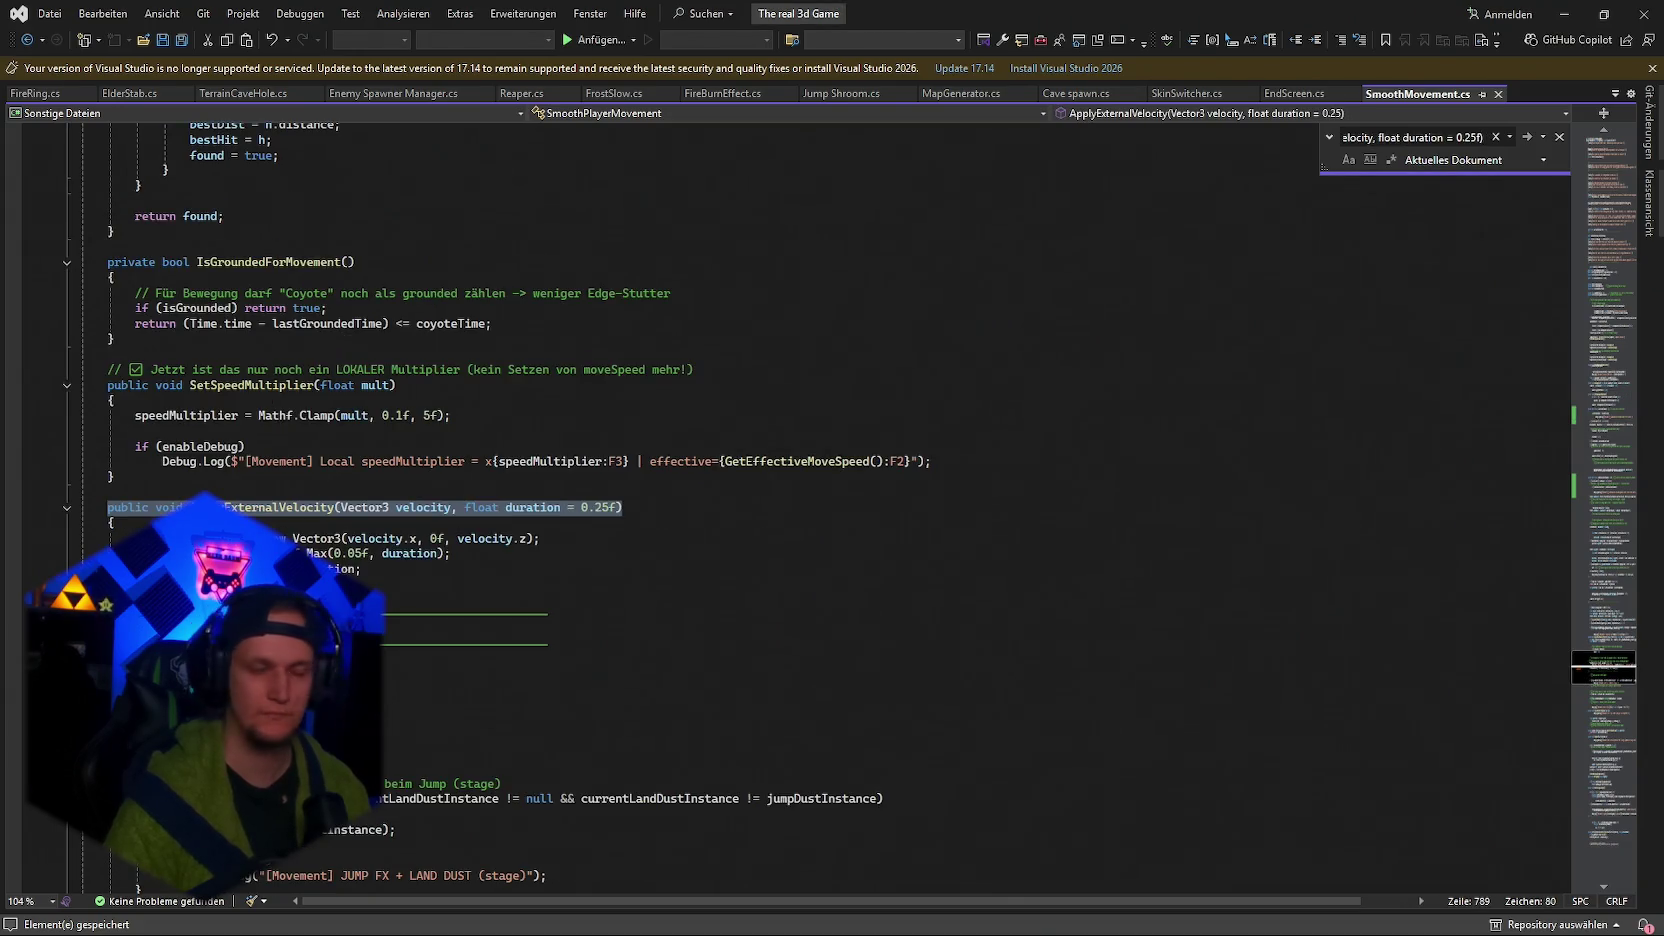
drag(367, 568, 99, 507)
key(ctrl+v)
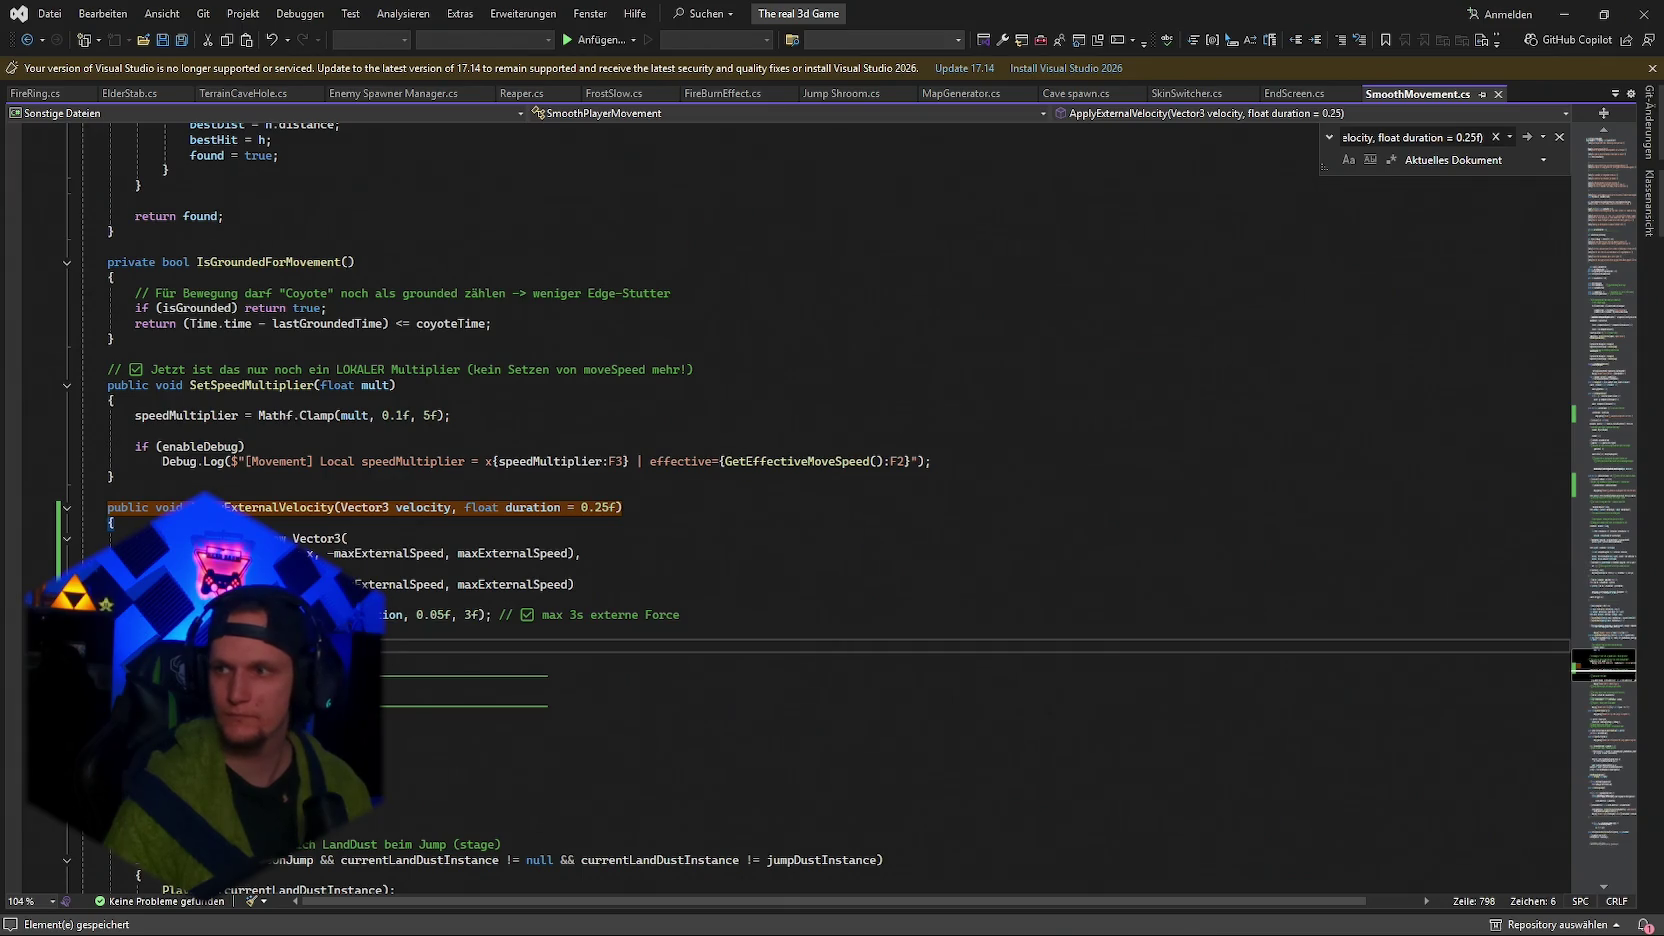
Replace the OnDisable body with the new cleanup code and switch to Unity to recompile.
key(ctrl+f)
text(private void OnDisable())
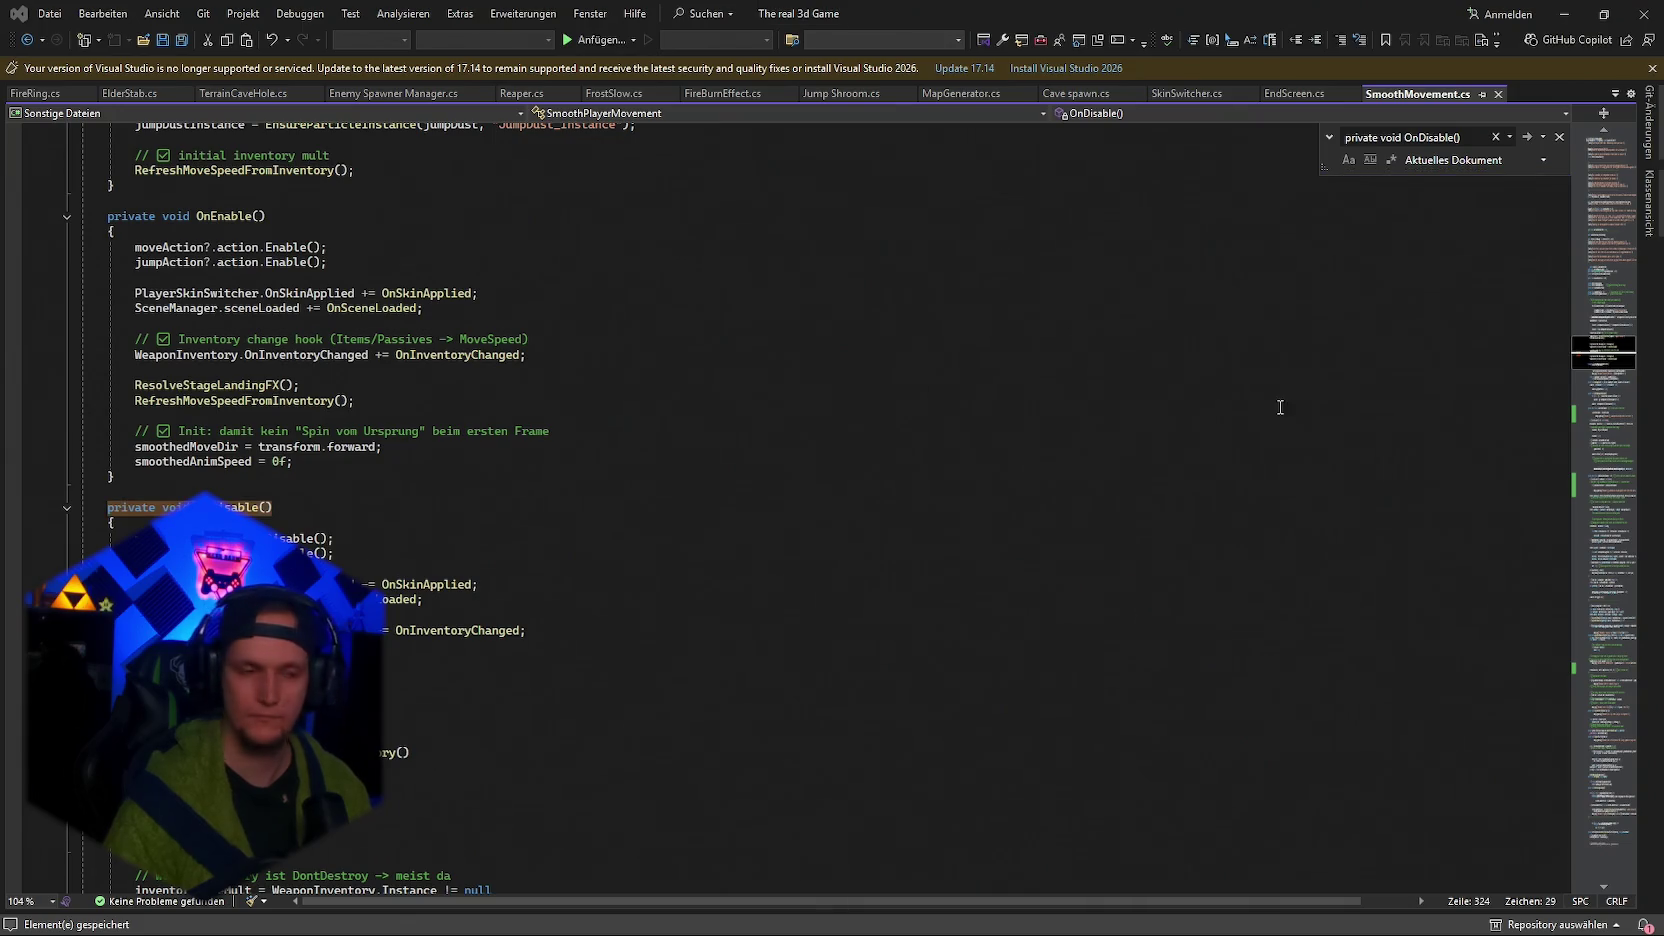
key(ctrl+v)
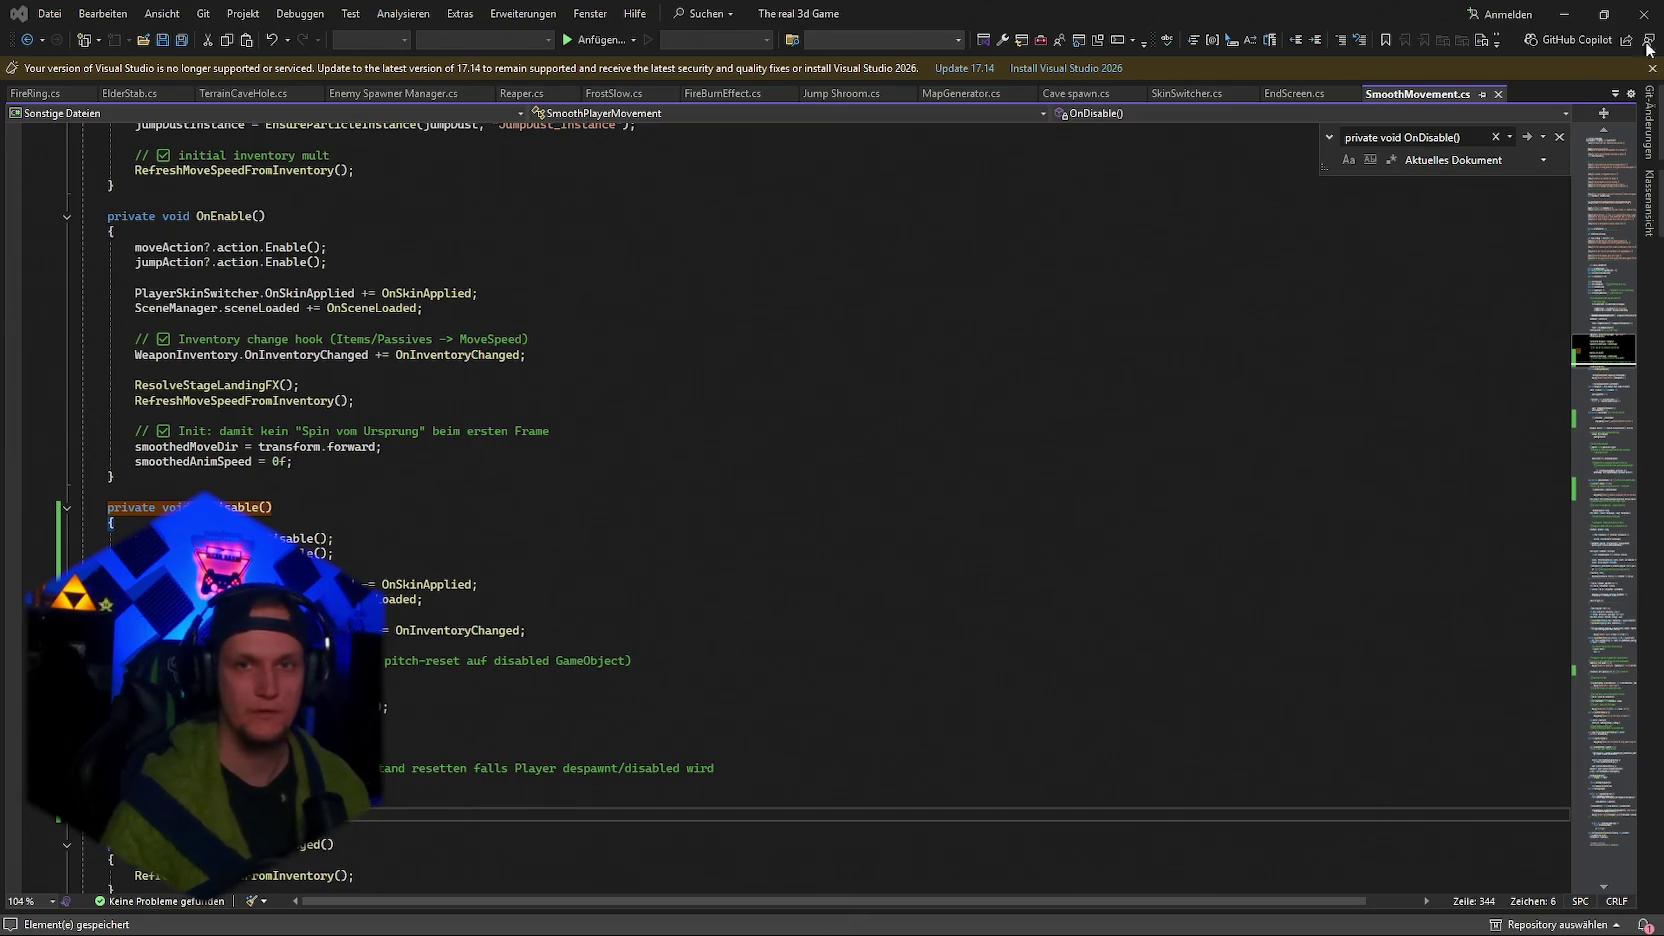
click(1564, 14)
click(895, 778)
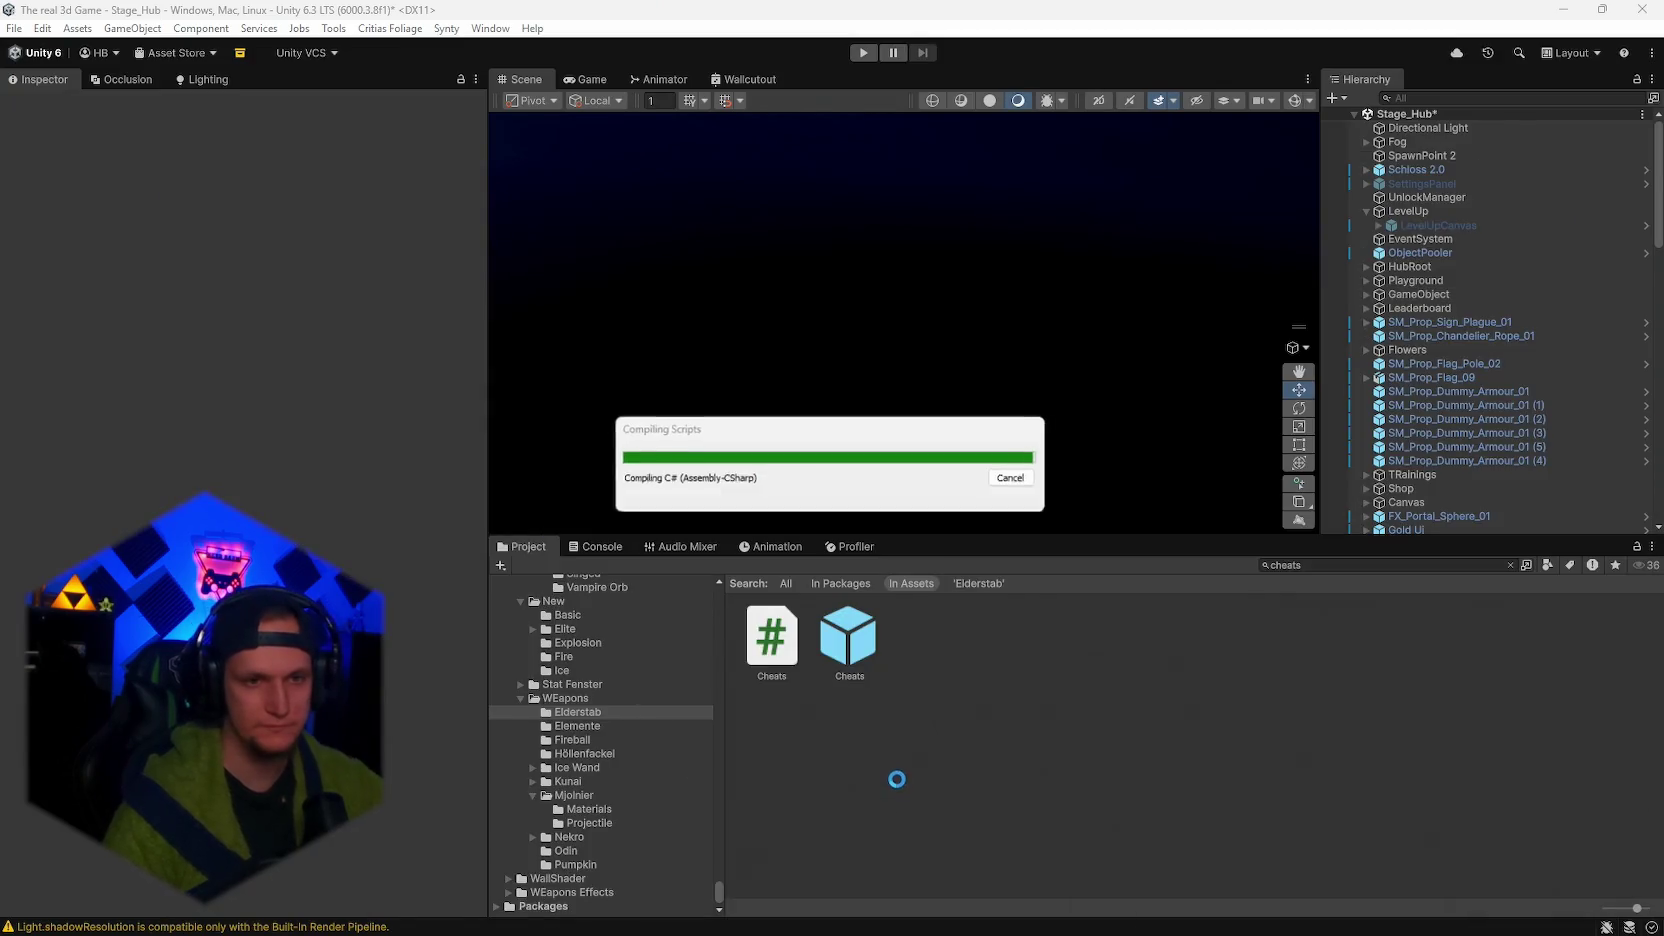
Open the Console and jump to error CS0272 at SmoothMovement.cs line 426 in Visual Studio.
click(585, 547)
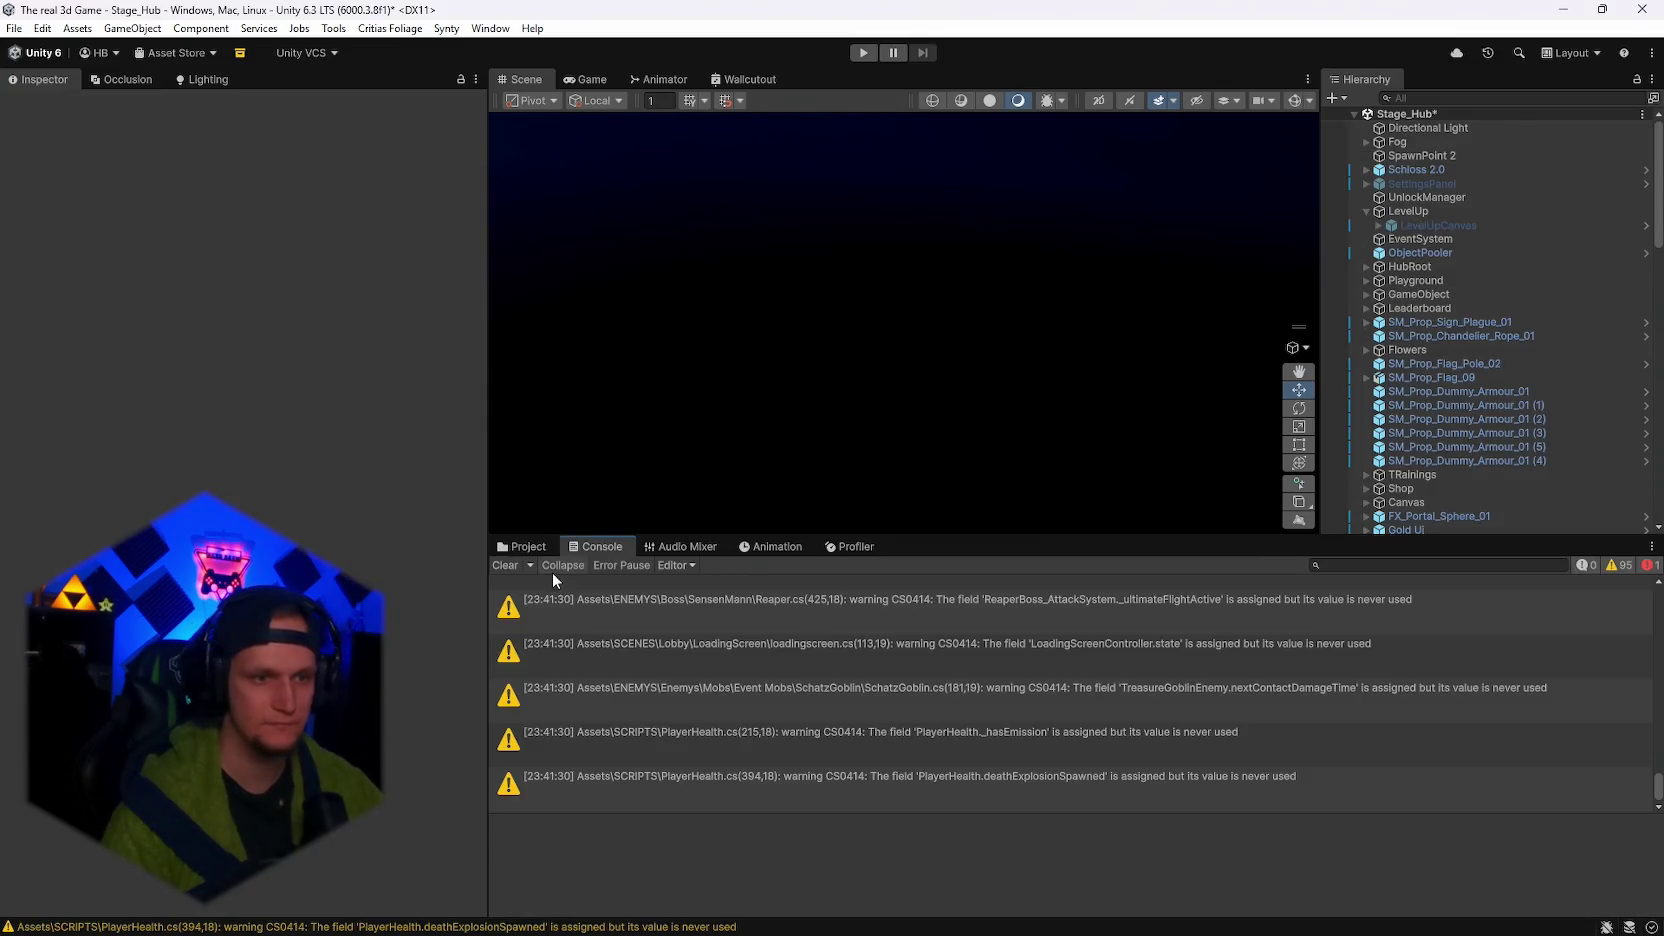
double_click(741, 597)
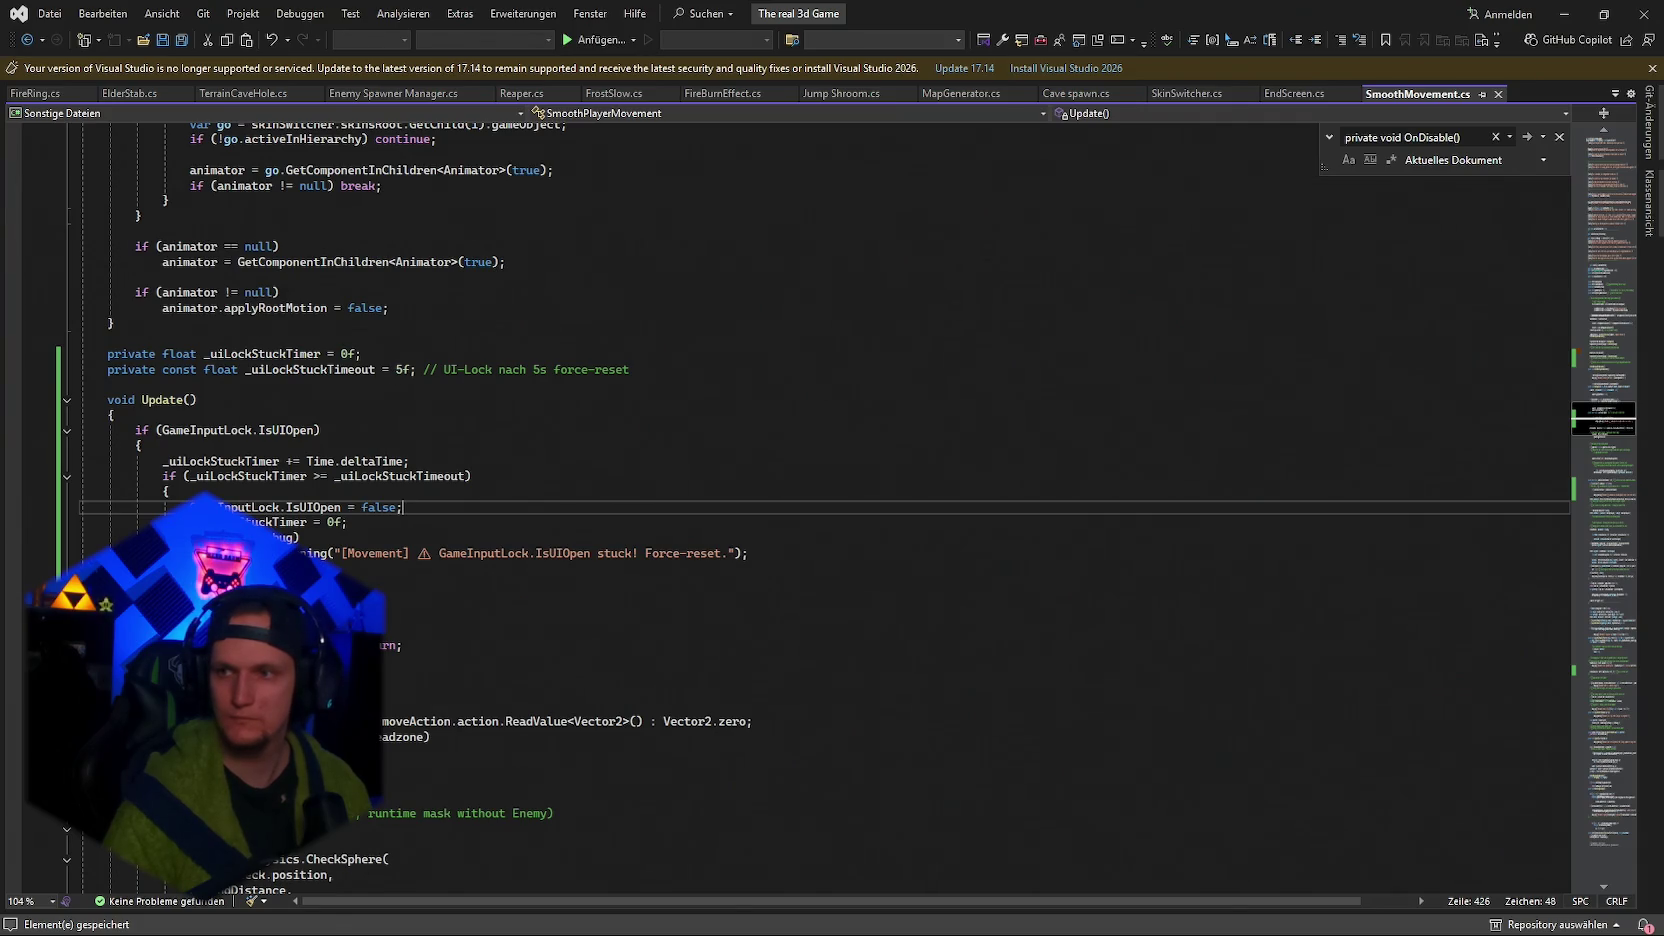
Select from line 426 to the end of SmoothMovement.cs, check Unity, then return to Visual Studio.
key(ctrl+shift+End)
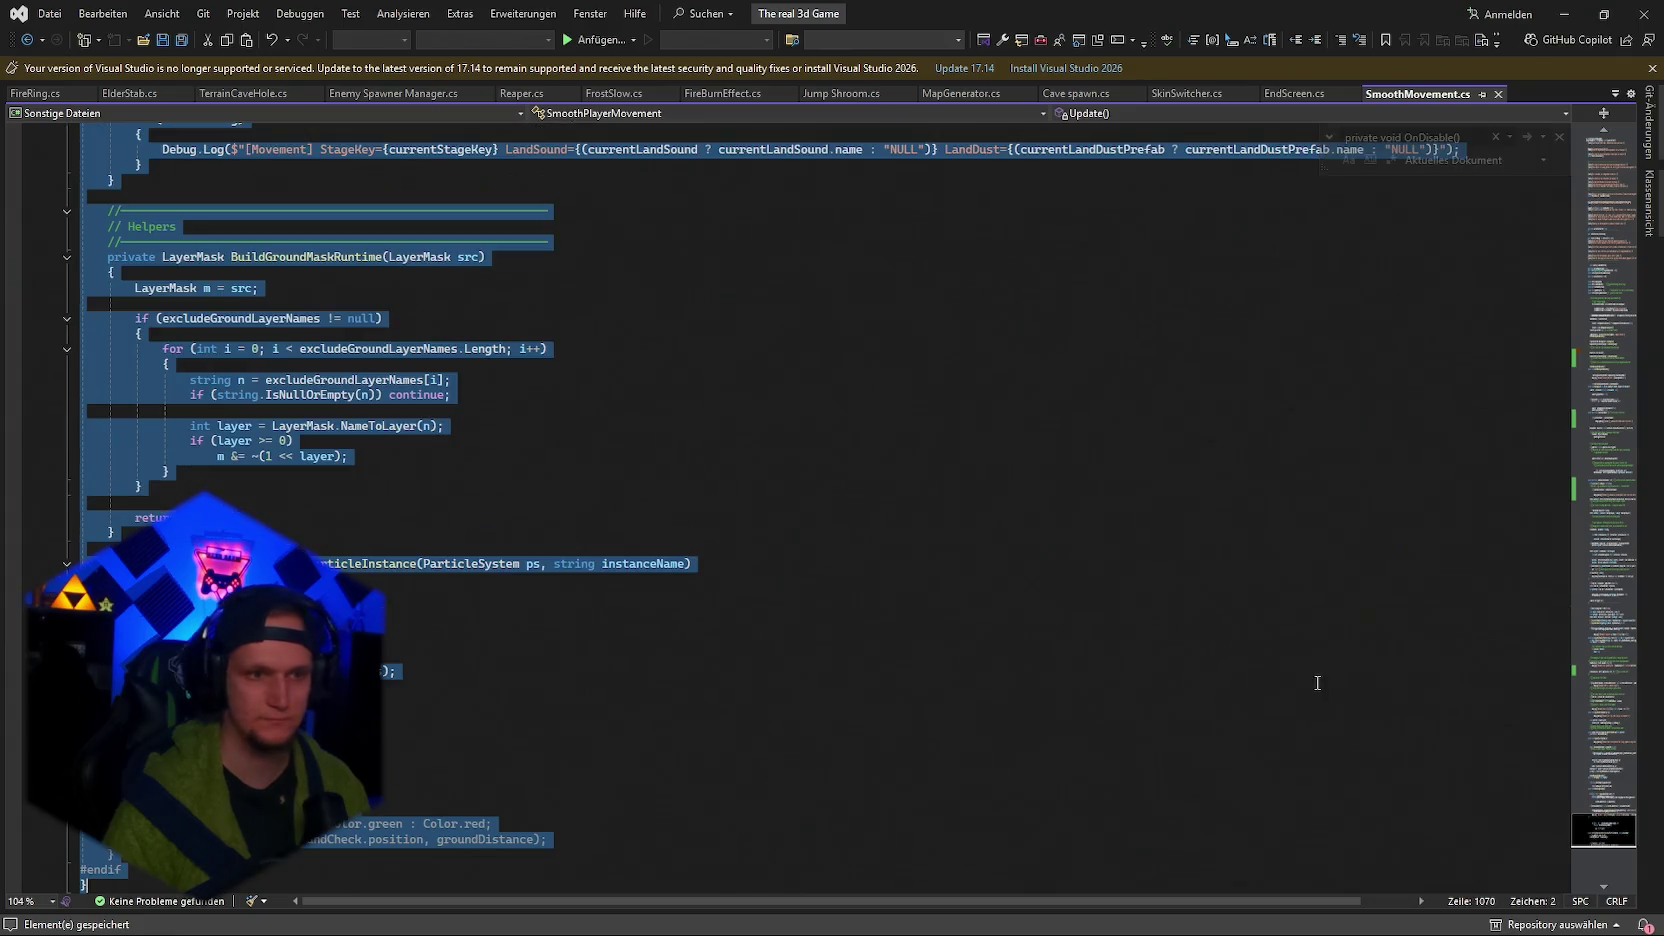
key(alt+Tab)
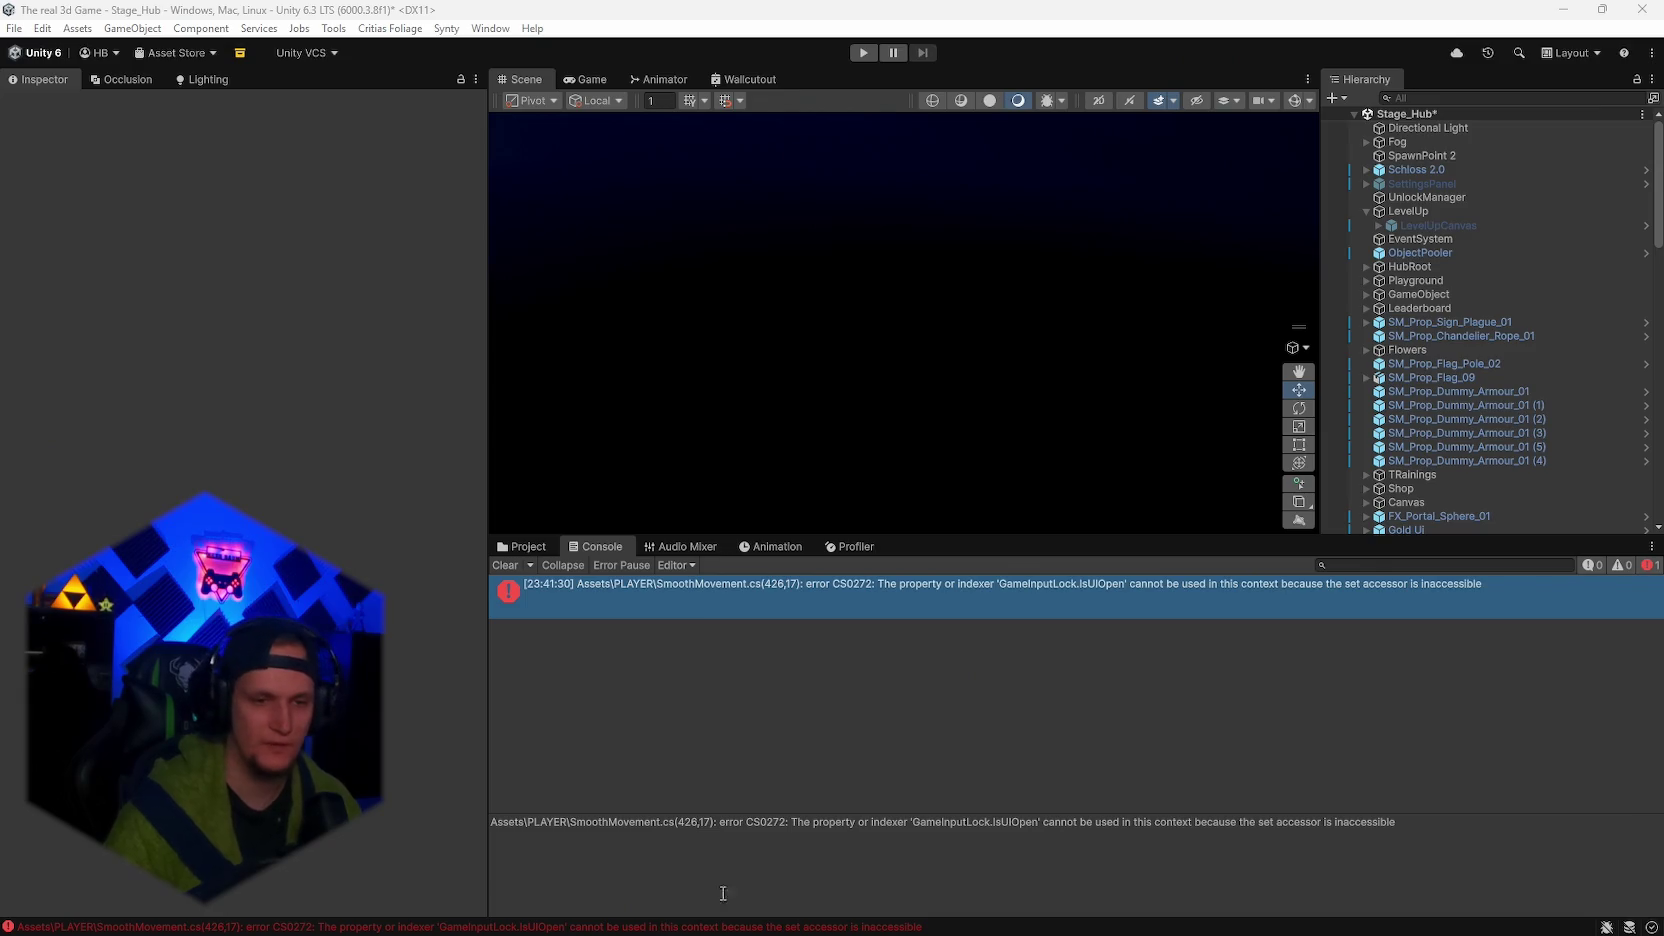
click(1179, 916)
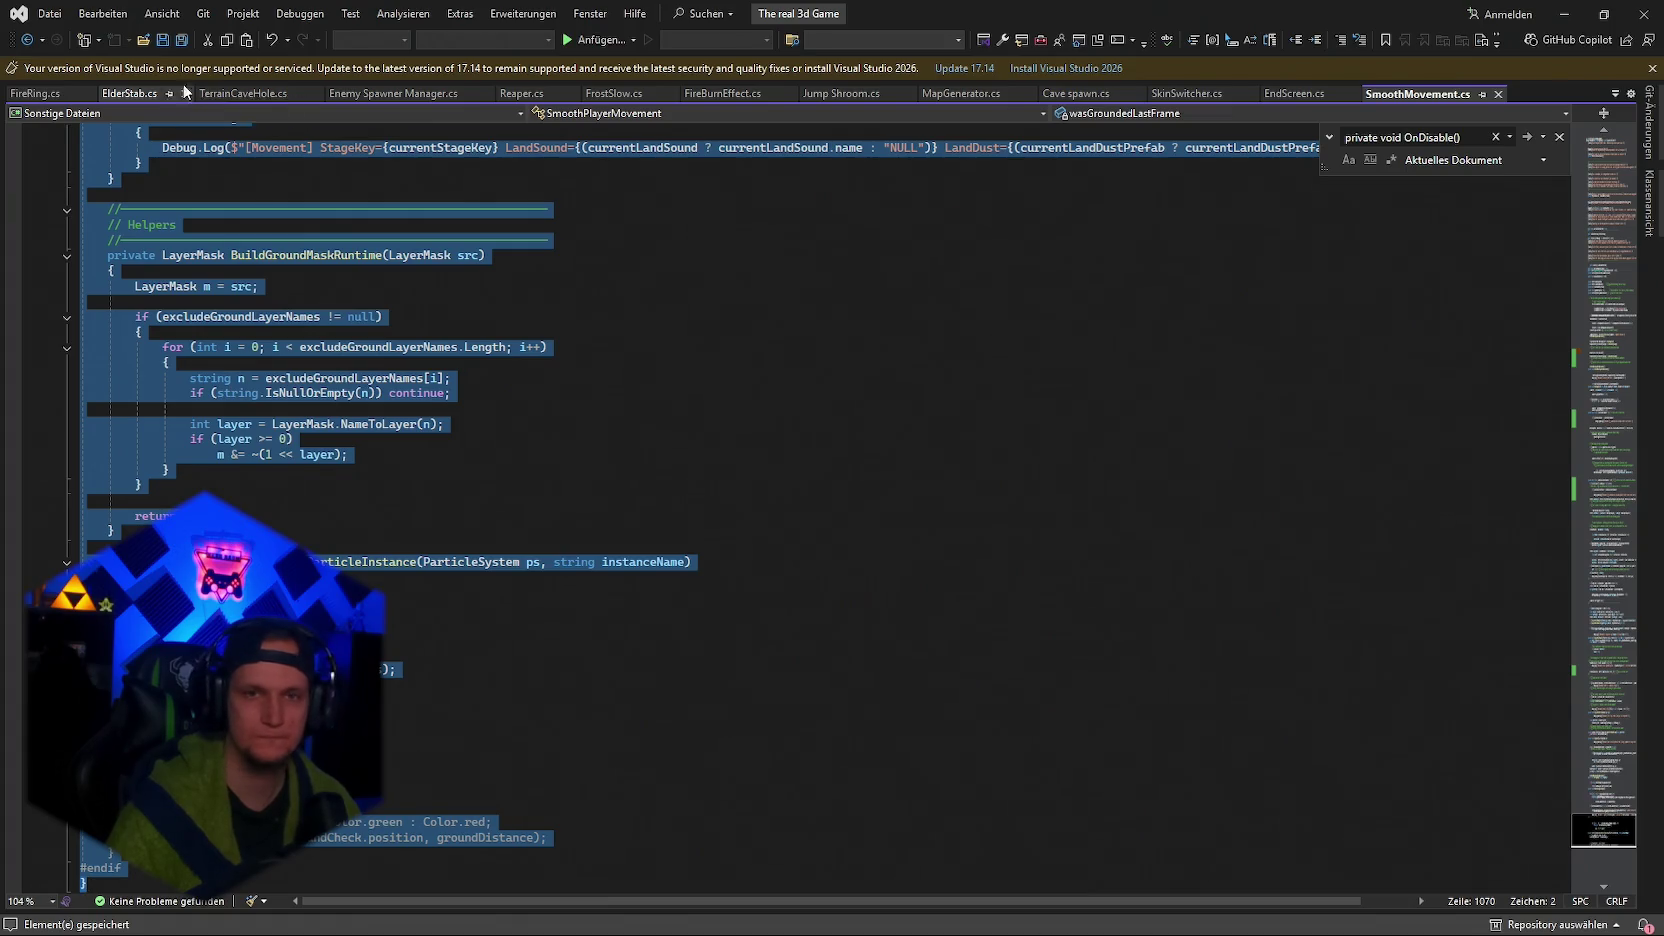
Deselect the whole SmoothMovement.cs file in Visual Studio.
click(988, 482)
Replace the GameInputLock.IsUIOpen stuck-timer block with a 5s warning-only version, then return to Unity.
key(ctrl+f)
text(if (GameInputLock.IsUIOpen))
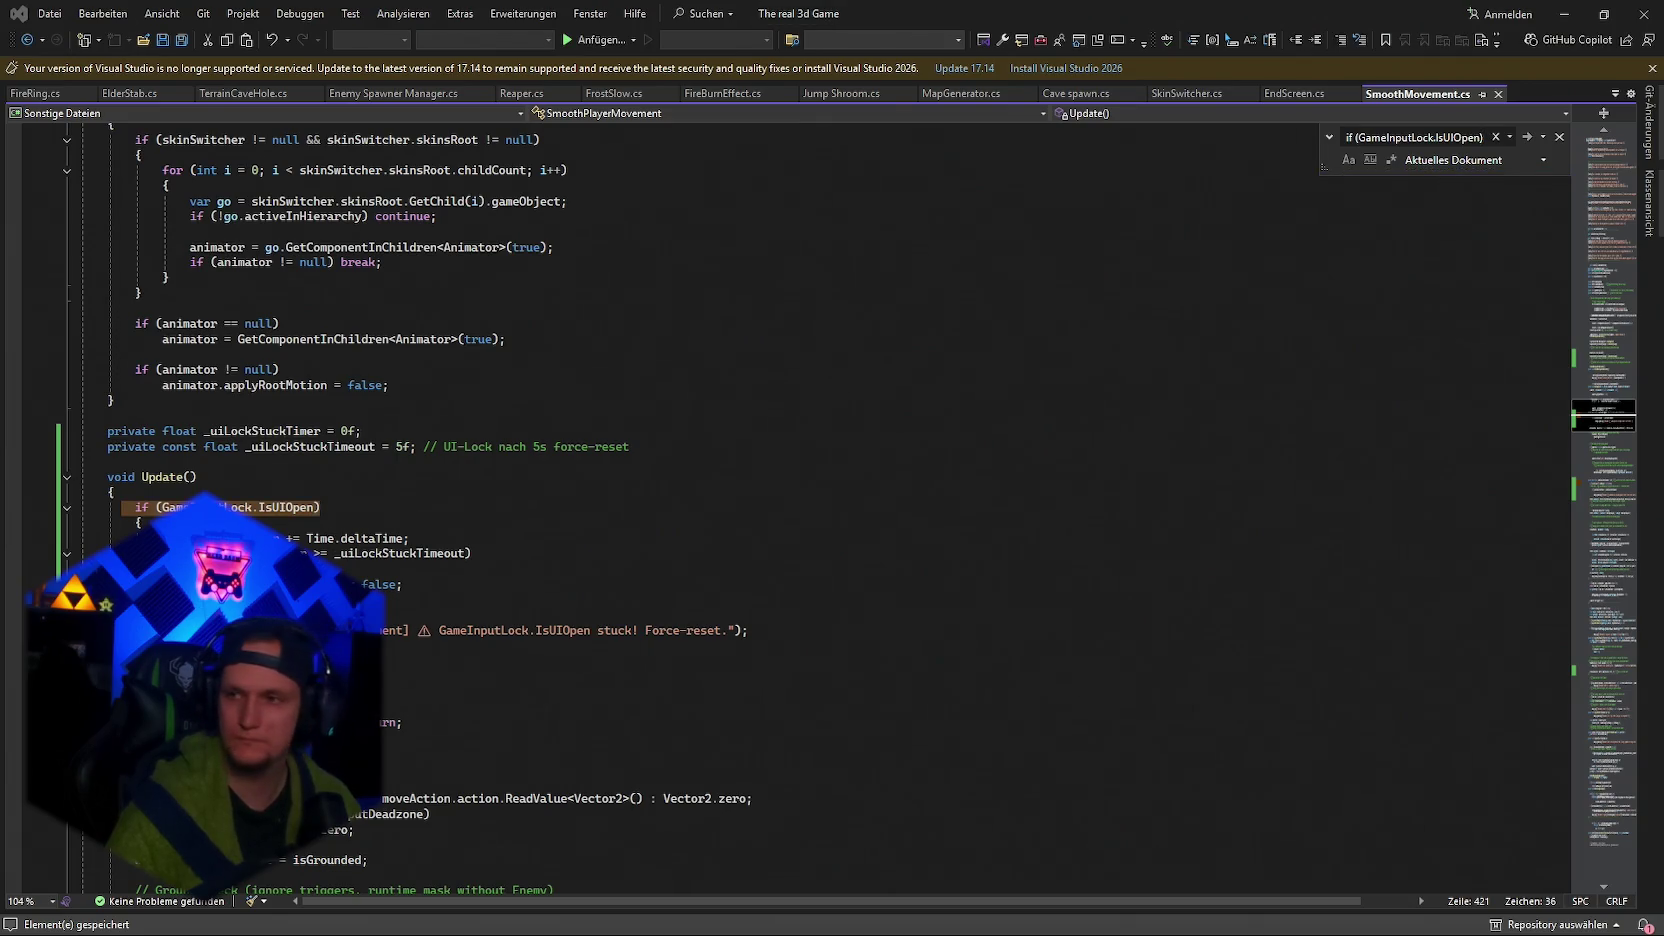
drag(755, 632, 136, 508)
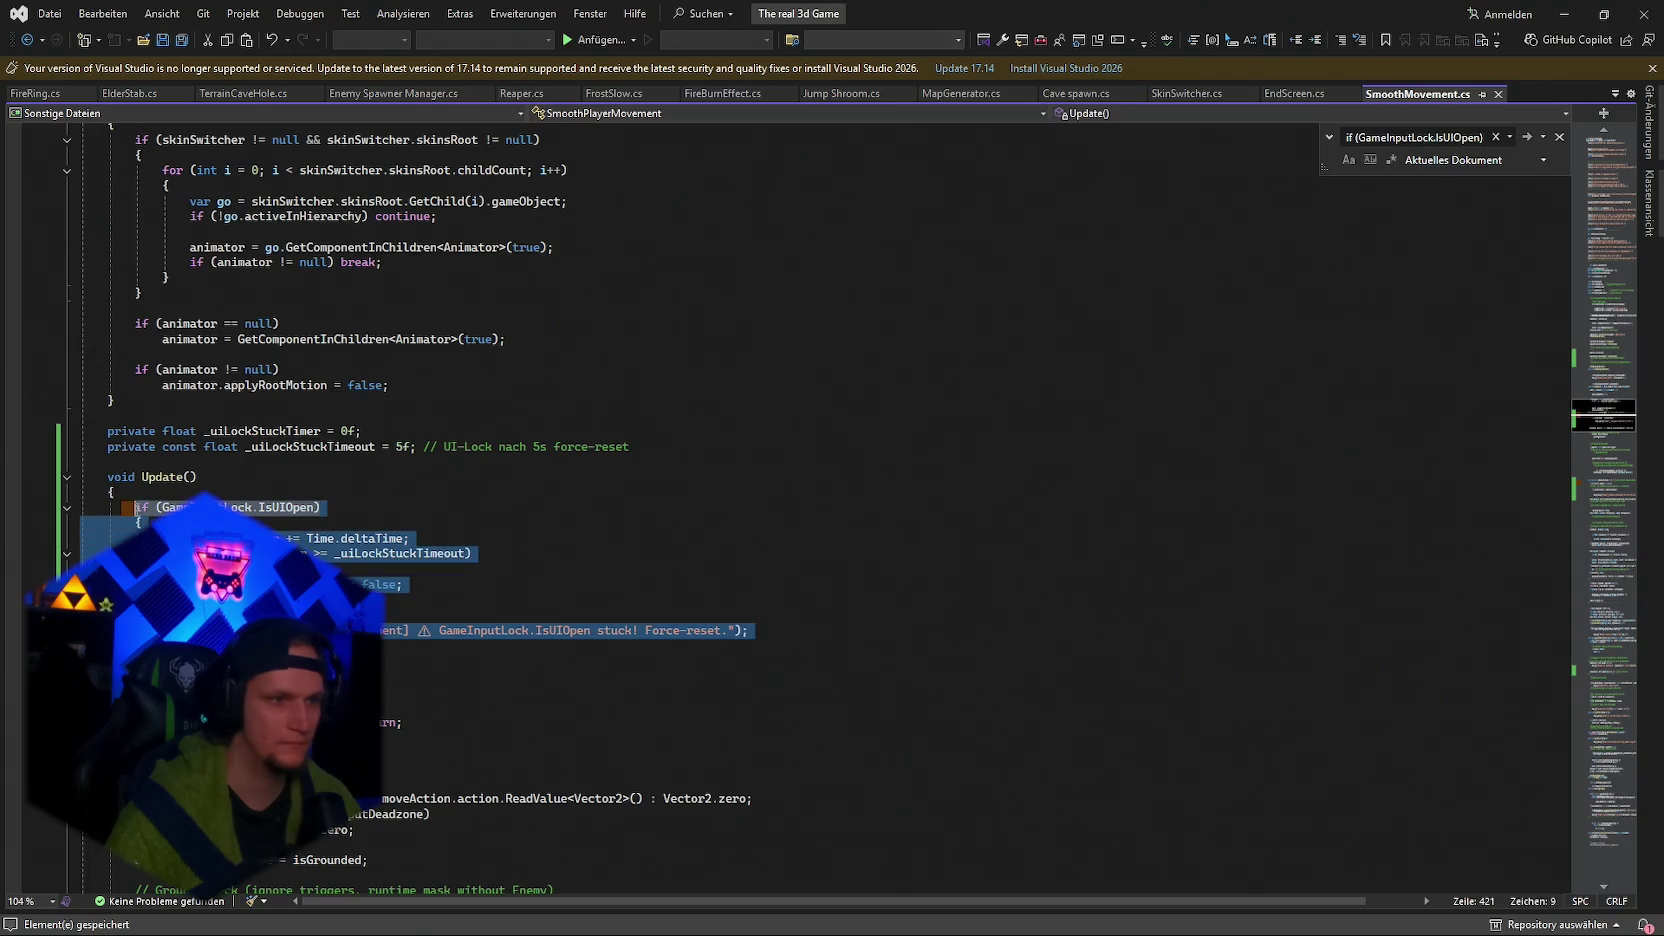
key(ctrl+v)
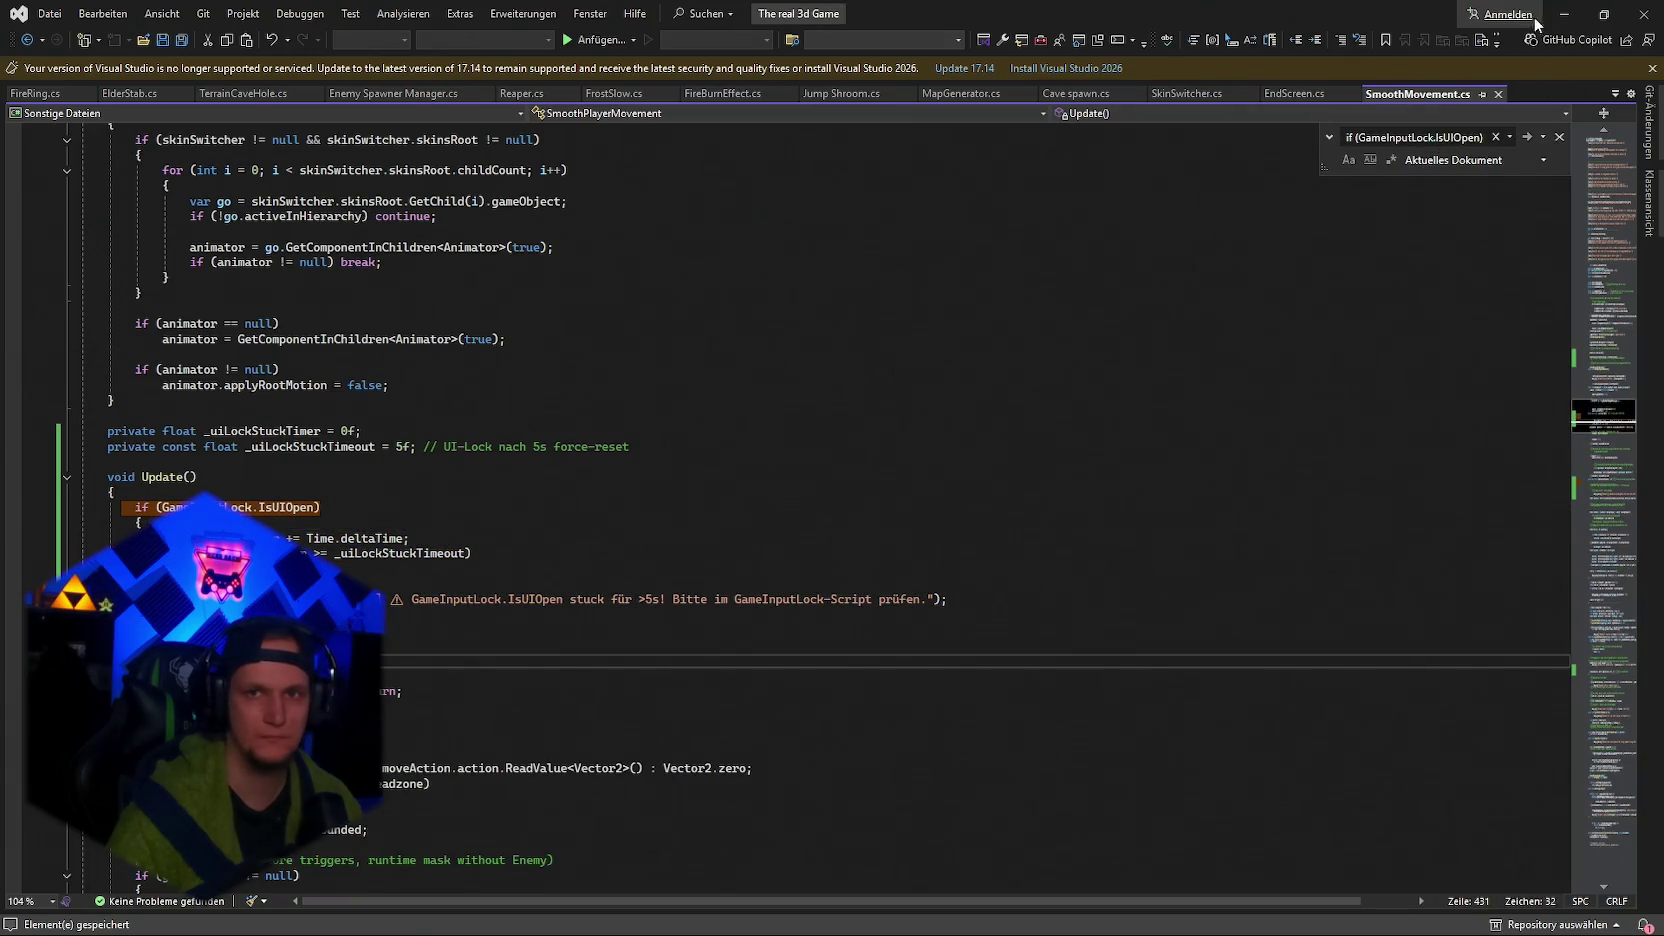
click(1603, 14)
key(alt+Tab)
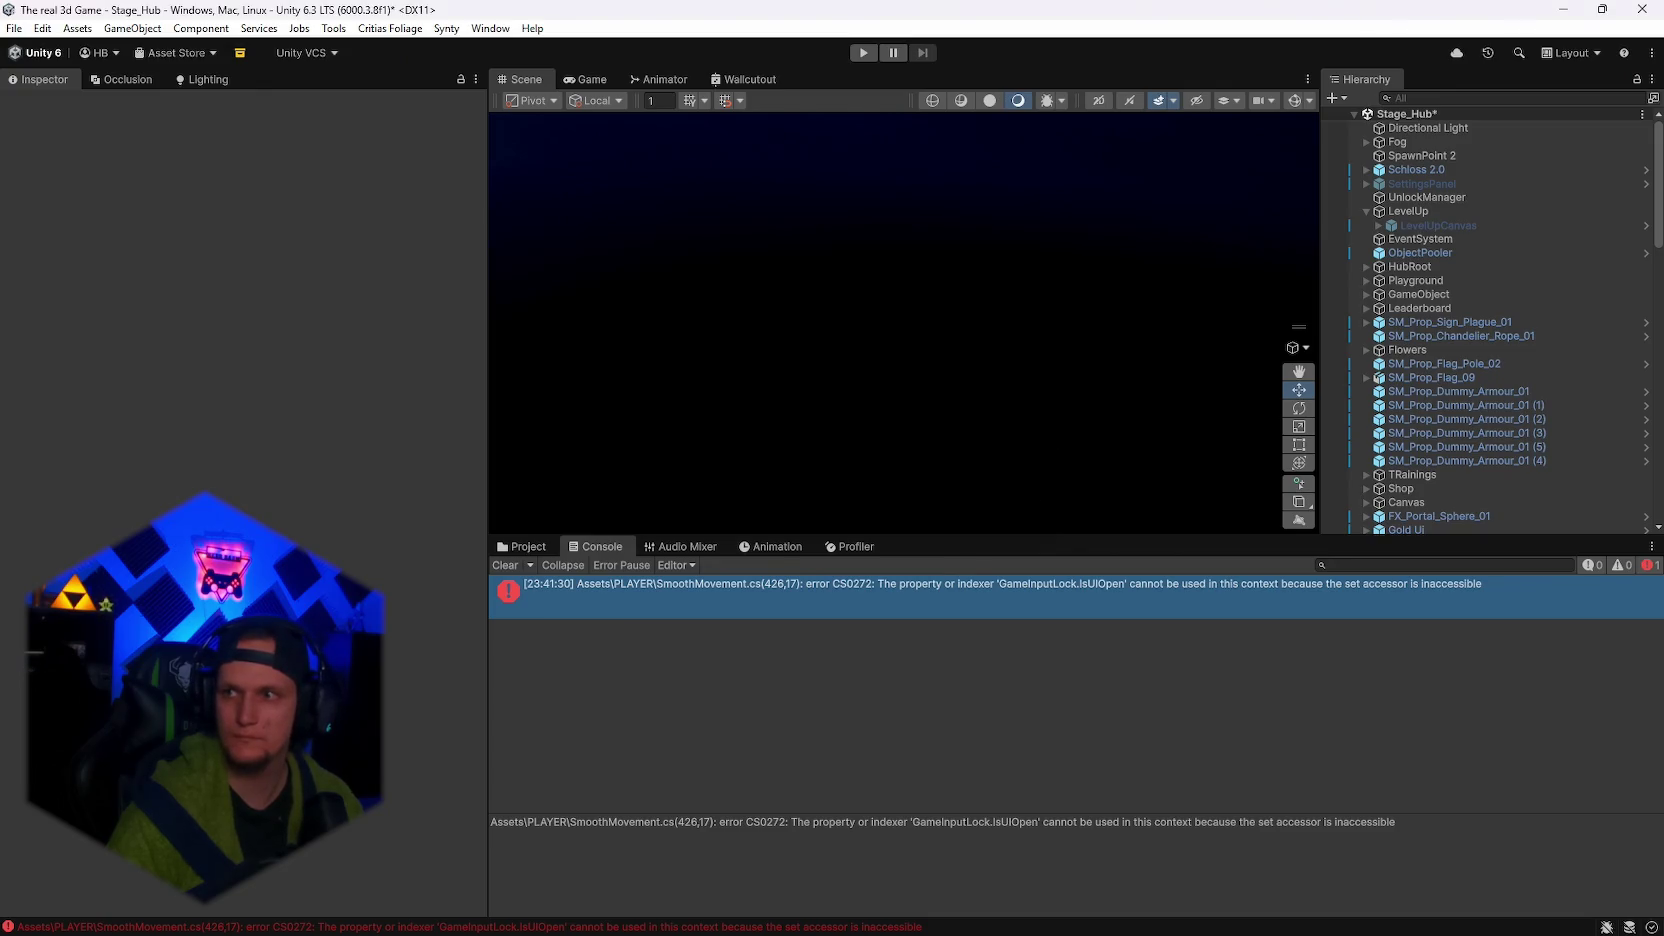
Clear the Console, show the PLAYER assets folder, and enter play mode on the hub scene.
click(505, 565)
click(528, 546)
click(862, 53)
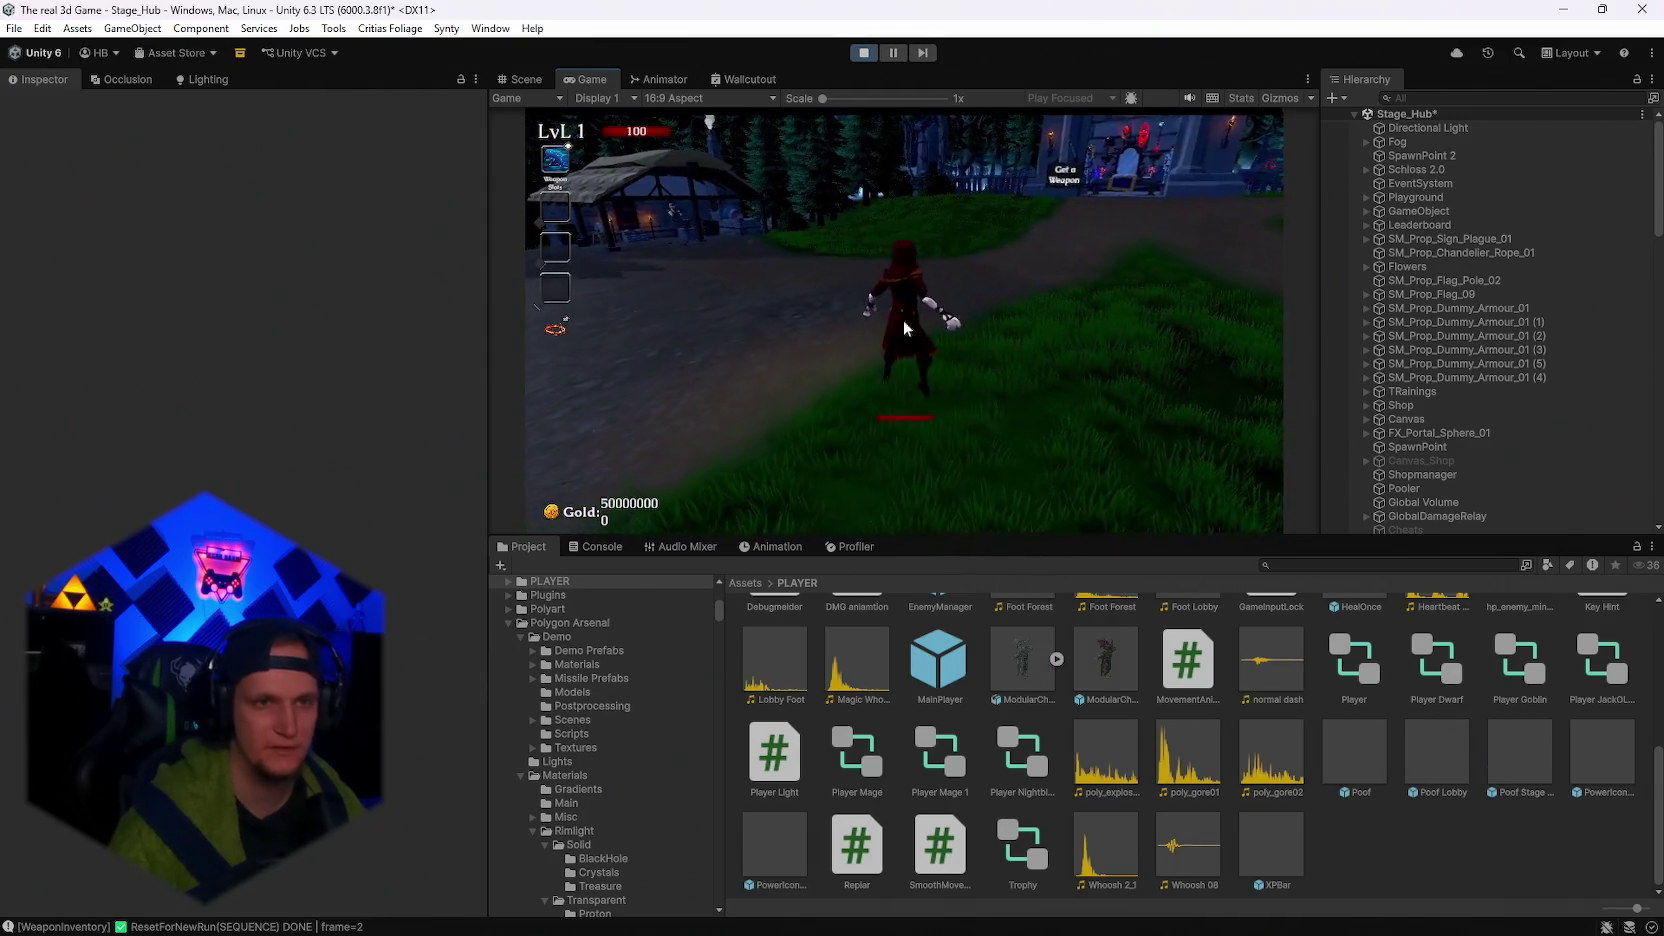
Maximize the Game view and run the mage along the forest path through the arena gate.
key(Escape)
double_click(579, 77)
click(841, 448)
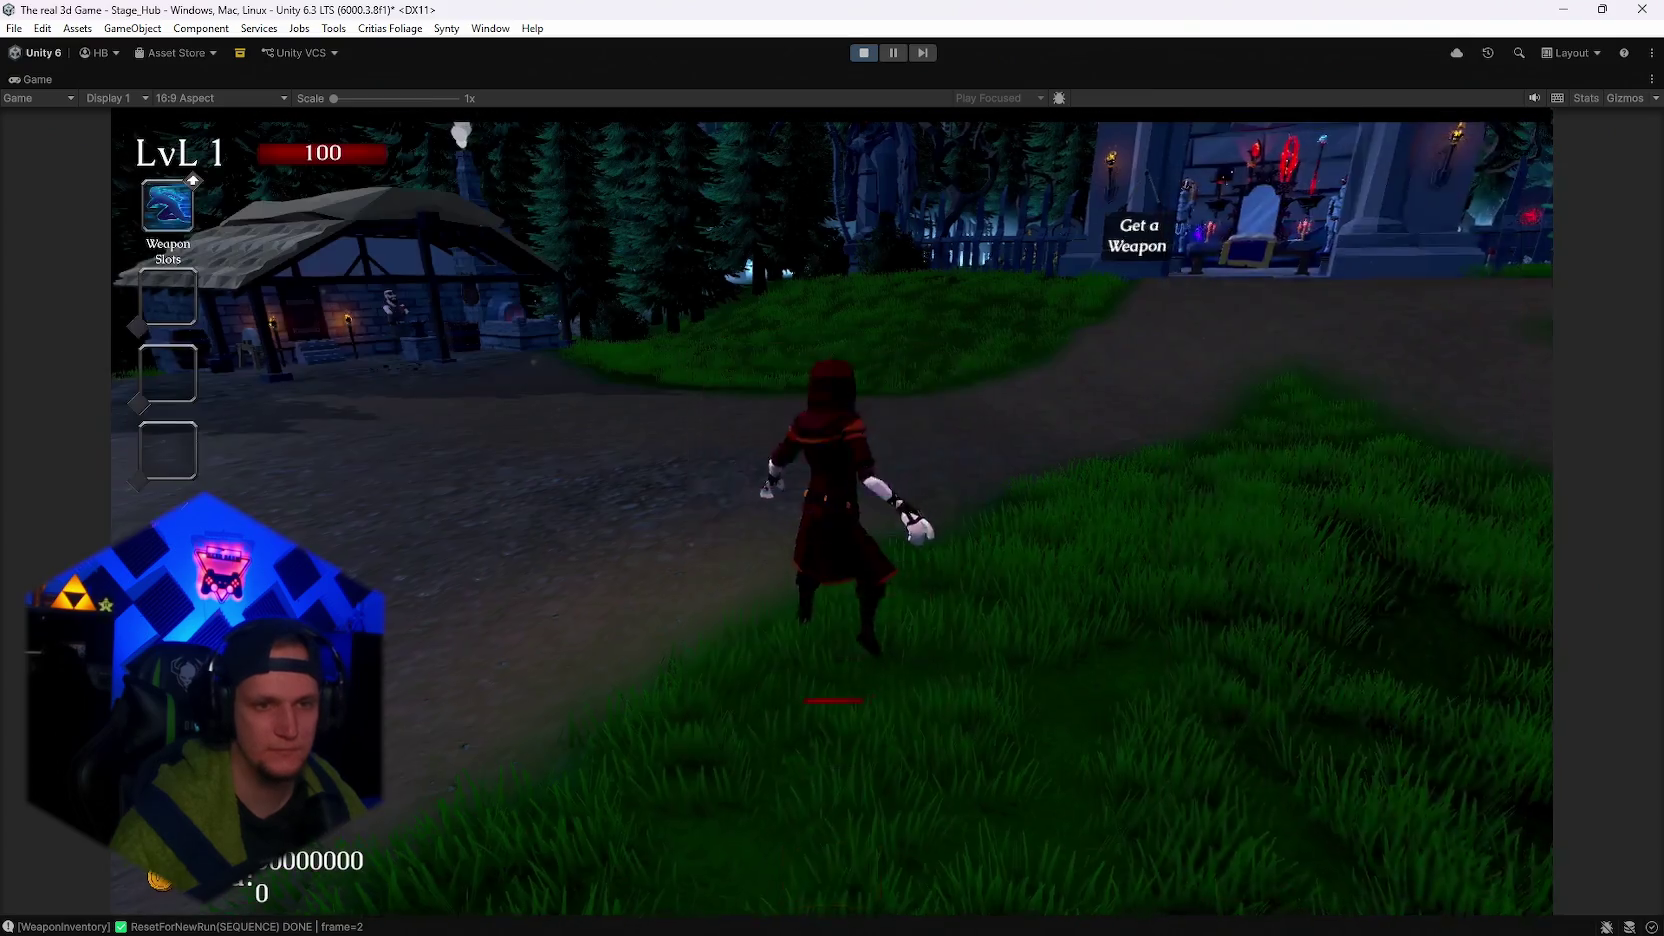
key(w)
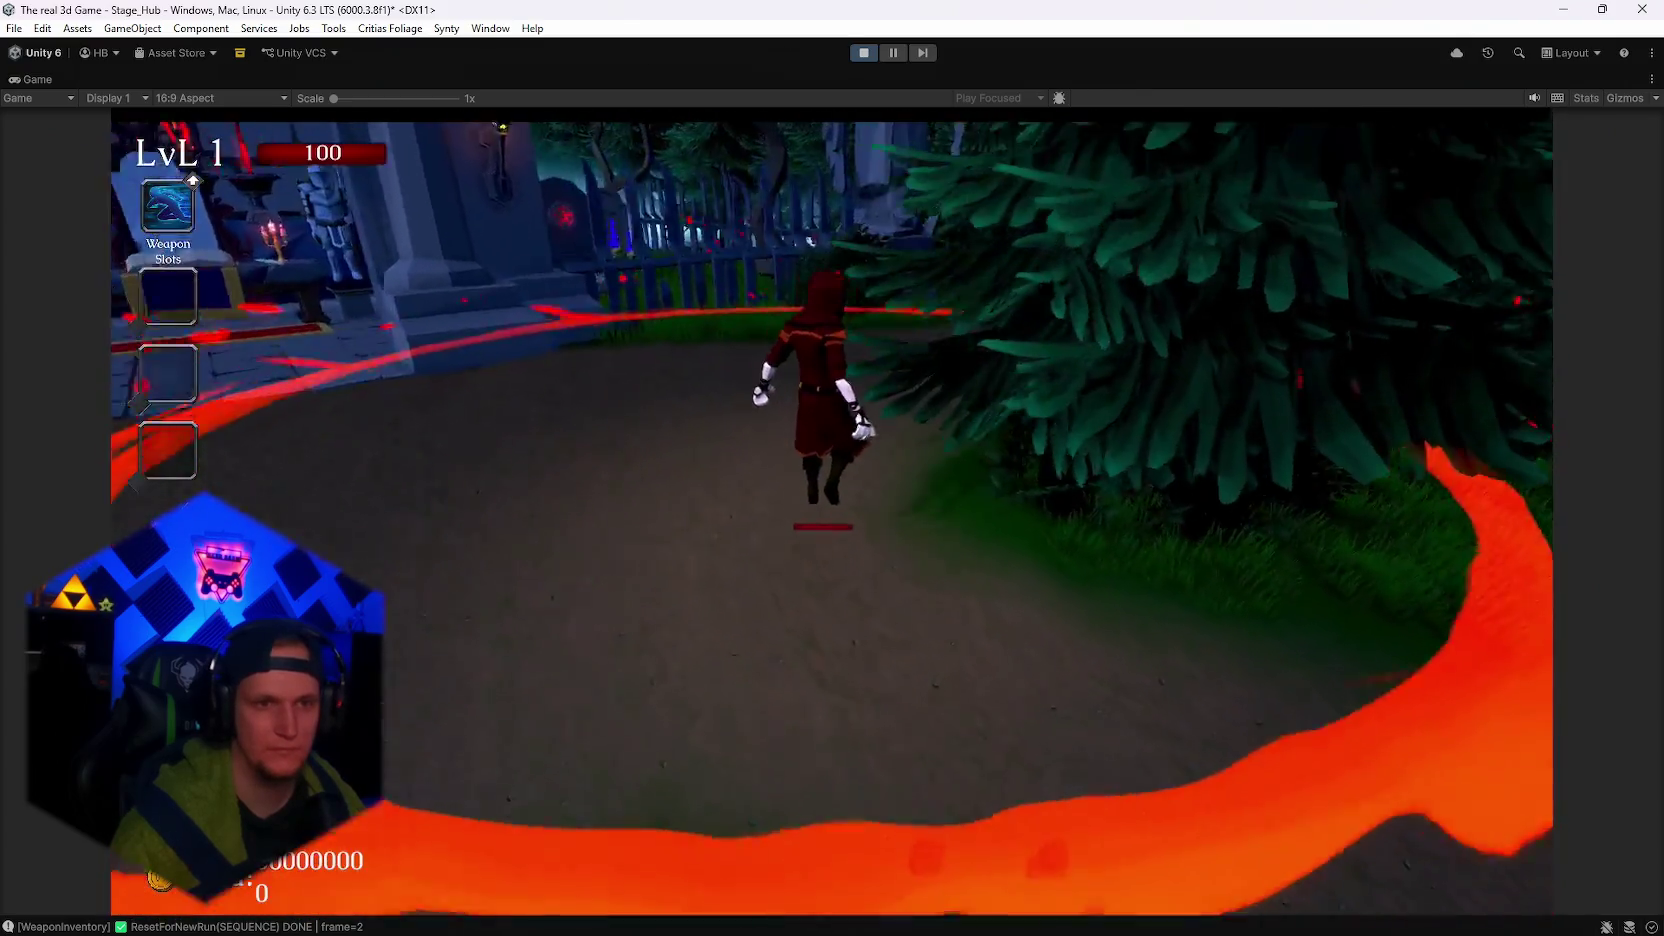
key(w)
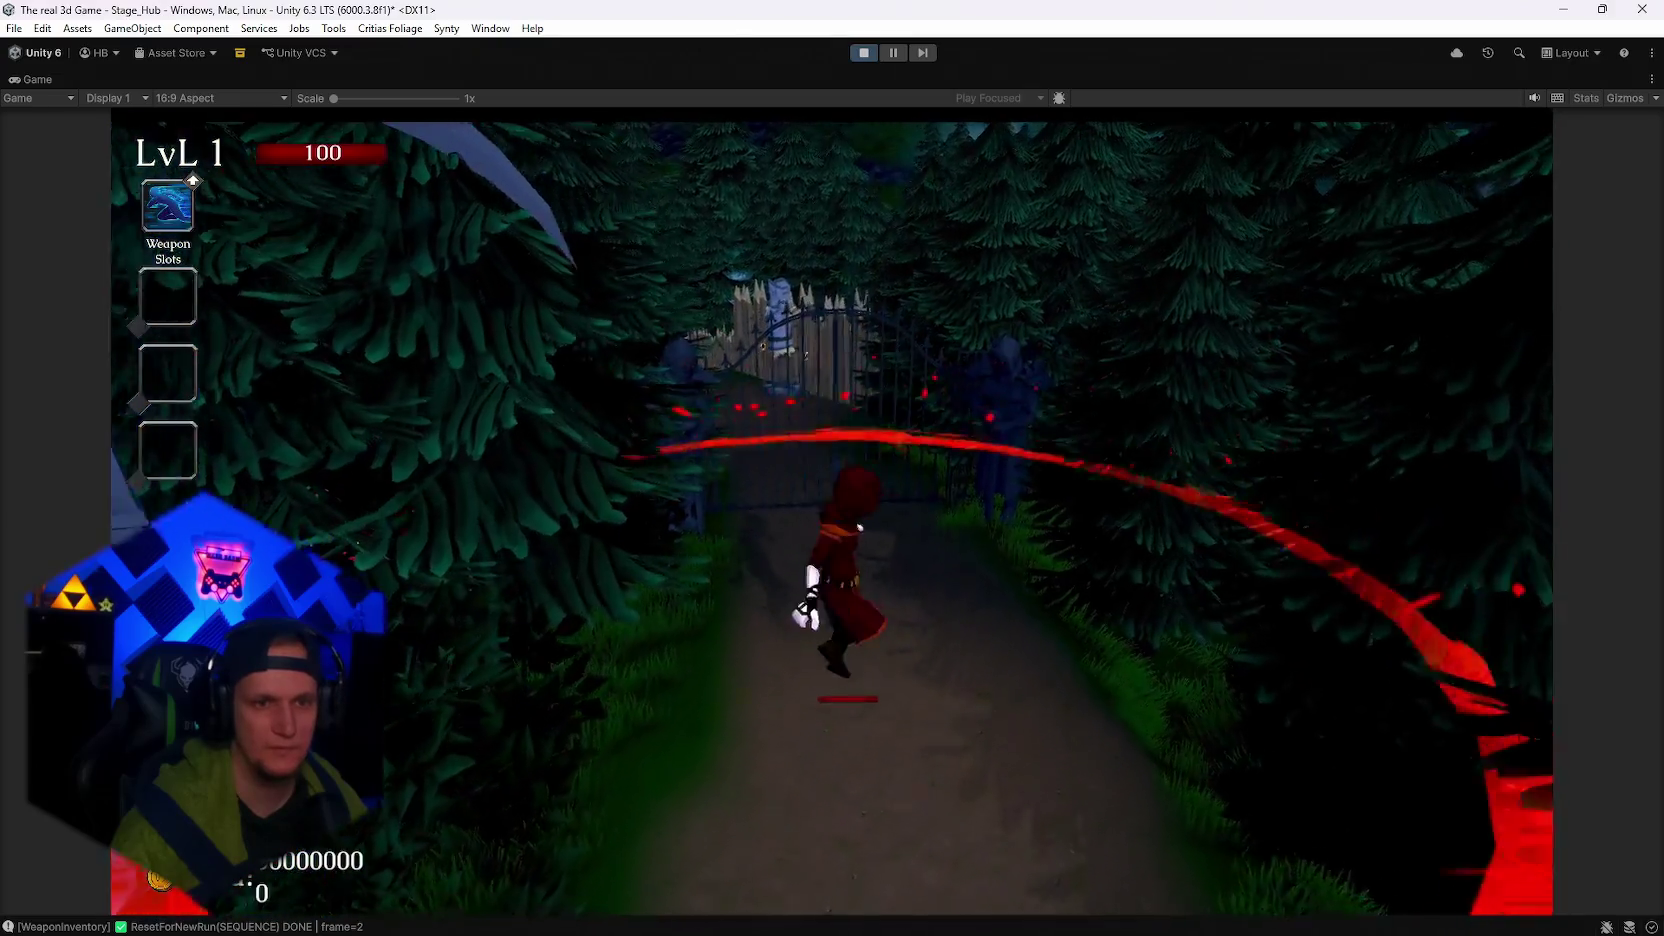
key(w)
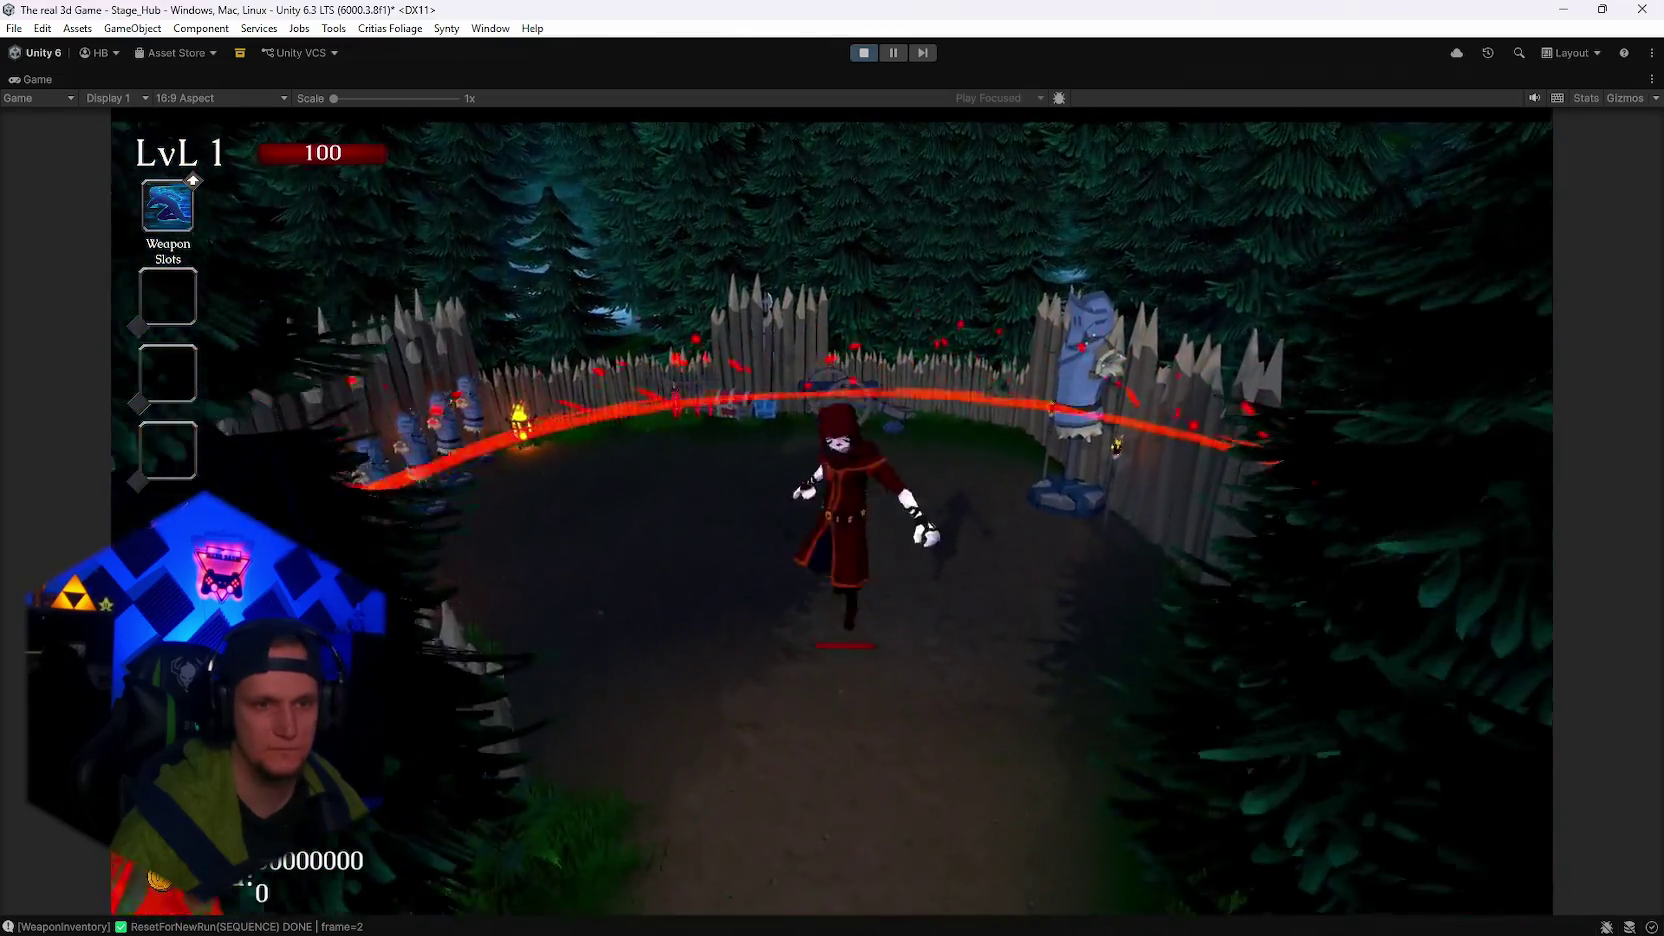
key(w)
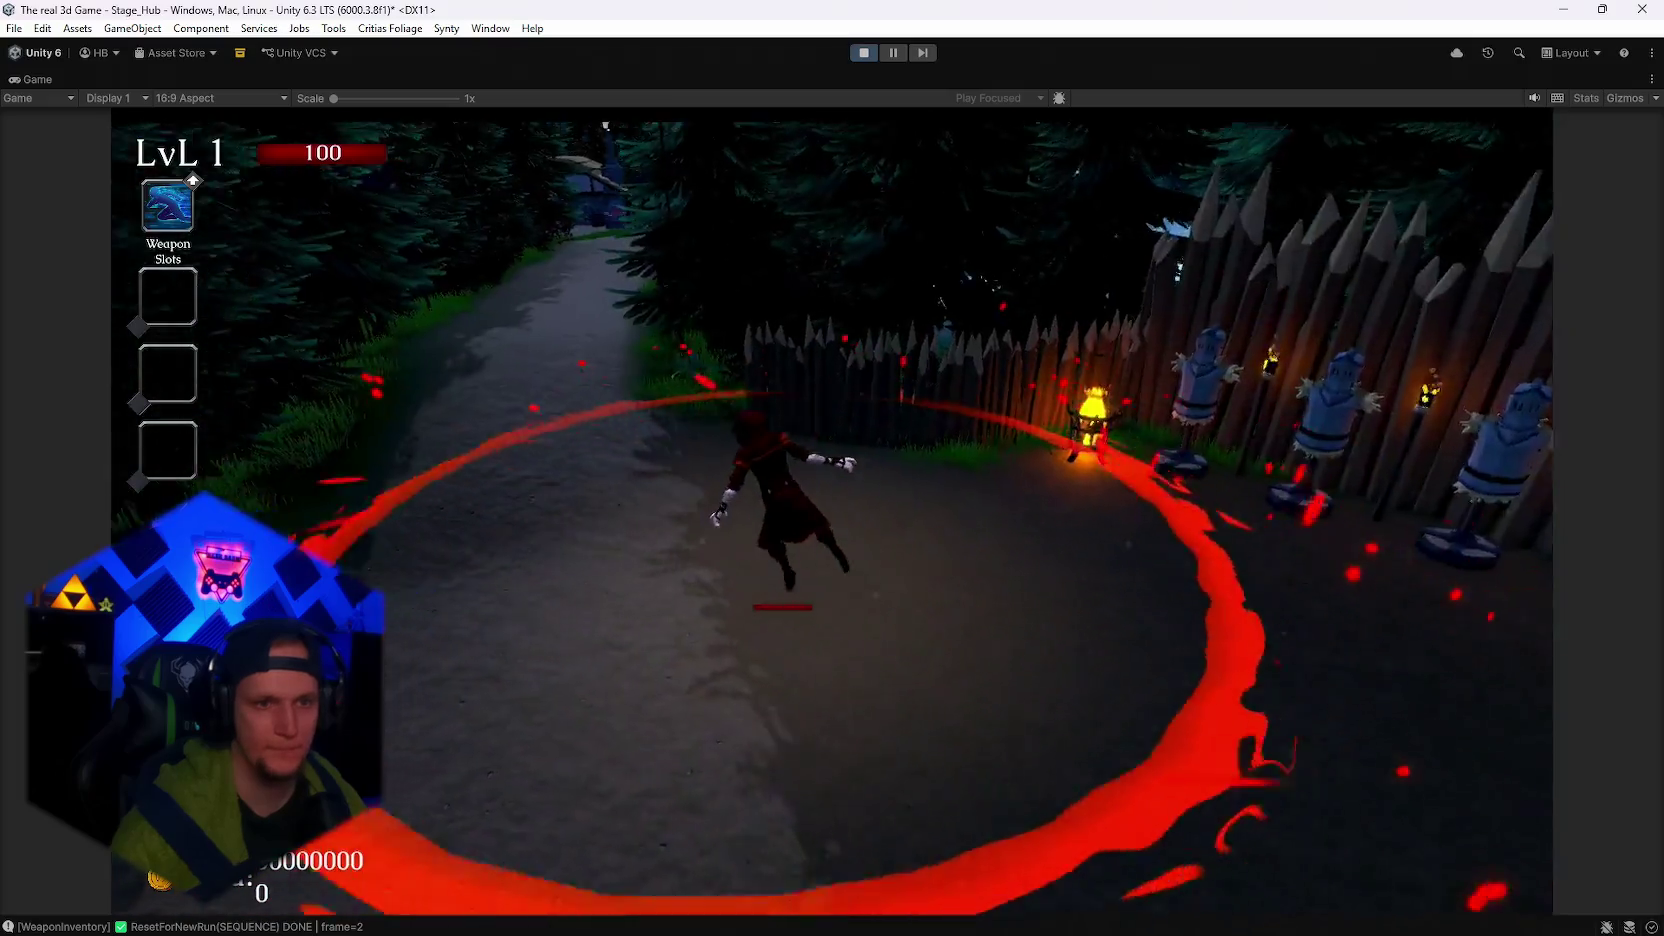
key(w)
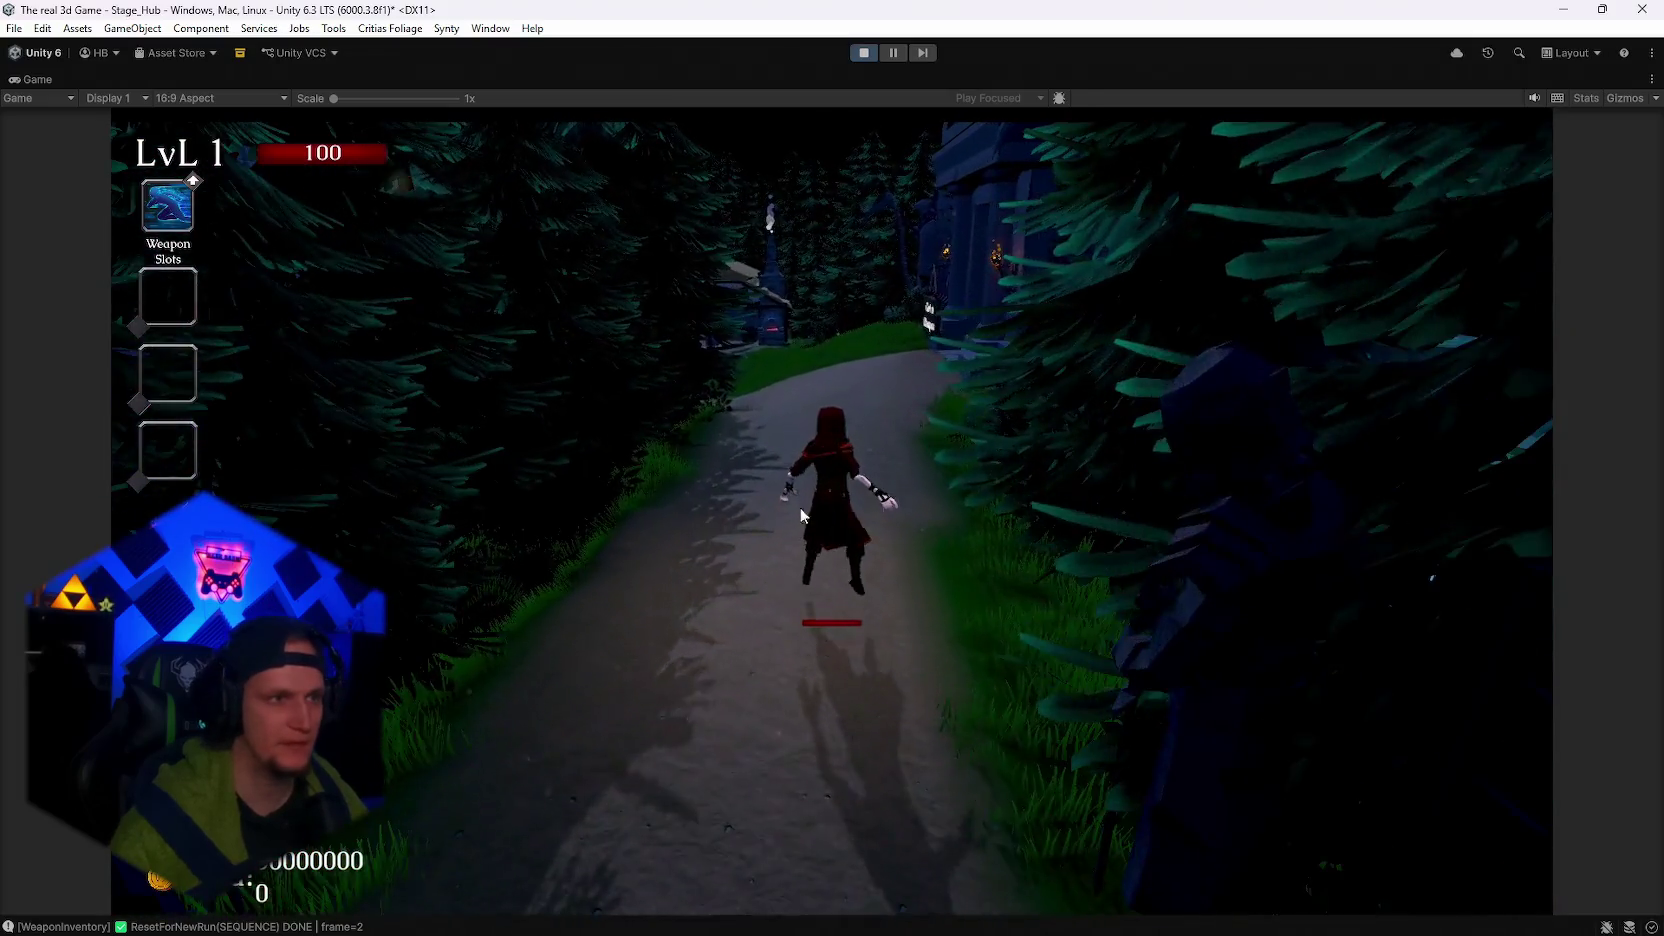
Pause the game, restore the editor layout, and show the Player Mage animator graph.
key(Escape)
double_click(31, 84)
click(660, 79)
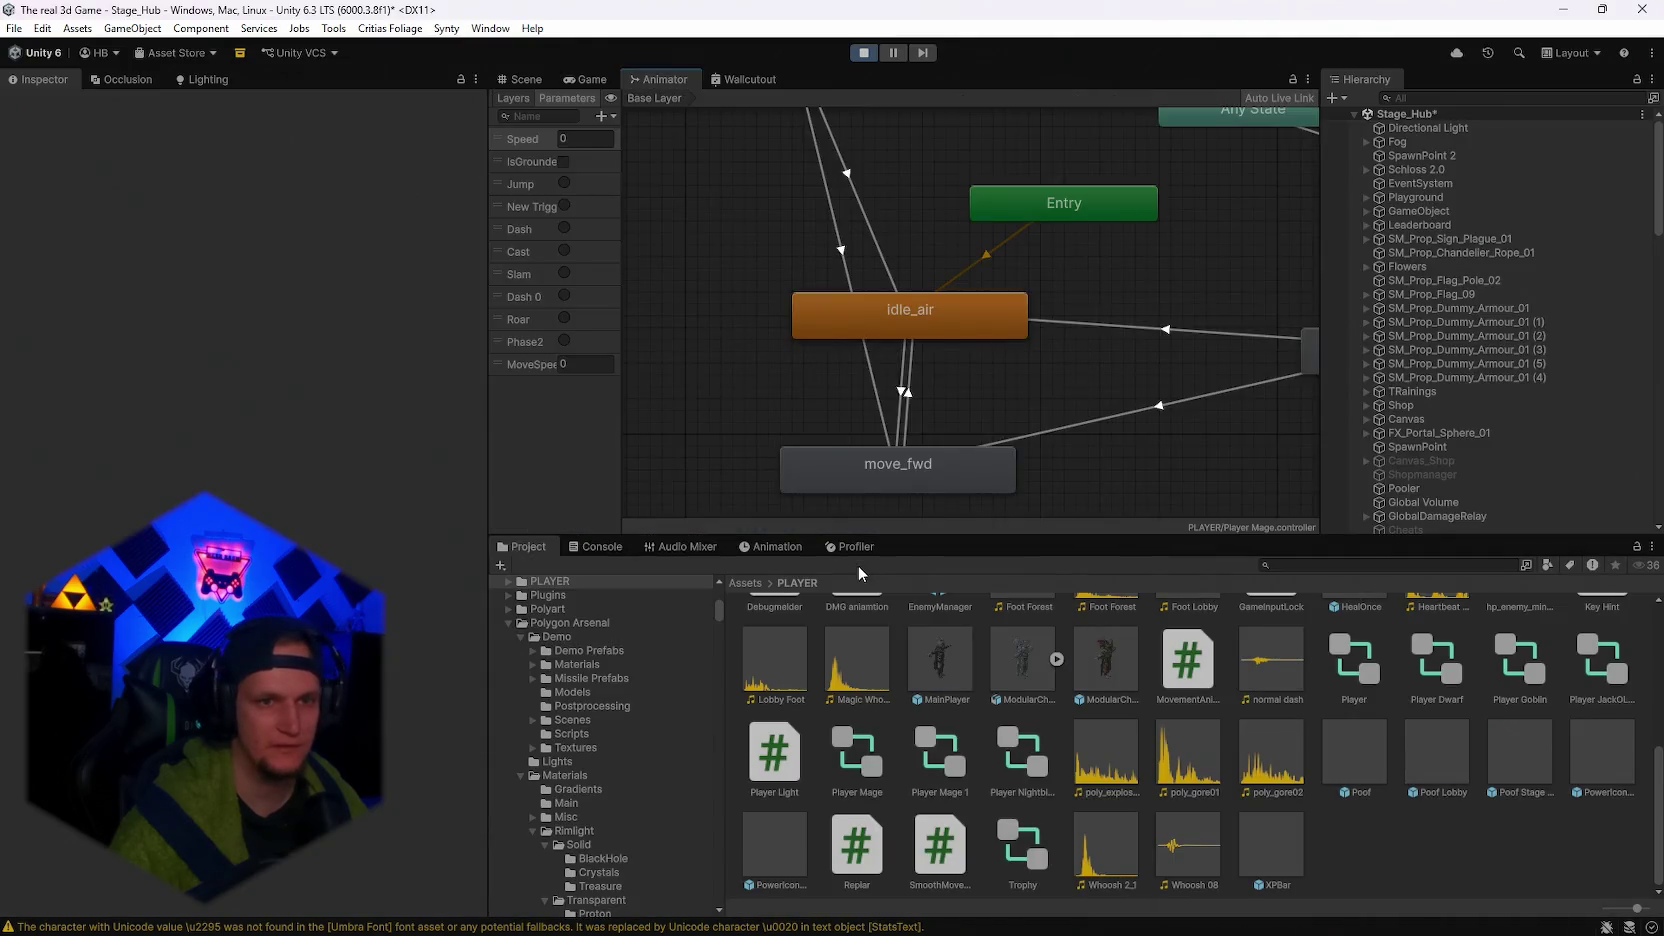
Enlarge the animator graph and inspect the Any State → Flying_attack_Dash transition's interruption settings.
drag(916, 538, 916, 680)
scroll(1084, 499, down, 2)
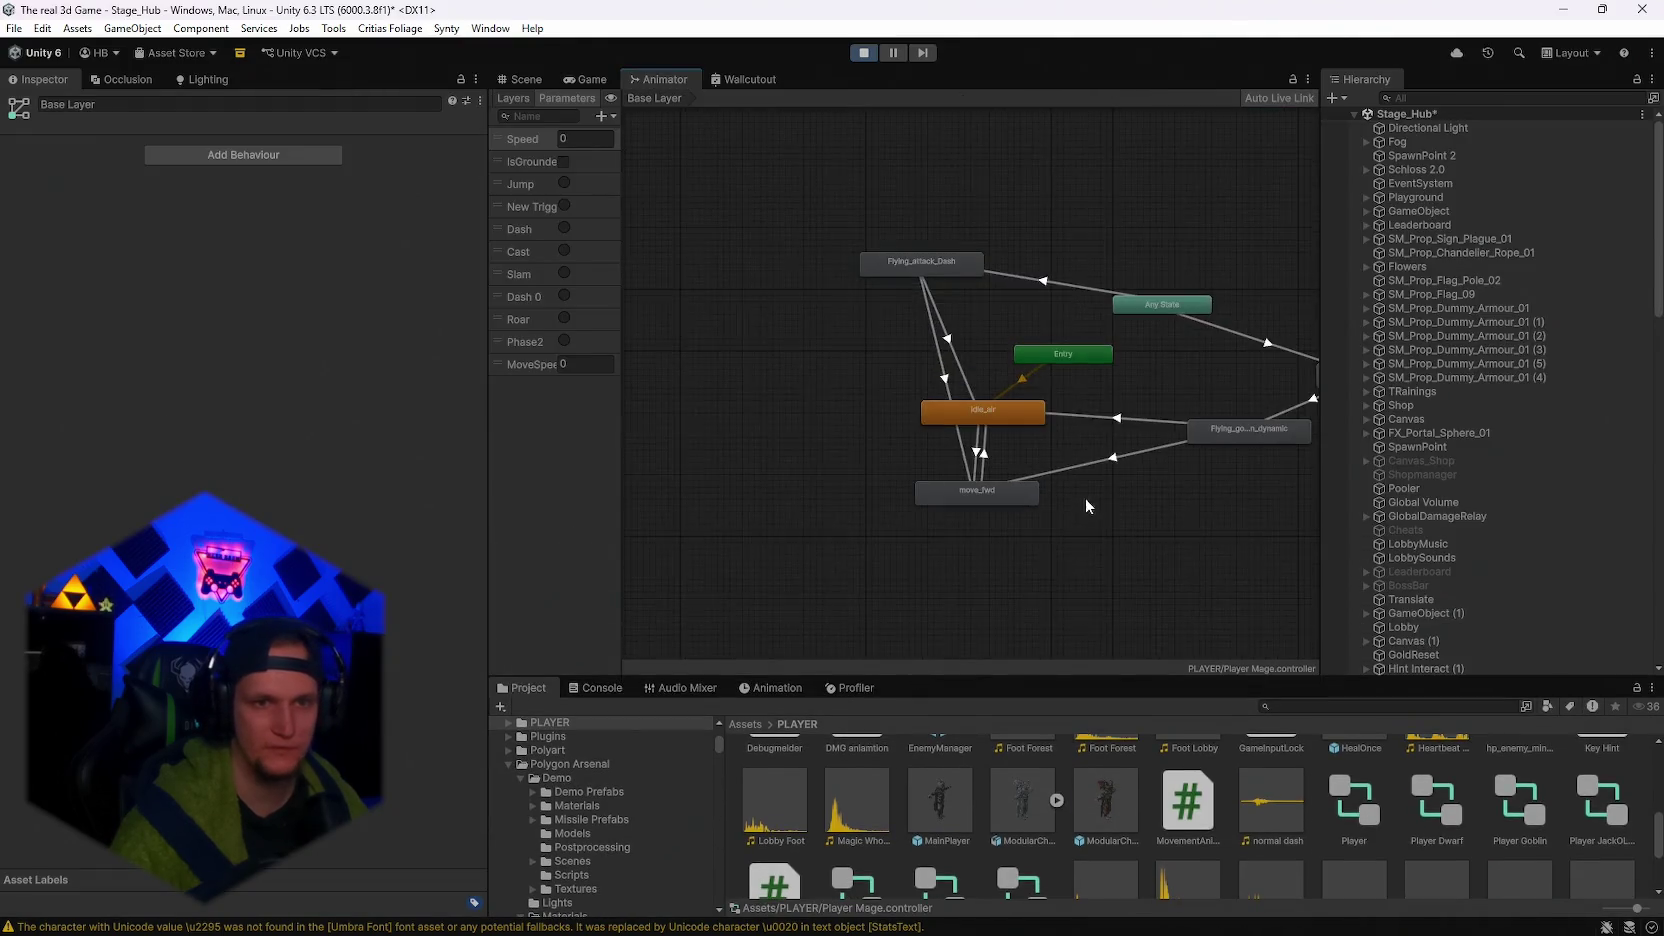
scroll(1036, 365, up, 2)
click(790, 228)
click(942, 263)
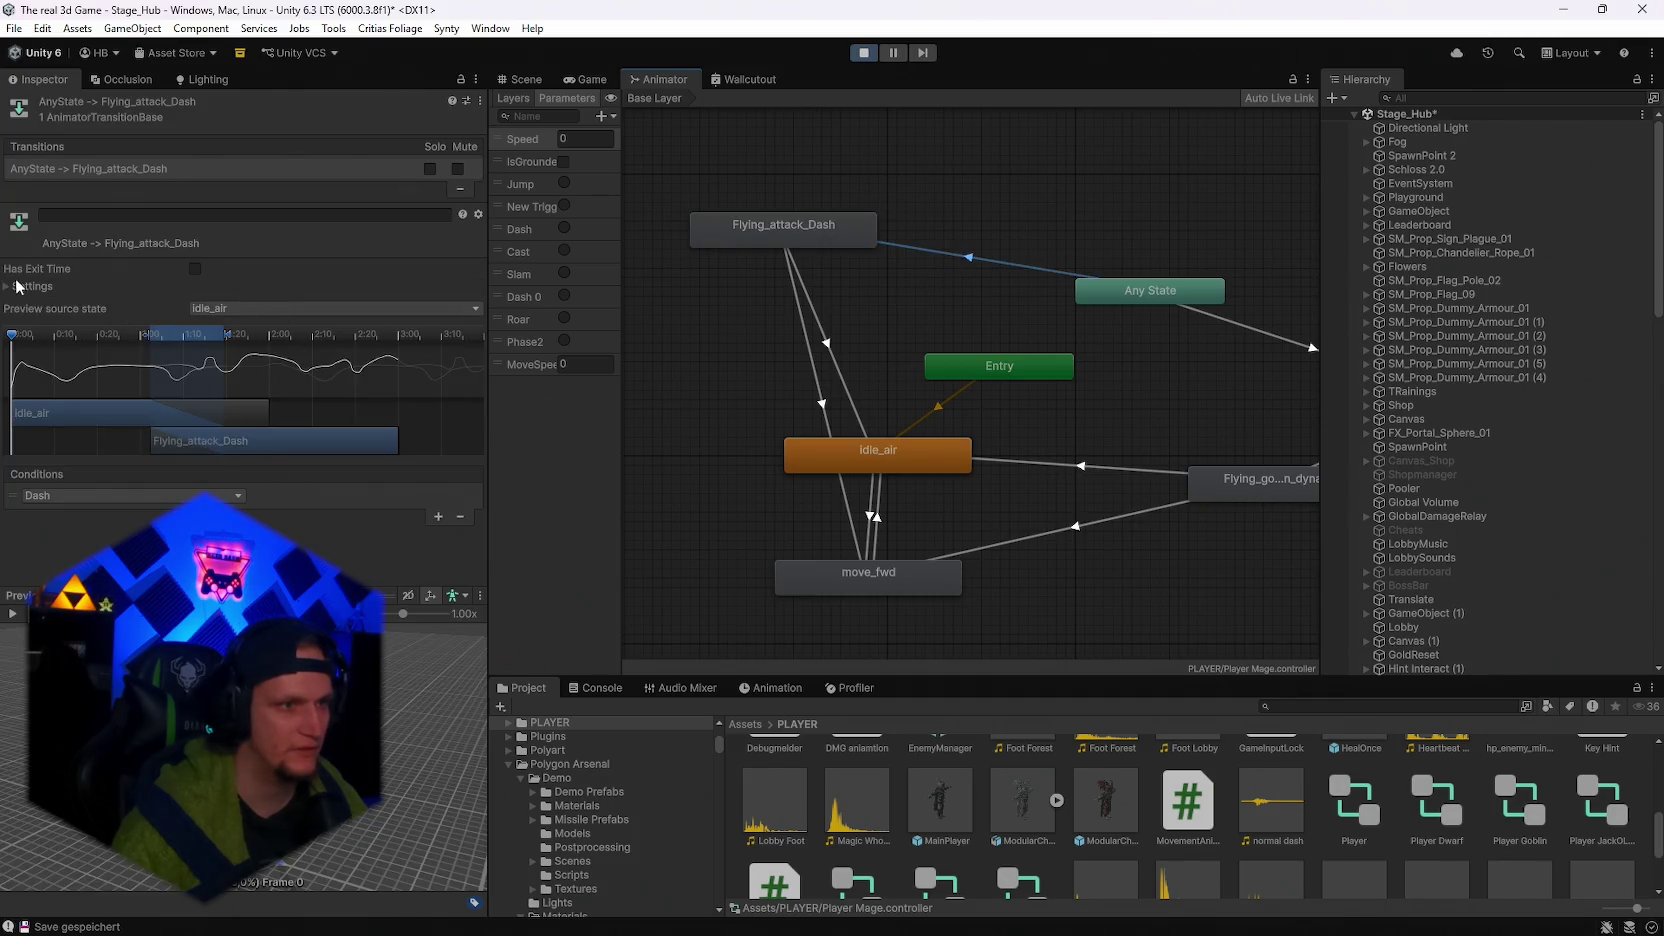
click(4, 288)
click(260, 372)
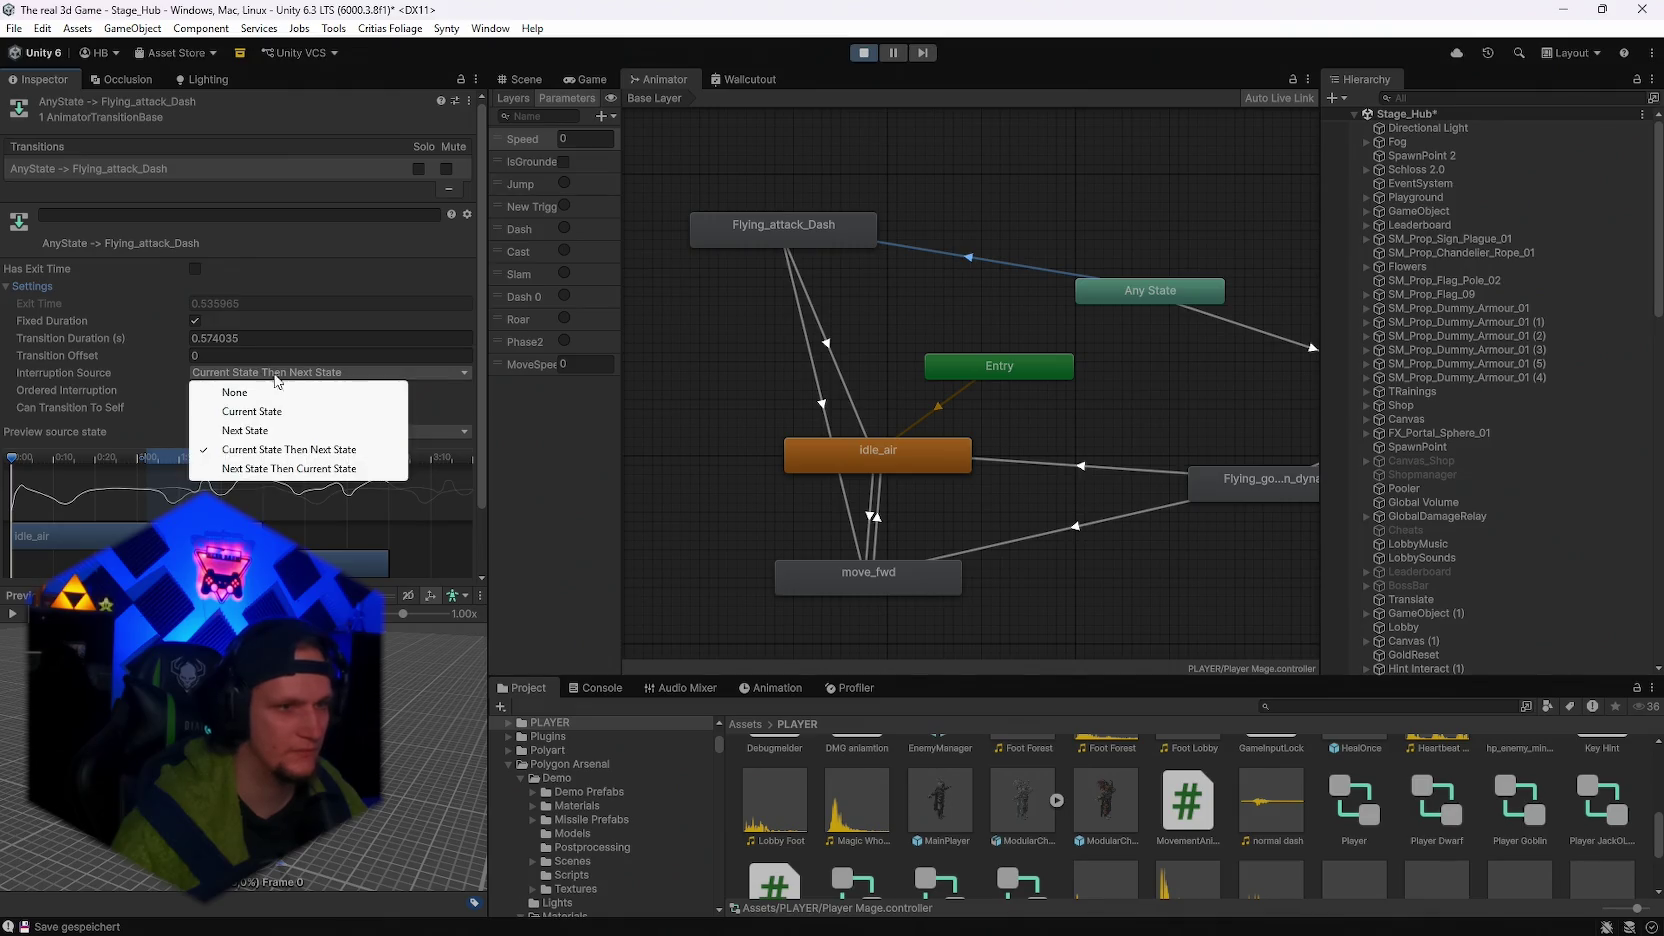
click(887, 304)
Set Flying_attack_Dash → idle_air and → move_fwd to Current State Then Next State, then resume.
click(832, 347)
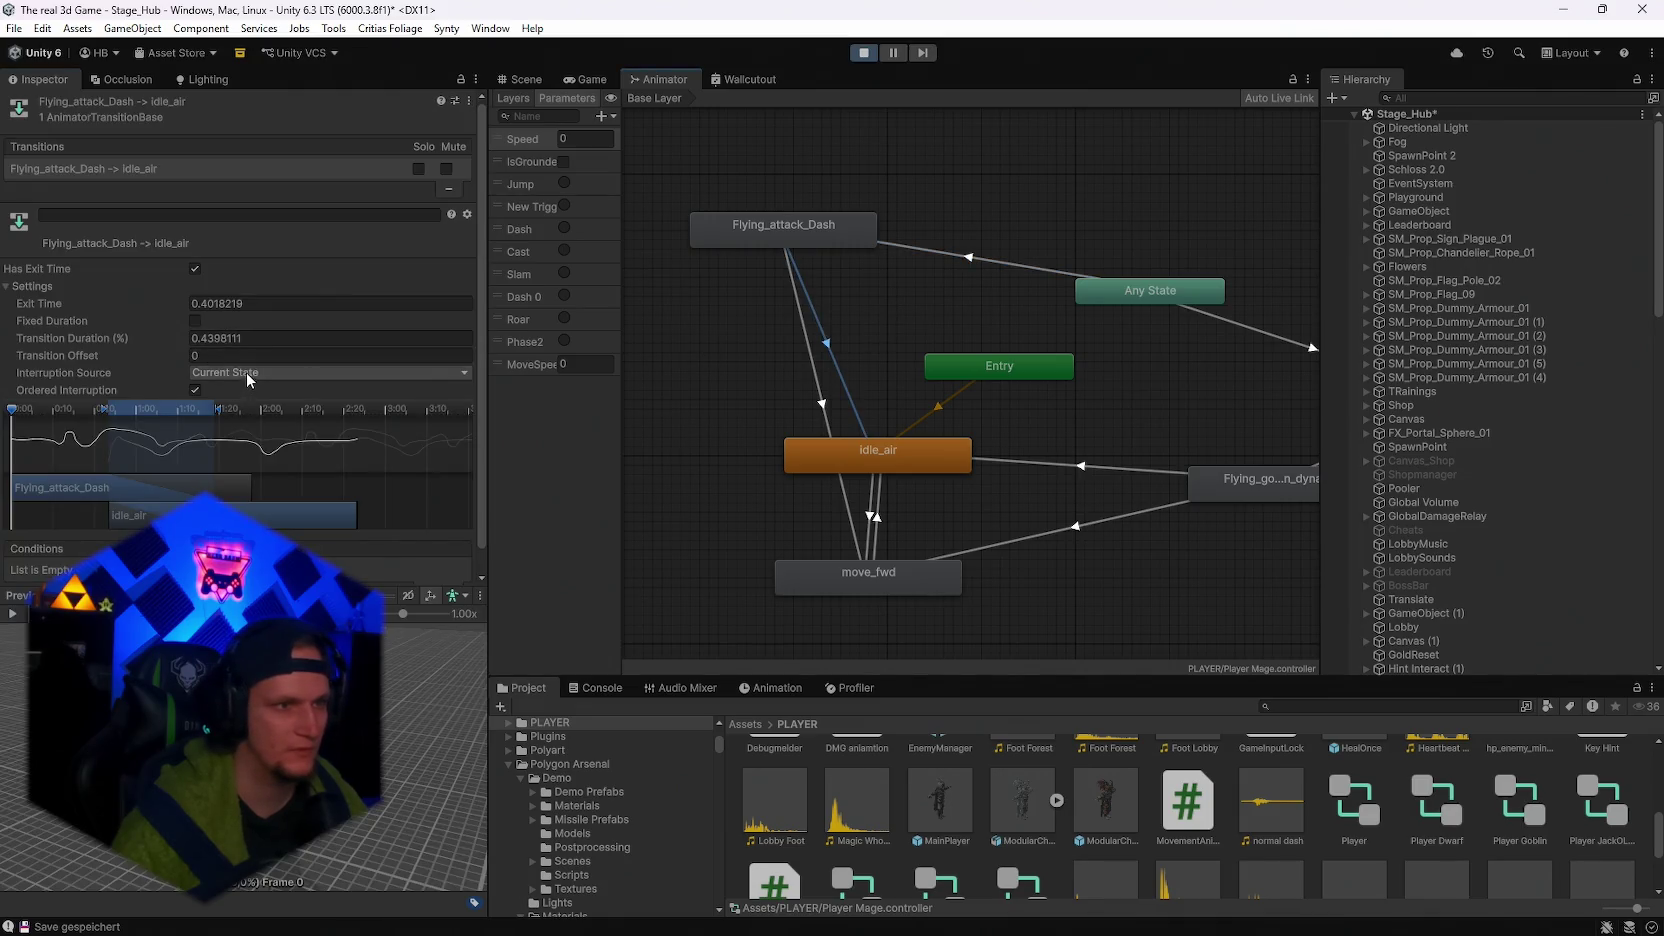
click(250, 376)
click(788, 377)
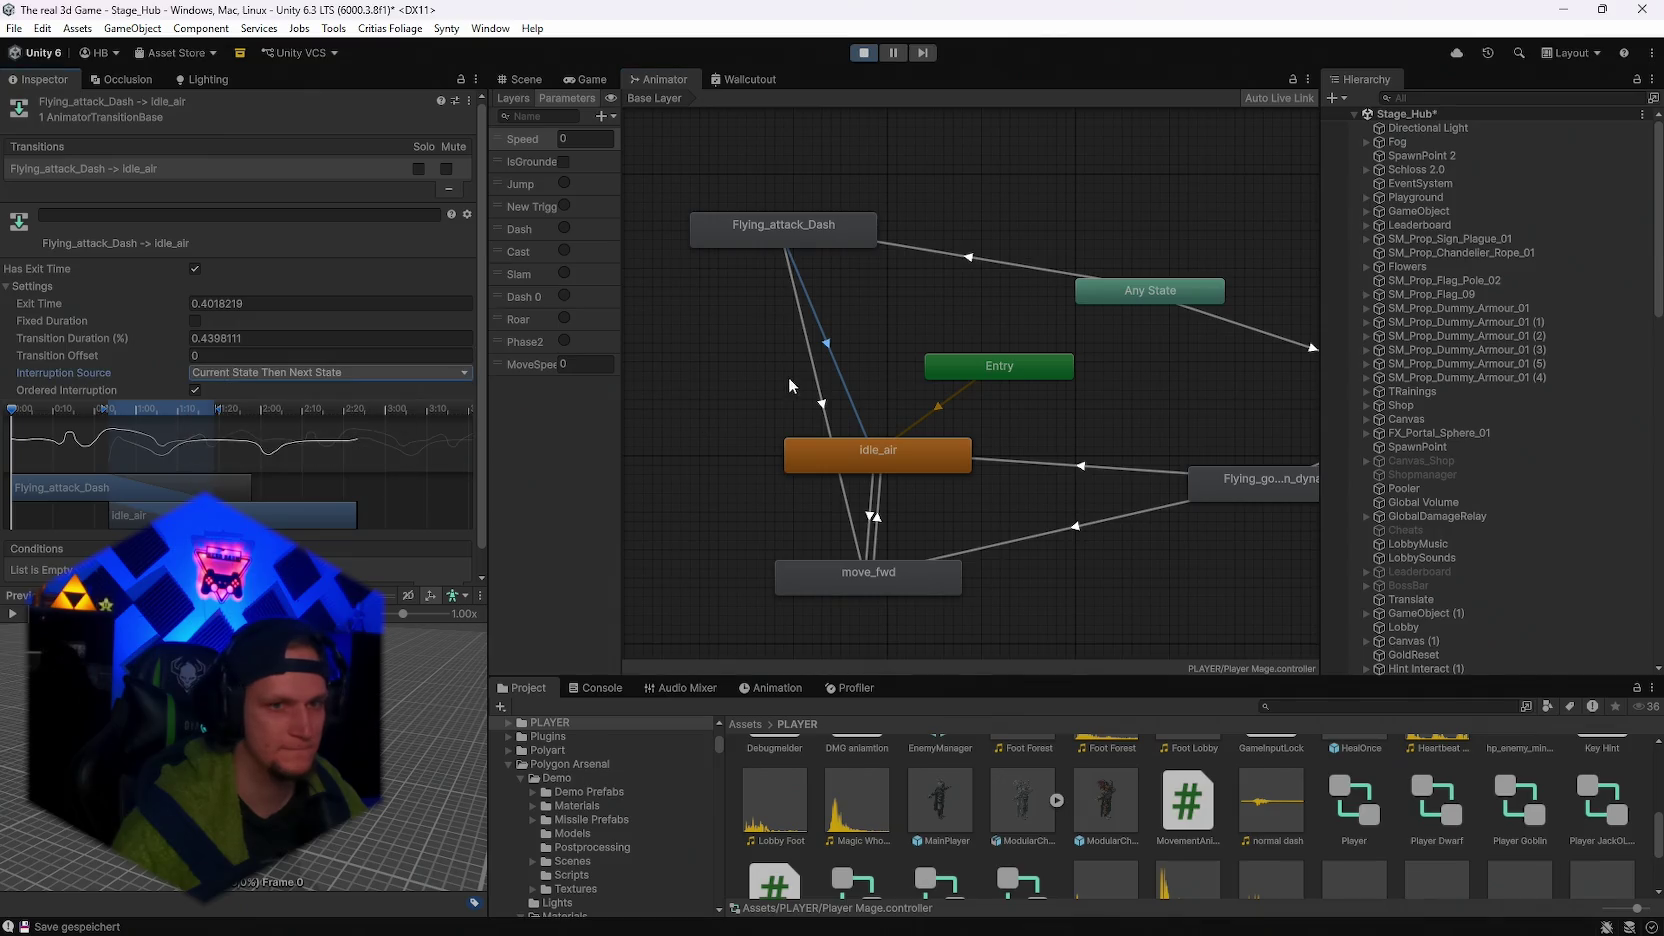
click(776, 385)
click(328, 374)
click(289, 449)
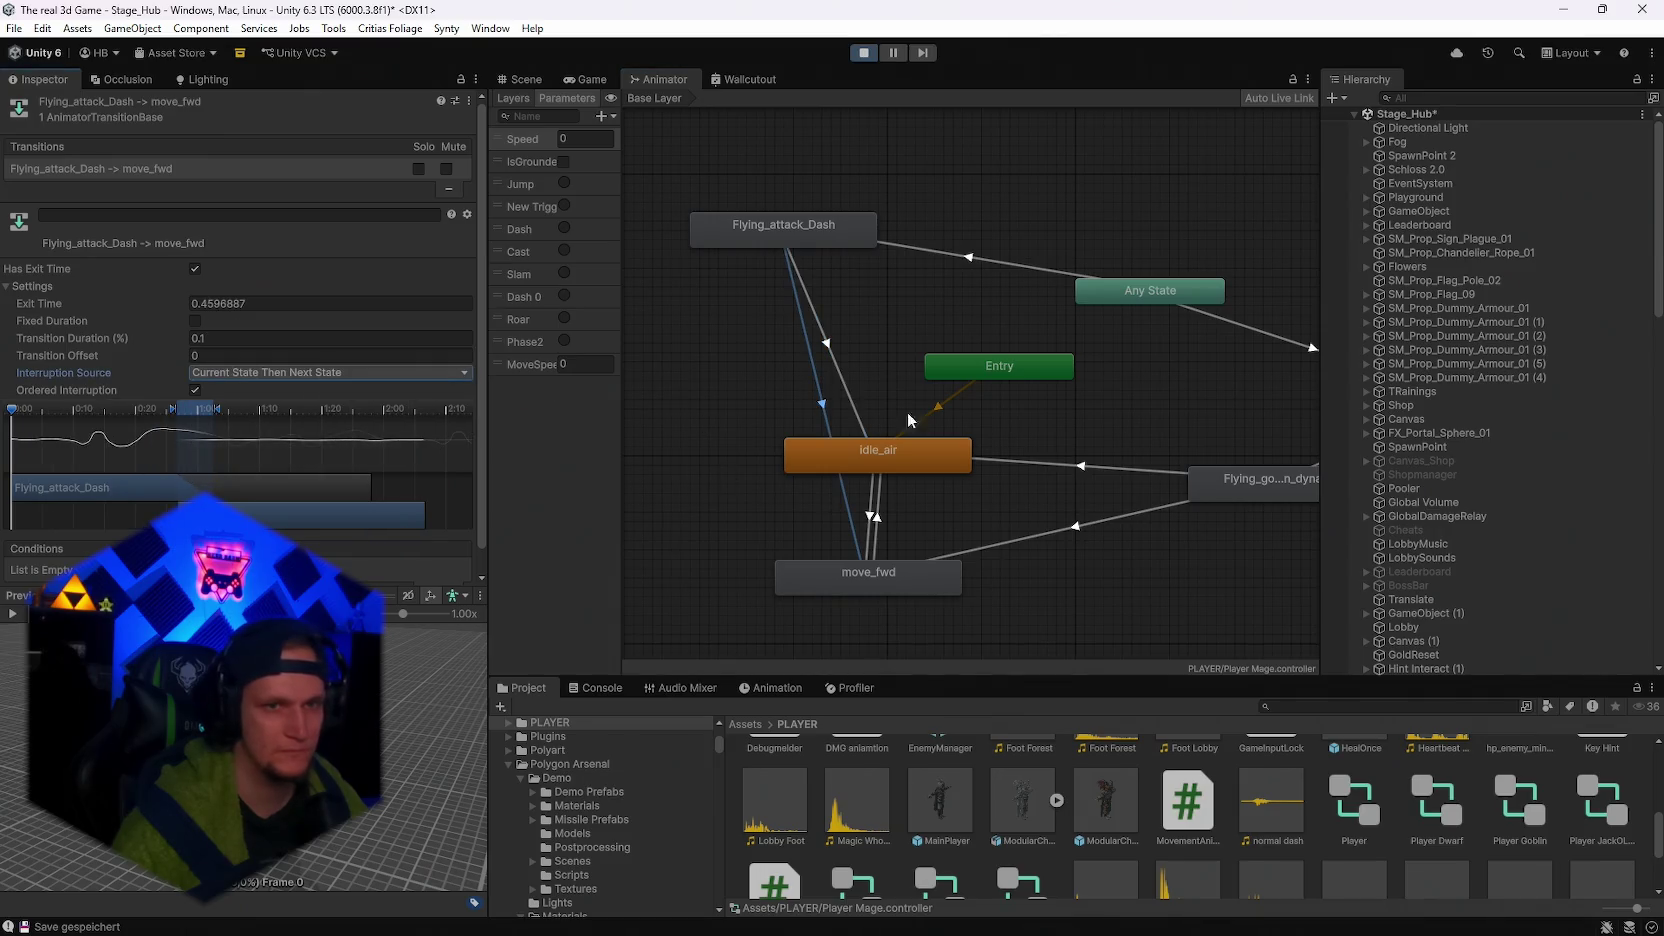
click(590, 80)
click(900, 356)
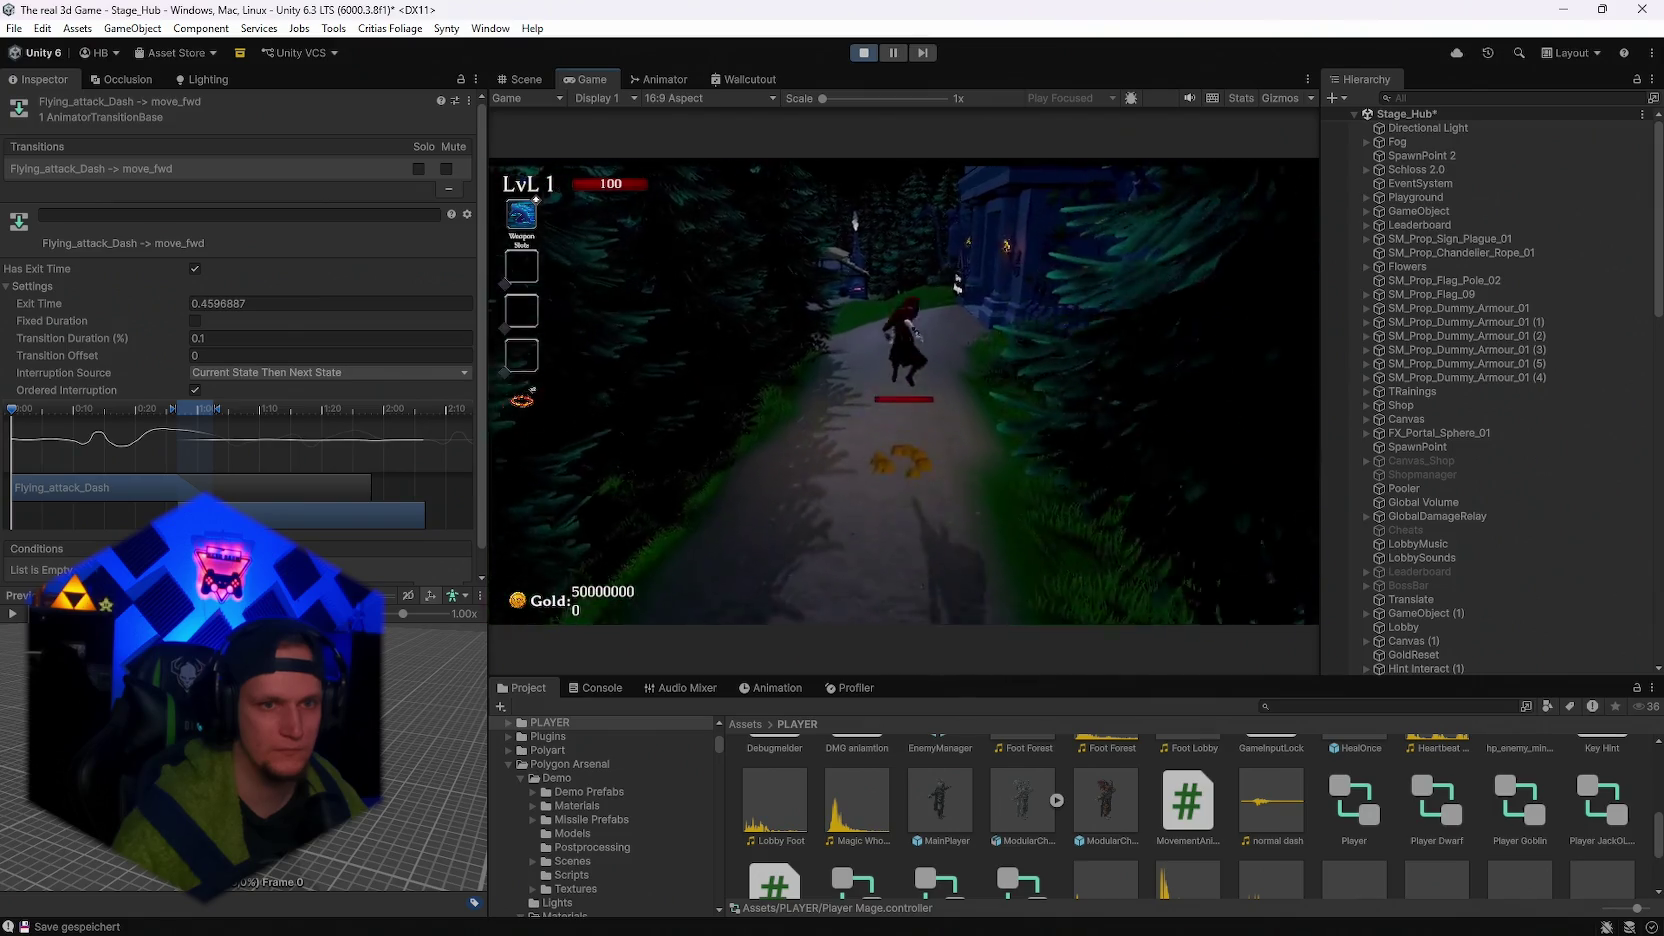
After a dash, pause and set move_fwd → idle_air interruption to Current State Then Next State.
key(w)
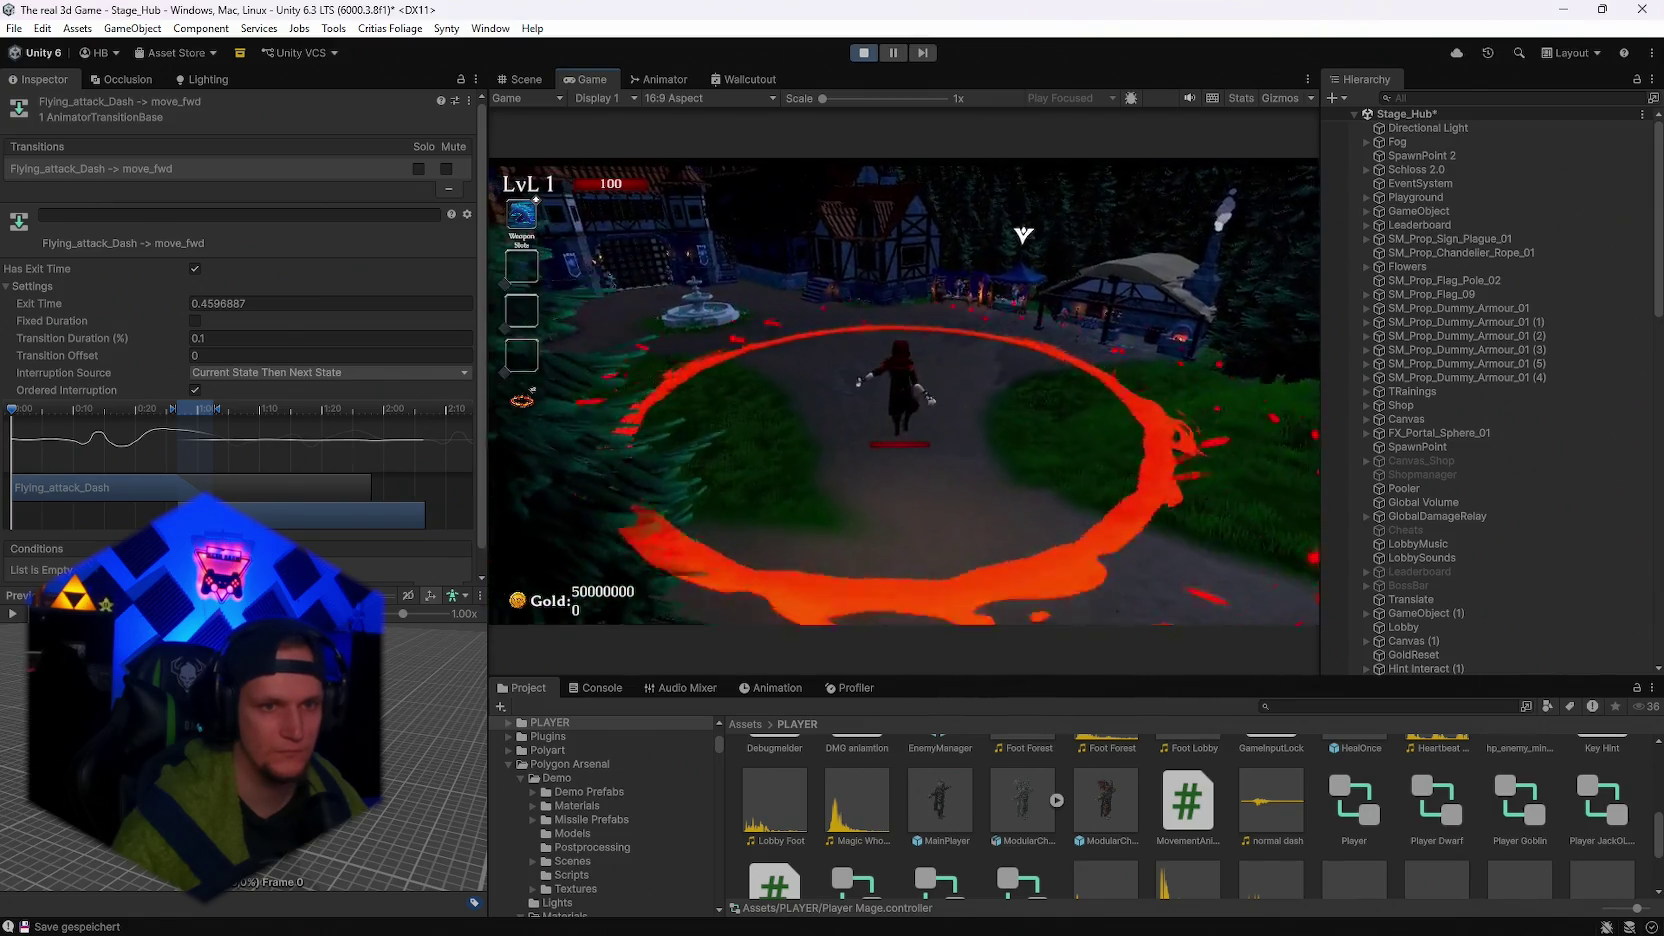
key(Escape)
click(659, 80)
click(873, 500)
click(300, 372)
click(250, 453)
click(300, 372)
Resume the play-test and run around the fountain courtyard toward the thatched house.
click(290, 450)
click(586, 79)
click(866, 366)
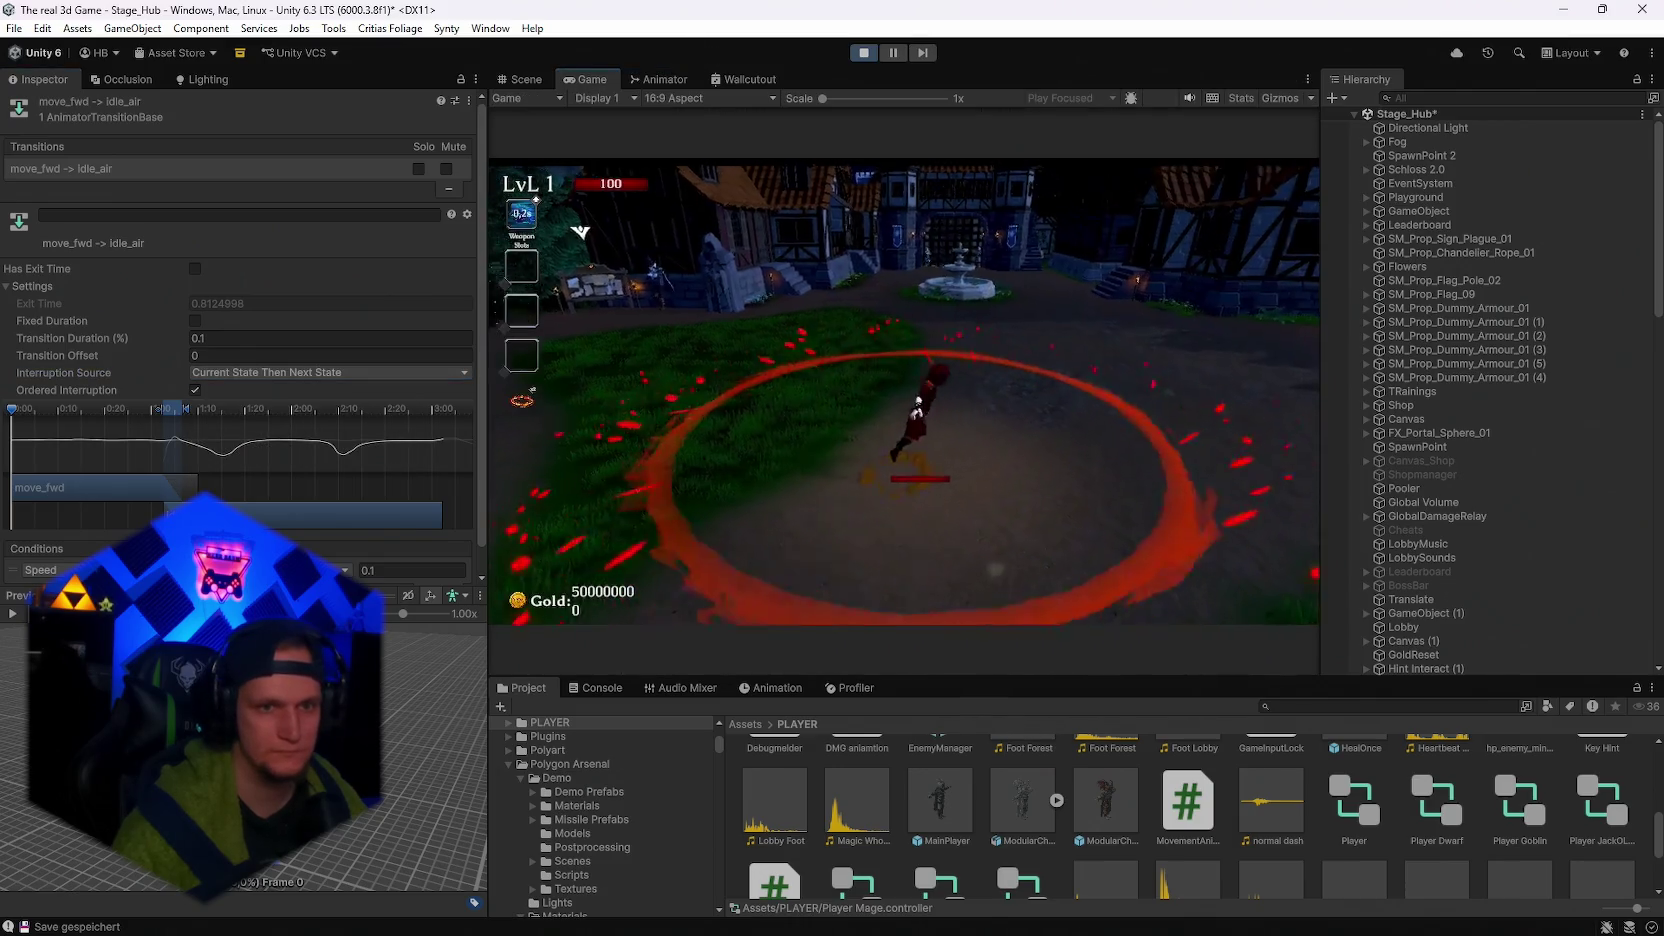
key(w)
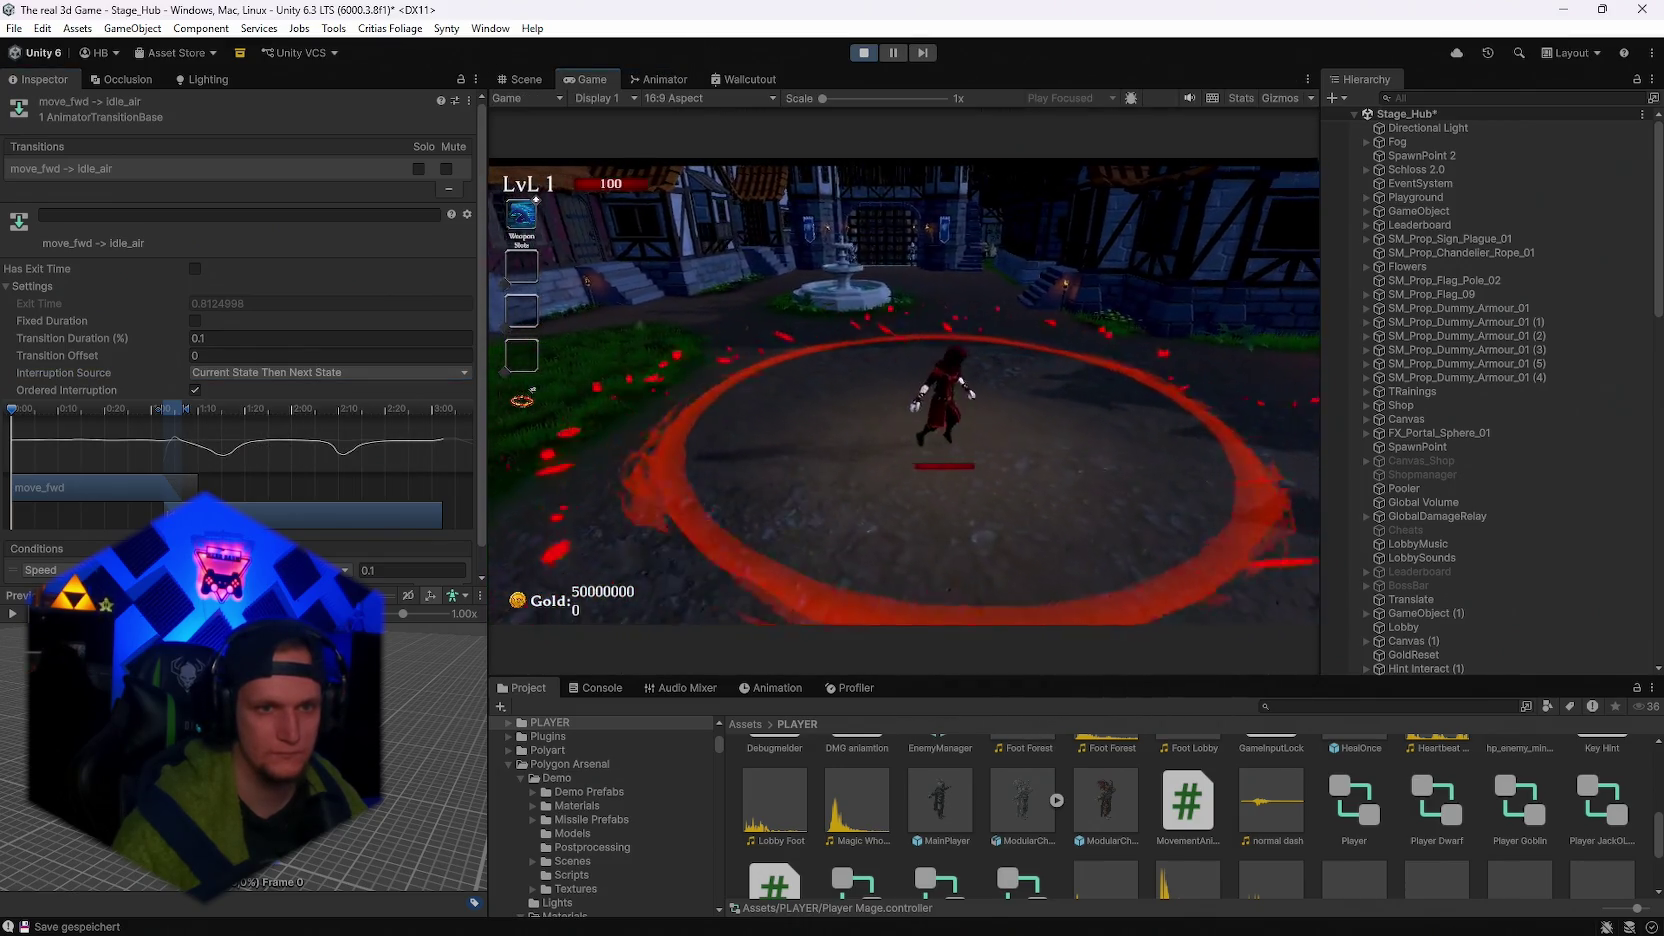
key(d)
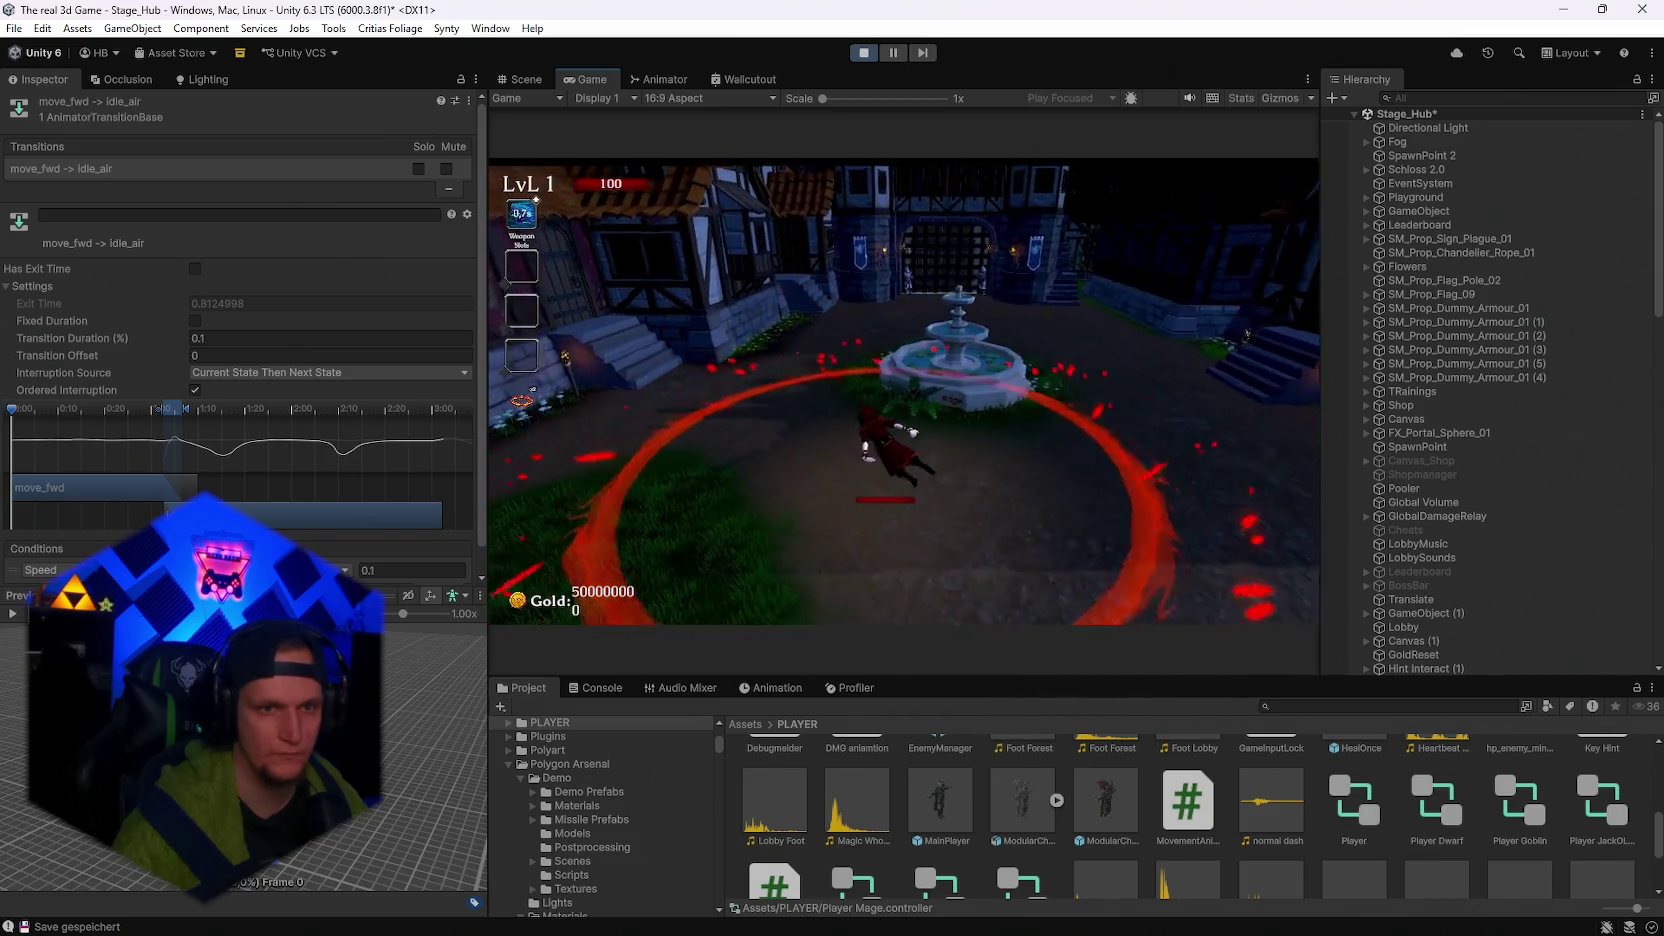
key(a)
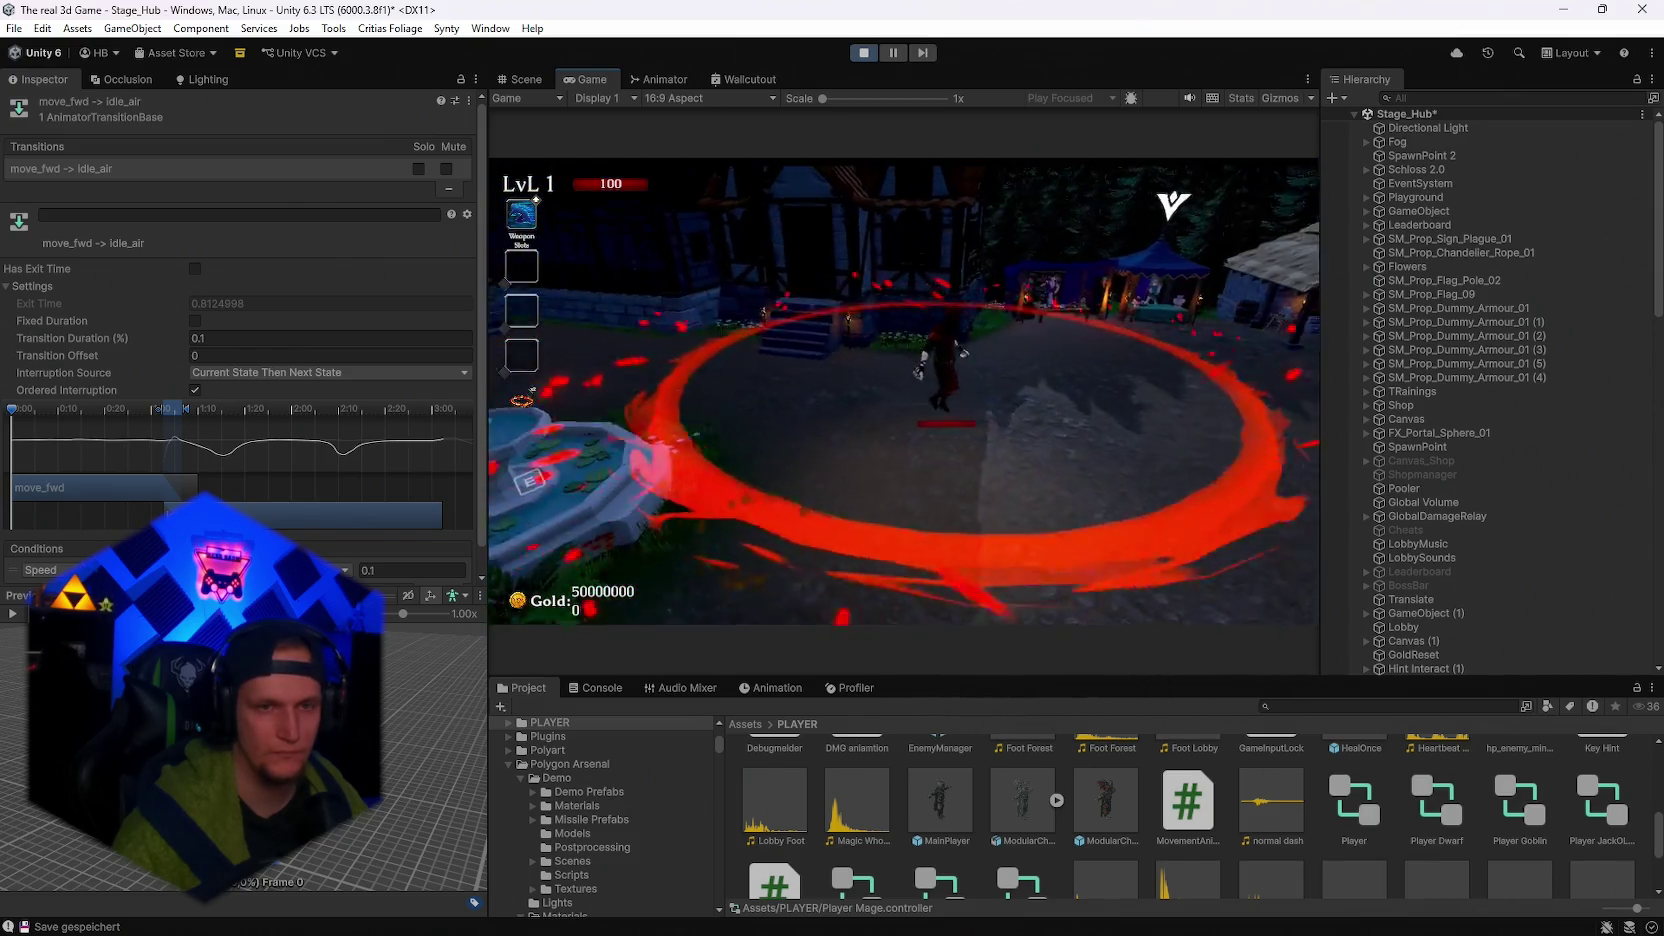
key(w)
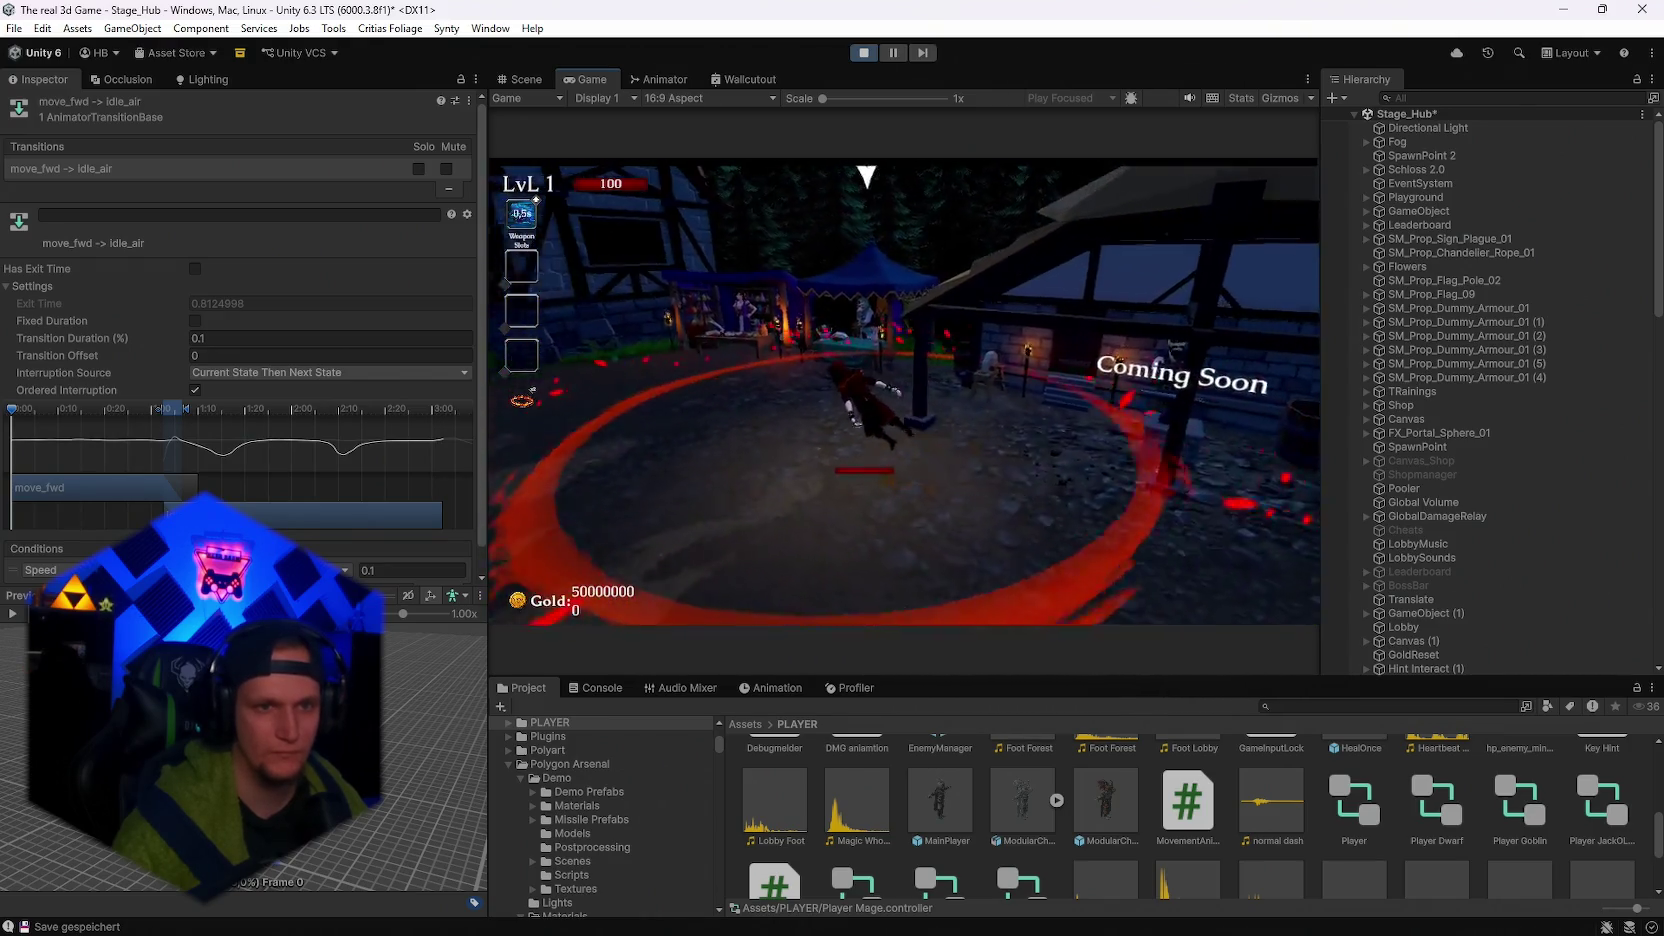
Pause the game and switch between Scene and Game views before showing the animator graph.
key(Escape)
click(522, 79)
click(588, 79)
click(62, 86)
click(538, 80)
click(600, 79)
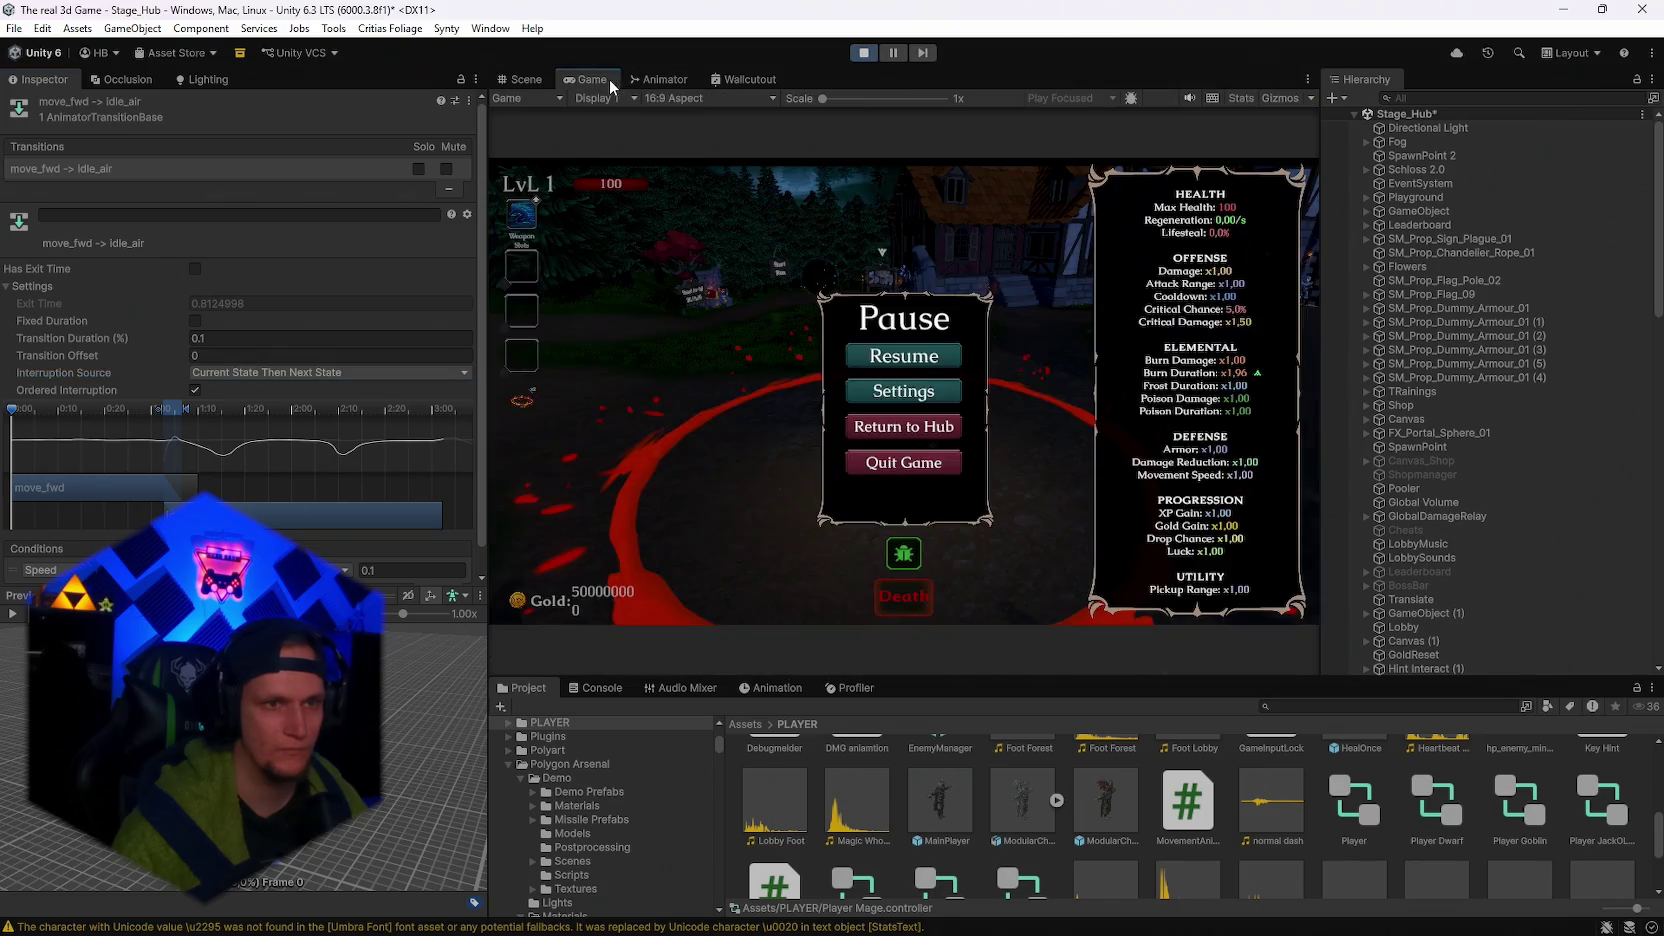
click(663, 82)
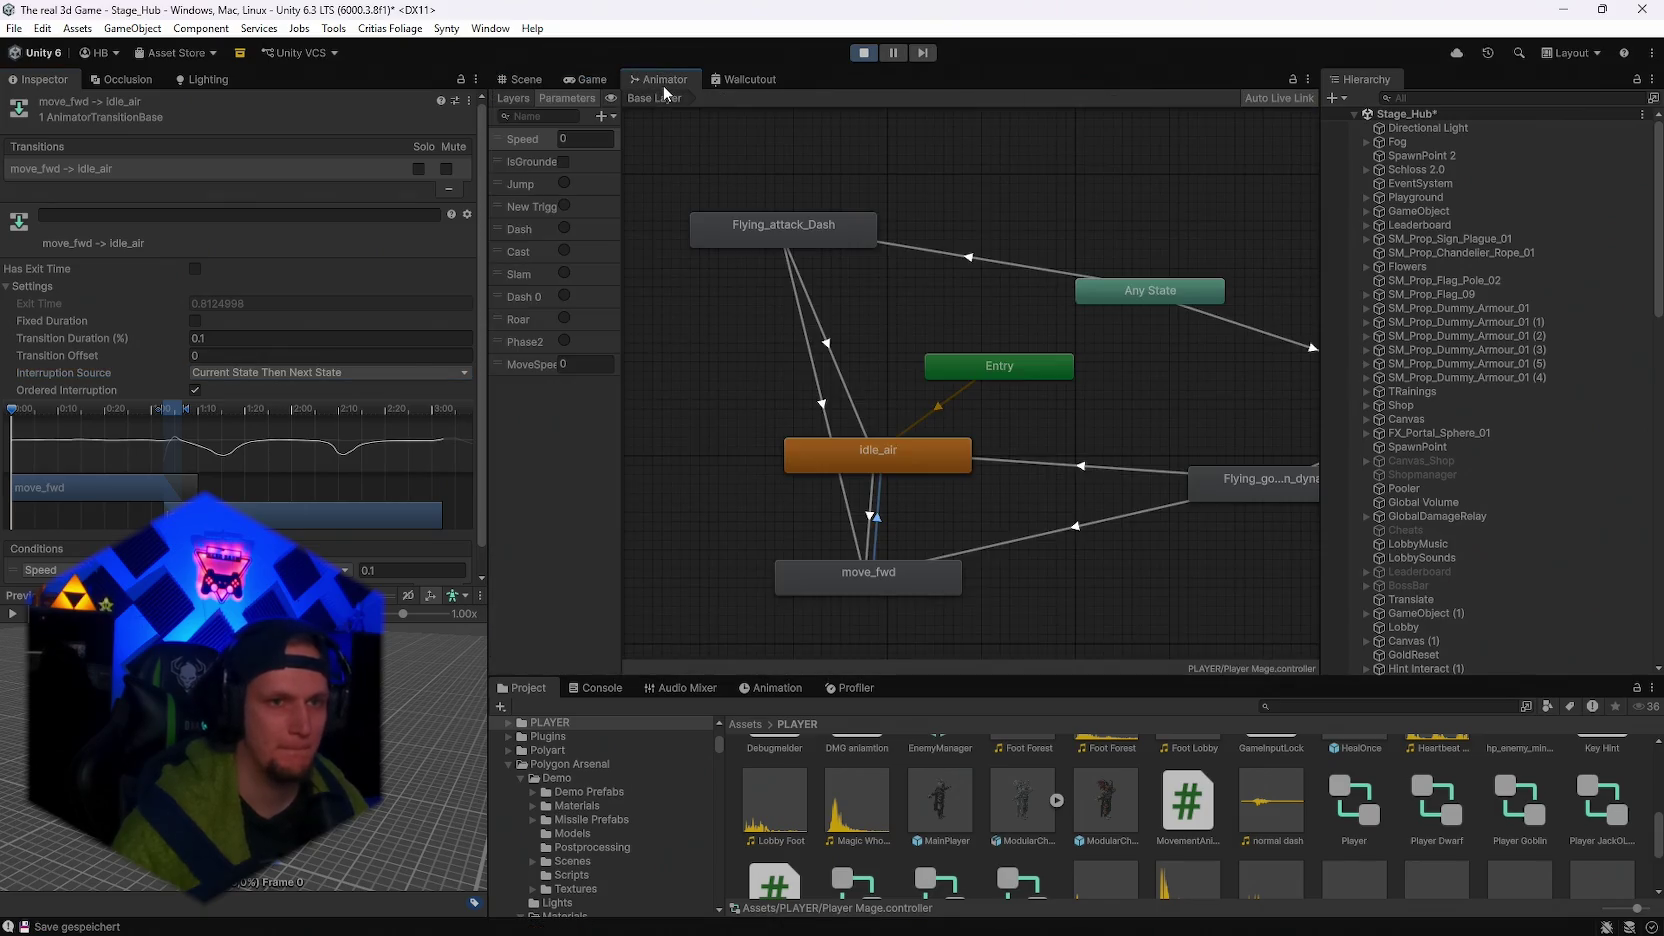
Check the interruption source on the Flying_going_down_dynamic → move_fwd and → idle_air transitions.
click(1077, 526)
click(238, 374)
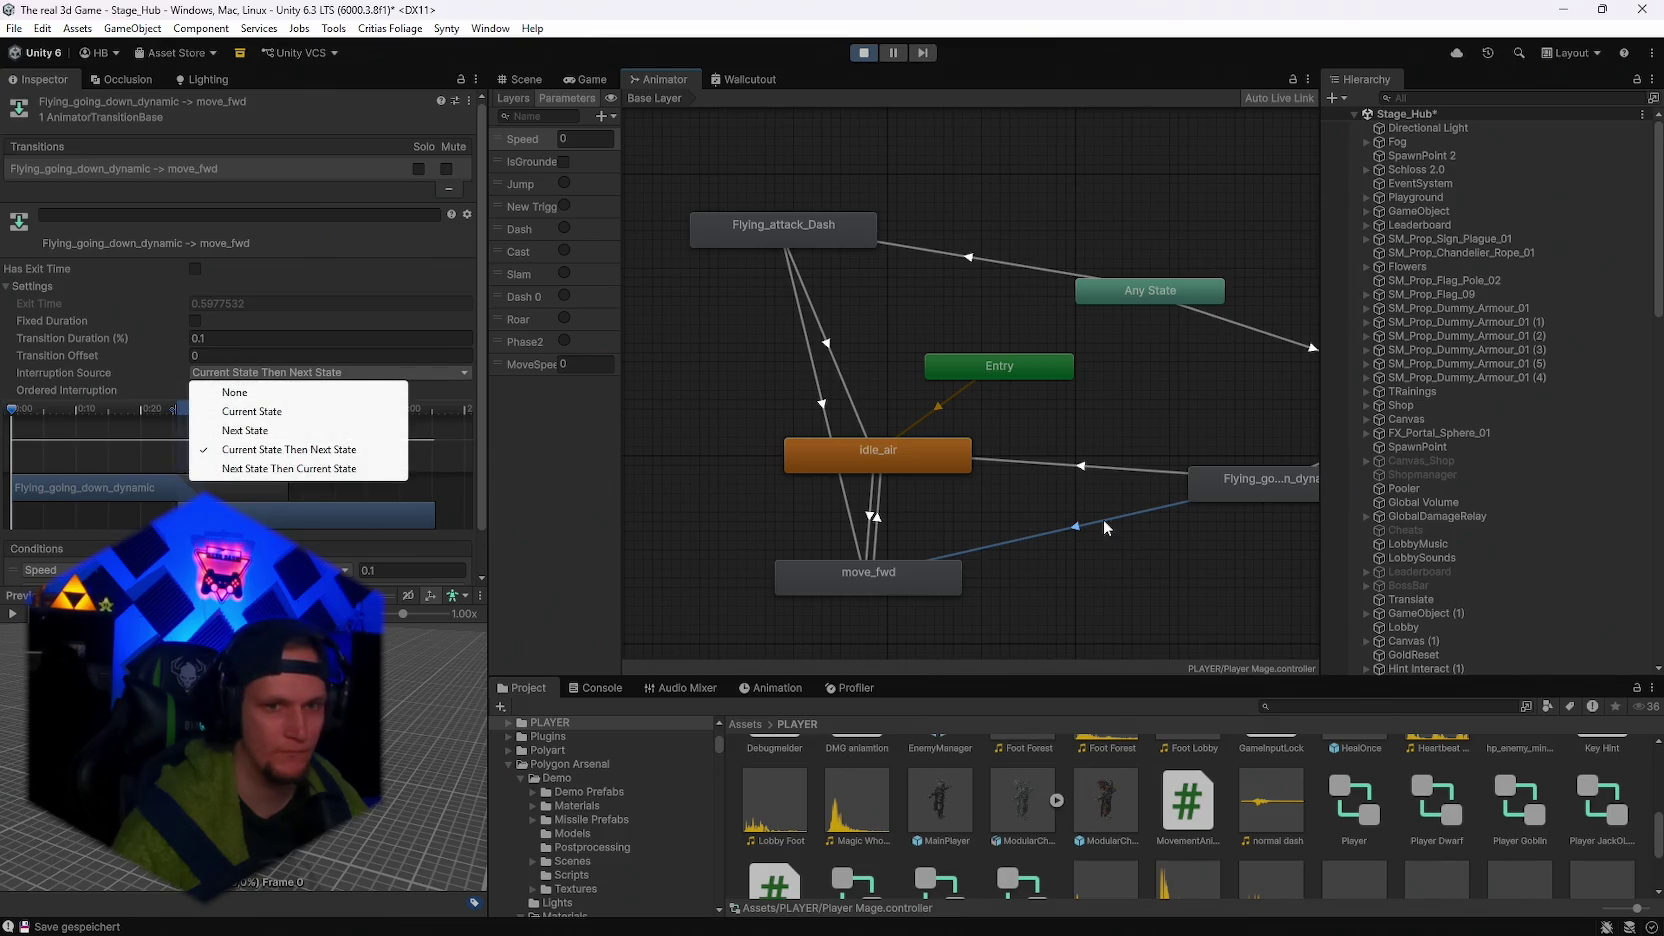
click(1085, 466)
drag(1315, 445, 1057, 490)
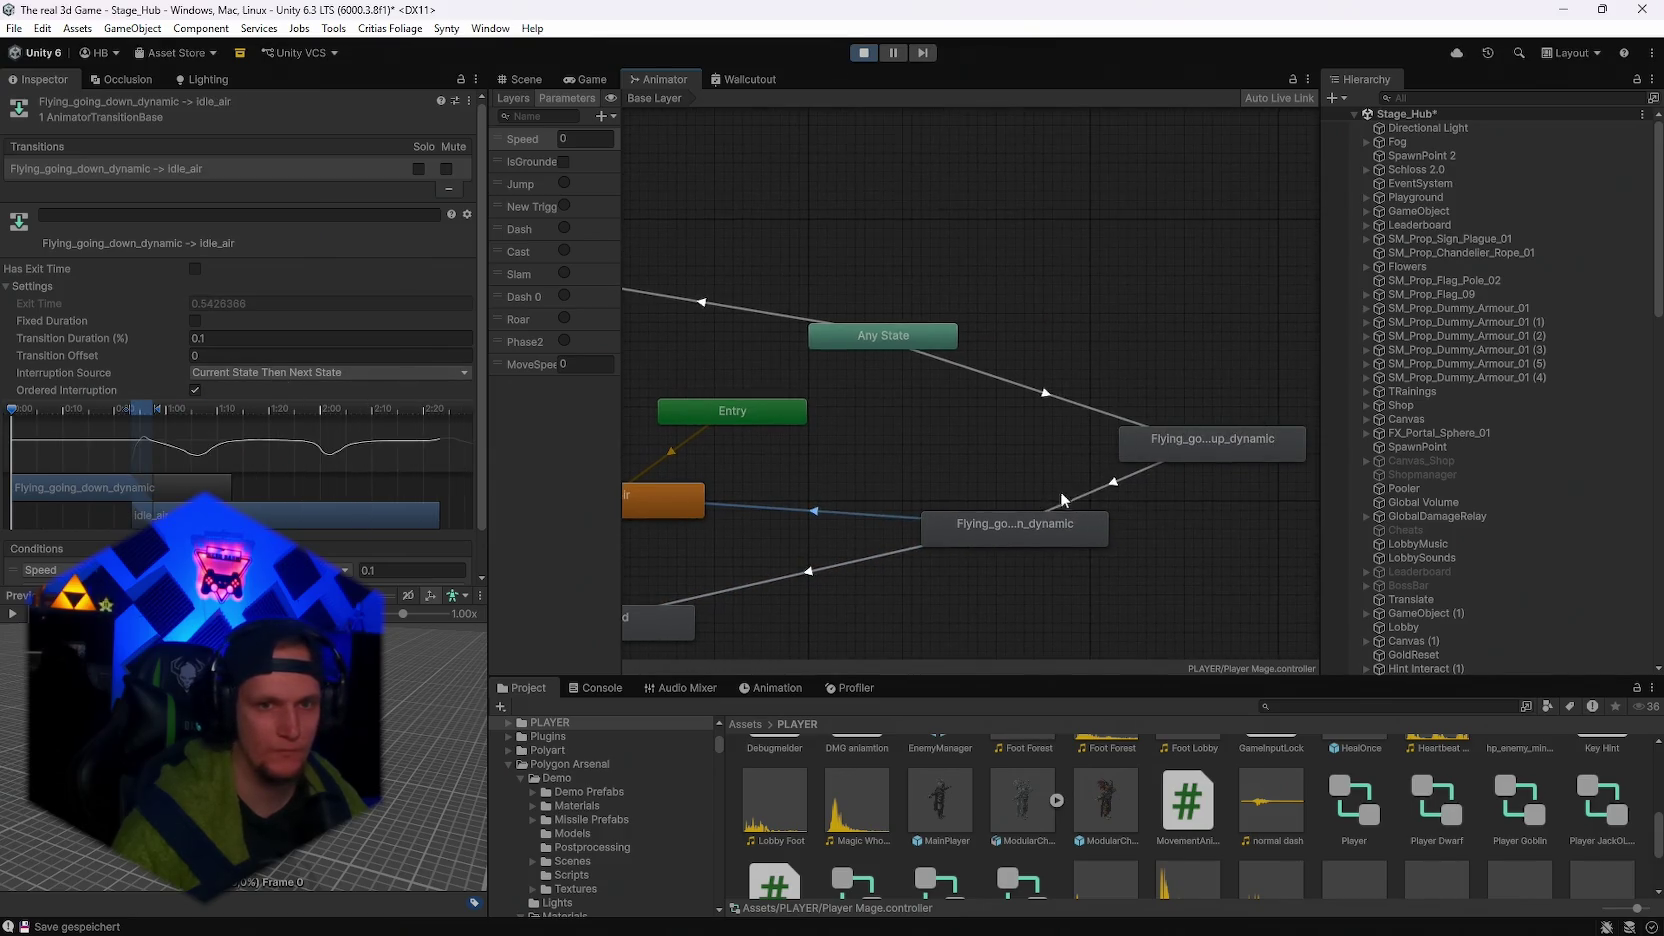
Set Flying_going_up_dynamic → Flying_going_down_dynamic to Current State Then Next State and return to the game.
click(1060, 500)
click(262, 374)
click(289, 449)
click(990, 376)
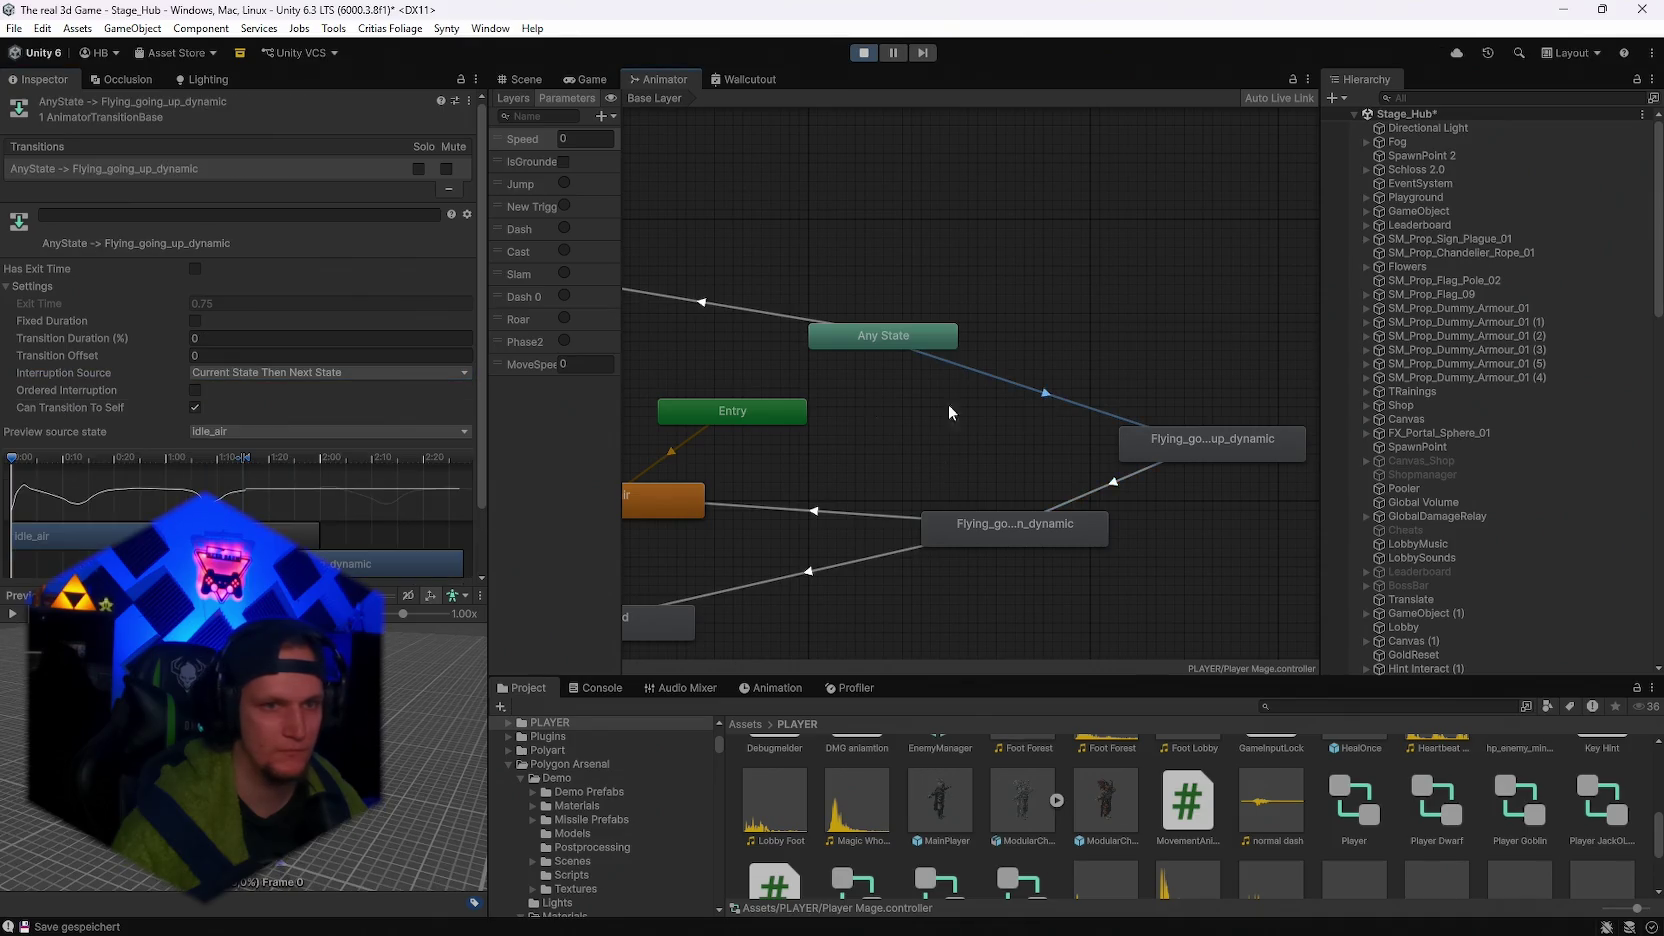
click(275, 373)
click(787, 371)
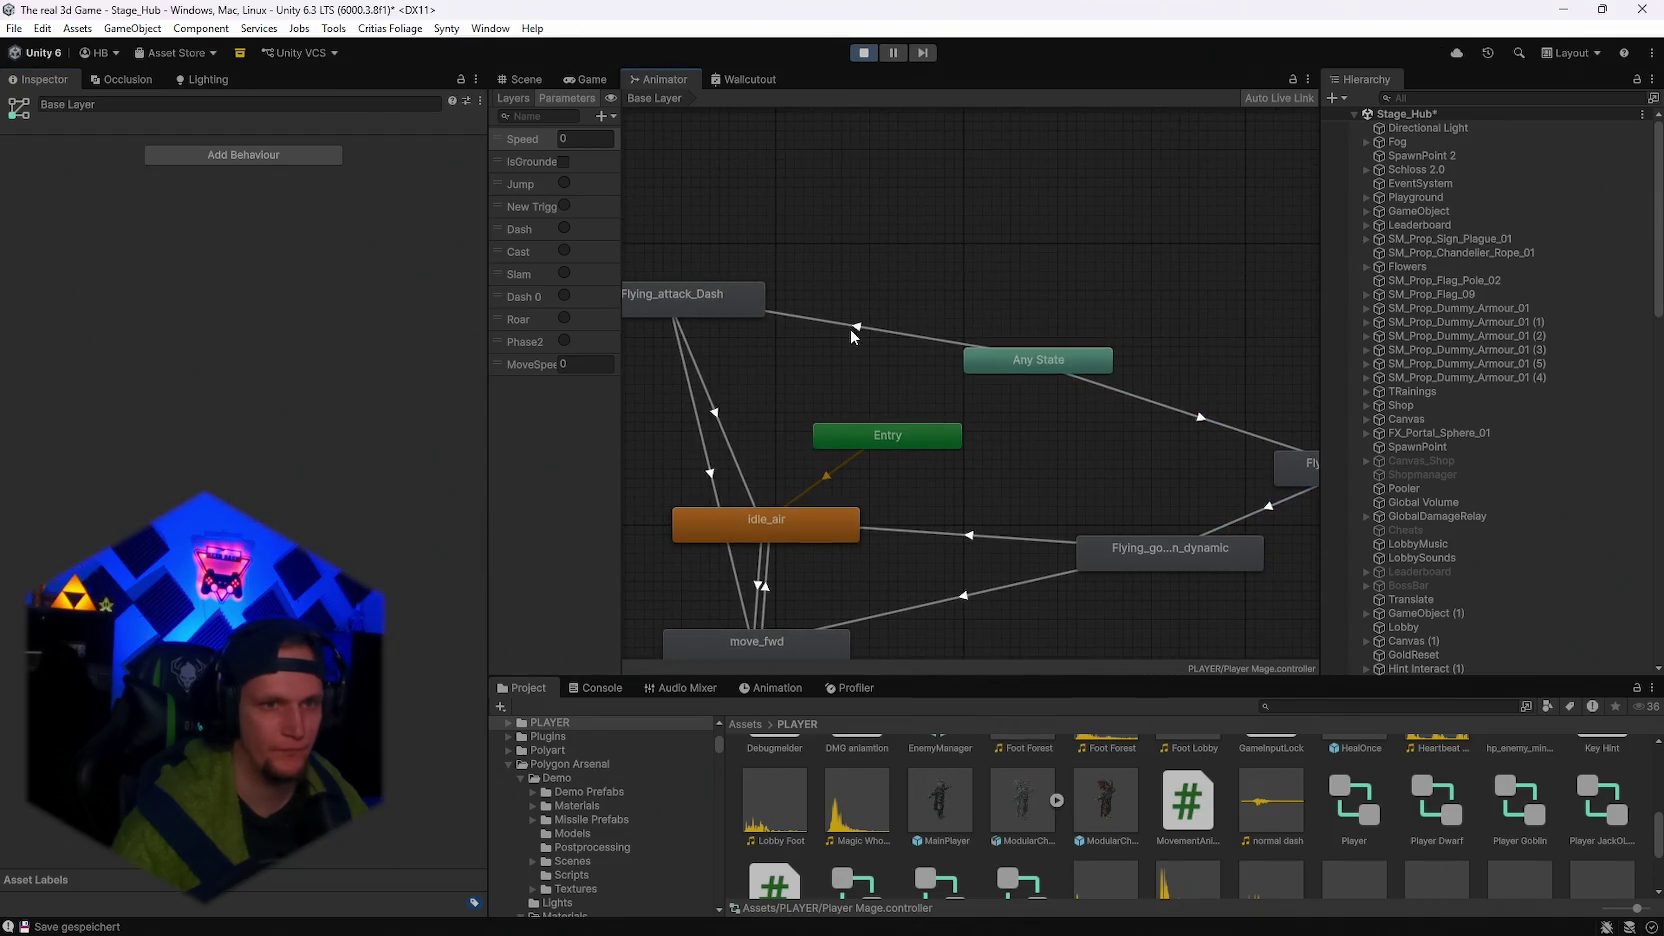
click(850, 329)
click(588, 79)
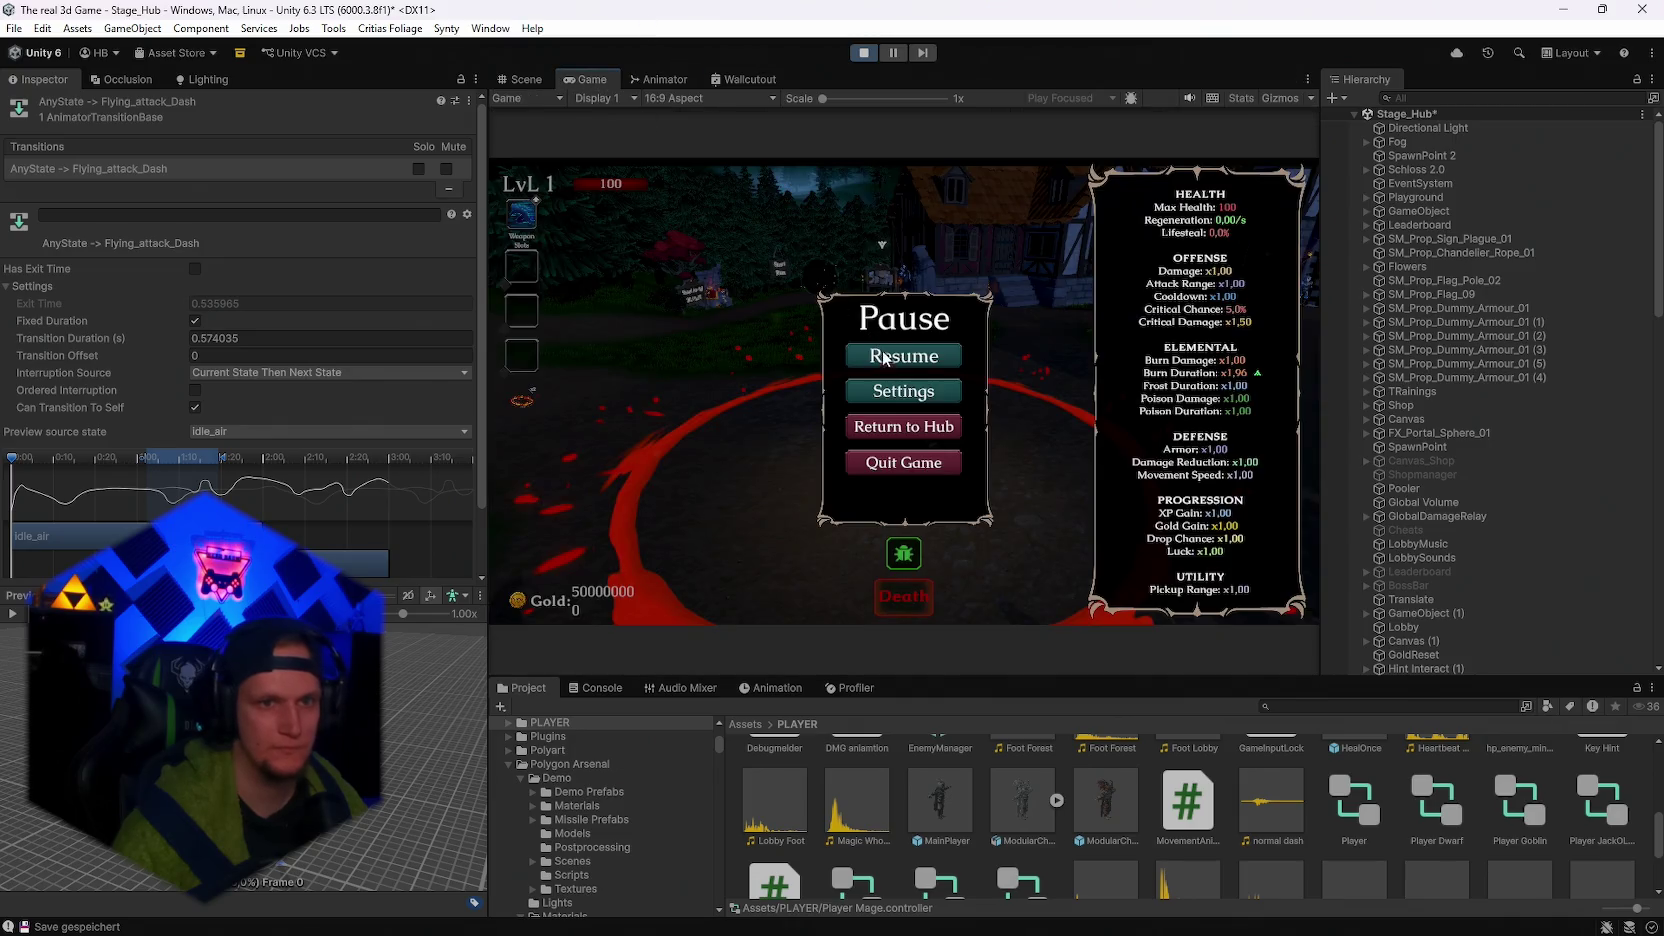
Walk the mage toward the castle gate, check the animator while paused, then stop Play mode.
key(Escape)
key(w)
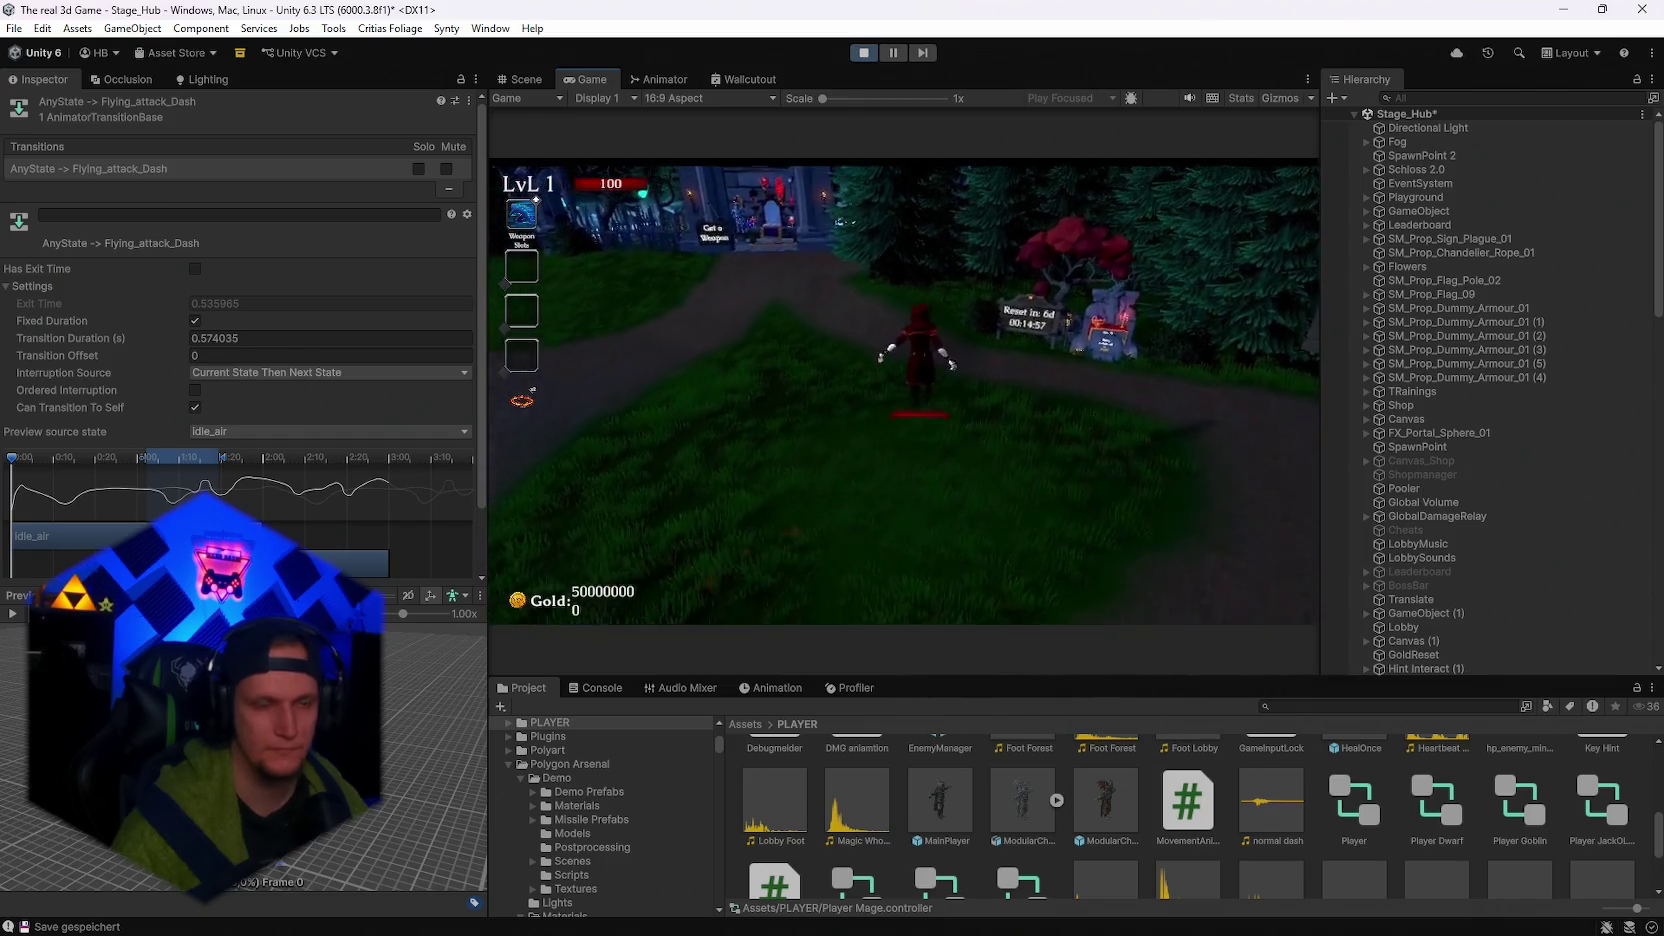
key(Escape)
click(658, 79)
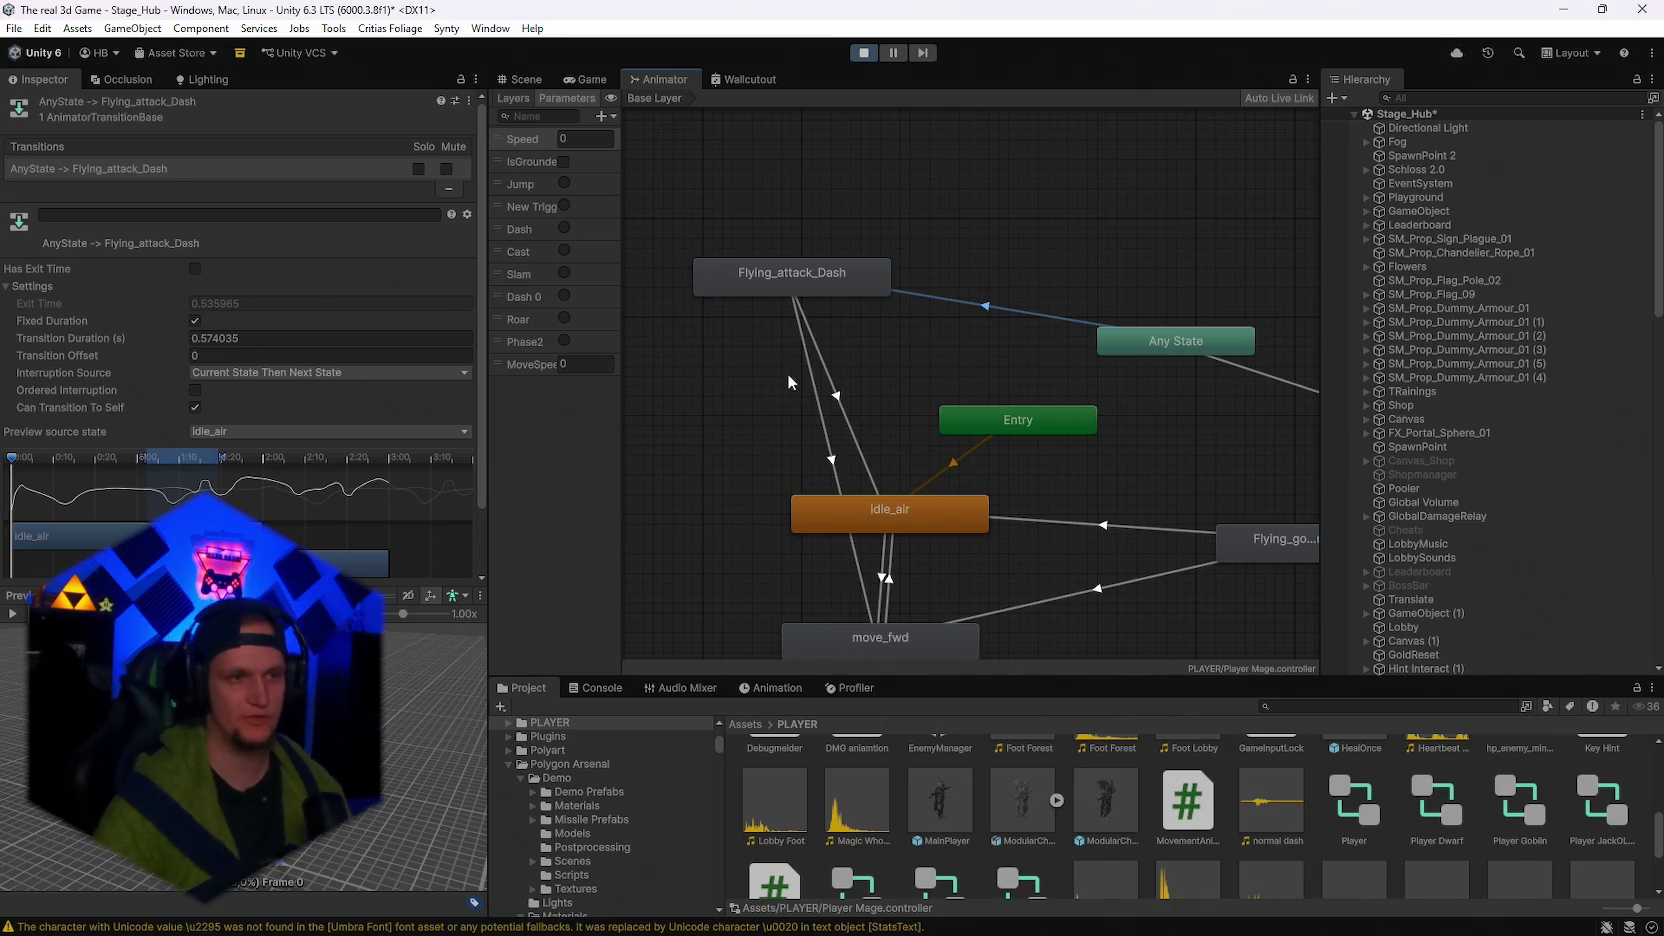
right_click(996, 285)
click(588, 79)
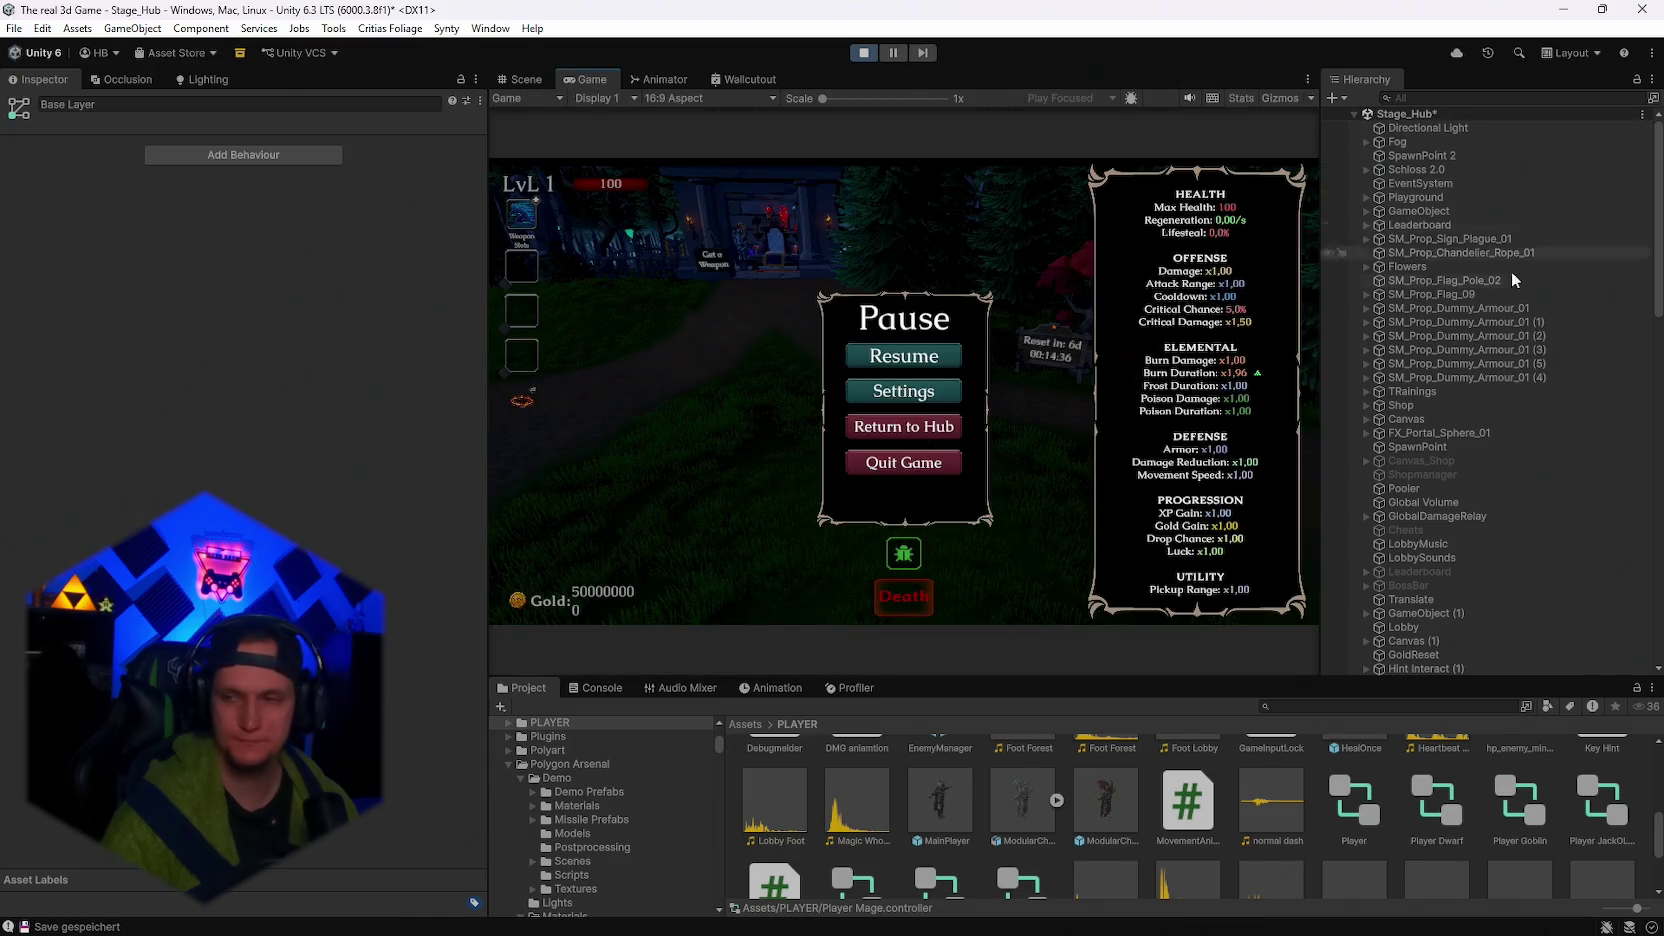
click(864, 52)
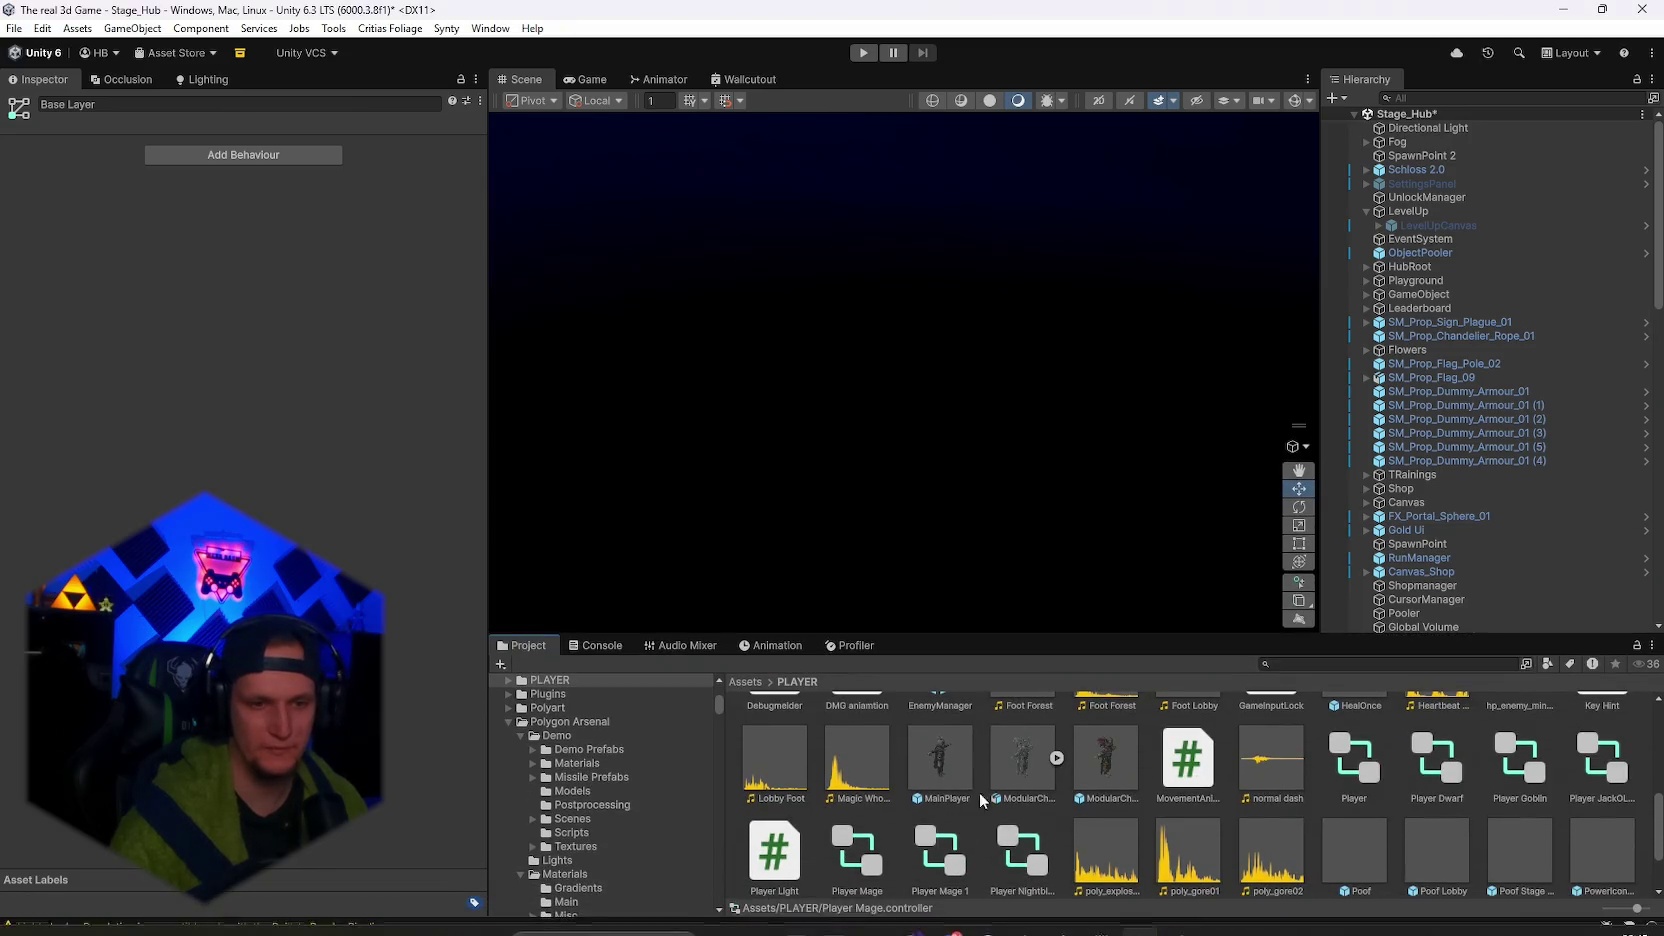
click(1101, 915)
Read through the DEMO section of the Notepad bug list, then minimize it back to Unity.
scroll(1058, 575, up, 10)
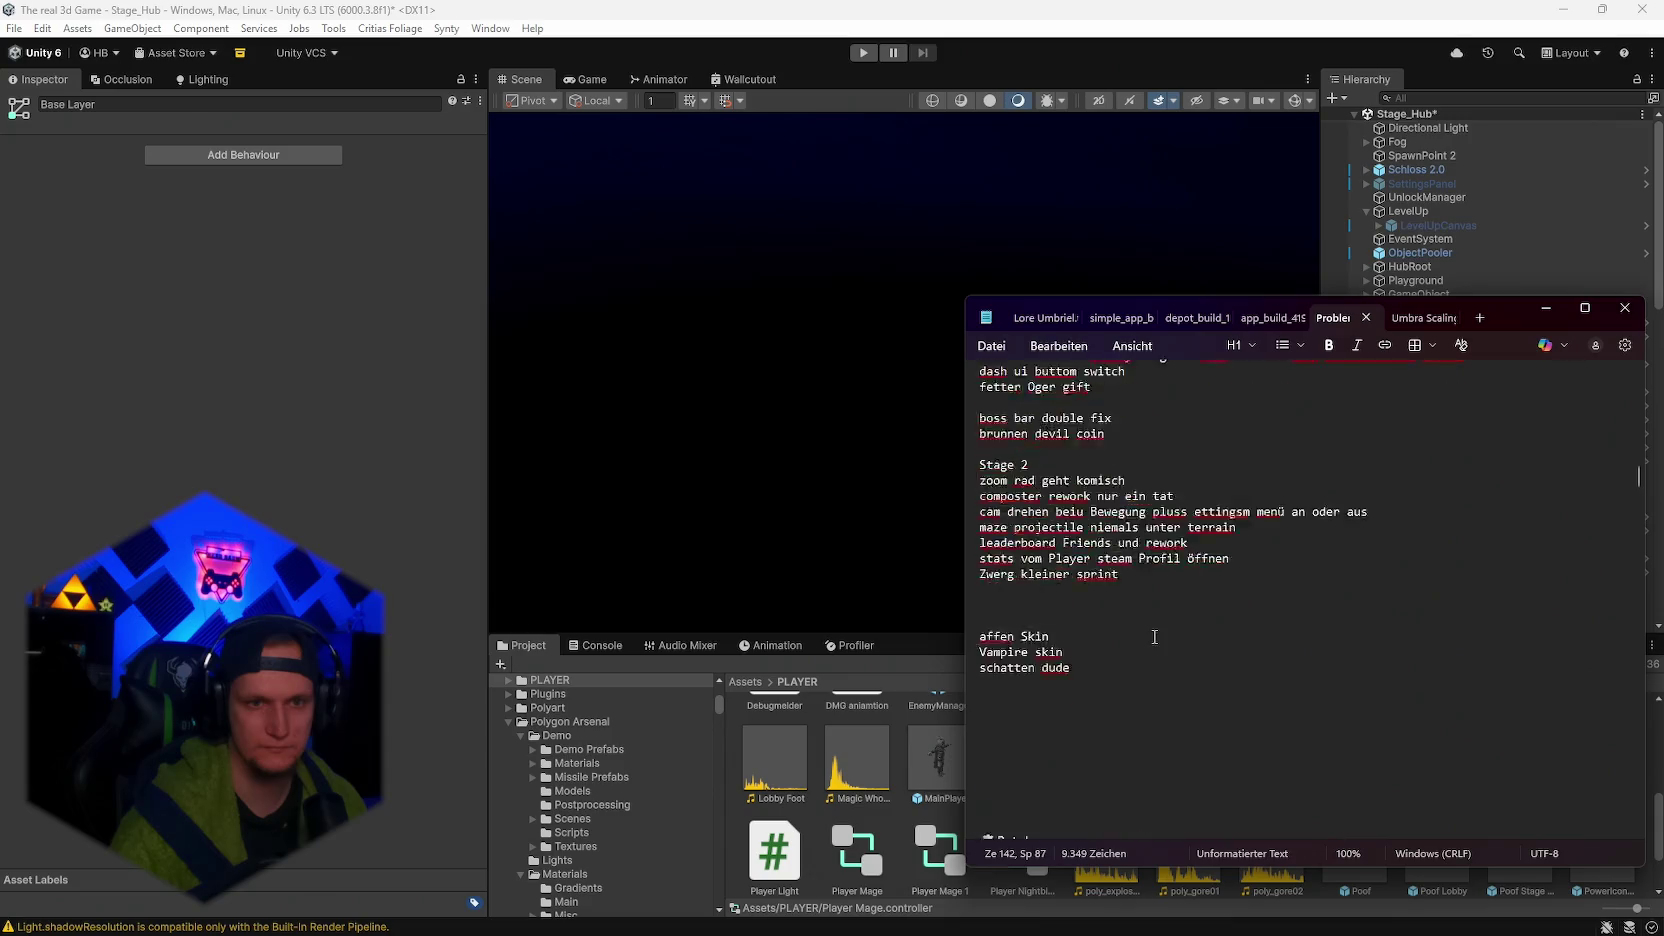
scroll(1154, 636, up, 10)
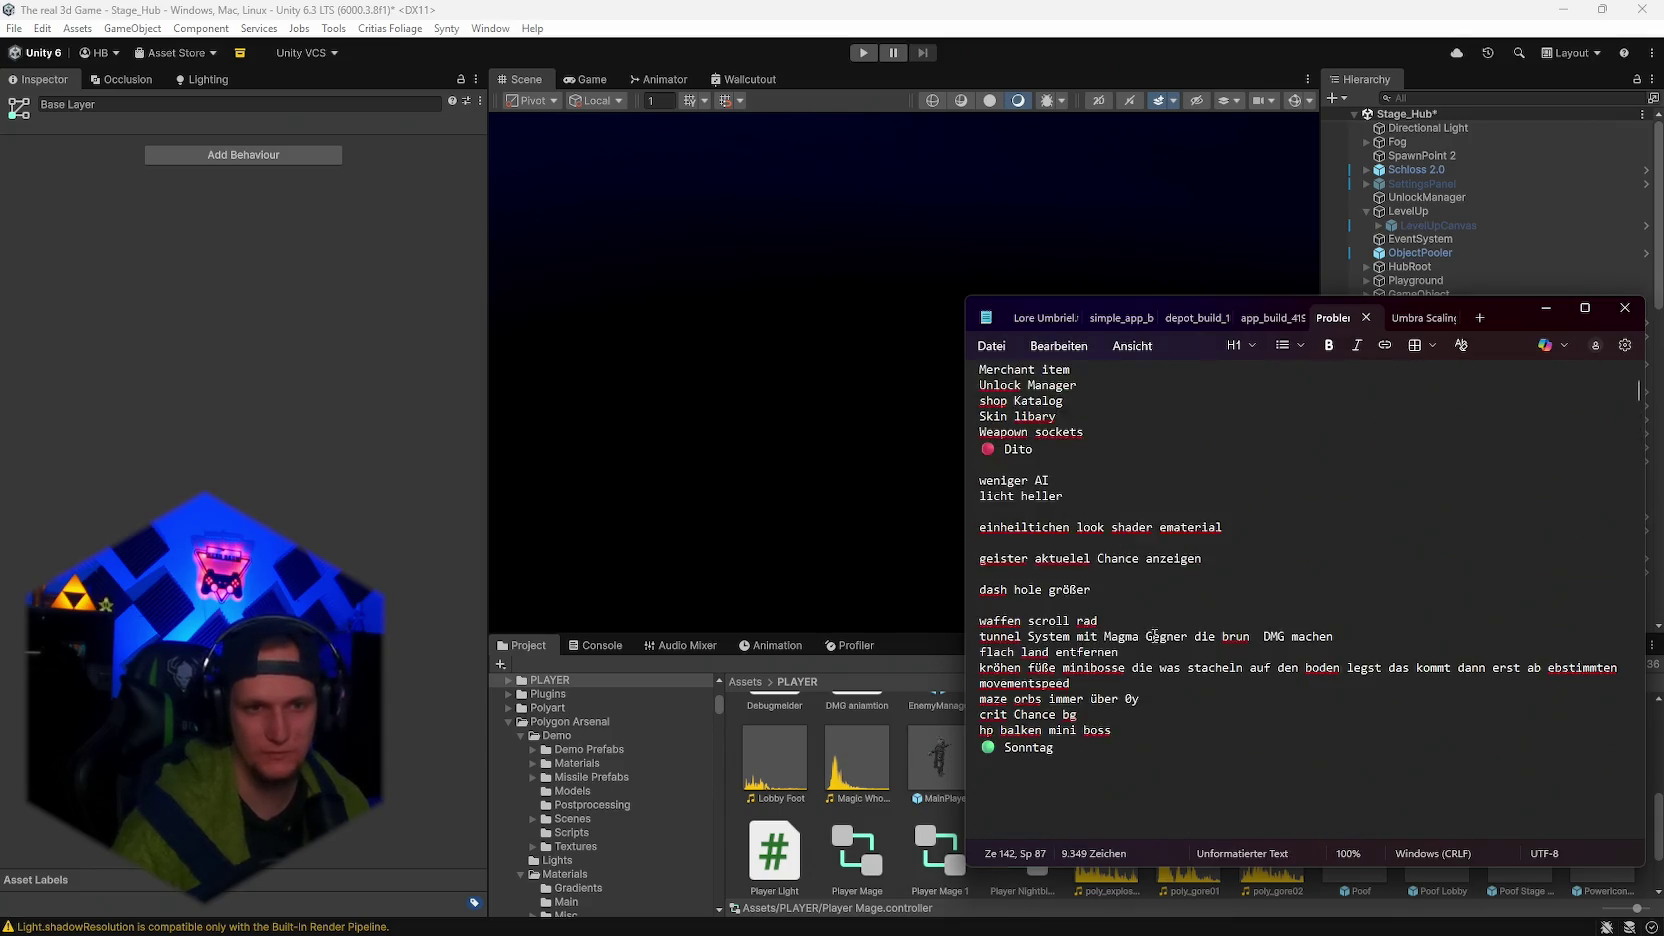
scroll(1138, 636, down, 15)
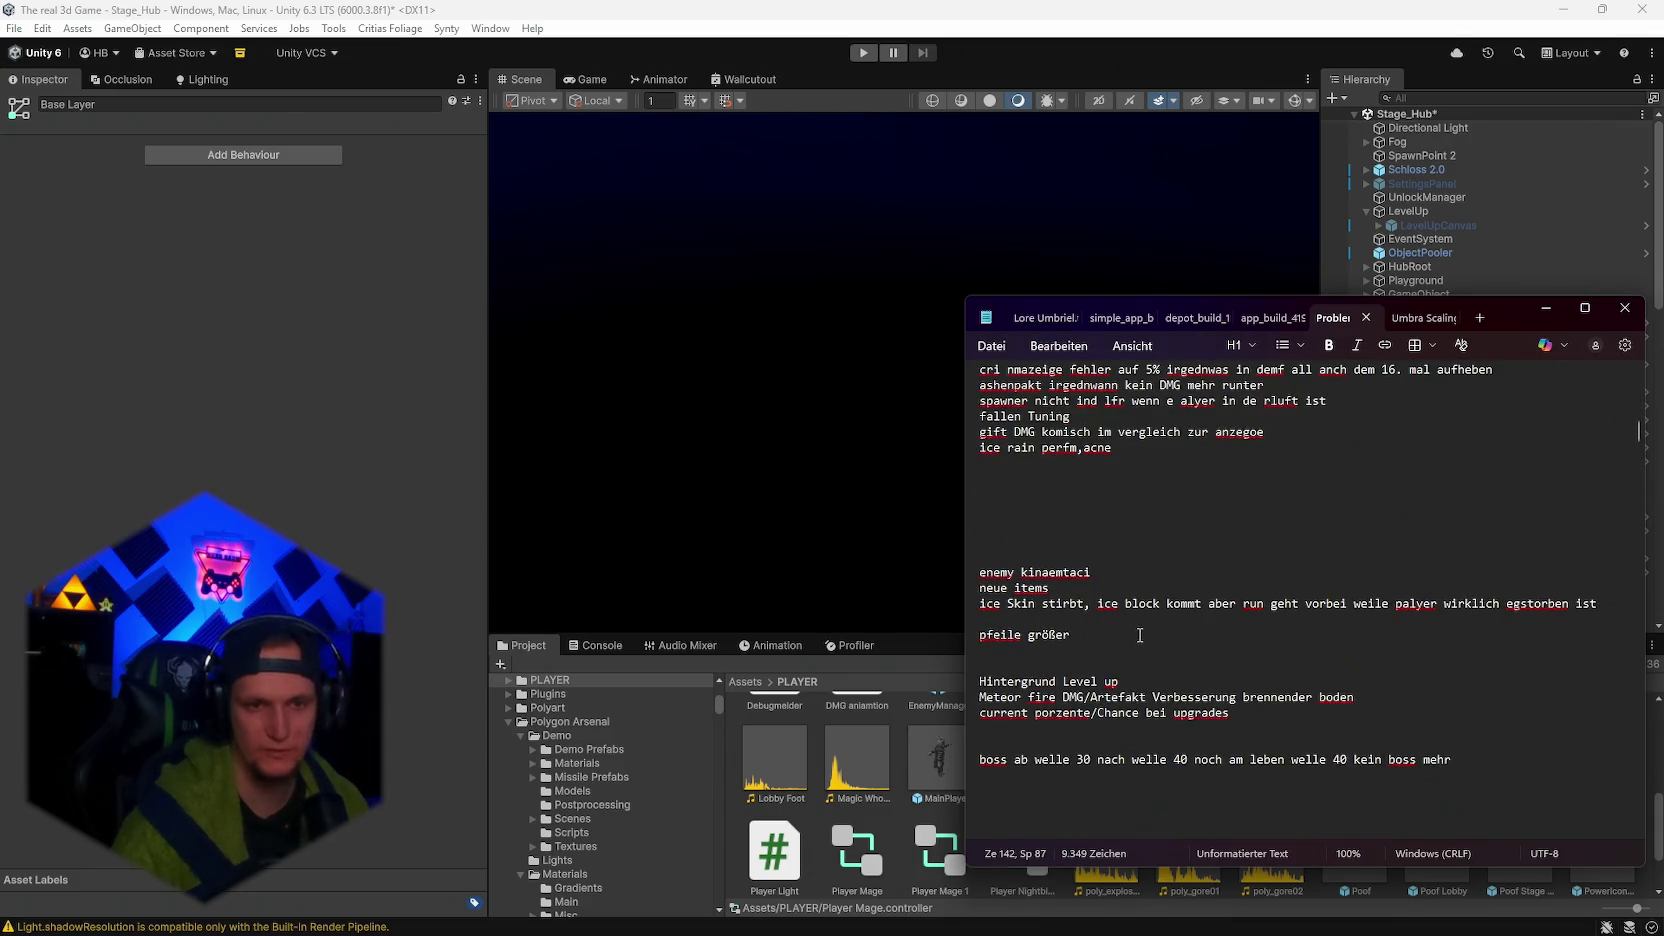
scroll(1140, 636, down, 15)
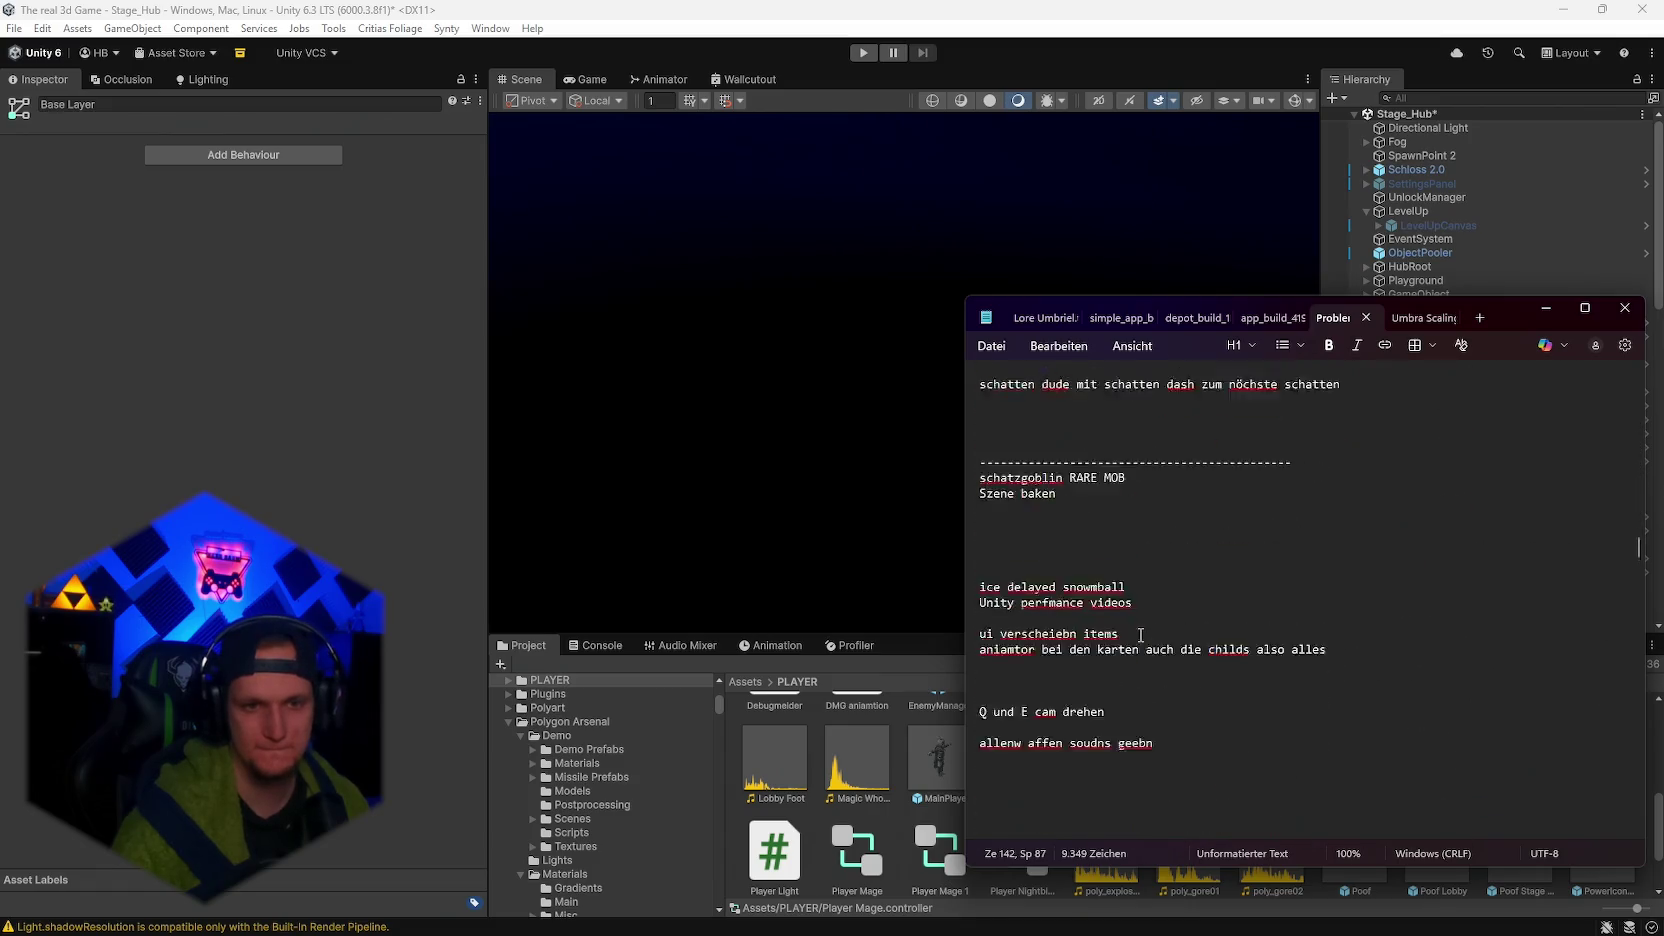
scroll(1145, 633, up, 15)
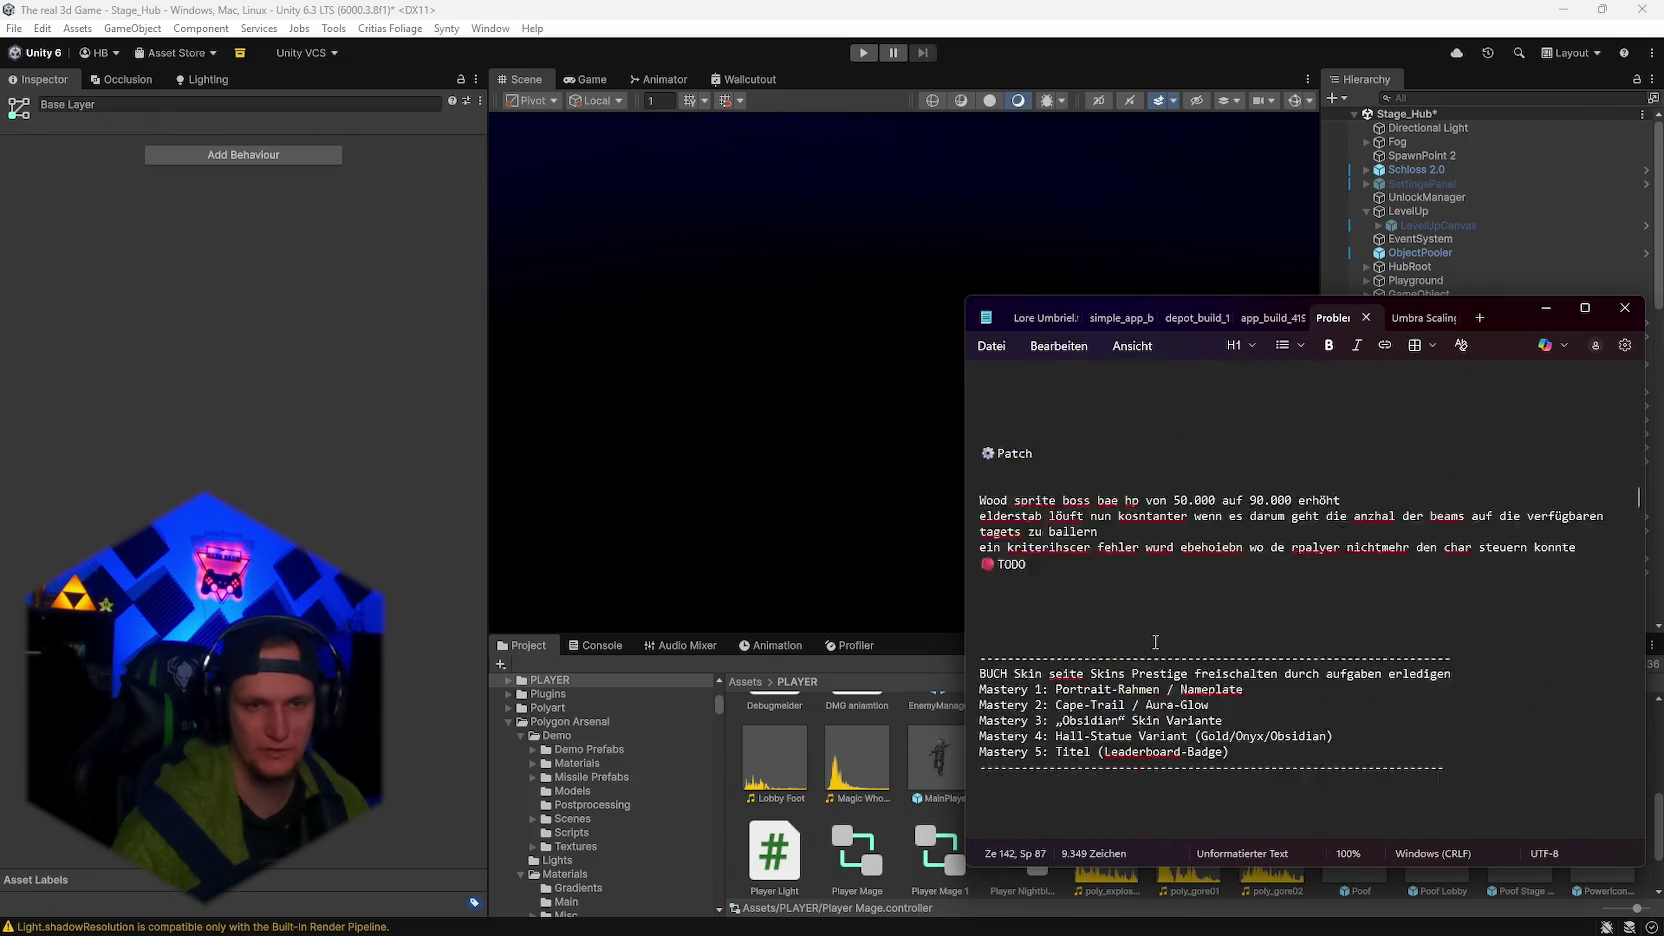
scroll(1156, 641, up, 10)
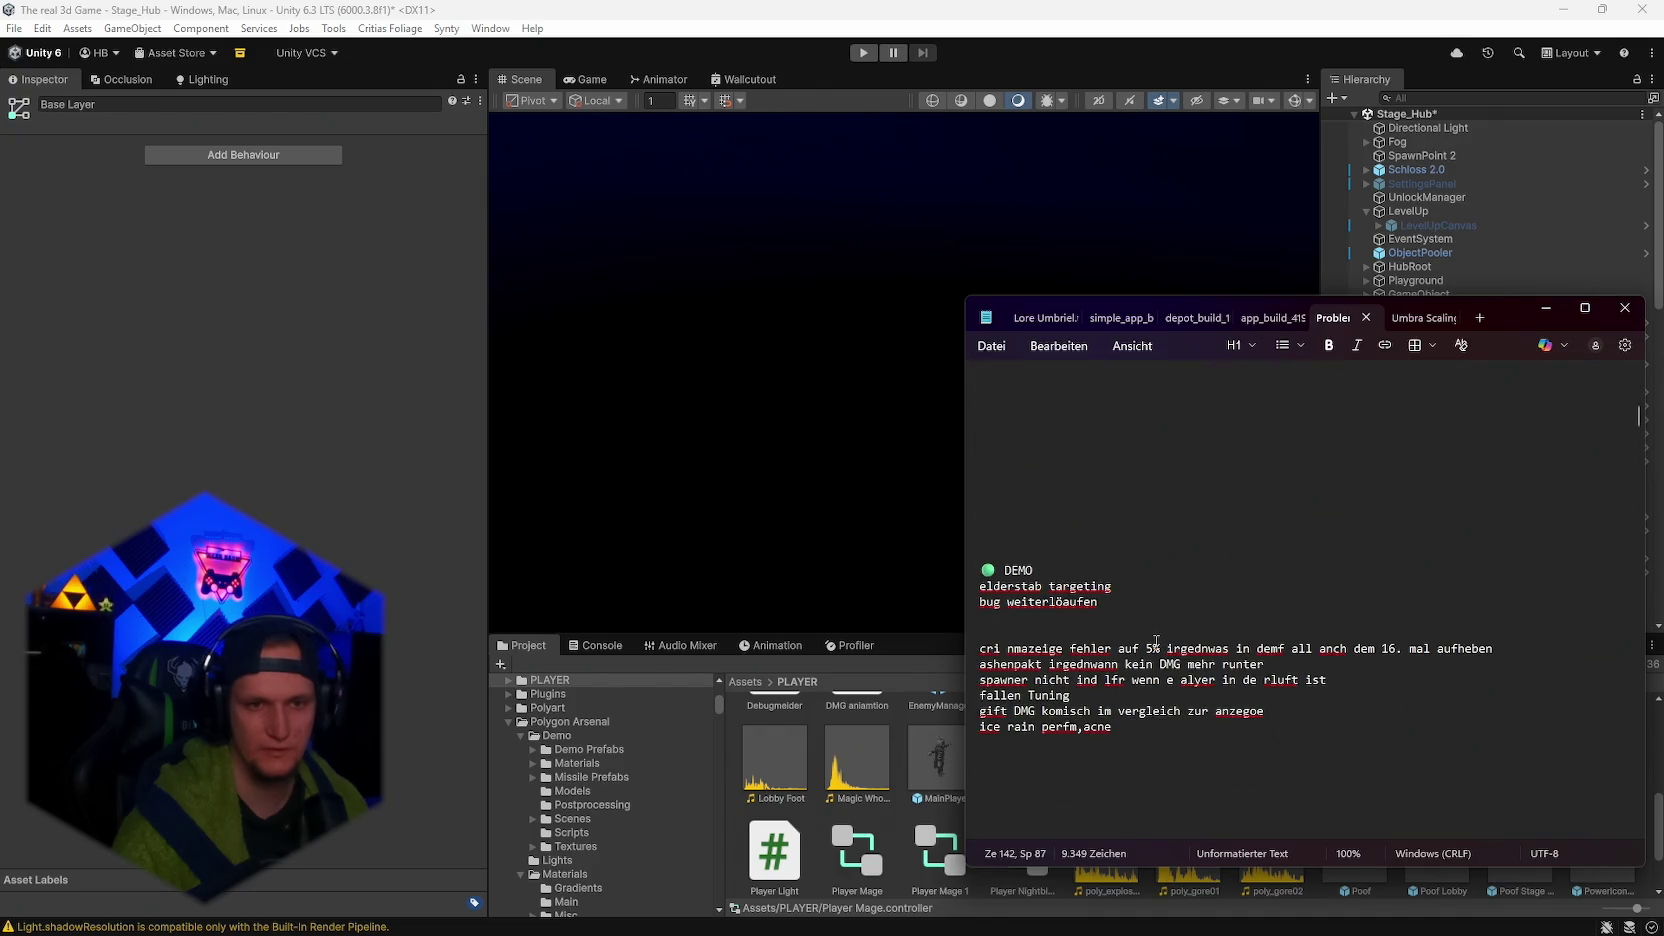
scroll(1047, 793, down, 2)
click(1504, 562)
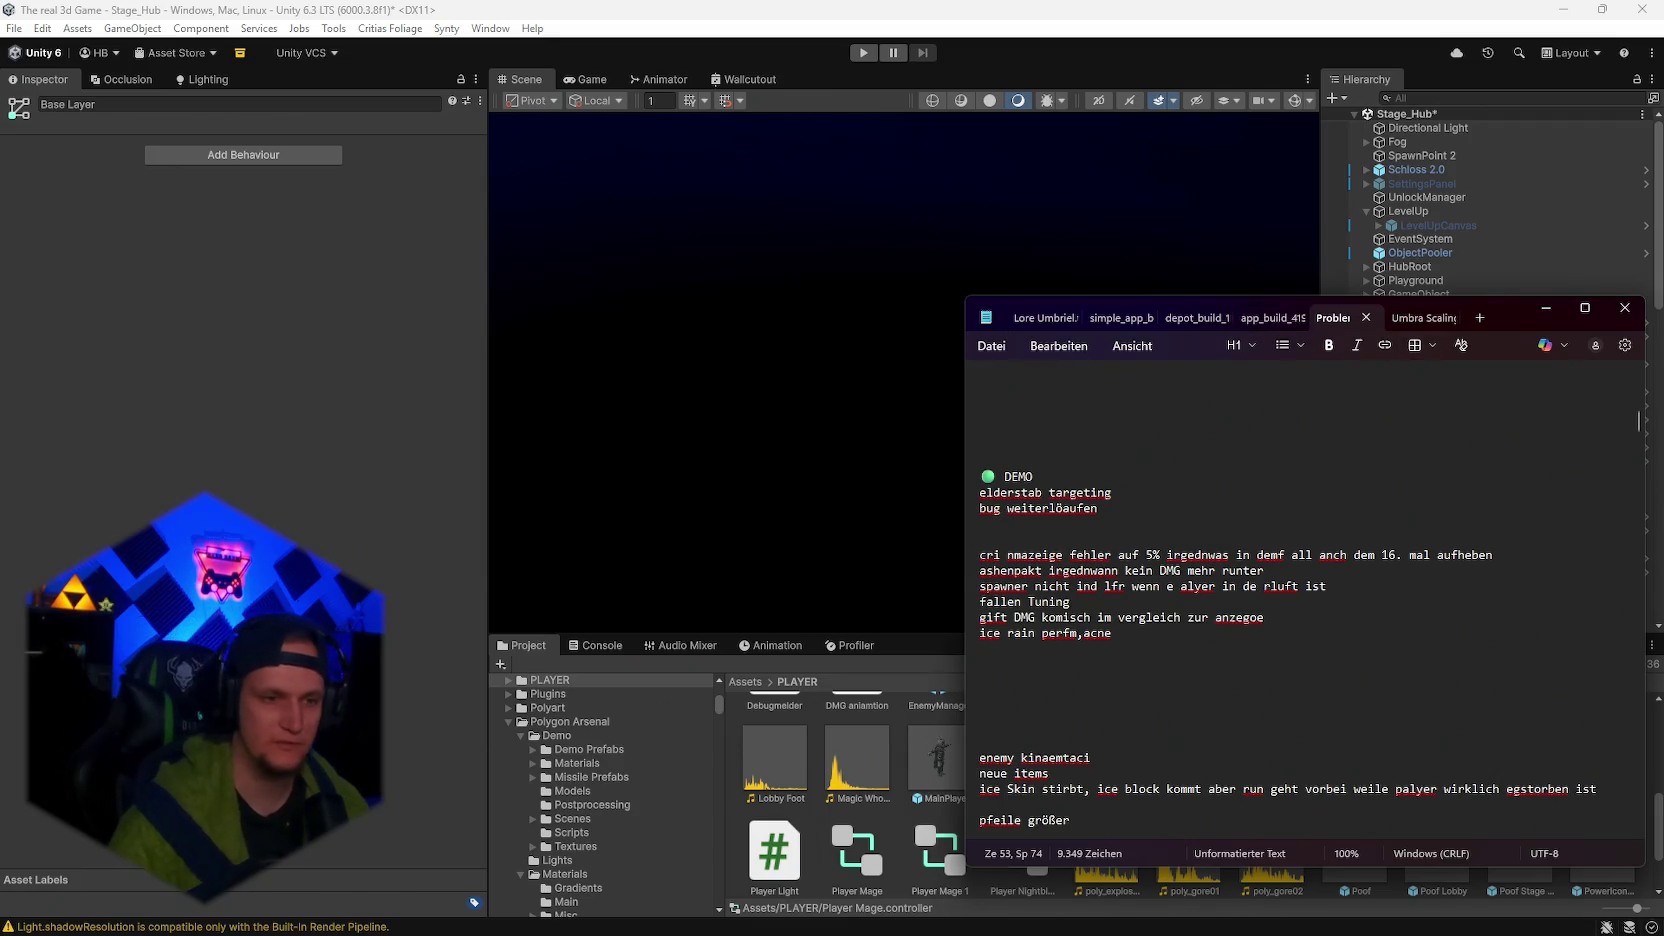
click(1546, 307)
scroll(623, 831, down, 8)
scroll(628, 789, down, 10)
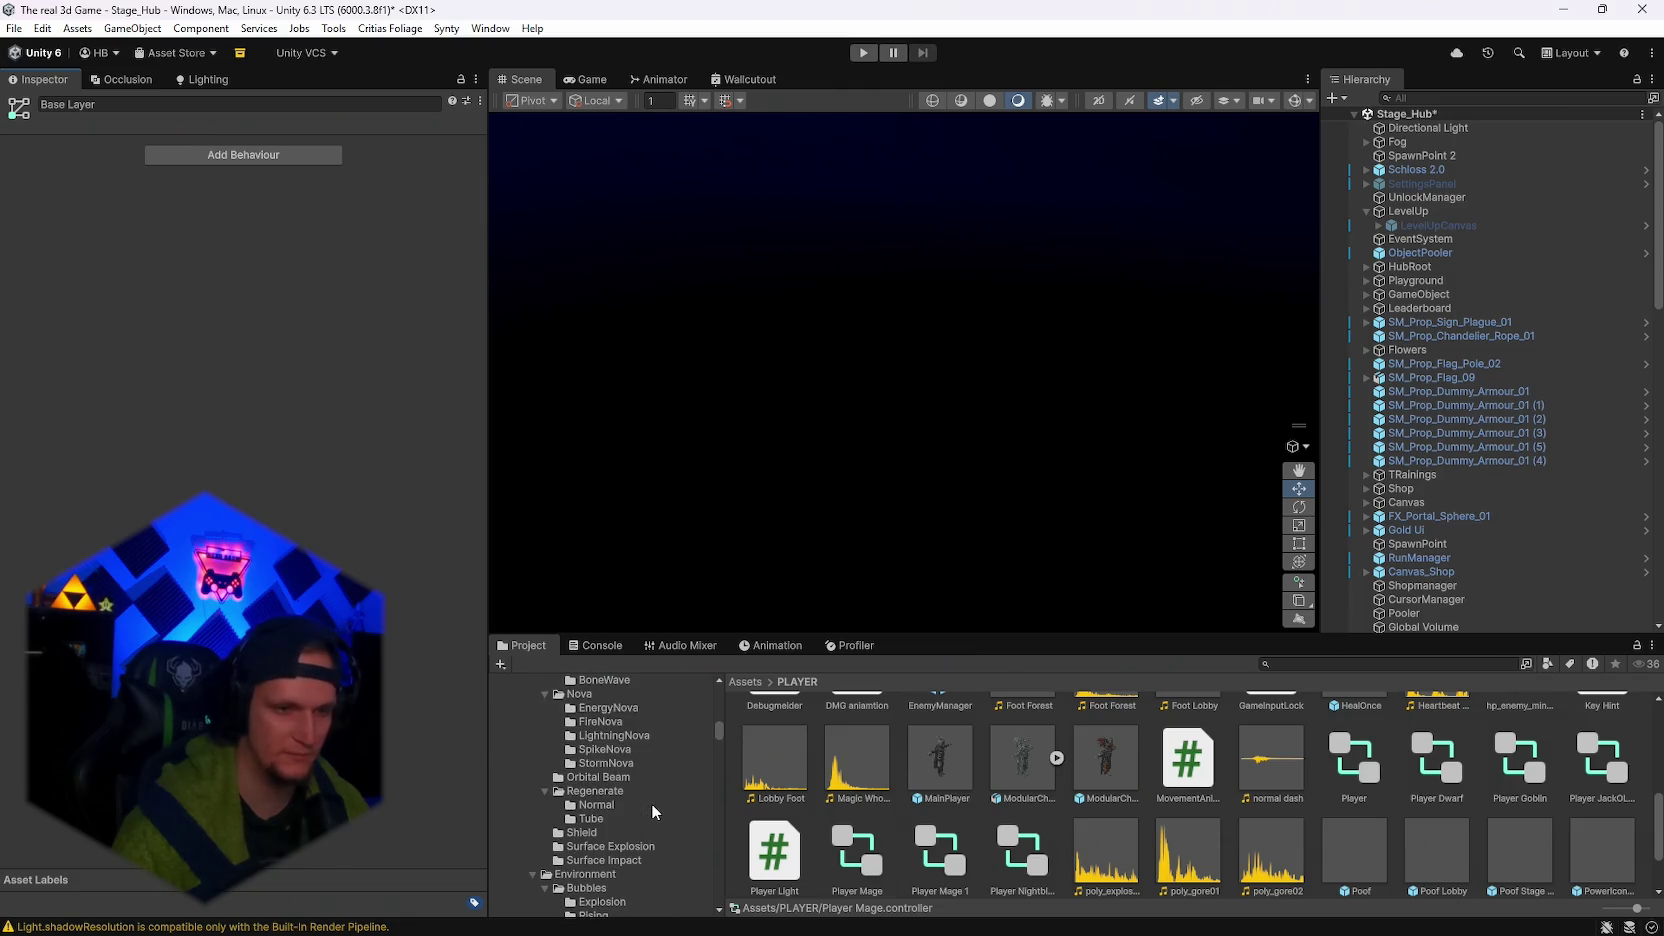
Scroll through the Project tree to reach the ItemPool > Passive upgrade folders.
scroll(651, 803, up, 5)
scroll(690, 860, up, 10)
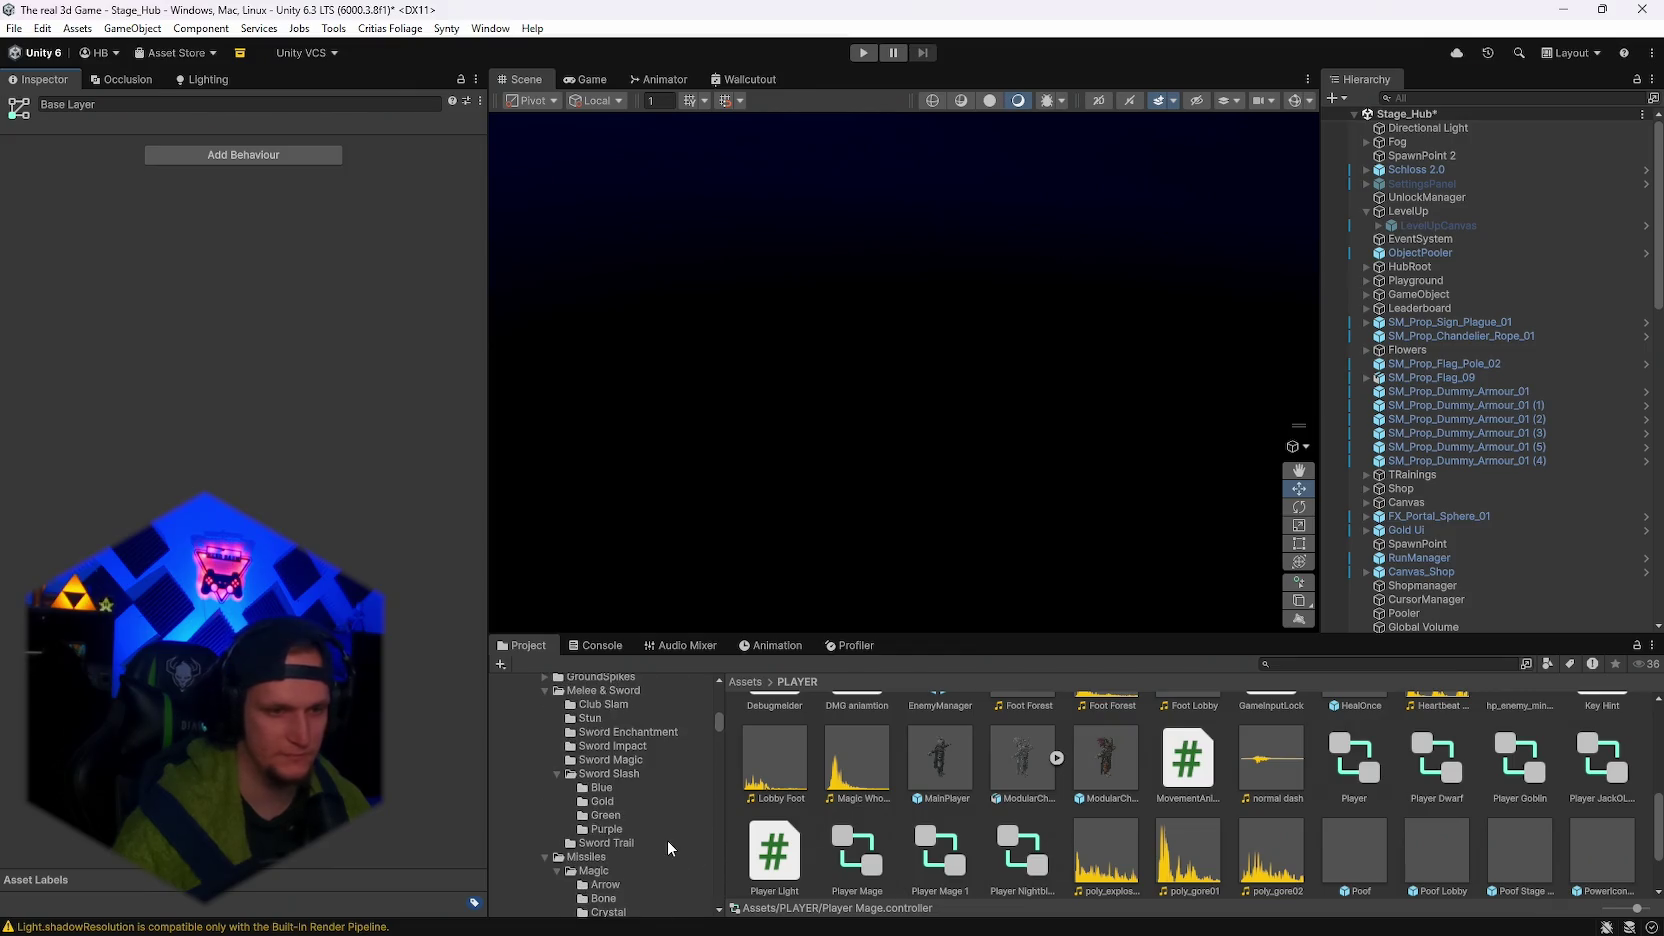
scroll(668, 838, up, 5)
drag(716, 704, 720, 888)
scroll(638, 858, down, 5)
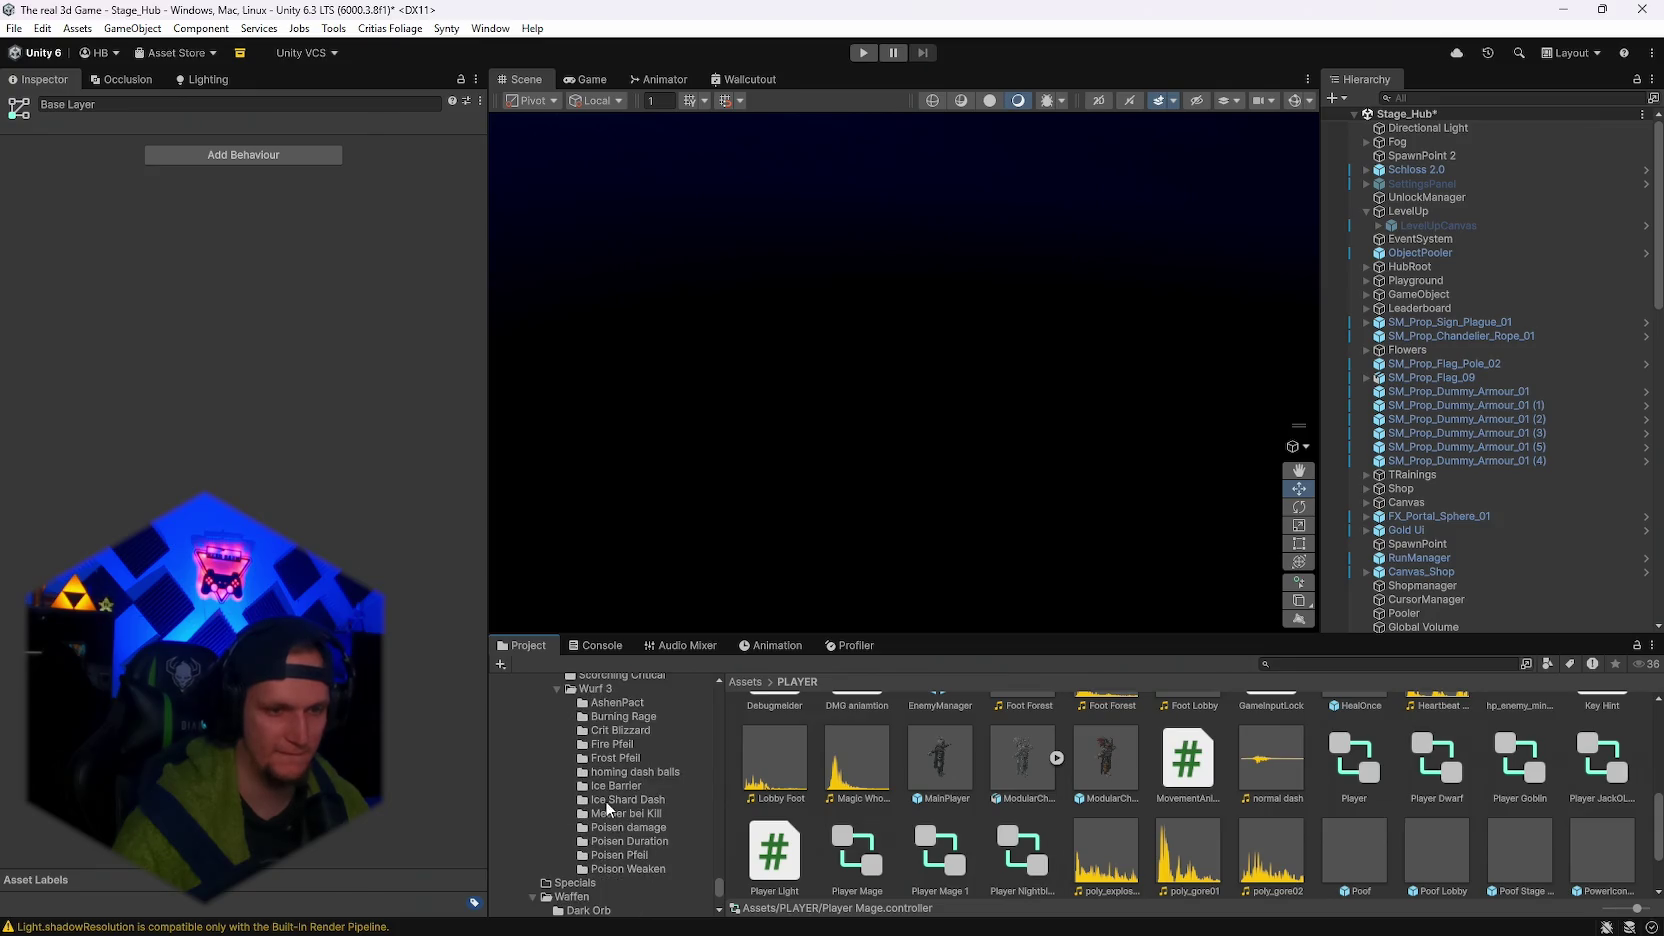
scroll(627, 793, up, 5)
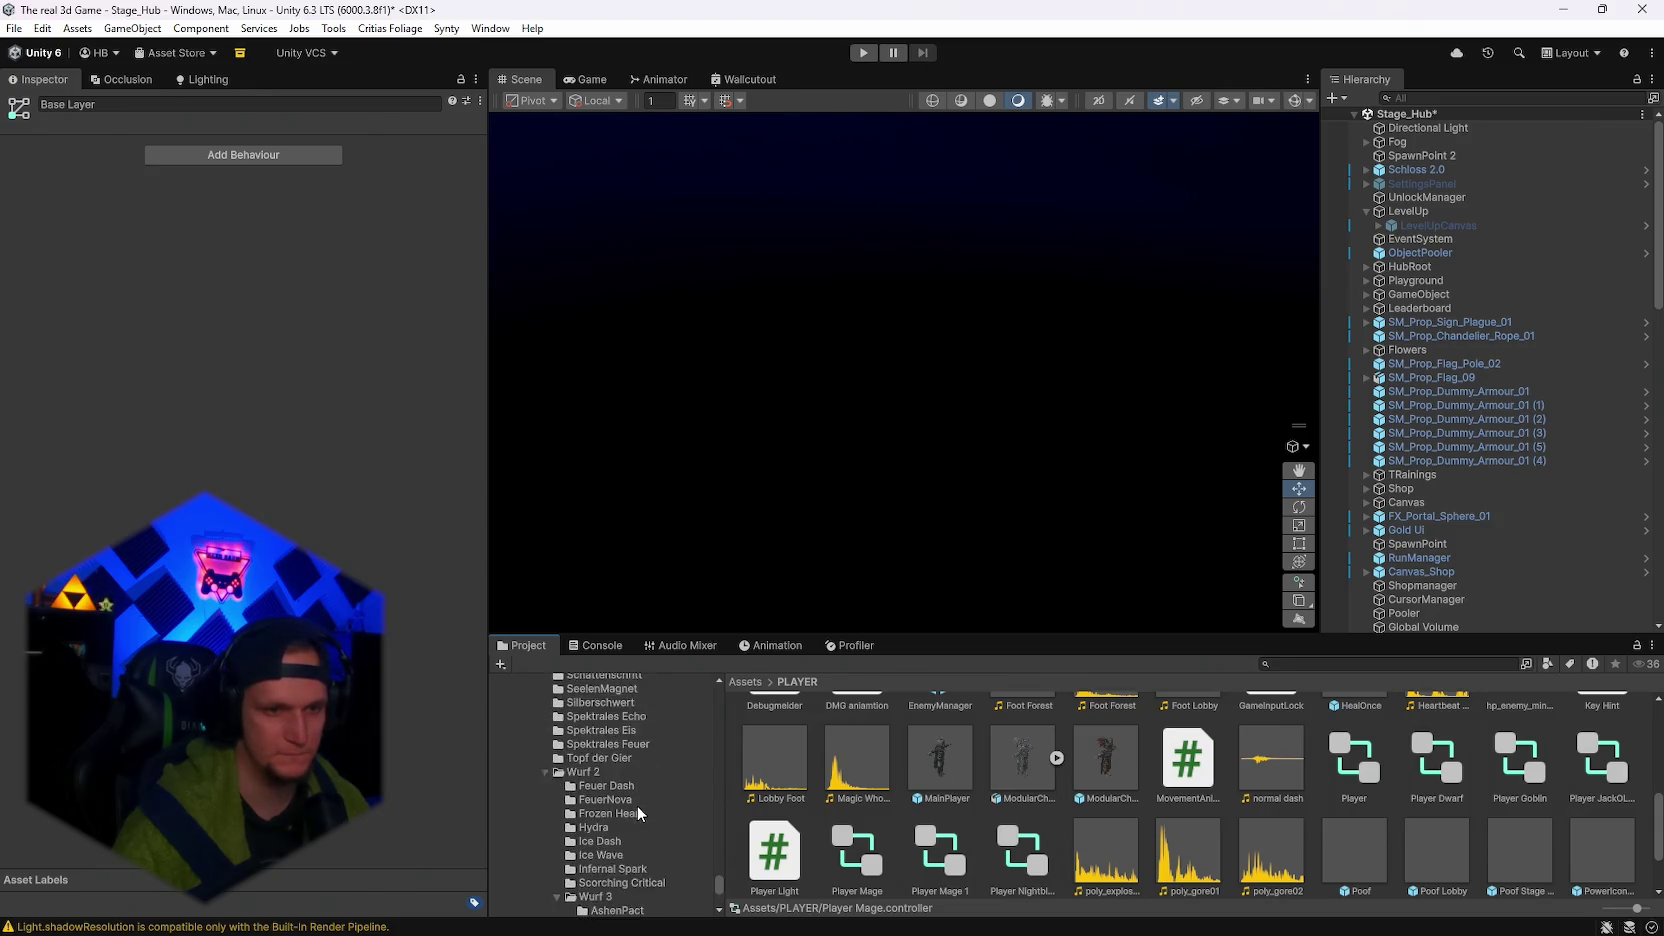
scroll(600, 765, up, 5)
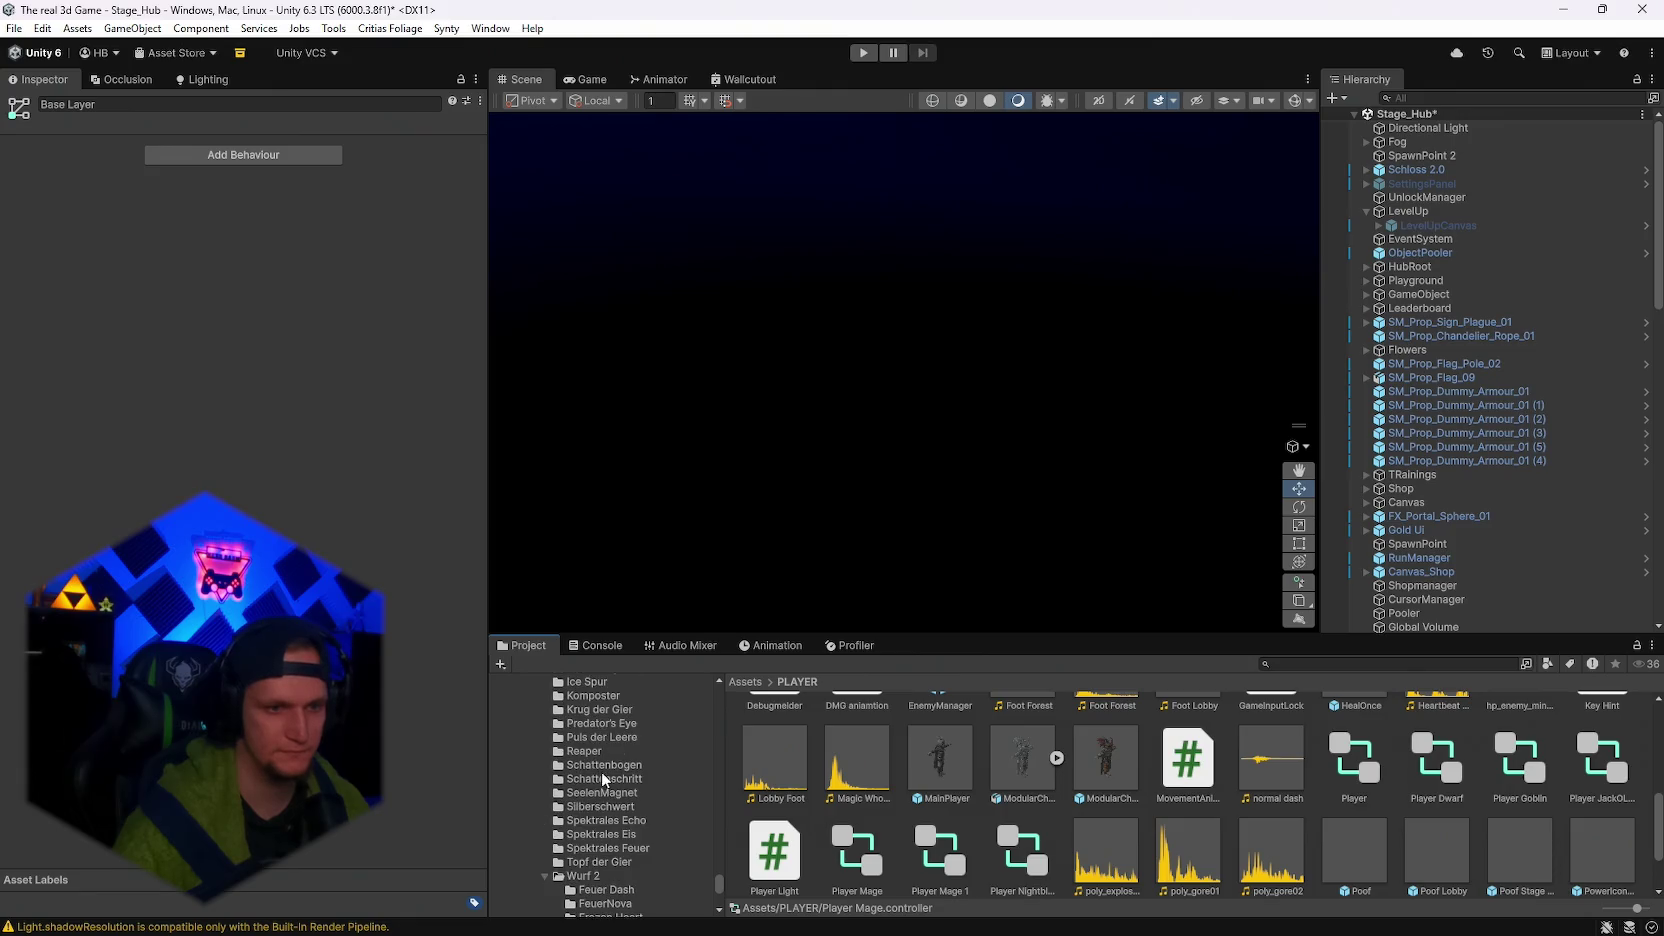
scroll(604, 781, down, 5)
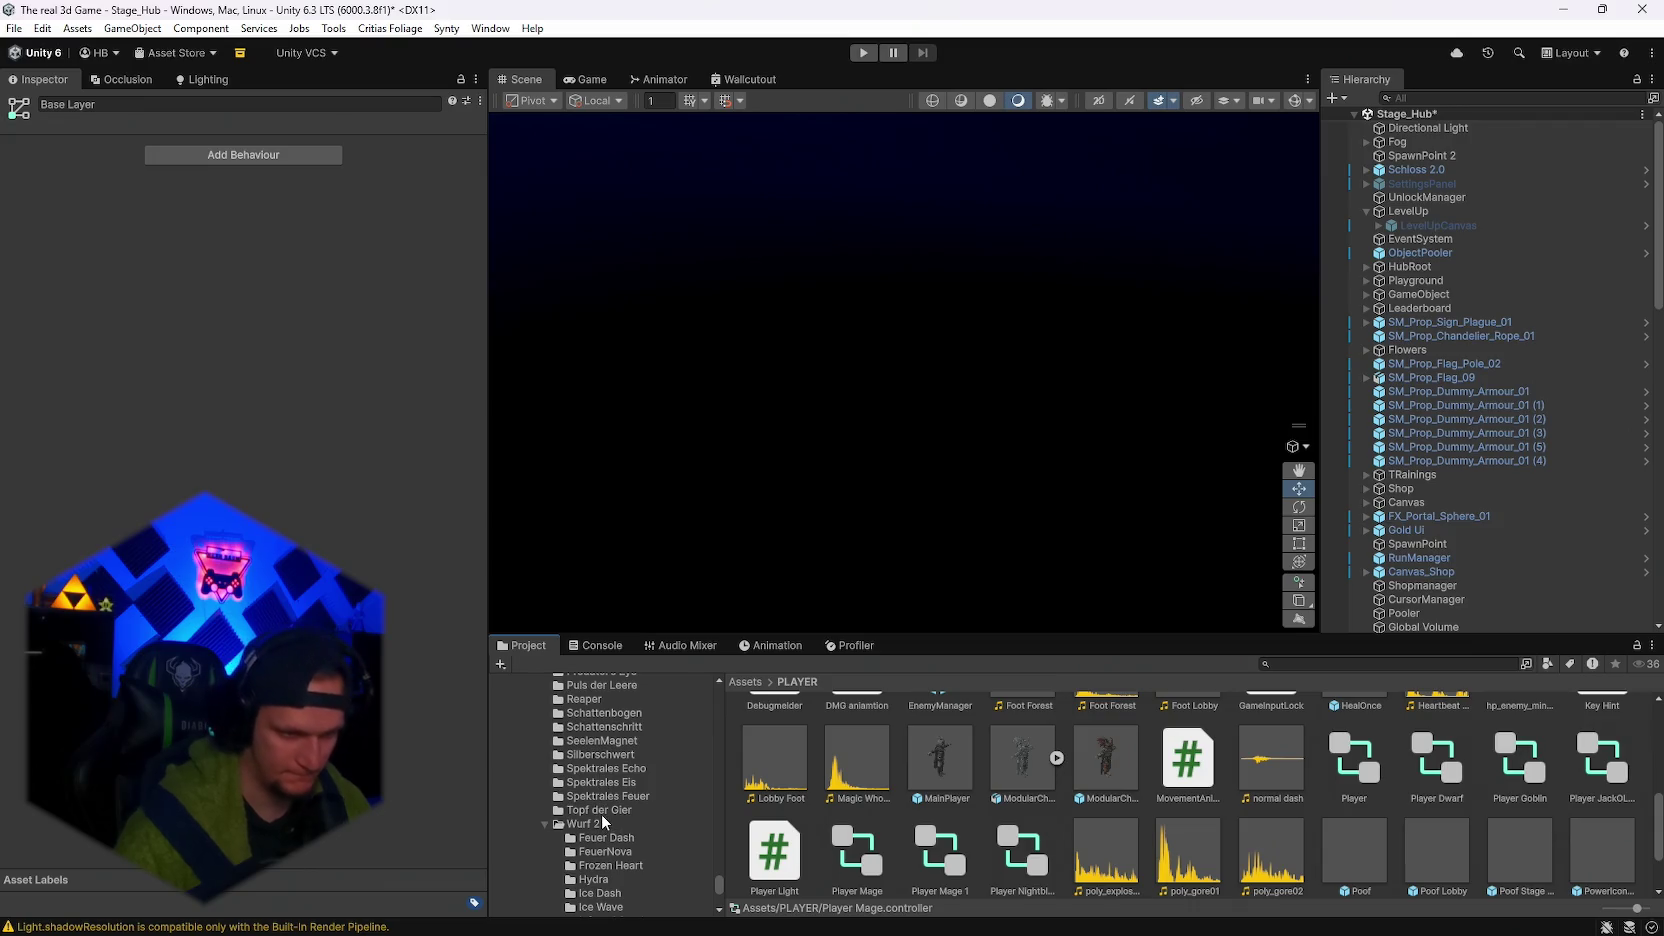
scroll(601, 812, down, 5)
scroll(622, 815, down, 5)
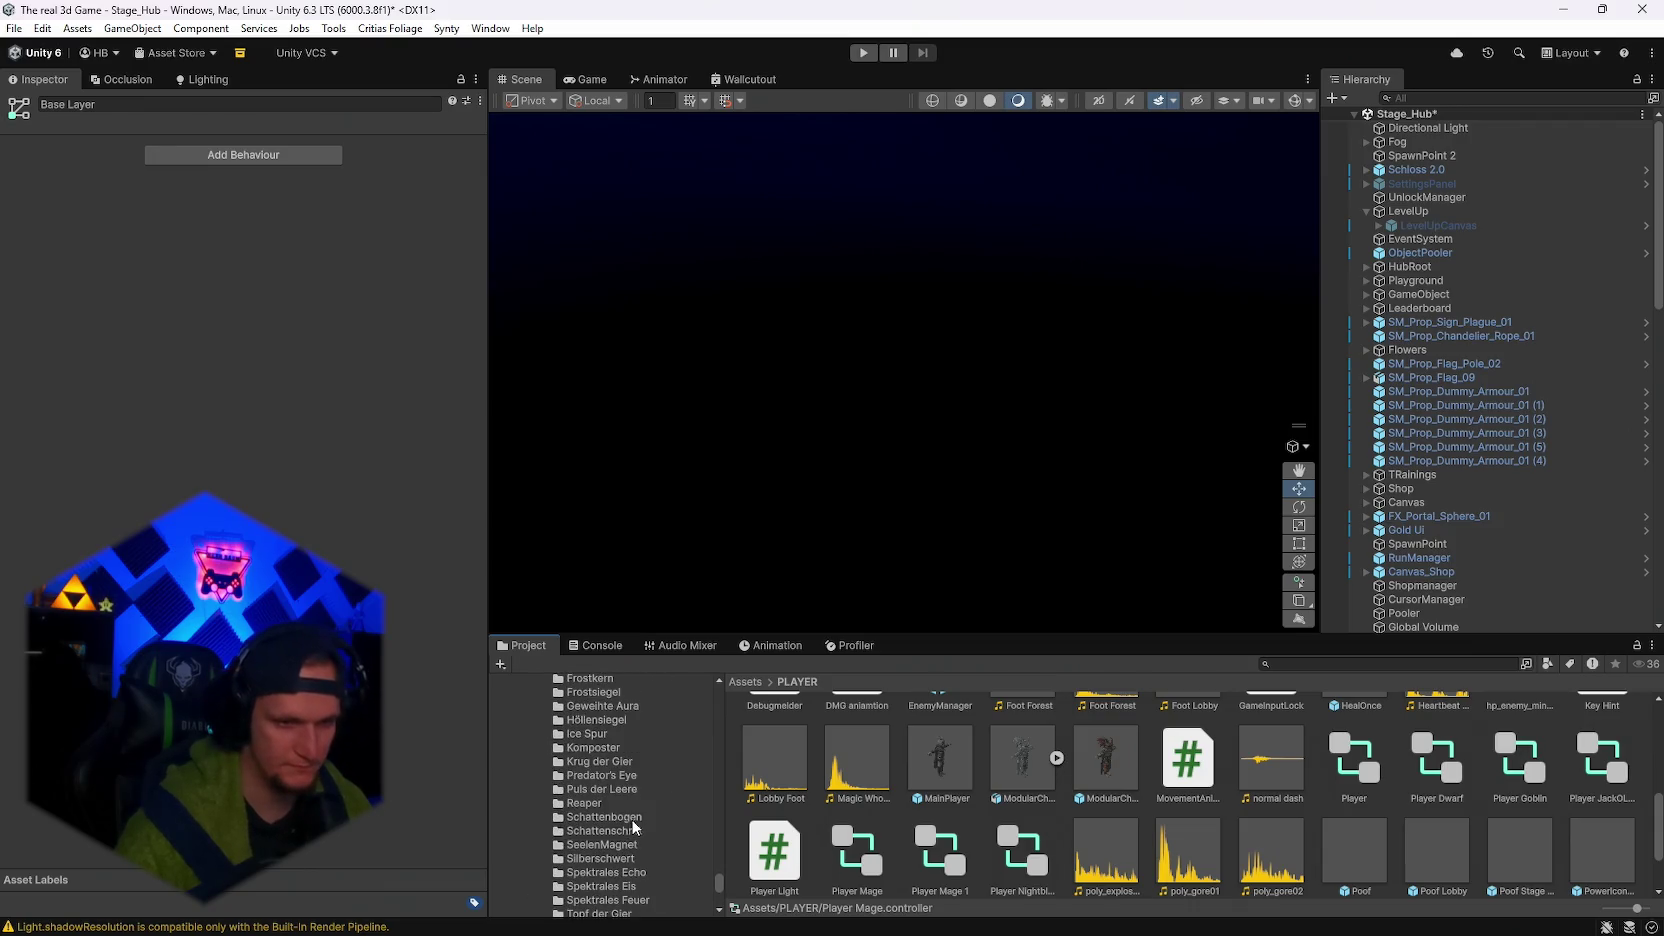
scroll(622, 841, down, 3)
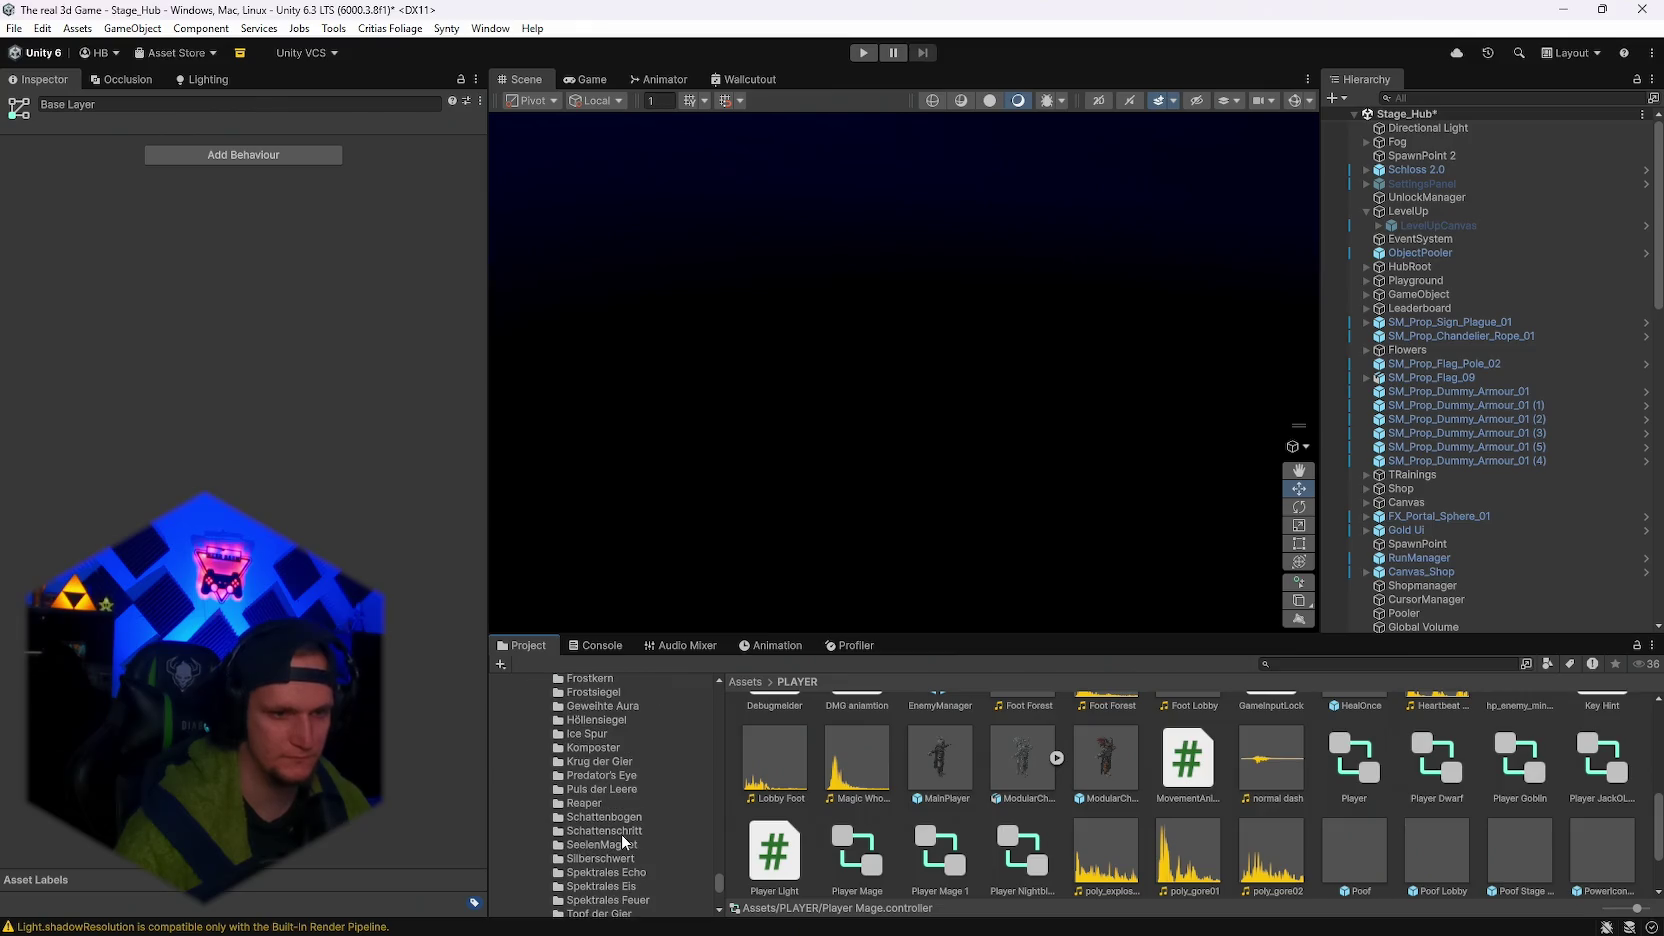
scroll(667, 858, up, 3)
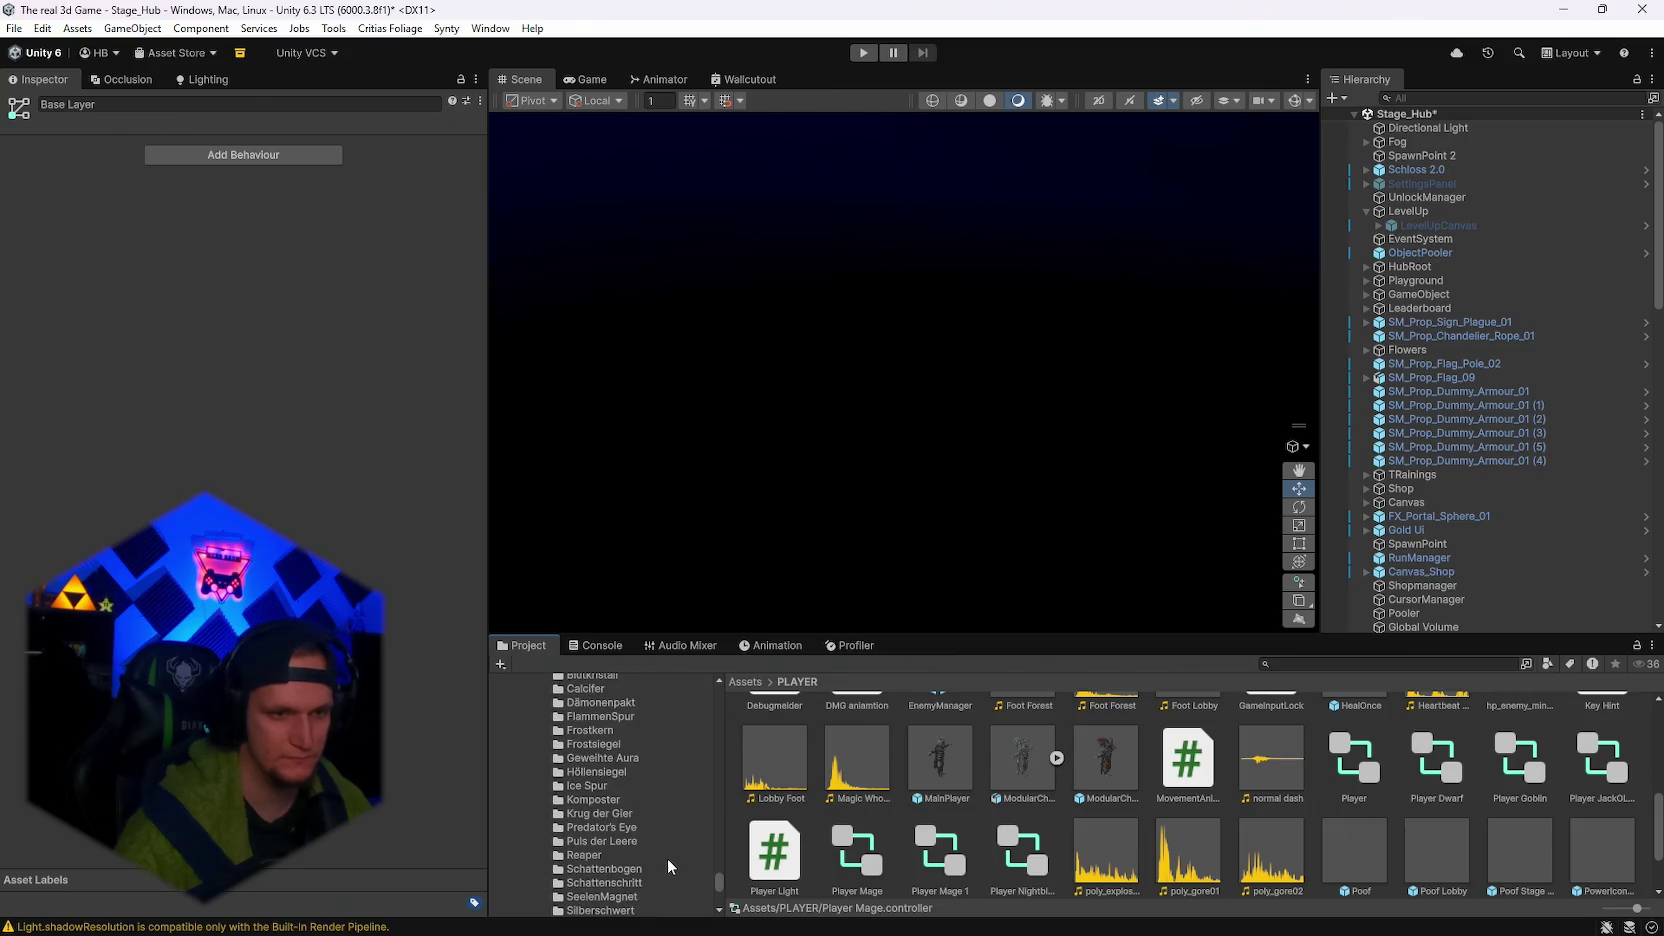
scroll(667, 858, up, 3)
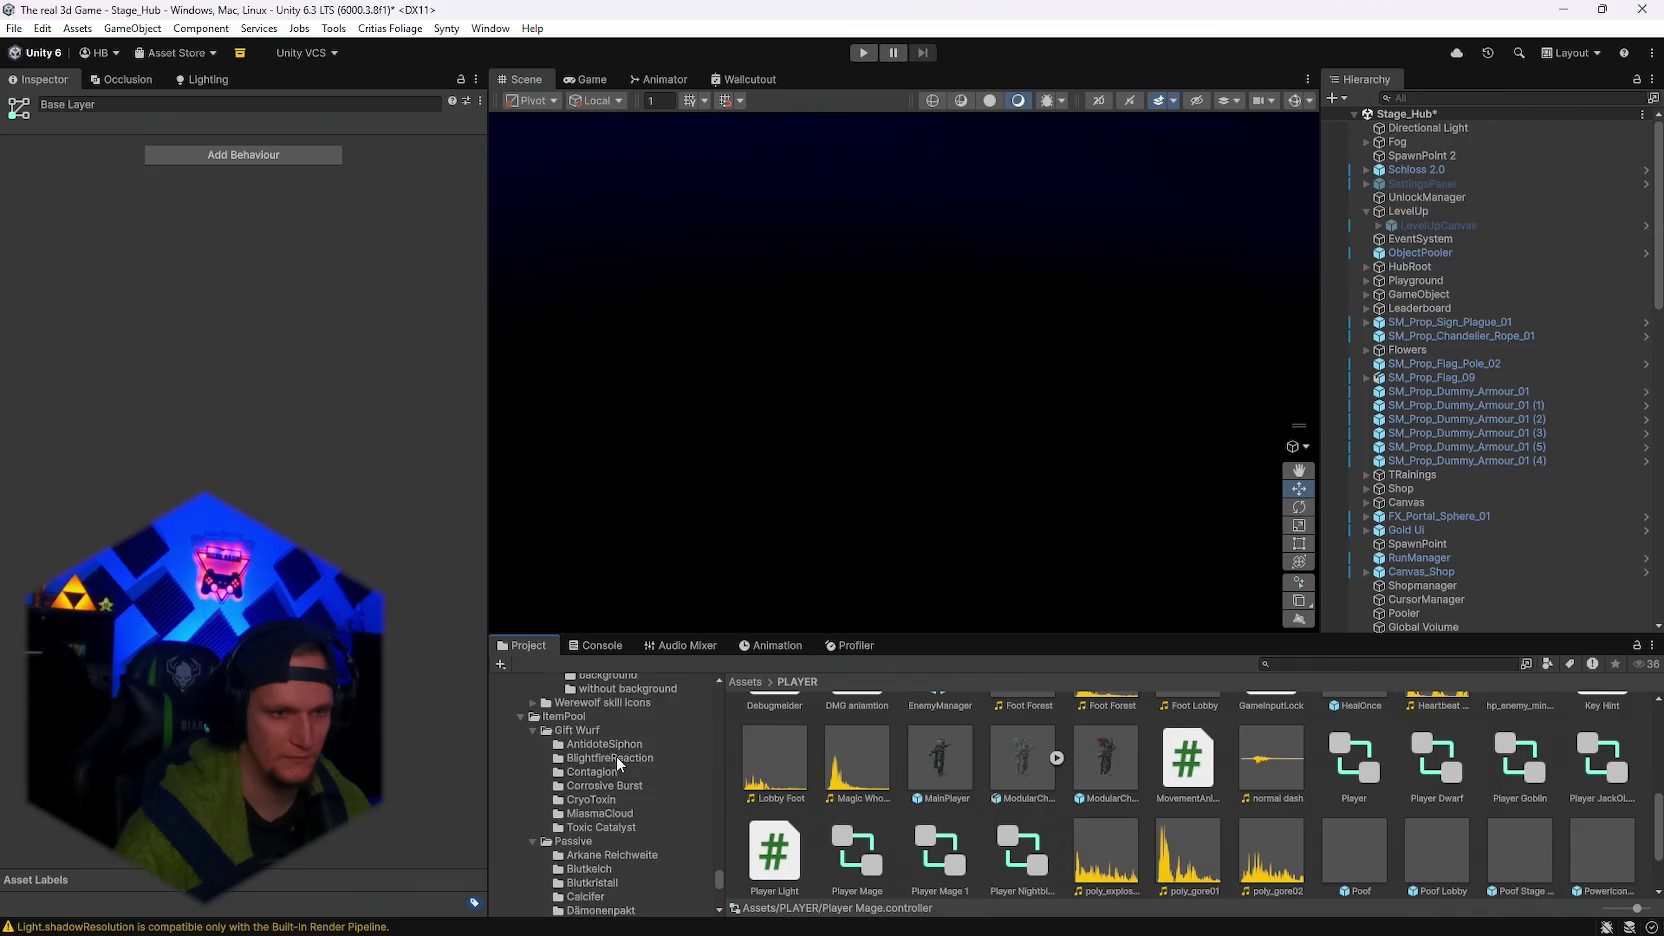
Browse the Blutkristall, FlammenSpur, Komposter, Silberschwert and Reaper passive folders.
click(606, 778)
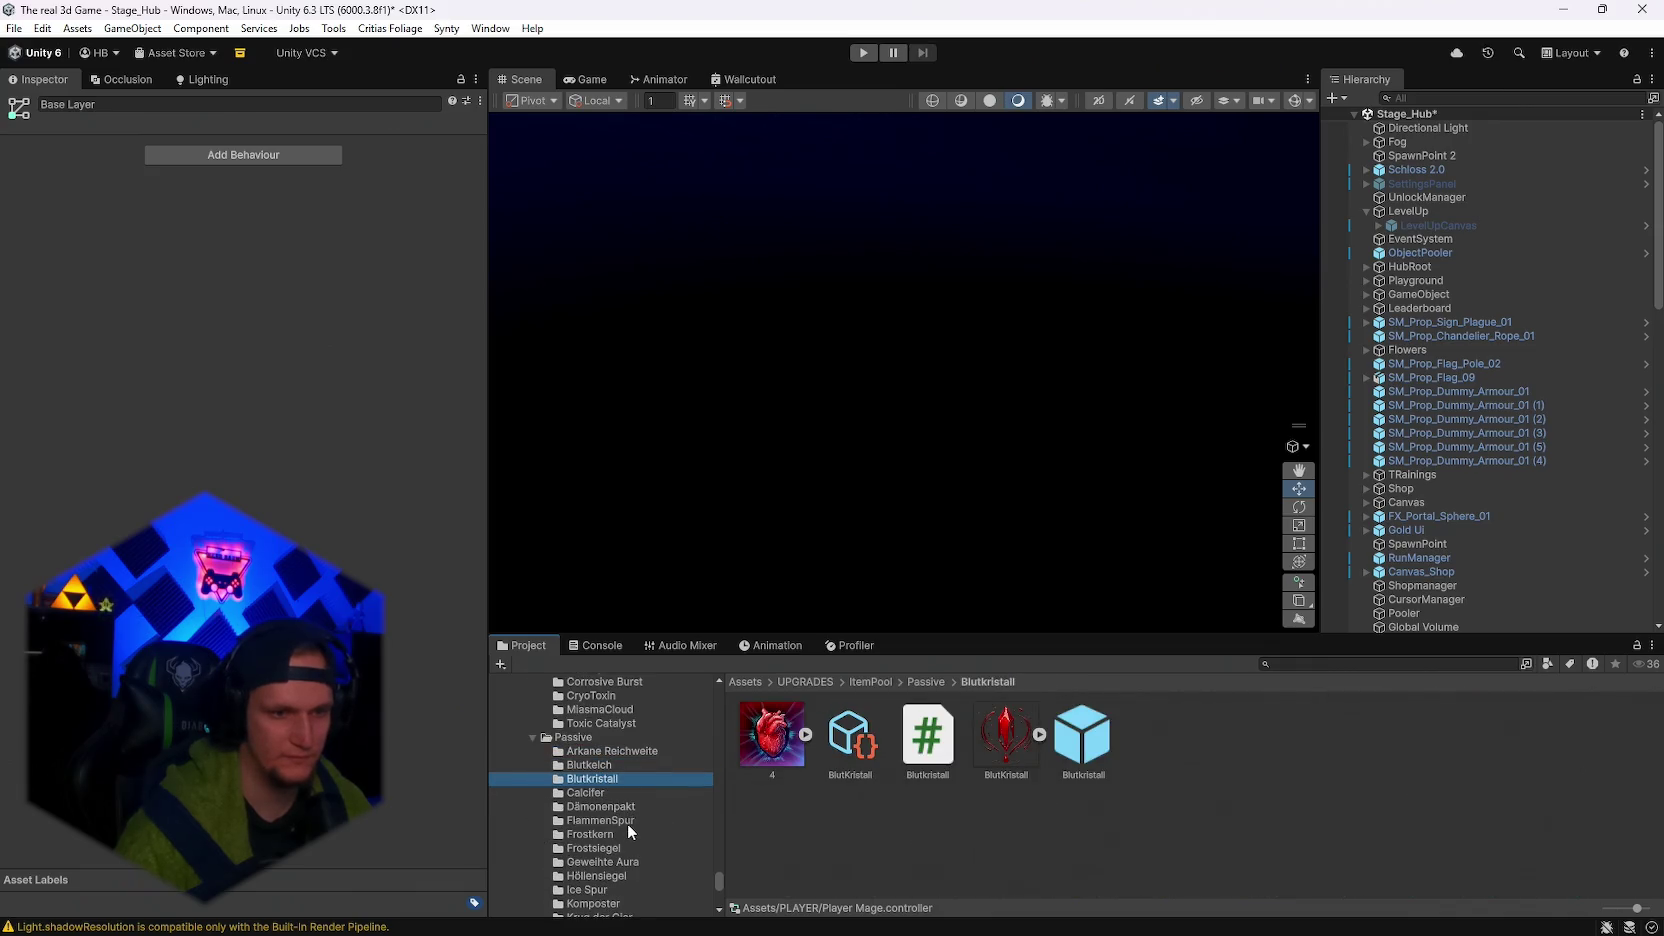
click(625, 821)
scroll(627, 822, down, 3)
click(627, 799)
scroll(627, 803, down, 2)
click(628, 807)
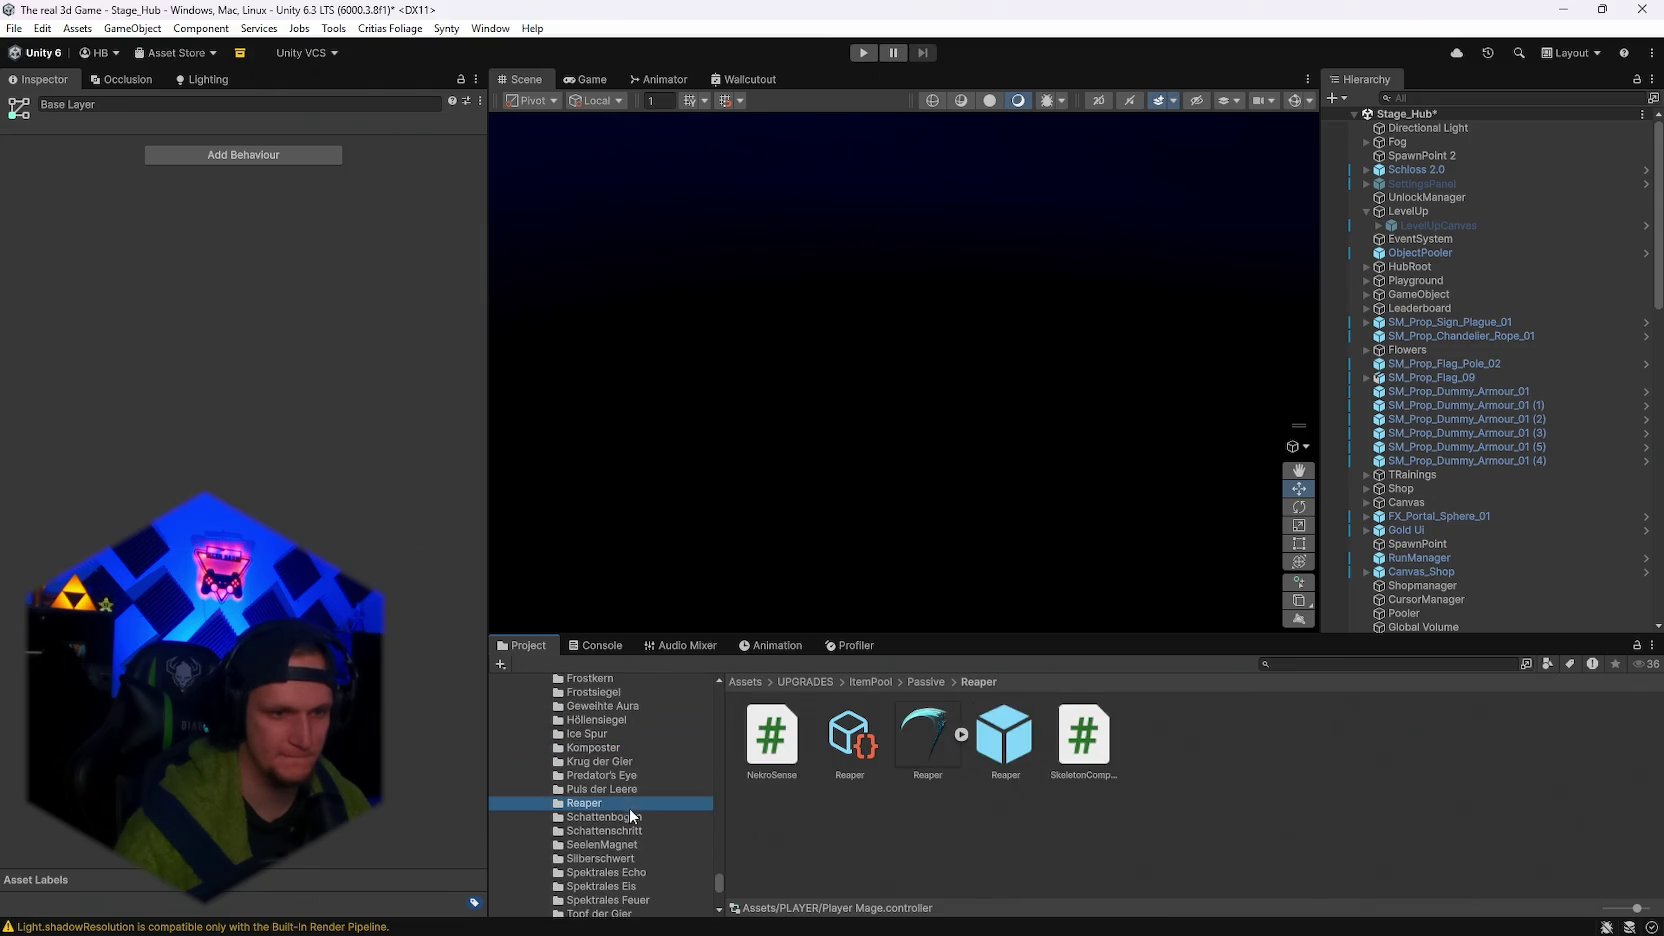
scroll(628, 807, down, 2)
click(622, 807)
Check the Spektrales Eis, Schattenbogen and Puls der Leere folders, then search the project for 'vamp'.
click(620, 834)
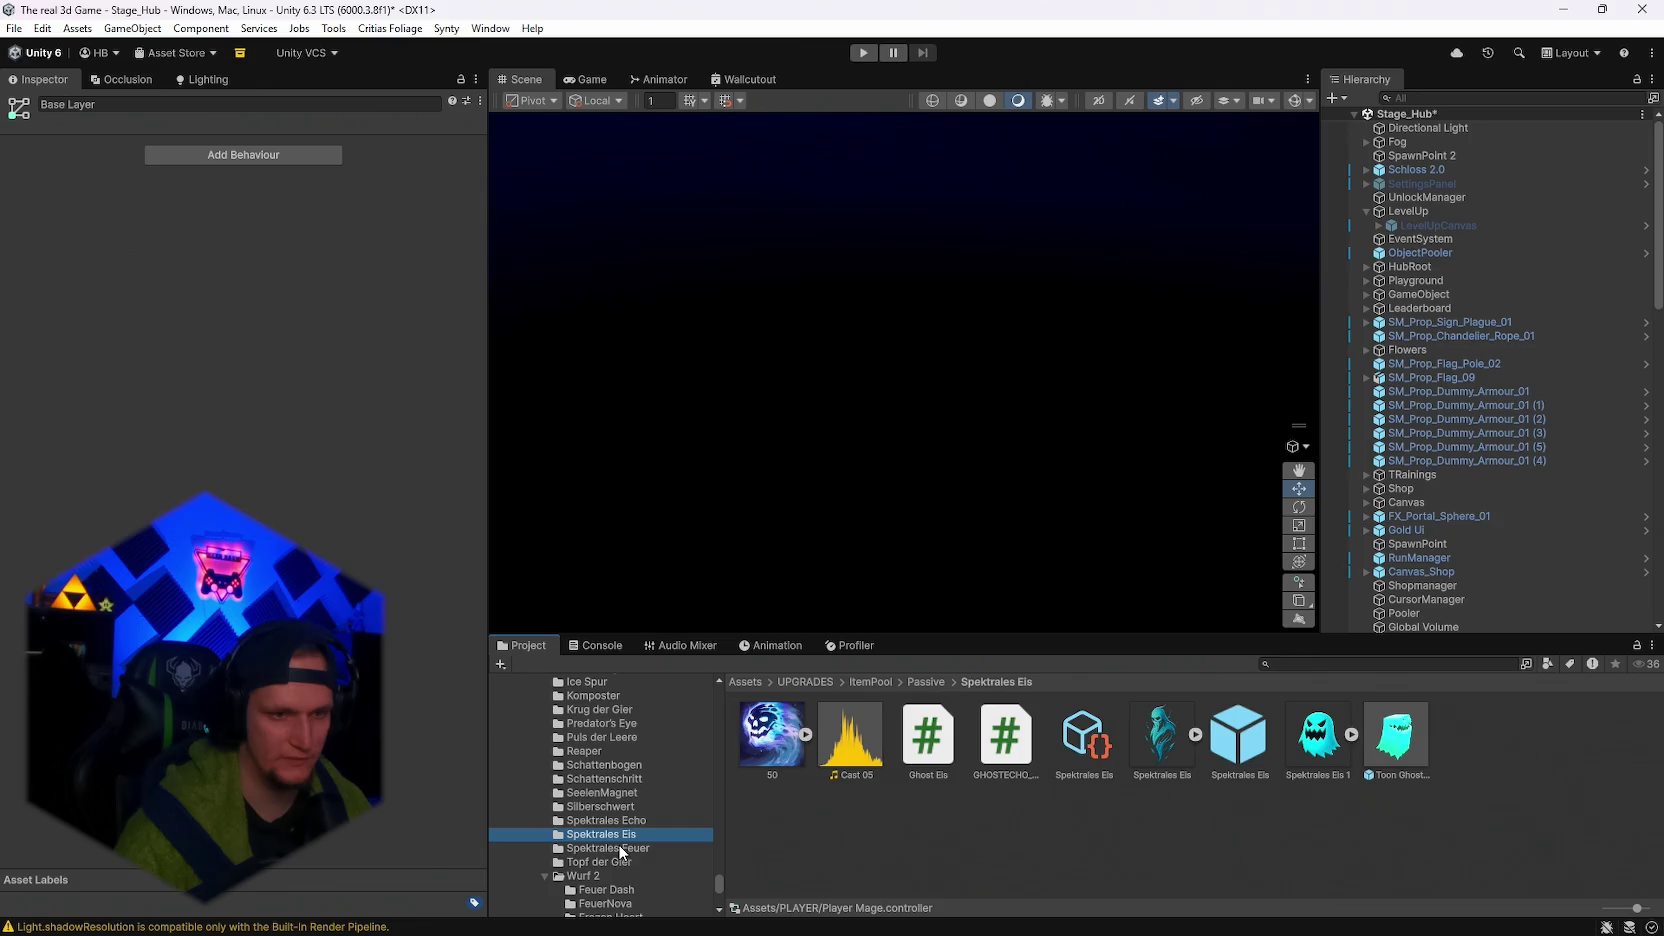
click(613, 792)
click(608, 766)
scroll(610, 776, up, 2)
click(611, 786)
click(1327, 663)
text(vamp)
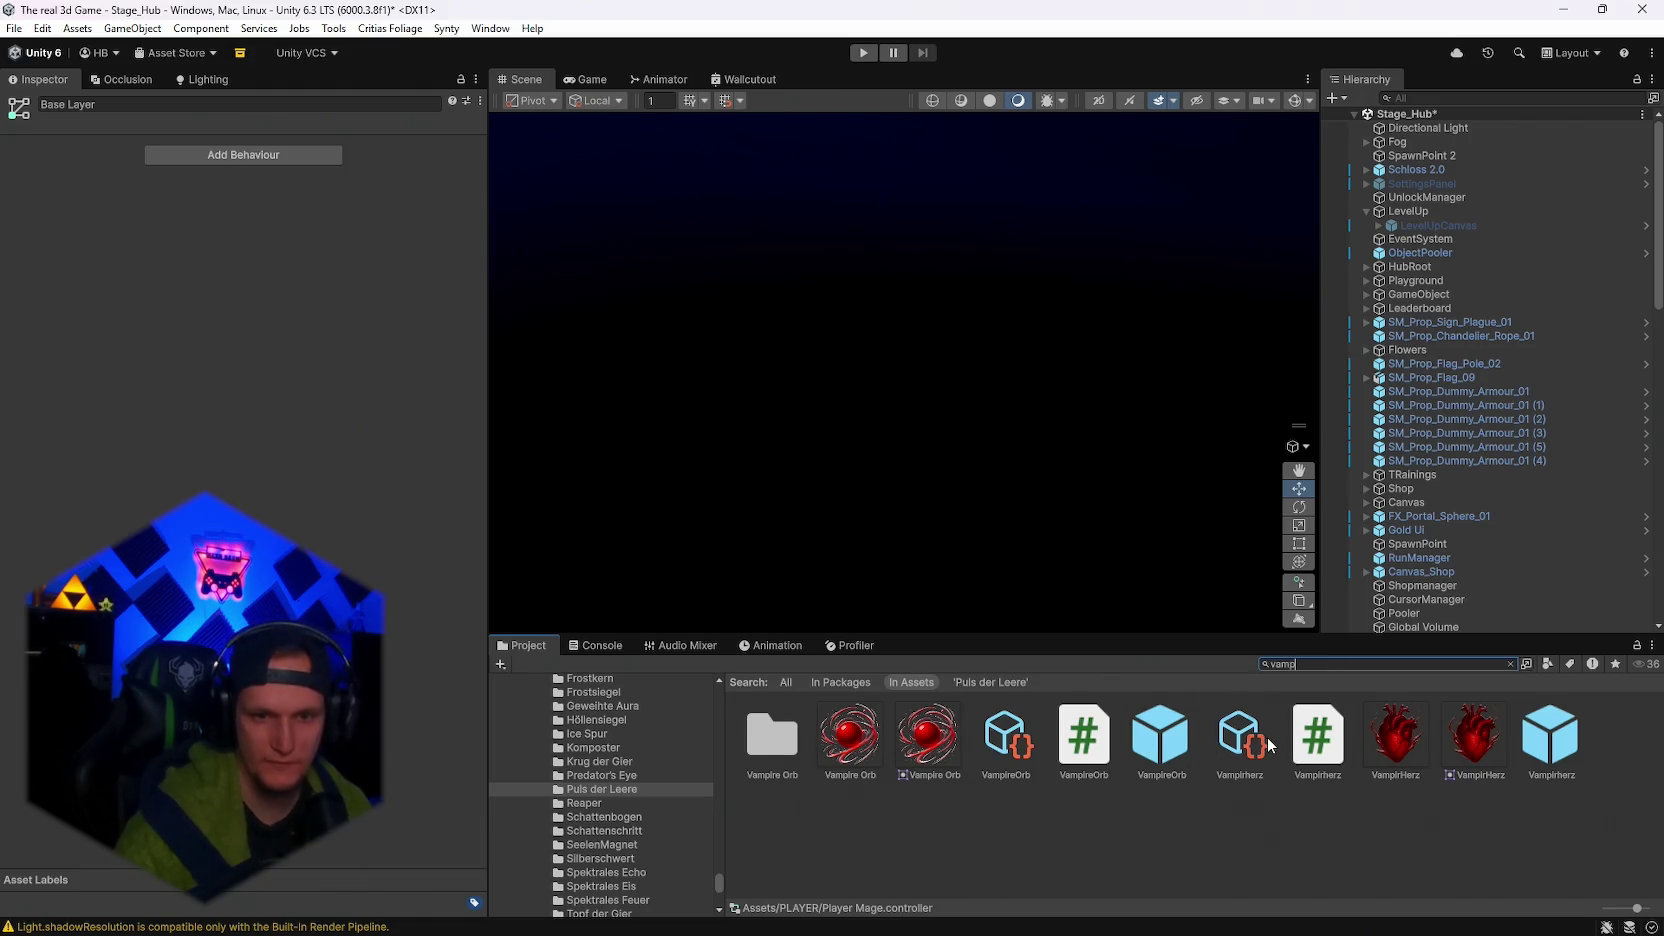
Inspect the Vampirherz upgrade data asset, then clear the search back to the Predator's Eye folder.
click(1262, 737)
click(1313, 666)
key(Escape)
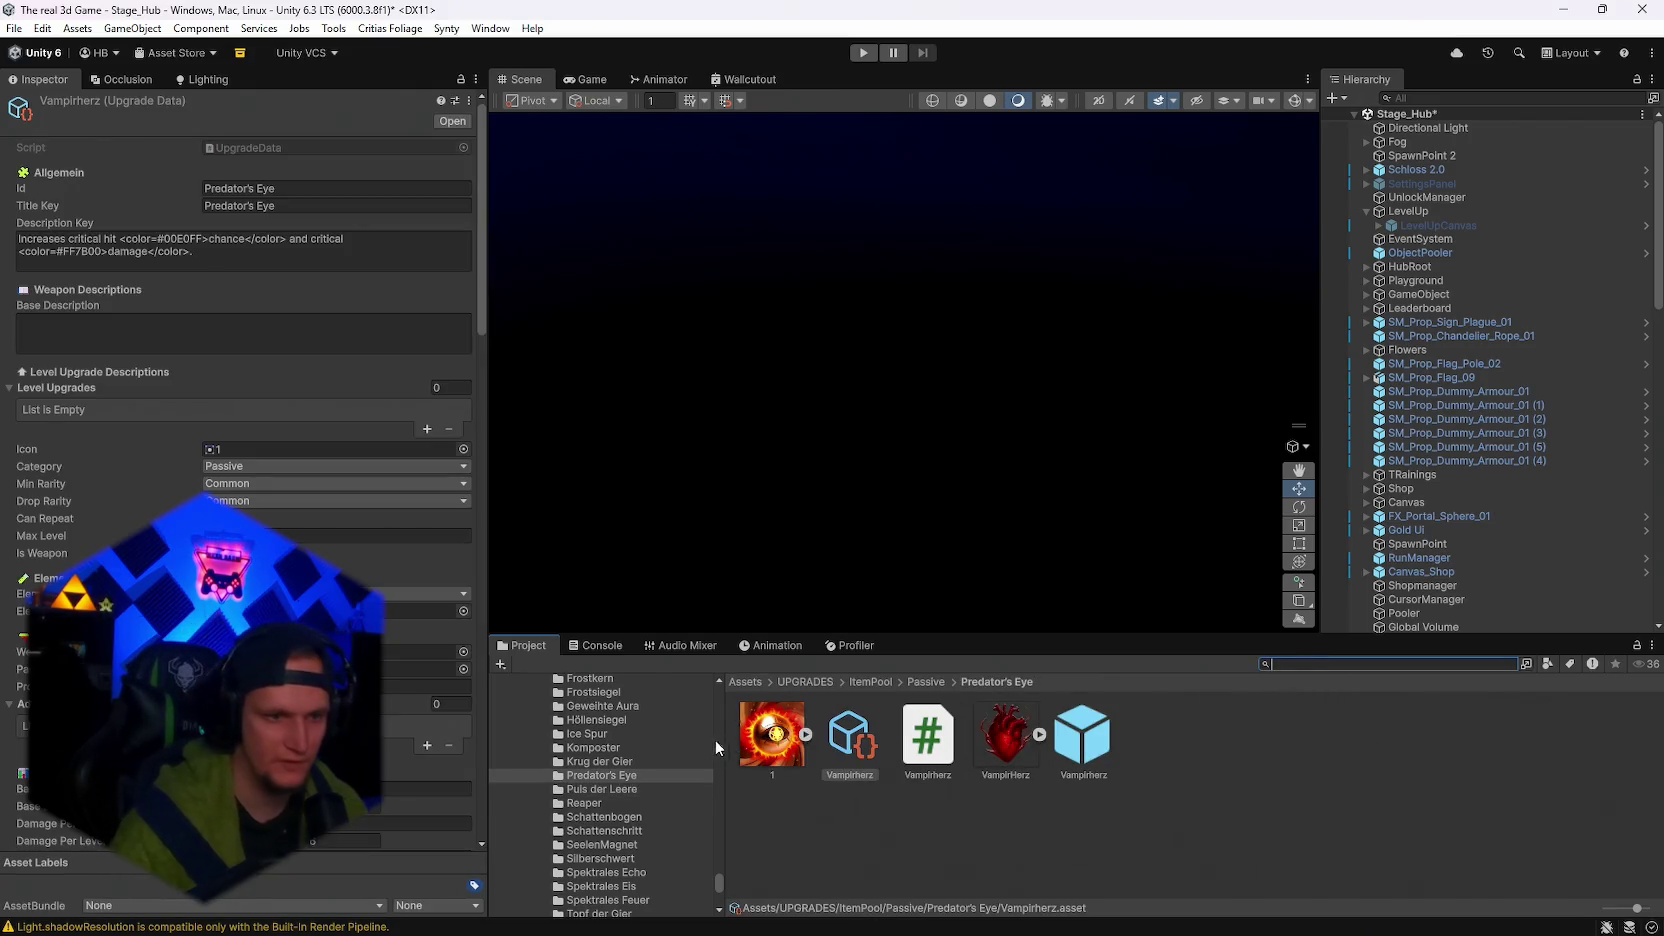
click(605, 761)
click(615, 775)
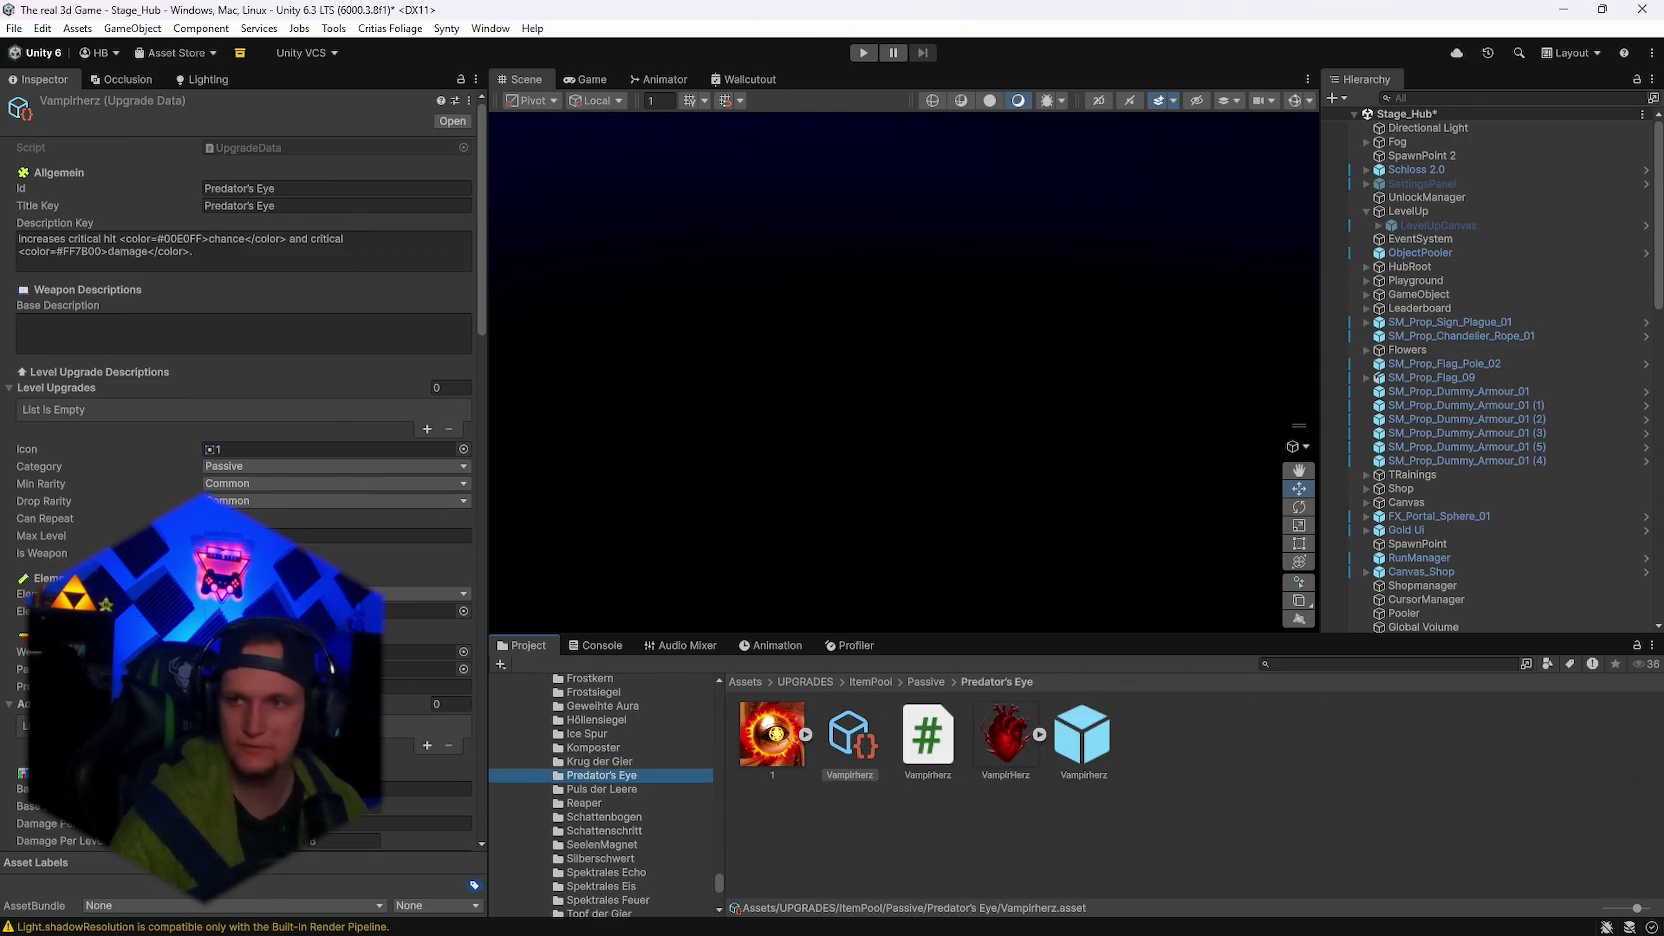
Open the Vampirherz script in Visual Studio and switch back to Unity.
double_click(928, 770)
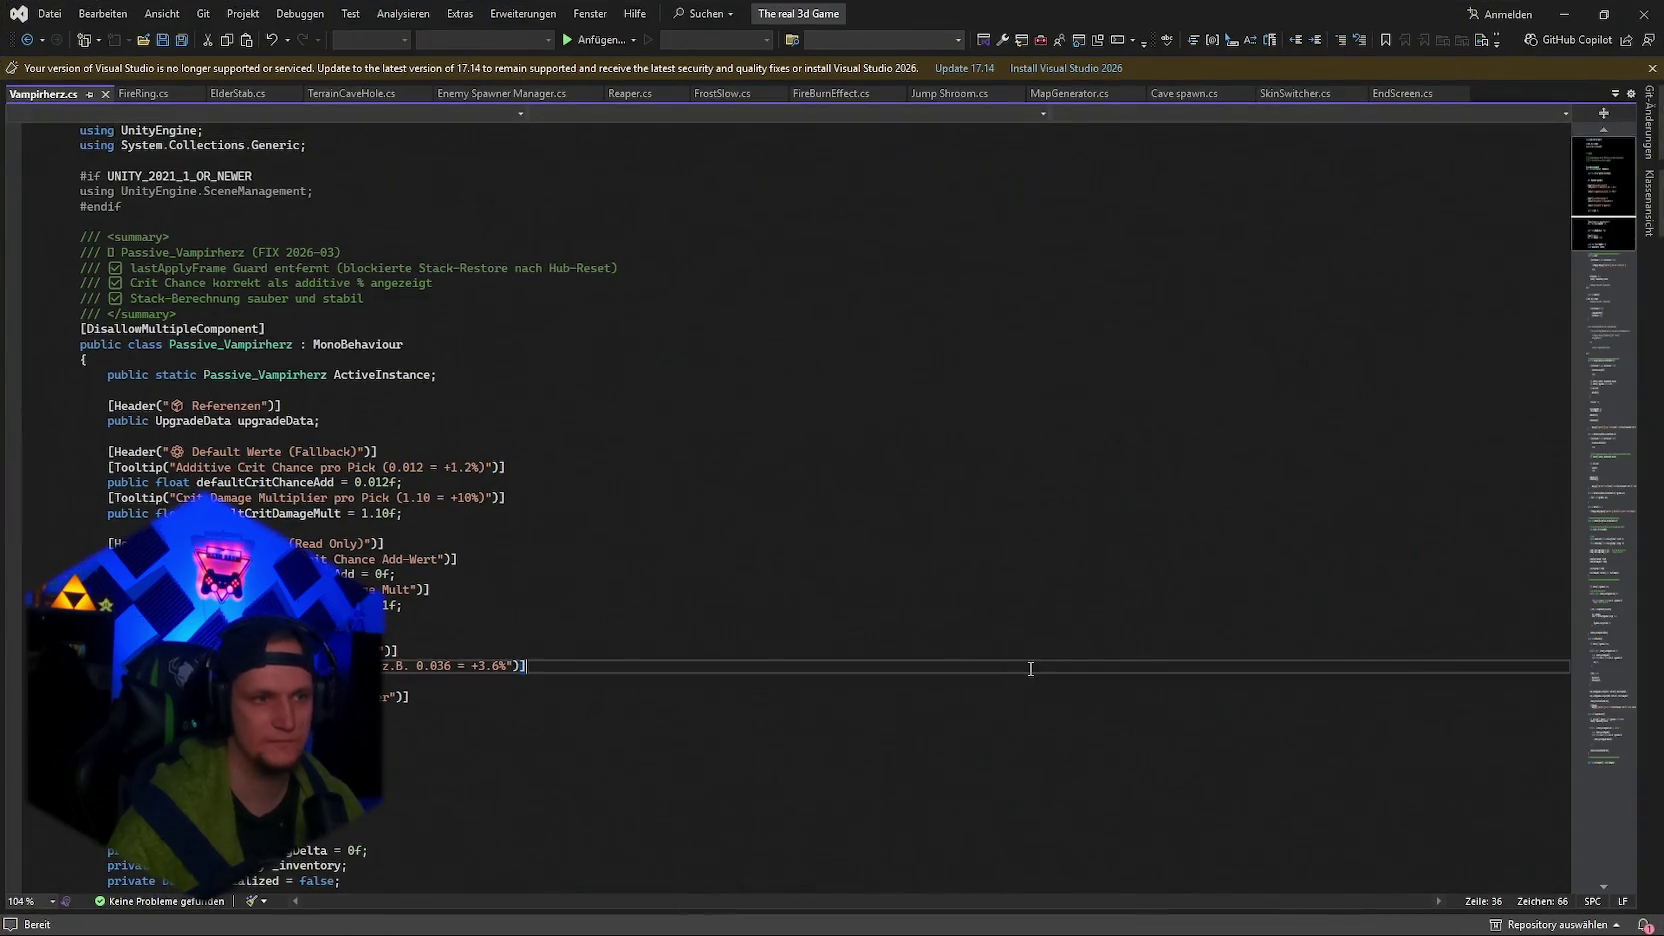
key(alt+Tab)
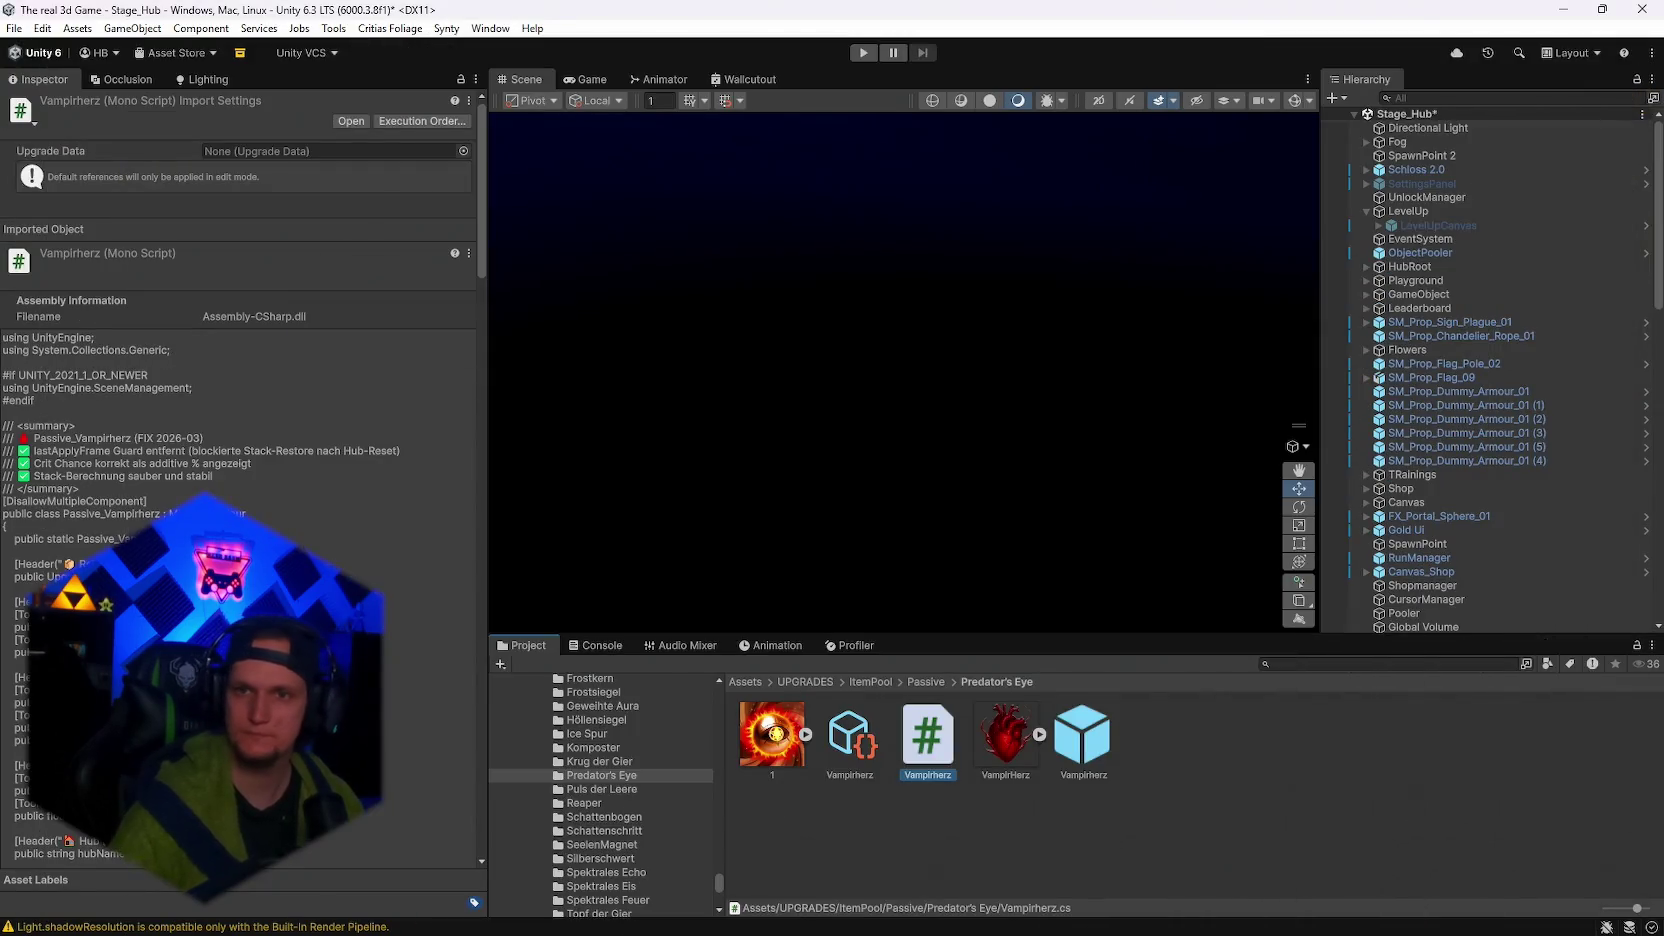
key(alt+Tab)
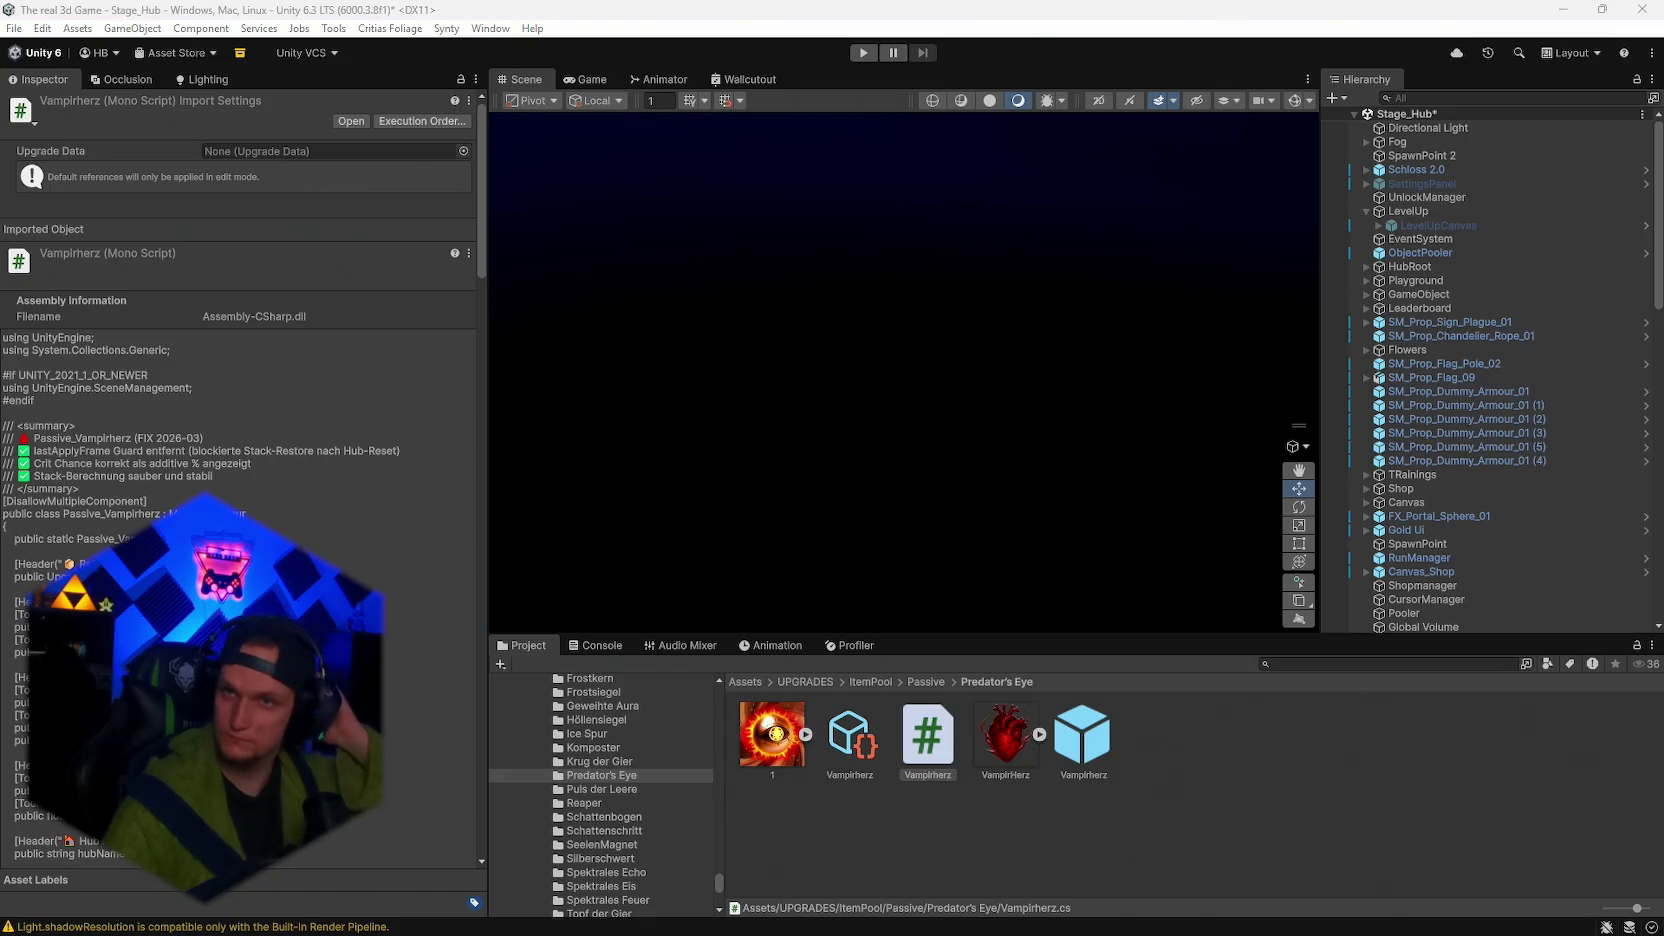
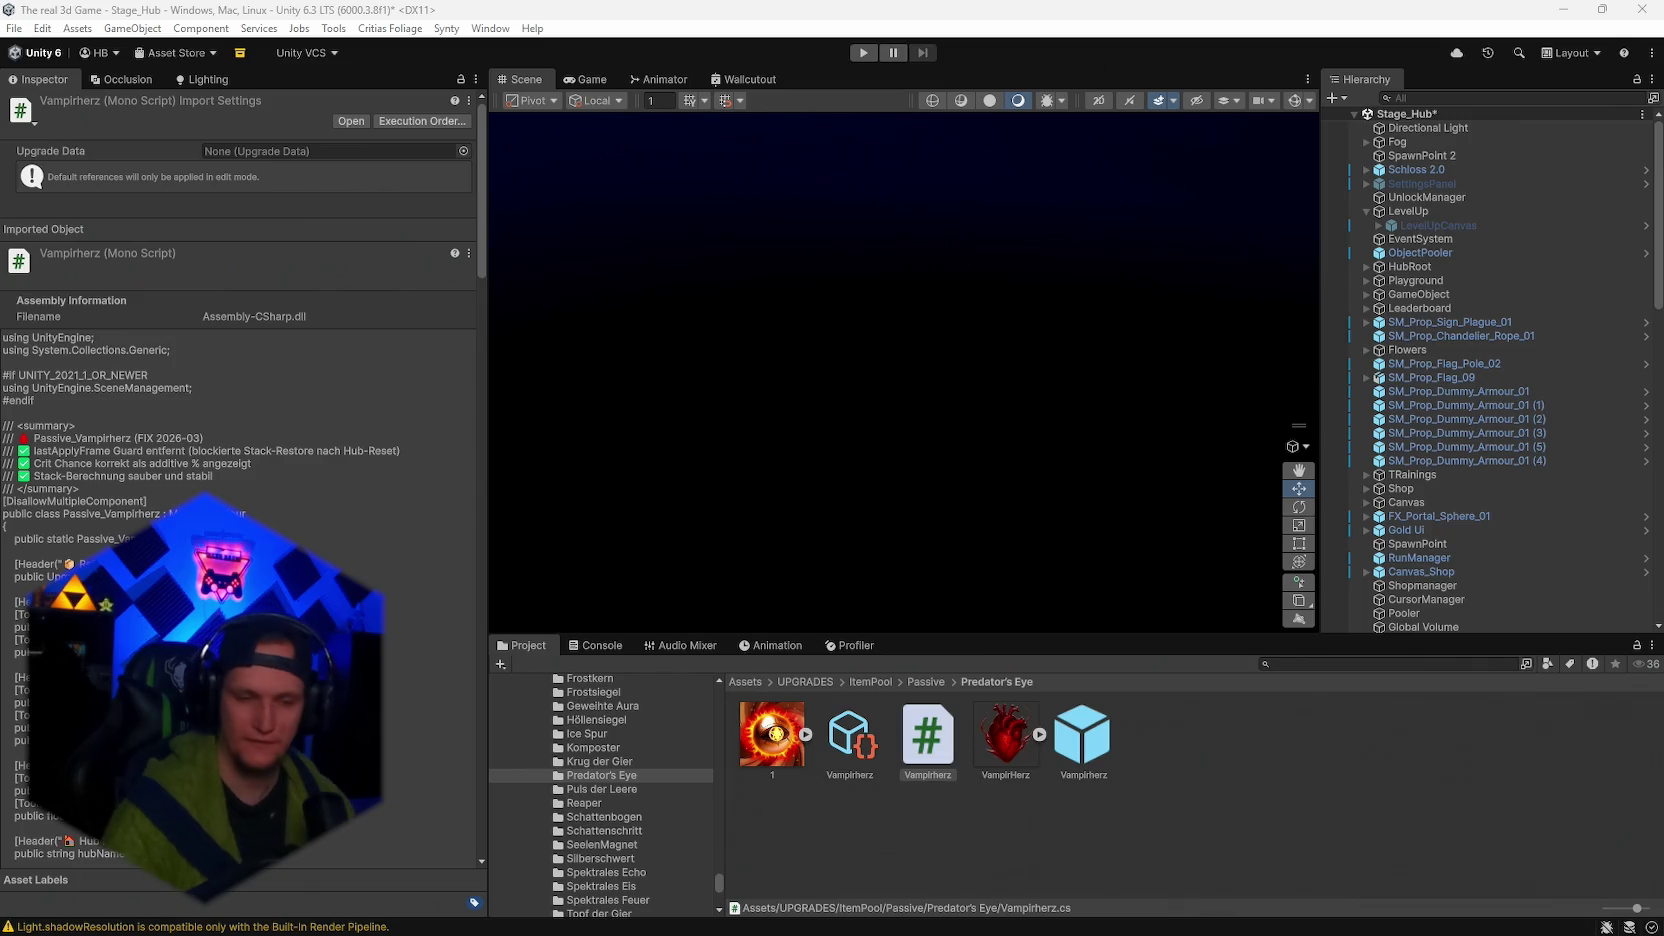
Bring Visual Studio forward and open PlayerStats.cs from the open-files list.
mouse_move(620, 930)
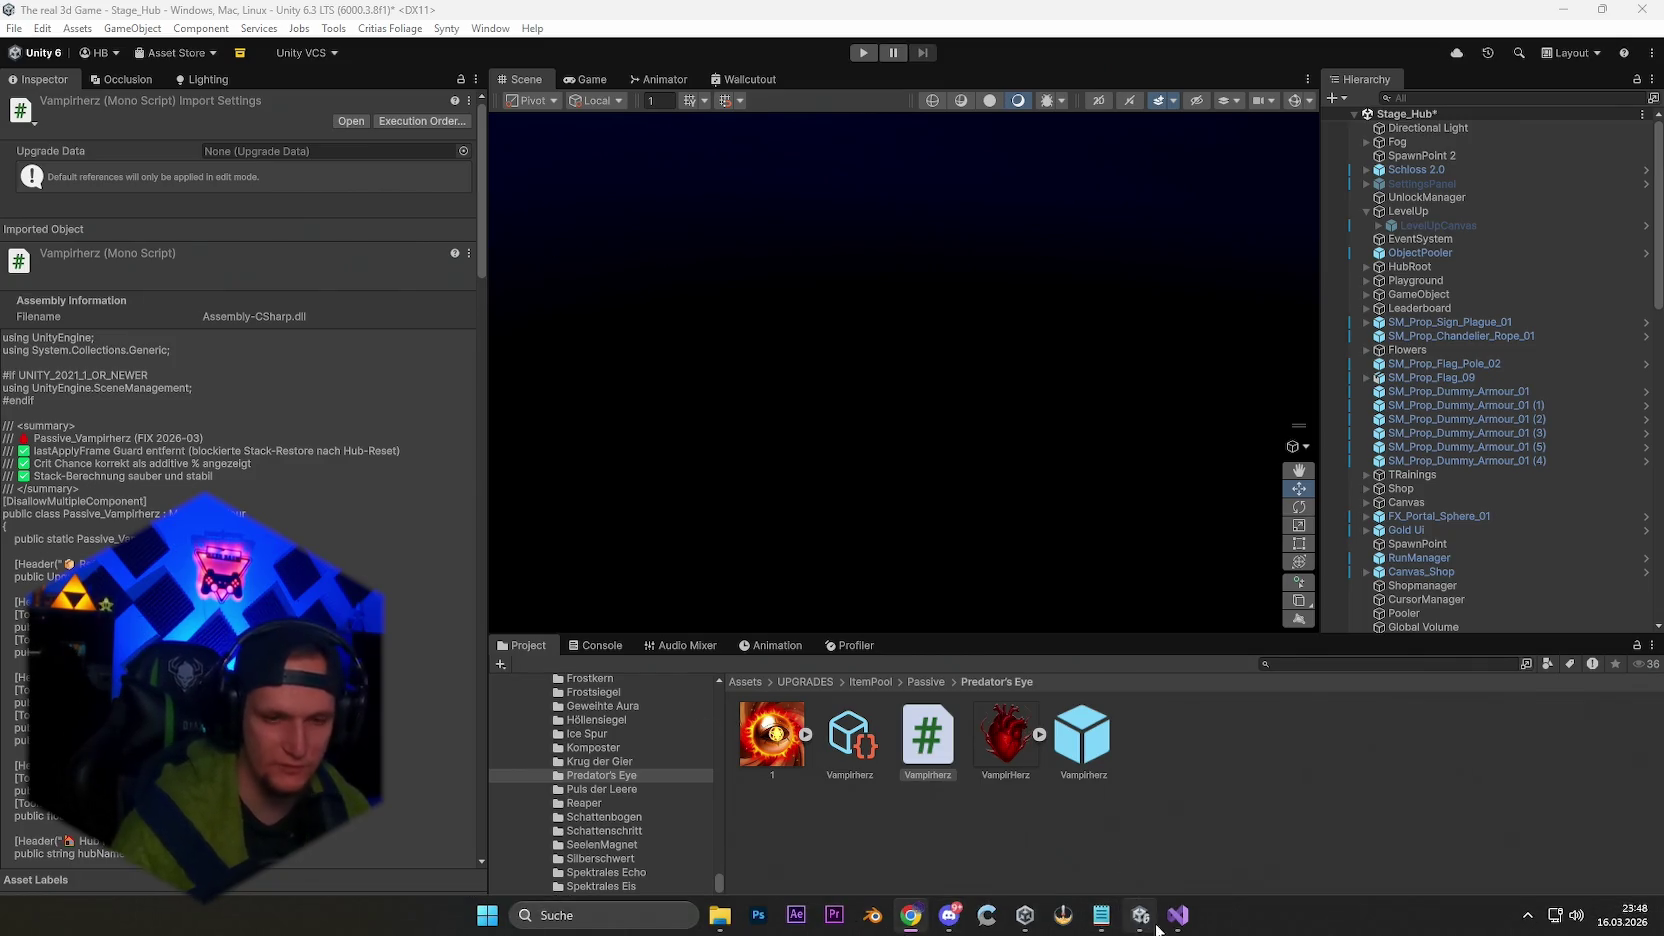
mouse_move(1168, 928)
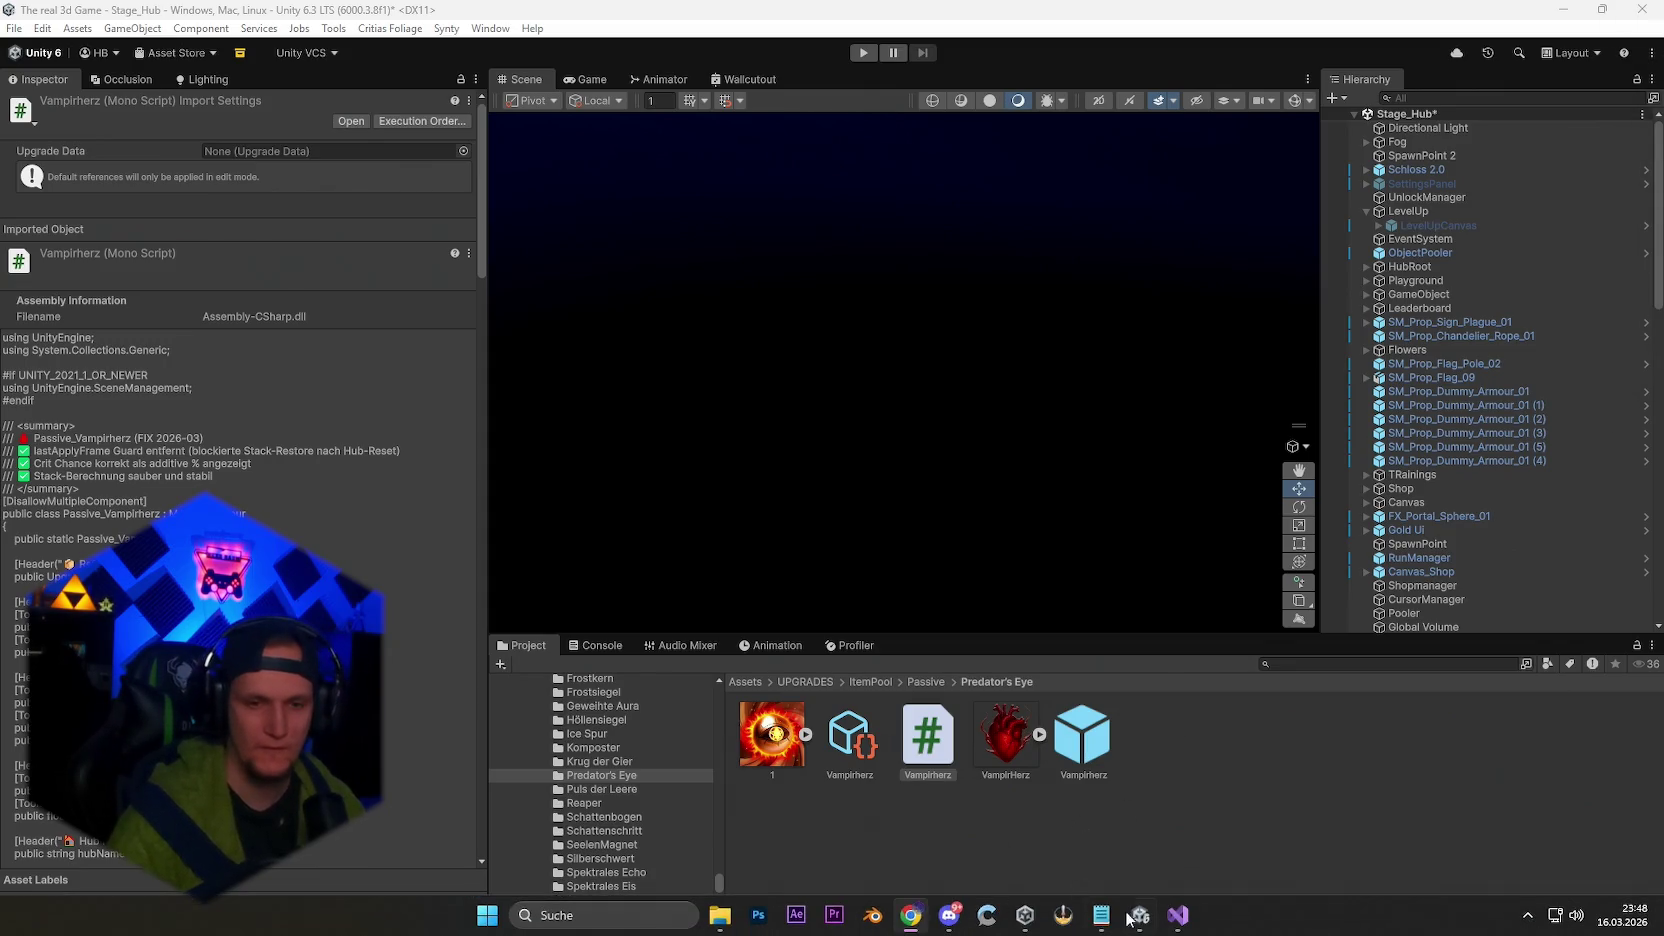
click(1177, 926)
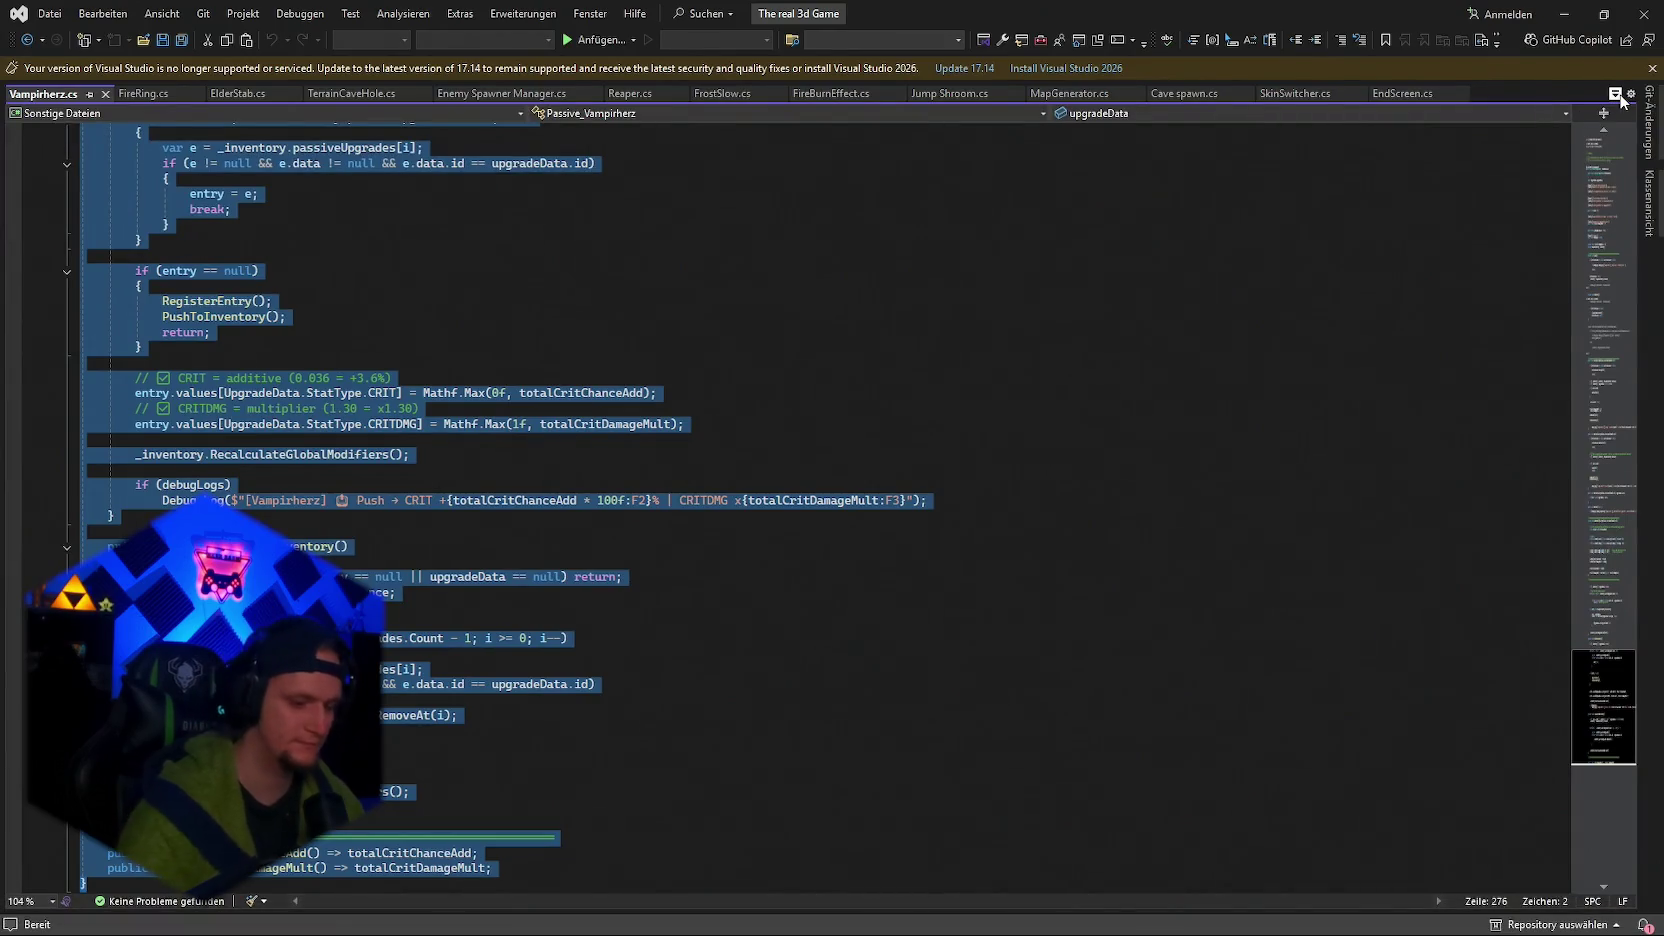
click(1615, 94)
key(Down)
key(Down)
key(Down)
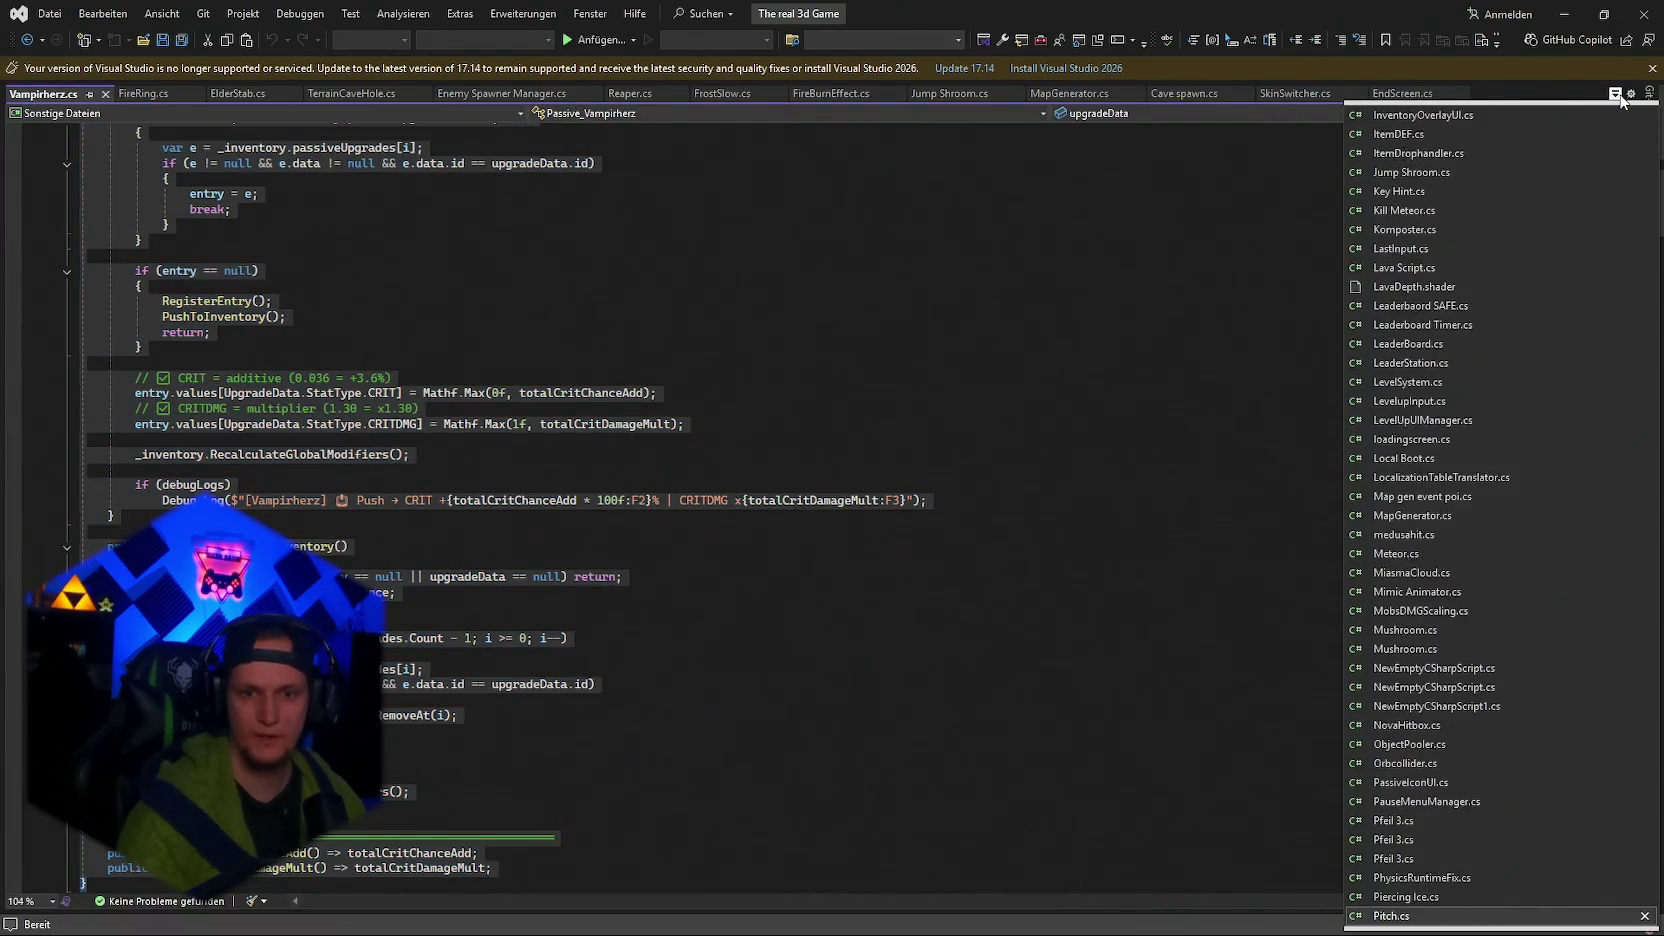
scroll(1500, 400, down, 1)
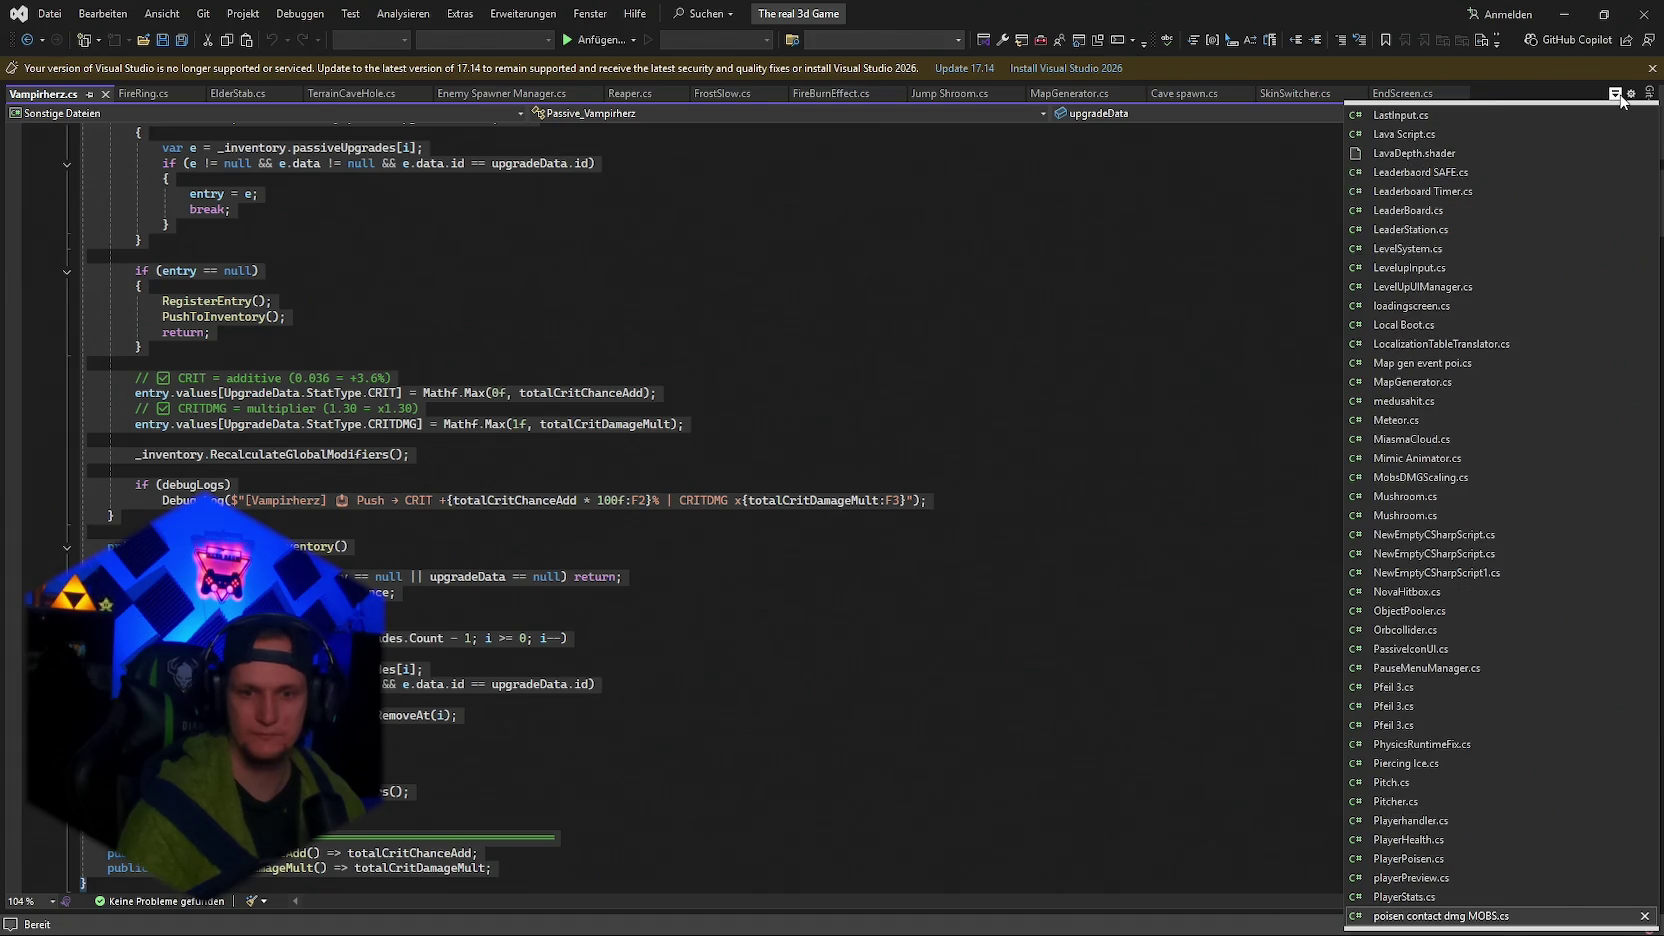
click(1400, 896)
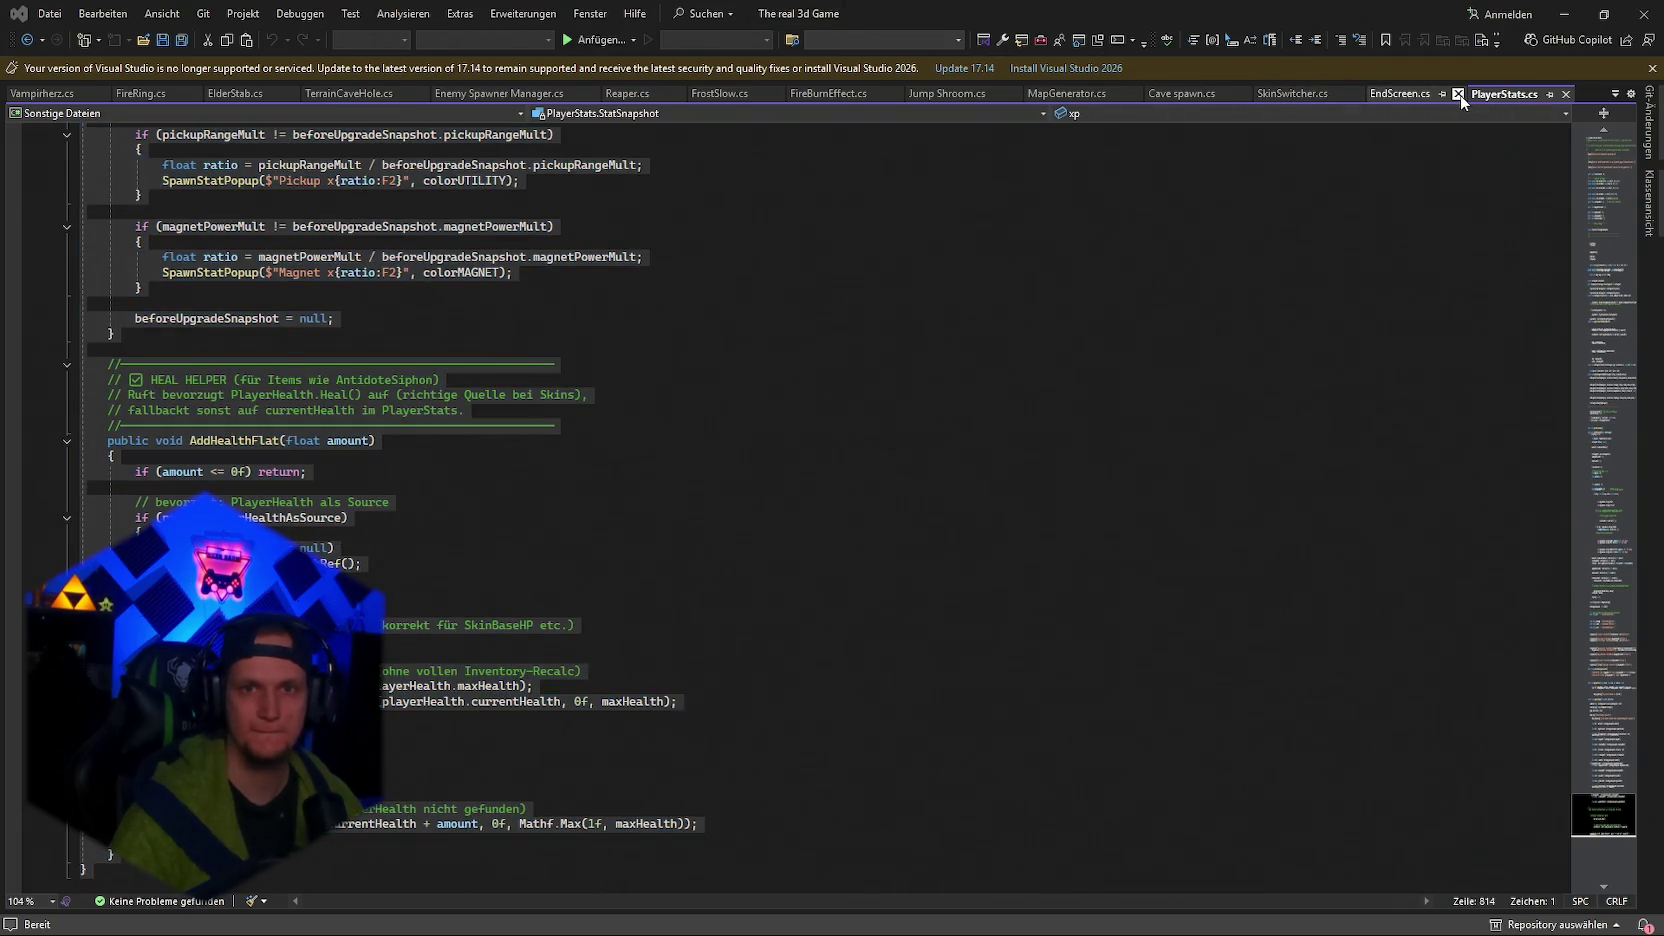
Pin Cave spawn.cs and MapGenerator.cs; close the SkinSwitcher, EnemyBase and PlayerHealth tabs.
click(1462, 95)
click(1340, 94)
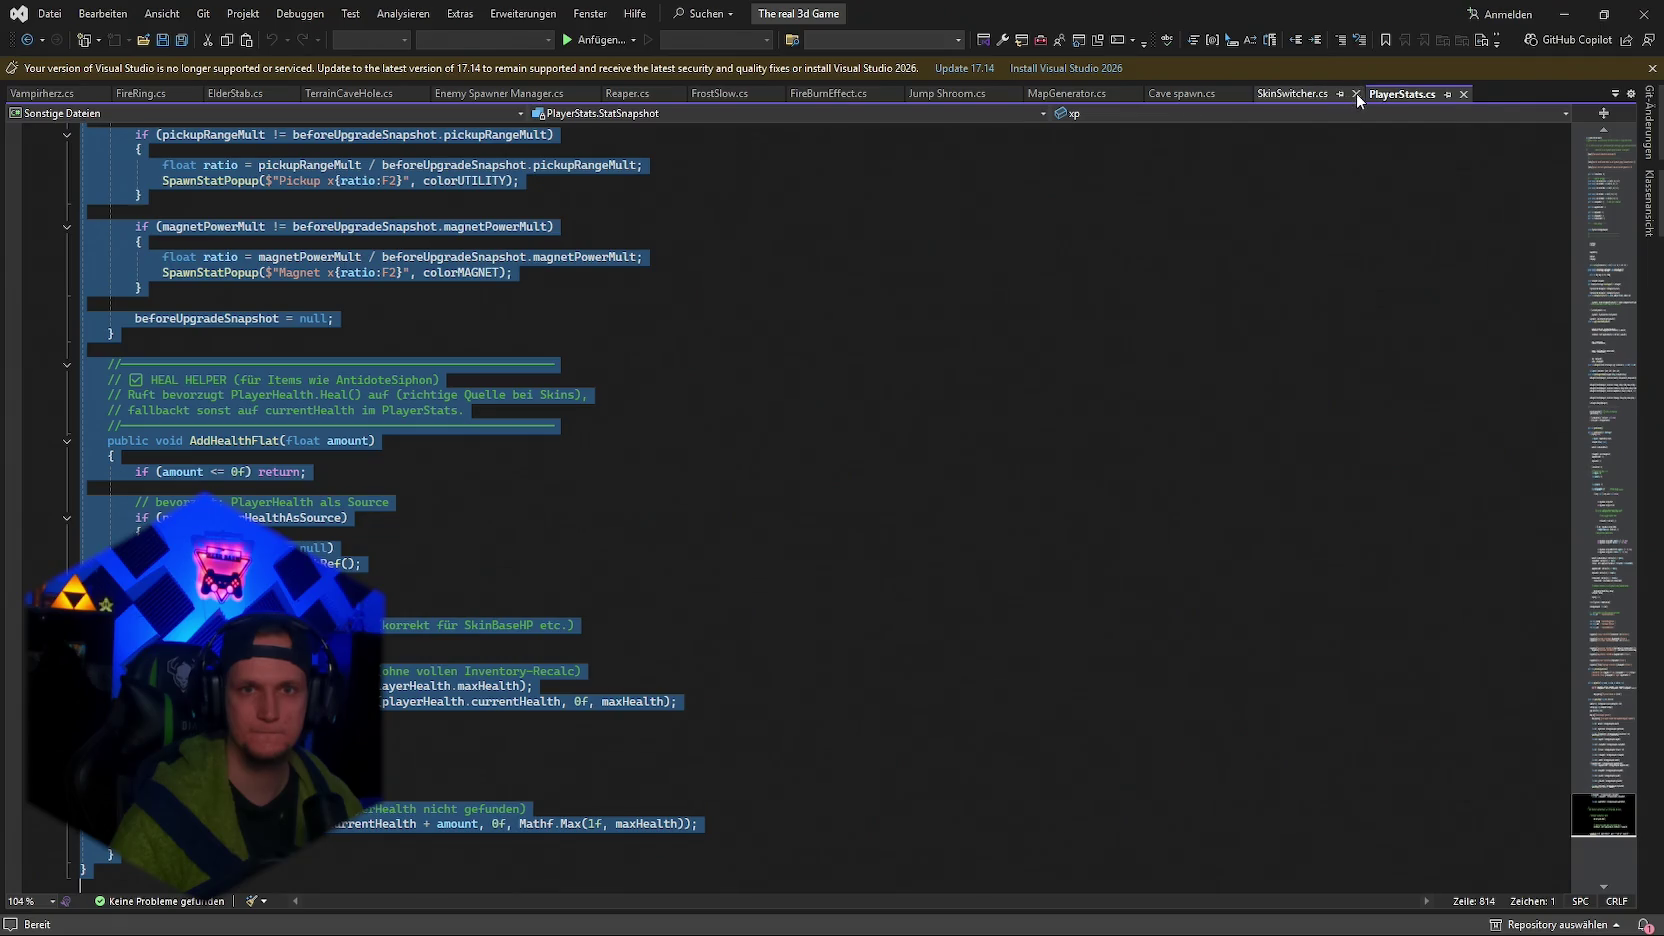
click(1230, 96)
click(1235, 95)
click(1584, 94)
click(1478, 94)
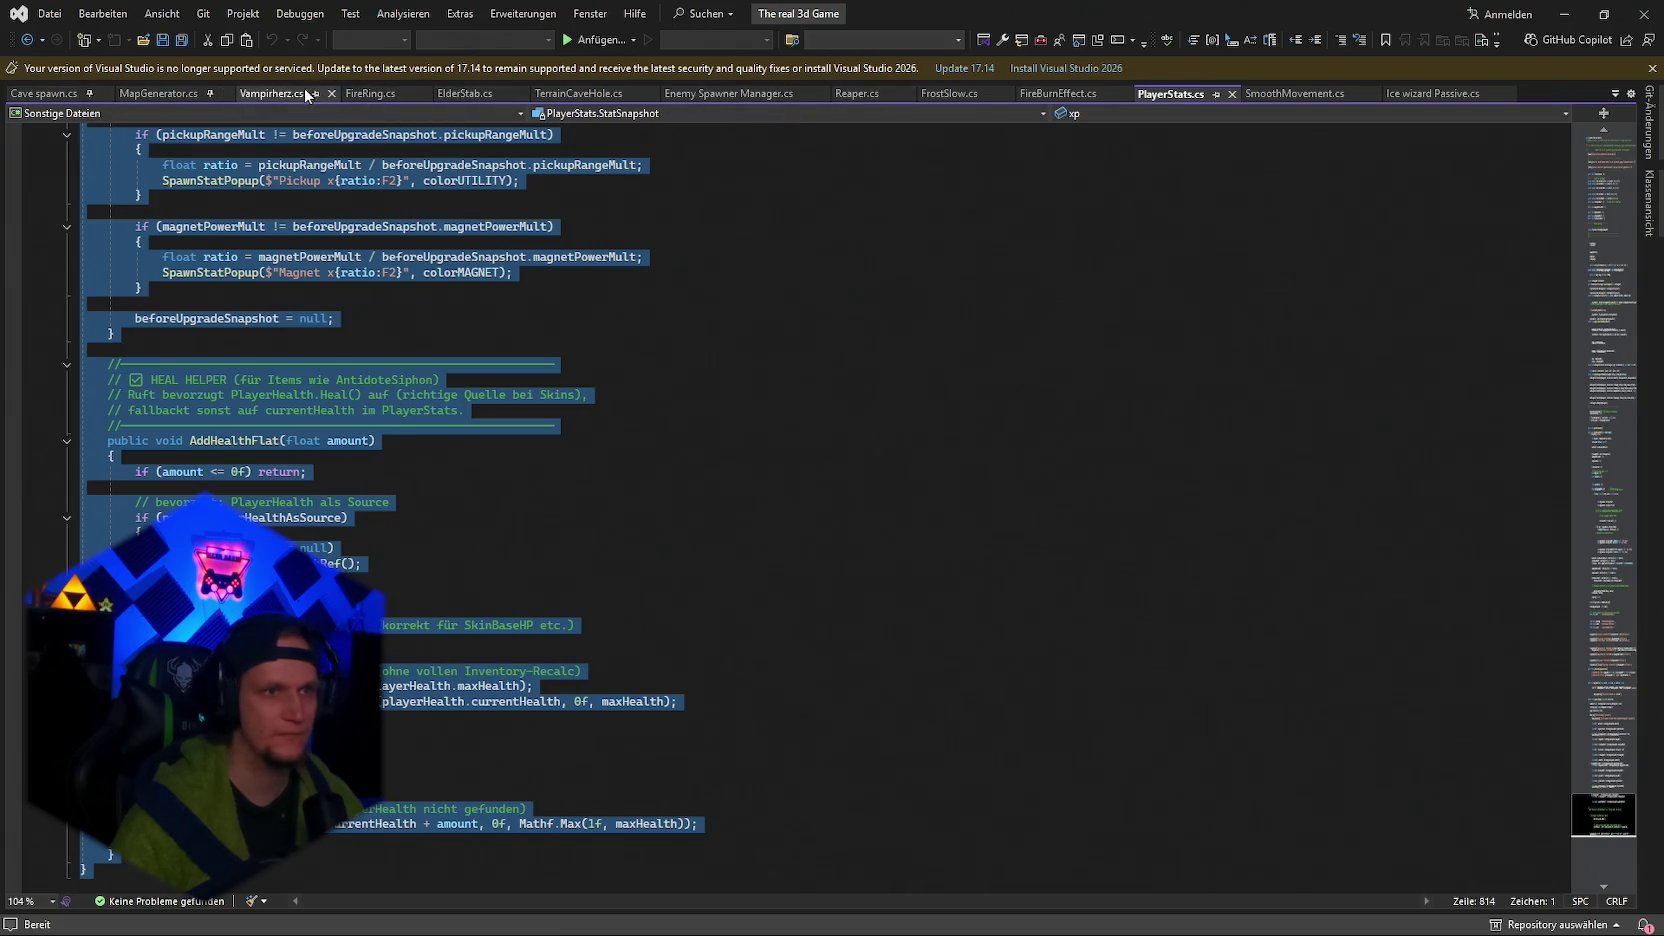
Select all of Vampirherz.cs, then open Inventory.cs from the file list and select its code.
click(275, 94)
key(ctrl+a)
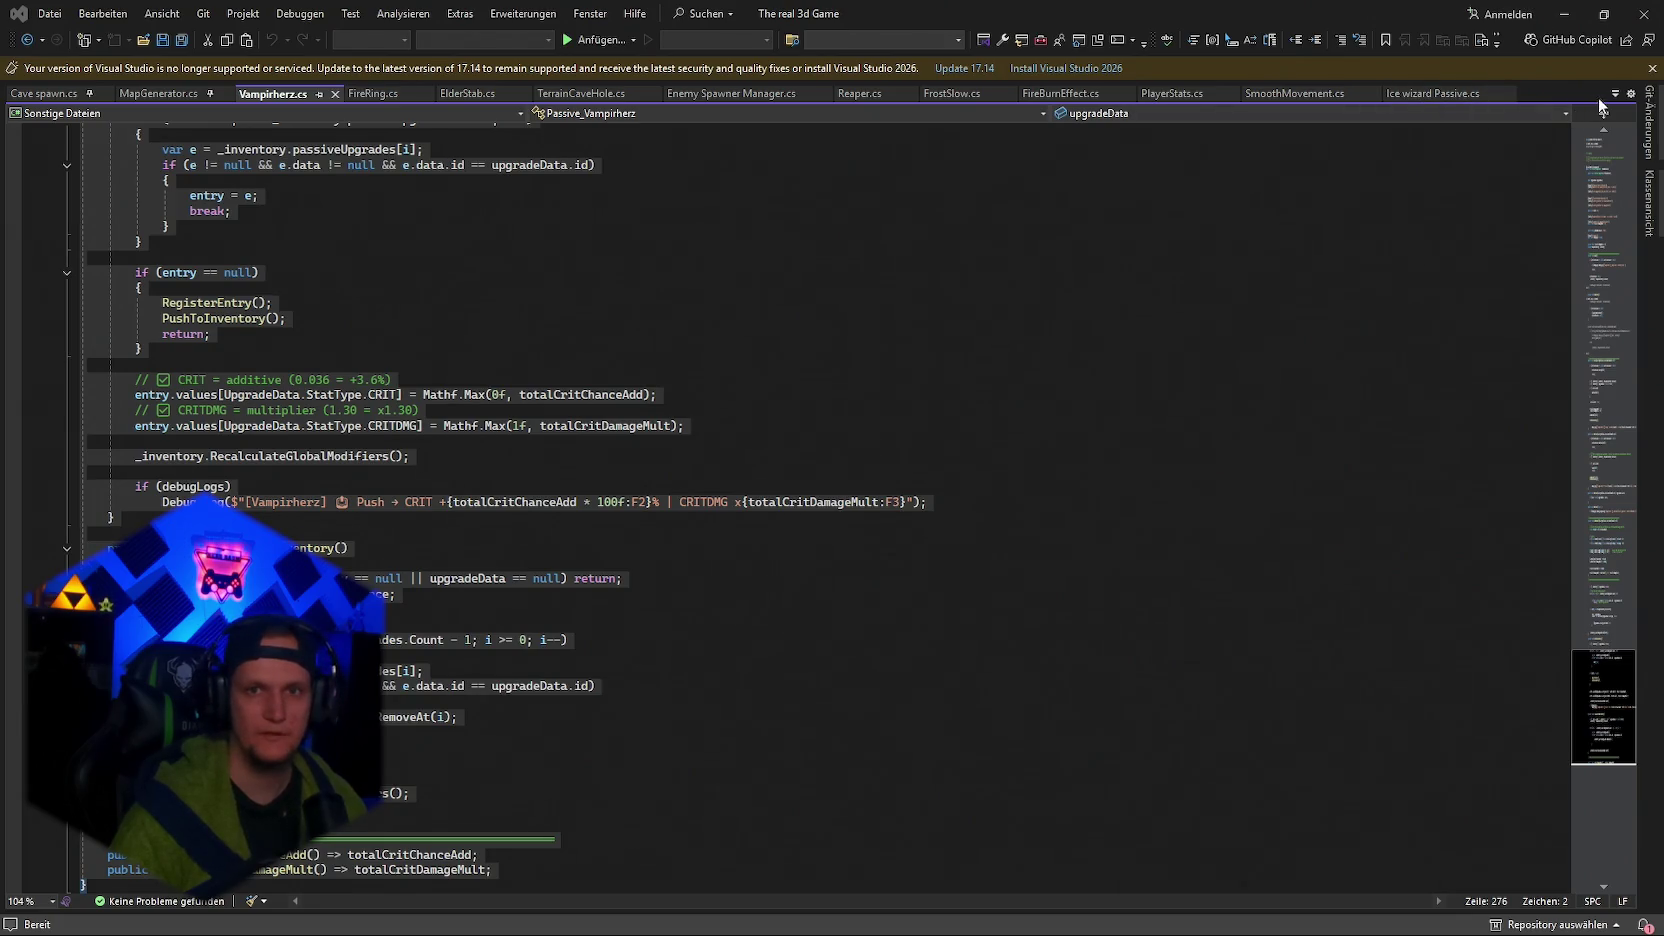
click(1615, 94)
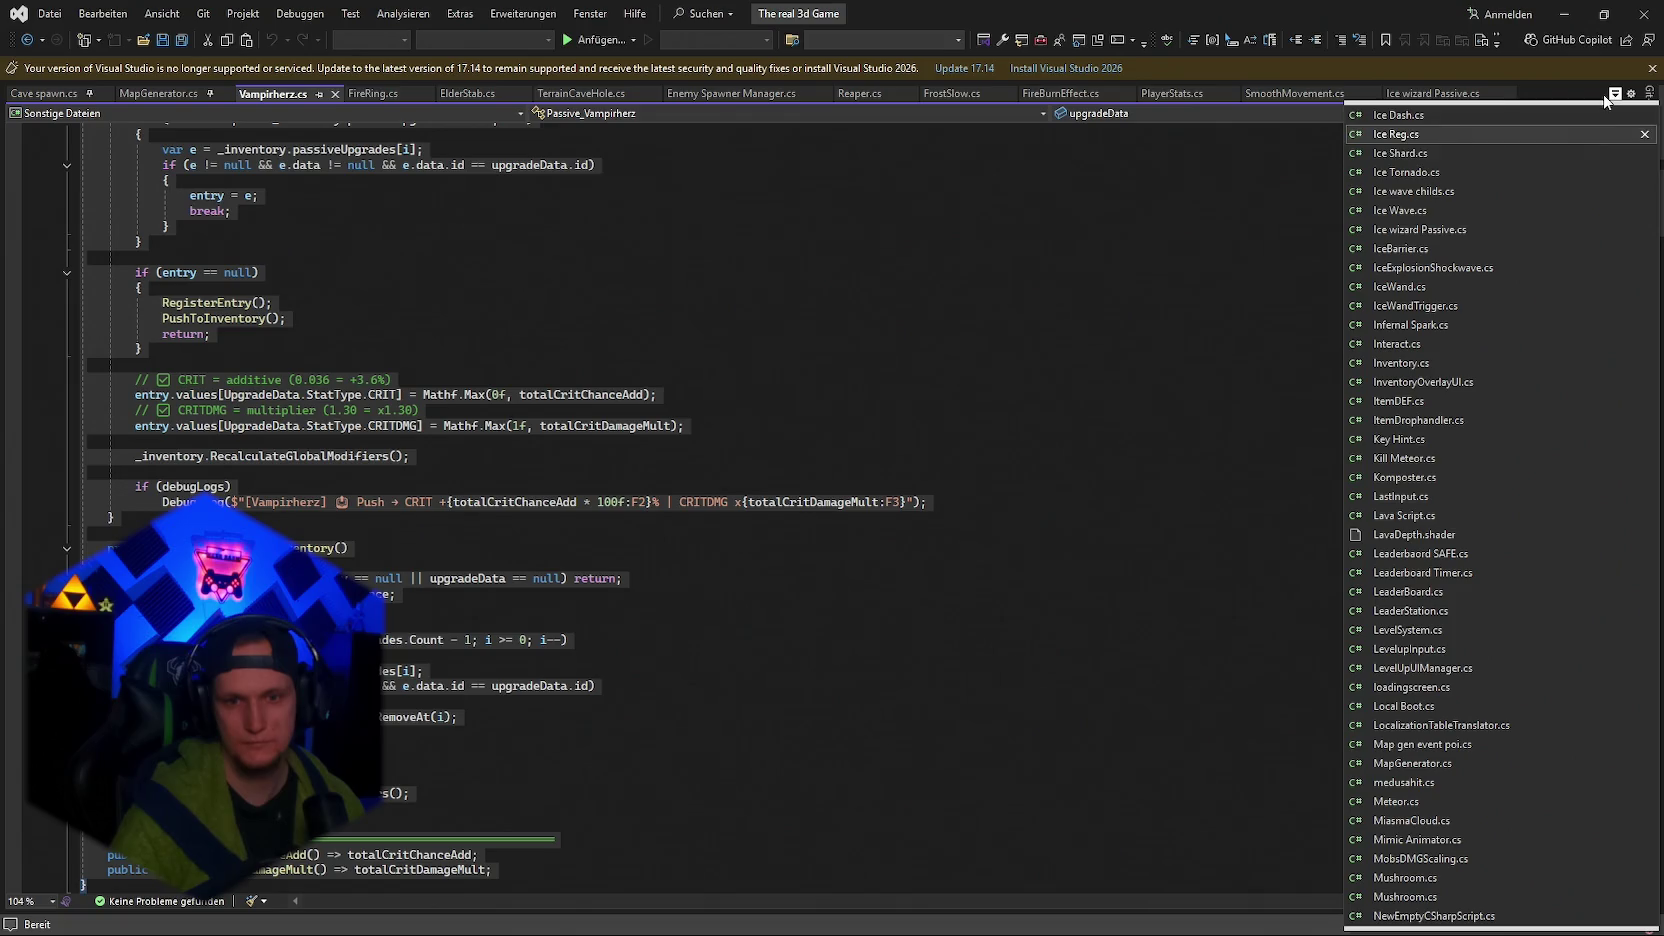
key(Down)
key(Down)
key(Down)
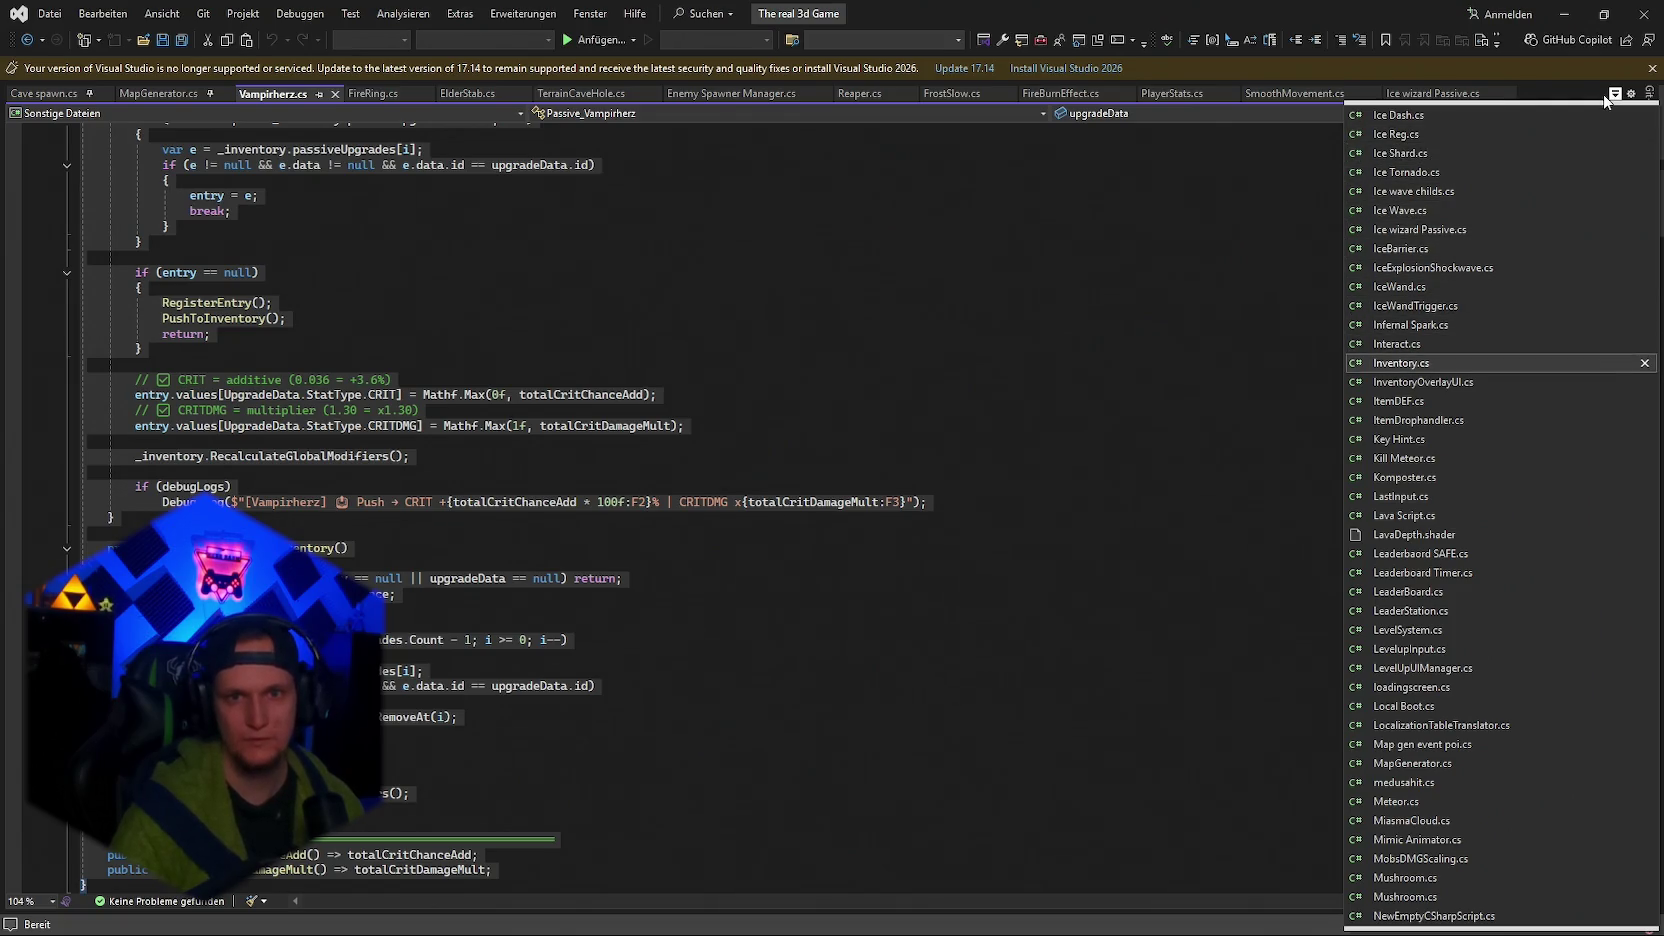
key(Return)
key(ctrl+a)
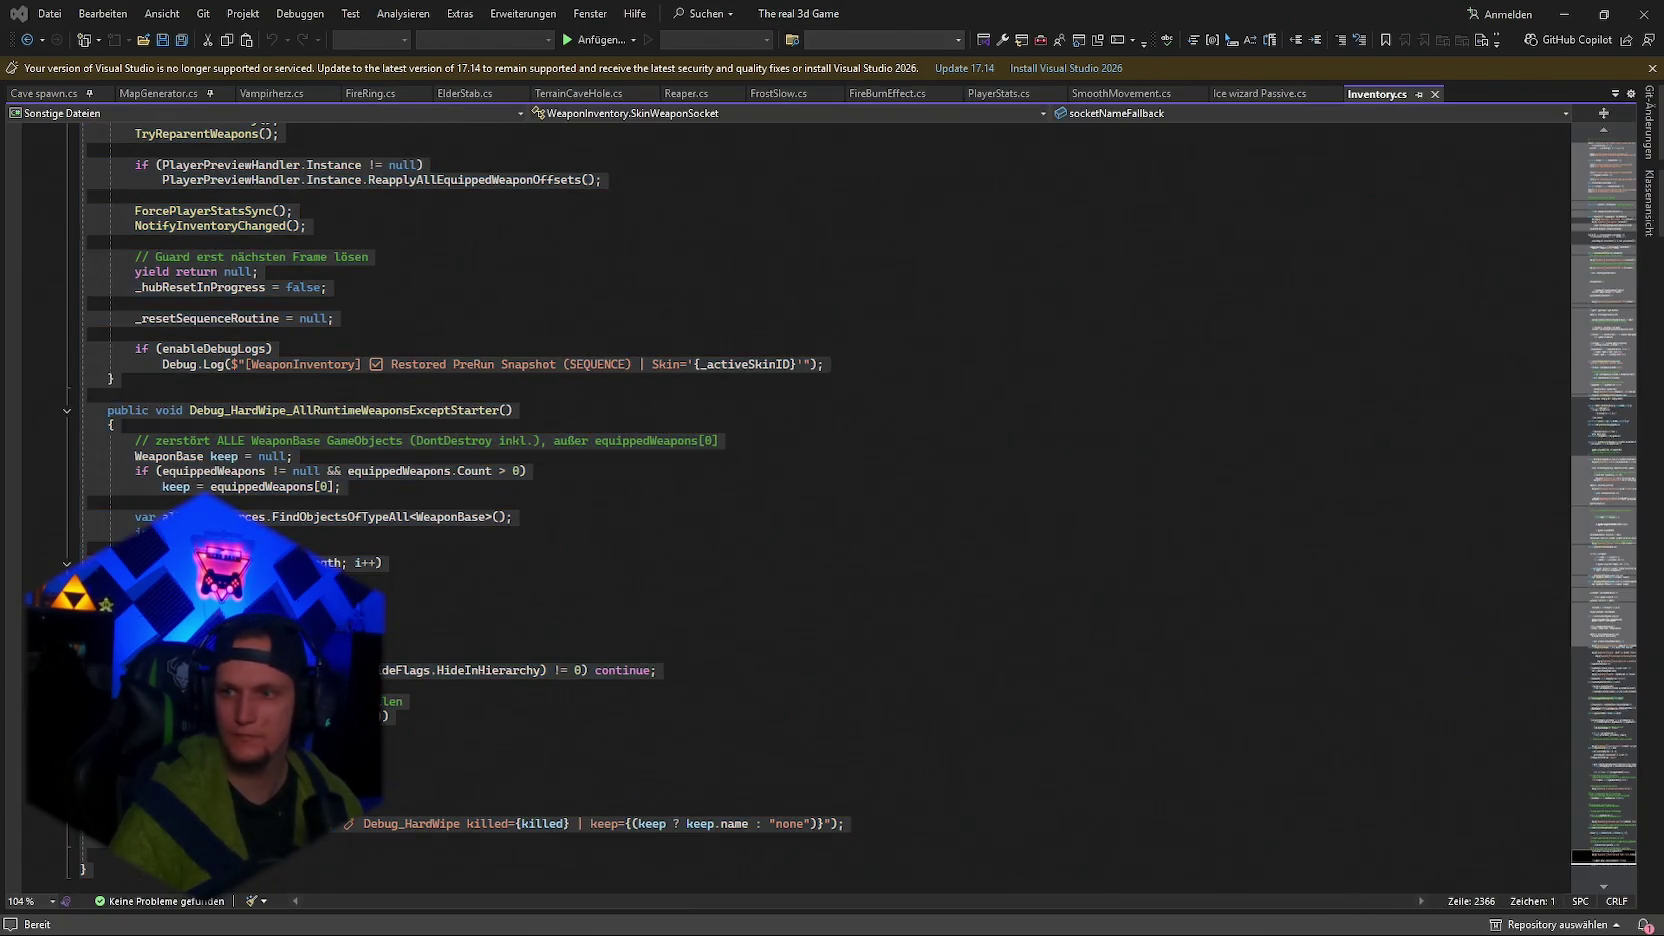
Browse the open-files list past Pitch.cs and PooledSpikeVfx.cs, then minimize Visual Studio.
click(1608, 104)
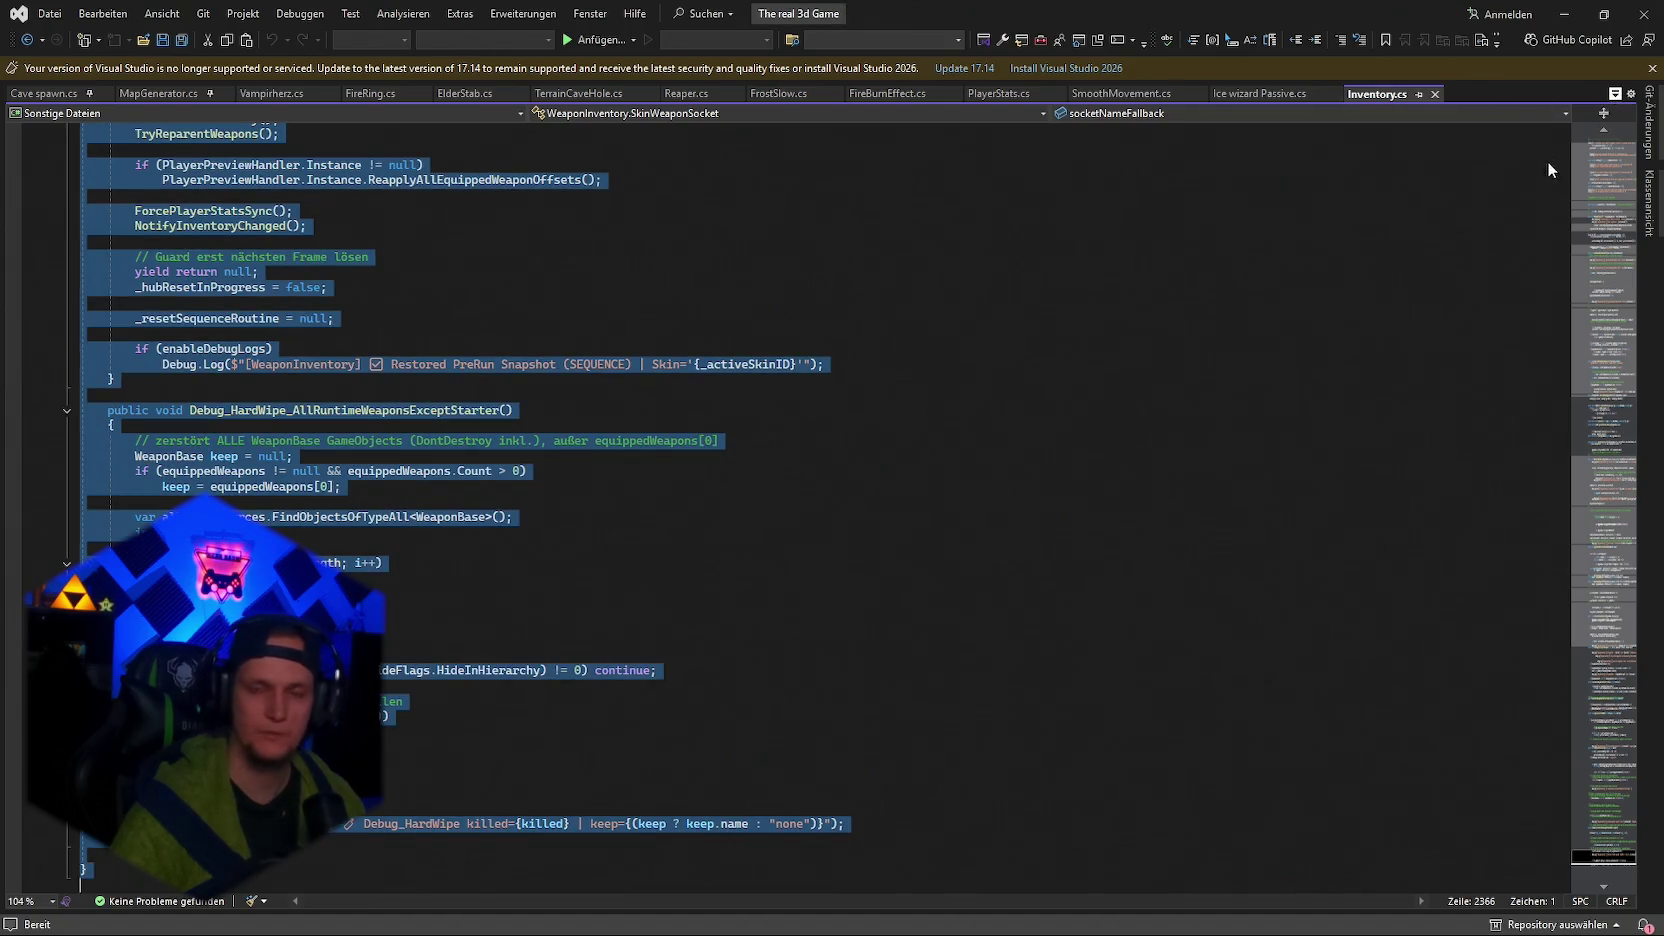
key(ctrl+alt+Down)
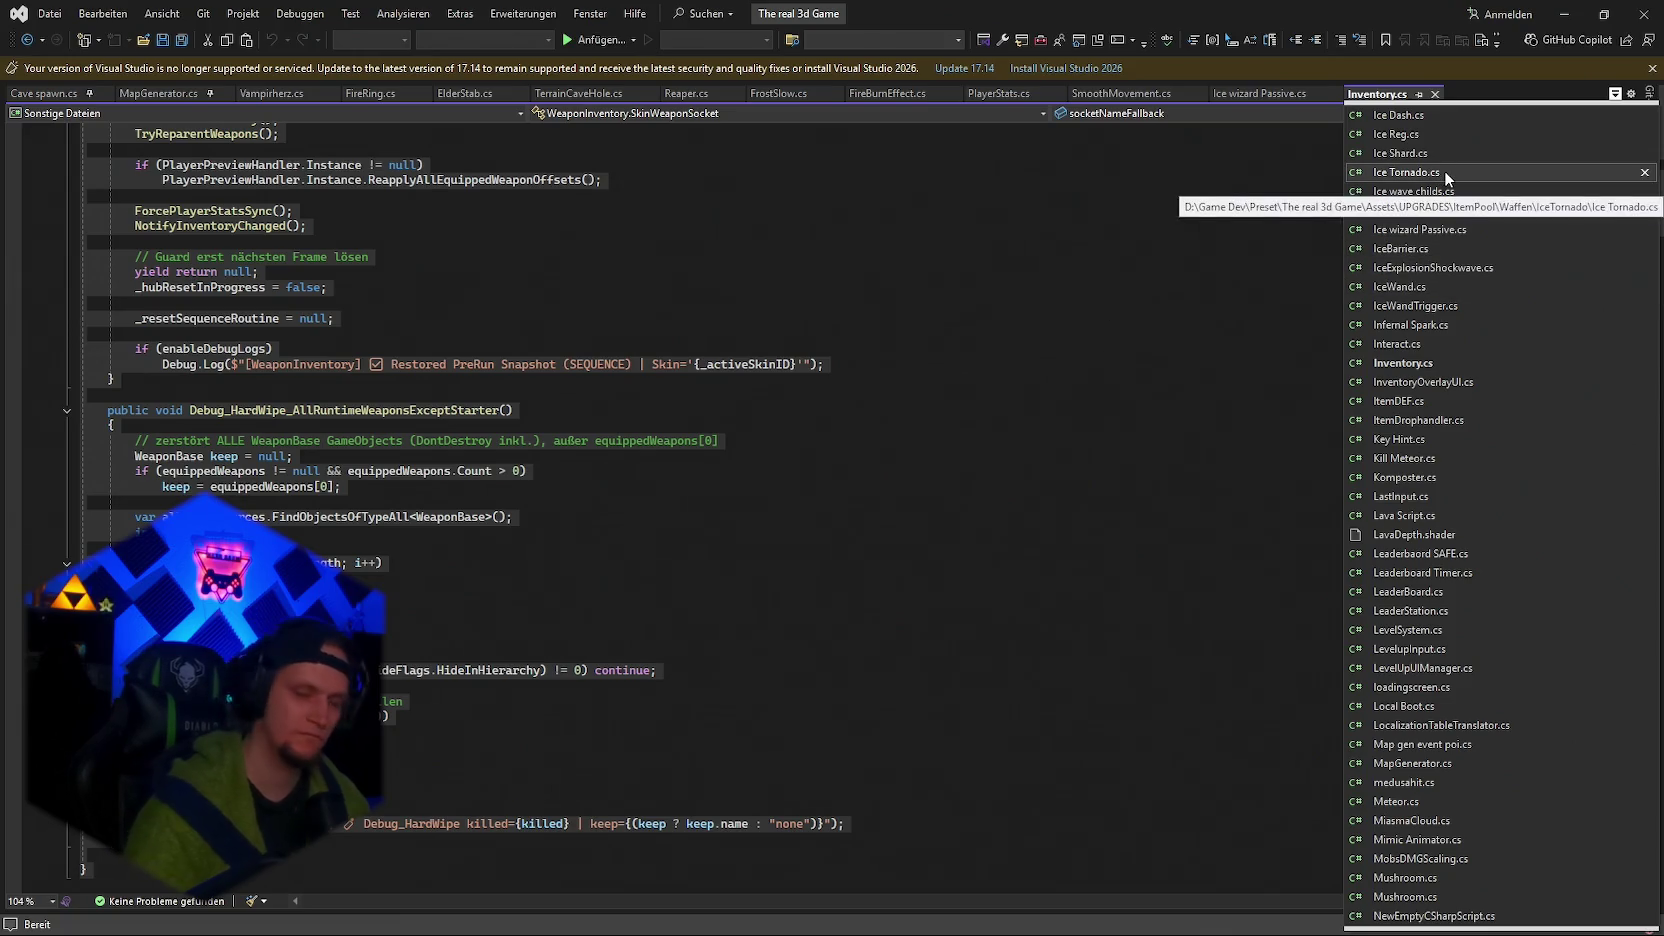
key(Down)
key(Down)
key(Down)
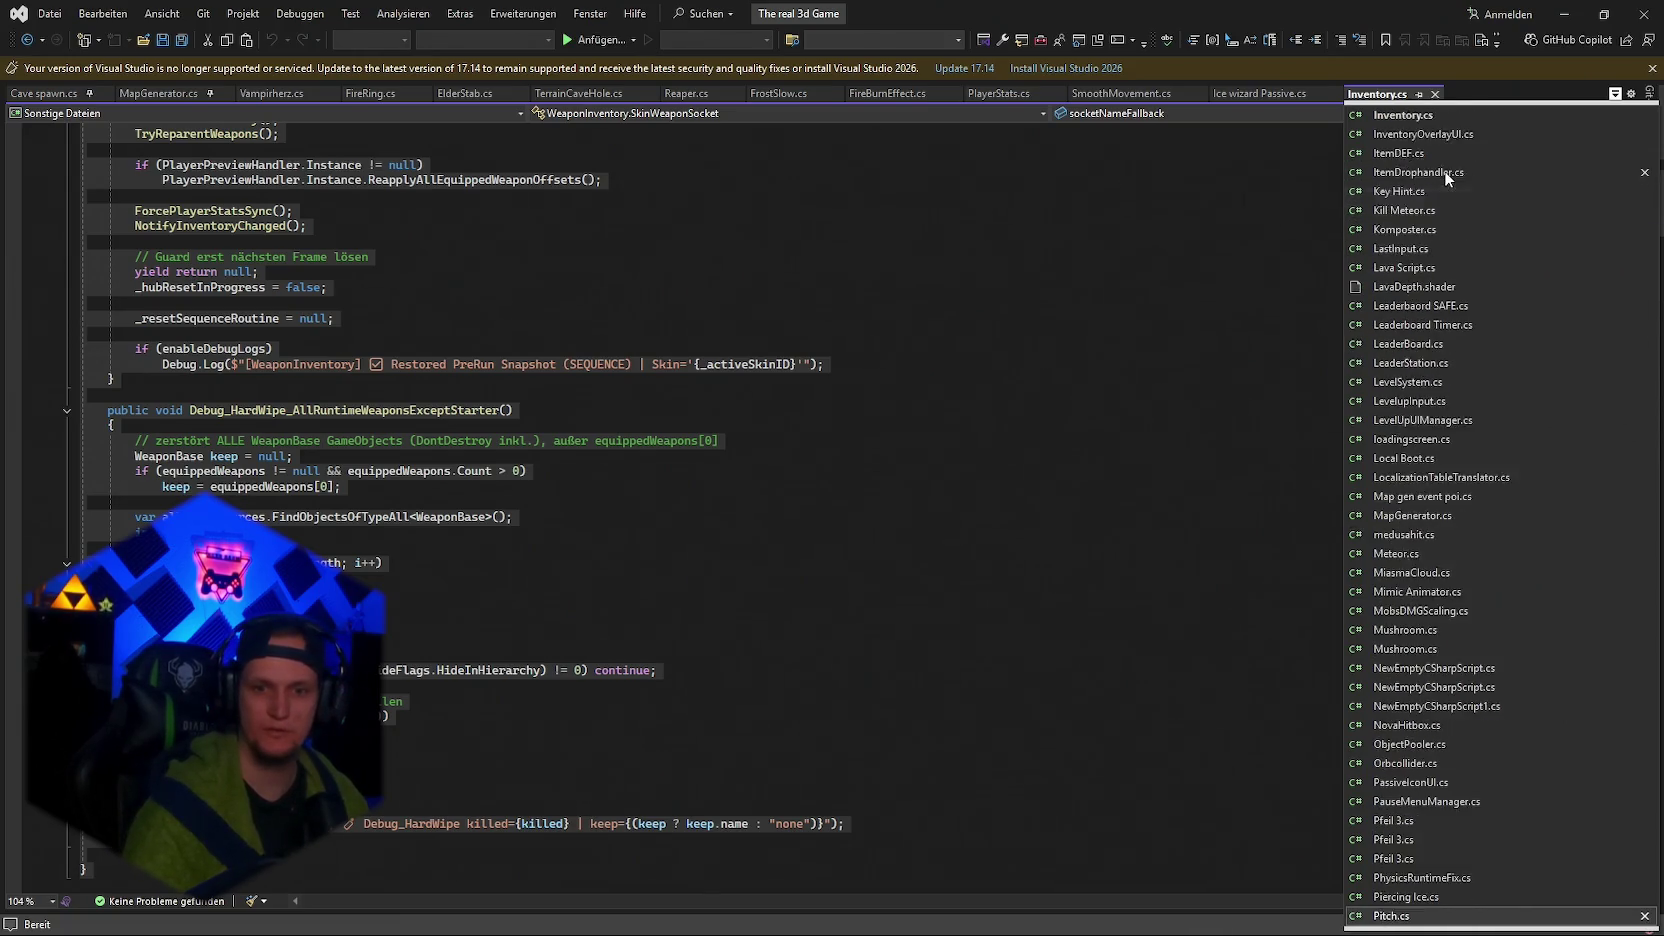
key(Down)
key(Down)
key(Down)
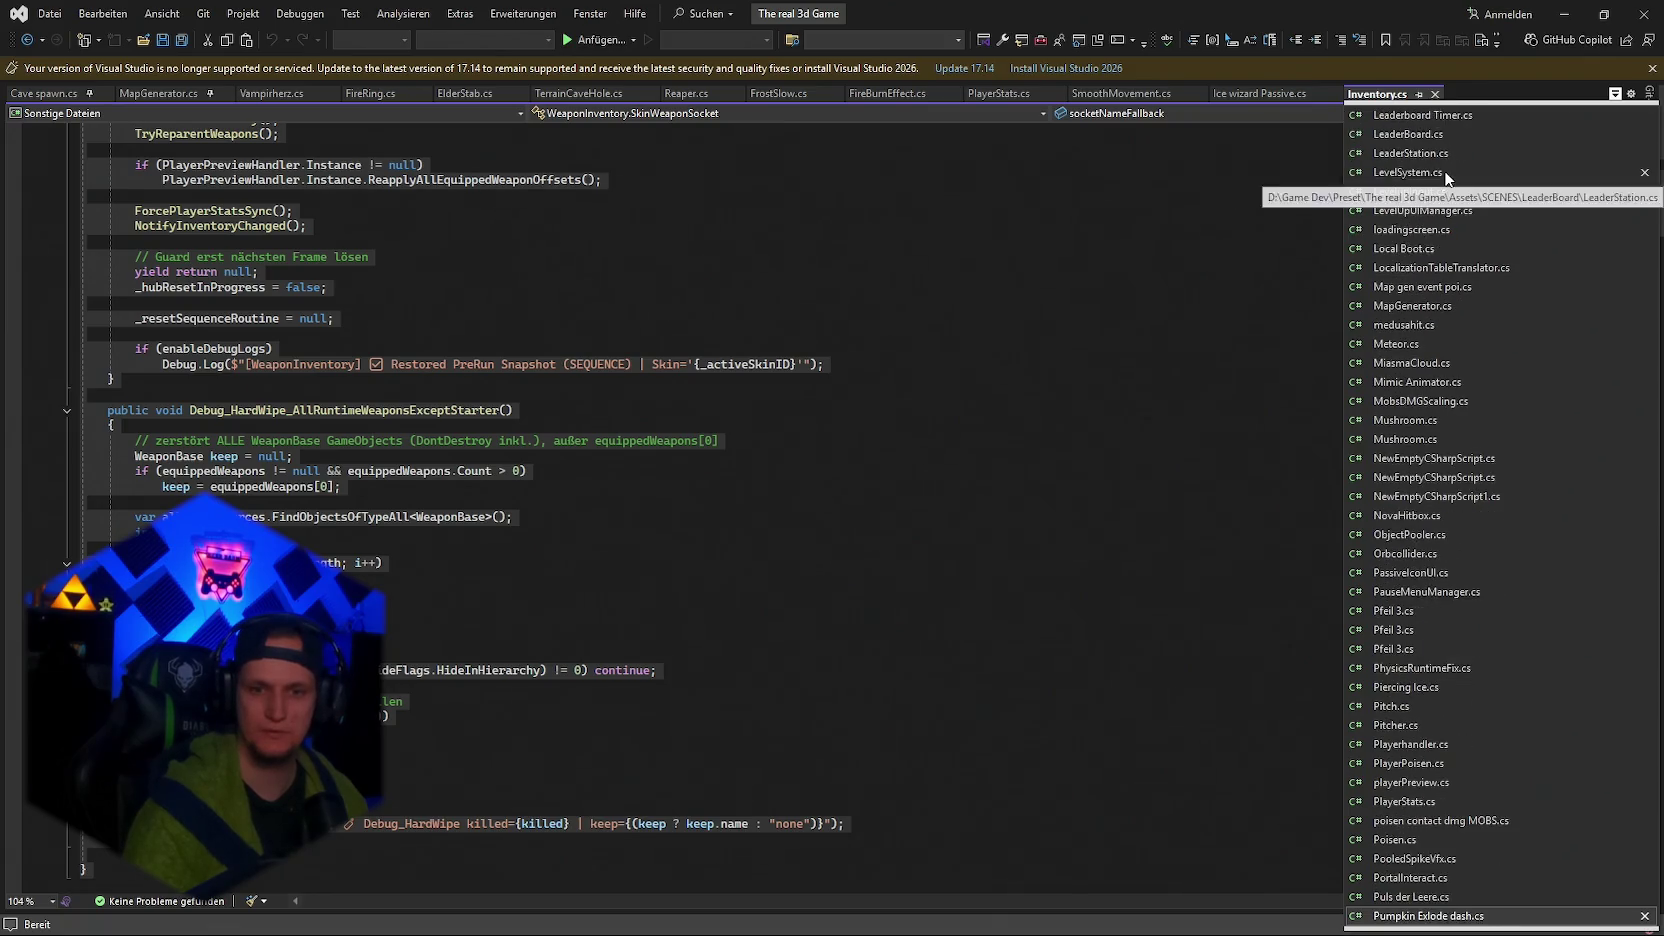
key(p)
key(Down)
key(Down)
key(Down)
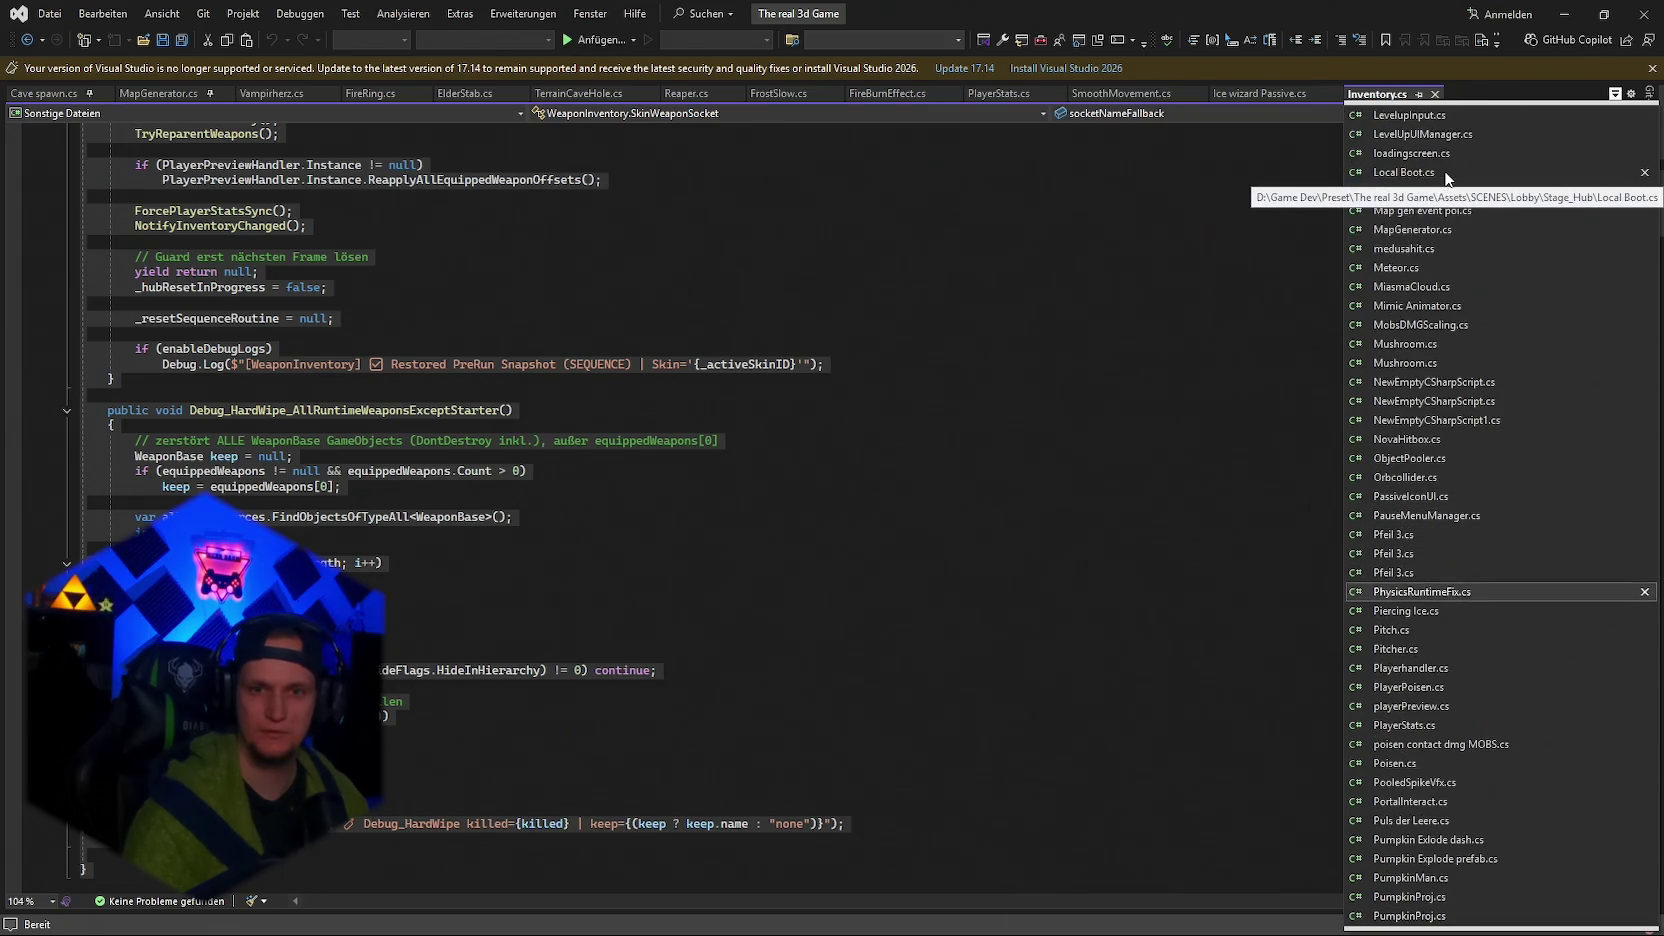
key(Down)
key(Down)
key(Down)
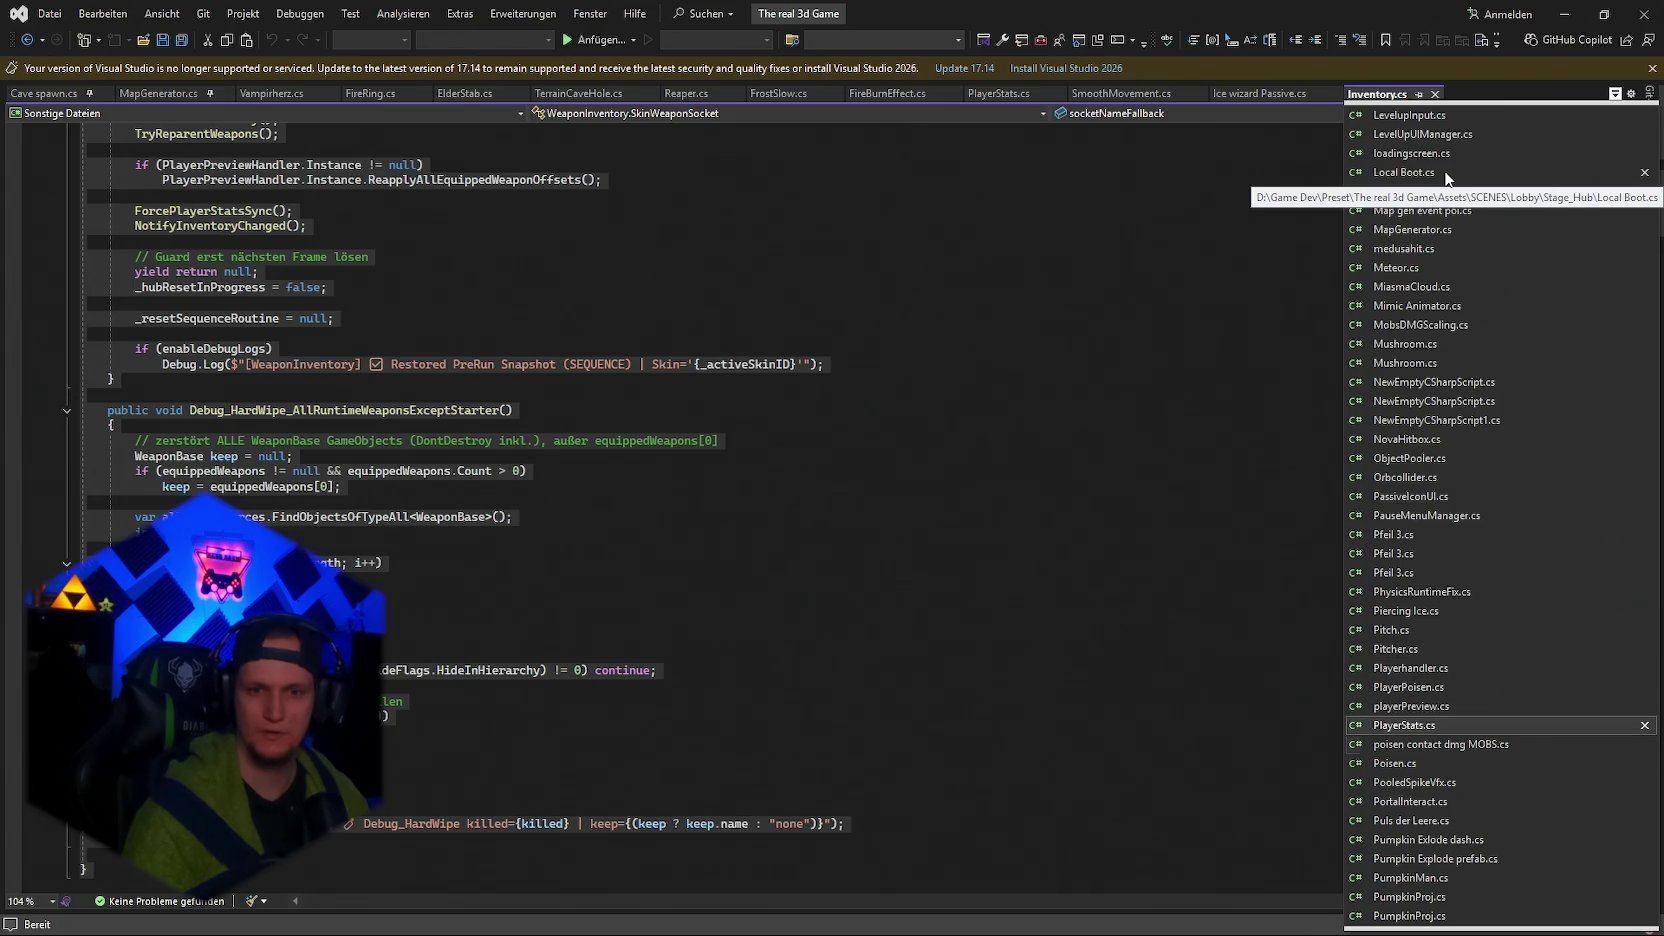
key(Down)
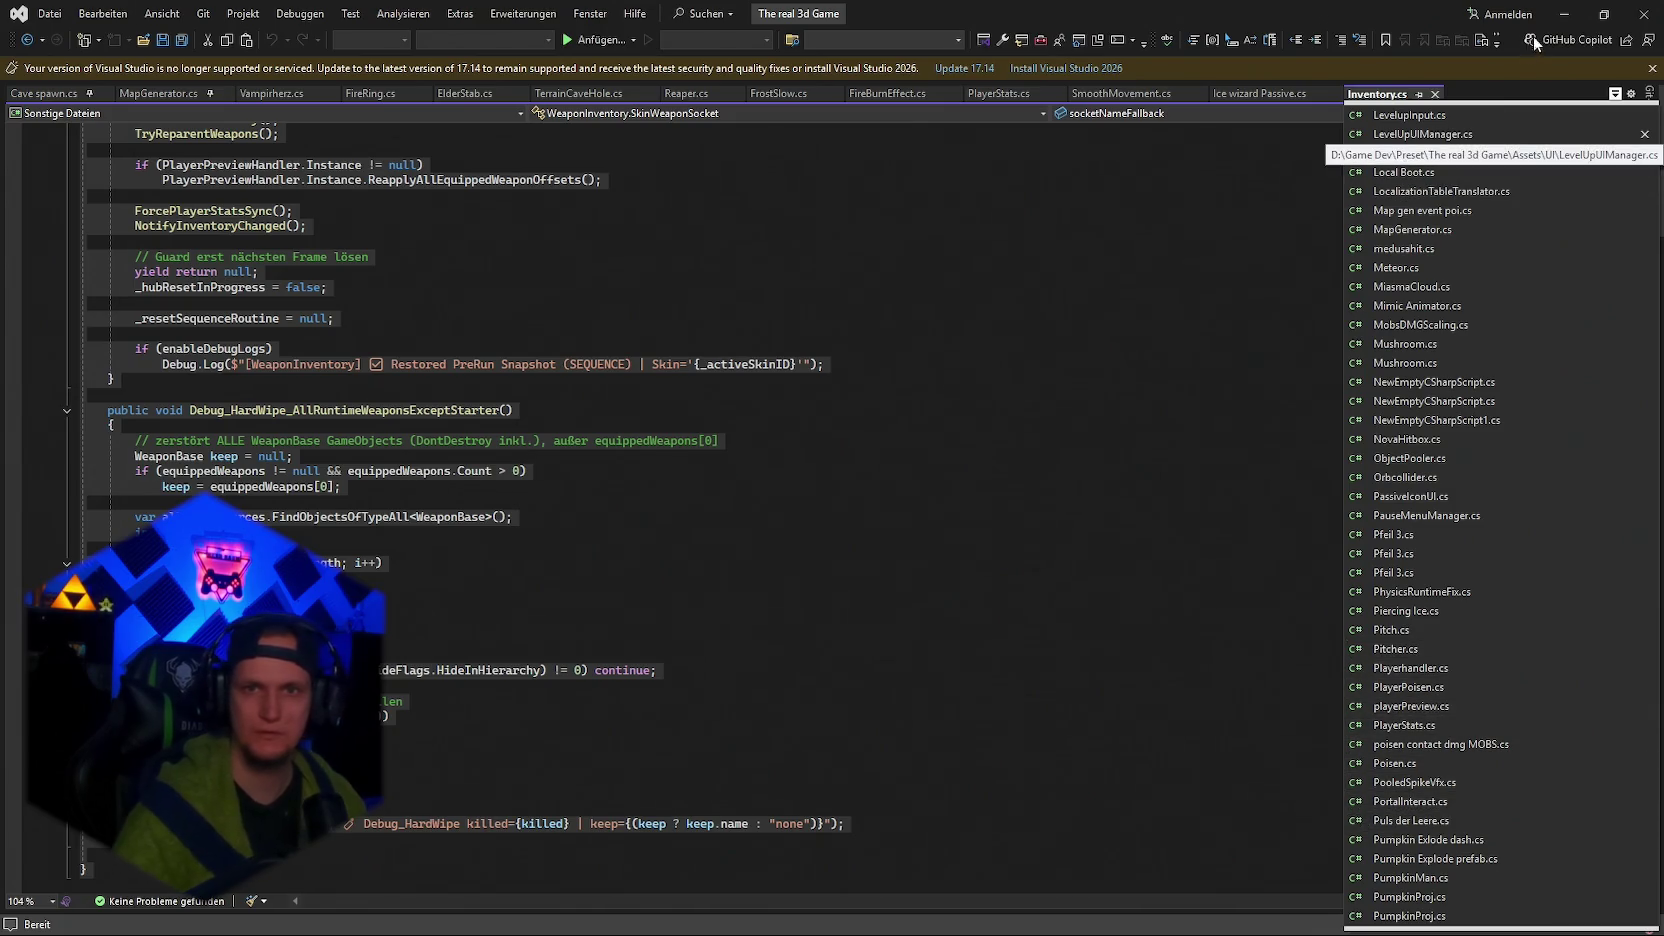
click(1556, 13)
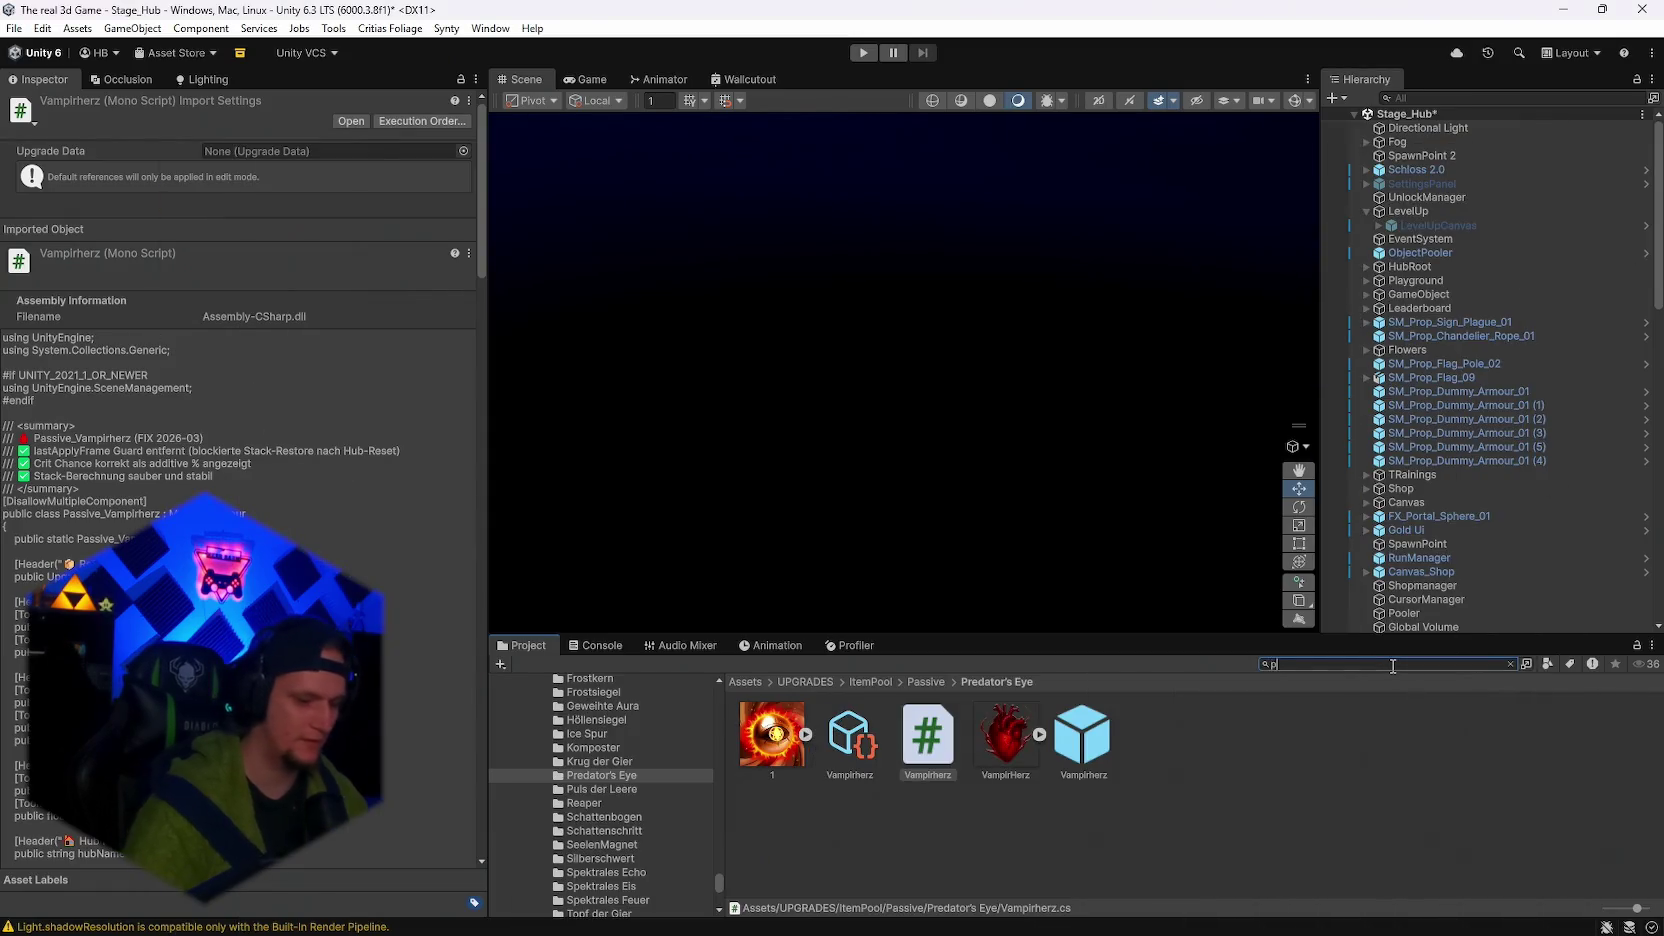
Search the Project panel for 'playerst' and reveal the PlayerStats script in its folder.
text(playerst)
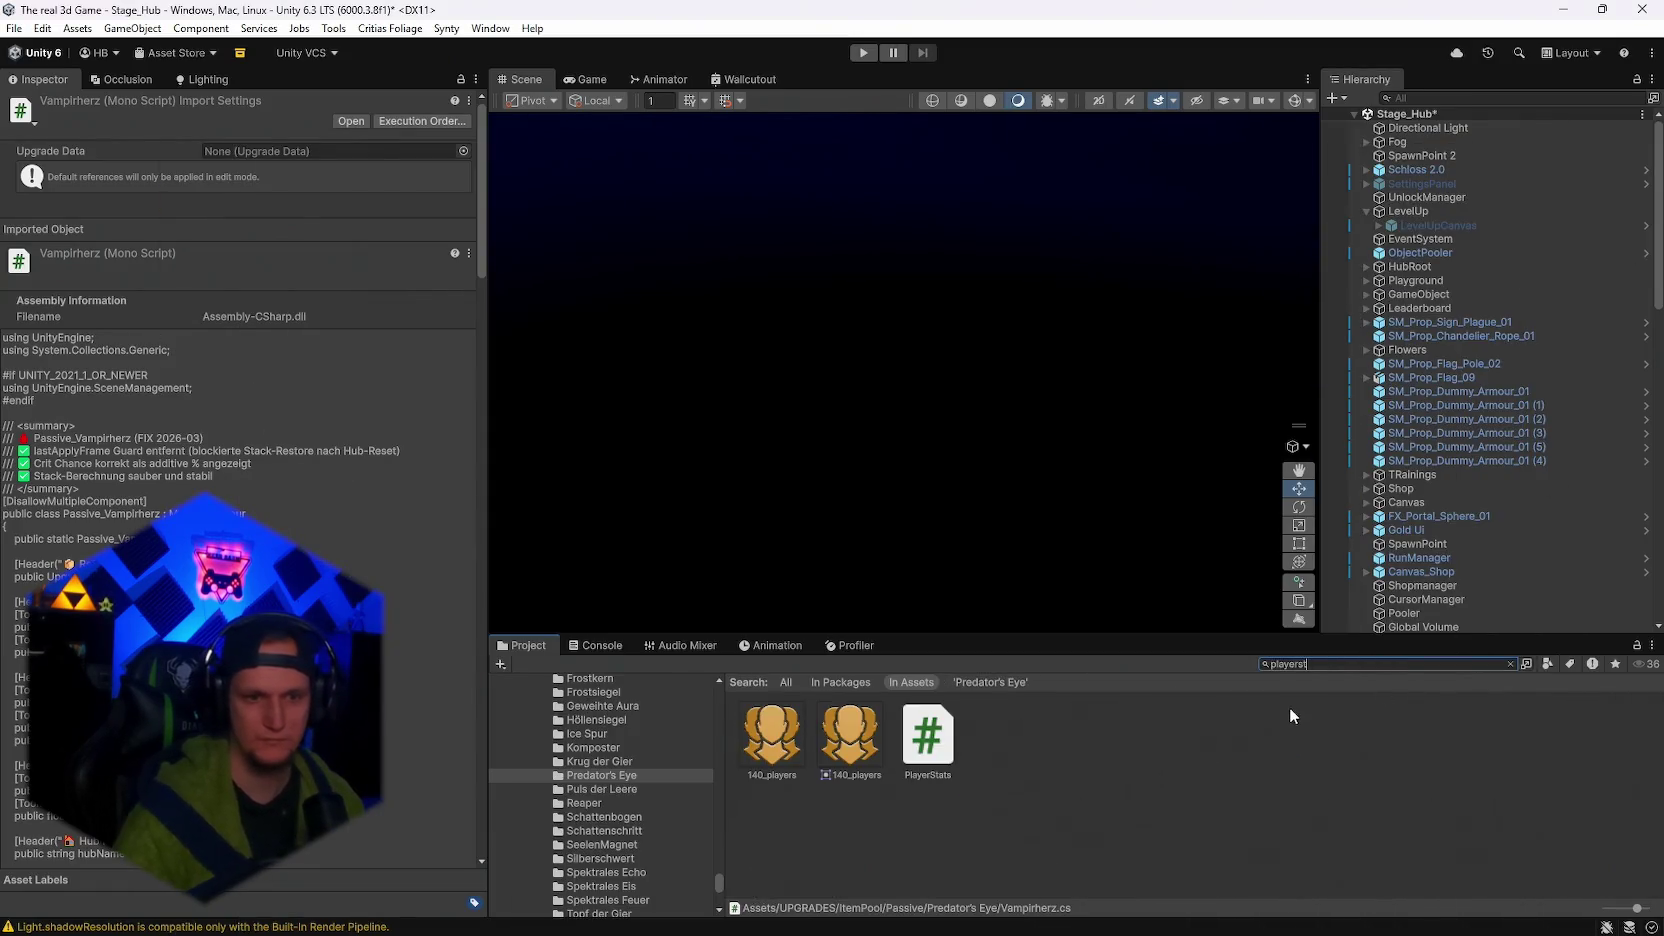
click(772, 735)
click(1300, 664)
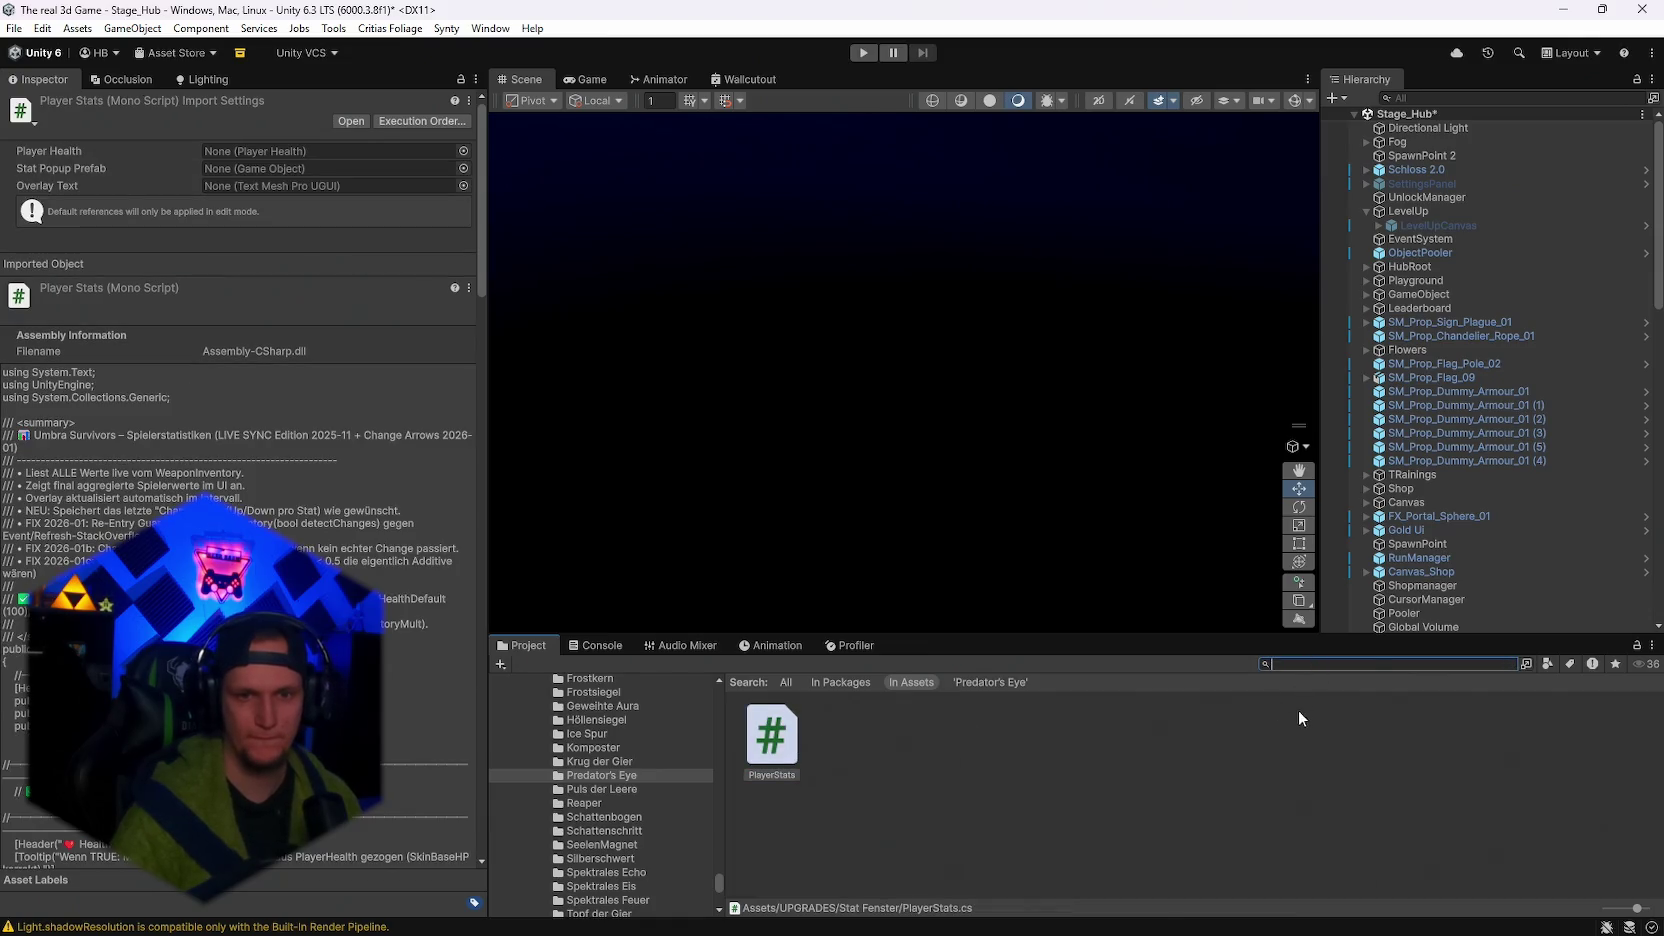
key(ctrl+a)
key(BackSpace)
Open StatPanelController in Visual Studio, return to Unity, and bring up the Notepad bug list.
double_click(772, 835)
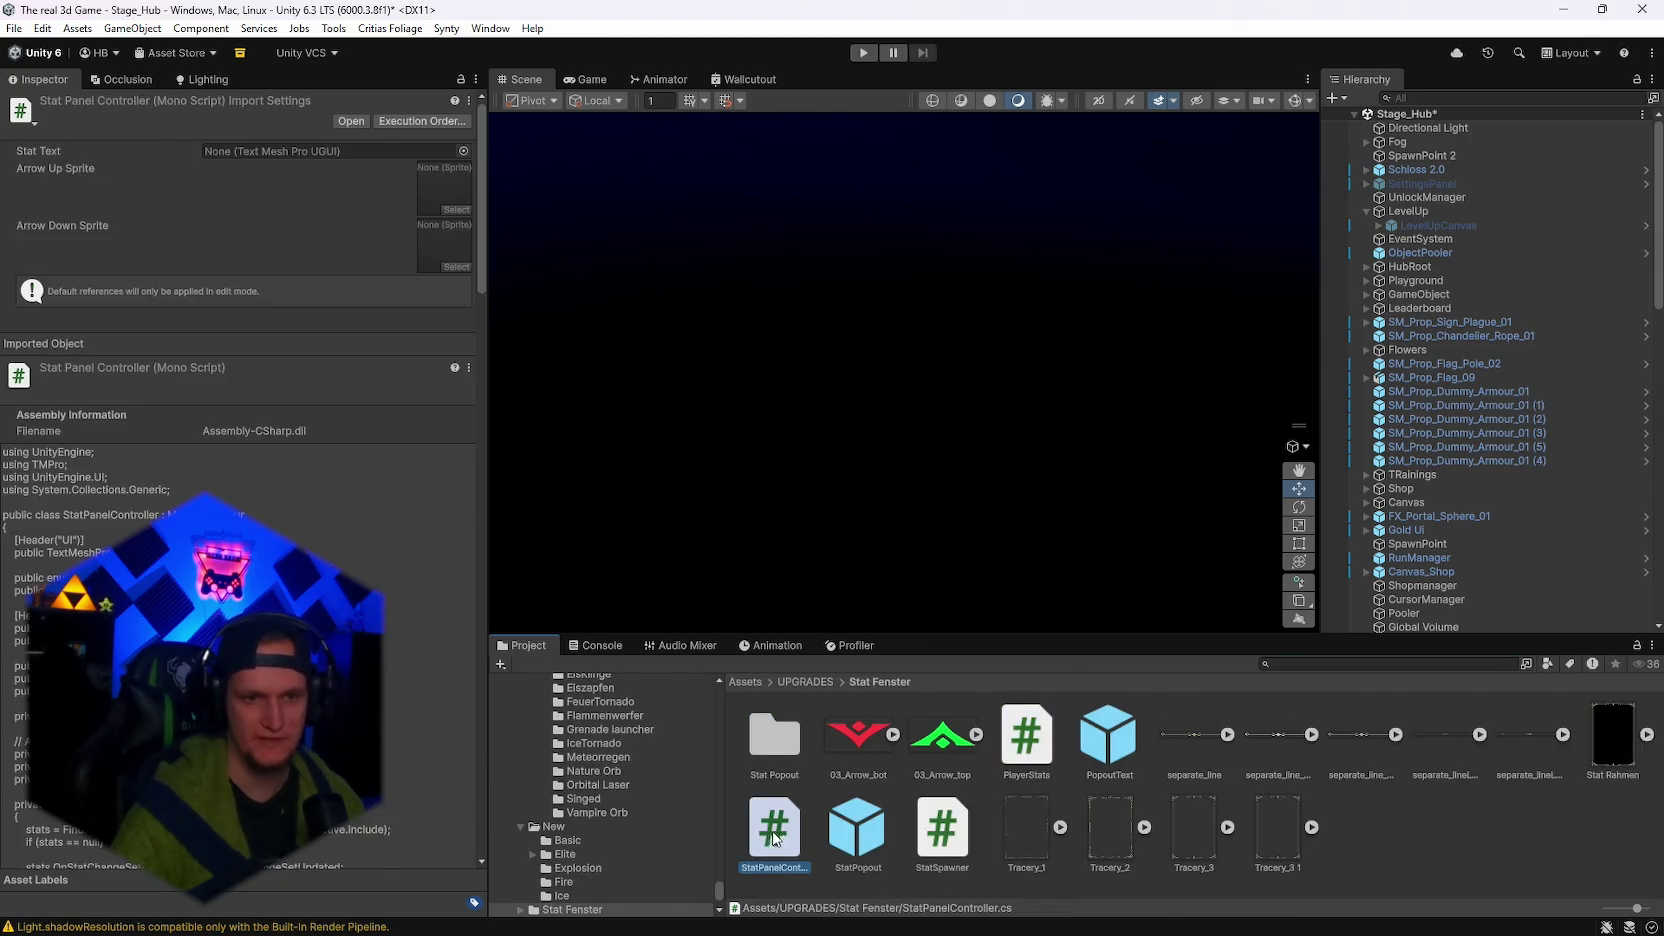
key(ctrl+a)
key(alt+Tab)
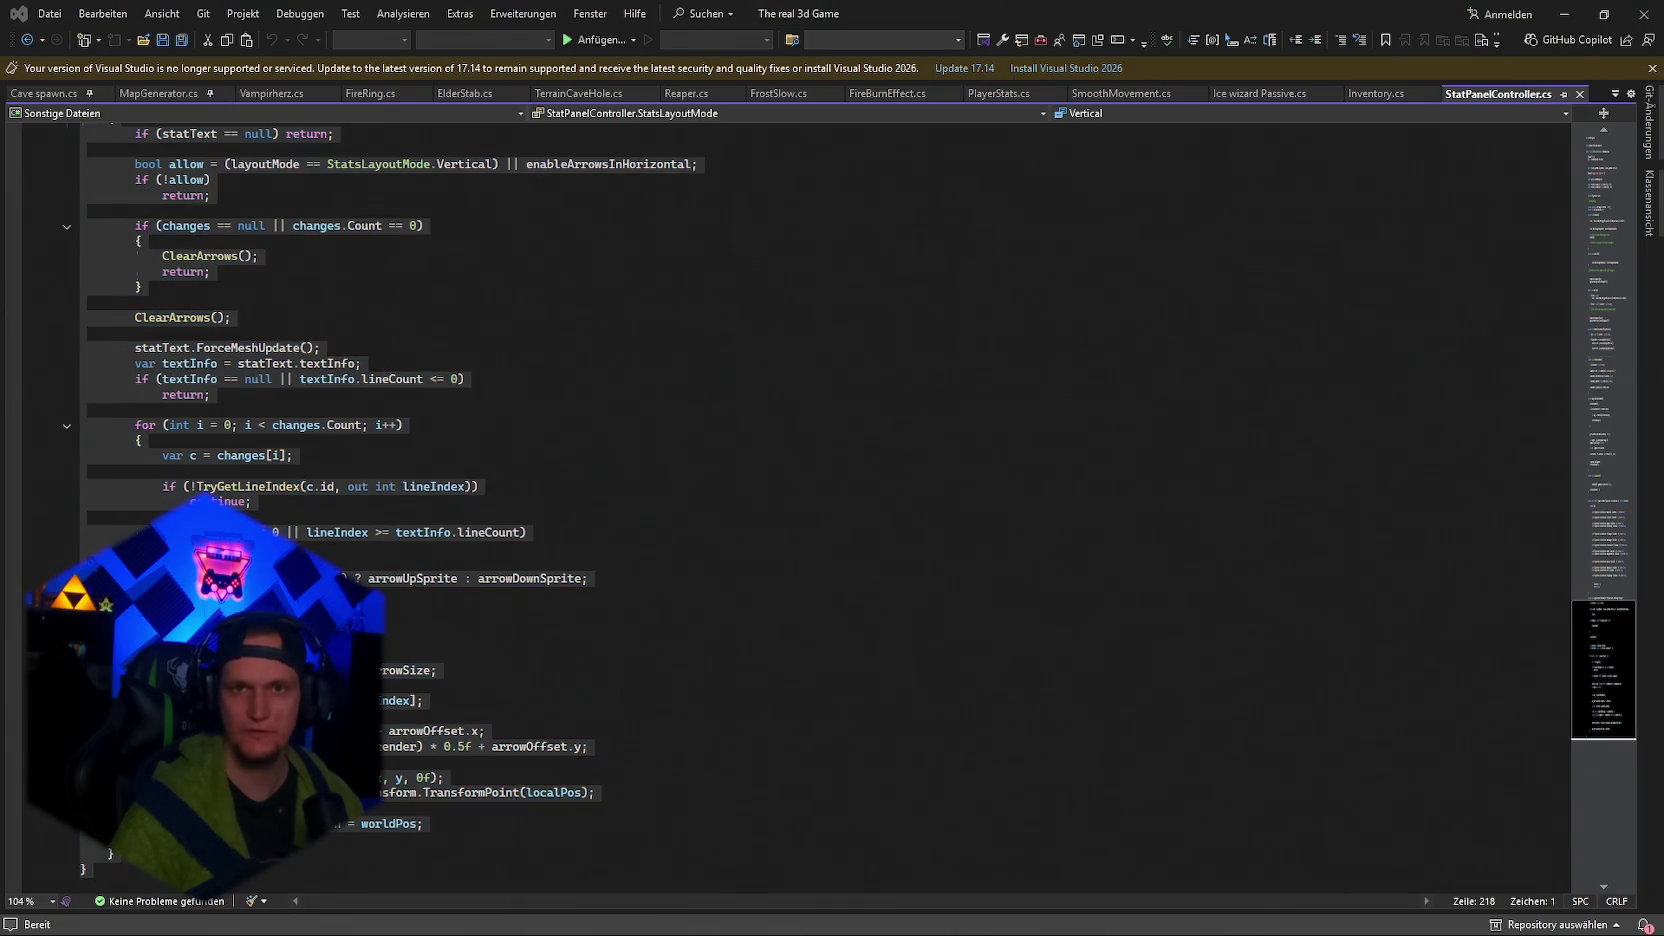
click(1565, 14)
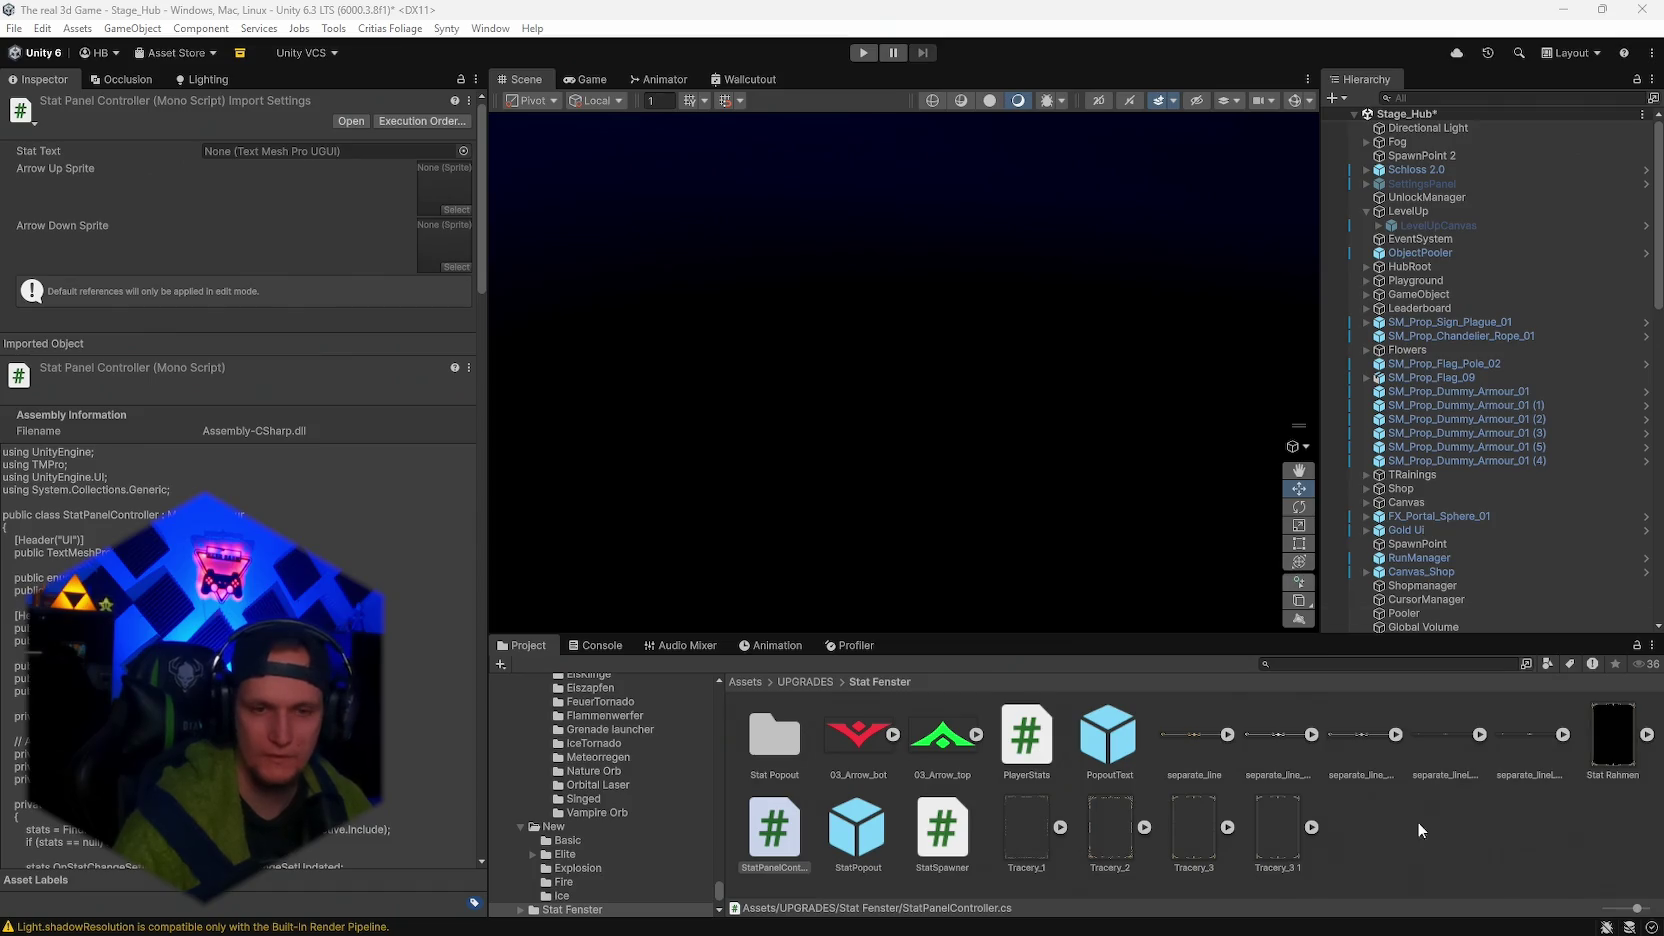
click(1100, 930)
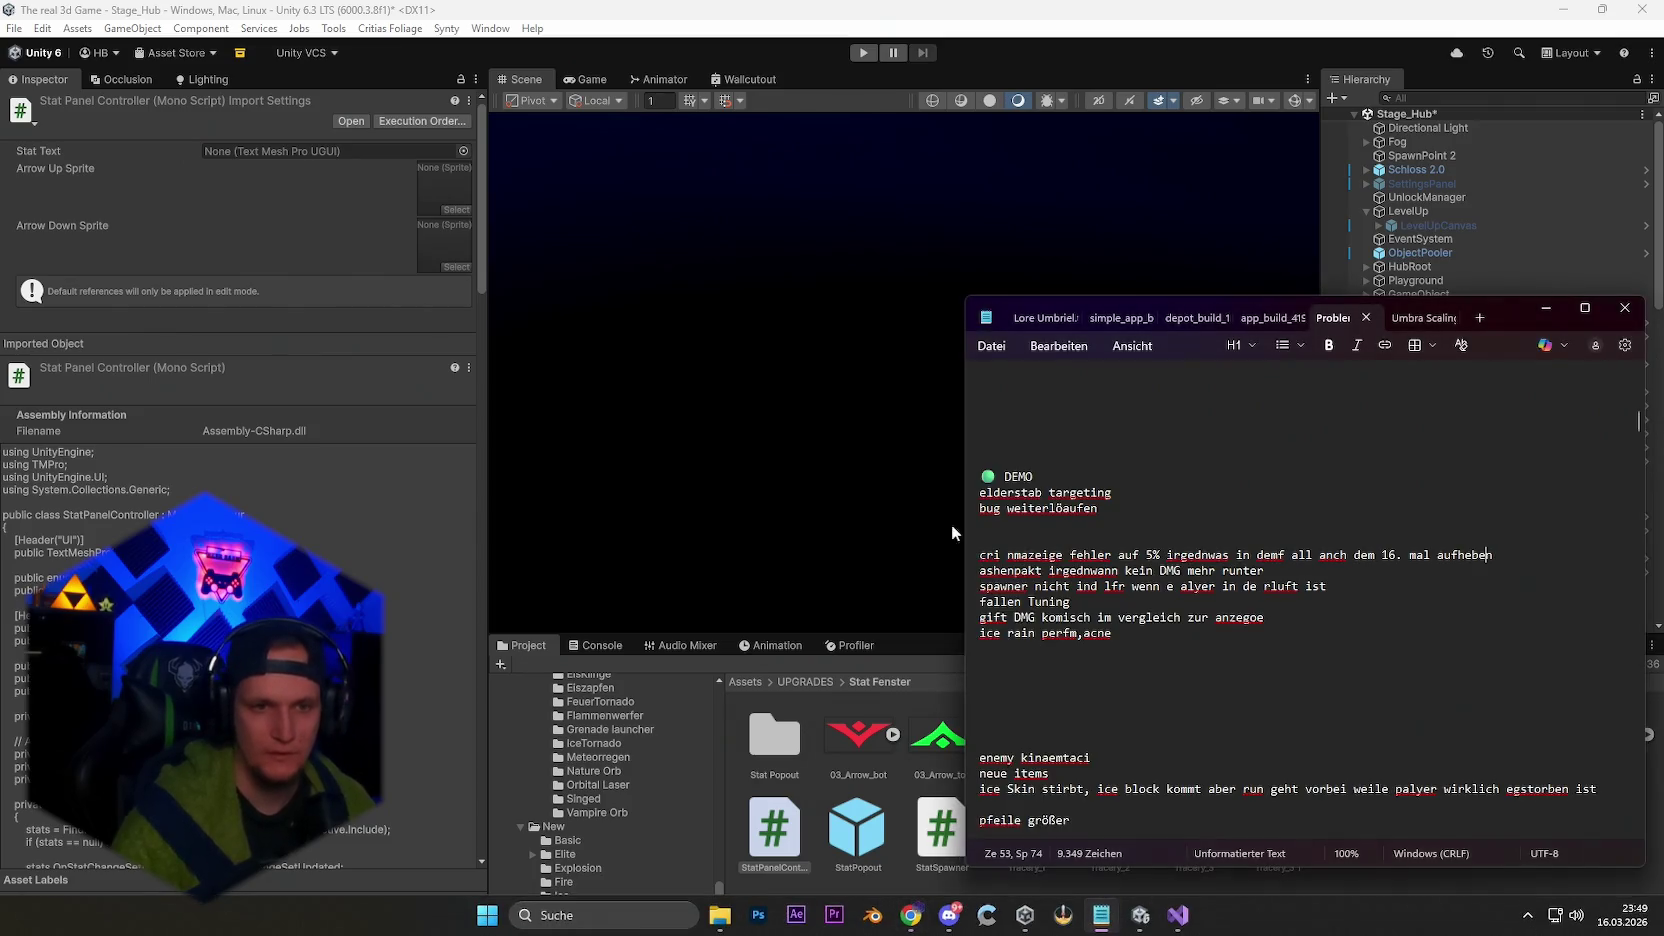
Move the 'cri nmazeige fehler' line under 'bug weiterlöaufen', then minimize Notepad.
triple_click(1515, 552)
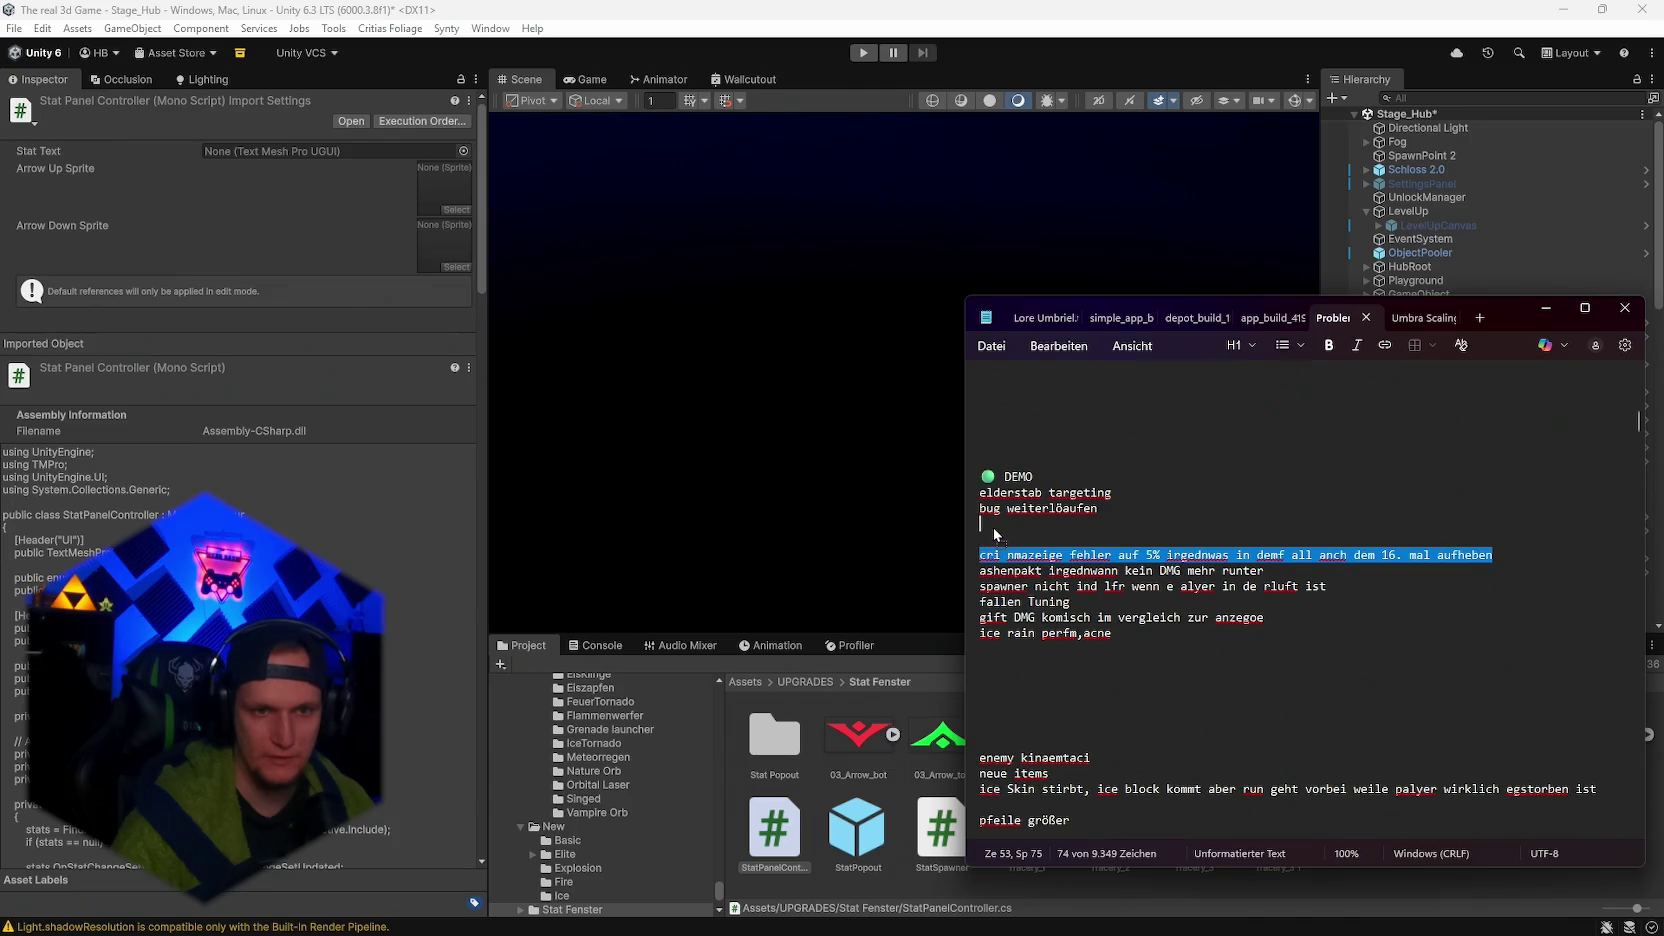
drag(1000, 554, 982, 523)
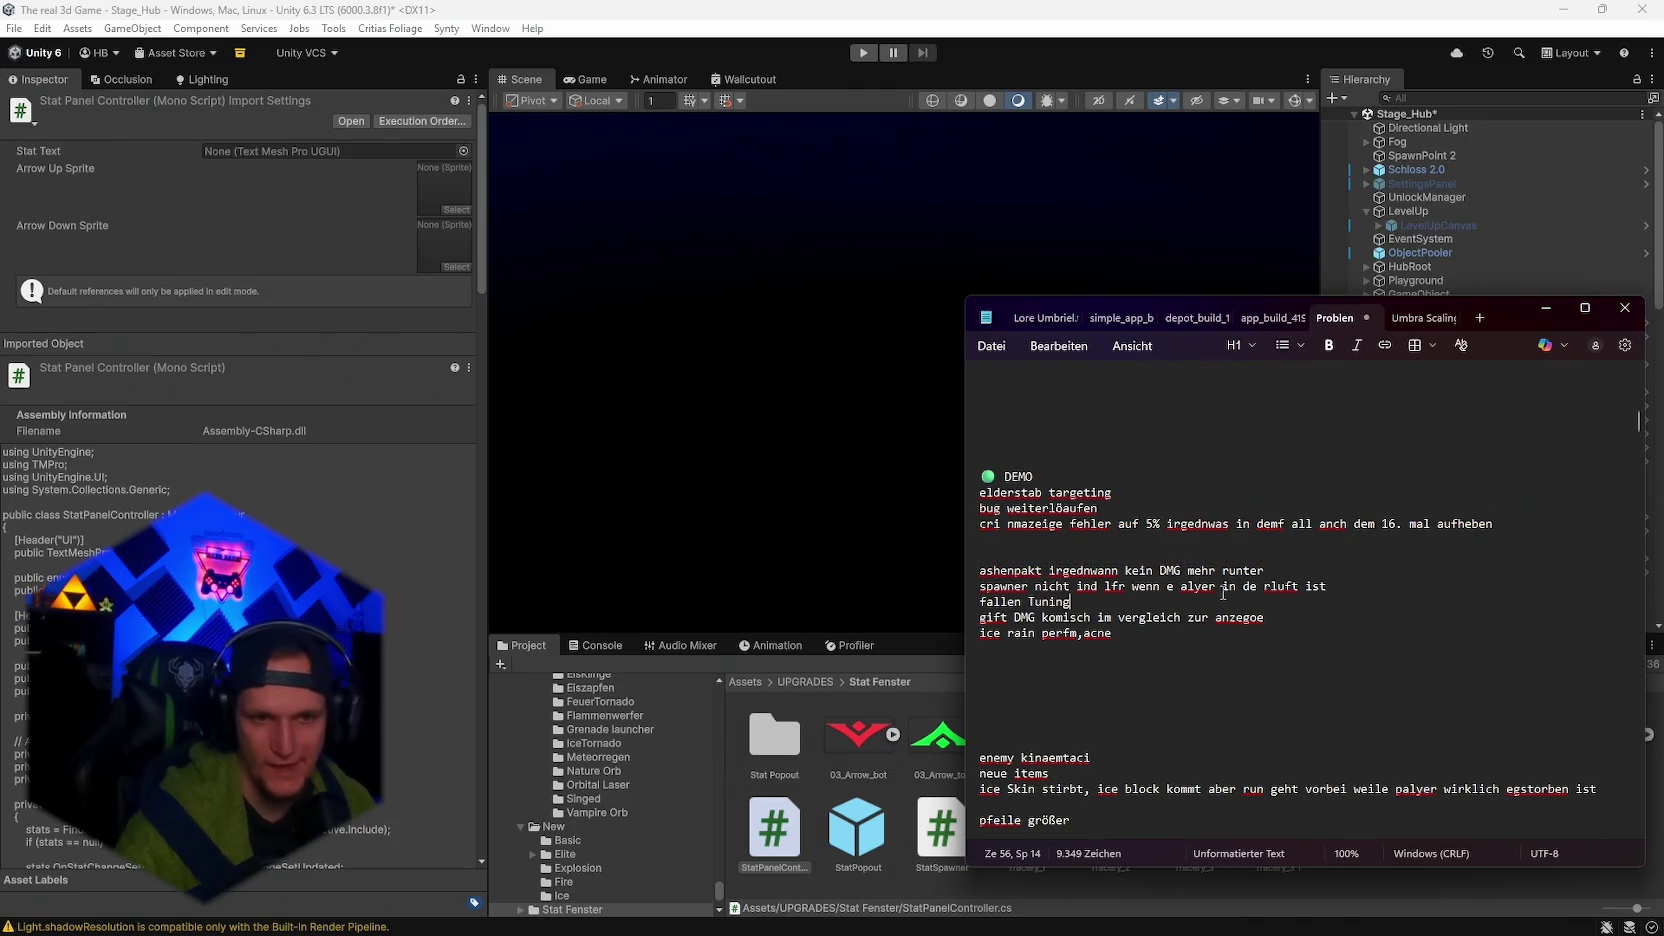
click(1545, 310)
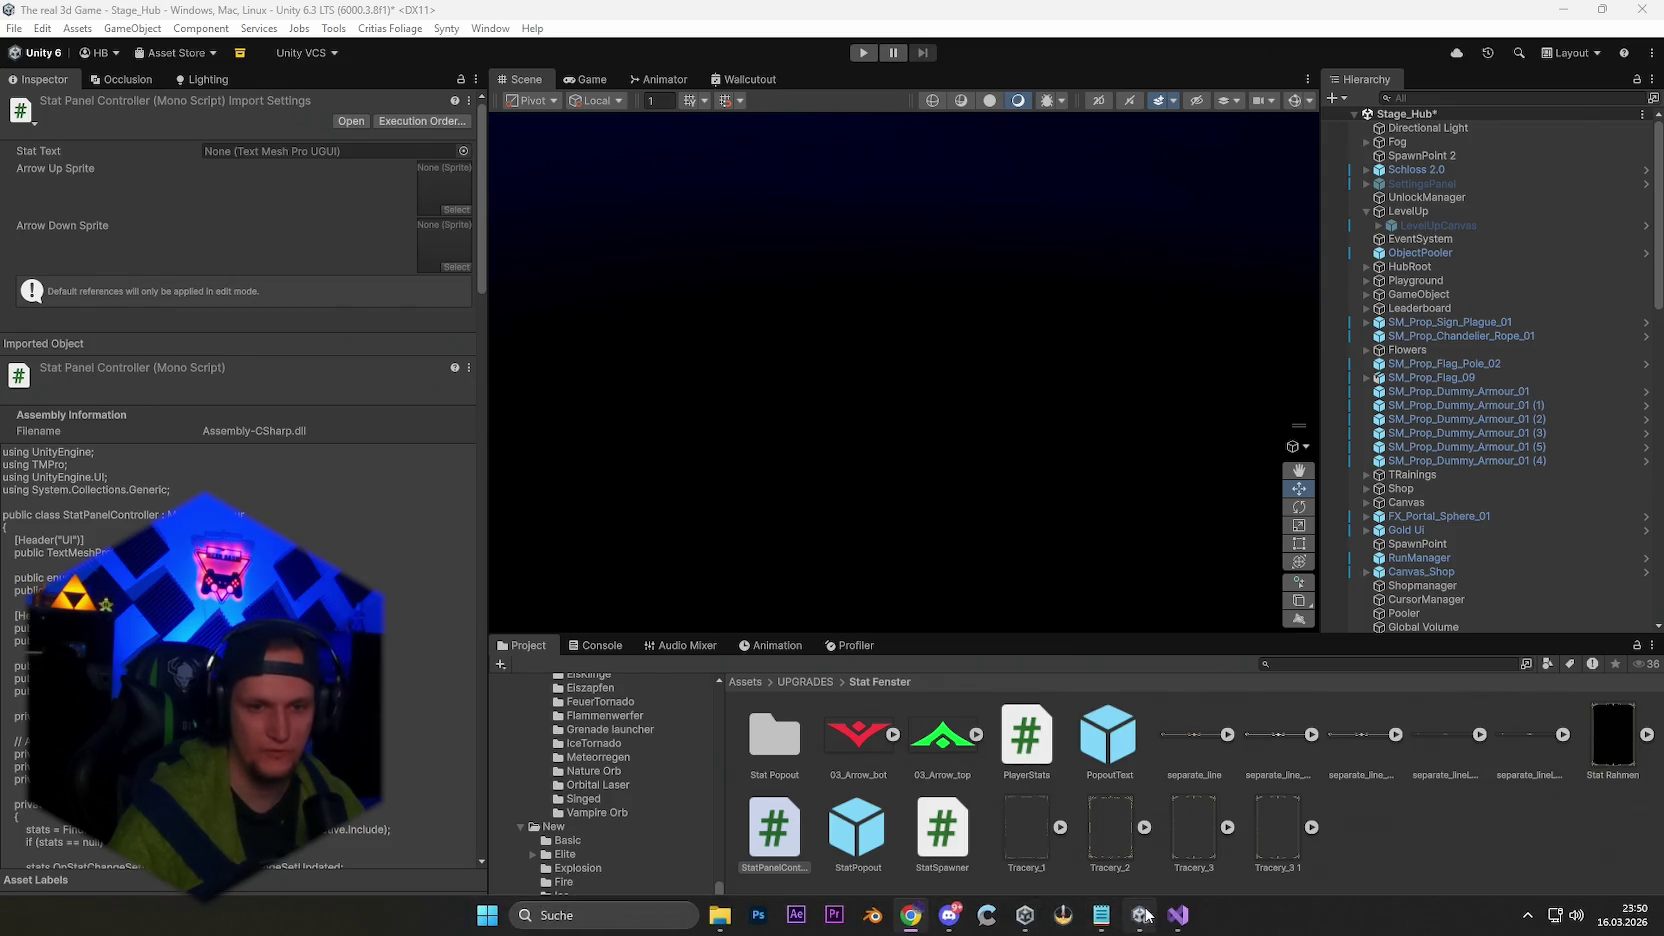
Bring StatPanelController.cs back up in Visual Studio.
click(1178, 929)
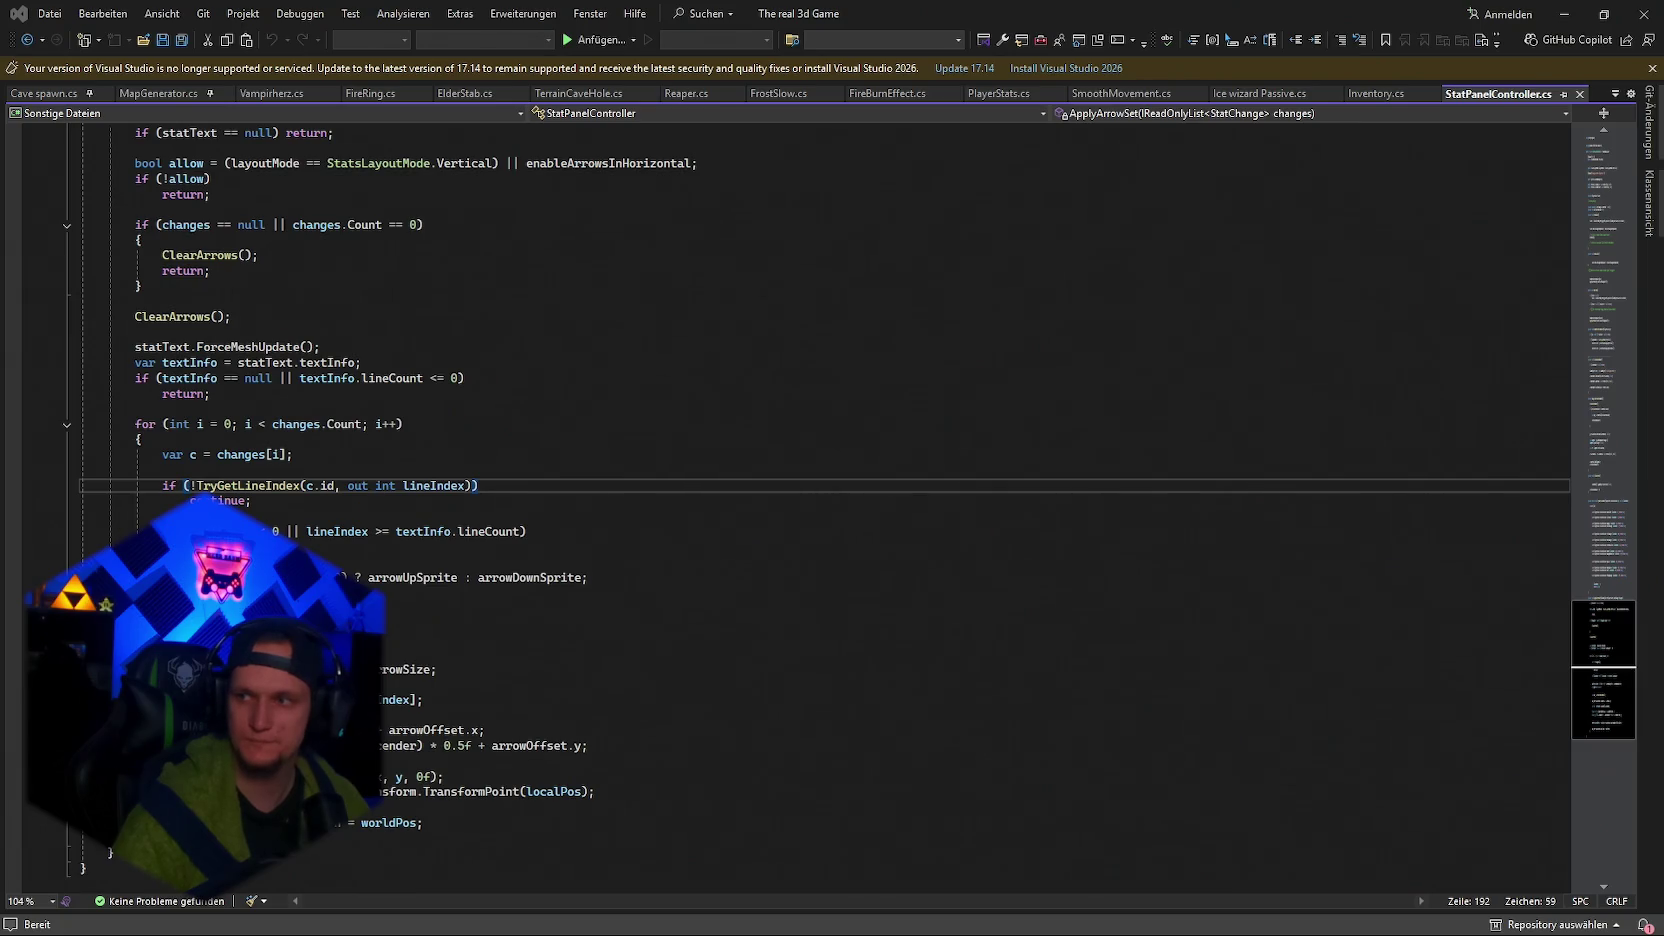
Find UpgradeData.StatType.CRIT in PlayerStats.cs, select its special-handling block, and return to Unity.
click(1107, 731)
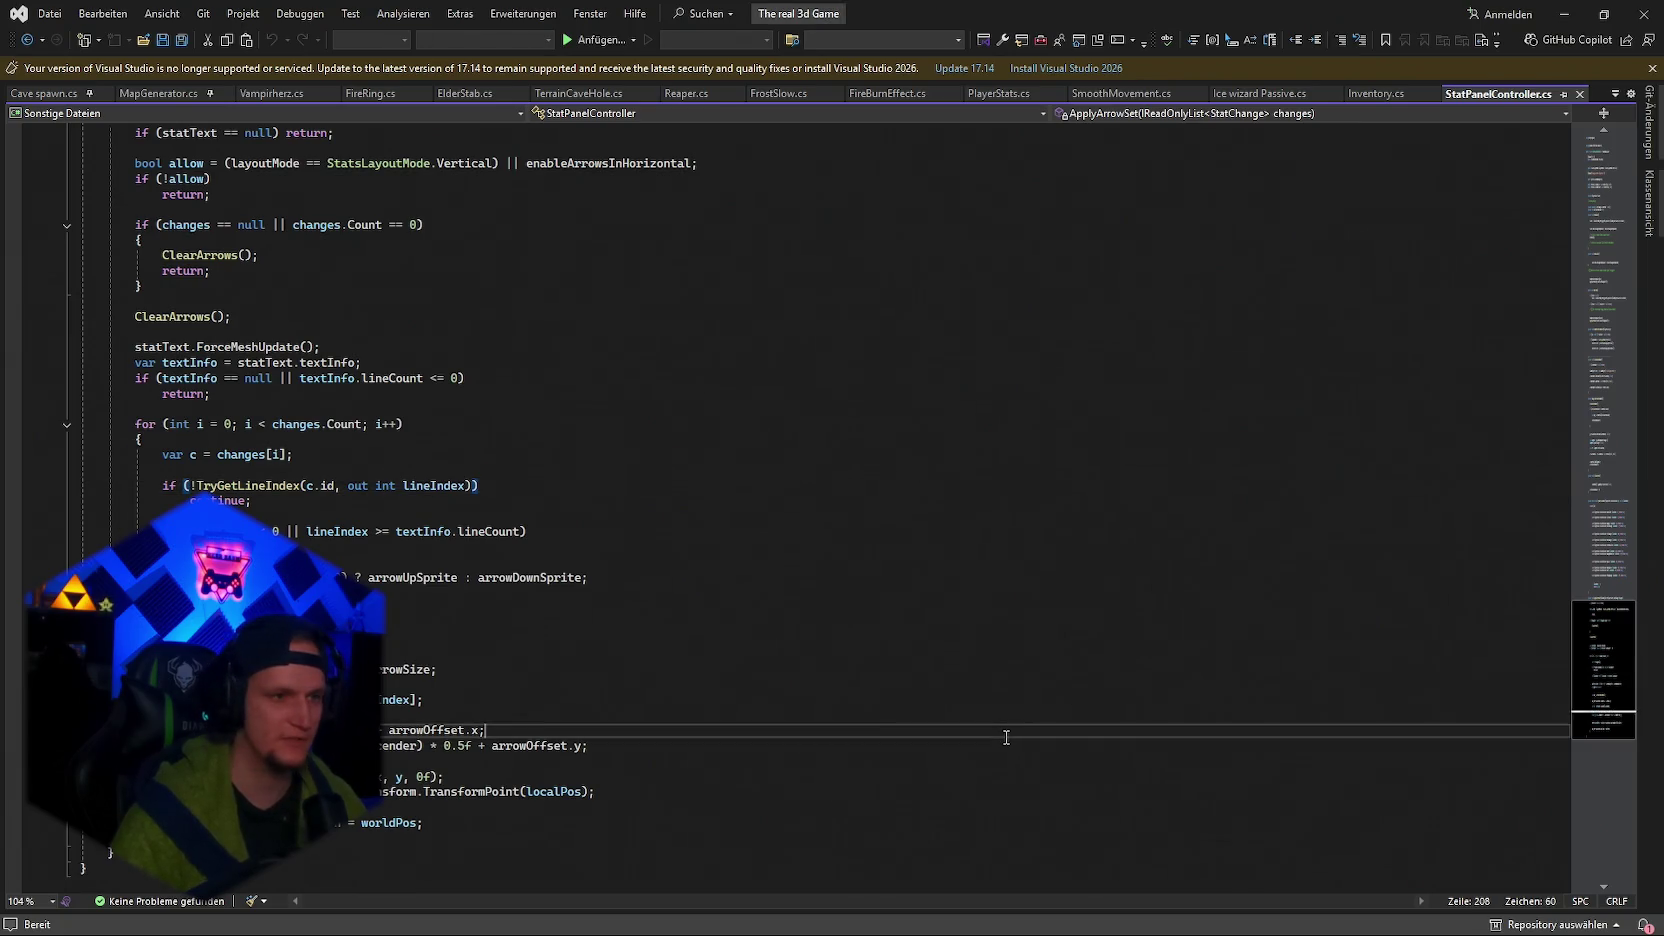
key(ctrl+f)
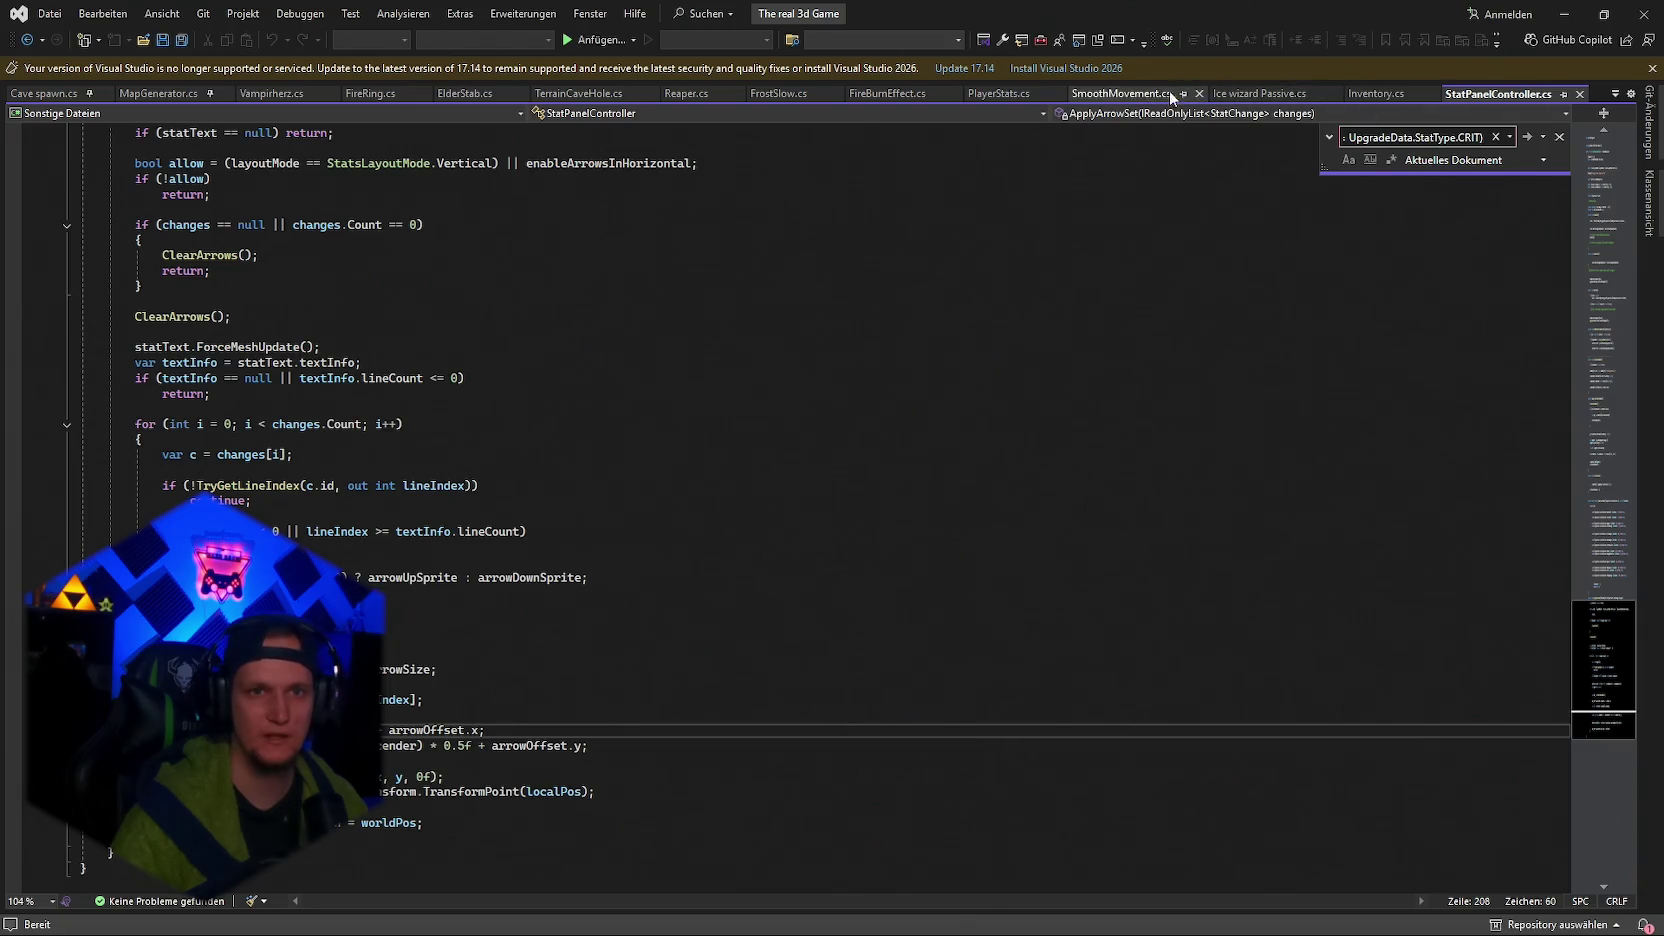
click(998, 93)
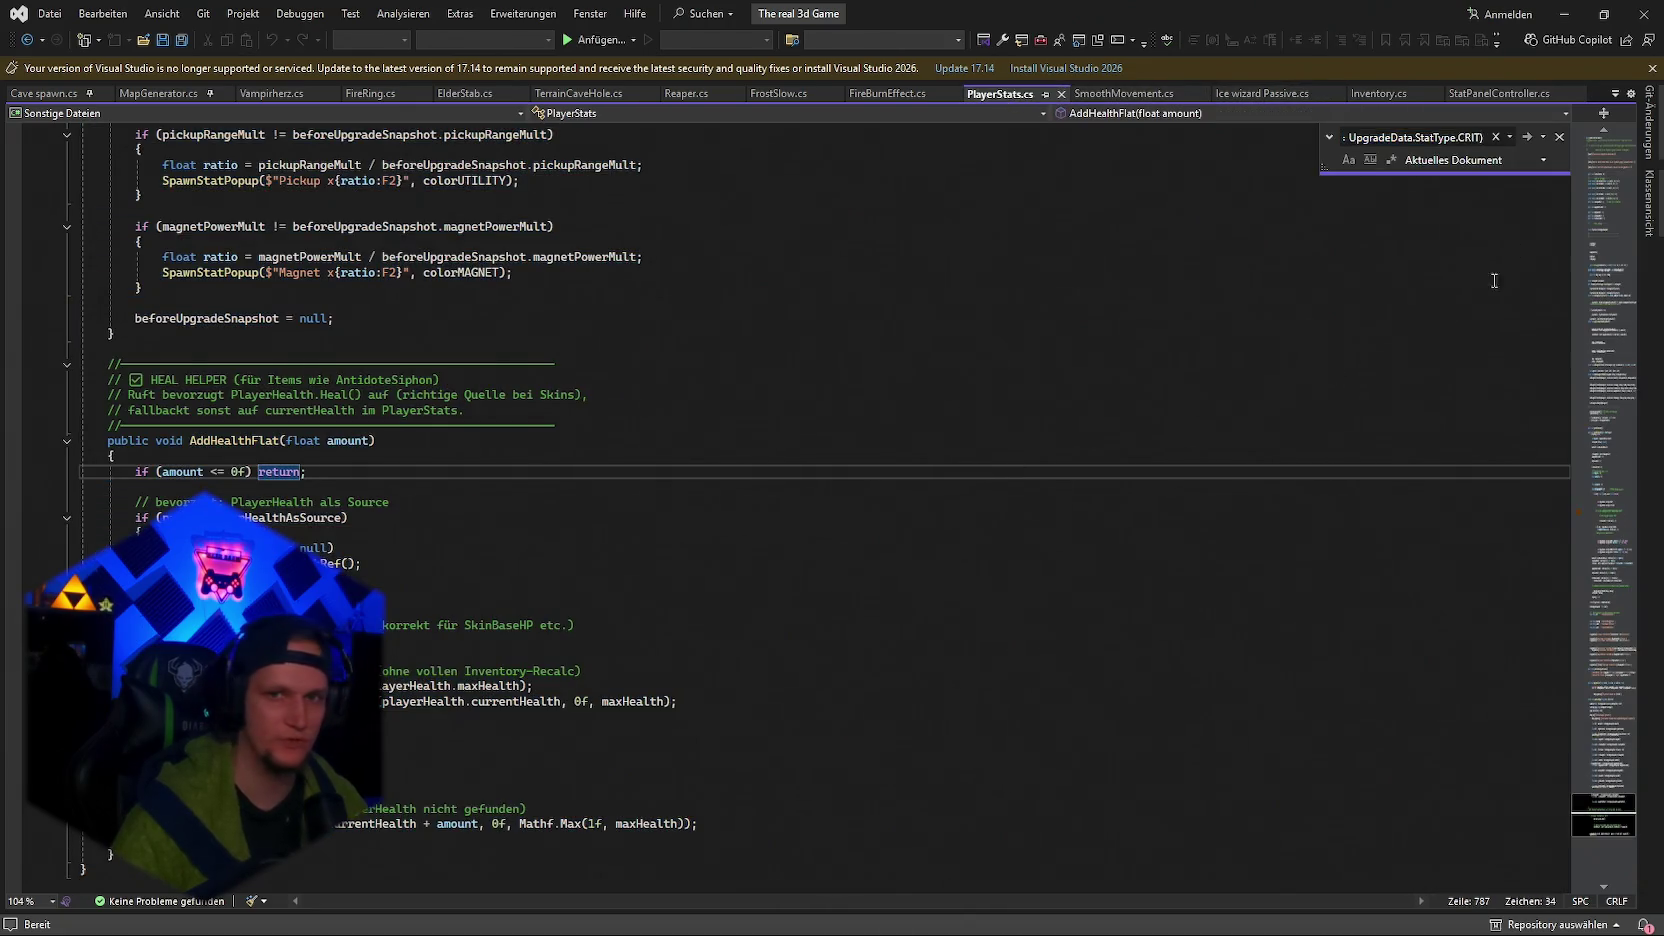
click(1522, 137)
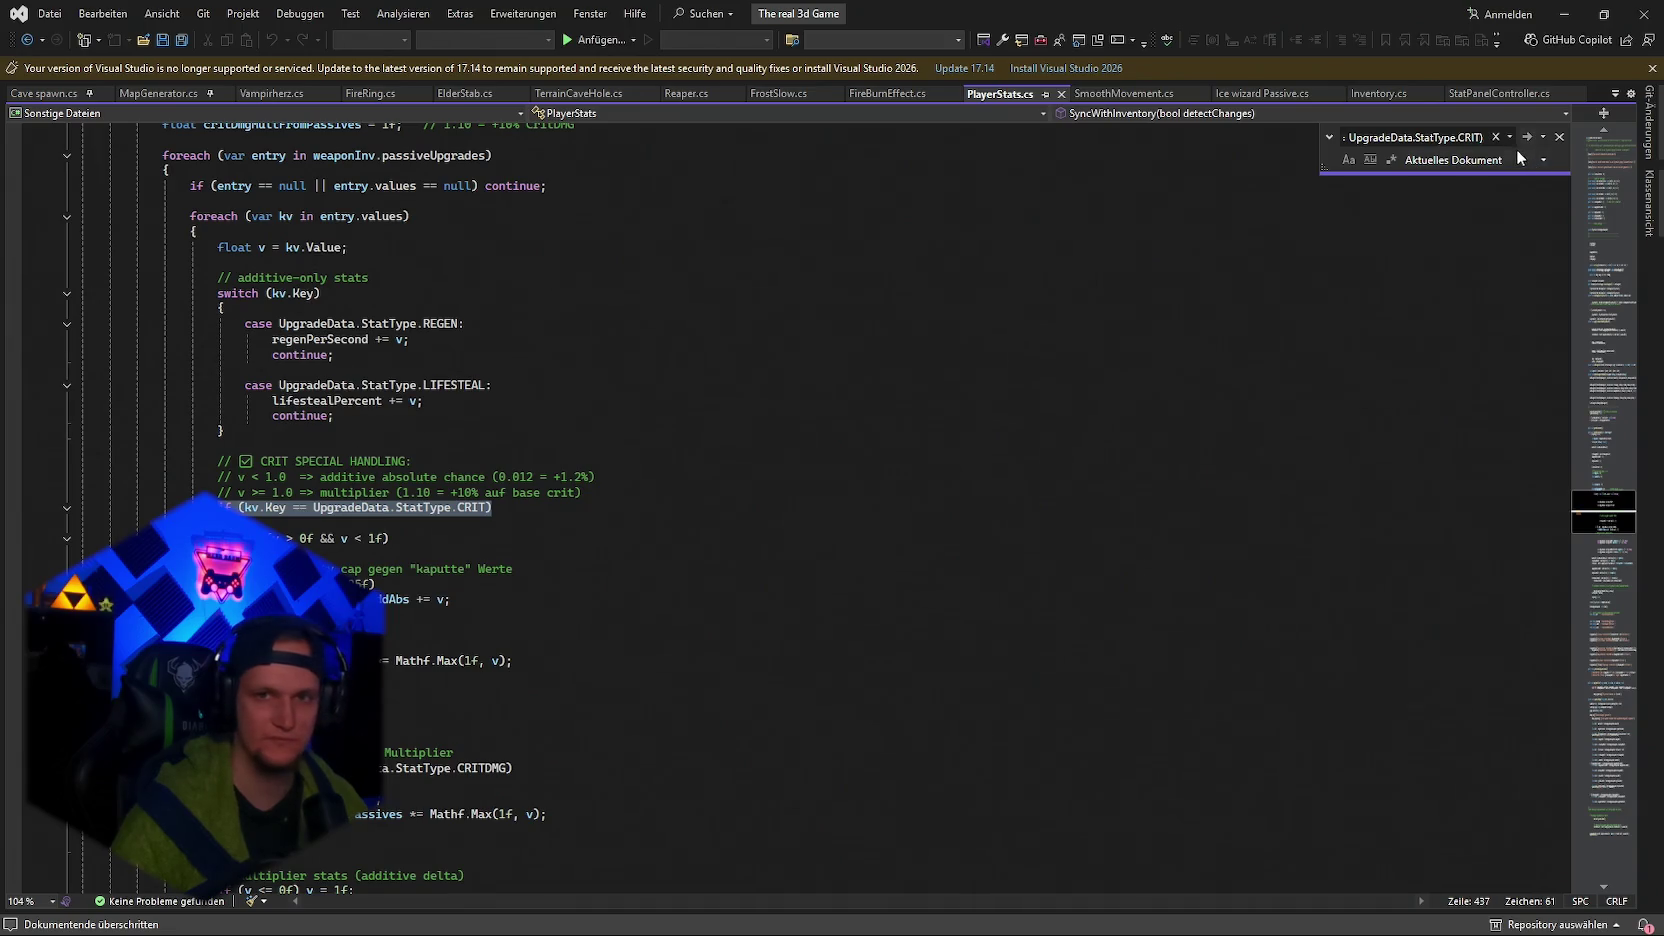
click(1528, 136)
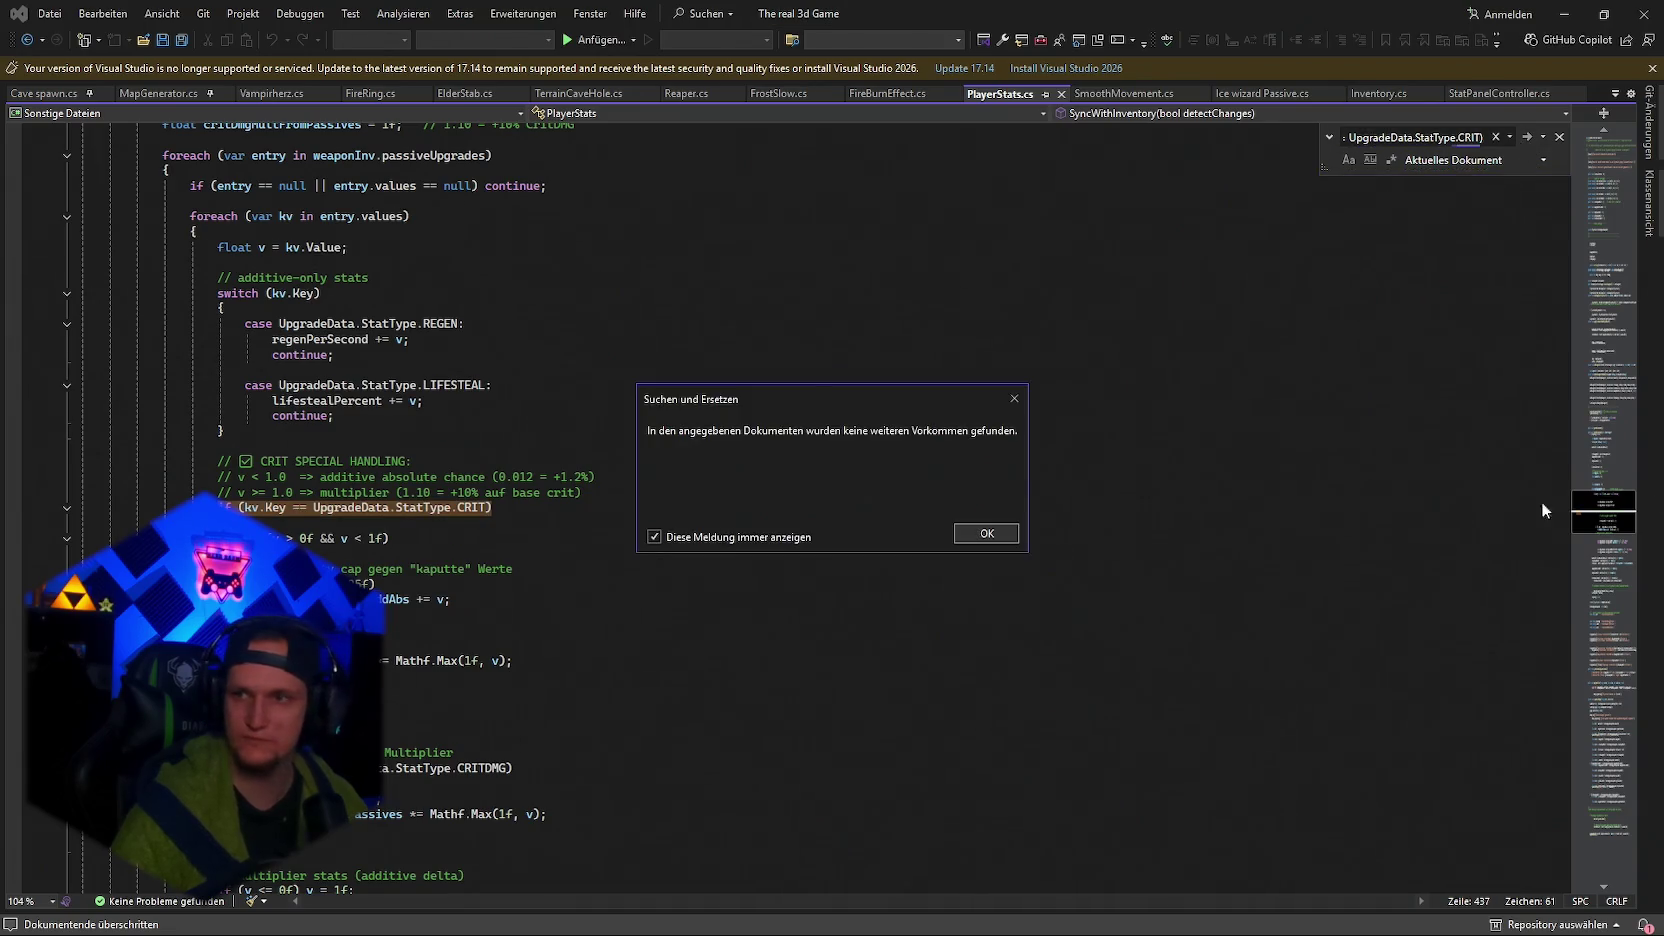
click(1008, 539)
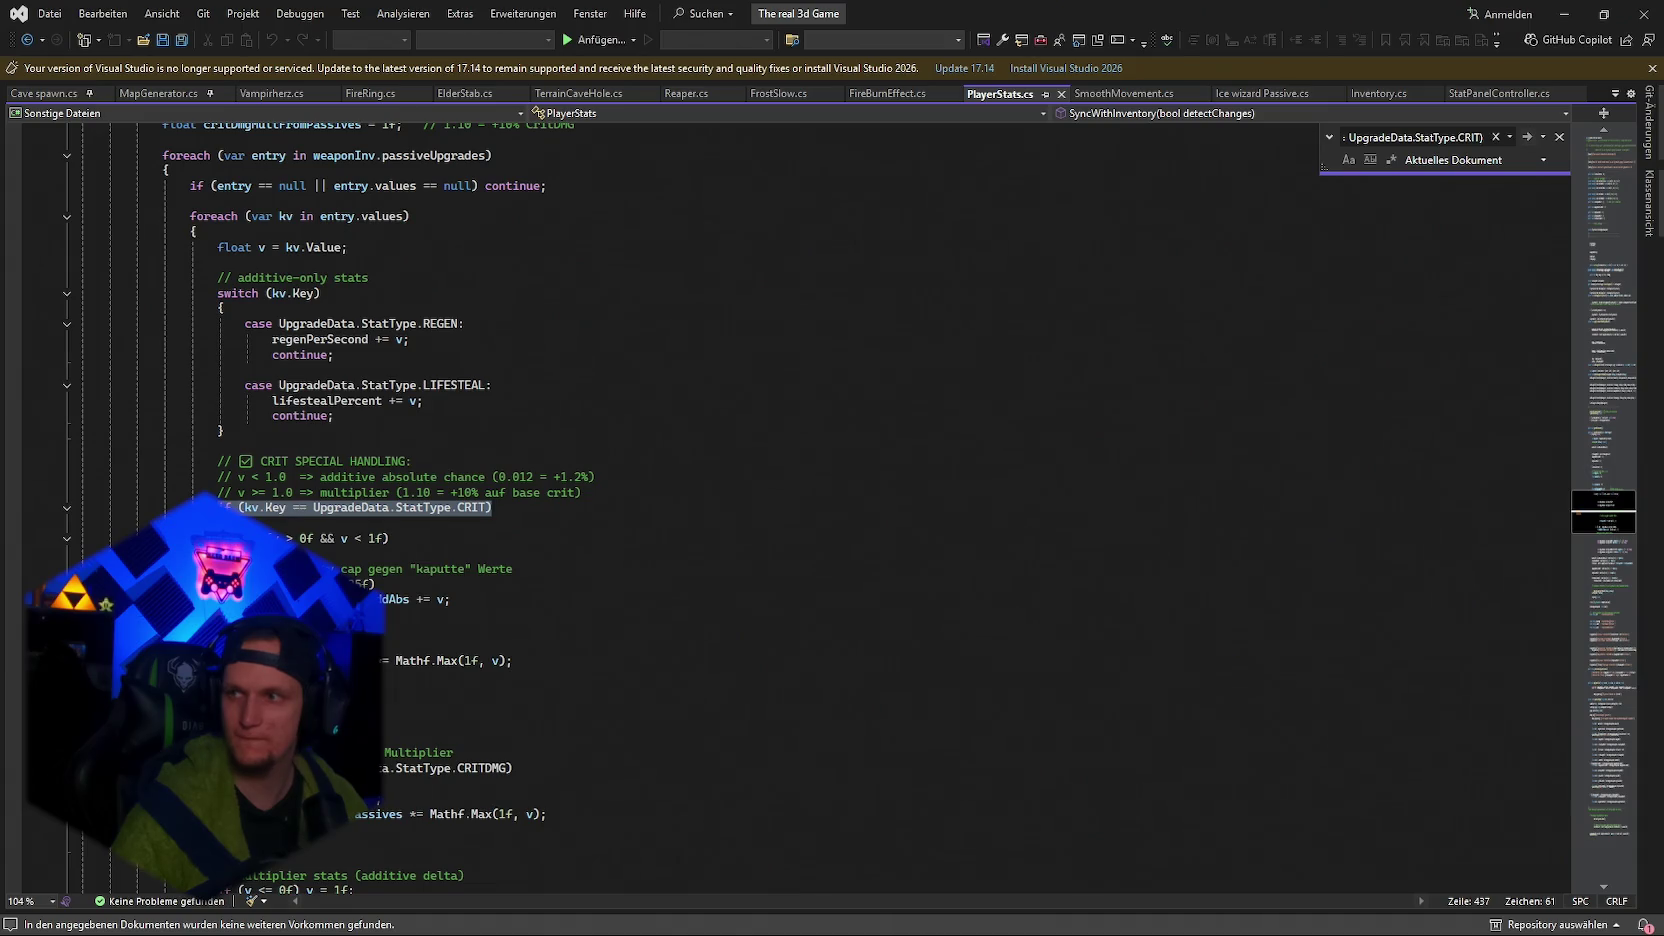
drag(515, 660, 226, 507)
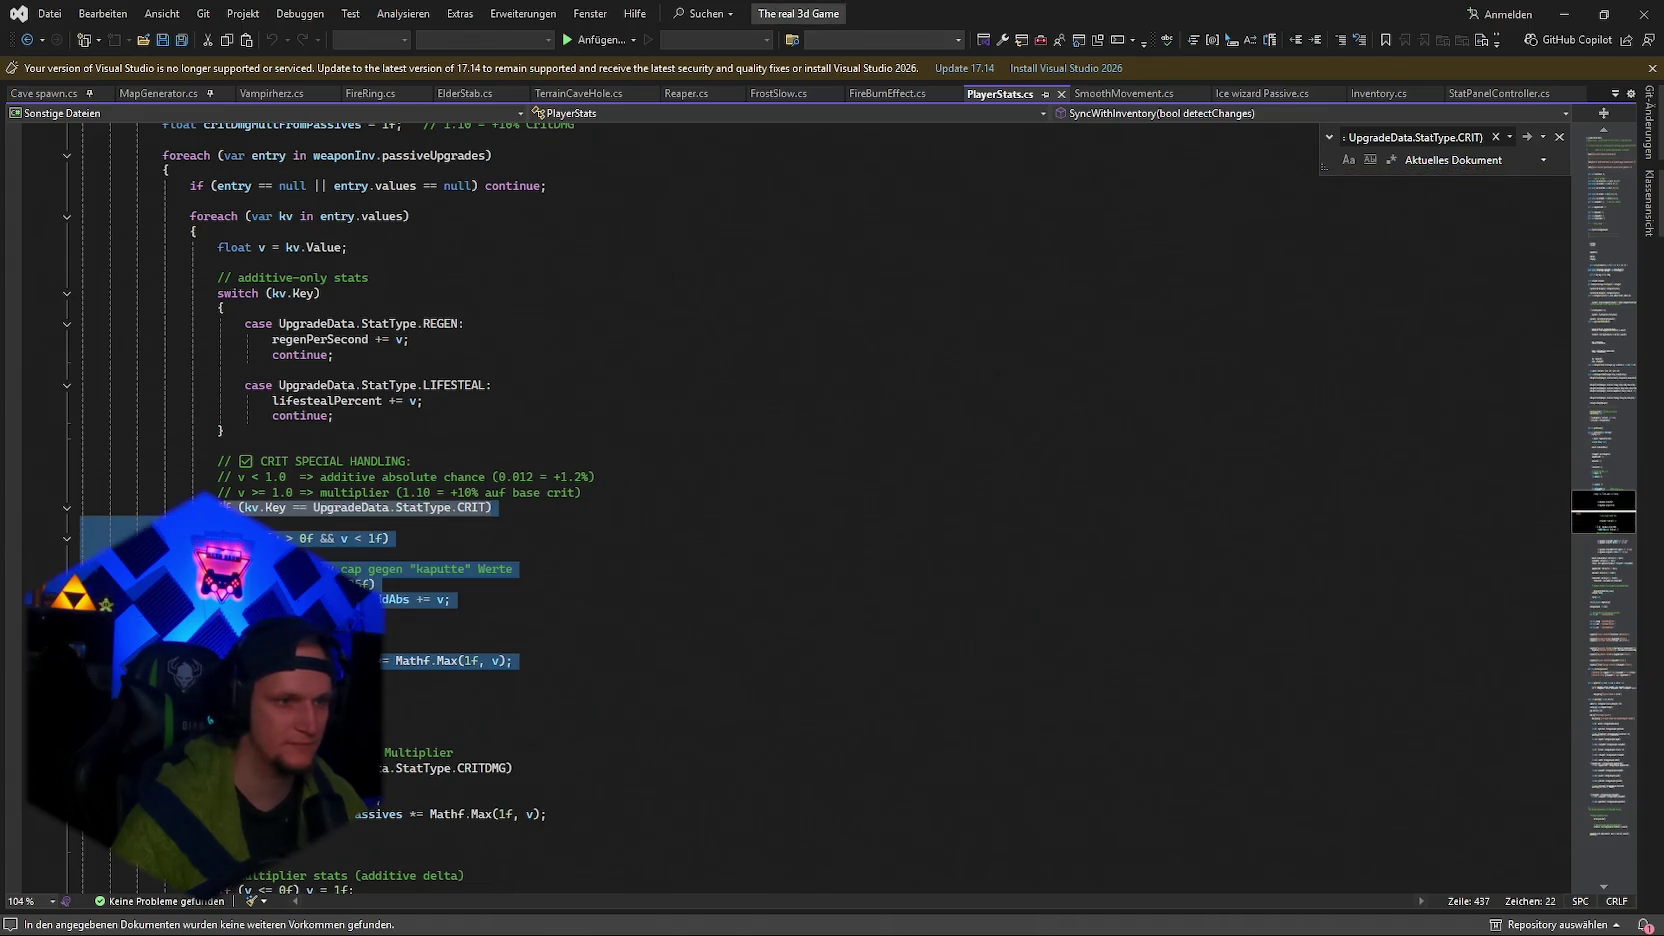
key(alt+Tab)
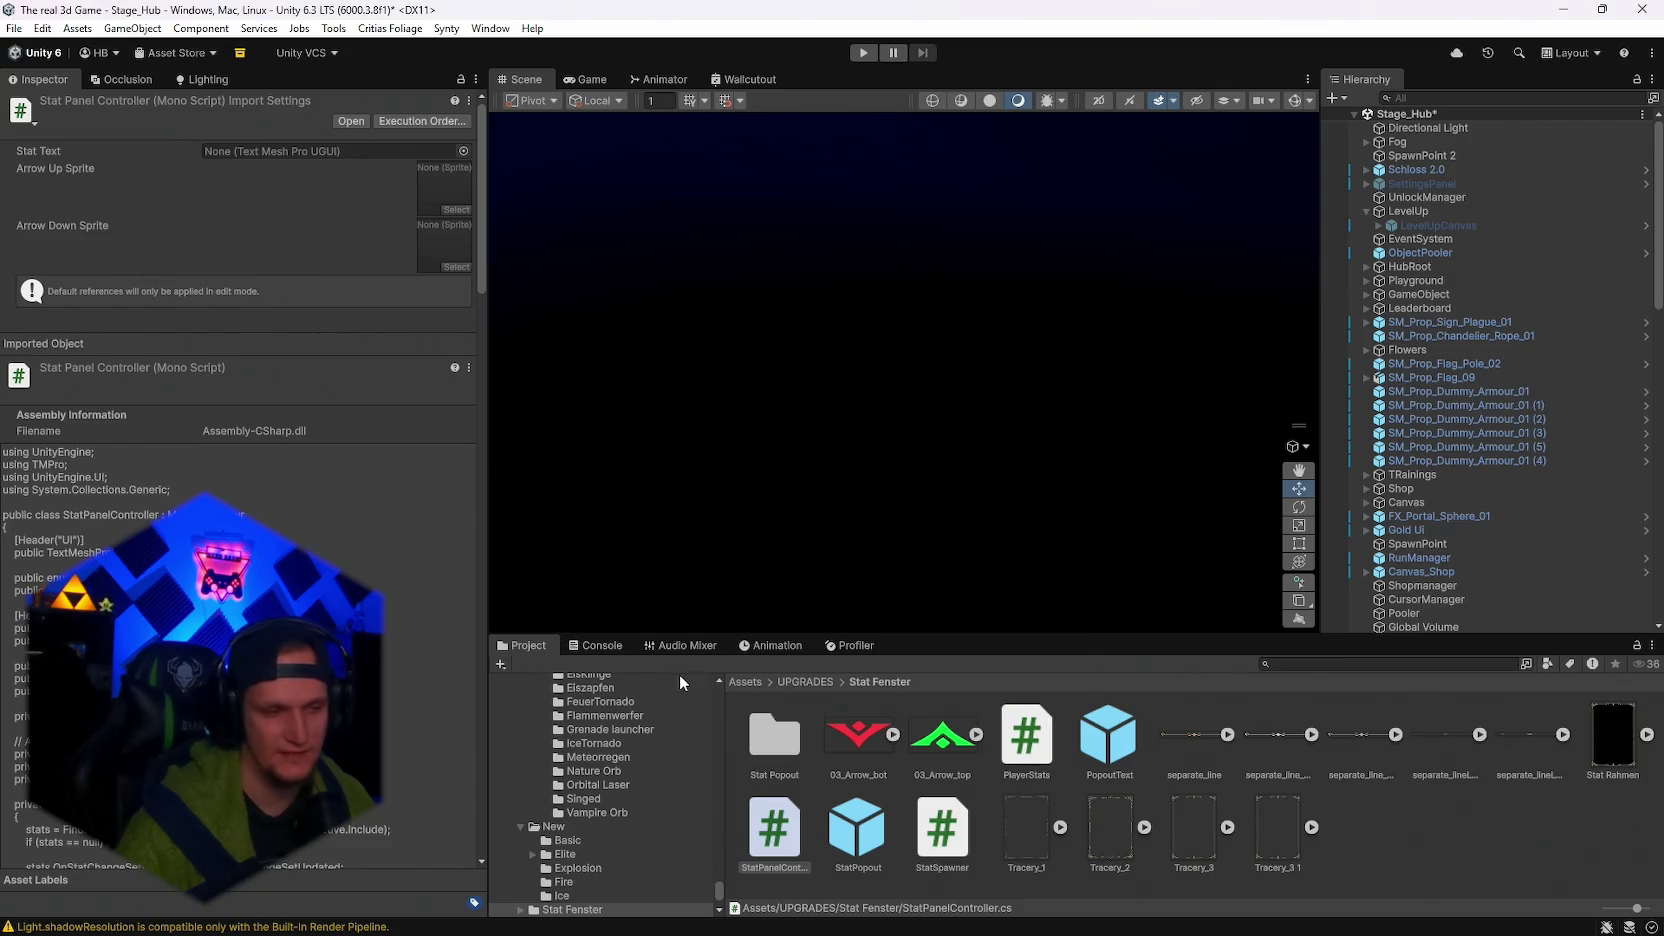
Show the separate_line texture's import settings and check the Console's post-reload log.
click(582, 647)
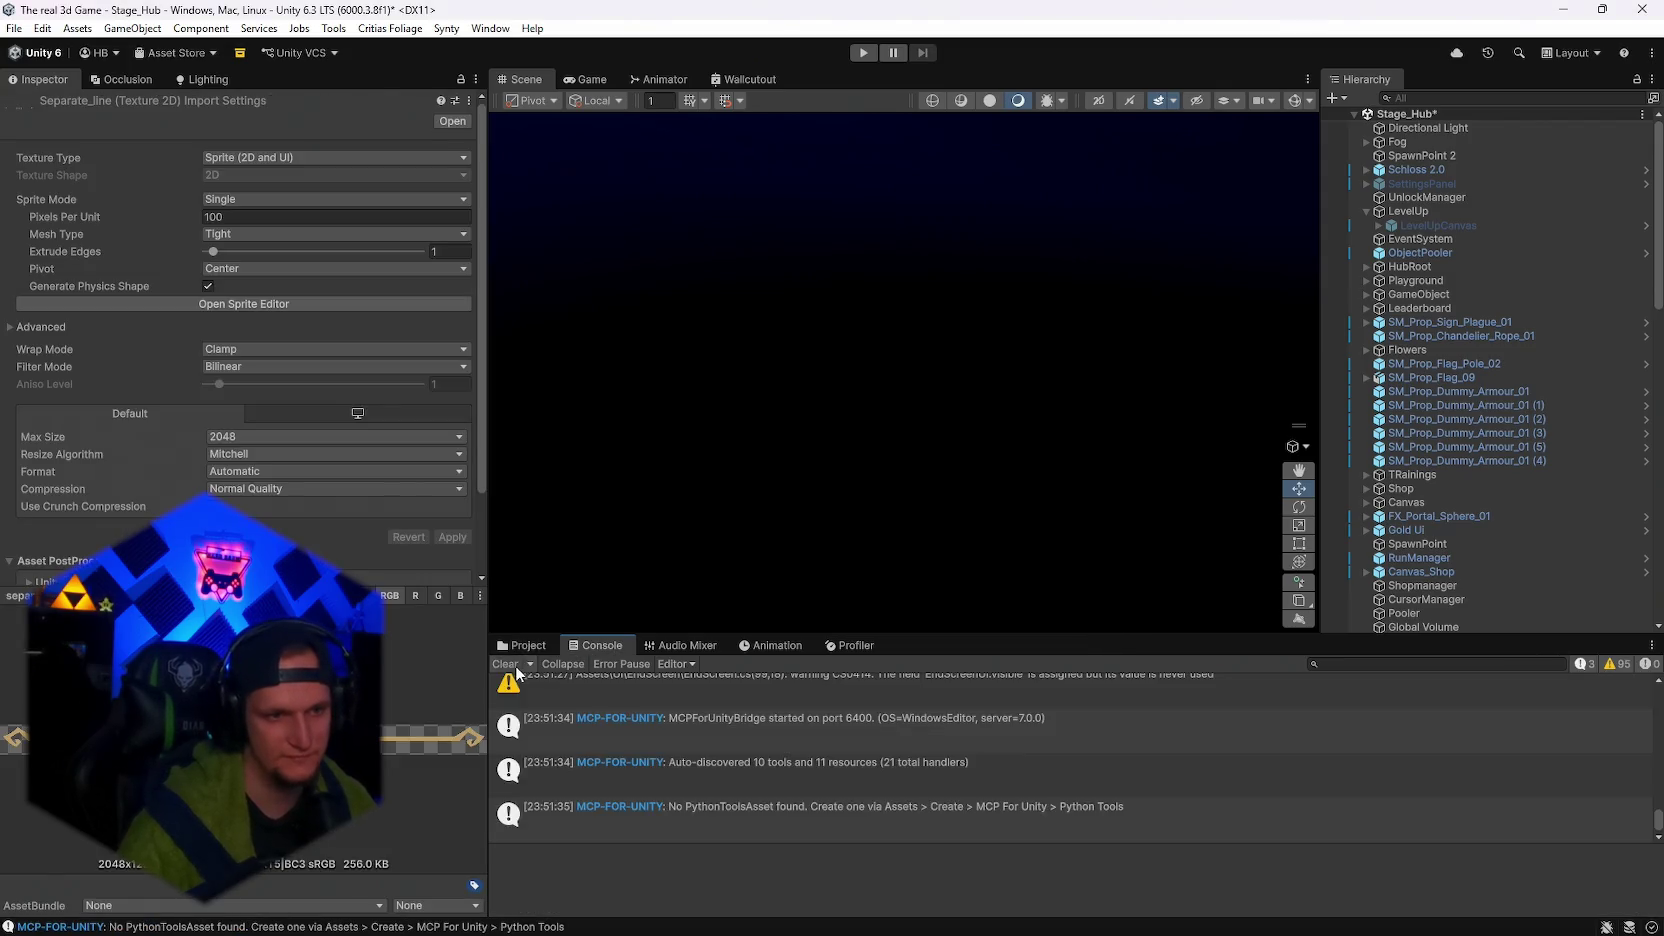
click(530, 645)
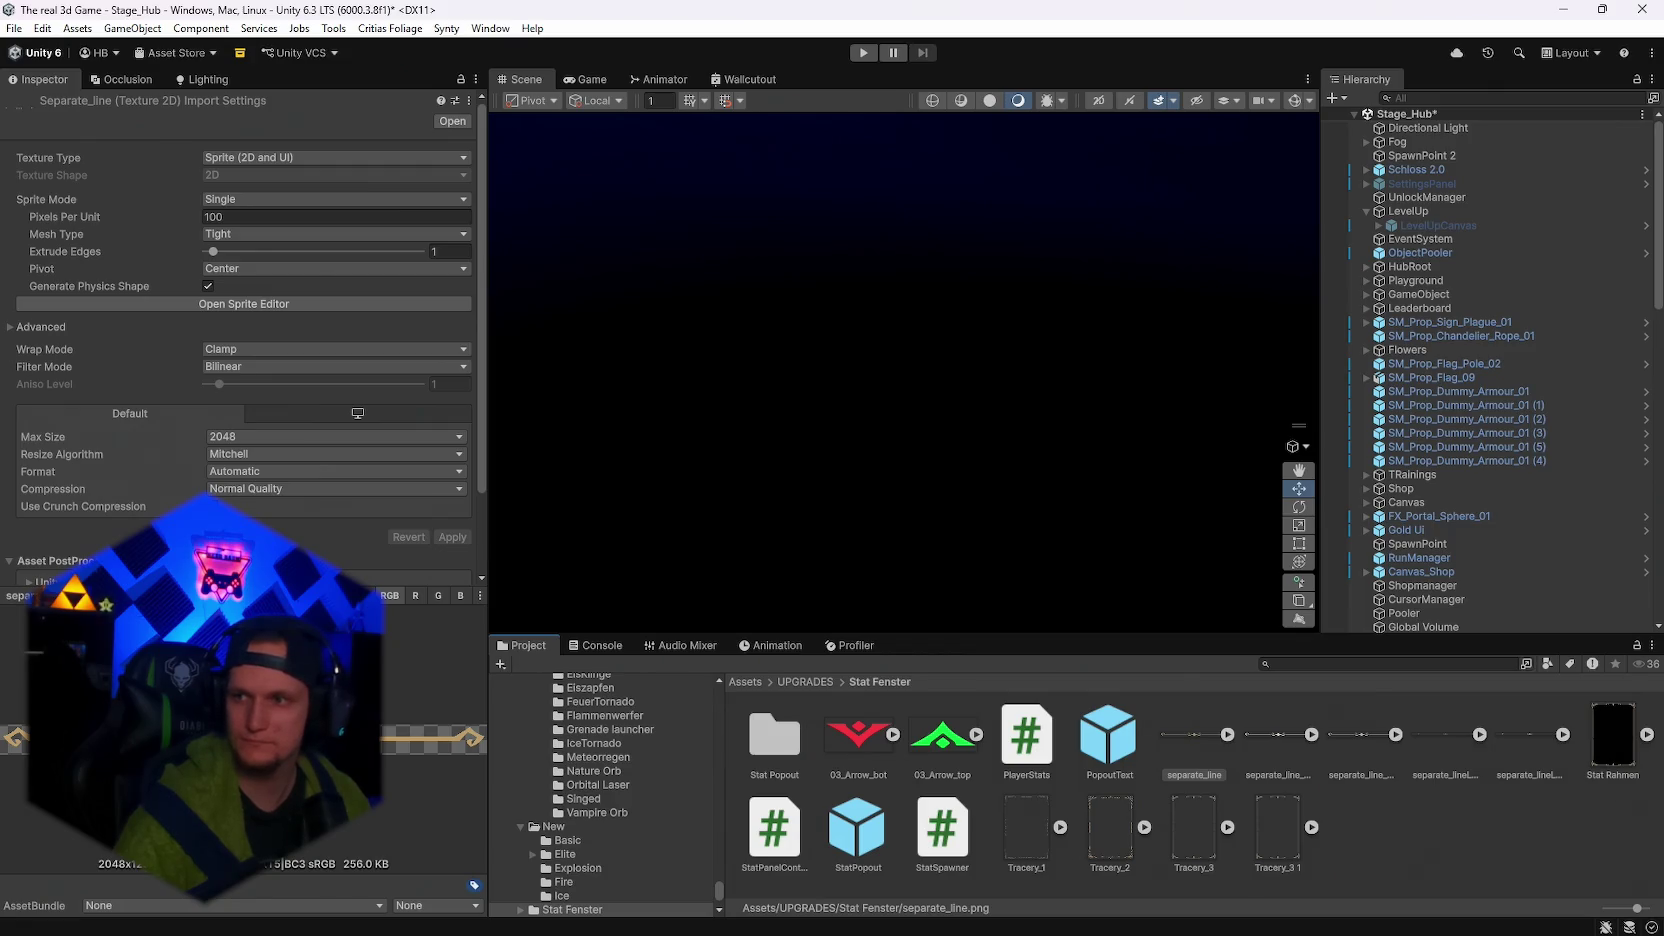
Enter Play mode to reach the Ice Tornado/Grenade Launcher/Frost Dash offer, then maximize the Game view.
mouse_move(1220, 934)
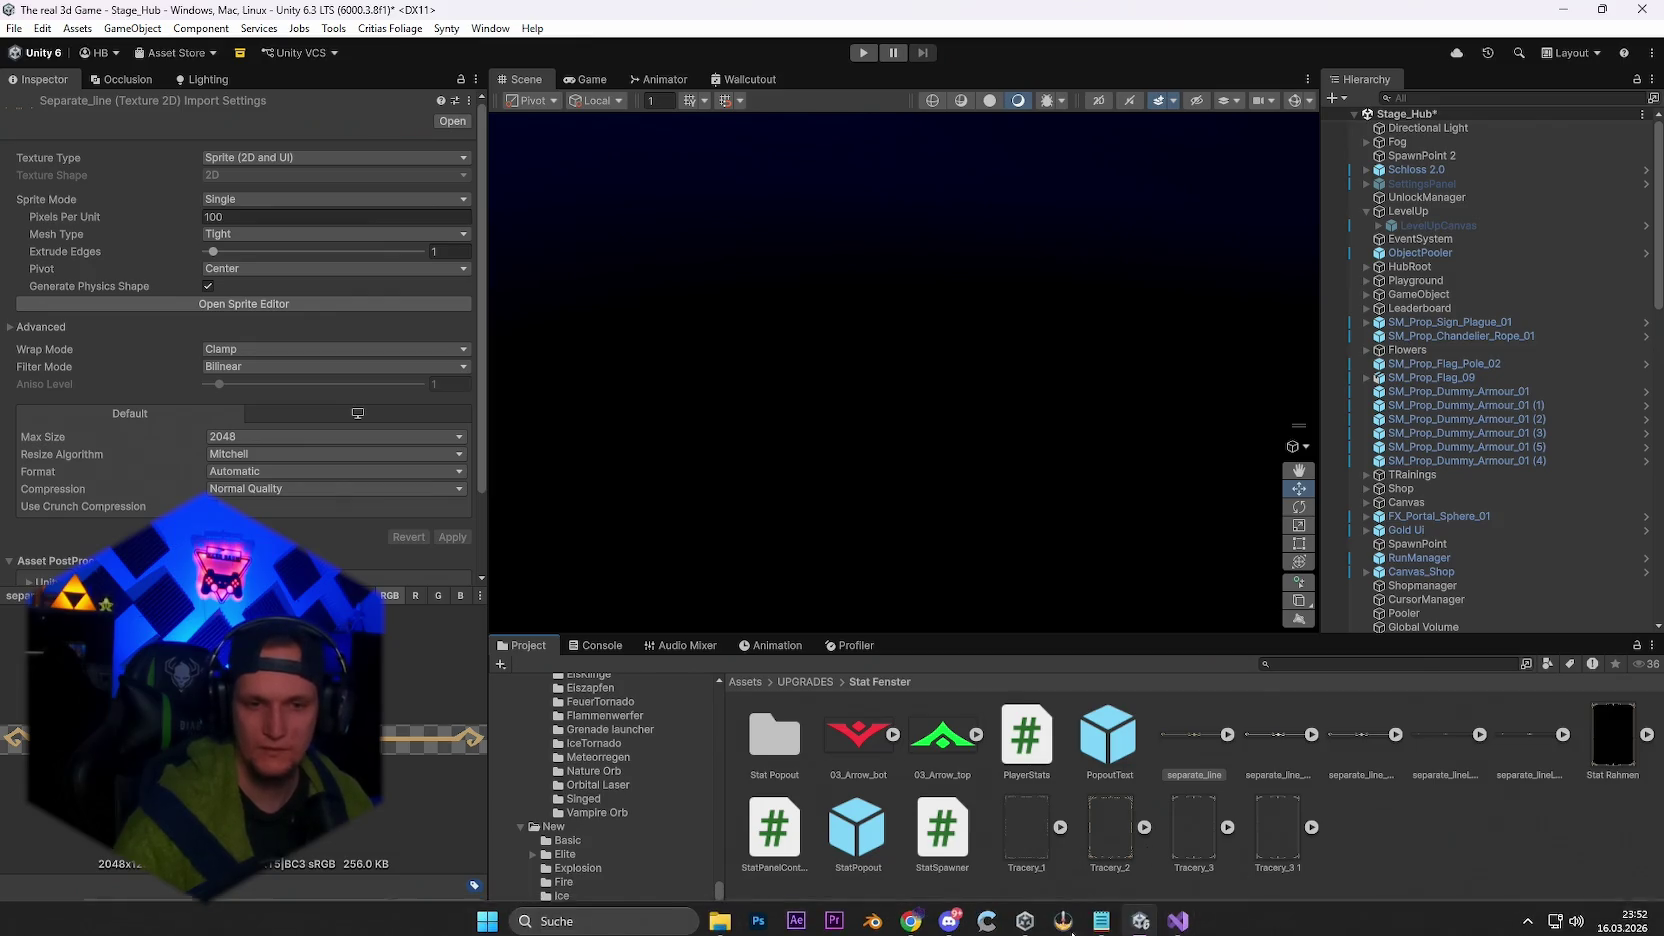
click(862, 52)
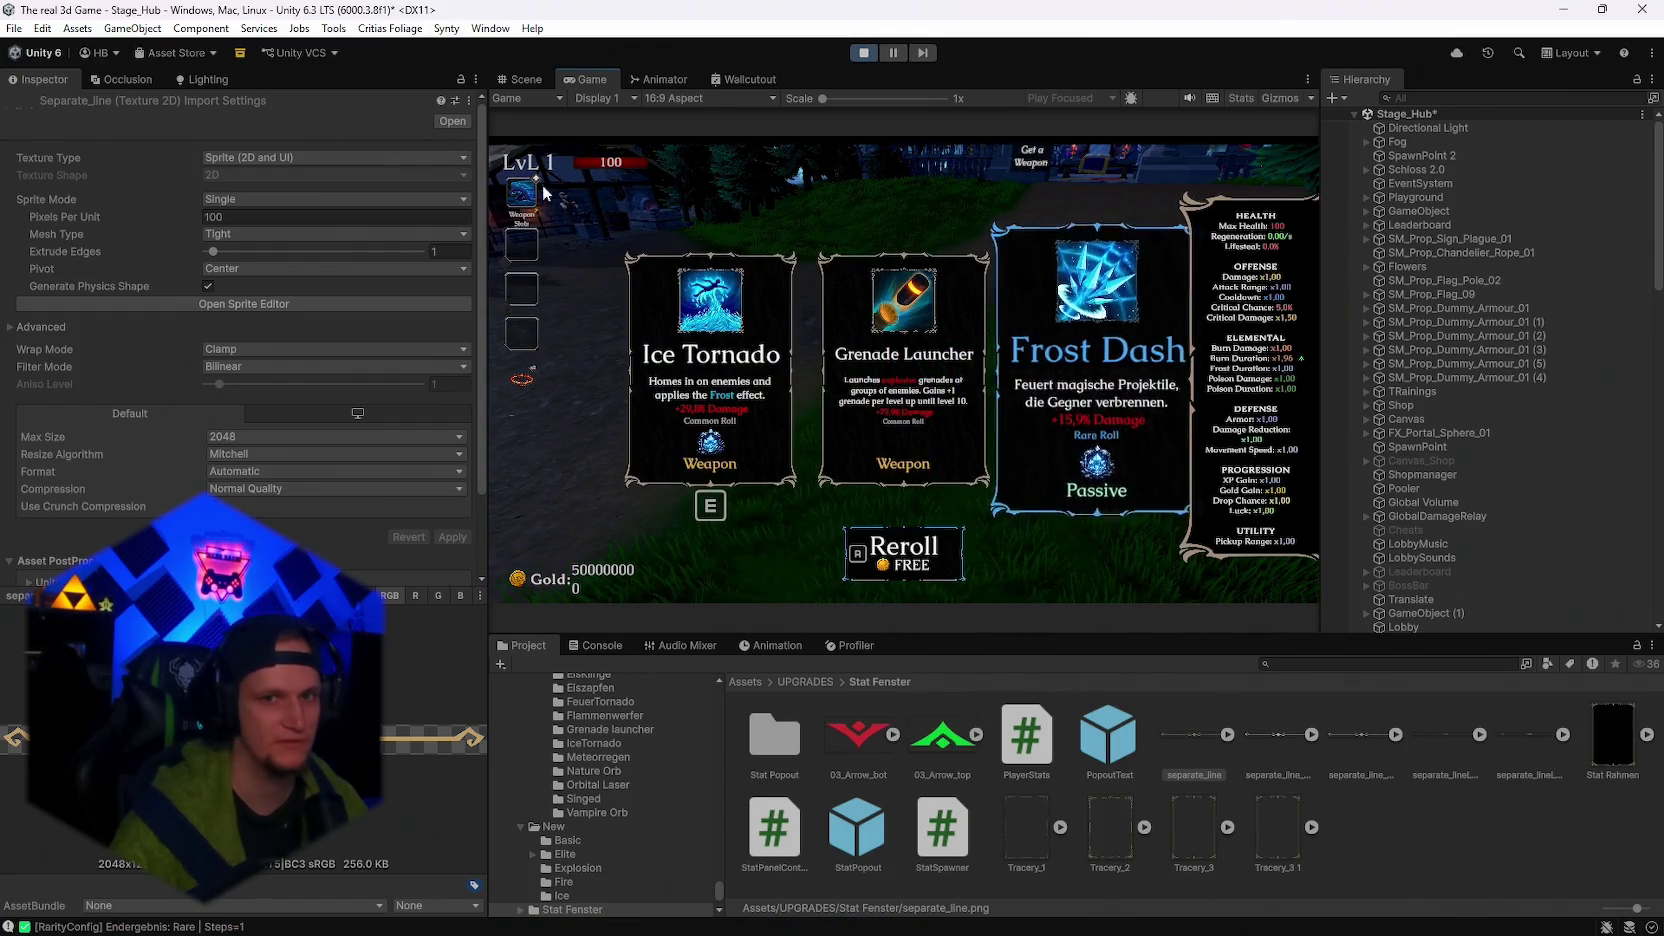
double_click(592, 79)
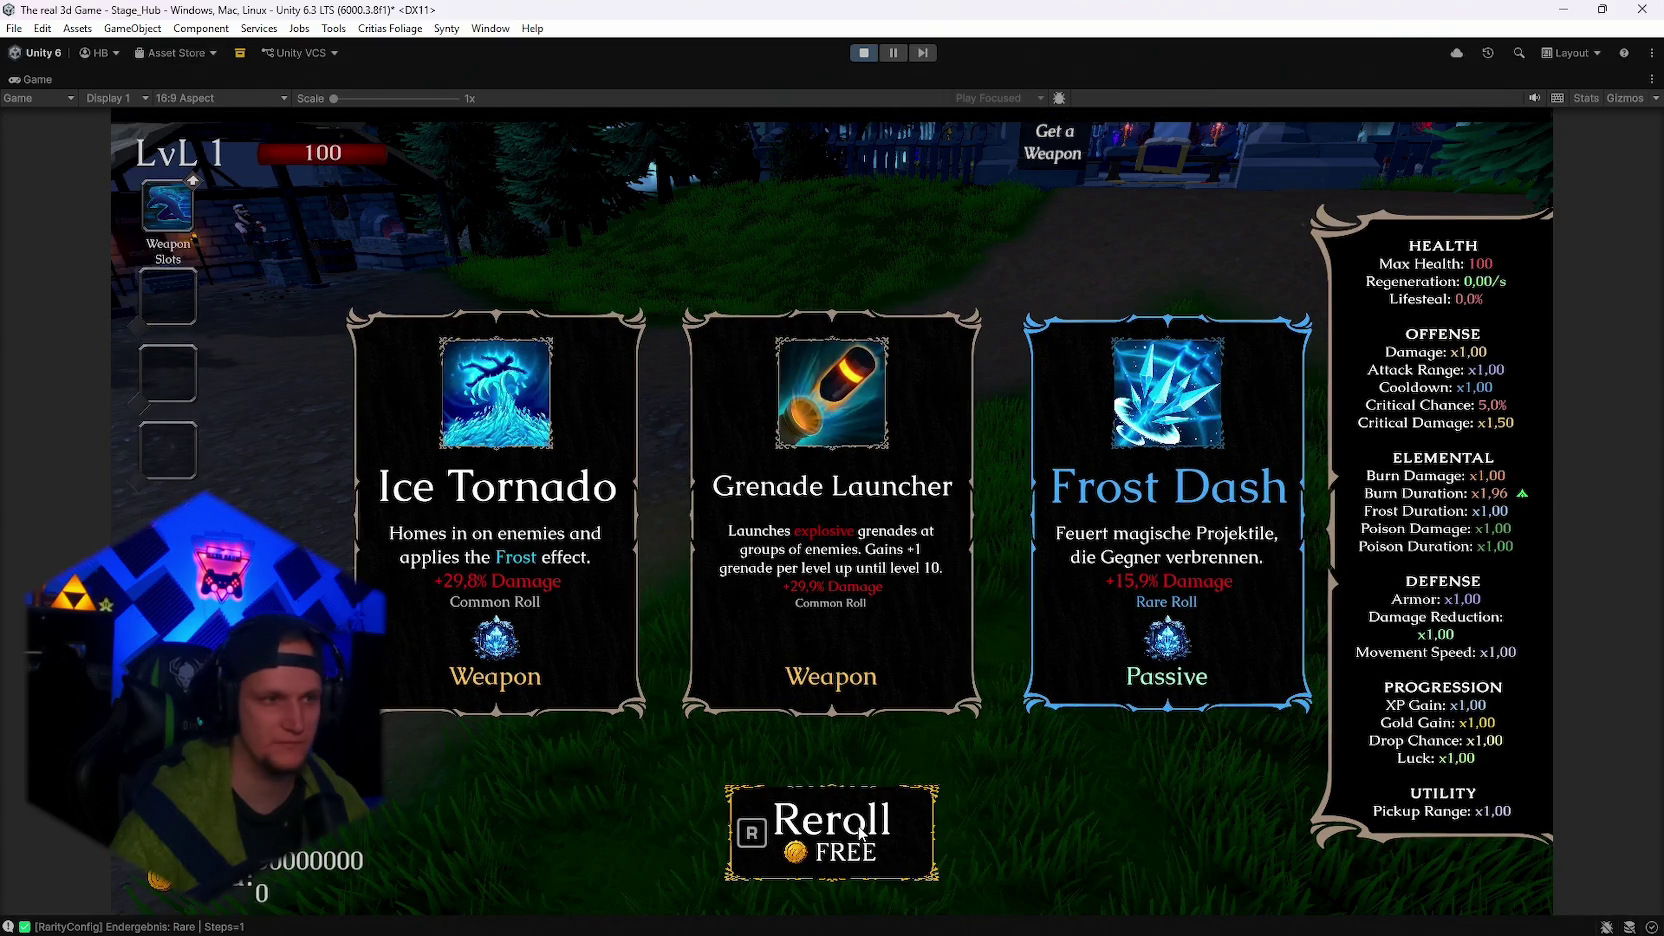
Take the Ice Tornado card, then equip the FireMage skin at the Skin Shop and check stats.
click(512, 578)
key(Escape)
key(Escape)
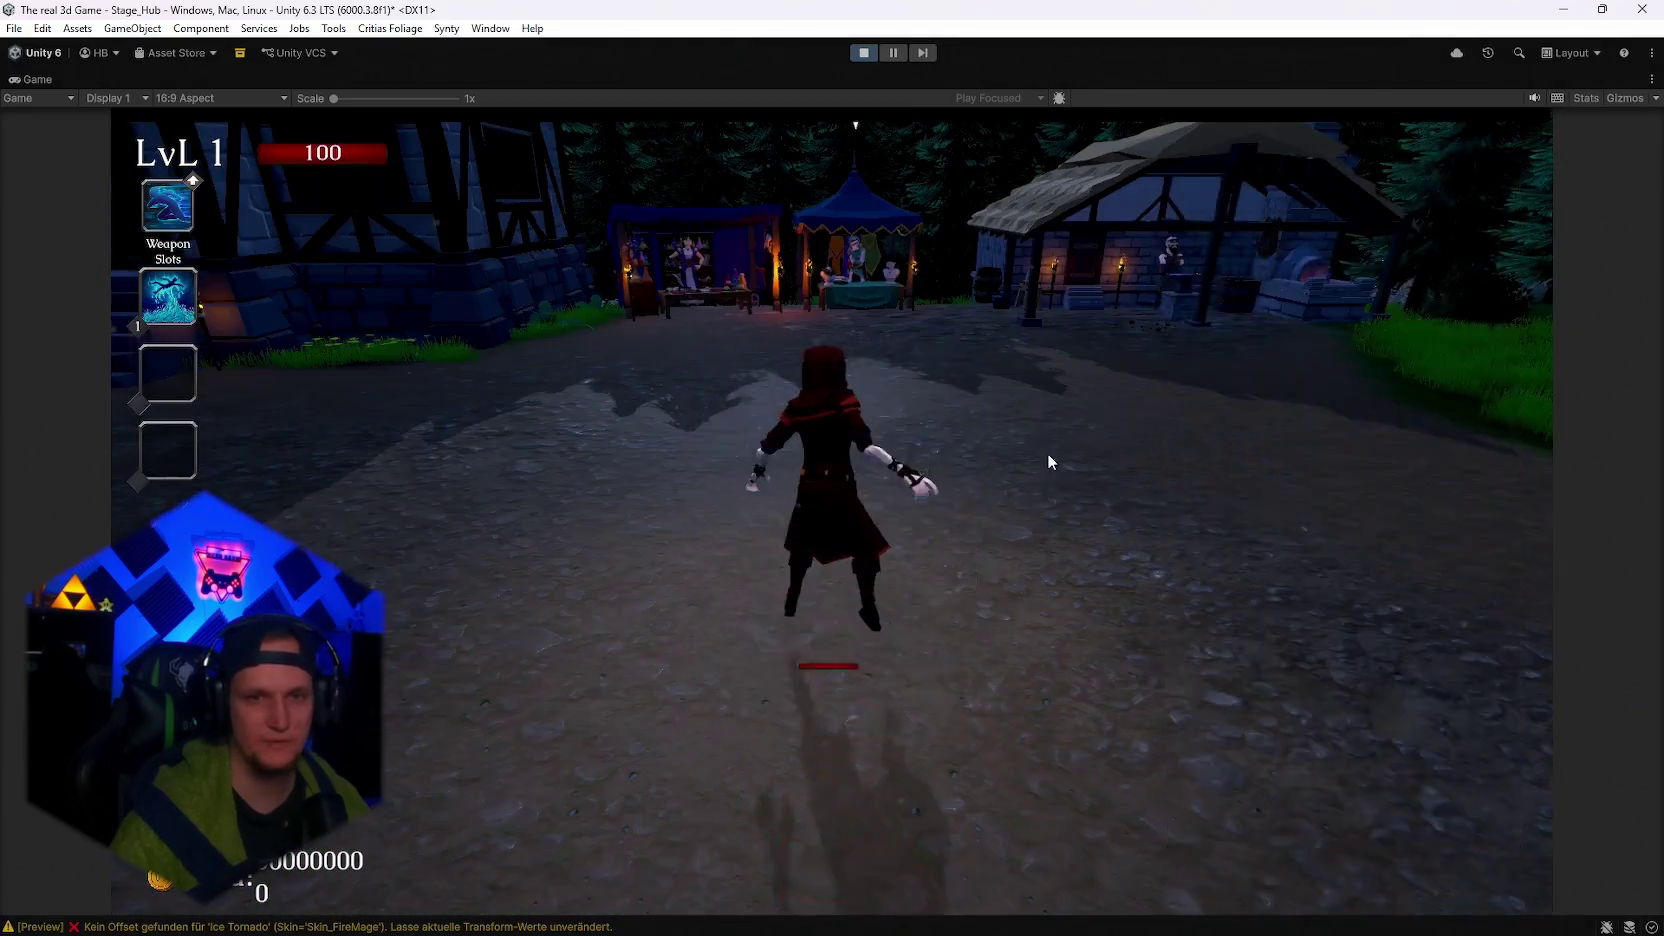
key(w)
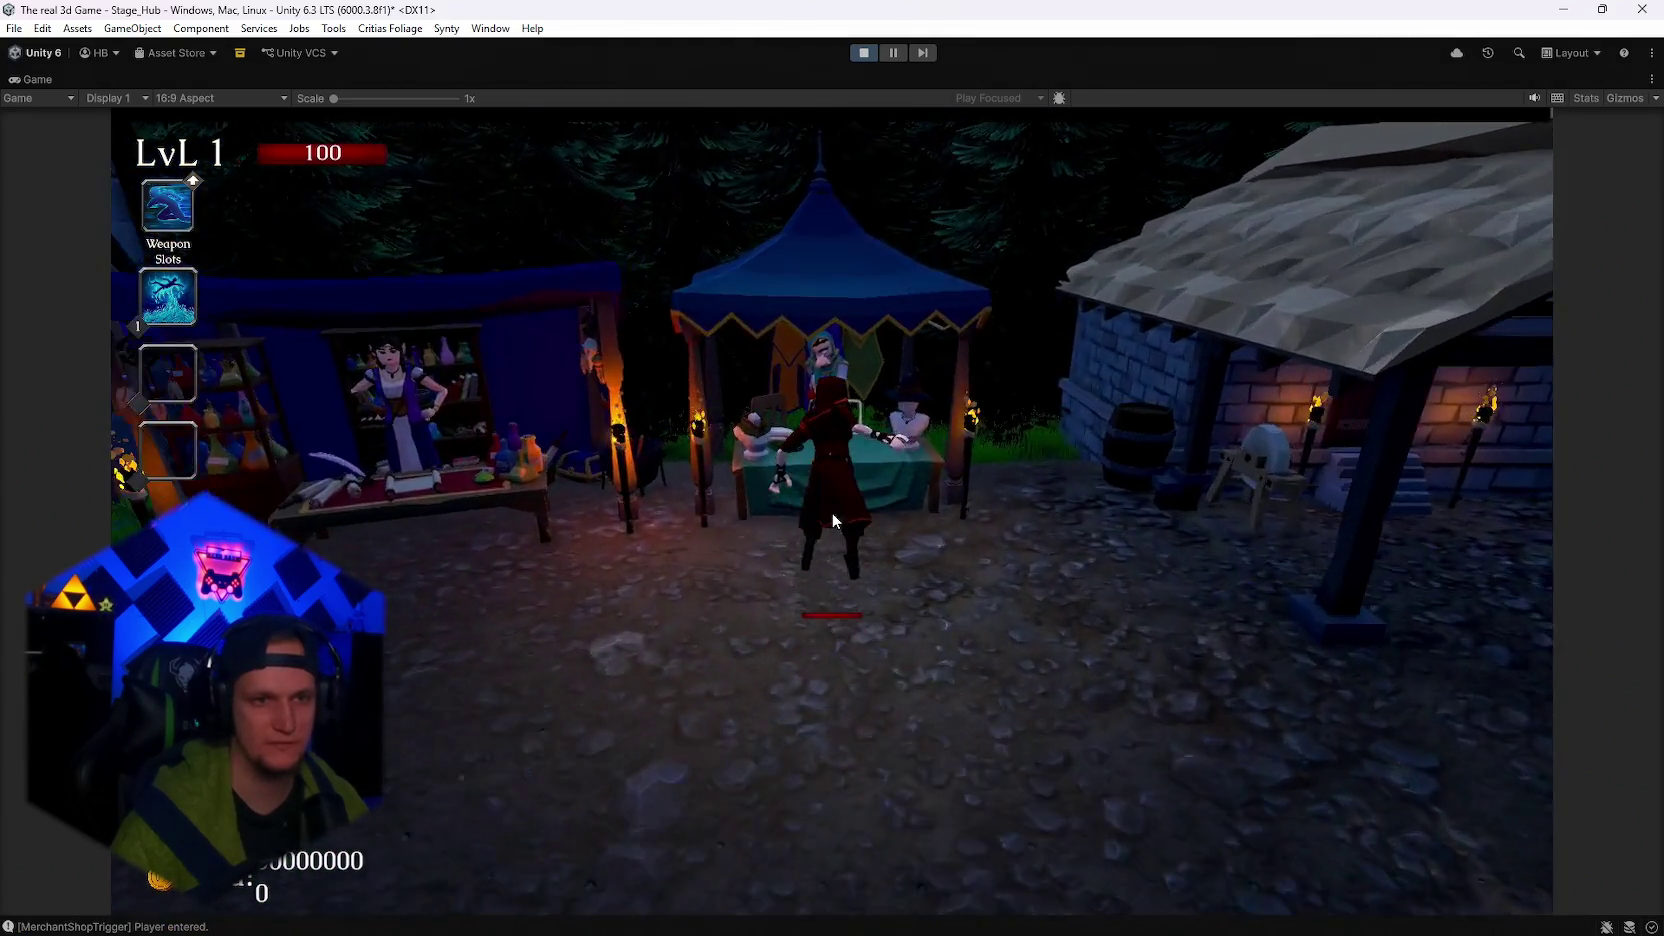
key(e)
click(940, 483)
key(Escape)
key(Escape)
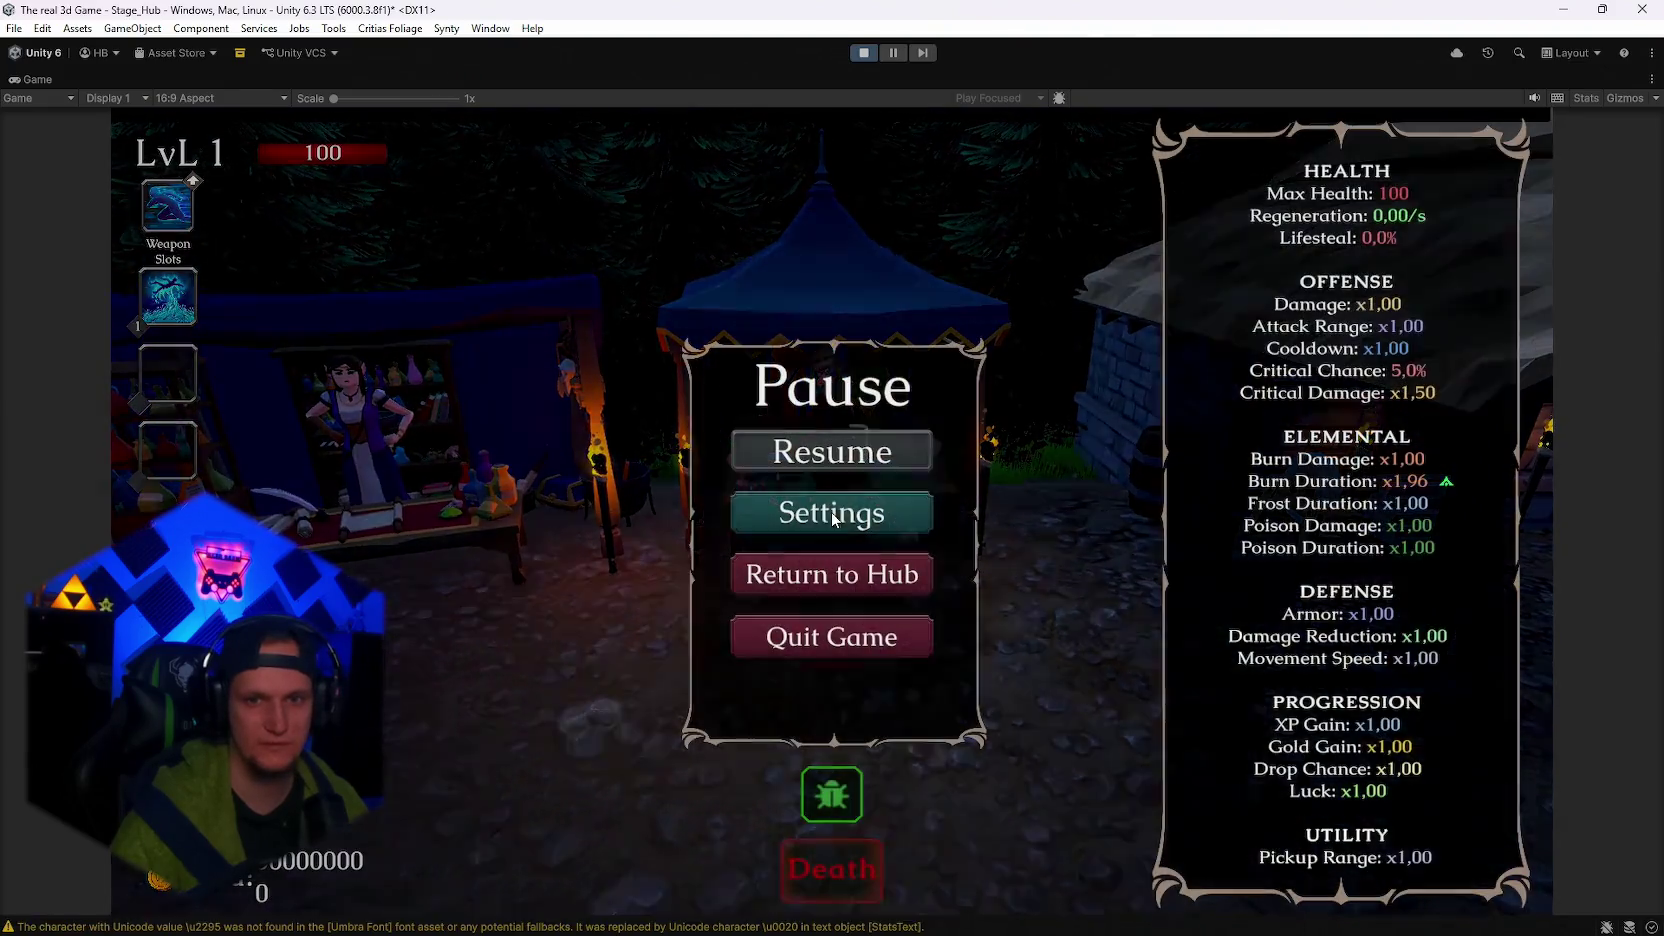
key(Escape)
Equip the Midas-Touch skin and check the stats panel.
key(e)
scroll(938, 683, down, 3)
click(938, 680)
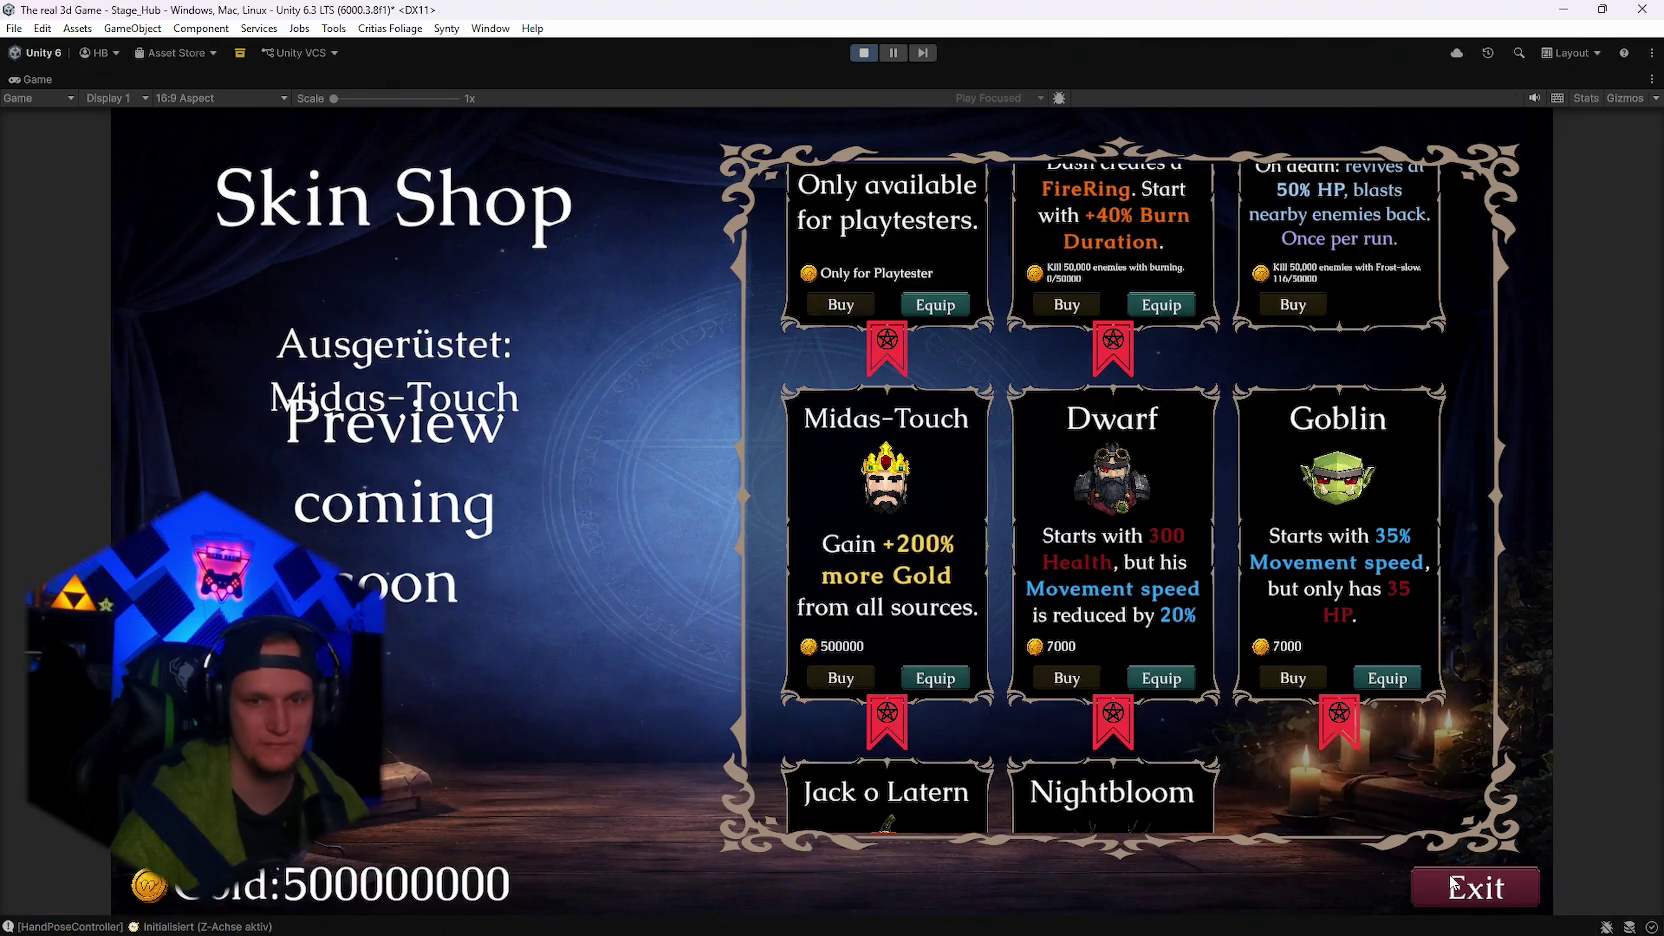
key(Escape)
key(Escape)
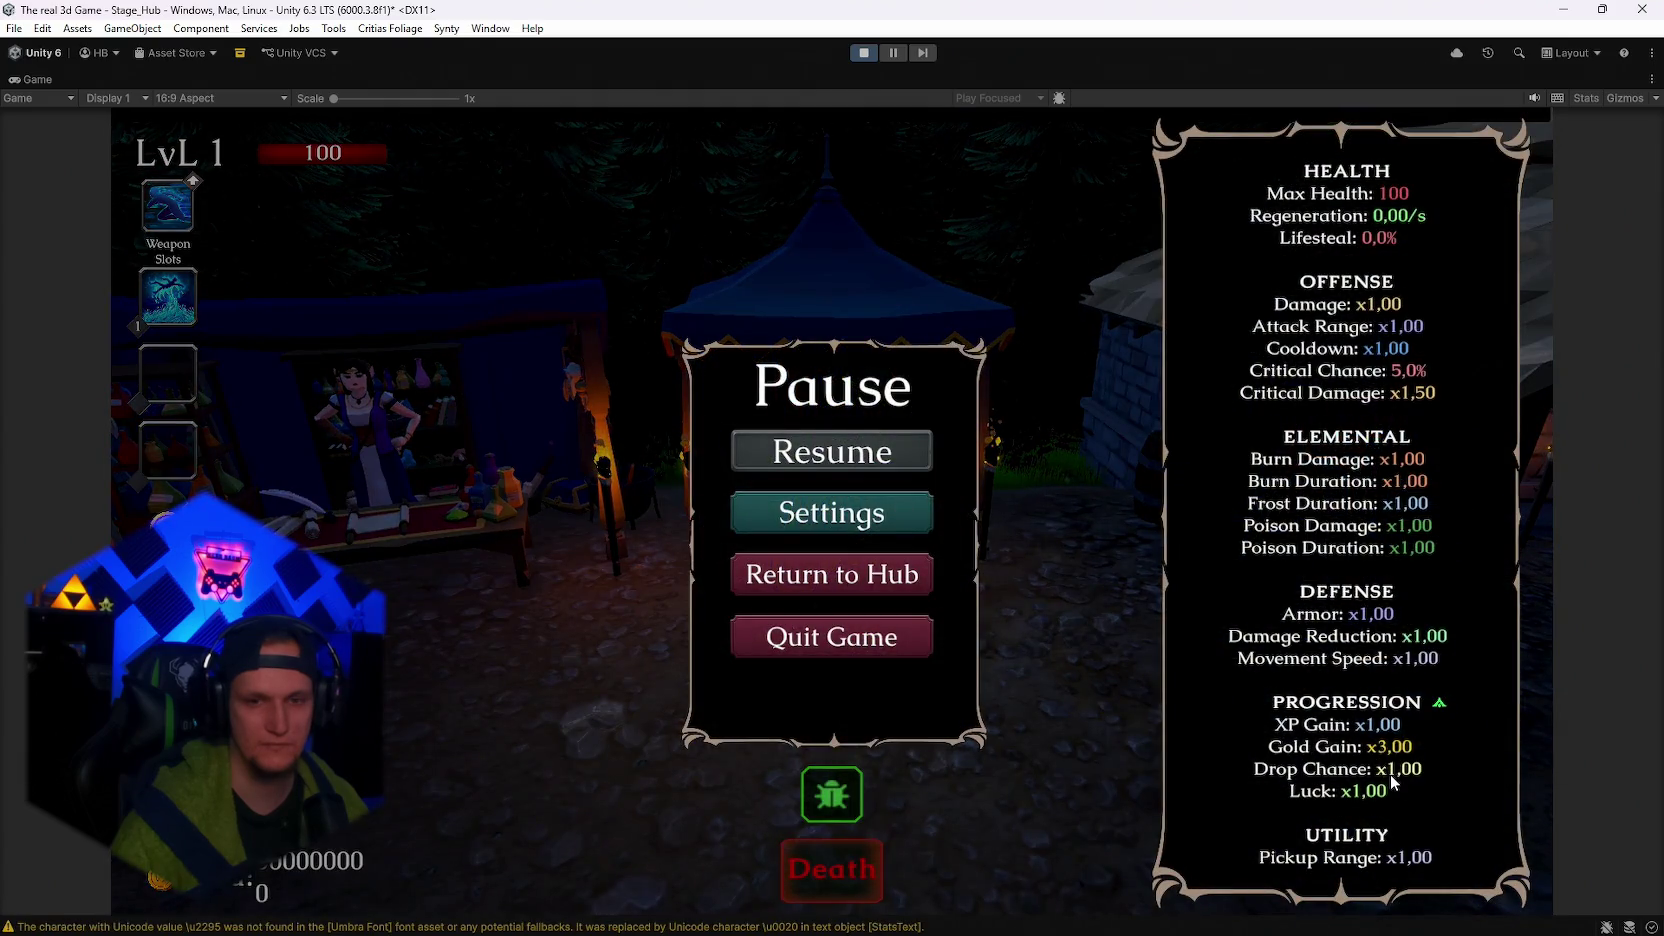
key(Escape)
Re-equip the FireMage skin and compare the stats in the pause menu.
key(e)
scroll(1173, 491, up, 3)
click(1173, 491)
key(Escape)
key(Escape)
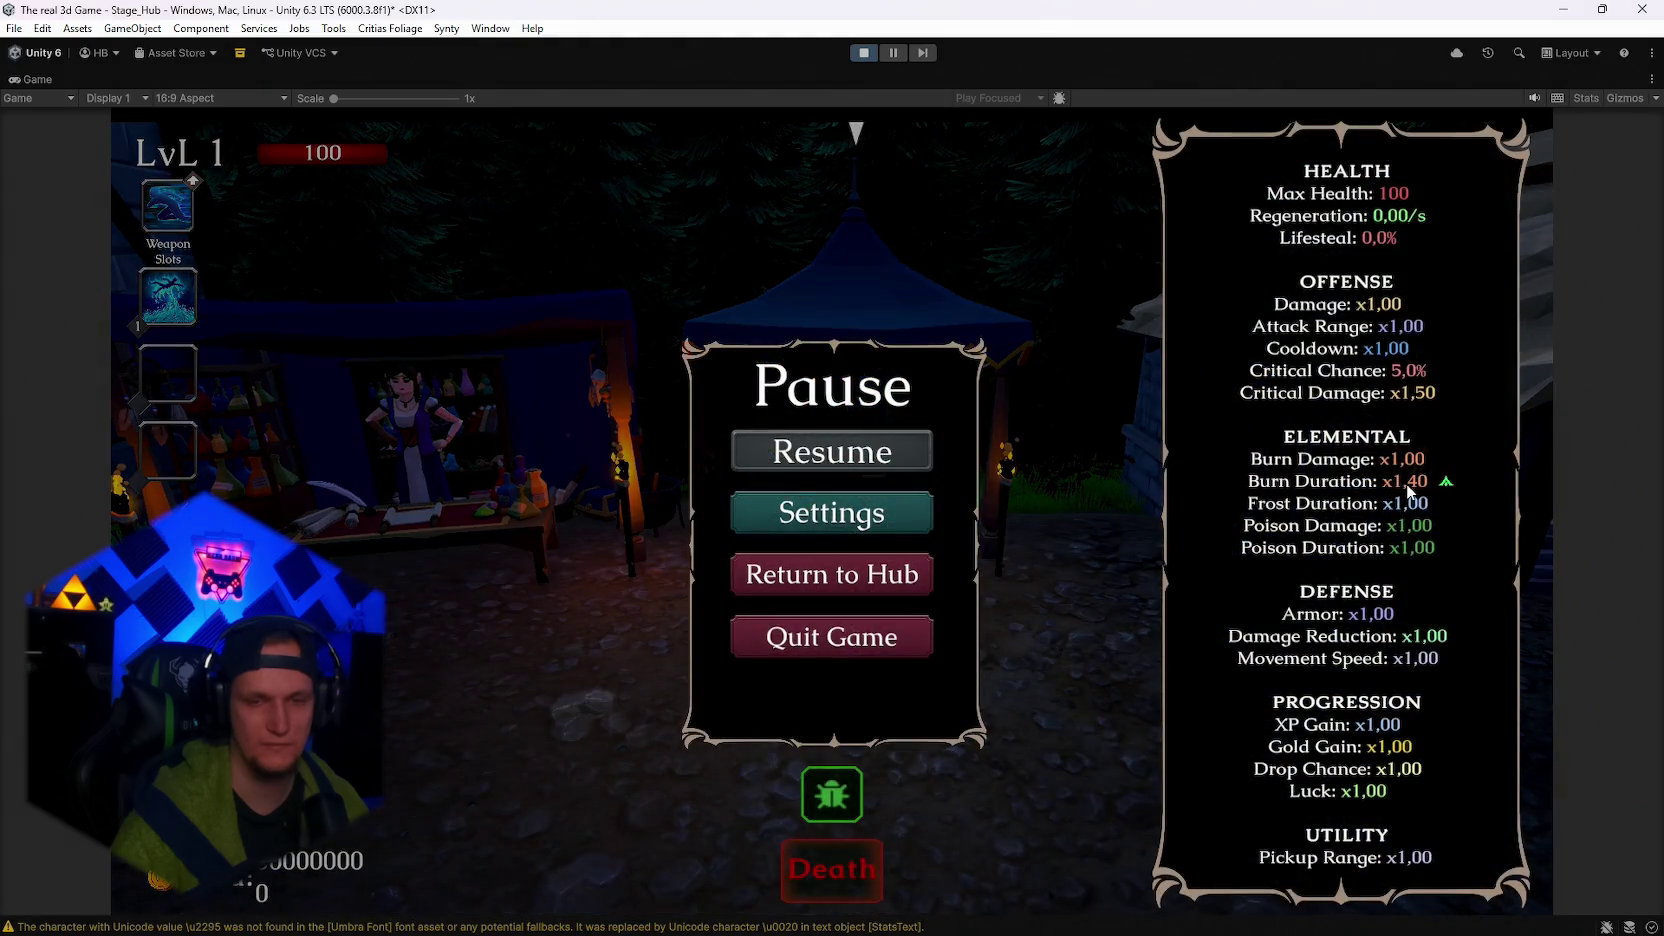
key(Escape)
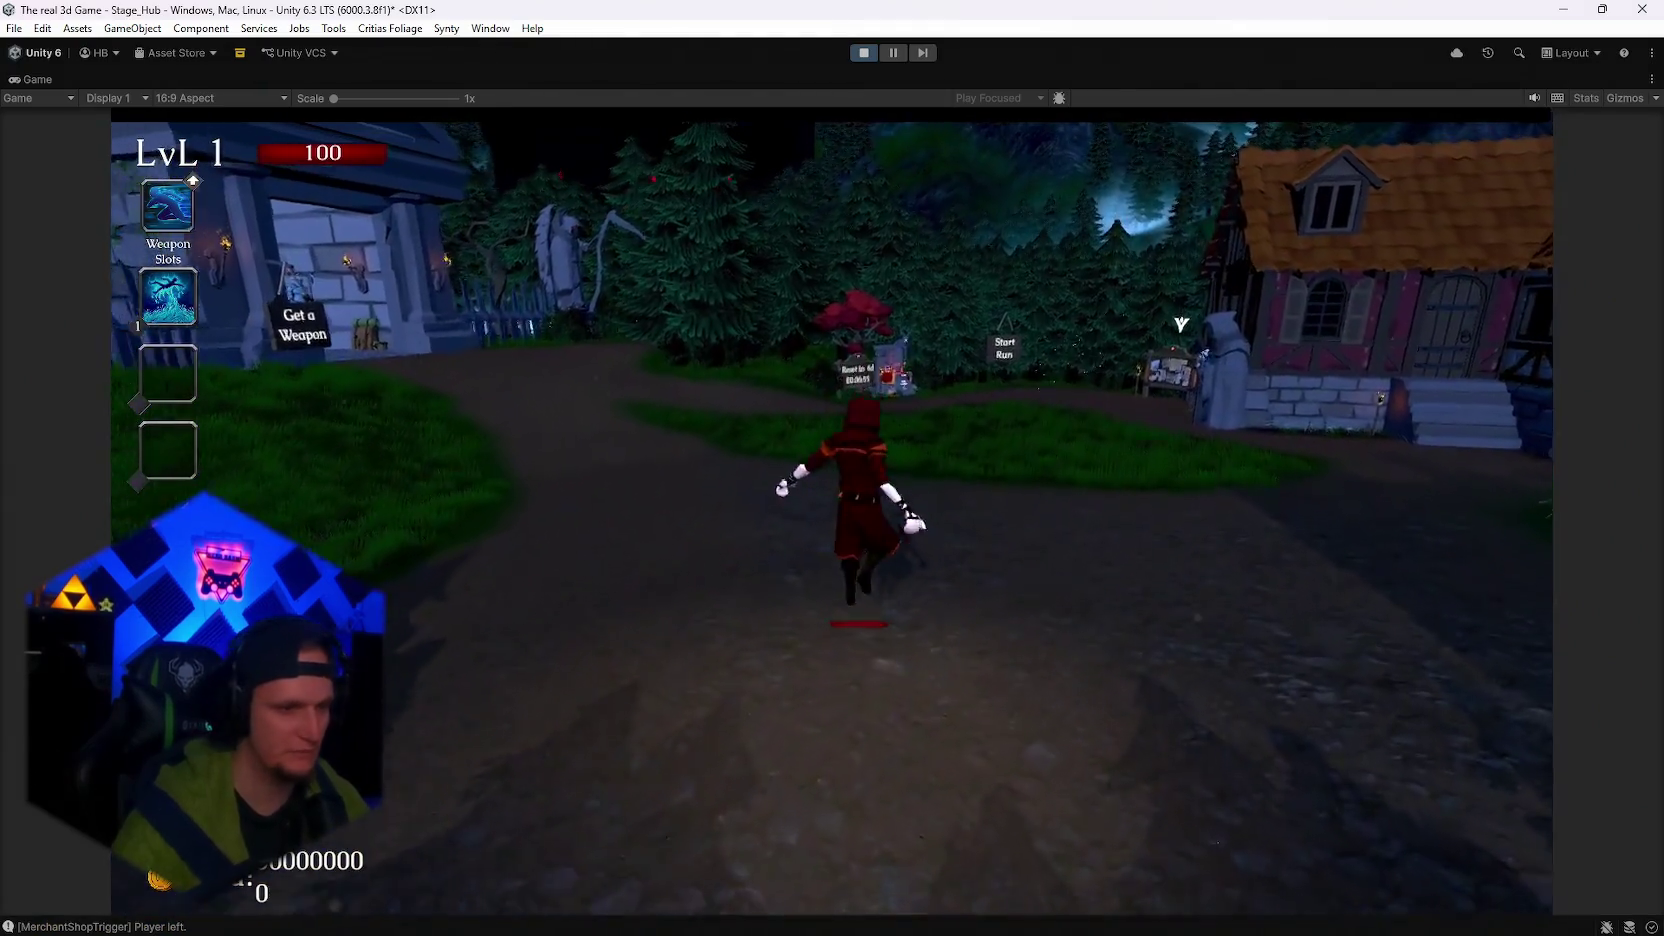
key(Escape)
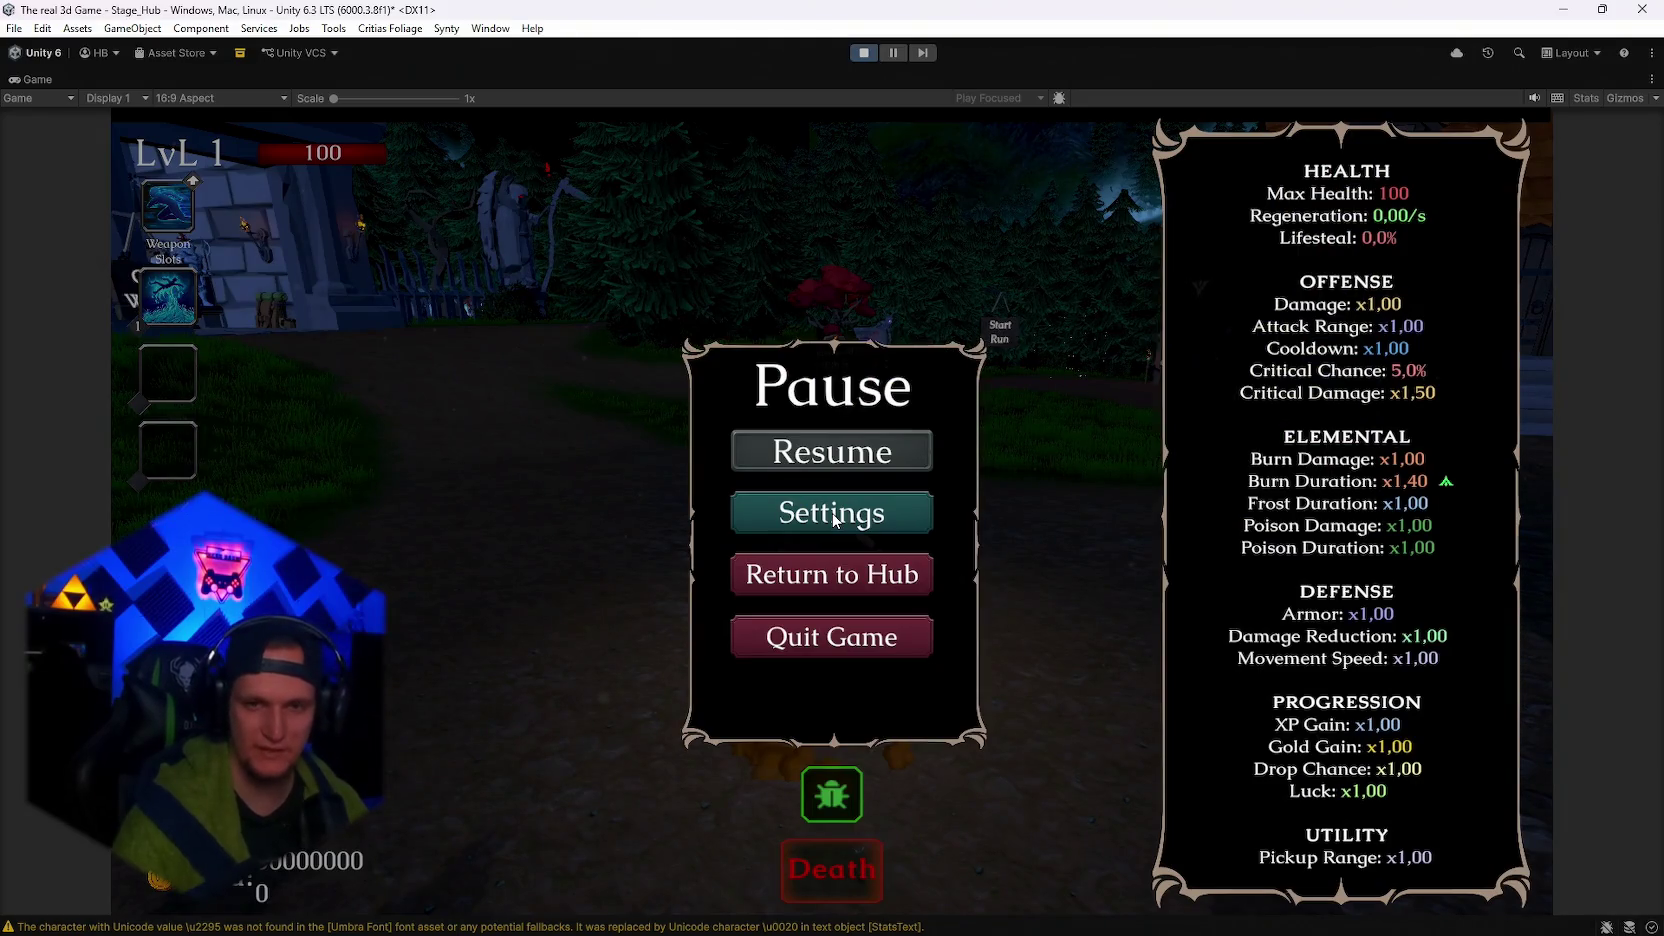
key(Escape)
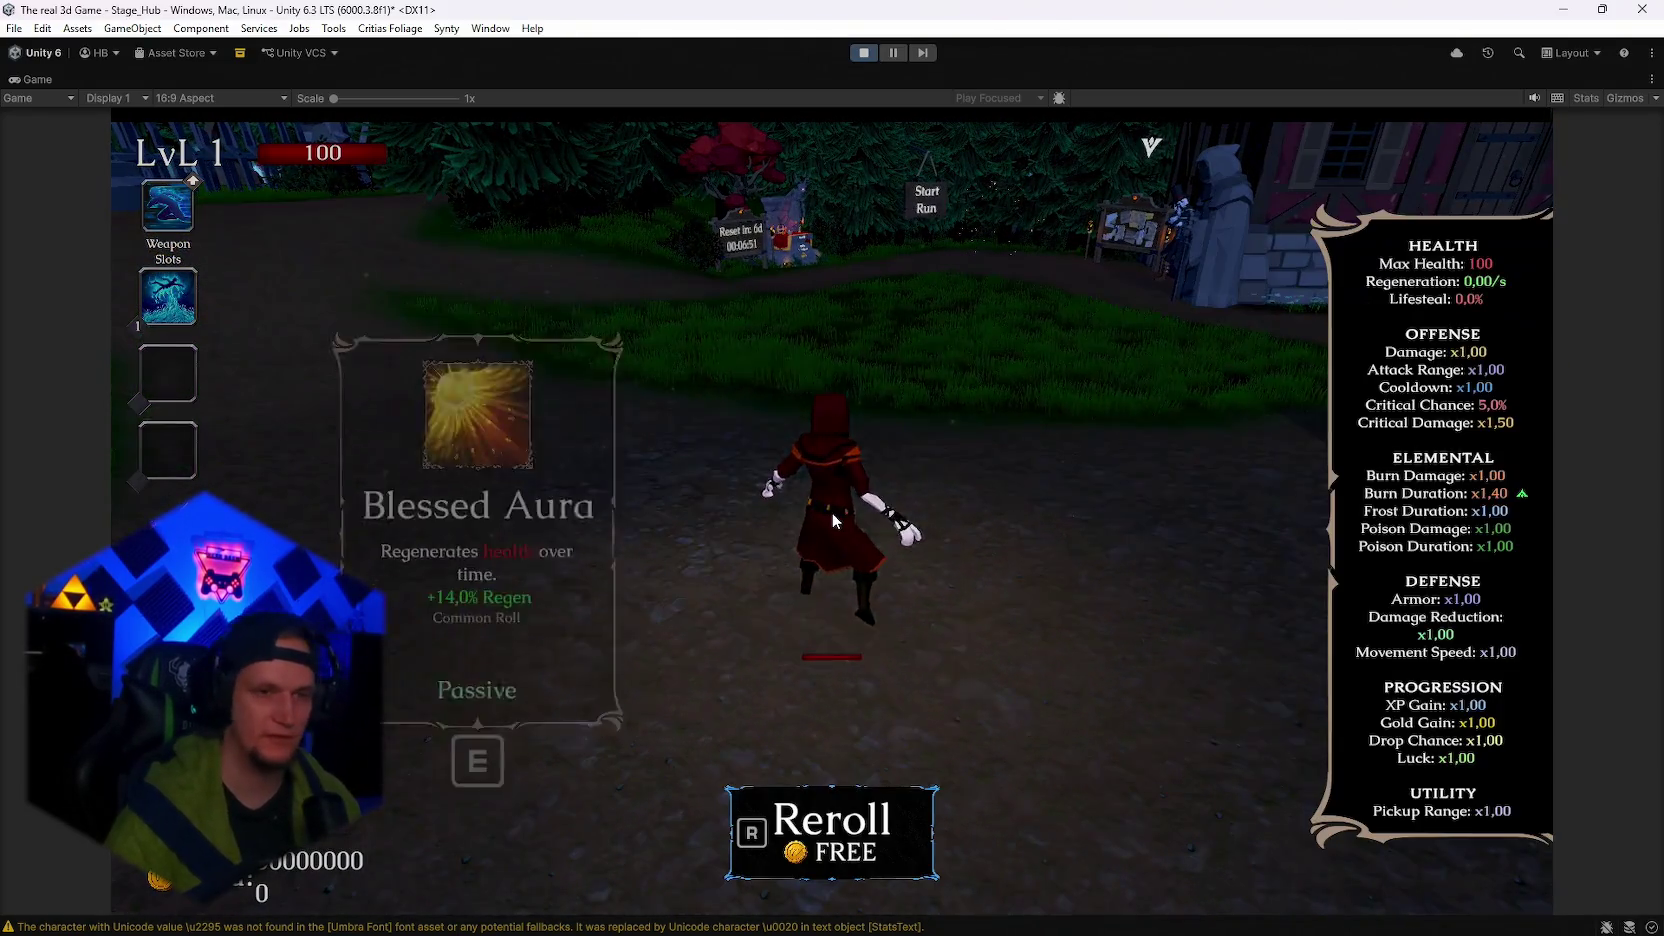
Reroll passives four times, take Predator's Eye, confirm Critical Chance 6,8%, and stop the game.
key(r)
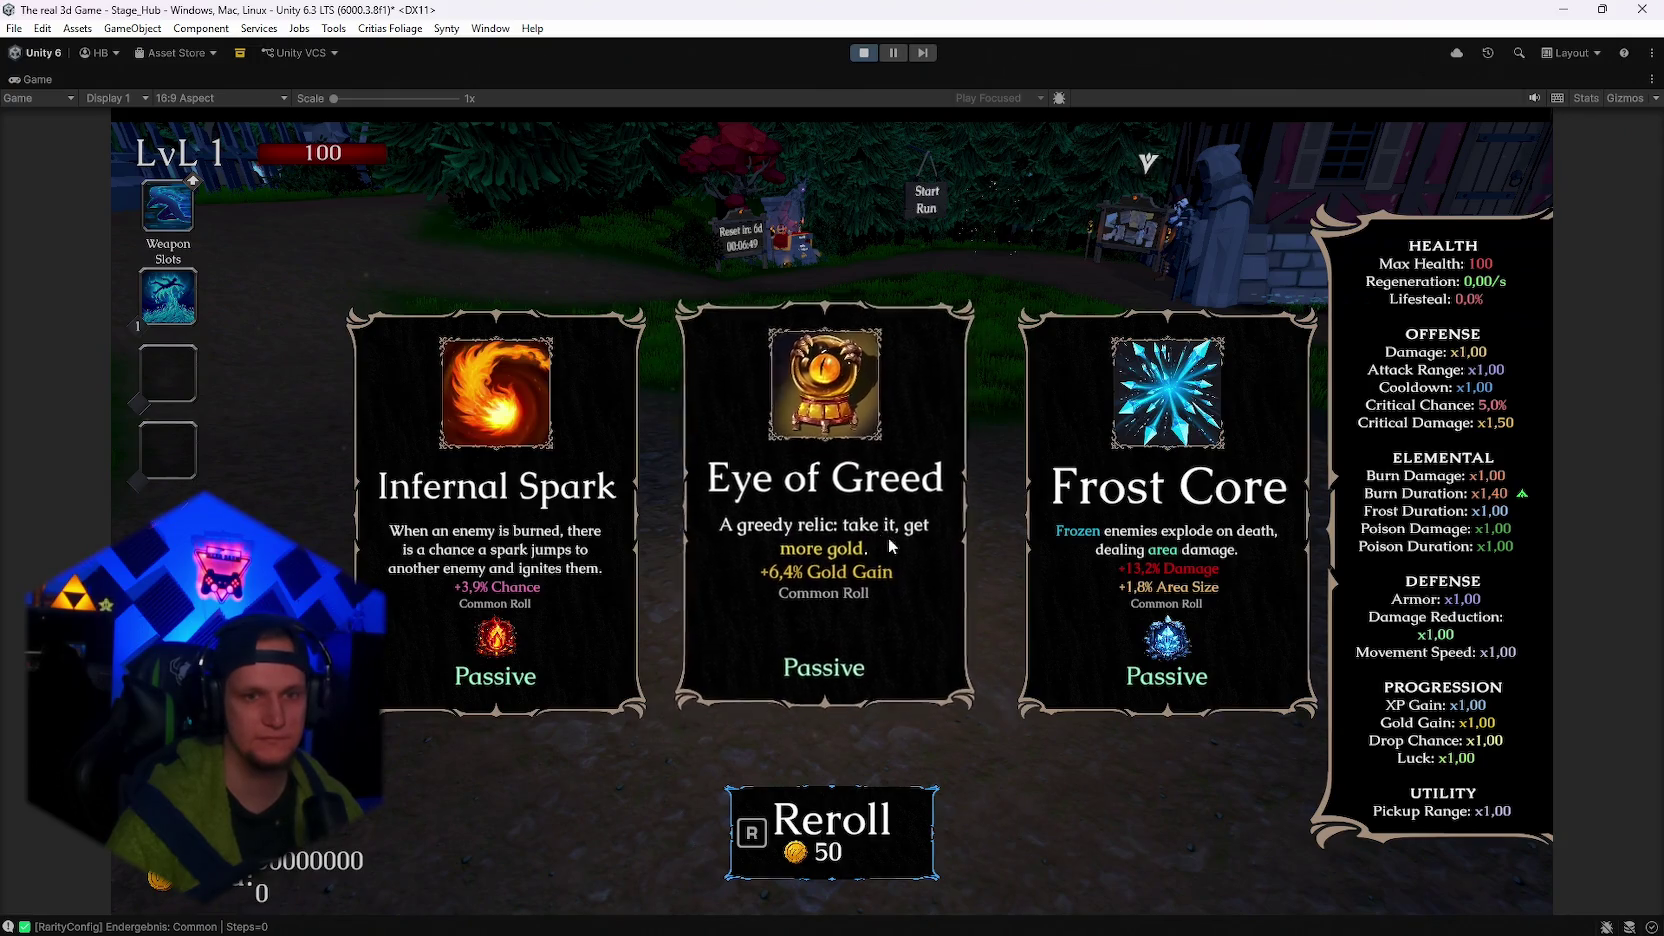
key(r)
key(r)
key(r)
key(r)
key(r)
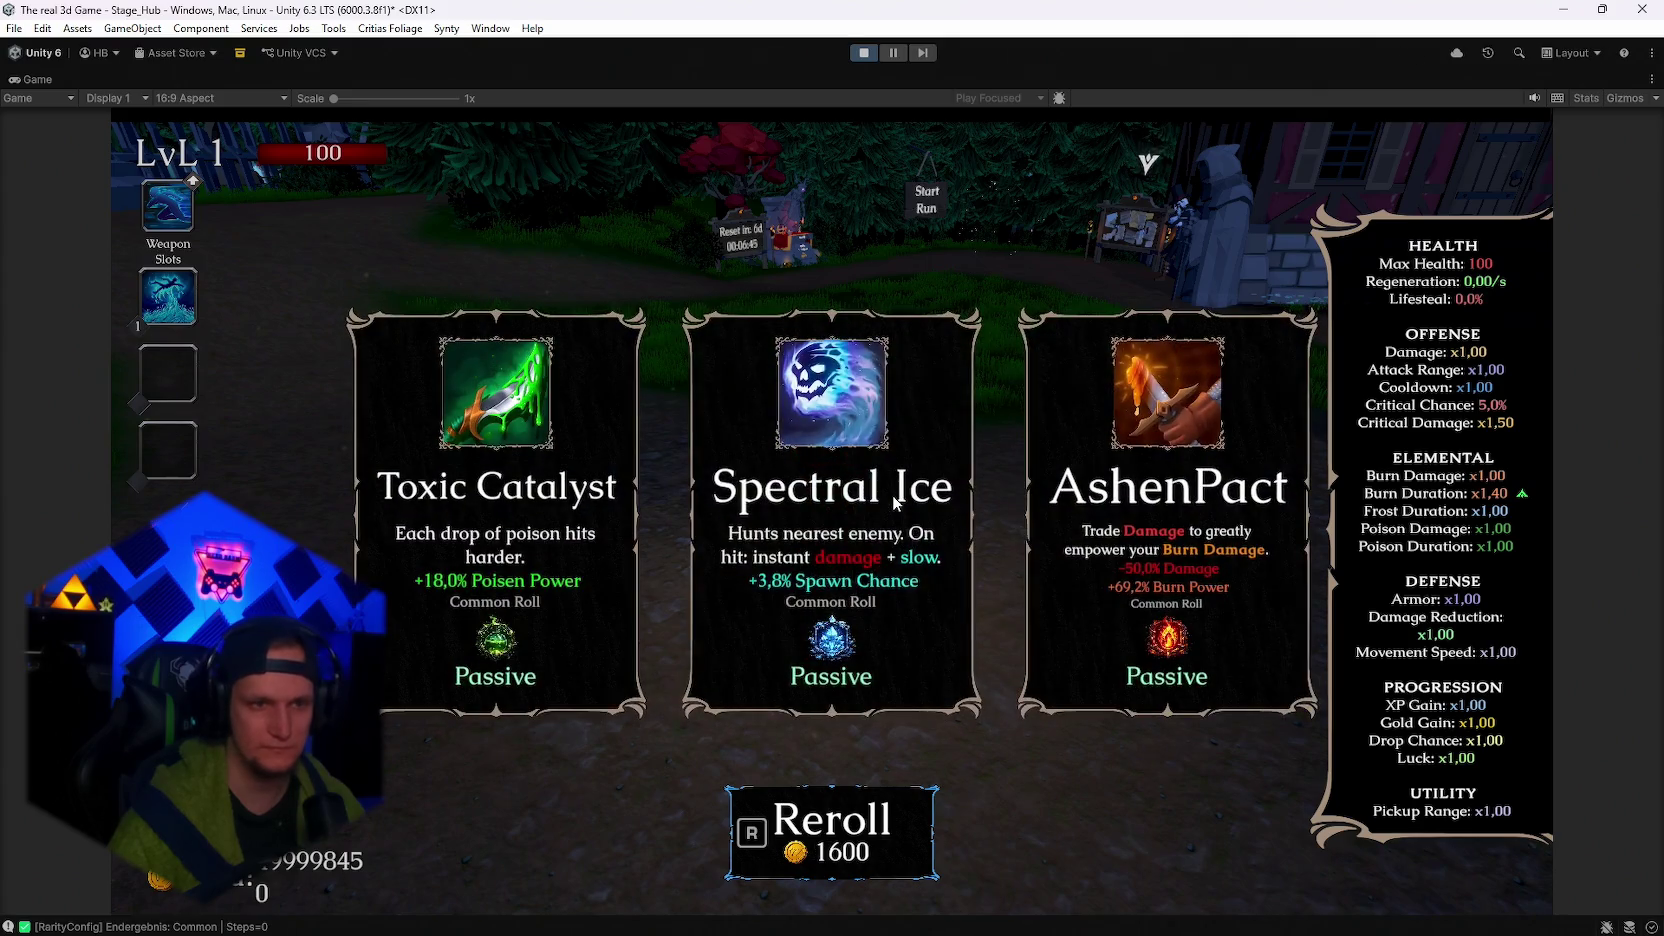
key(r)
key(r)
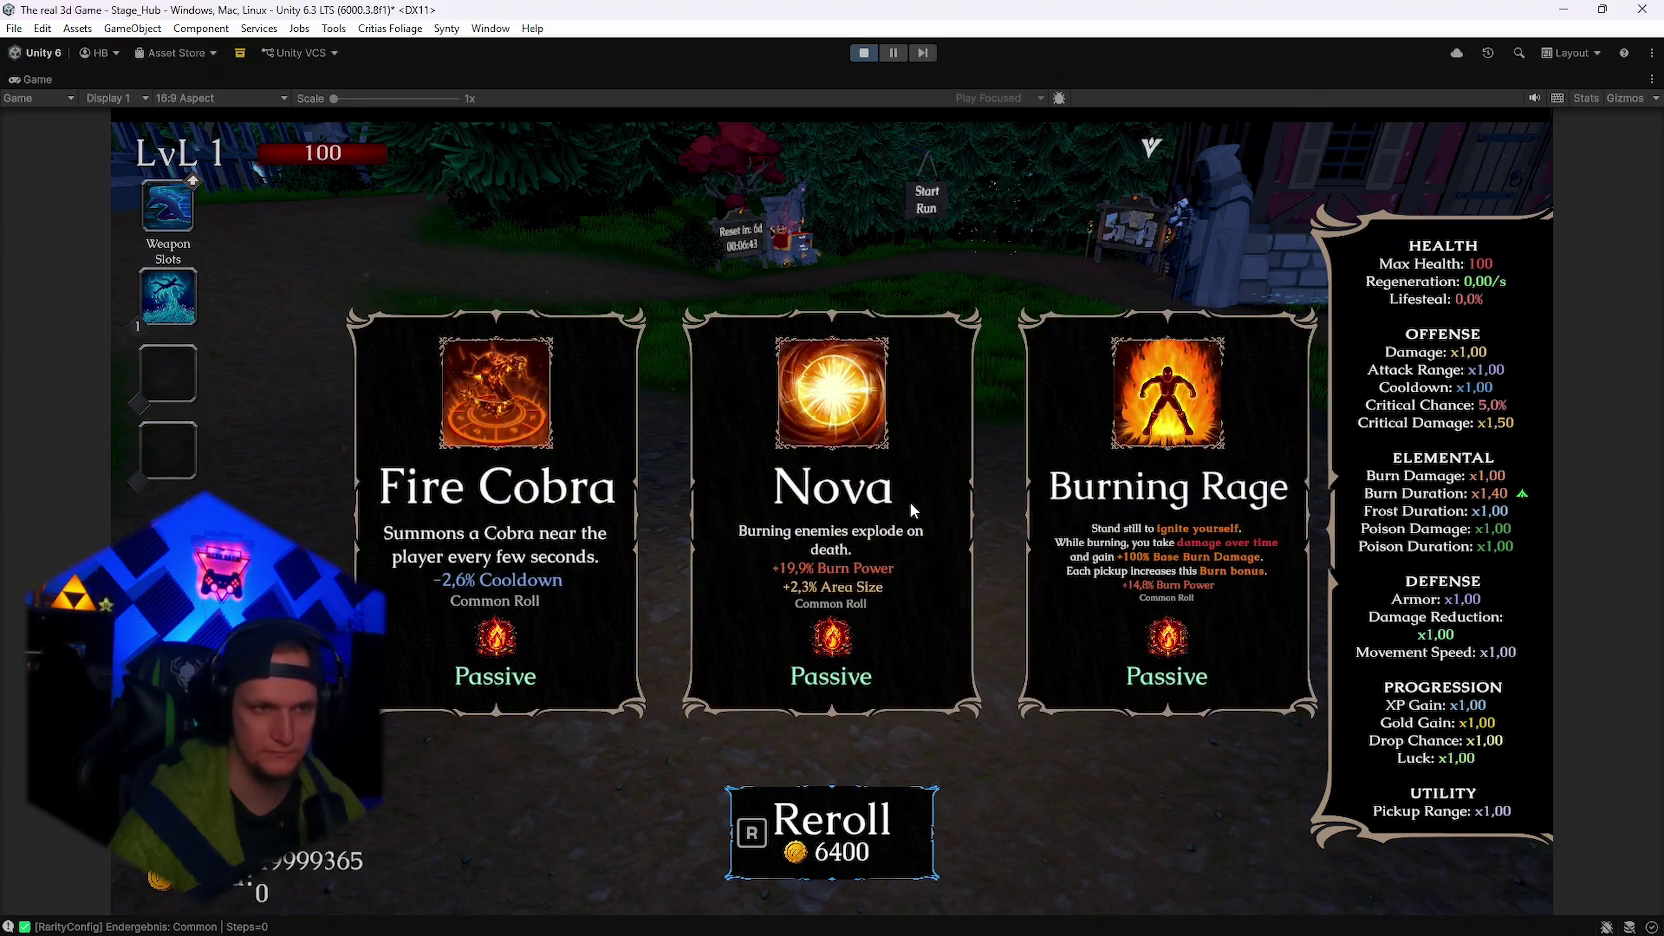
key(r)
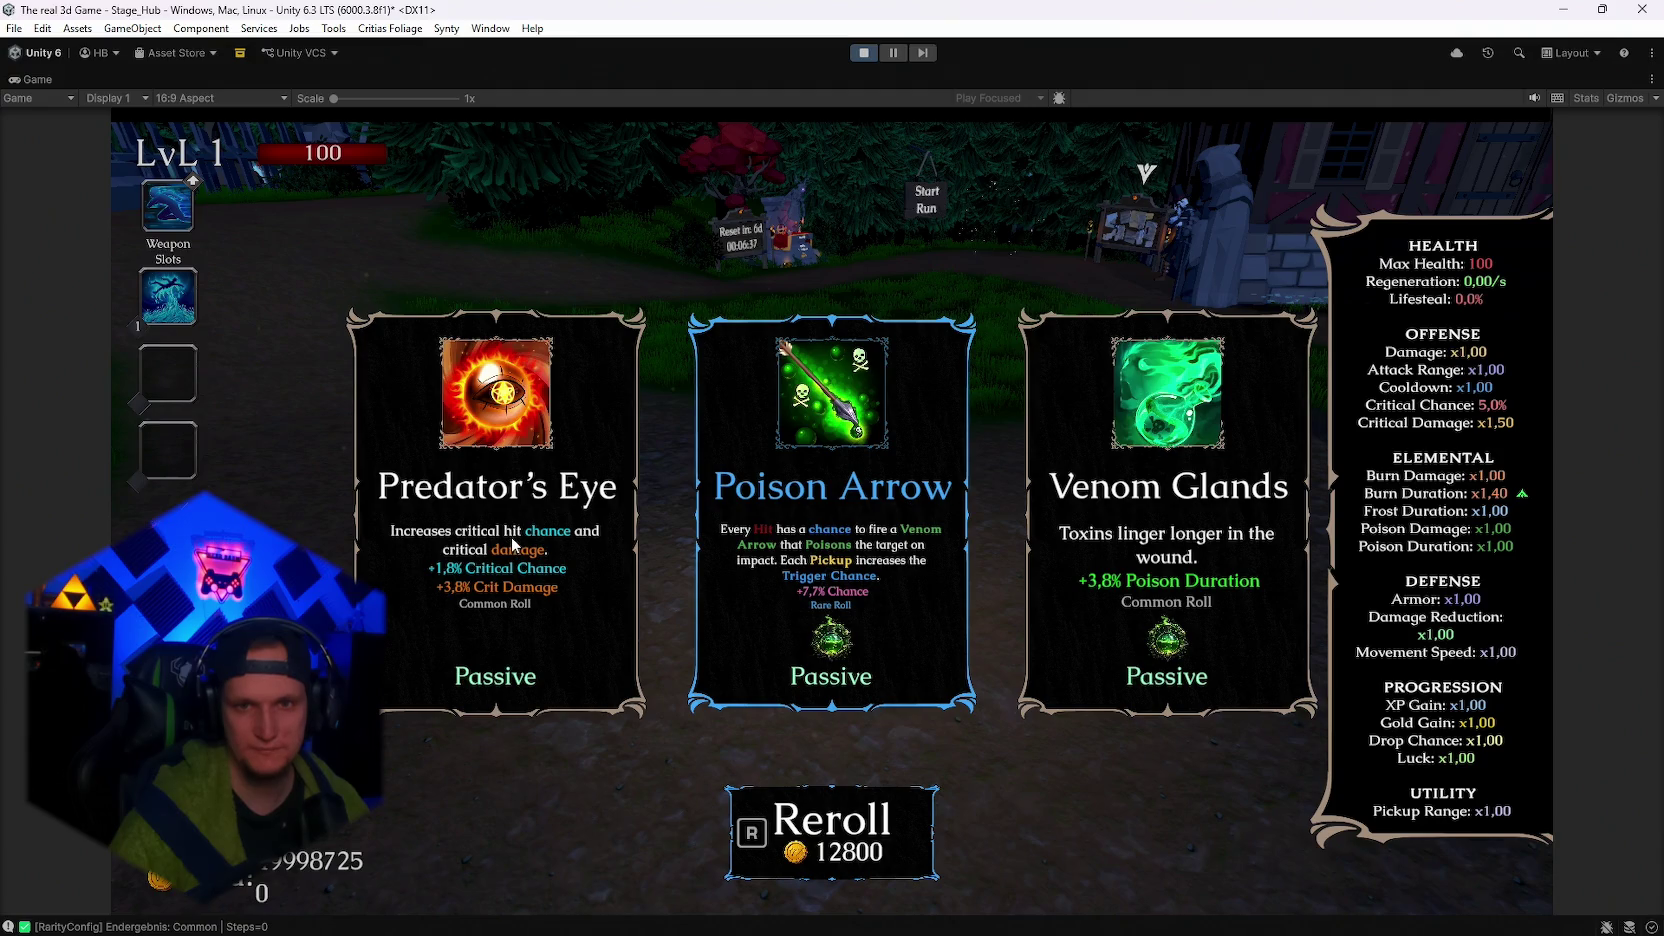
click(512, 545)
key(Escape)
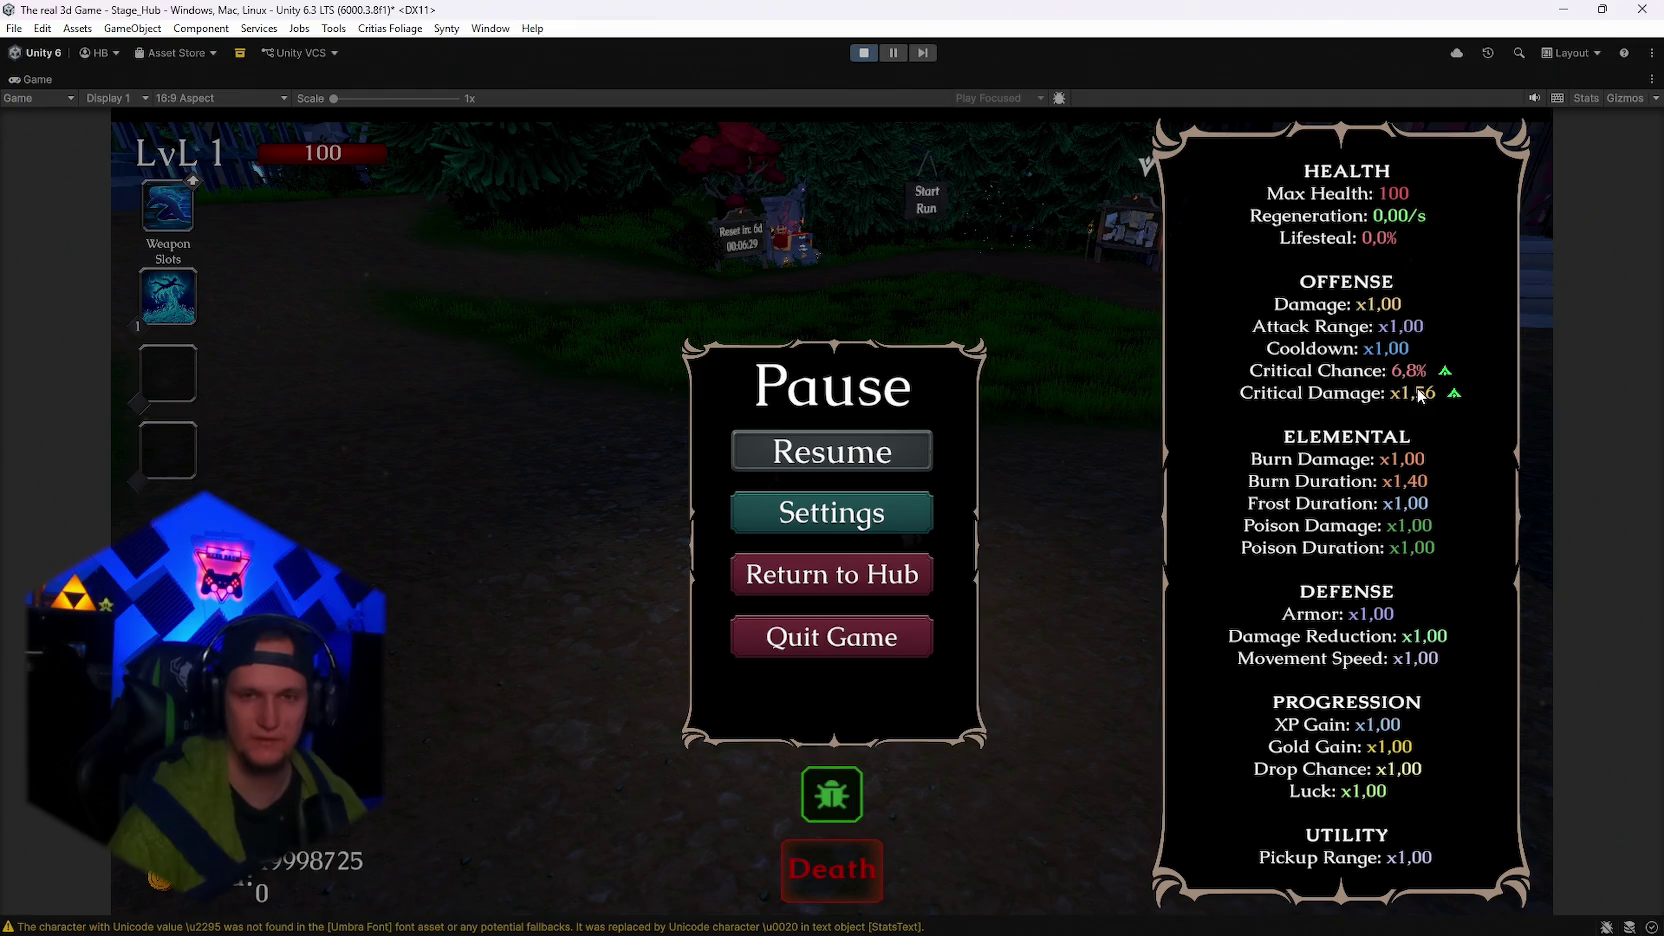
key(Escape)
key(w)
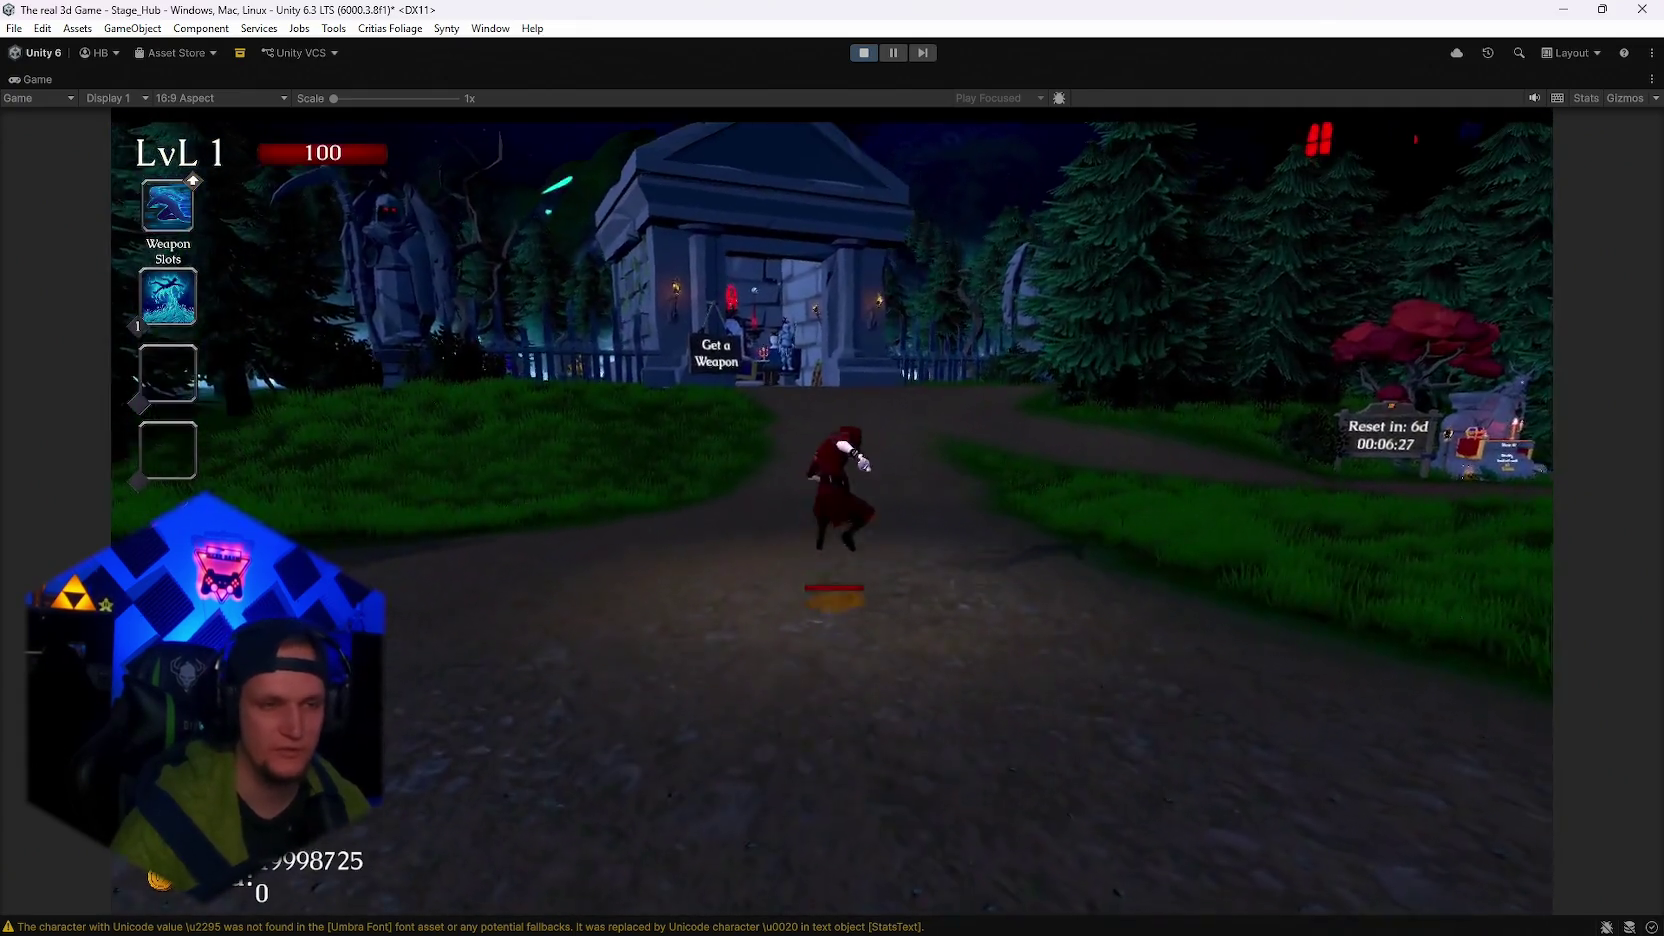
key(Escape)
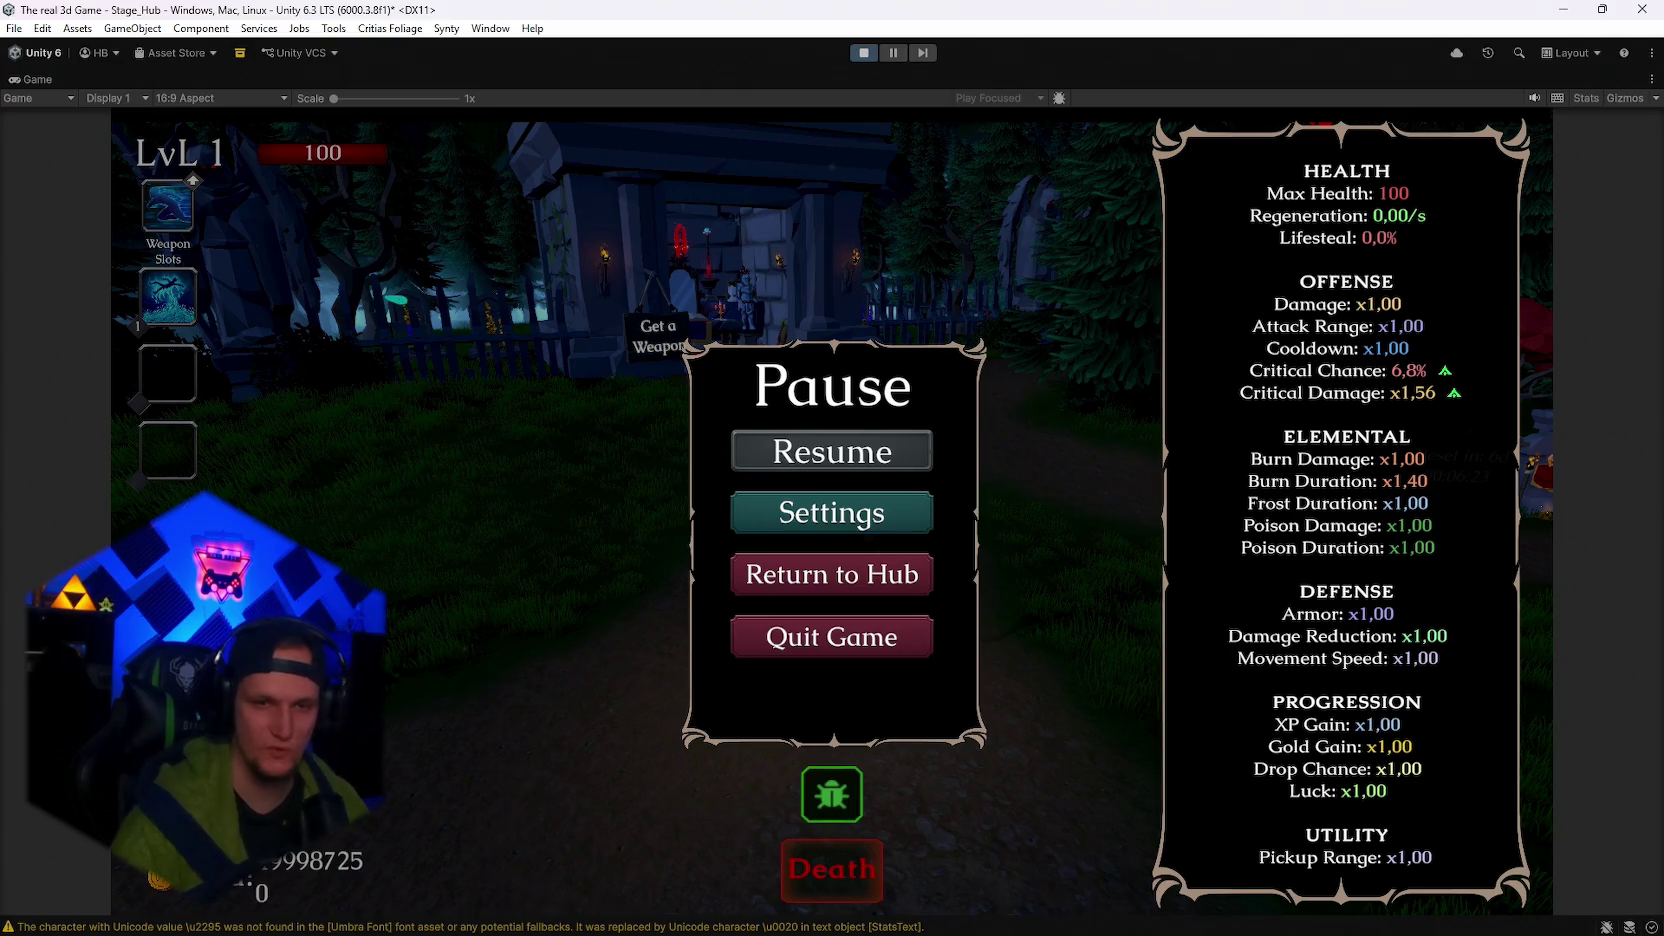
click(864, 52)
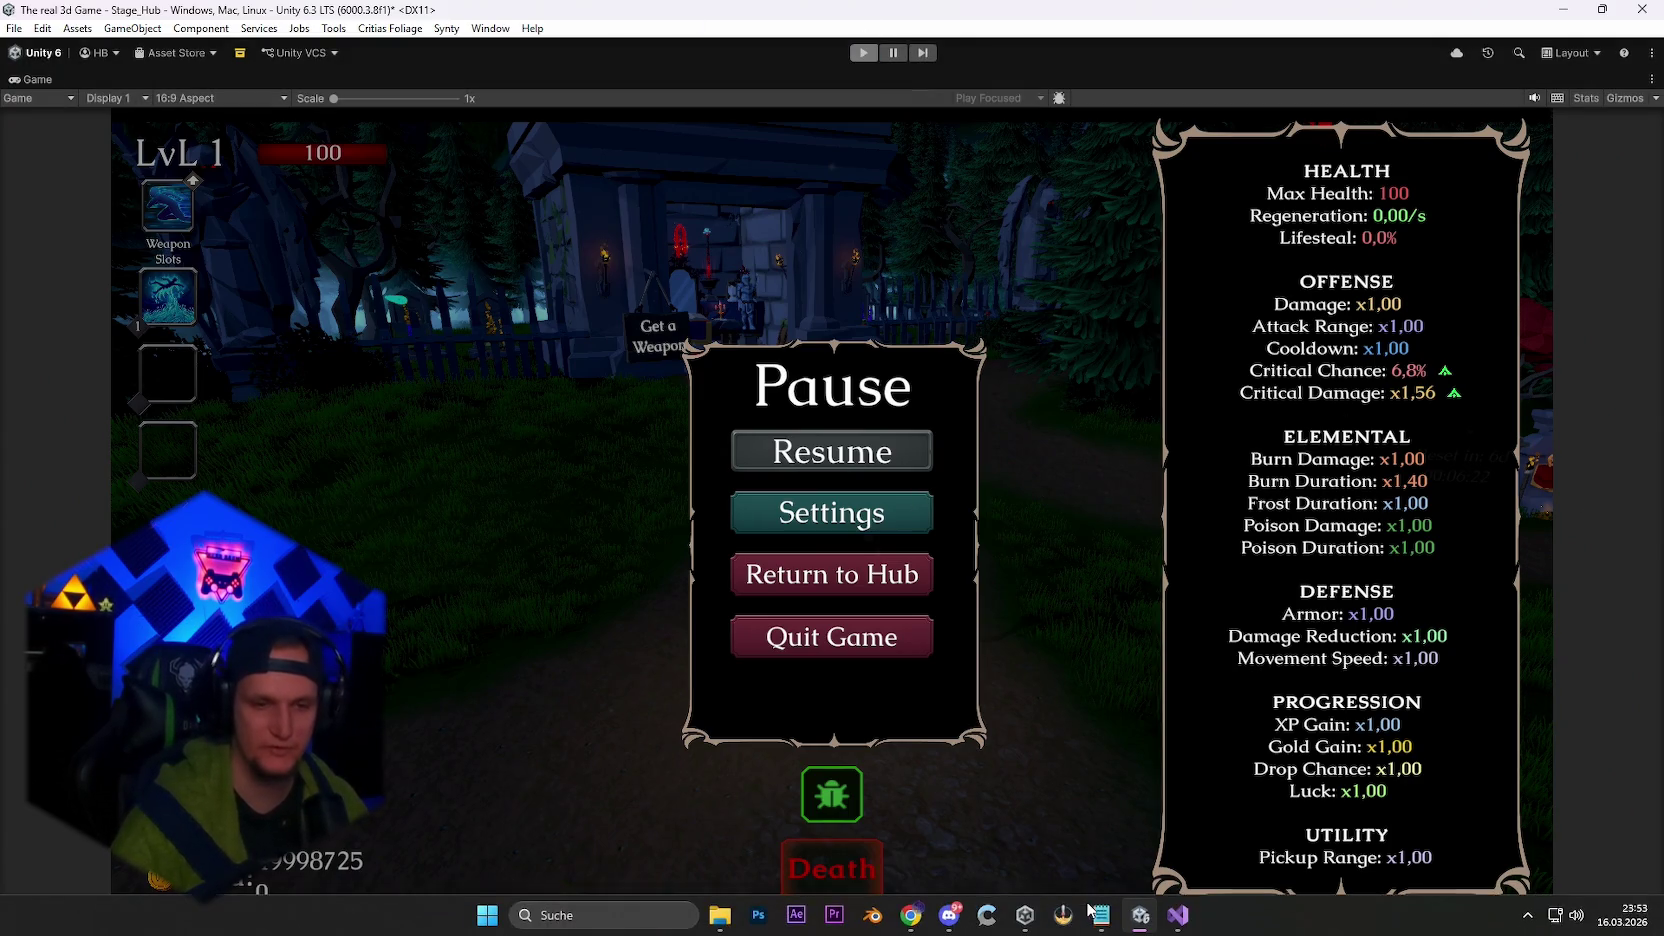
Glance at the Notepad bug notes, then bring up PlayerStats.cs in Visual Studio.
click(1099, 915)
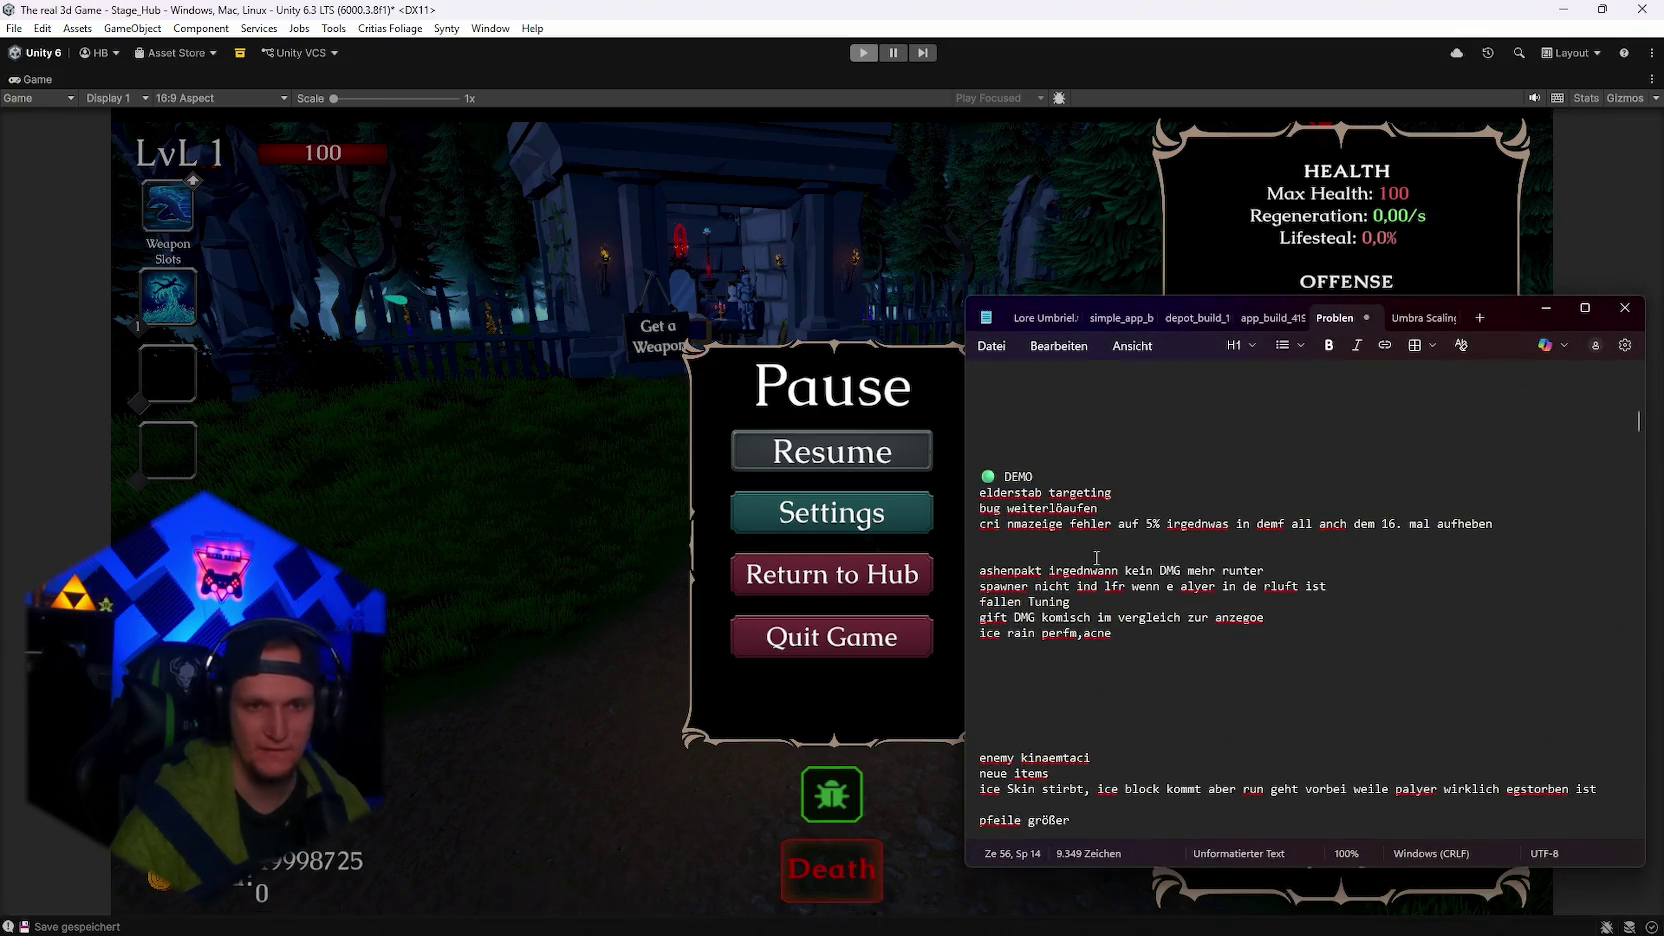
click(1546, 309)
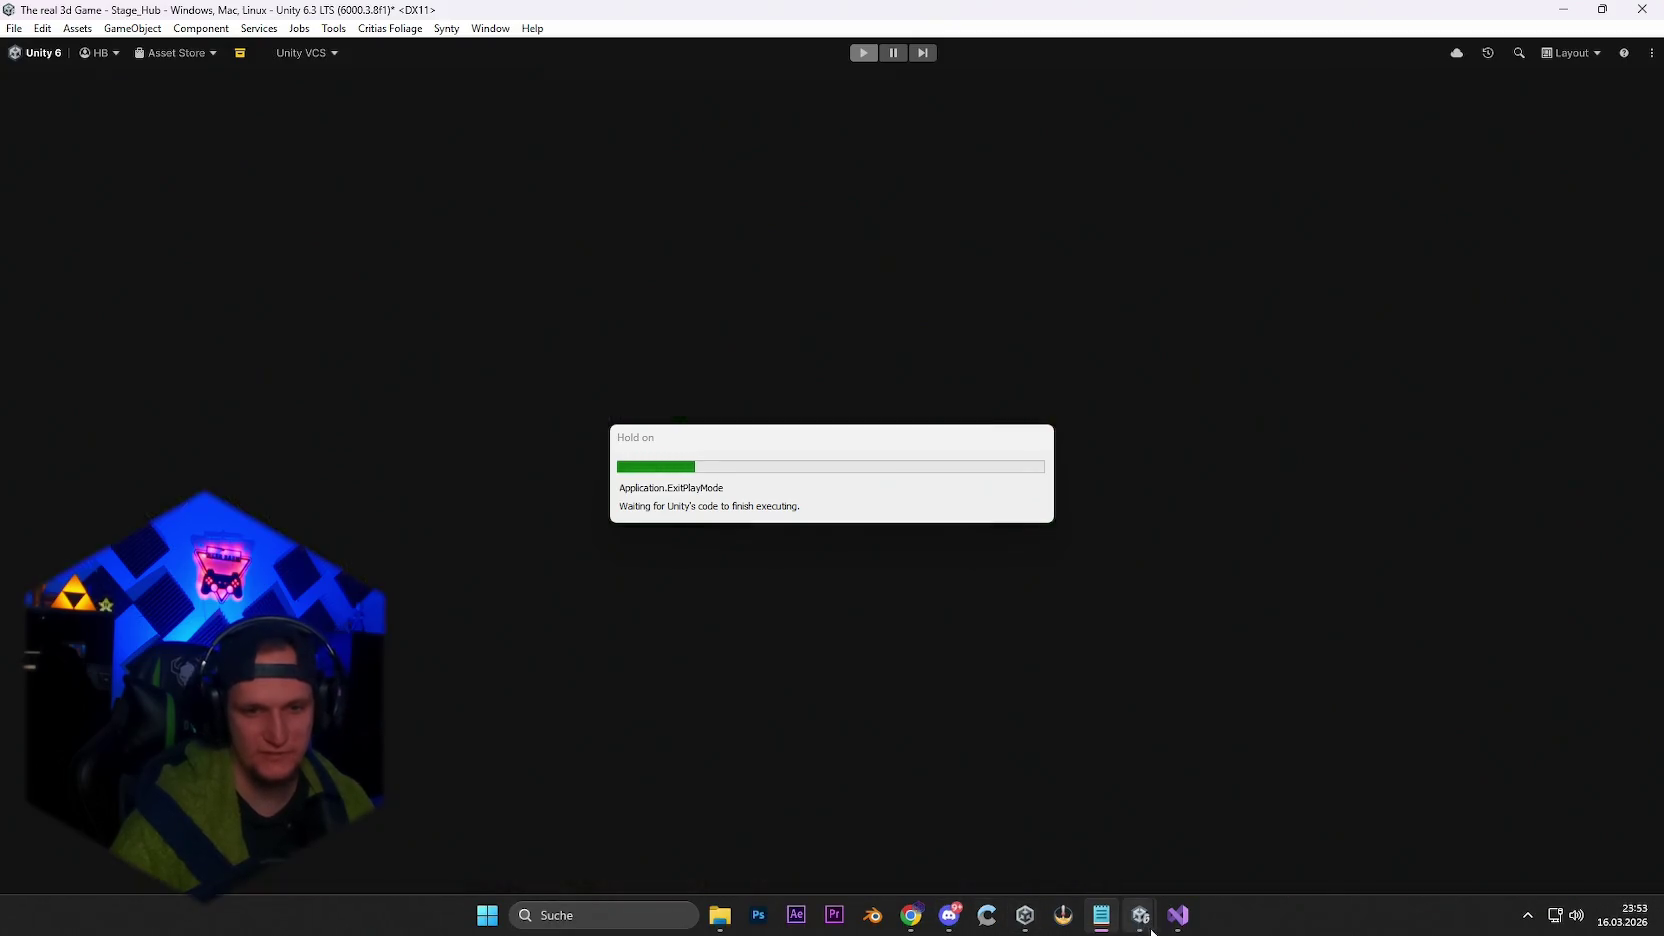
click(1178, 915)
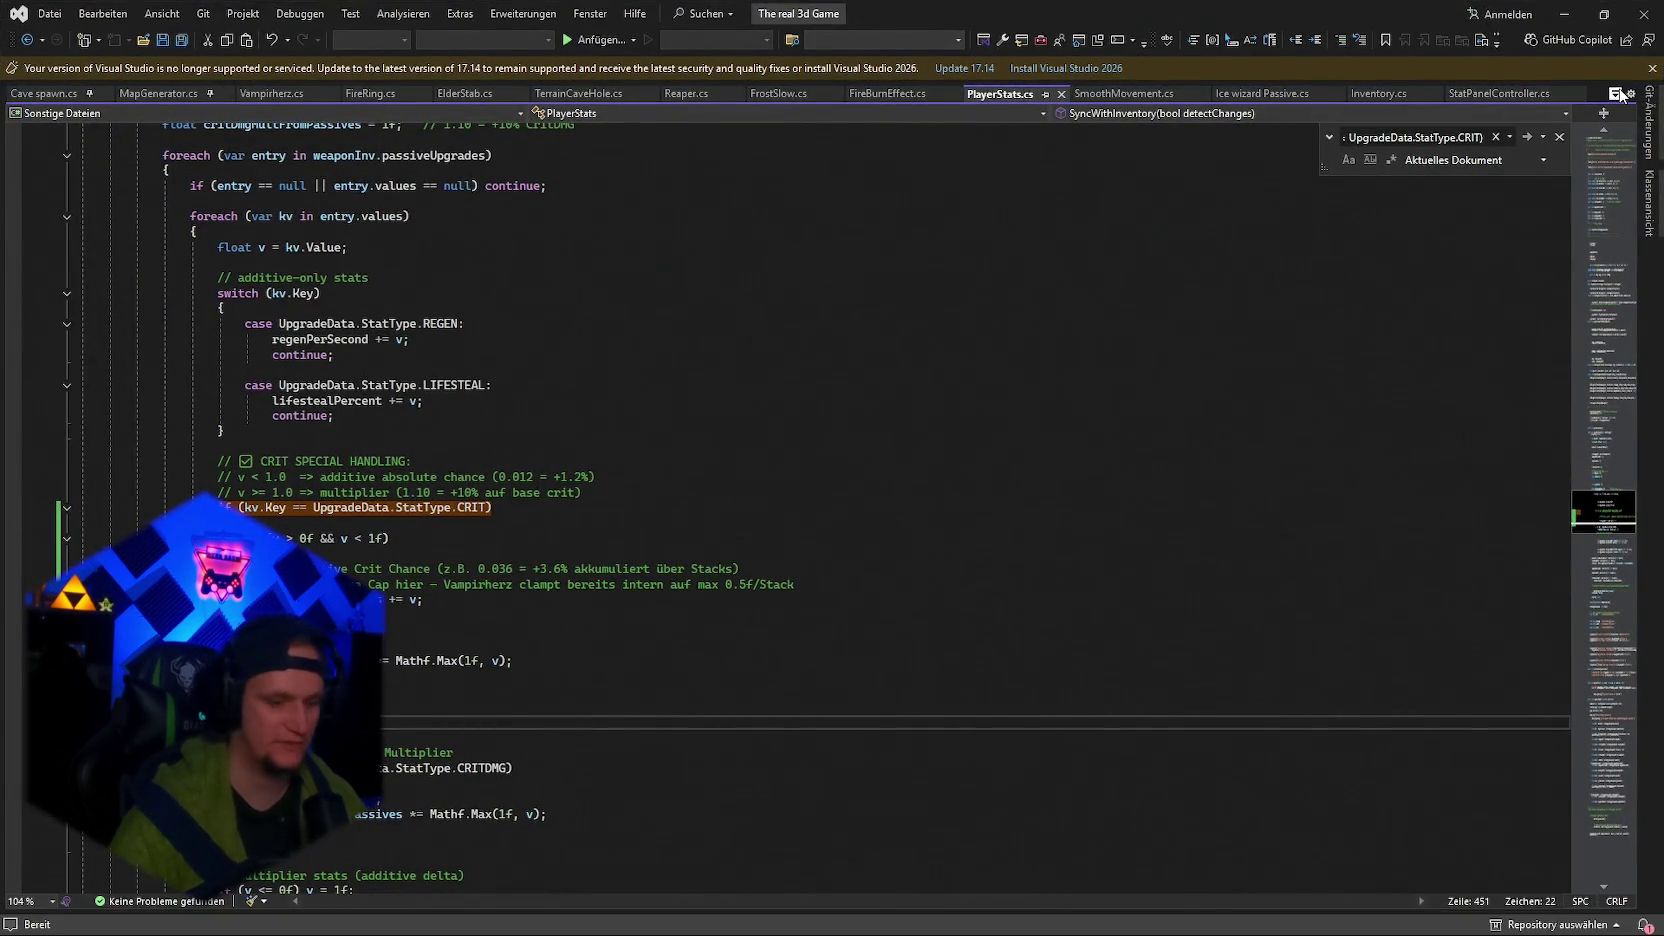
Open Ashenpact.cs, scroll up to its Log method, then minimize Visual Studio.
click(1617, 93)
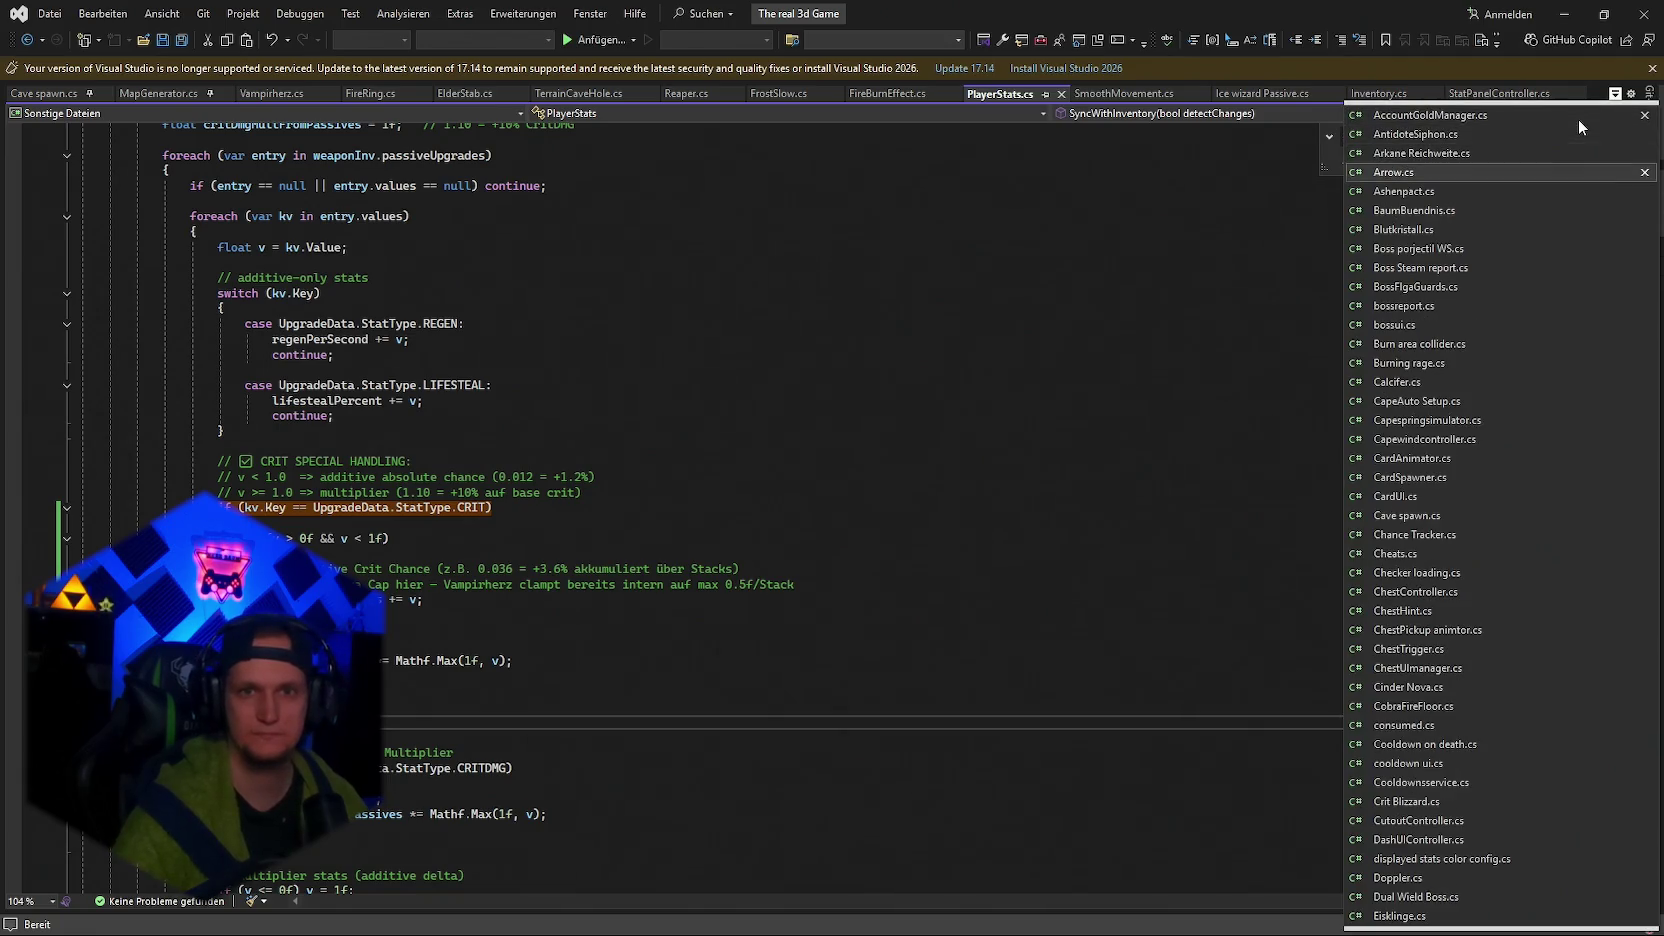
key(Down)
key(Return)
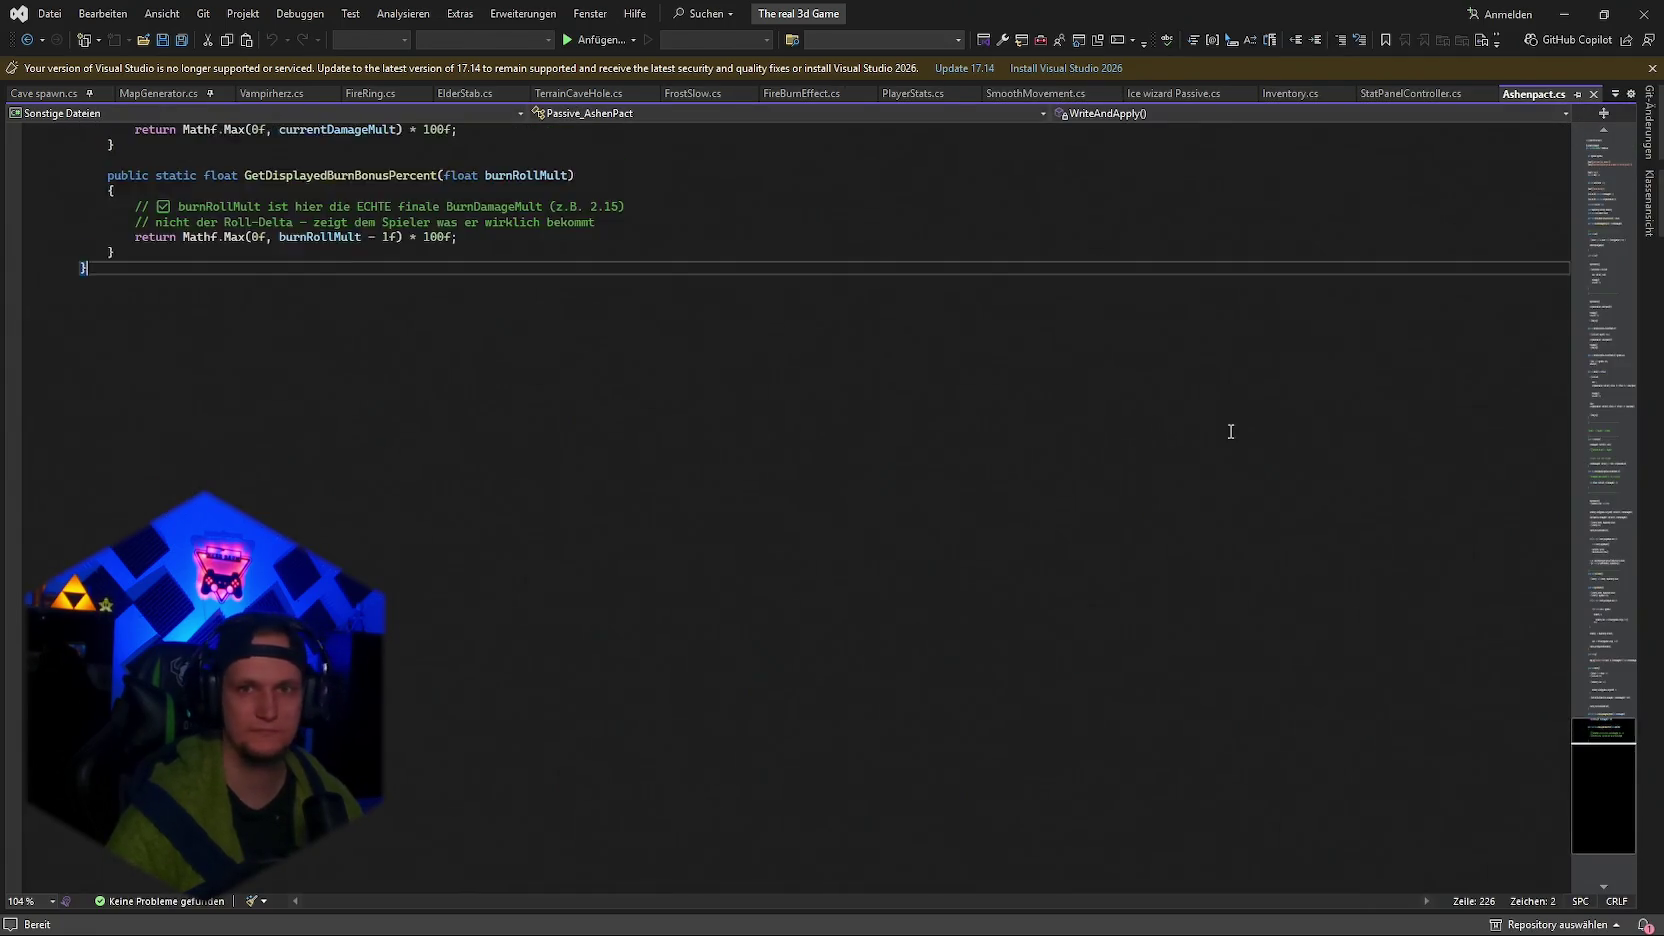
scroll(1205, 450, up, 10)
scroll(1054, 580, up, 3)
click(1232, 379)
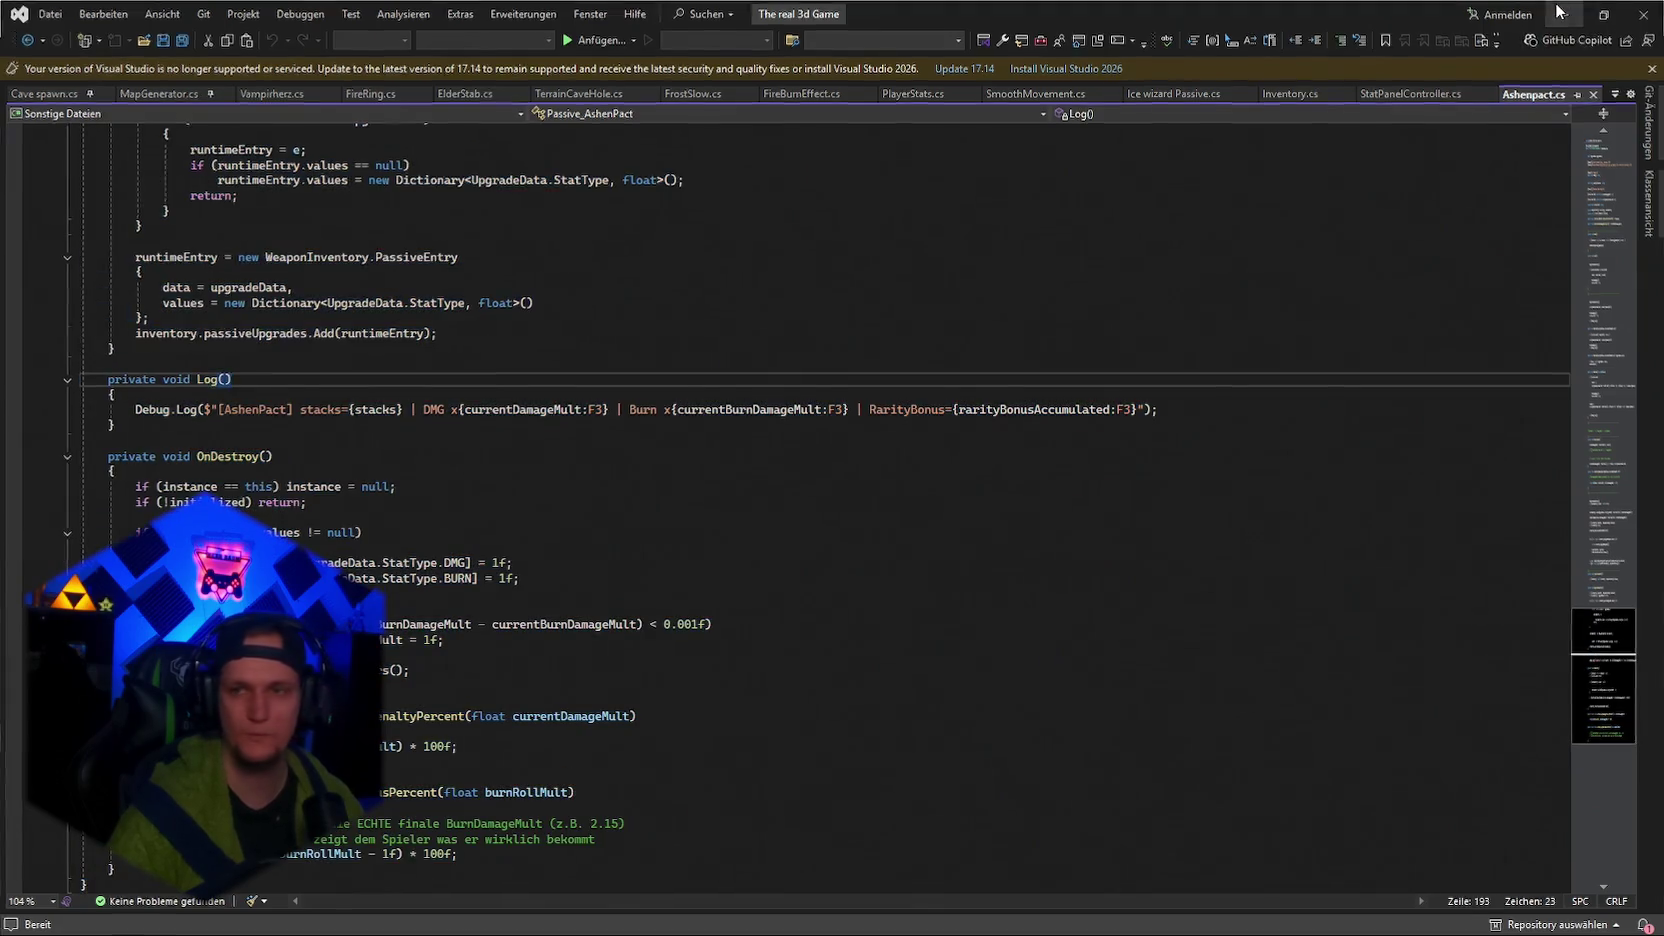
click(1558, 13)
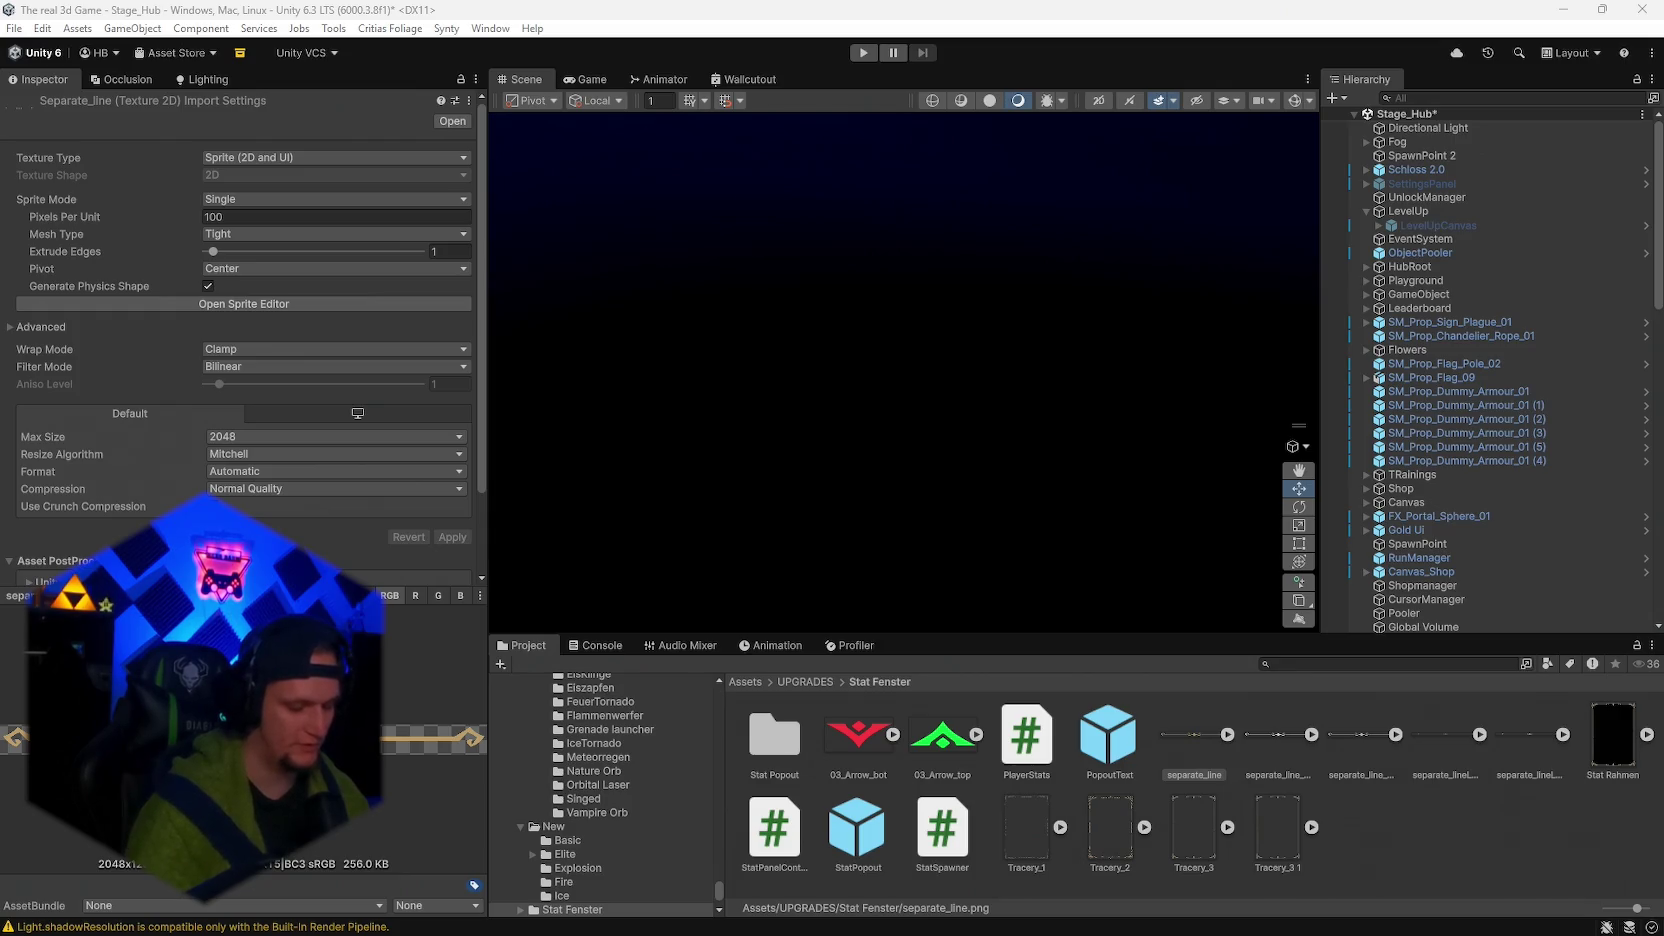
click(1299, 666)
scroll(606, 823, down, 10)
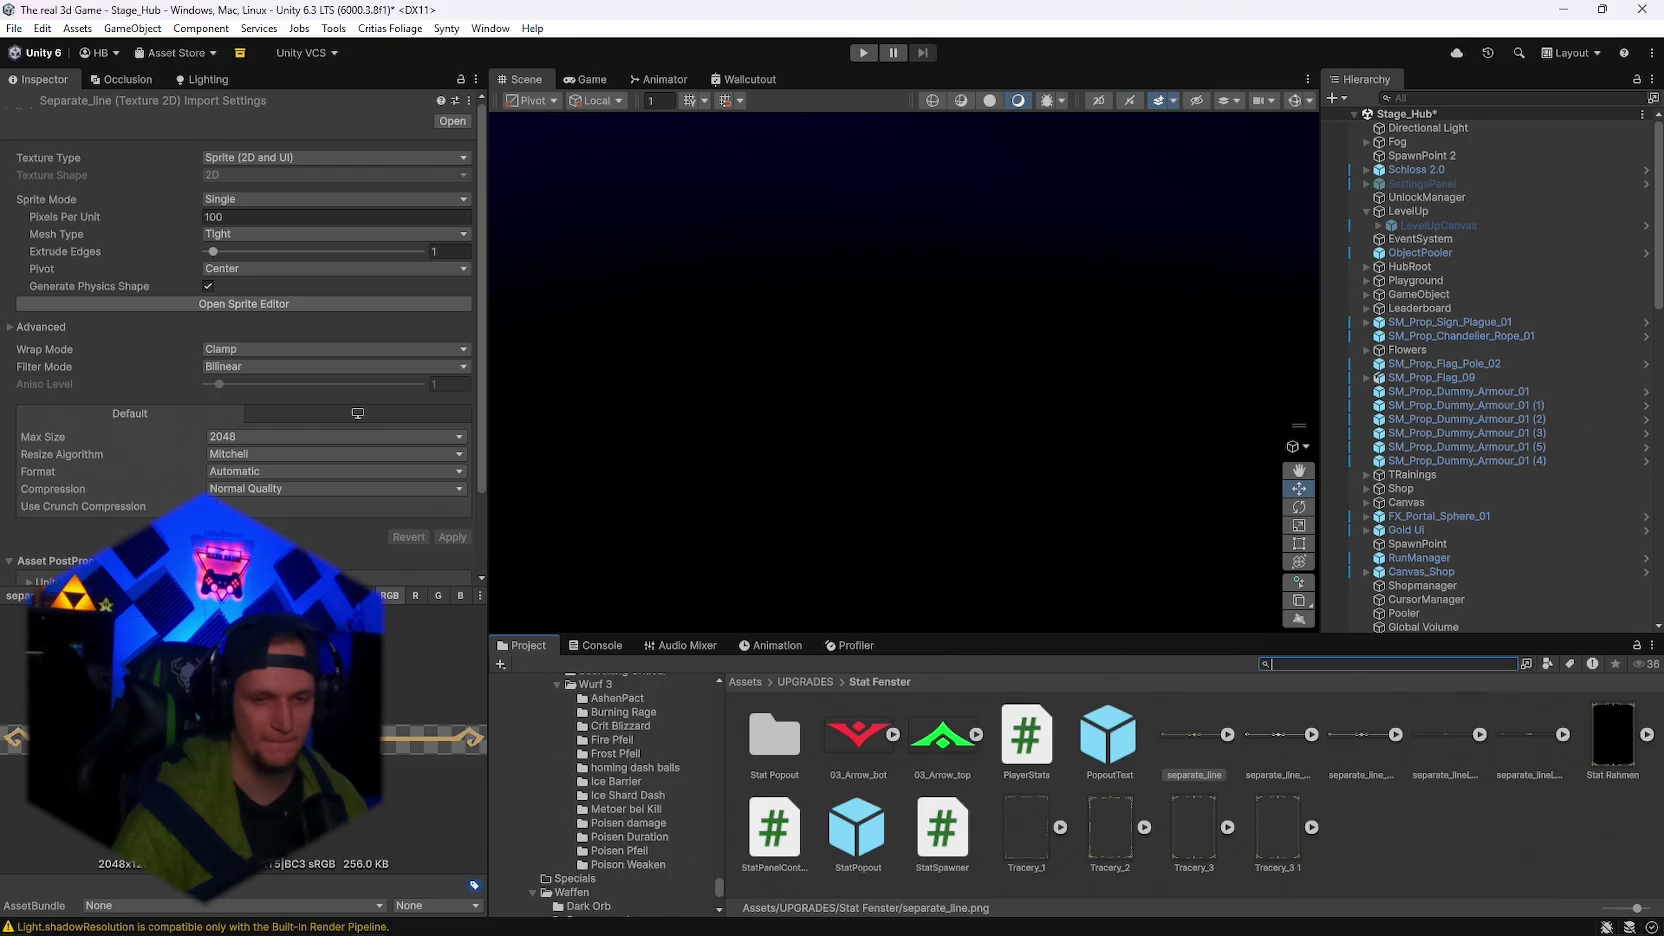
click(1180, 928)
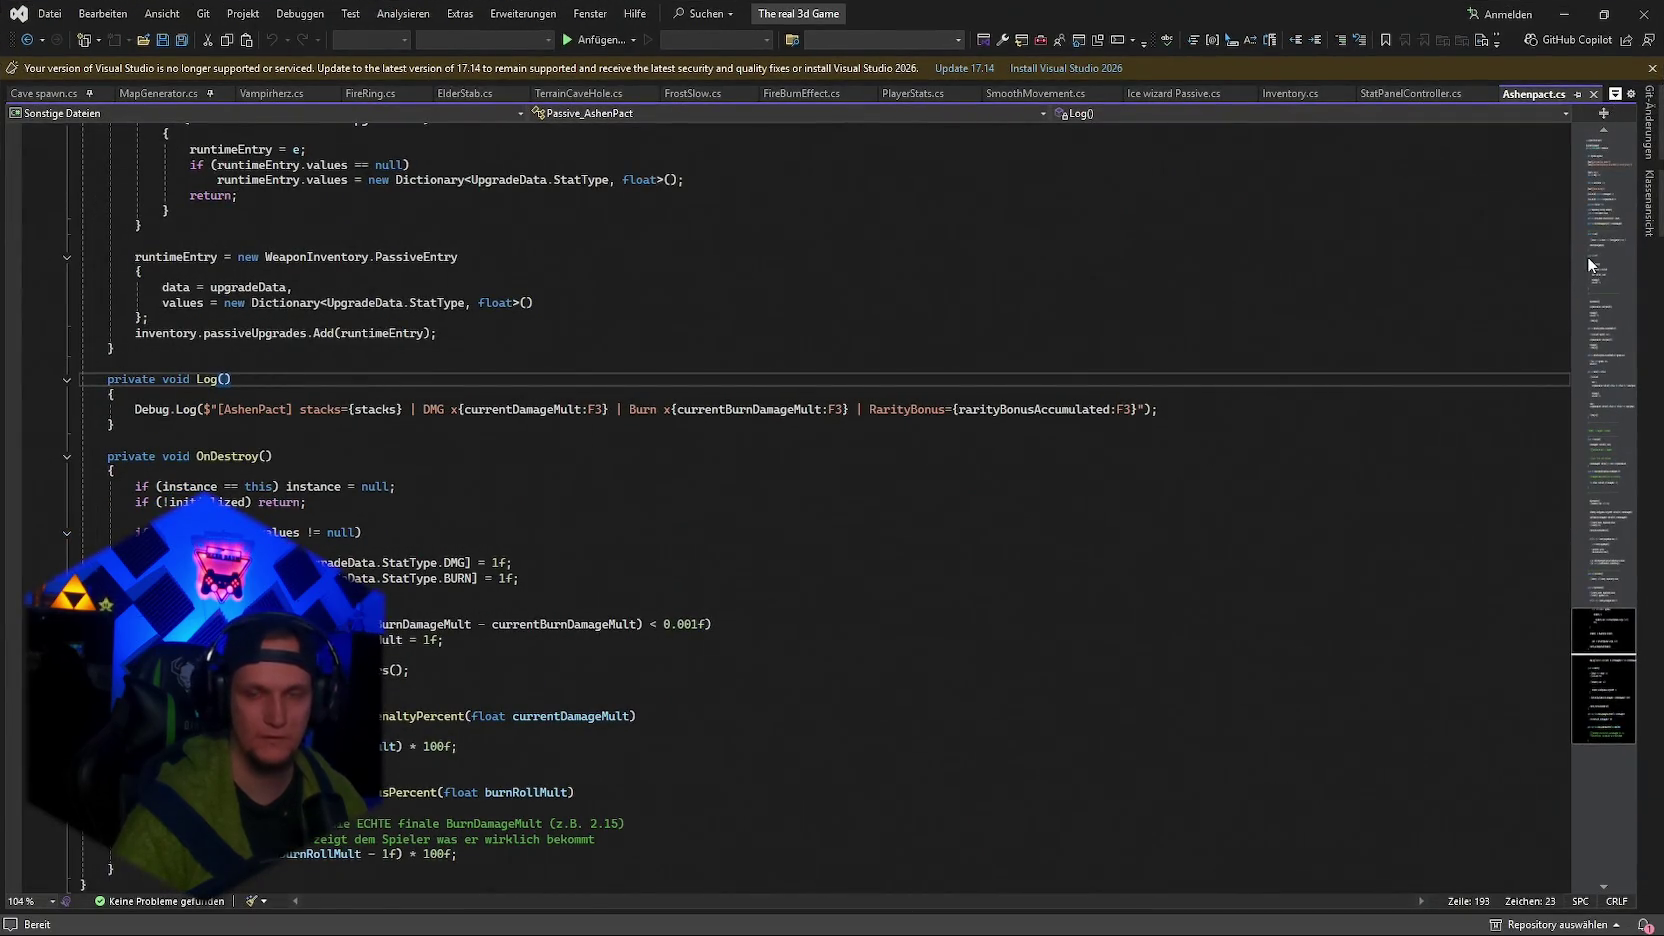
scroll(1459, 358, down, 5)
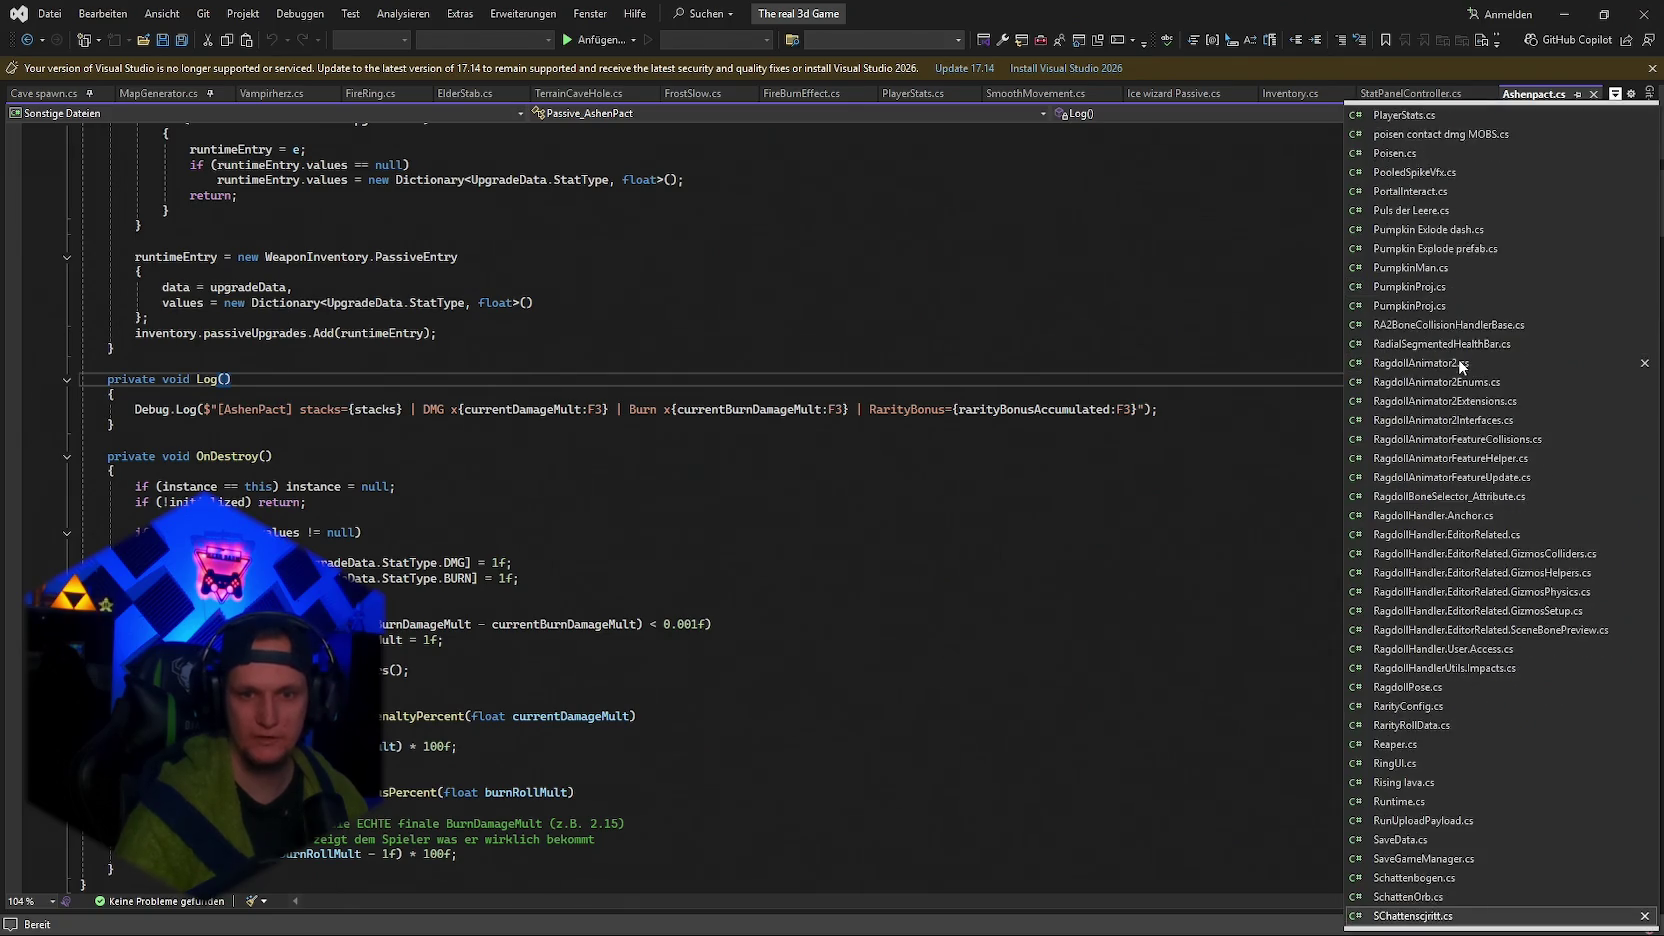
key(Down)
key(Down)
key(Down)
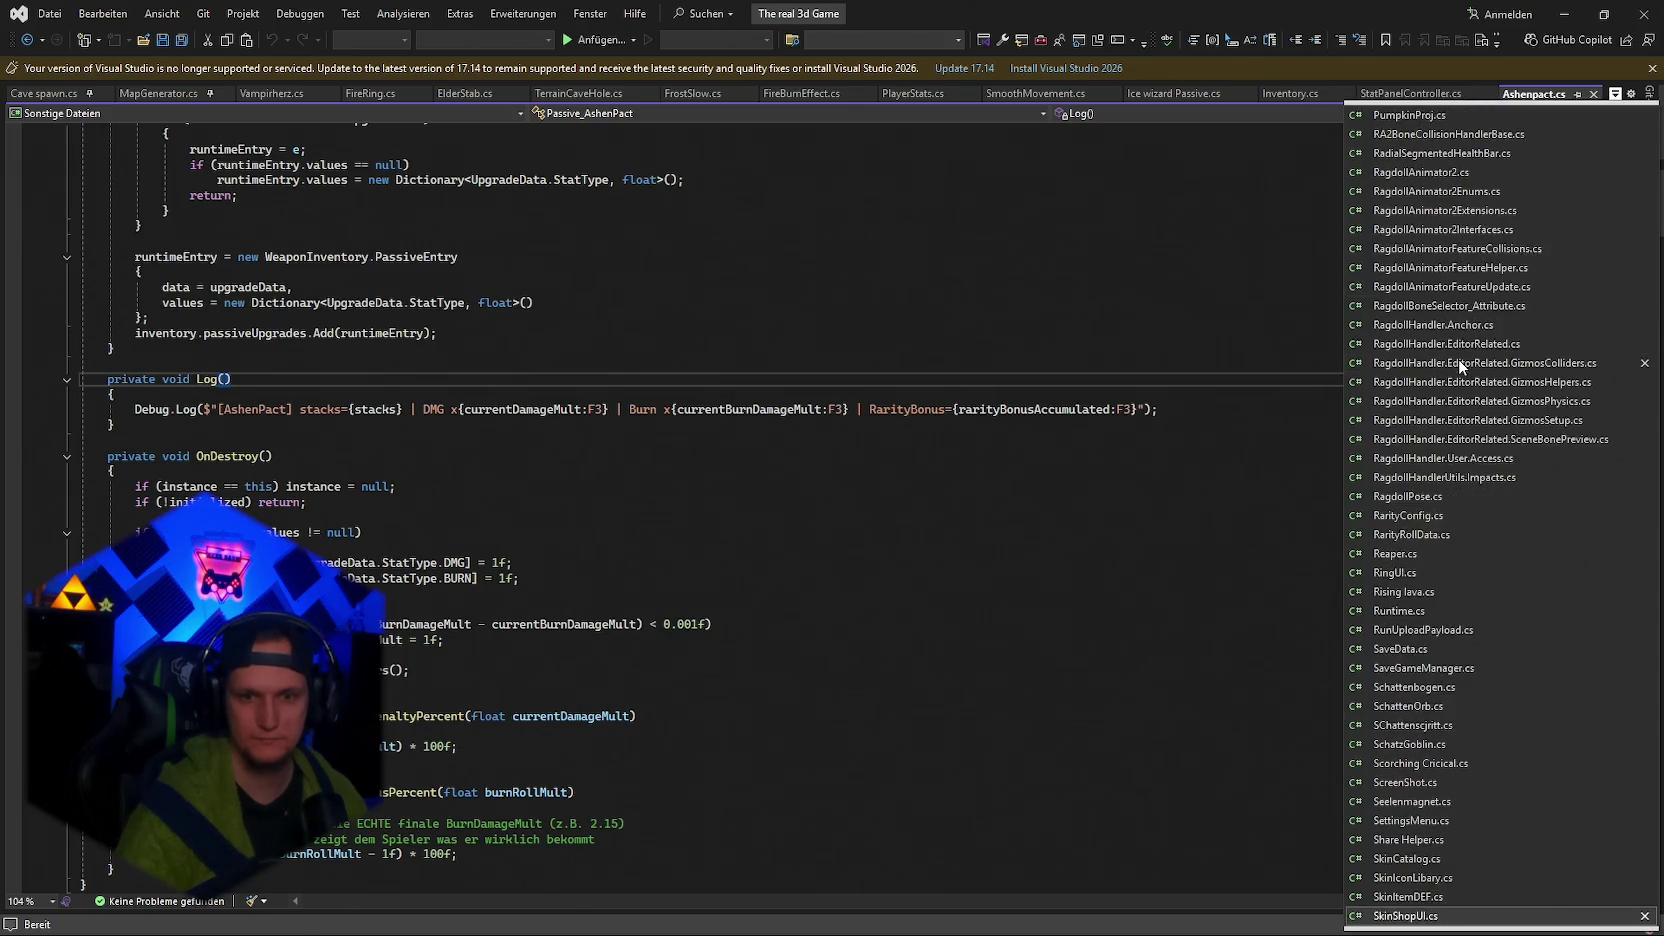
key(Down)
key(Down)
key(Down)
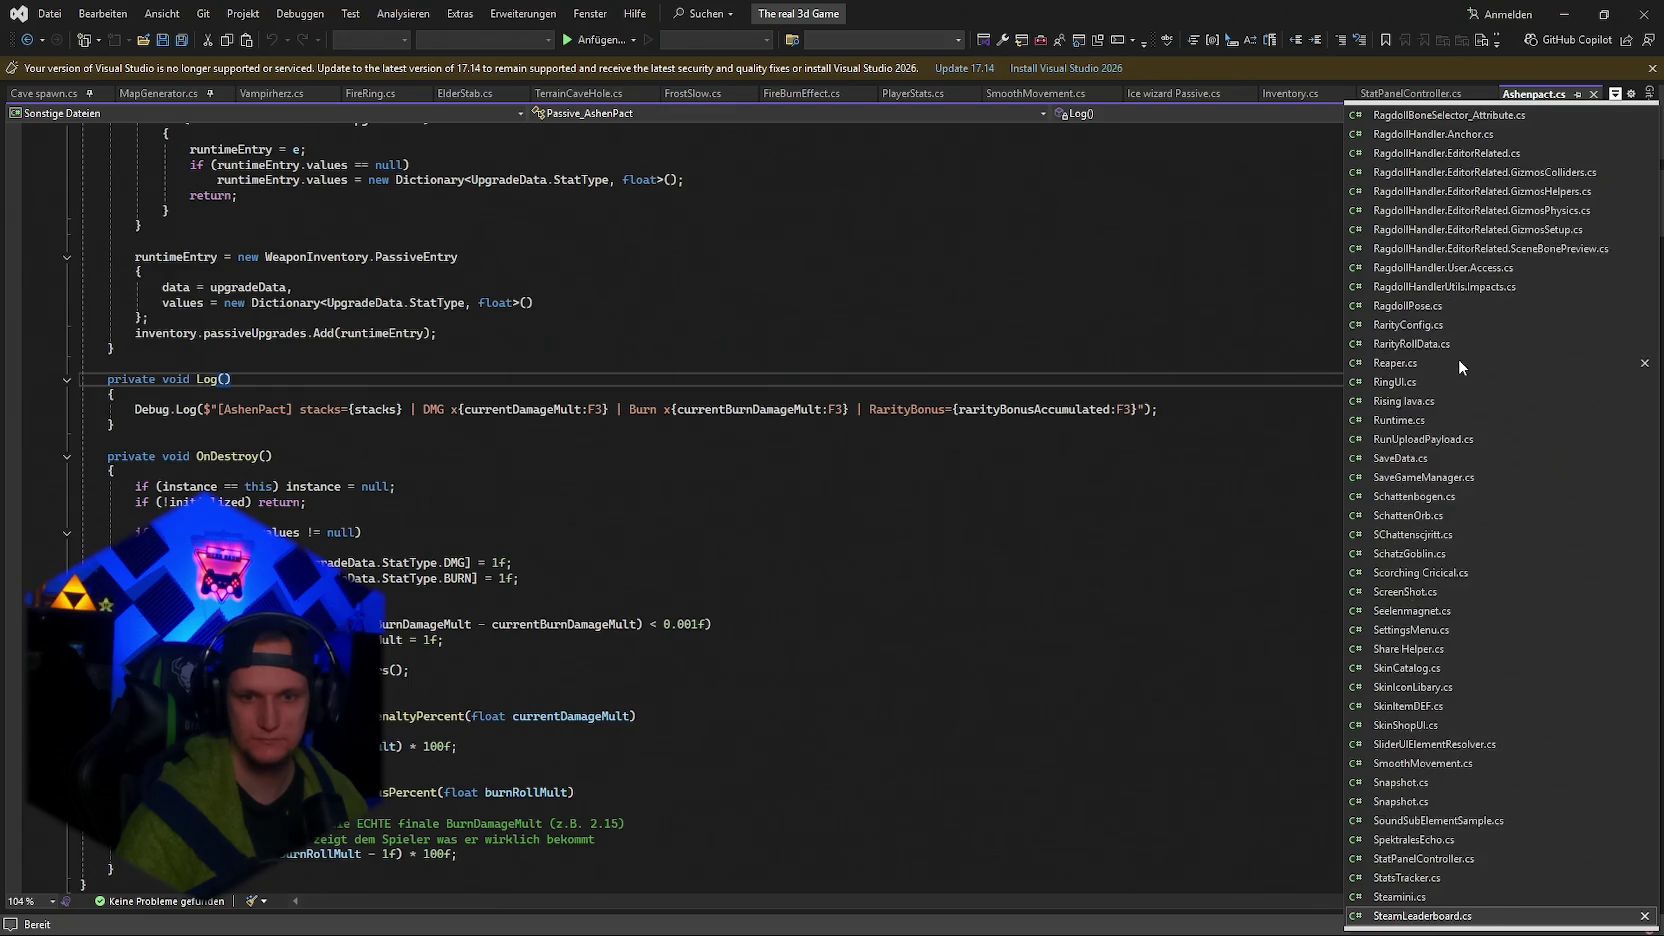
scroll(1459, 358, down, 1)
key(Down)
key(Down)
key(Down)
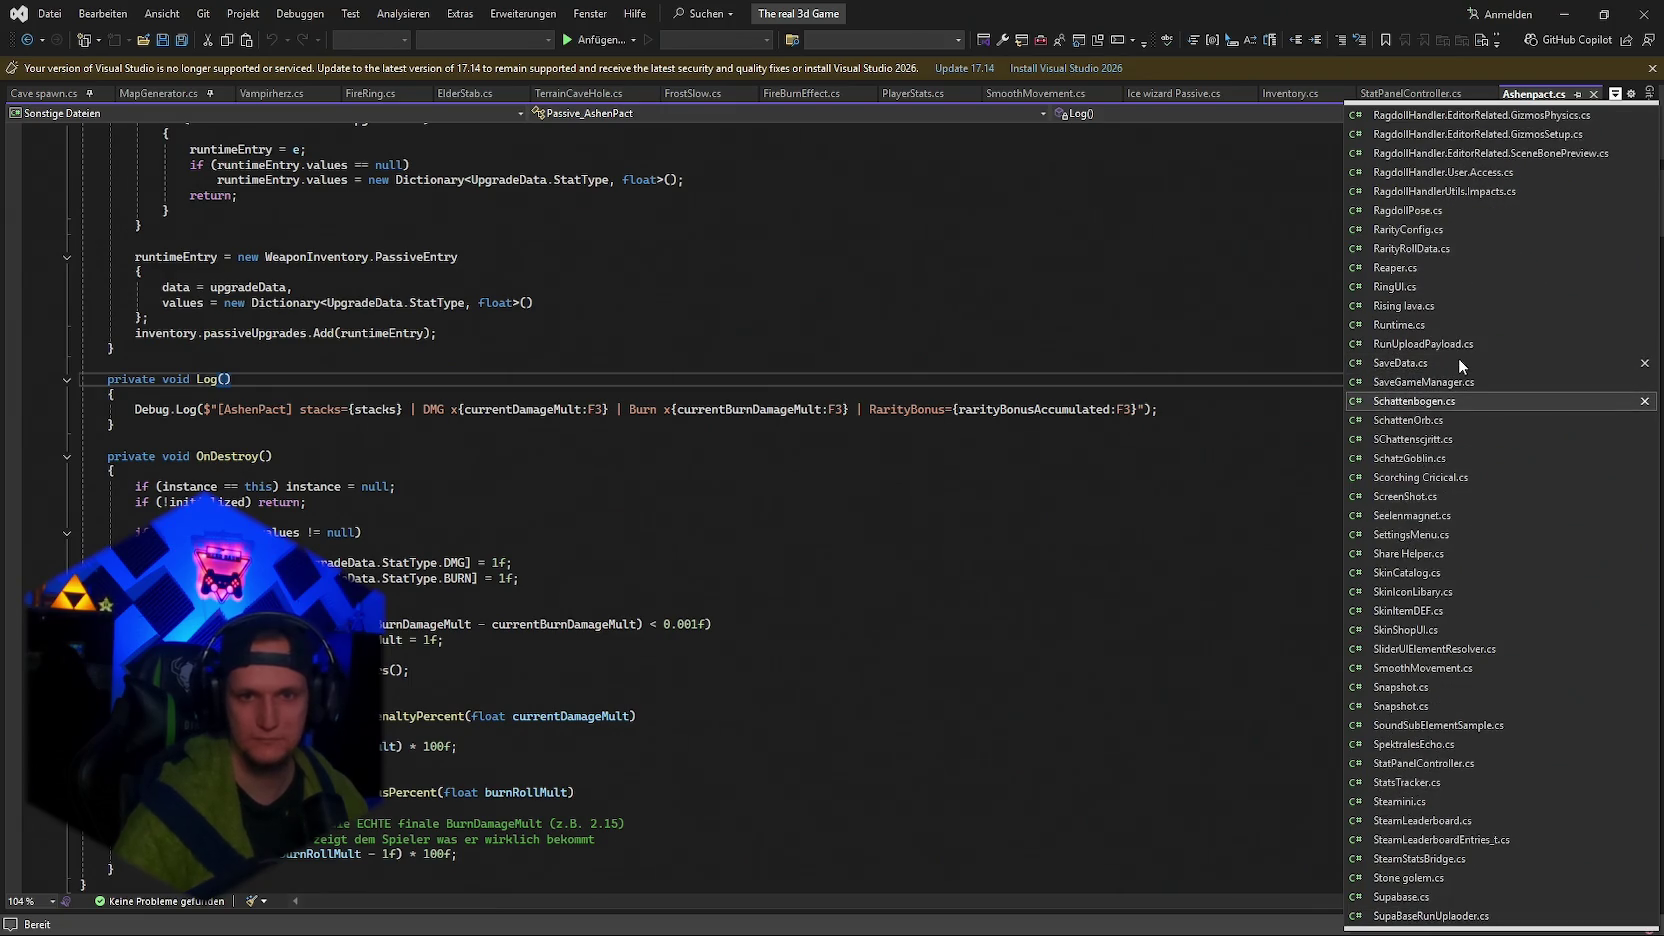
key(Down)
key(Down)
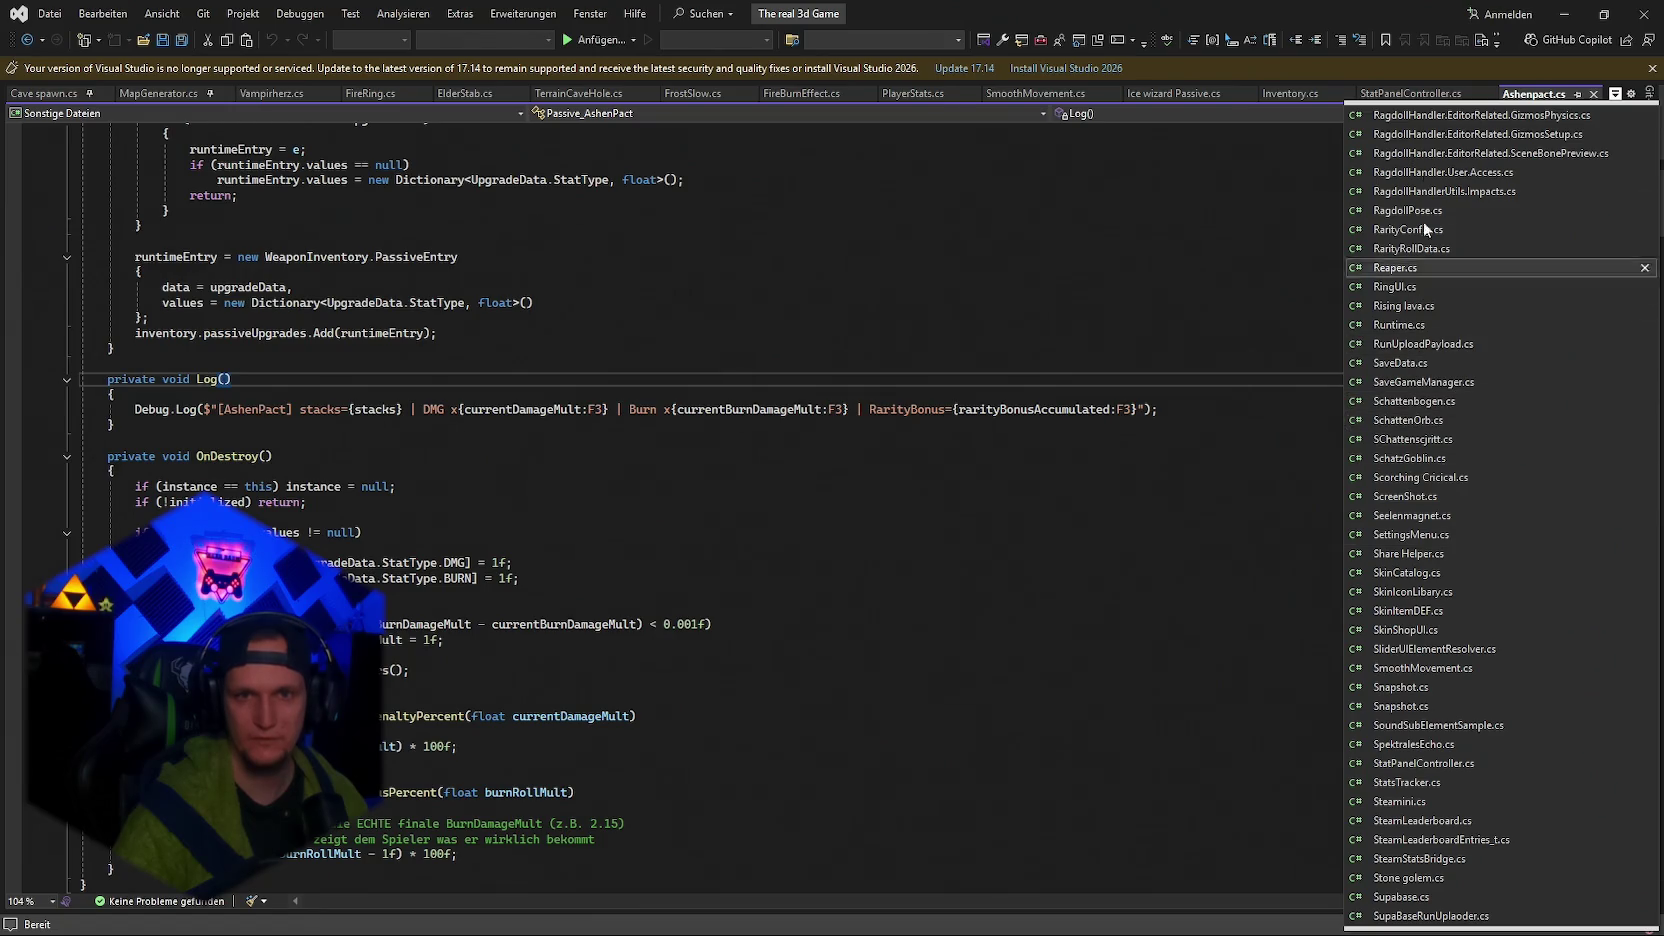
click(1574, 9)
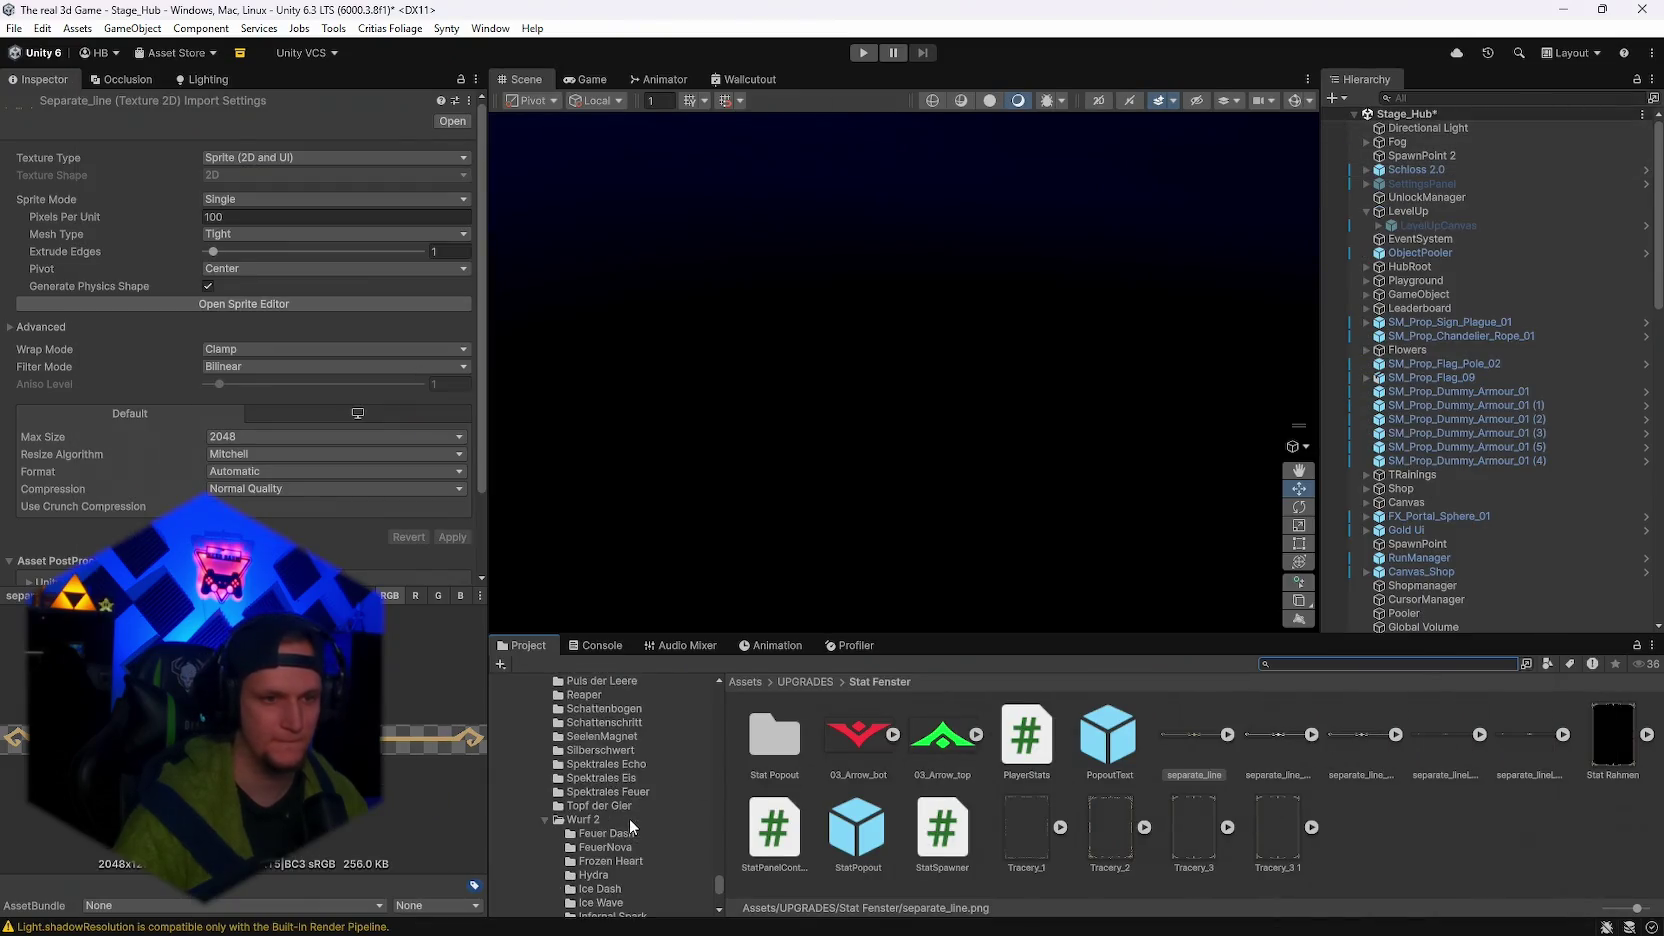
Open the ItemPool/Passive/Silberschwert folder and select all the code in Silberschwert.cs.
scroll(630, 811, down, 3)
click(603, 803)
click(999, 773)
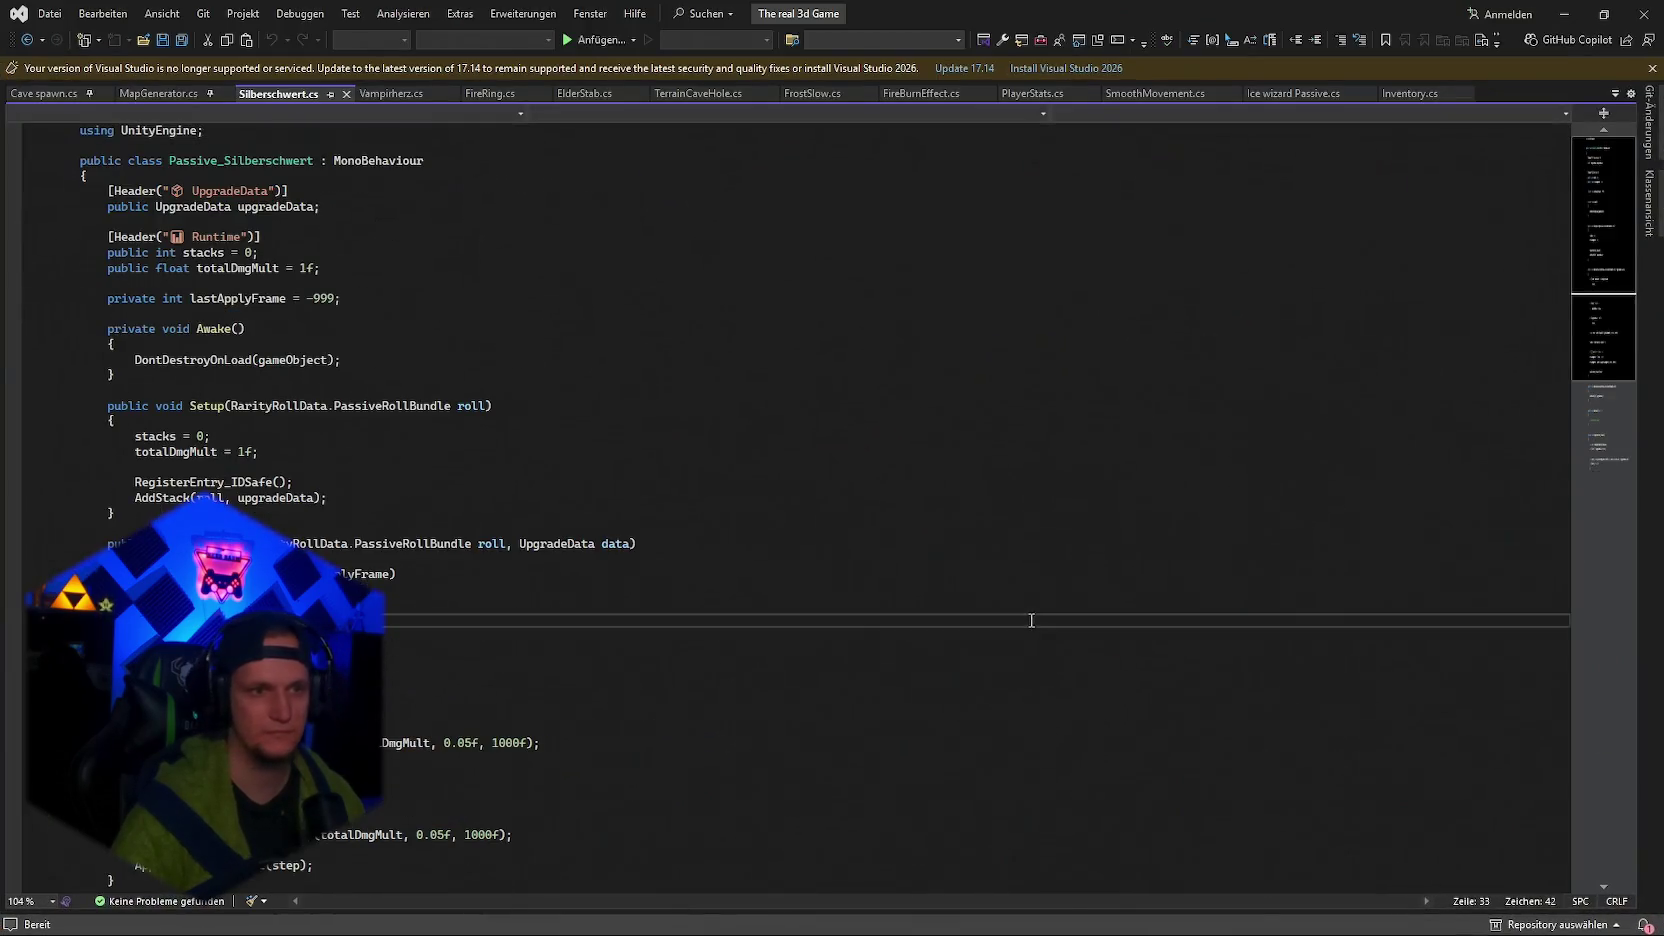
key(ctrl+a)
click(1574, 9)
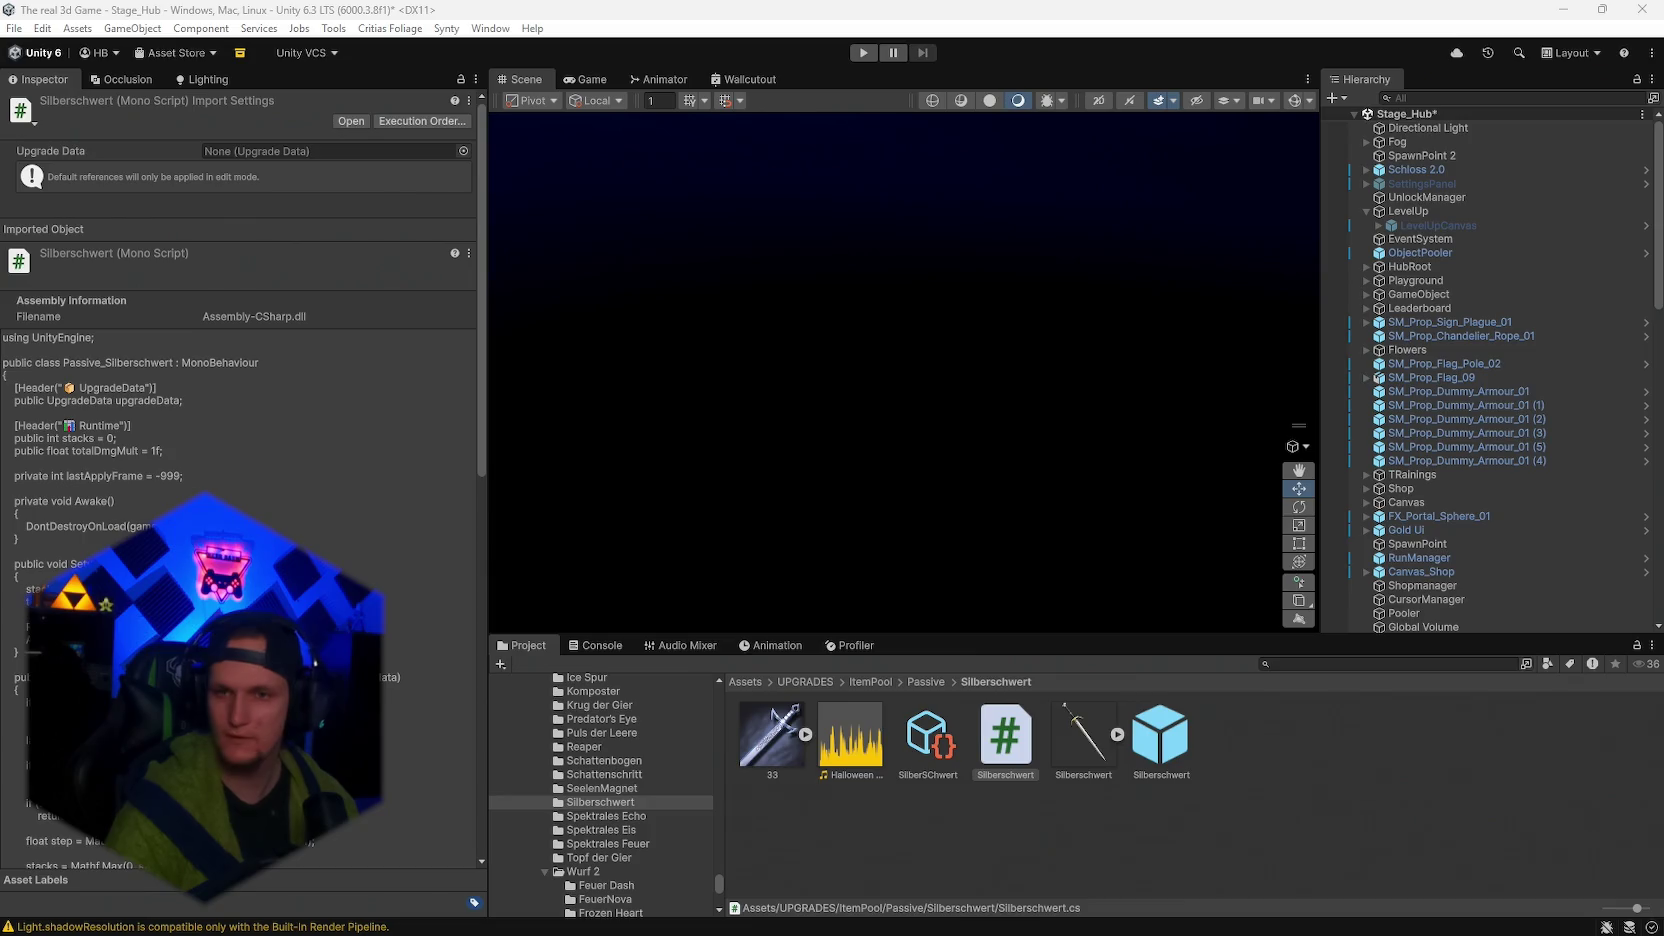
Copy the Silberschwert.cs code, then reopen the Stage_Hub scene from recent scenes.
click(1176, 915)
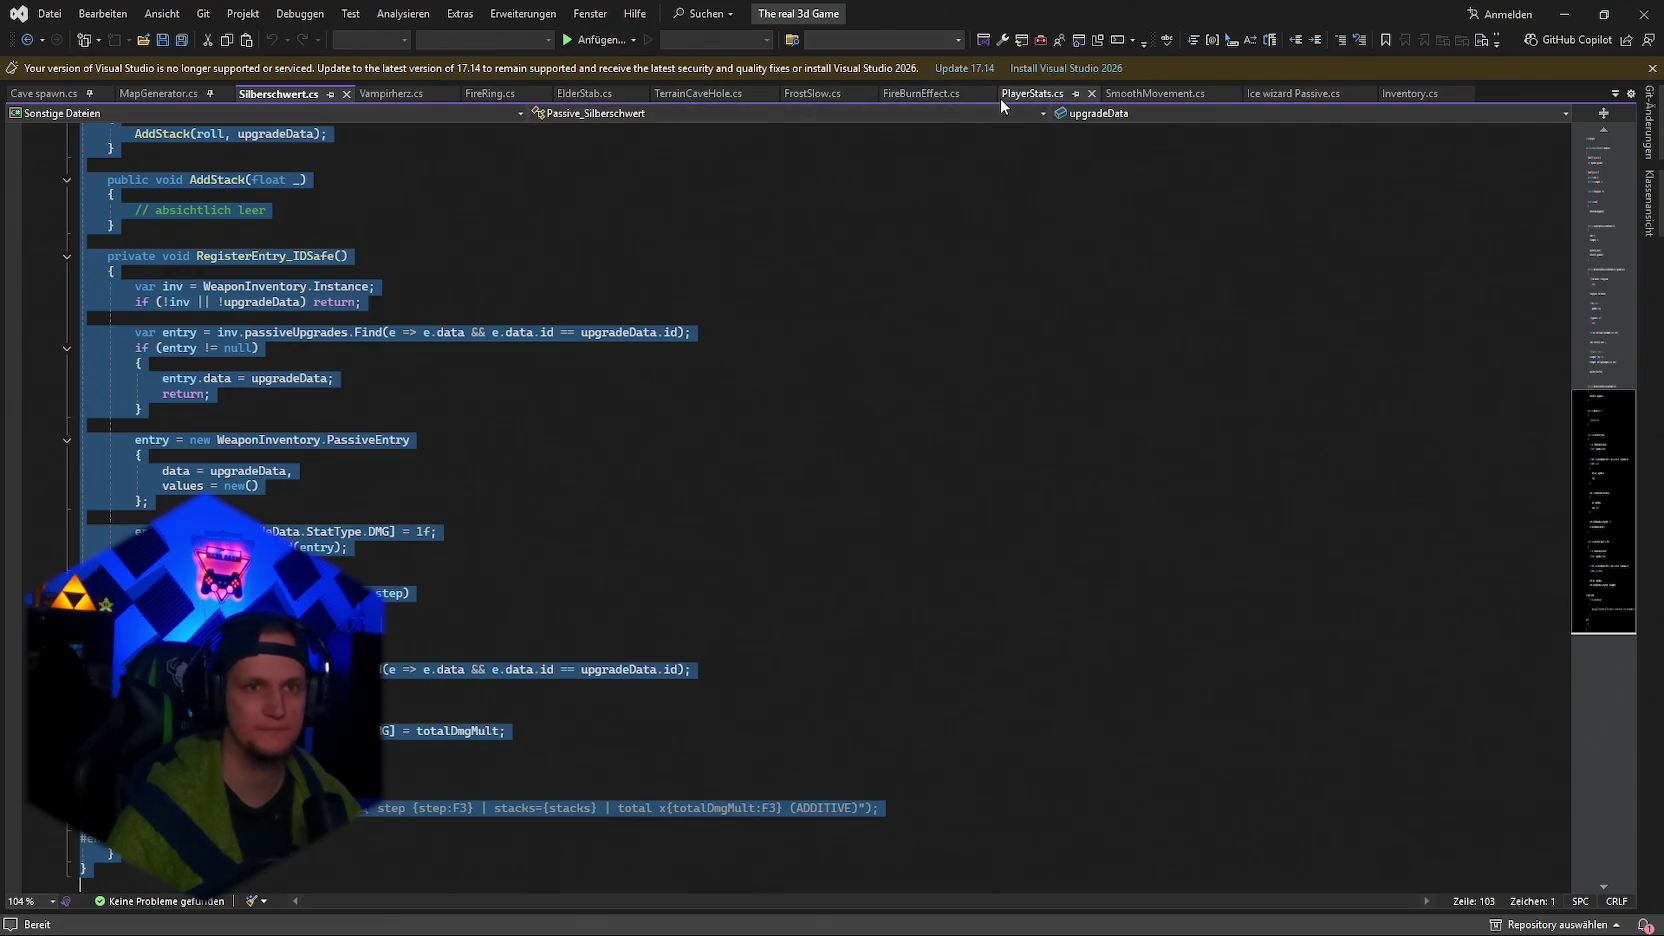
key(alt+Tab)
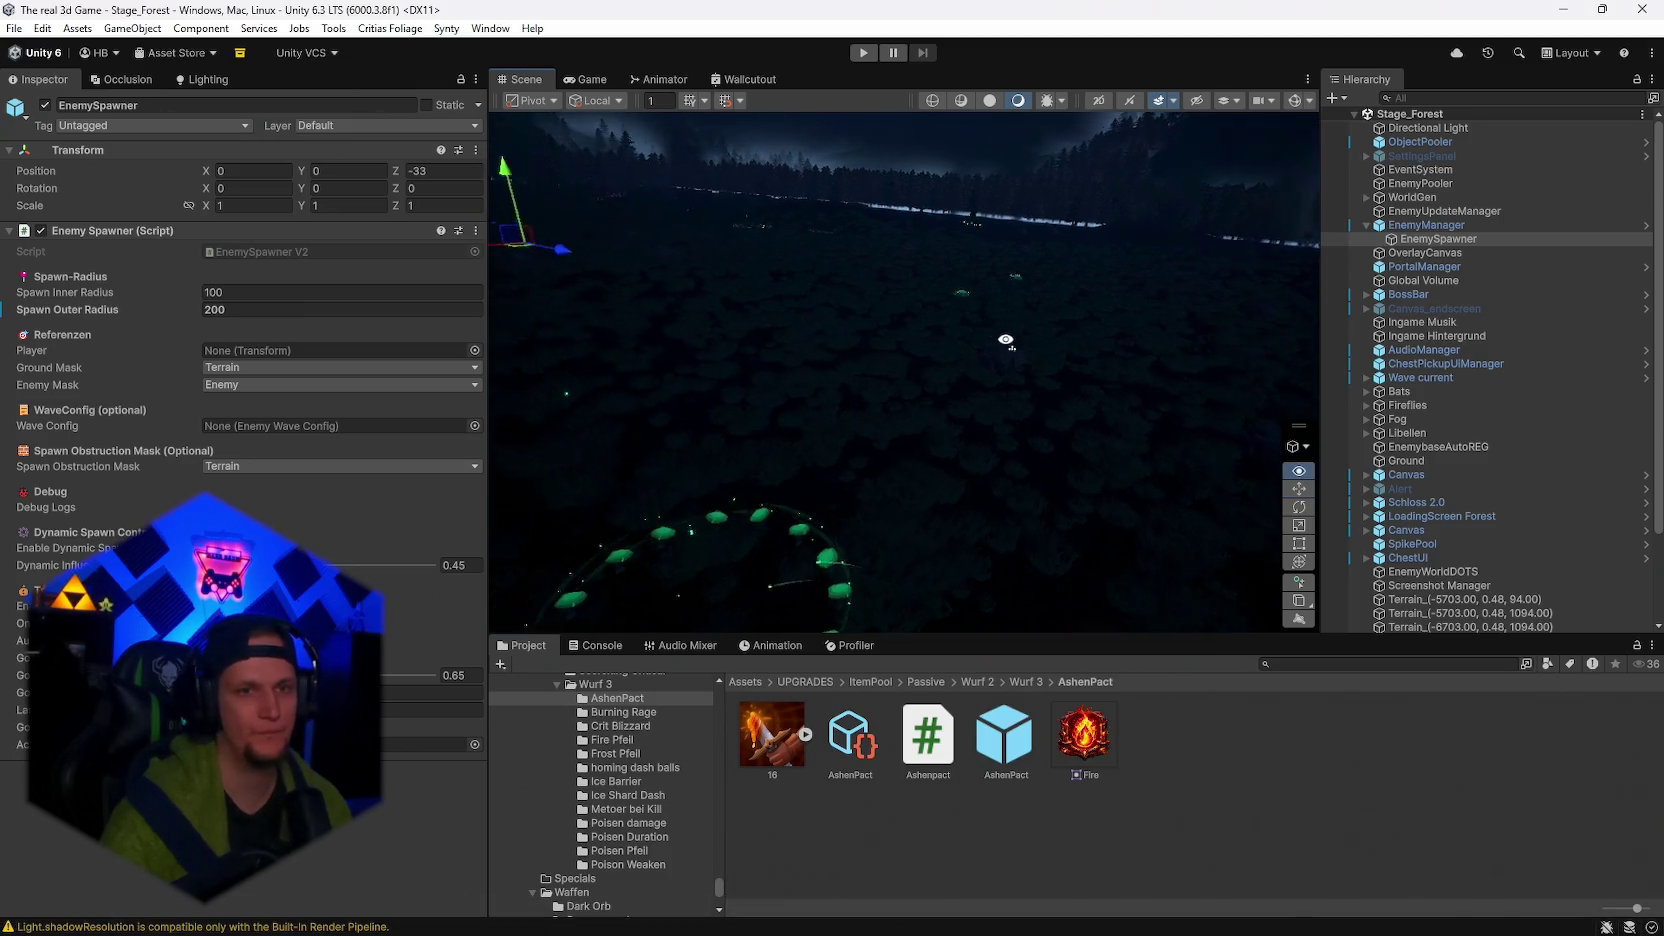
click(14, 28)
mouse_move(150, 87)
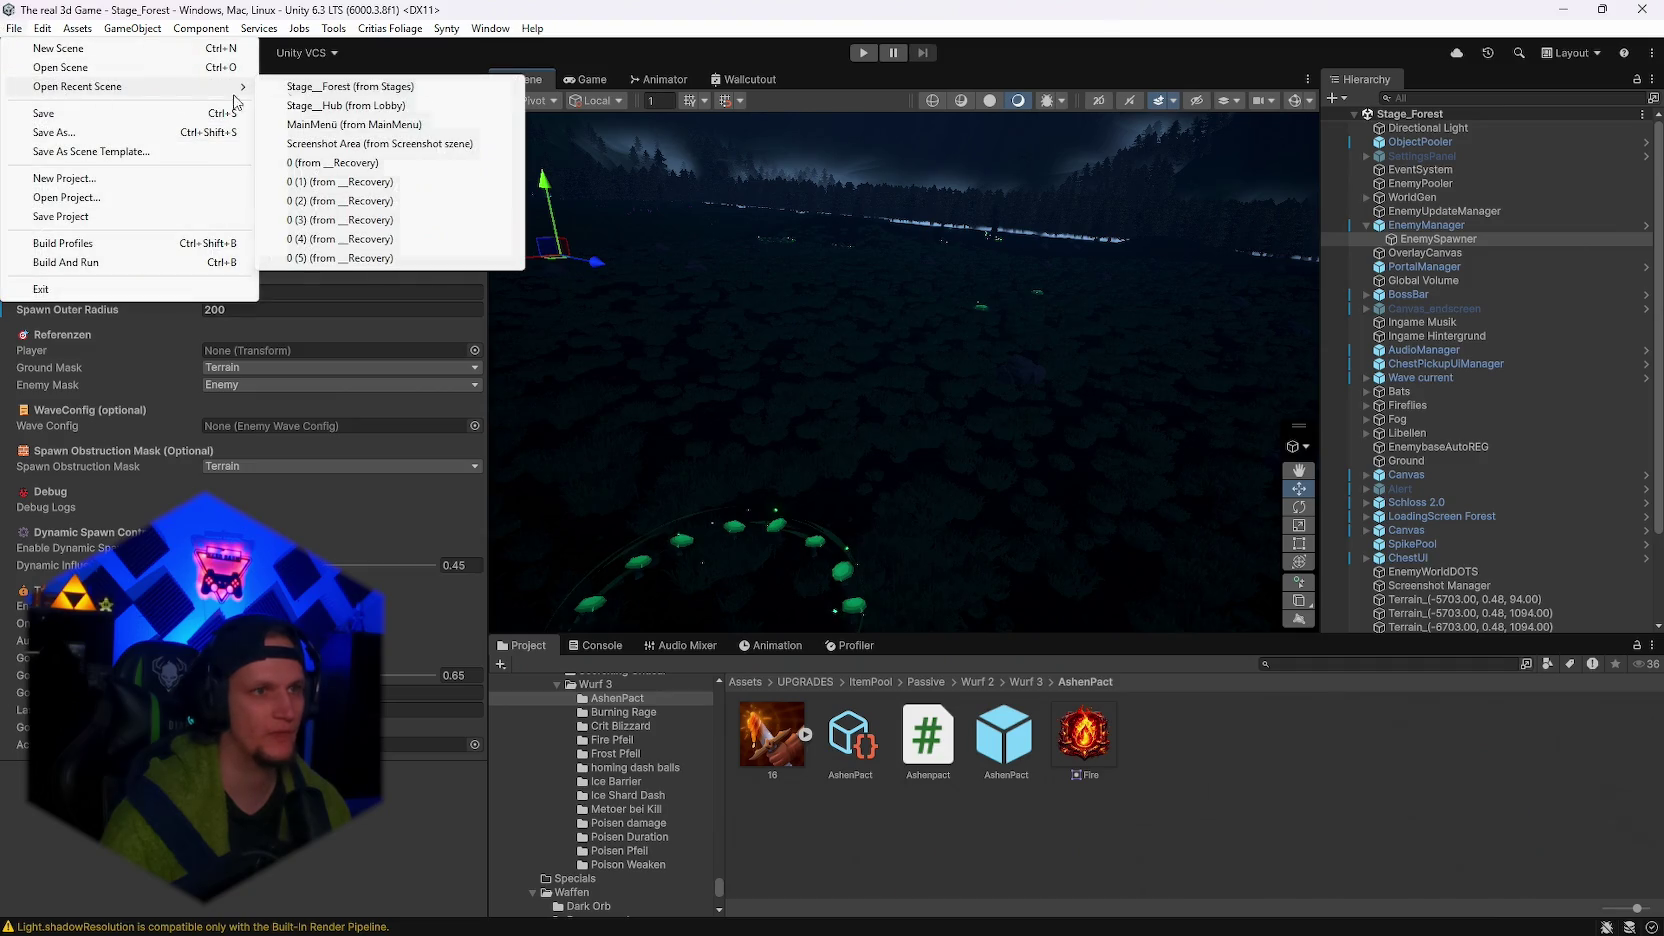
click(362, 113)
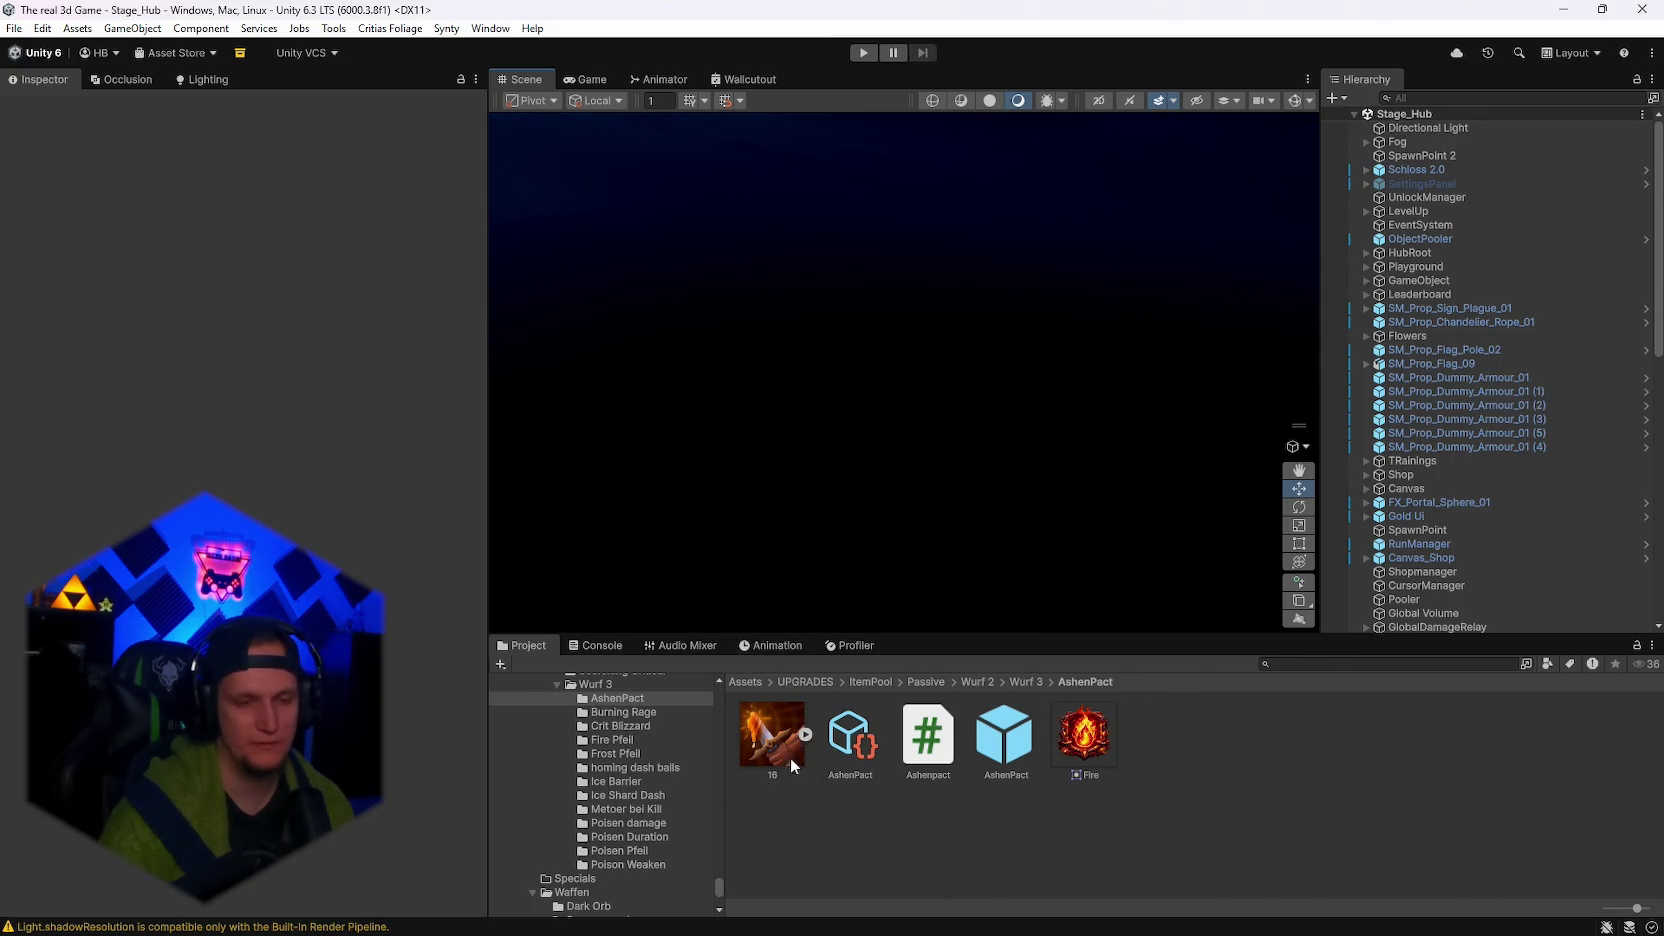
Replace Ashenpact.cs with the copied code, save it, then bring up Discord's direct messages.
double_click(927, 745)
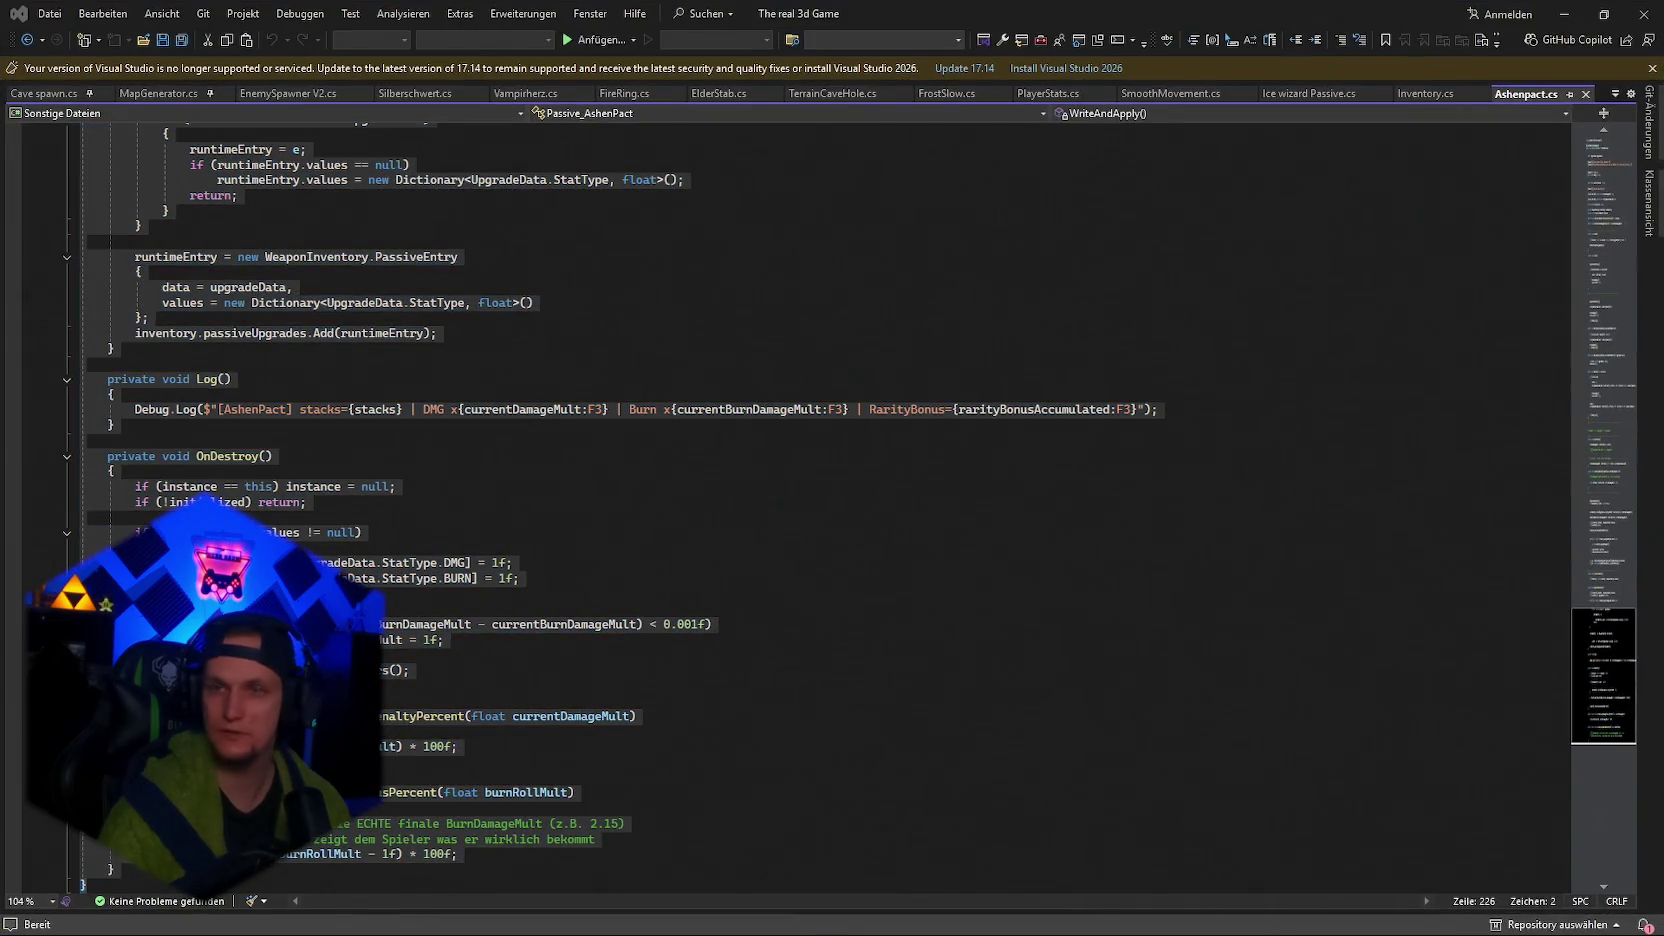
click(1226, 745)
key(ctrl+a)
key(ctrl+v)
key(ctrl+s)
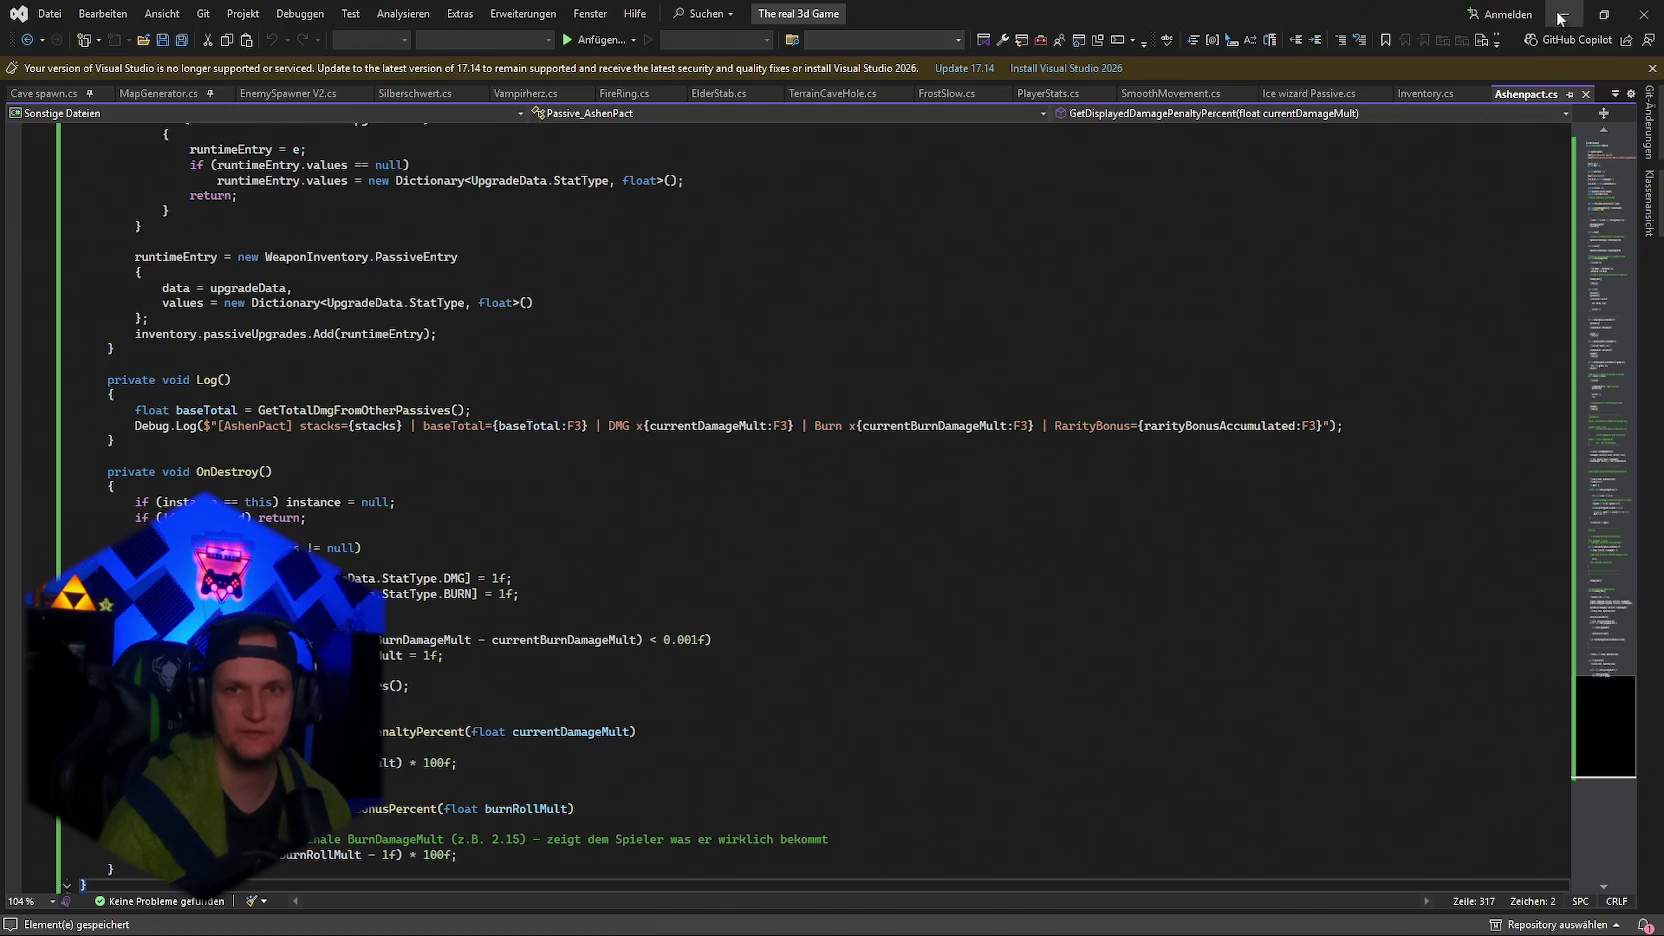
click(1560, 18)
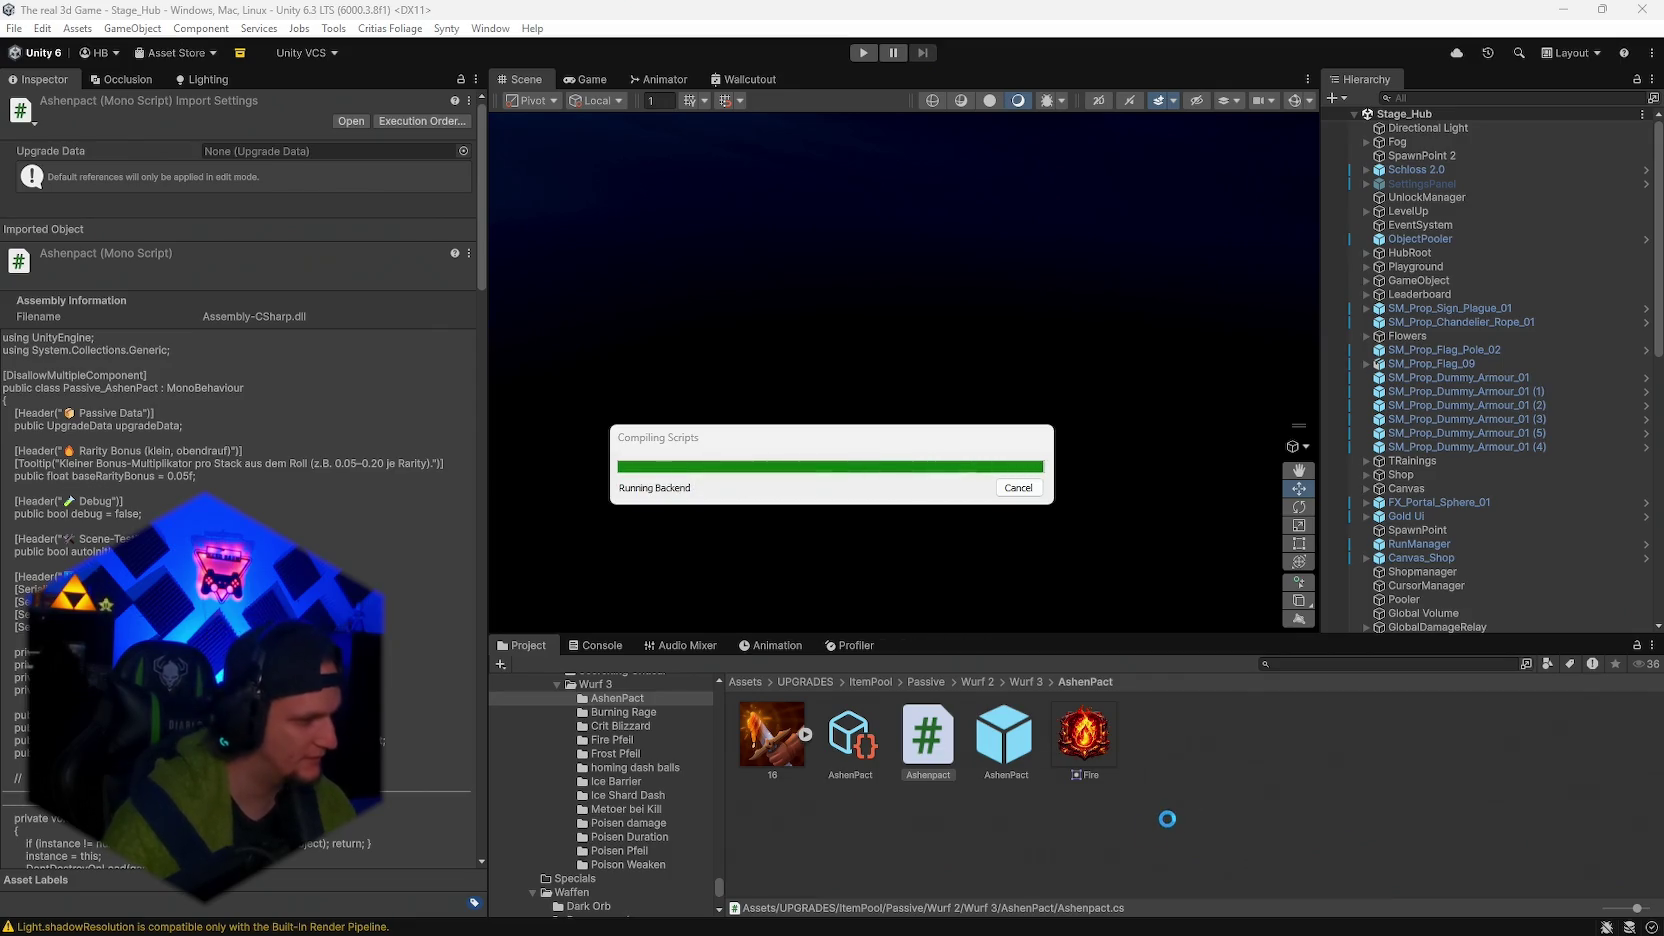
click(949, 930)
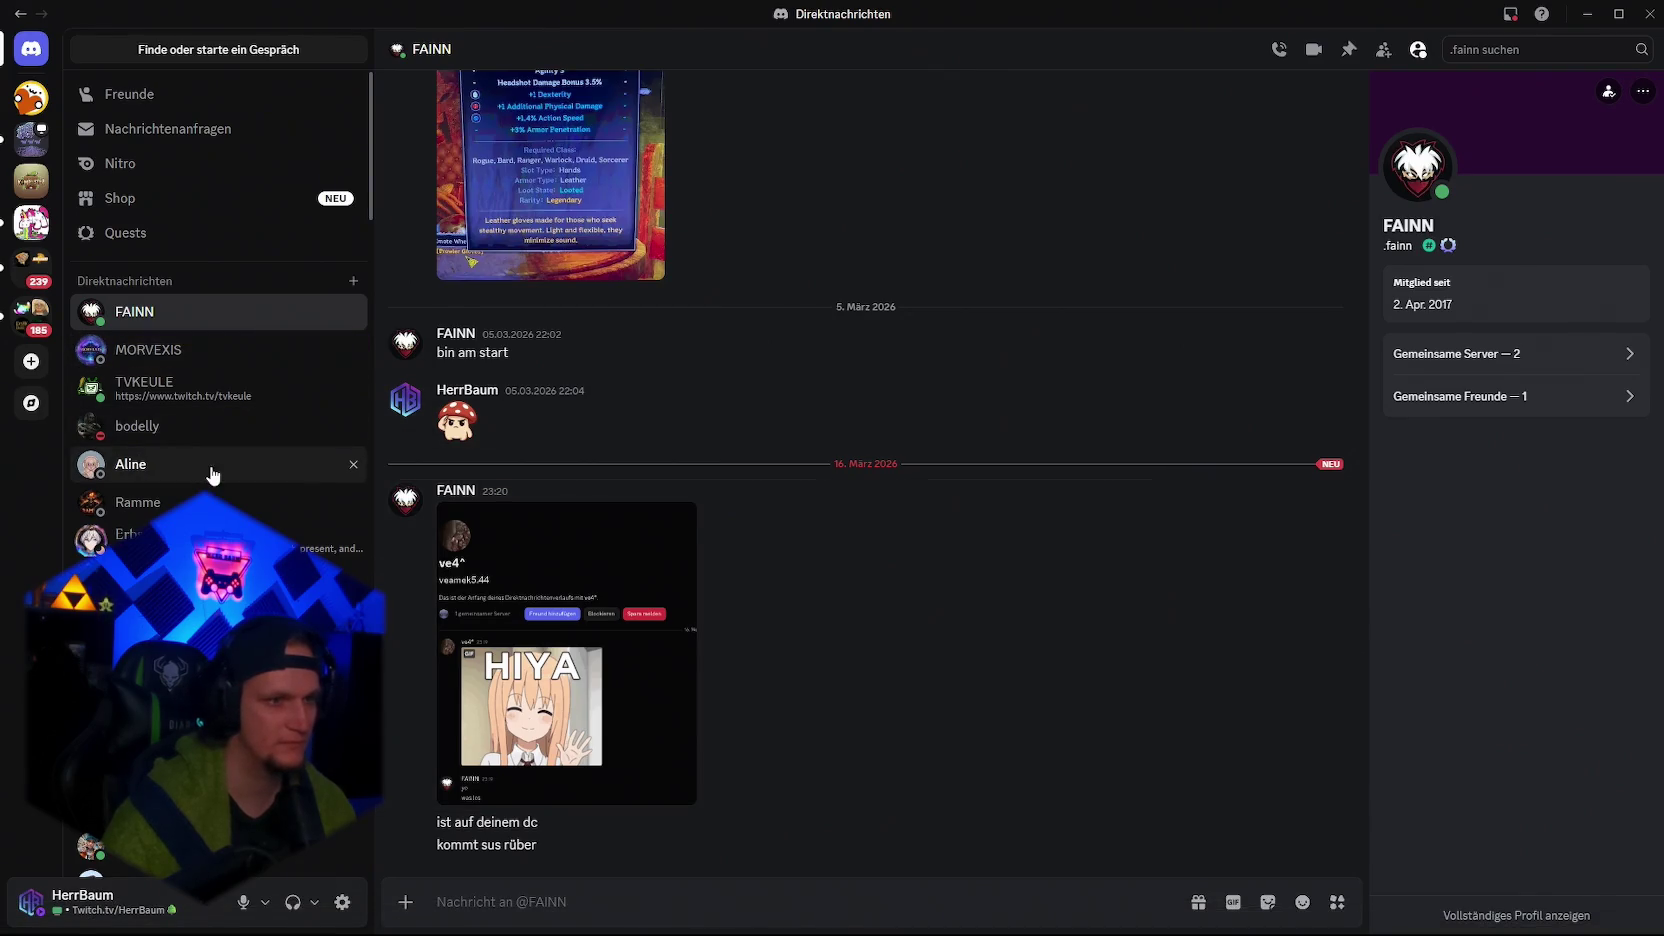
Browse the Wood Wide Web server's #Patches and #Chat channels, then return to Unity.
click(31, 139)
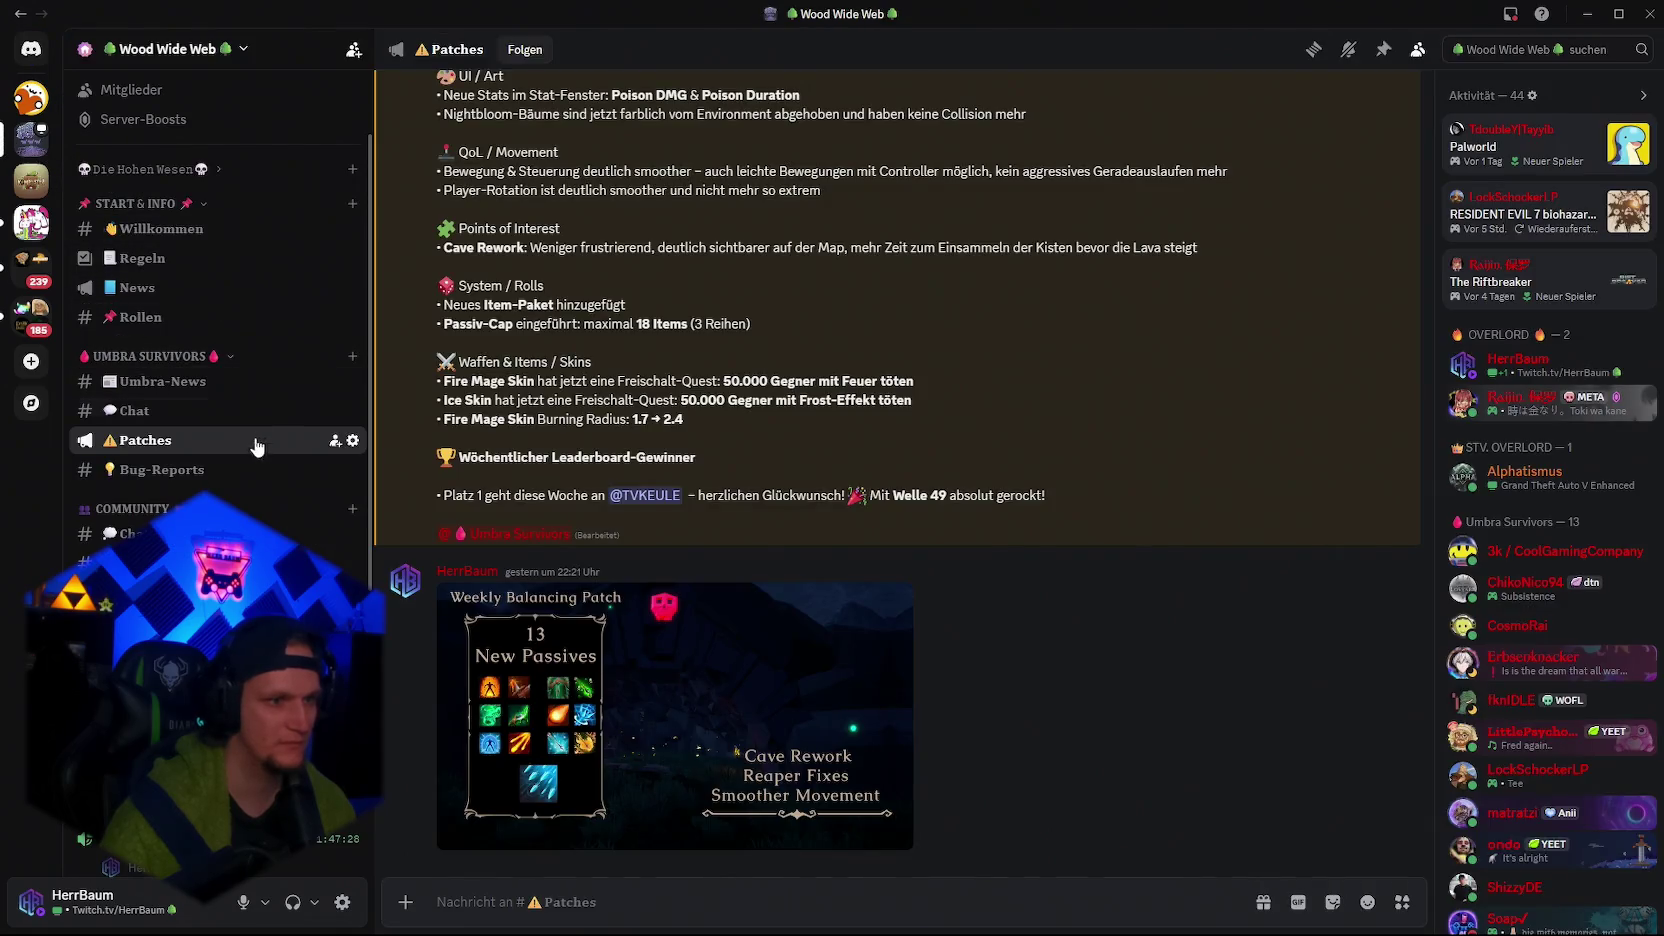
click(188, 414)
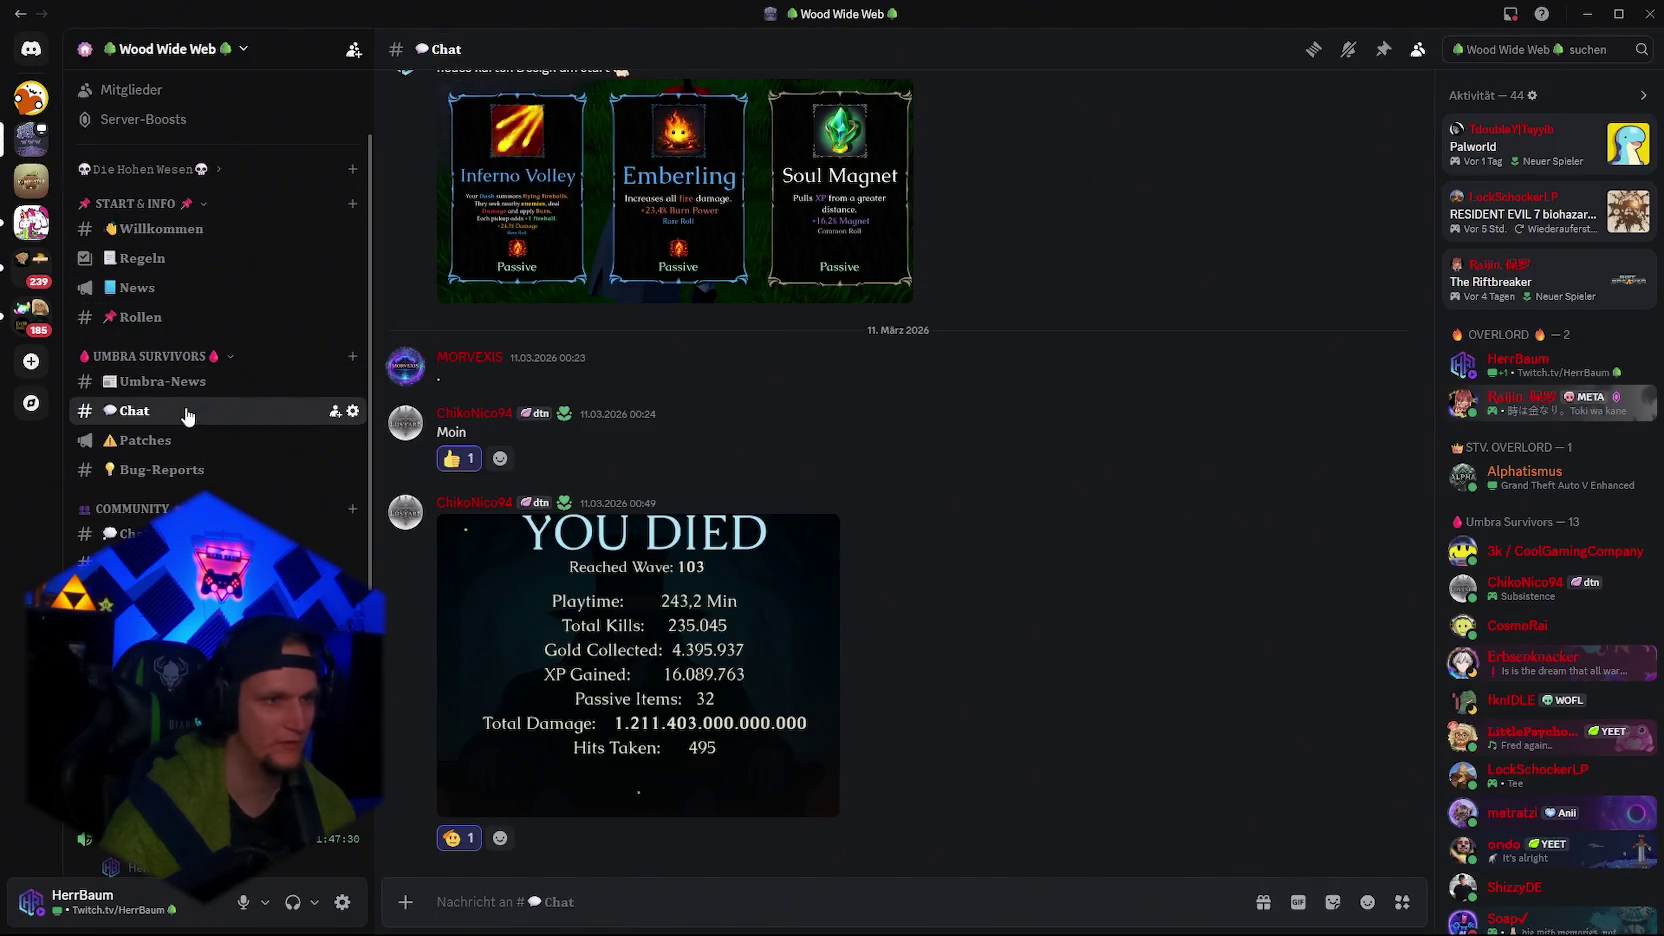
click(31, 48)
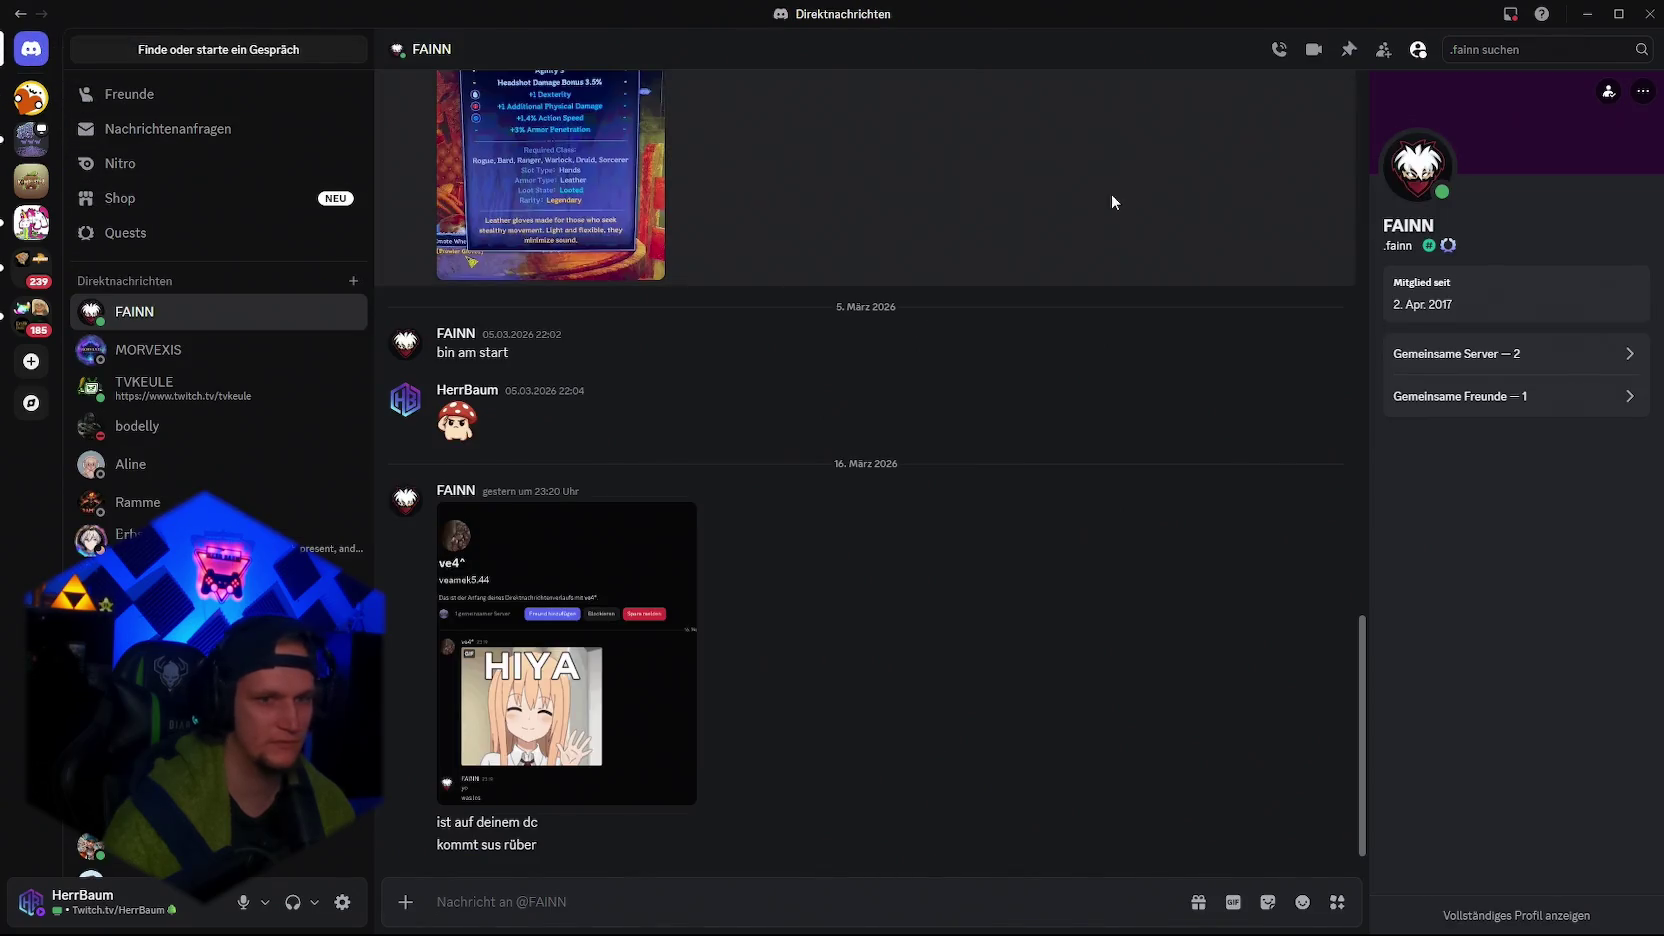
key(alt+Tab)
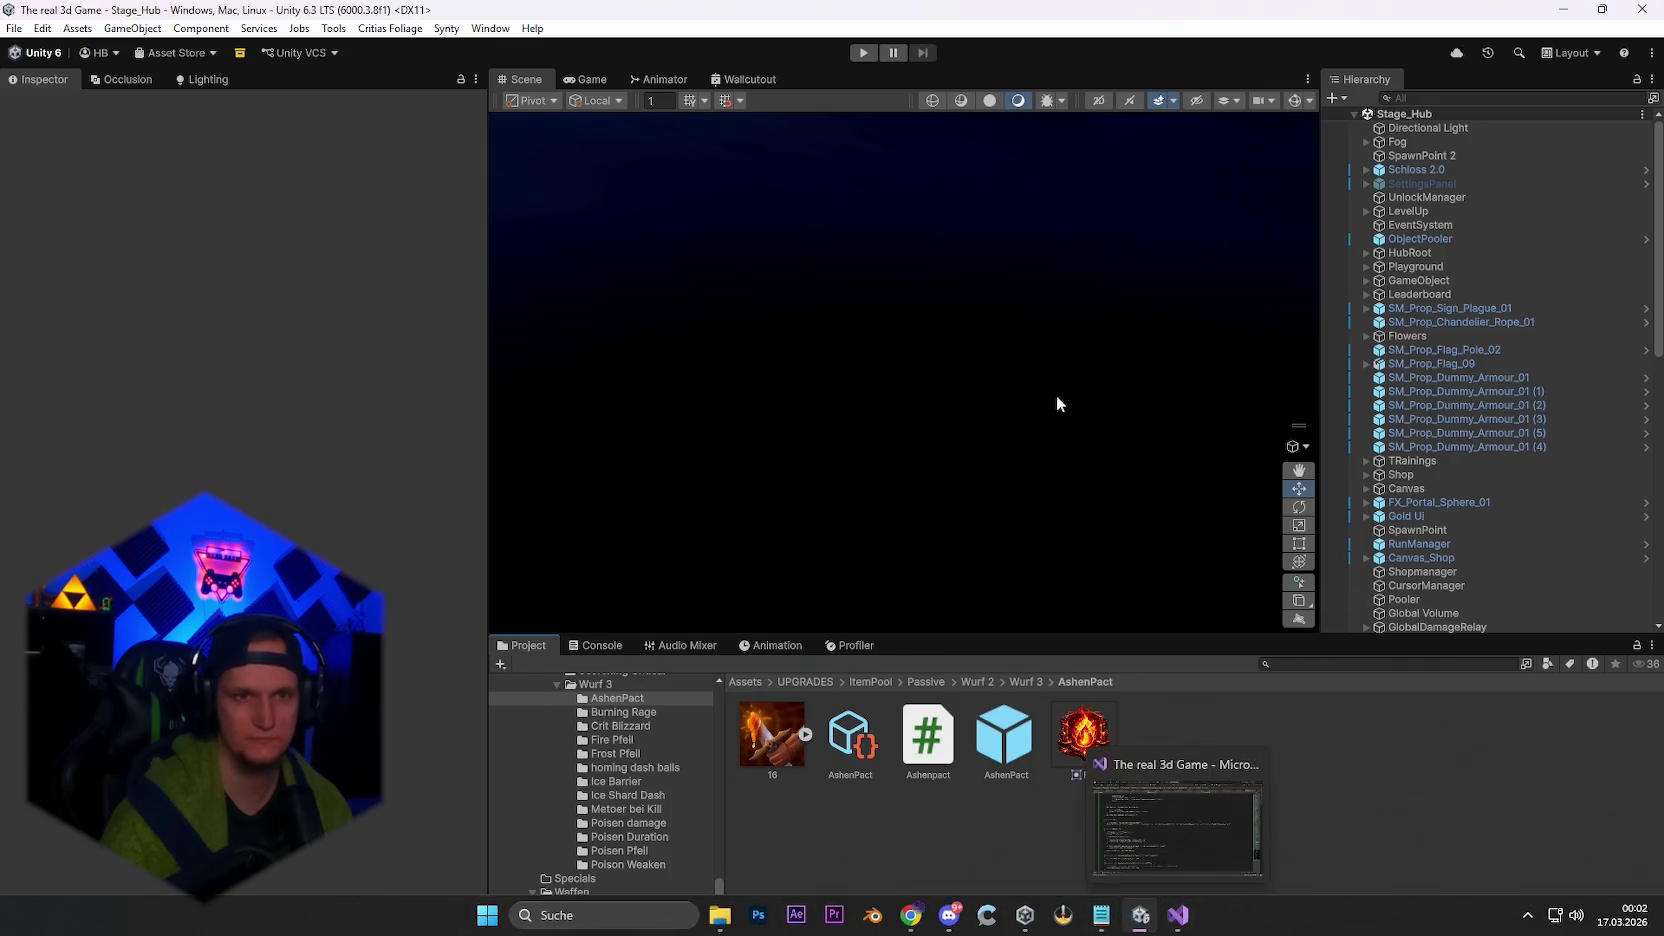
Select the AshenPact prefab and start the hub scene in Play mode, then bring Discord forward.
click(590, 646)
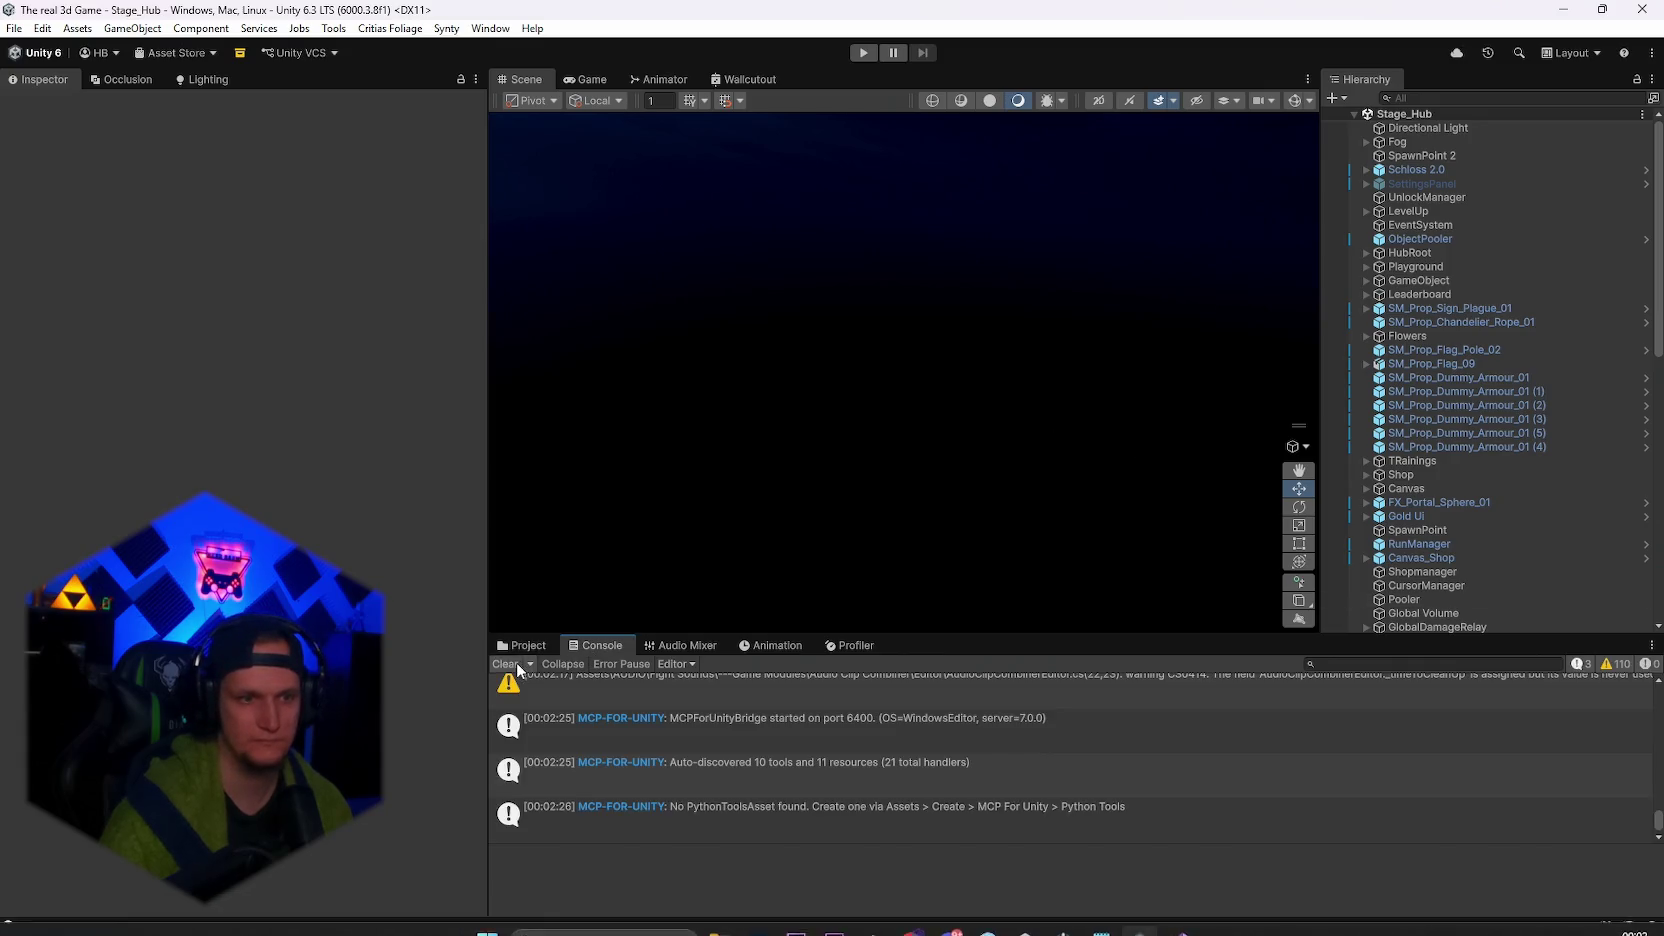
click(527, 648)
click(1028, 760)
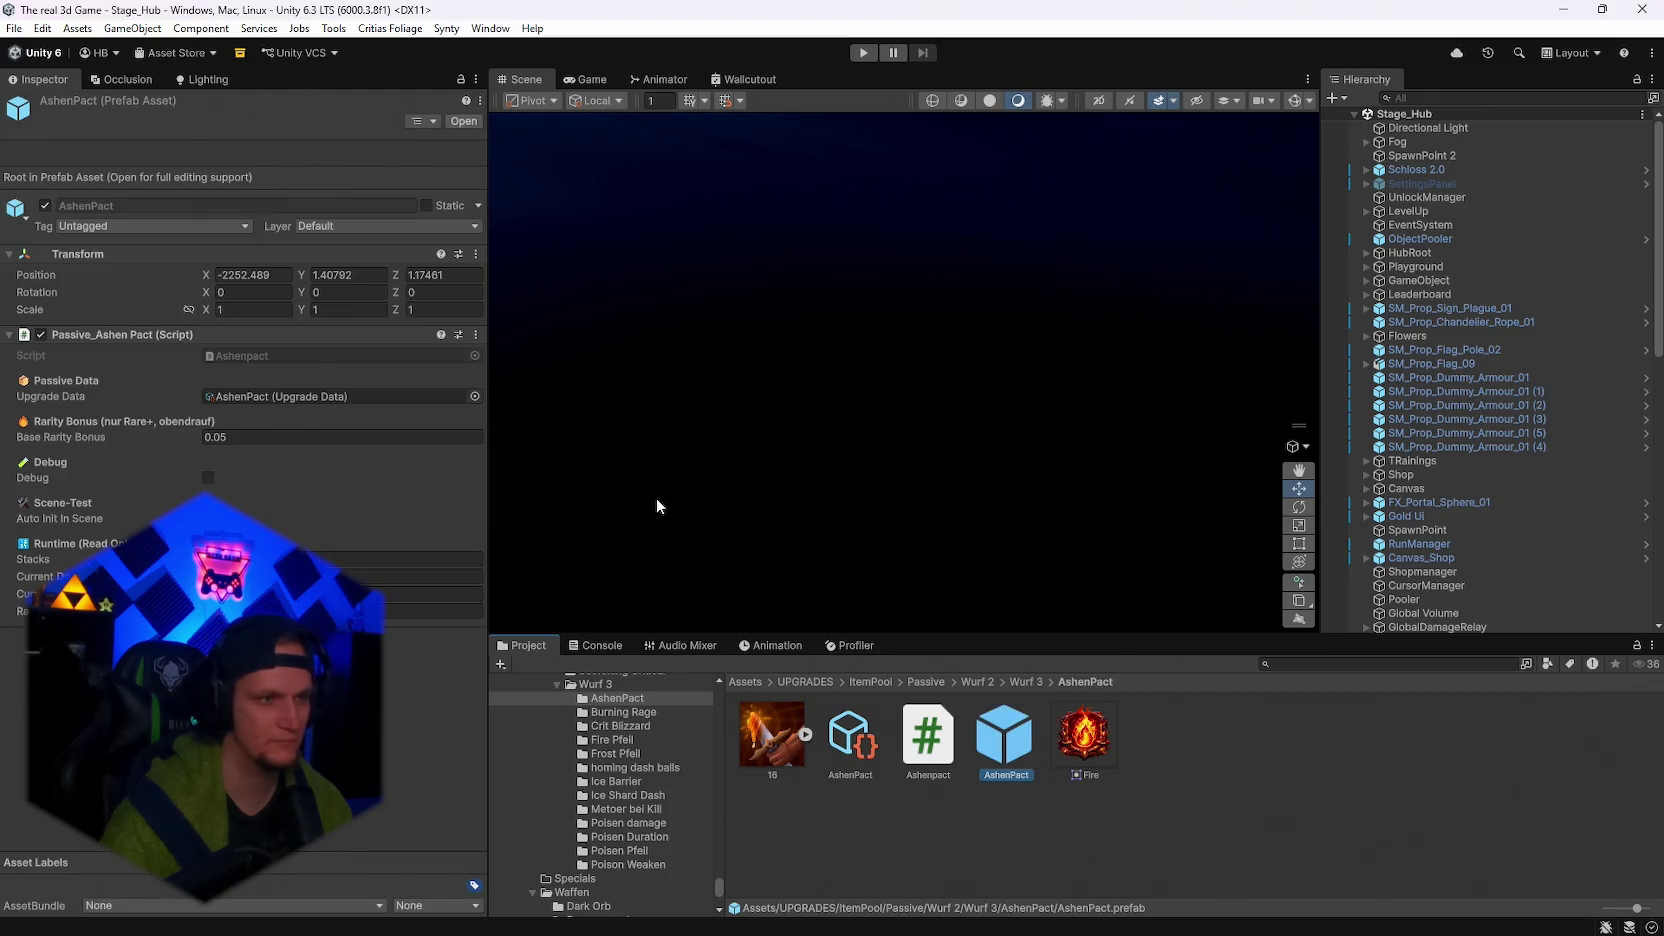
click(862, 52)
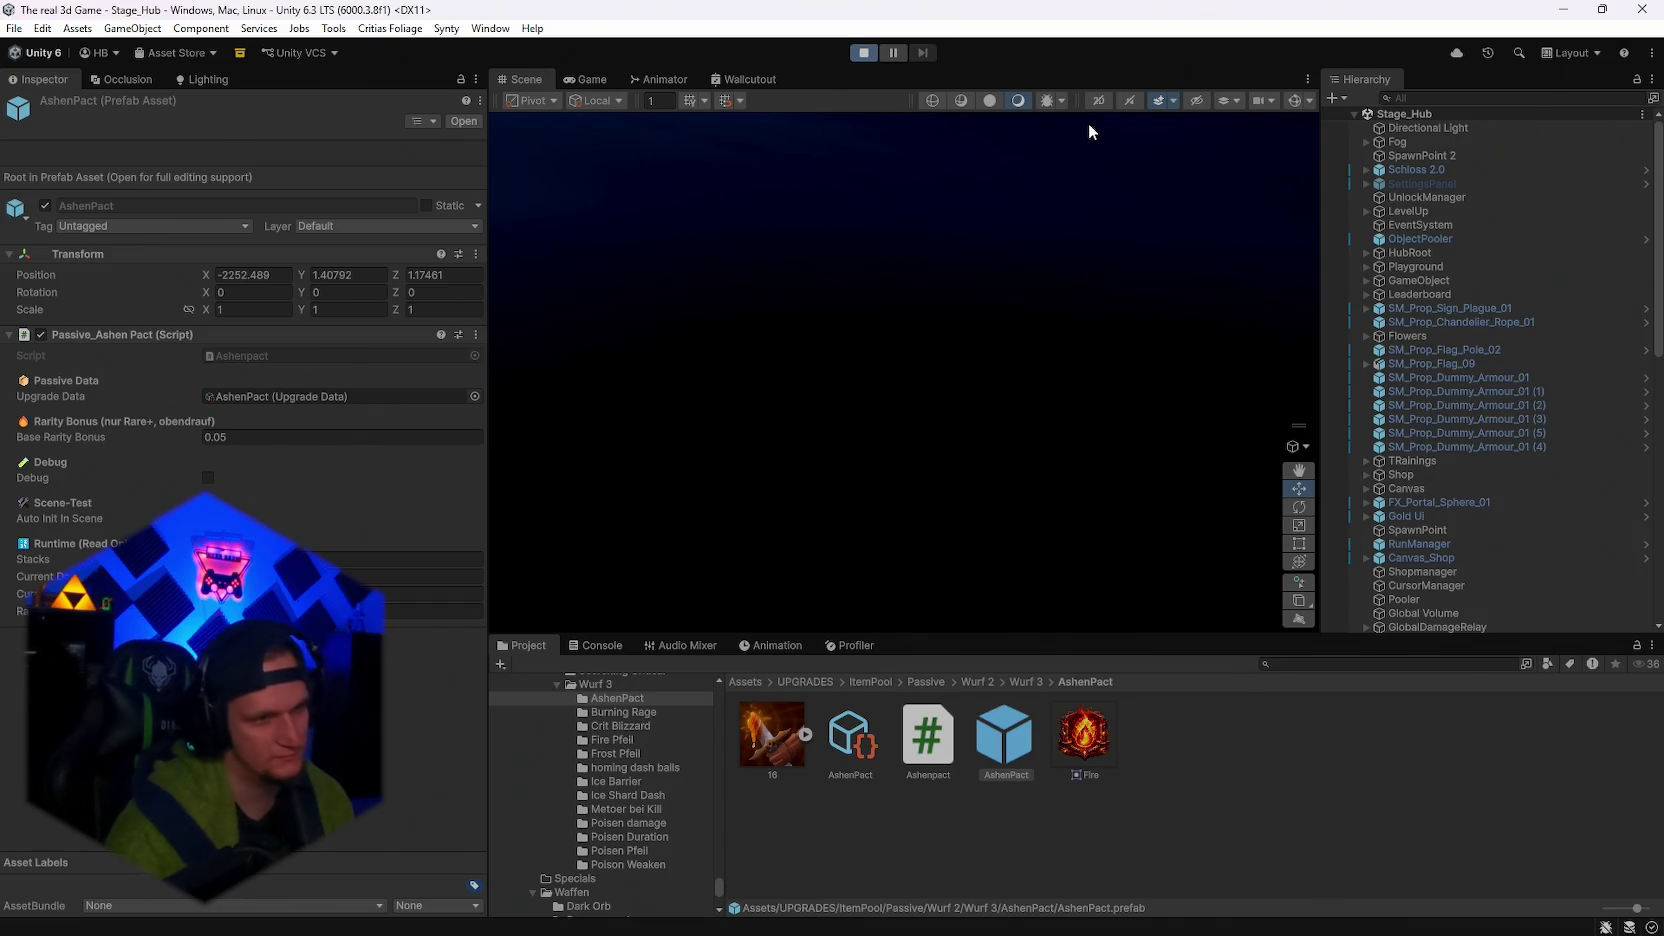
mouse_move(1270, 933)
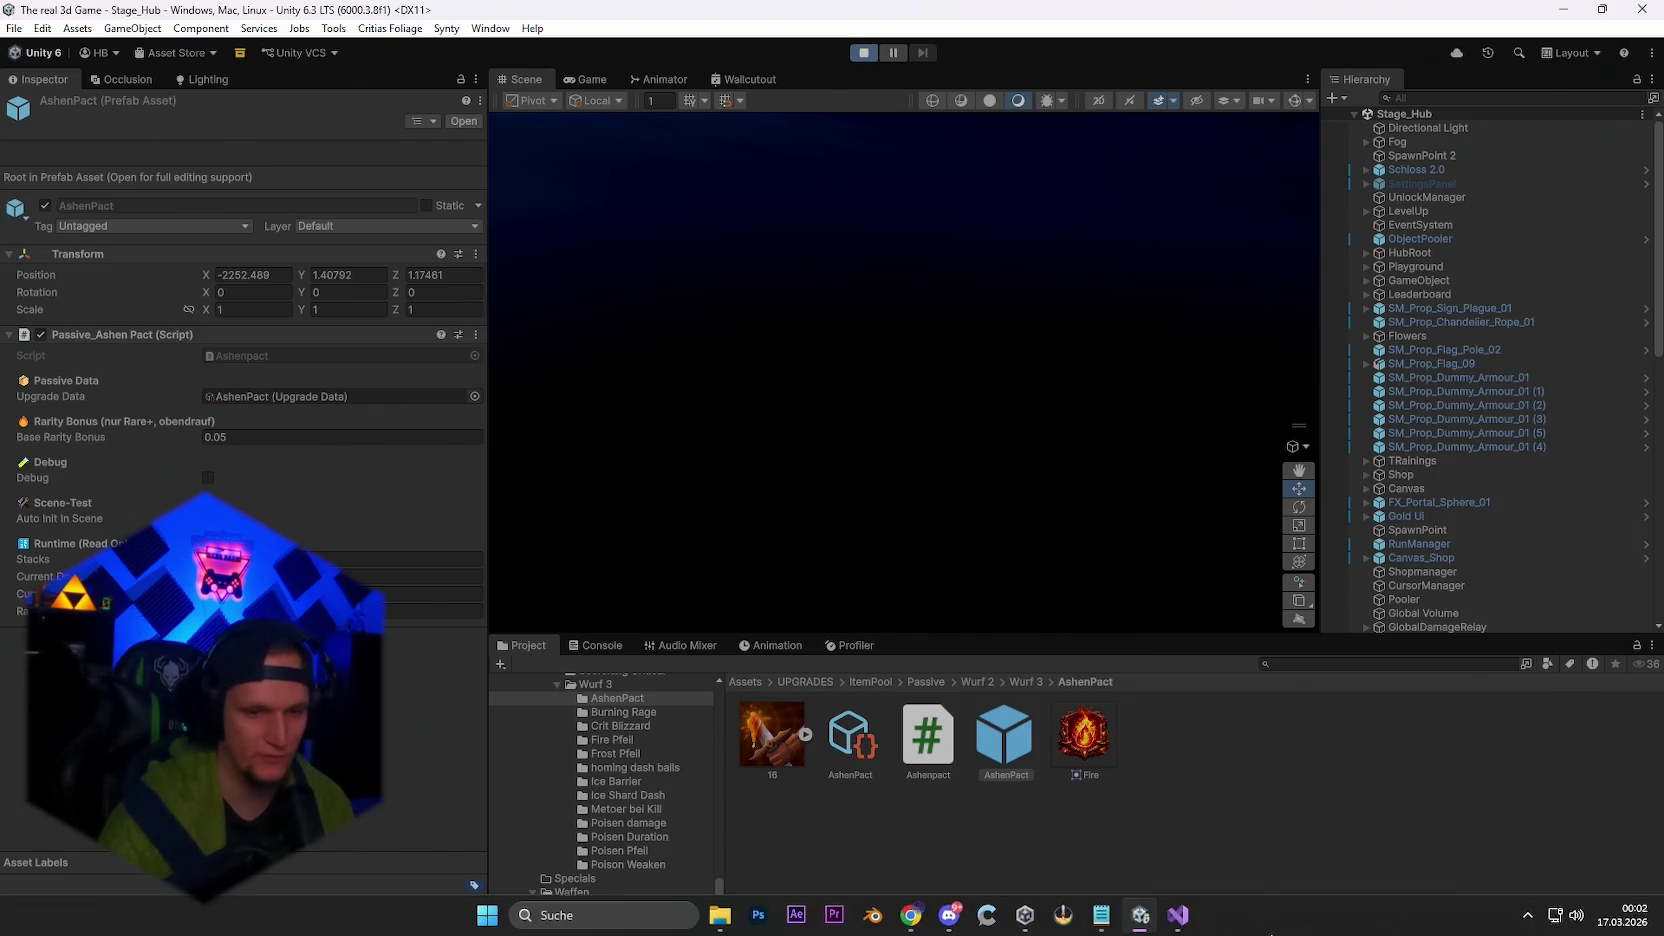
click(949, 917)
Open another player's DM showing AshenPact at +16,0% Damage and +20,3% Burn Damage, then the bug notes.
scroll(900, 630, up, 5)
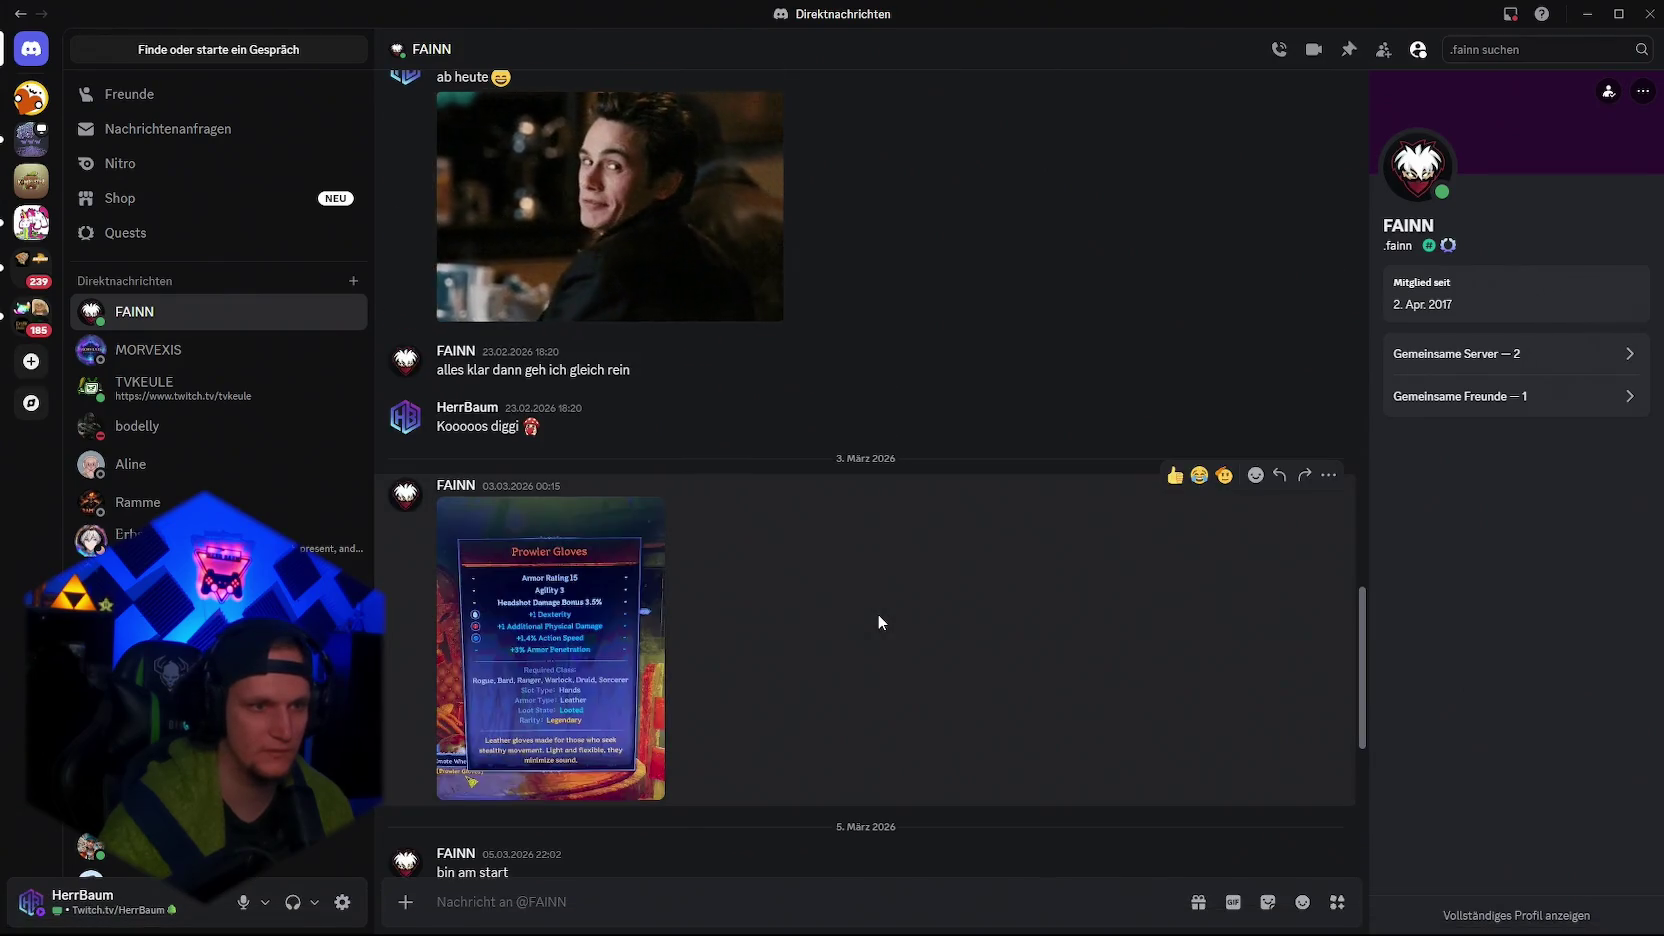
scroll(878, 615, up, 15)
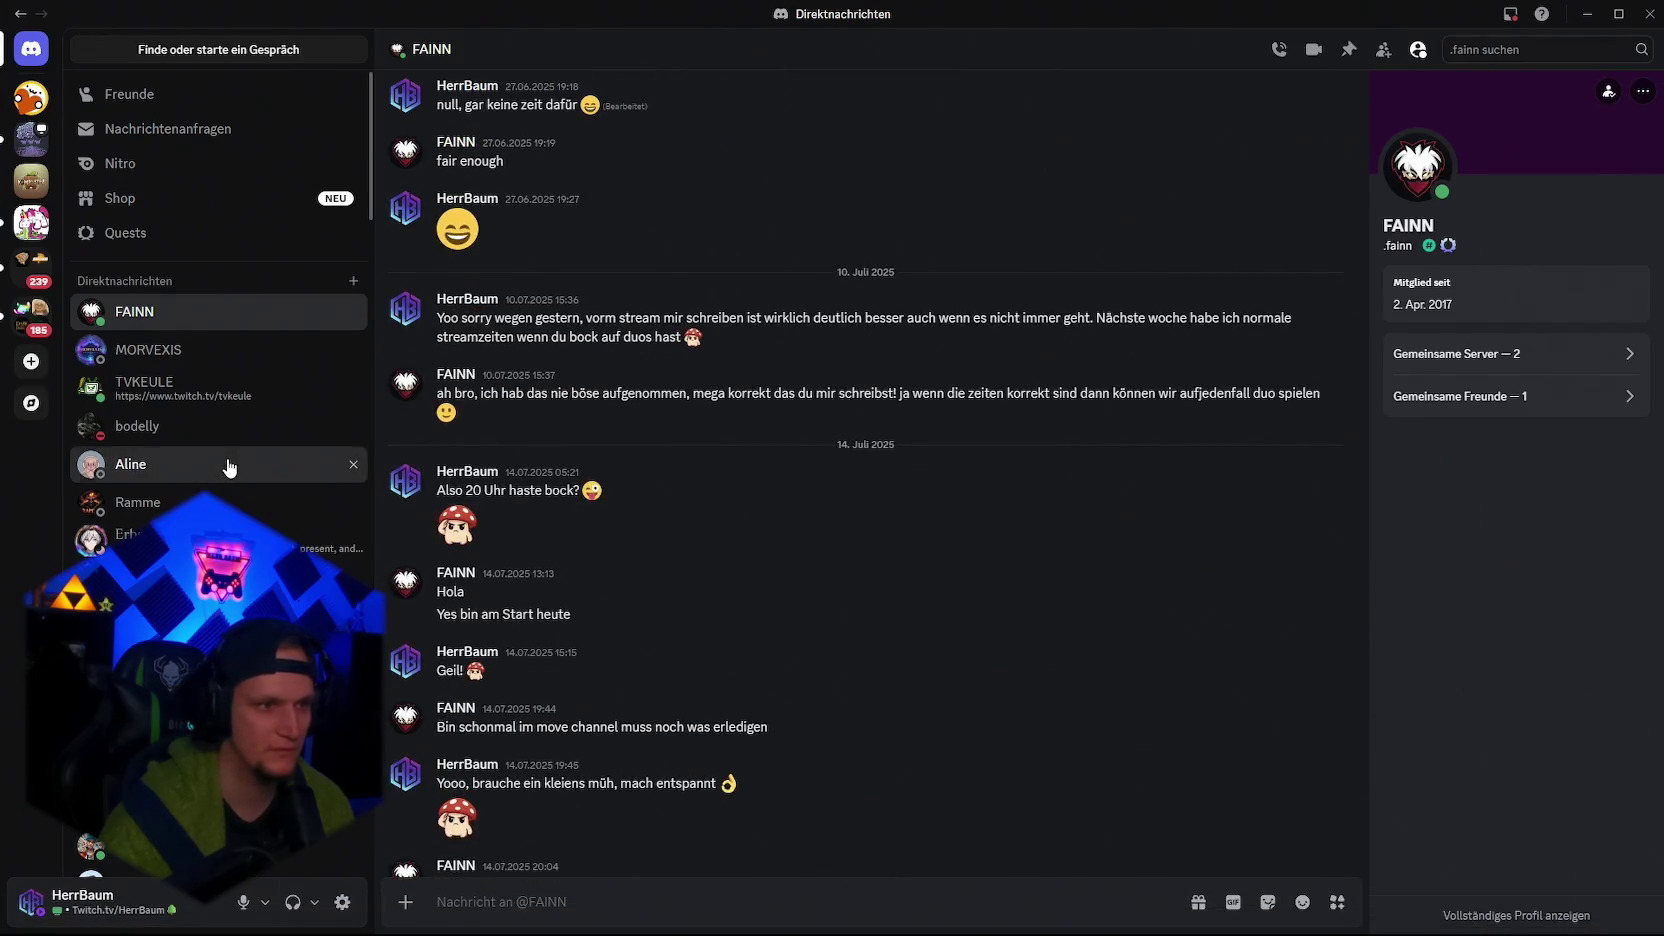
click(229, 467)
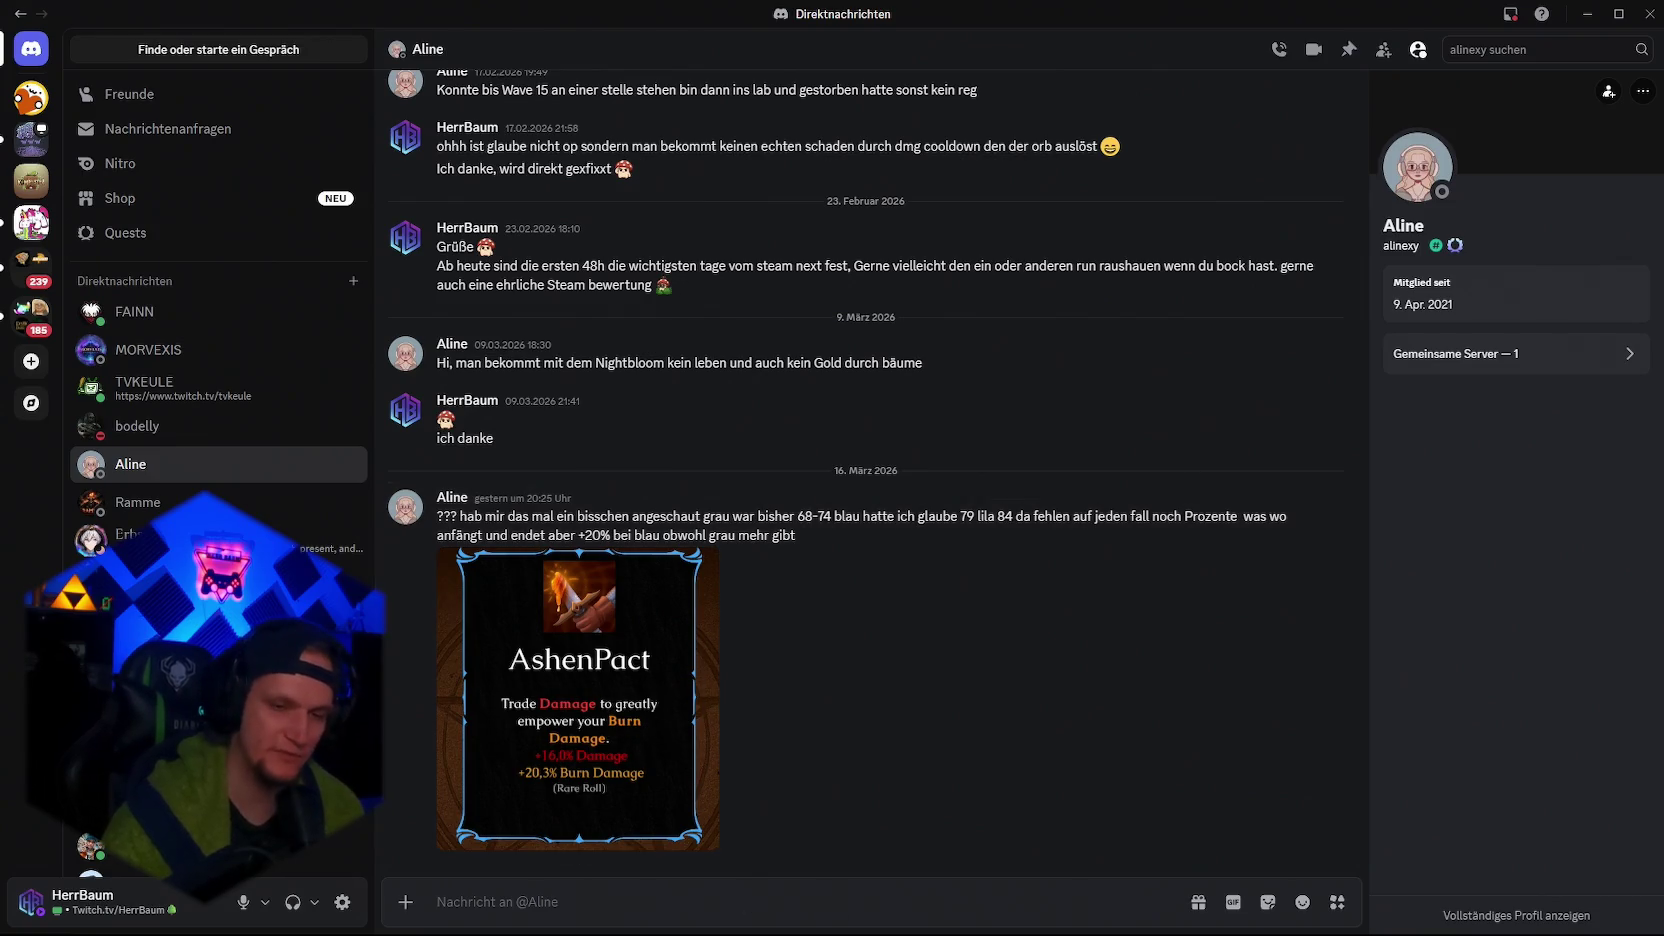
click(1101, 915)
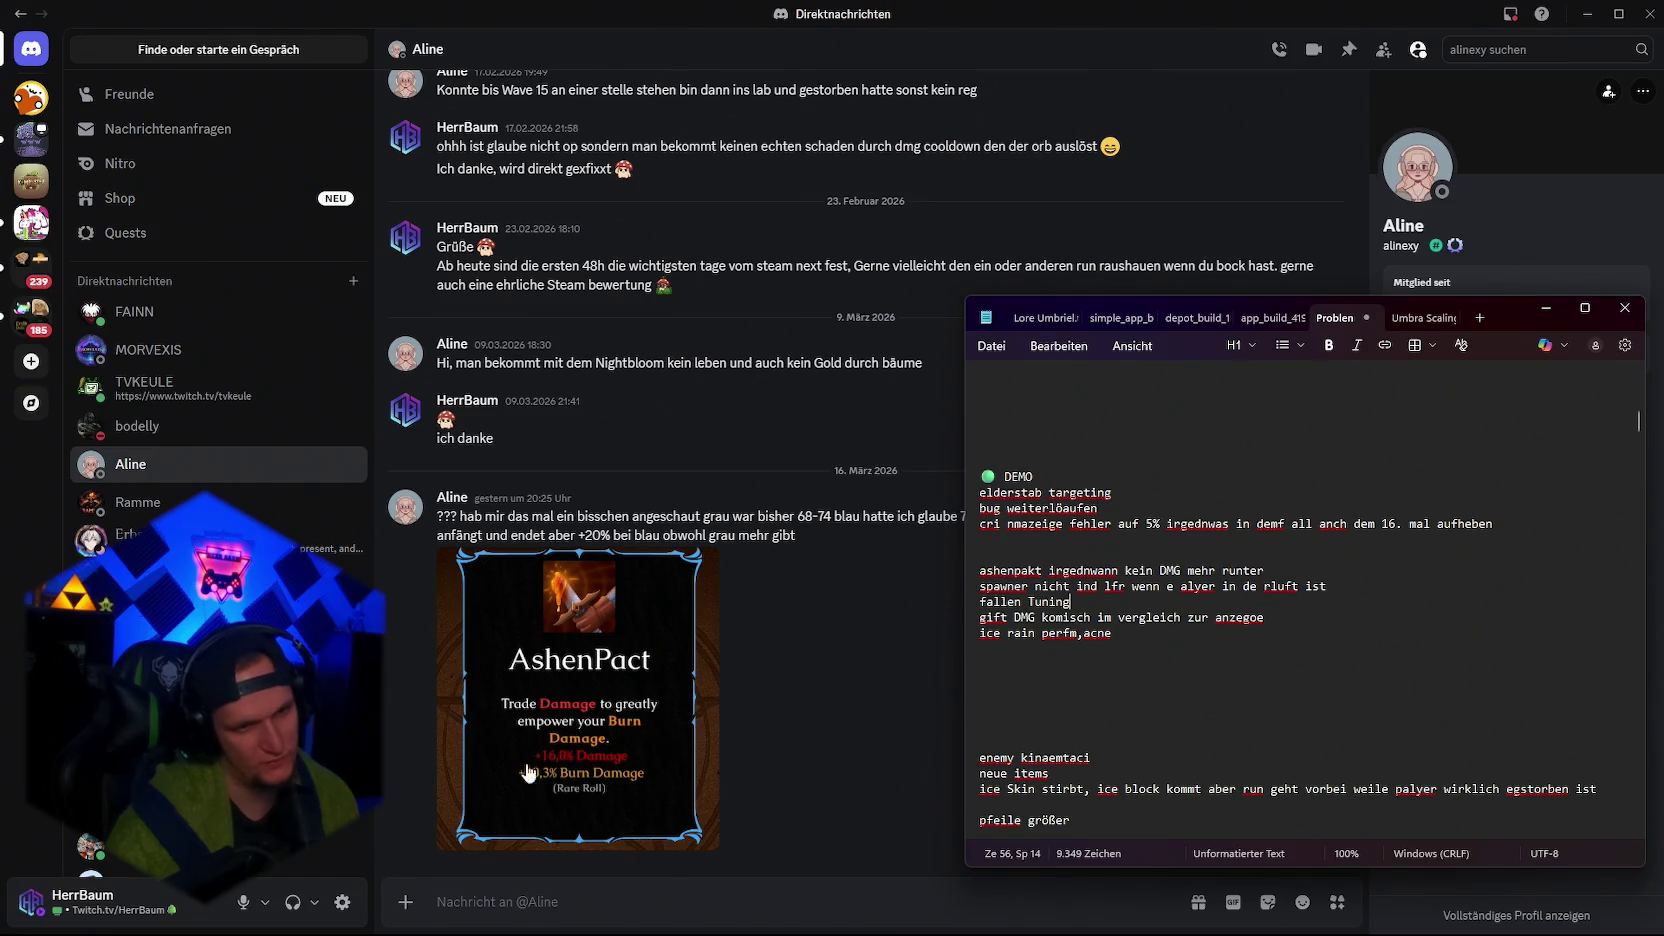
Append 'chest pickups anderer wert' to the end of the ashenpakt bug line.
click(1023, 546)
click(1010, 560)
key(Down)
key(End)
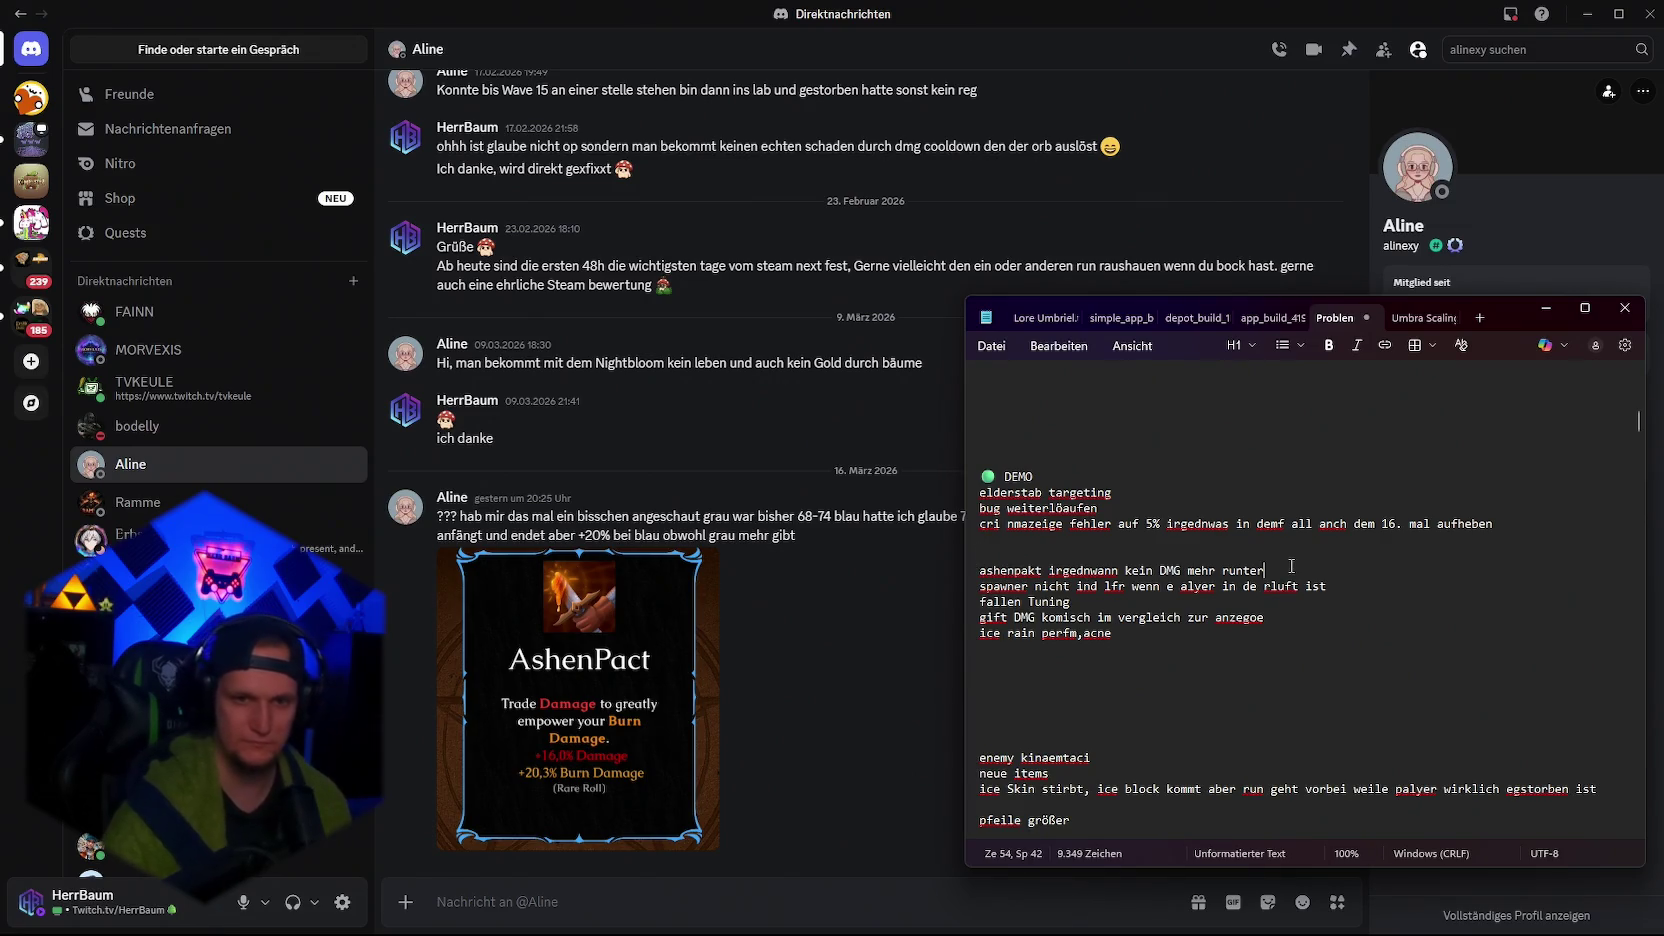
text(chest pickups anderer wert)
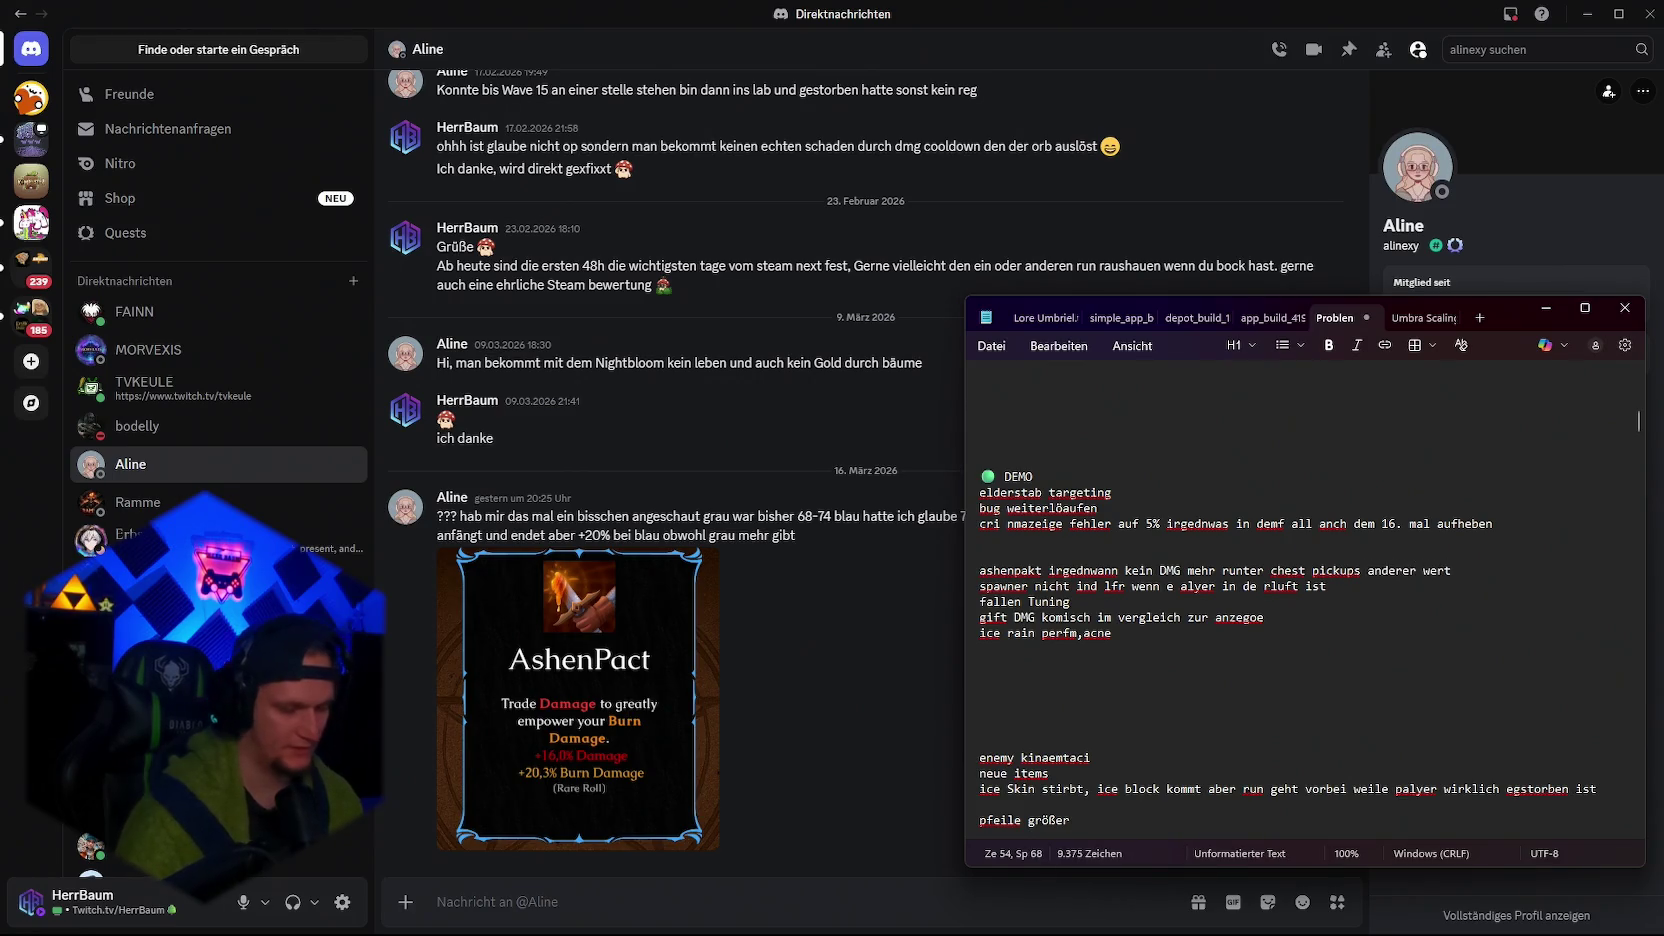
Return to the running game, reload the hub, reroll the upgrade cards and take AshenPact.
click(1546, 310)
click(1591, 10)
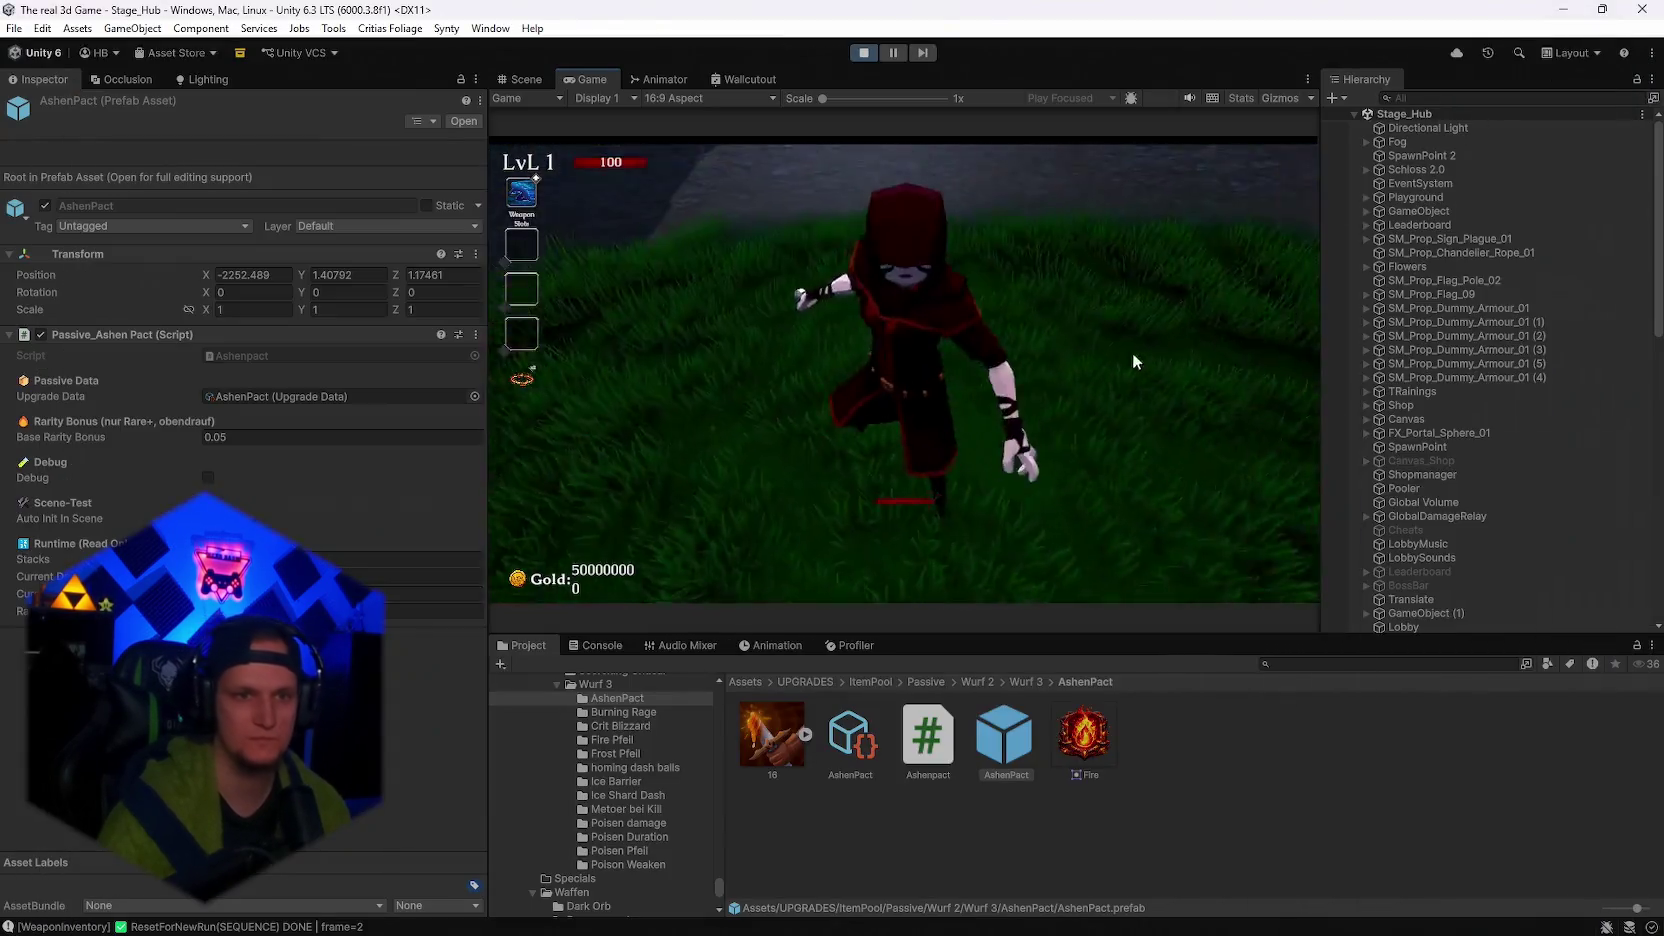
key(Escape)
click(902, 401)
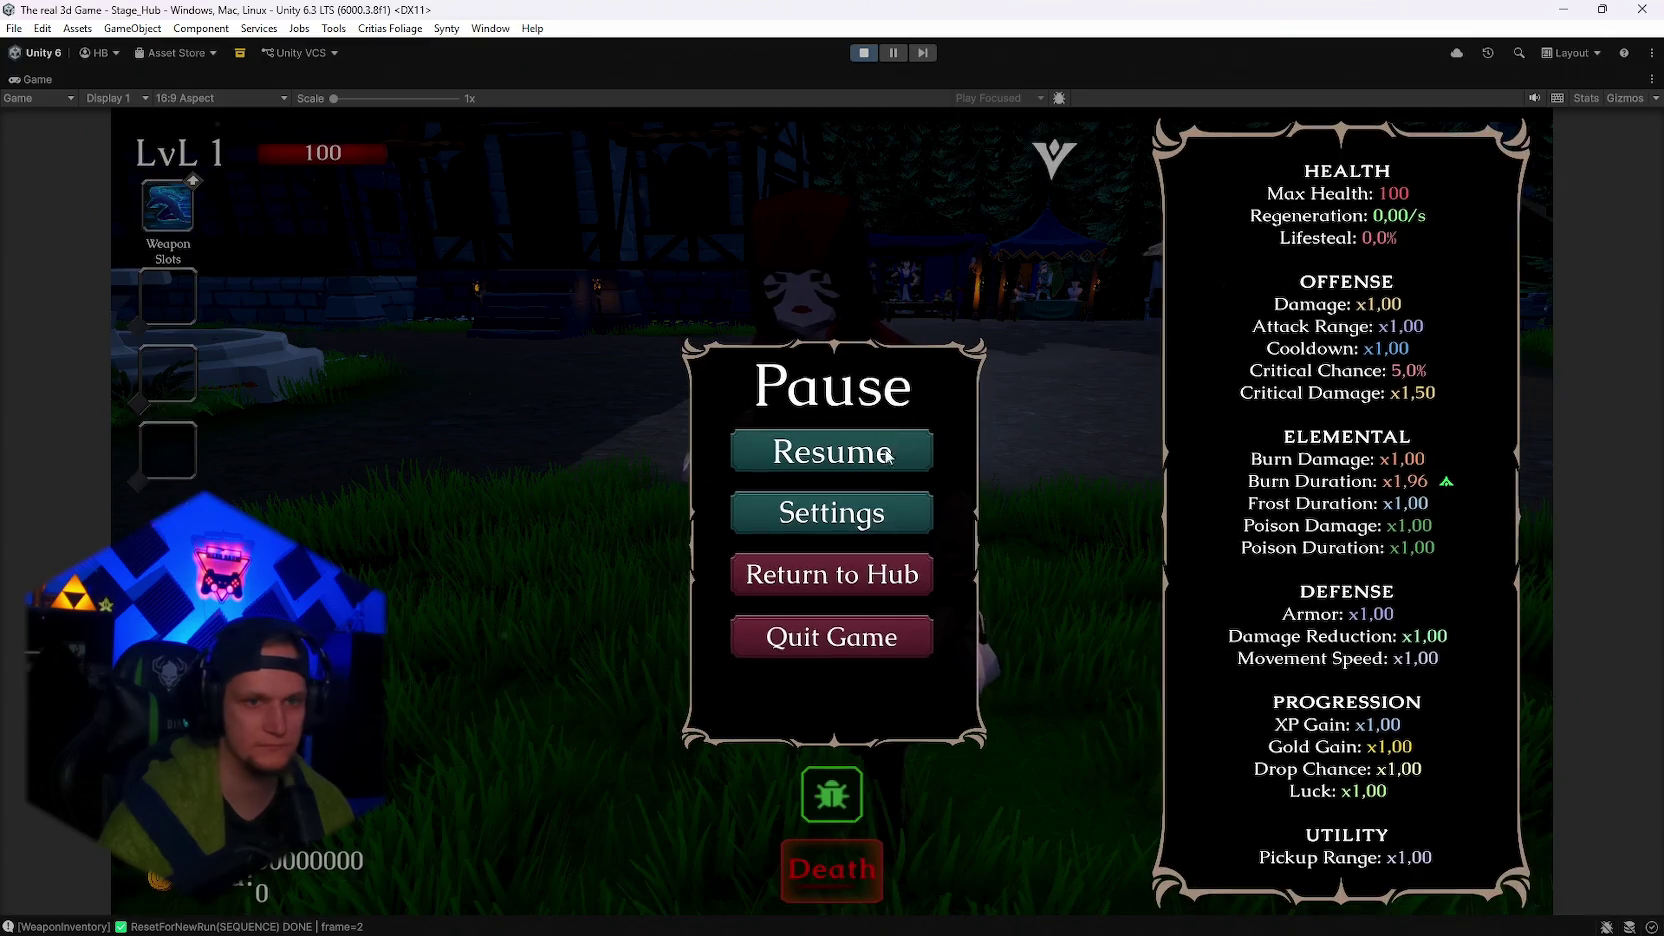
key(Escape)
key(r)
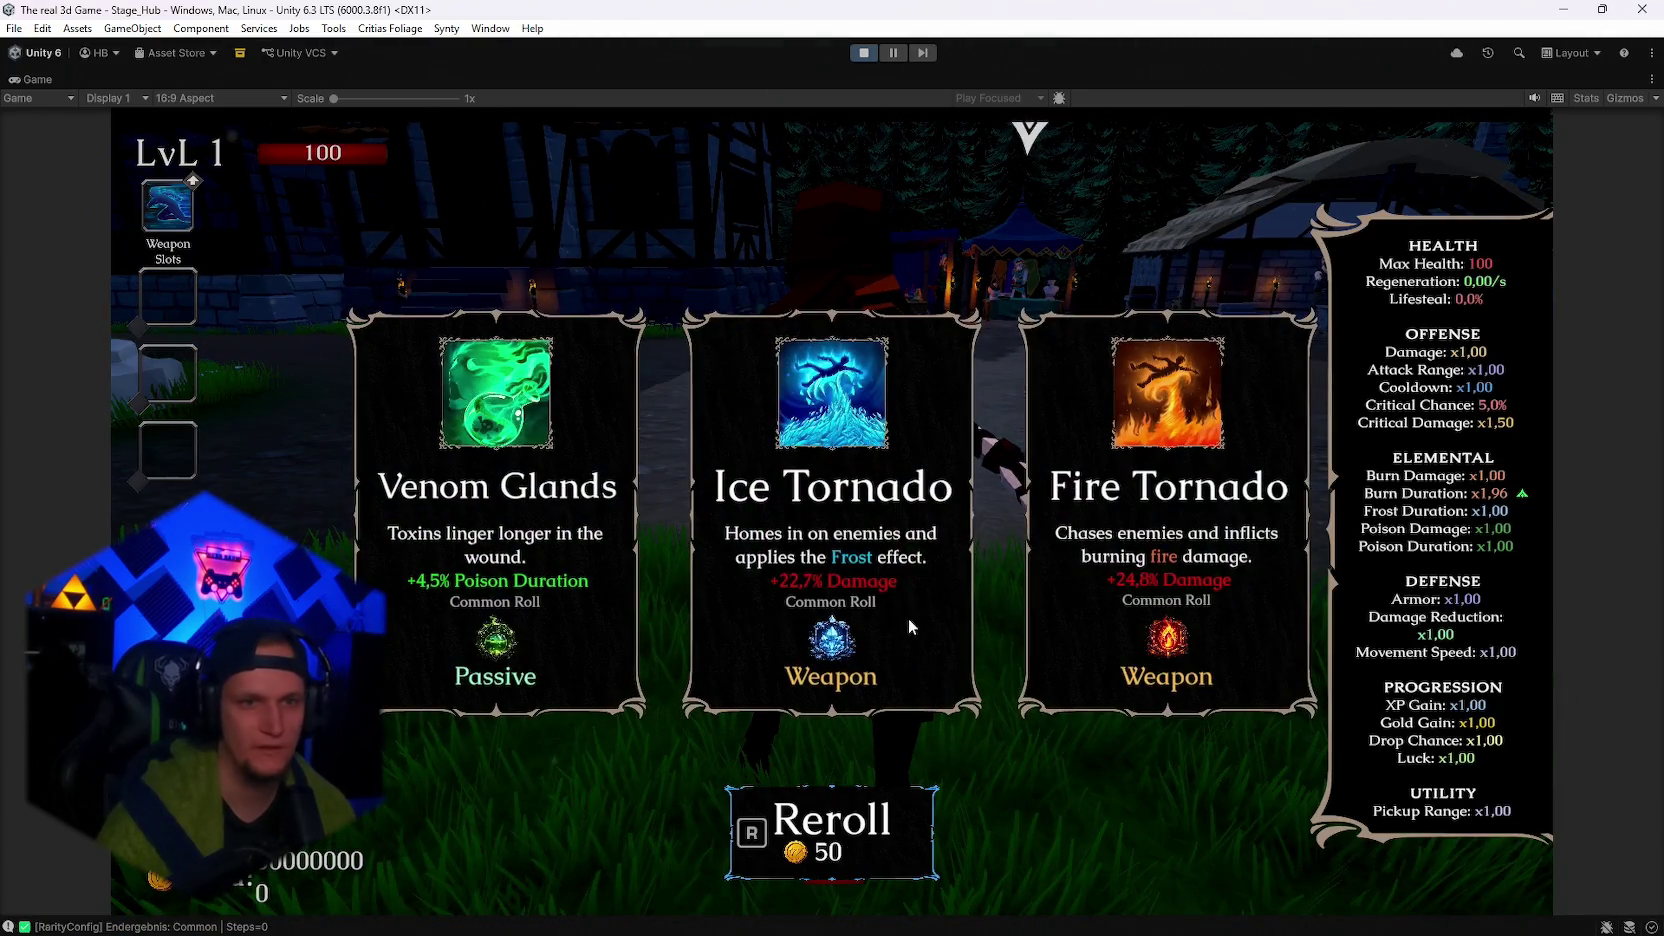
key(r)
key(r)
key(r)
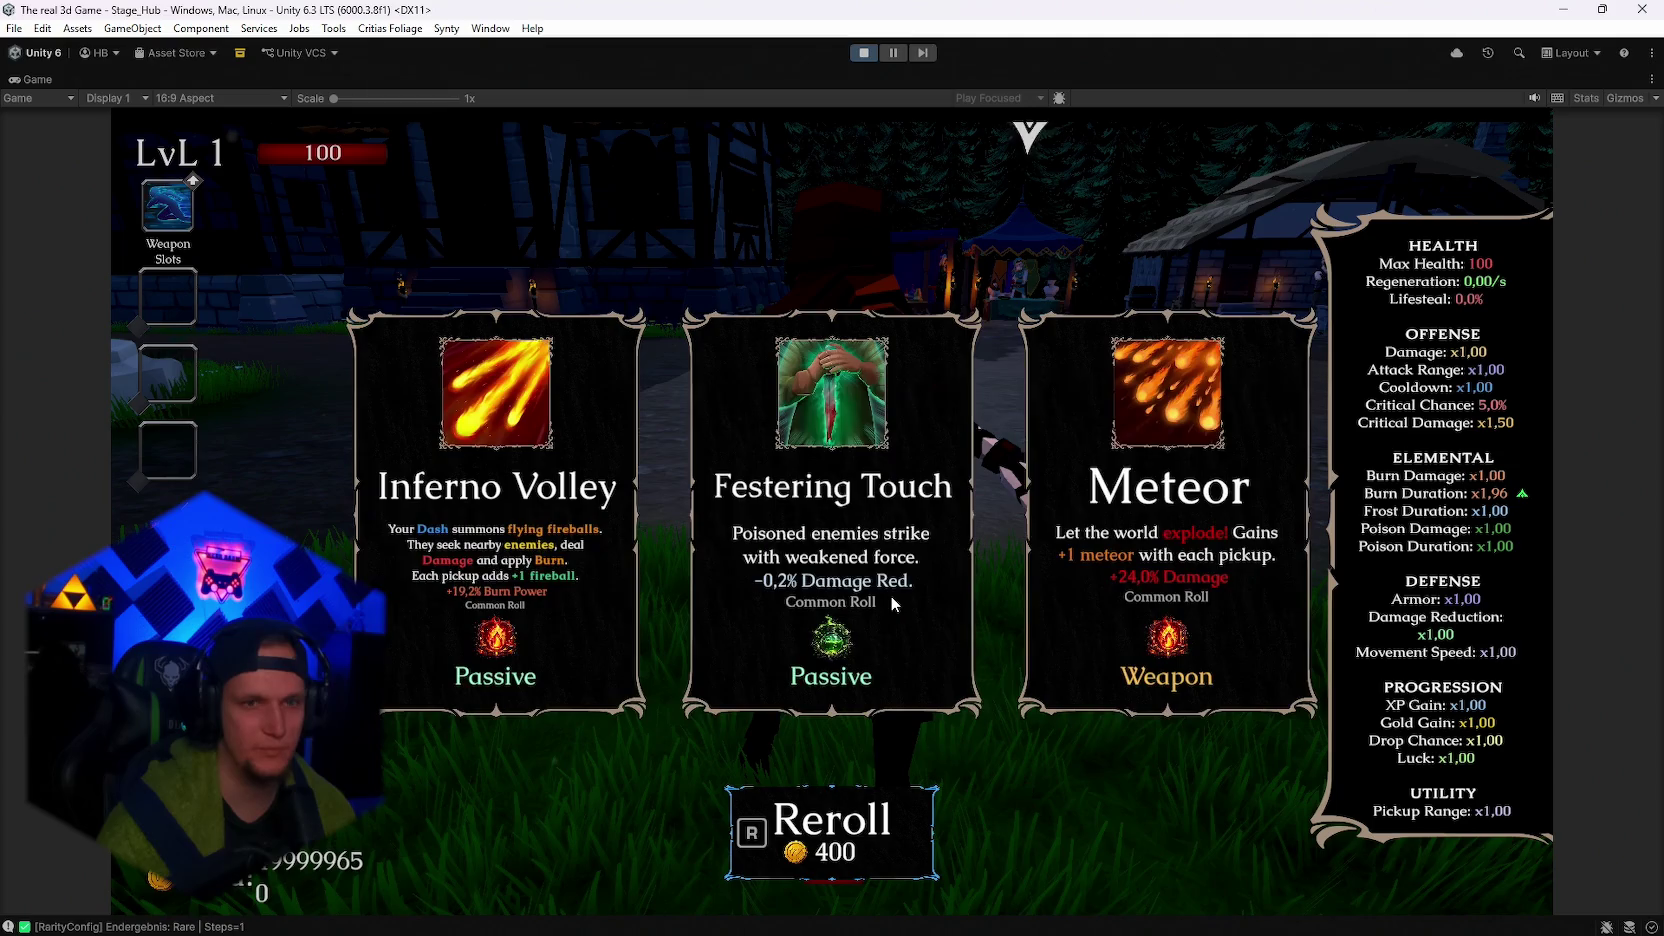
key(r)
key(r)
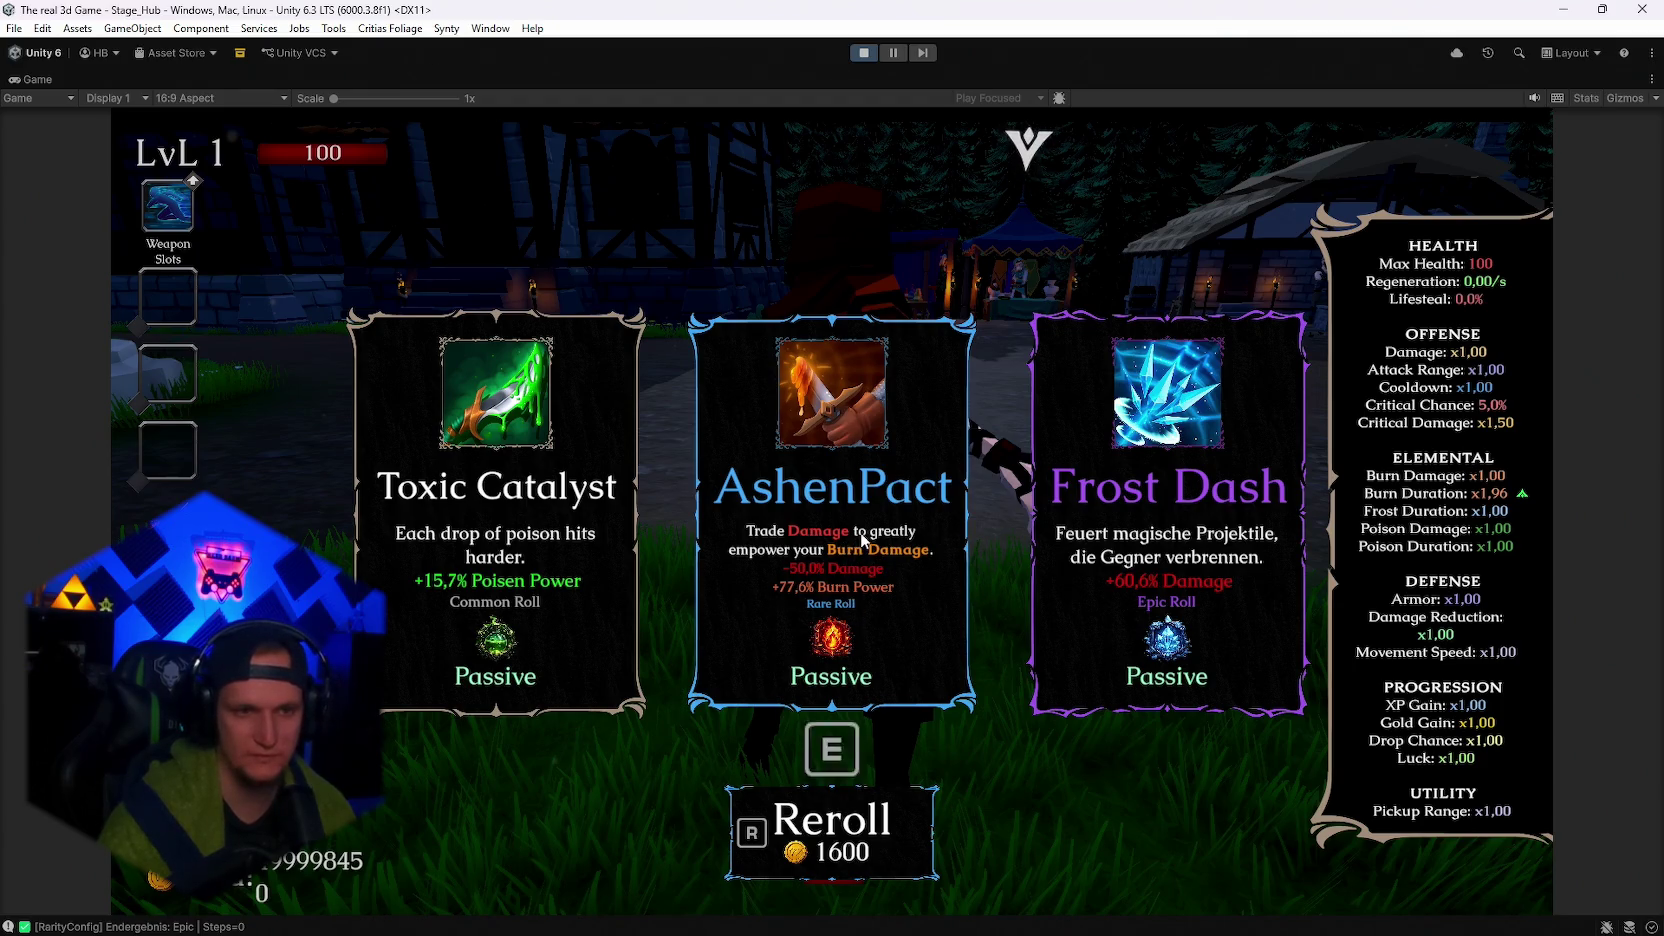
click(831, 520)
Check the stats in the pause menu, then reroll cards and take the Silver Blade upgrade.
key(Escape)
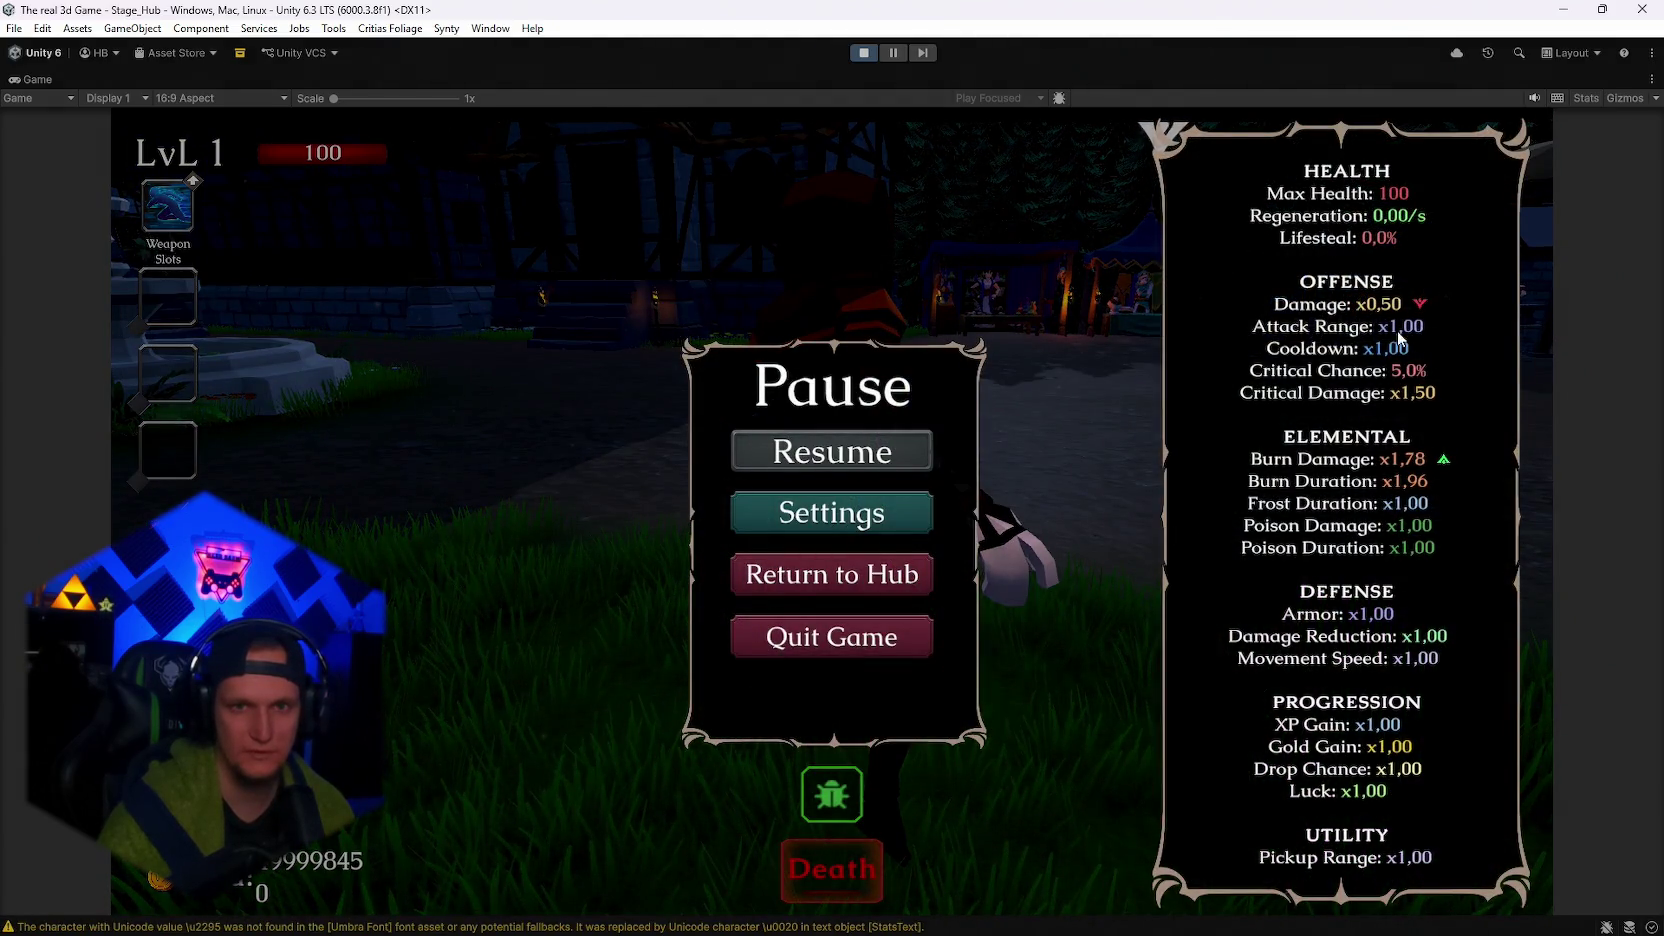
key(Escape)
key(r)
key(r)
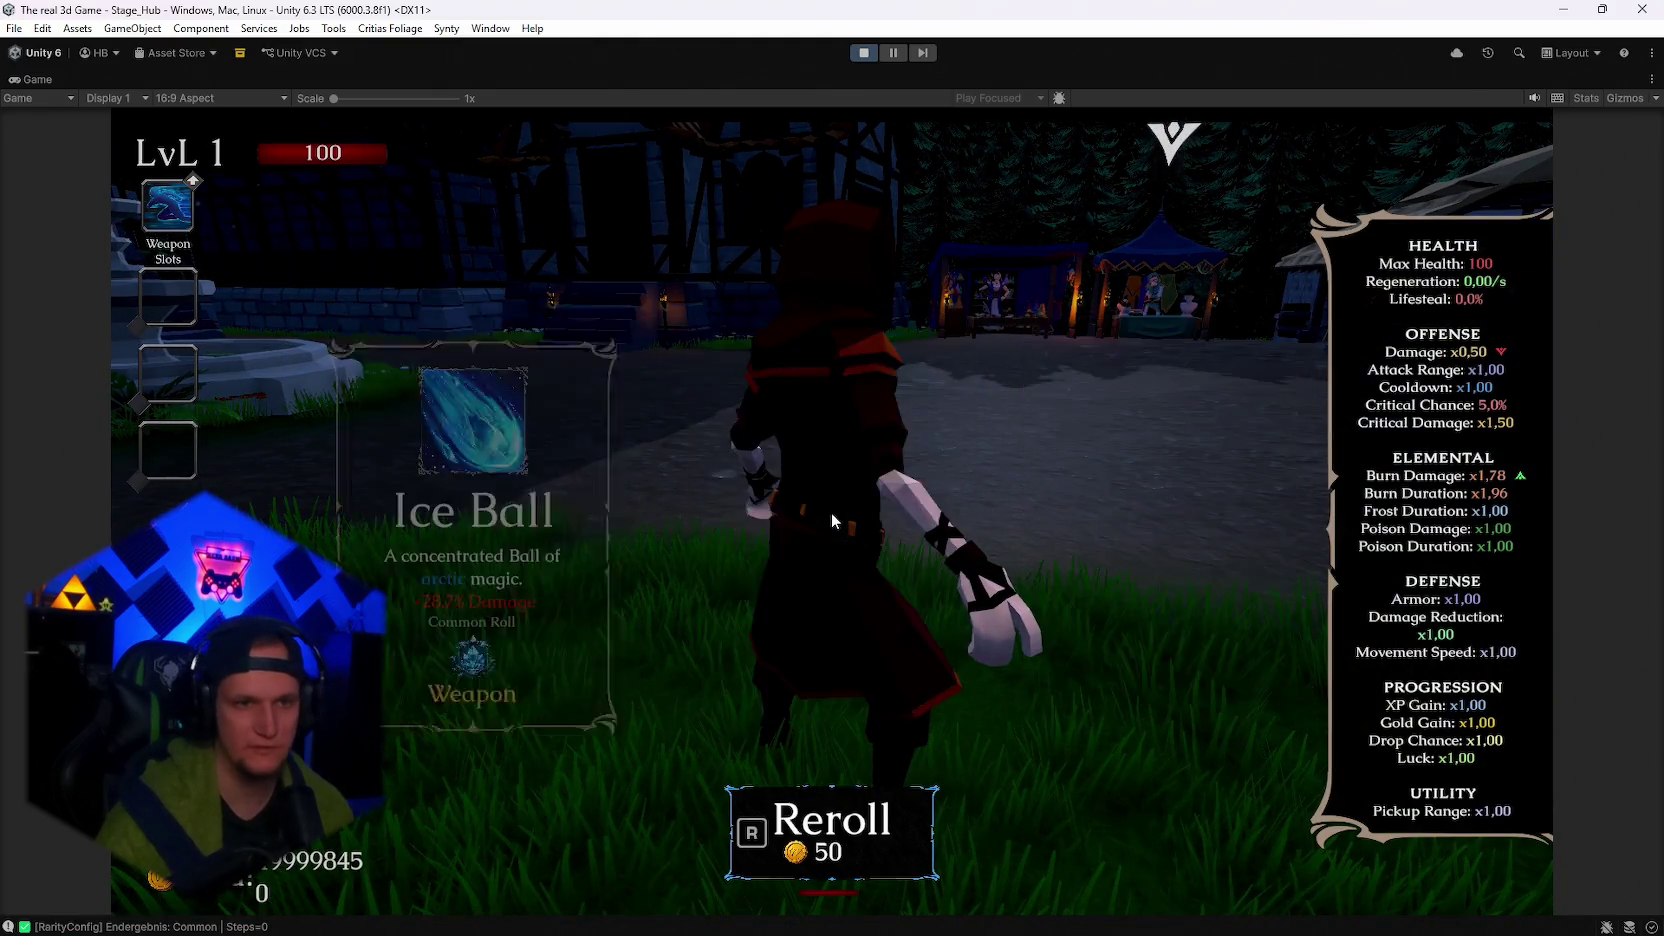
key(r)
key(r)
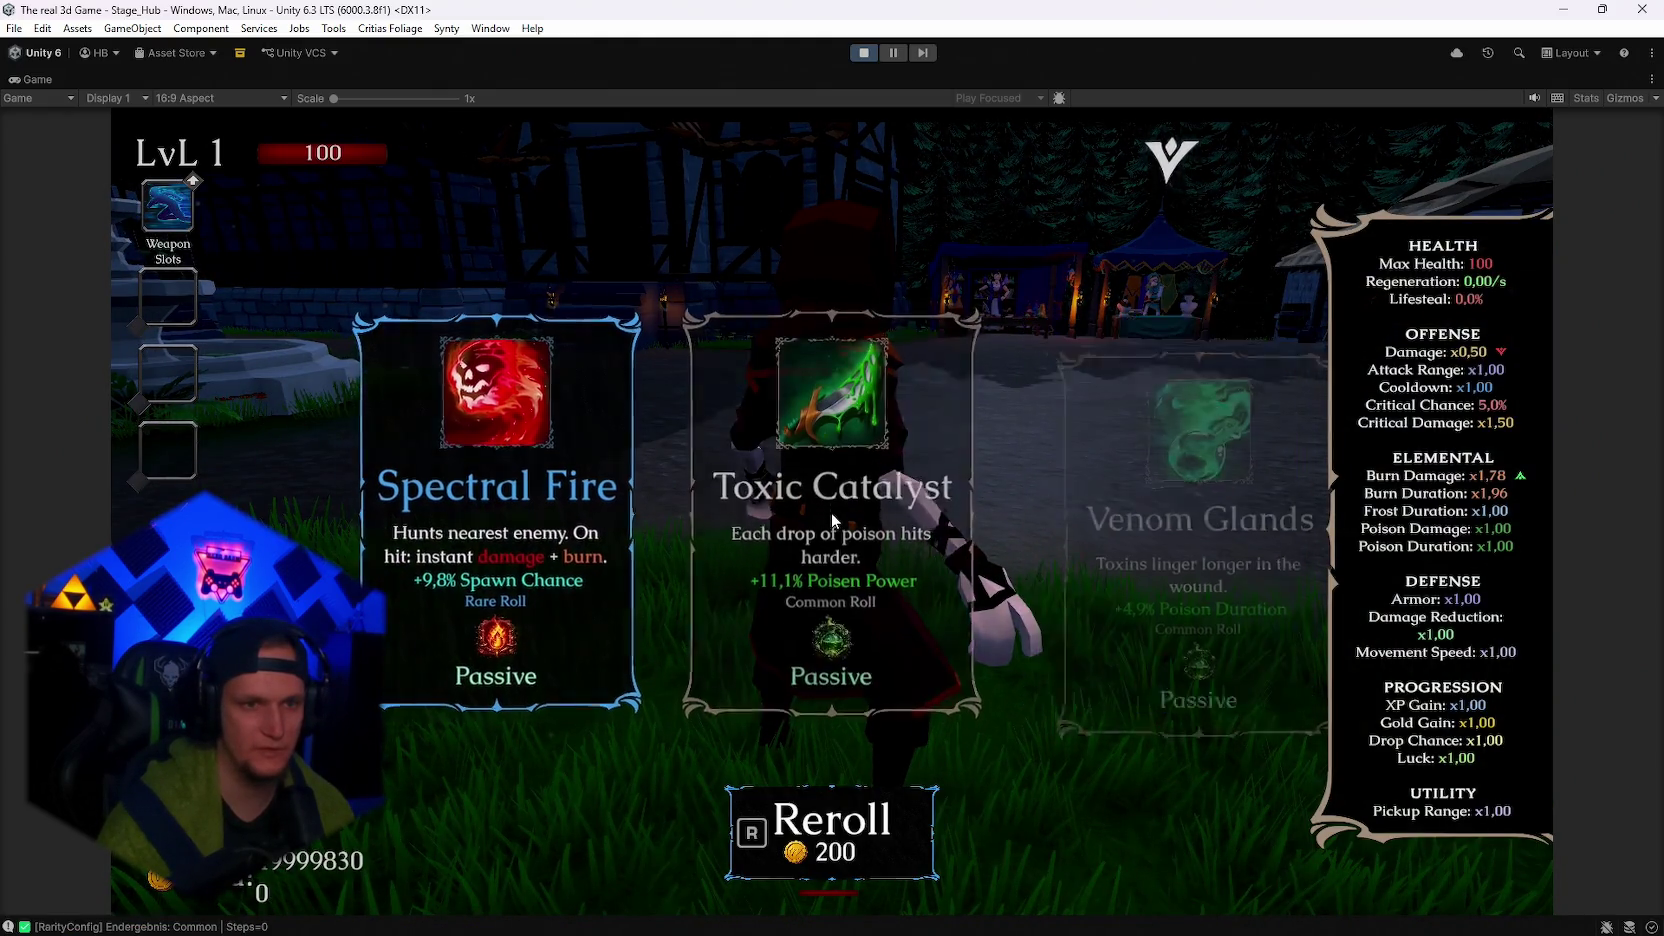
key(r)
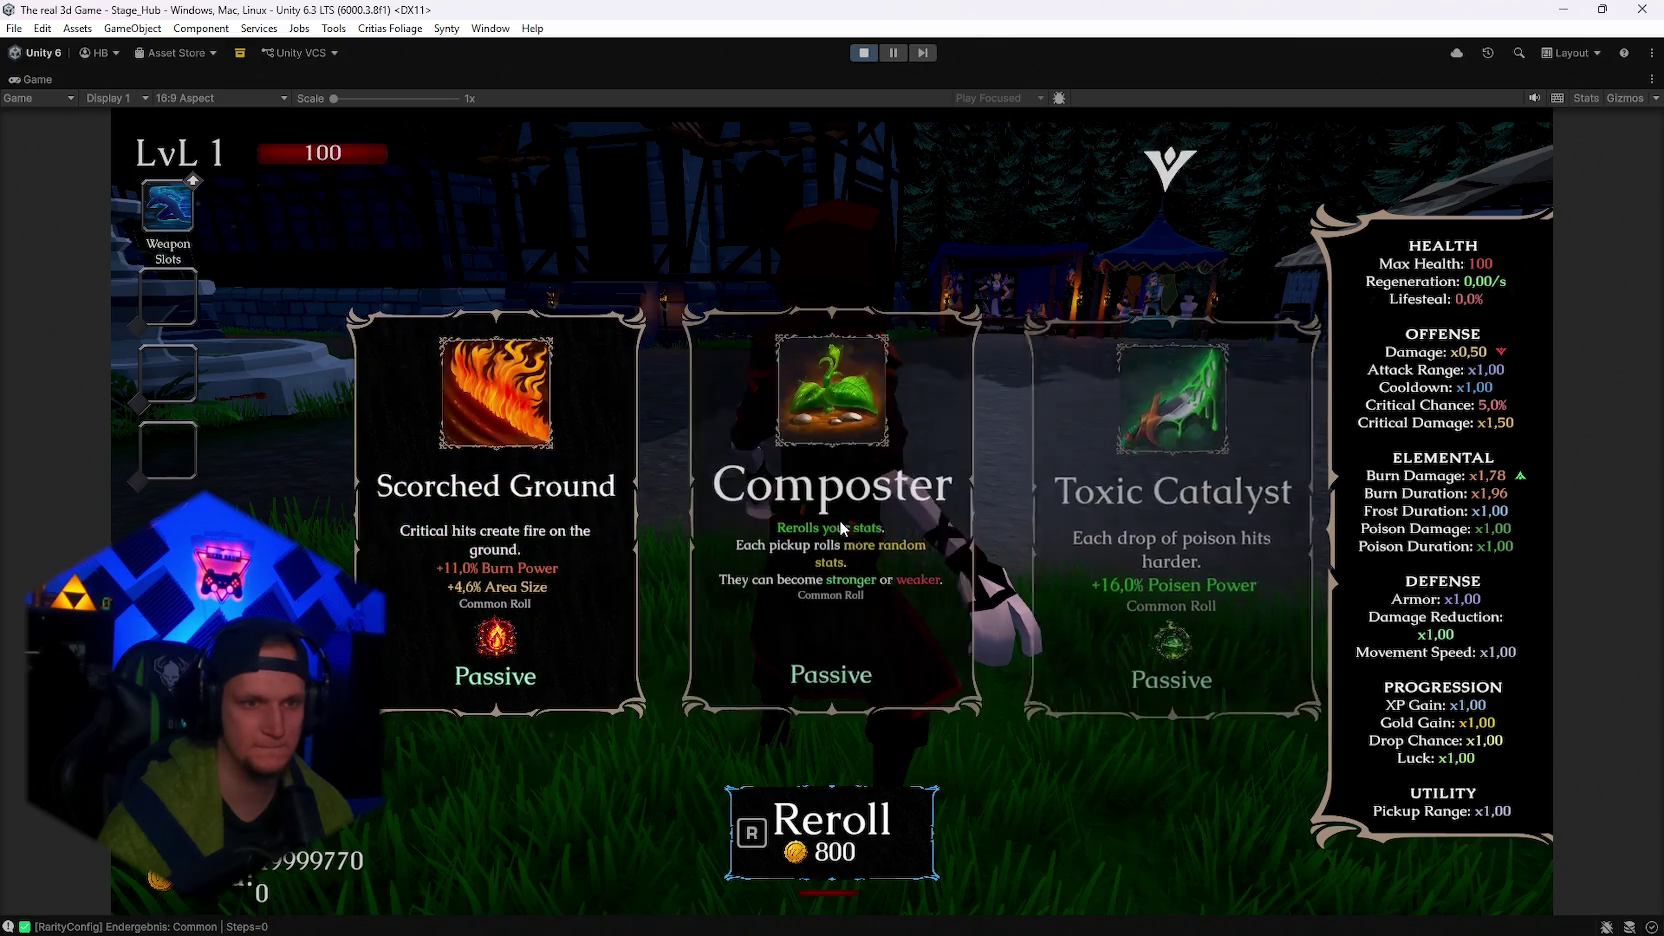
key(r)
key(r)
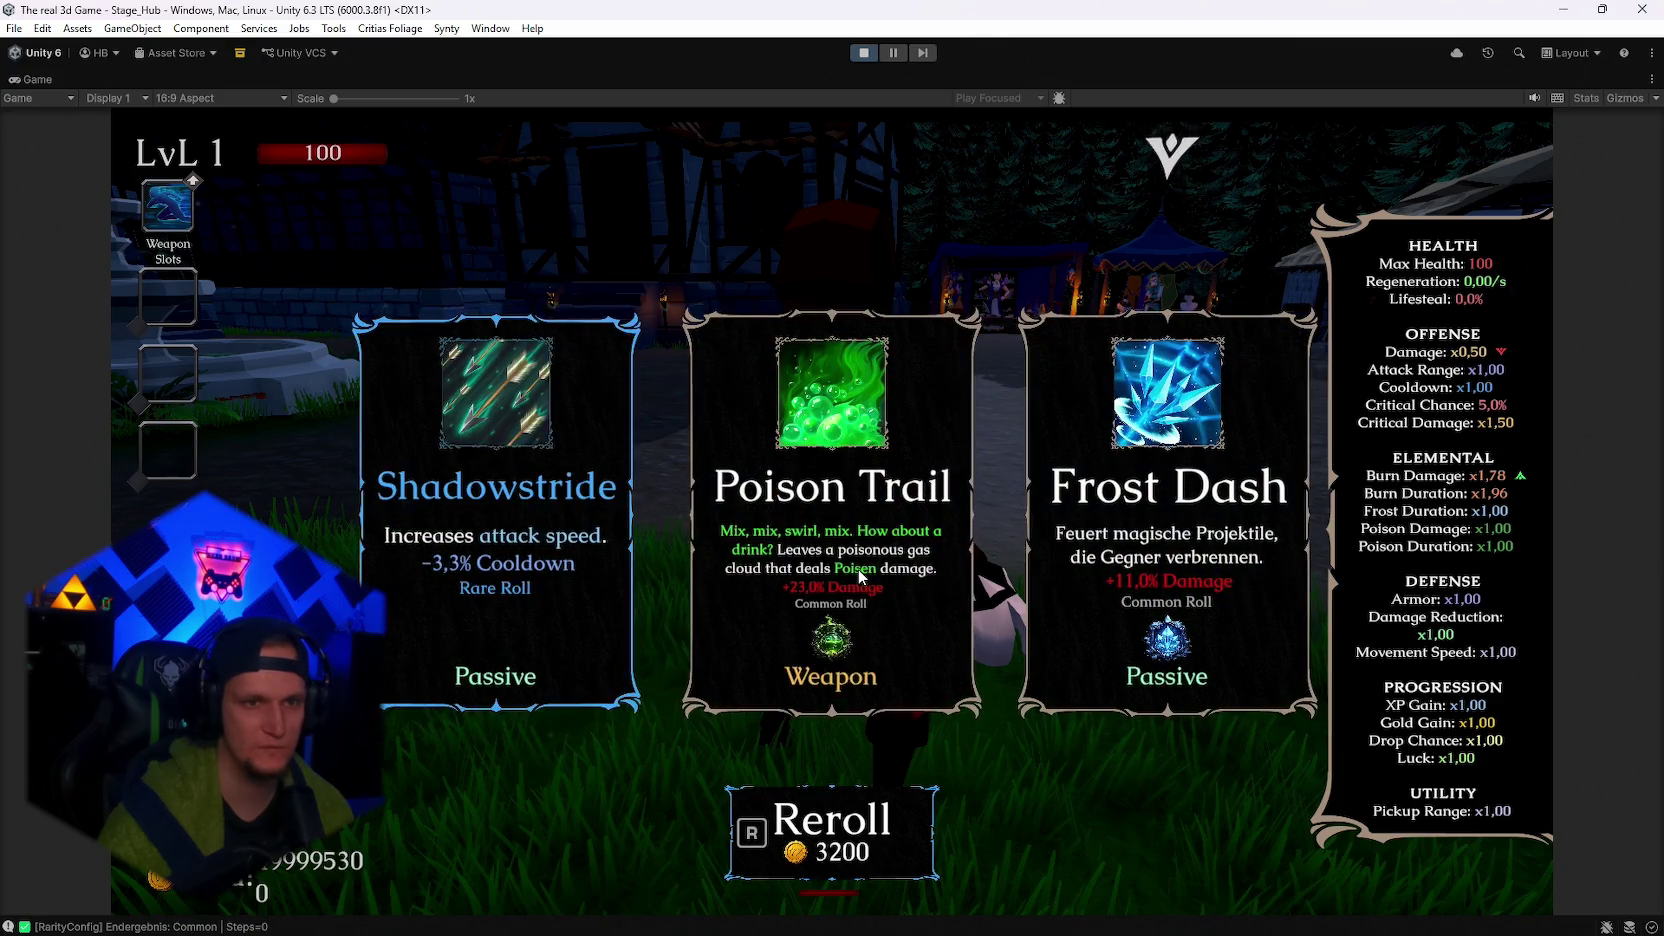
key(r)
click(565, 577)
Check the stats again, then reroll cards and take a second AshenPact upgrade.
key(Escape)
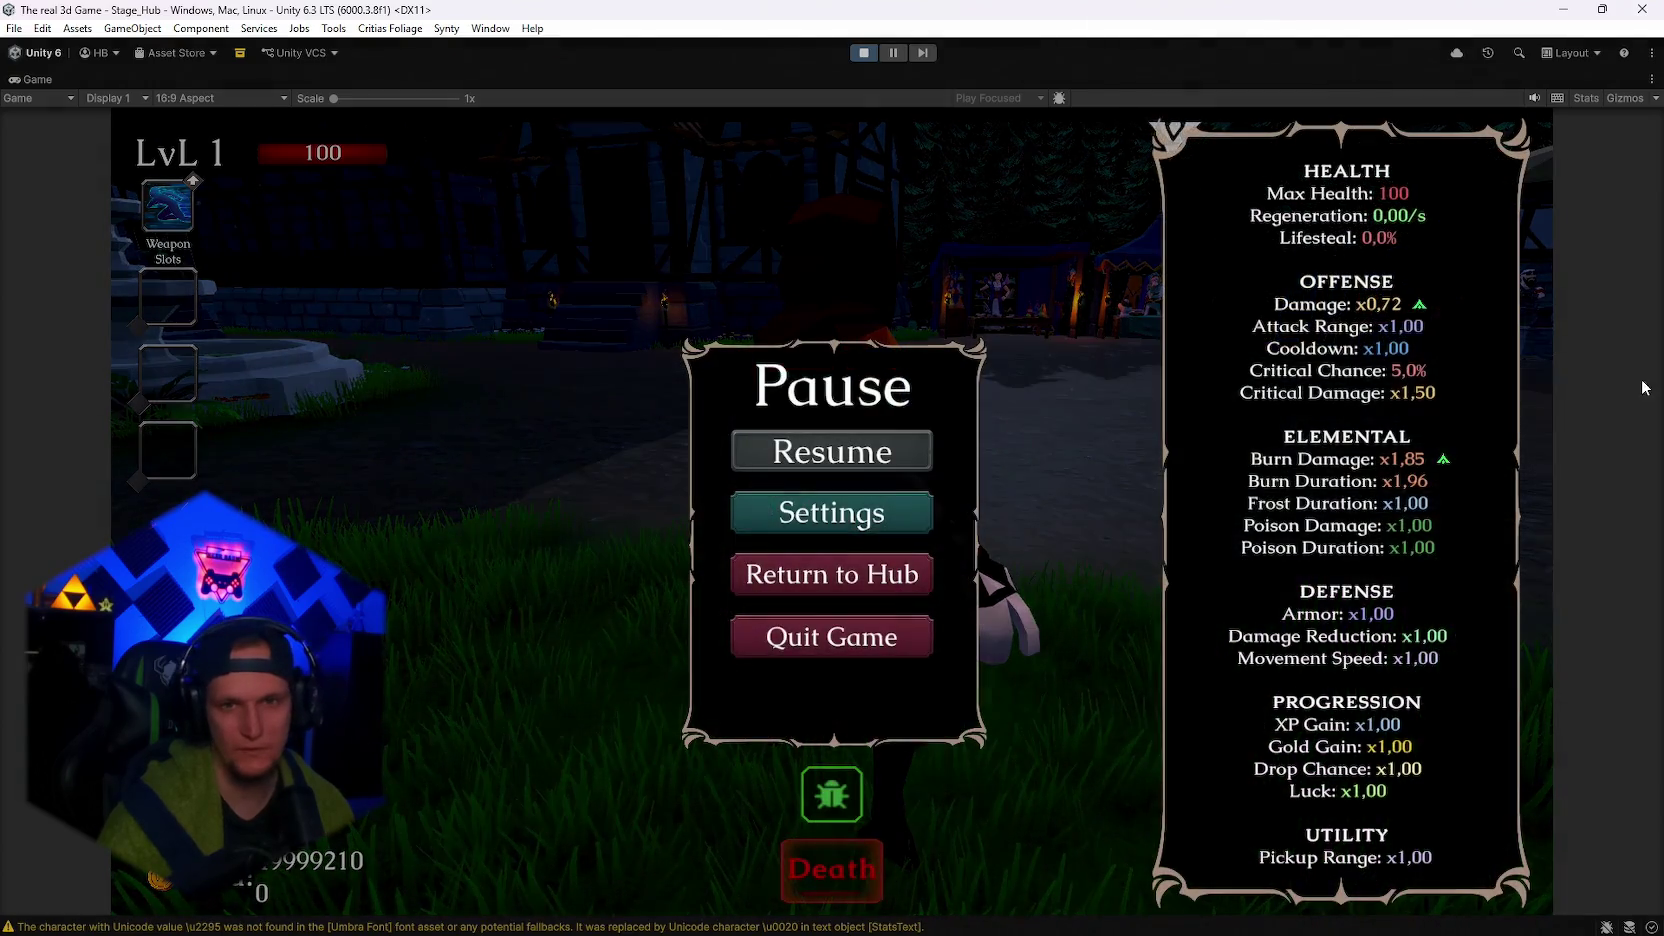
key(Escape)
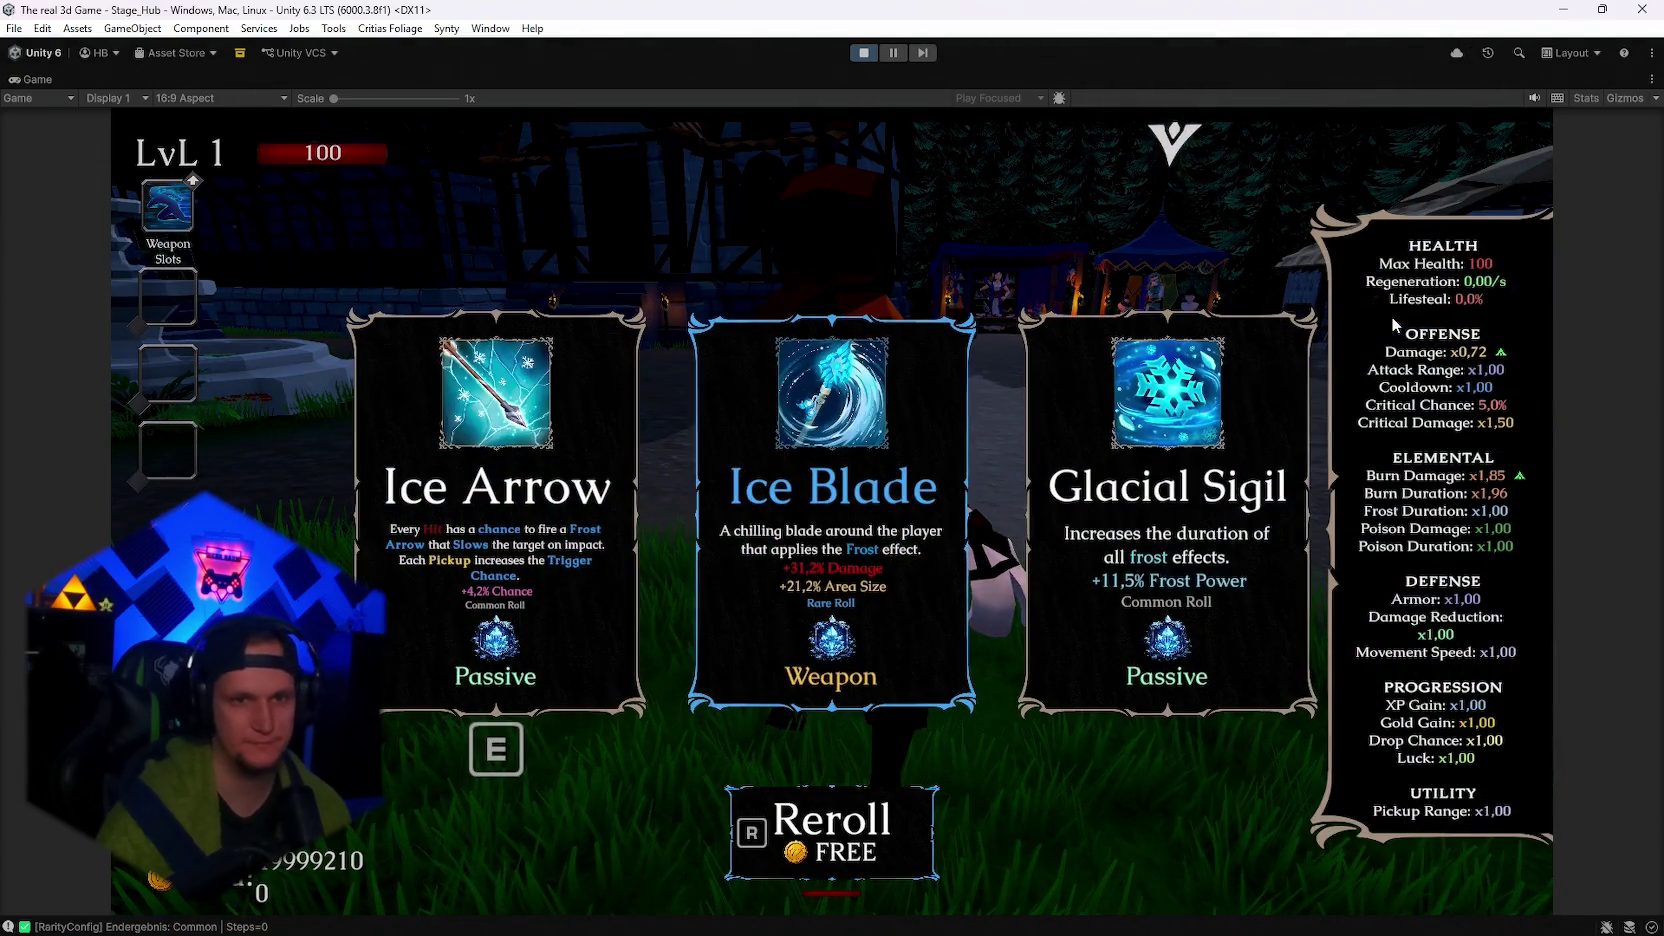
key(r)
key(r)
key(r)
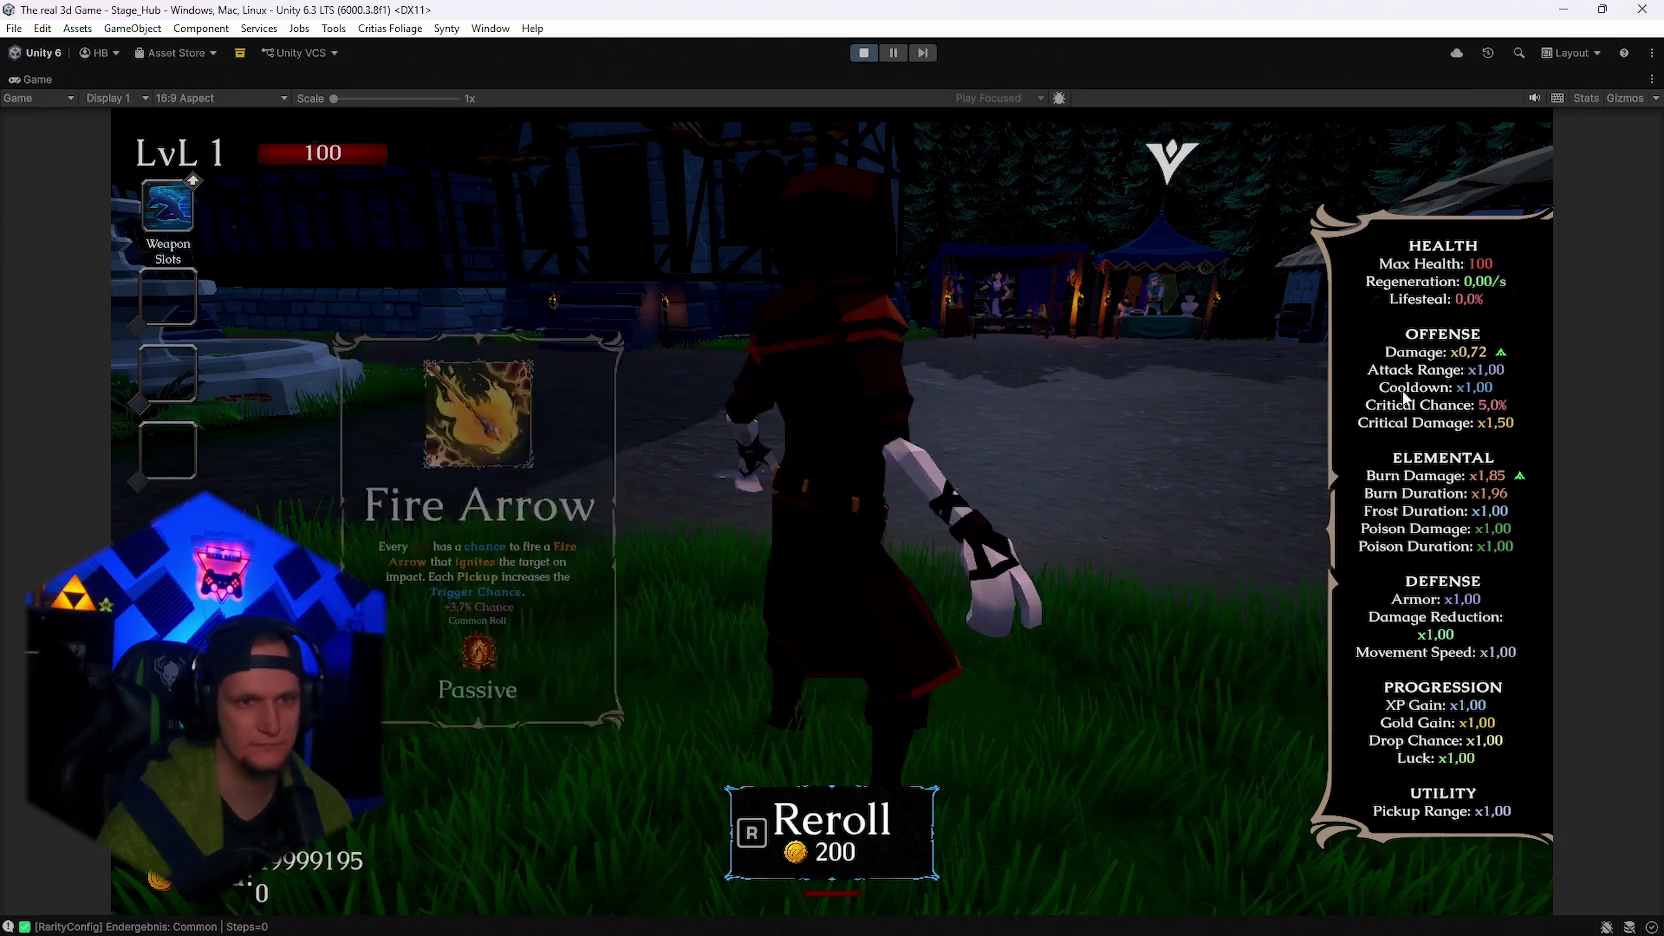
key(r)
key(r)
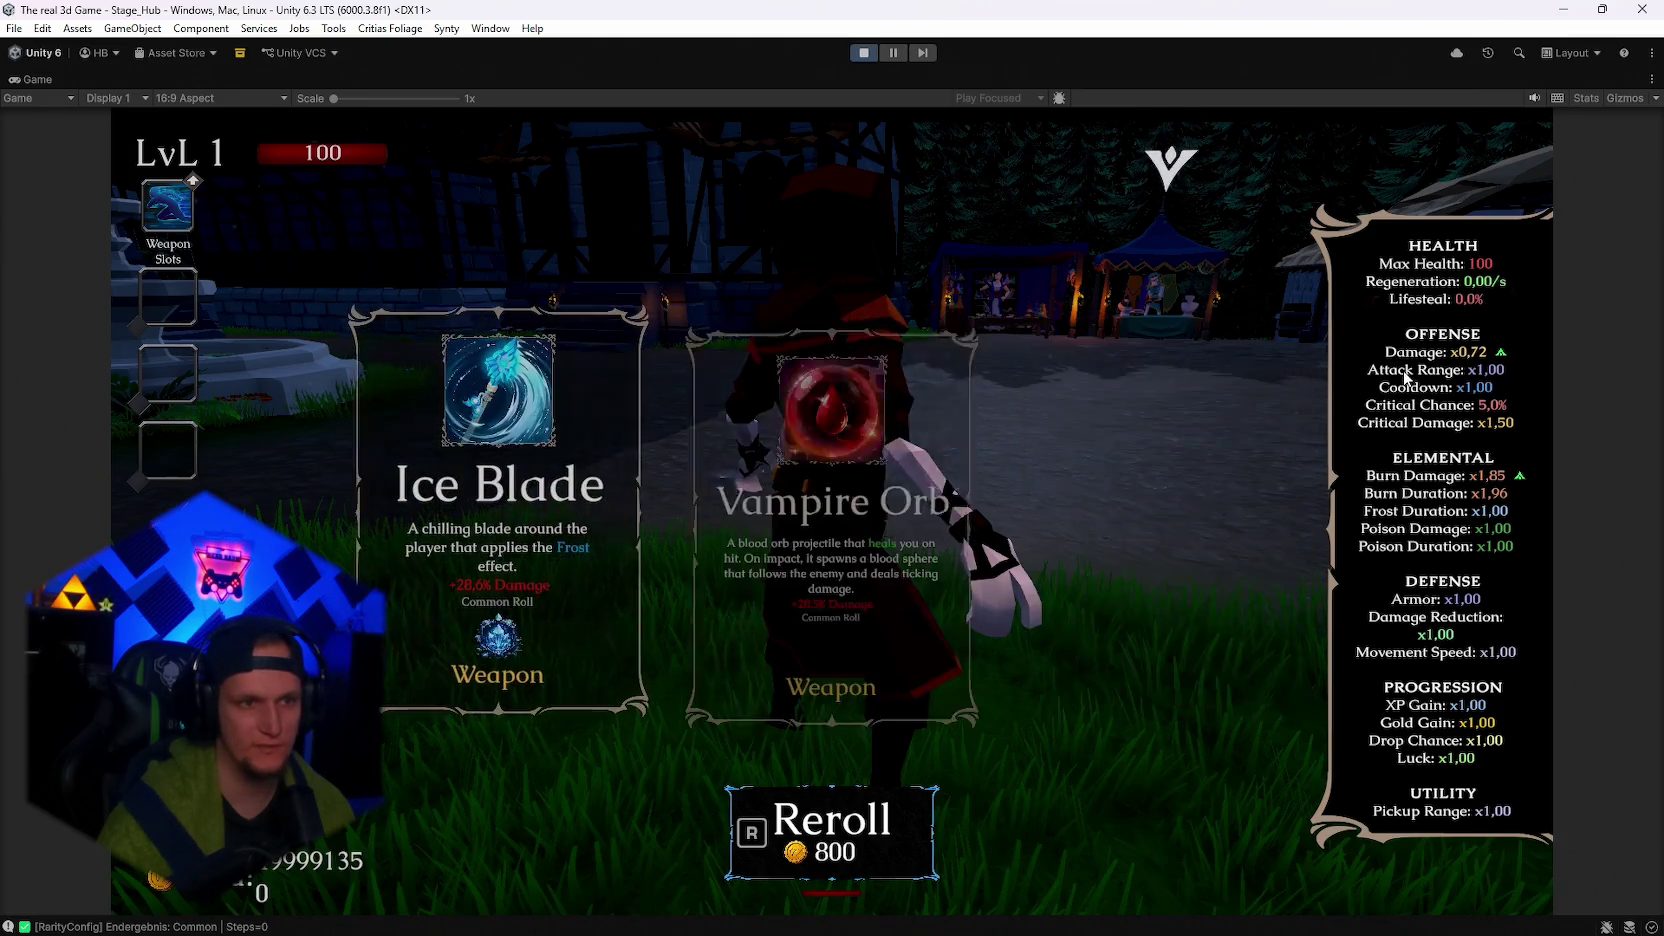
key(r)
key(r)
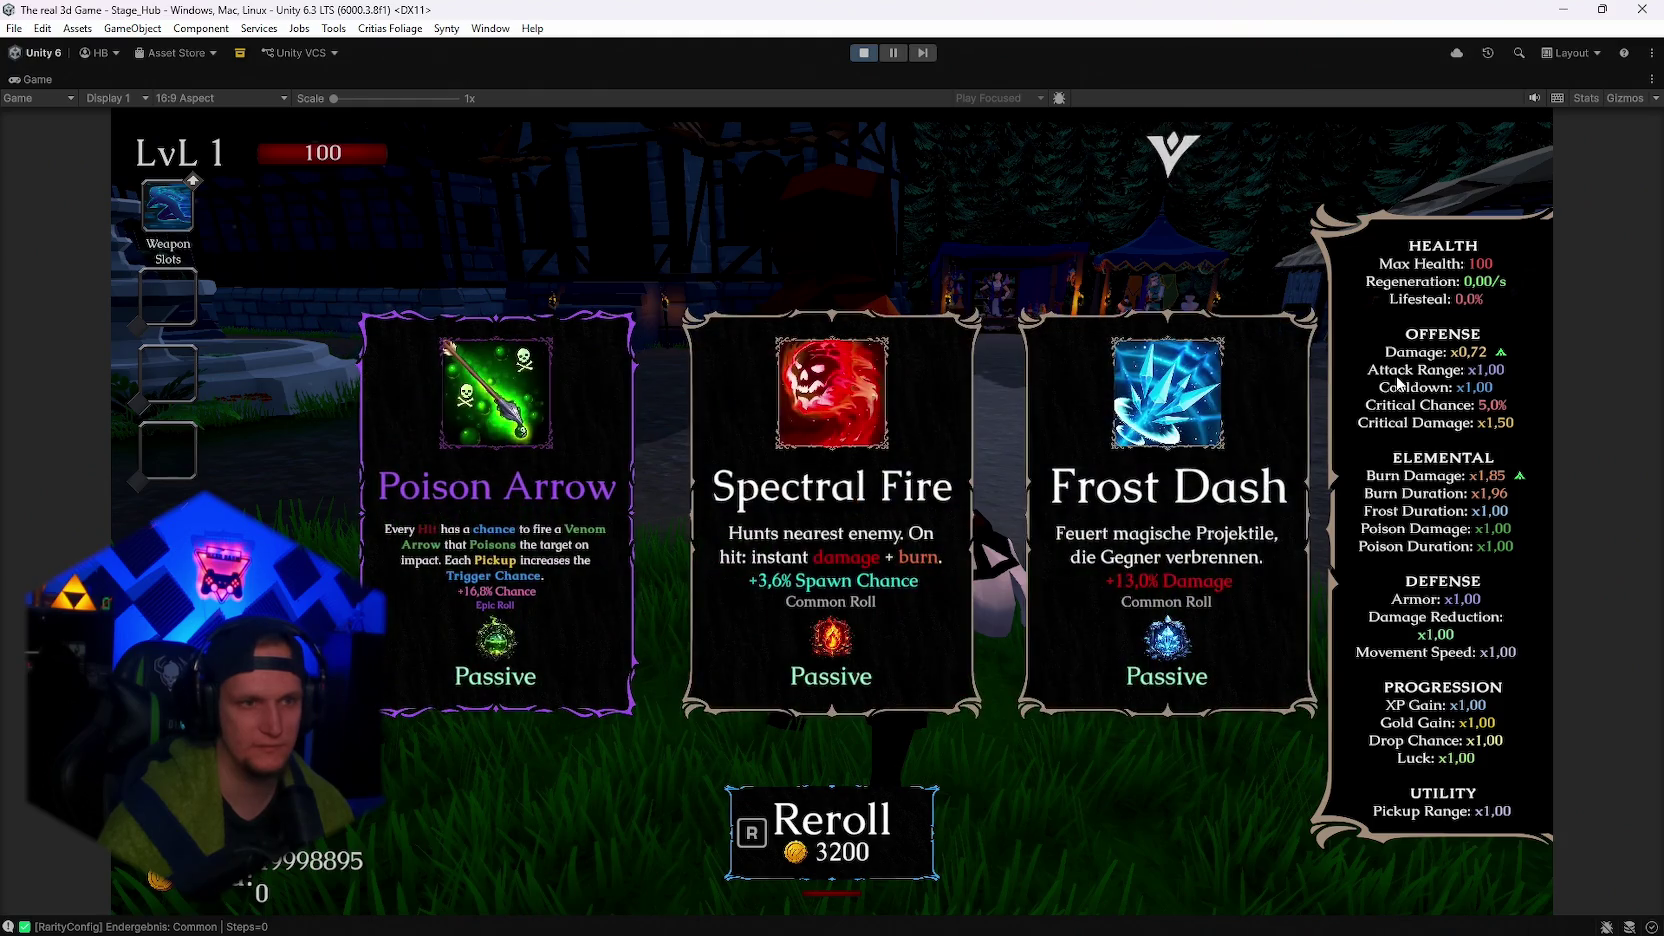
key(r)
key(r)
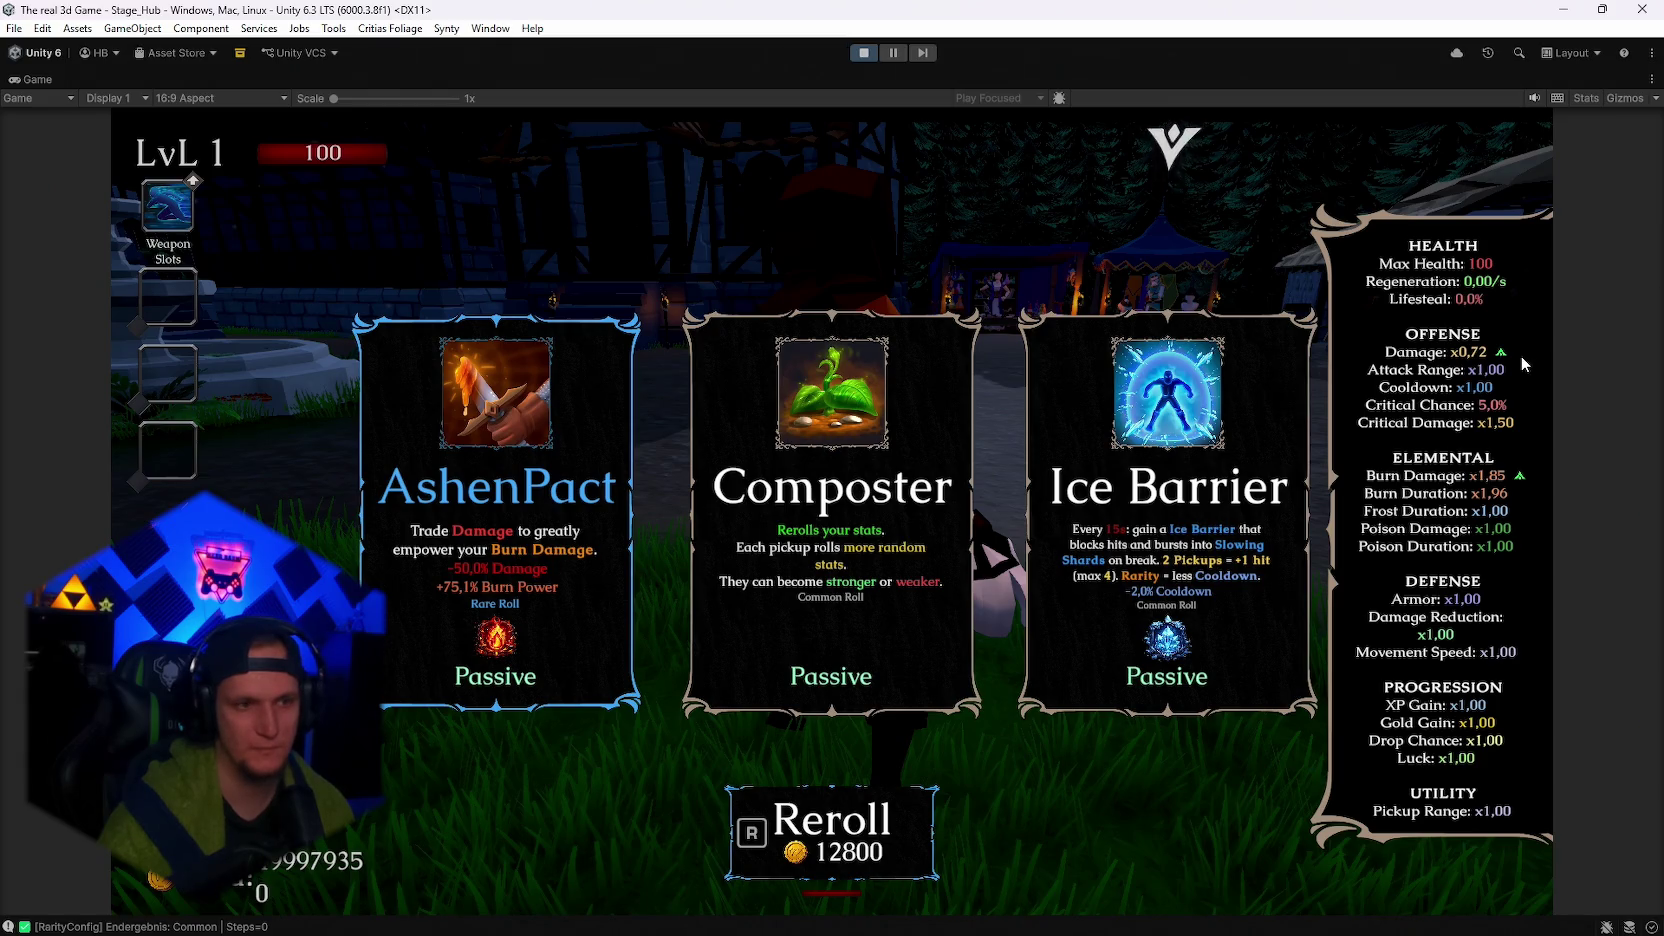
click(517, 538)
Check stats, take another Ashen Pact upgrade, recheck the pause-menu stats, and stop the game.
key(Escape)
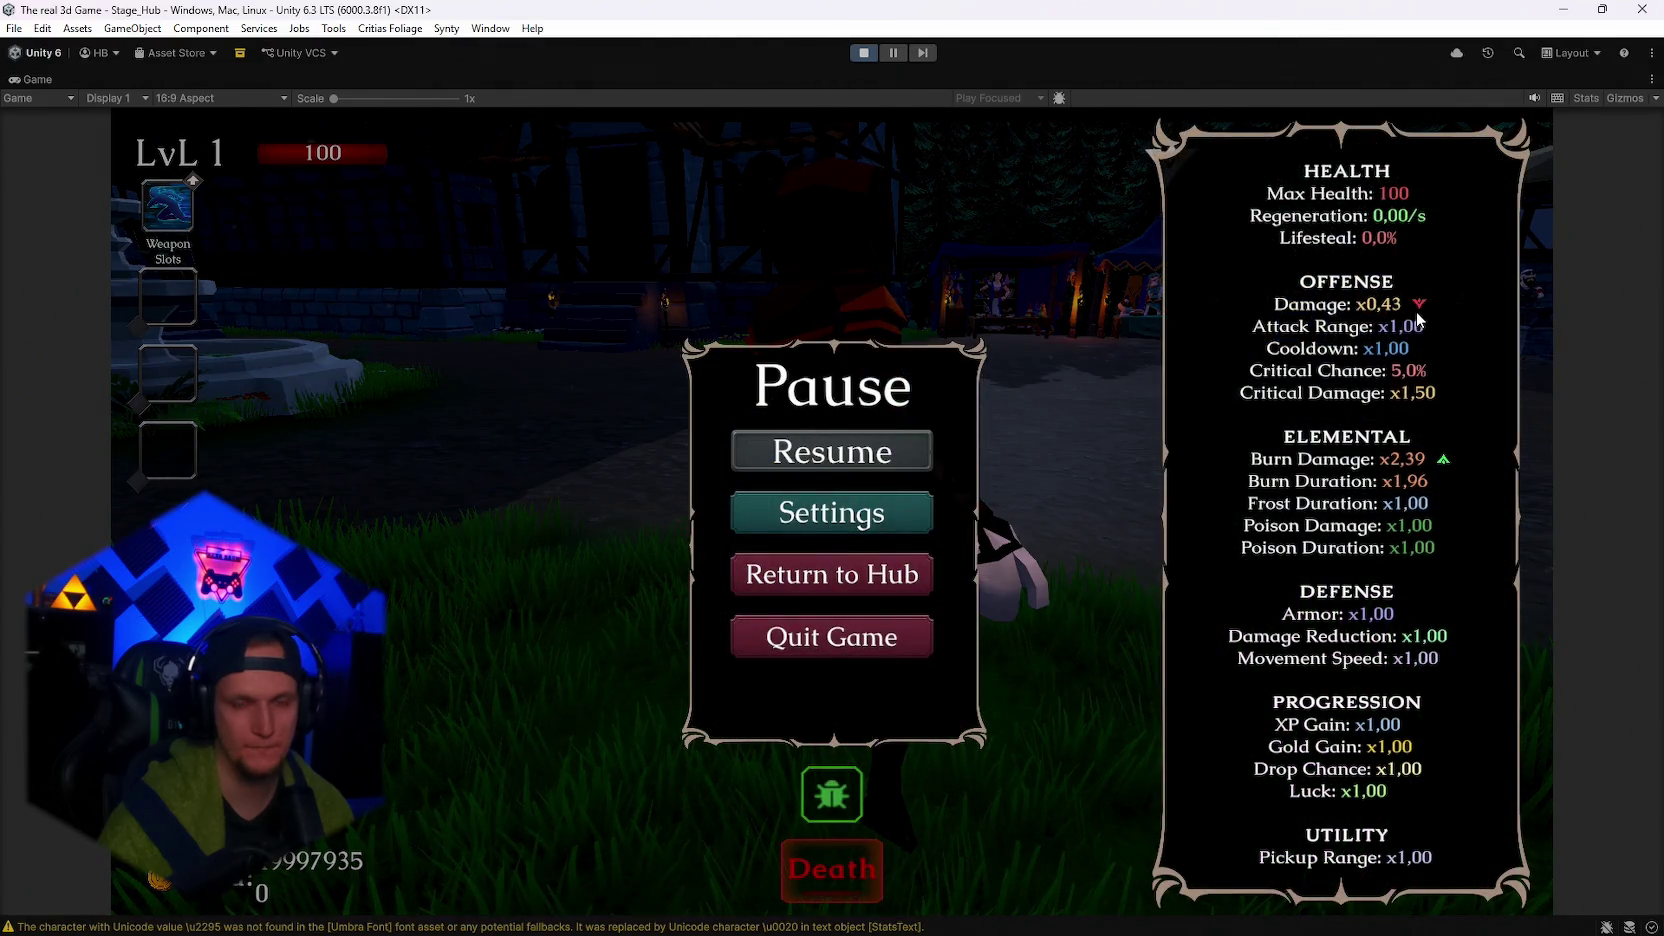
key(Escape)
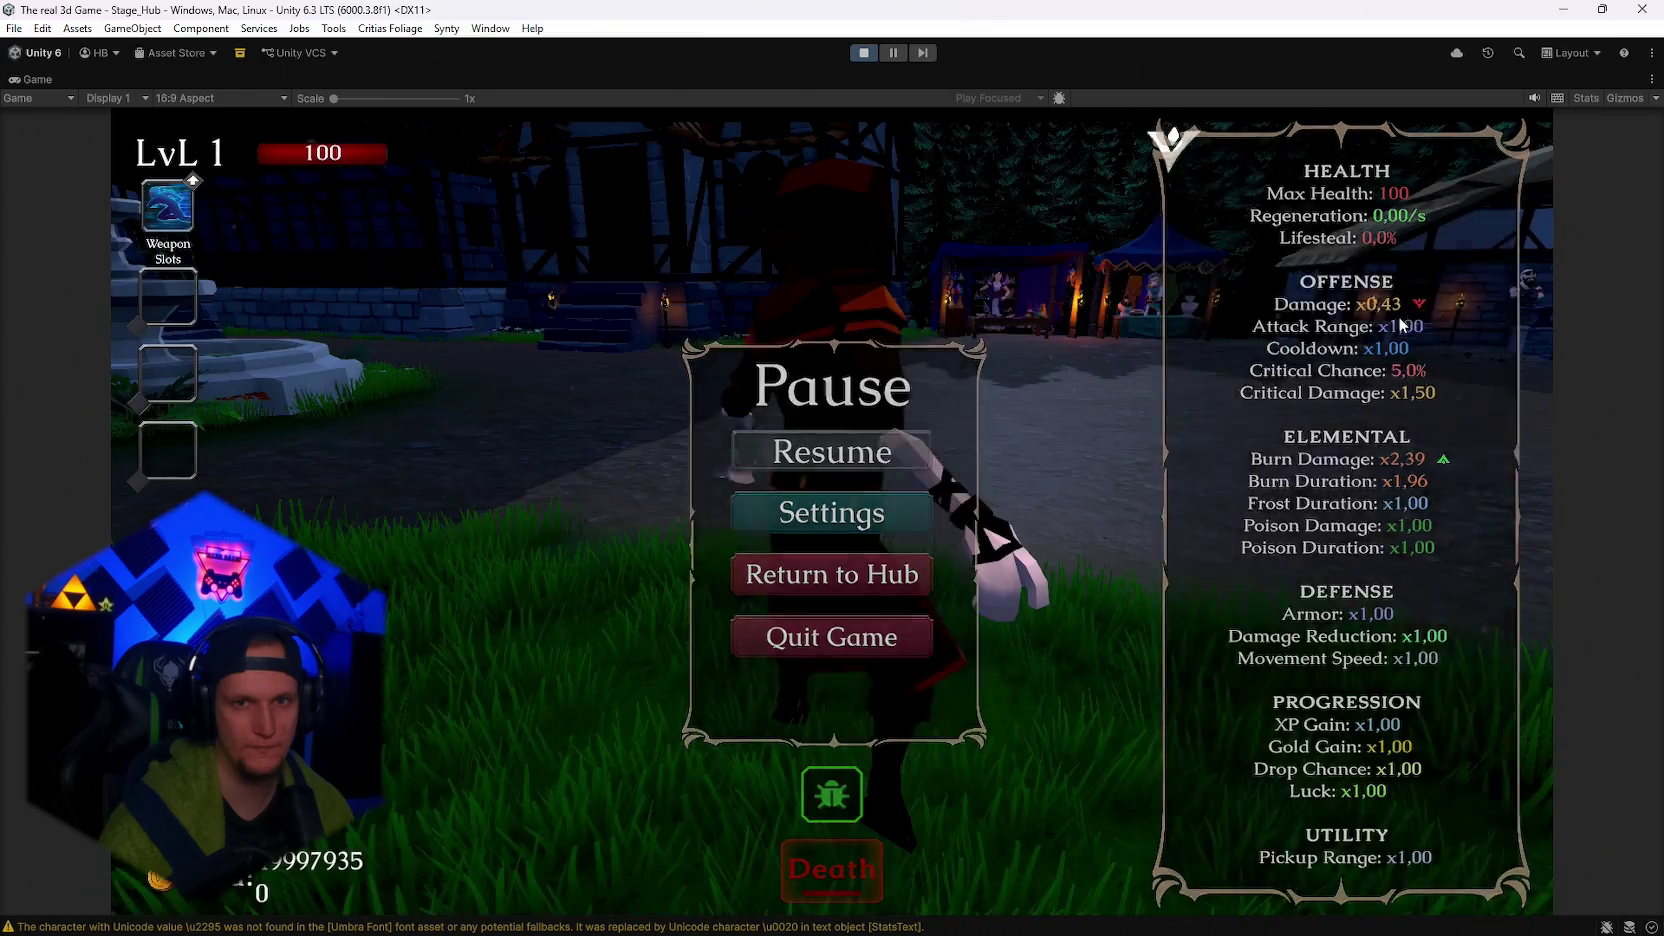
key(r)
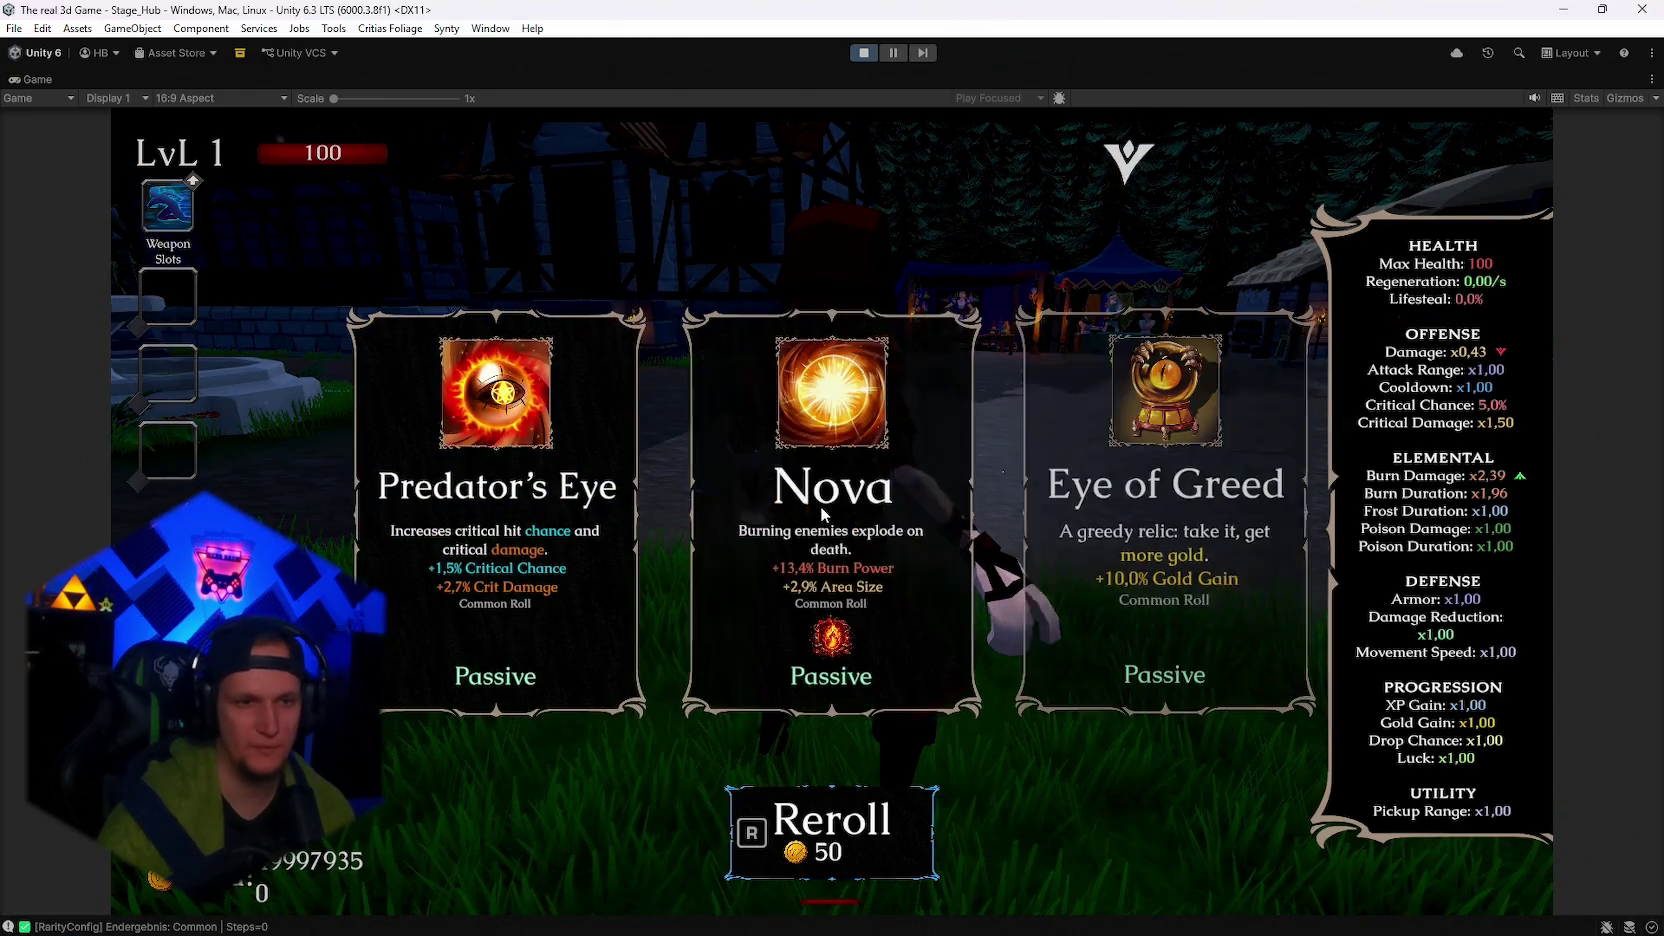
key(r)
key(r)
key(r)
key(r)
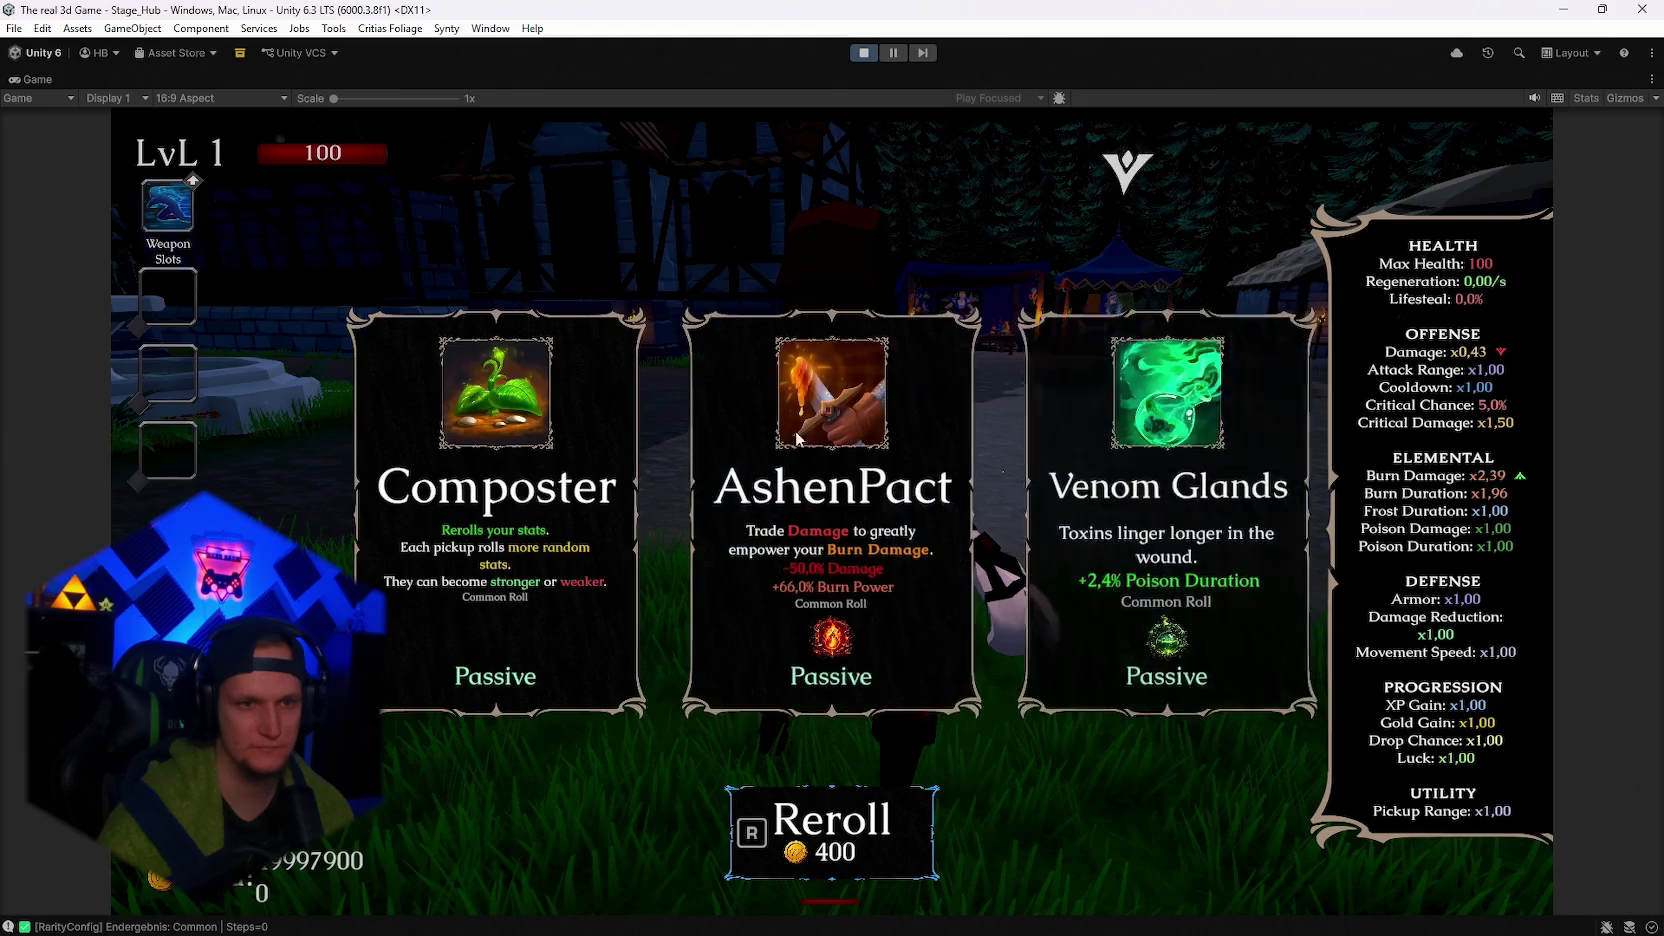
key(r)
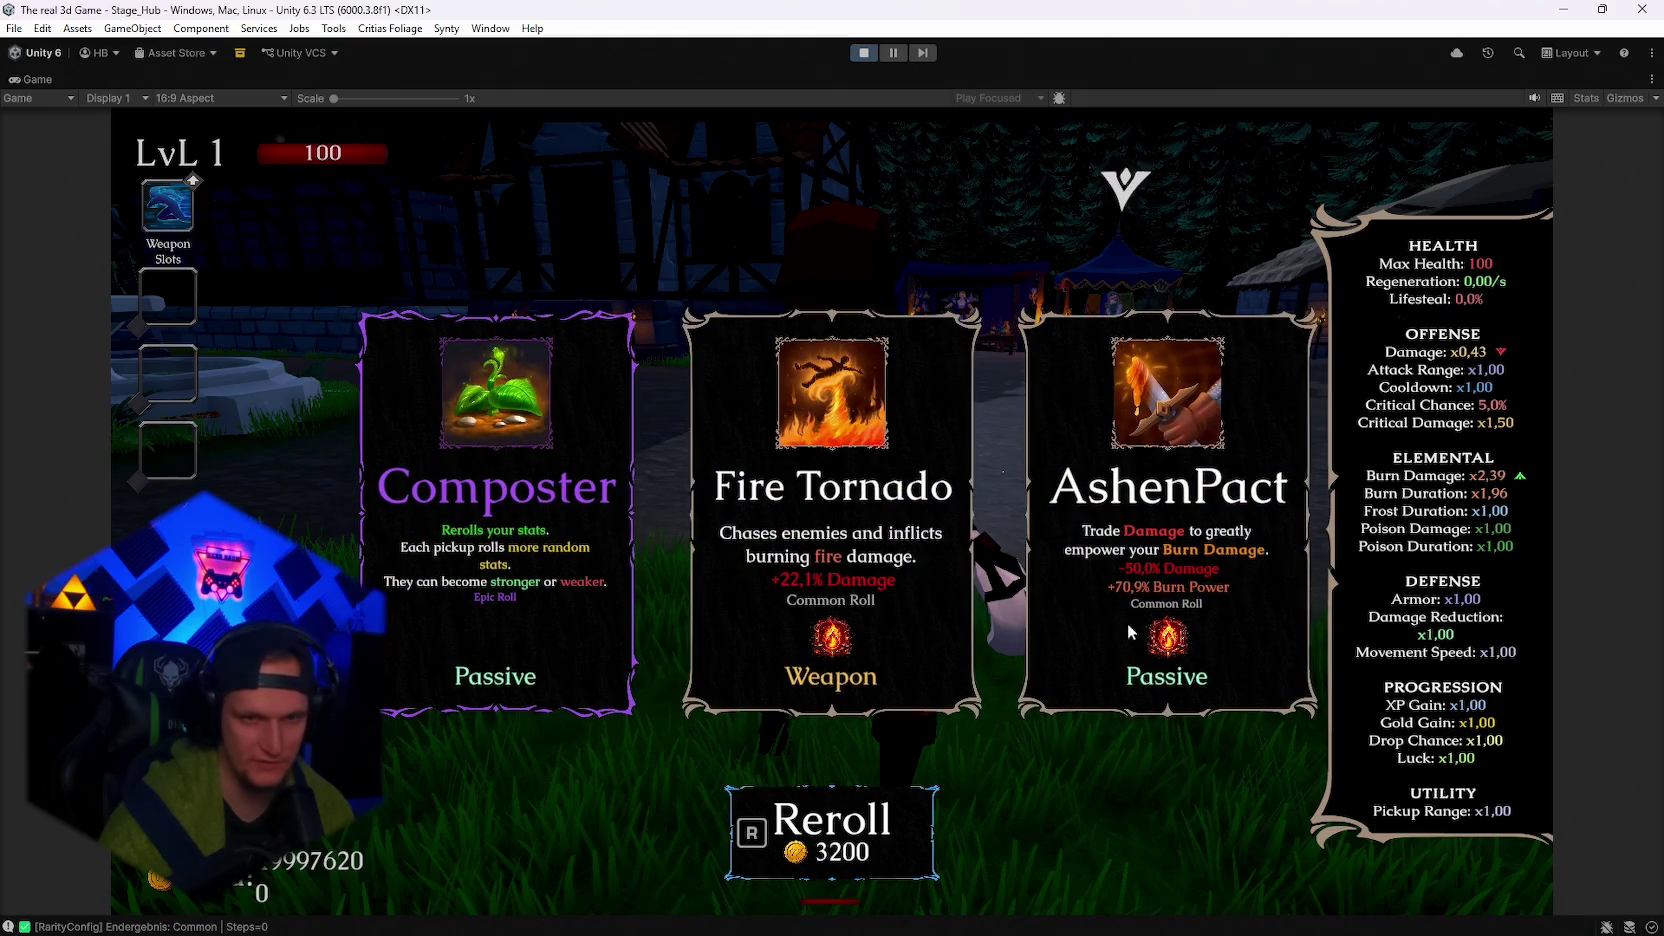
click(1184, 526)
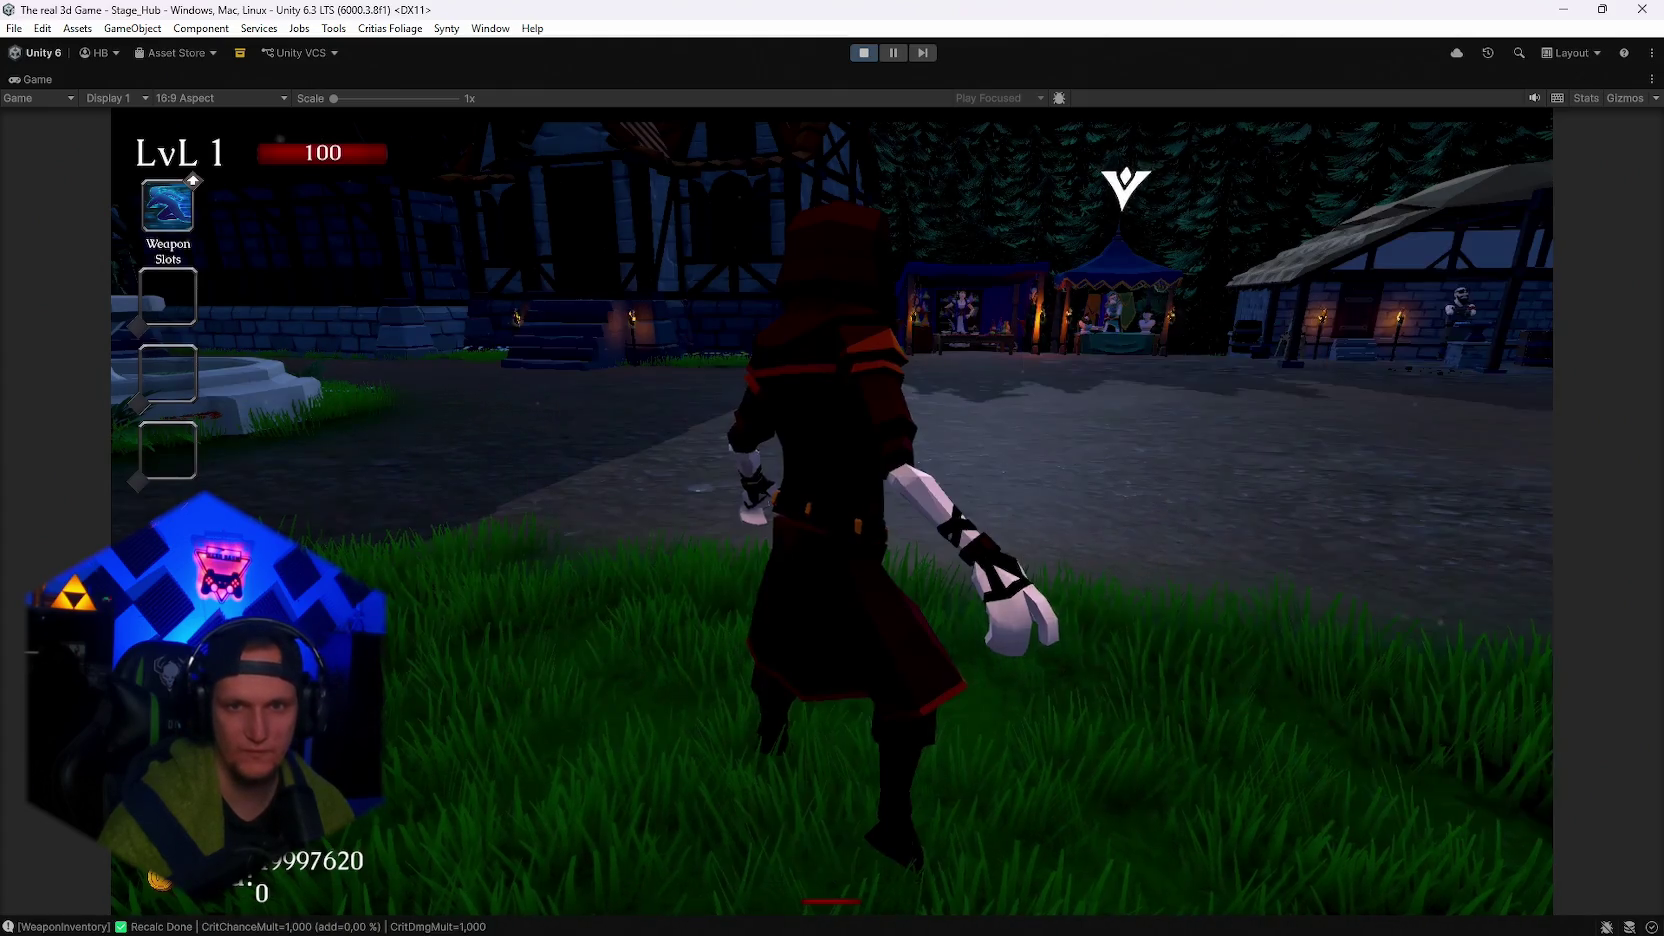
key(Escape)
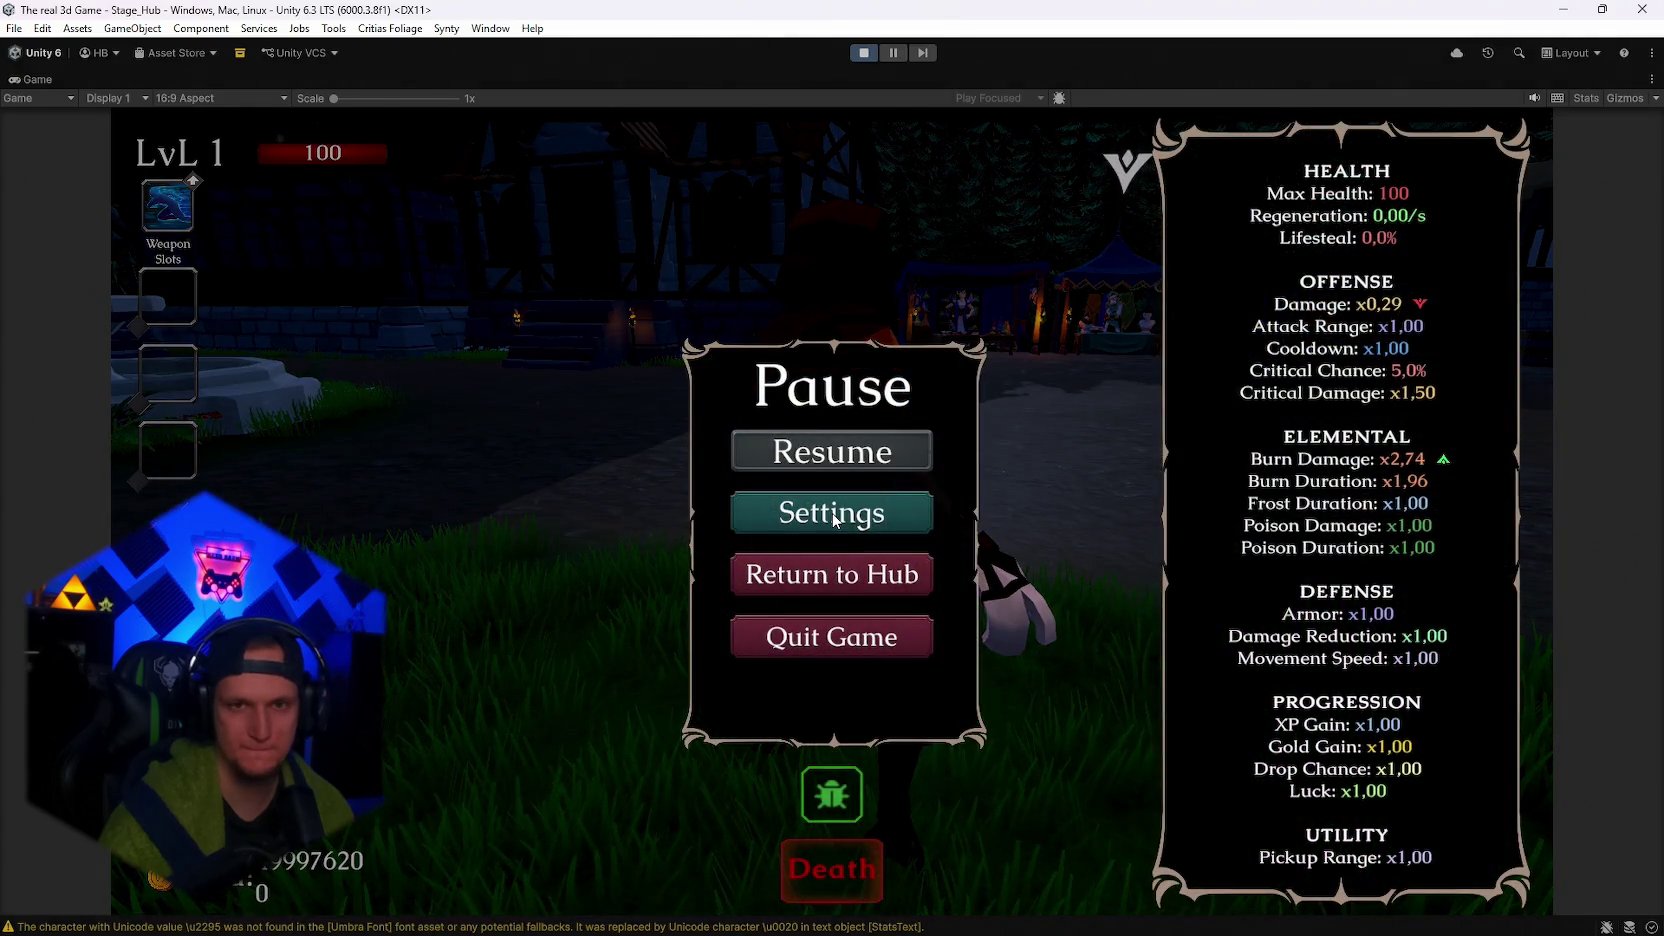
key(Escape)
key(Escape)
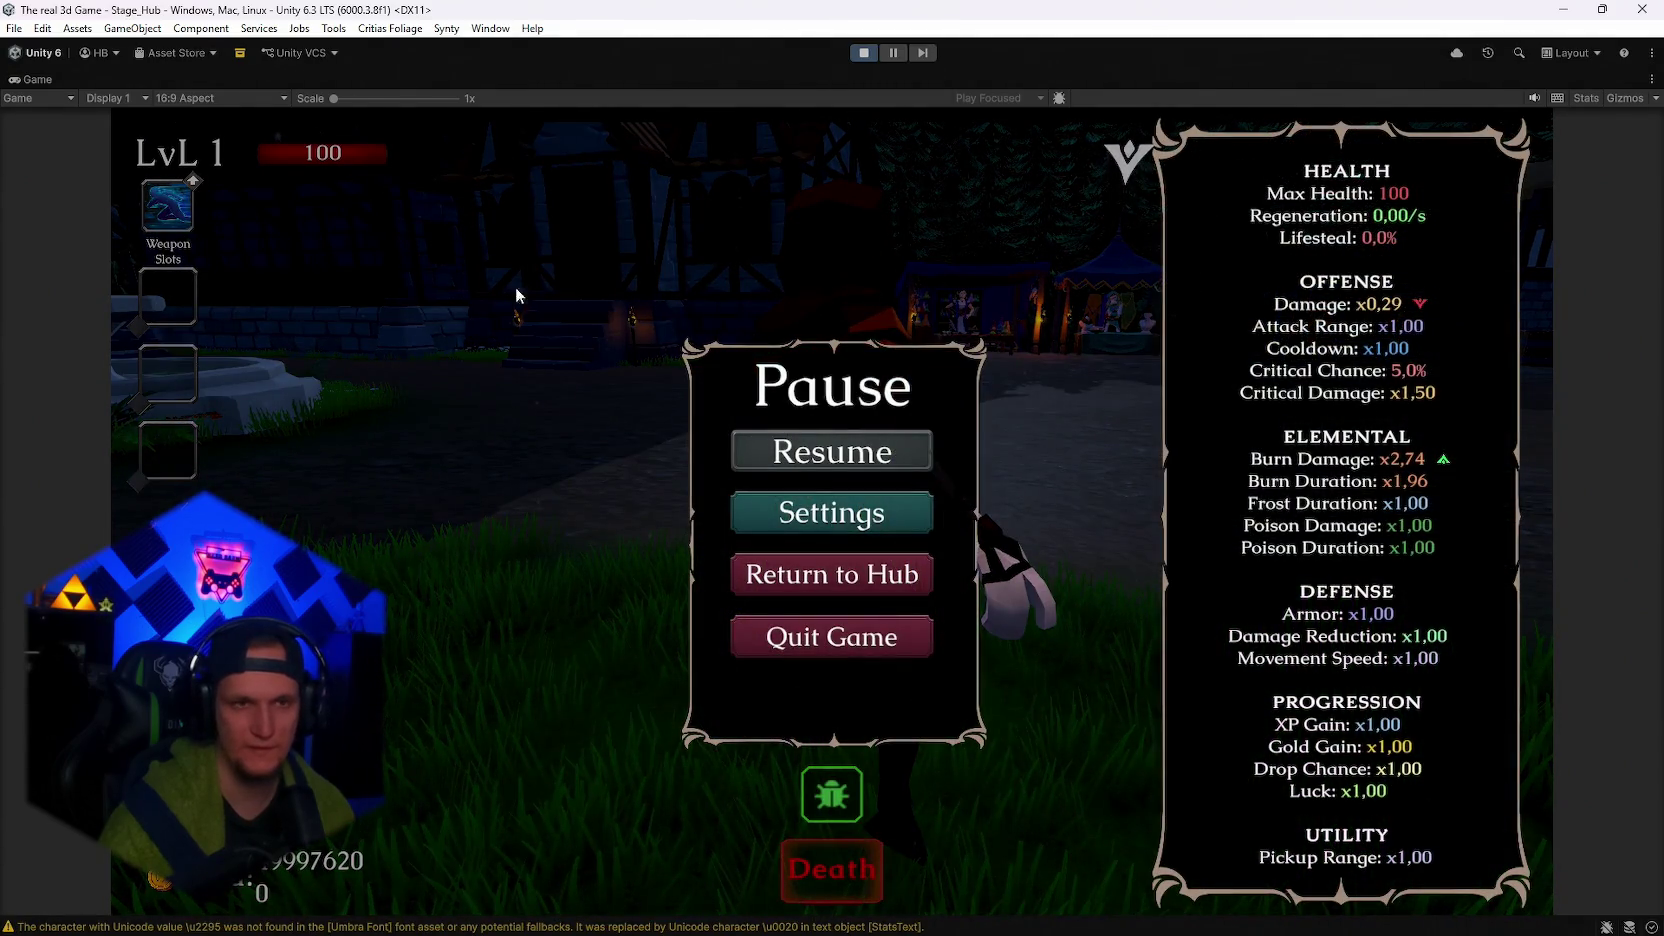
click(863, 52)
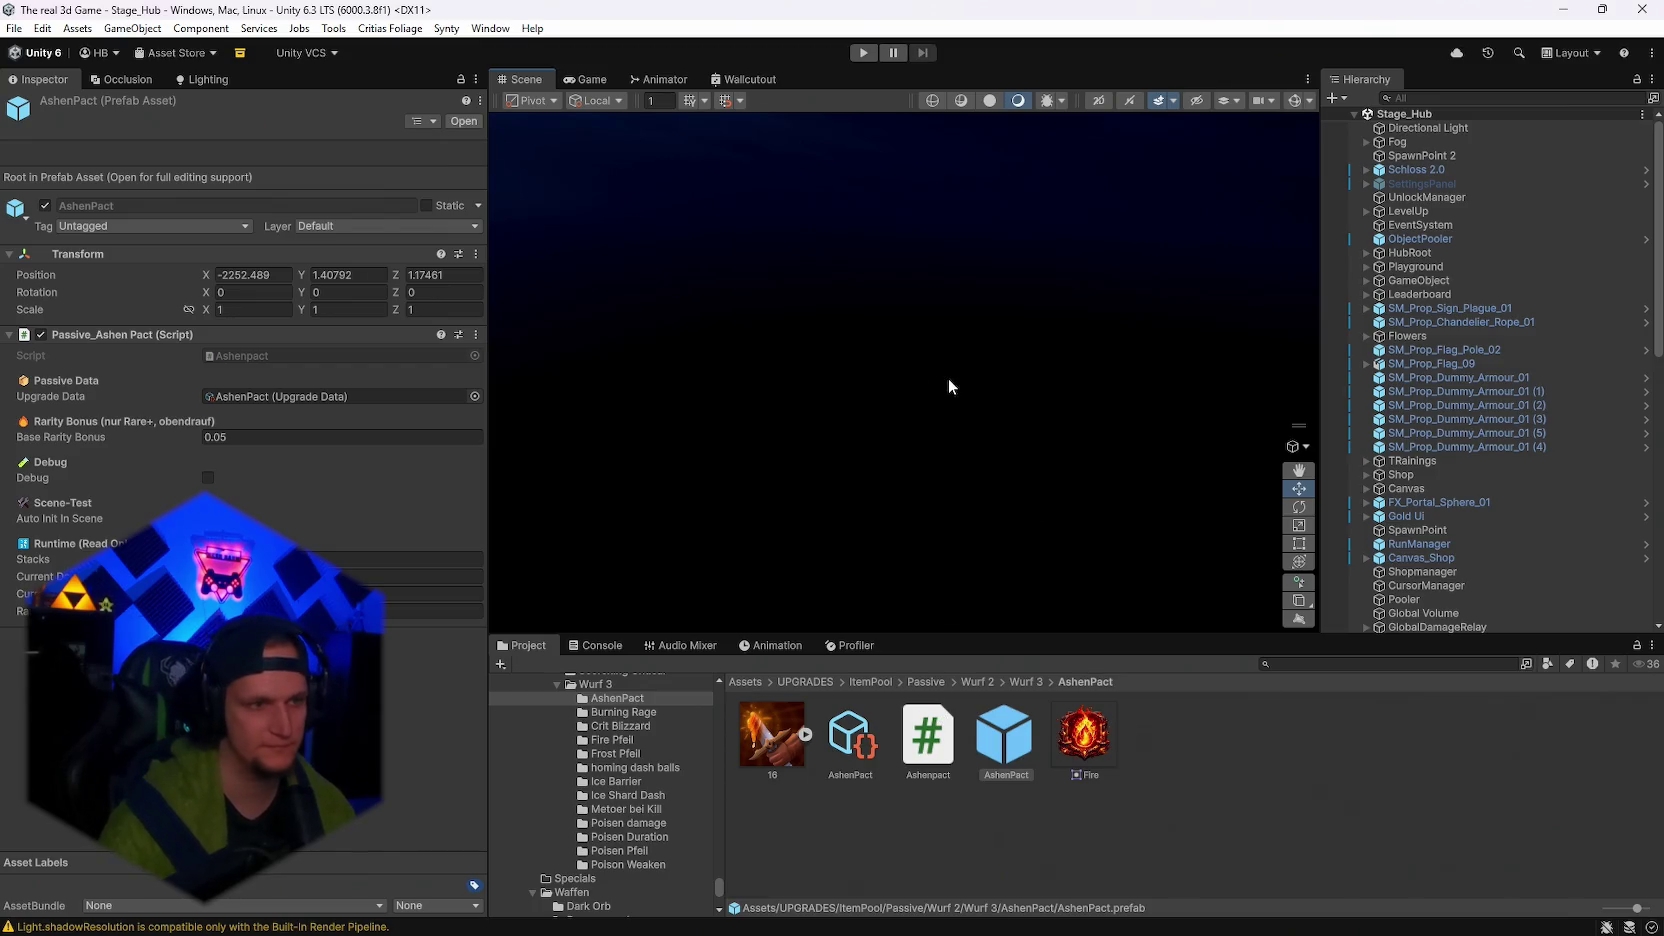
Inspect the AshenPact UpgradeData asset and open Ashenpact.cs in Visual Studio with all code selected.
click(853, 750)
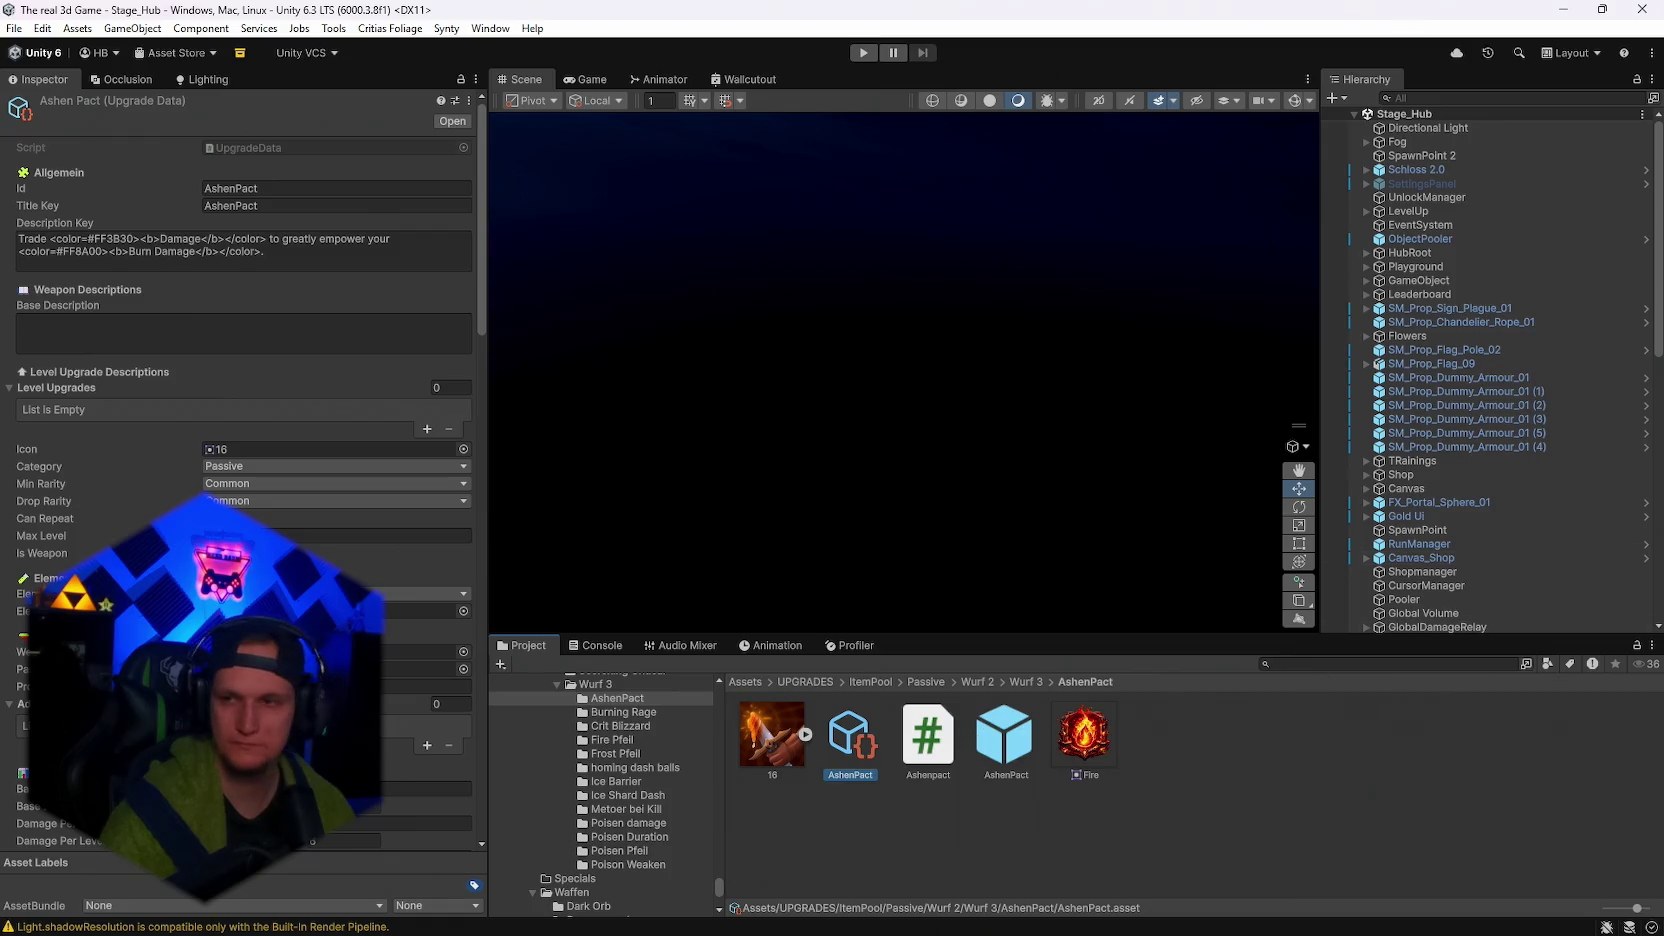
double_click(928, 740)
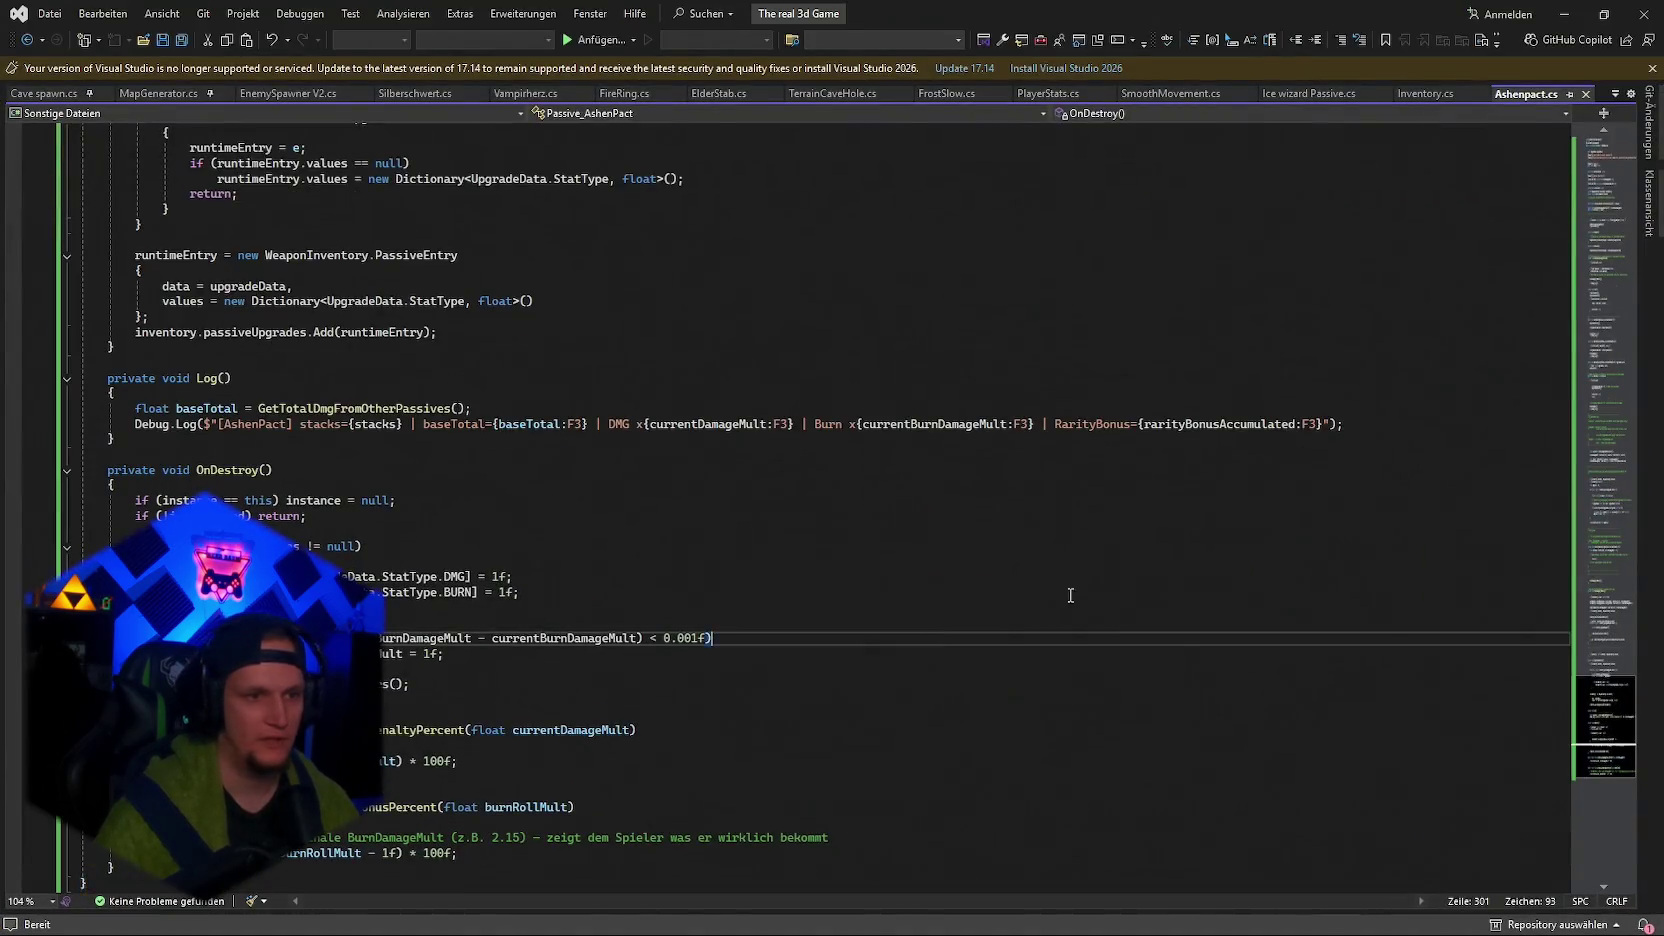
key(ctrl+a)
click(1564, 14)
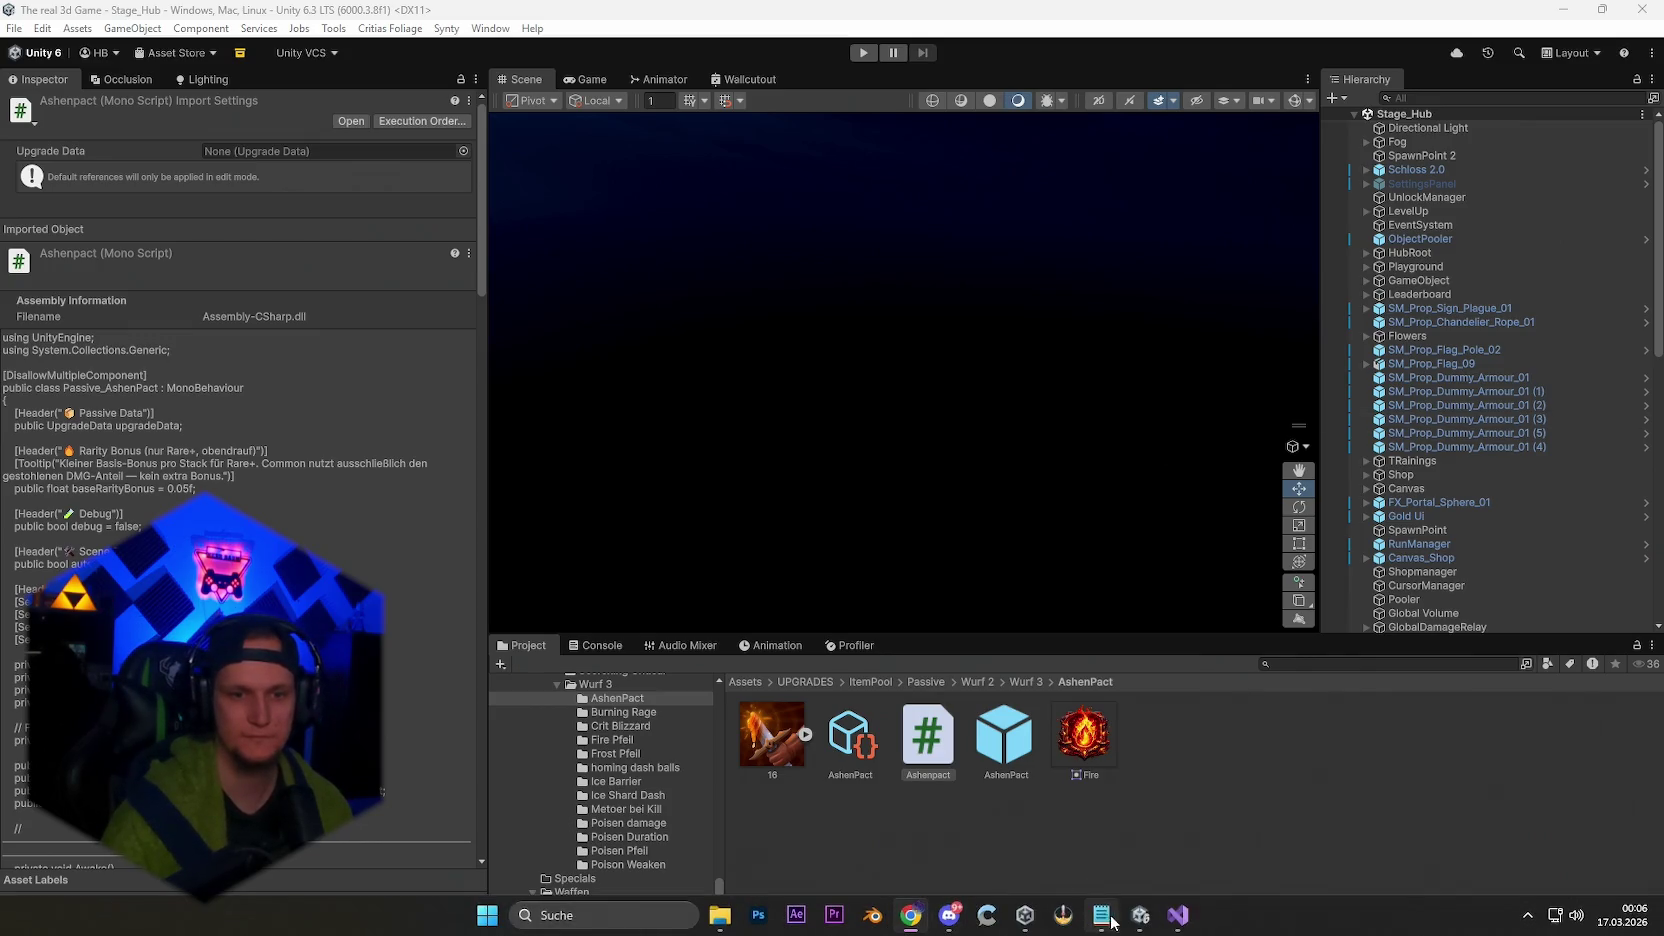
click(1178, 920)
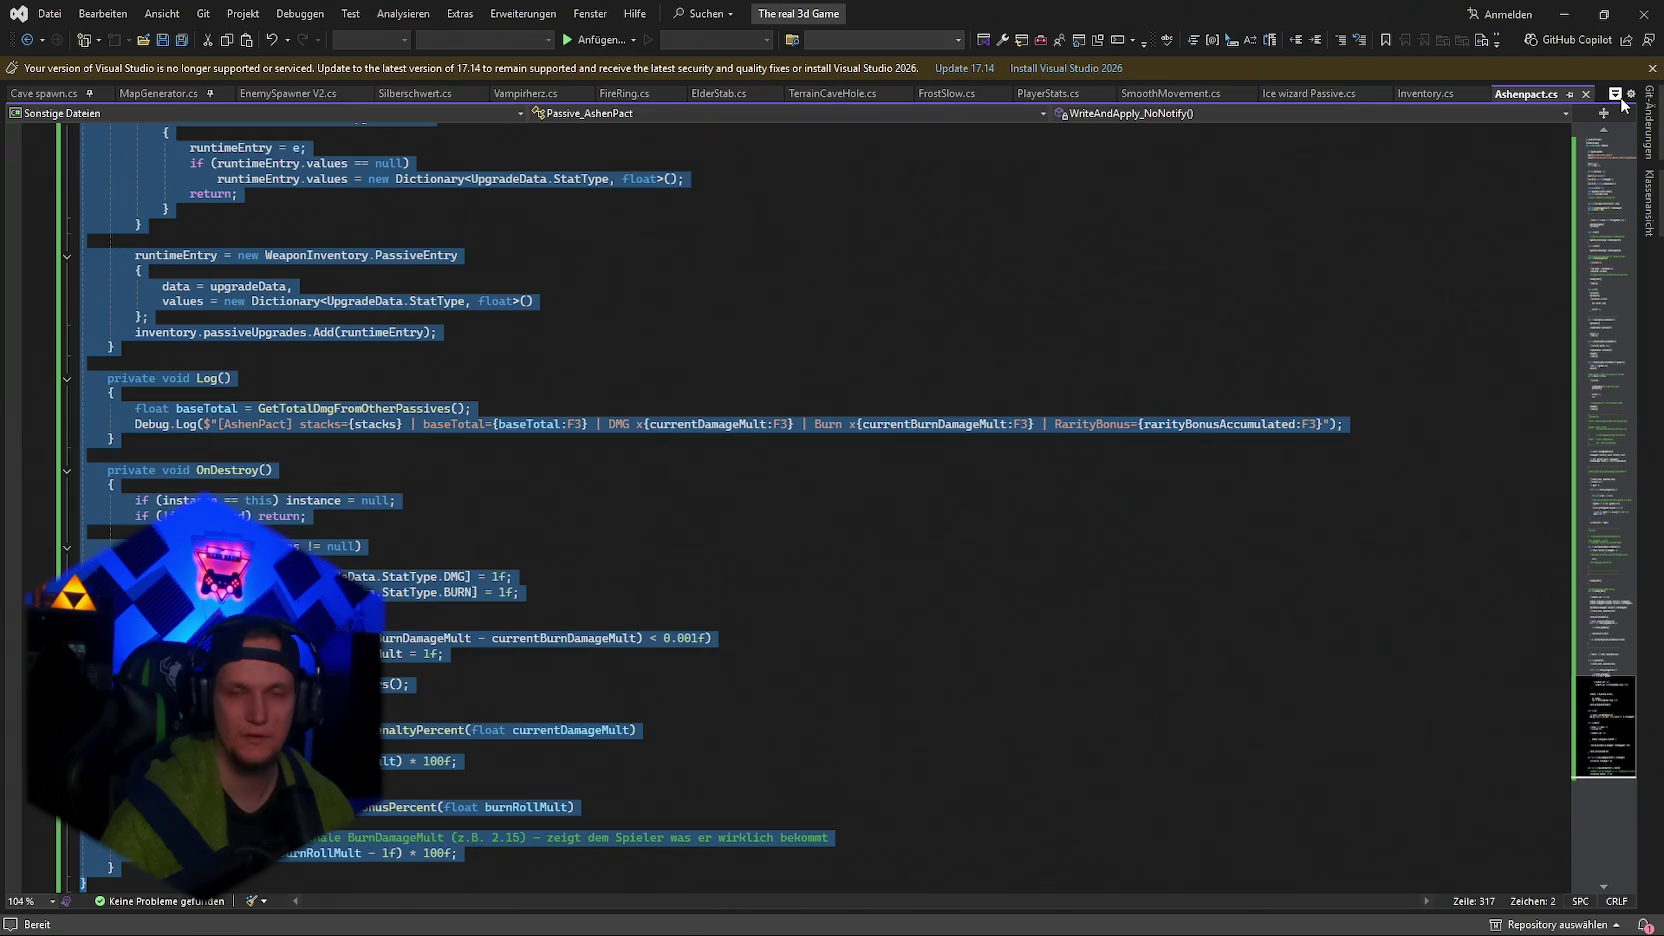
Switch to CardUI.cs among the open files, select all its code, and return to Unity.
click(1615, 93)
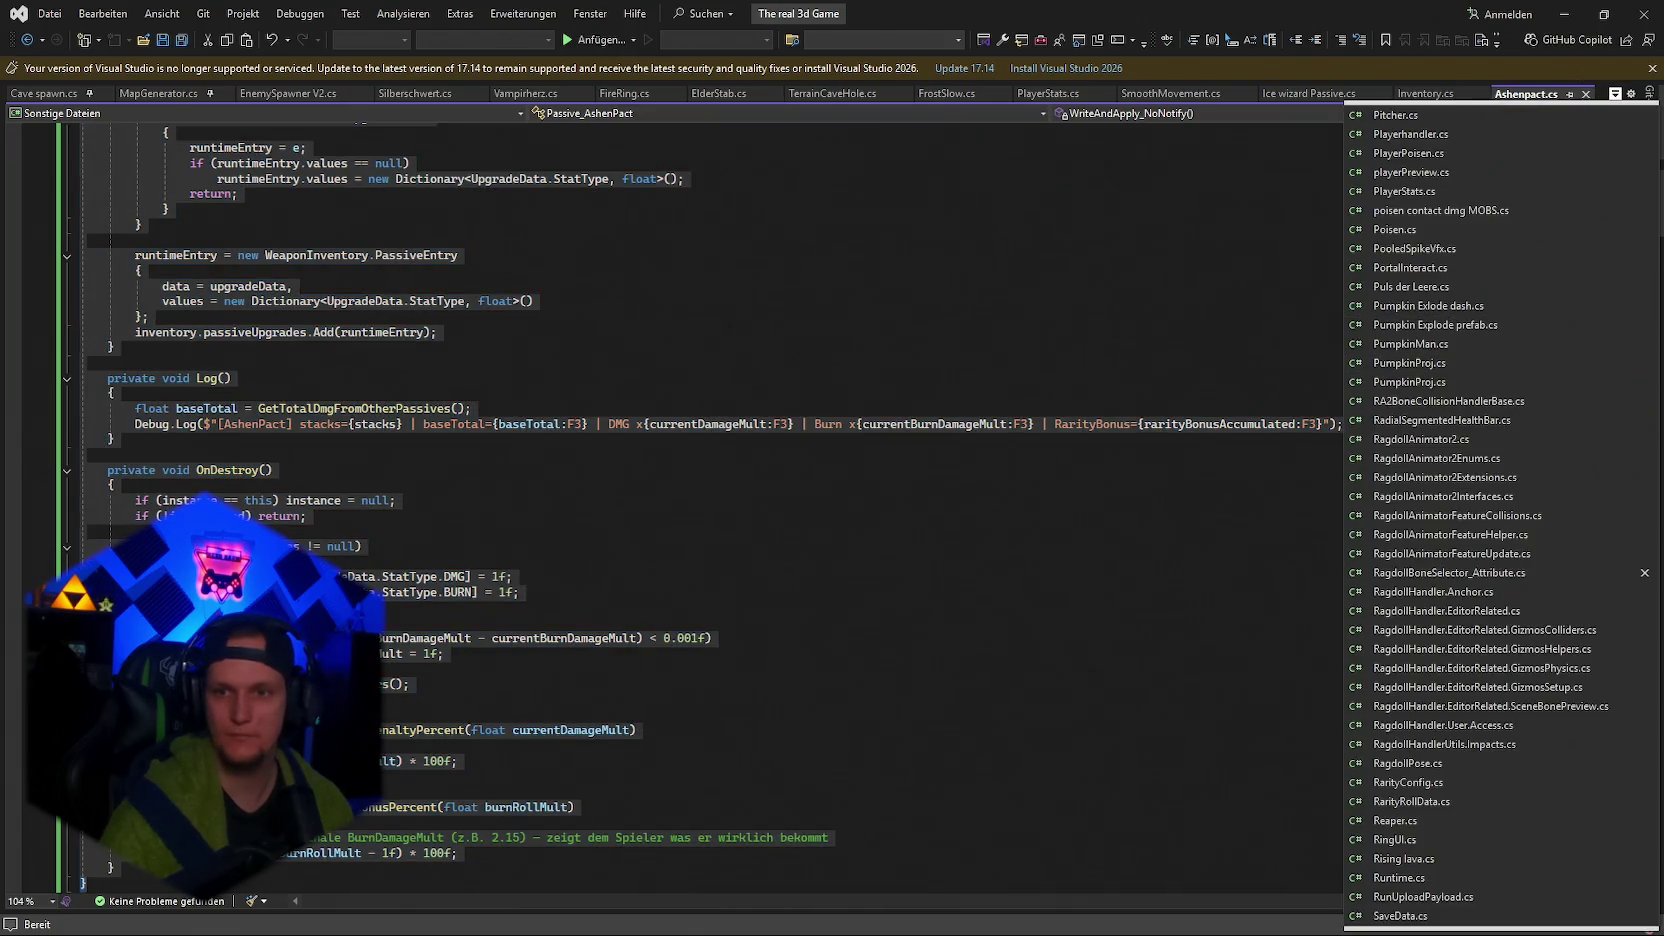
key(Escape)
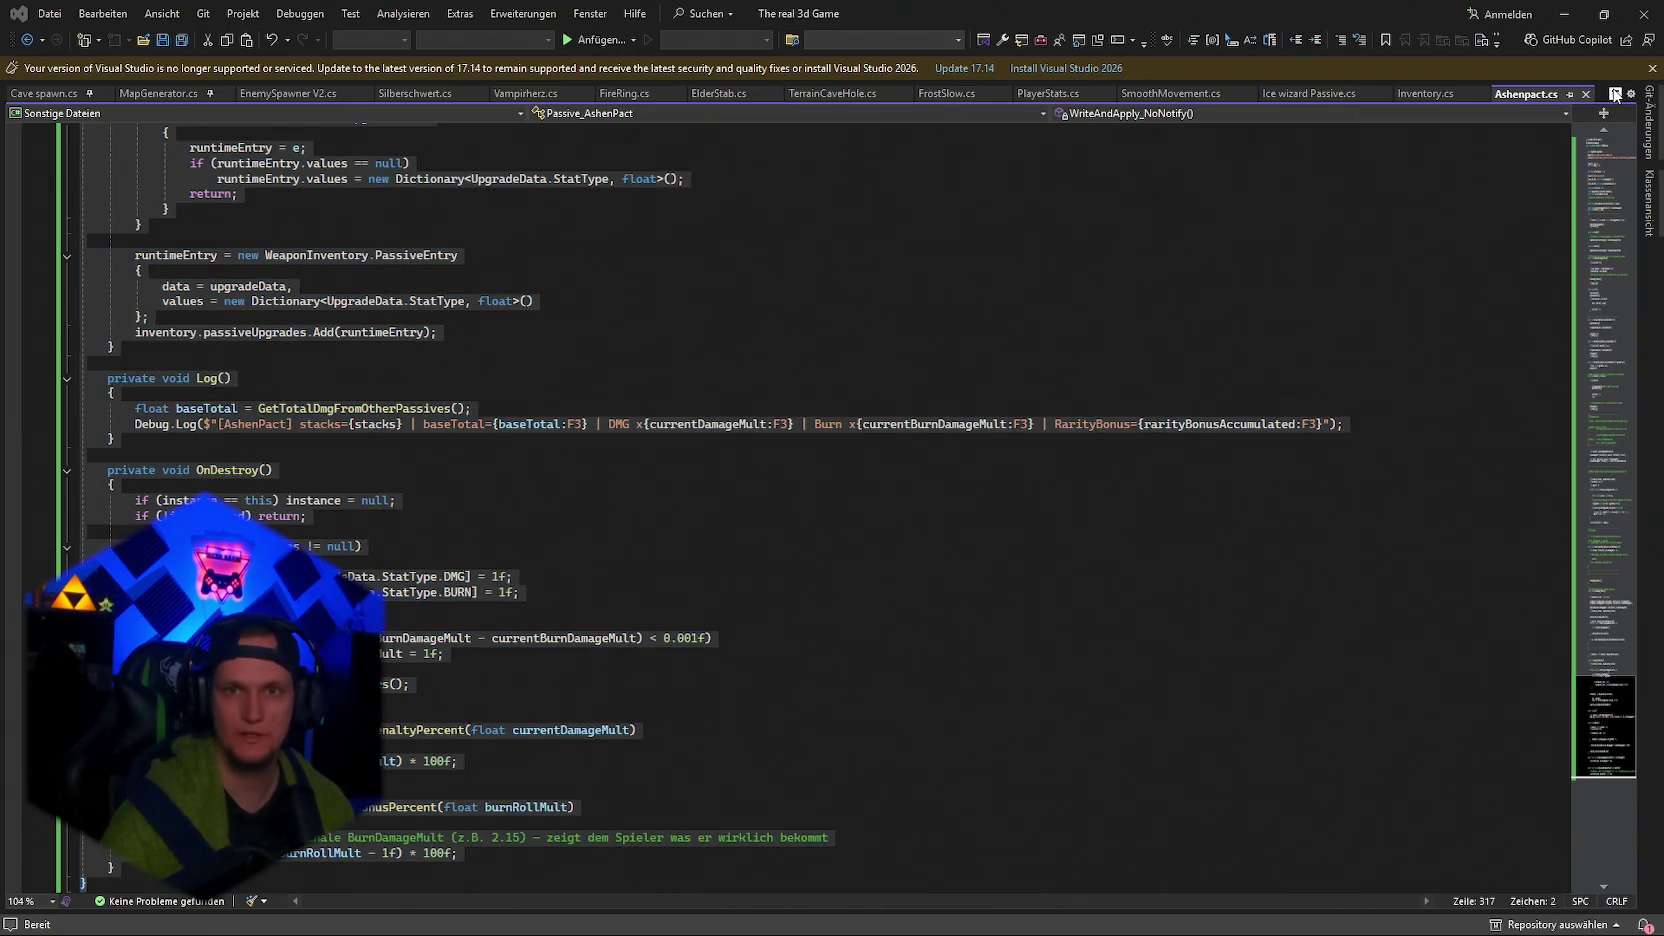
key(ctrl+alt+Down)
key(Down)
key(Down)
key(Down)
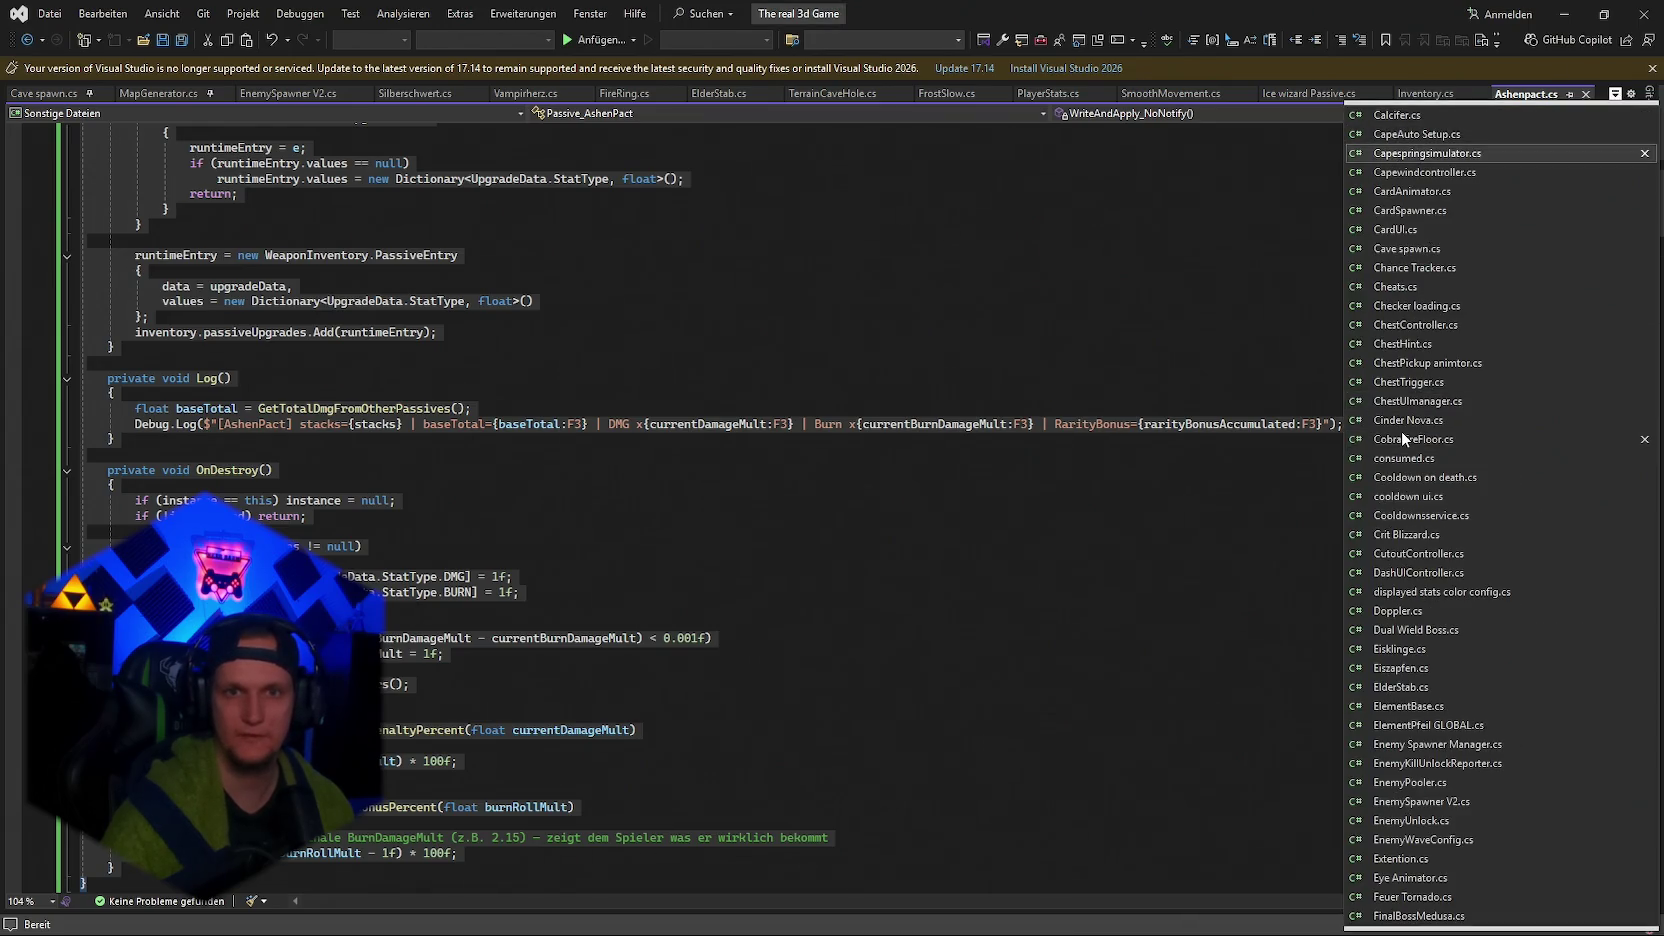
key(Escape)
key(ctrl+a)
key(ctrl+Tab)
key(ctrl+a)
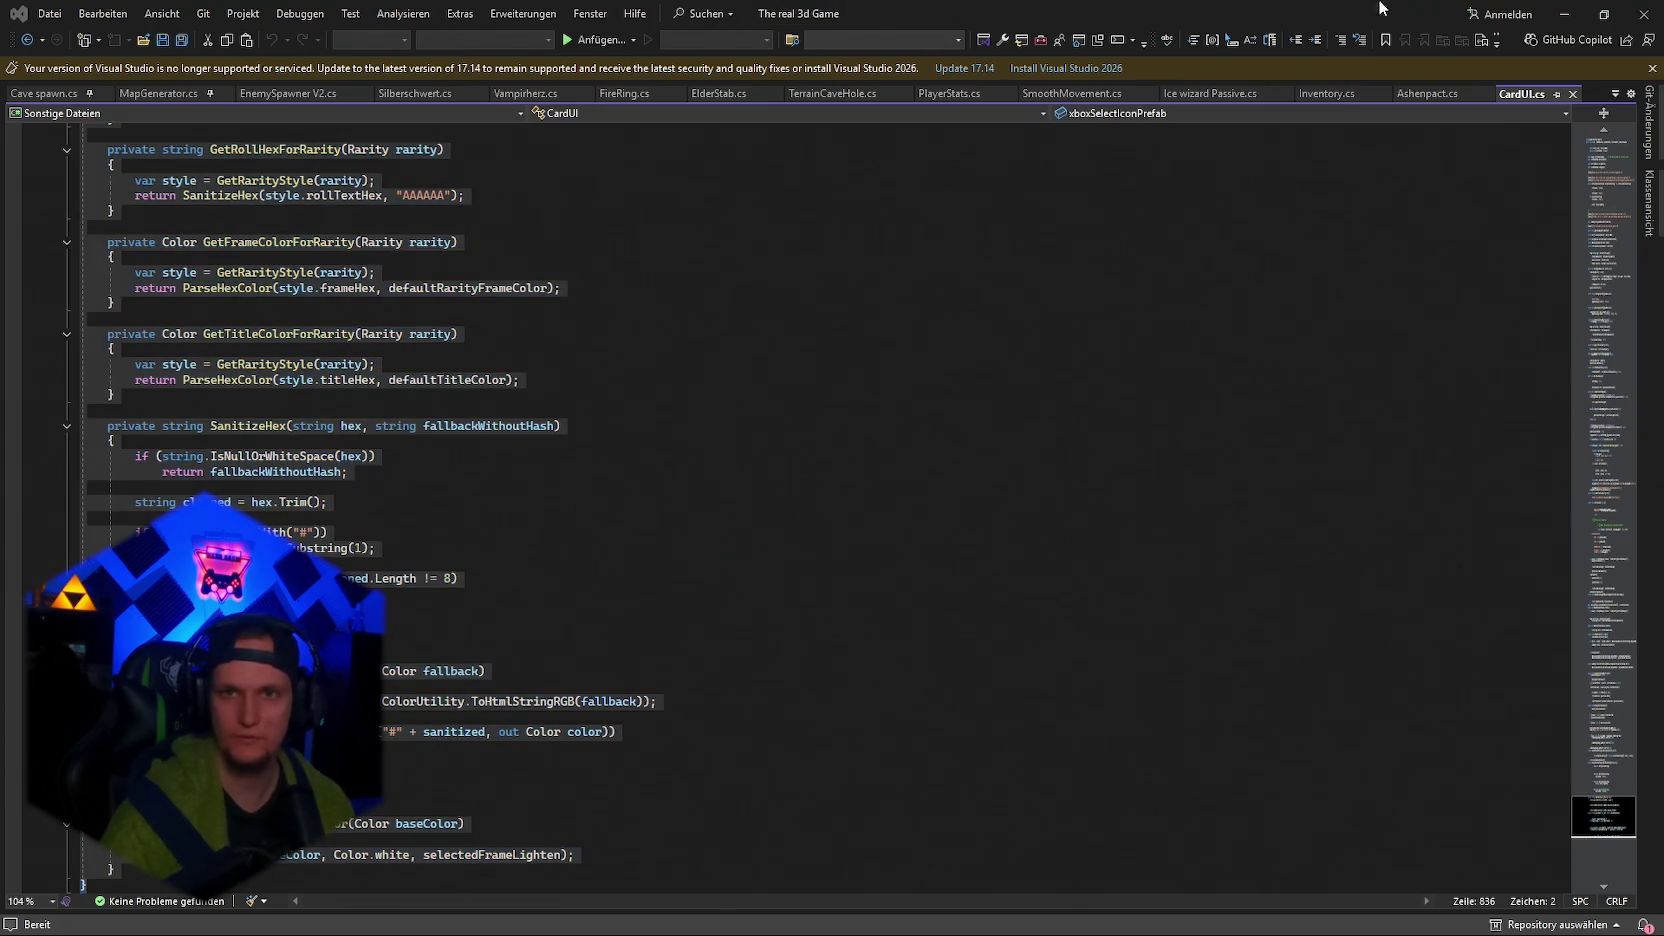
key(alt+Tab)
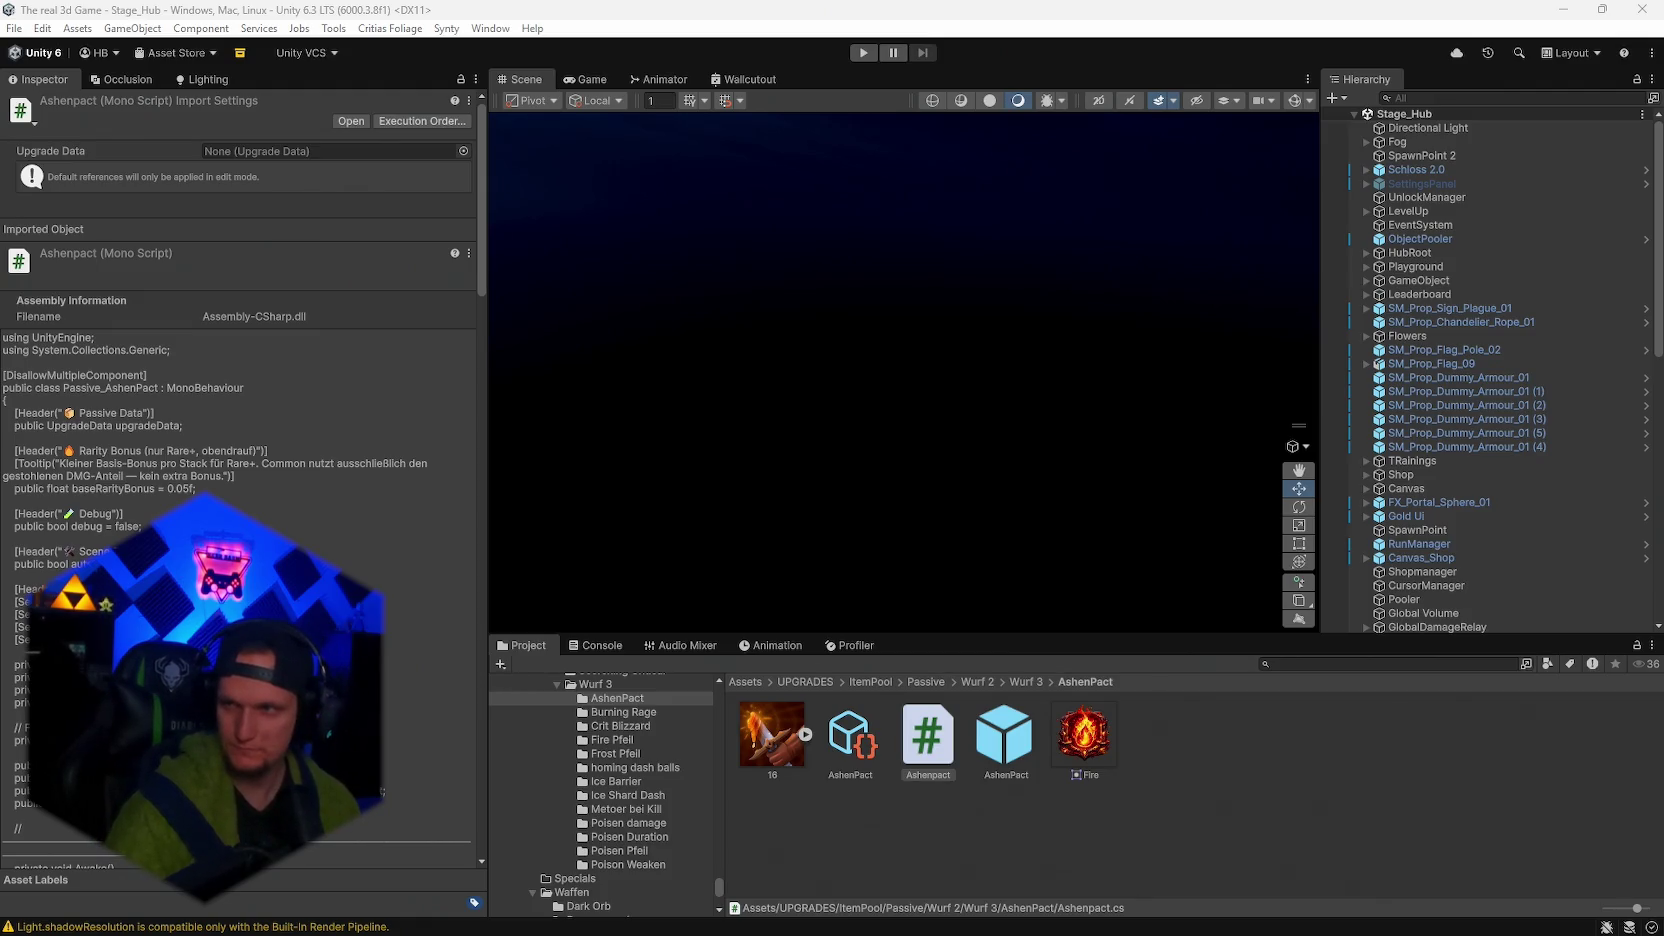
Switch to Visual Studio and back, then bring up the EnemySpawner V2.cs script.
mouse_move(1285, 925)
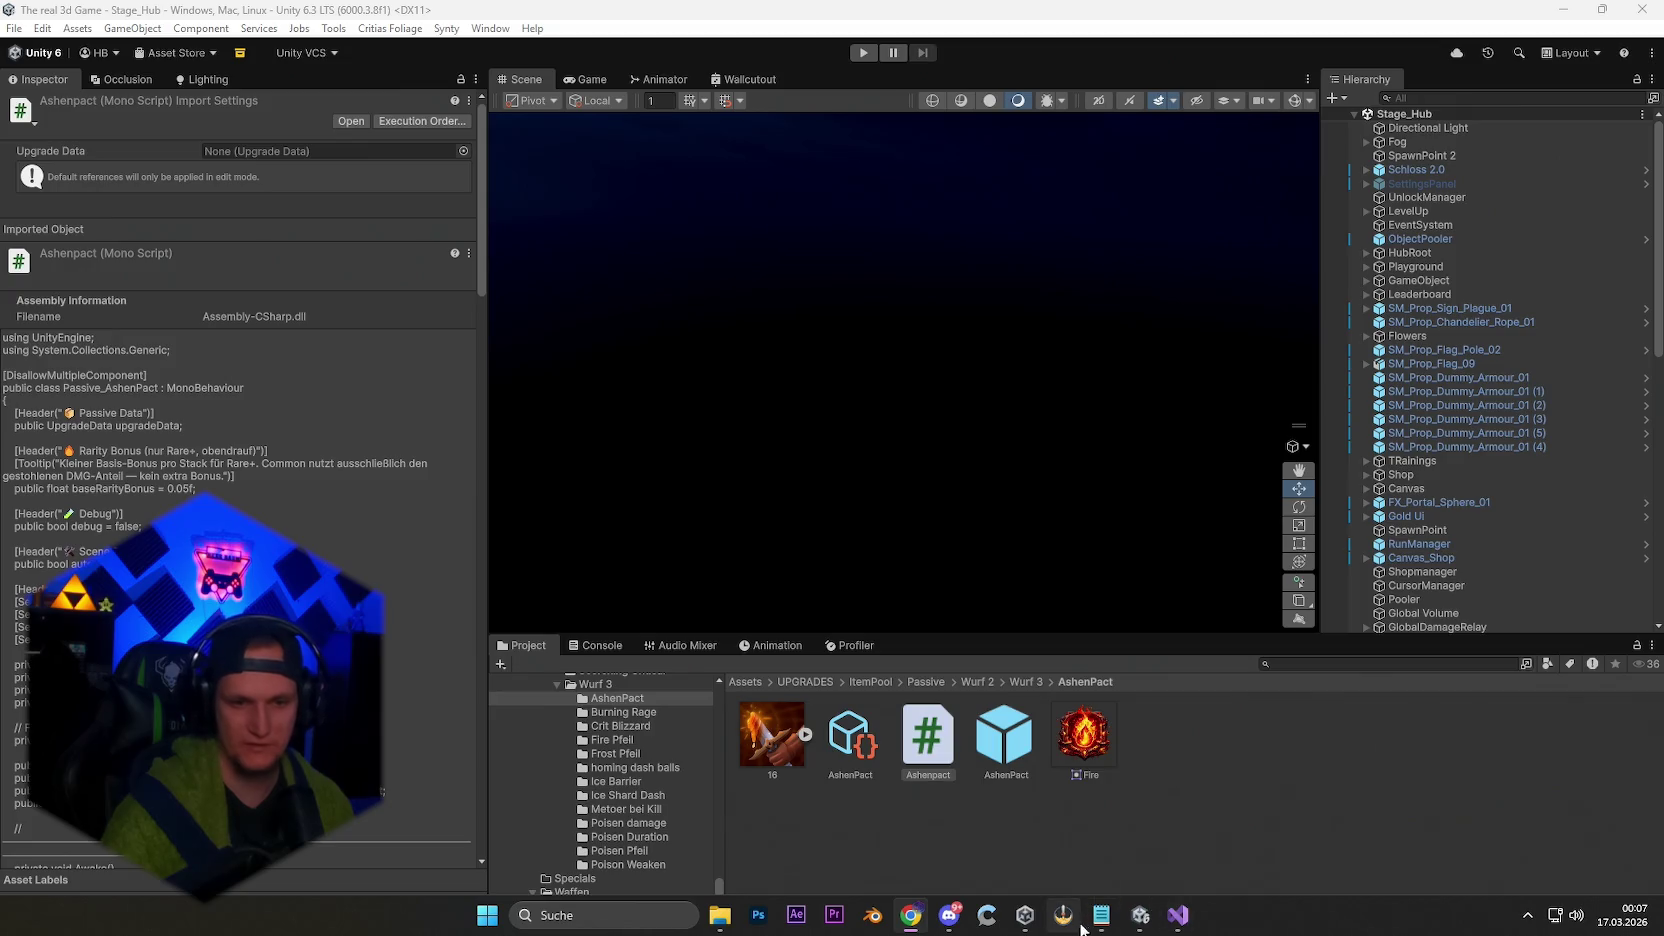
click(1178, 915)
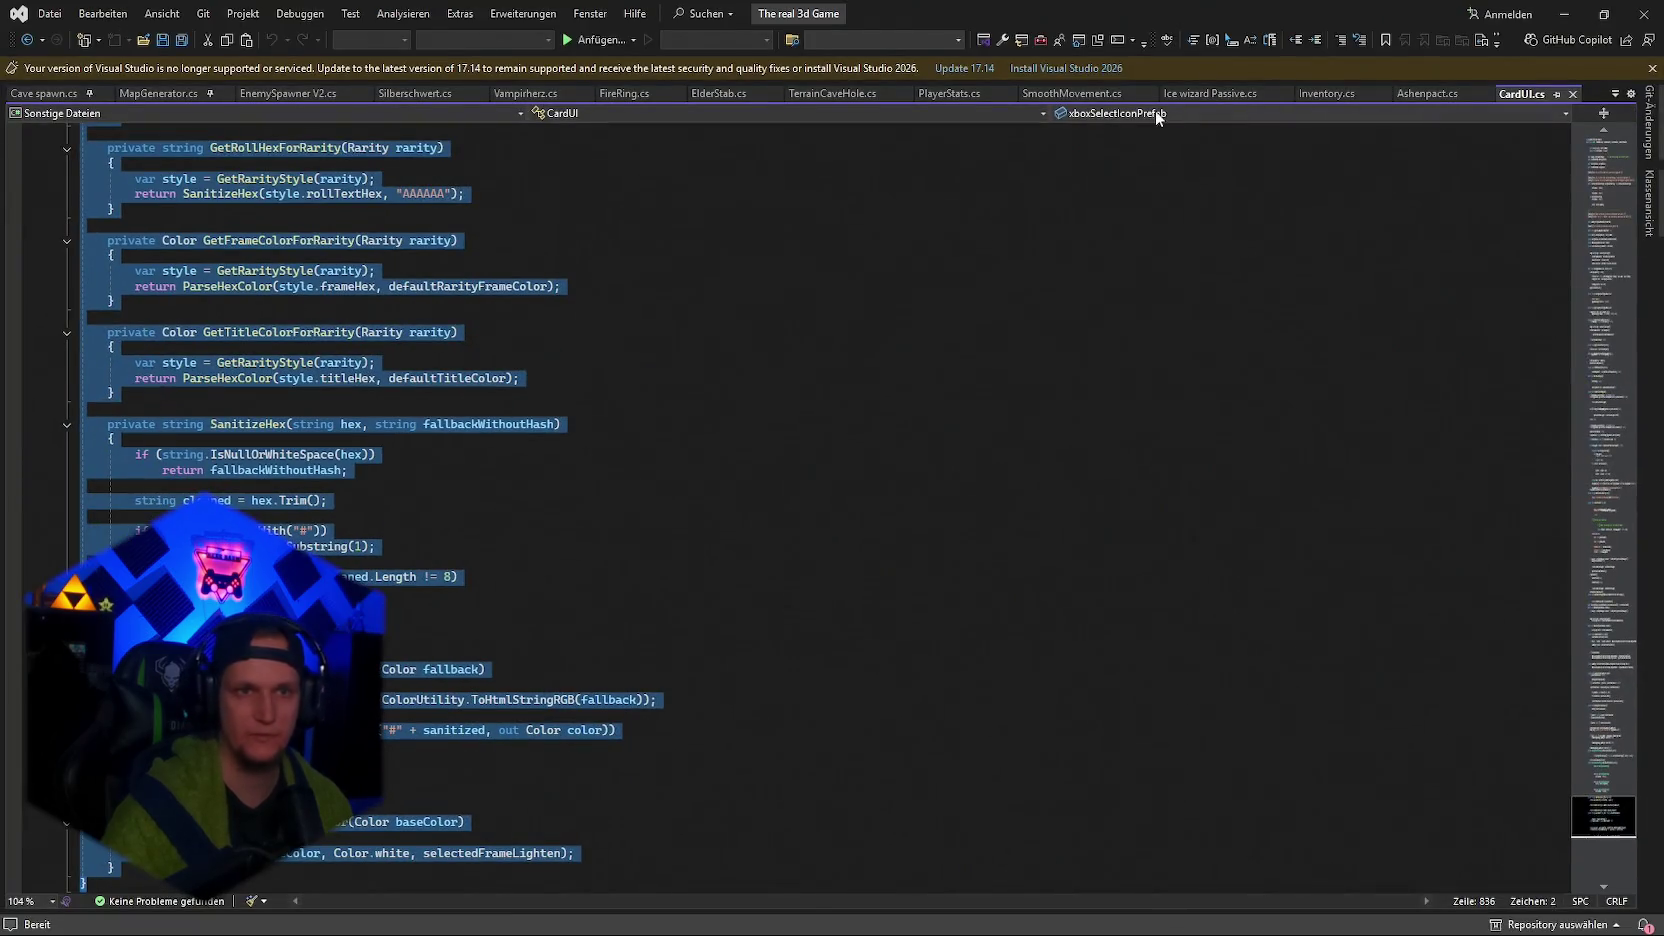
key(alt+Tab)
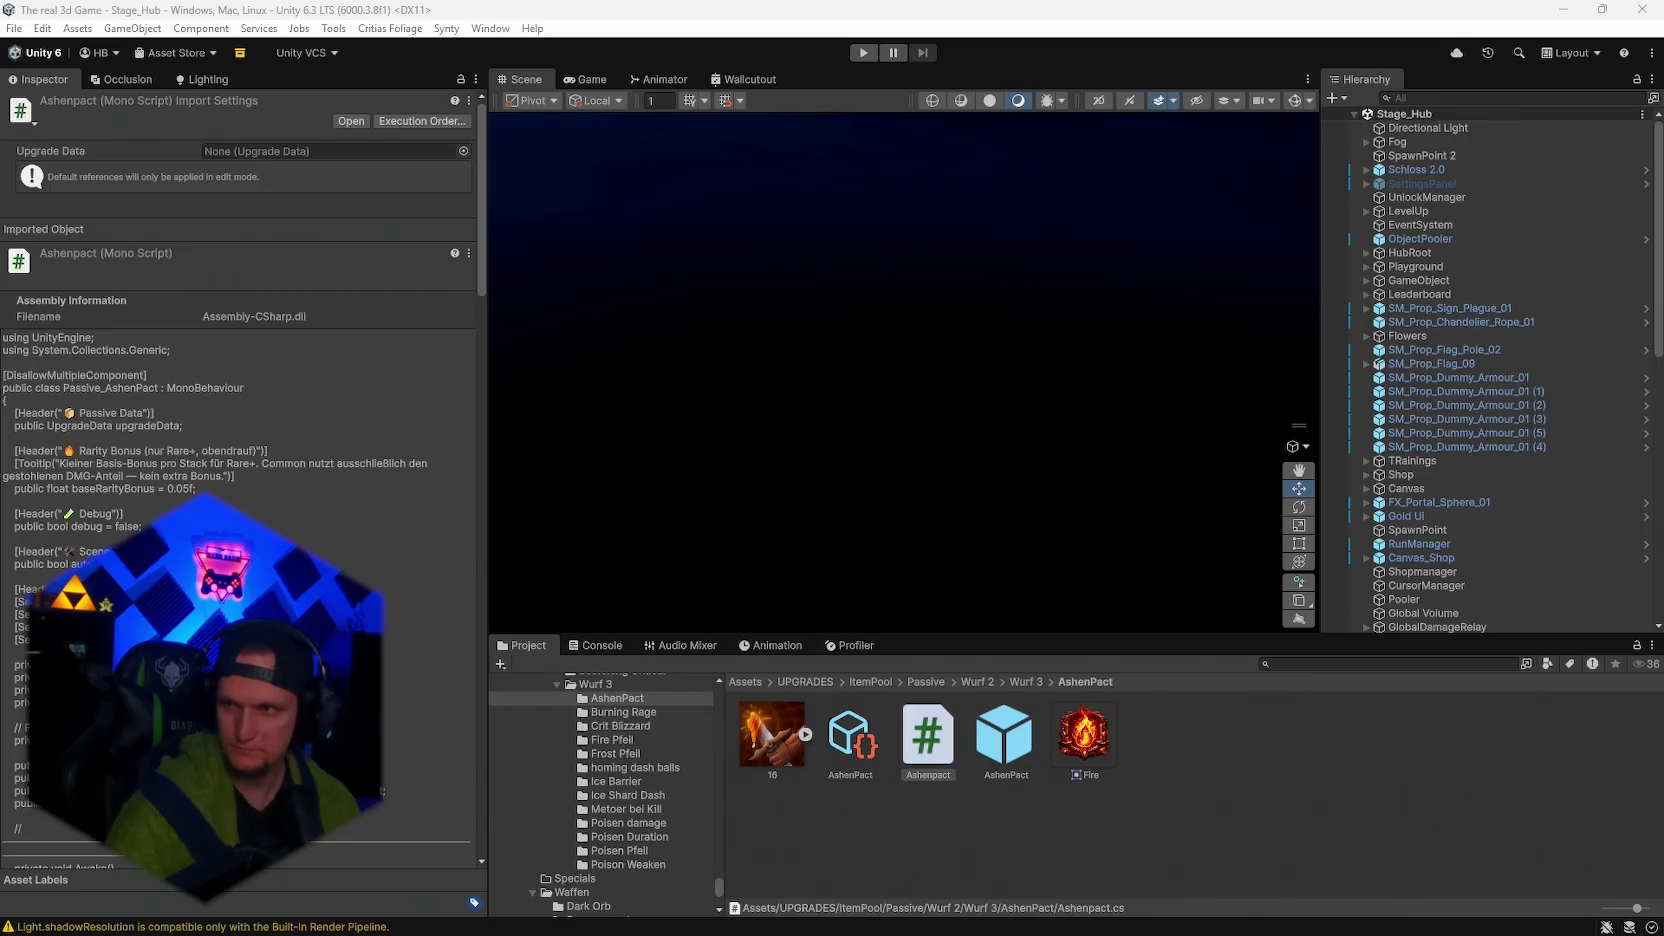
mouse_move(1283, 925)
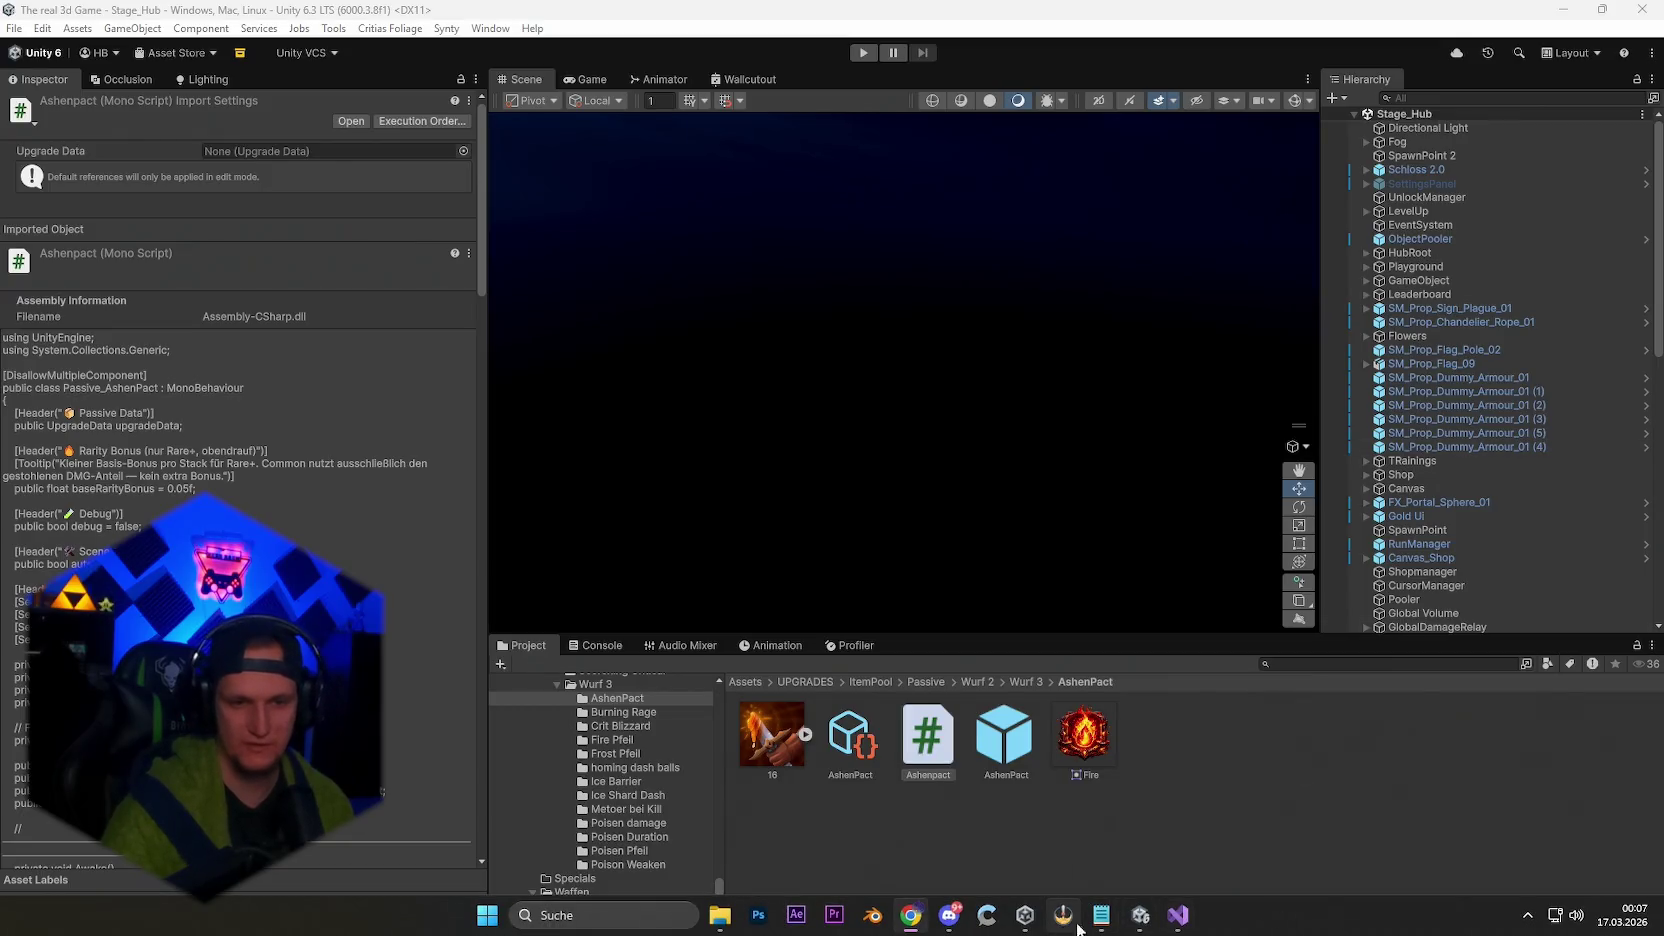
click(1178, 915)
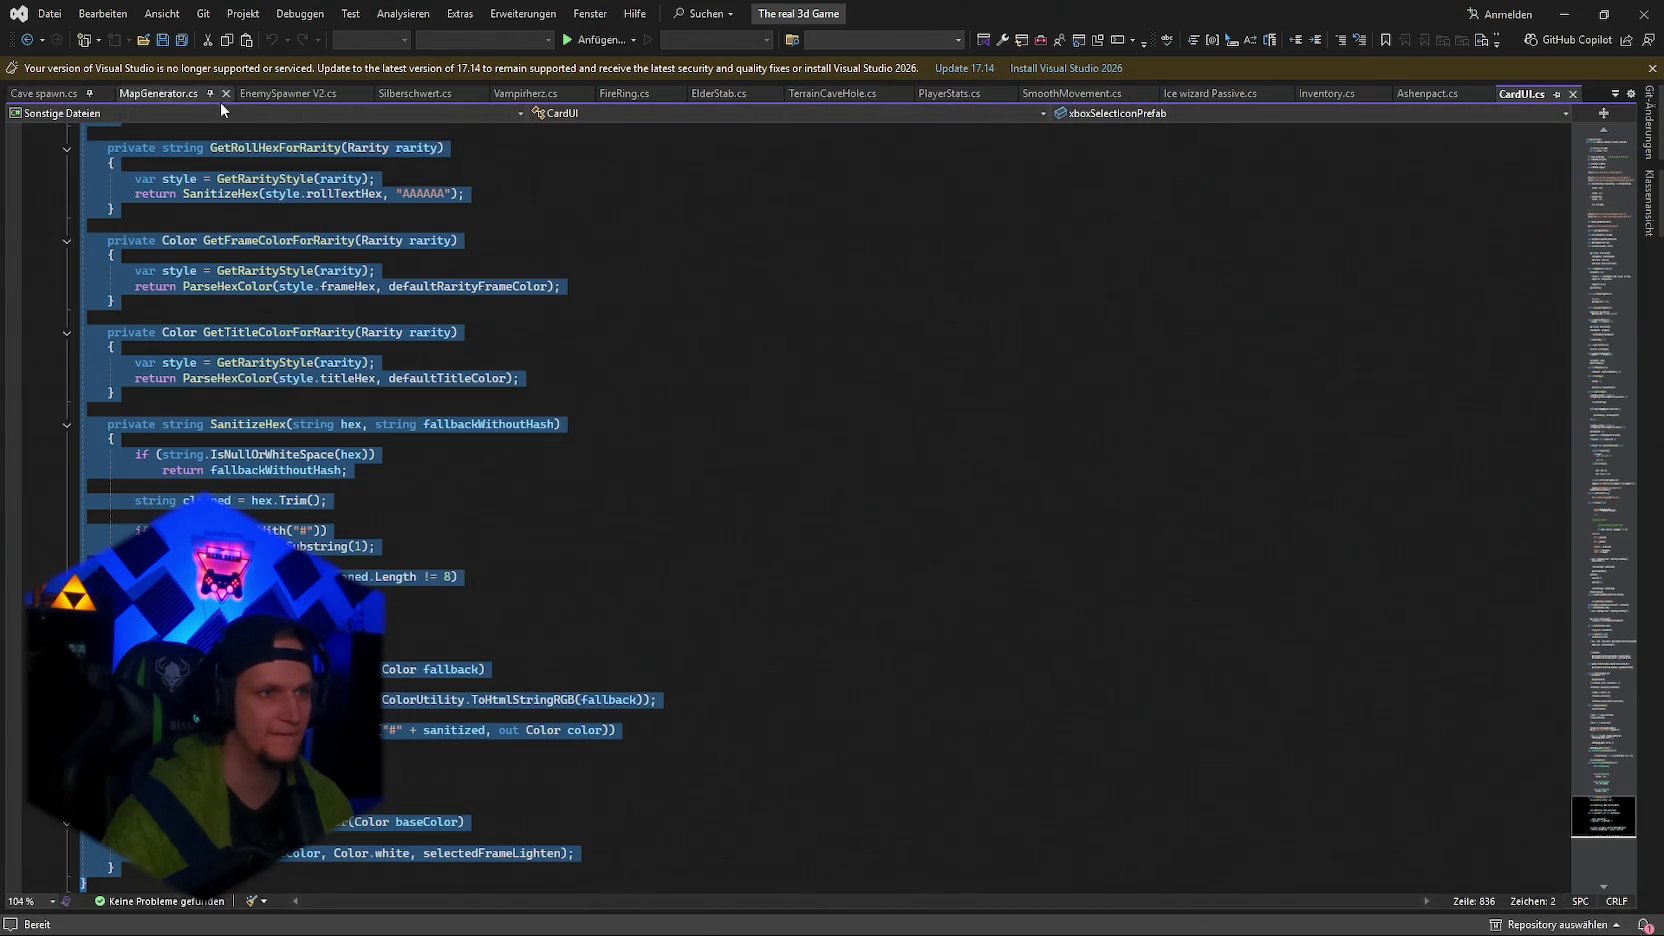
click(290, 93)
click(722, 484)
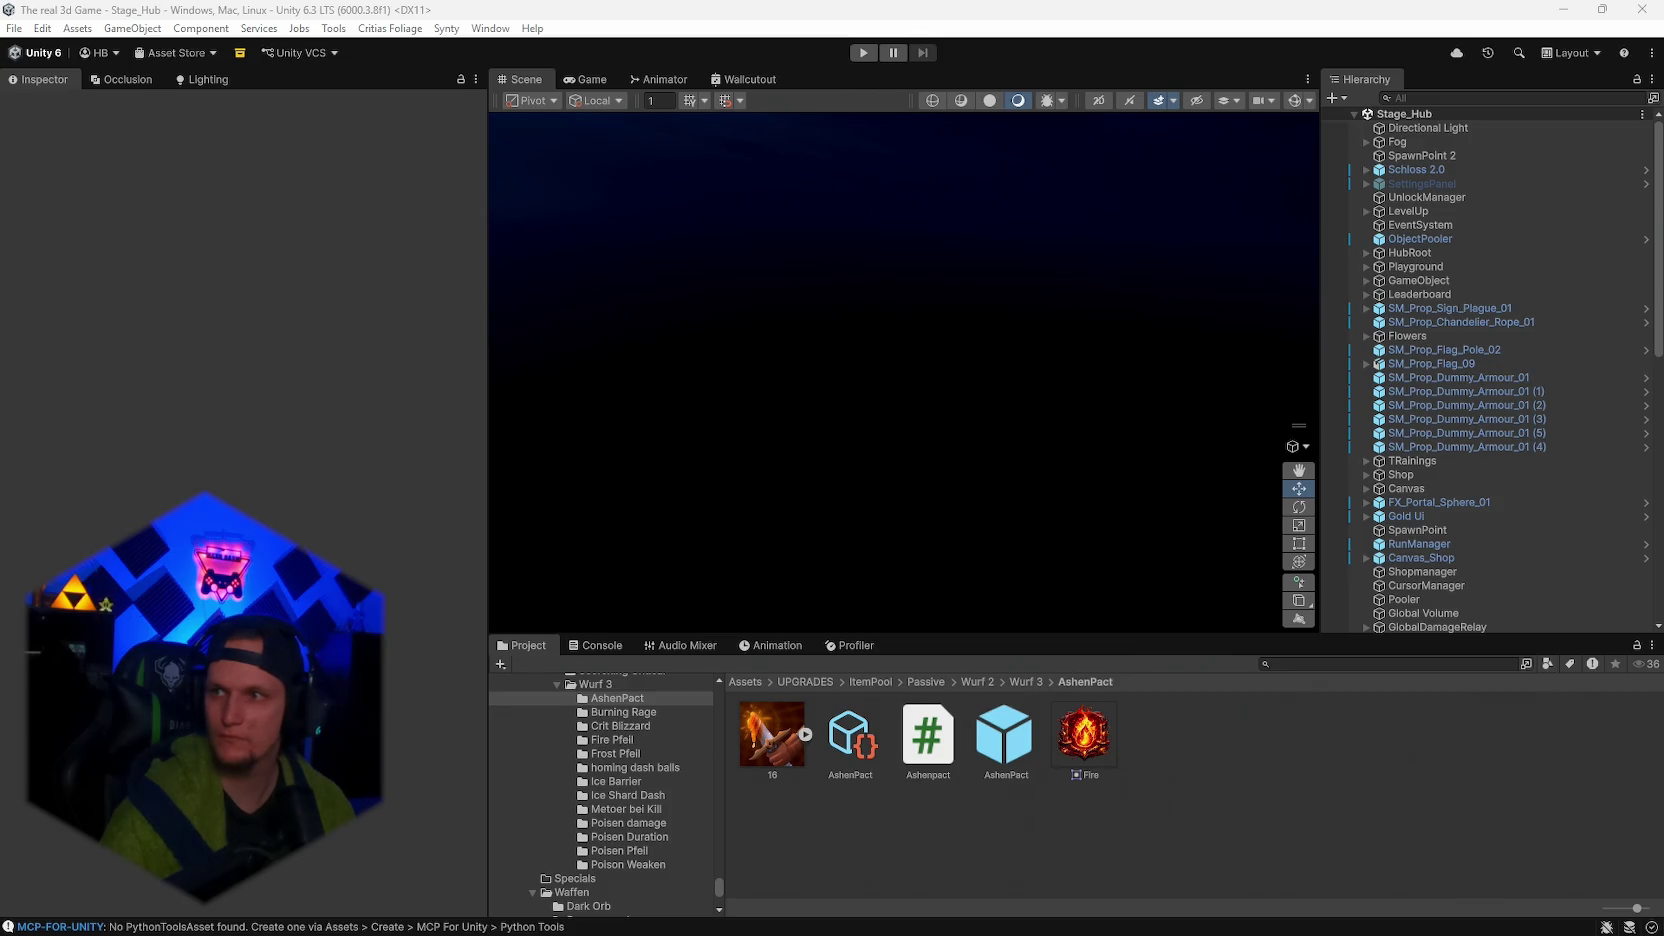
In CardUI.cs, replace the old IsAshenPactUpgrade block with the new DMG/BURN switch and save.
click(970, 918)
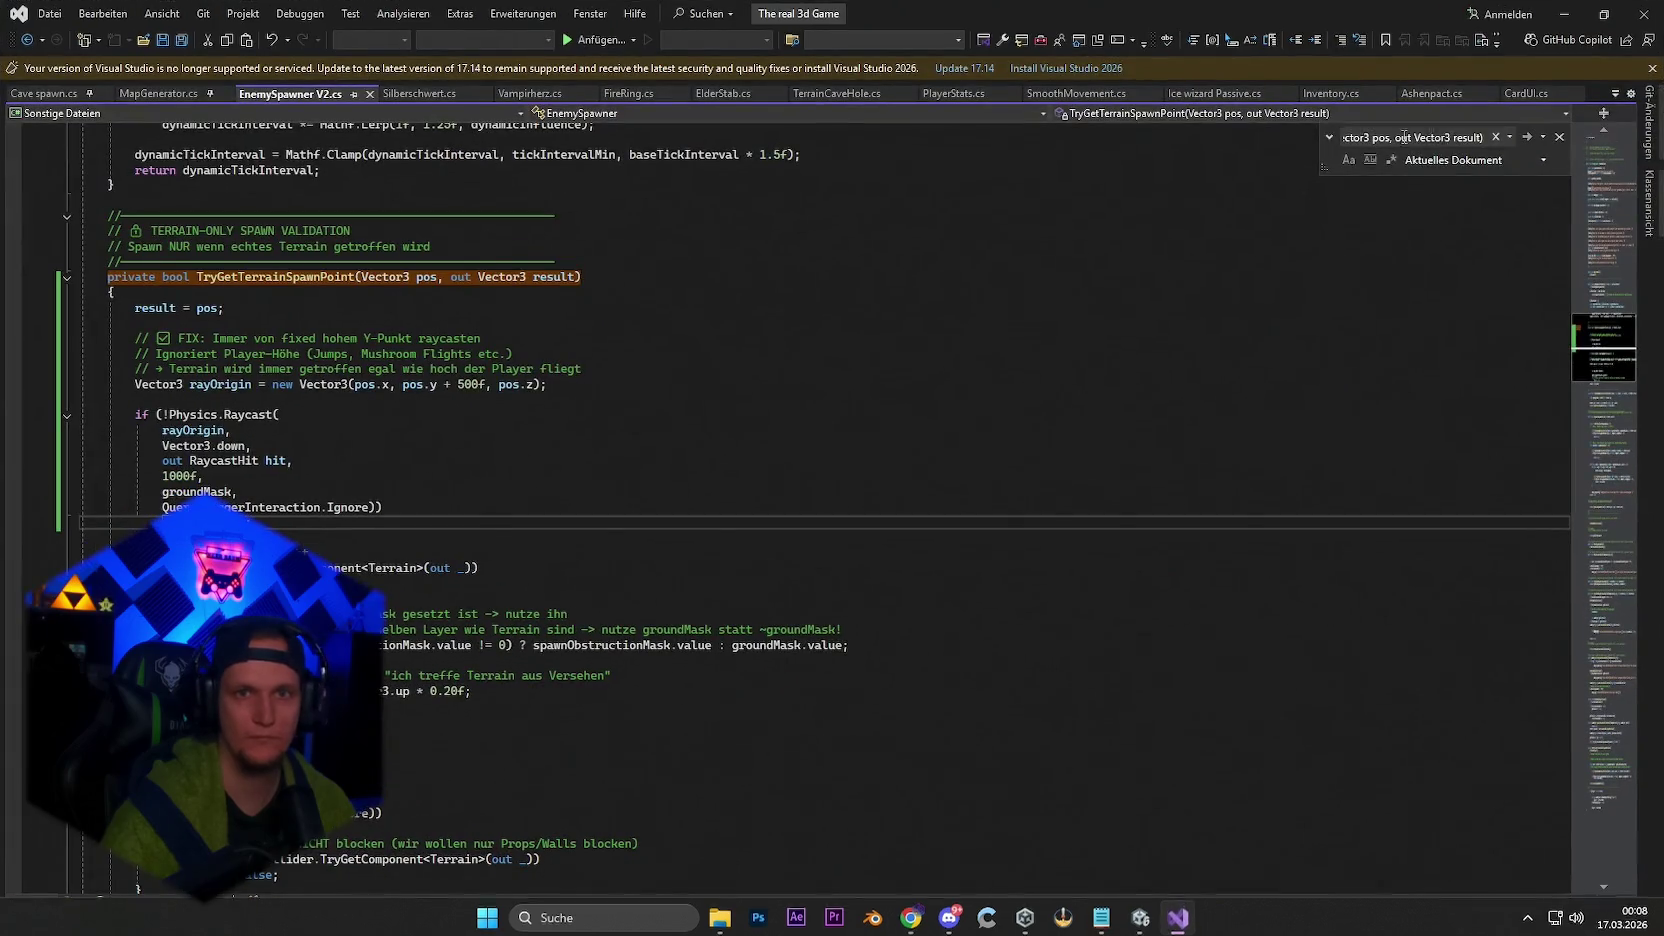
click(1520, 93)
key(ctrl+f)
text(if (IsAshenPactUpgrade()))
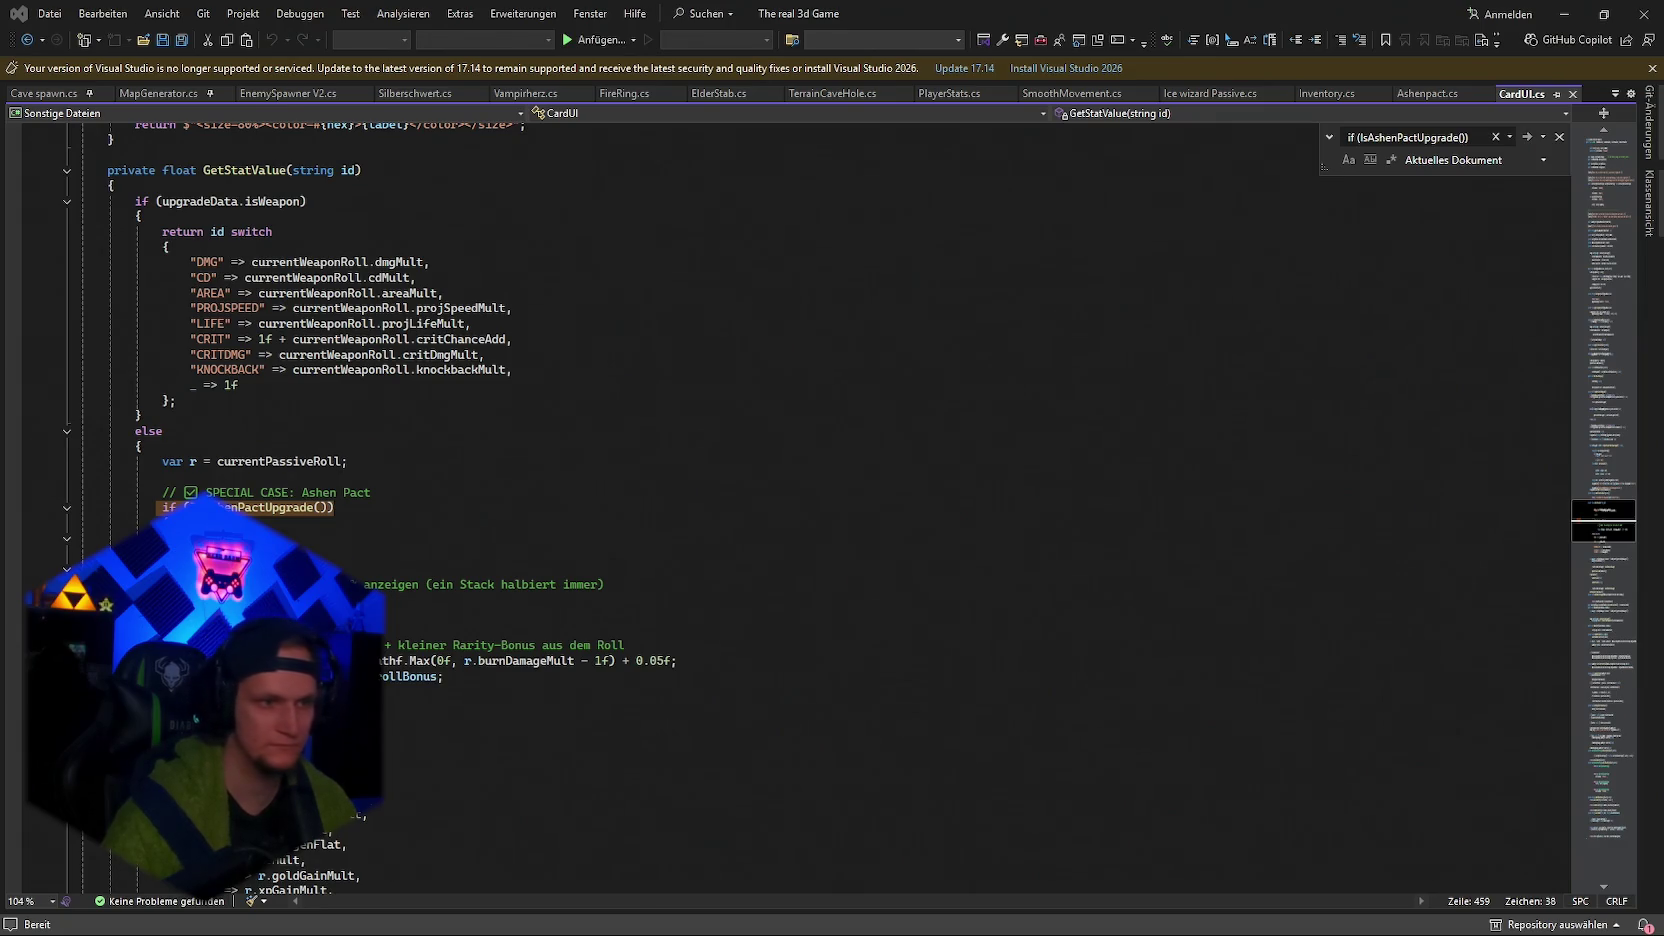
mouse_move(190, 692)
mouse_down()
mouse_move(200, 507)
mouse_move(165, 507)
mouse_up()
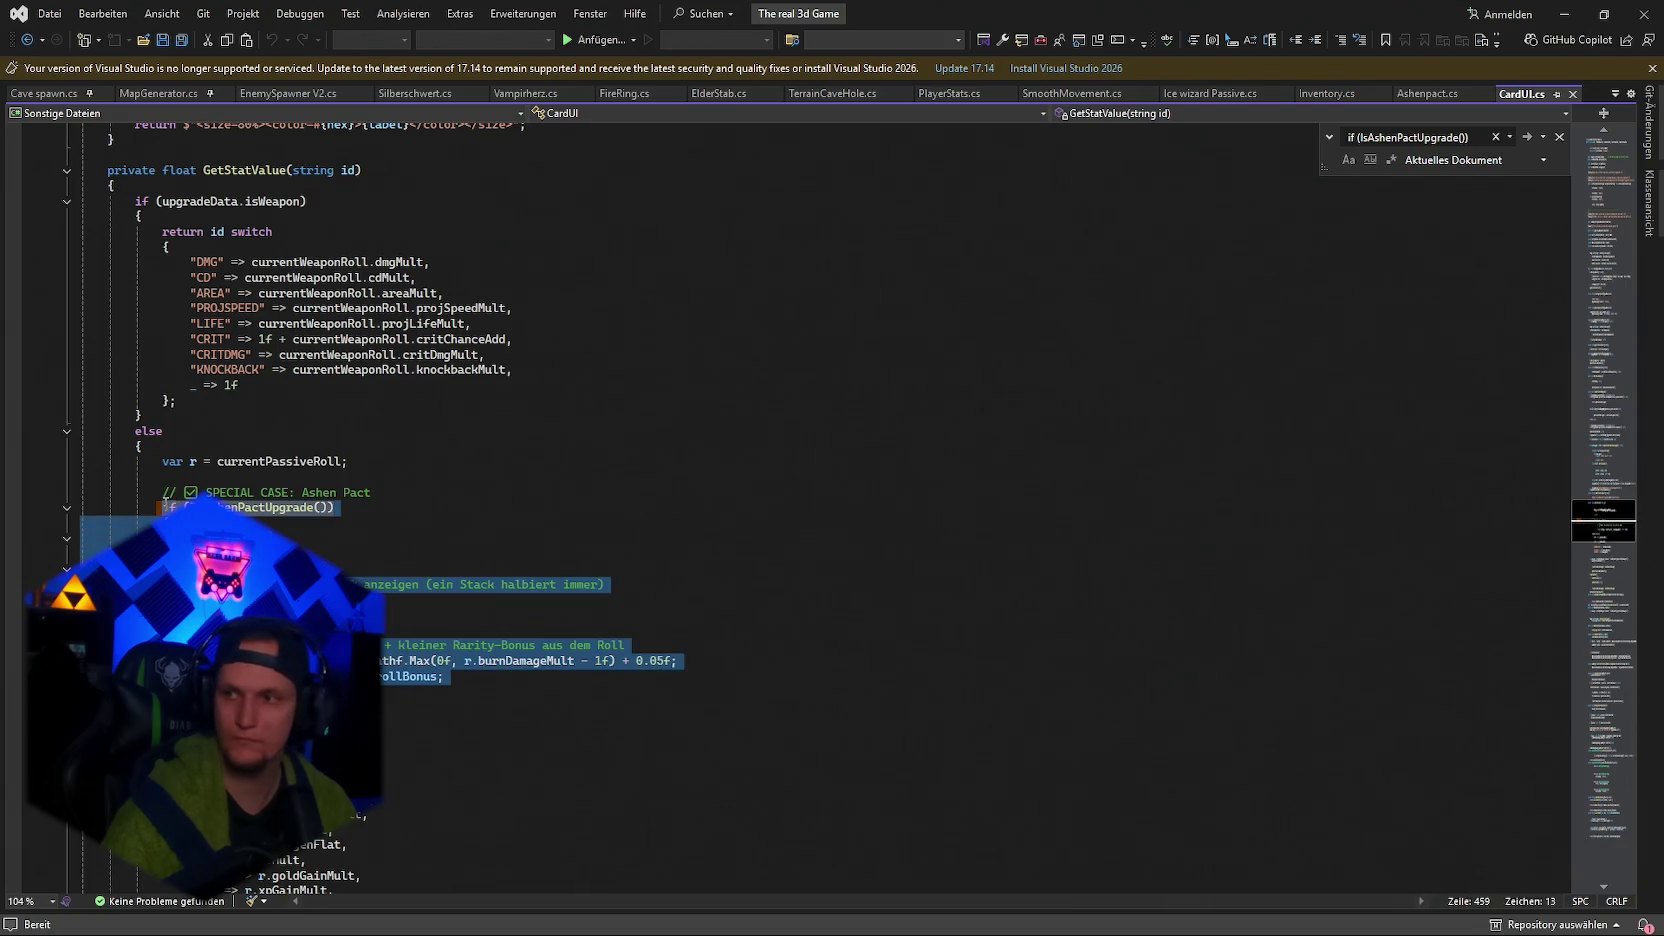
key(ctrl+v)
key(ctrl+s)
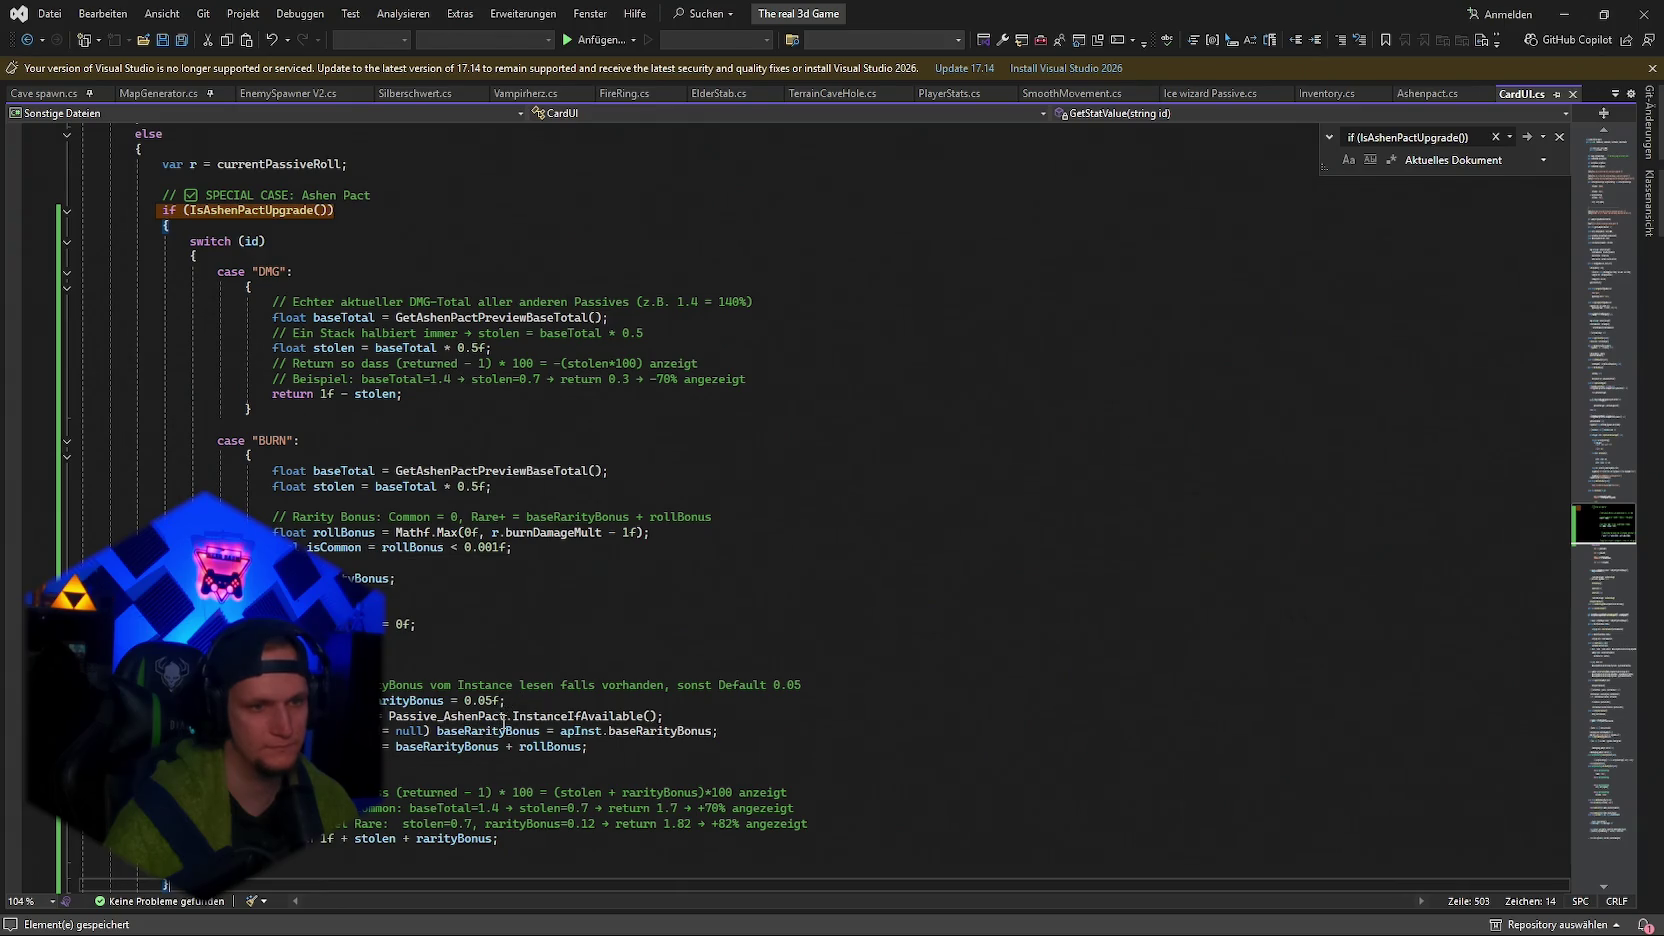
Add the GetAshenPactPreviewBaseTotal method after SanitizeHex, save, and start Play mode in Unity.
scroll(551, 722, down, 2)
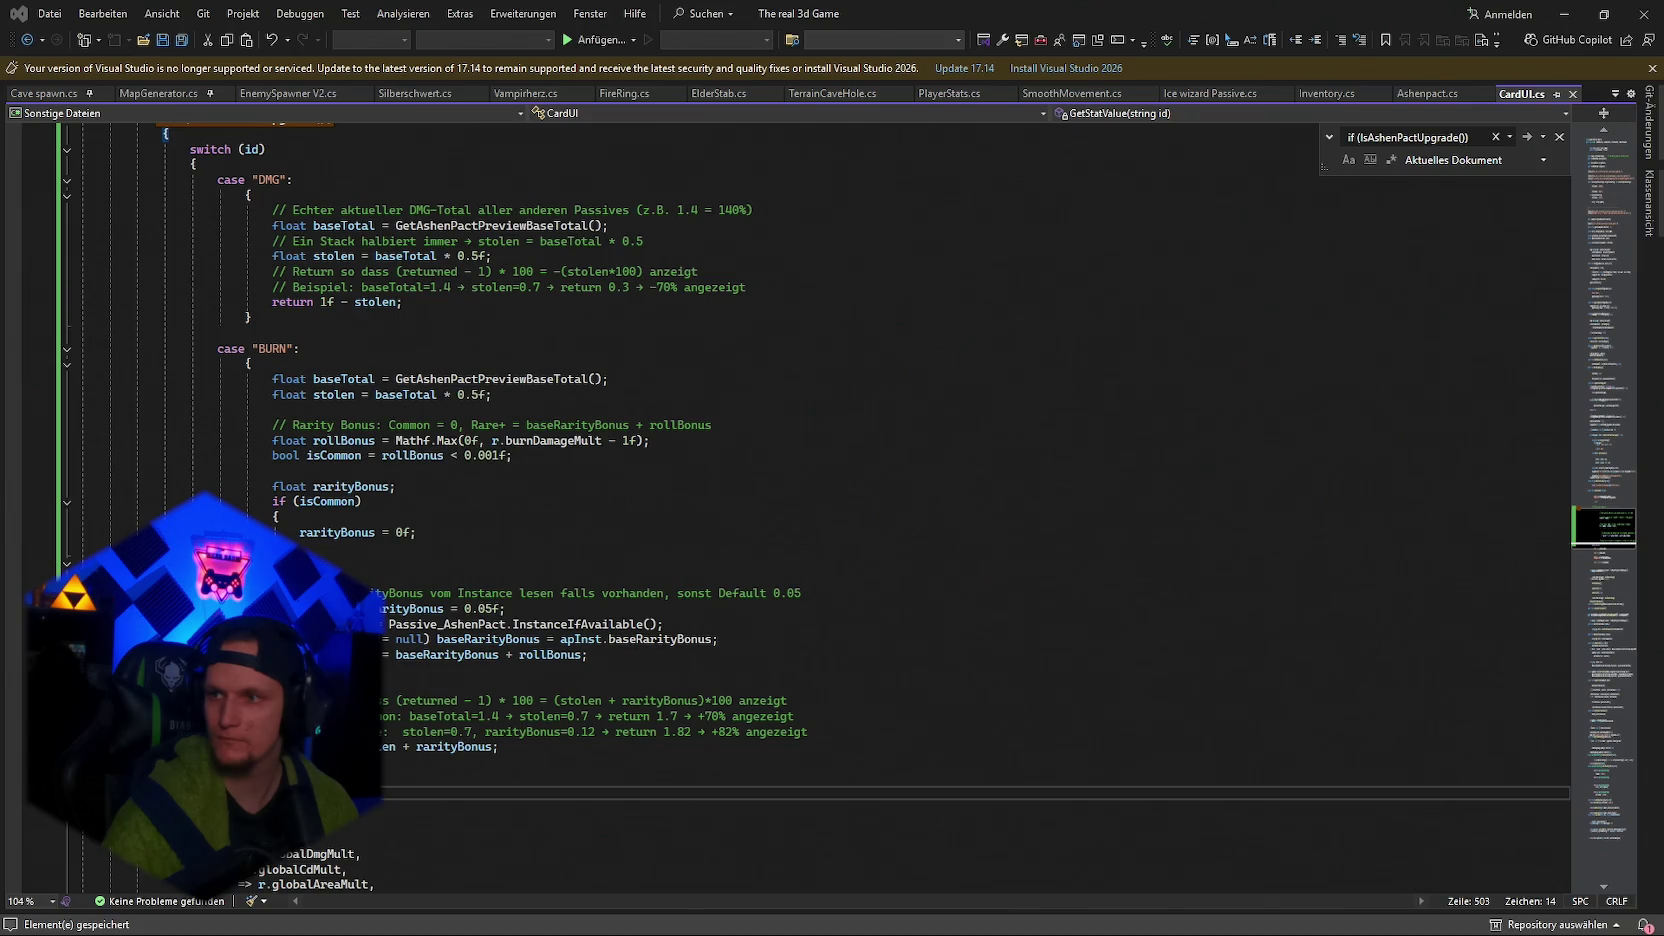
scroll(167, 375, down, 15)
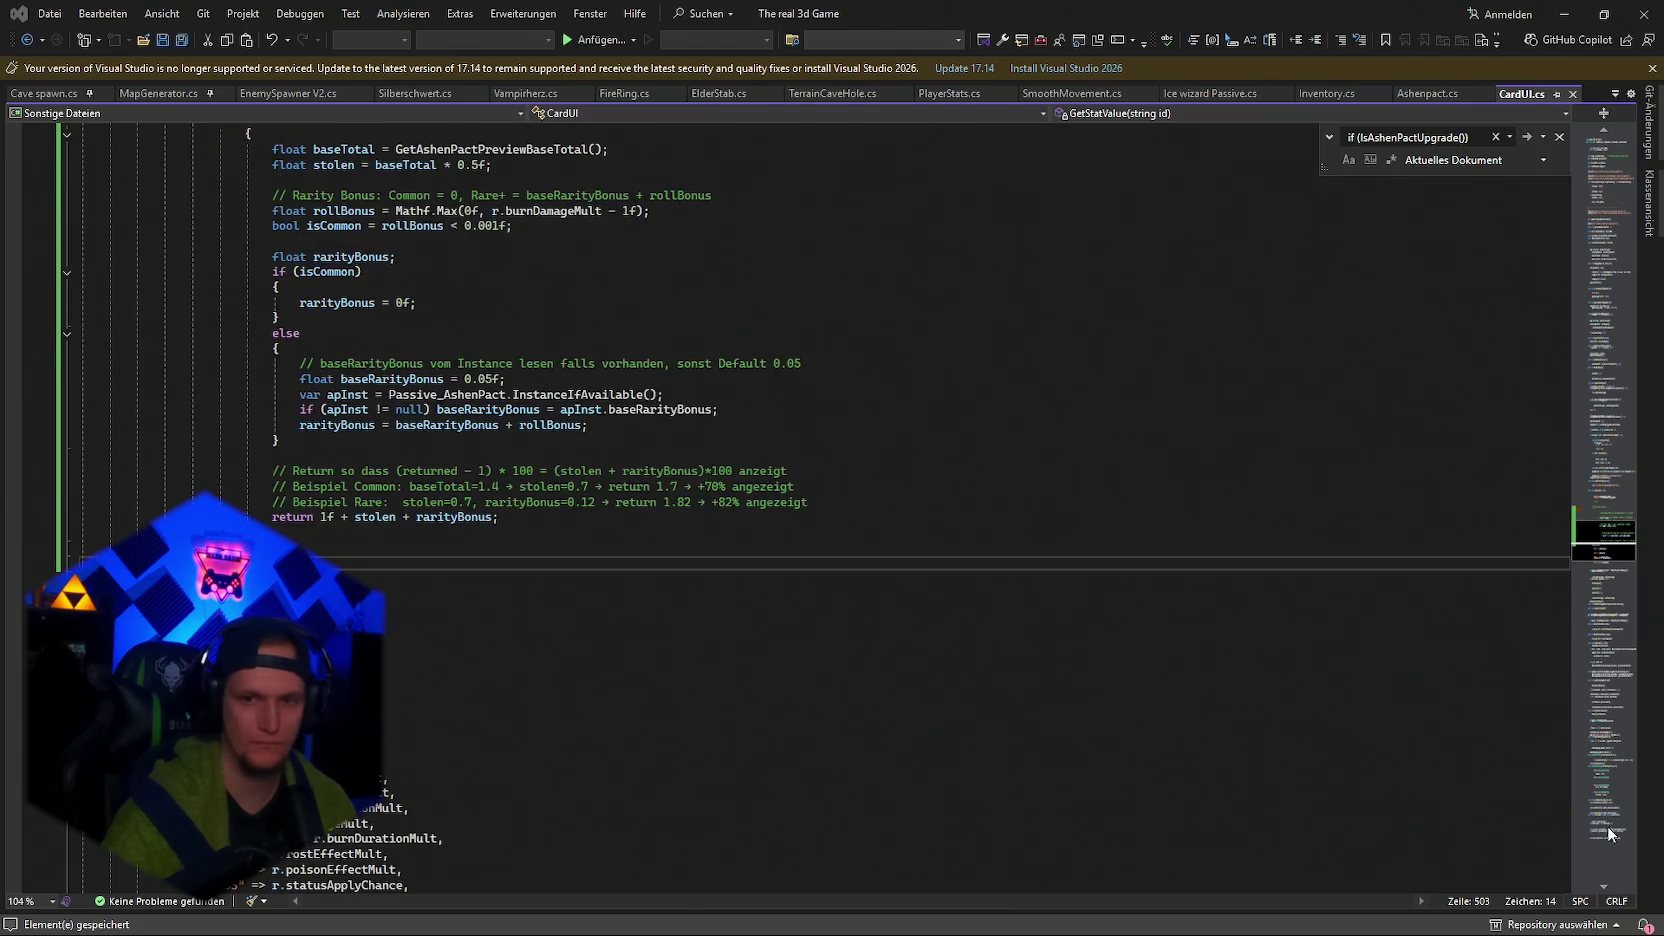
scroll(167, 375, up, 7)
click(138, 477)
key(Return)
key(ctrl+v)
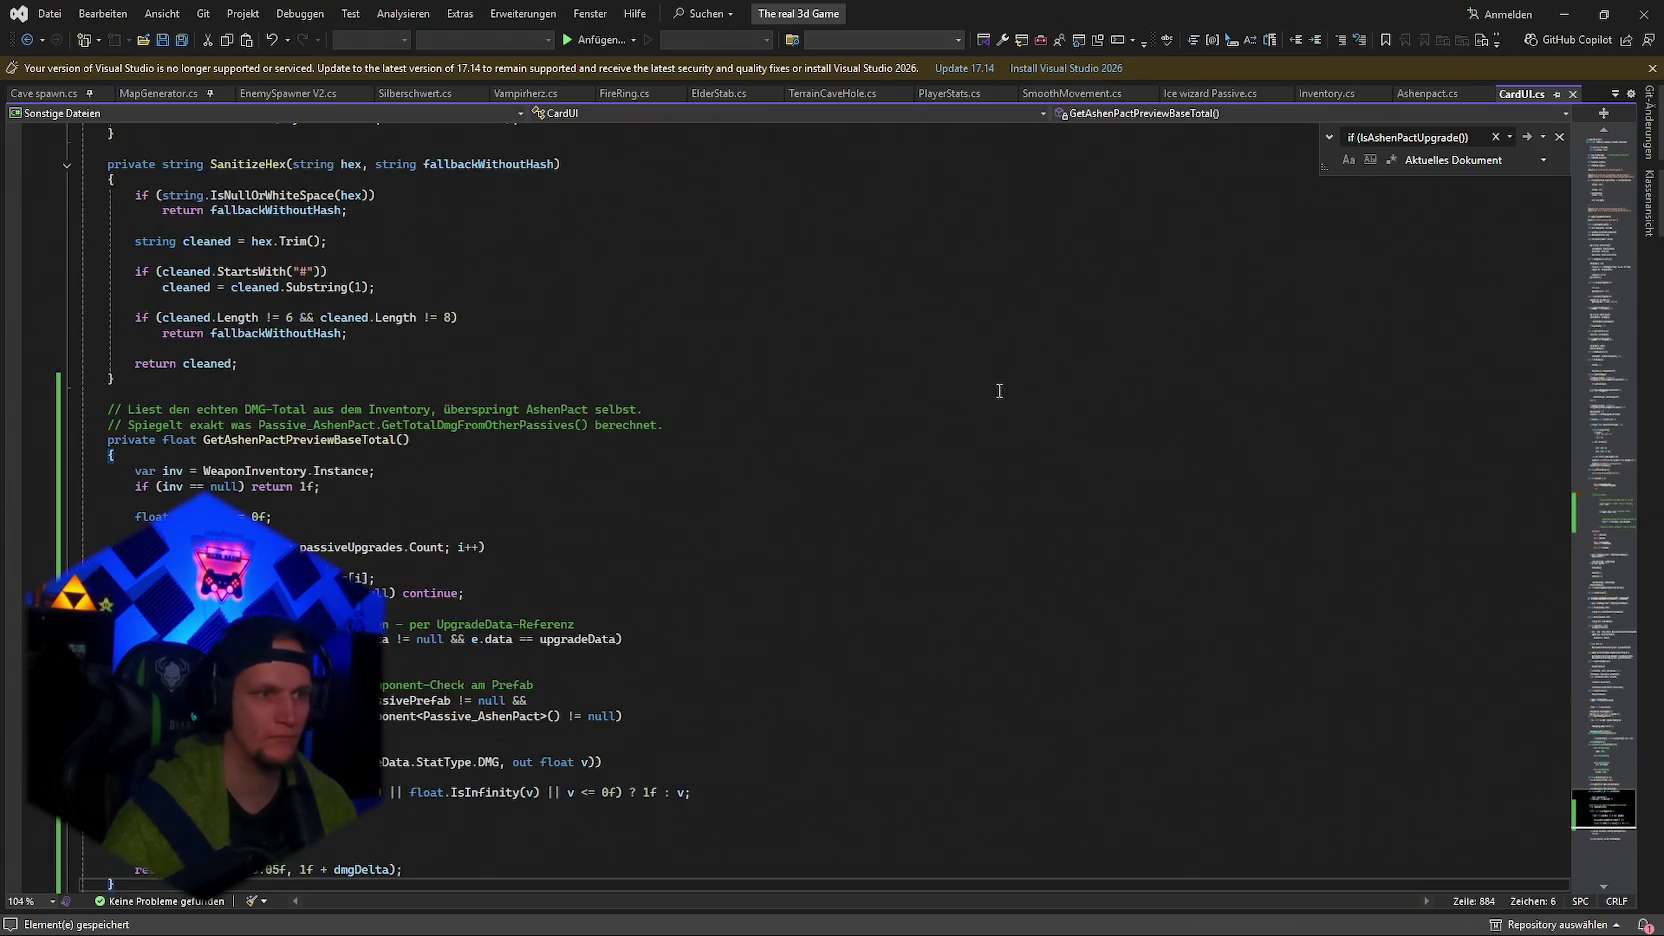
key(ctrl+s)
click(1564, 14)
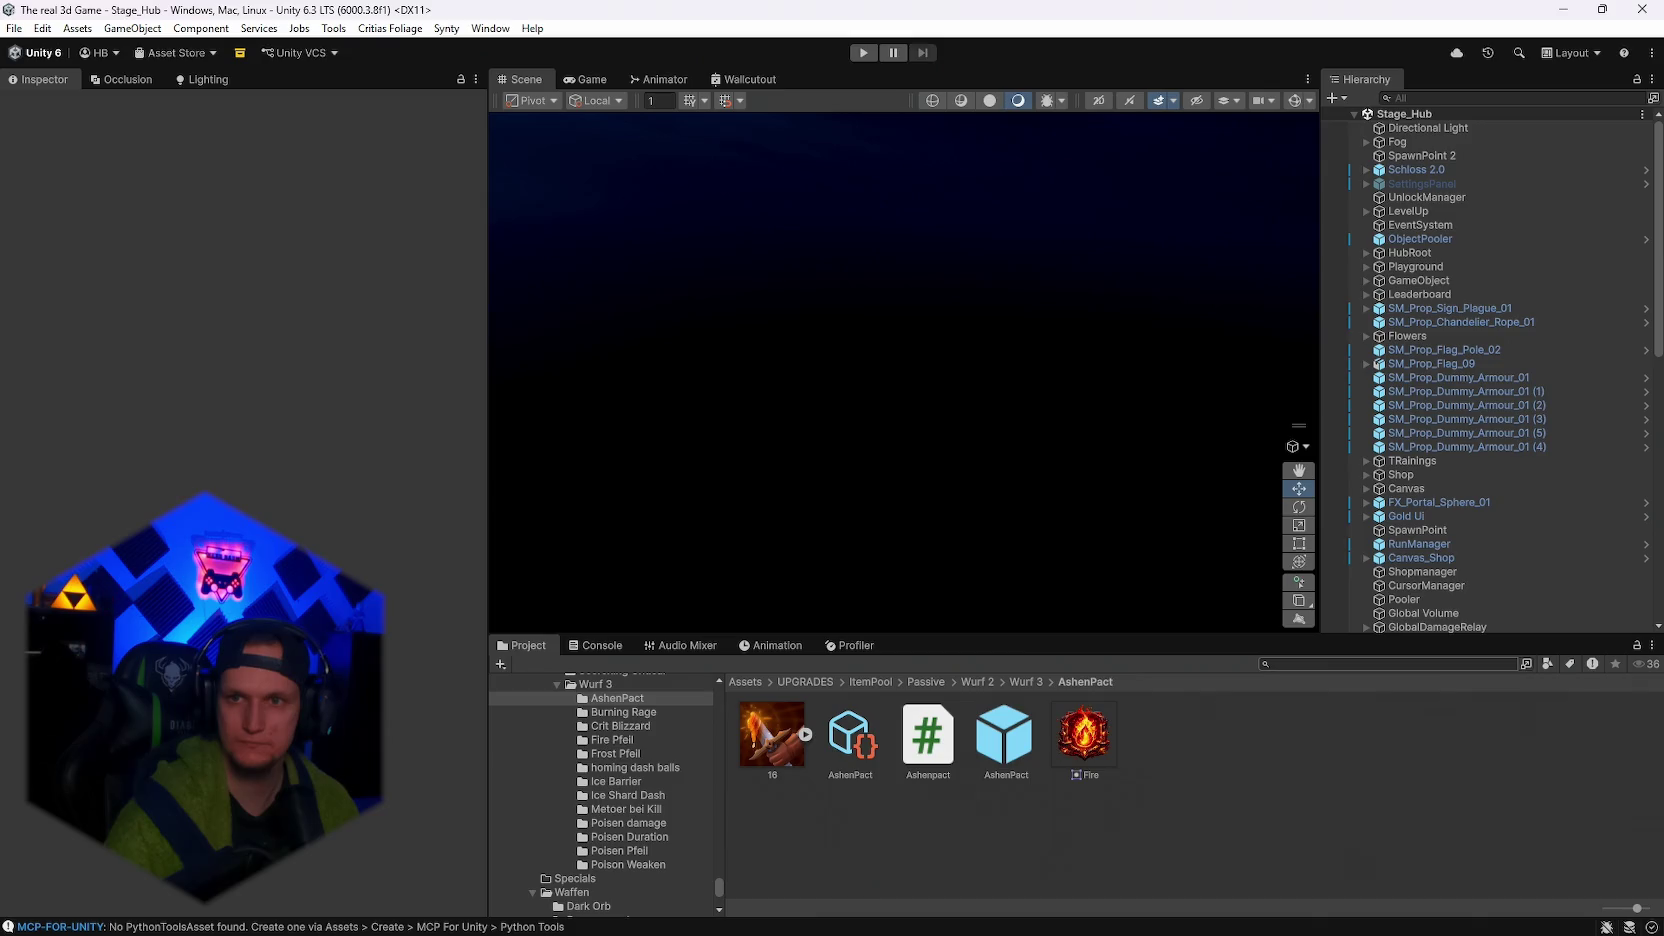
click(866, 55)
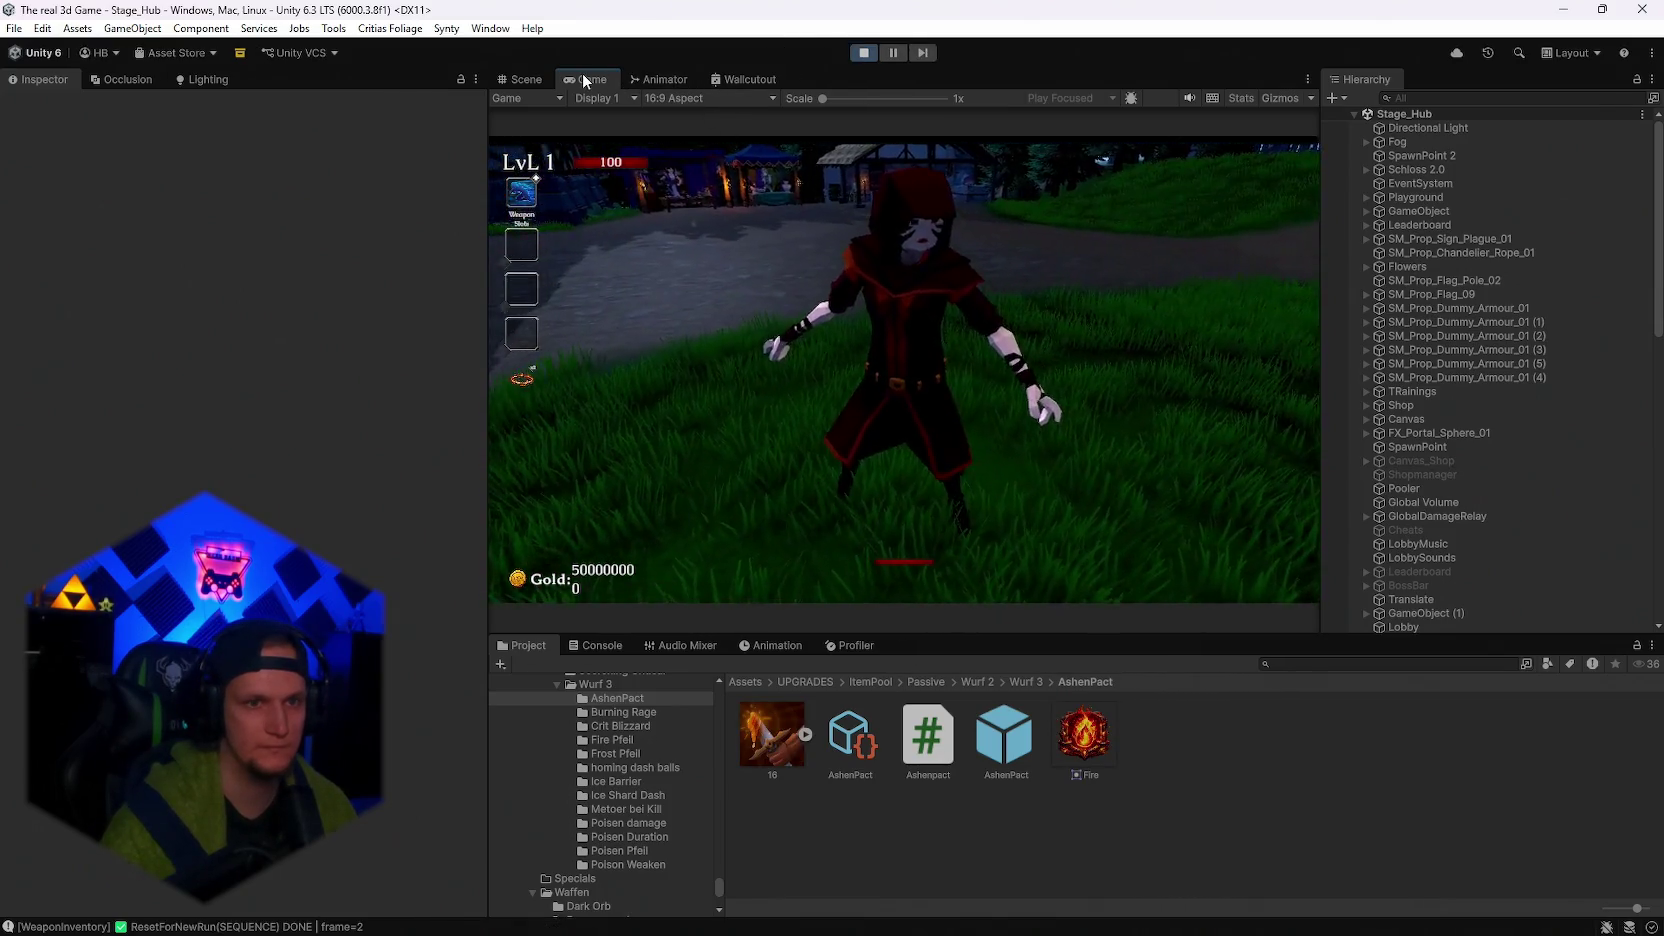
Maximize the Game view, reroll the level-up cards, and take the AshenPact upgrade.
double_click(584, 78)
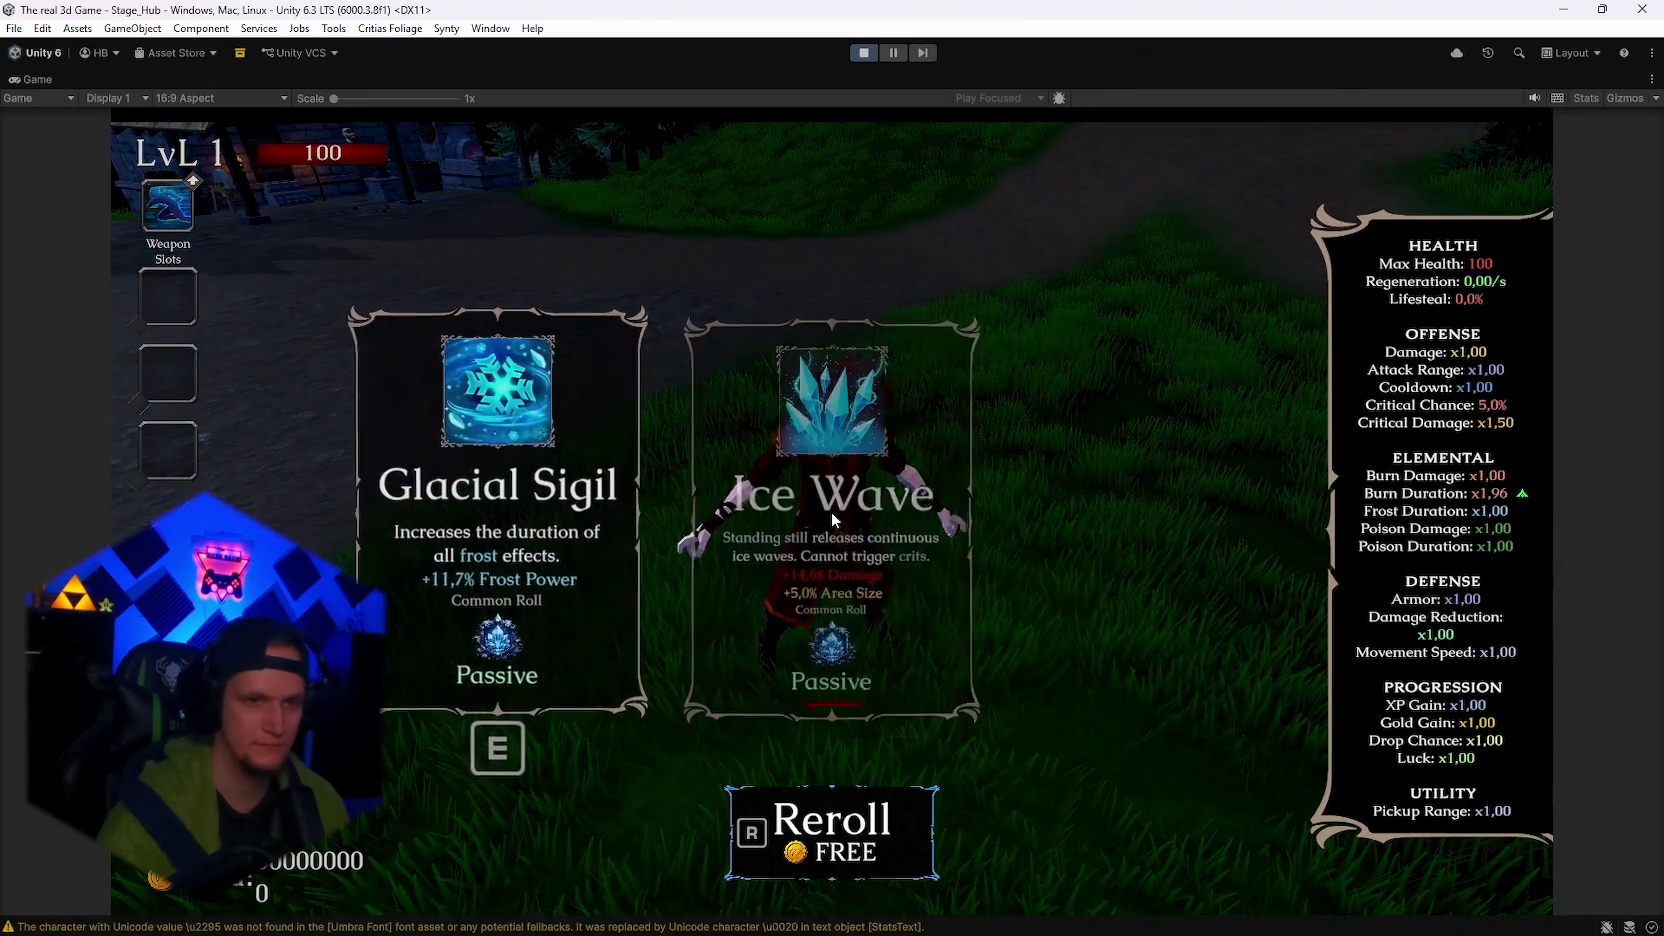
key(r)
key(r)
key(r)
key(r)
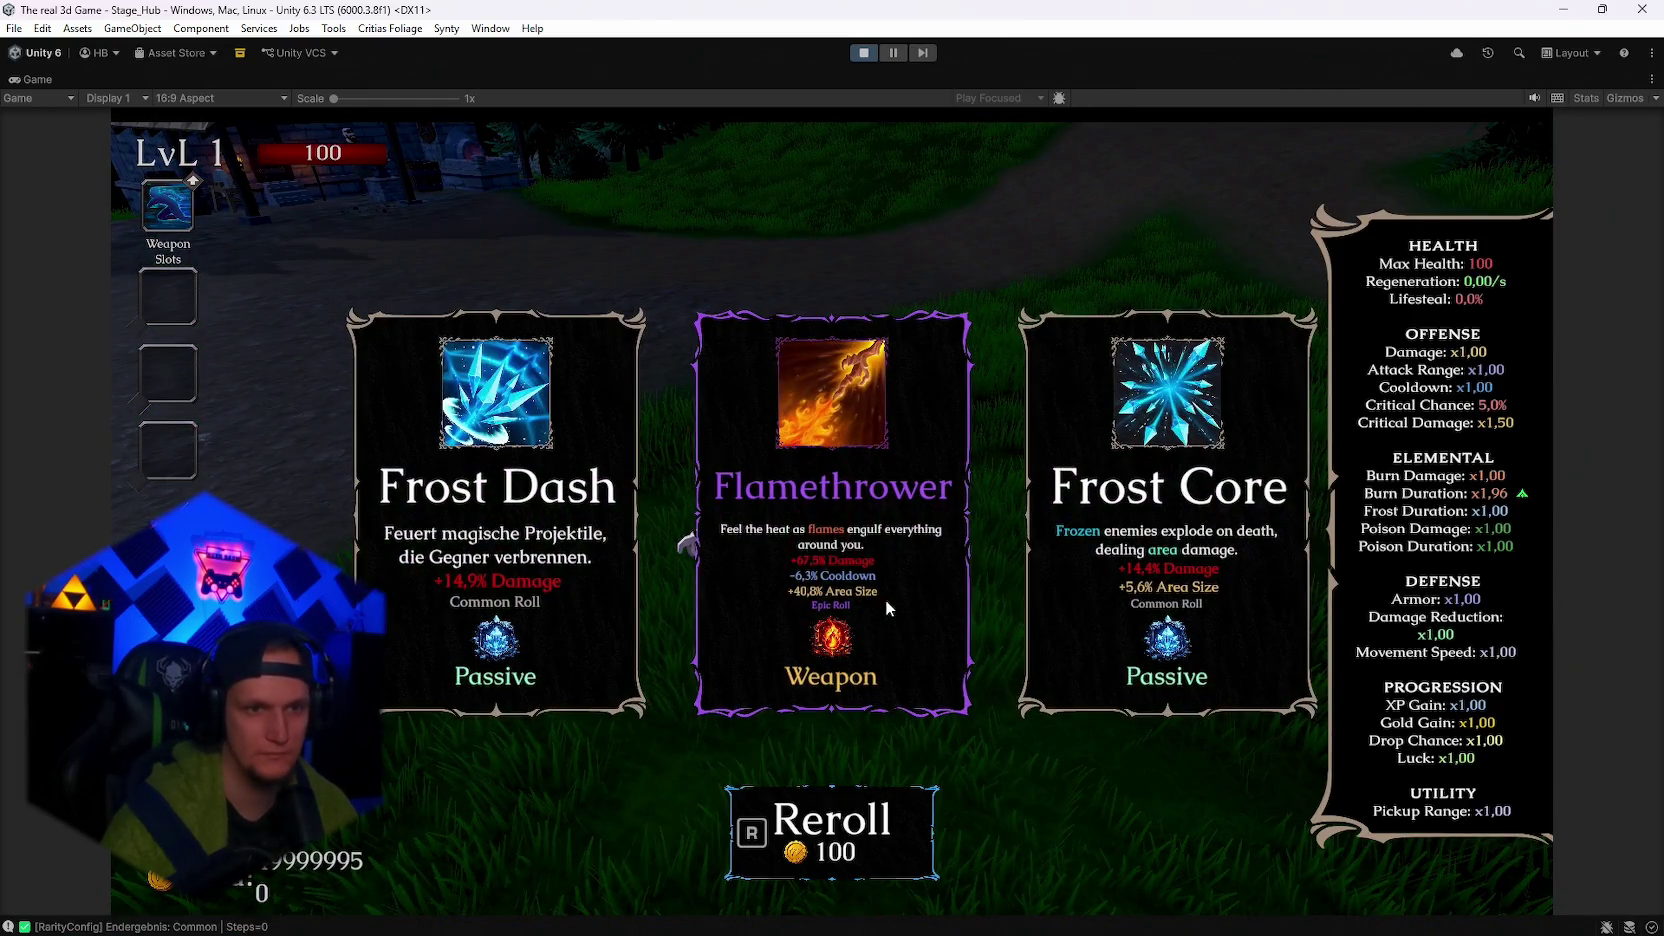
key(r)
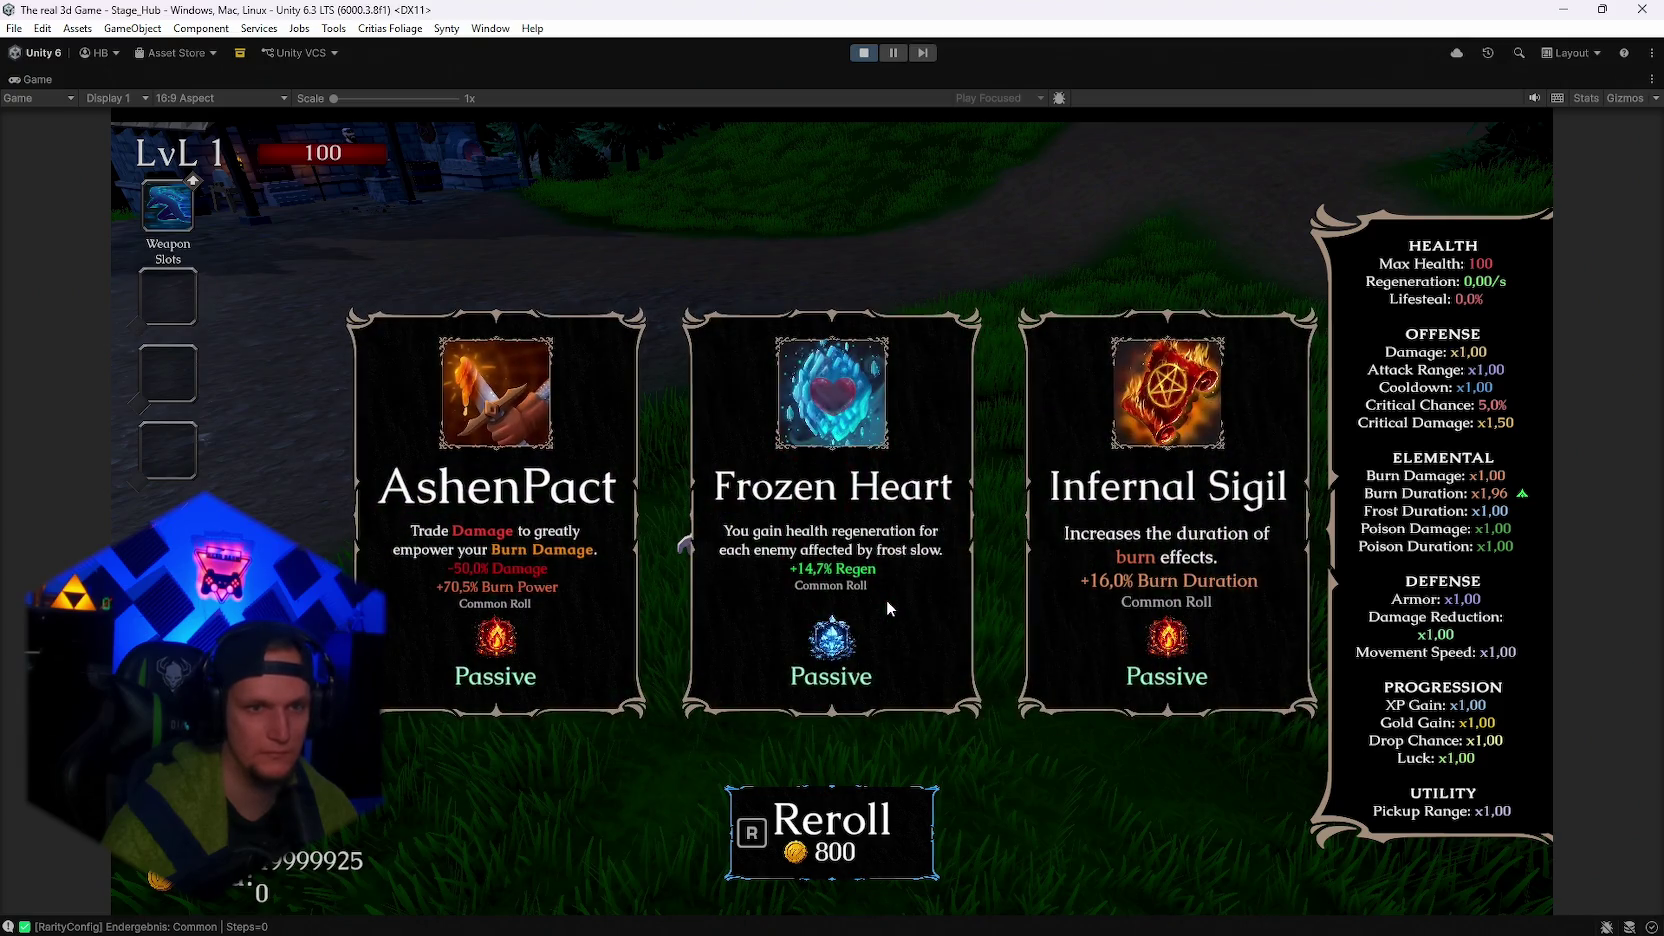
click(565, 547)
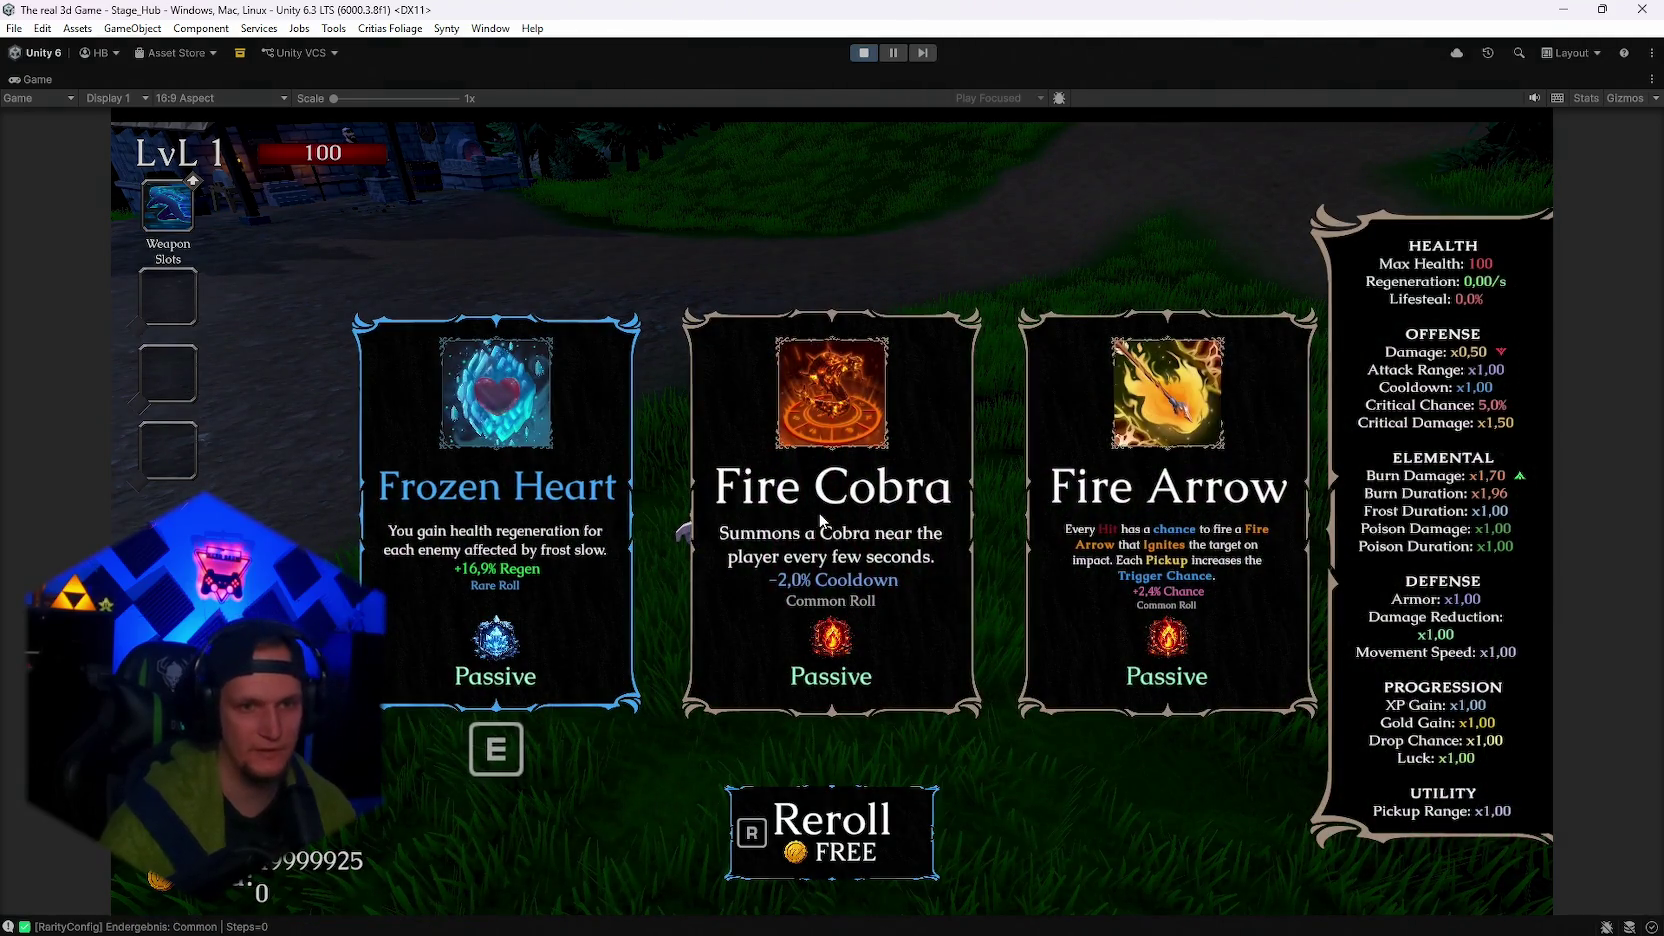
Reroll and take Silver Blade, then keep rerolling until AshenPact shows its damage and burn preview.
key(r)
key(r)
key(r)
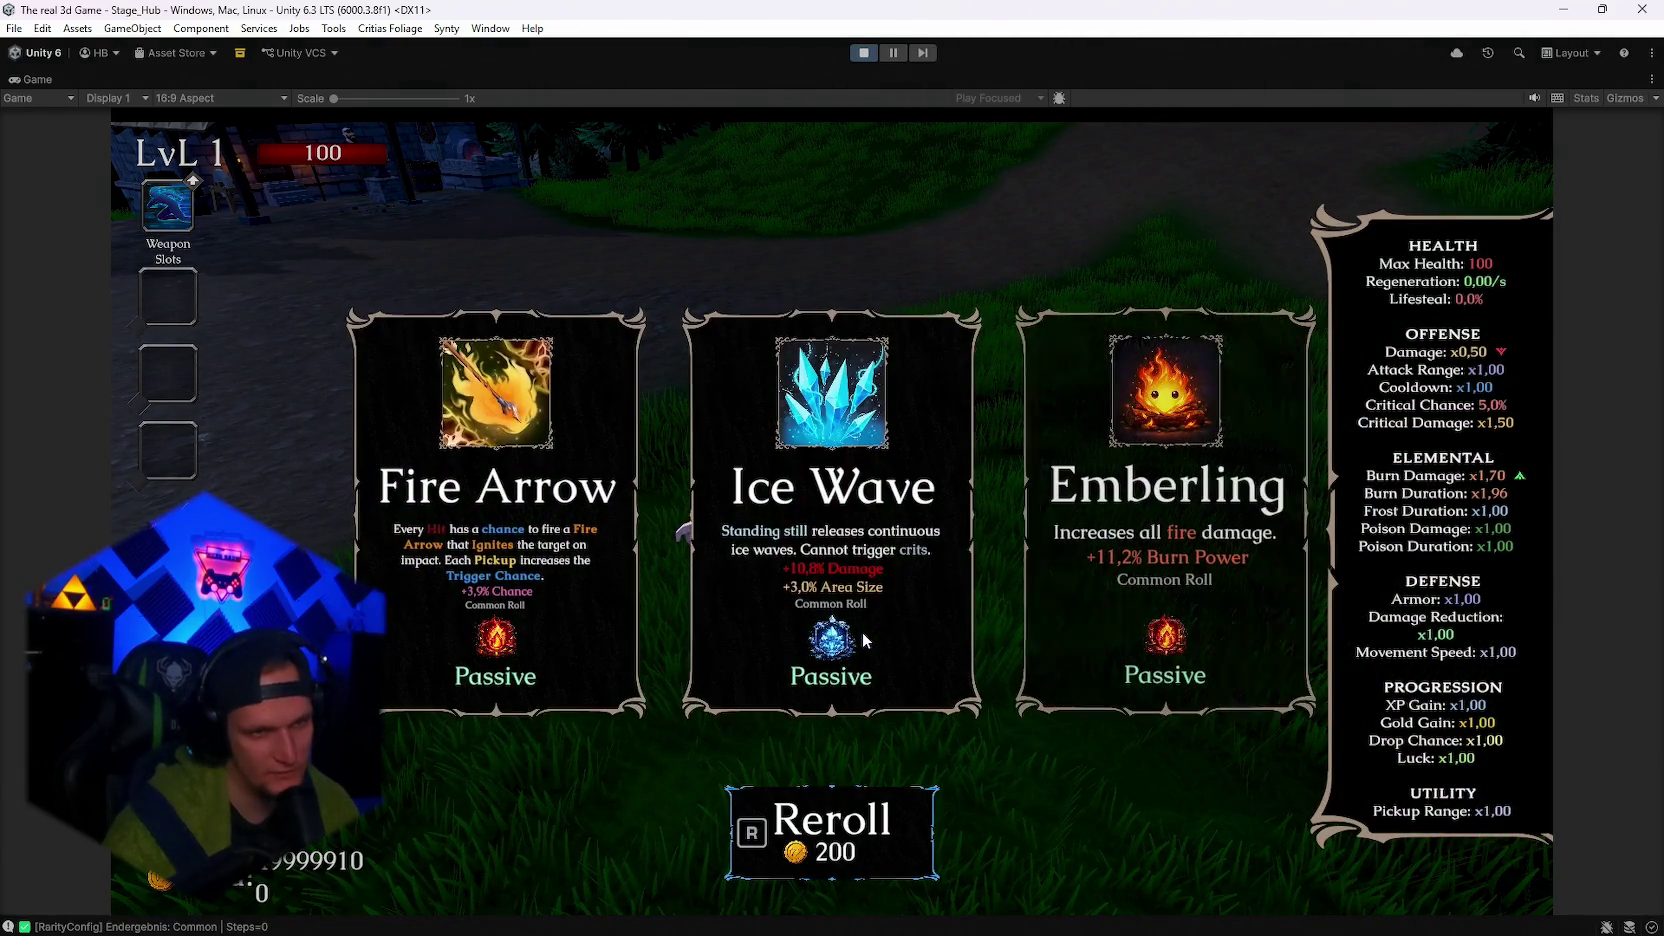
key(r)
key(r)
key(r)
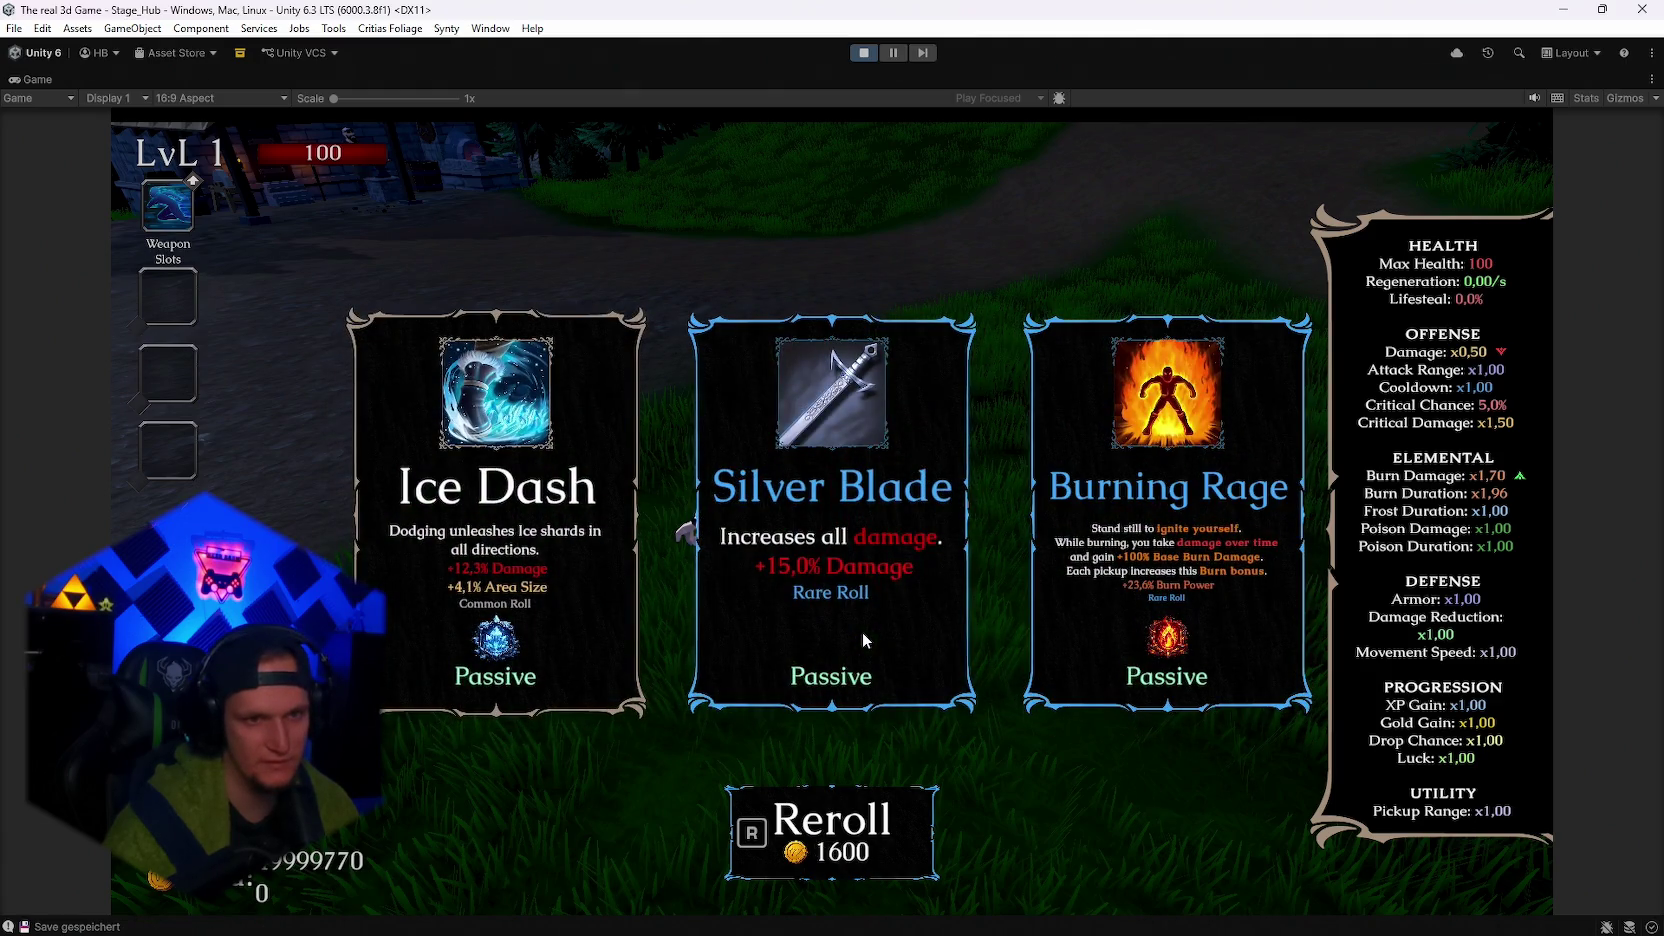
click(862, 632)
key(r)
key(r)
key(r)
key(r)
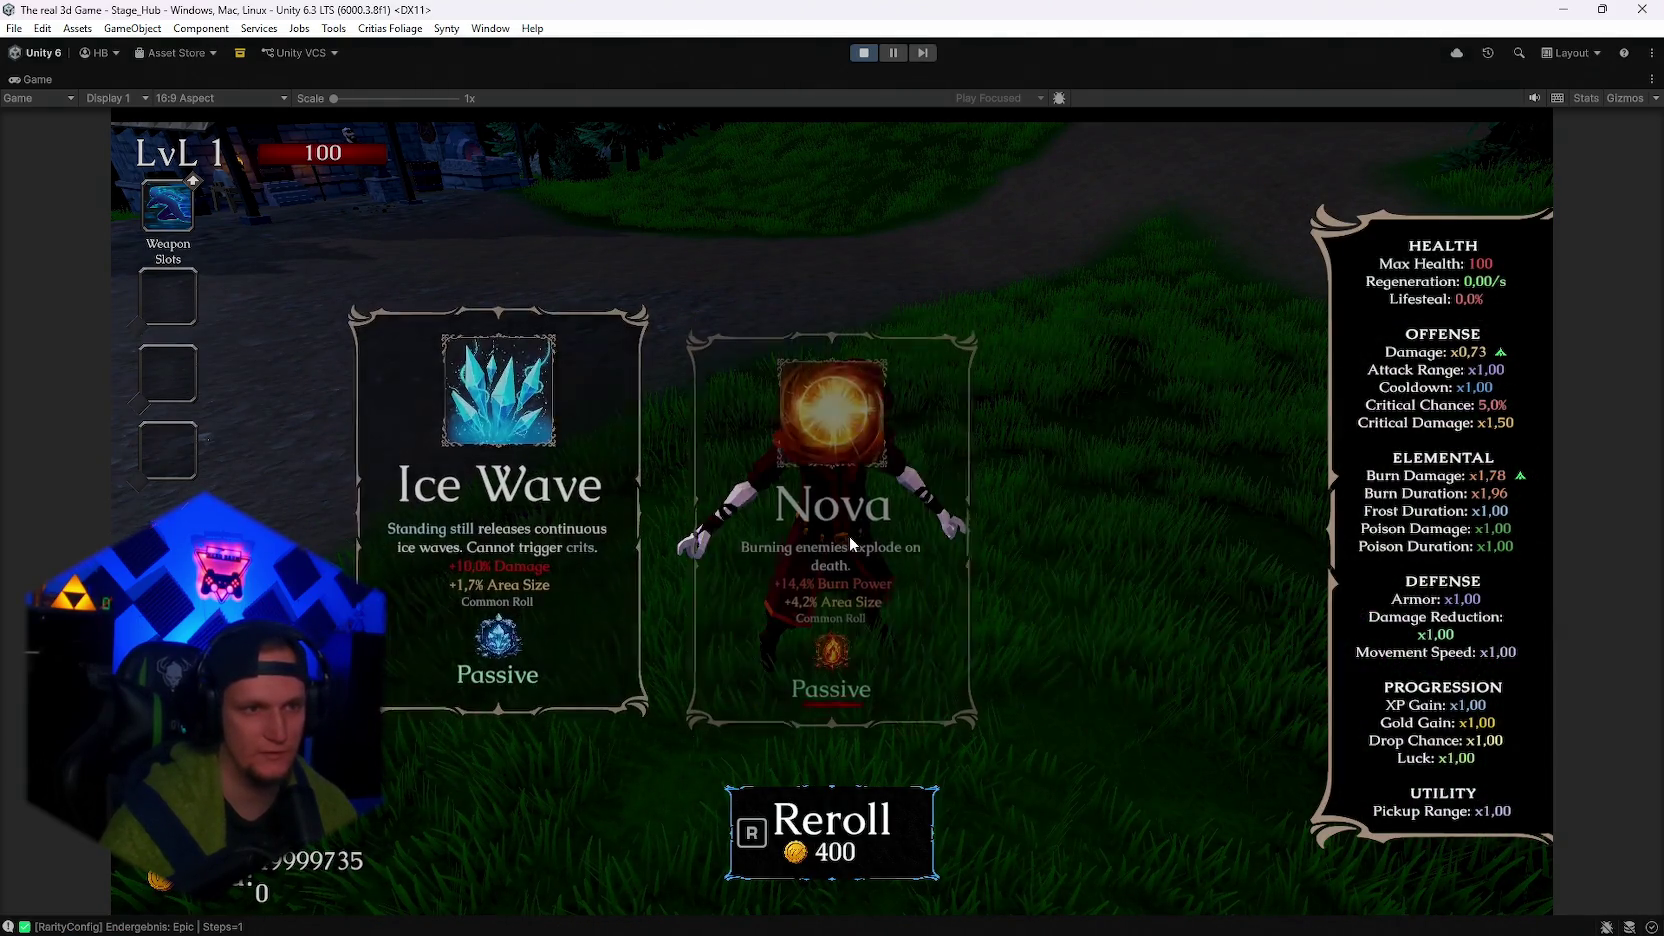
key(r)
key(r)
key(r)
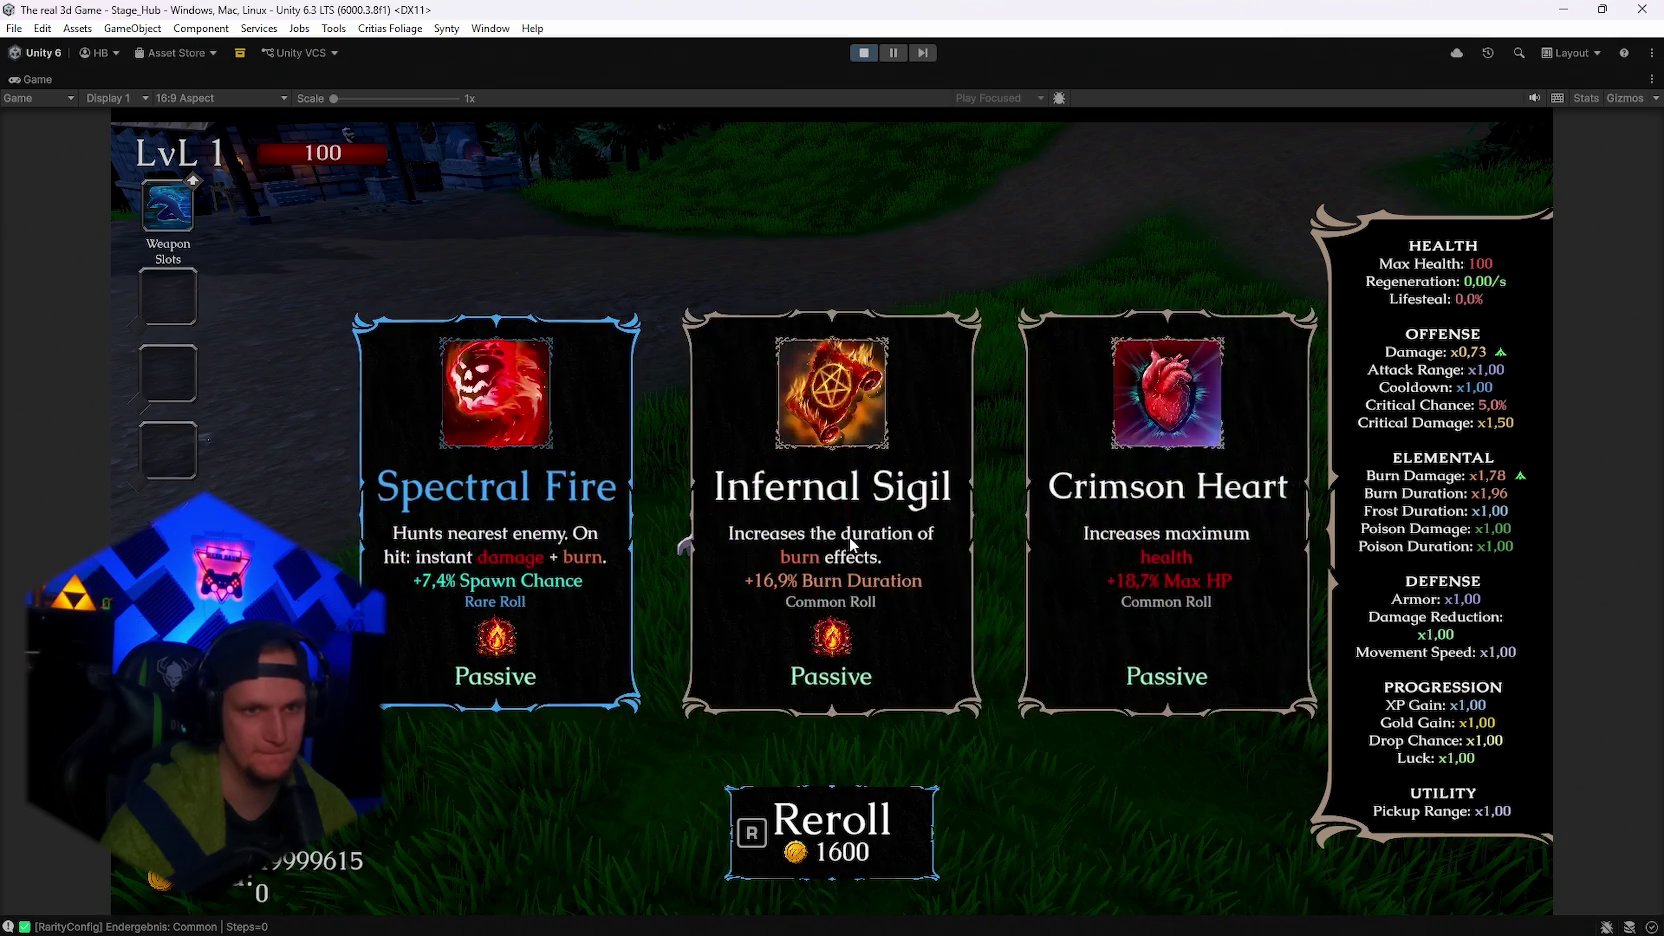
key(r)
key(r)
key(r)
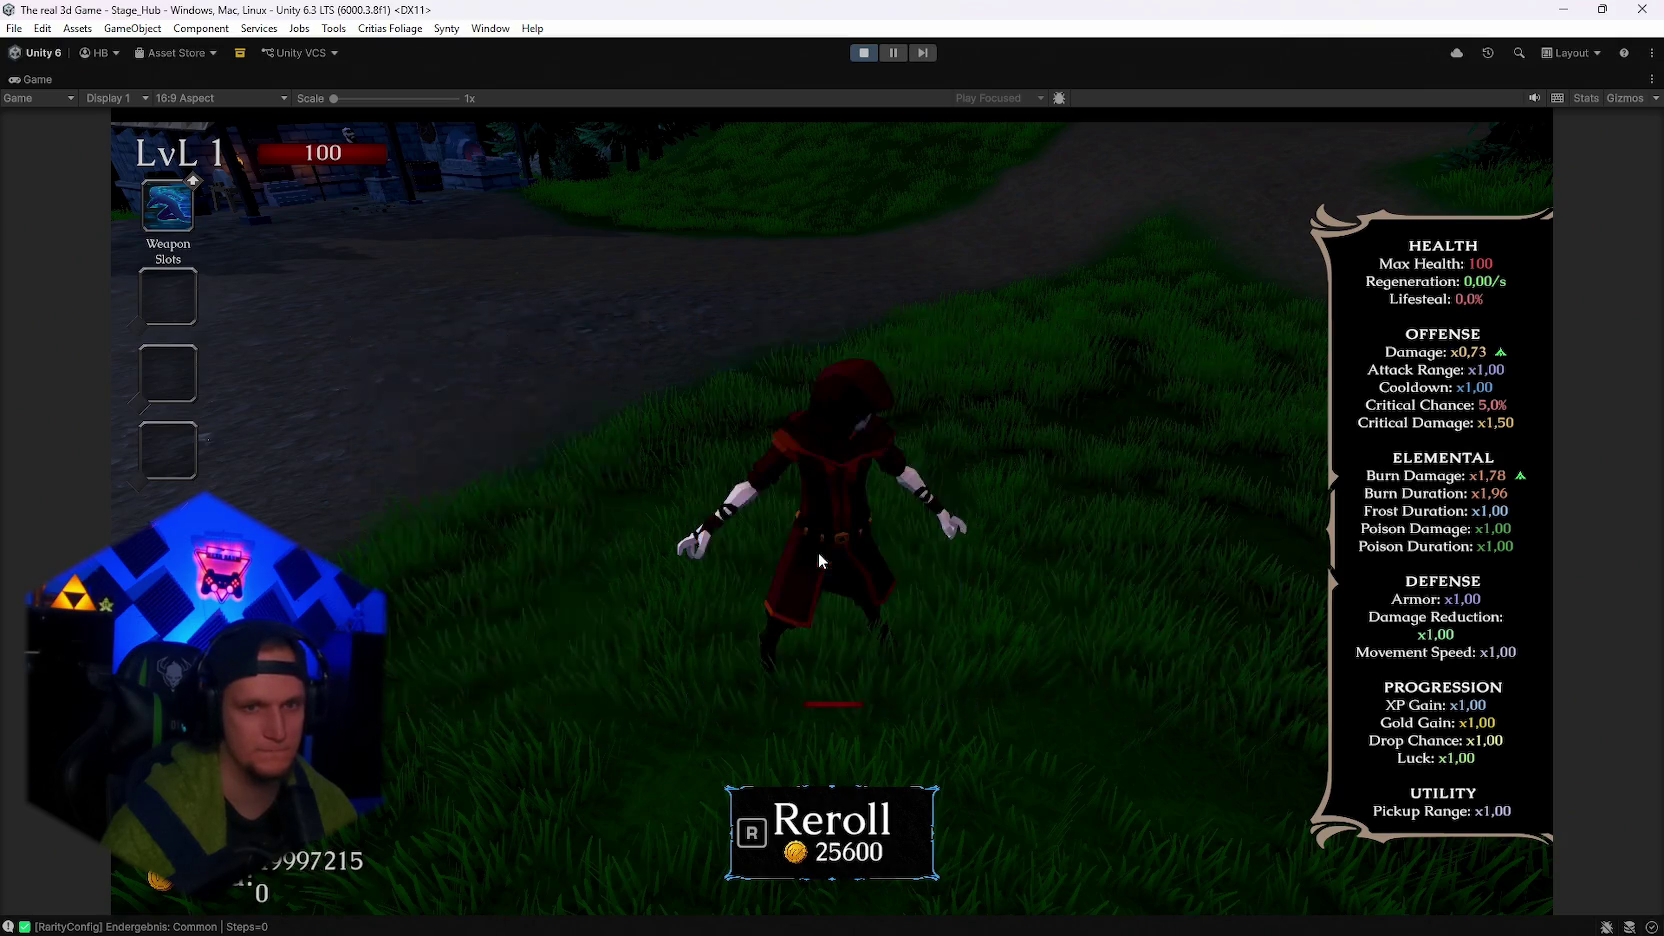
key(r)
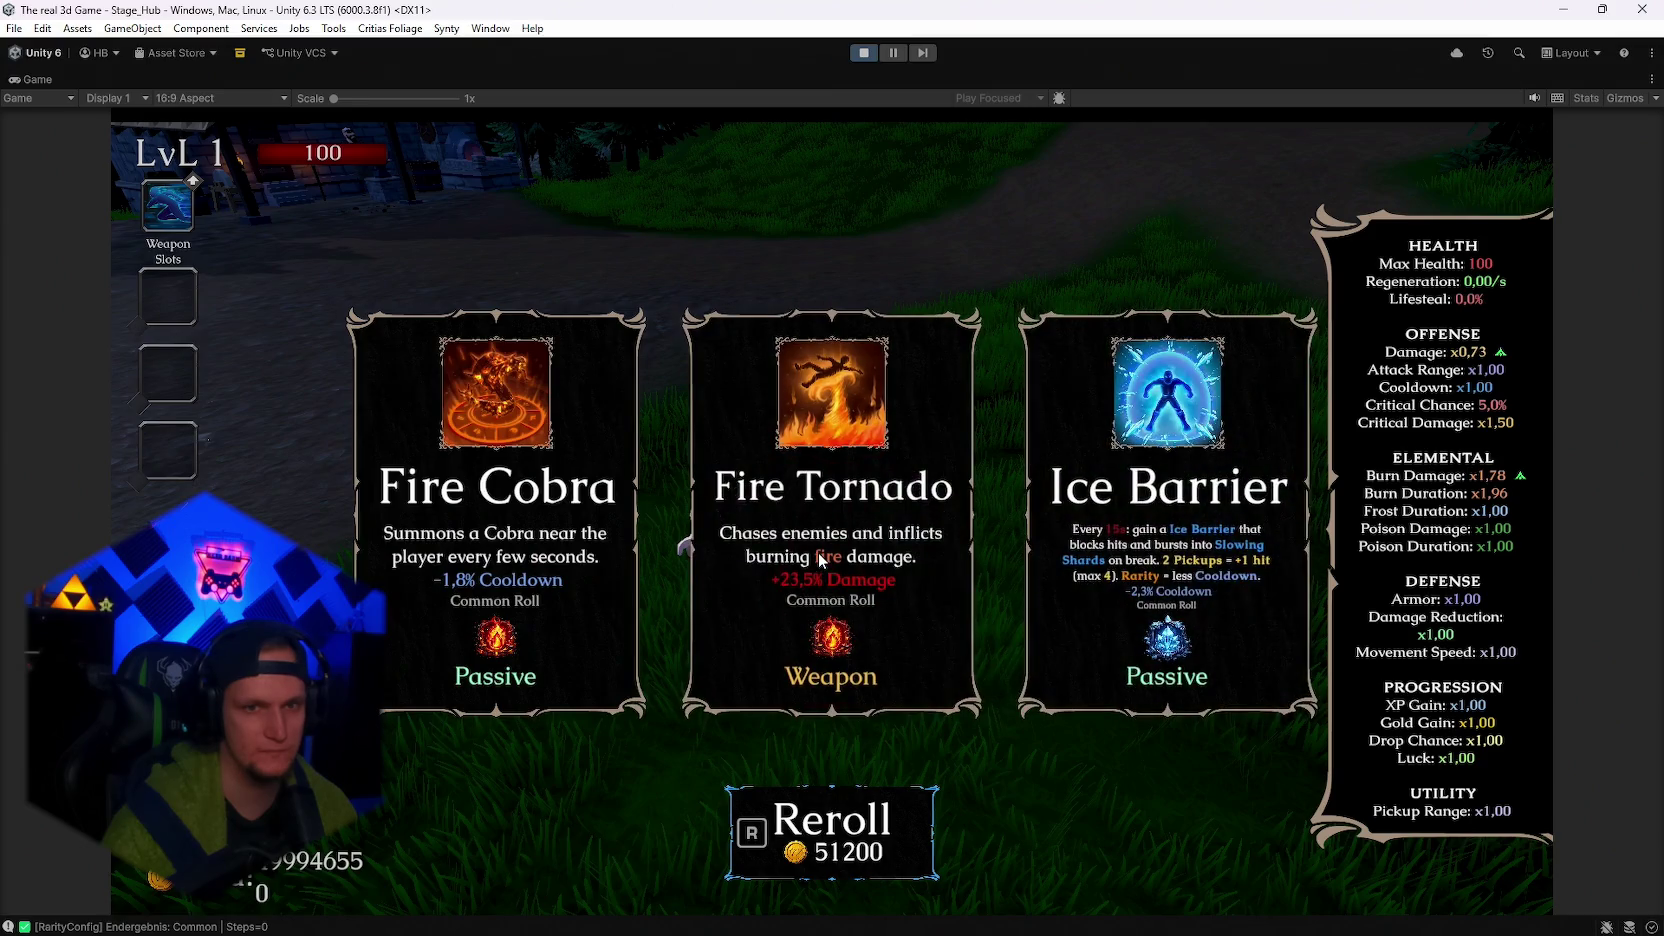
key(r)
key(r)
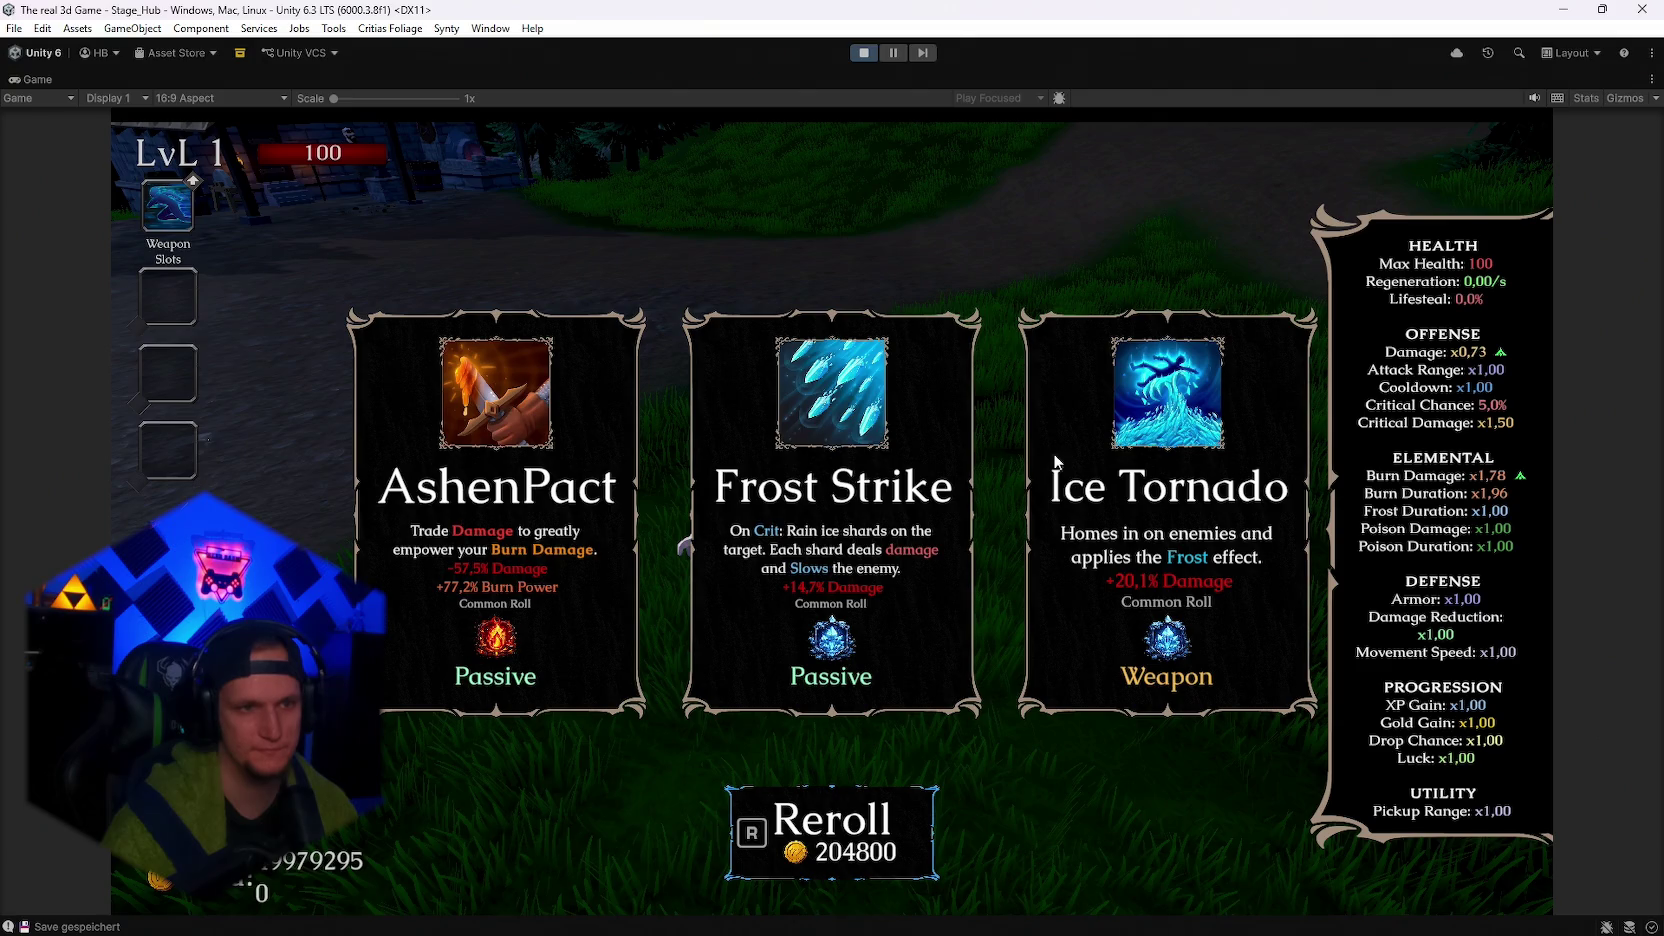
key(Print)
mouse_move(293, 127)
mouse_down()
mouse_move(1433, 770)
mouse_move(1580, 884)
mouse_move(1578, 913)
mouse_move(1656, 886)
mouse_up()
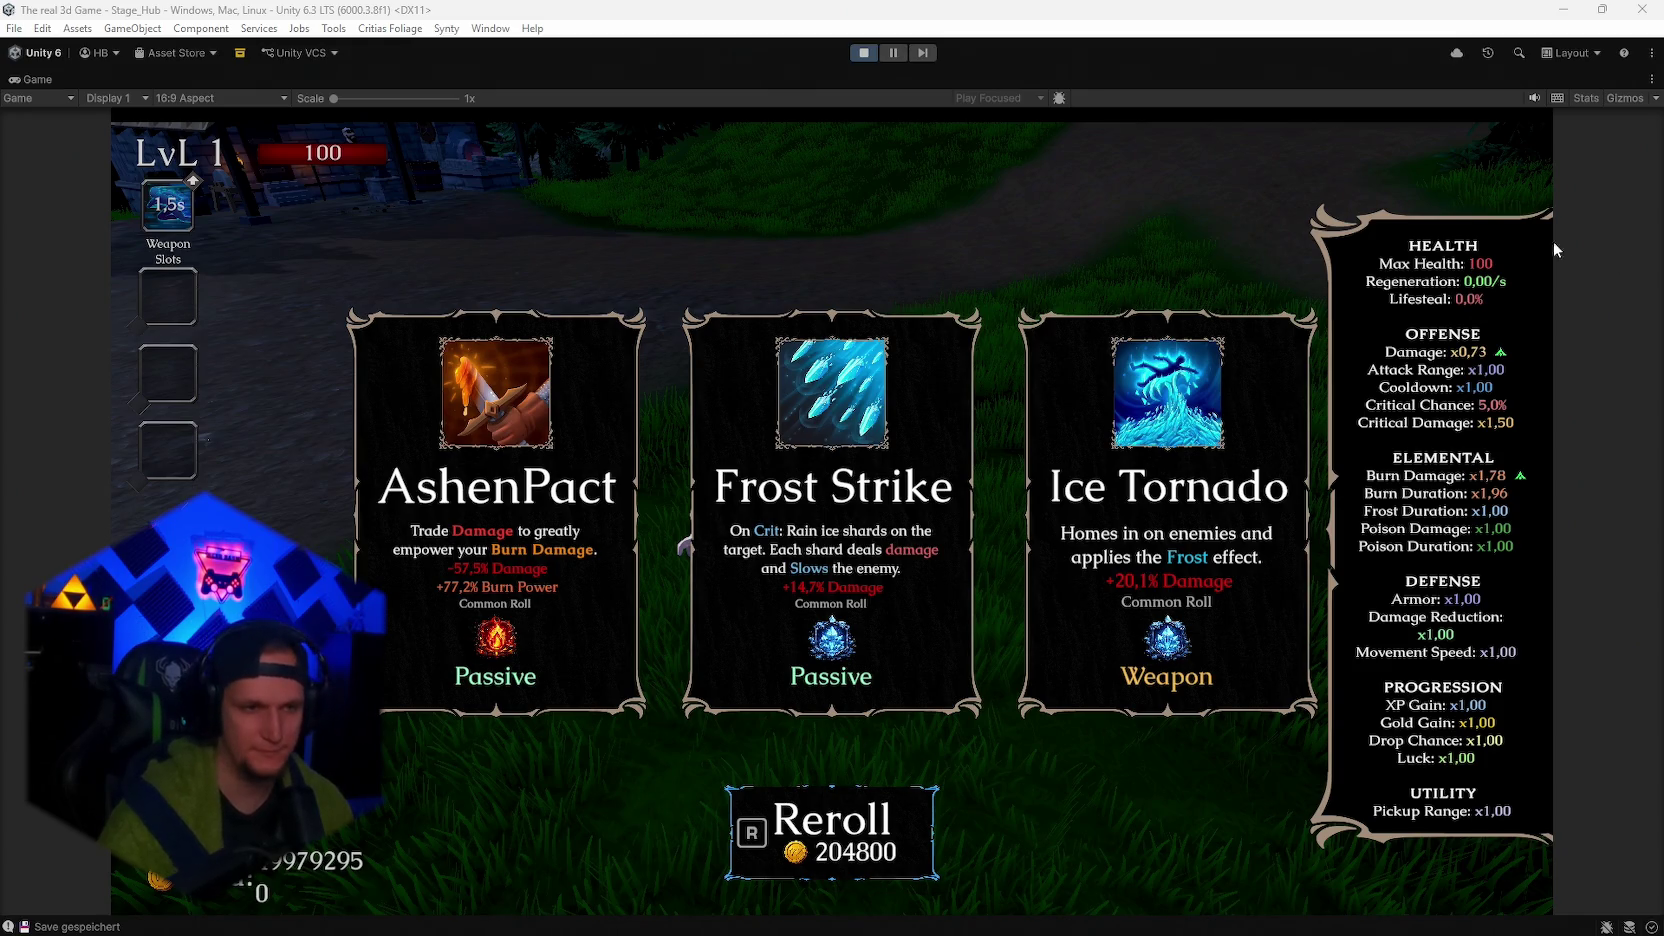
key(alt+Tab)
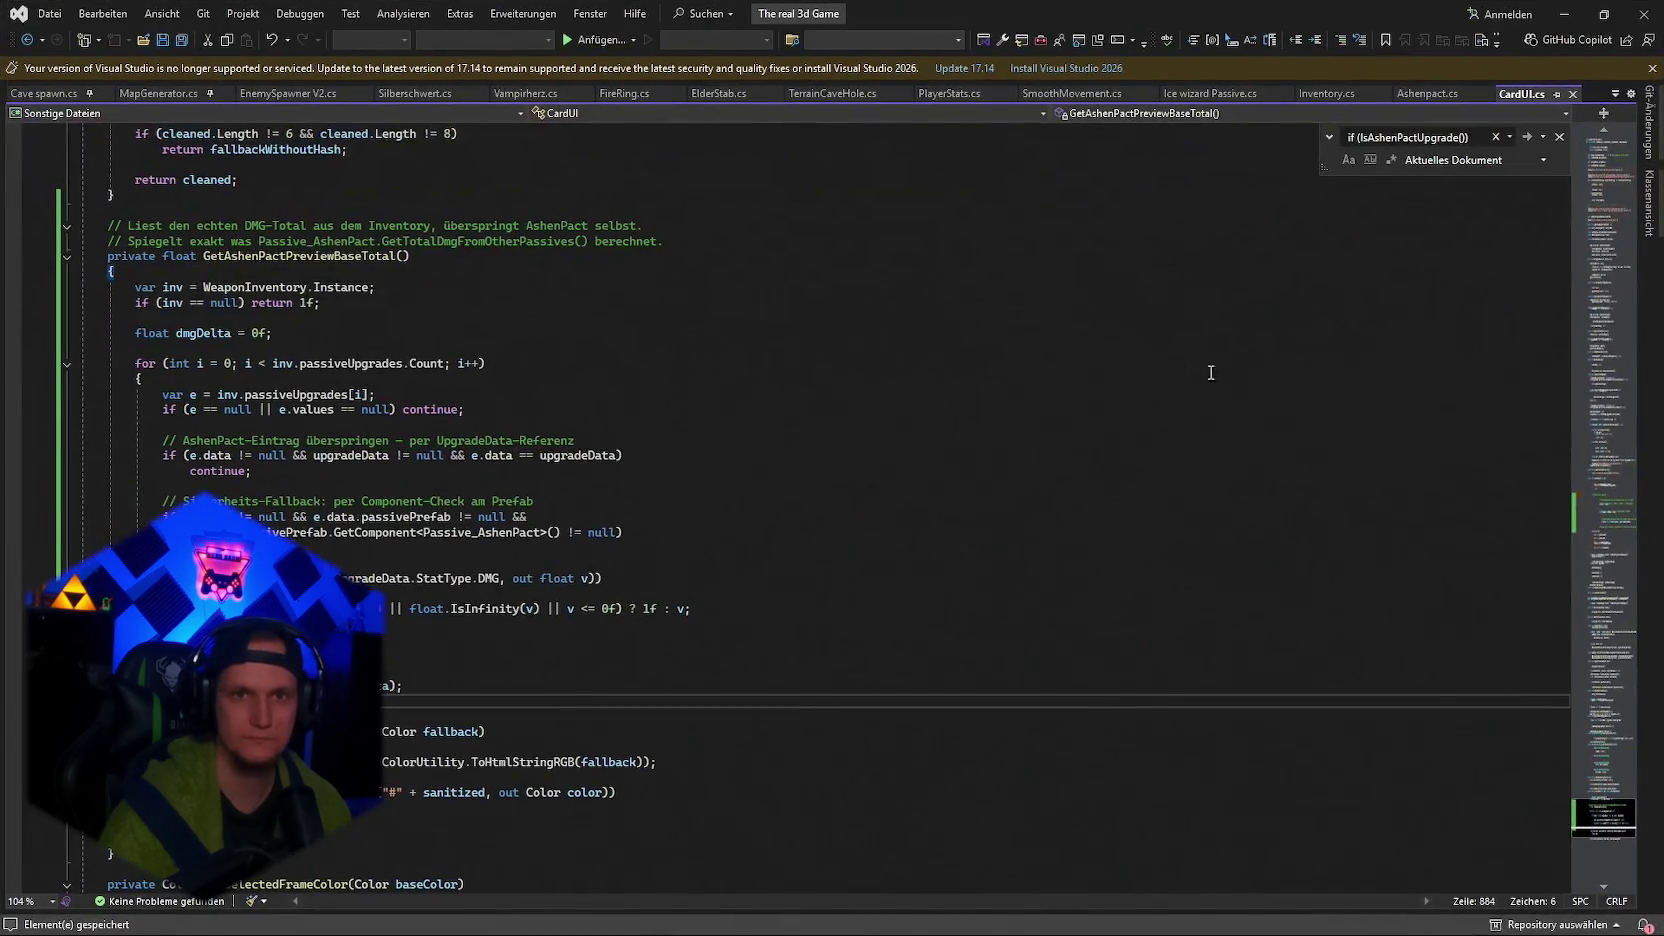
Review the Ashenpact.cs and CardUI.cs preview code, then minimize Visual Studio.
click(1428, 93)
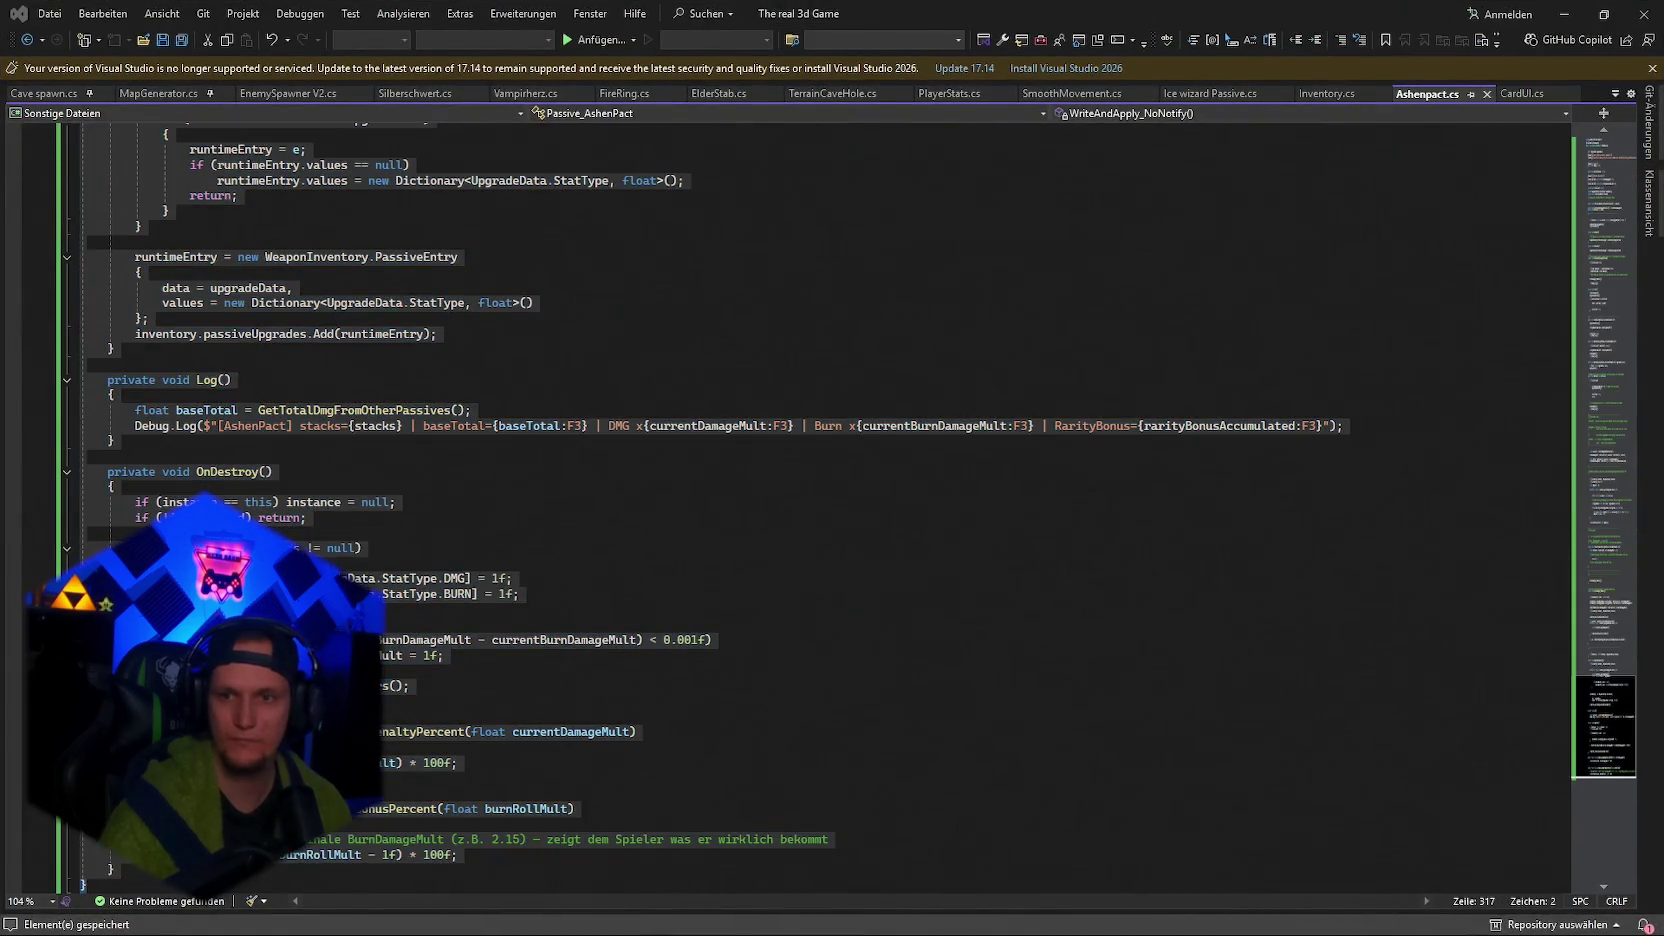
click(1521, 93)
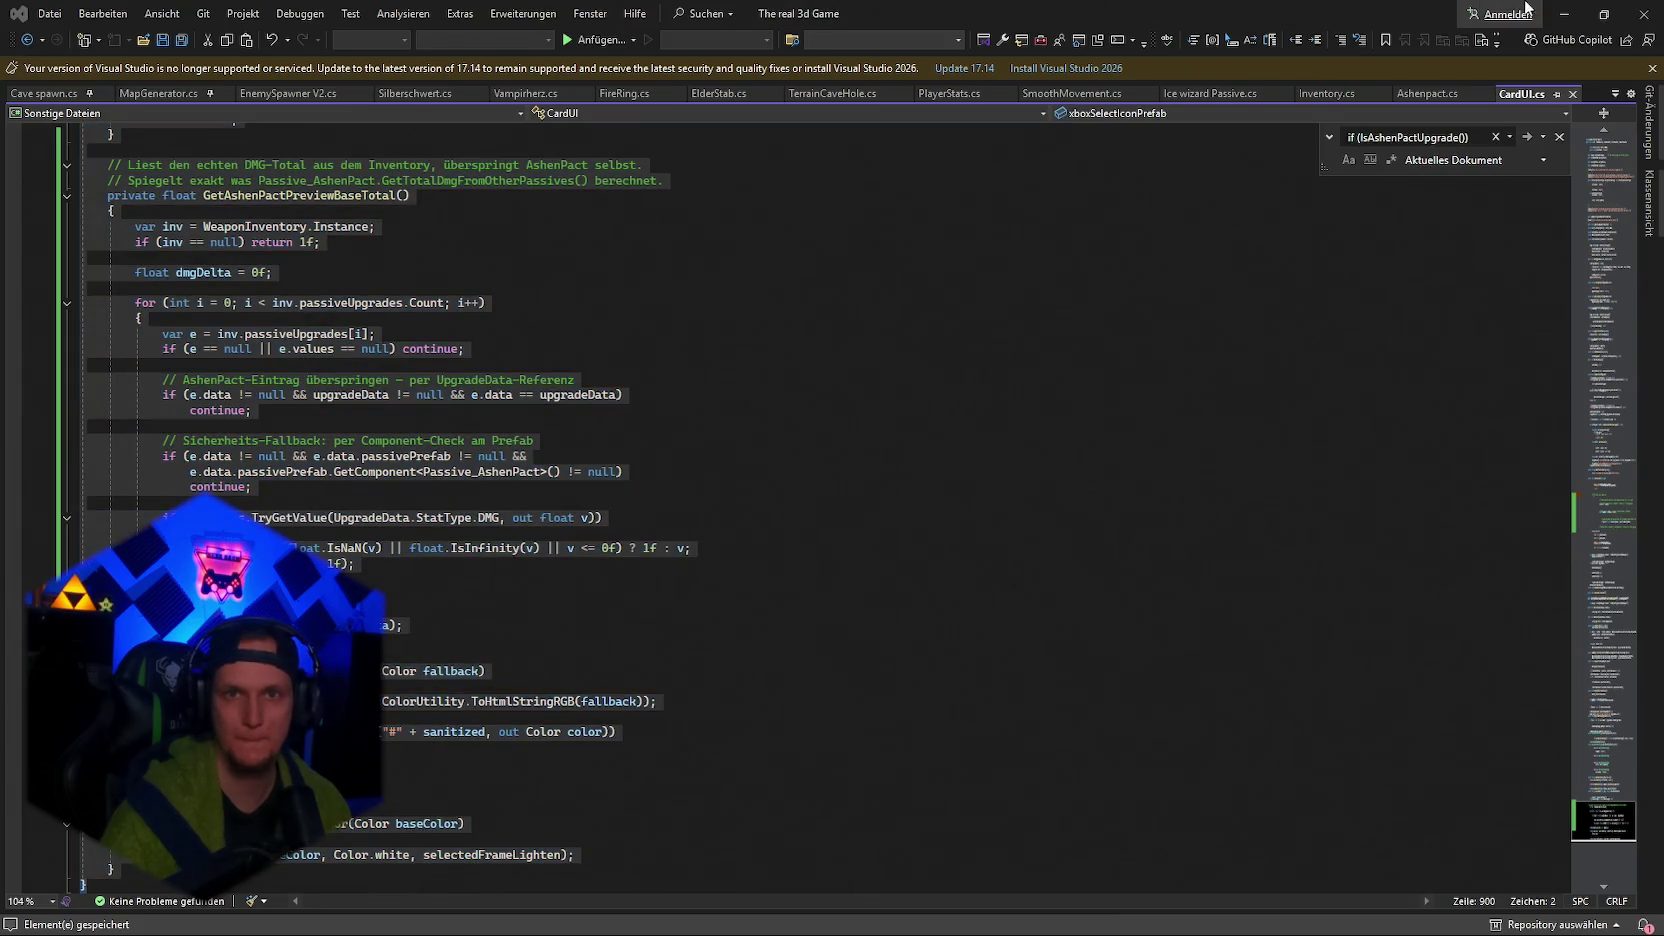
click(1563, 14)
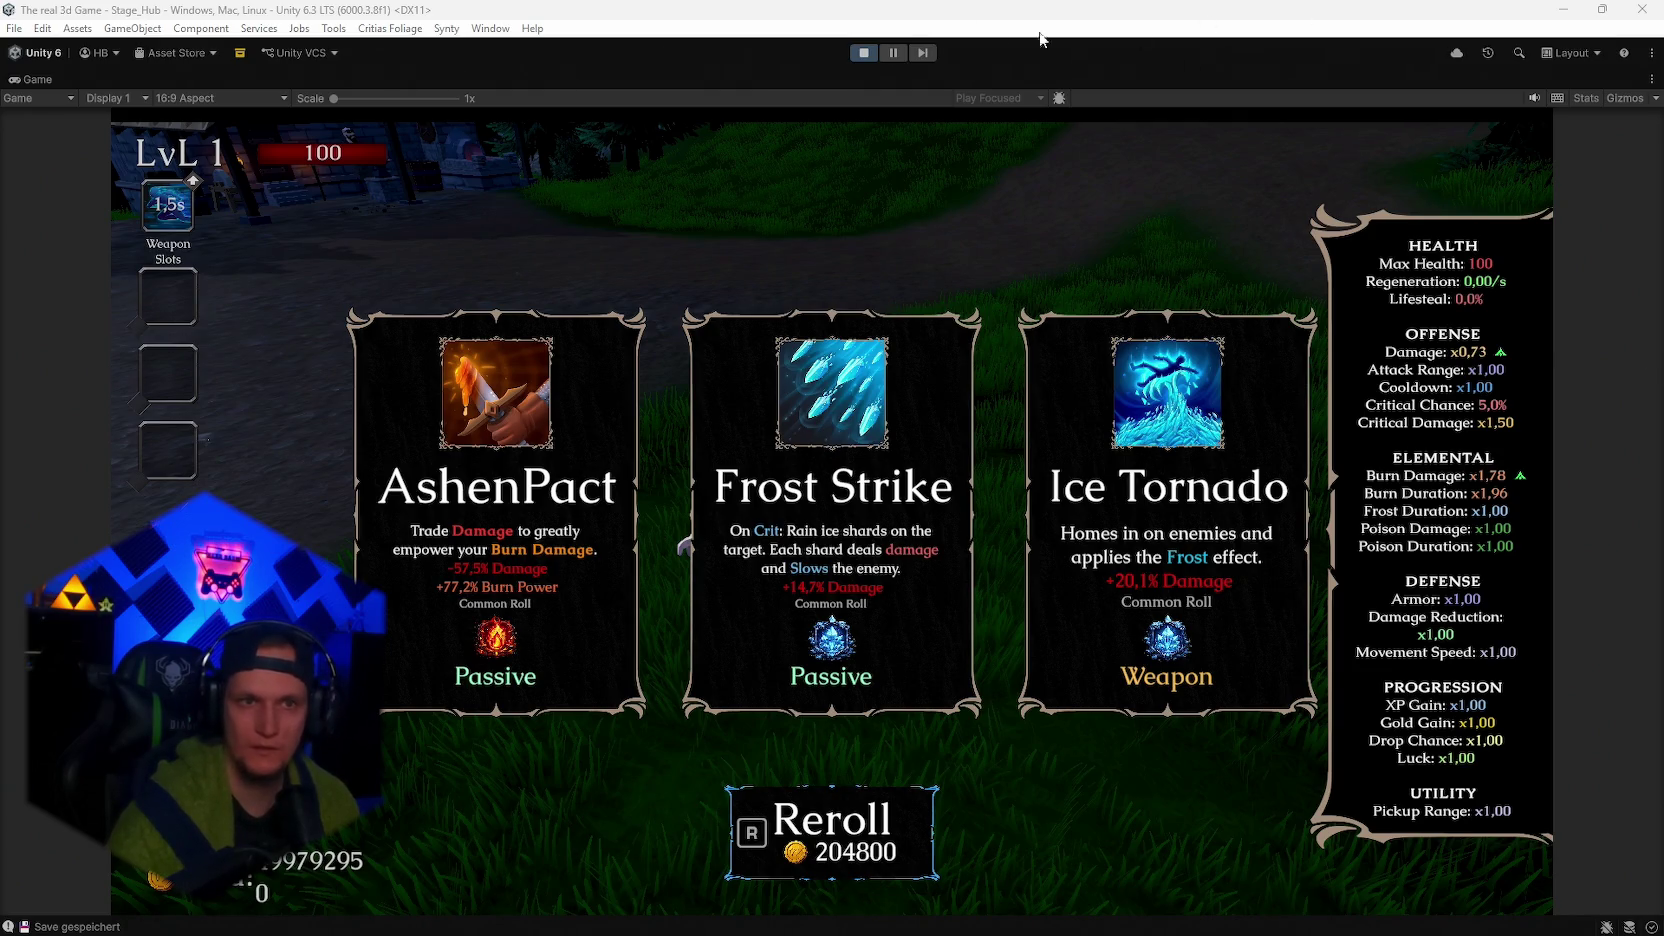
Take Frost Strike and run the character across the plaza, around the fountain, and through the arena.
click(834, 420)
key(w)
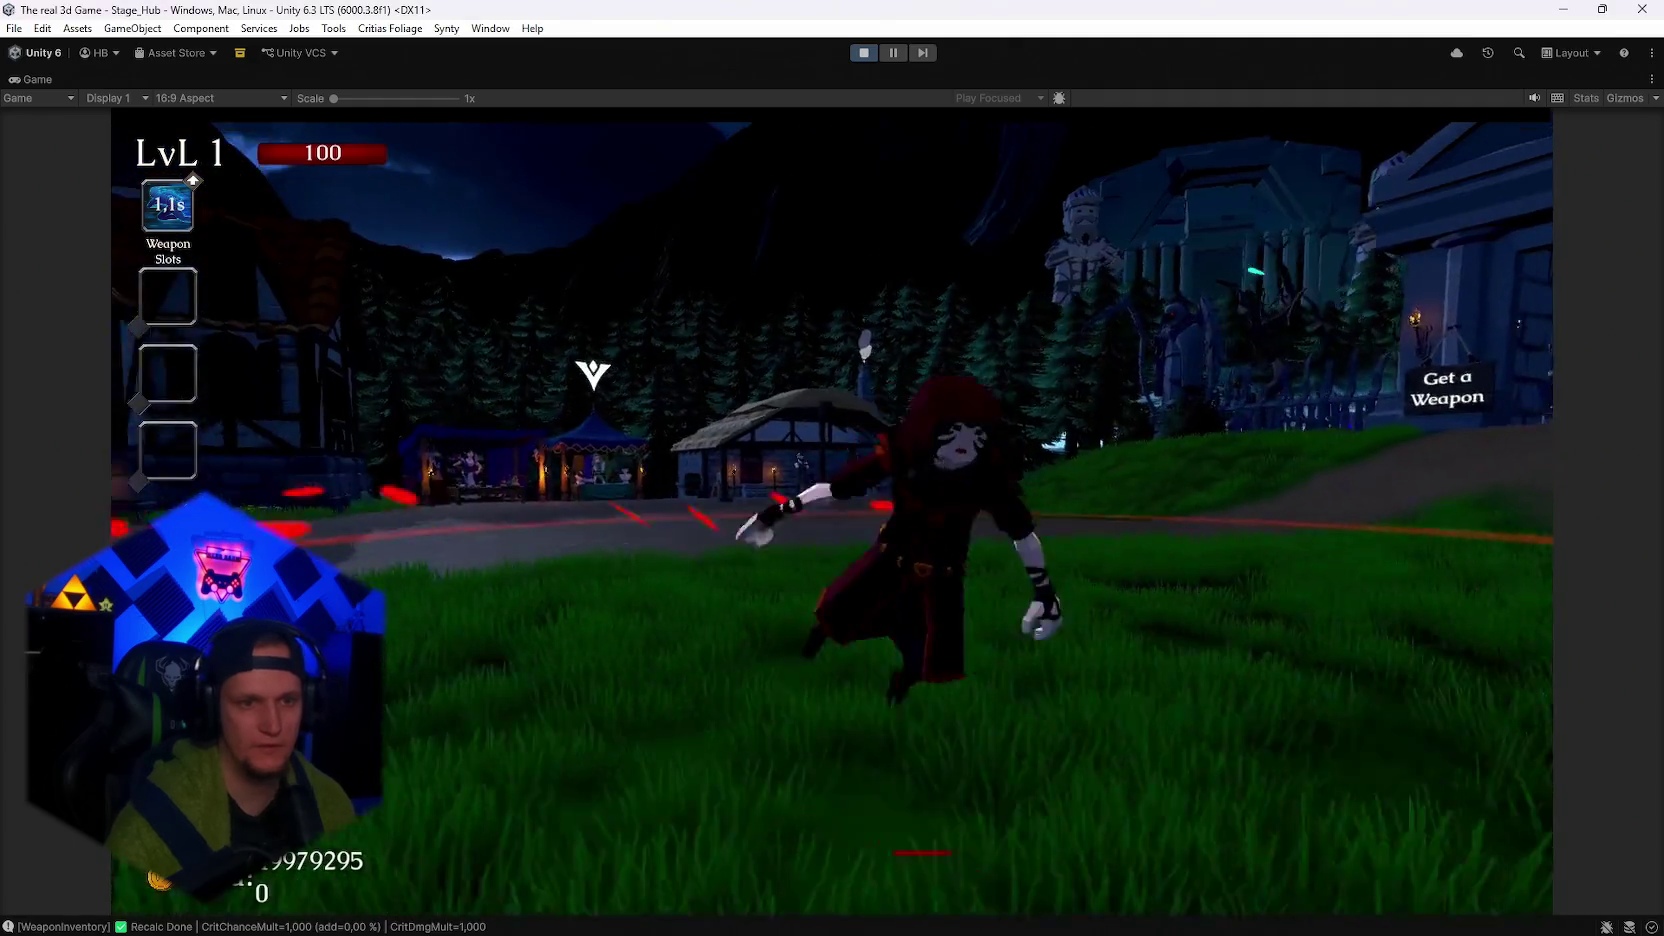
key(w)
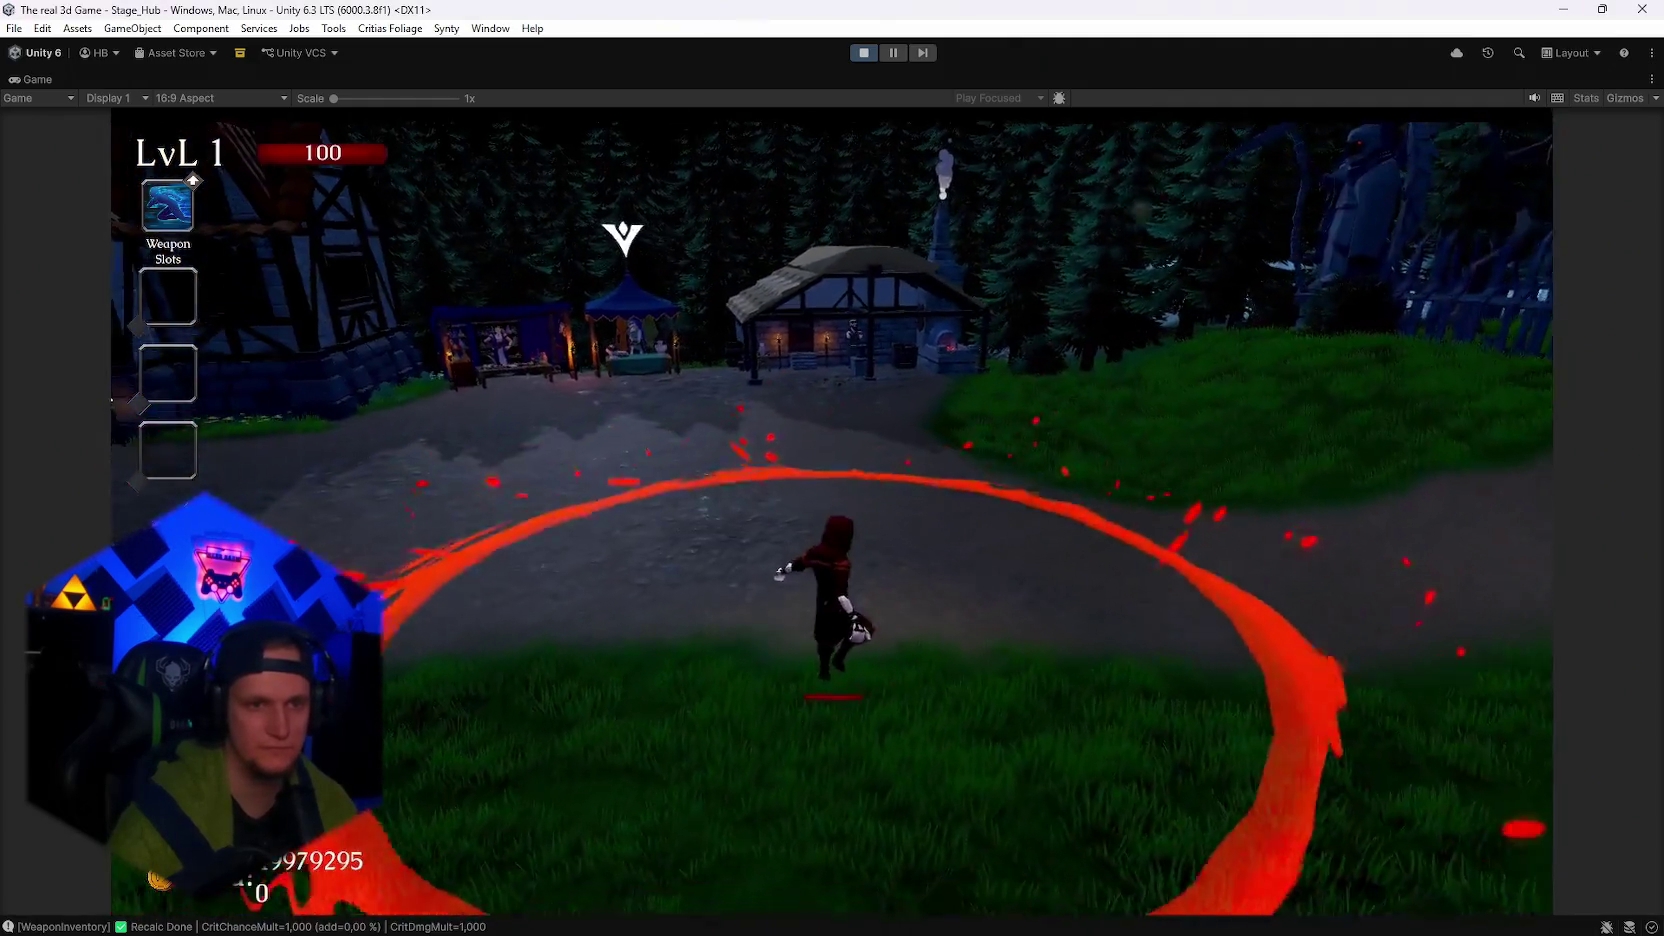
key(w)
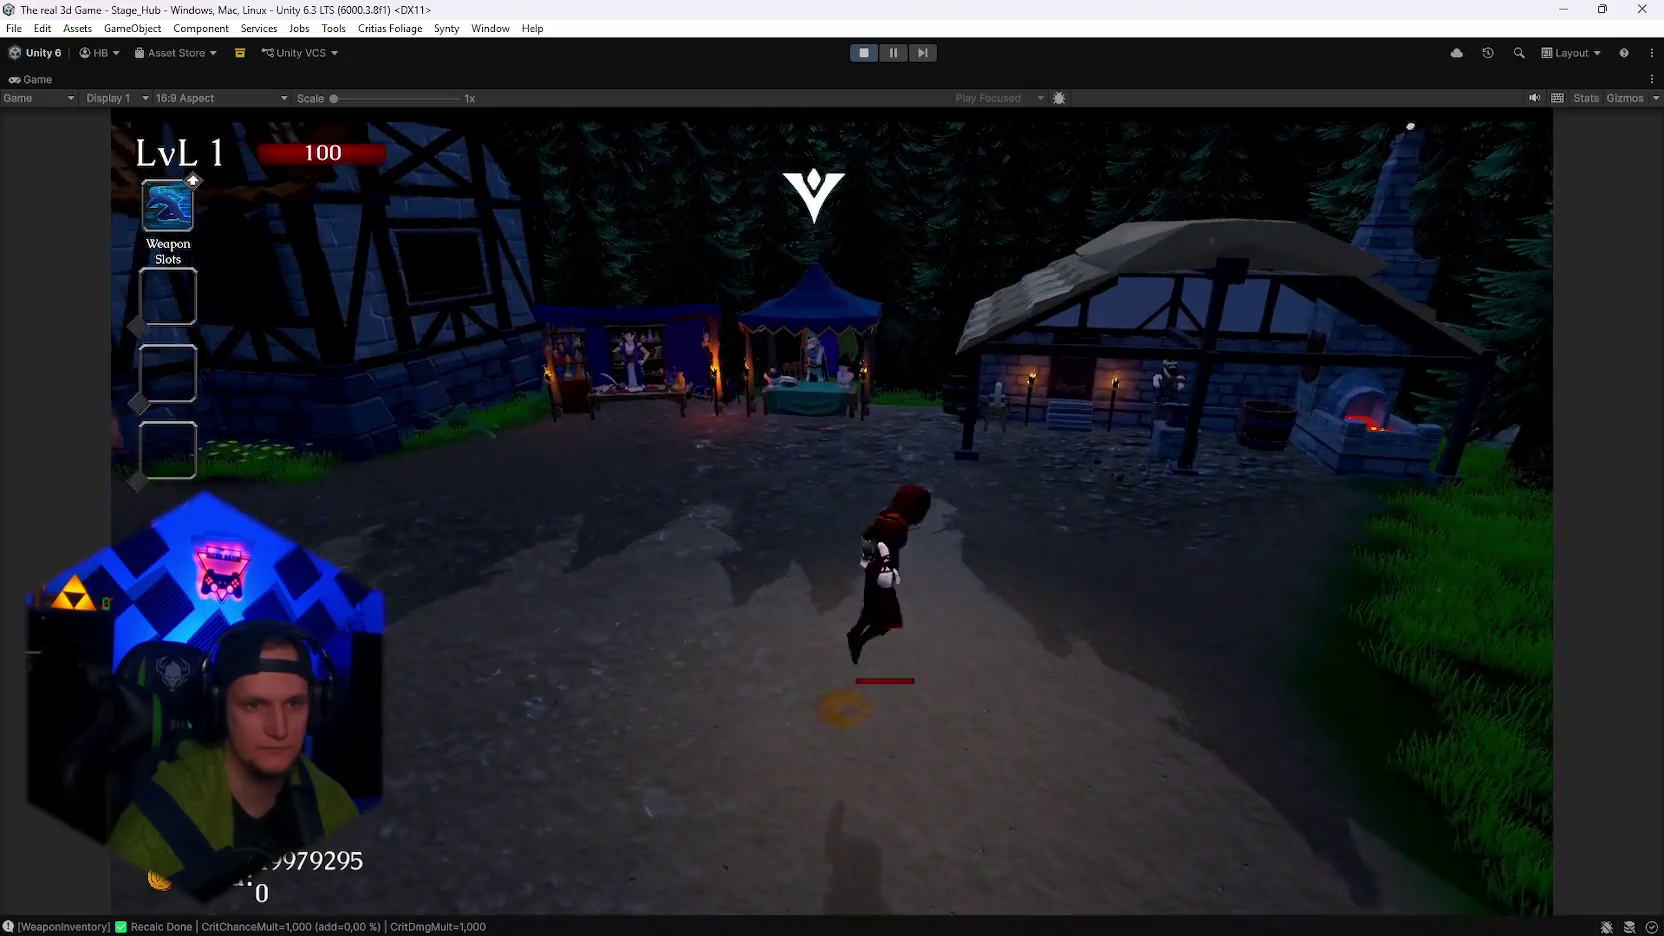
key(w)
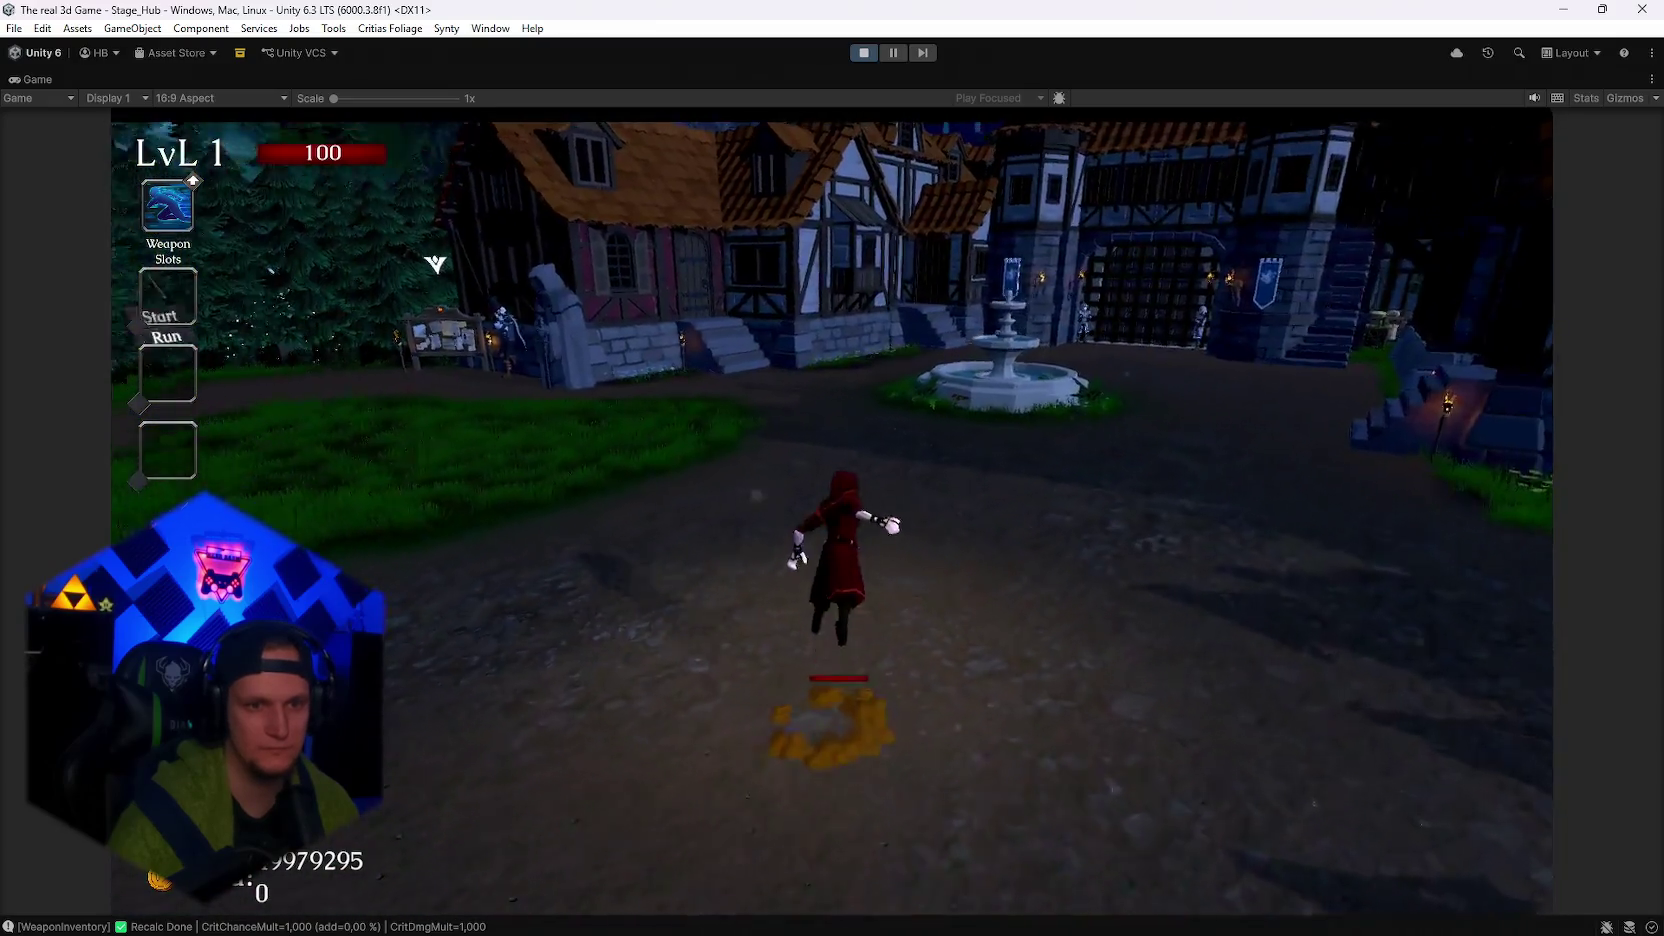
key(w)
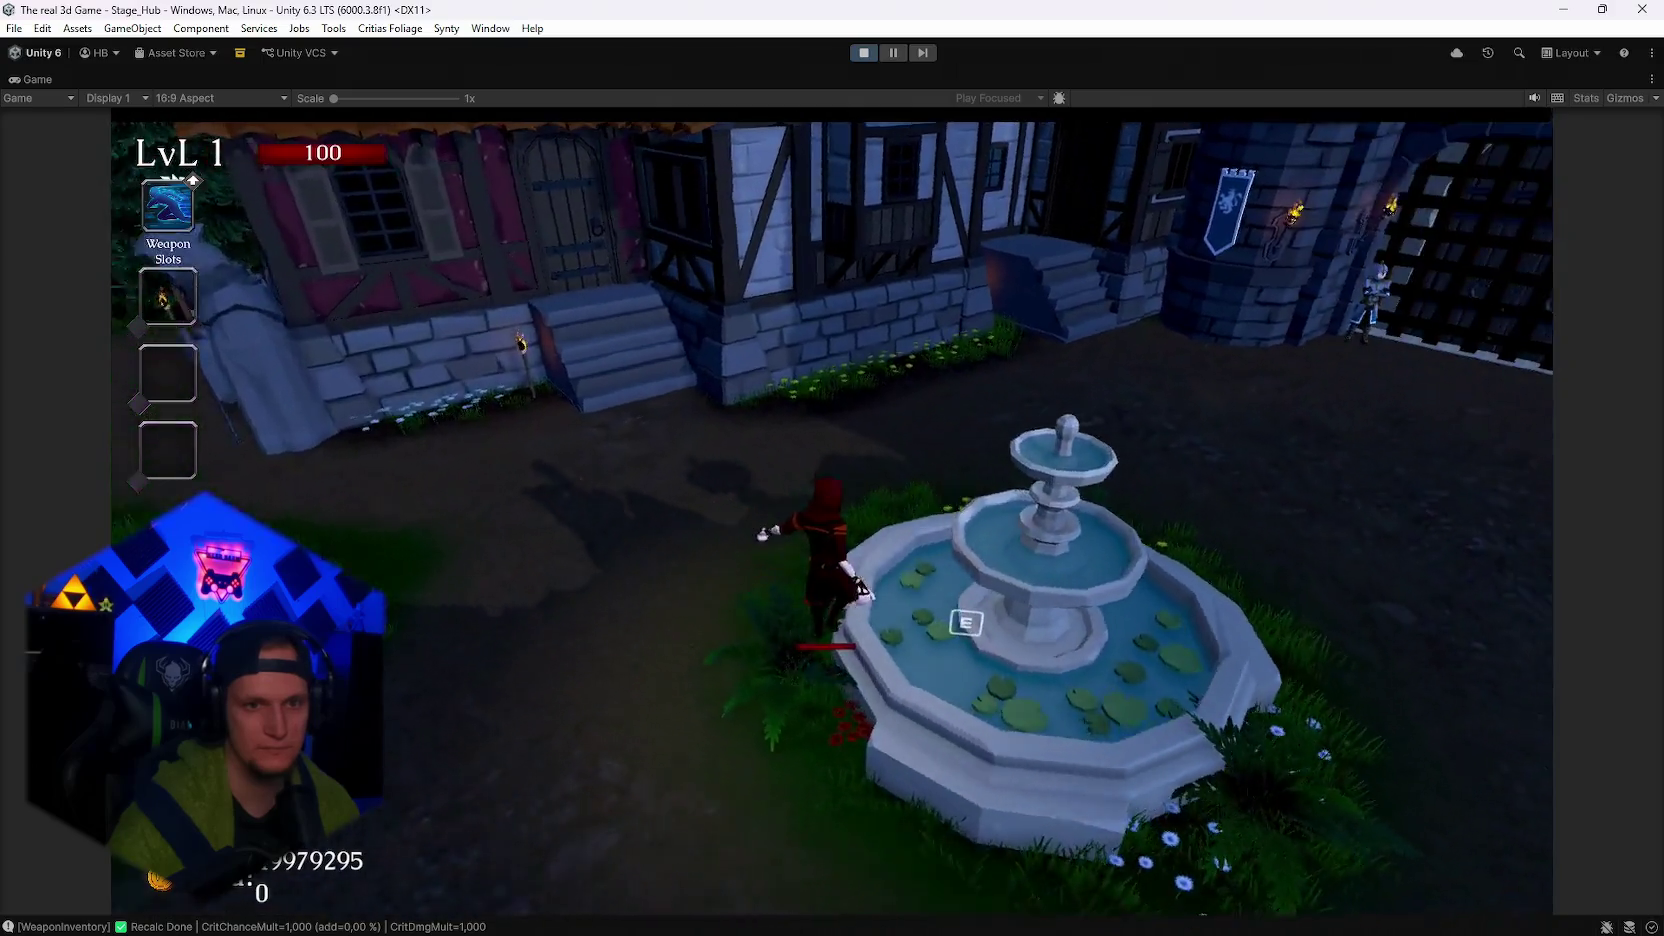
key(w)
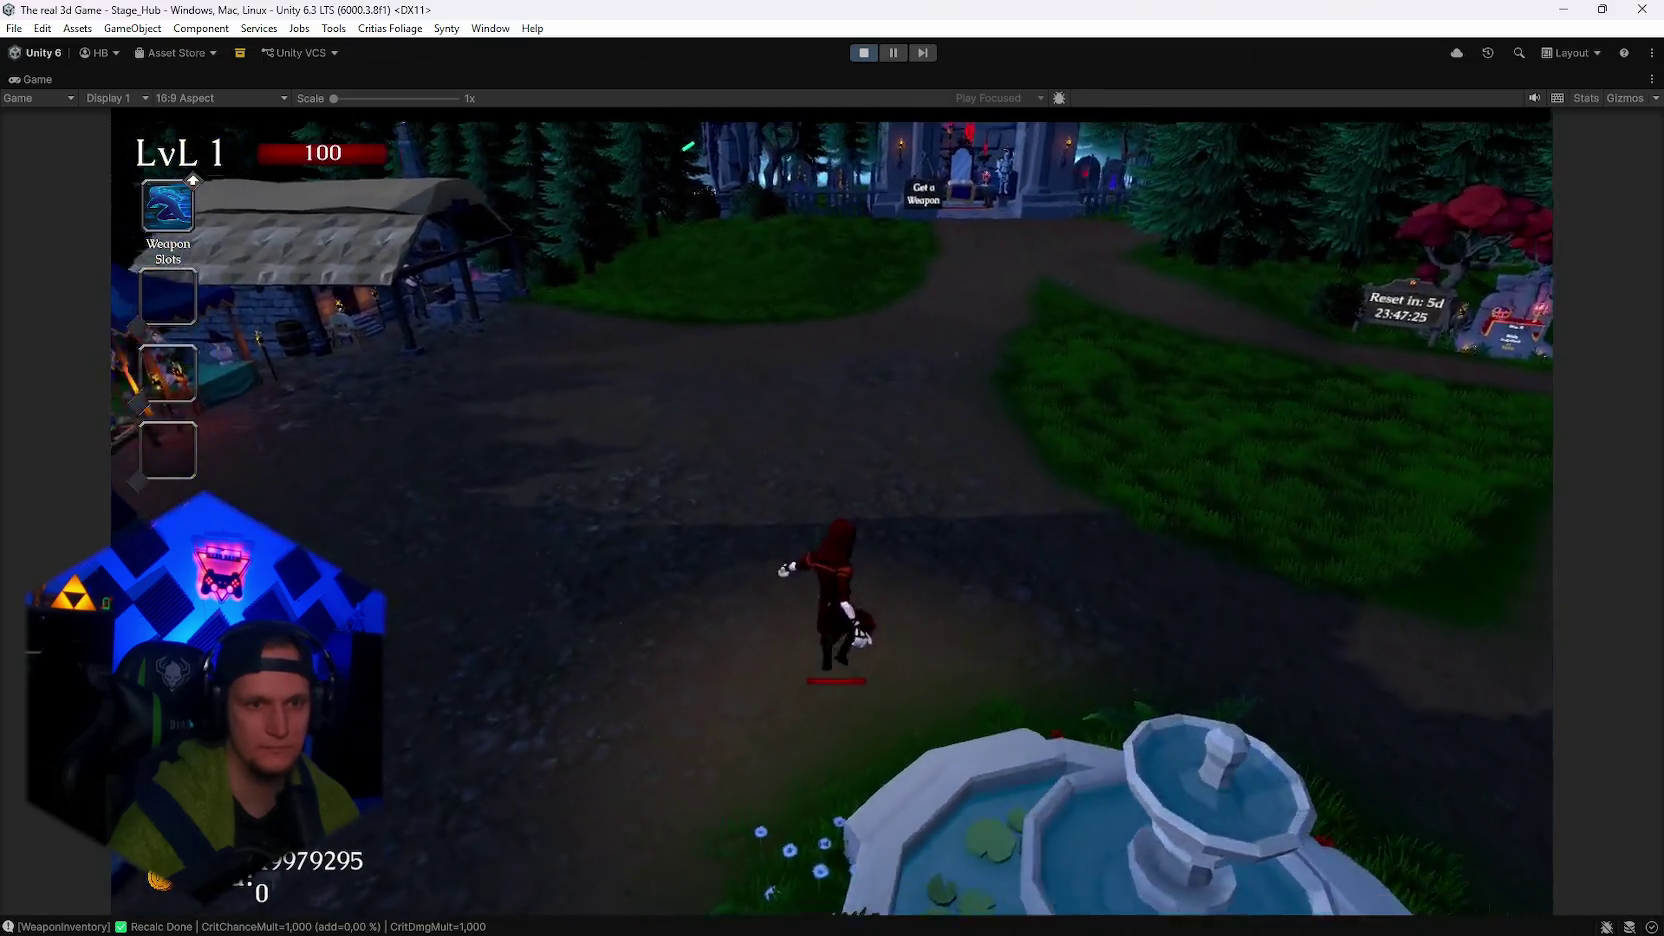
key(w)
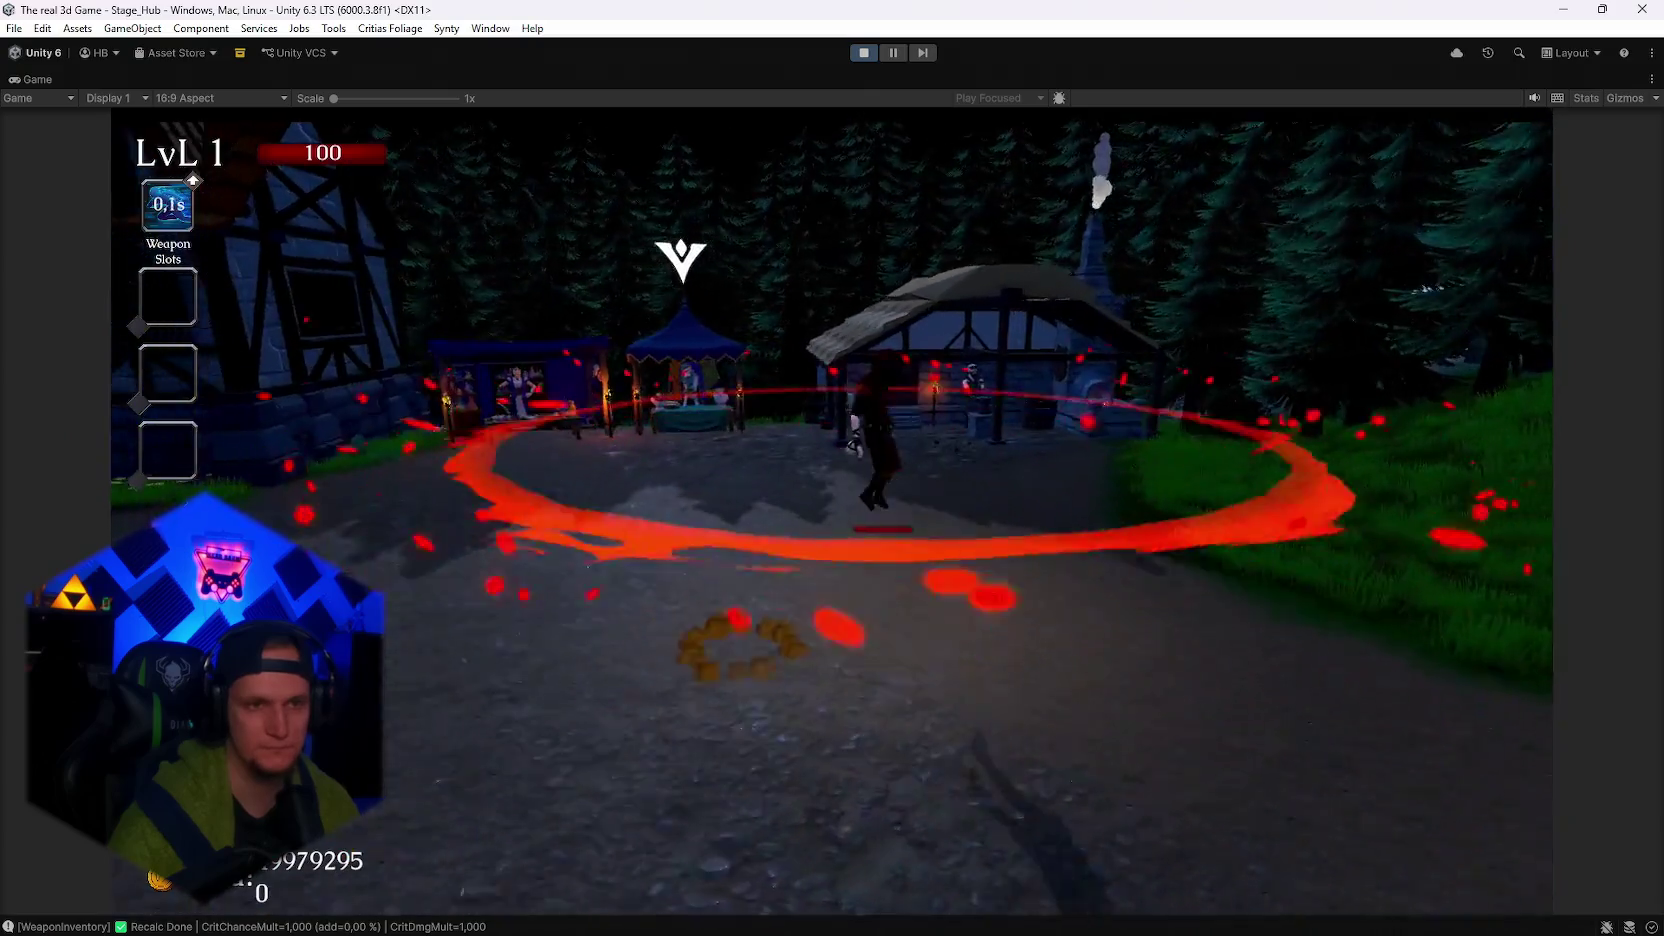
key(s)
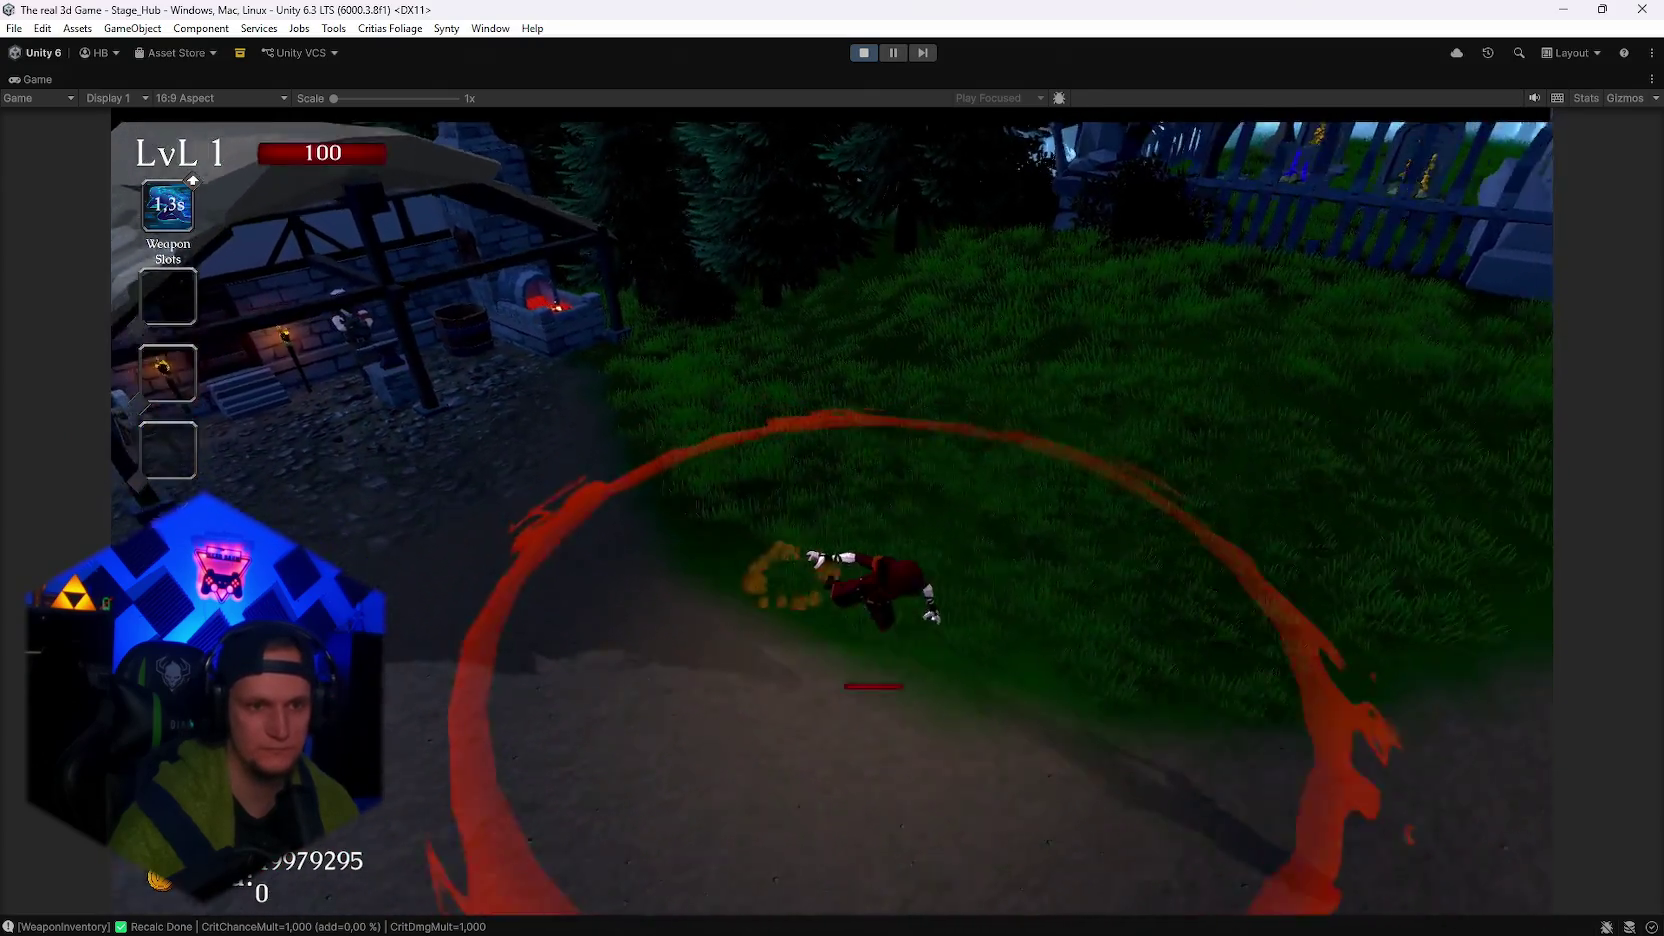
key(w)
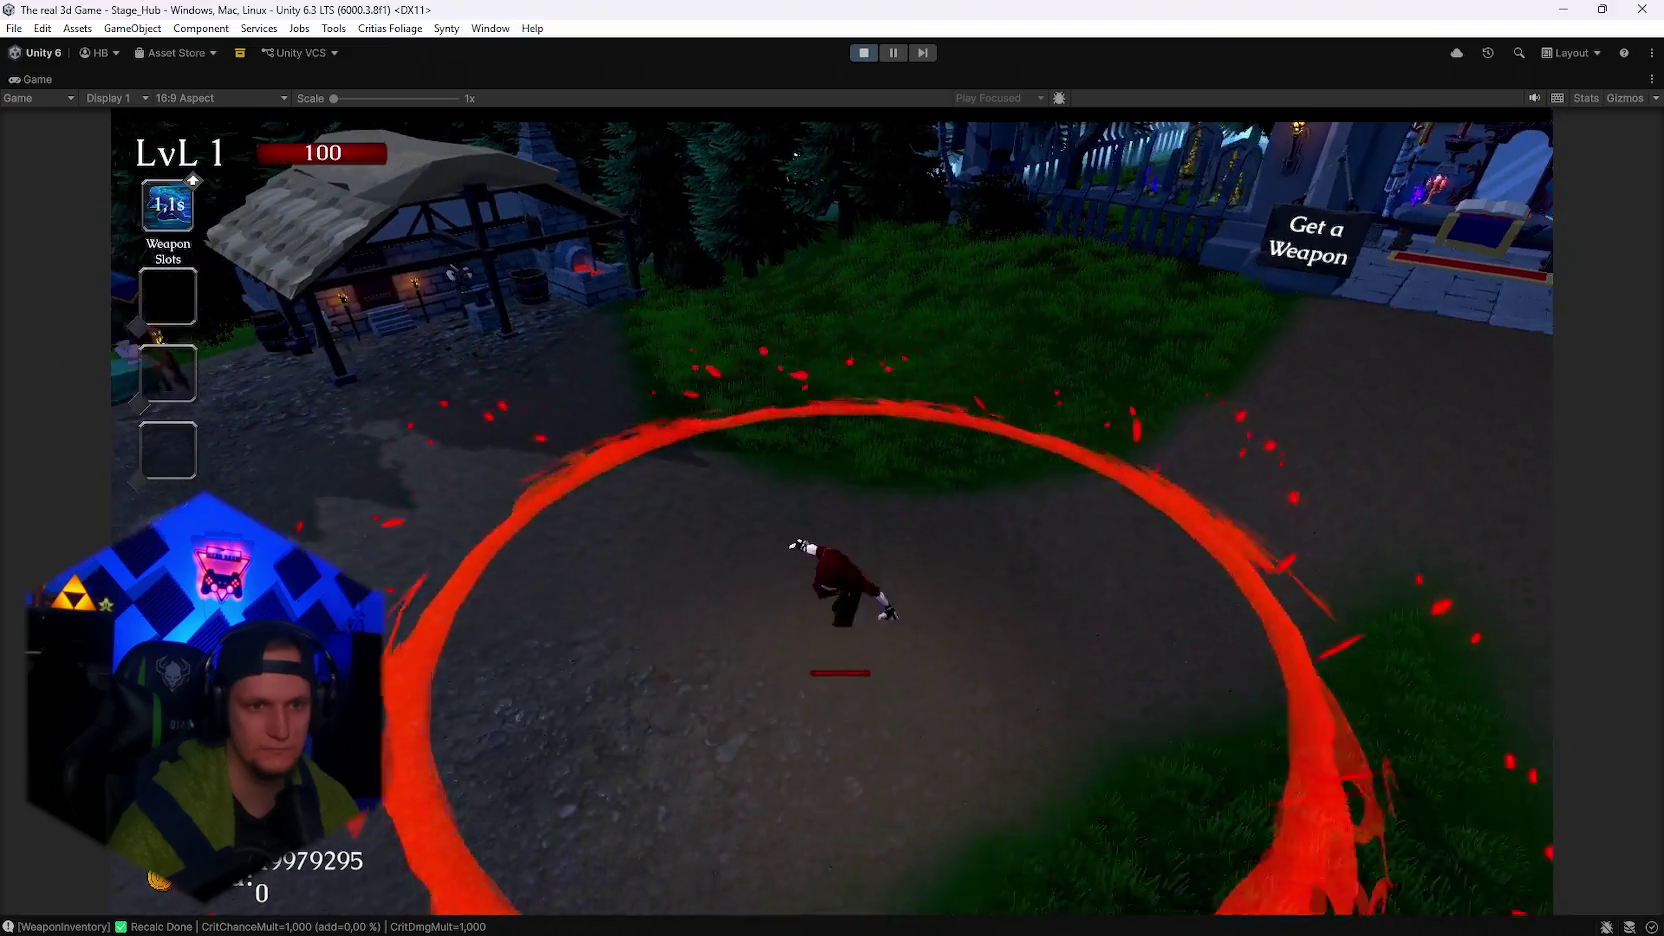
Pause the game with Escape and stop Play mode.
key(Escape)
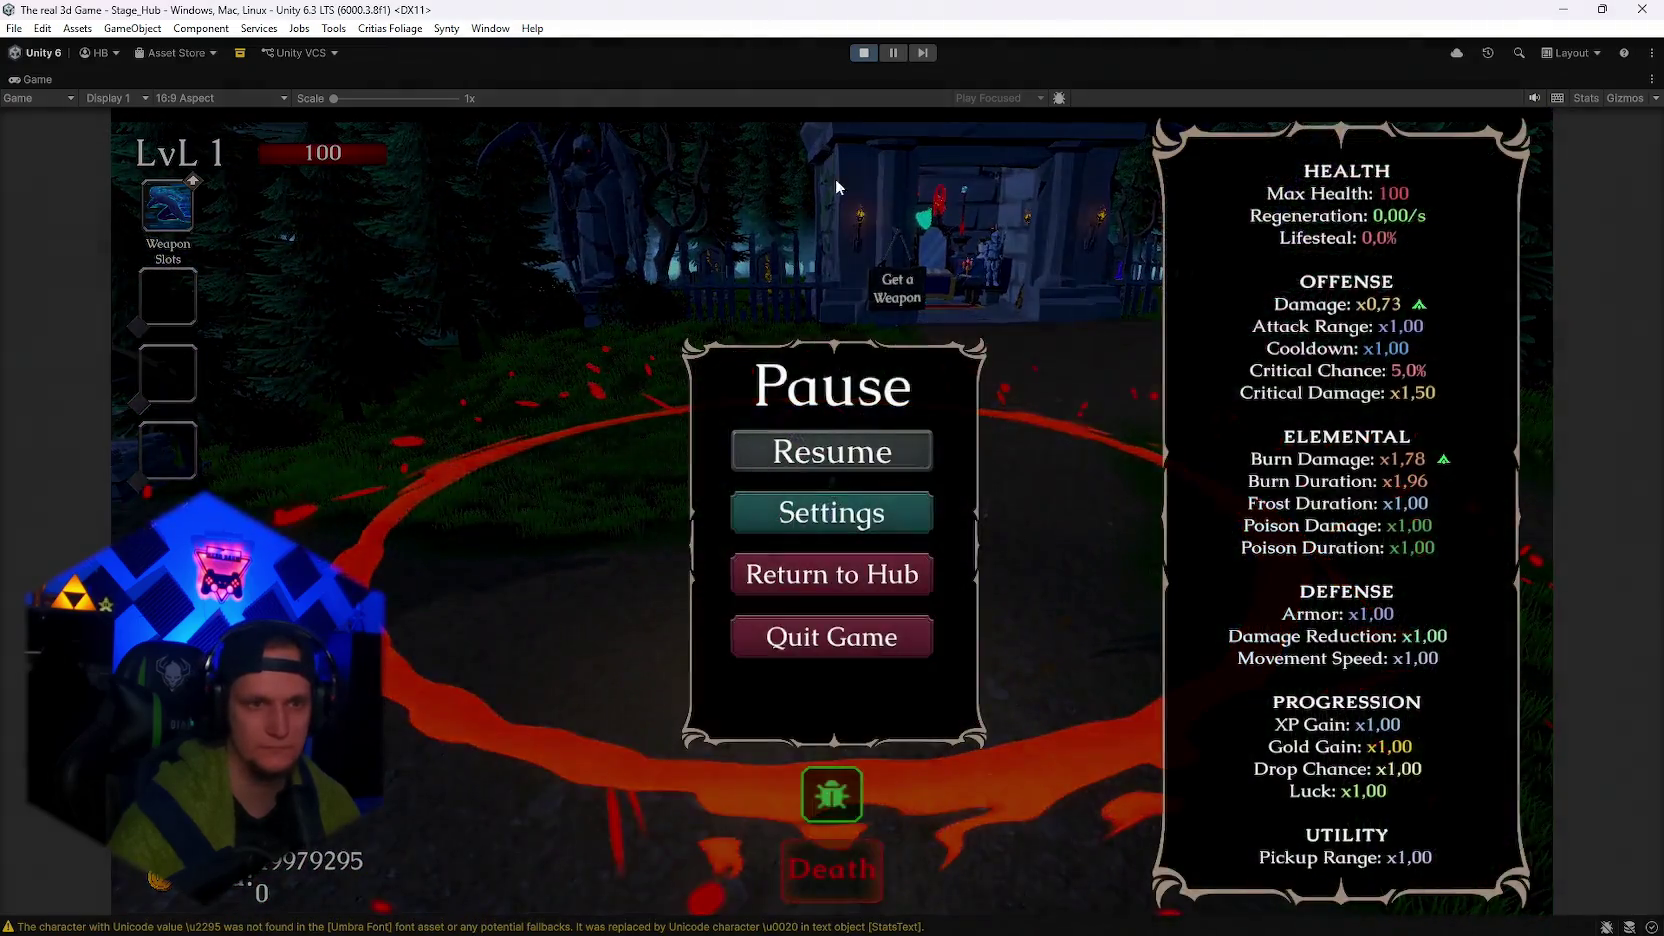
key(Escape)
key(Escape)
click(865, 53)
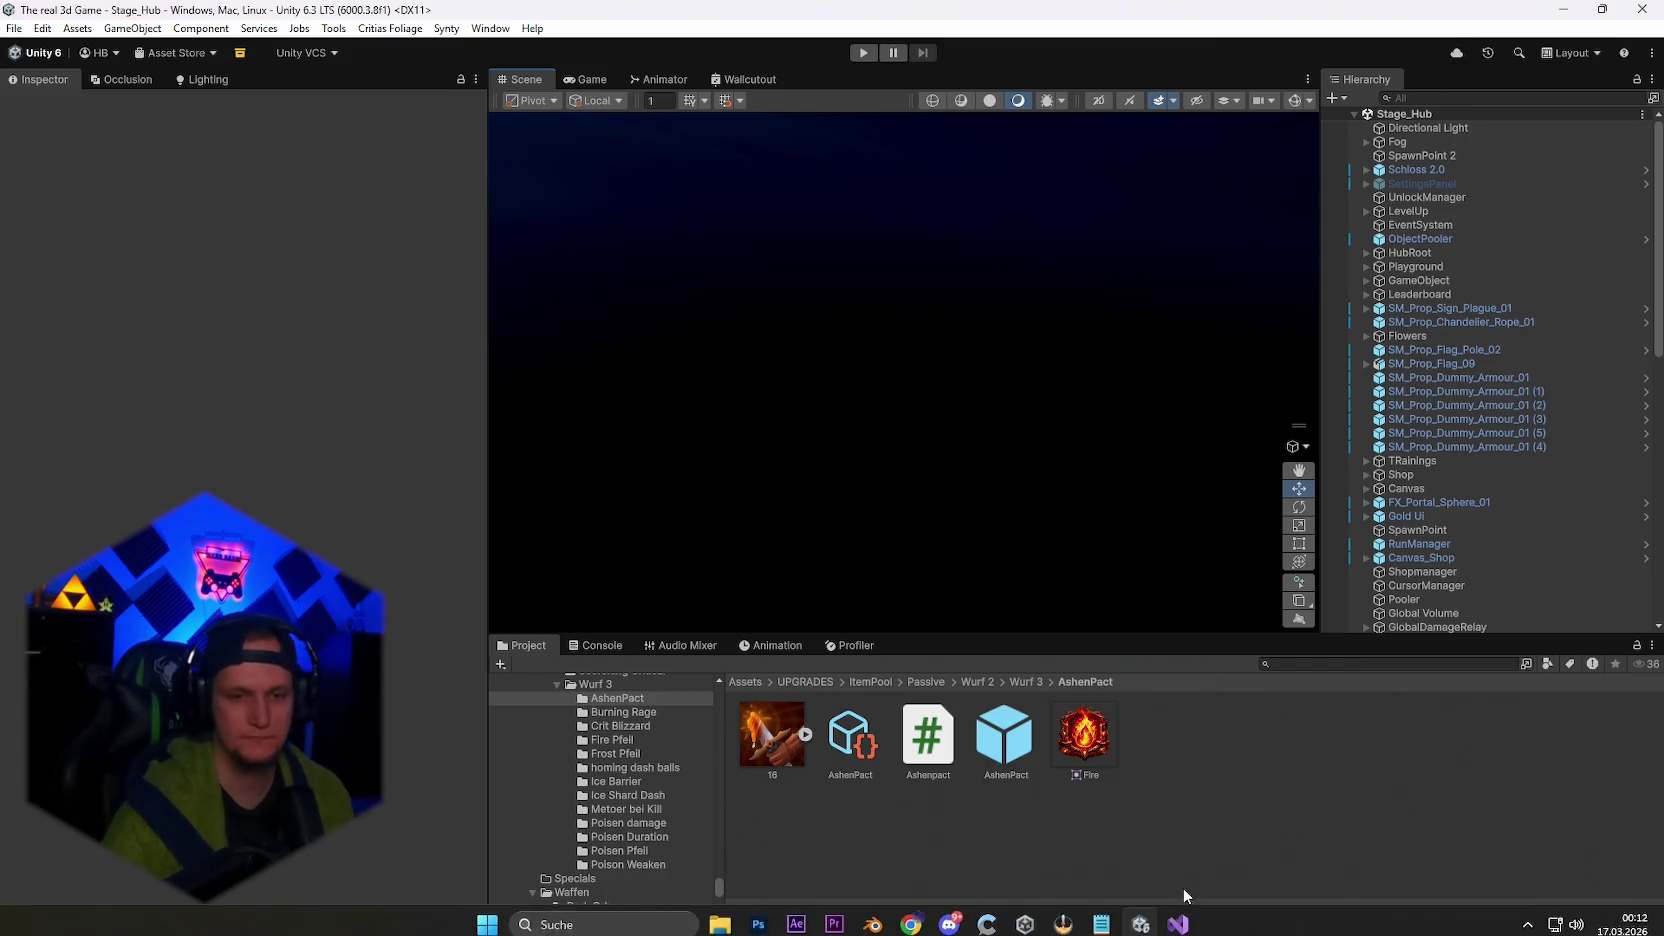
In Notepad, move the spawner bug note beneath the crit display note, then minimize Notepad.
click(1101, 915)
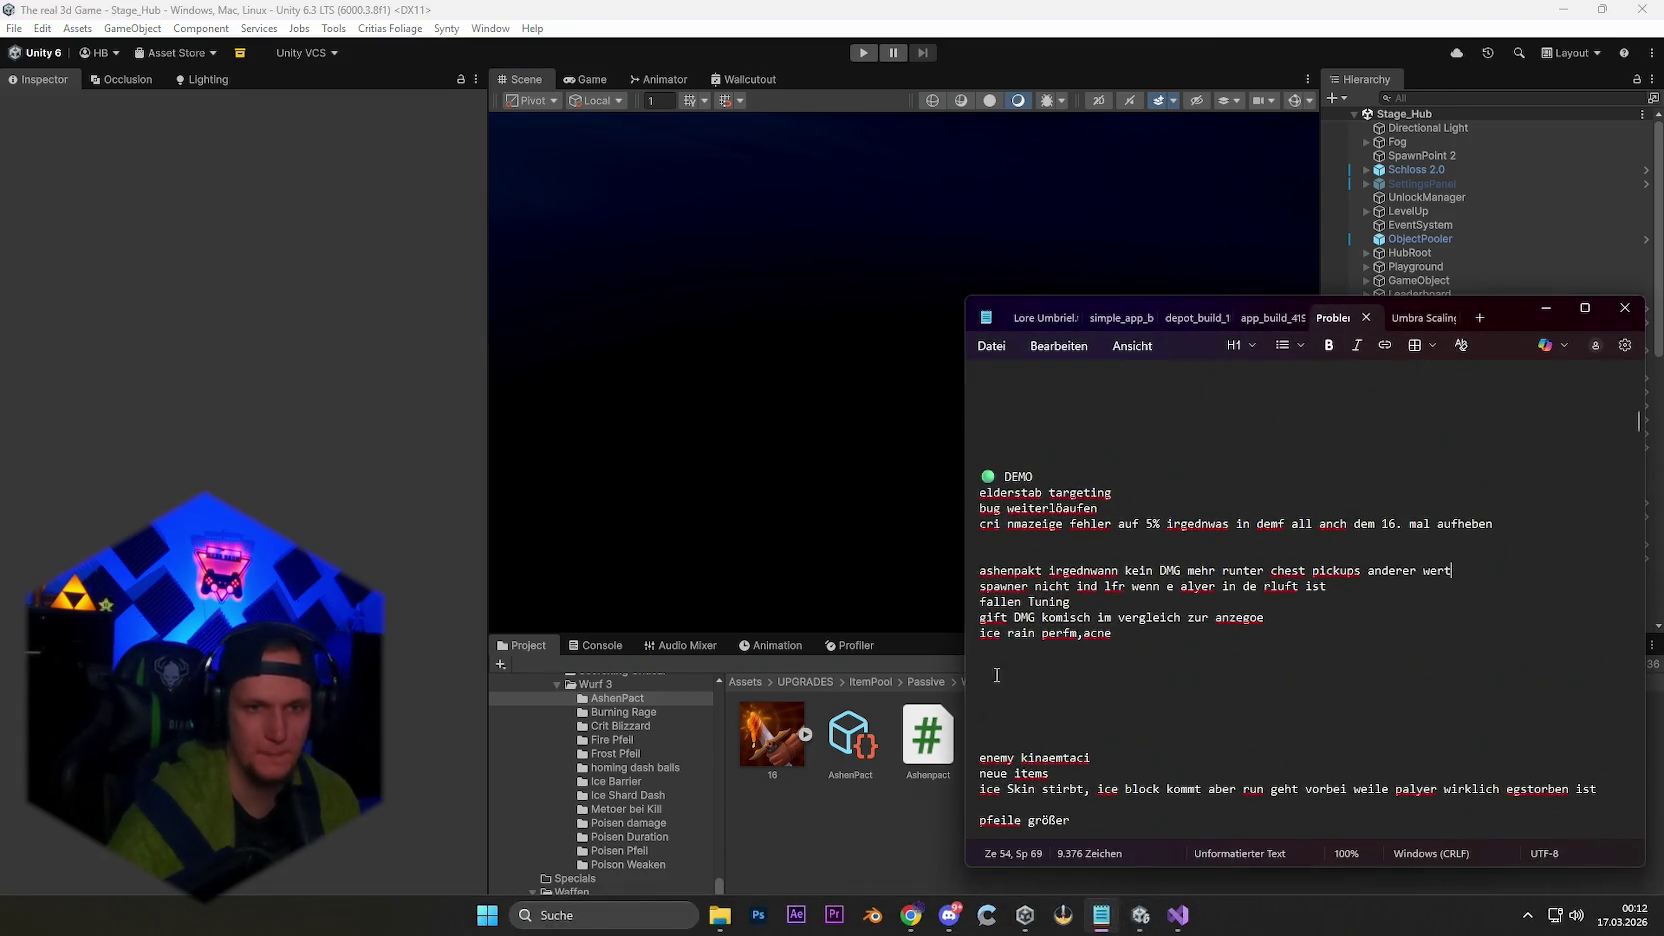
mouse_move(1343, 584)
mouse_down()
mouse_move(978, 586)
mouse_move(998, 550)
mouse_move(982, 540)
mouse_up()
click(1188, 599)
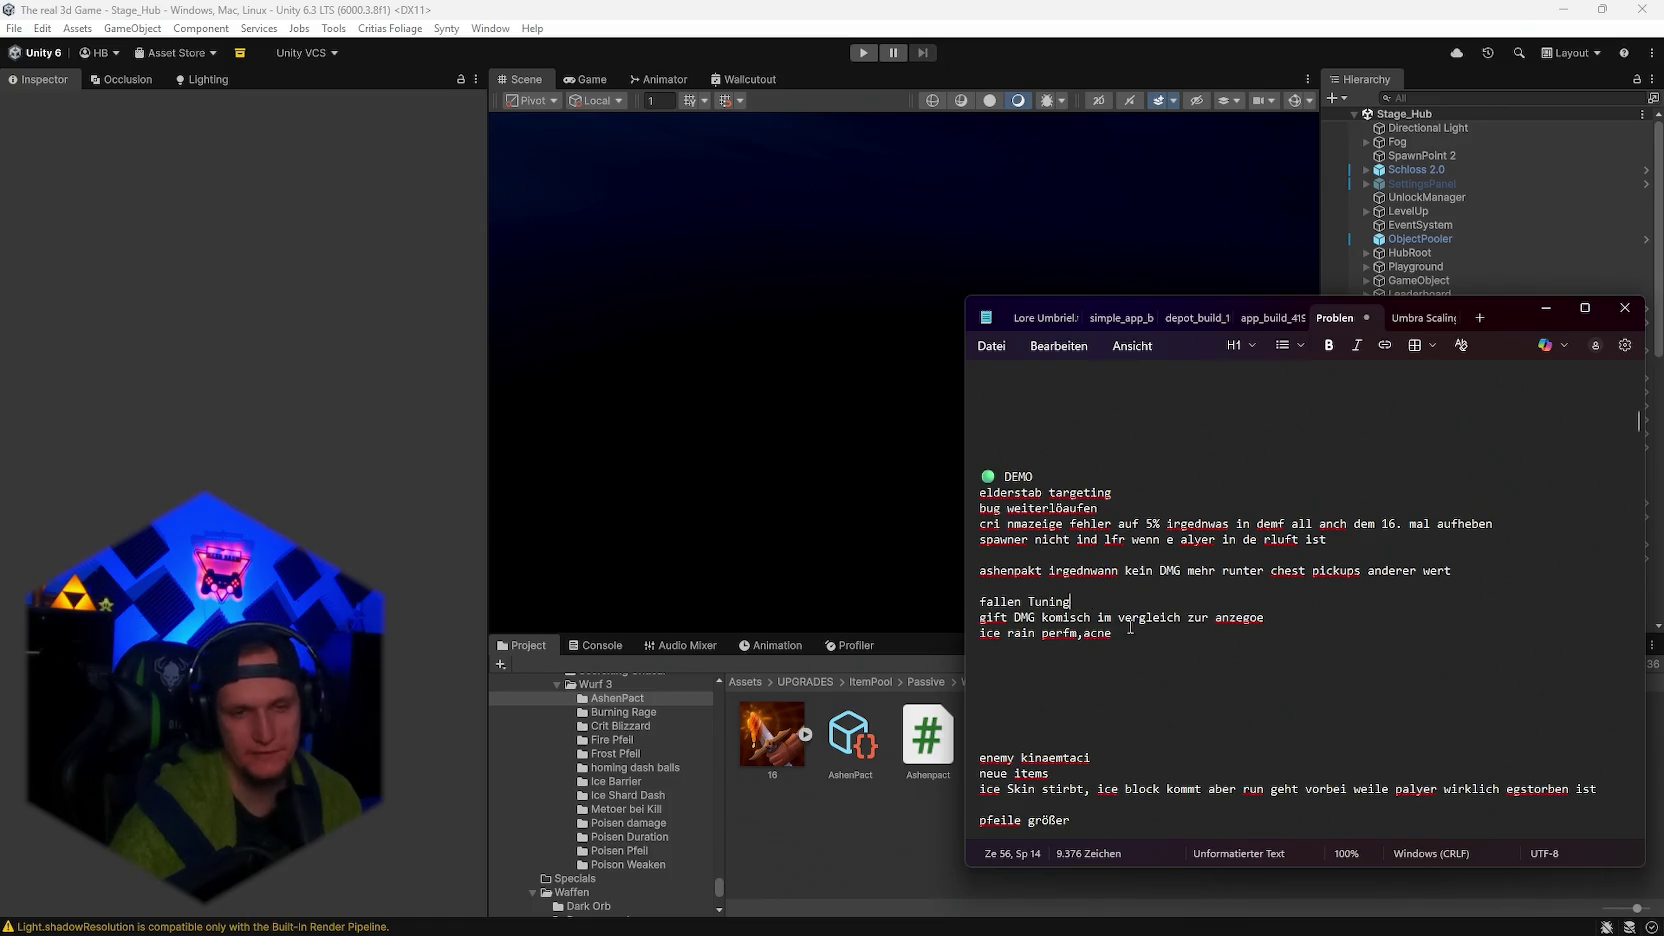
click(1546, 308)
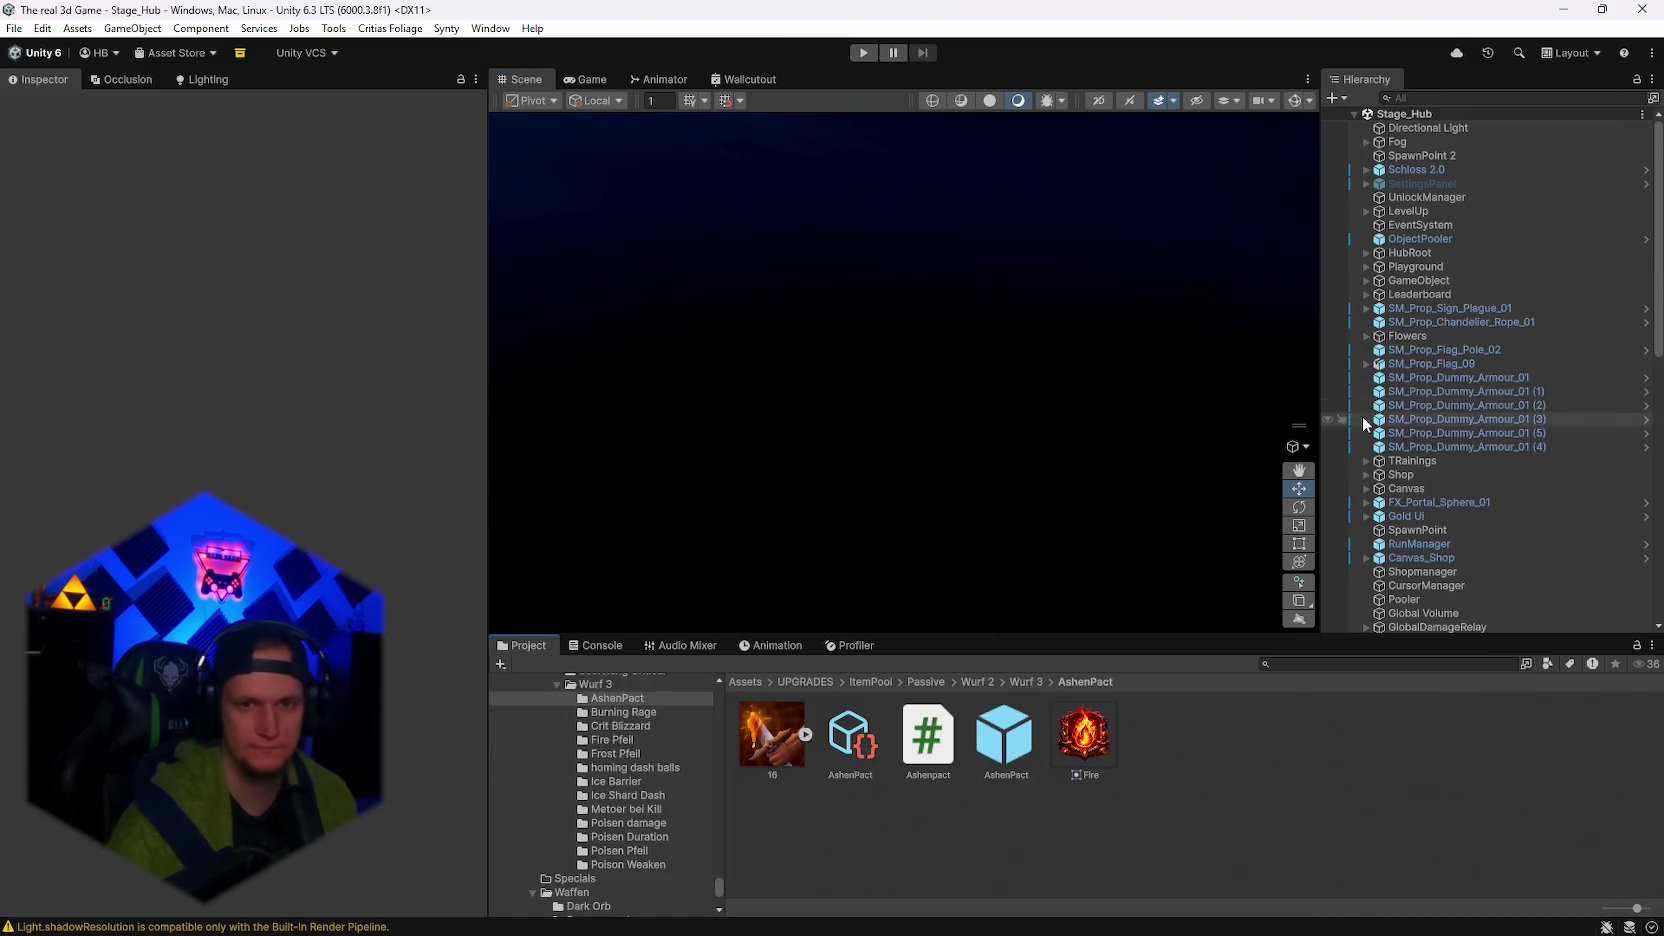
click(1302, 664)
Search assets for 'maze tr', select the FloorTrapMaze asset, and orbit the scene toward the stairs.
text(maze tr)
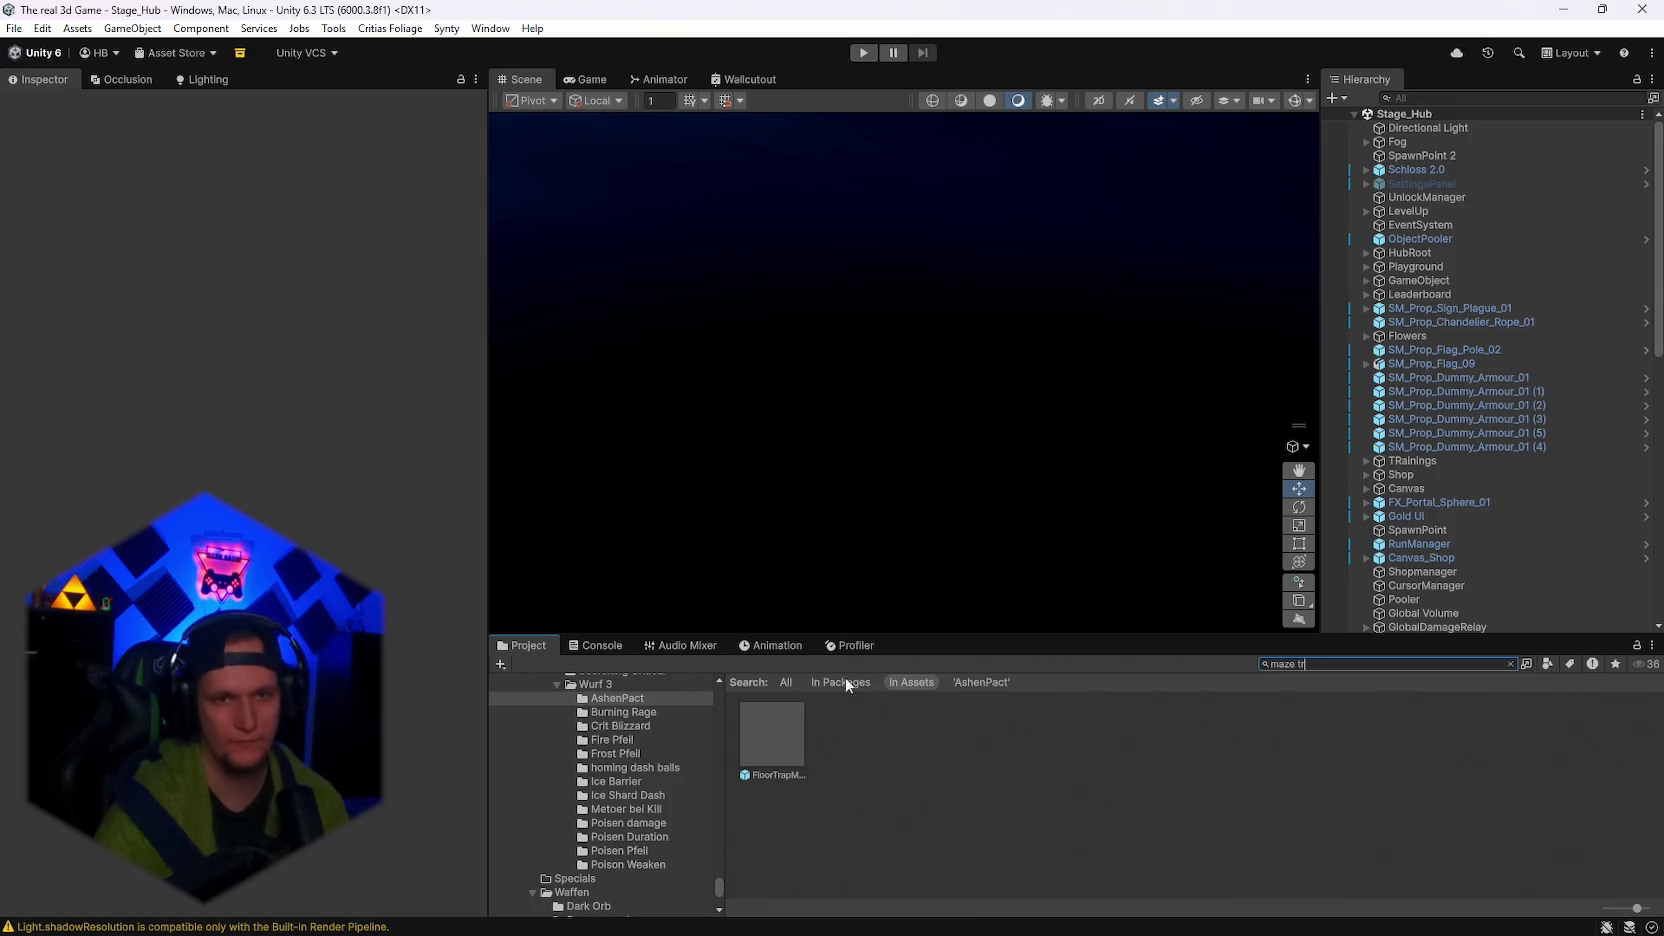
double_click(1410, 155)
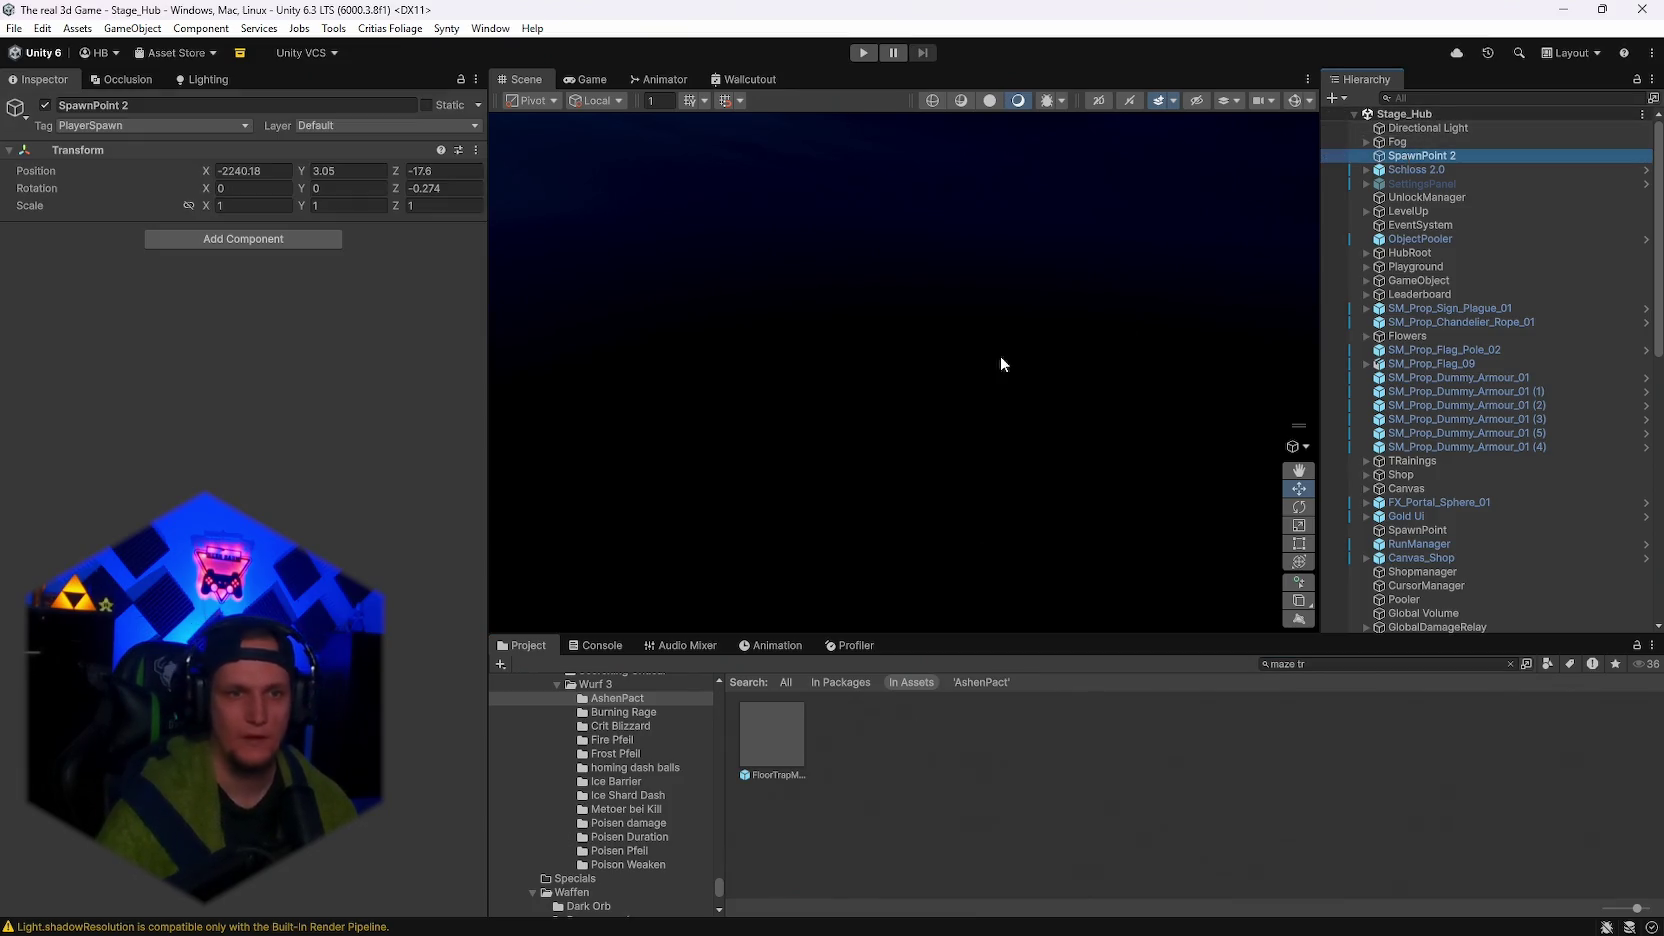
click(771, 740)
key(Escape)
mouse_move(1090, 520)
mouse_down()
mouse_move(1014, 480)
mouse_move(1070, 472)
mouse_up()
scroll(1528, 608, down, 15)
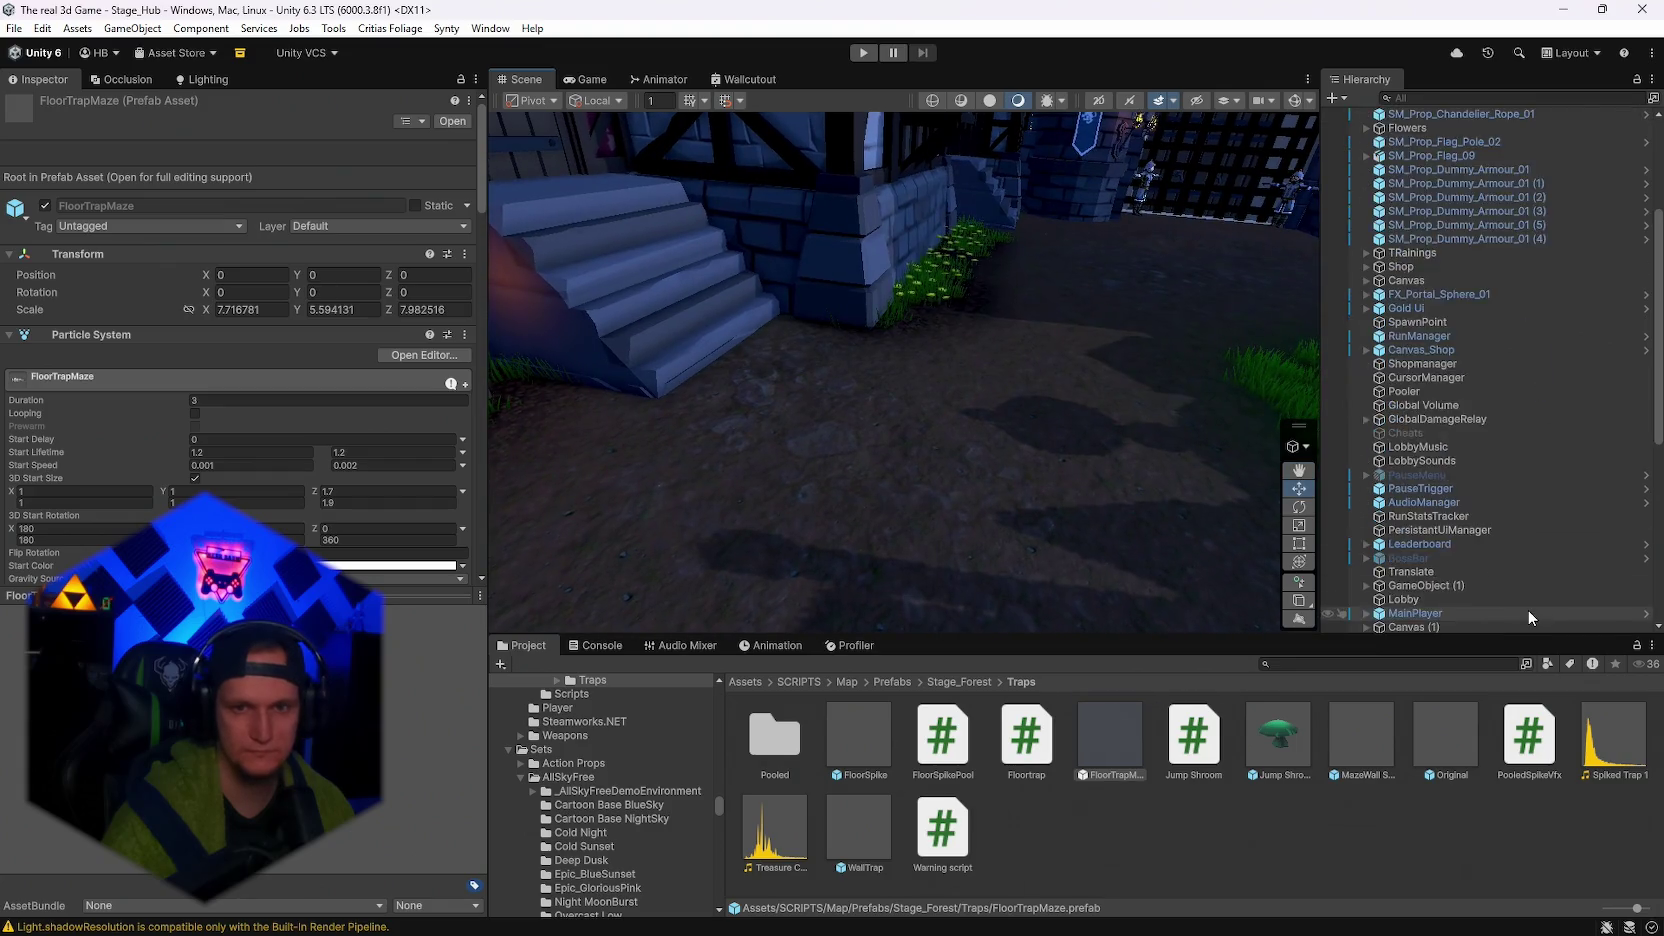
scroll(1509, 569, up, 3)
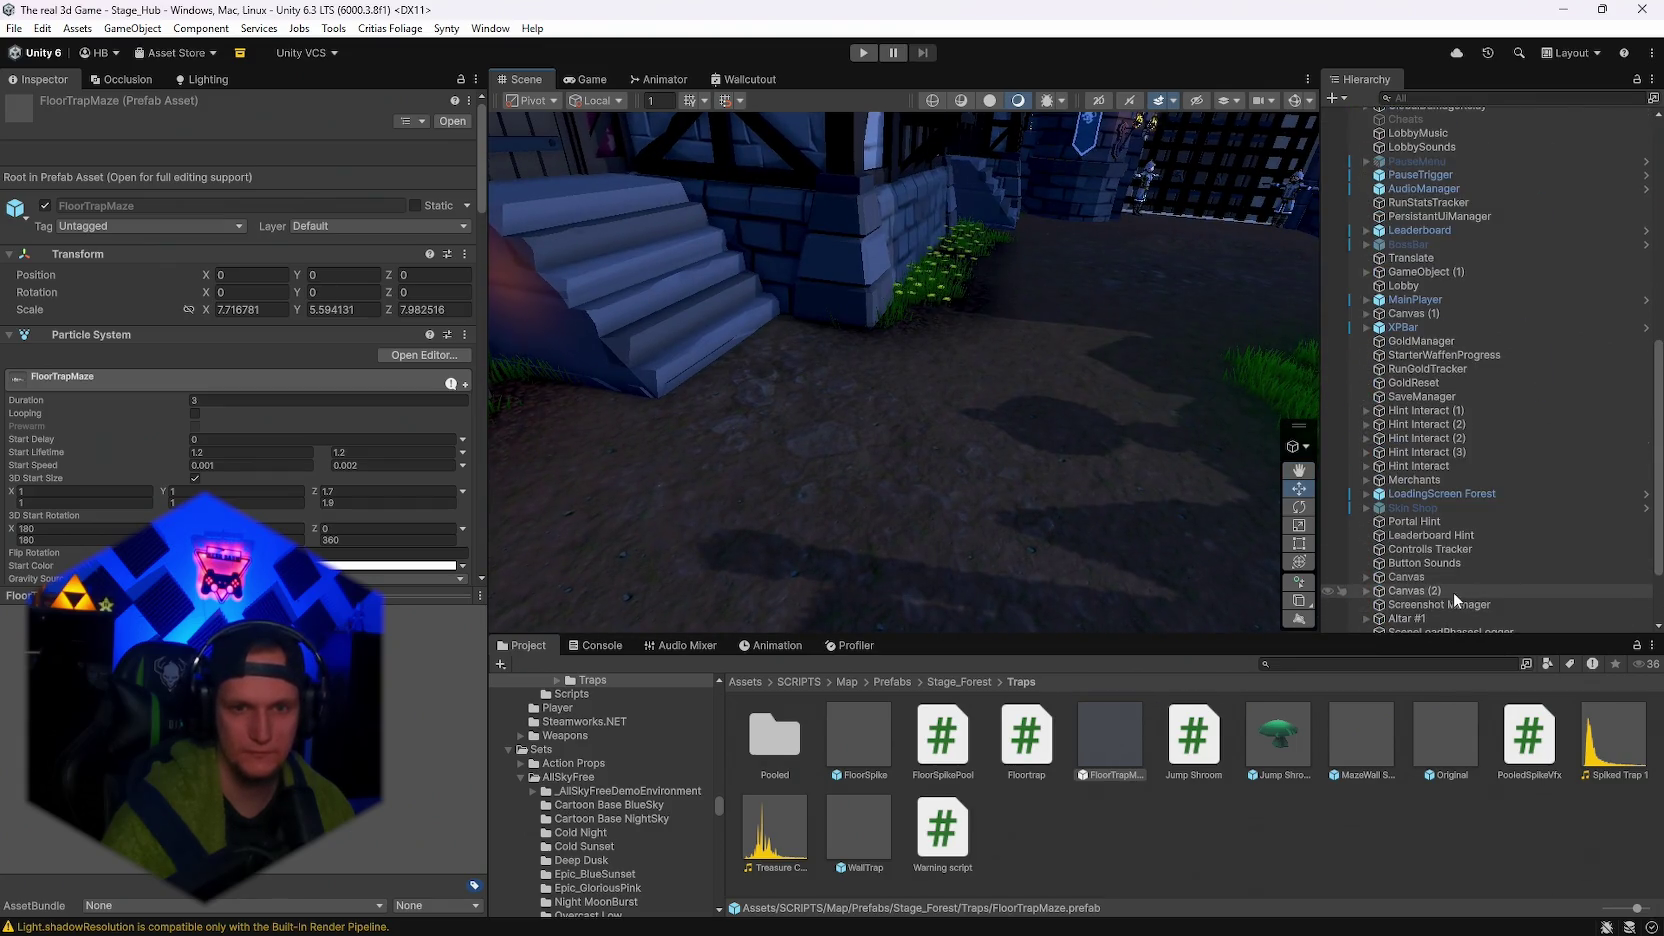
mouse_move(1117, 464)
mouse_down()
mouse_move(914, 487)
mouse_move(836, 468)
mouse_move(1073, 449)
mouse_up()
Inspect the FloorSpike prefab and the FloorSpikePool script, whose Vfx Prefab is unassigned.
click(840, 737)
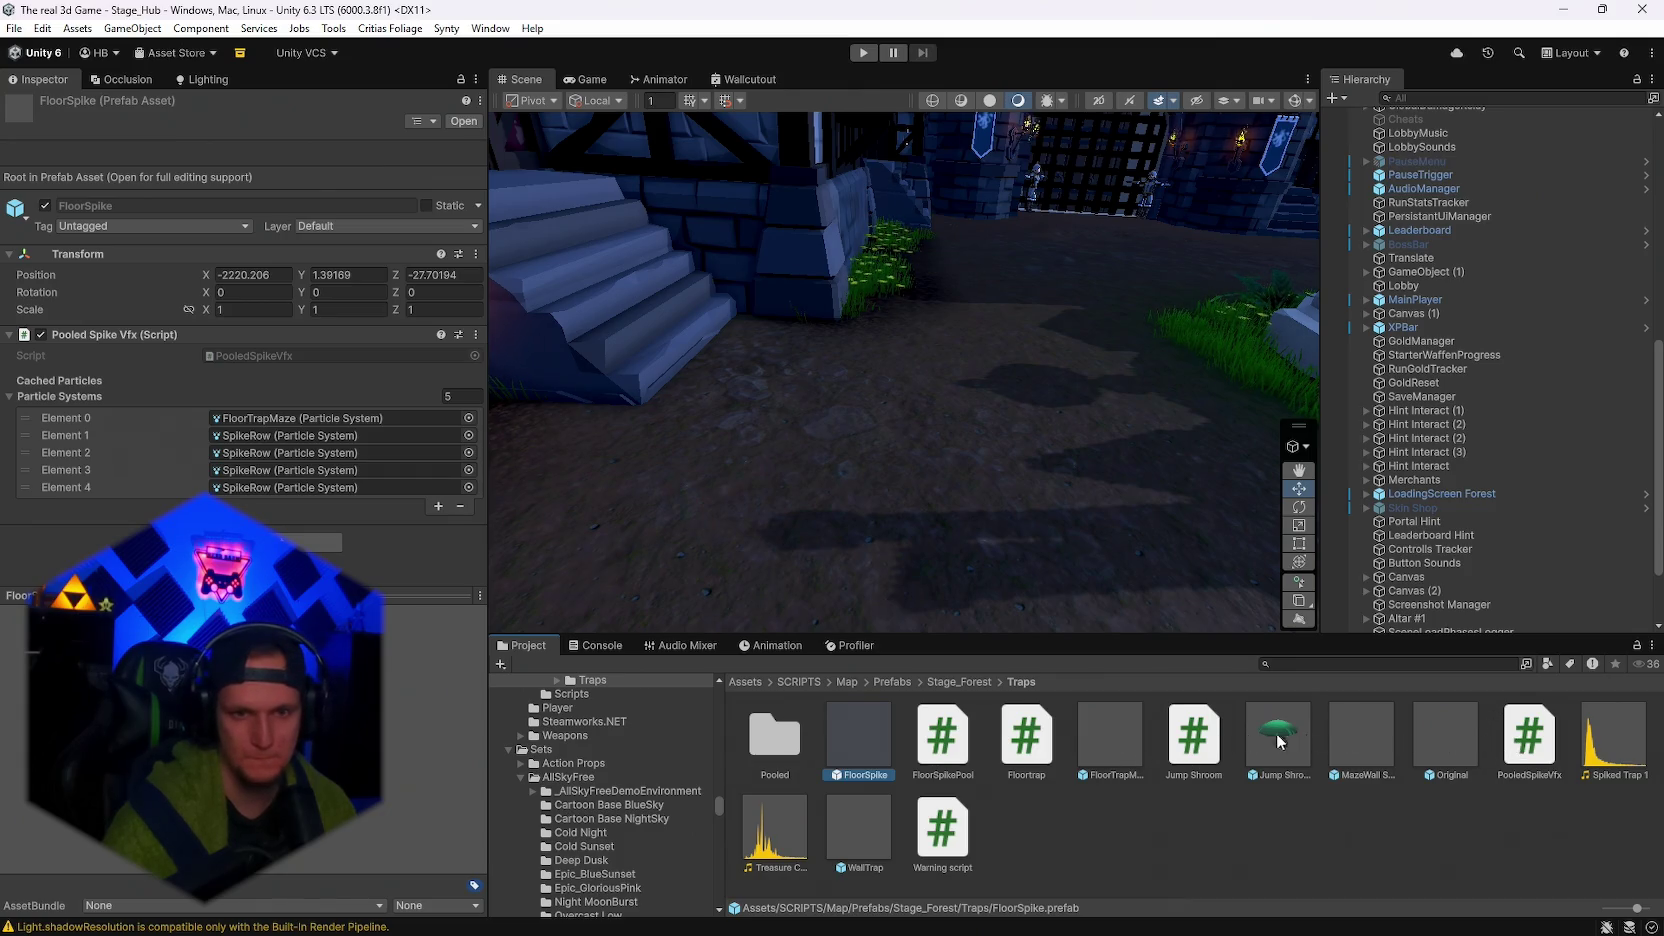
click(947, 728)
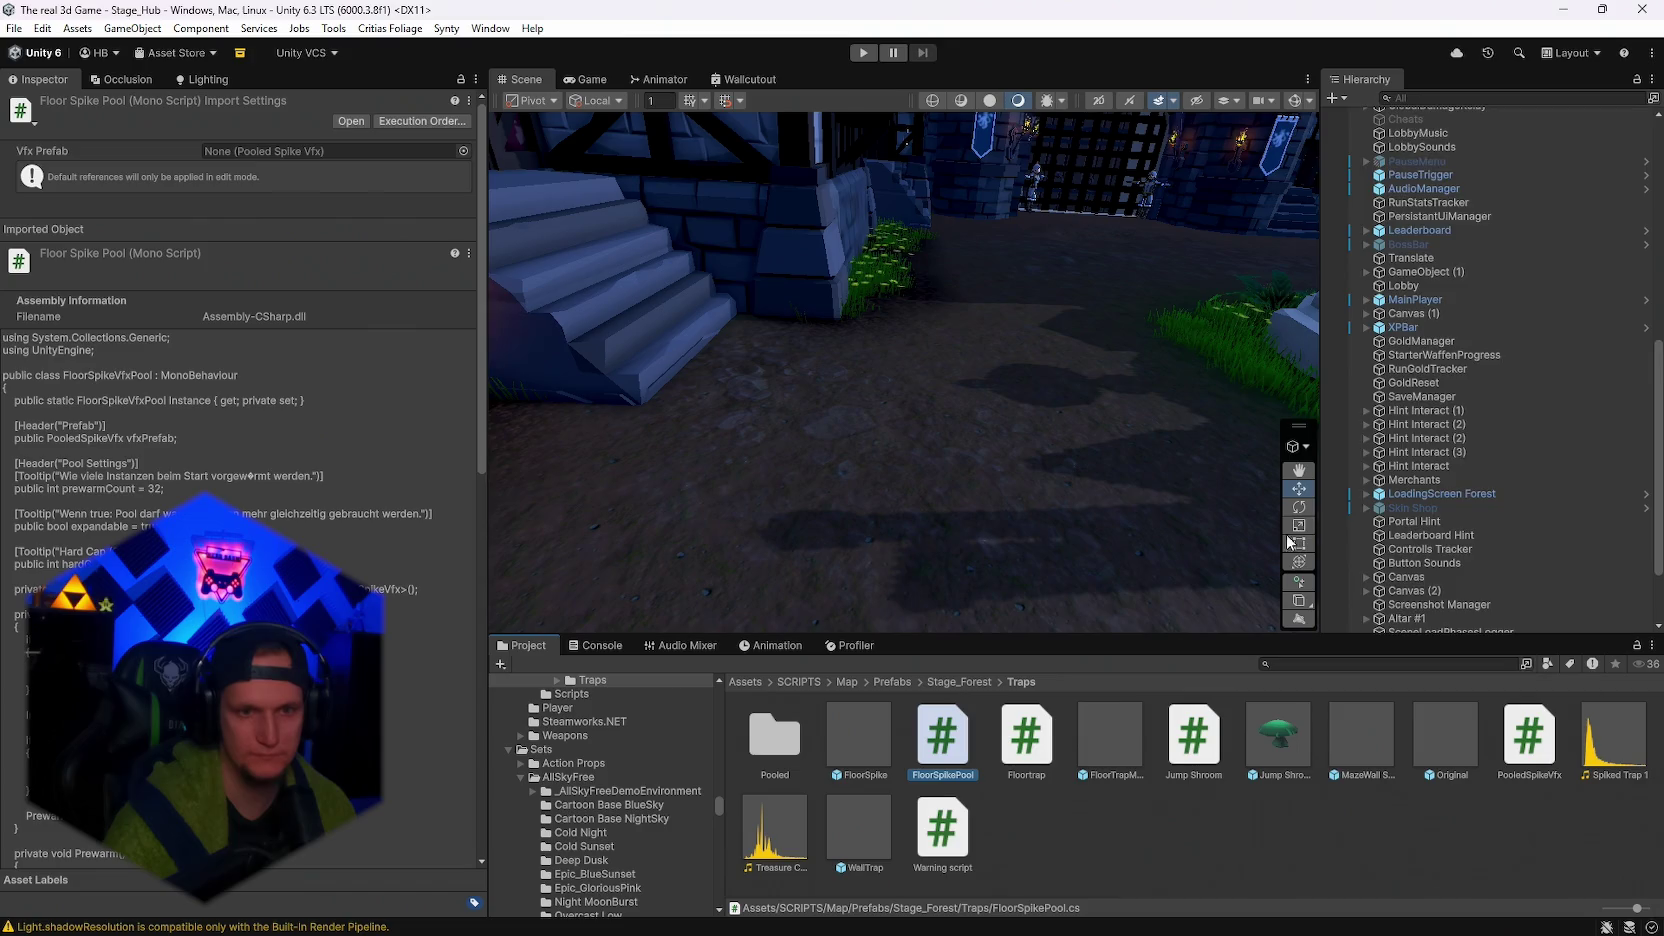
scroll(1480, 400, down, 5)
click(1340, 98)
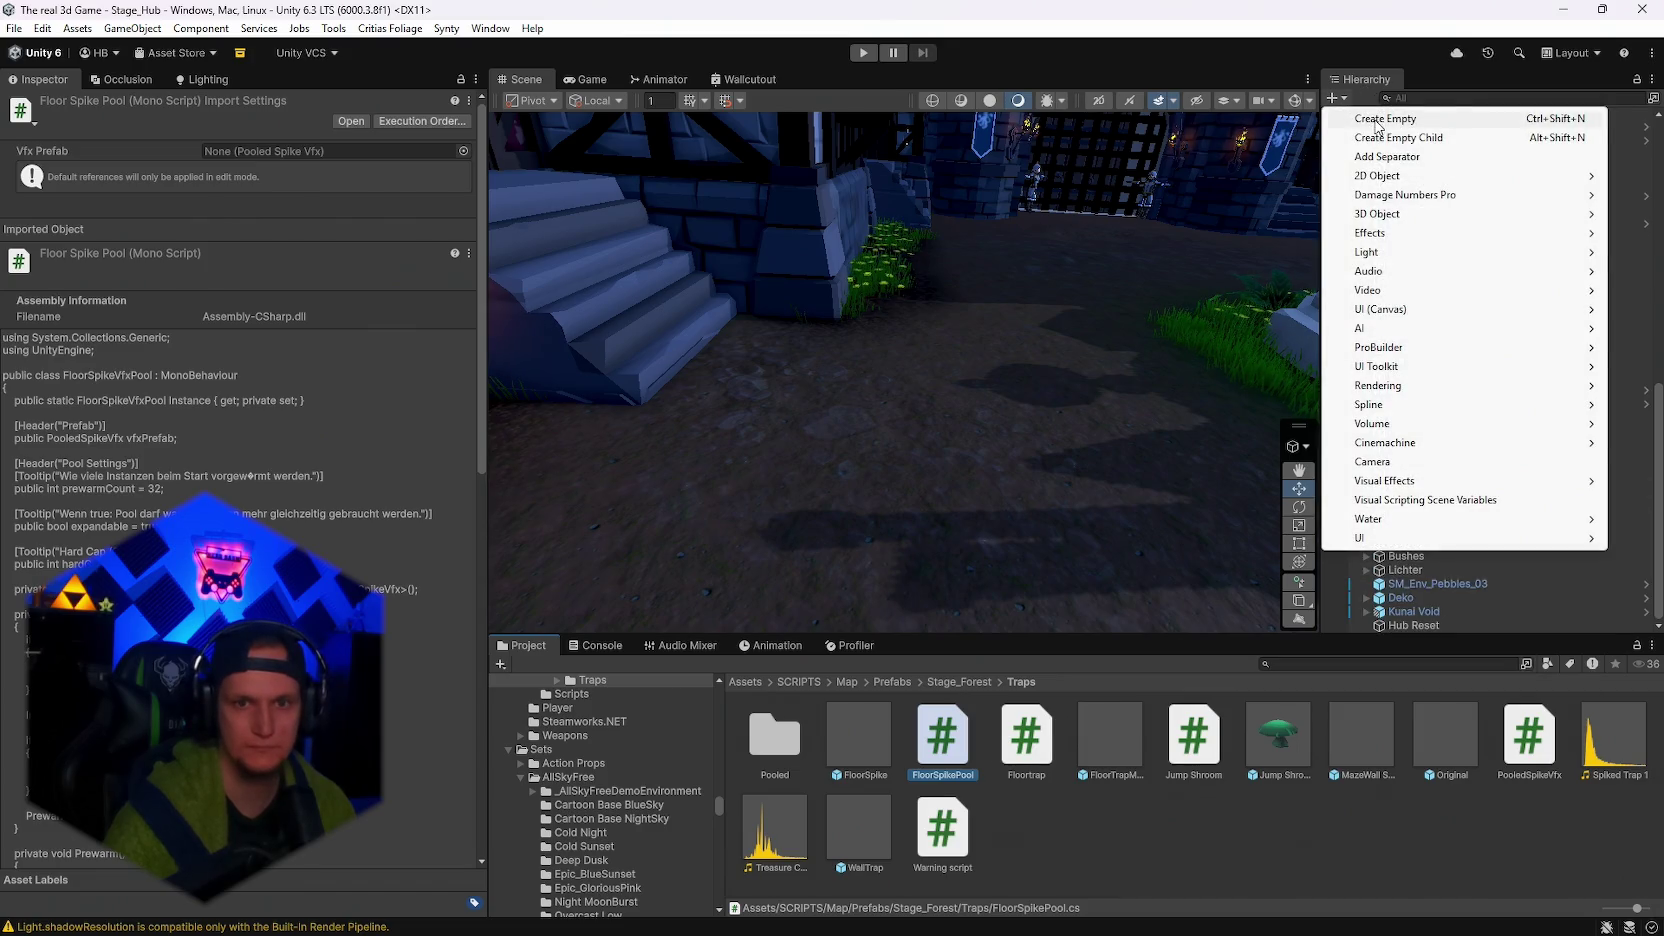
Create an empty 'floorspikepool' object with the FloorSpikePool script and FloorSpike as Vfx Prefab.
click(1372, 118)
text(floorspikepool)
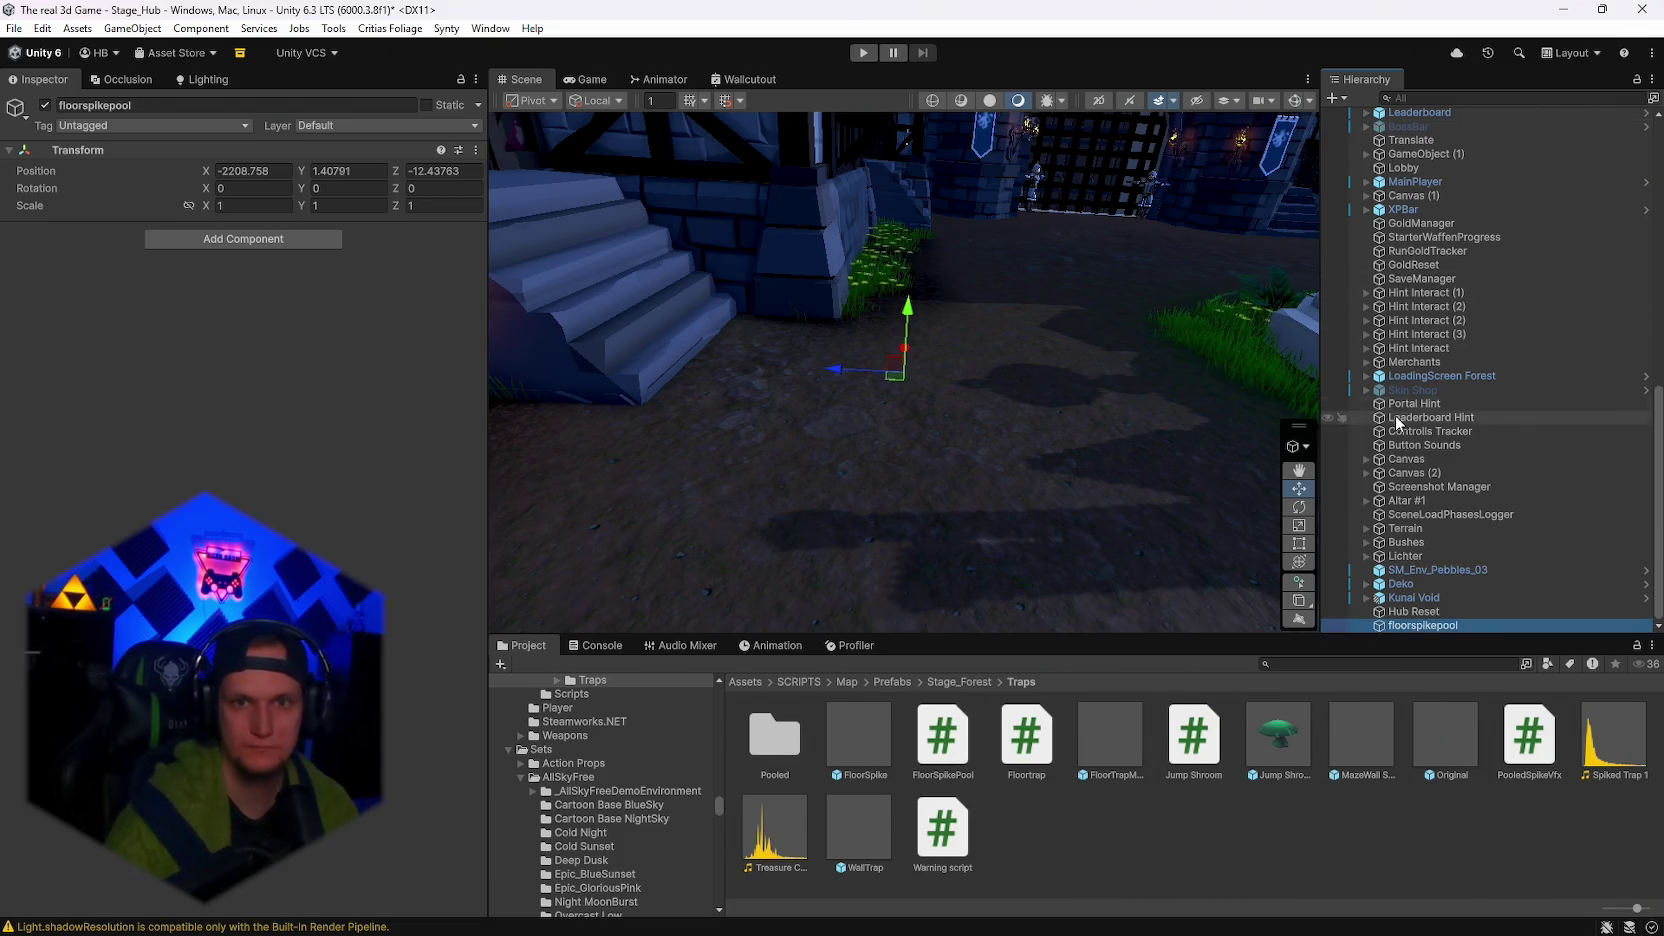
mouse_move(943, 745)
mouse_down()
mouse_move(306, 341)
mouse_move(290, 300)
mouse_up()
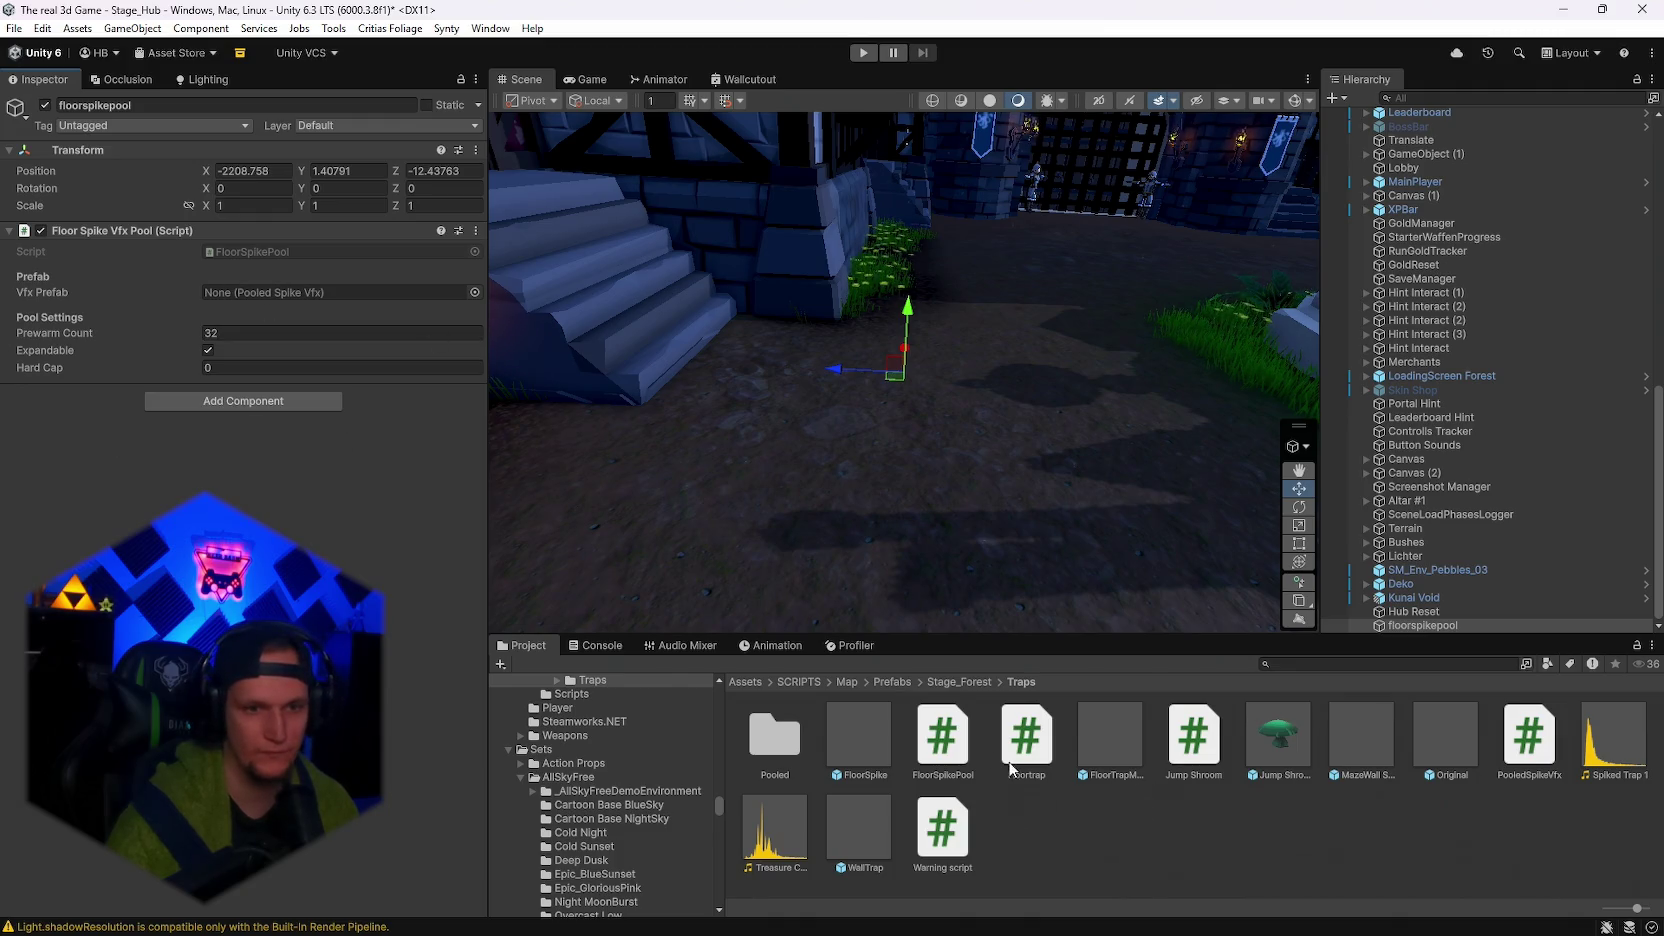
drag(861, 748, 300, 292)
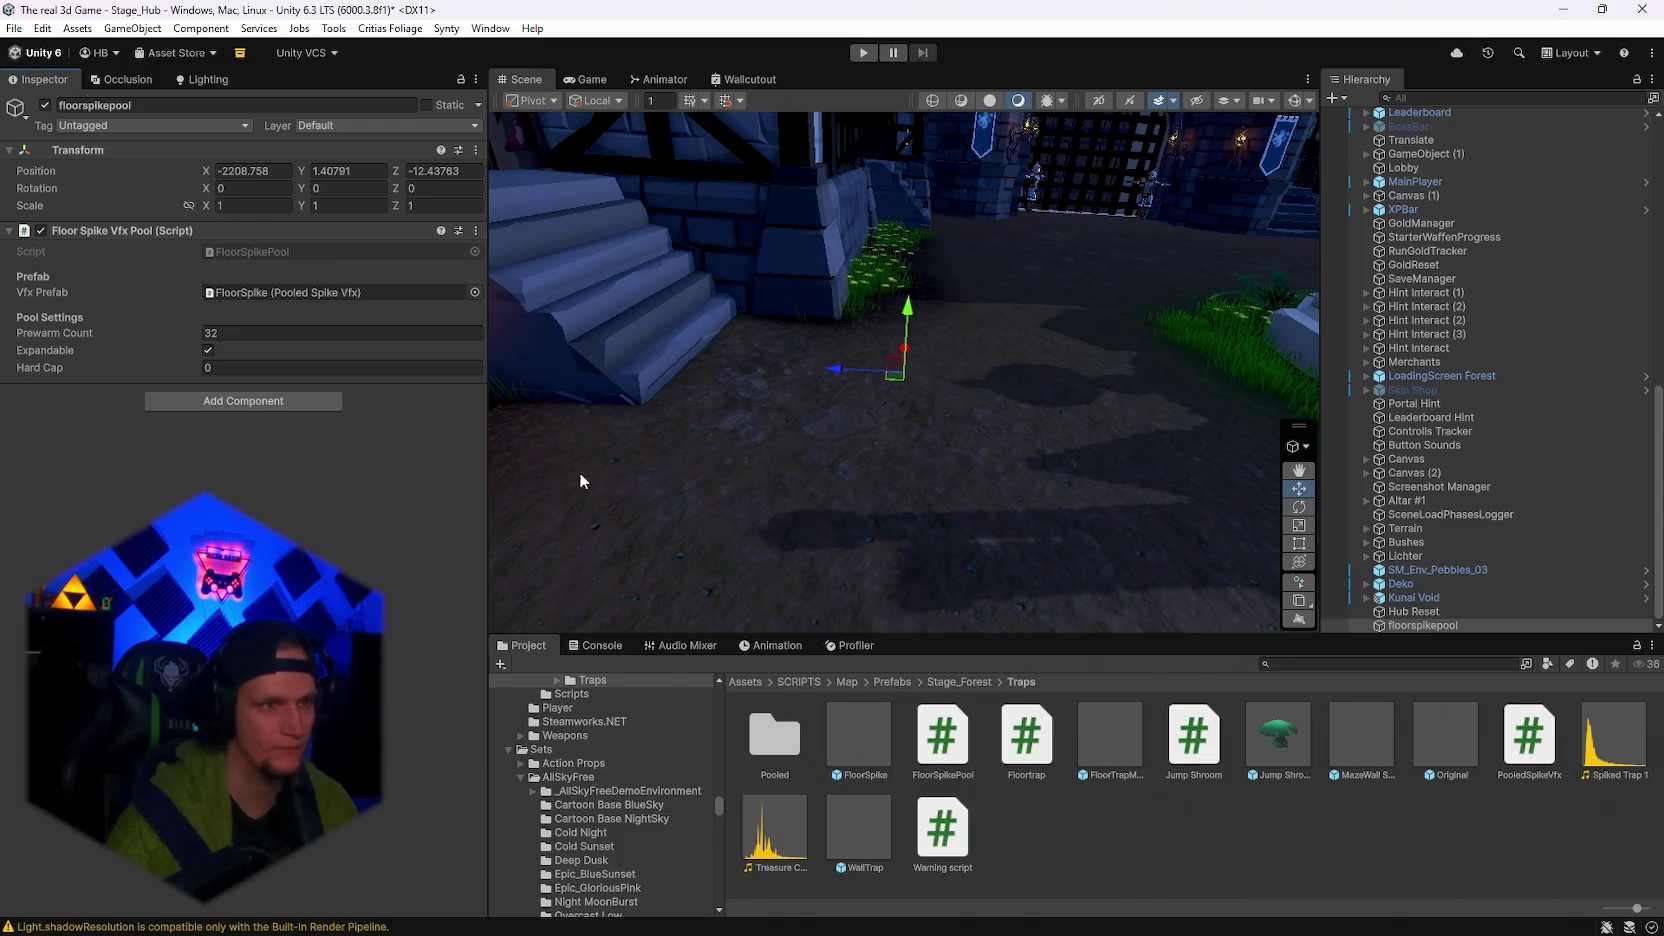
Compare the FloorSpike and FloorTrapMaze prefabs, then place a FloorTrapMaze trap near the stairs.
click(871, 745)
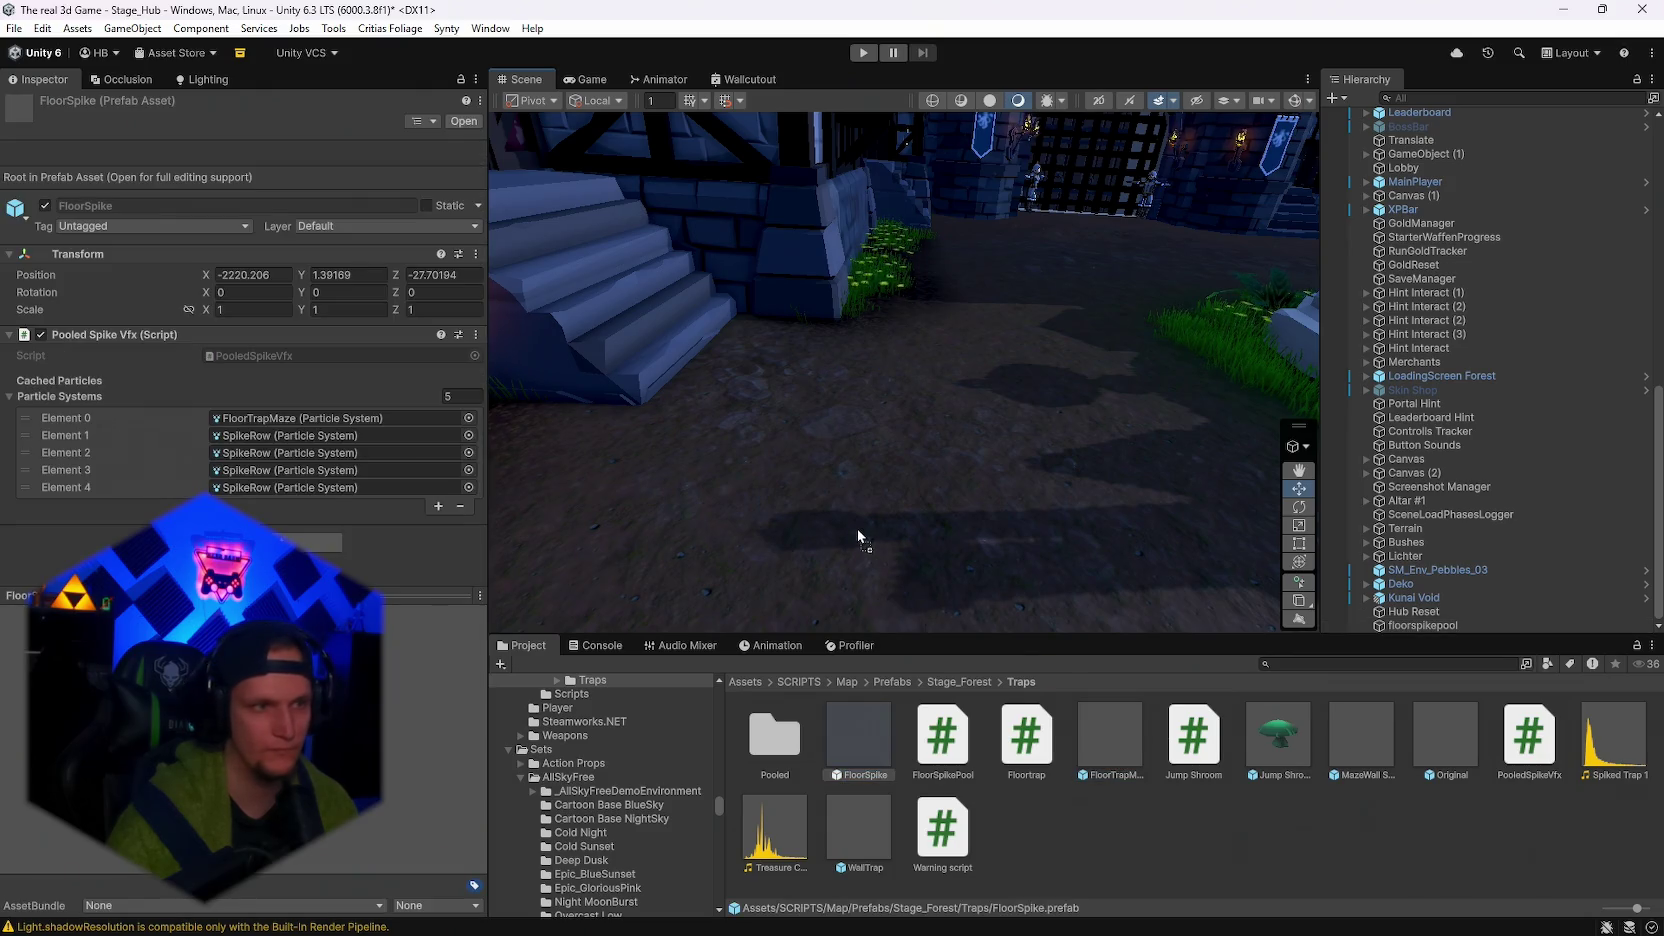
click(1093, 749)
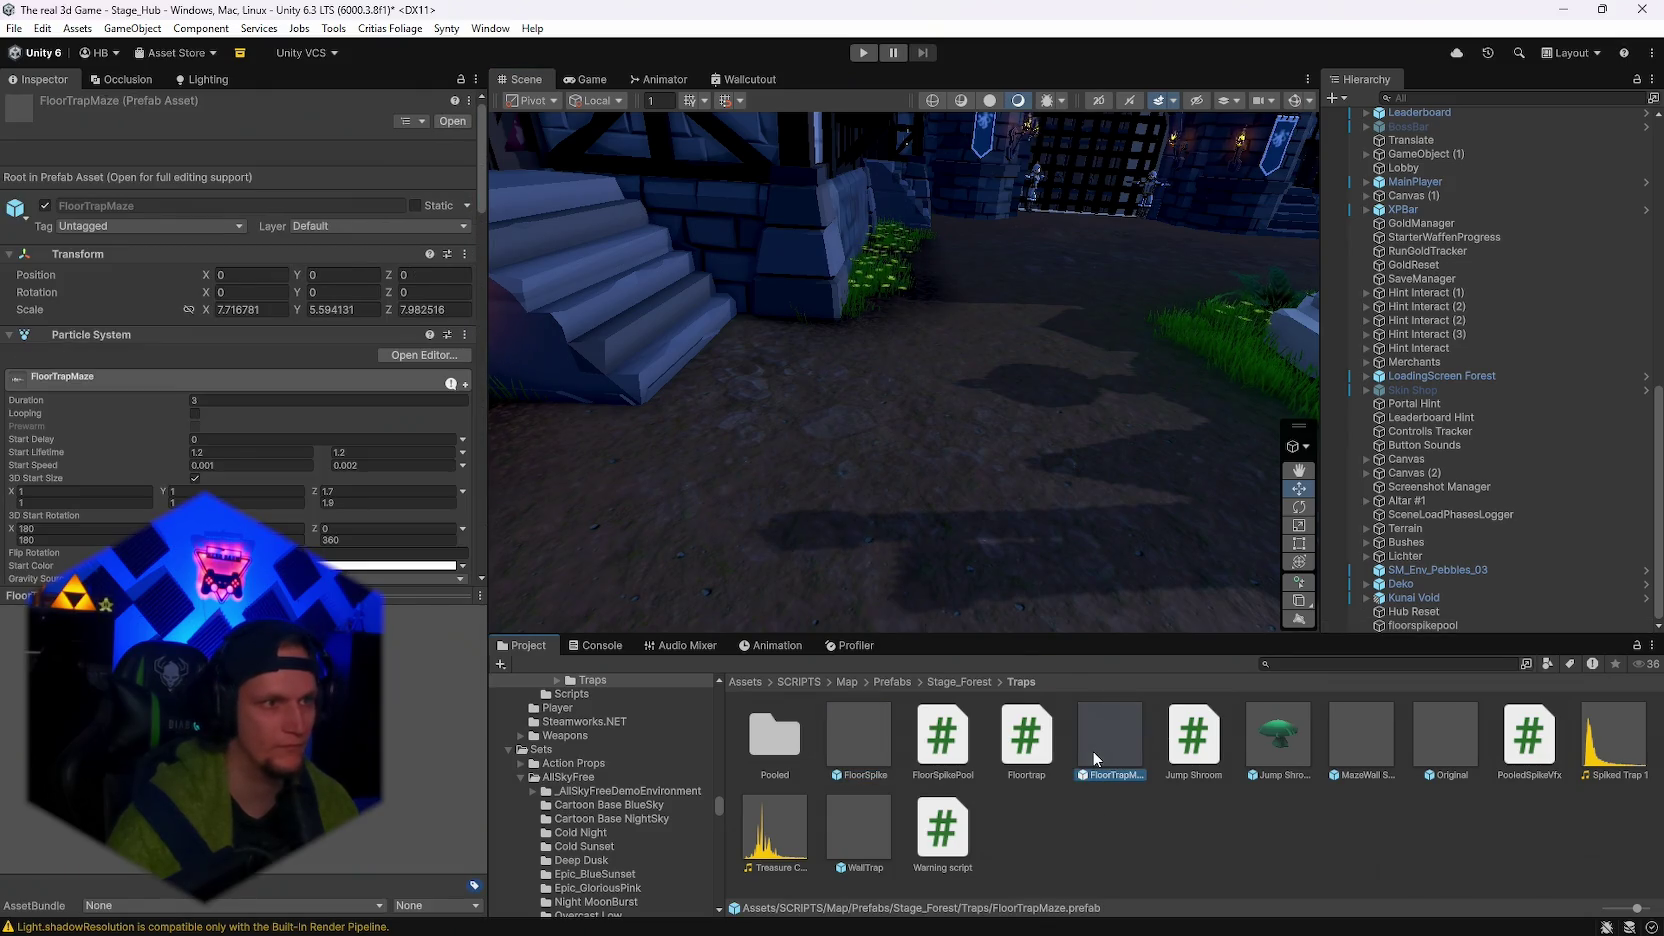
scroll(290, 469, down, 15)
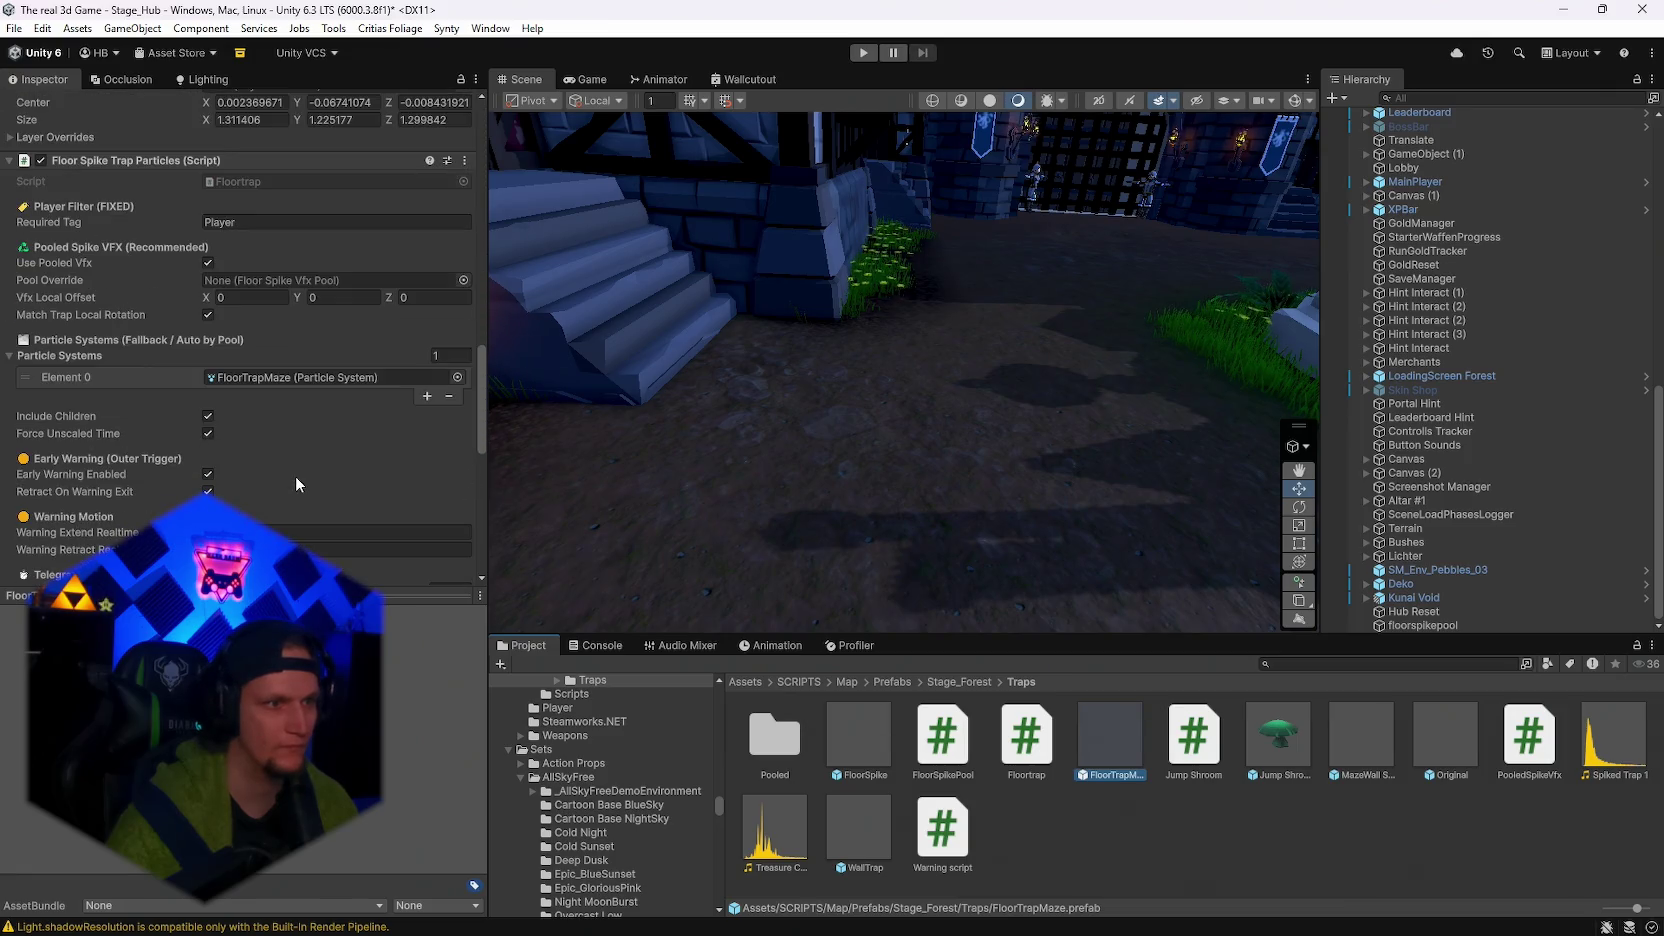
scroll(295, 474, down, 8)
scroll(295, 474, up, 14)
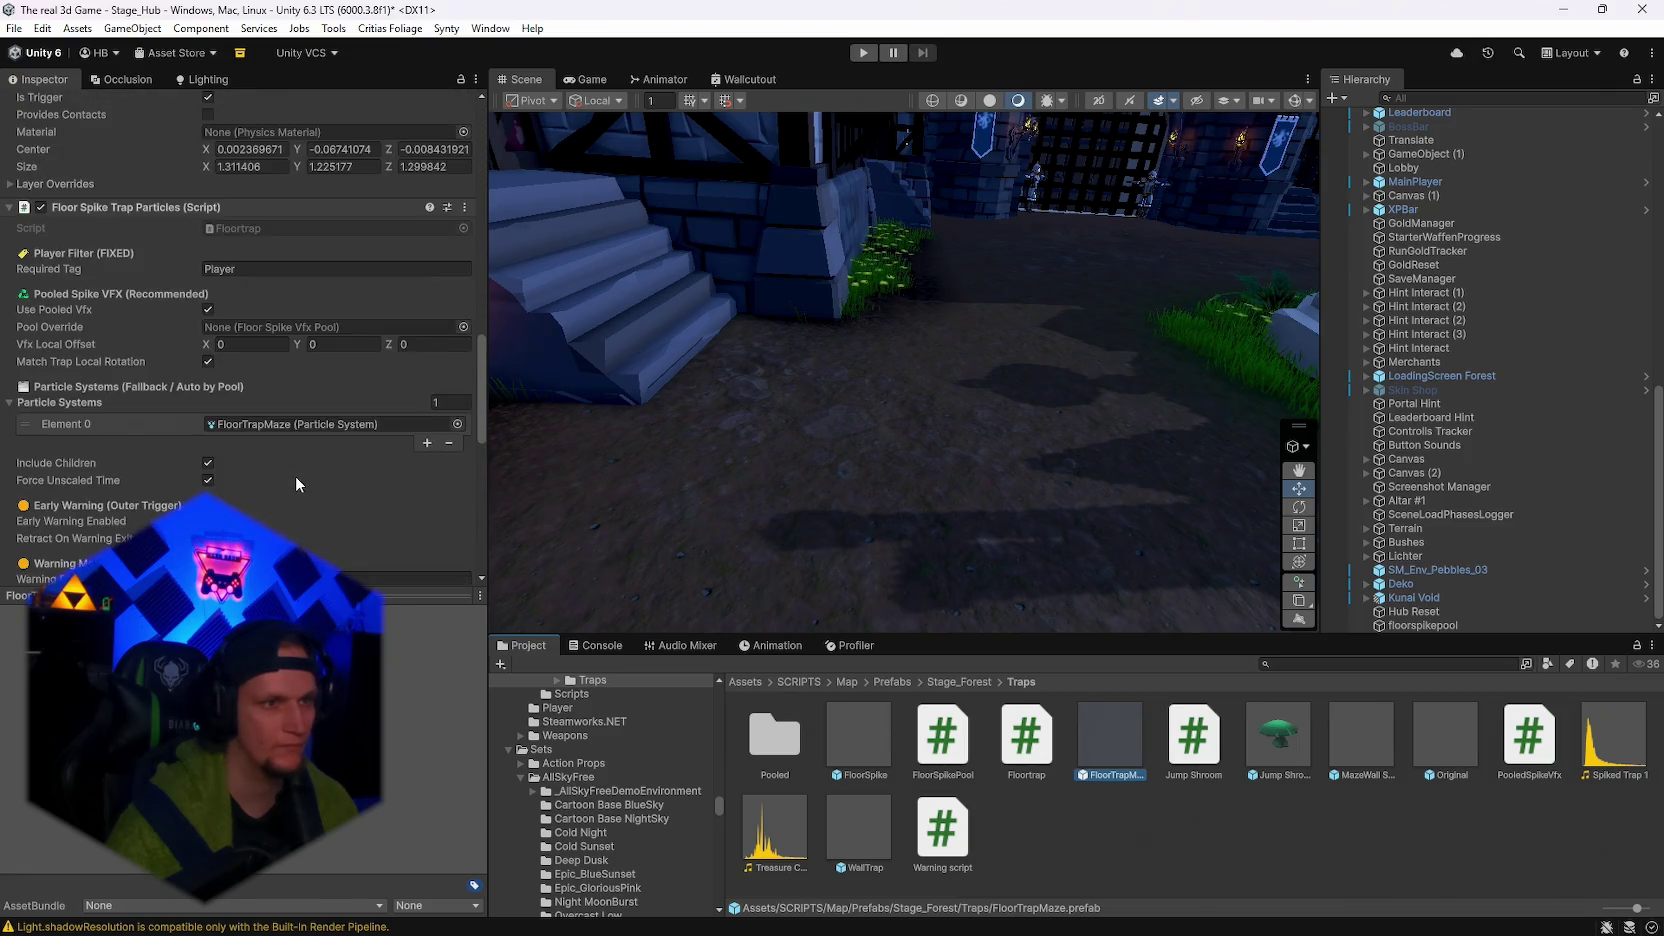
click(865, 752)
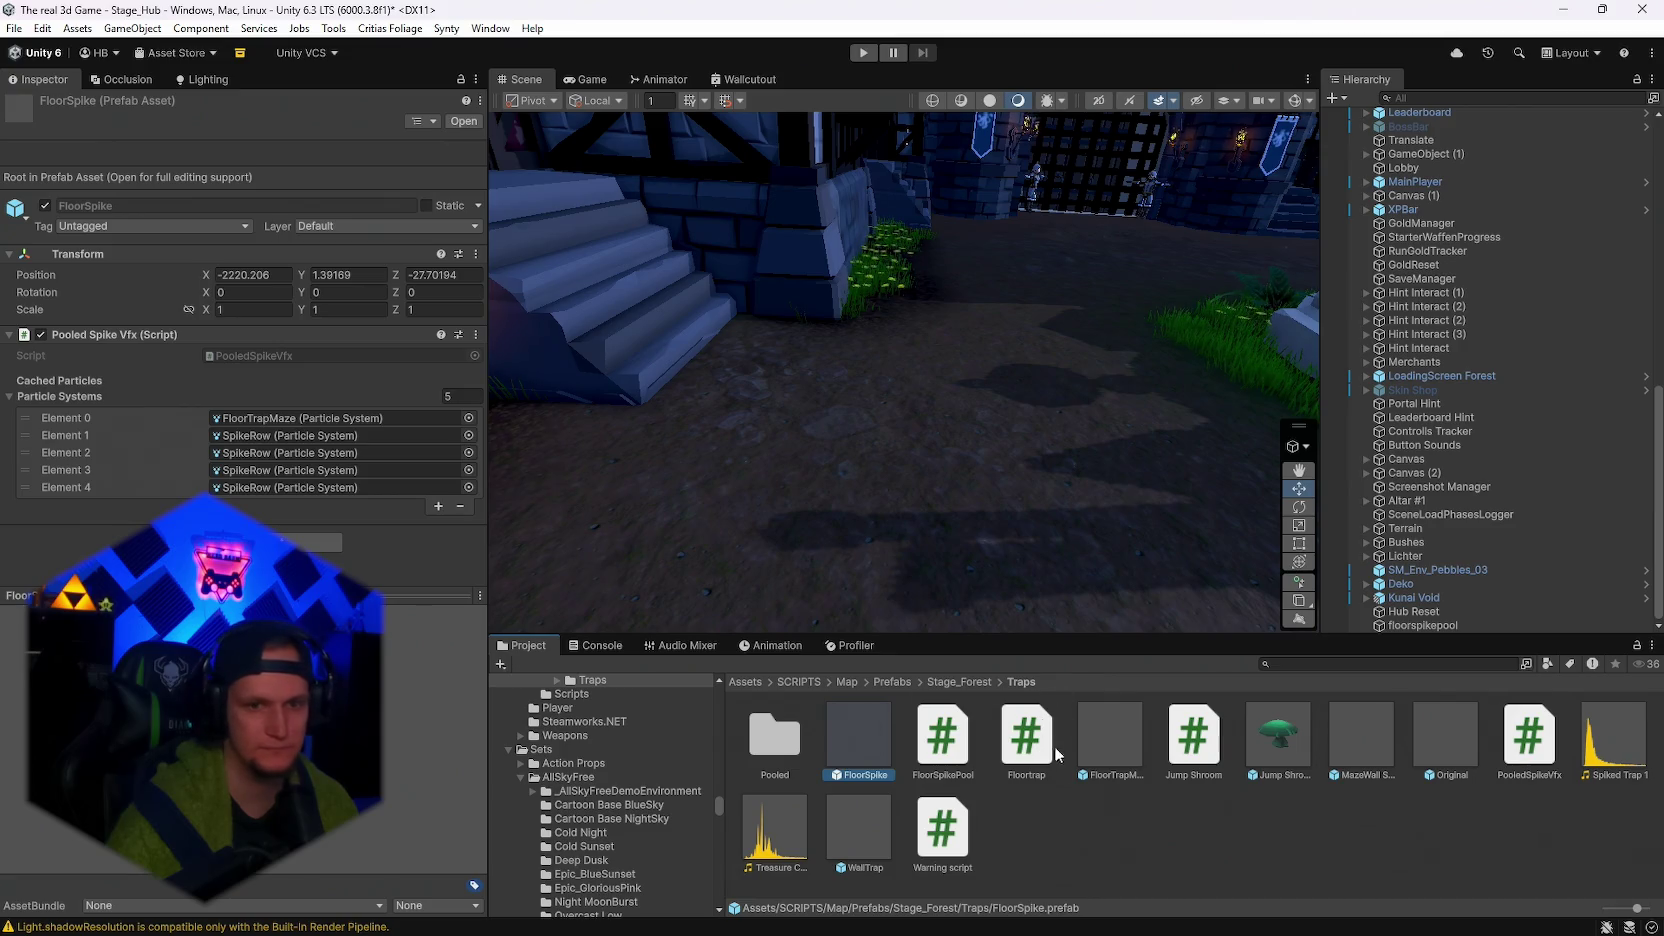
mouse_move(1126, 746)
mouse_down()
mouse_move(864, 506)
mouse_move(830, 450)
mouse_up()
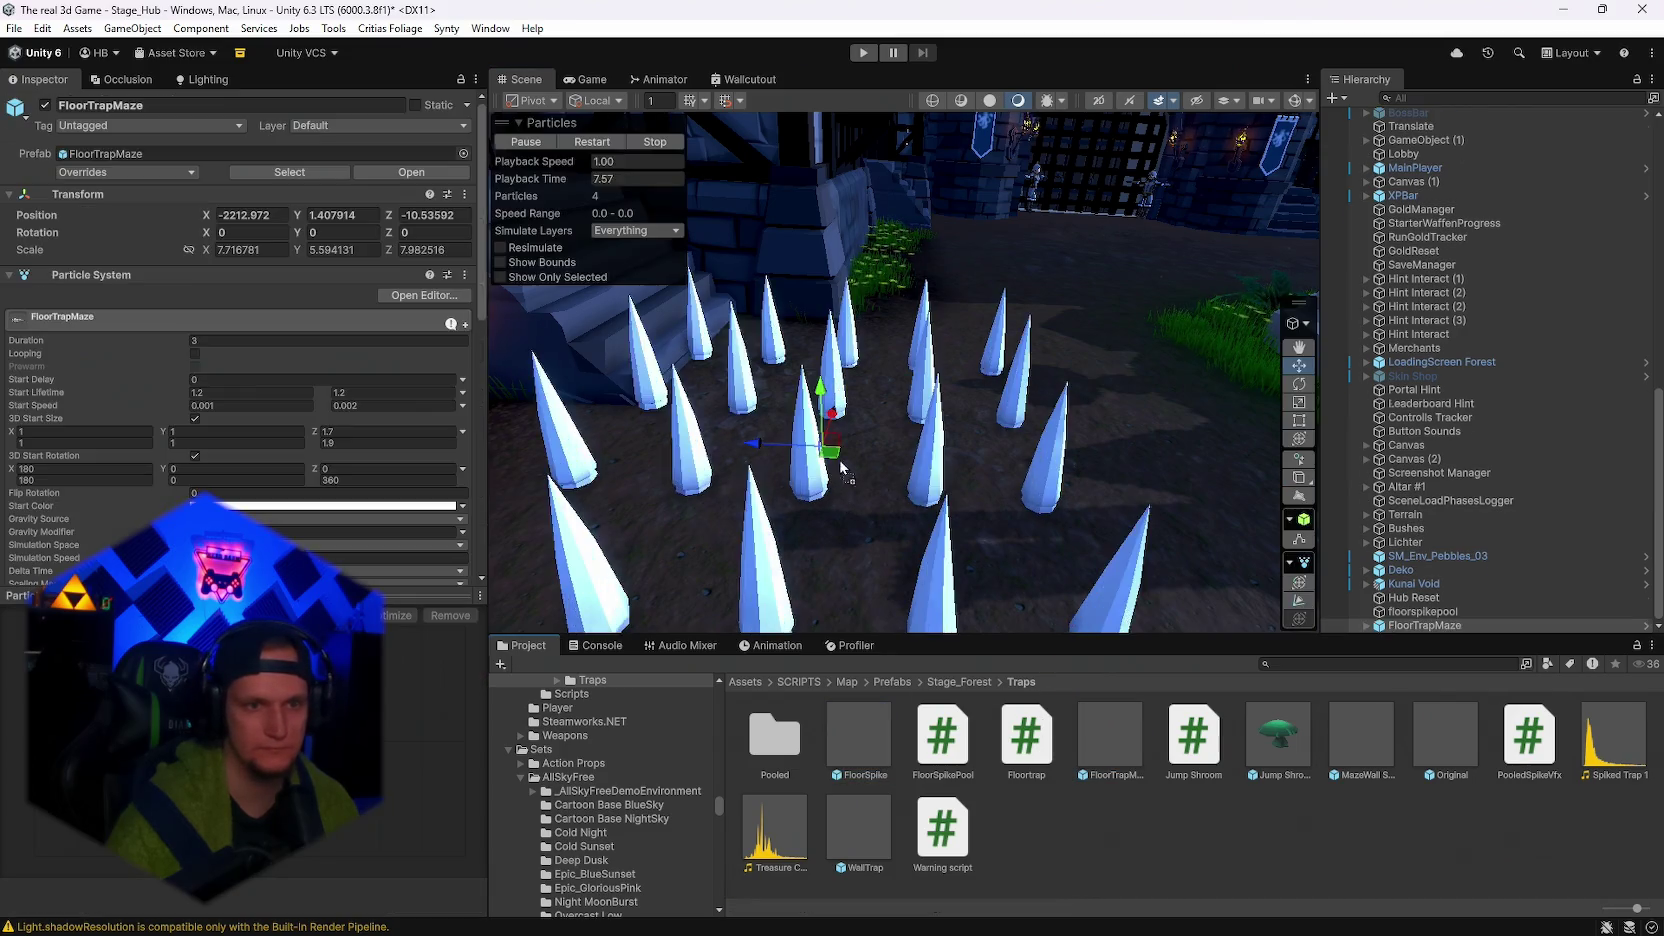
Start Play mode to test the FloorTrapMaze trap placed beside the stairs.
scroll(904, 465, down, 3)
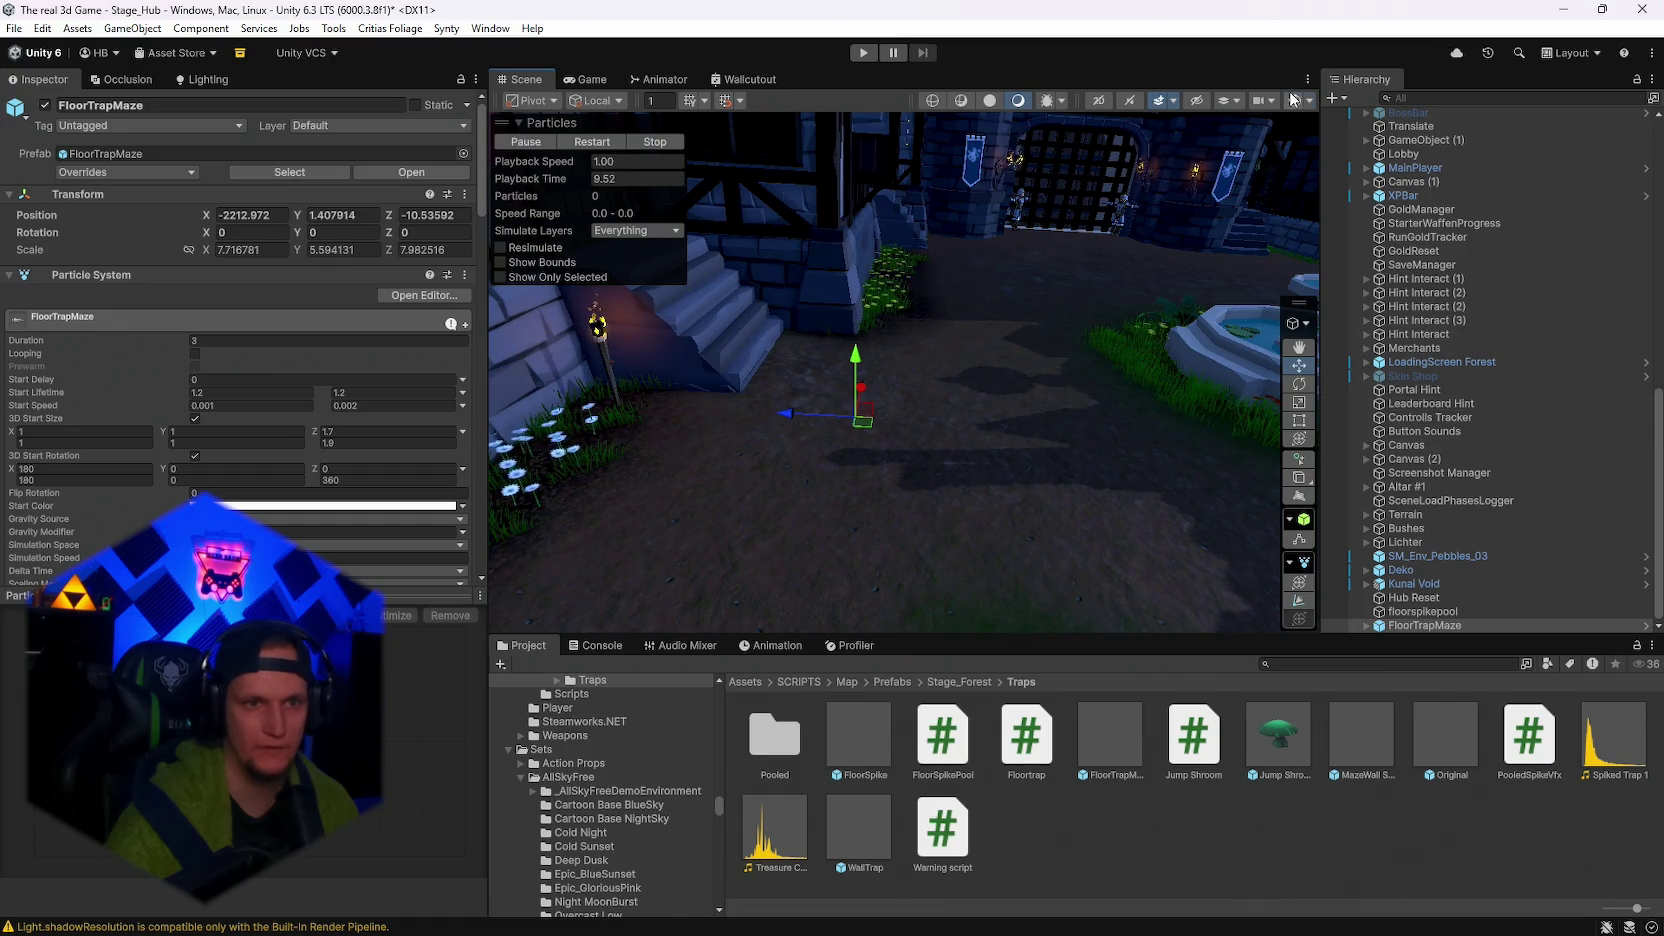
scroll(1063, 332, down, 2)
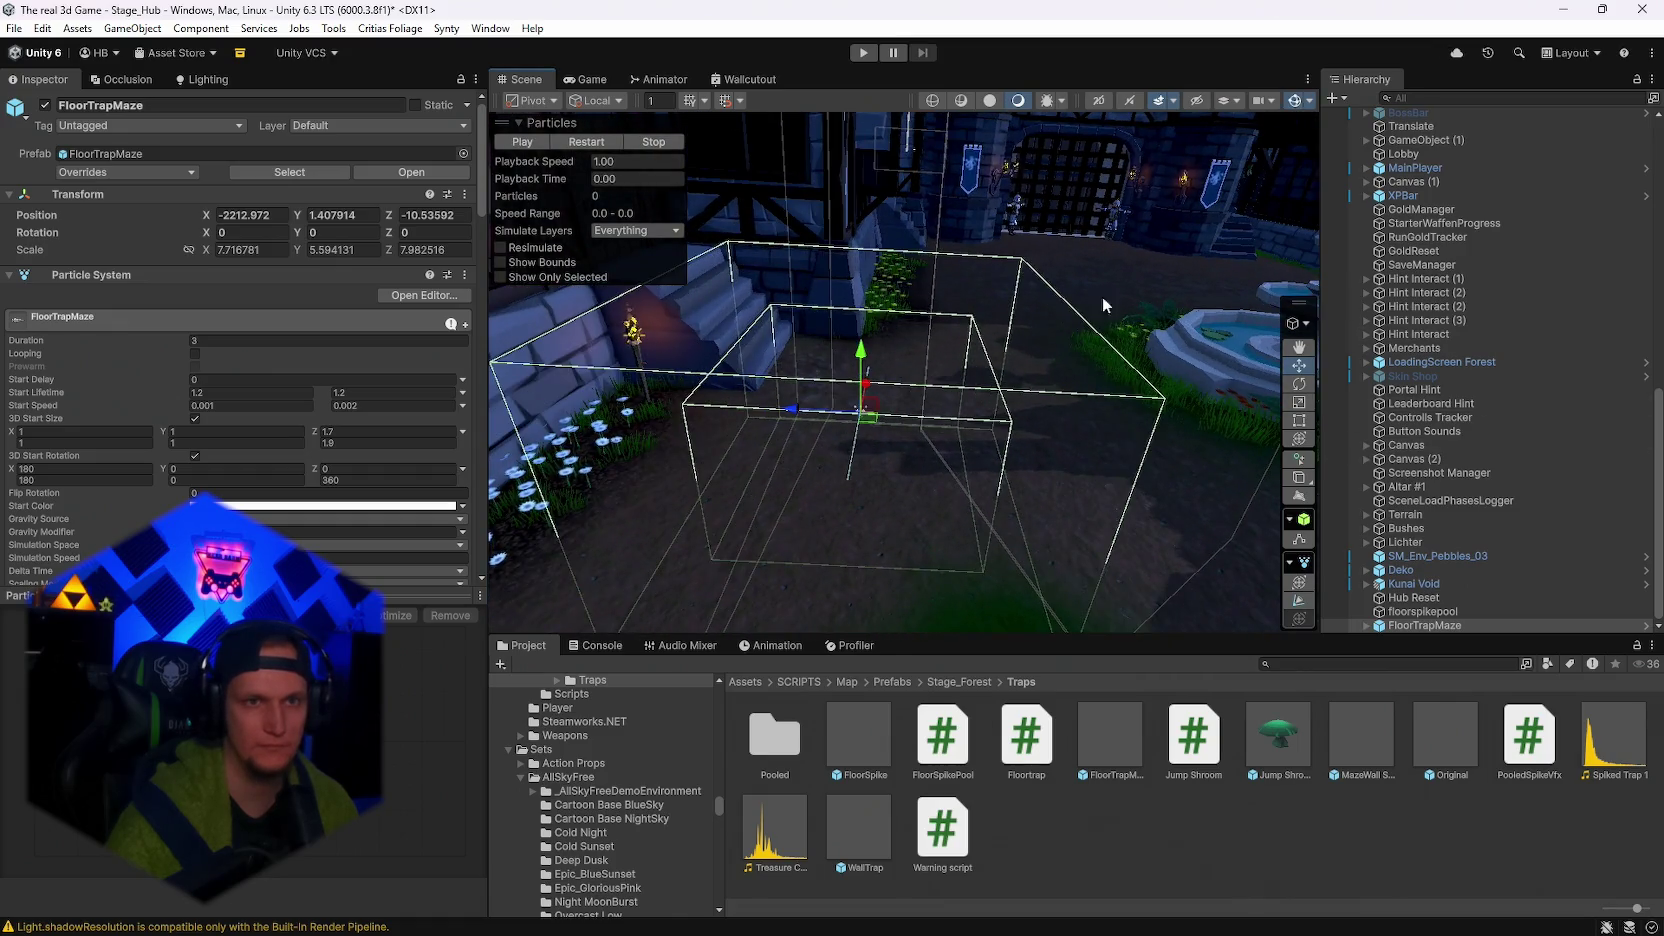
click(866, 52)
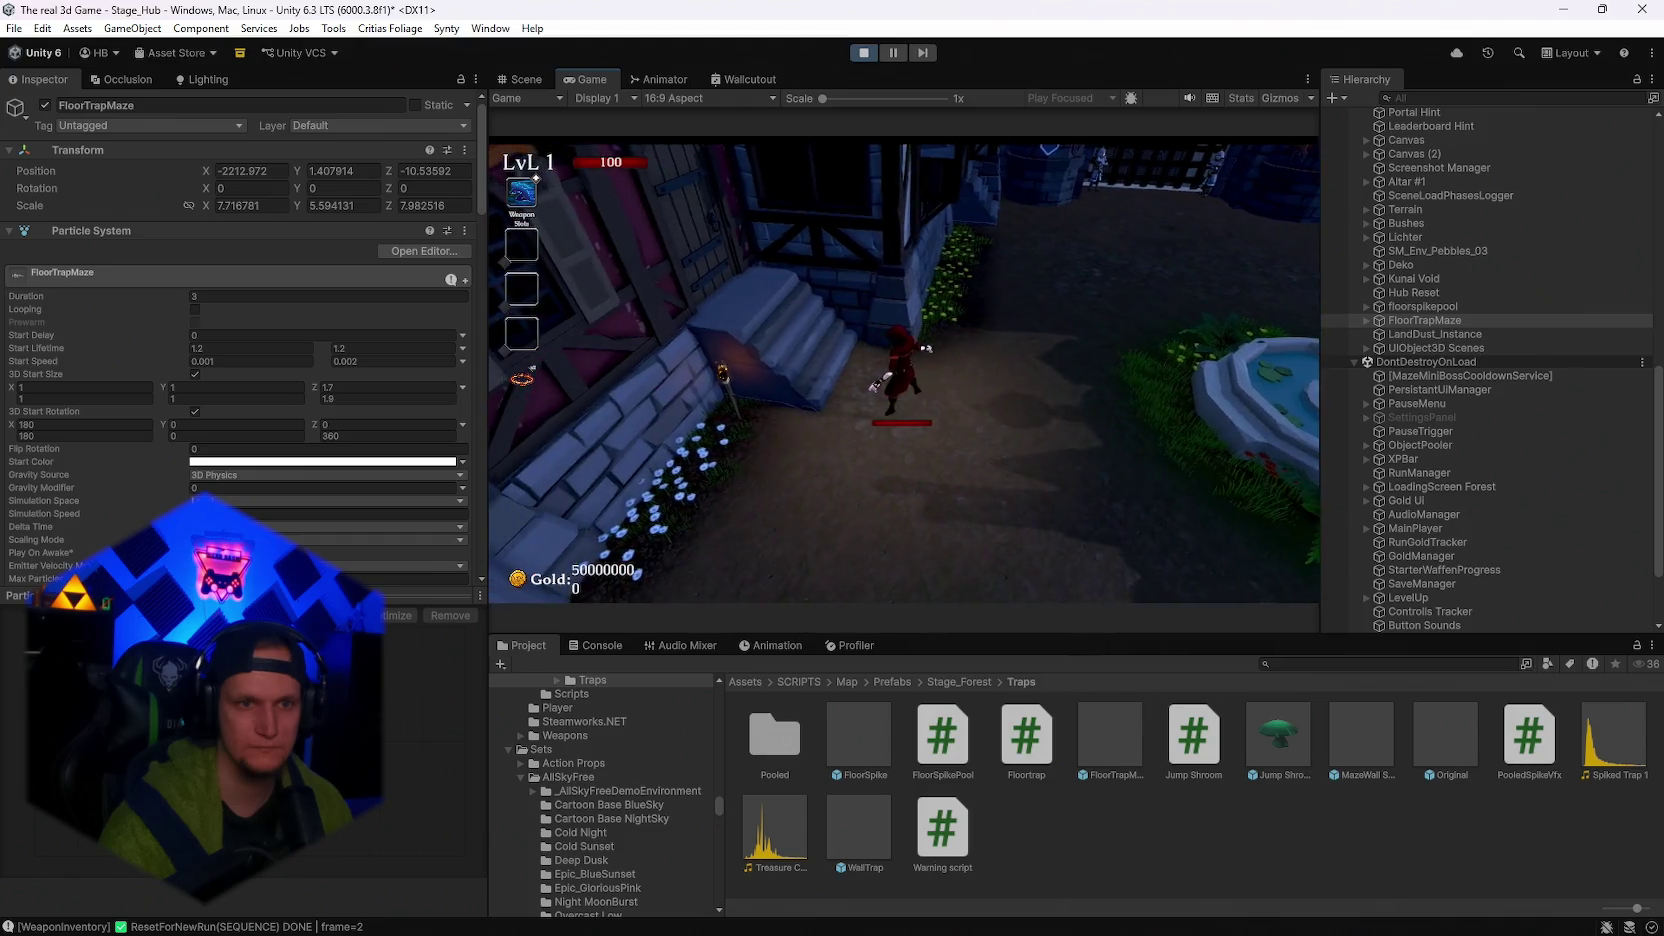
Pause the game, drop a FloorSpikes instance from the Pooled folder into the scene, and resume.
key(Escape)
double_click(790, 741)
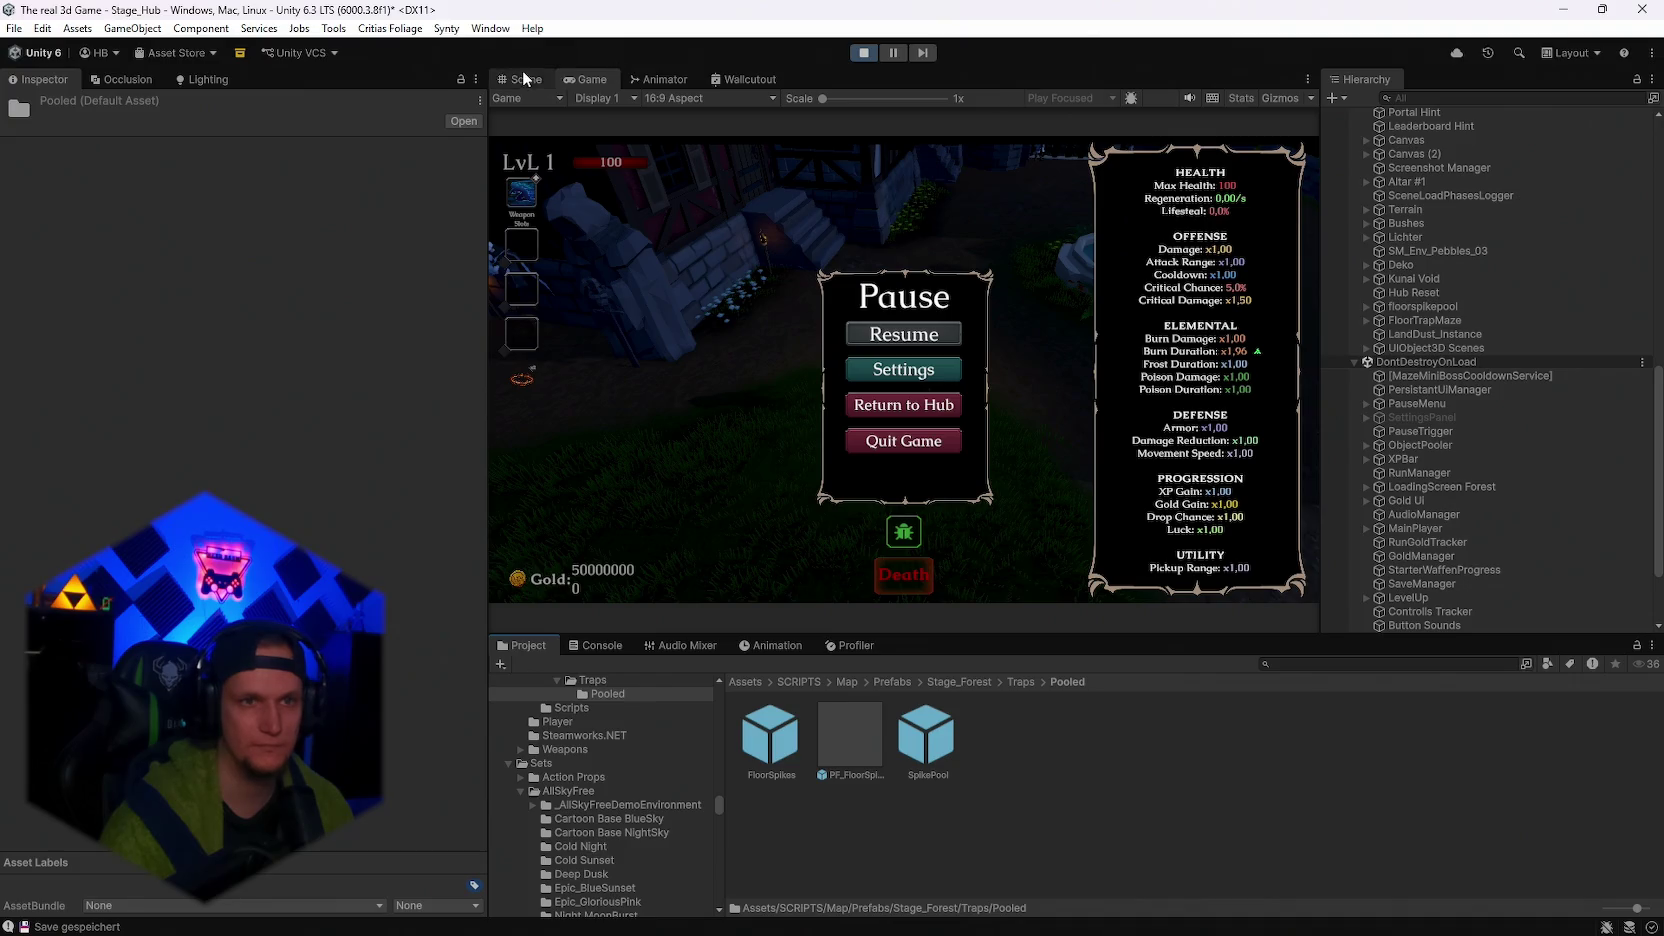
click(523, 78)
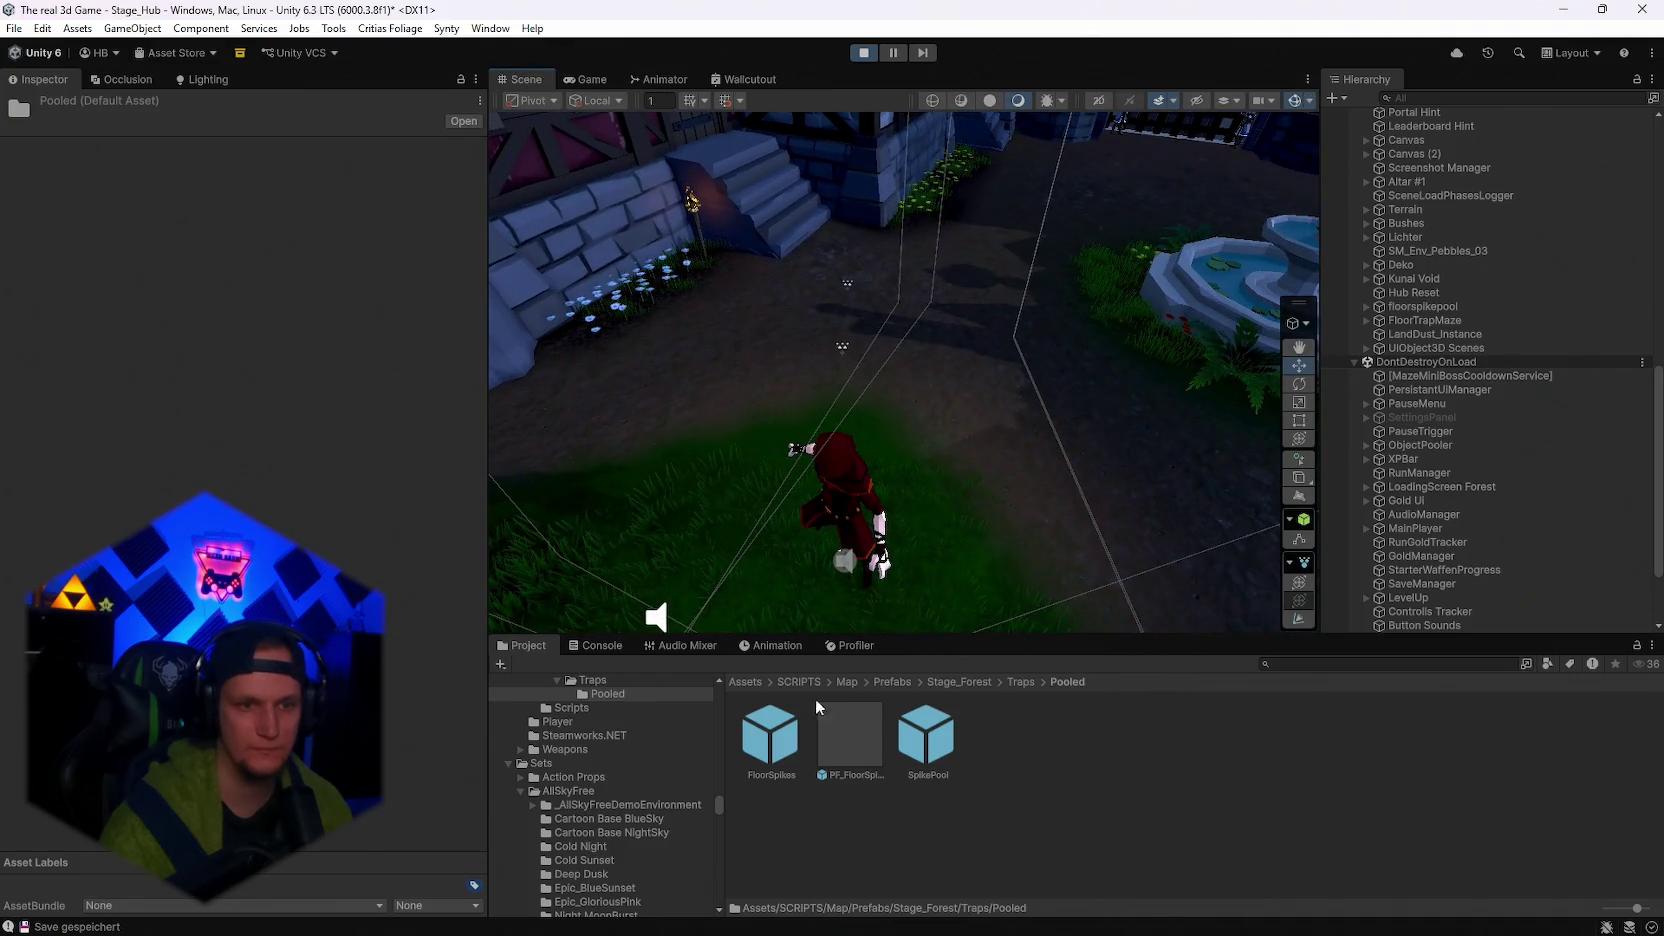
mouse_move(770, 745)
mouse_down()
mouse_move(1036, 357)
mouse_move(977, 360)
mouse_move(1002, 409)
mouse_up()
click(586, 79)
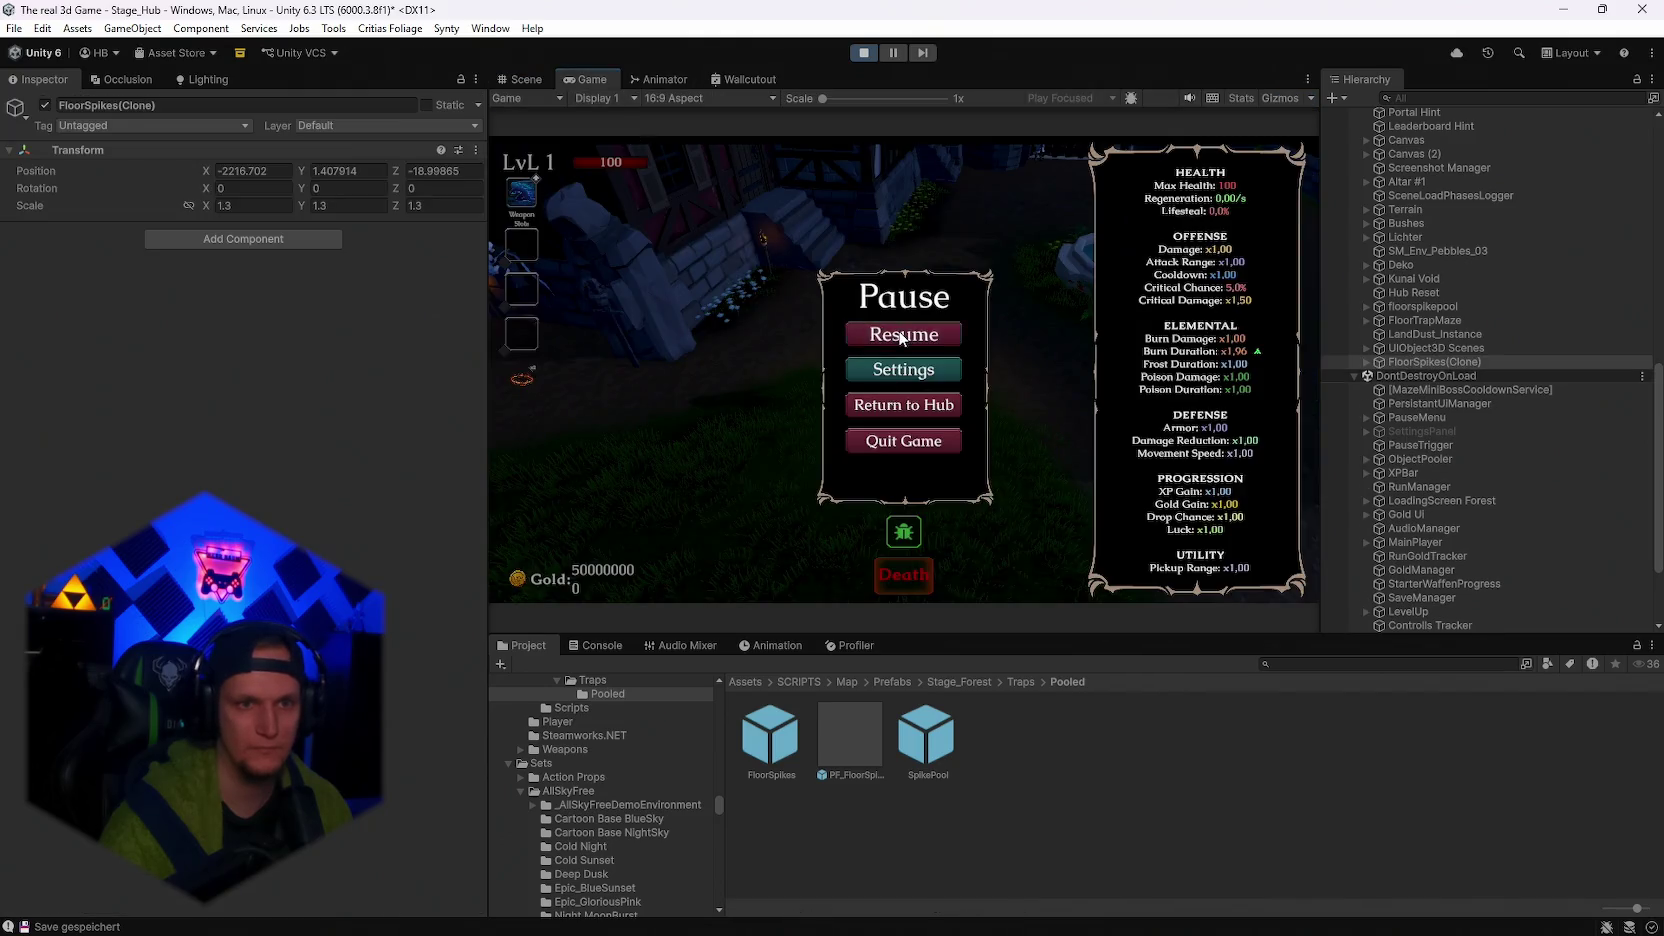
click(903, 331)
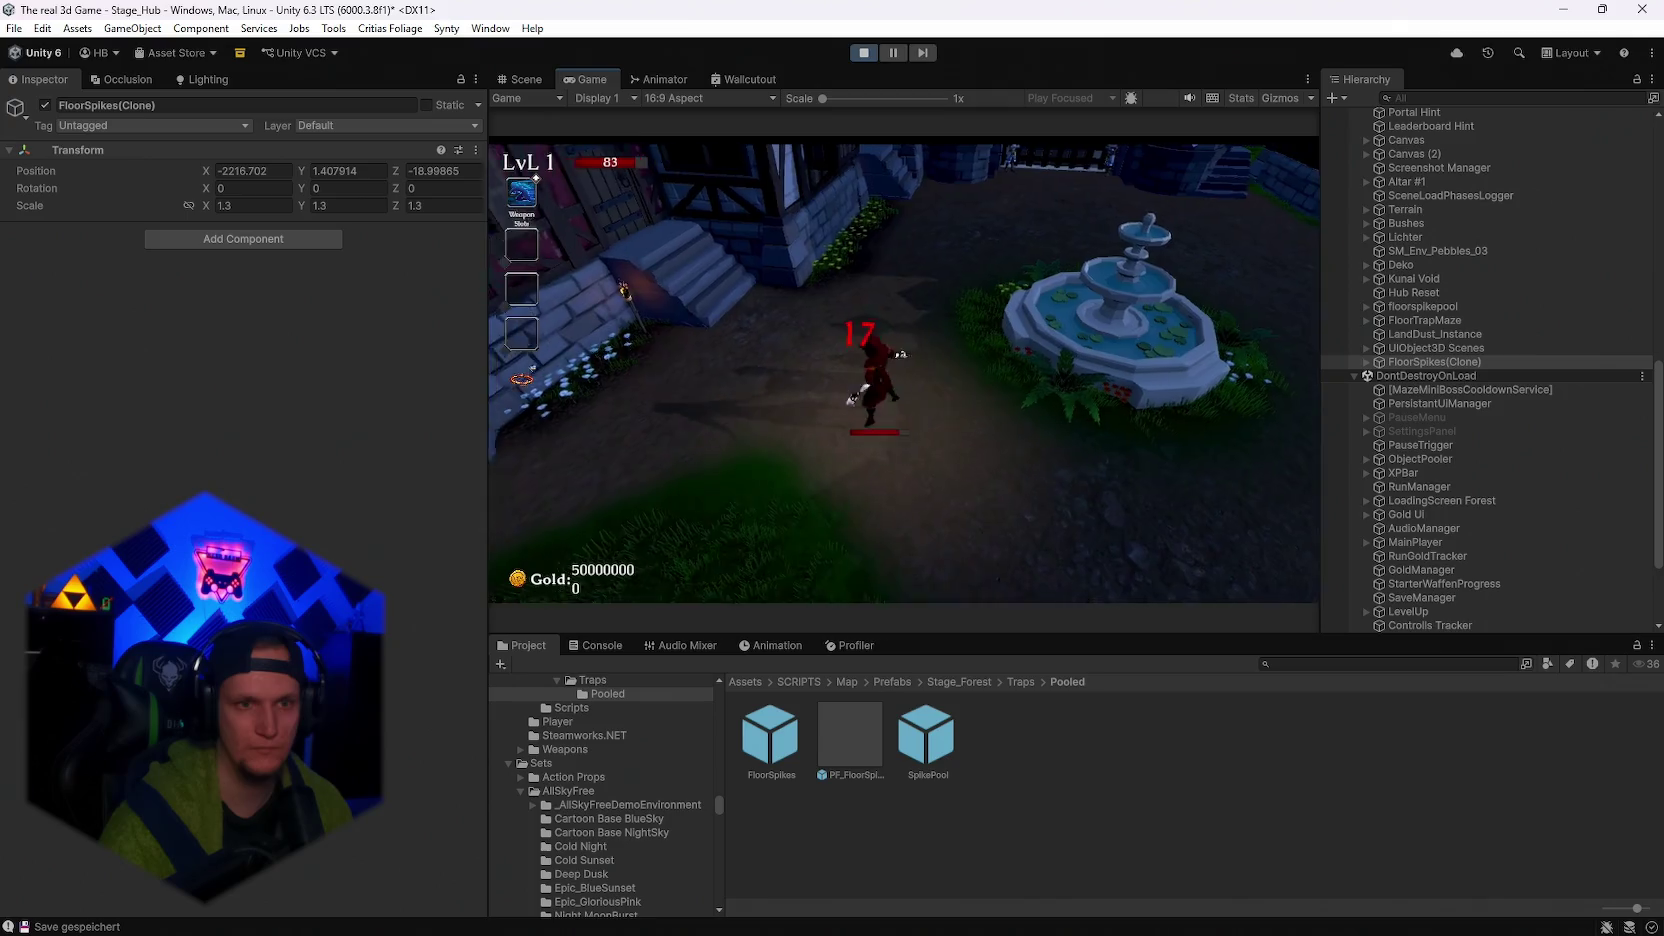
Raise the FloorSpikes instance to Y 4.45 and resume to test it on the player.
key(Escape)
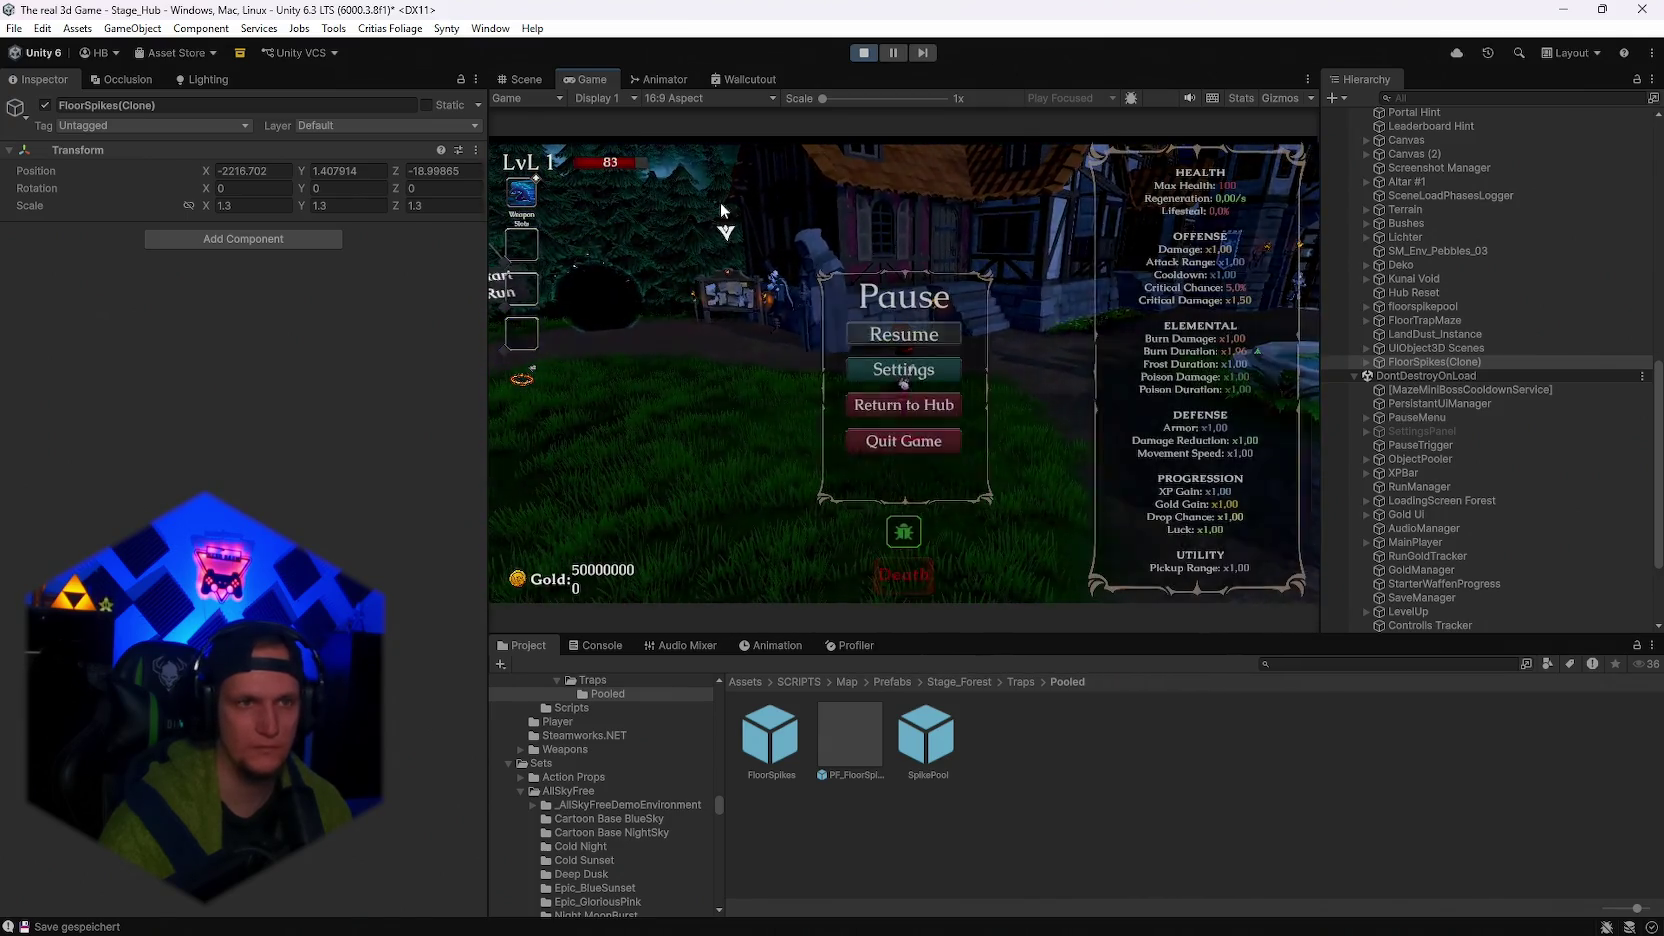
click(524, 79)
drag(1003, 302, 1003, 240)
click(586, 79)
click(901, 337)
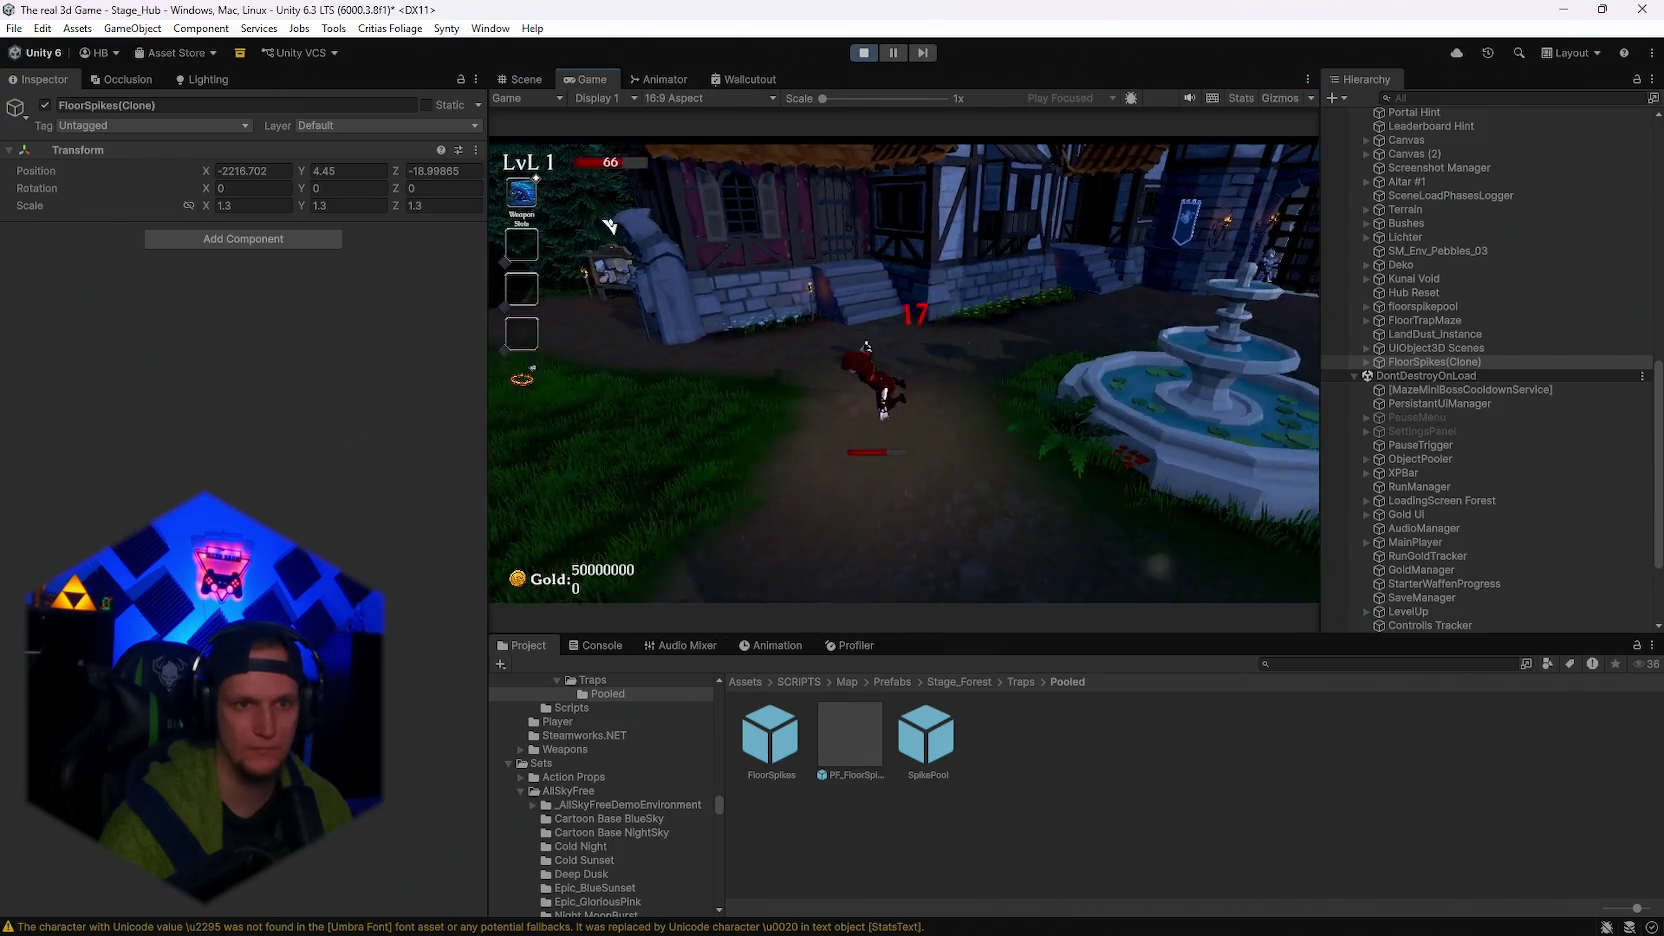
Inspect the spawned PF_FloorSpikeVFX(Clone) and the FloorSpikes(Clone) instance between test runs.
key(Escape)
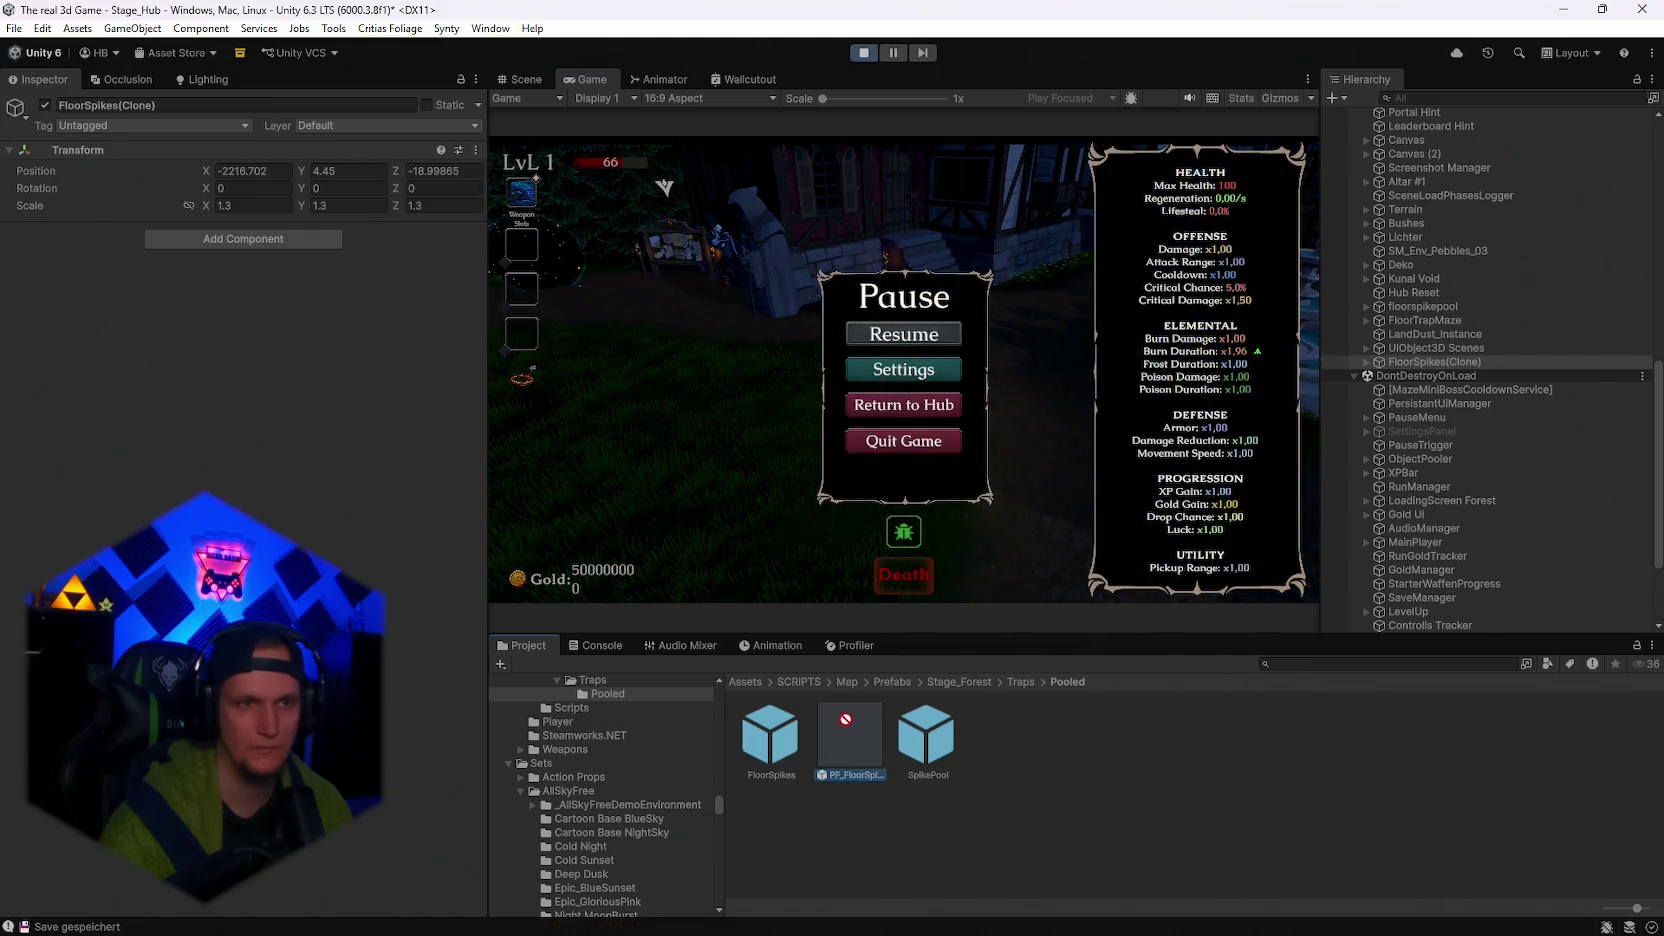
click(527, 78)
click(1106, 445)
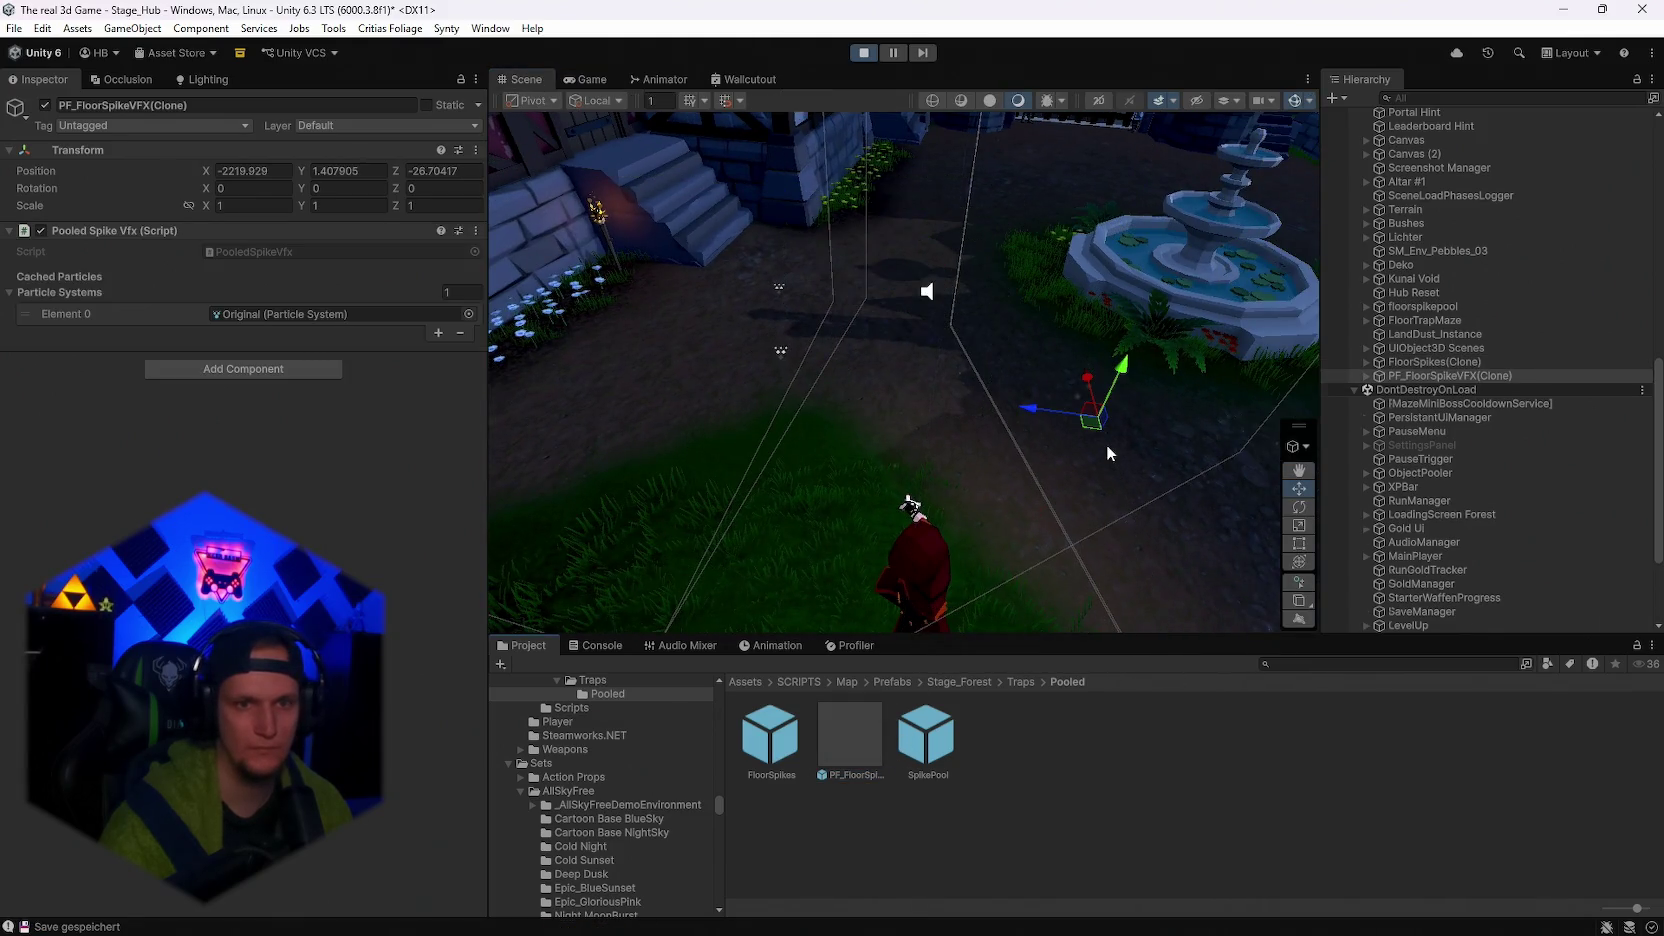
click(589, 81)
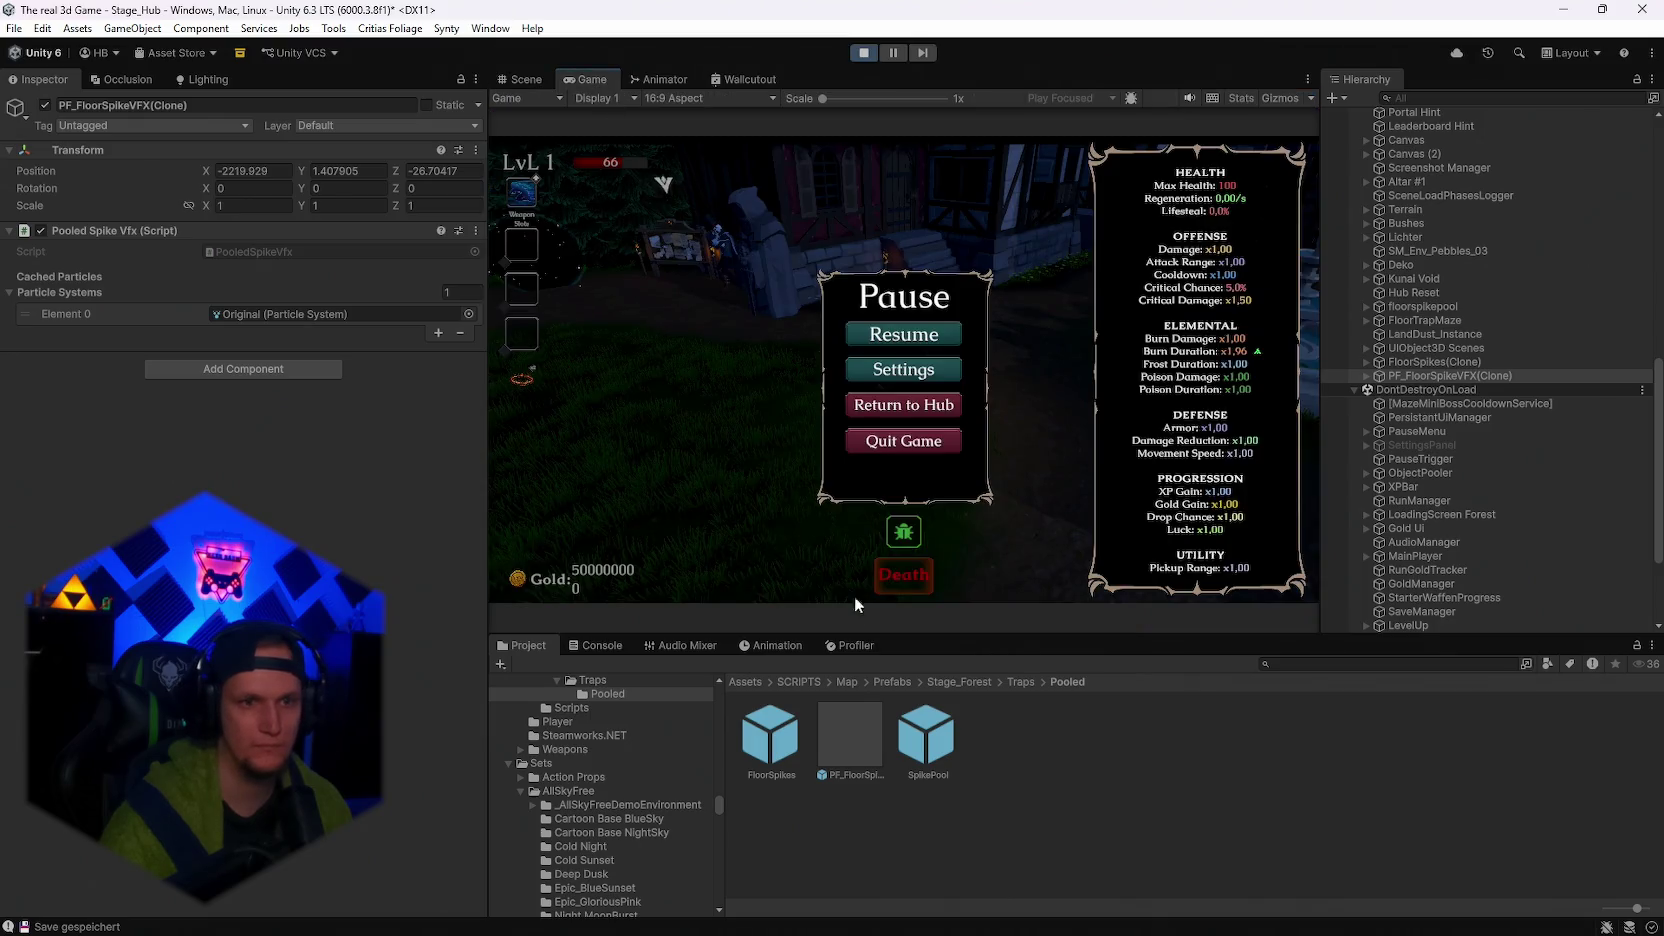
key(Escape)
key(Escape)
key(Escape)
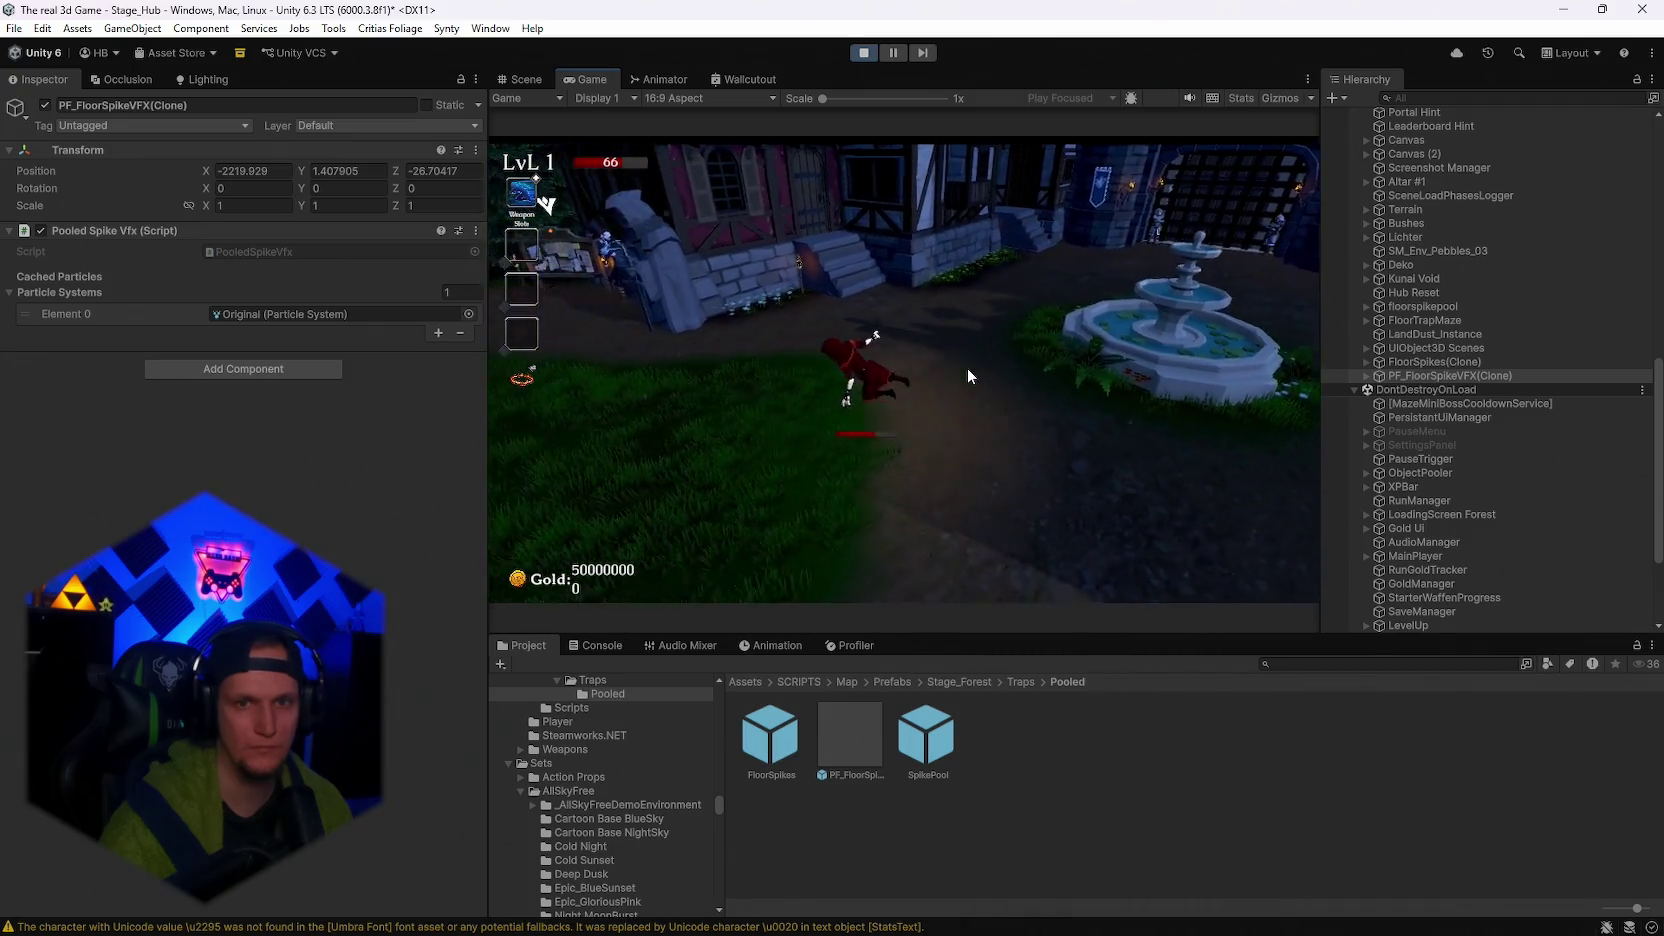
key(Escape)
scroll(1450, 460, down, 2)
scroll(1480, 505, up, 2)
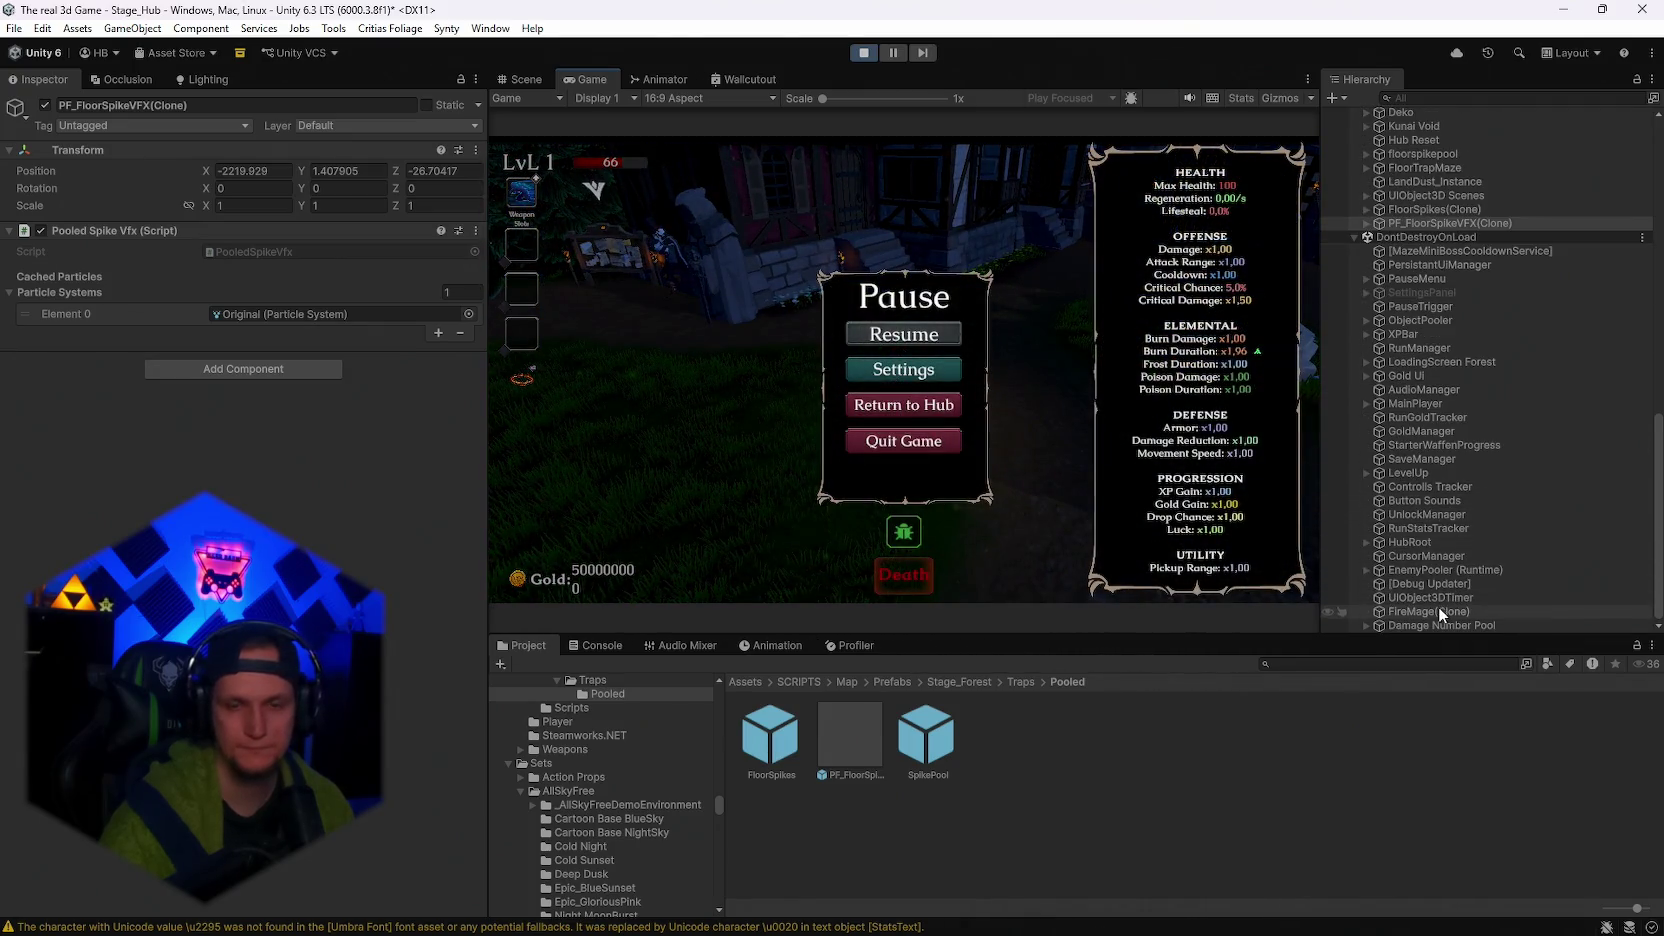
scroll(1433, 507, up, 2)
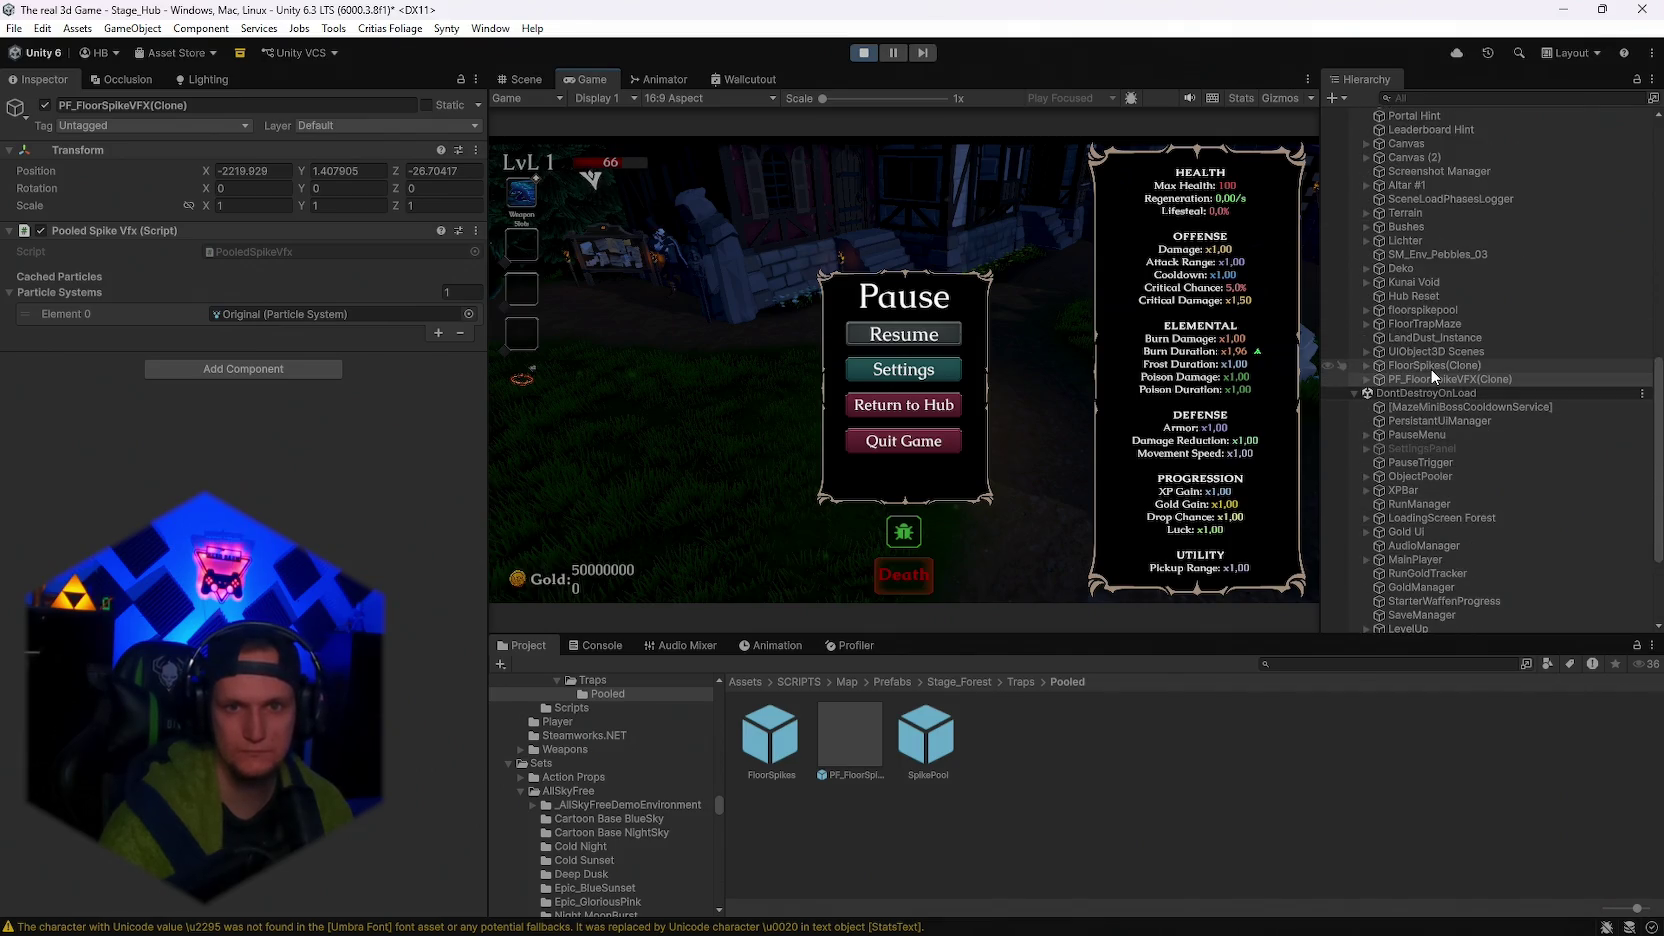
click(1430, 366)
scroll(1445, 366, up, 4)
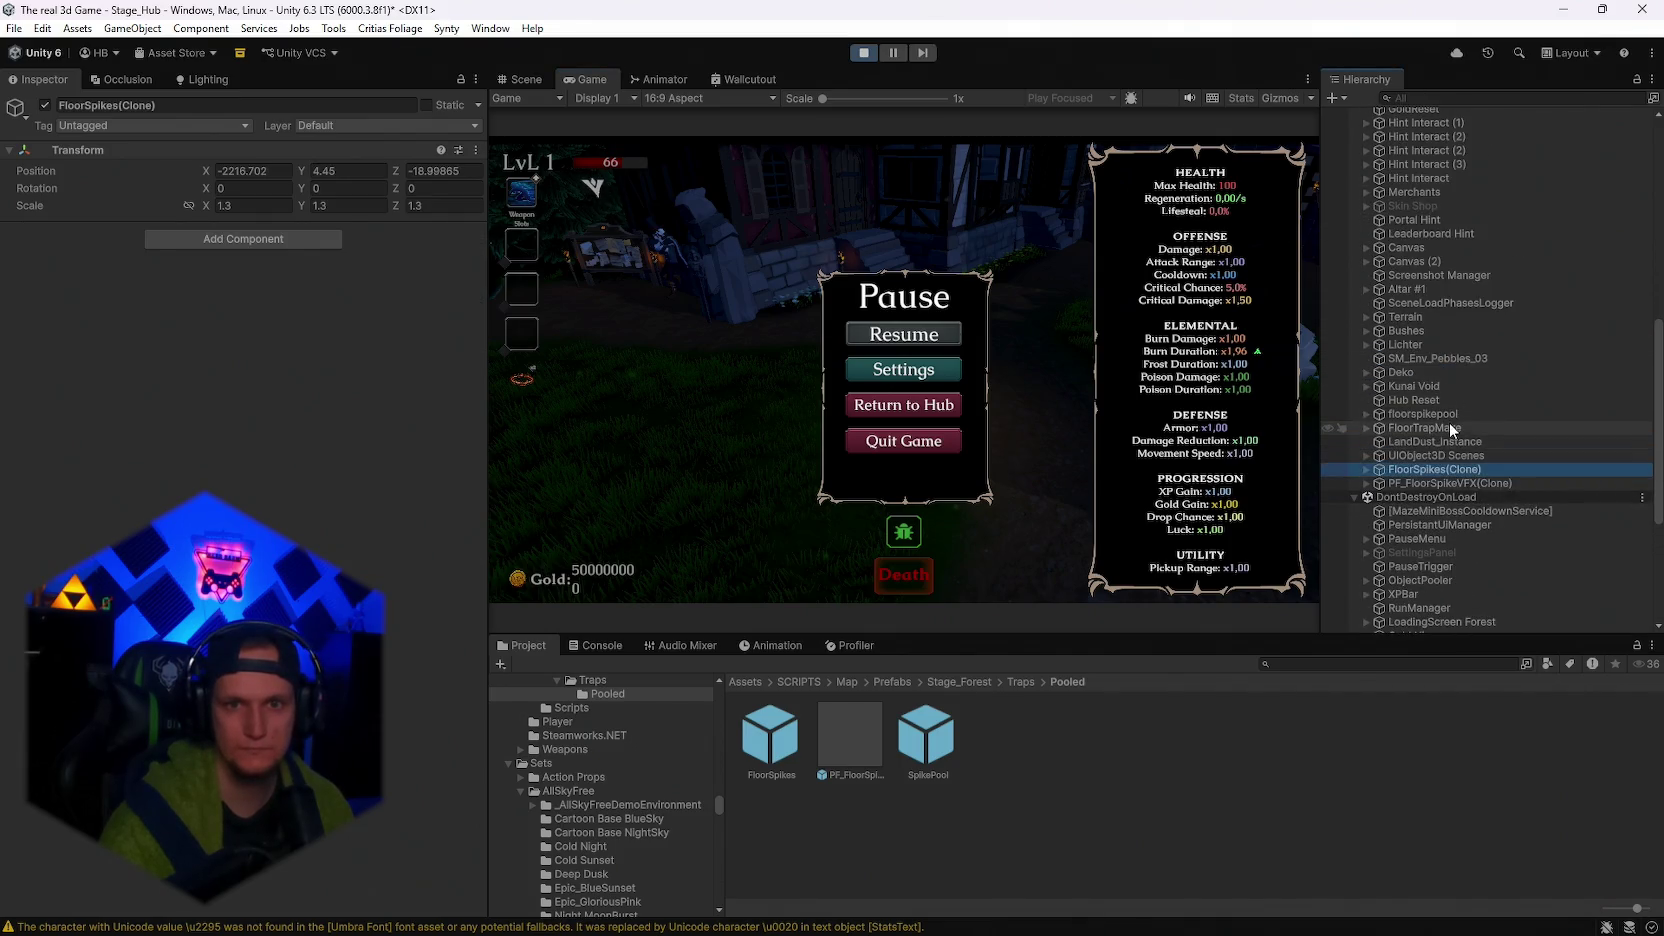
Assign PF_FloorSpikeVFX as the floor spike pool's Vfx Prefab and resume the game.
click(1443, 416)
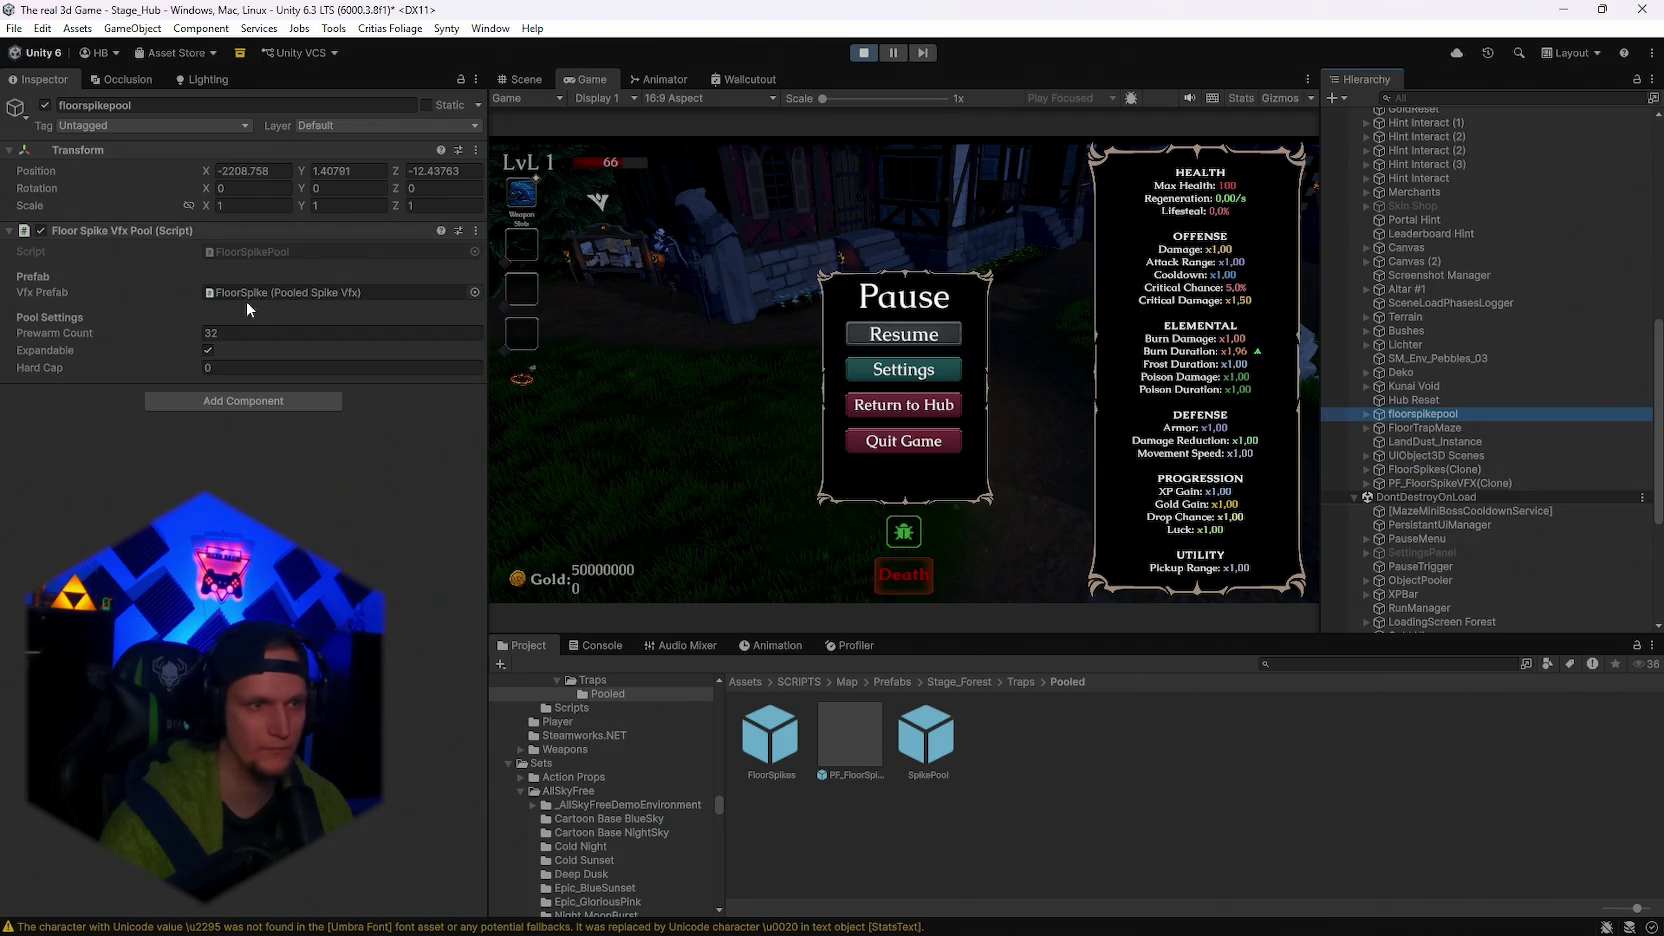
drag(858, 744, 318, 305)
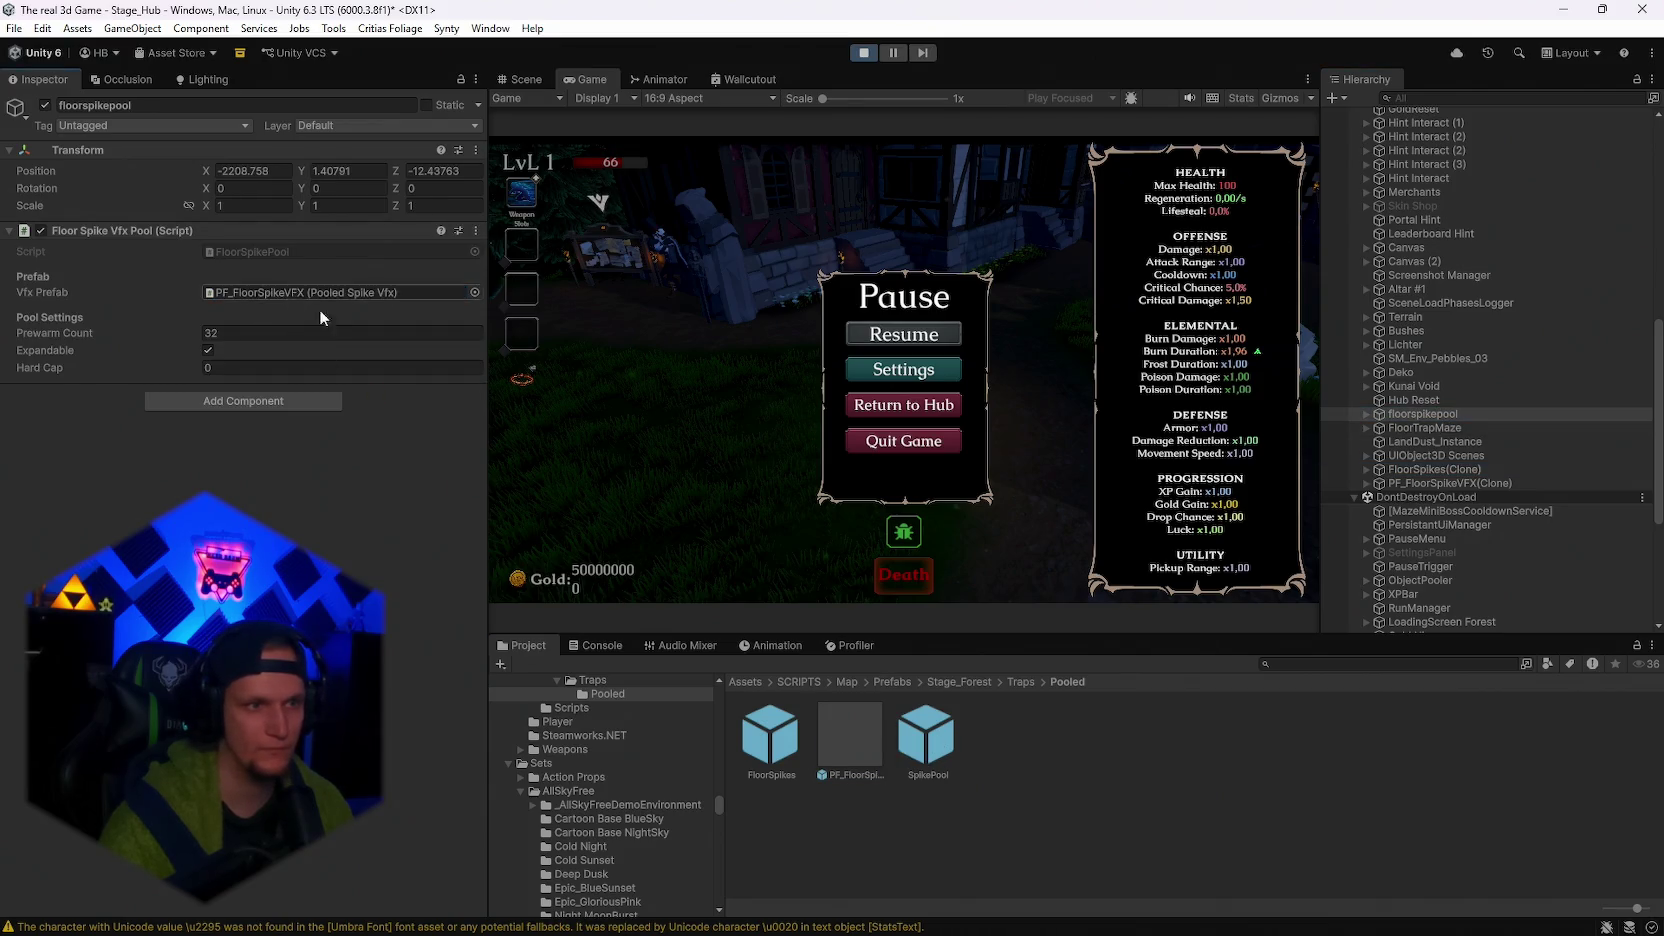
click(911, 333)
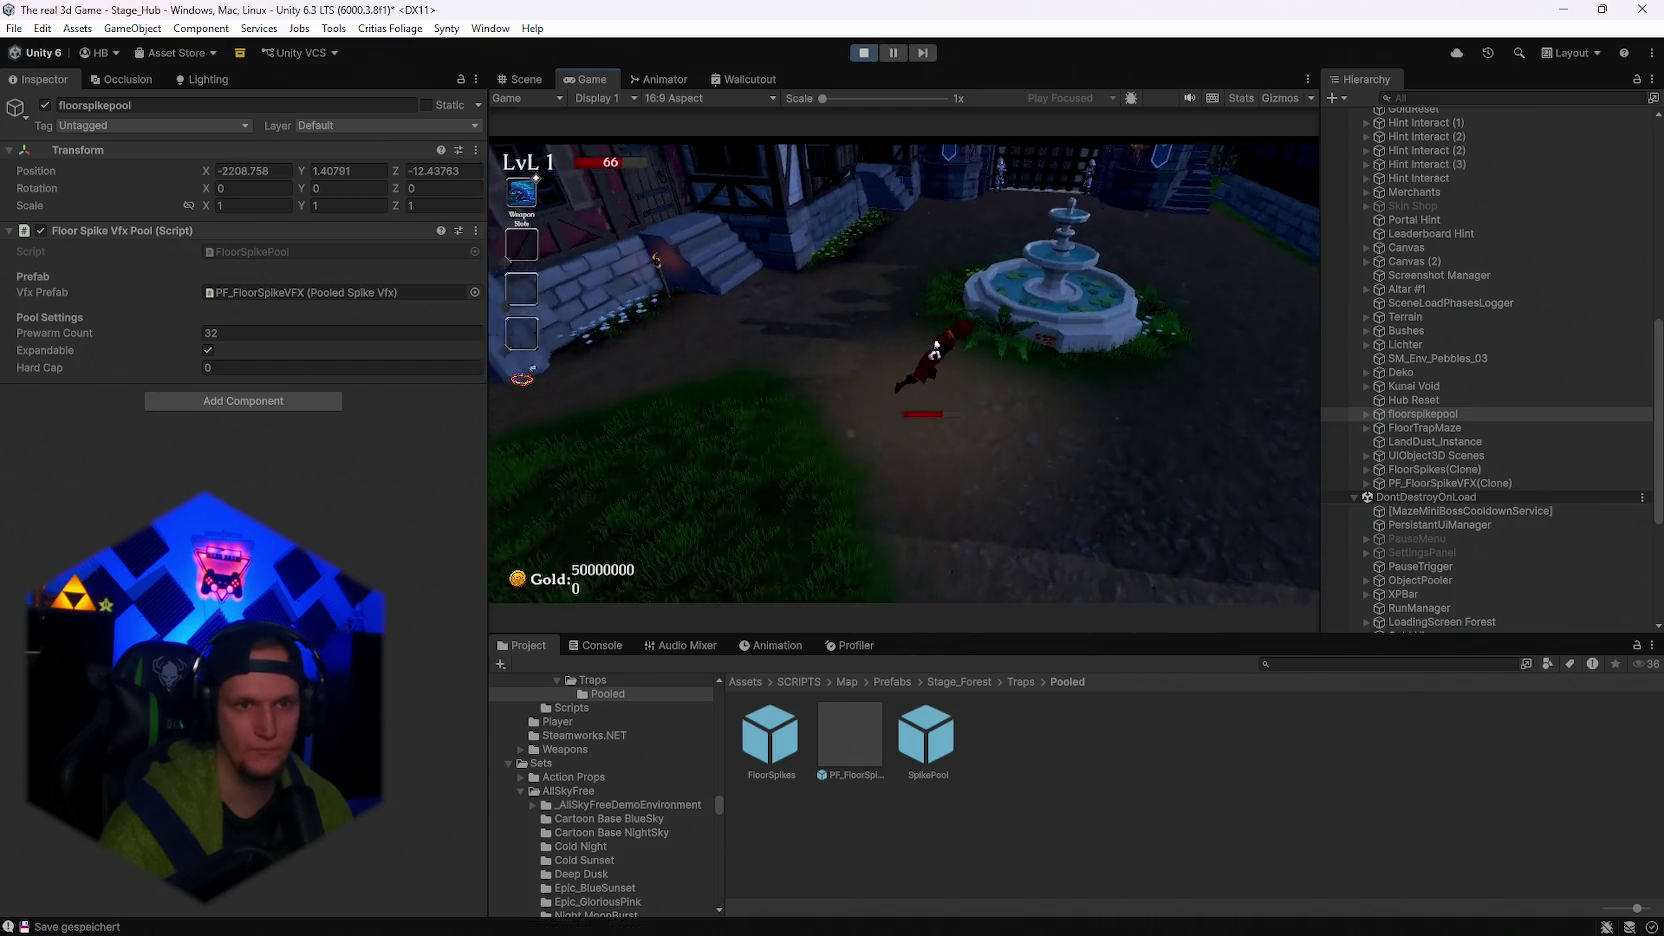
Inspect the spawned spike VFX clone in the Scene view, then stop play mode.
key(Escape)
key(Escape)
key(Escape)
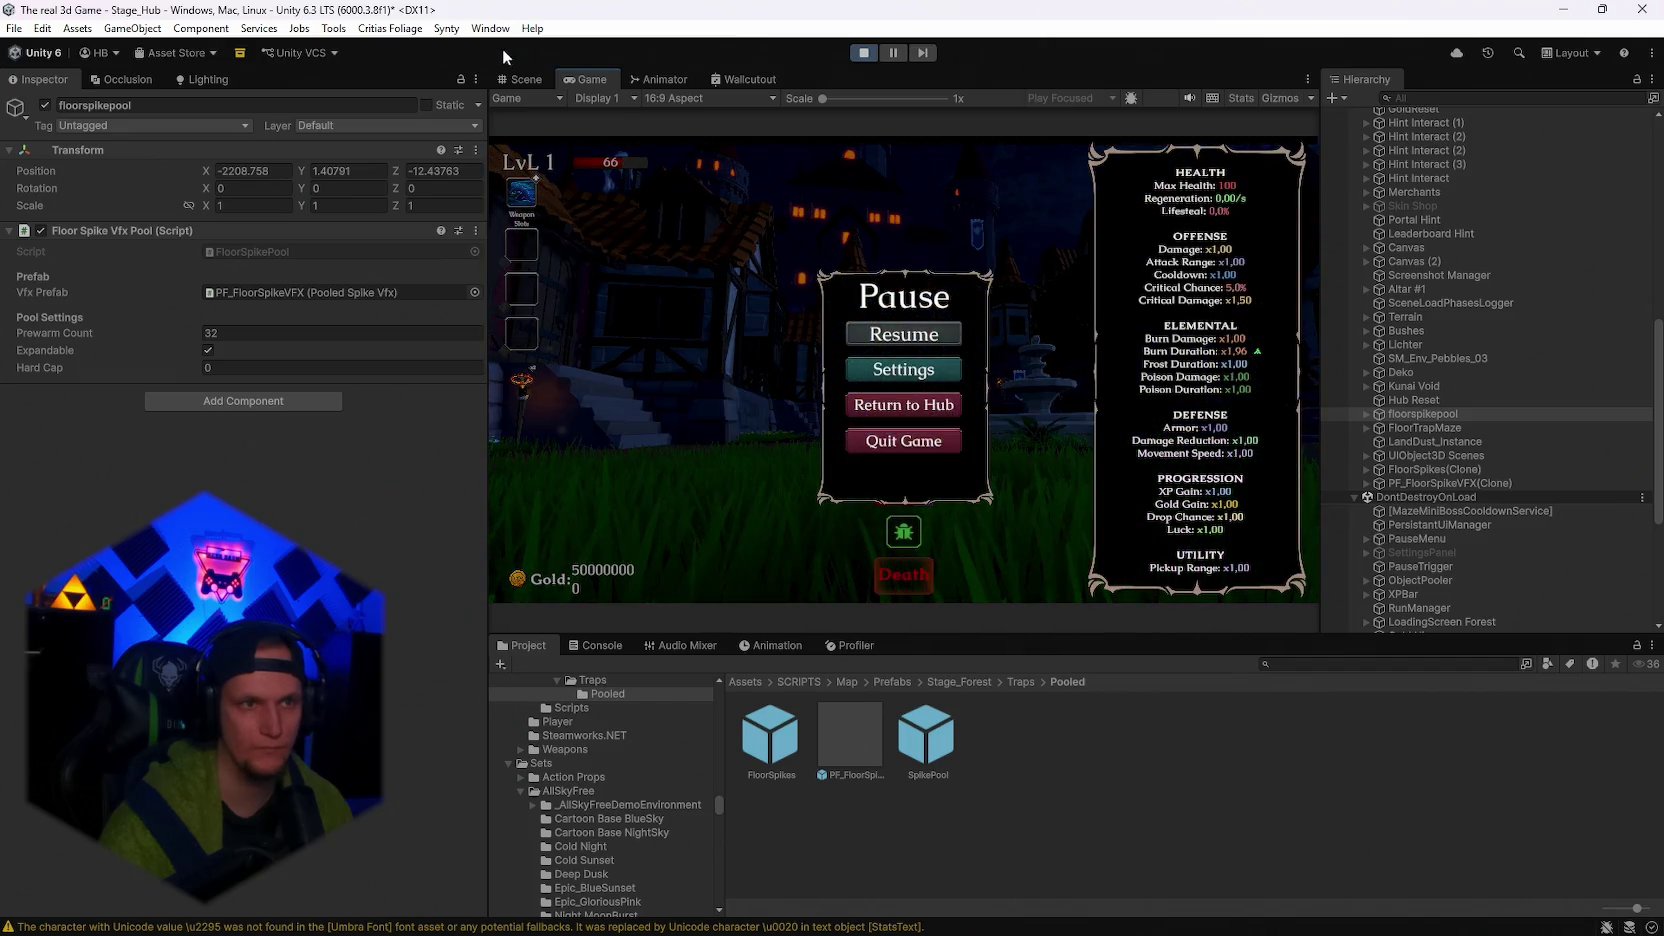
click(519, 79)
click(1048, 385)
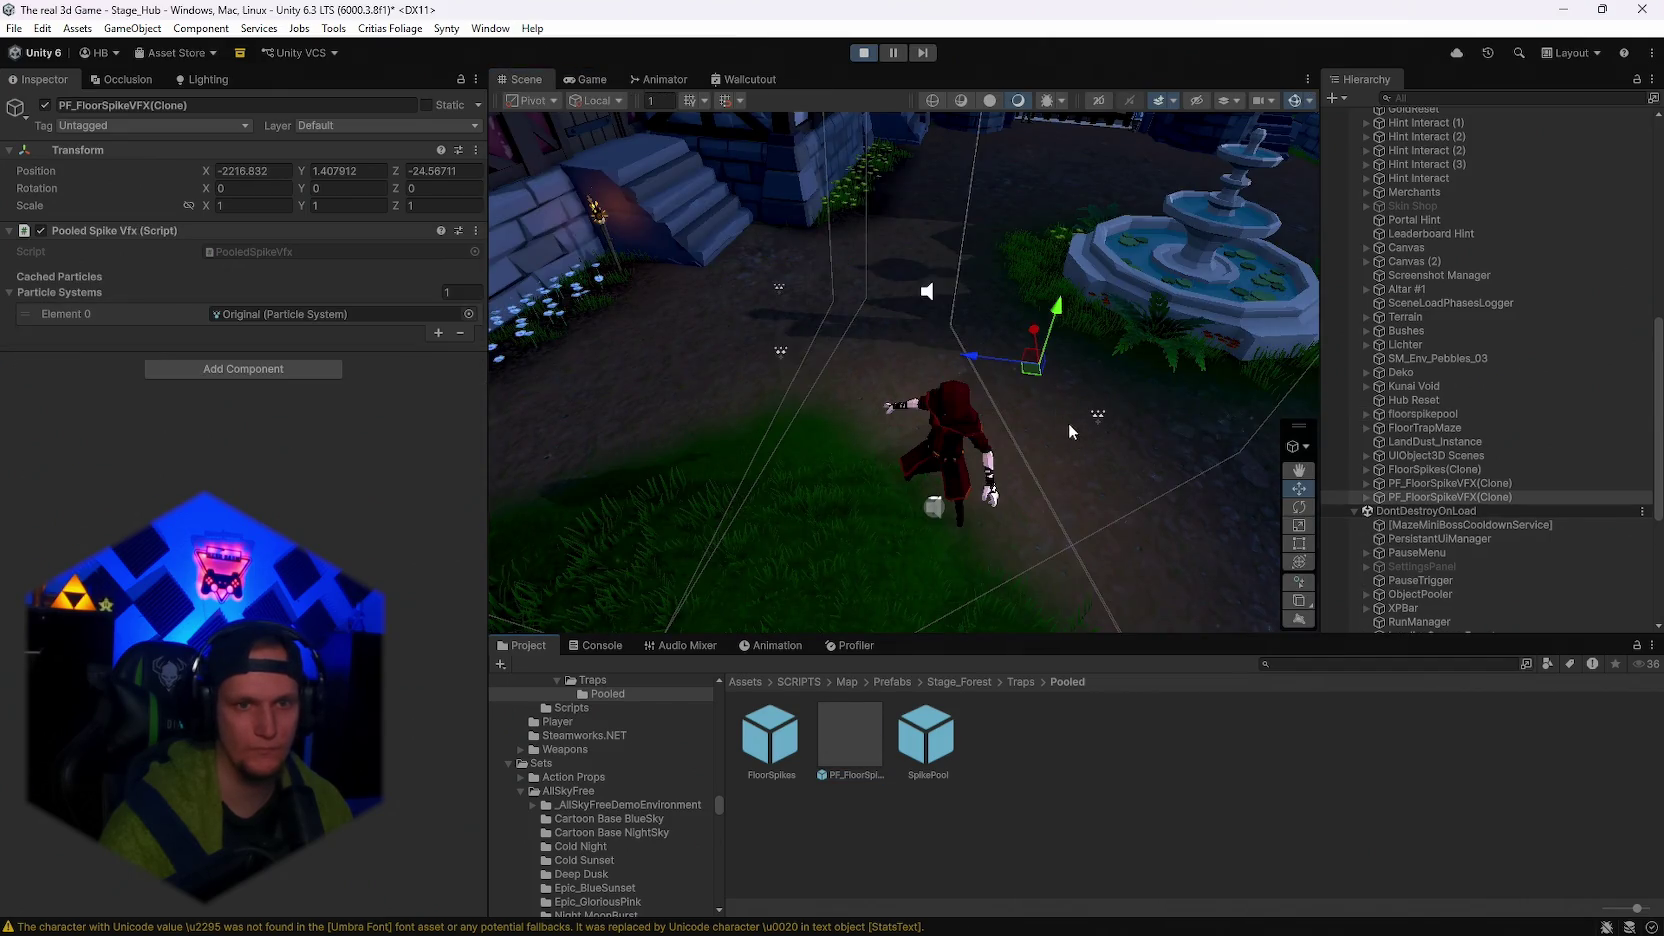
click(864, 55)
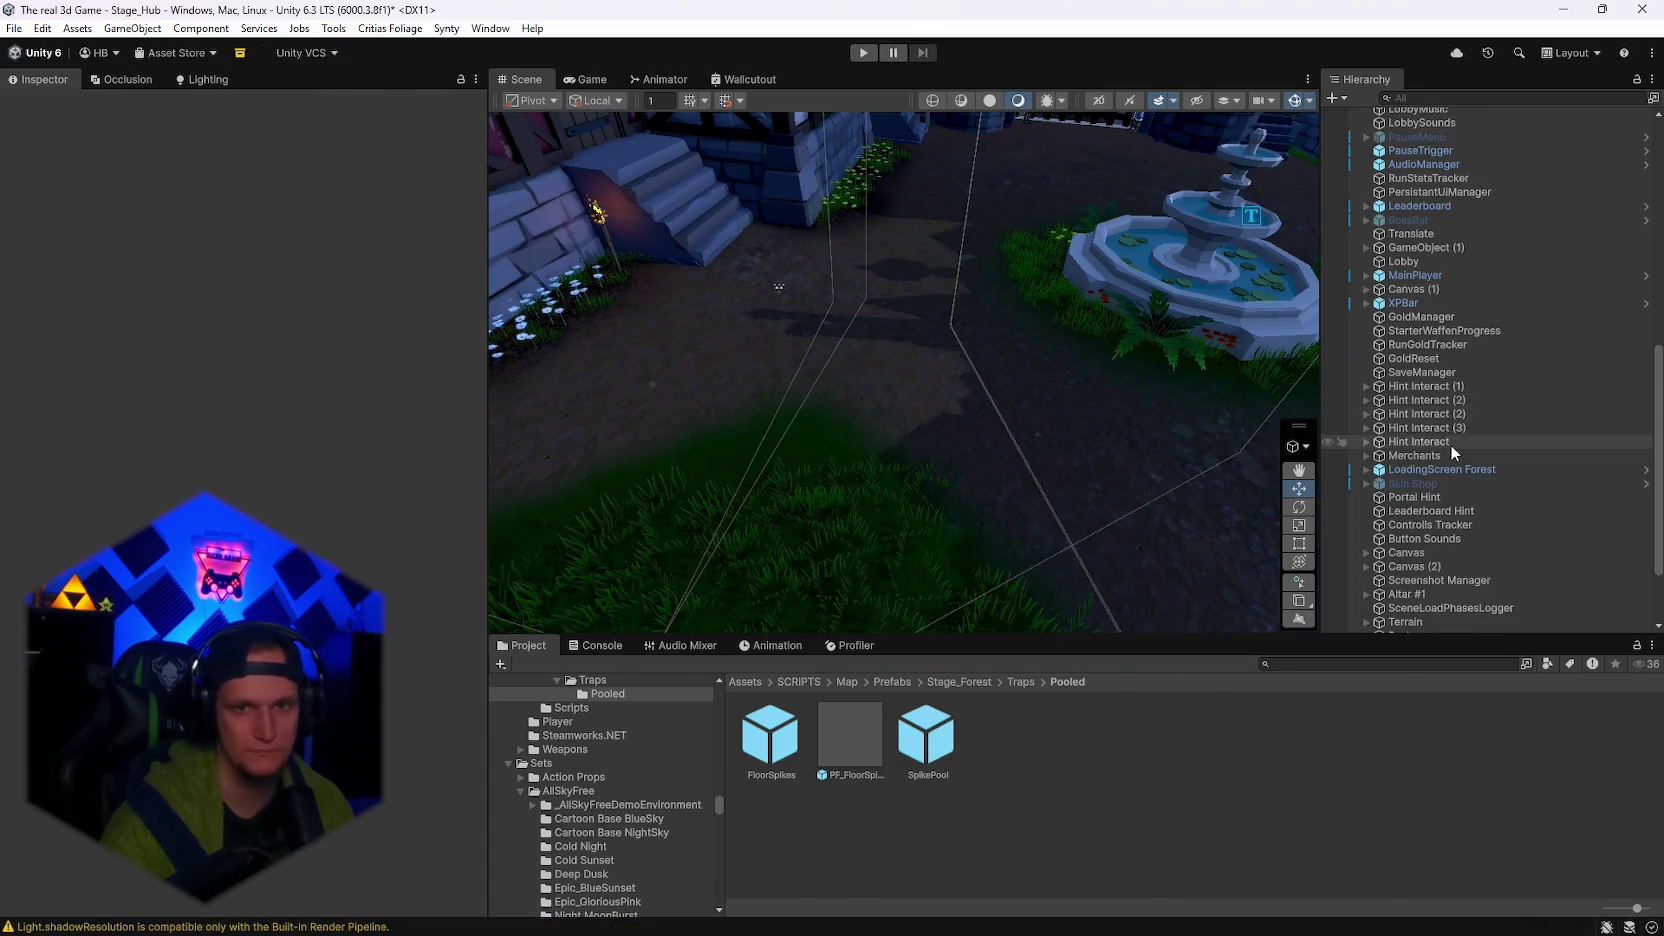
Set the floor spike pool's Vfx Prefab to PF_FloorSpikeVFX again.
scroll(1453, 445, up, 5)
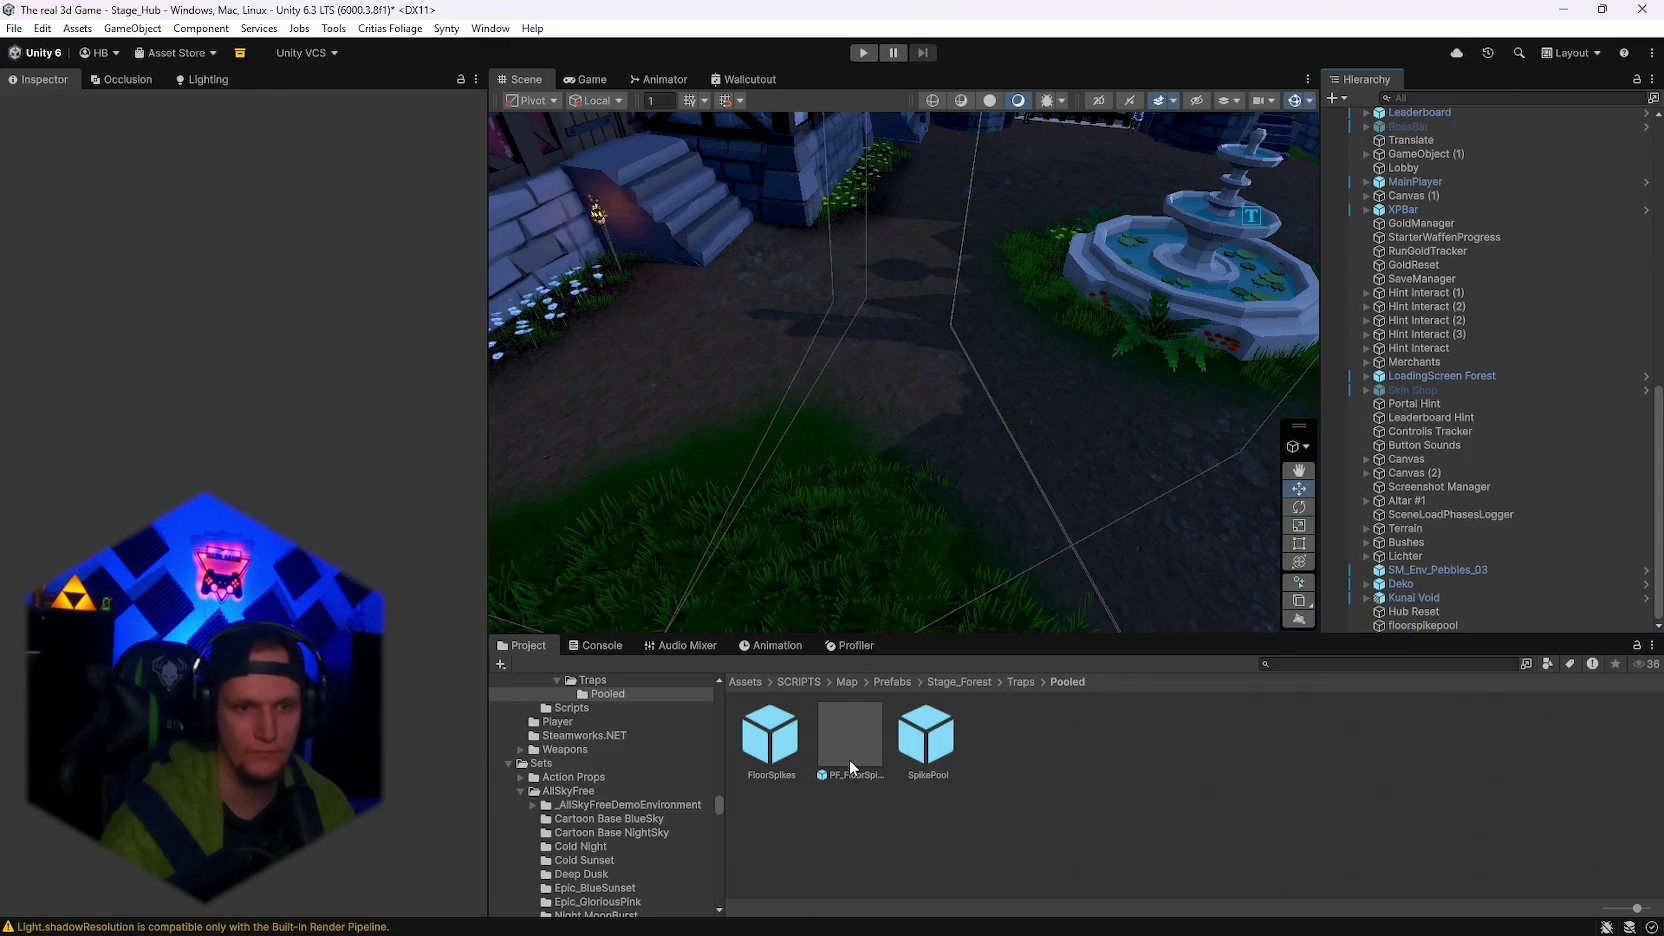
click(1423, 625)
drag(842, 728, 276, 294)
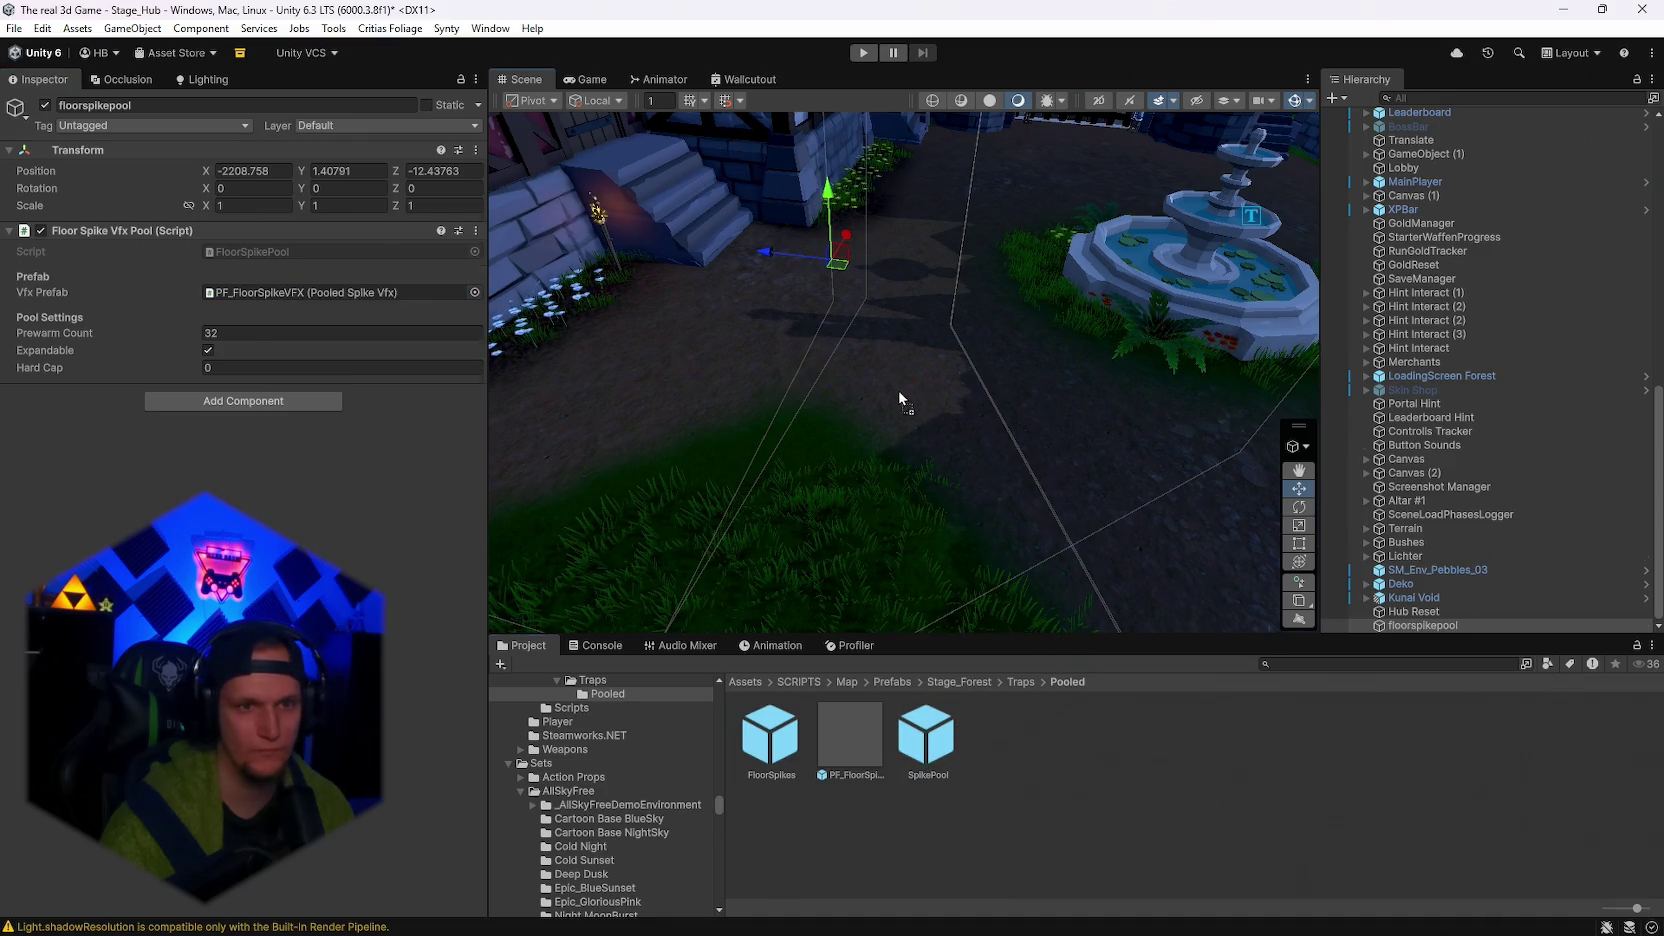
Place the SpikePool and FloorSpikes prefabs in the hub scene and start play mode.
drag(898, 397, 900, 400)
mouse_move(770, 735)
mouse_down()
mouse_move(1043, 435)
mouse_move(1005, 396)
mouse_up()
click(863, 52)
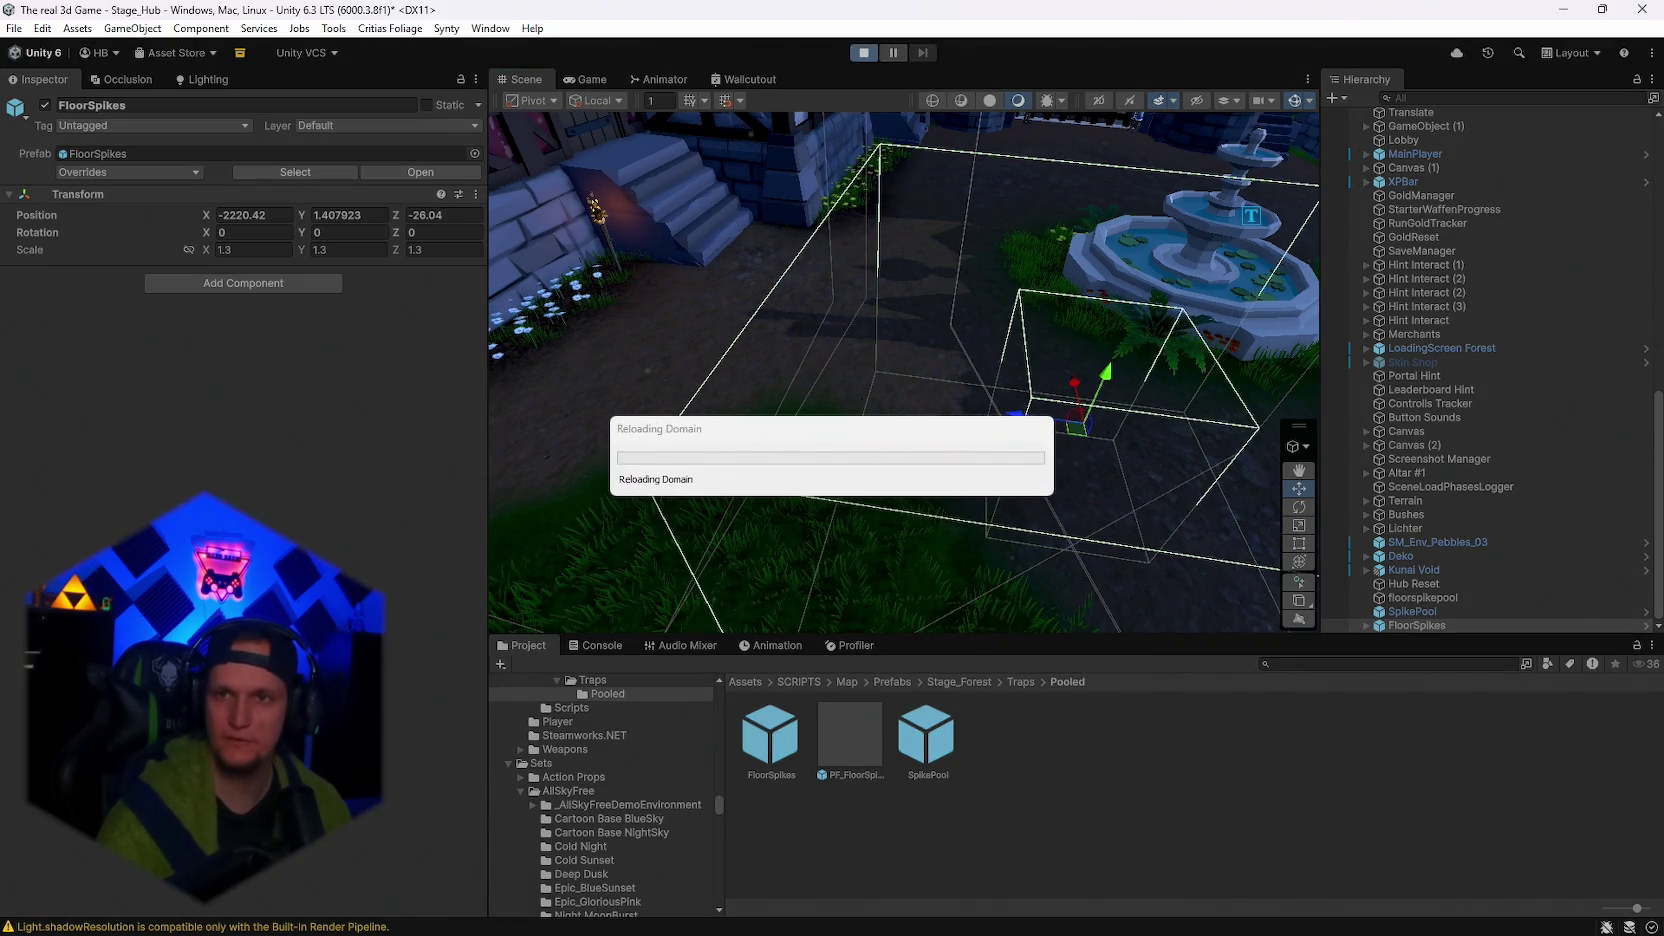
click(1178, 928)
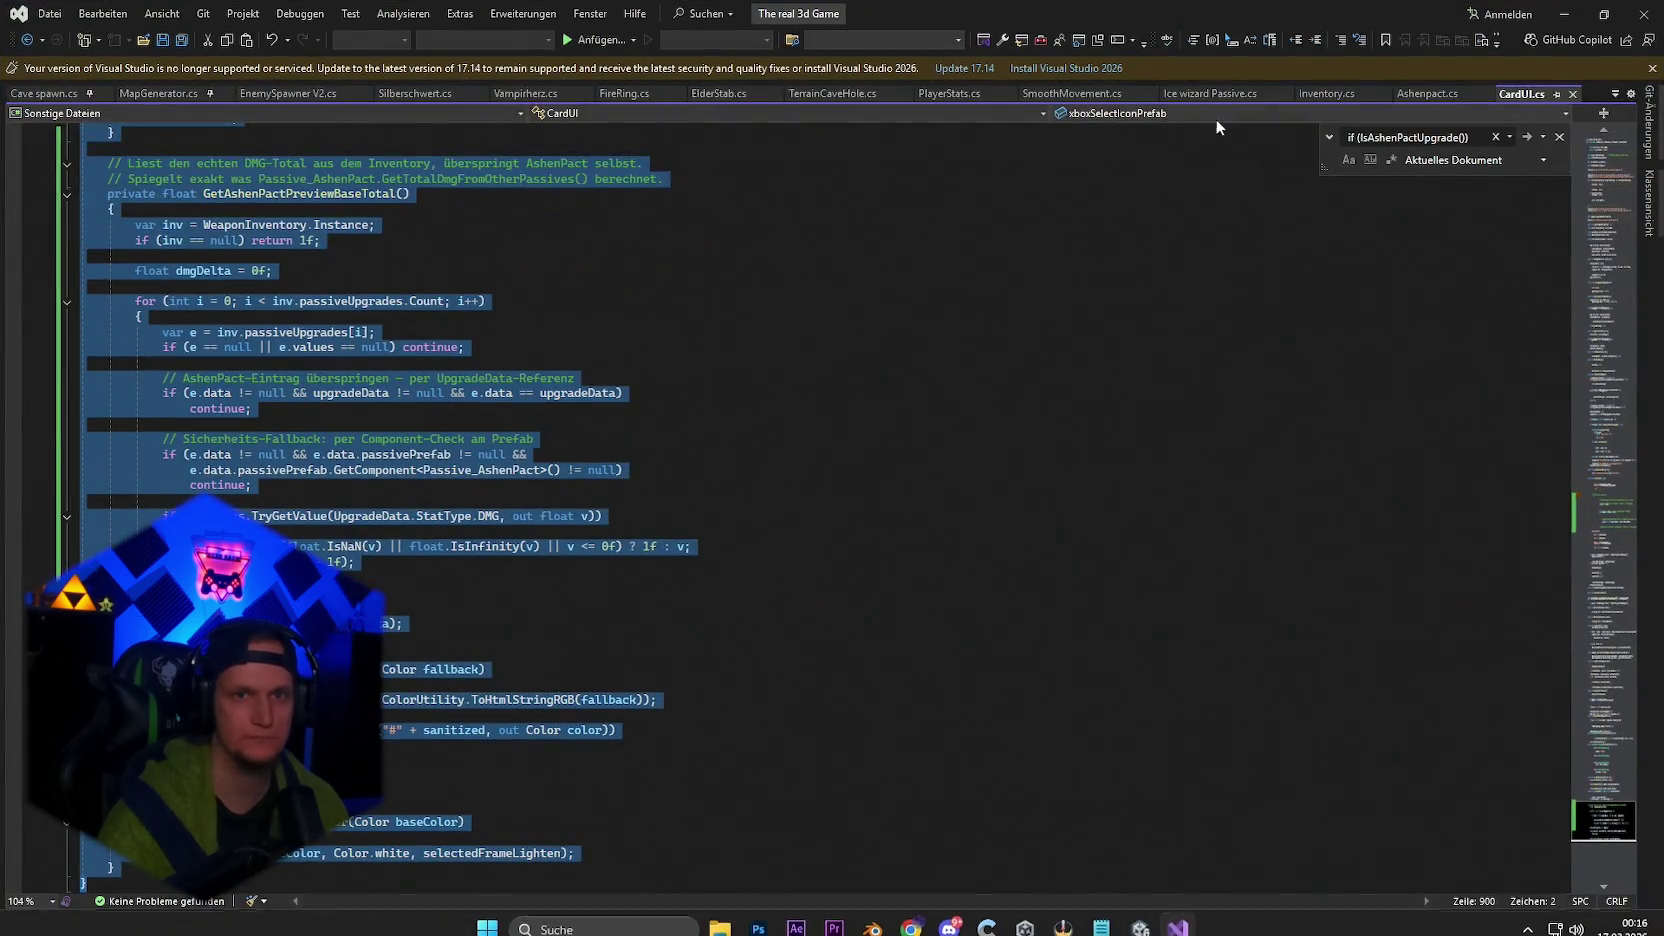
Review the Ashen Pact passive code, then find the 'case "DMG":' preview in CardUI.cs.
click(1447, 97)
click(1317, 392)
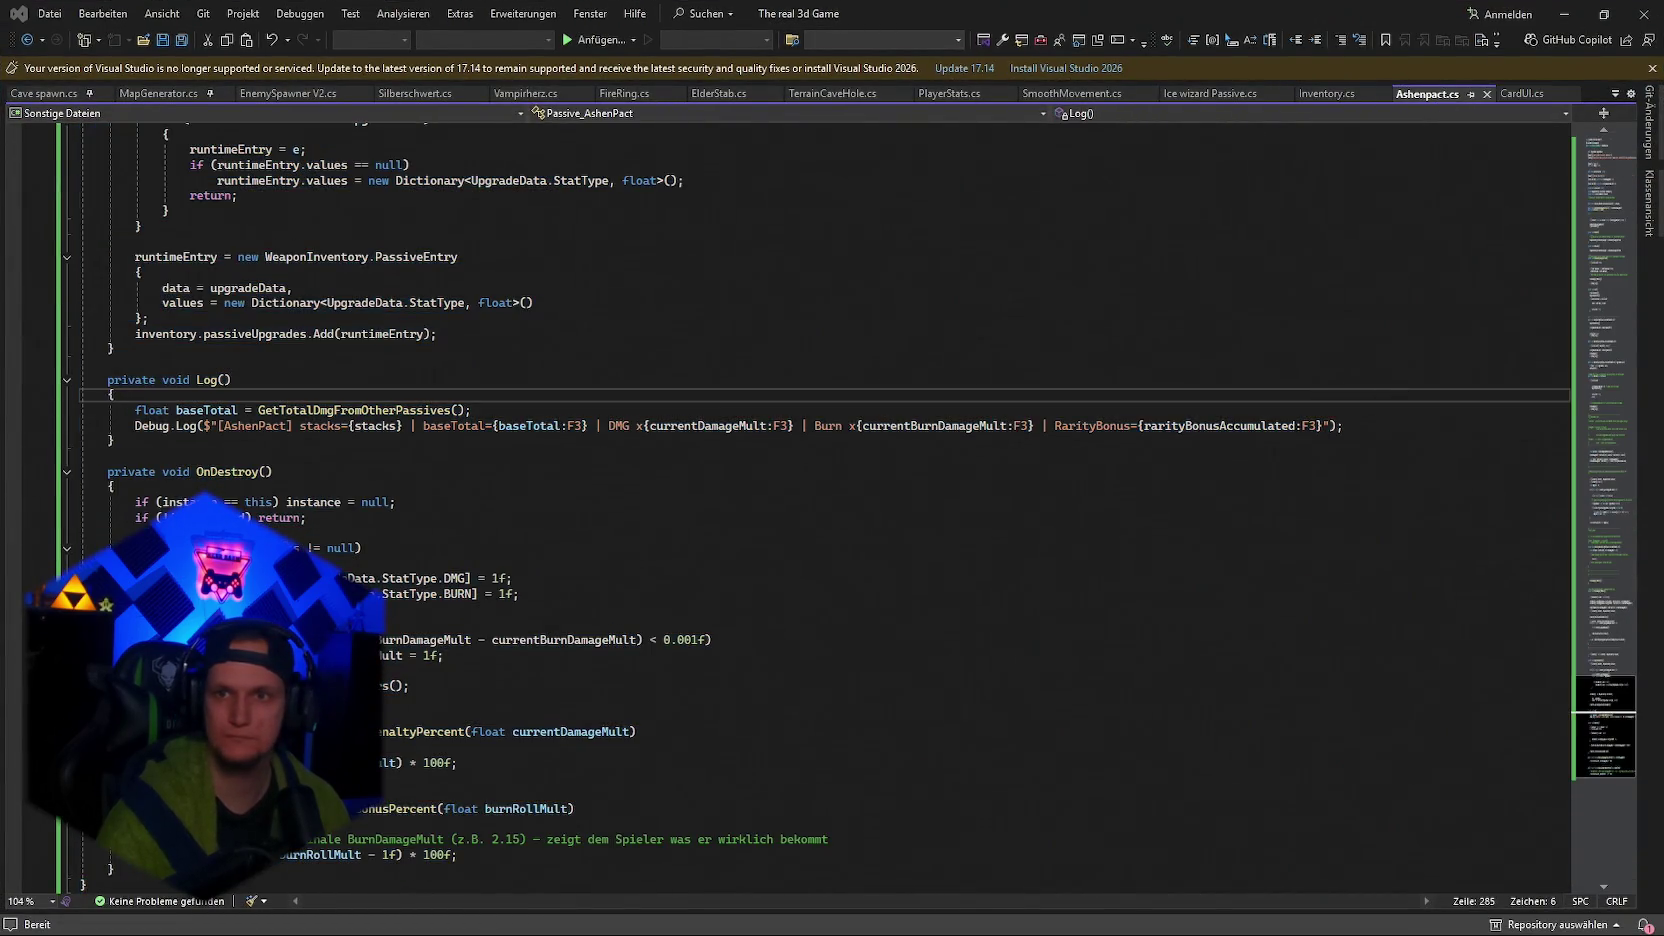
click(1201, 427)
key(ctrl+f)
key(ctrl+Tab)
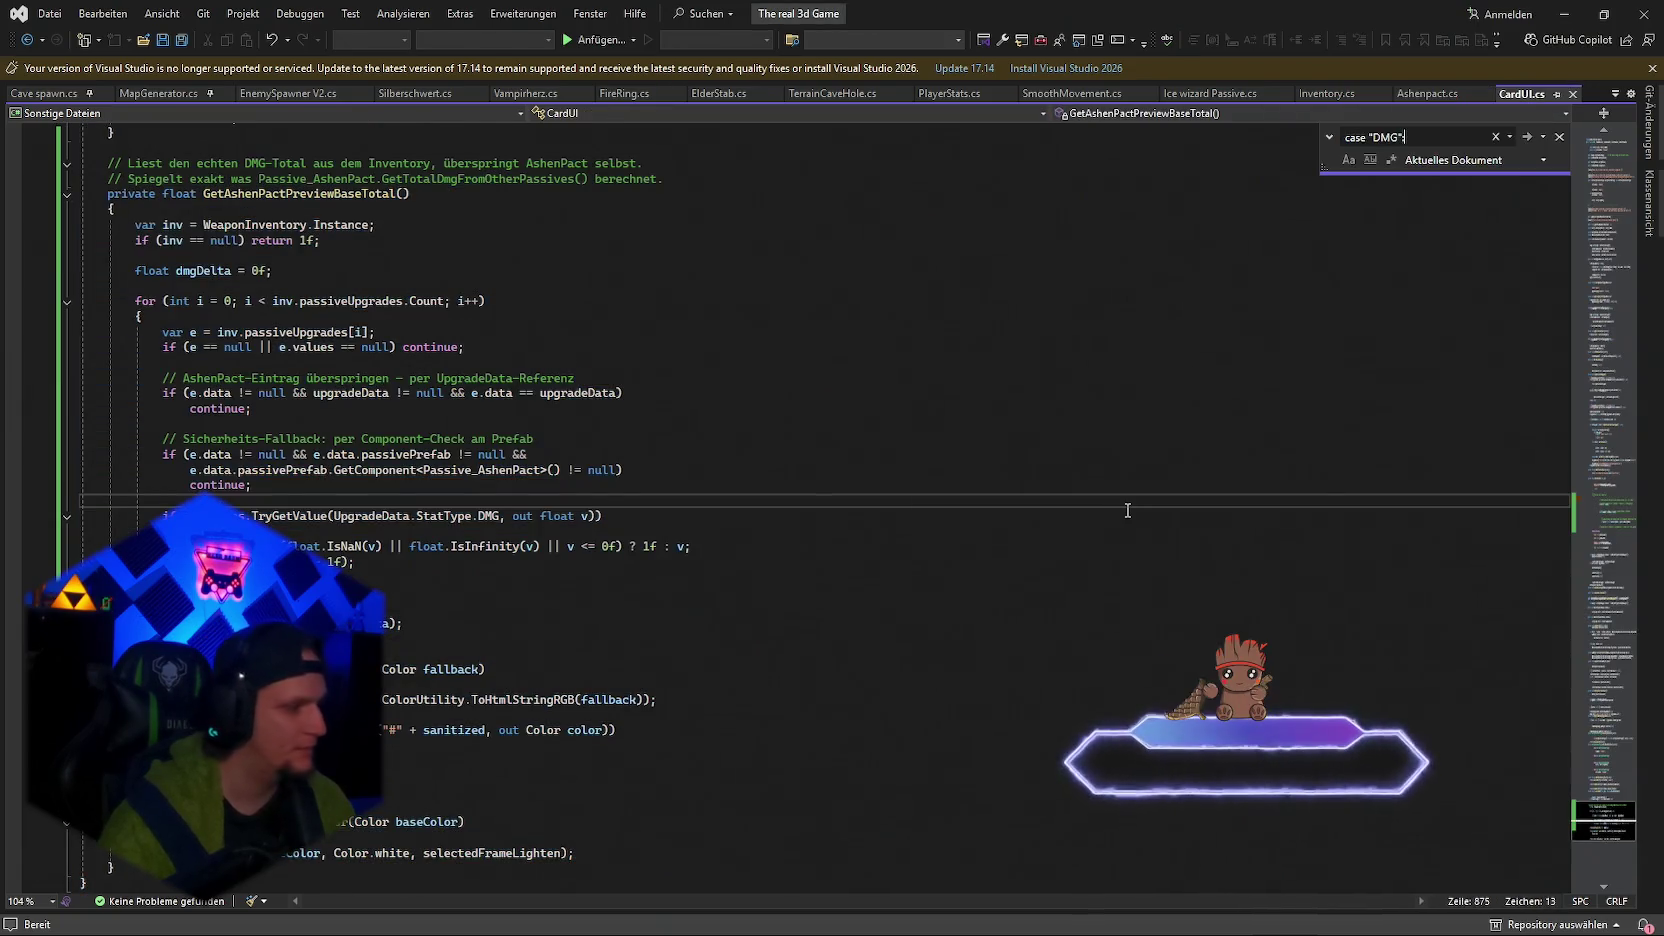
click(1528, 136)
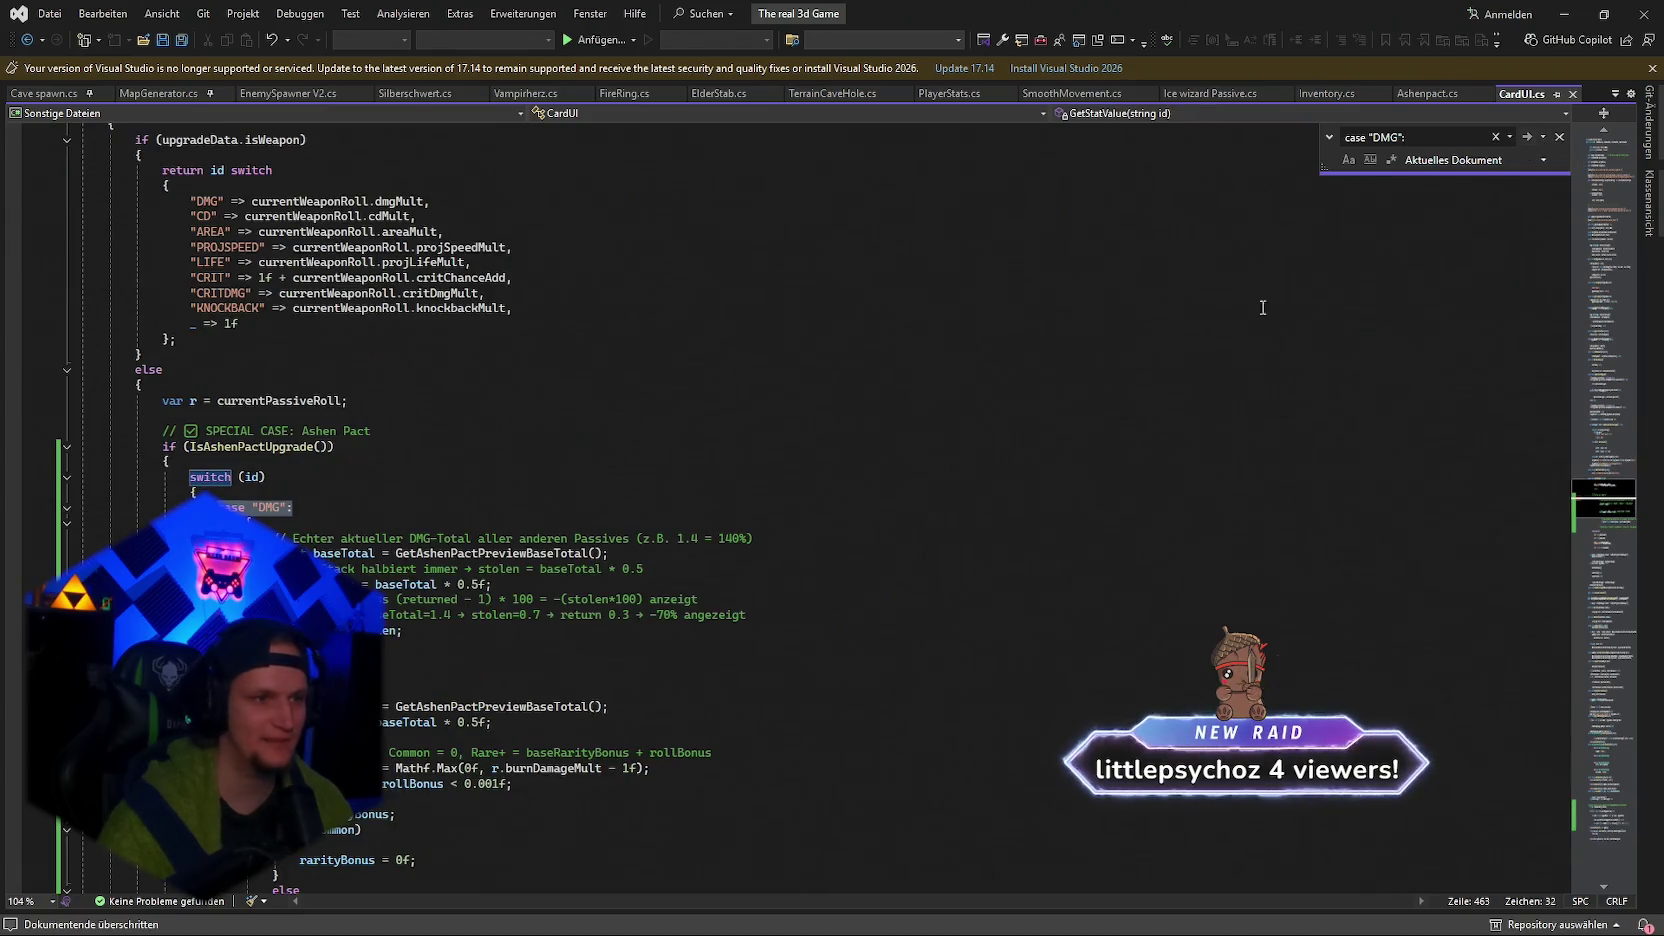
Trial-replace the Ashen Pact DMG case with shorter code, save, then undo it.
scroll(953, 467, down, 1)
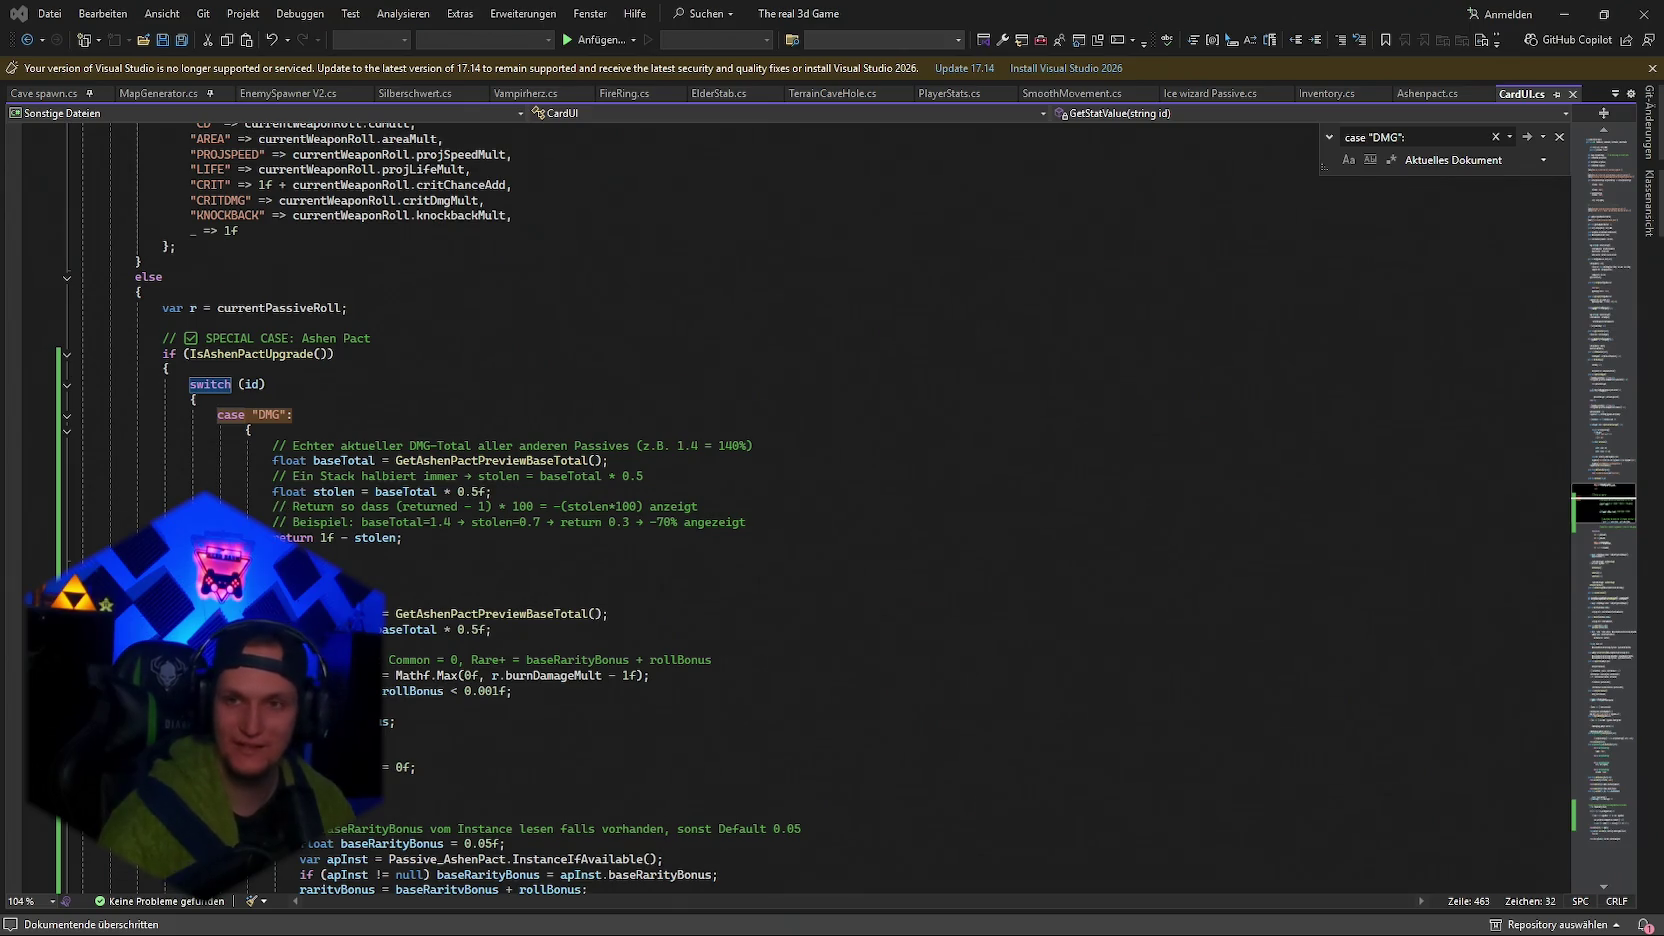
drag(405, 537, 217, 414)
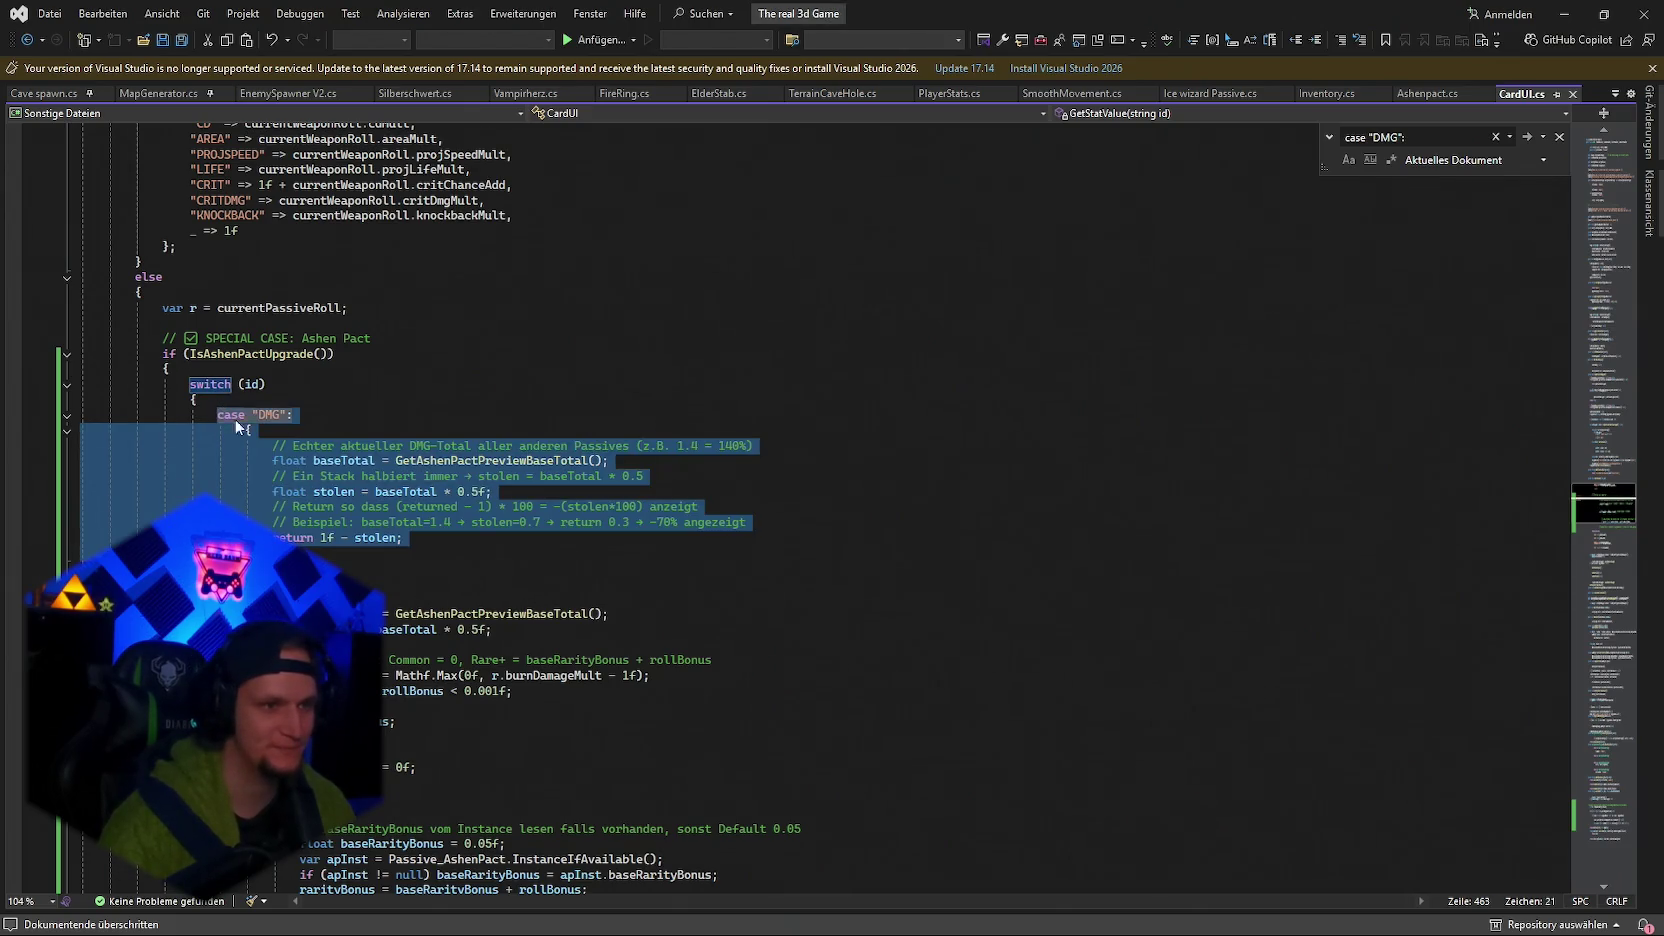
key(ctrl+v)
key(ctrl+s)
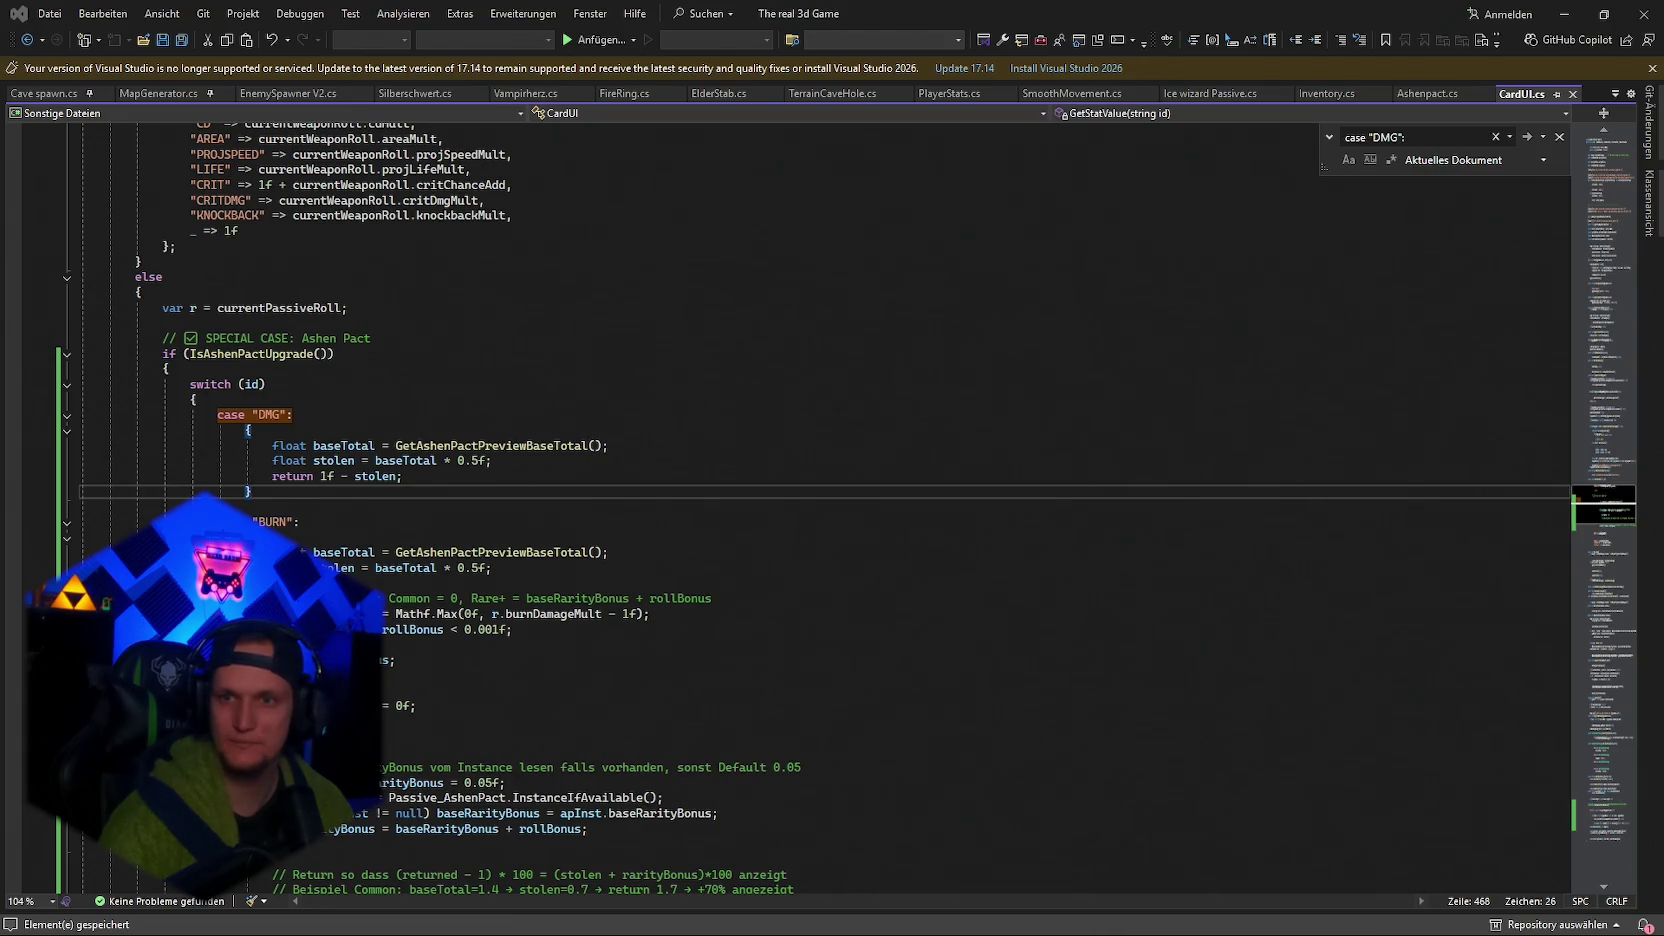
click(1172, 737)
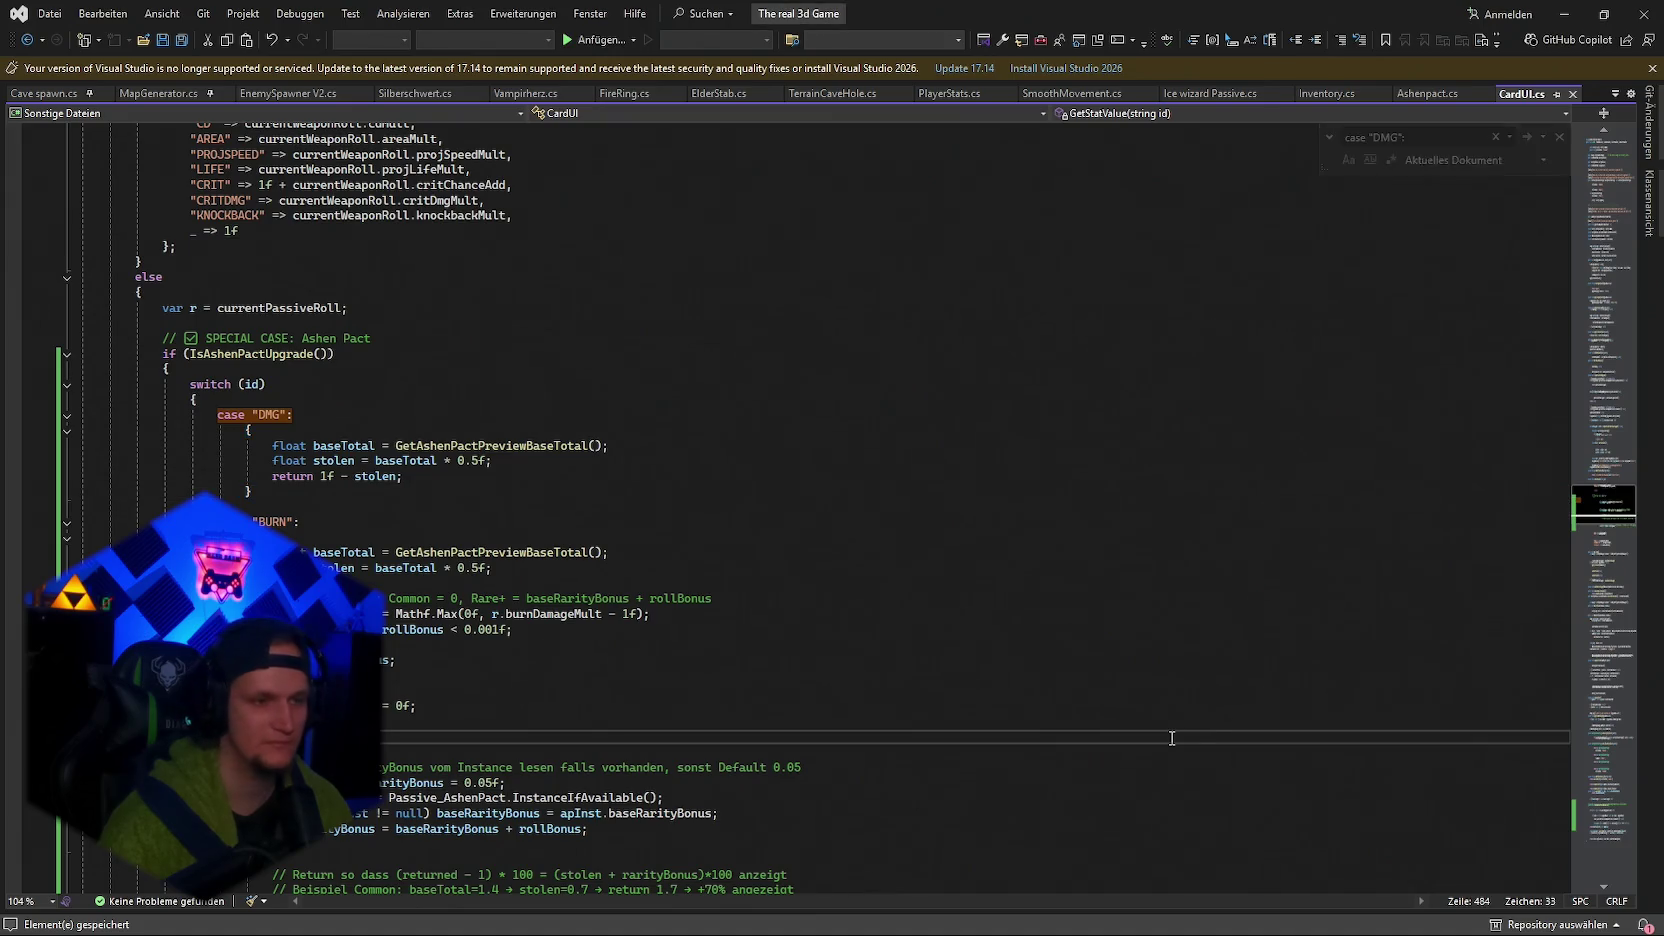
key(ctrl+z)
click(1135, 706)
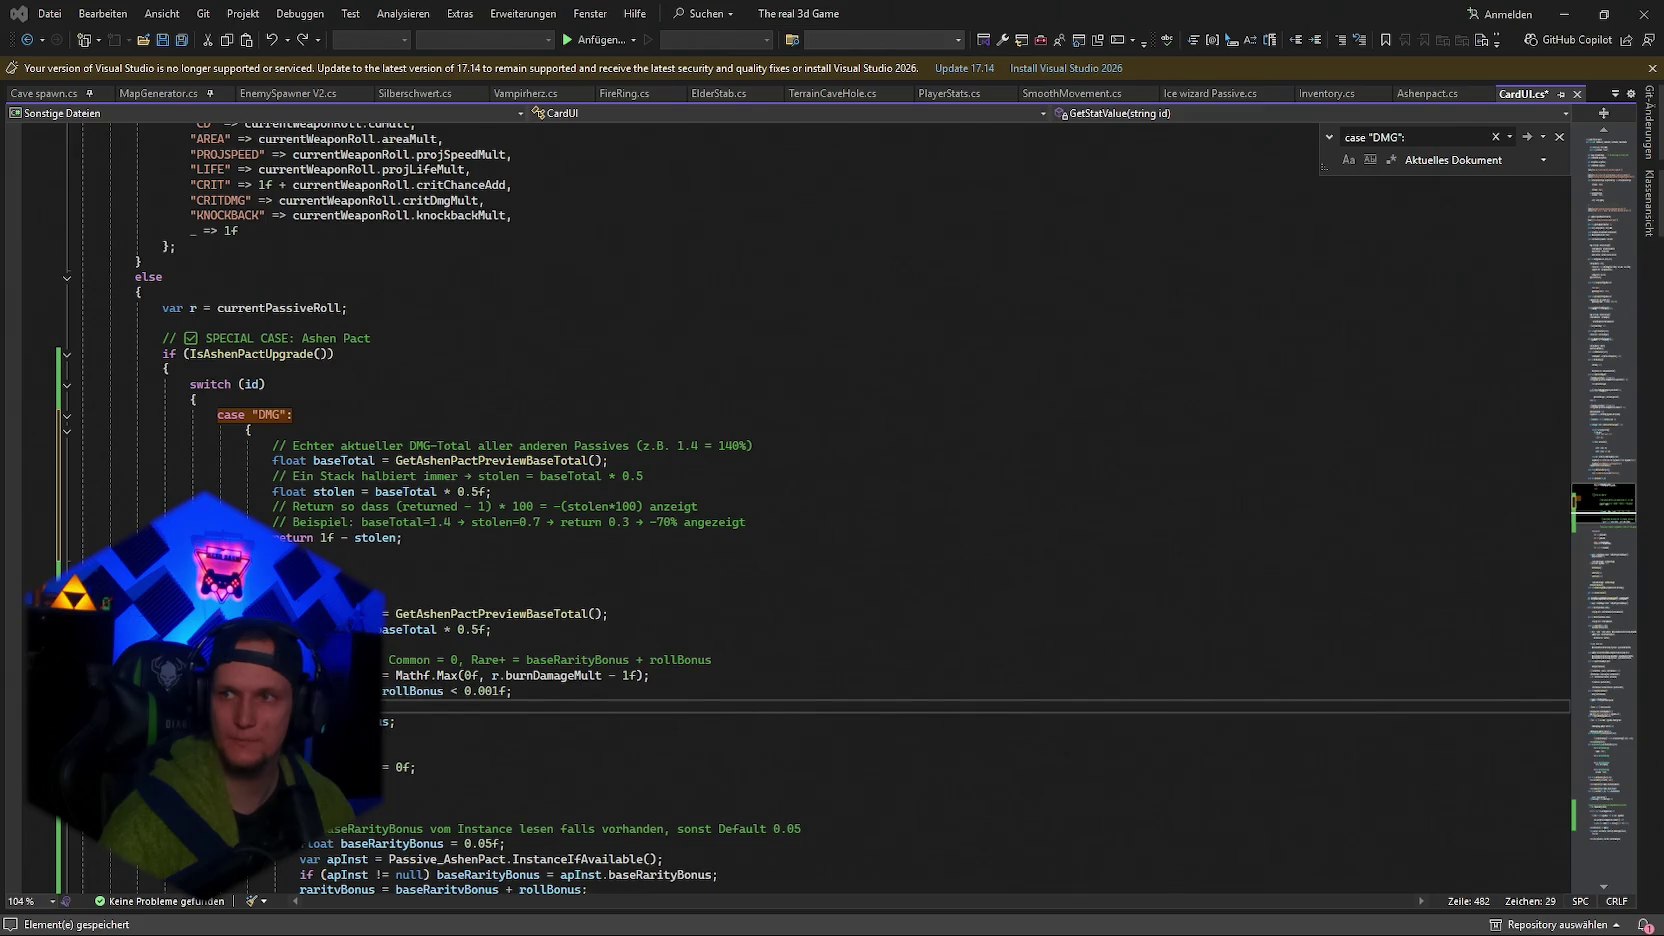
Select the Ashen Pact DMG and BURN preview cases in CardUI.cs.
click(505, 506)
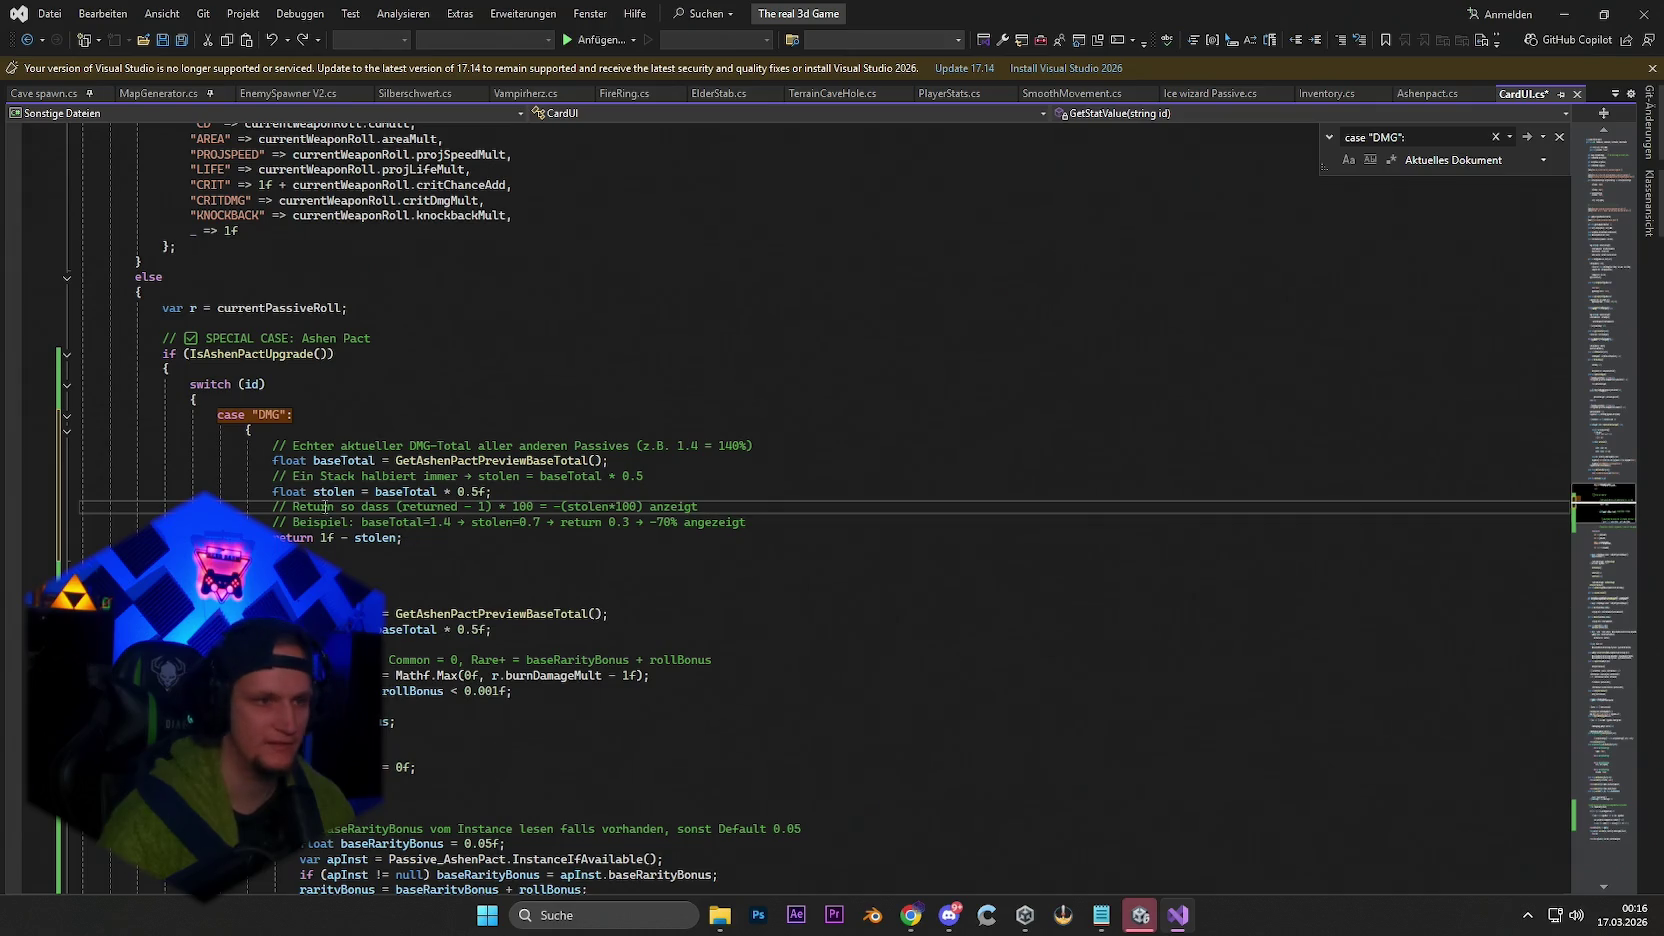
mouse_move(226, 408)
mouse_down()
mouse_move(330, 550)
mouse_move(700, 613)
mouse_move(739, 581)
mouse_move(716, 652)
mouse_up()
scroll(720, 600, down, 2)
scroll(739, 581, down, 5)
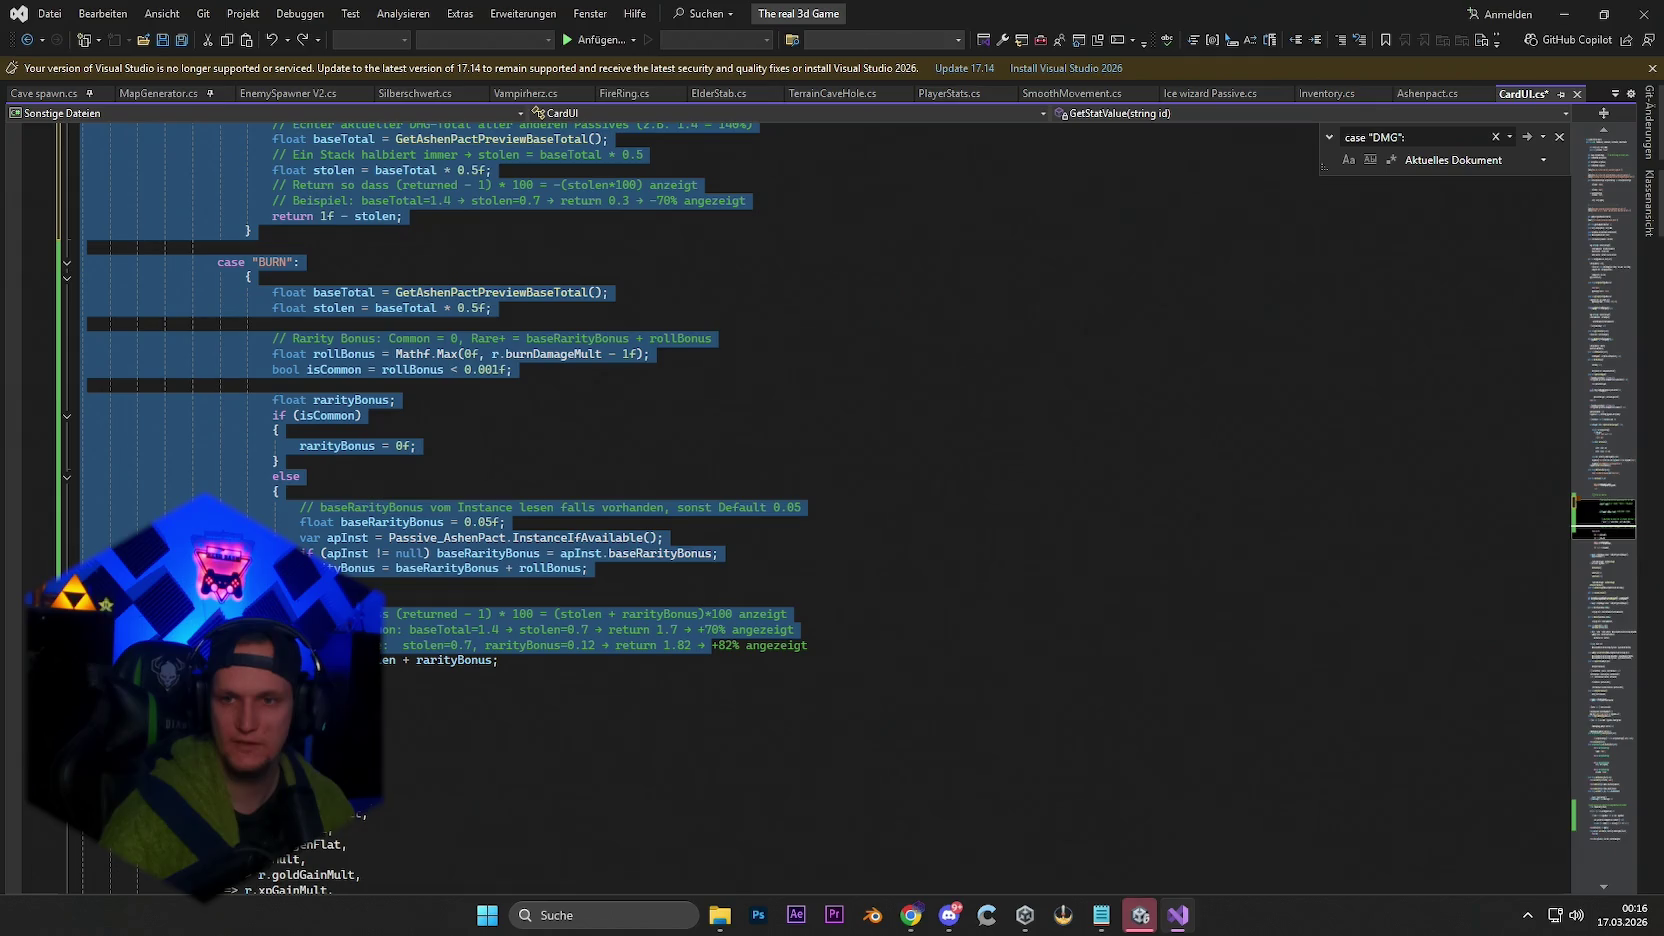
mouse_move(500, 662)
mouse_down()
mouse_move(420, 610)
mouse_move(300, 125)
mouse_move(221, 408)
mouse_up()
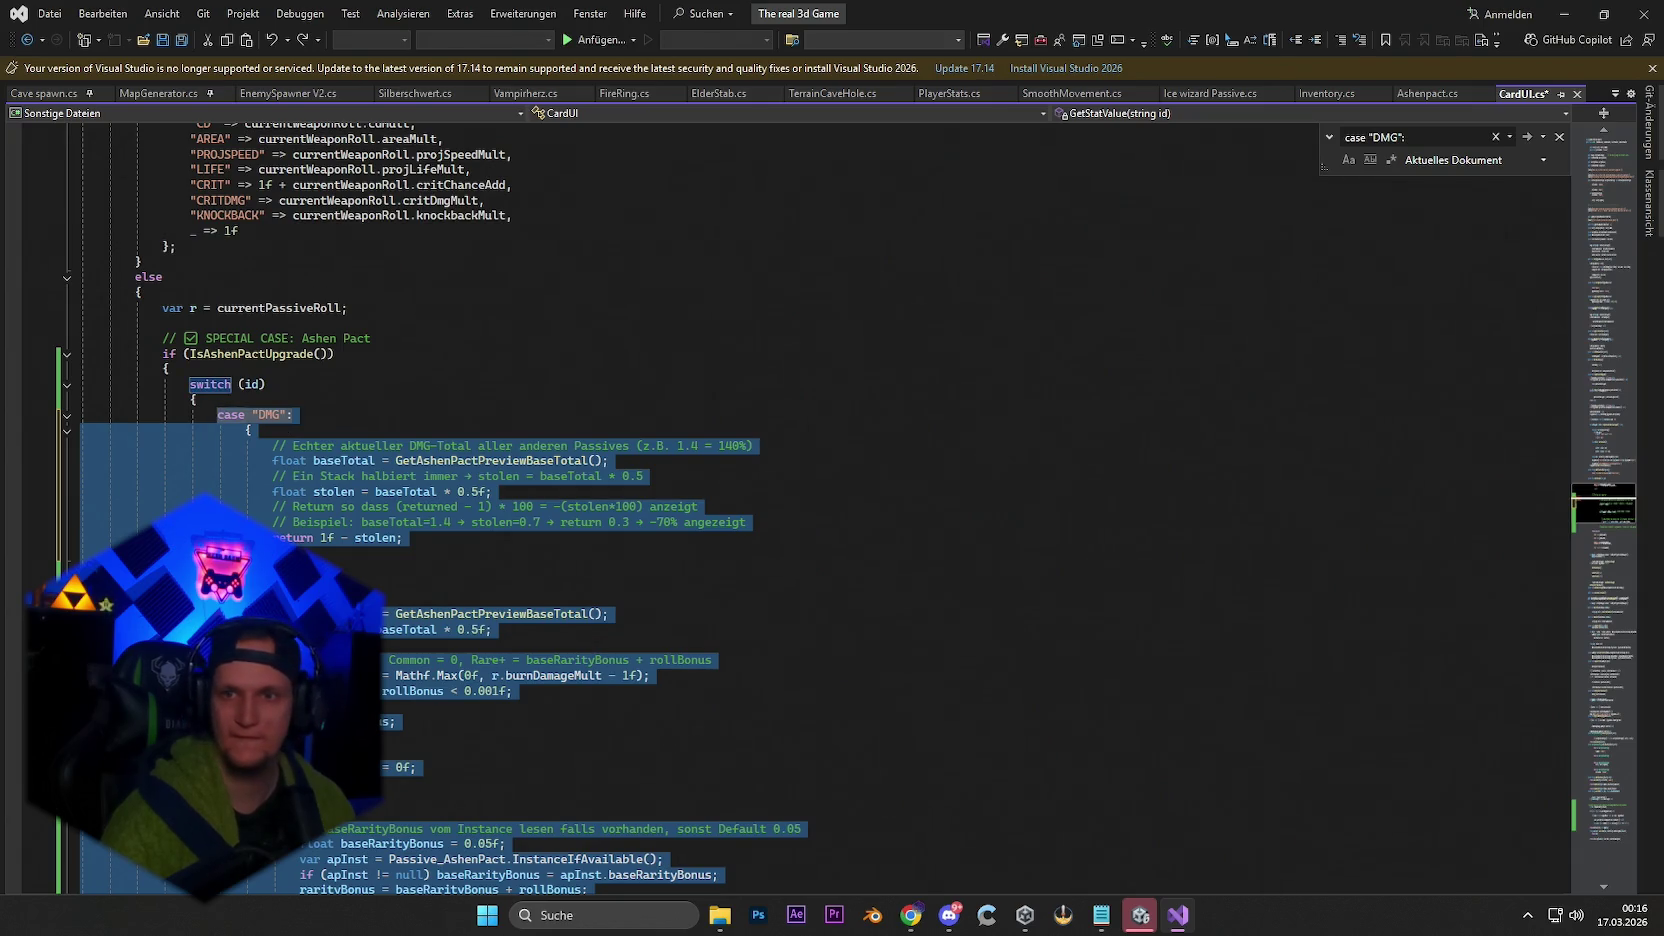
Switch DMG/BURN previews to WeaponInventory.GlobalDamageMult and replace GetAshenPactPreviewBaseTotal with a comment.
key(ctrl+v)
key(ctrl+s)
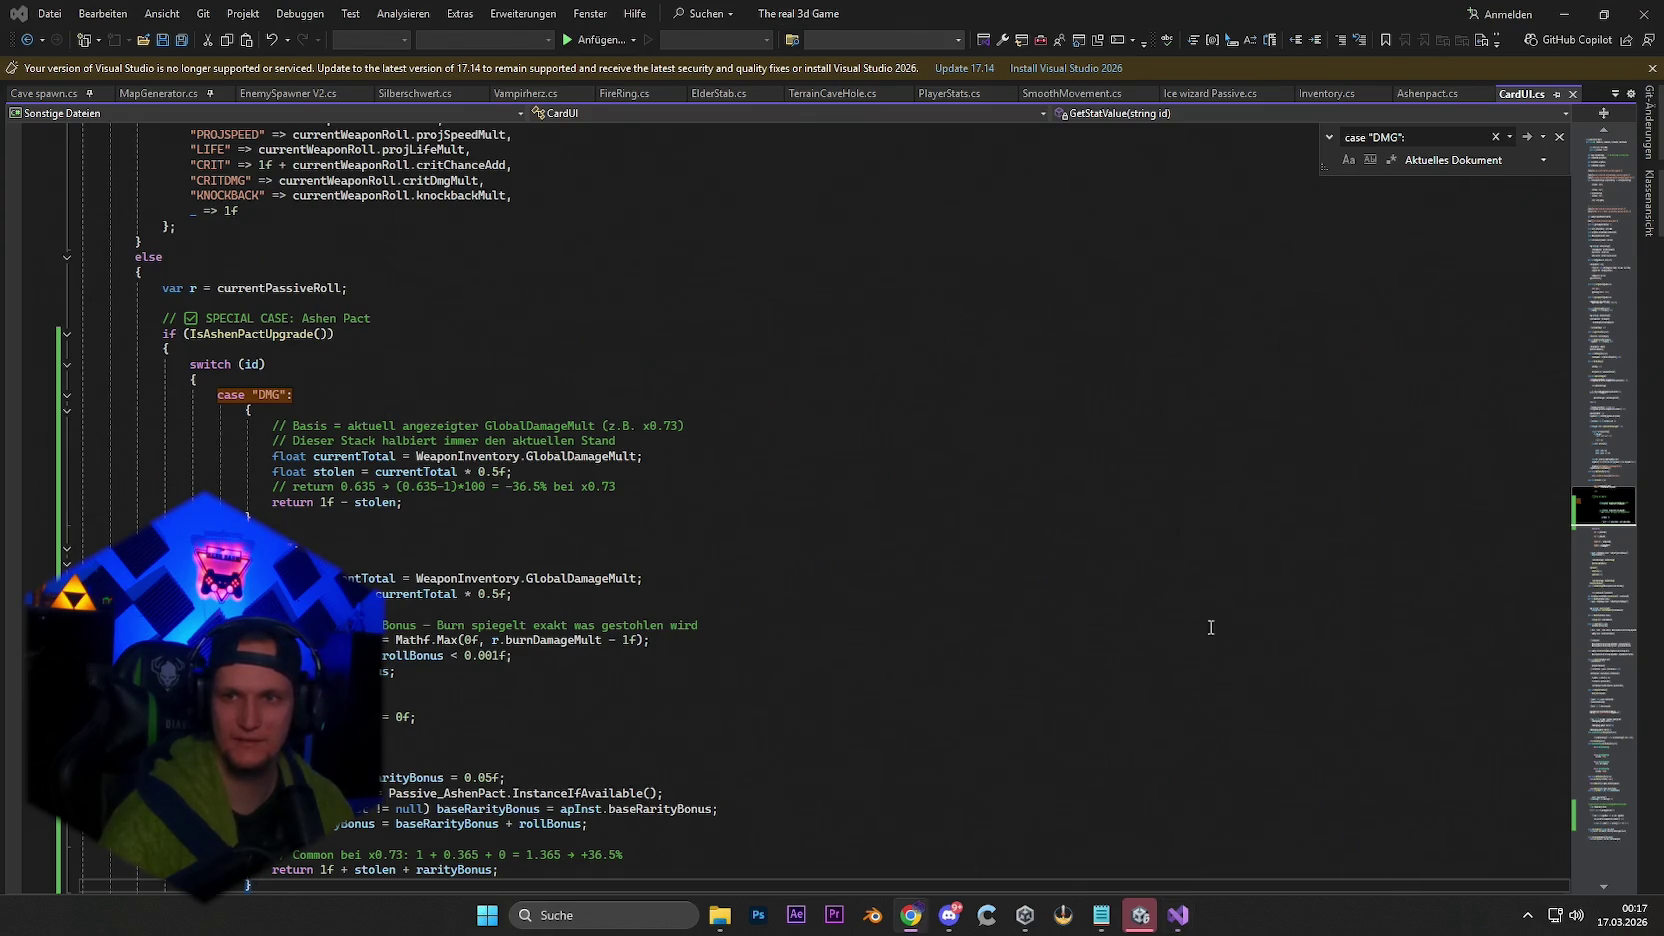
key(ctrl+f)
key(ctrl+v)
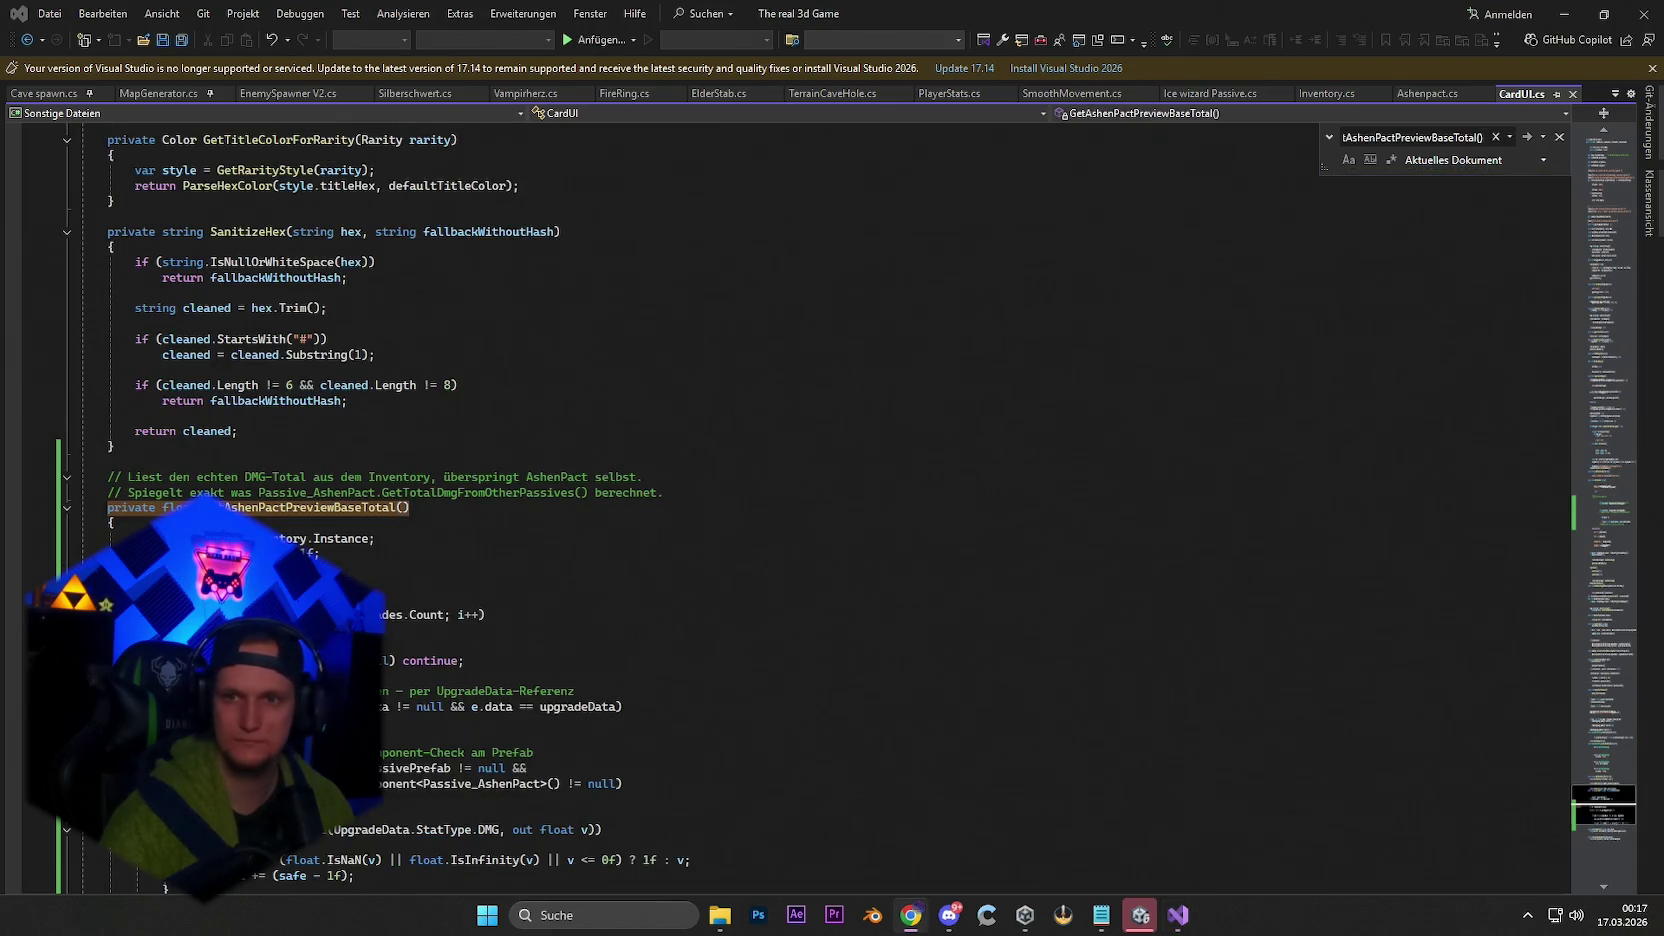
scroll(129, 369, down, 4)
click(156, 399)
mouse_move(109, 323)
mouse_down()
mouse_move(300, 565)
mouse_move(250, 785)
mouse_up()
text(// Nicht mehr benötigt – CardUI nutzt direkt WeaponInventory.GlobalDamageMult)
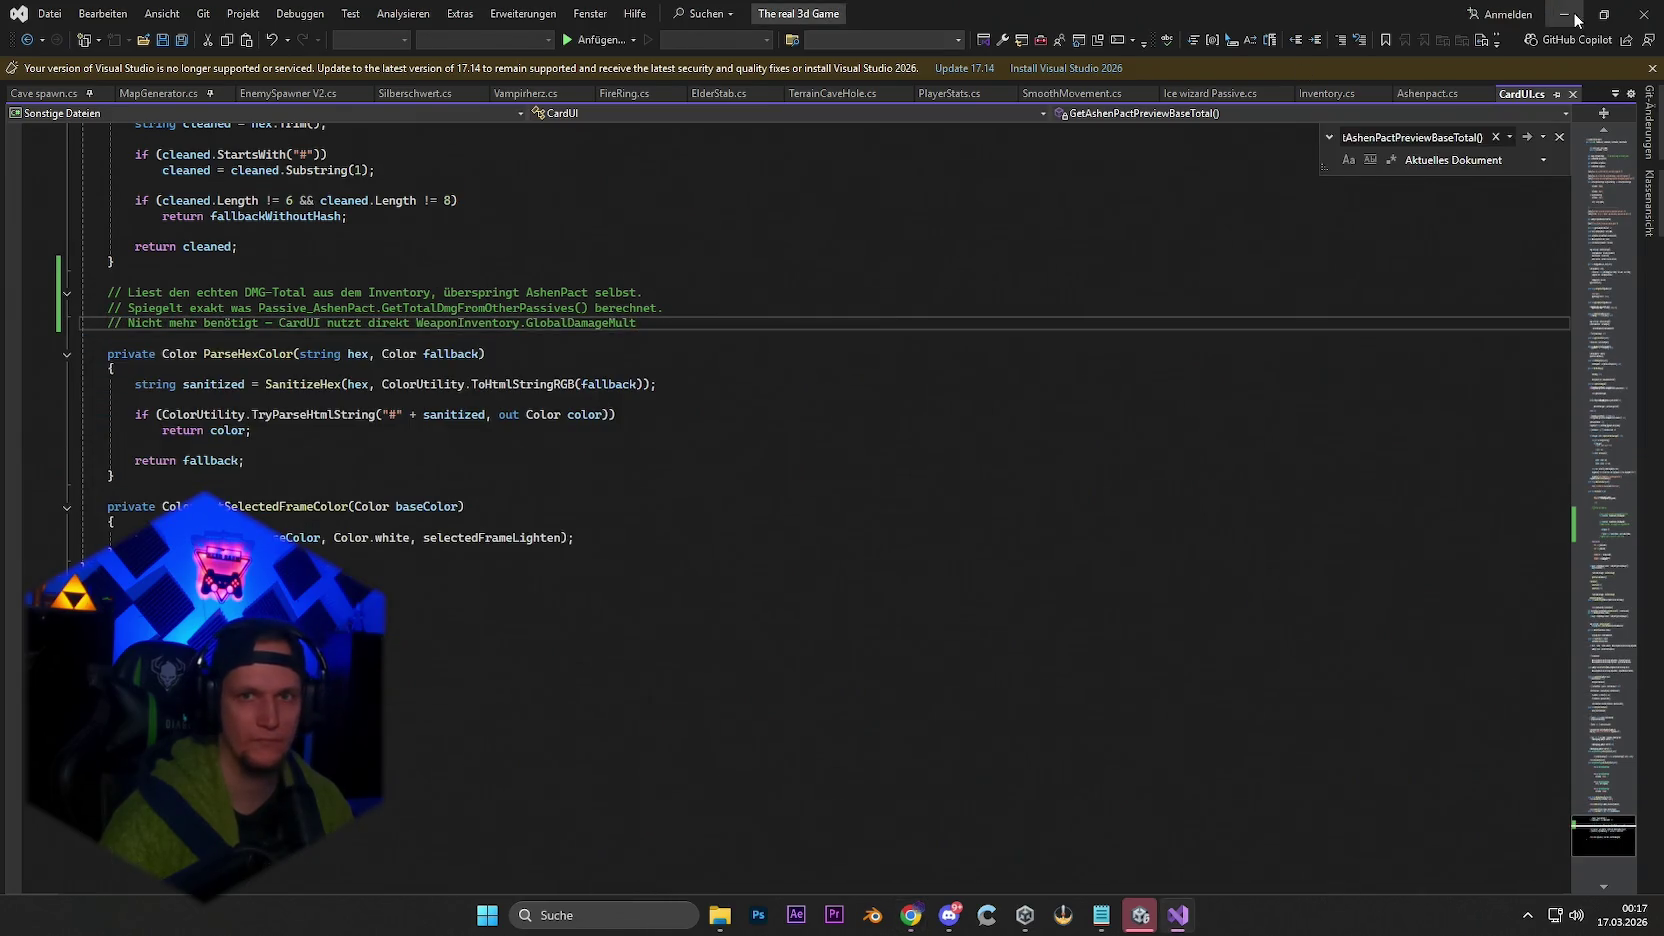
click(1565, 14)
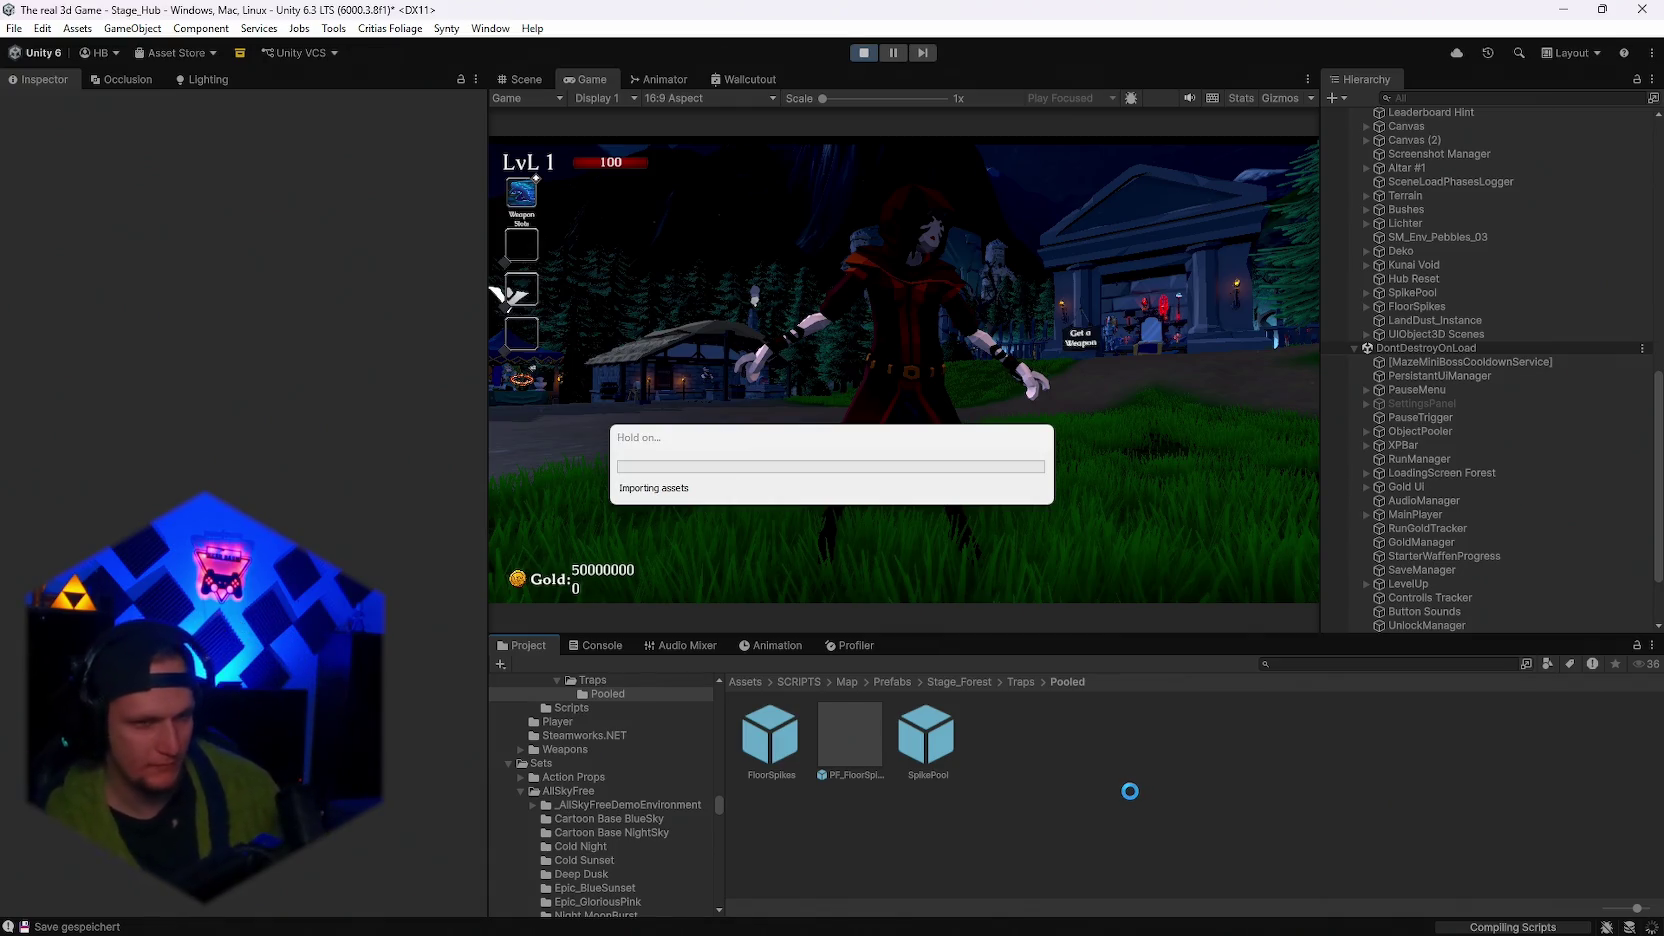
Show the Weekly Balancing Patch screenshot announcing 13 New Passives full-screen.
mouse_move(1135, 930)
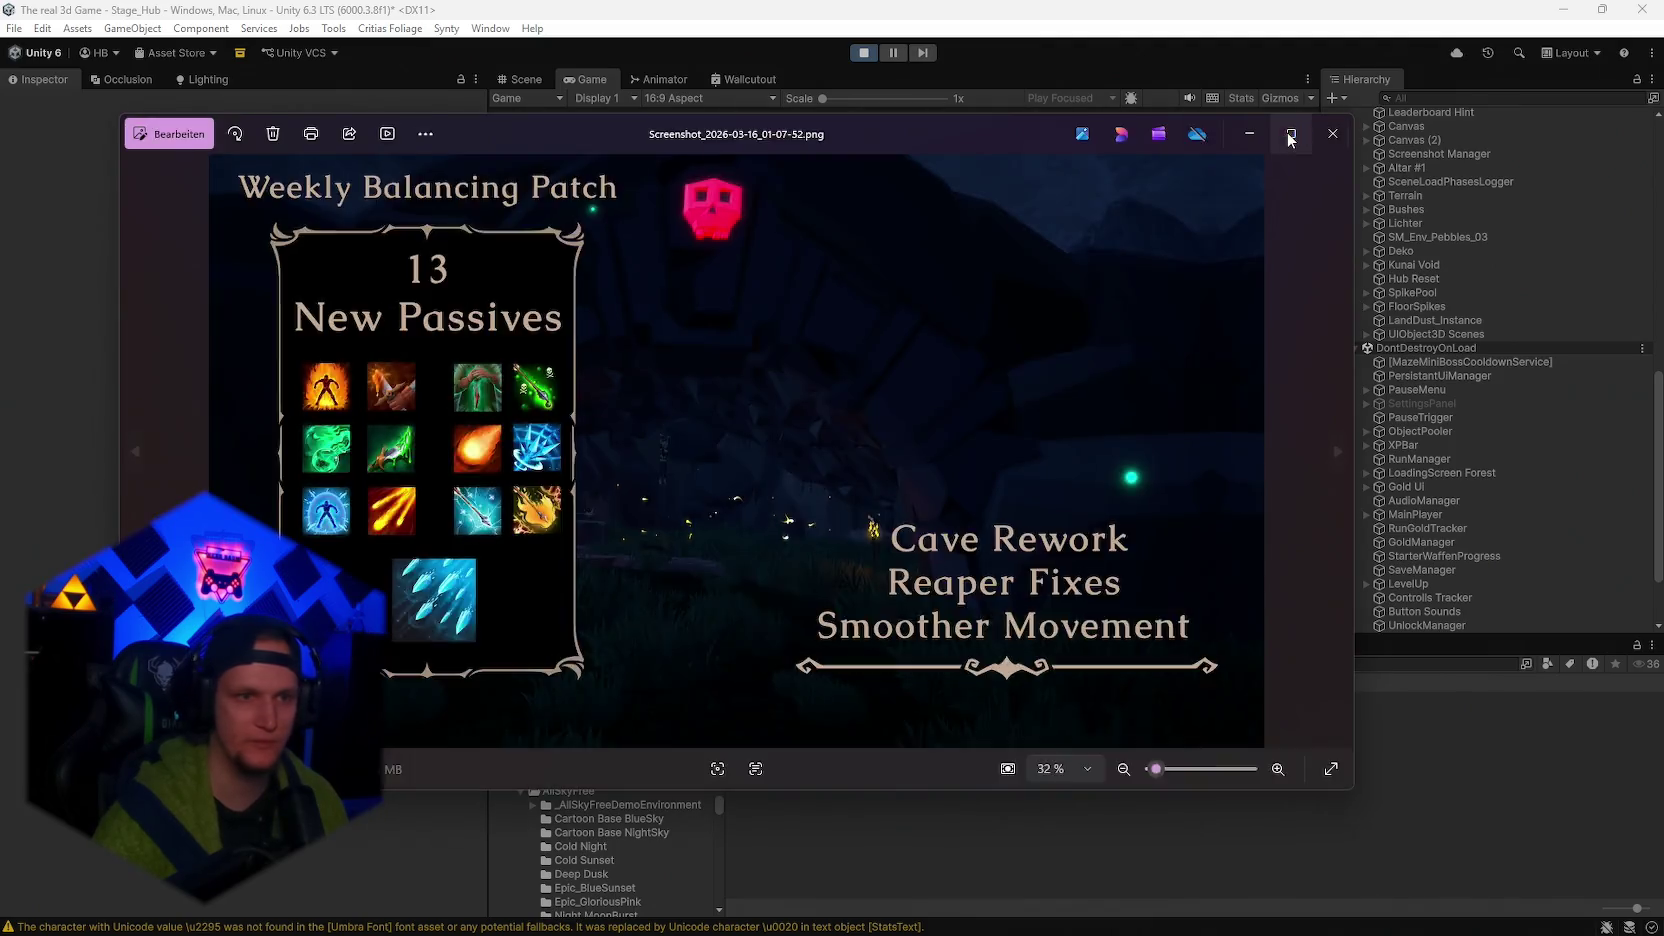
click(1290, 136)
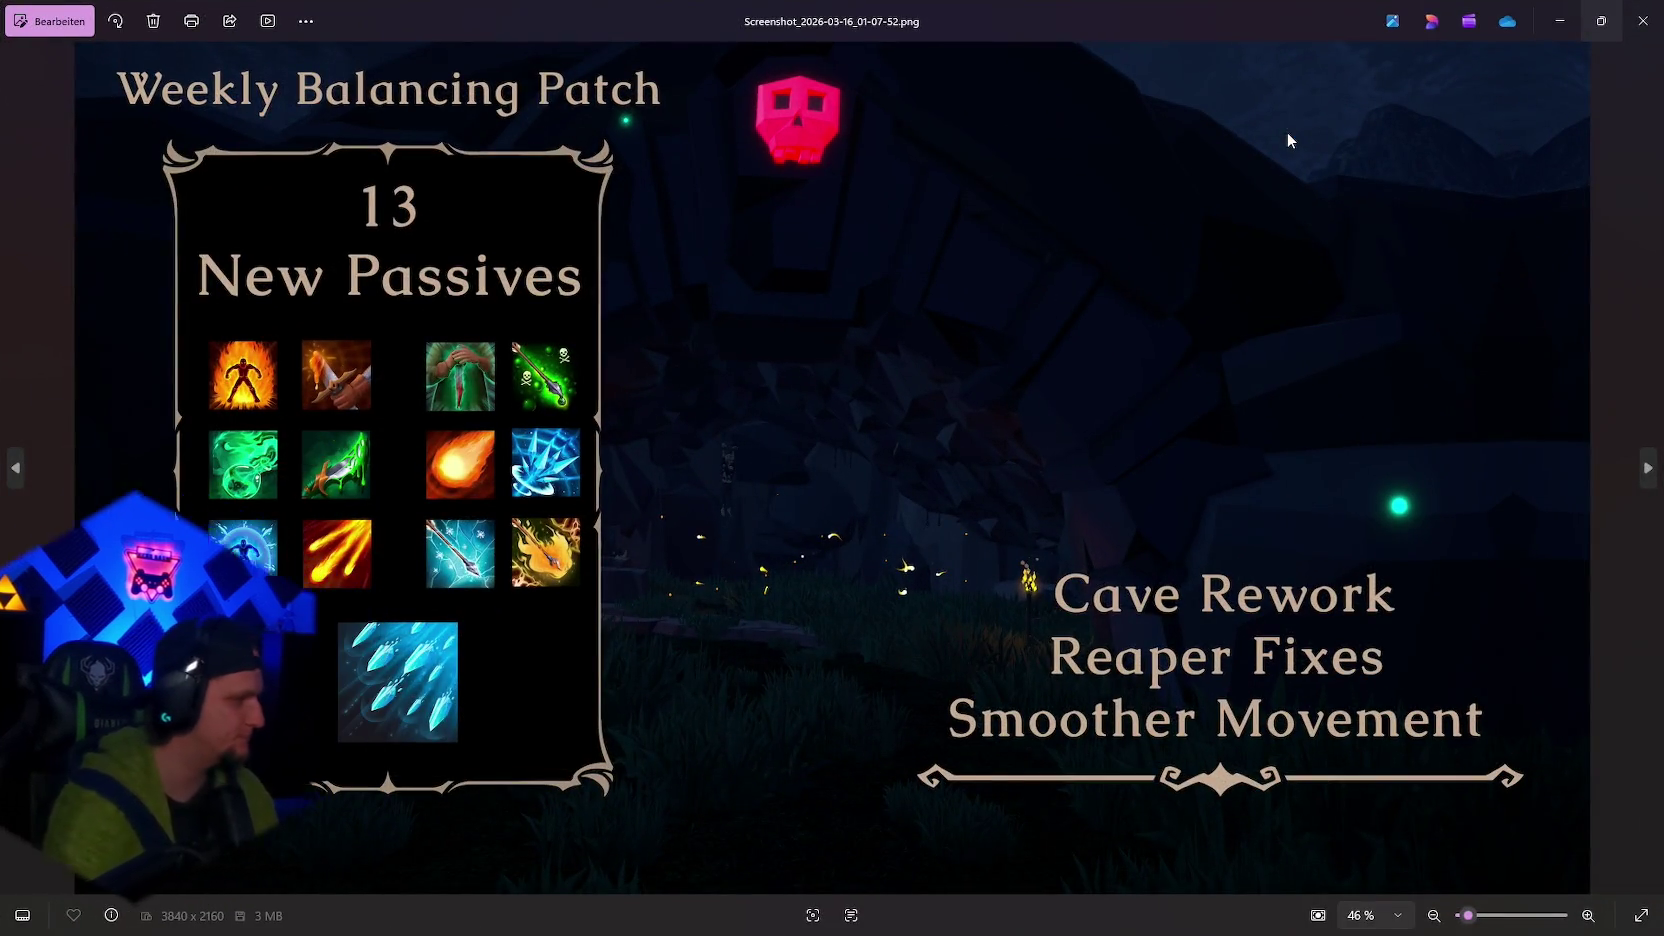
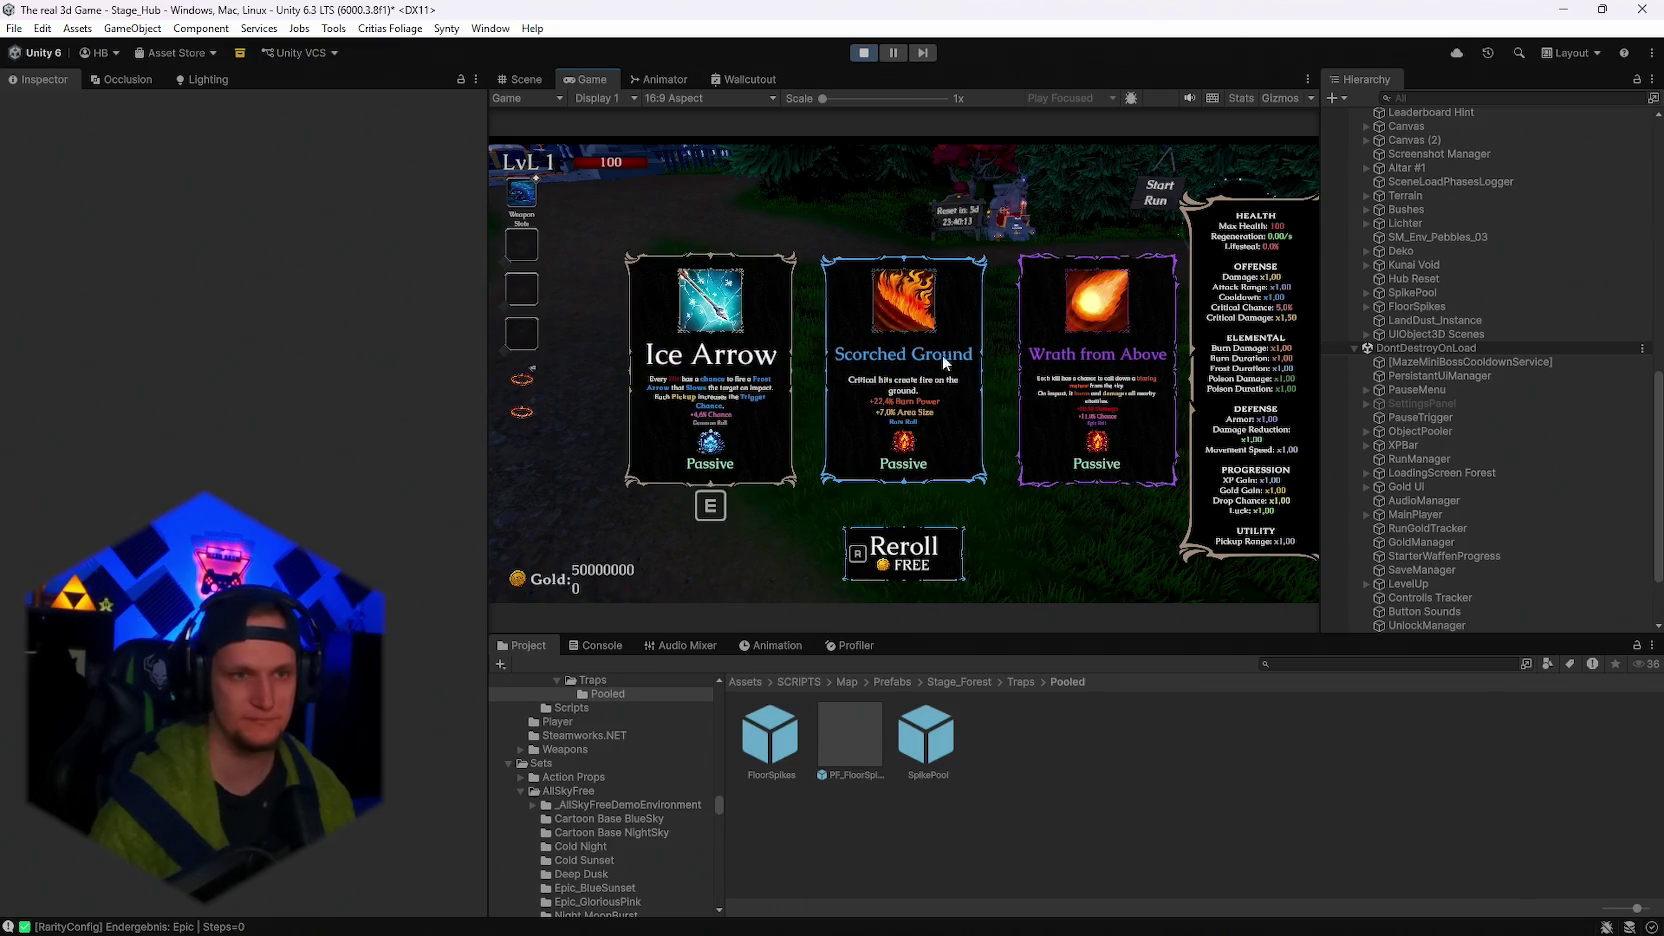
Maximize the Game view, reroll and dismiss the upgrade card offers, stop the game, then switch to the browser.
double_click(603, 75)
key(r)
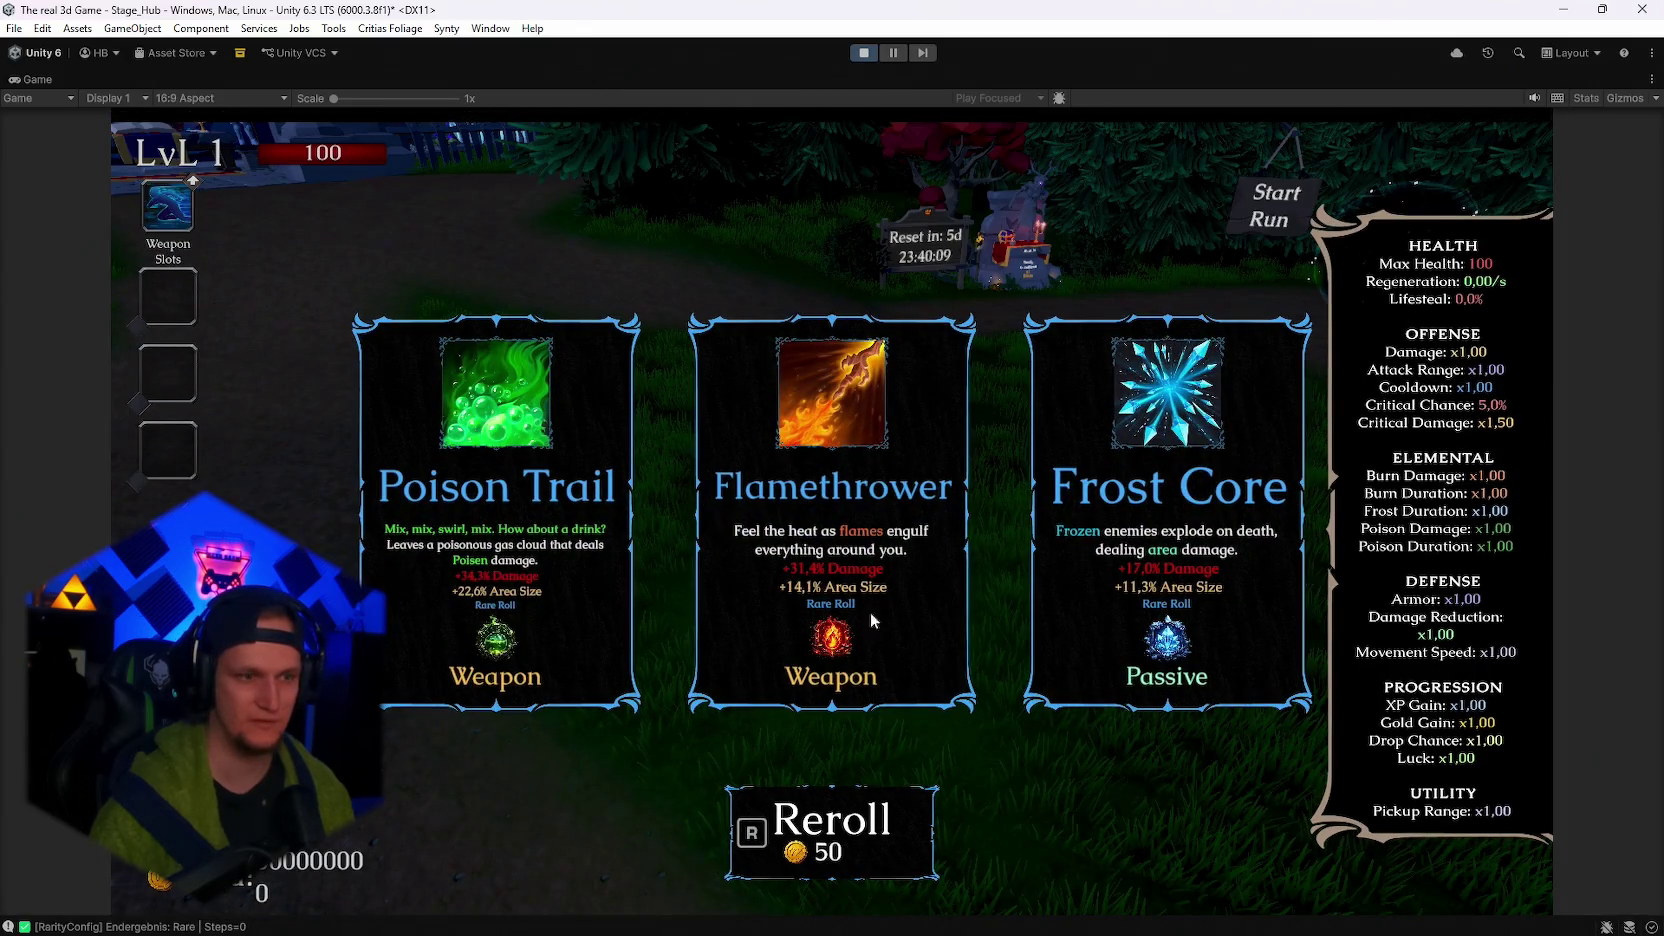
click(845, 575)
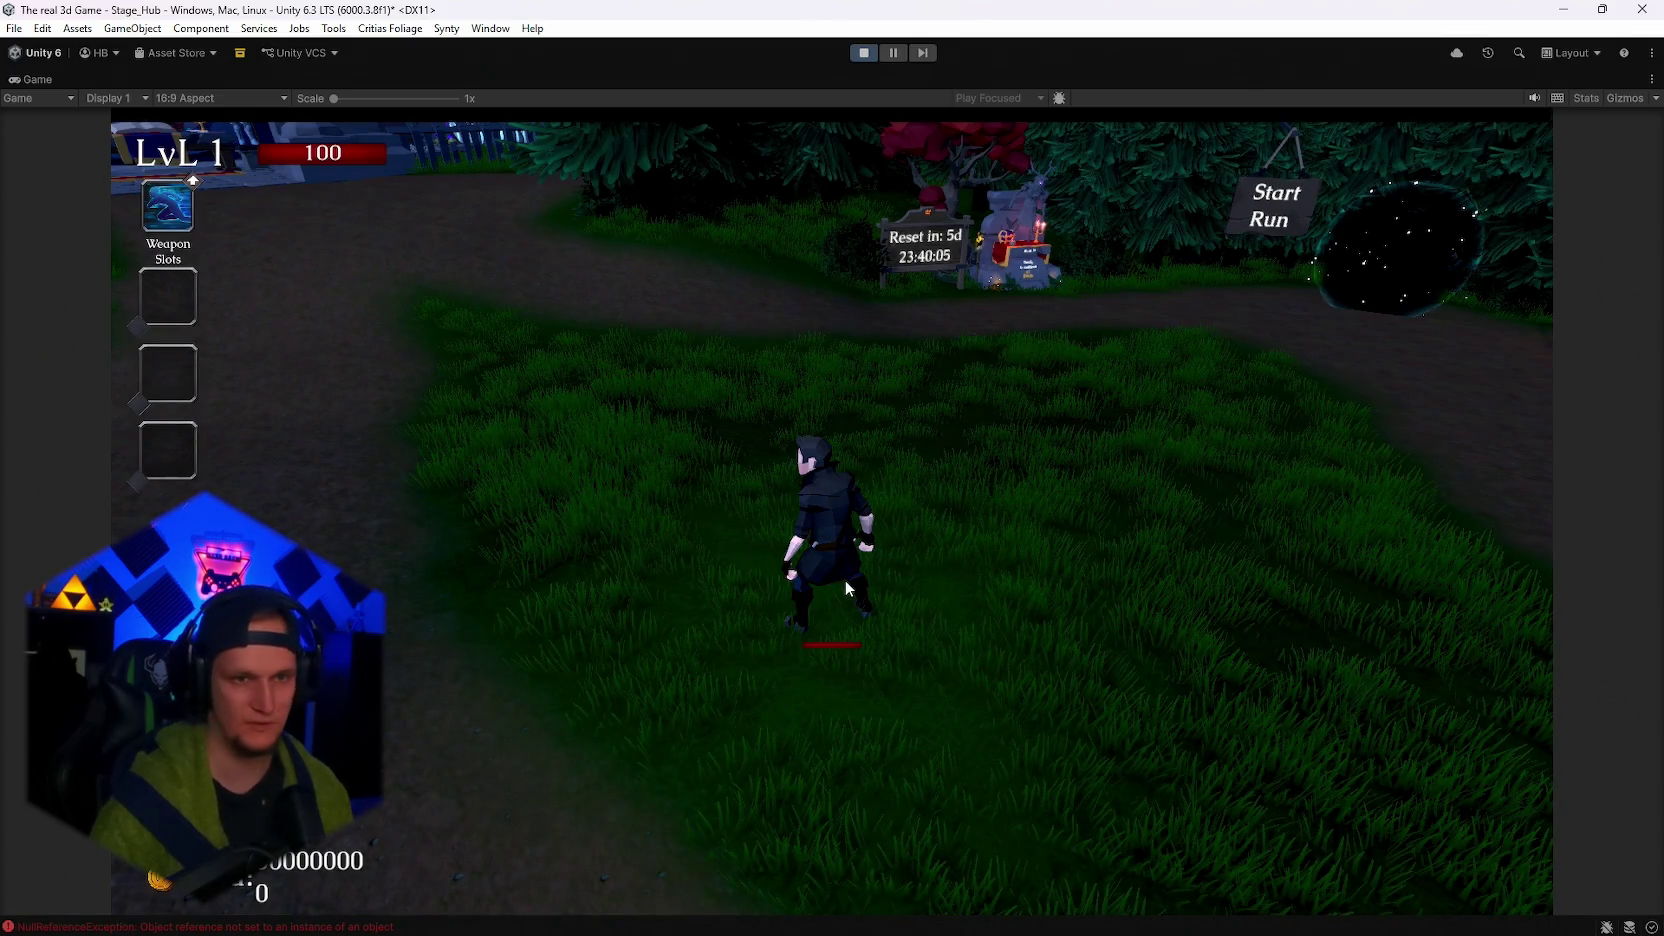
click(863, 52)
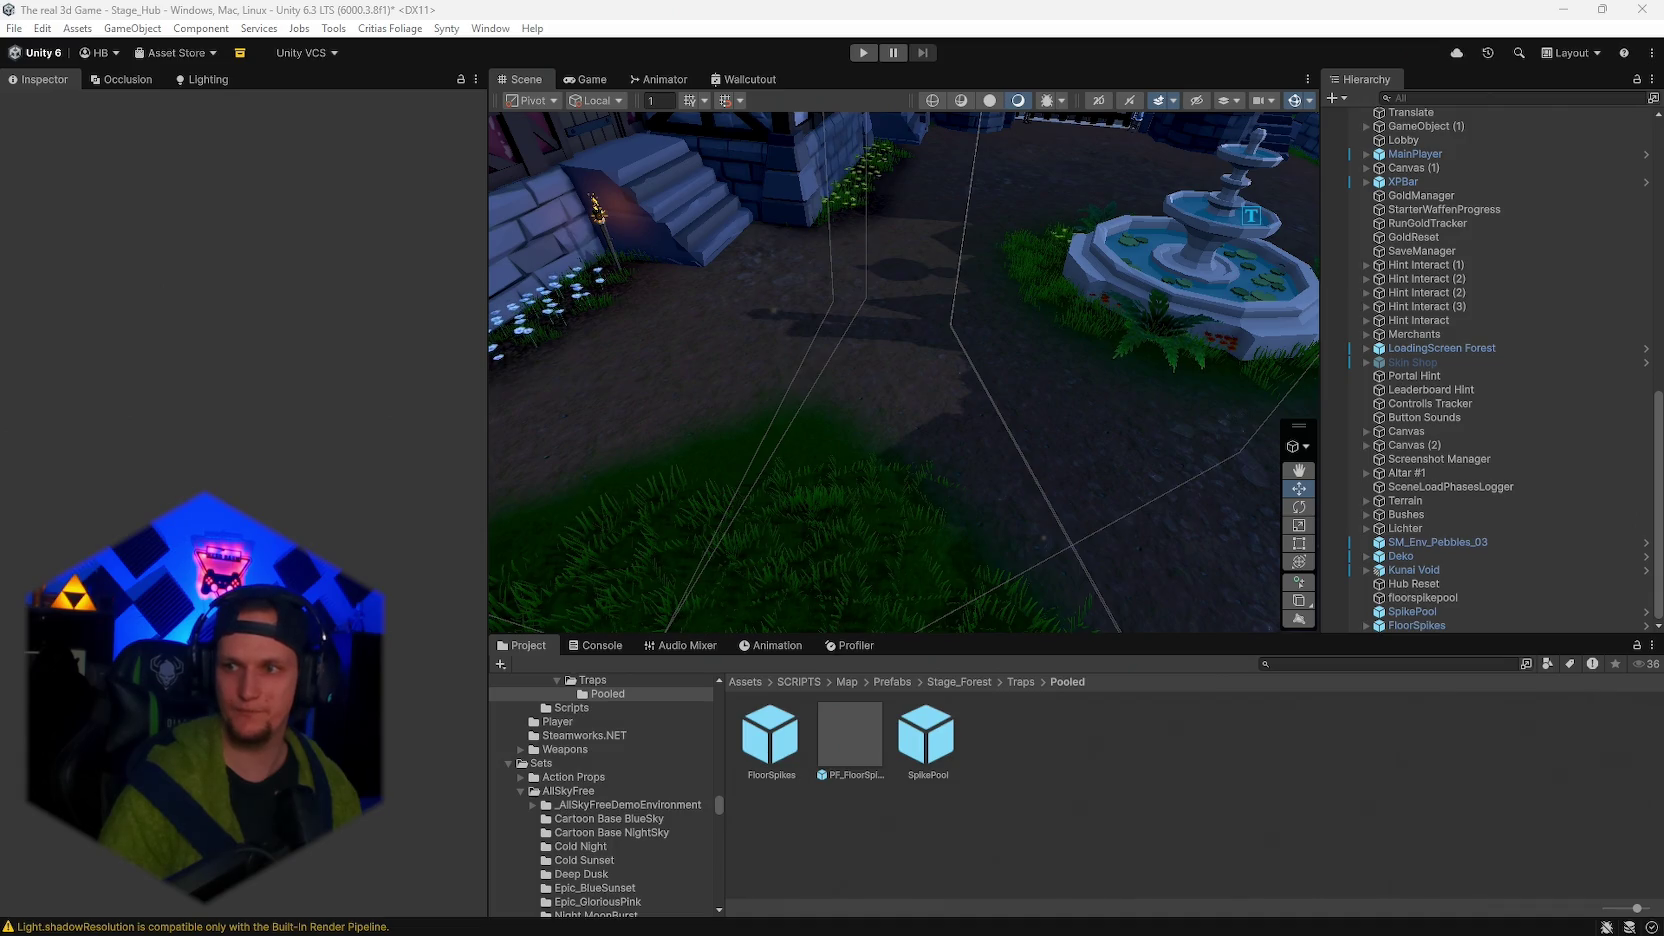
key(alt+Tab)
scroll(1007, 447, down, 5)
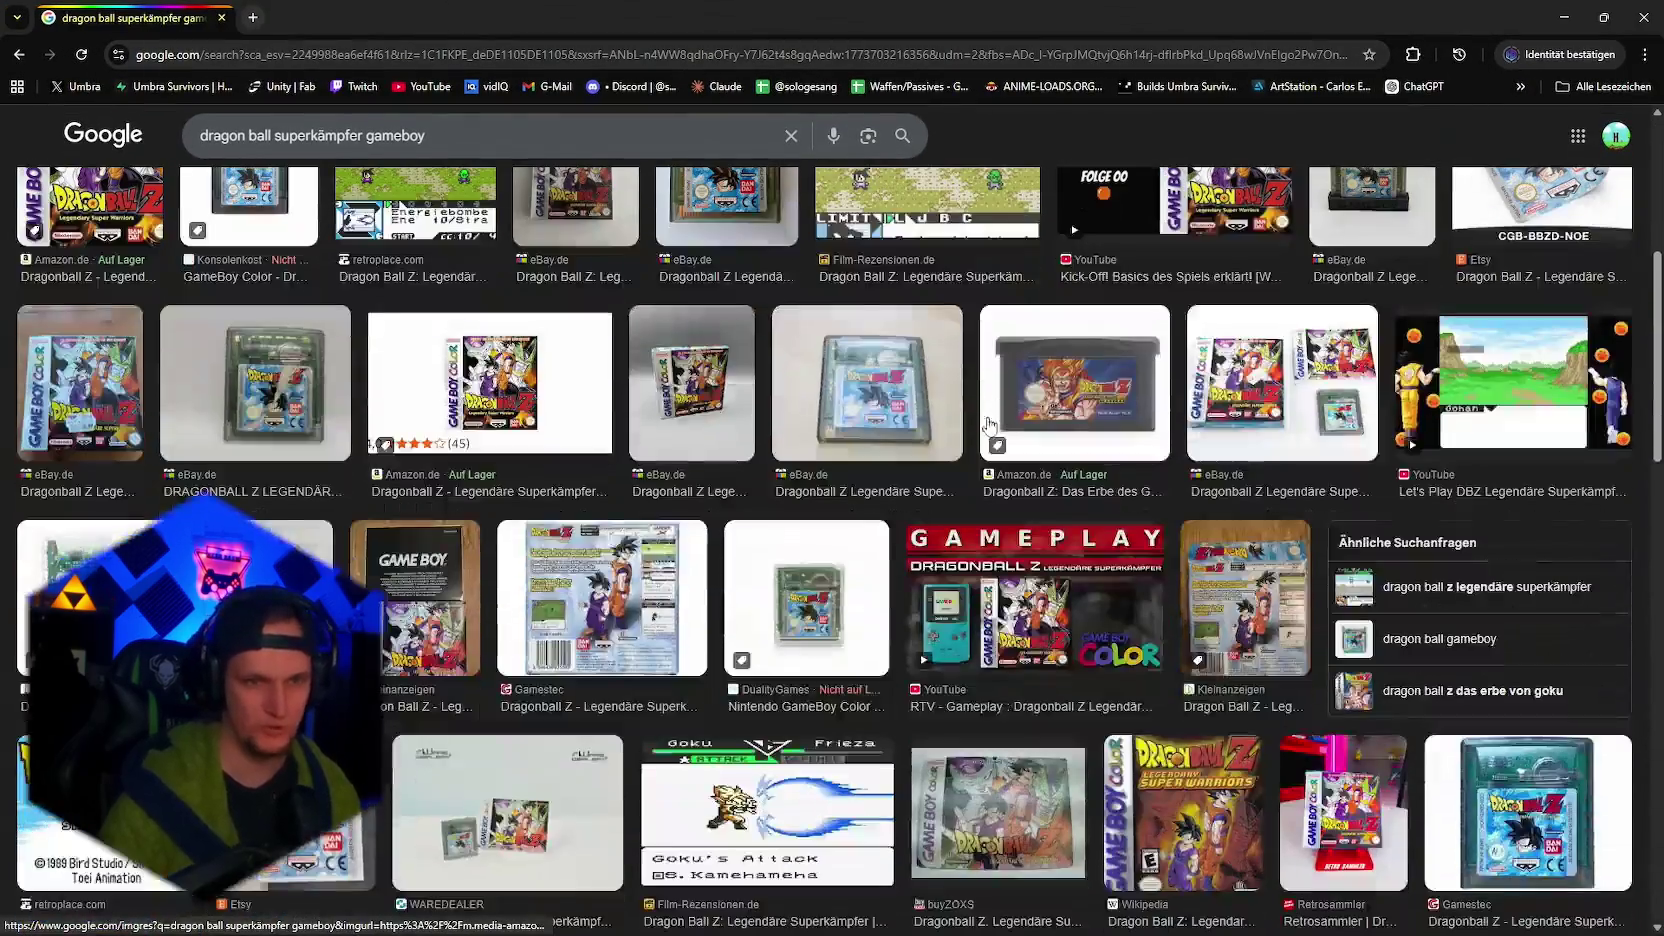
scroll(1007, 447, up, 3)
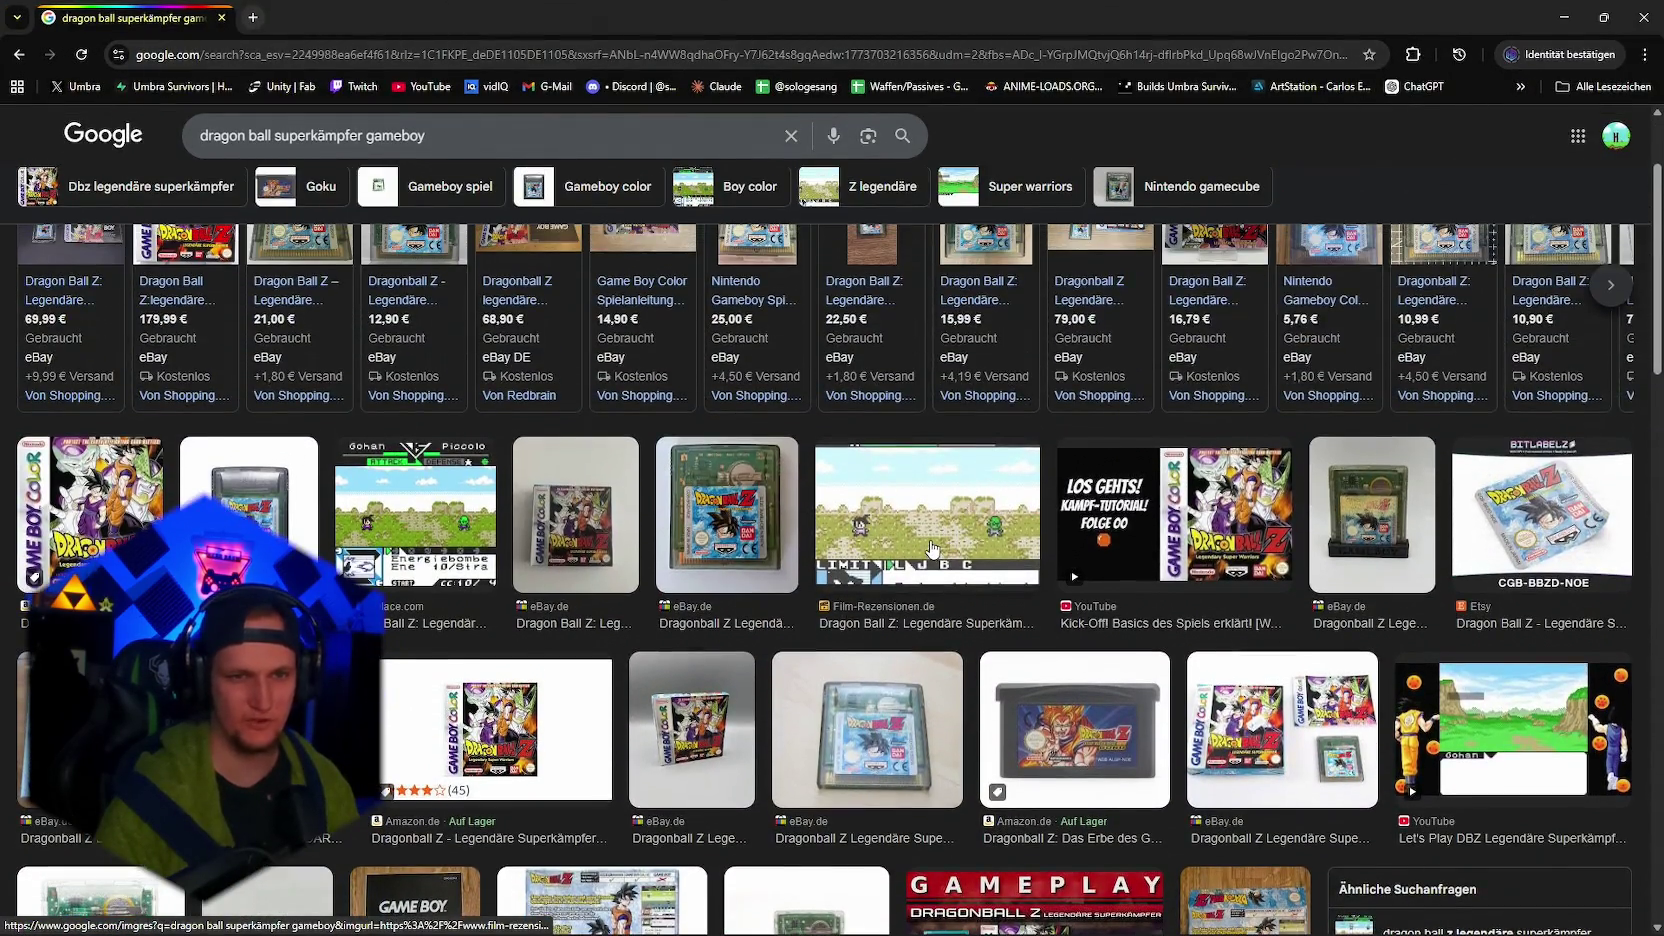
click(930, 548)
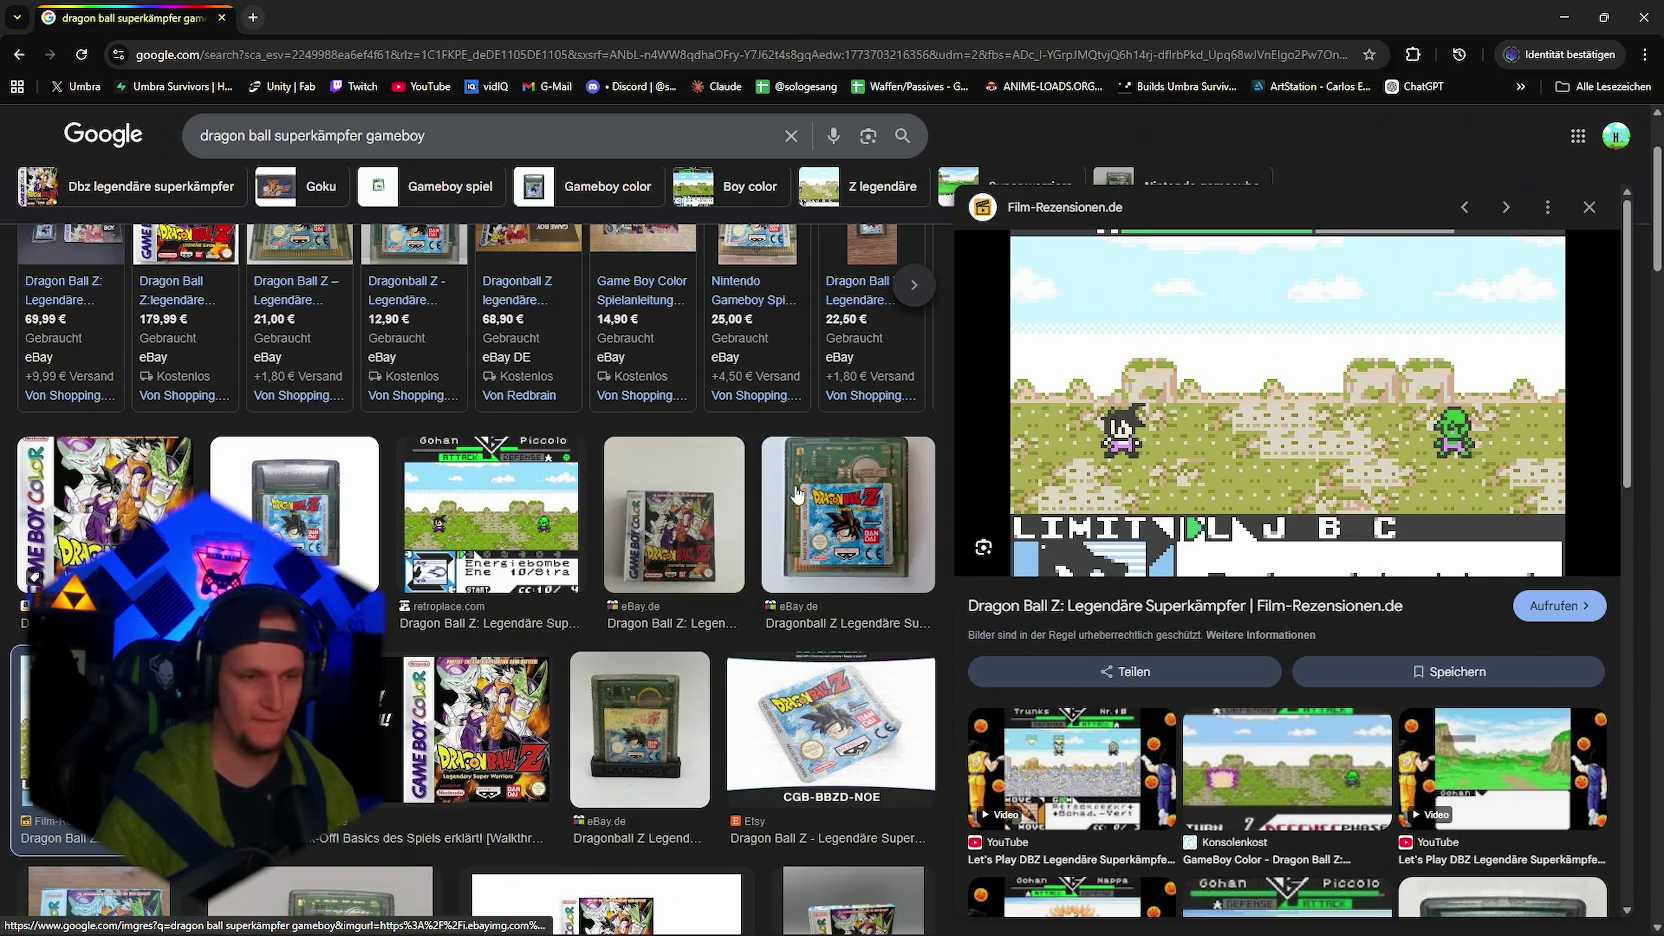
key(alt+Tab)
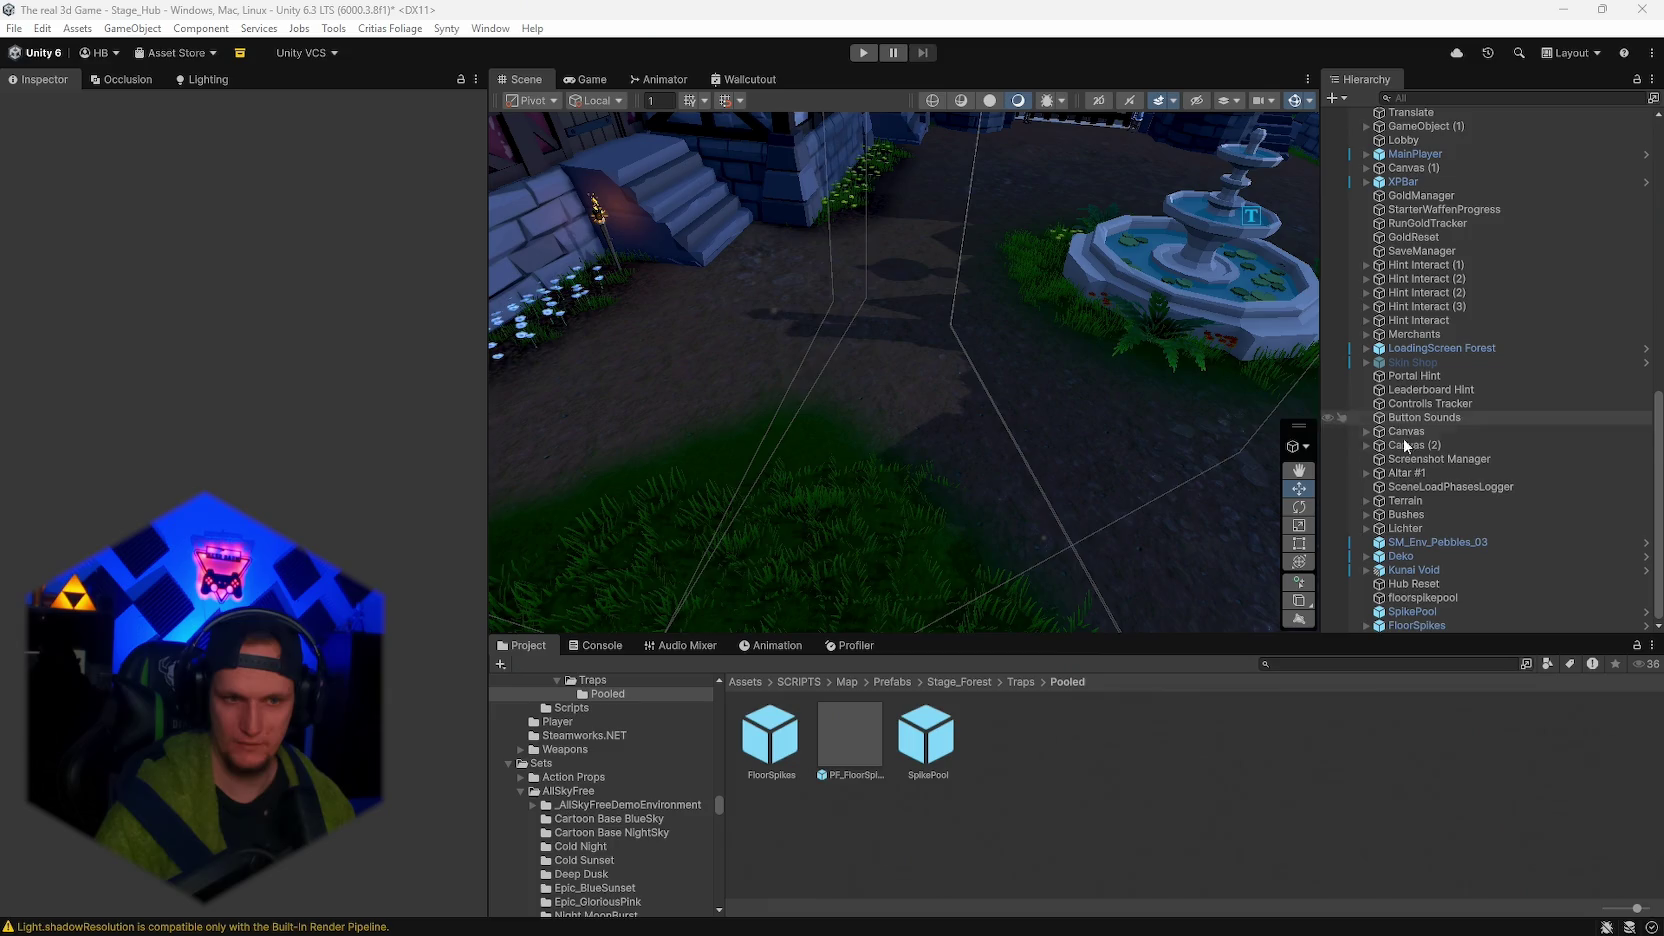
Enter Play mode from the hub scene.
scroll(1017, 411, down, 5)
click(862, 52)
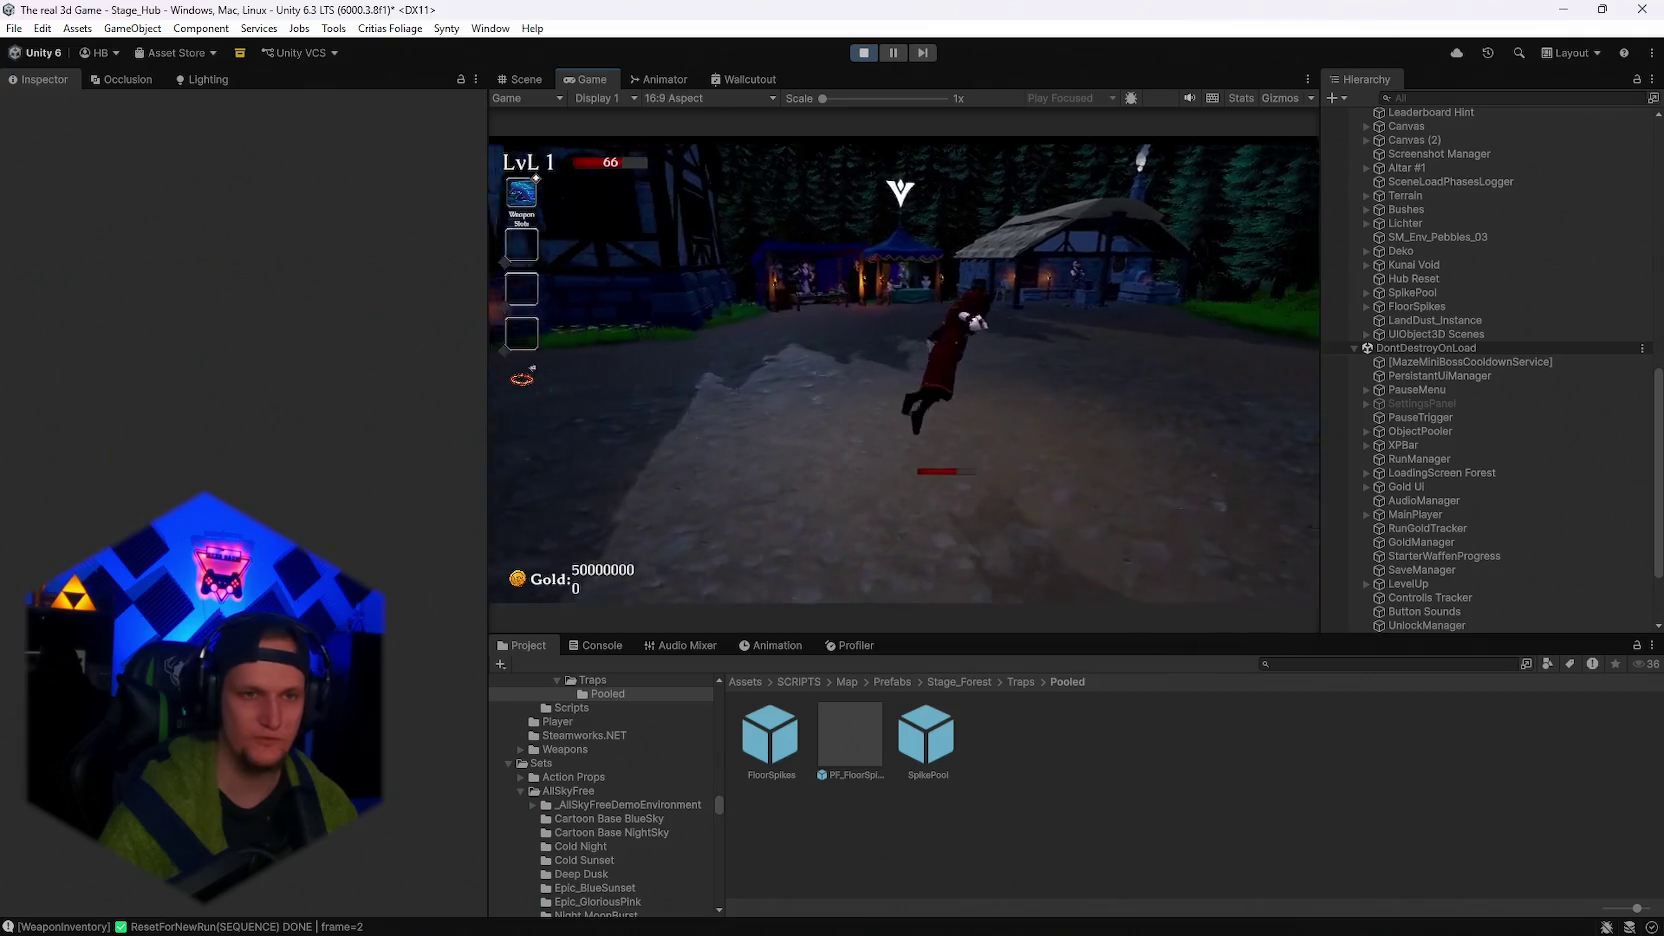
Equip the Dwarf skin at the merchant's skin shop and close the shop.
key(e)
scroll(1066, 450, down, 3)
click(1094, 476)
key(Escape)
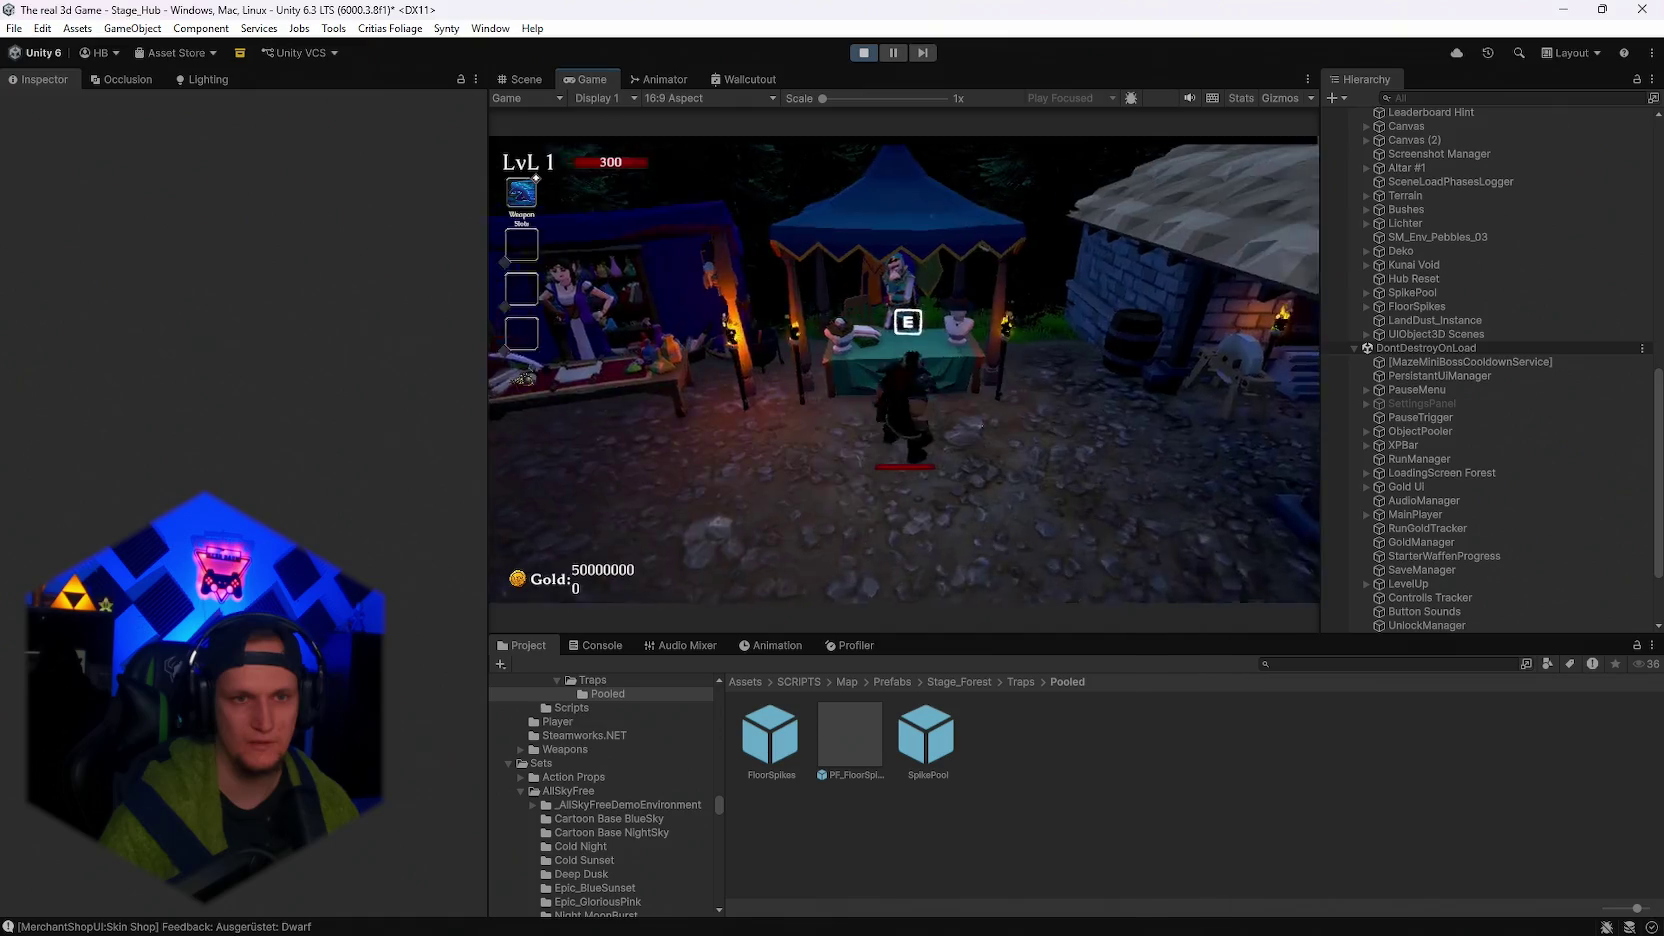
Walk the character repeatedly onto the floor spikes to take 17 damage, then pause the game.
key(s)
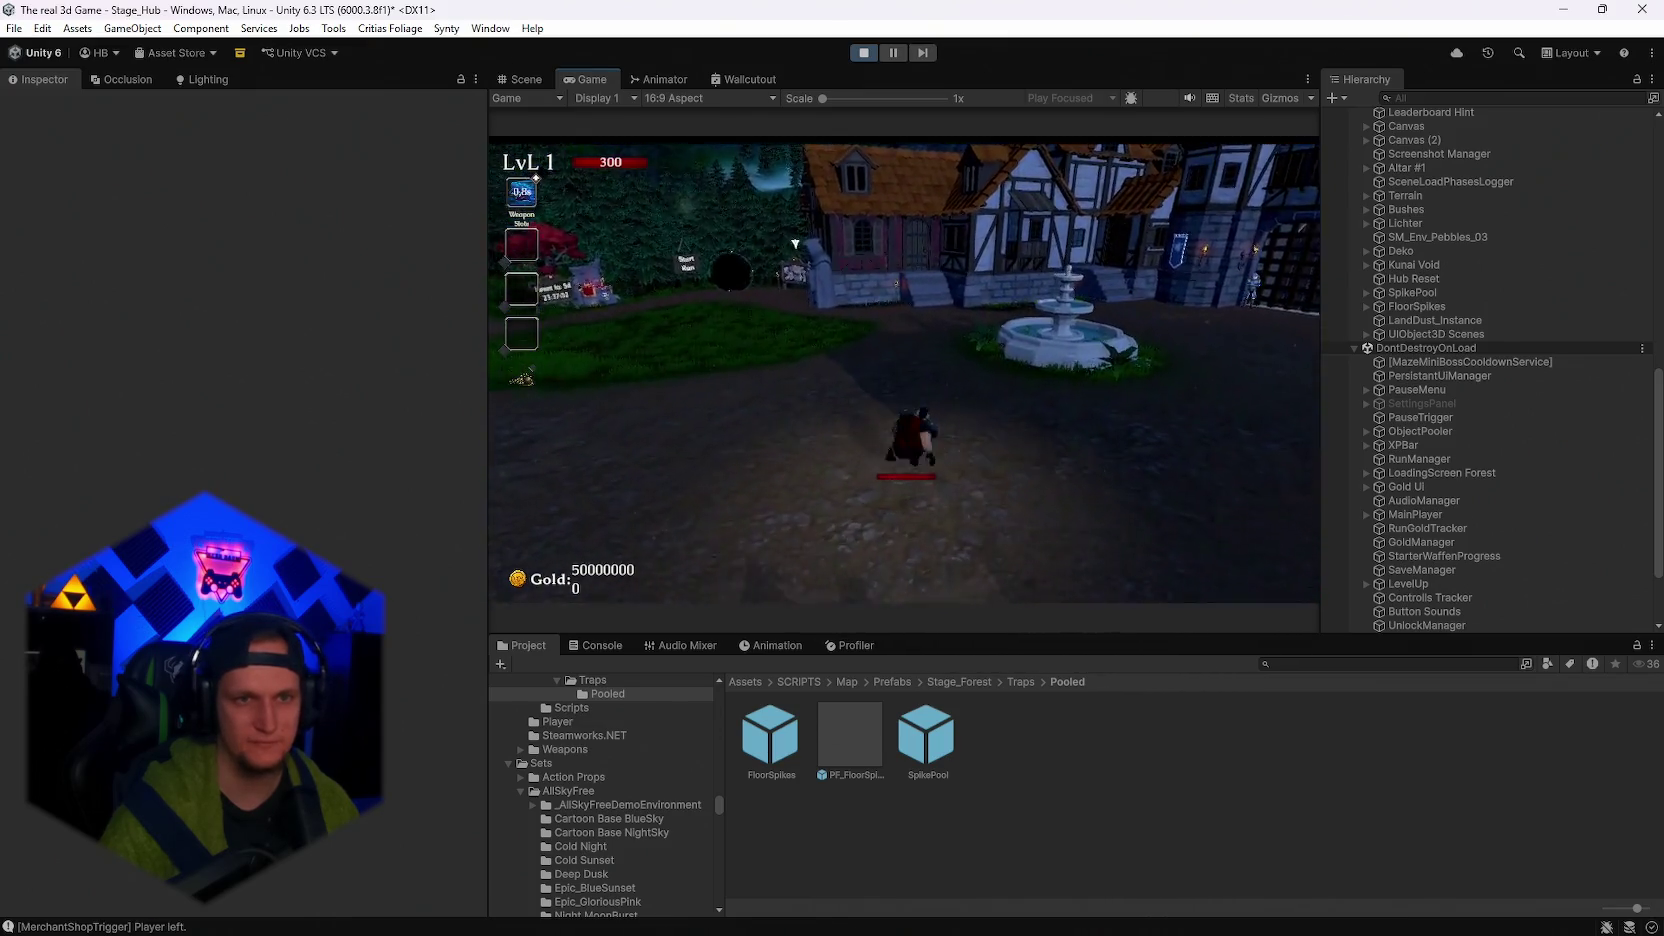
key(s)
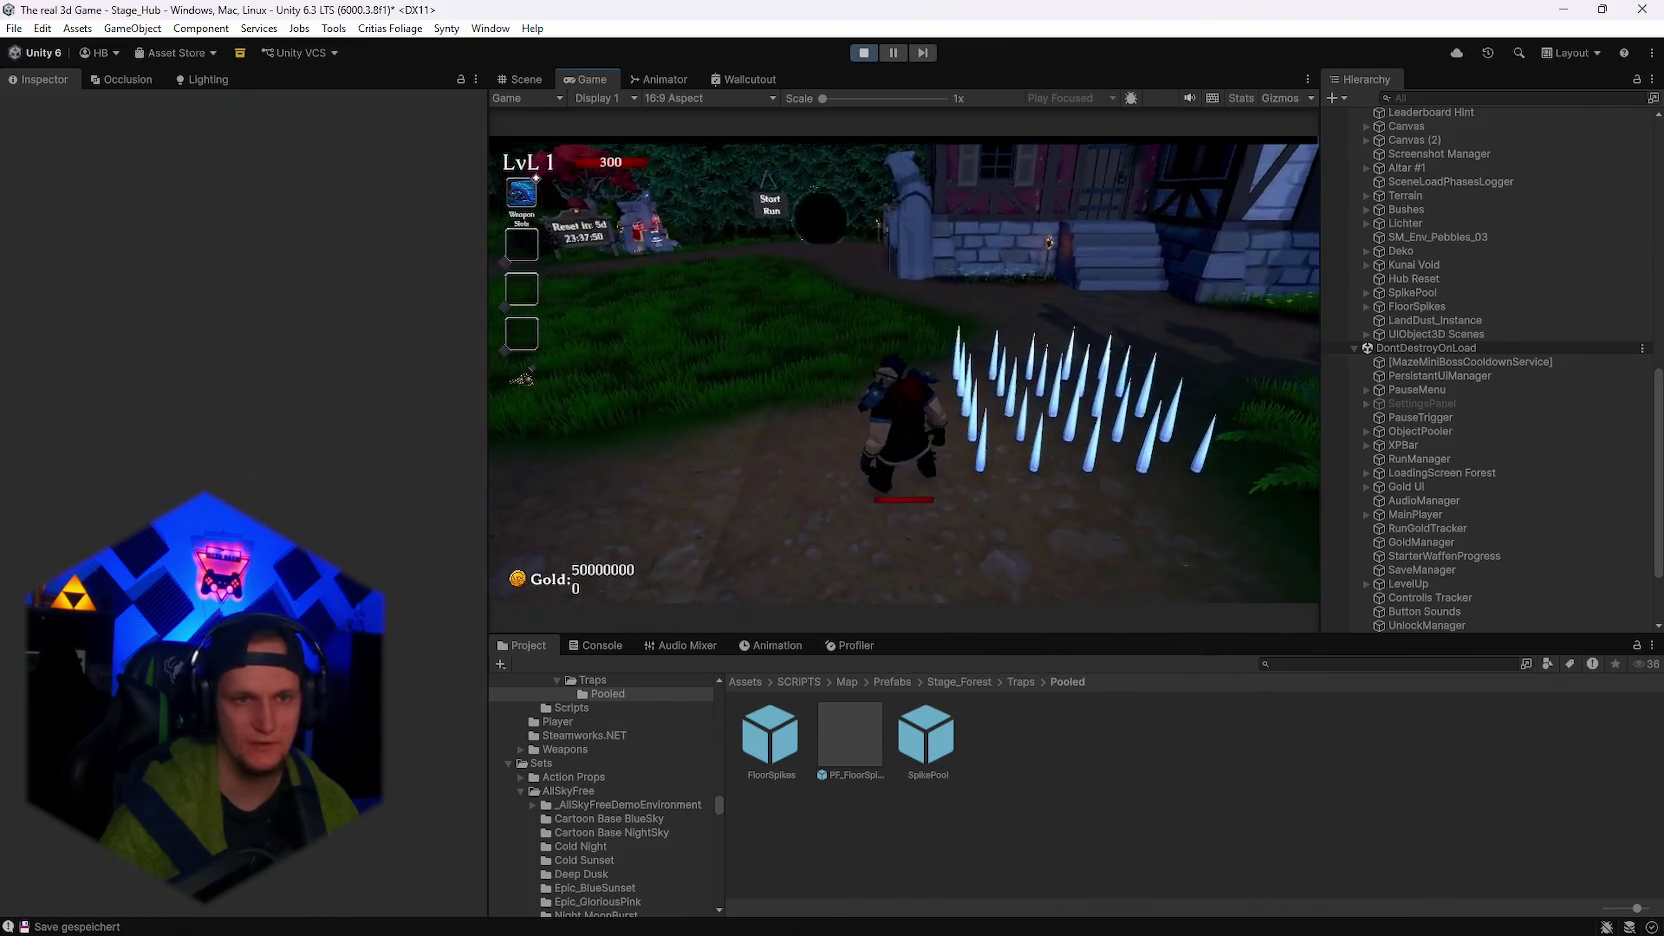
key(w)
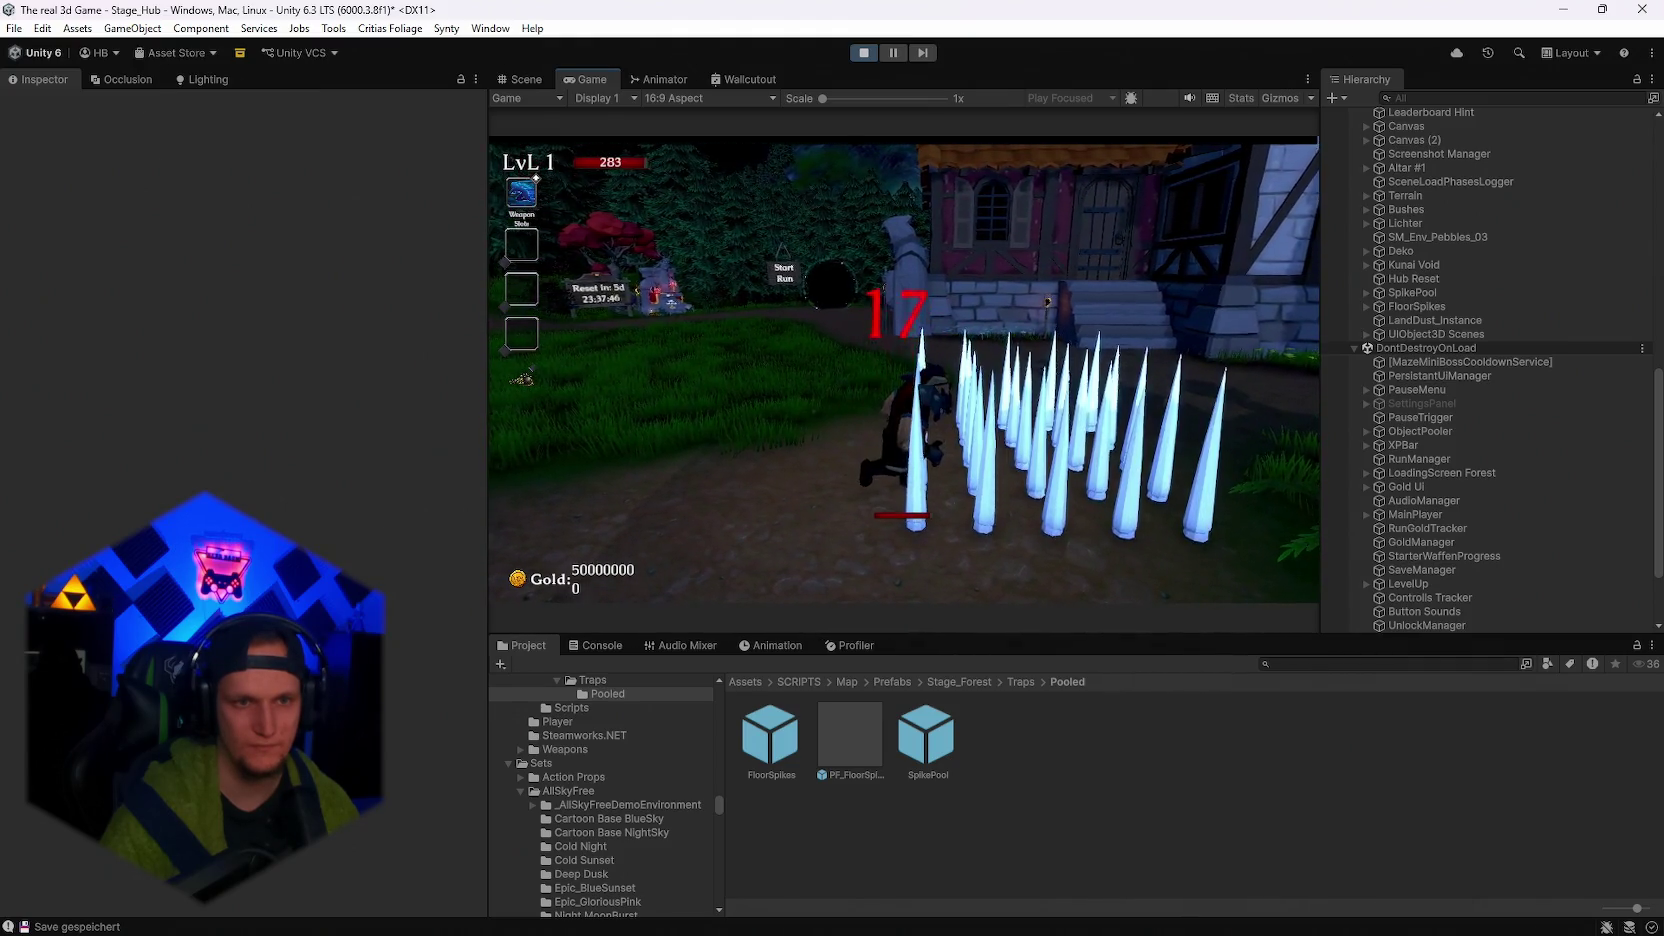
key(w)
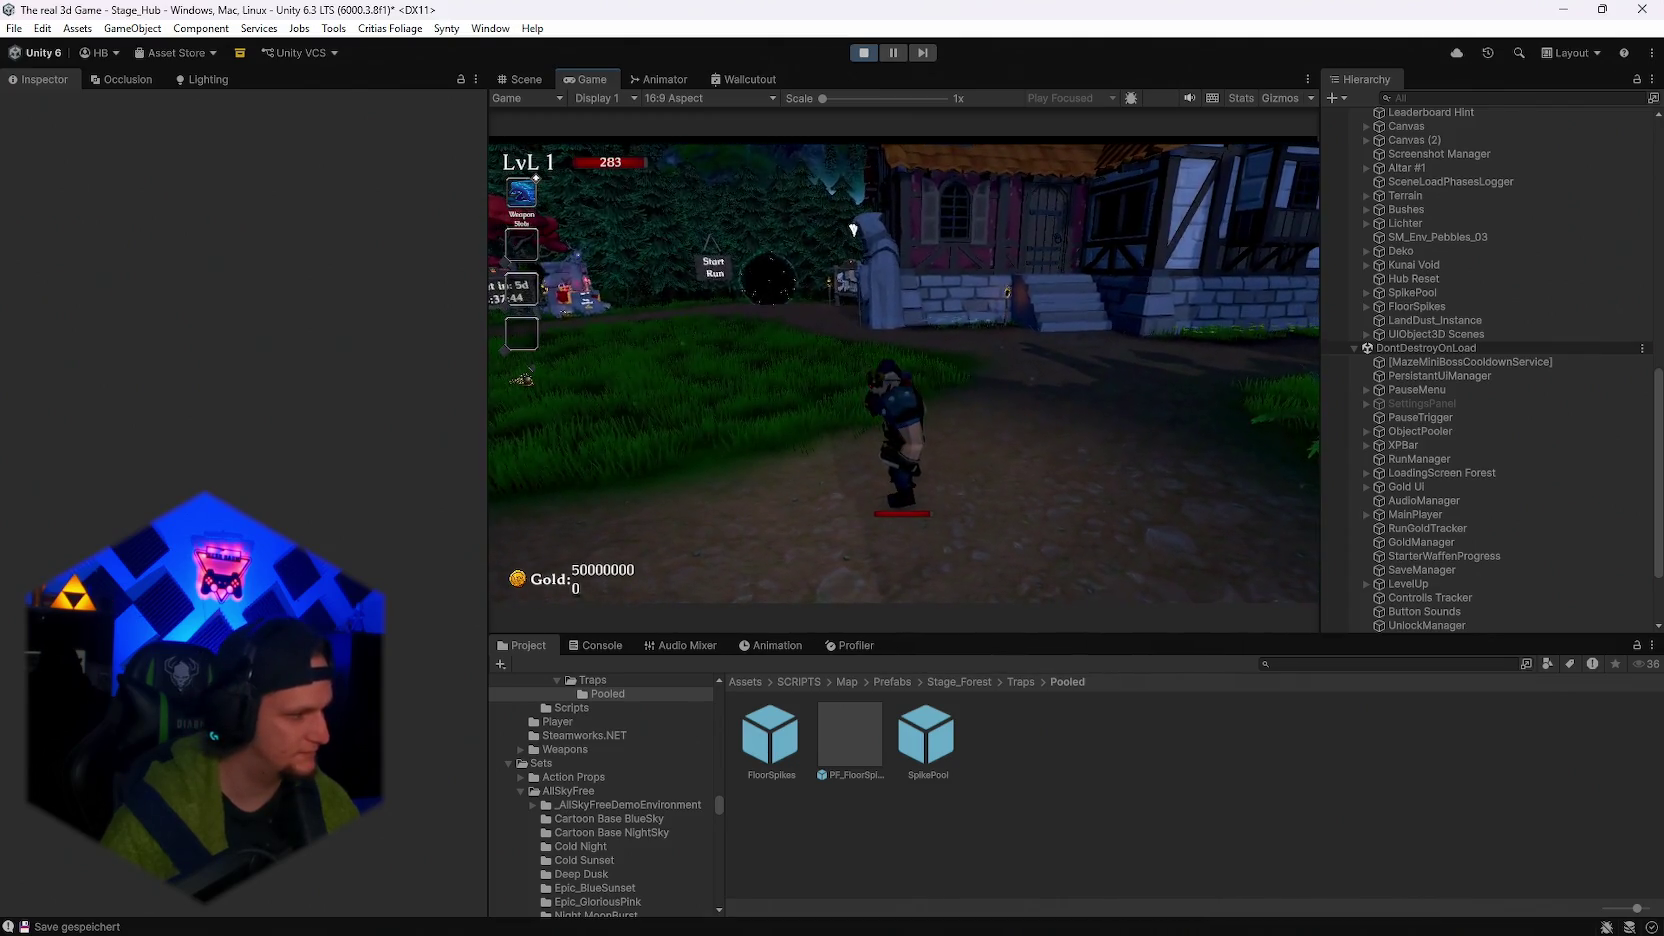
key(d)
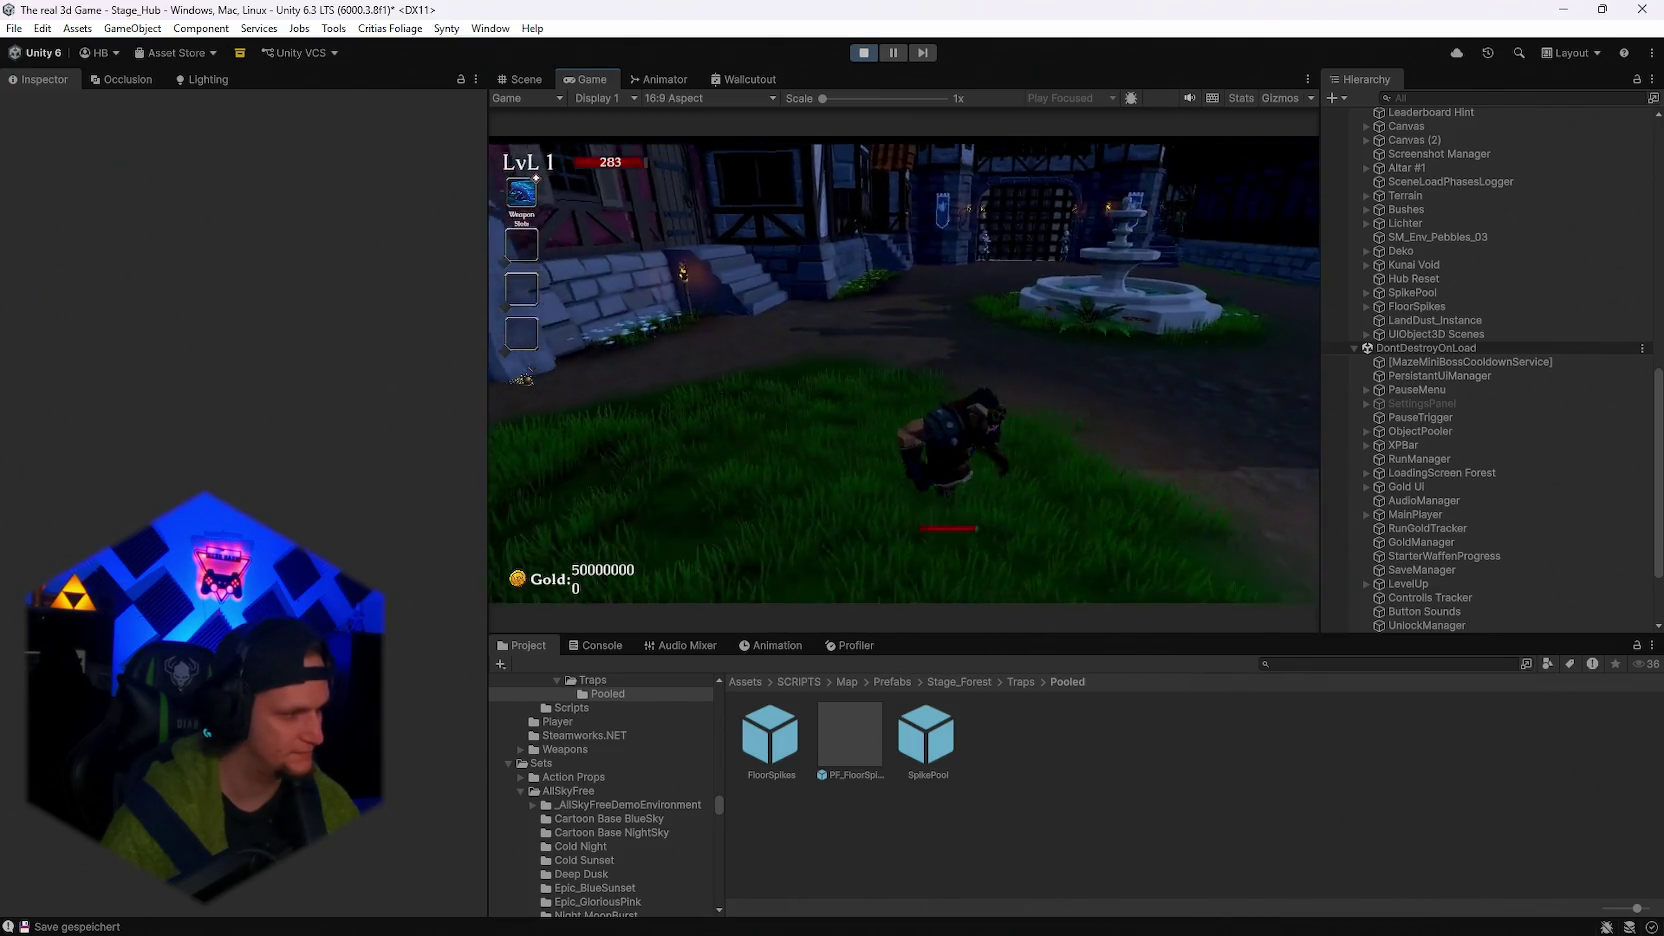
key(s)
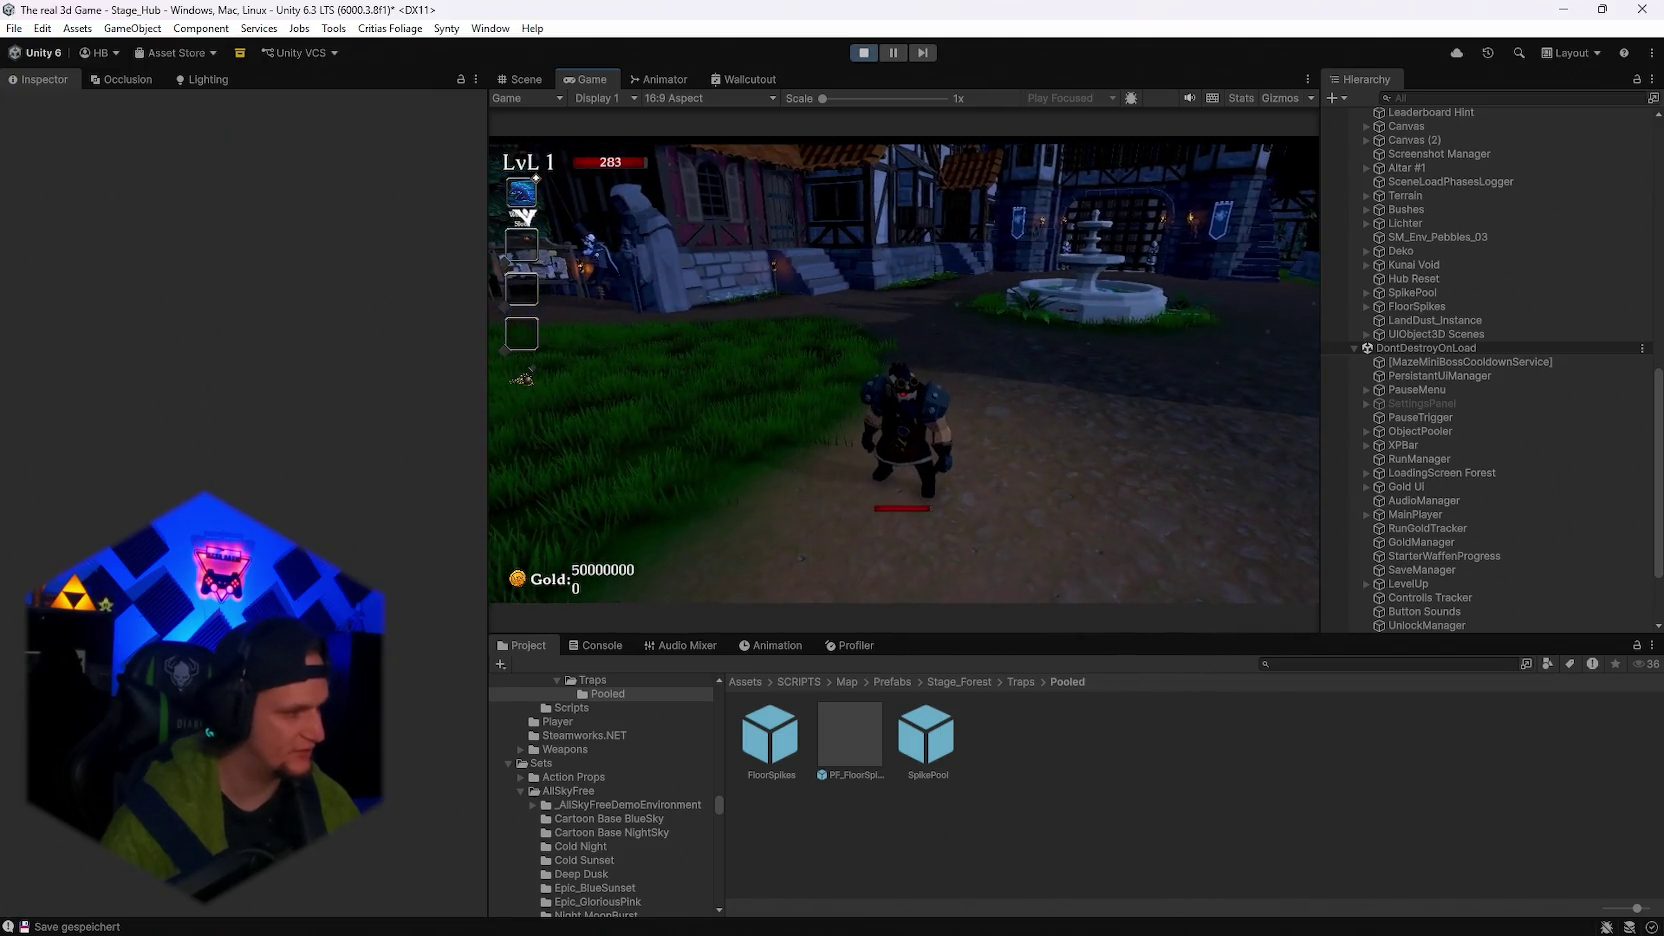
key(w)
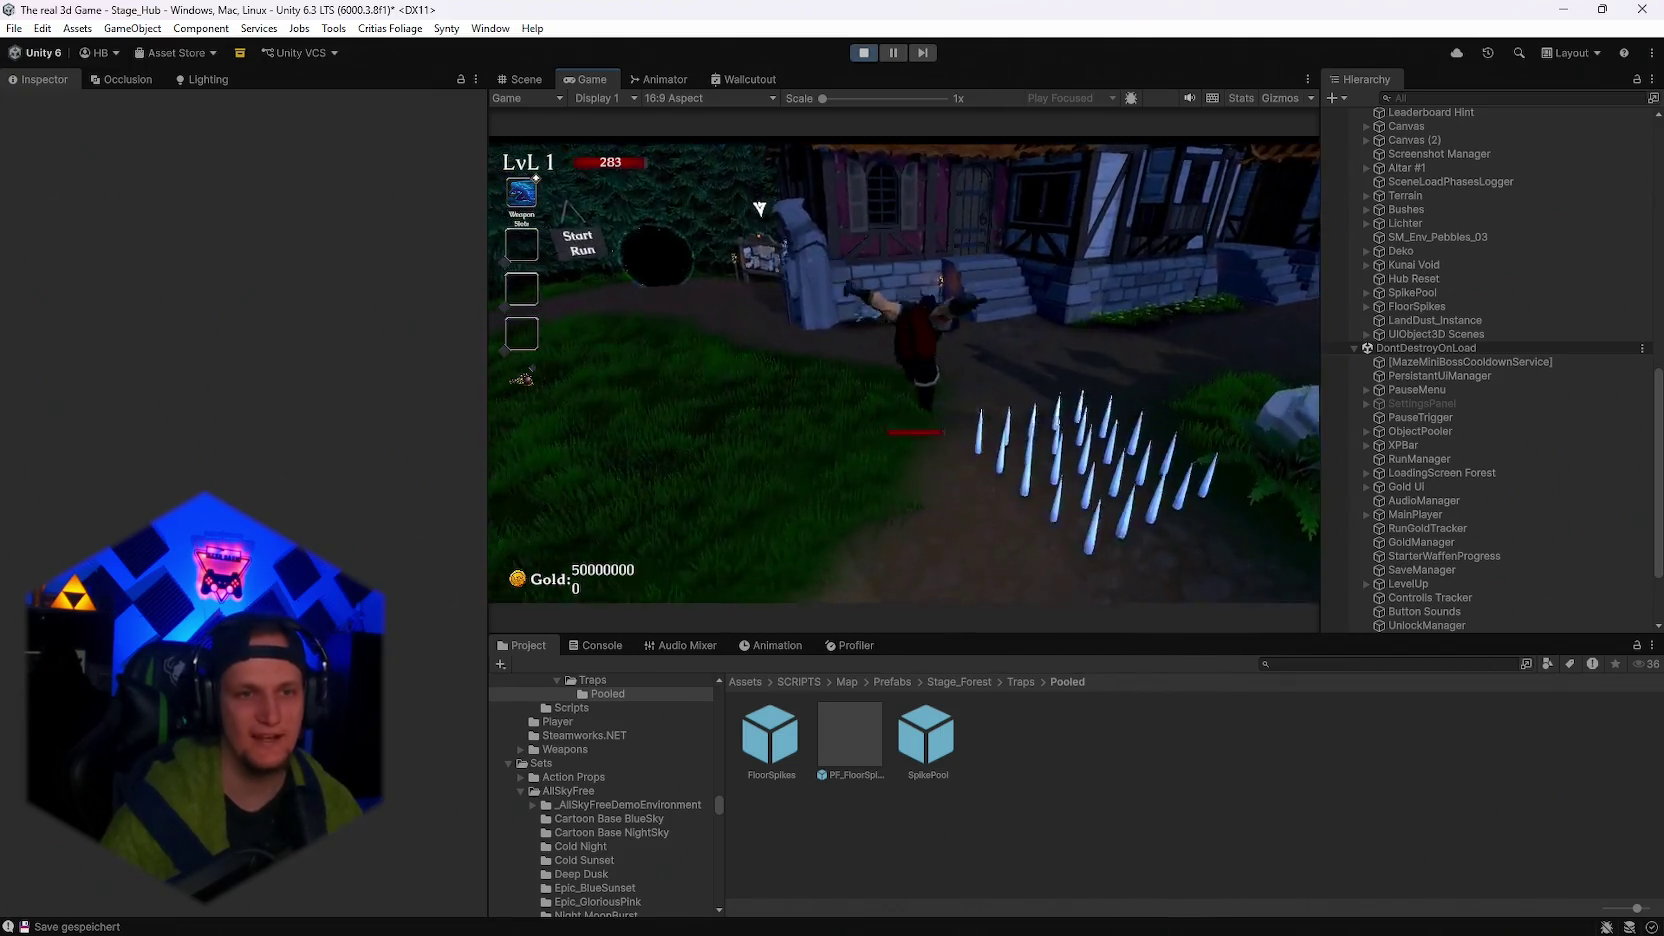
key(d)
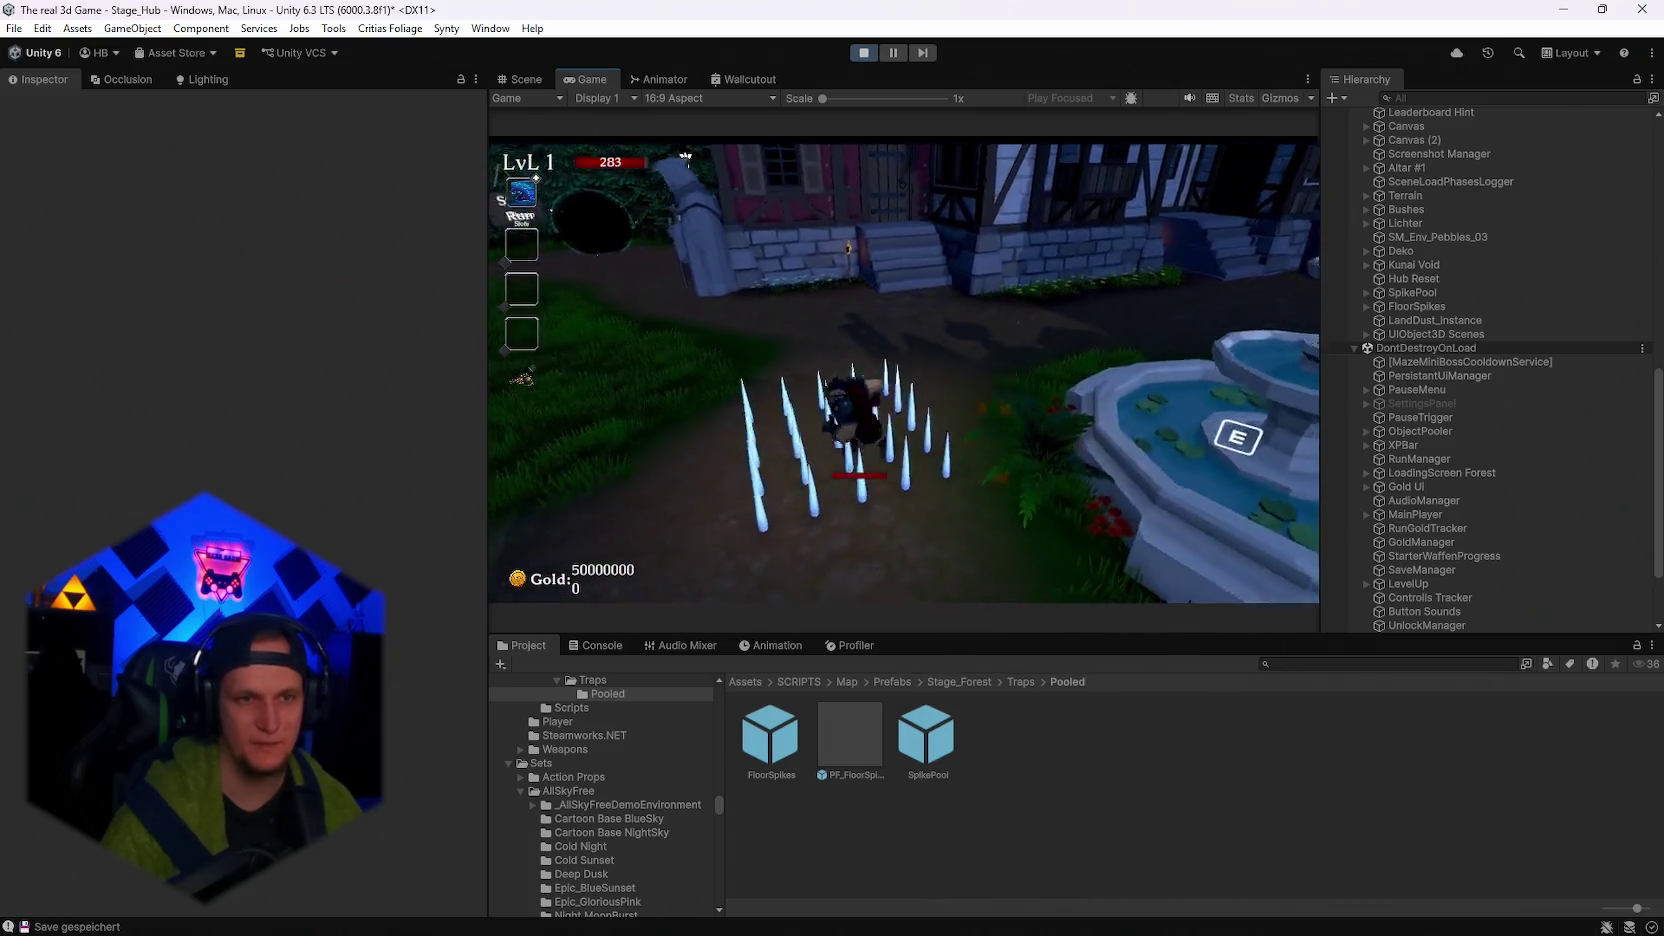
key(s)
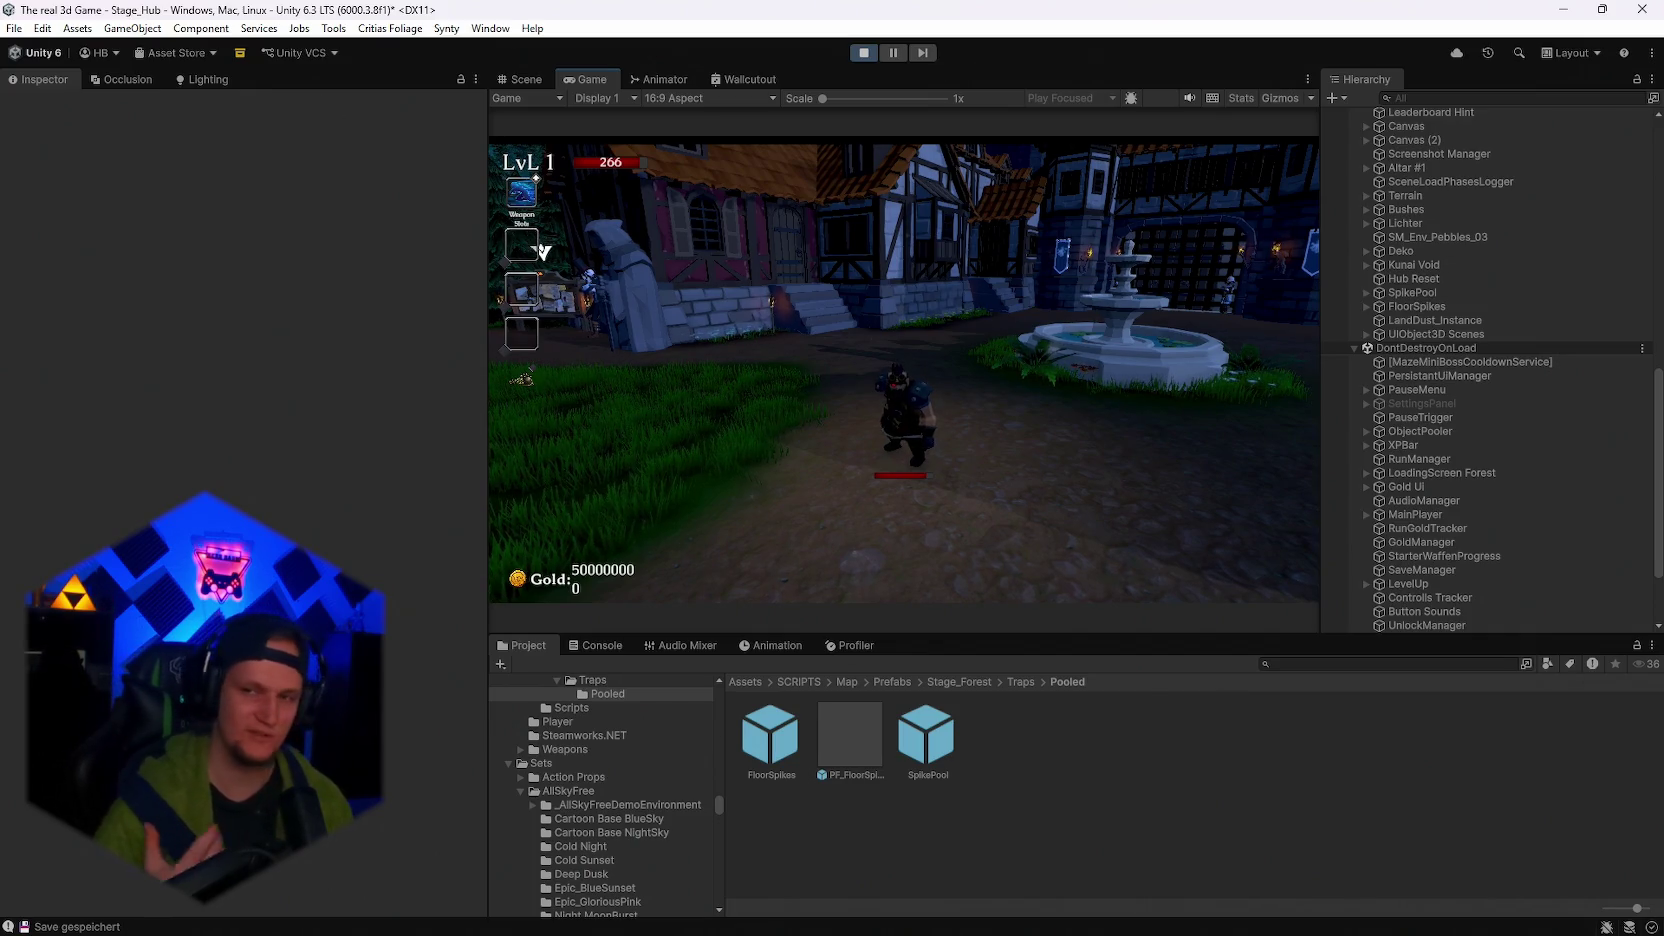
key(w)
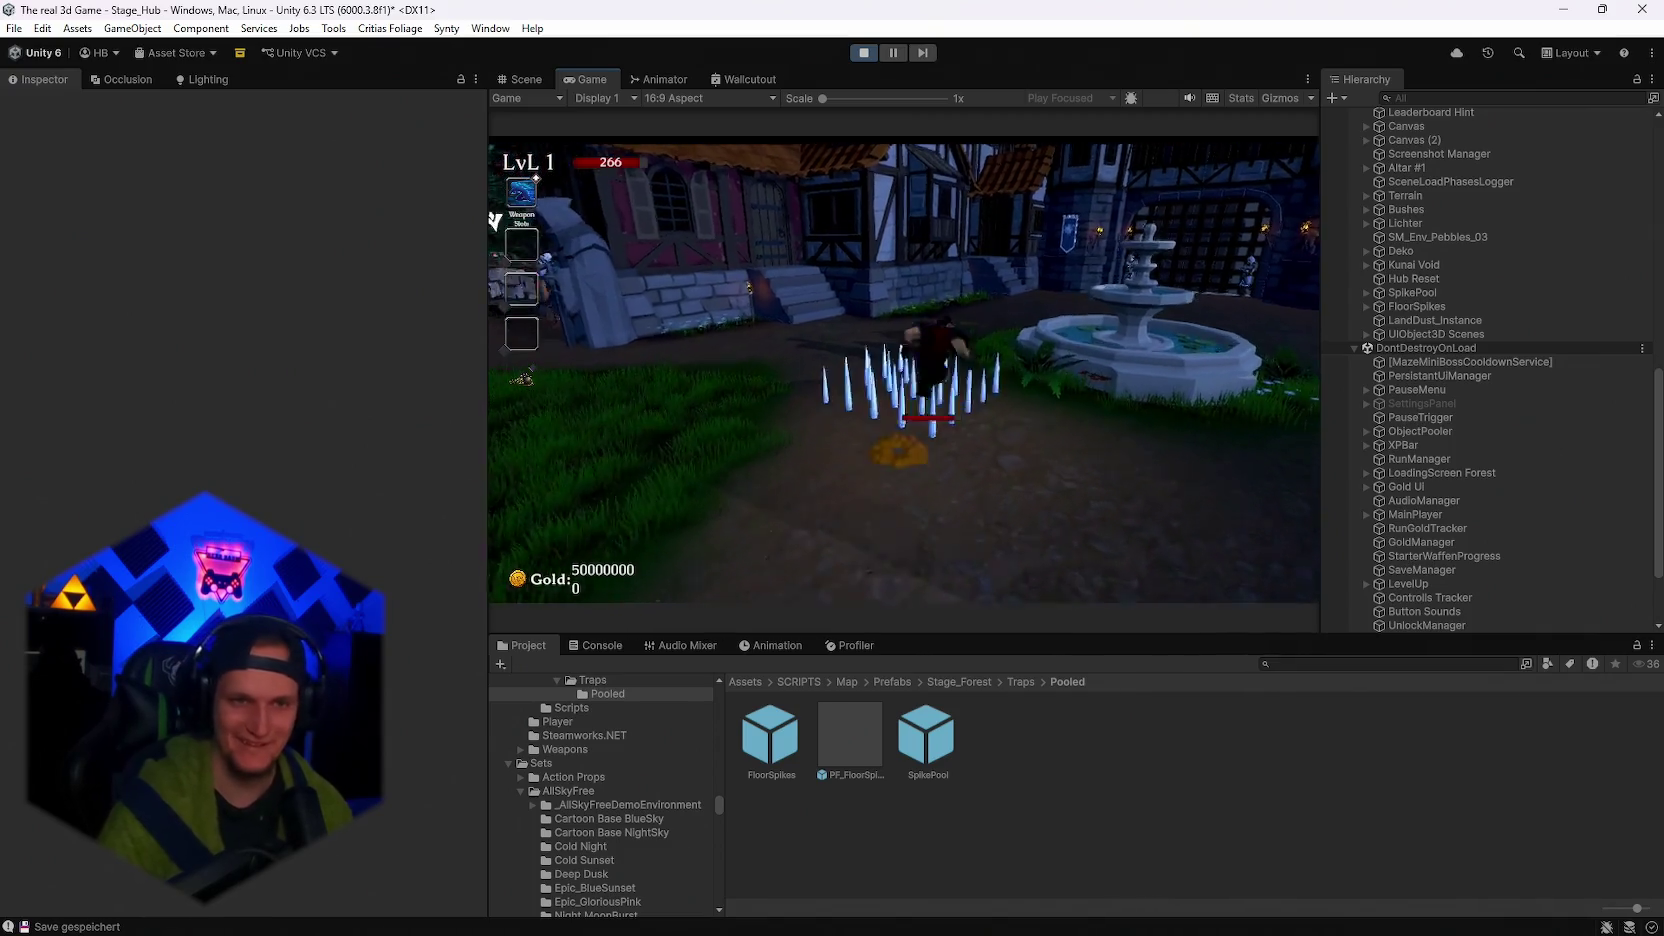
key(s)
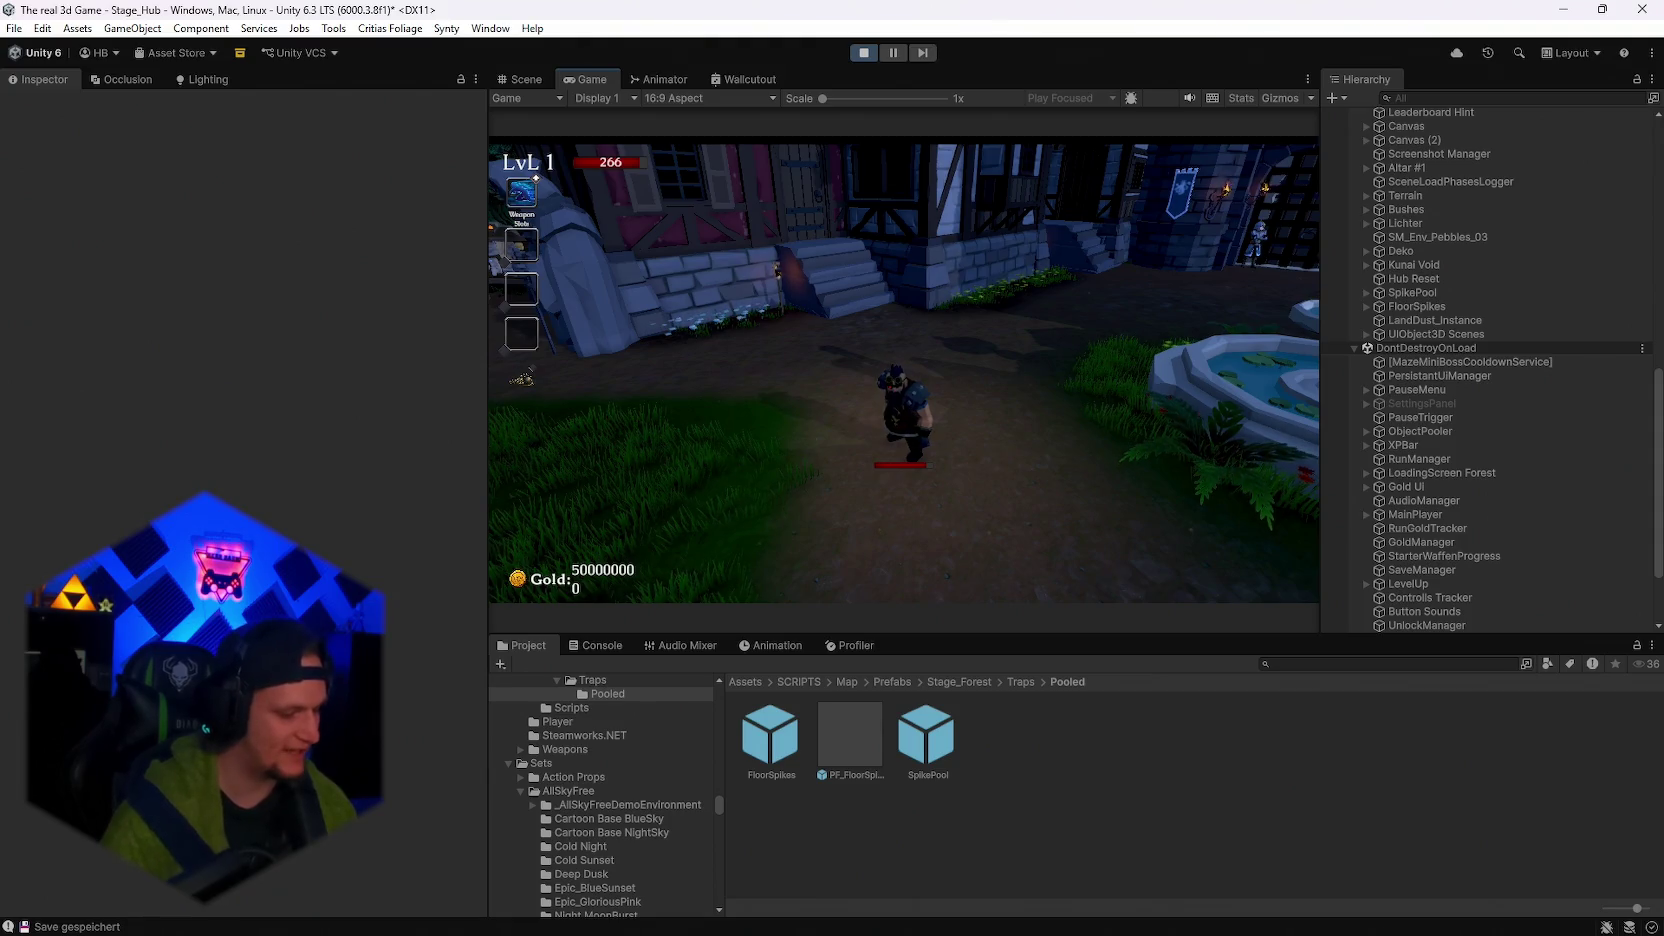
key(w)
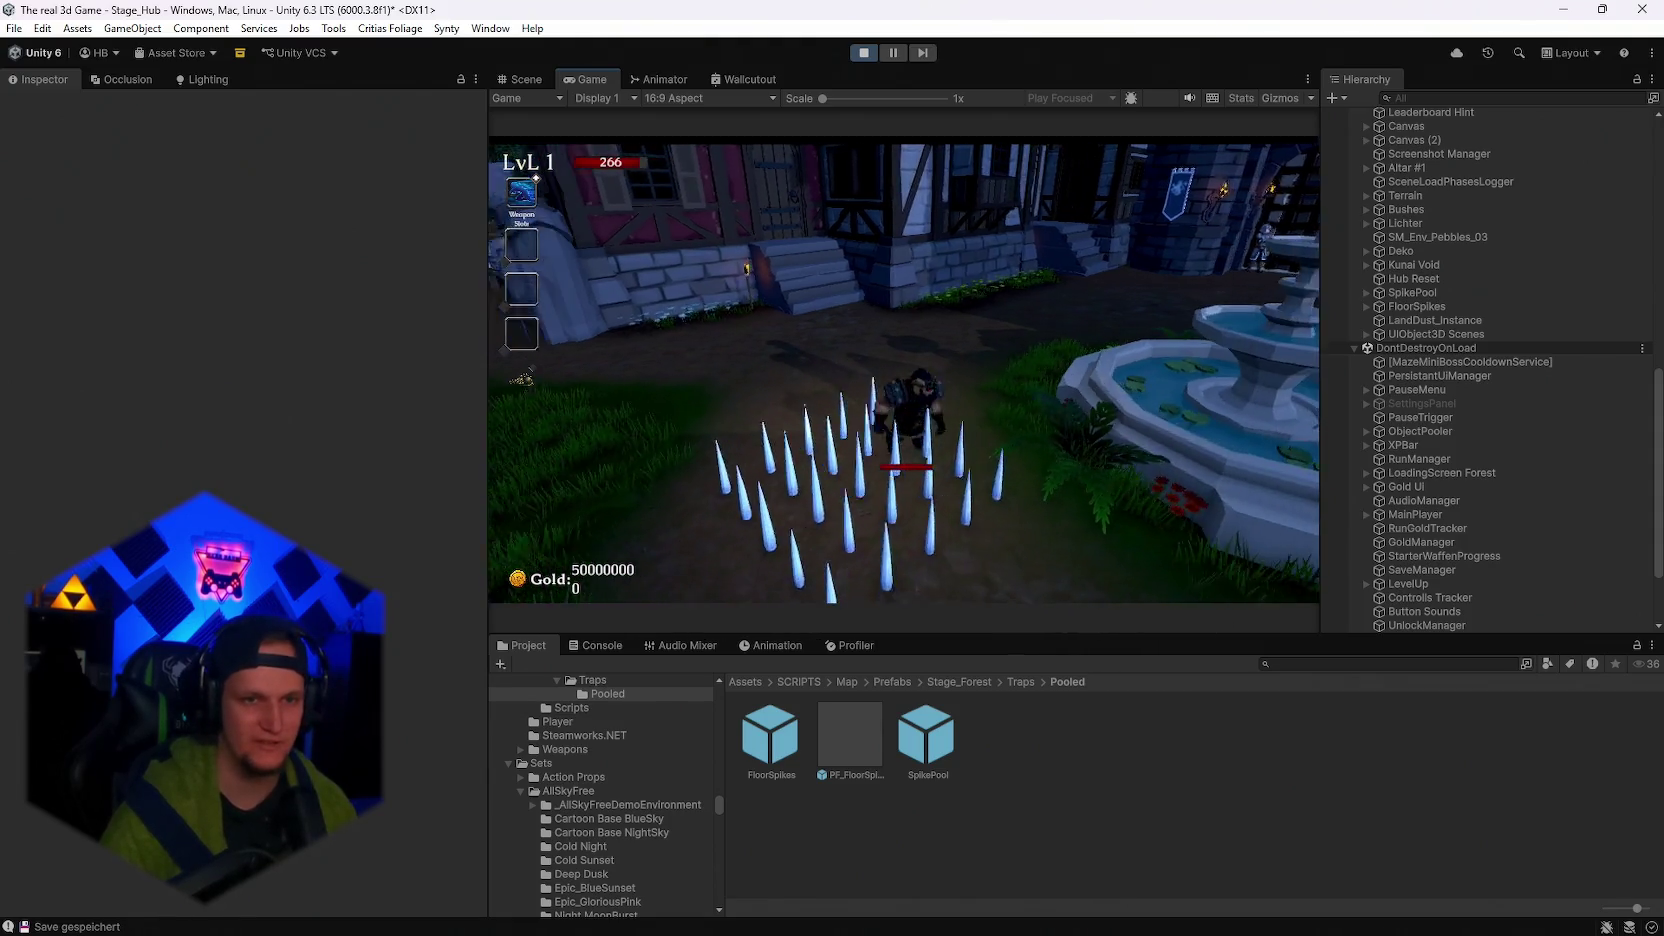
key(Escape)
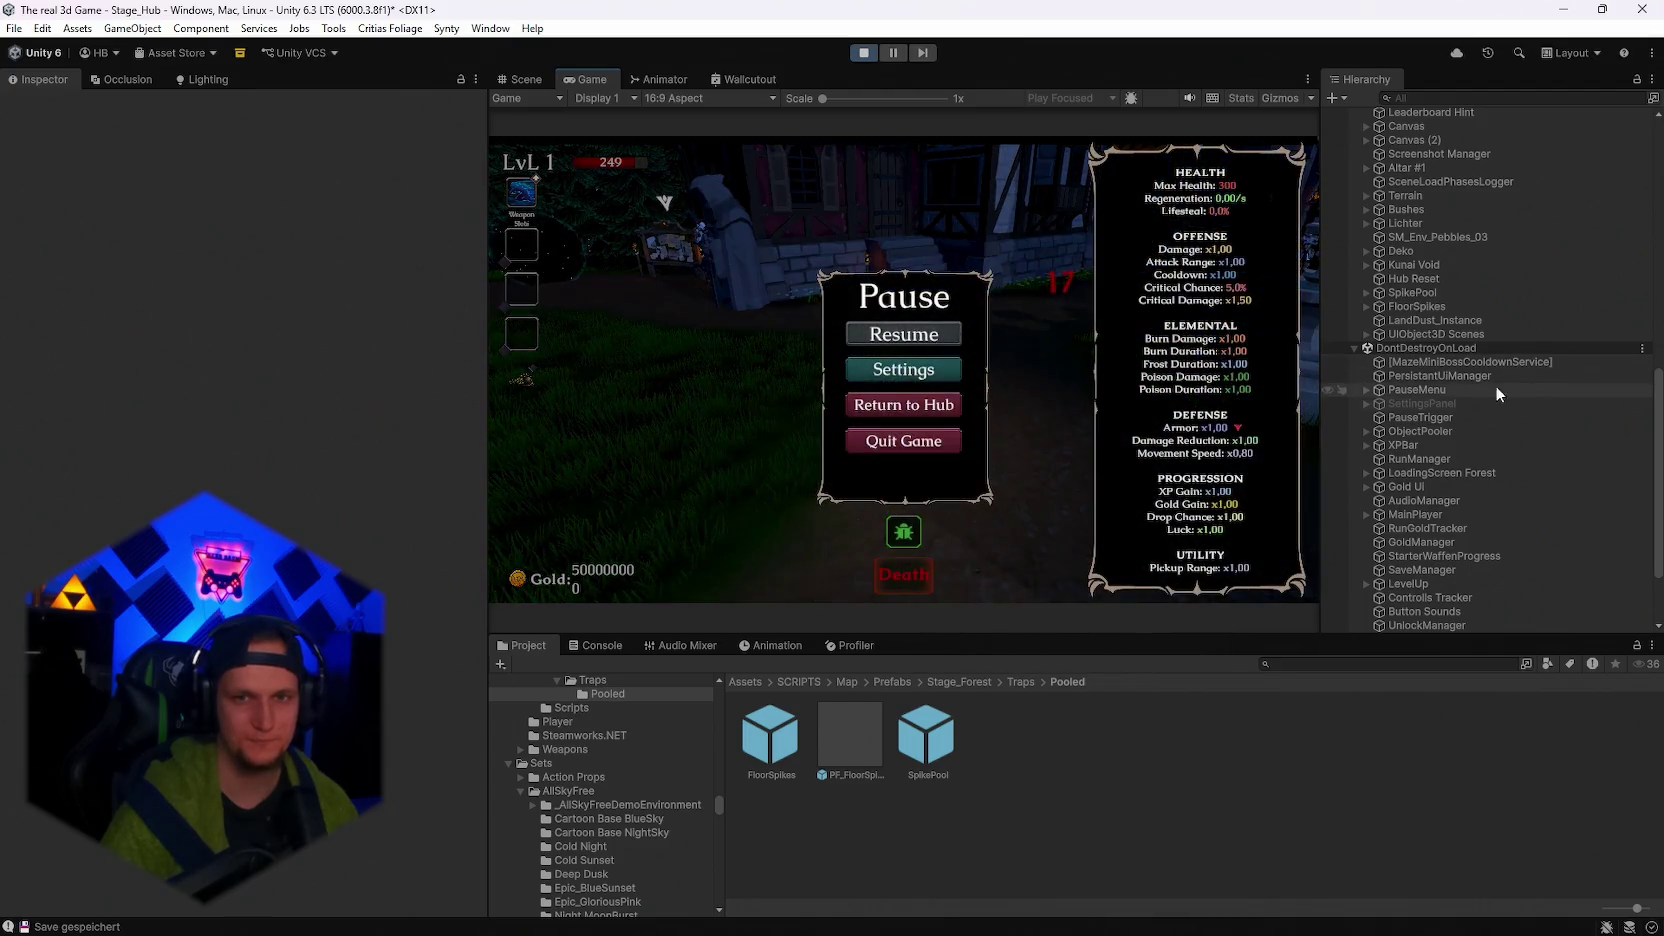
Expand UIObject3D Scenes and view LandDust_Instance's Particle System settings in the Inspector.
scroll(1464, 370, down, 3)
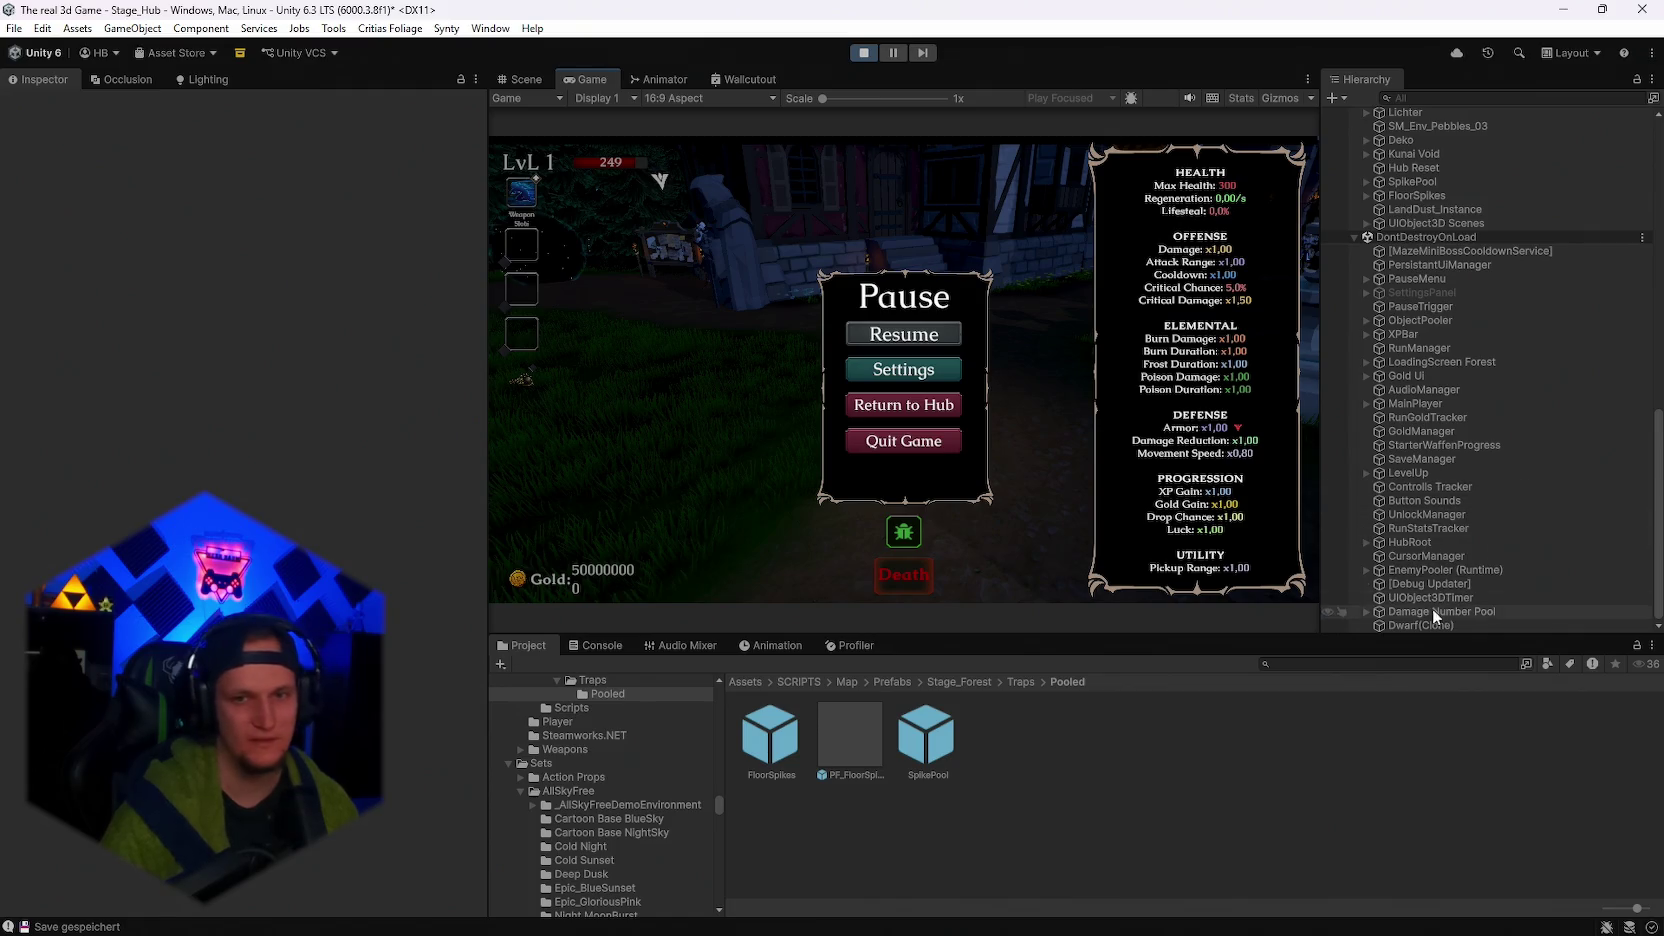
scroll(1472, 428, up, 4)
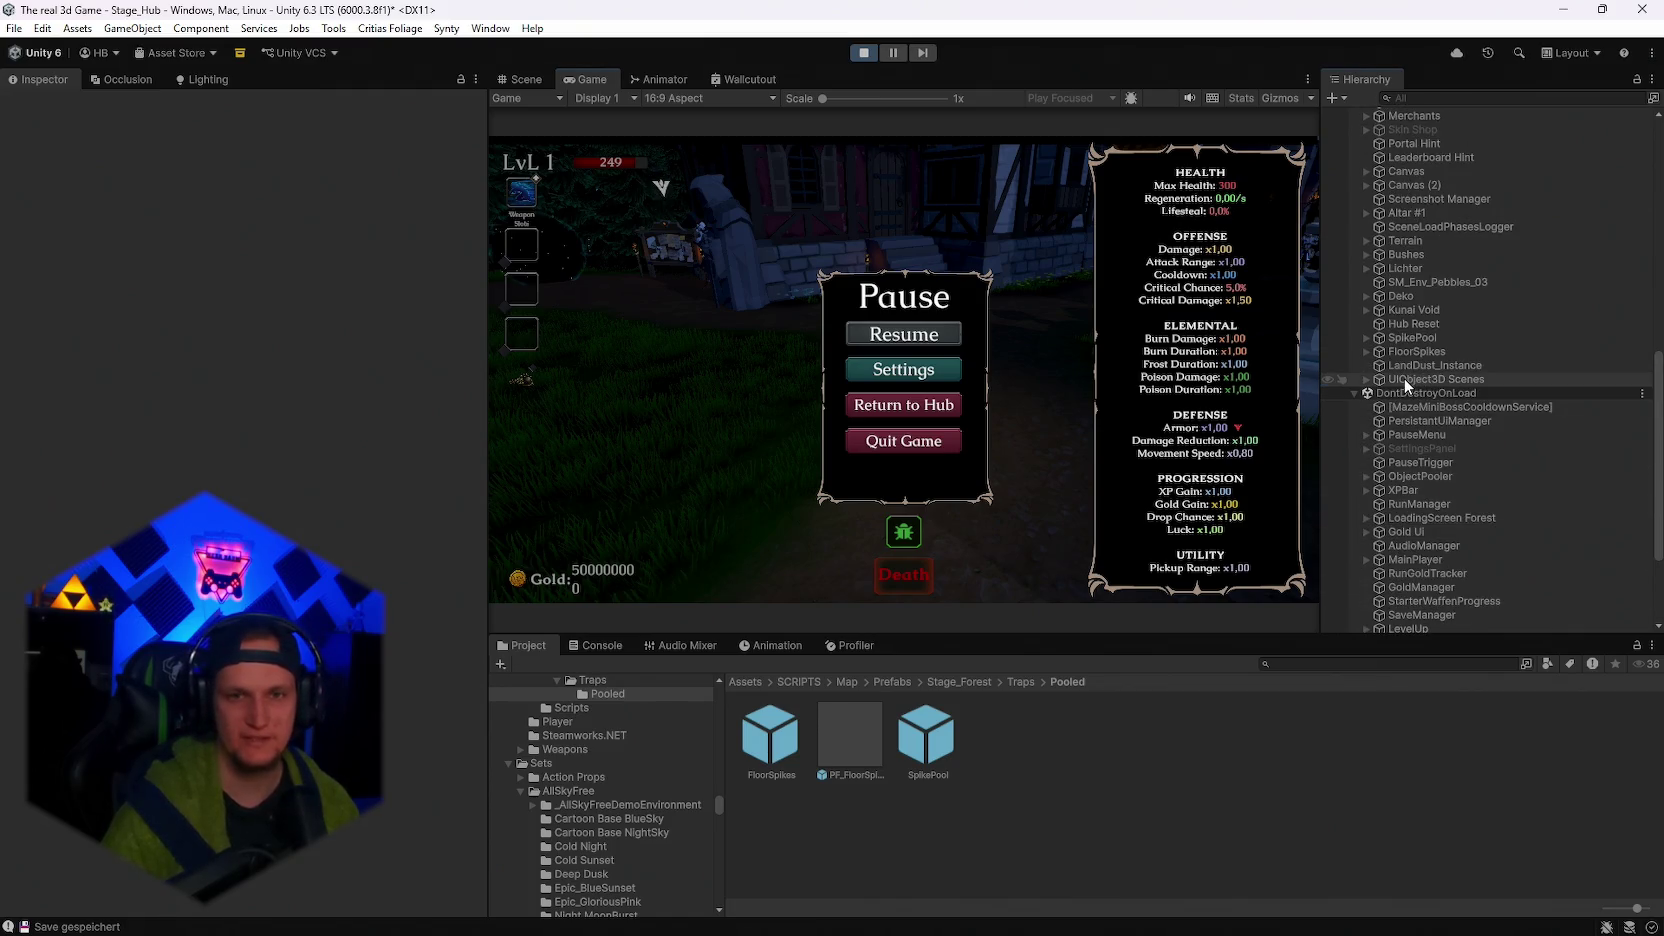
click(1404, 379)
click(1366, 380)
scroll(1435, 393, down, 3)
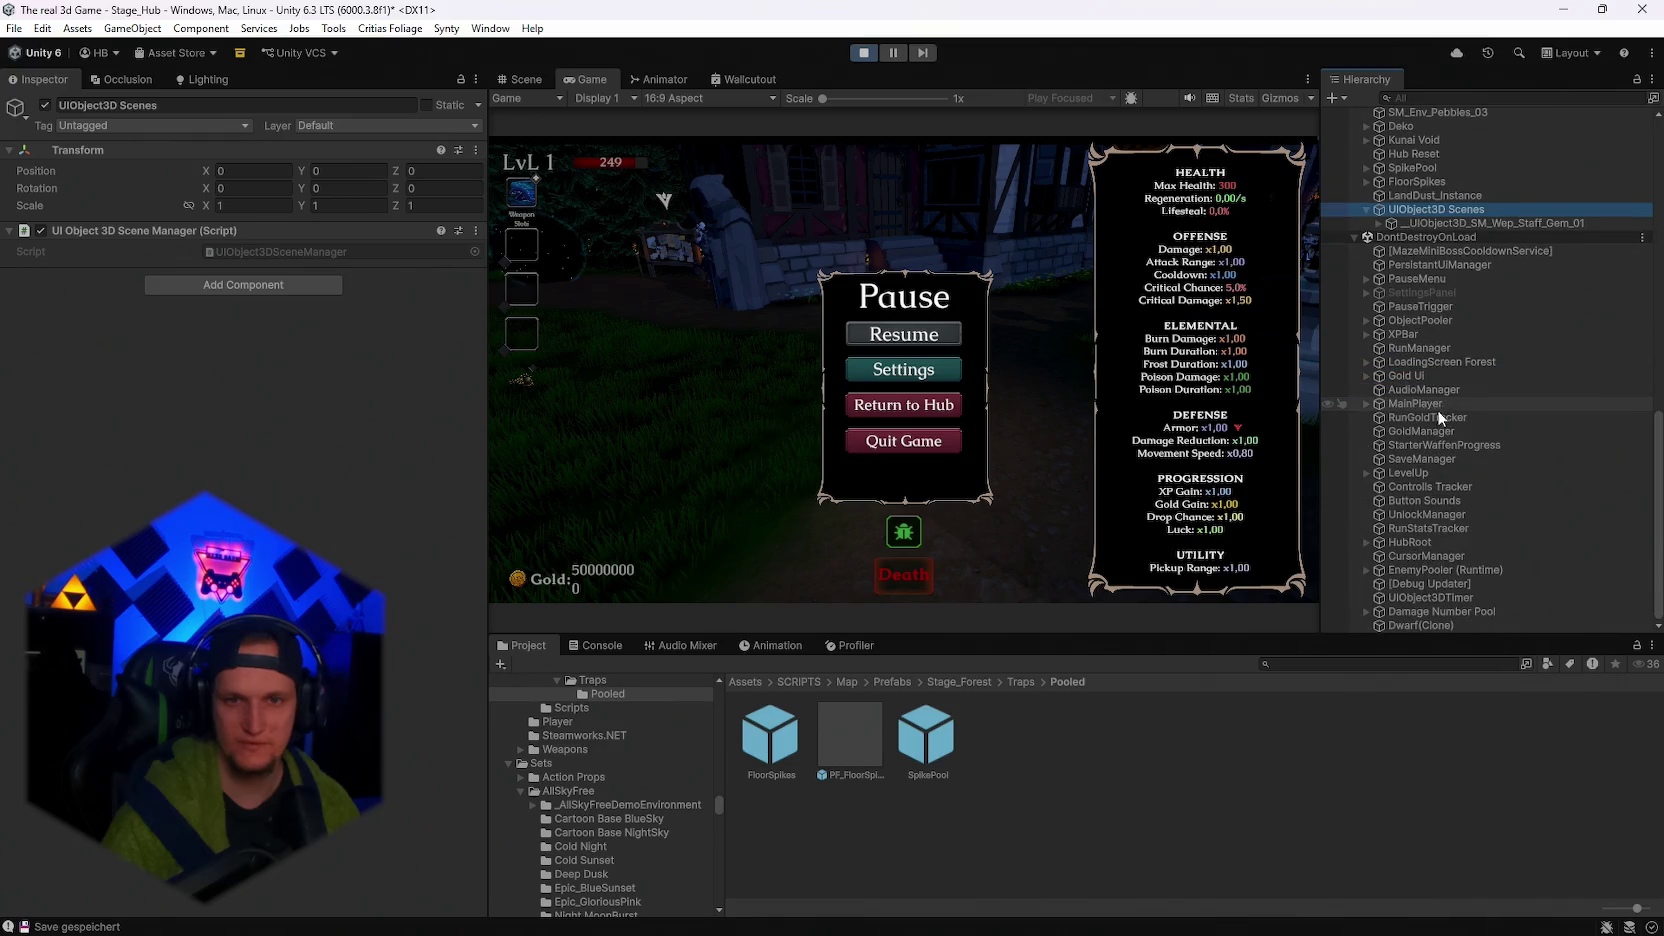
scroll(1417, 411, up, 4)
click(1414, 400)
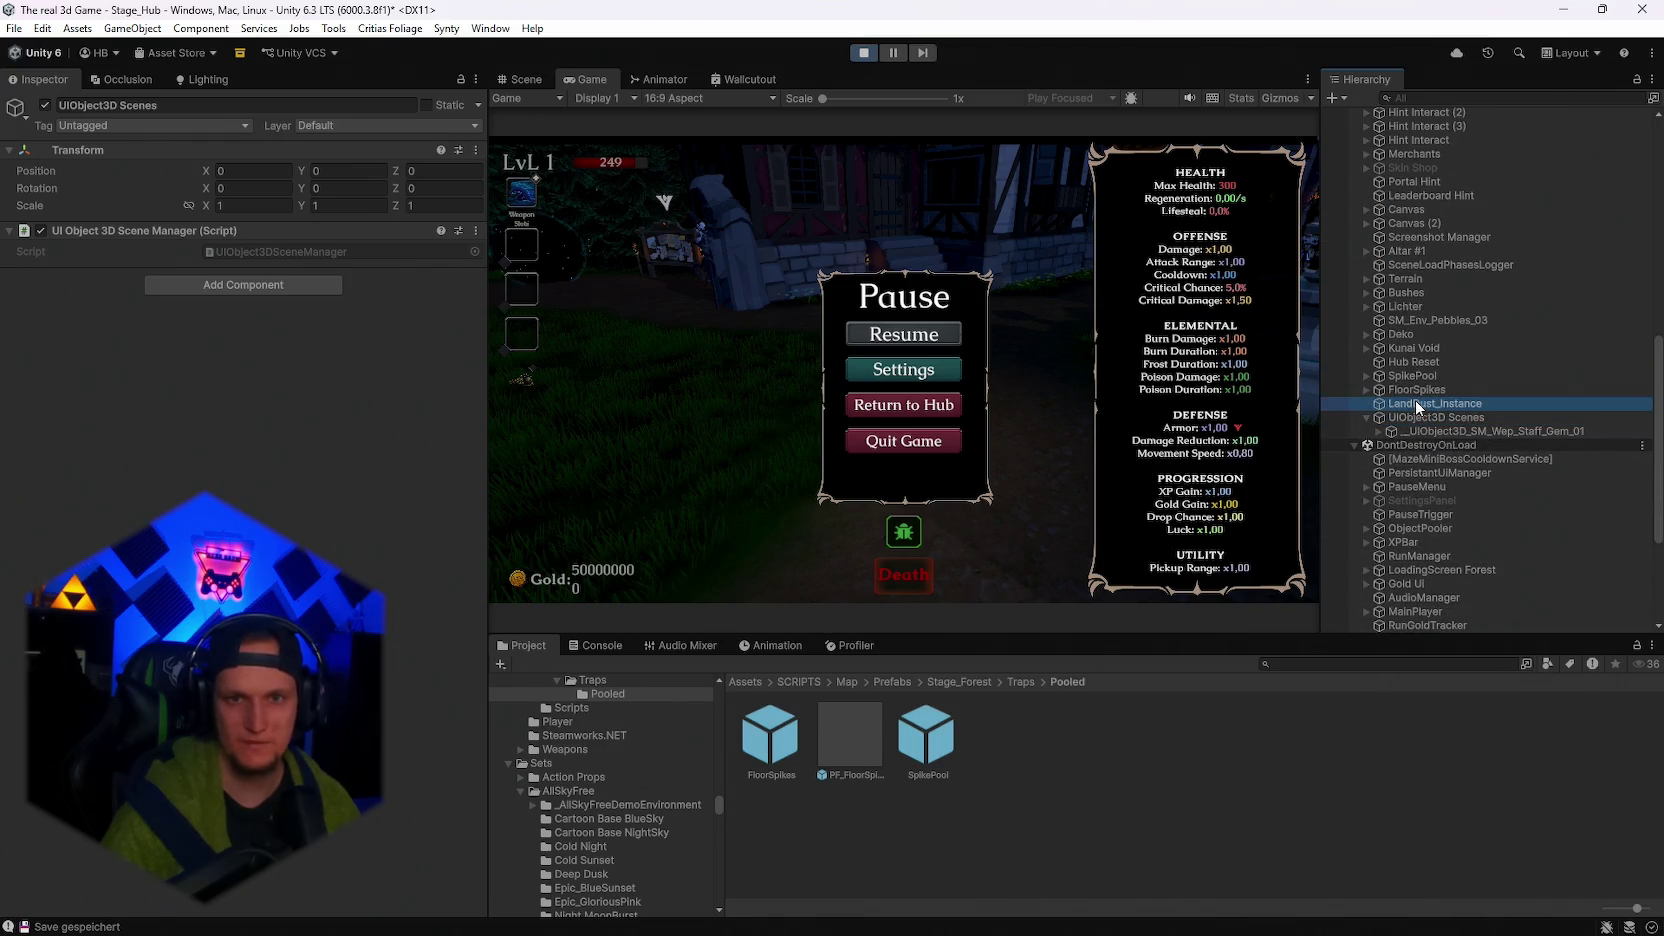
scroll(1412, 377, up, 10)
scroll(1440, 422, down, 10)
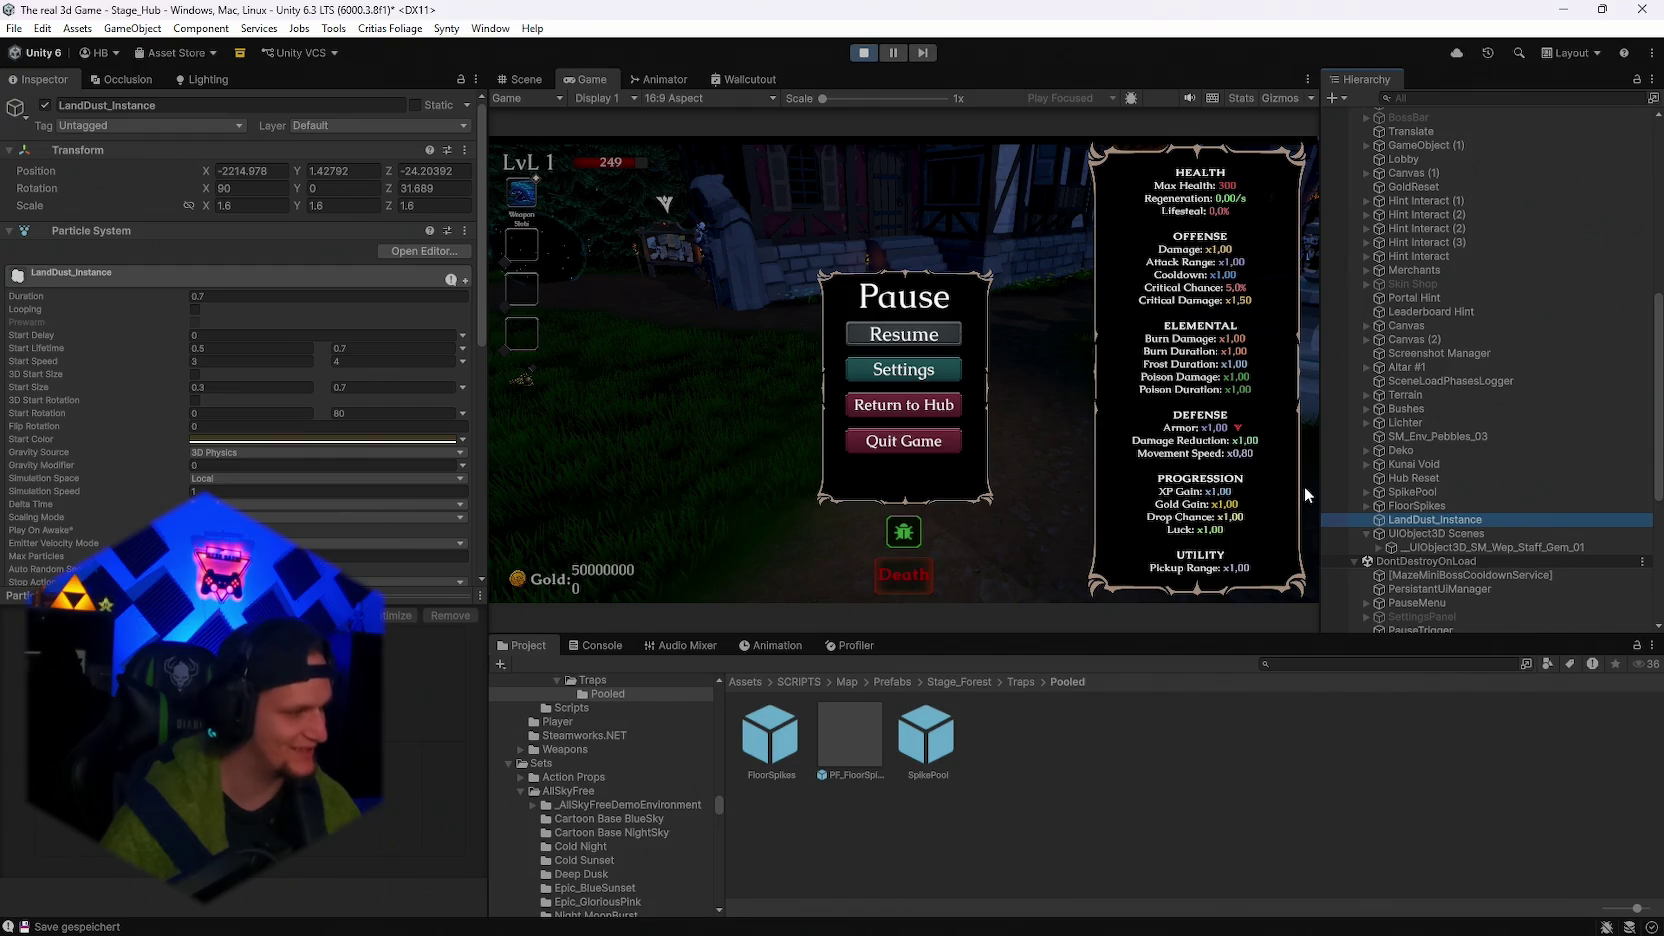
scroll(1398, 395, down, 3)
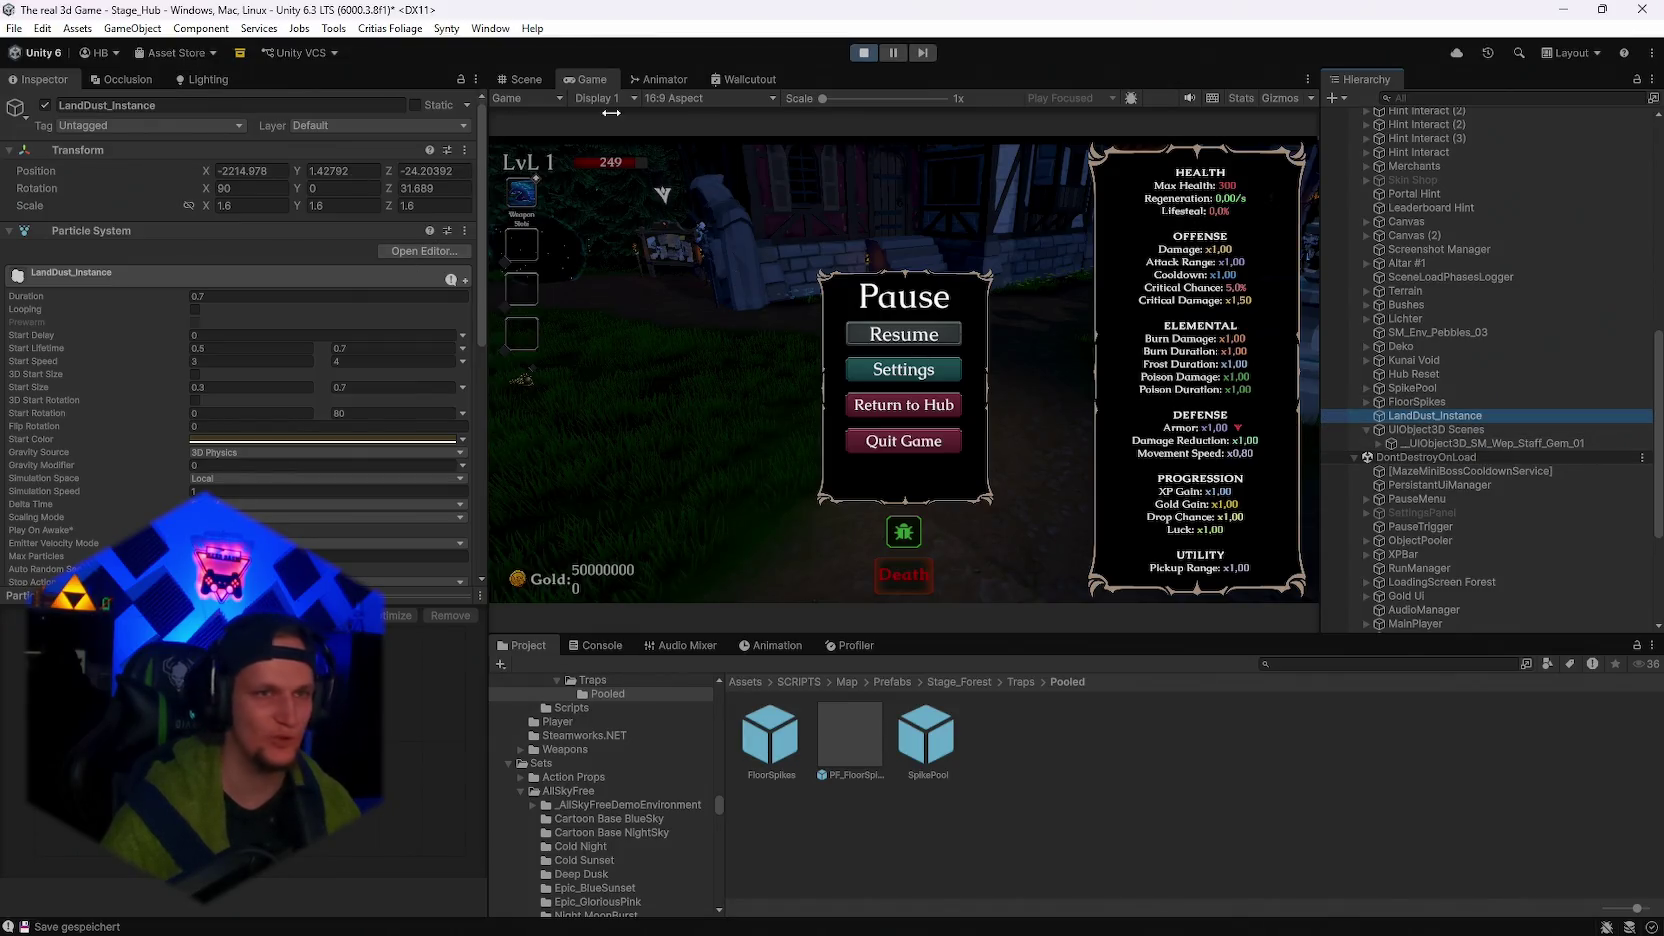
Resume the game, switch to the Scene view, and select and frame the FloorSpikes trap.
click(611, 79)
key(Escape)
key(Escape)
key(Escape)
click(536, 79)
scroll(905, 370, up, 5)
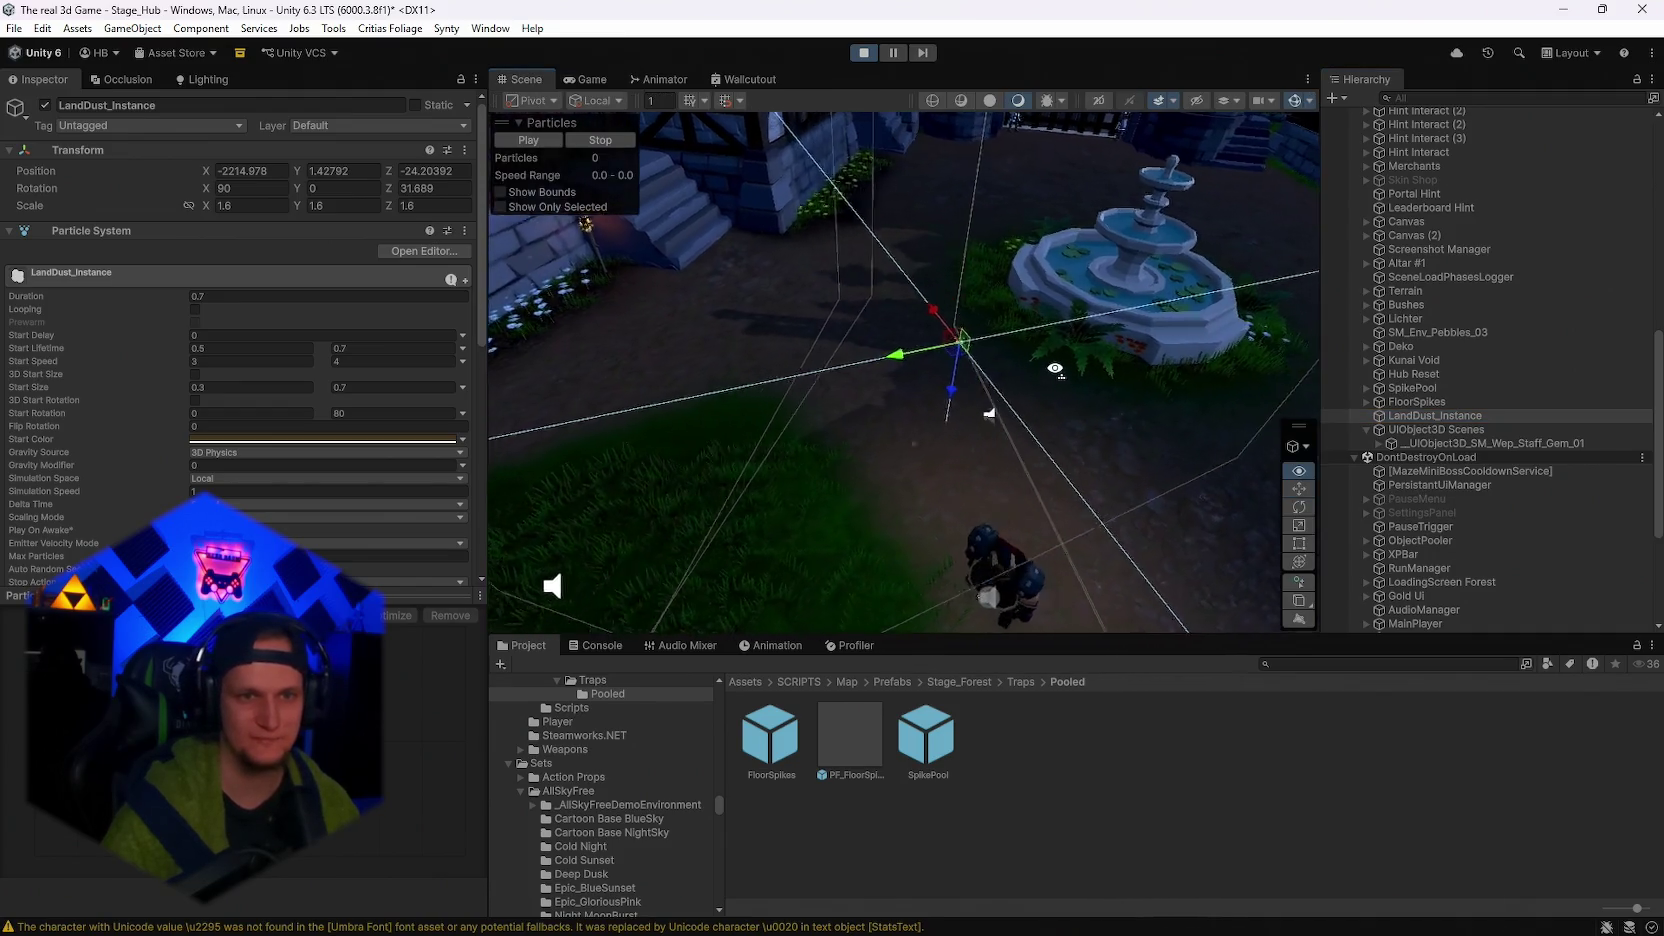
drag(936, 465, 1488, 452)
scroll(1468, 439, down, 2)
click(1442, 349)
key(f)
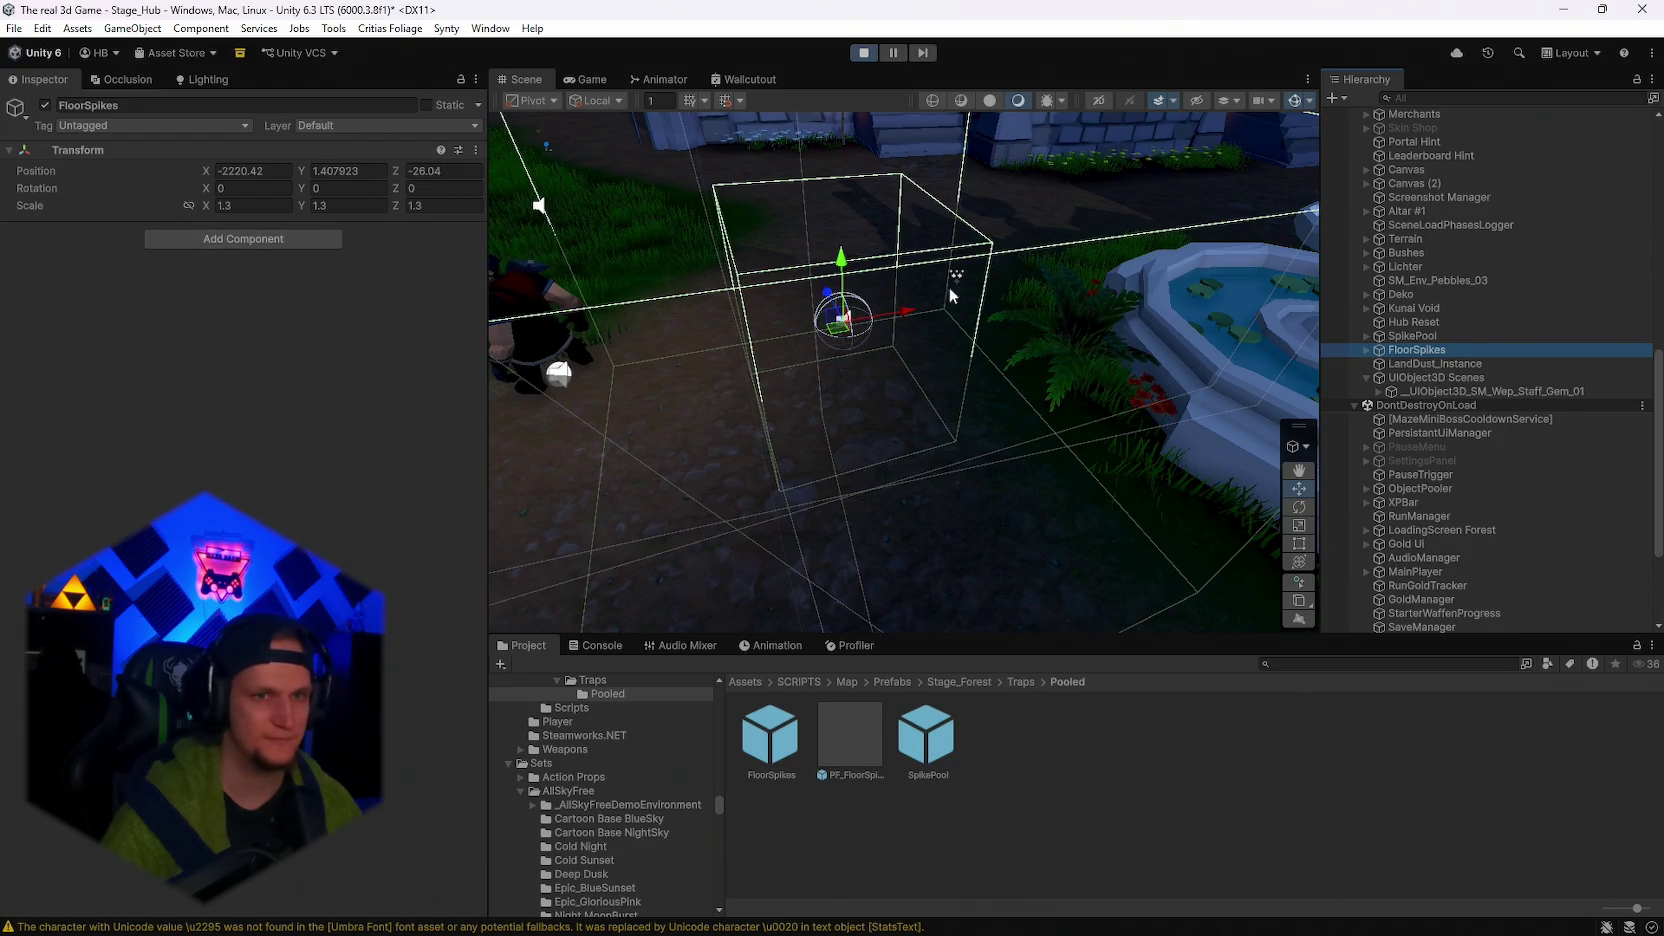
Inspect the SpikePool object and its PF_FloorSpikeVFX prefab asset.
click(1366, 335)
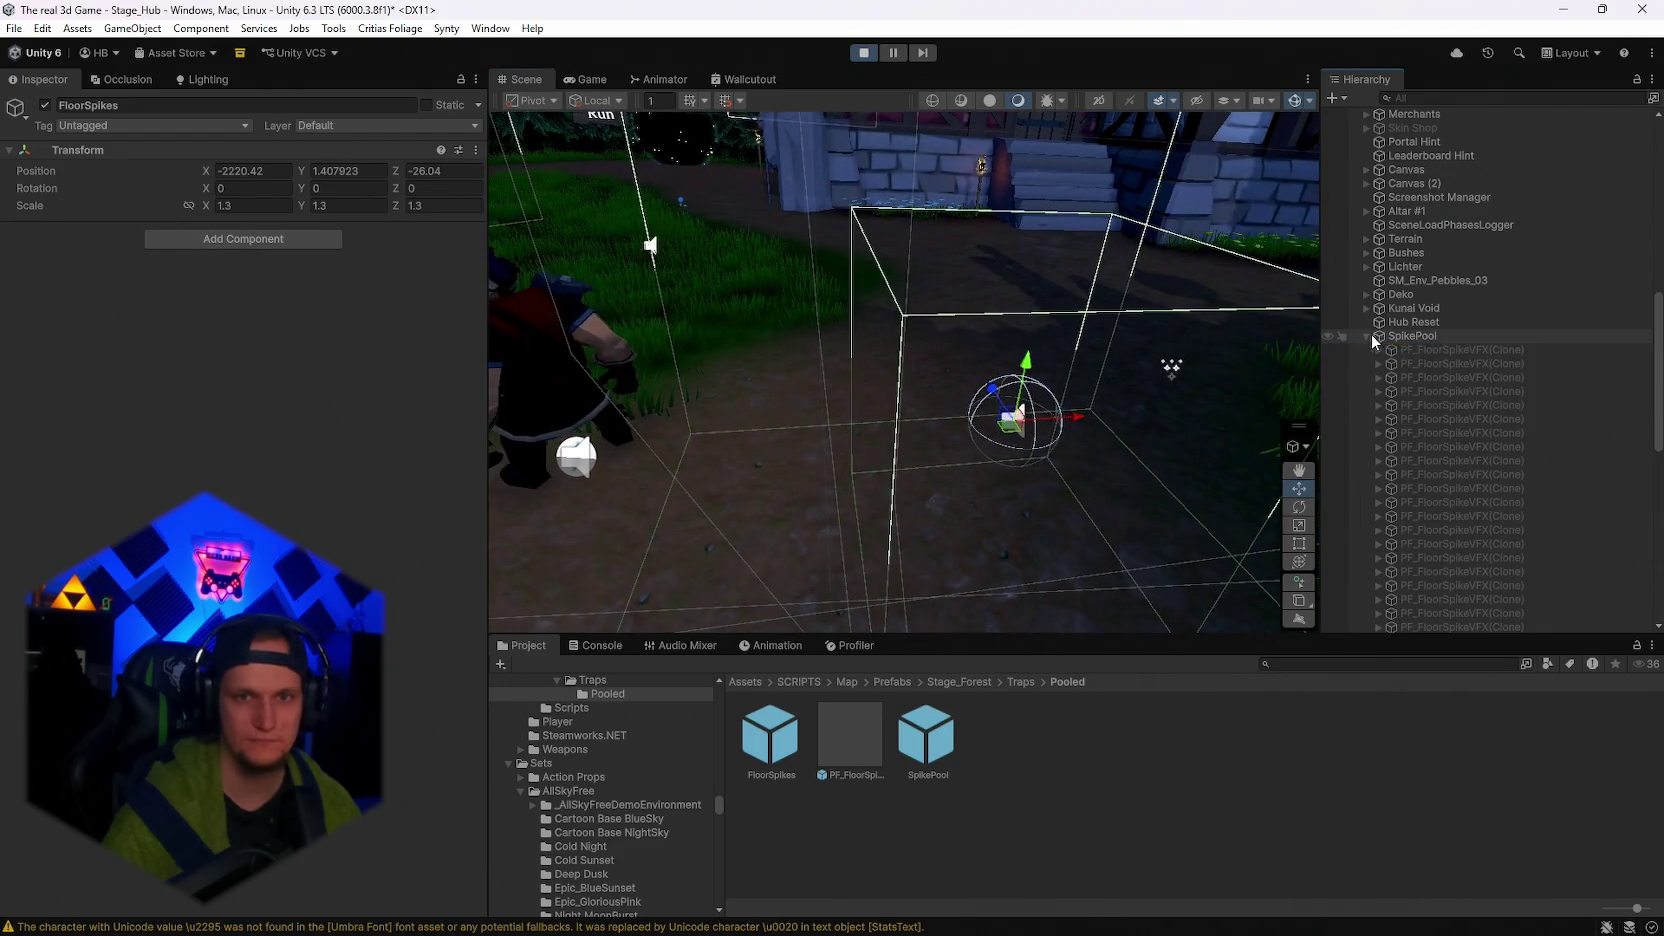
click(1407, 335)
click(290, 293)
double_click(320, 292)
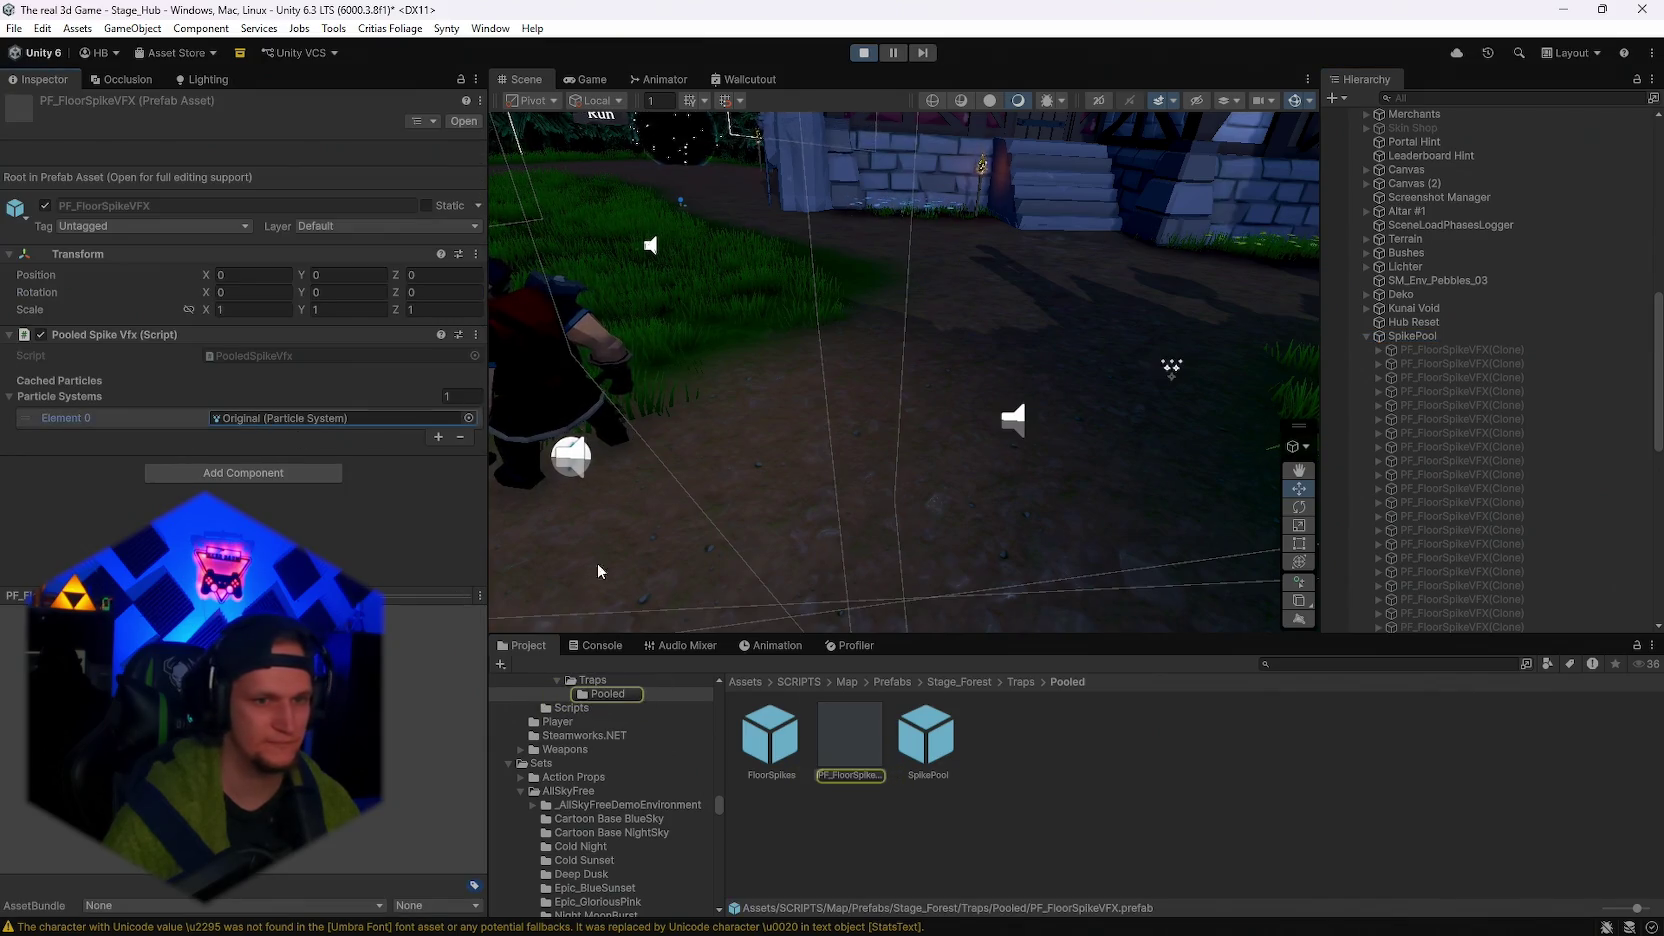
scroll(1488, 368, down, 10)
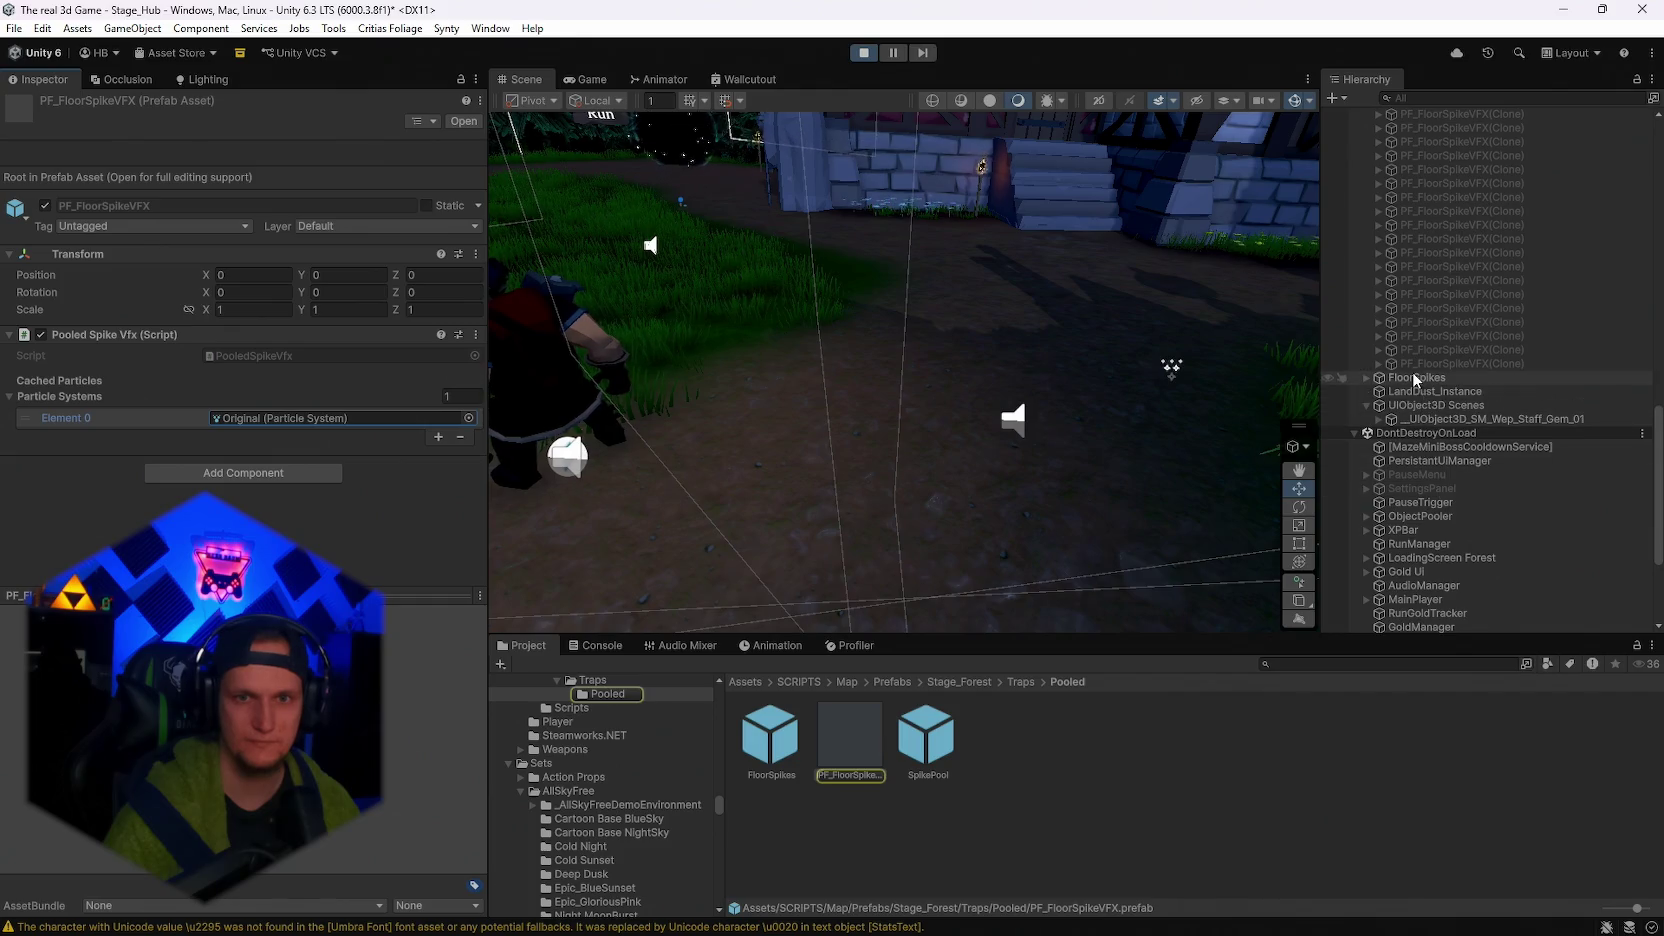
Expand FloorSpikes, select its FloorSpikes script child, and focus the Windup Delay field.
click(1414, 377)
click(1367, 377)
click(1417, 391)
click(1420, 406)
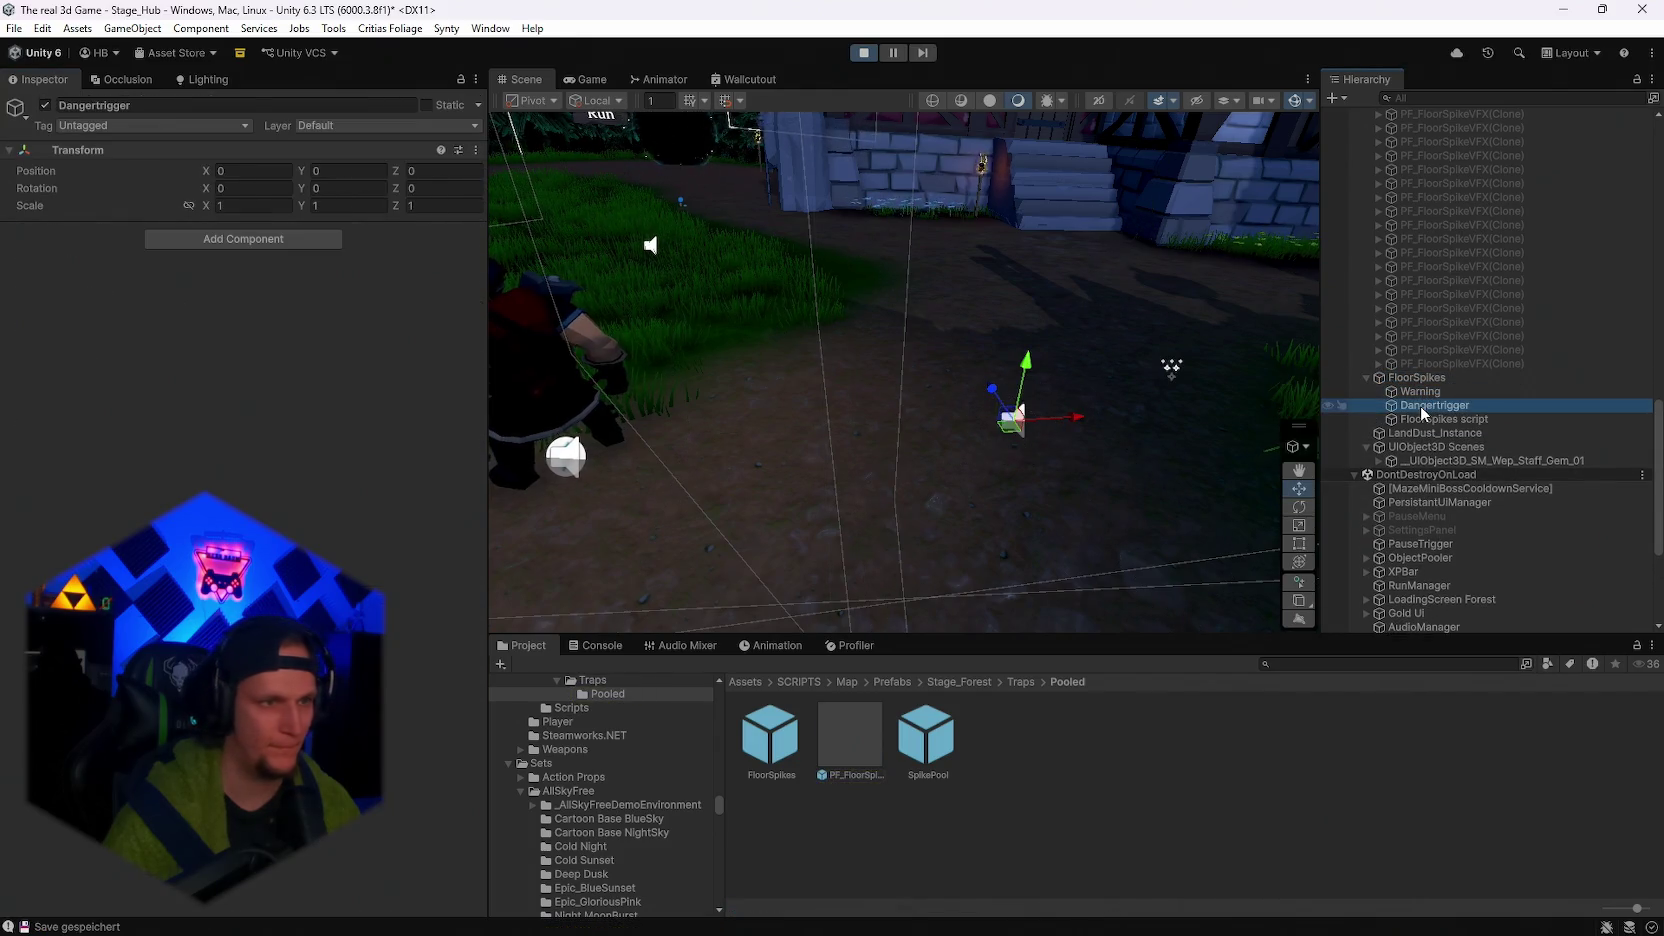
click(1422, 420)
scroll(380, 470, down, 3)
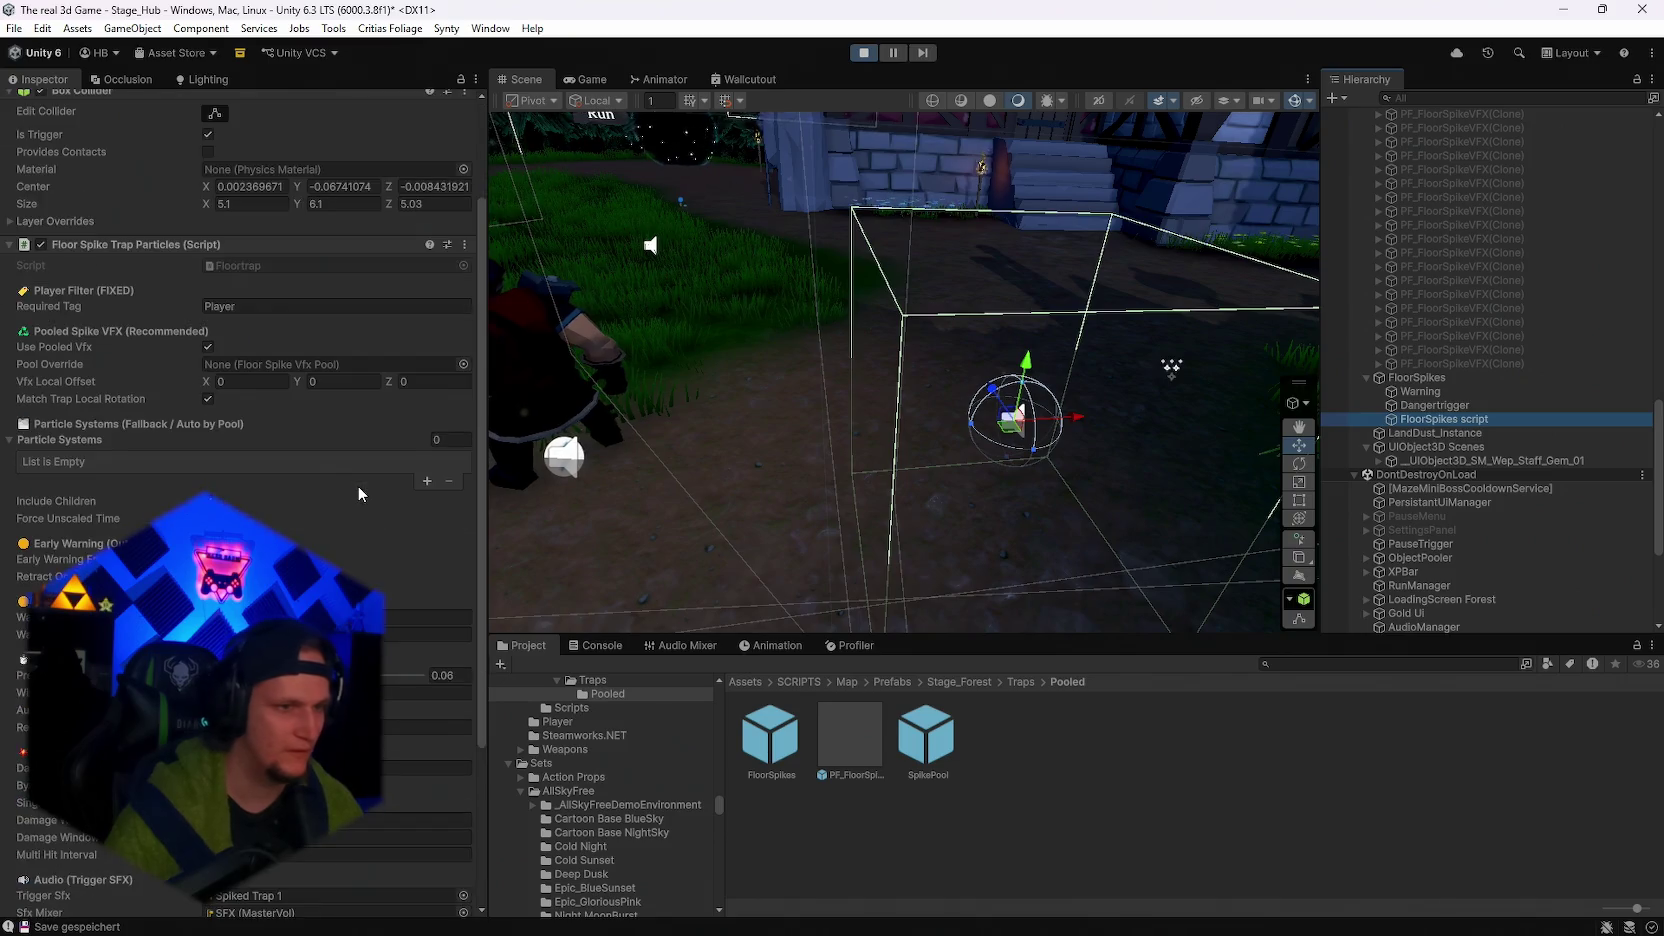
scroll(355, 500, down, 3)
click(420, 552)
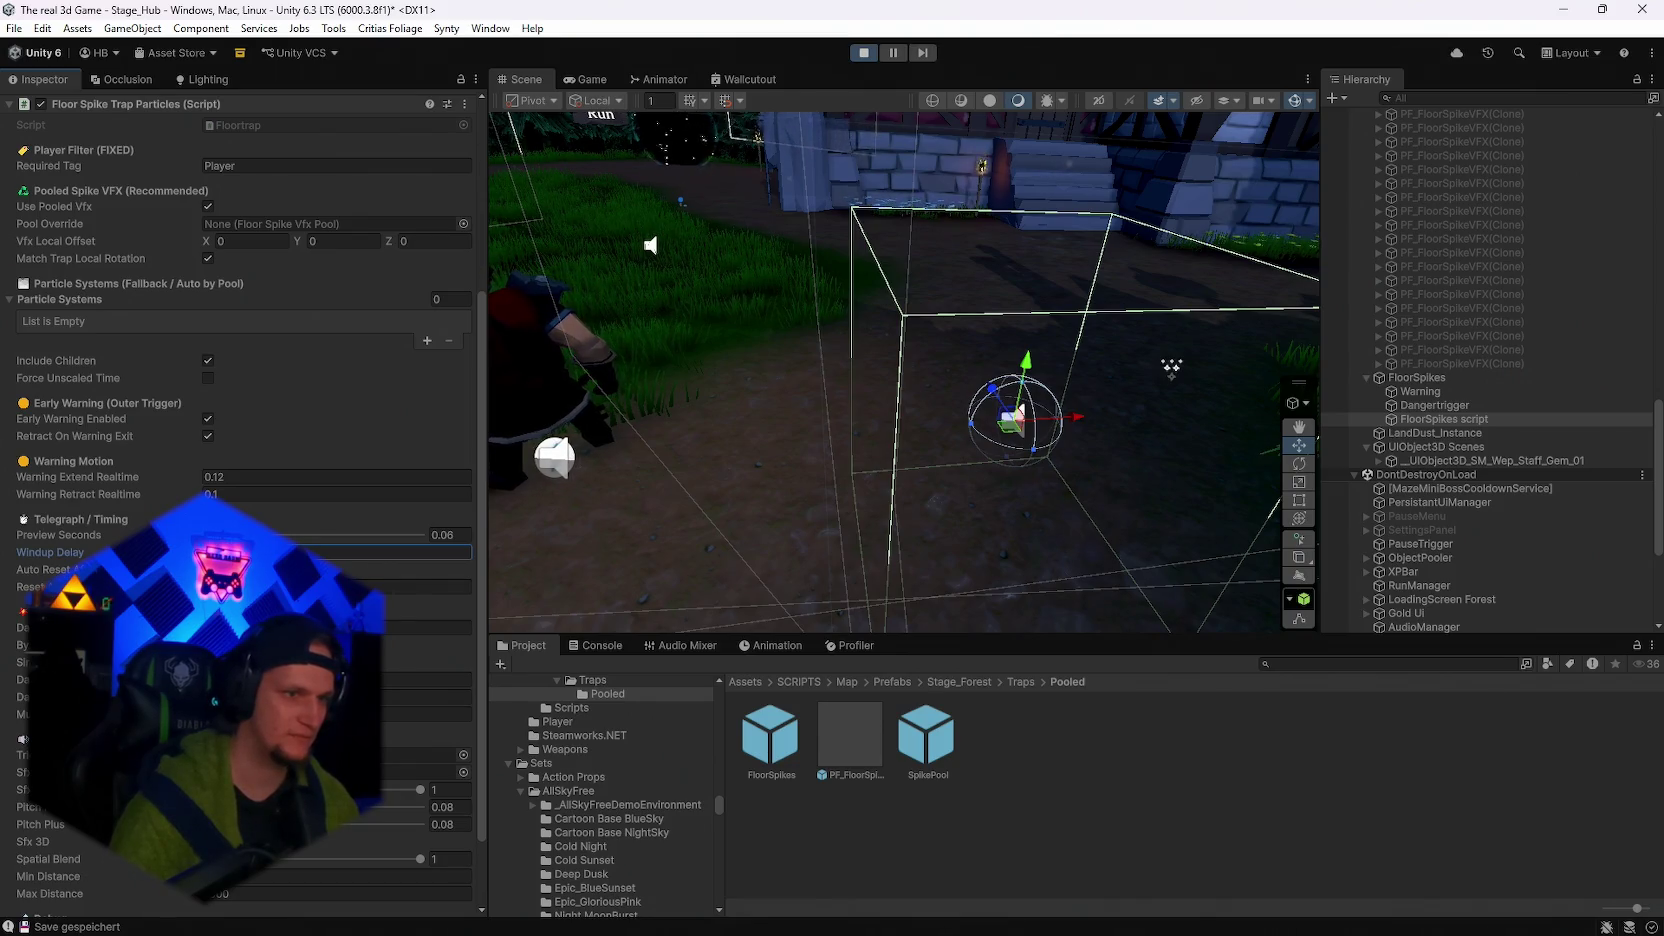
Walk the character through the spike trap in the Game view, pause, then return to the Scene view Inspector.
click(586, 79)
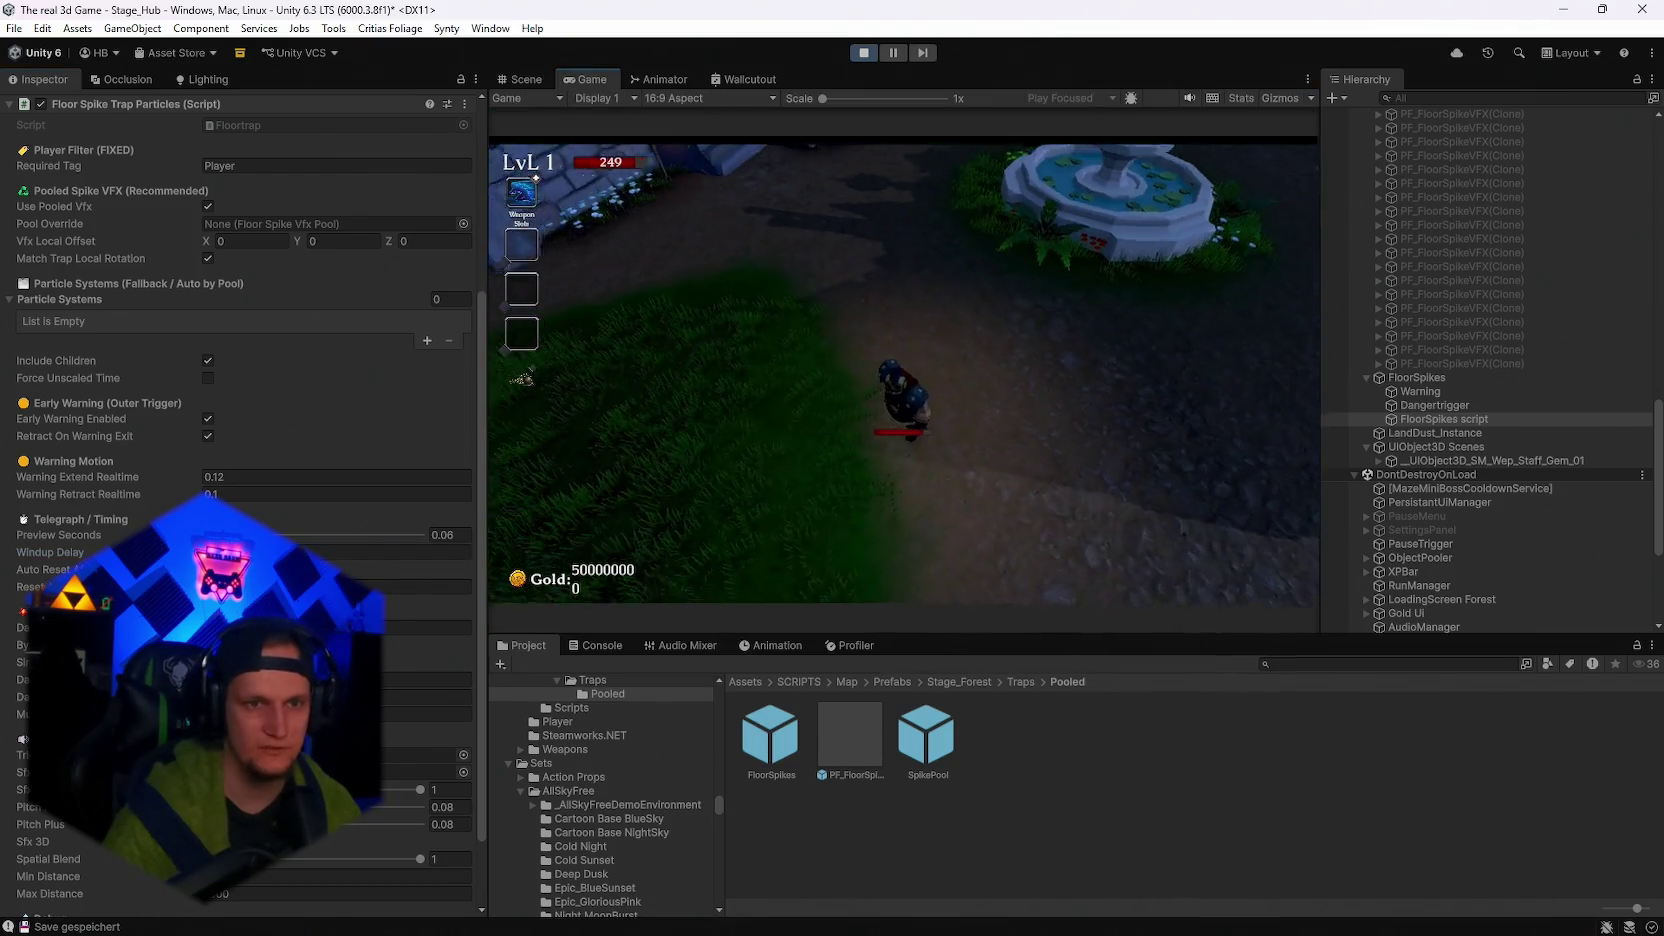
key(w)
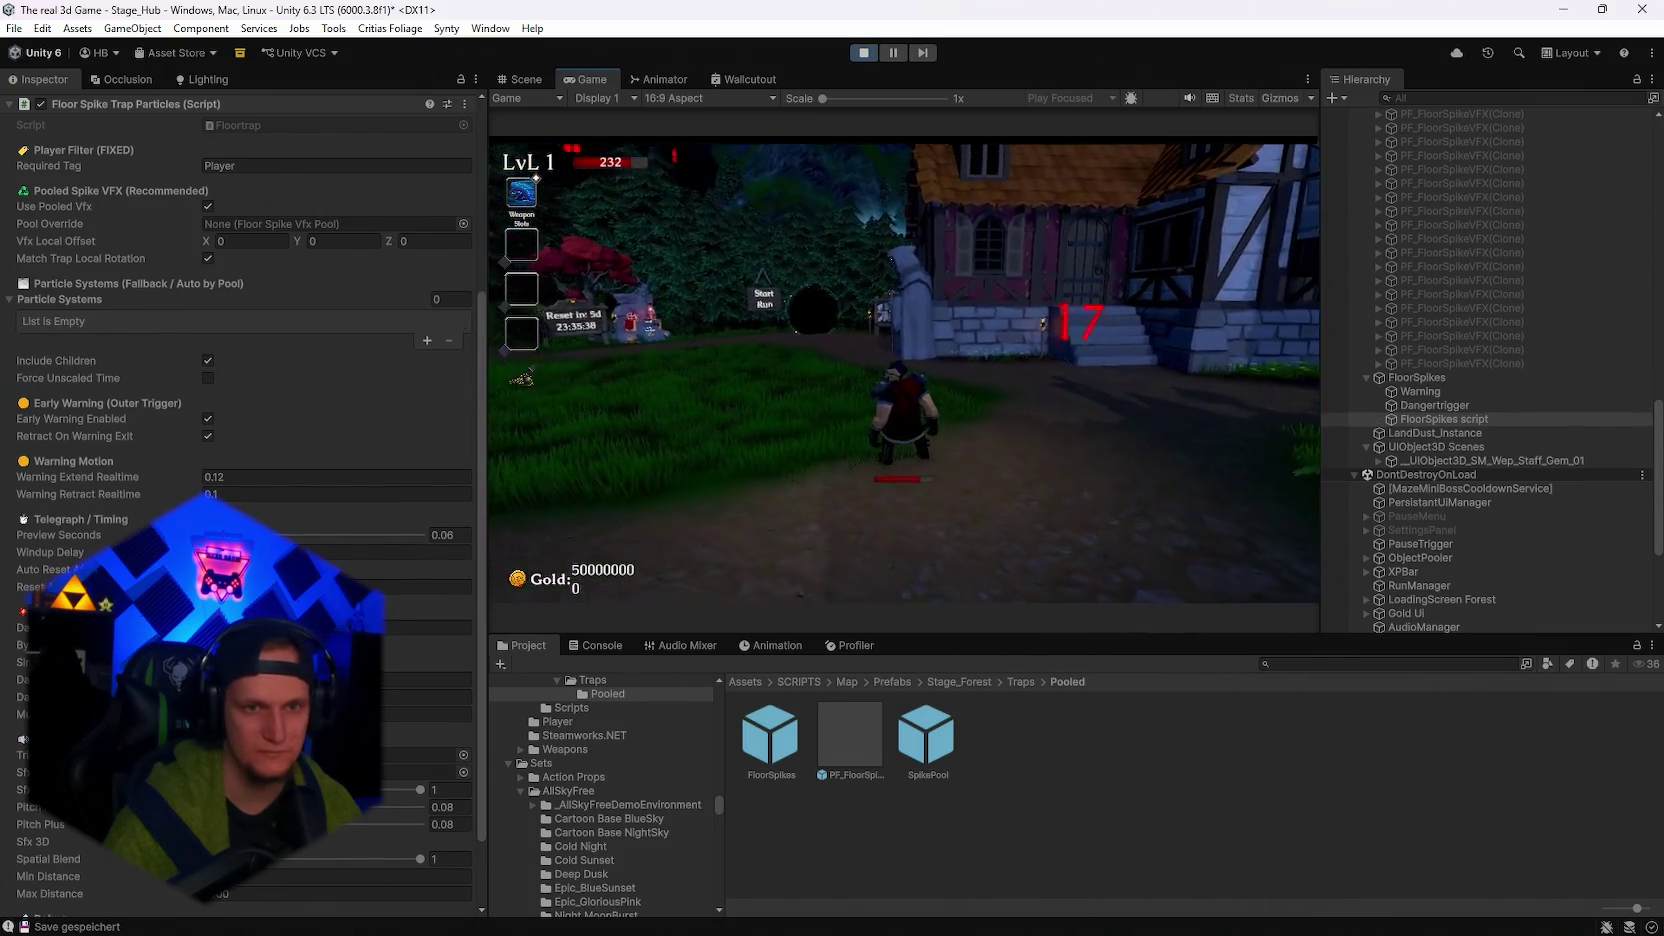
key(w)
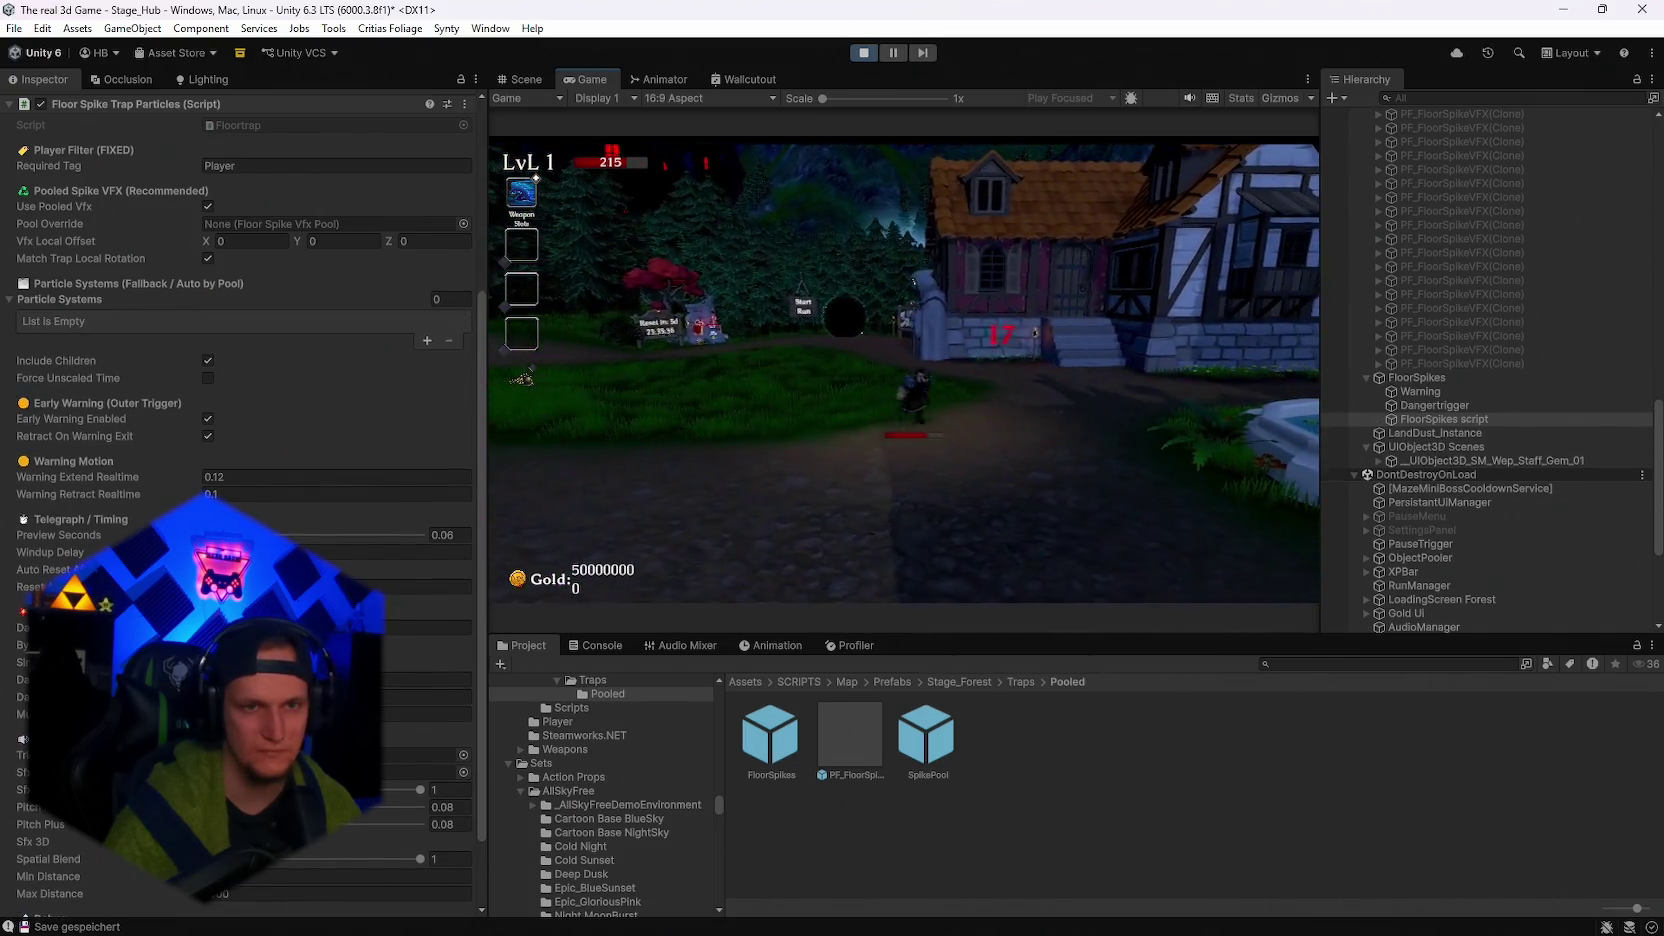
key(w)
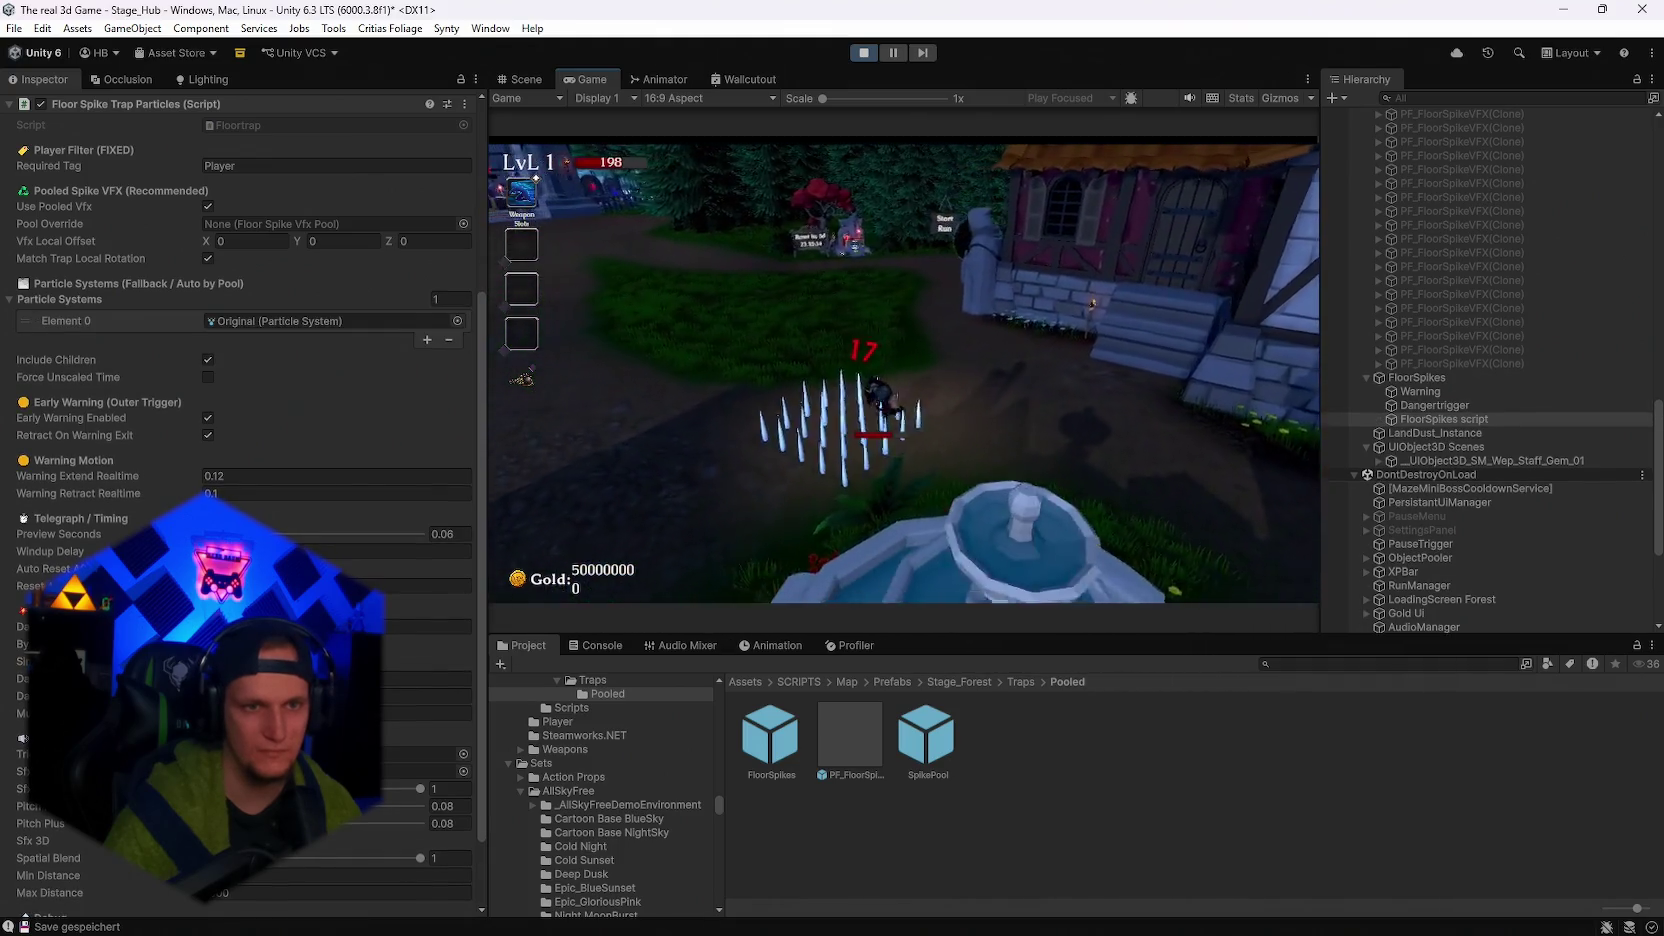
key(w)
key(Escape)
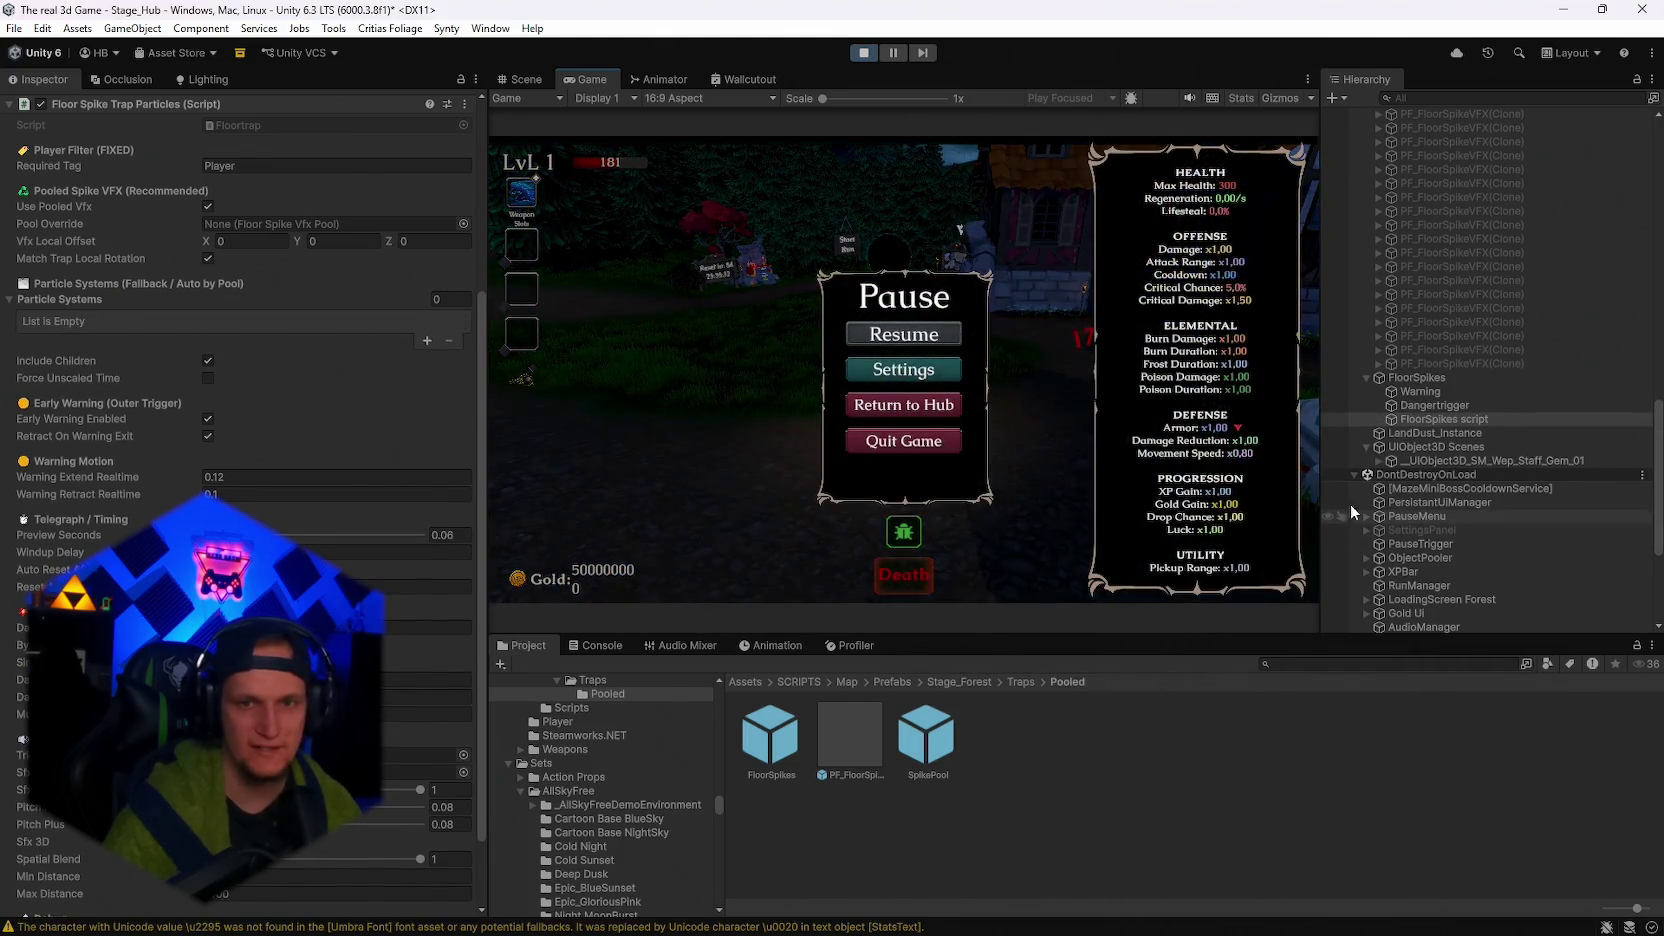
click(521, 74)
scroll(308, 520, down, 2)
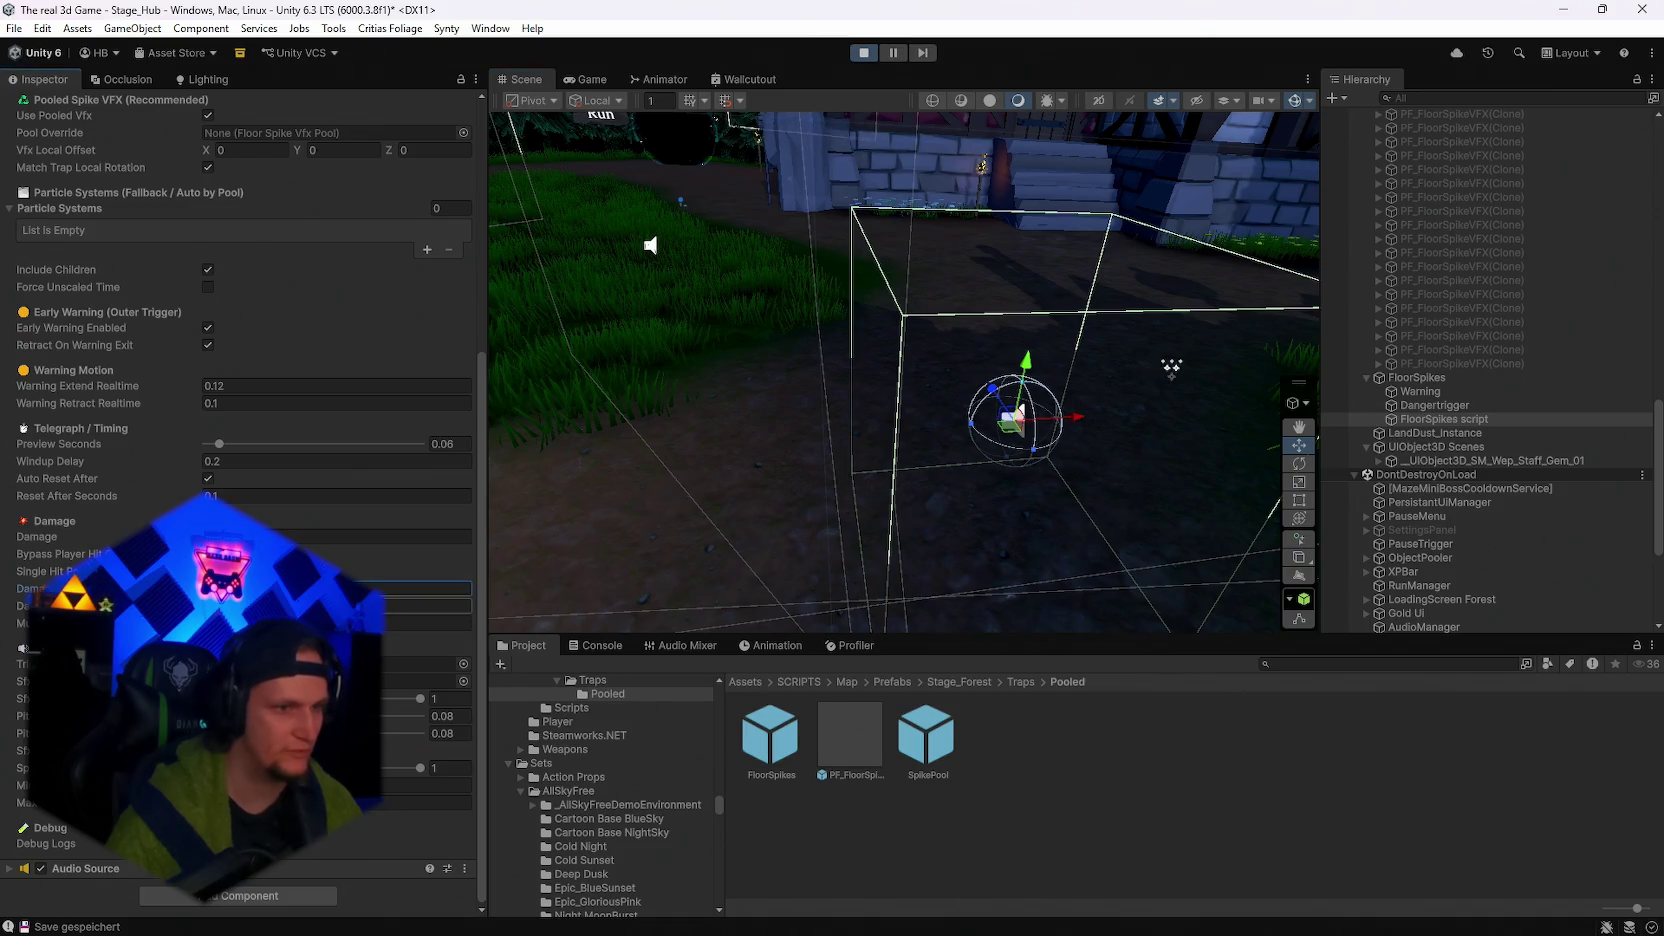
Pause the game and set the FloorSpikes Windup Delay to 0.45.
click(583, 80)
click(890, 325)
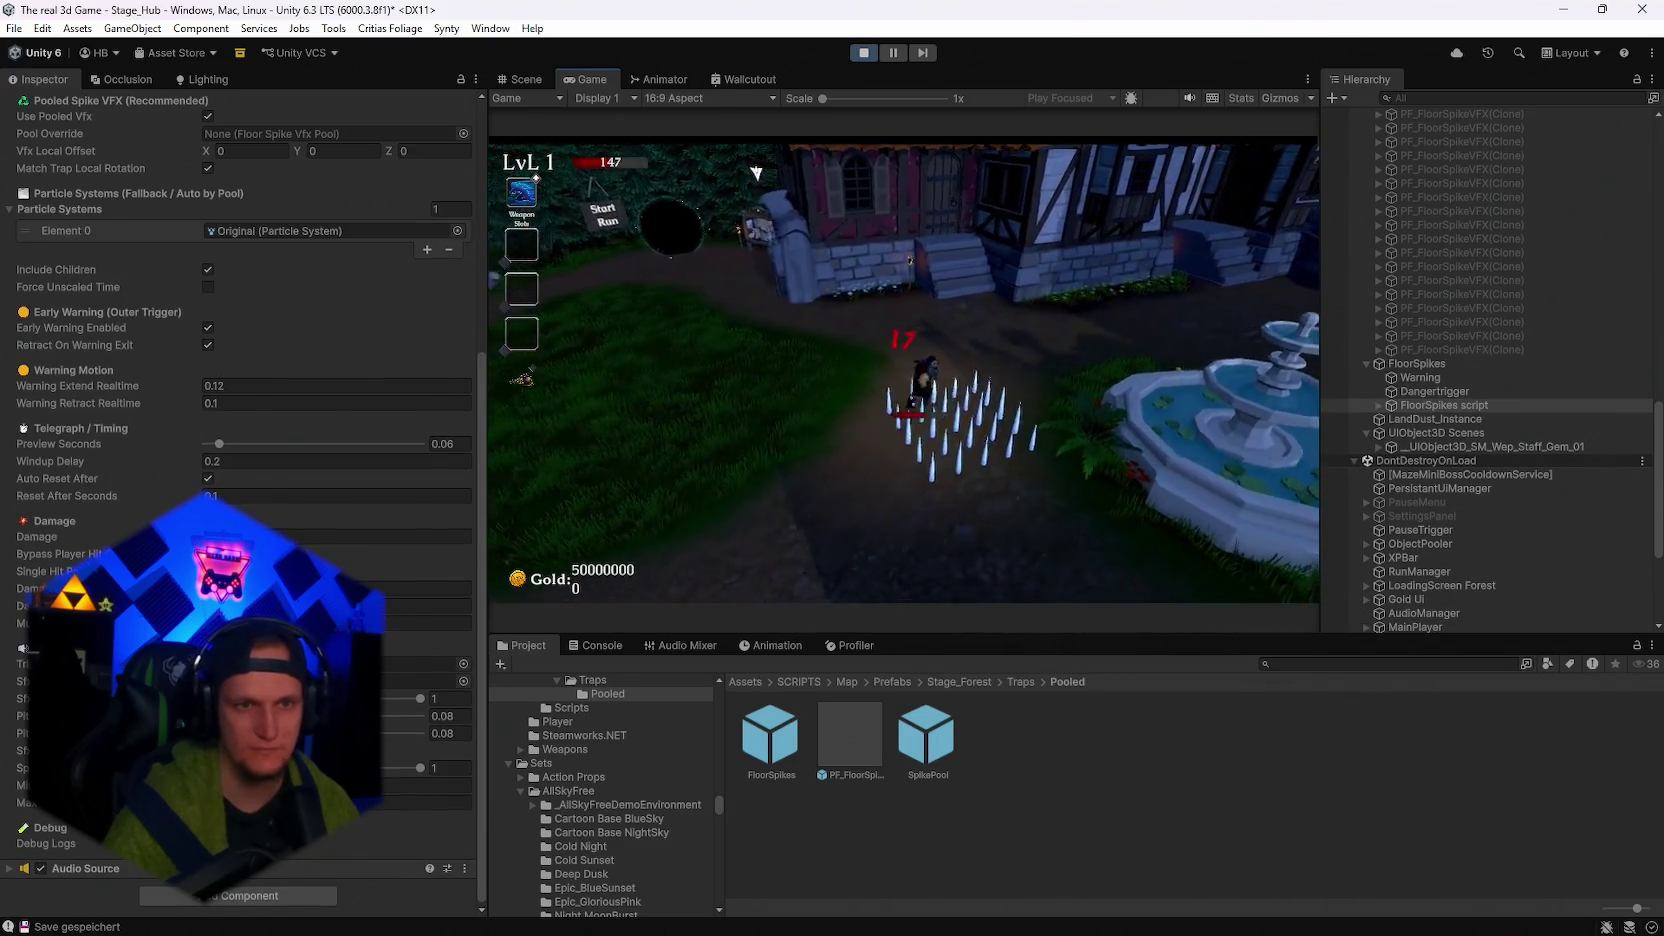
key(Escape)
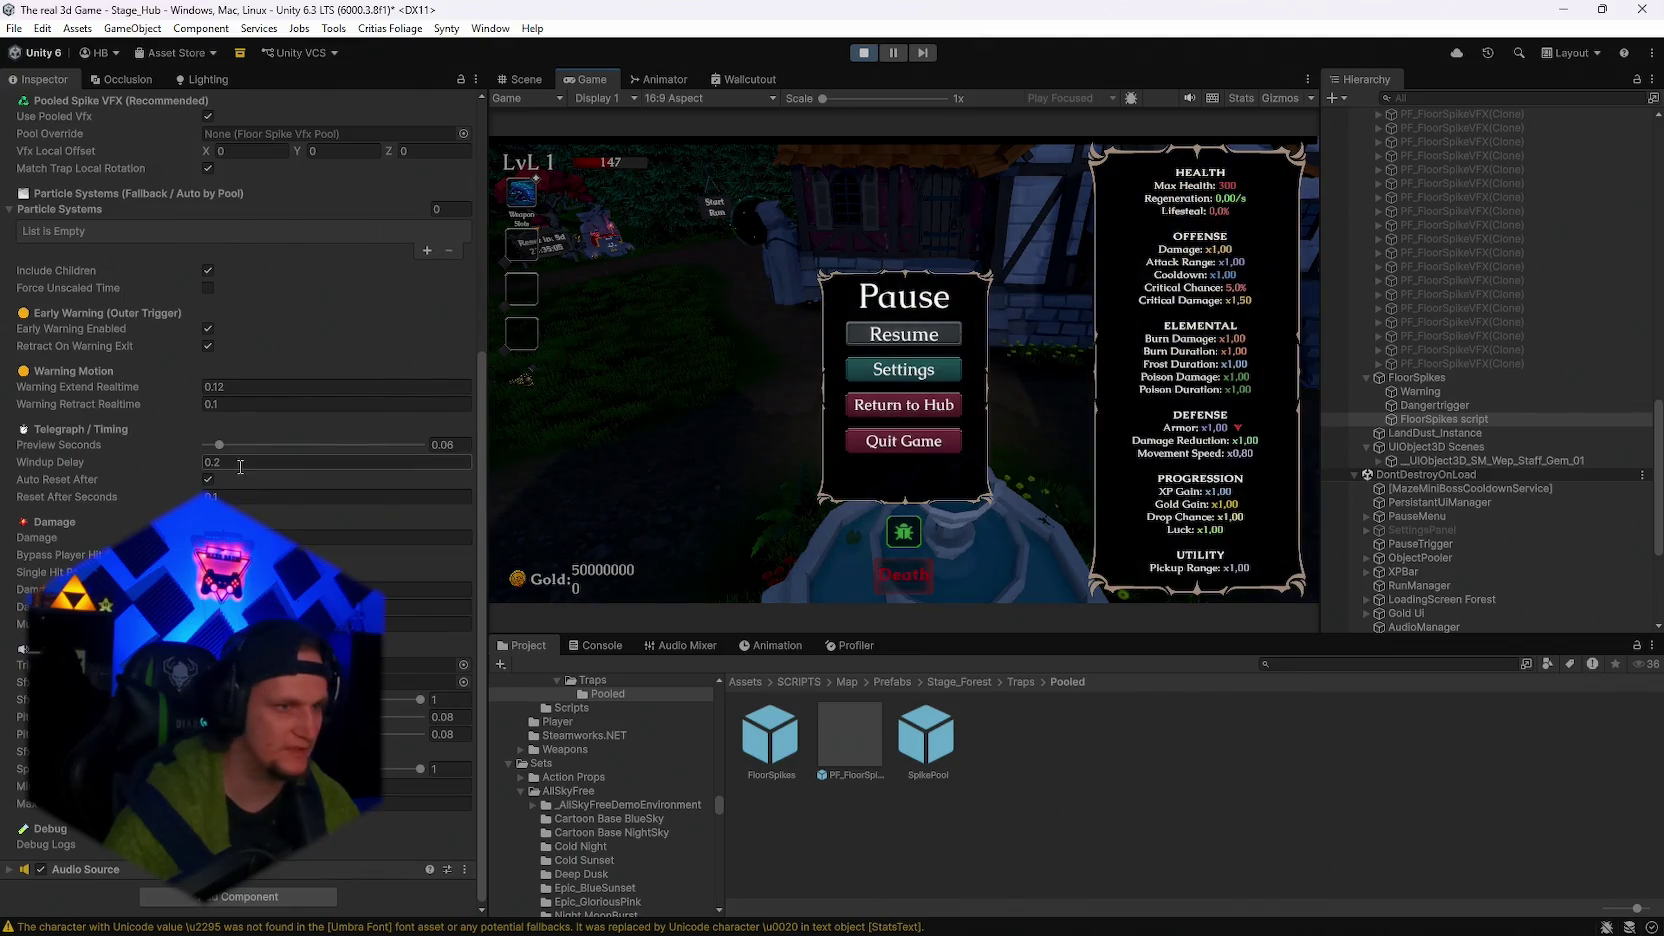
click(240, 462)
text(0.45)
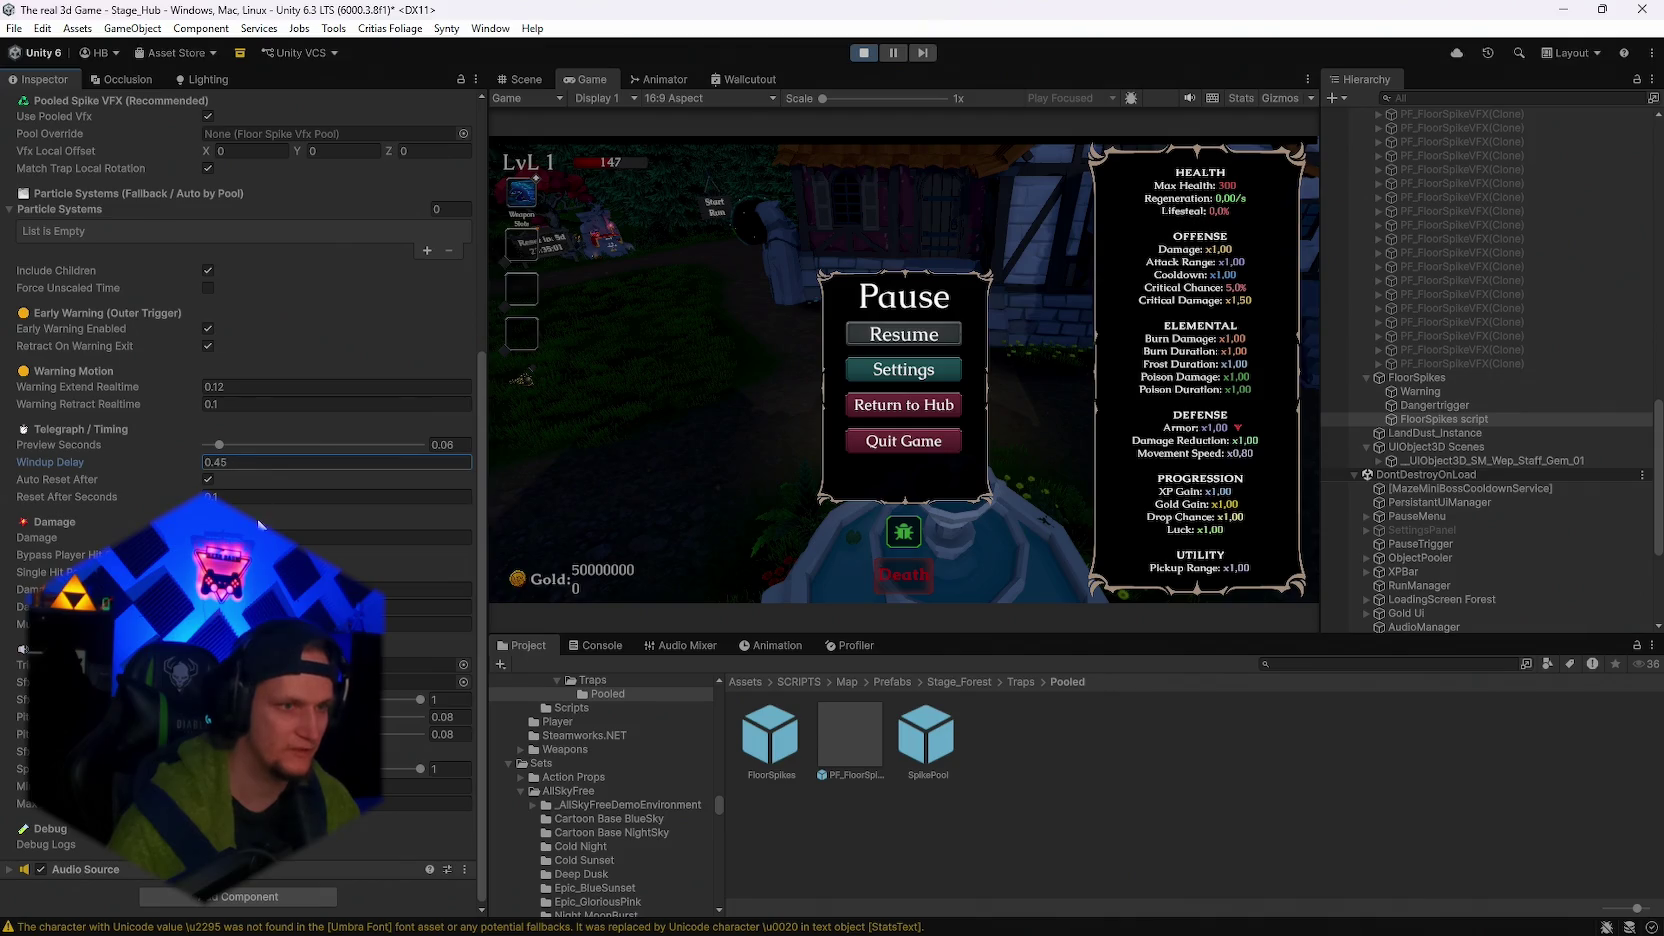
key(Return)
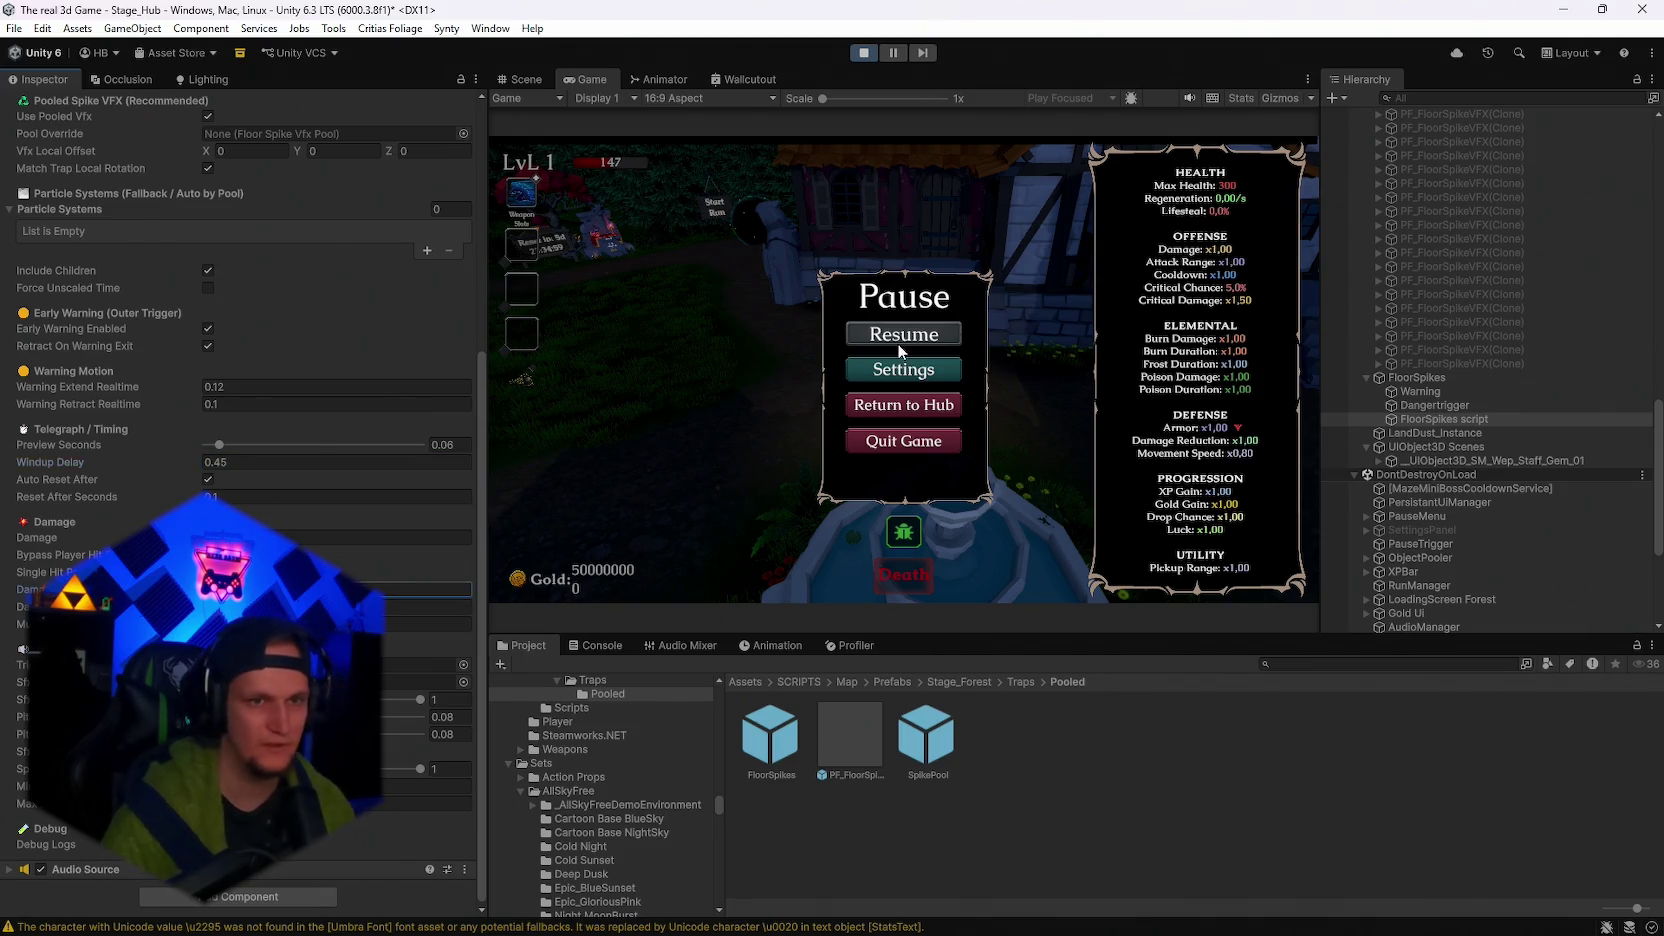
Resume to retest the spikes, then pause and stop Play mode.
click(900, 340)
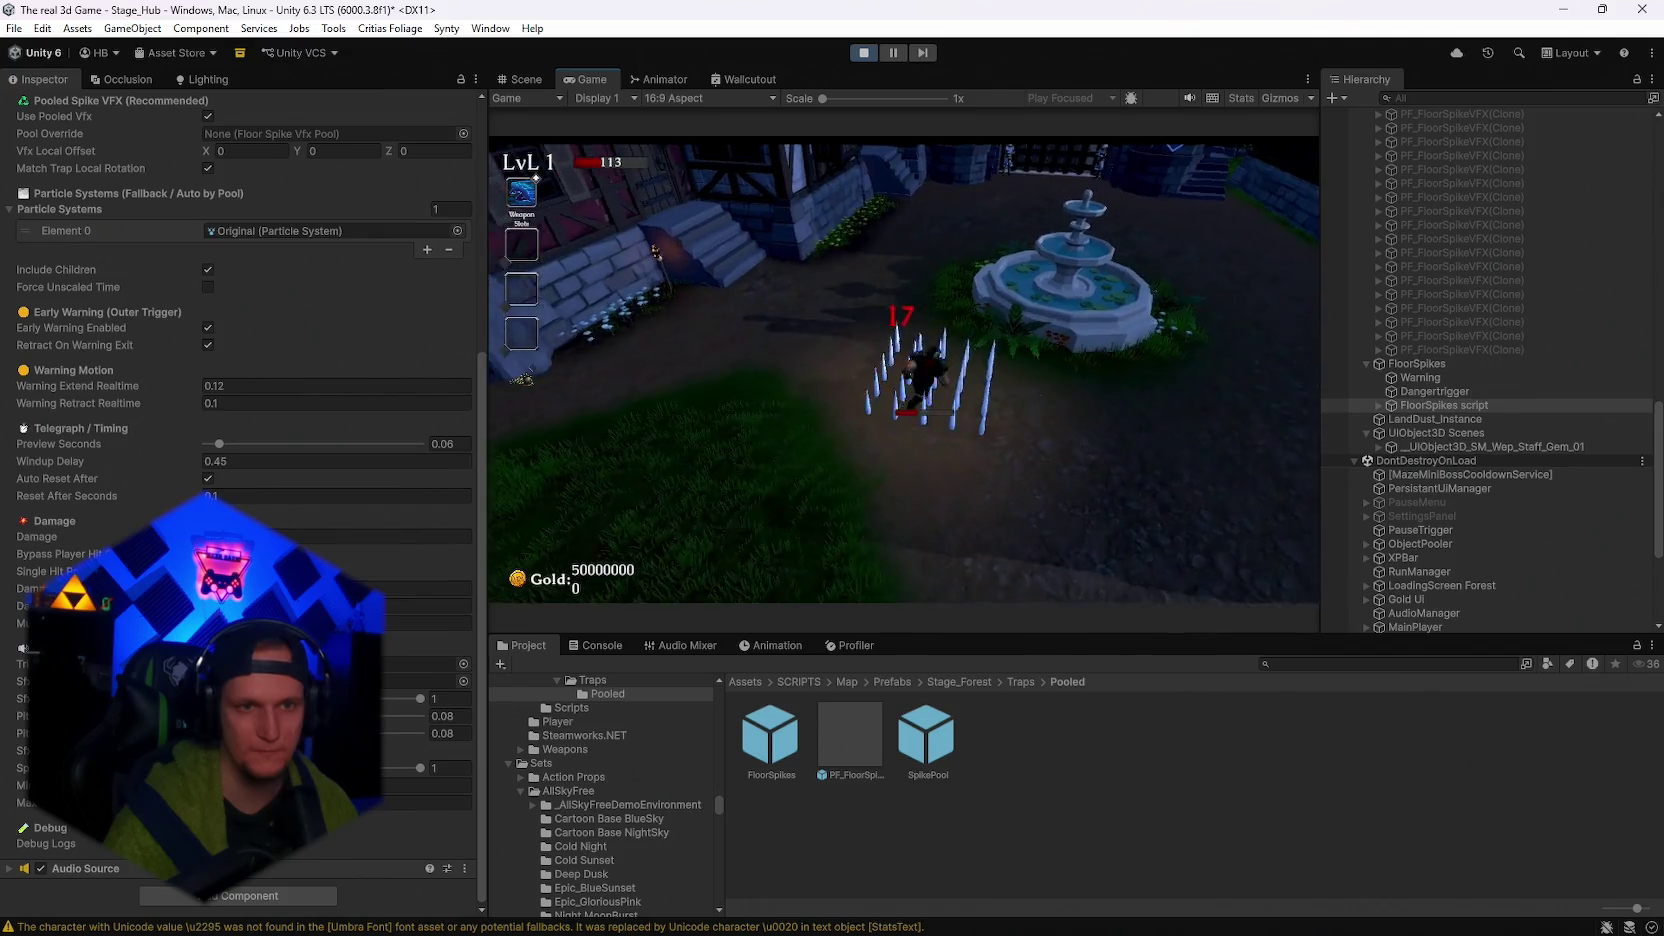
key(Escape)
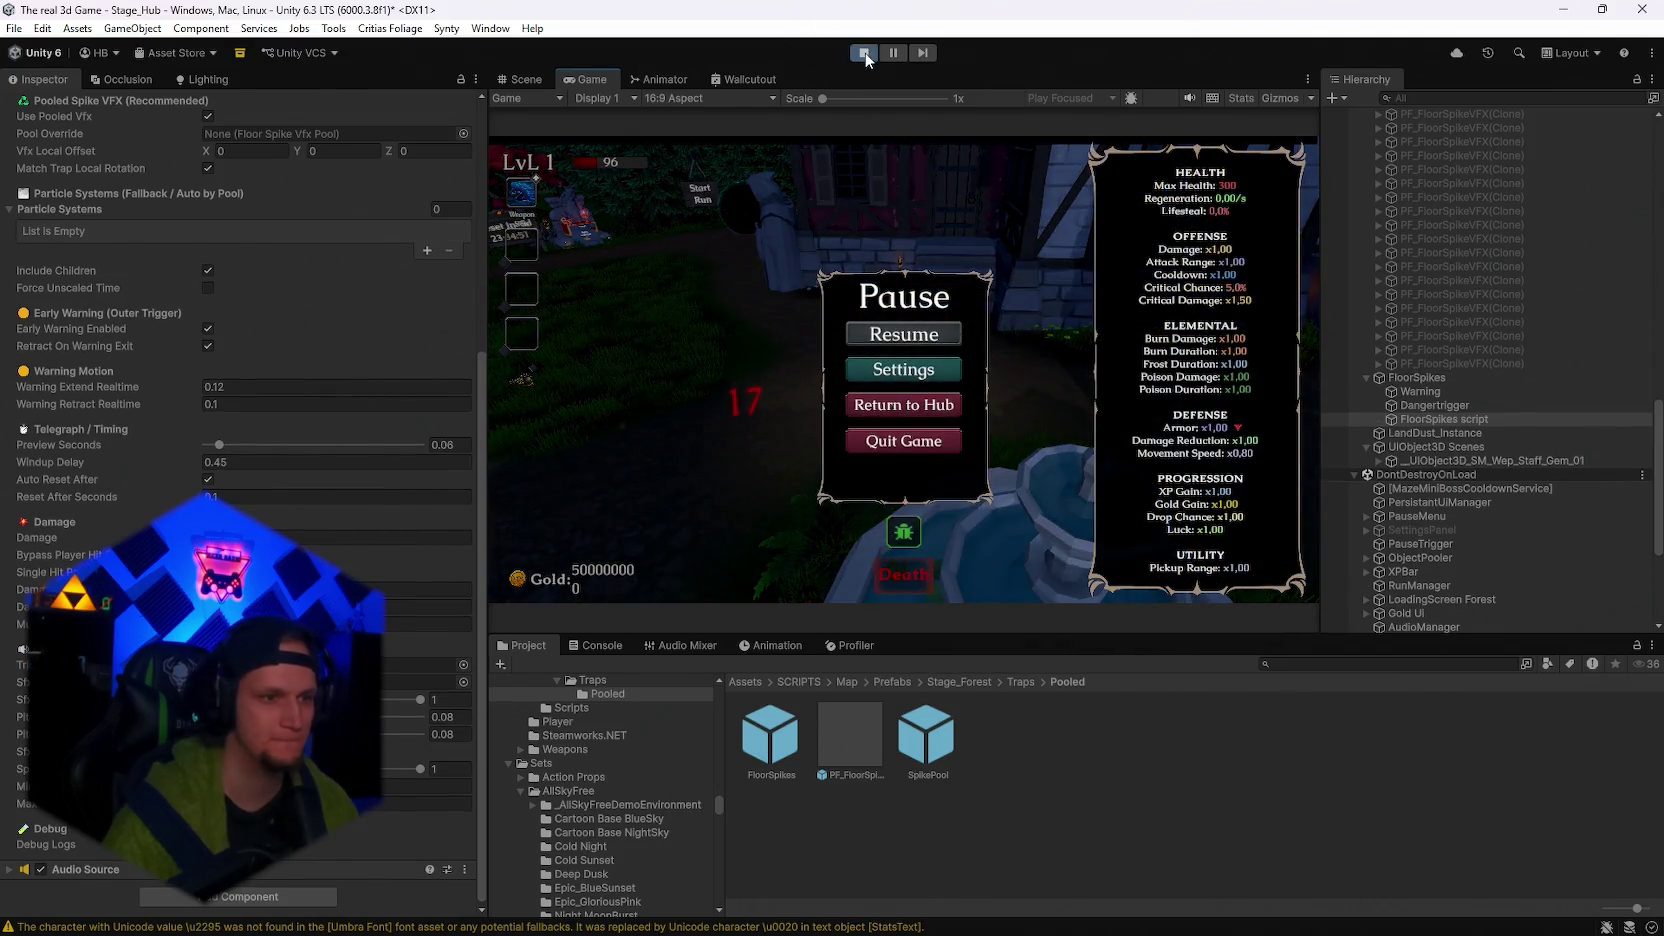
click(864, 53)
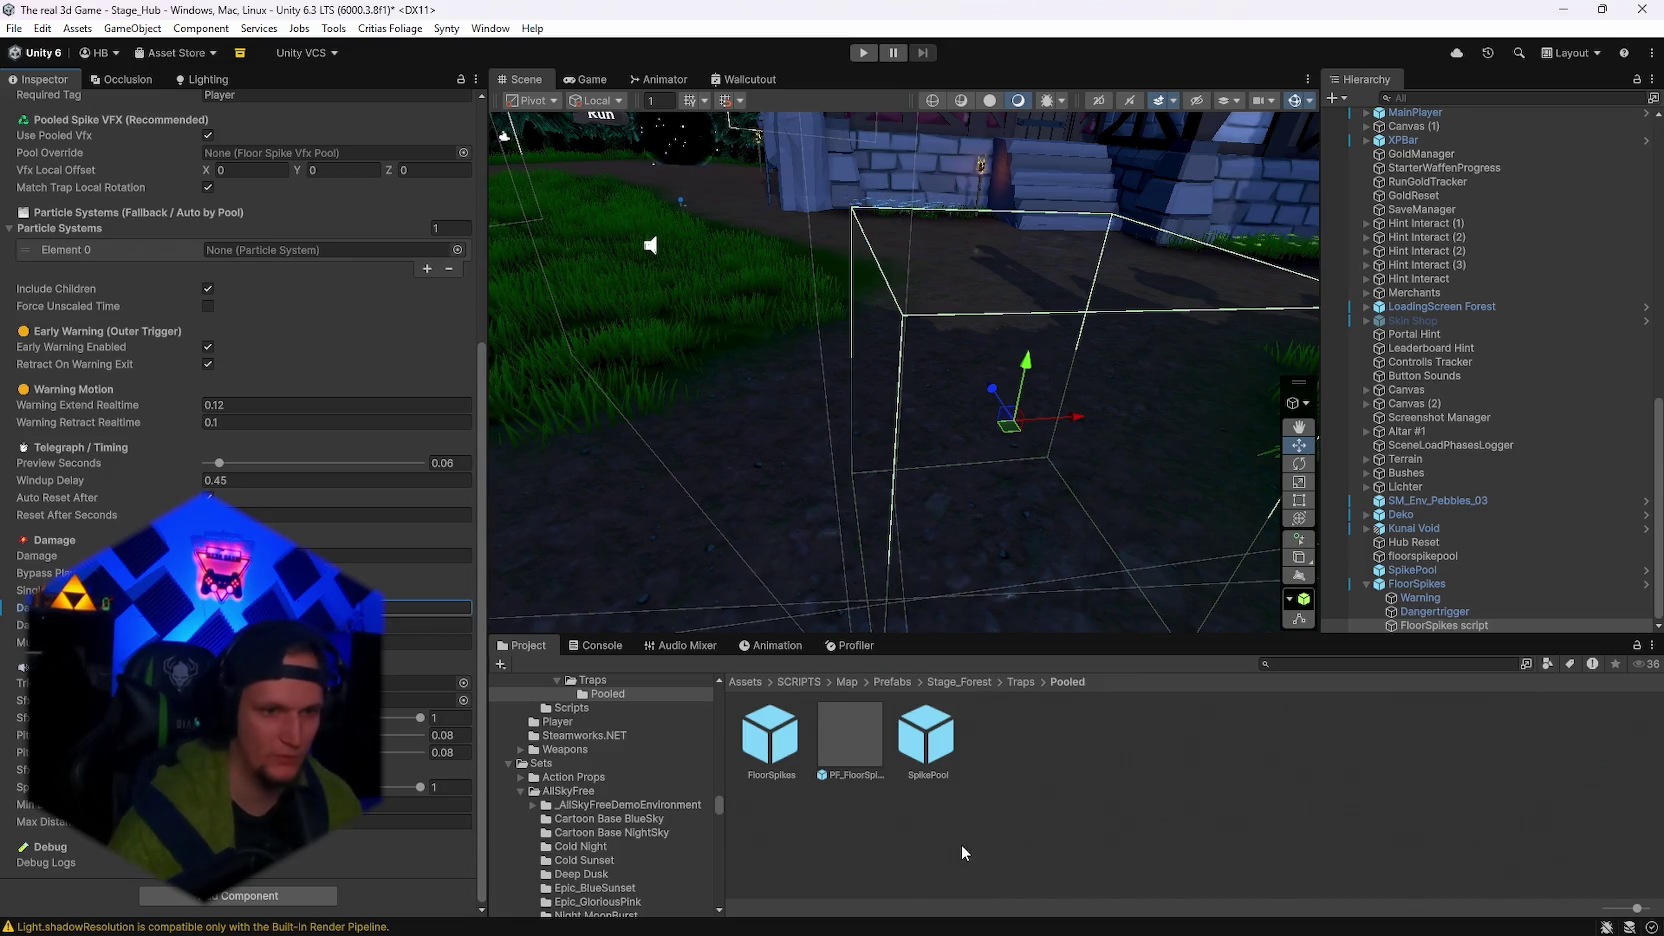
Inspect the PF_FloorSpikeVFX prefab and the SpikePool prefab's pool settings in Project.
scroll(630, 774, up, 2)
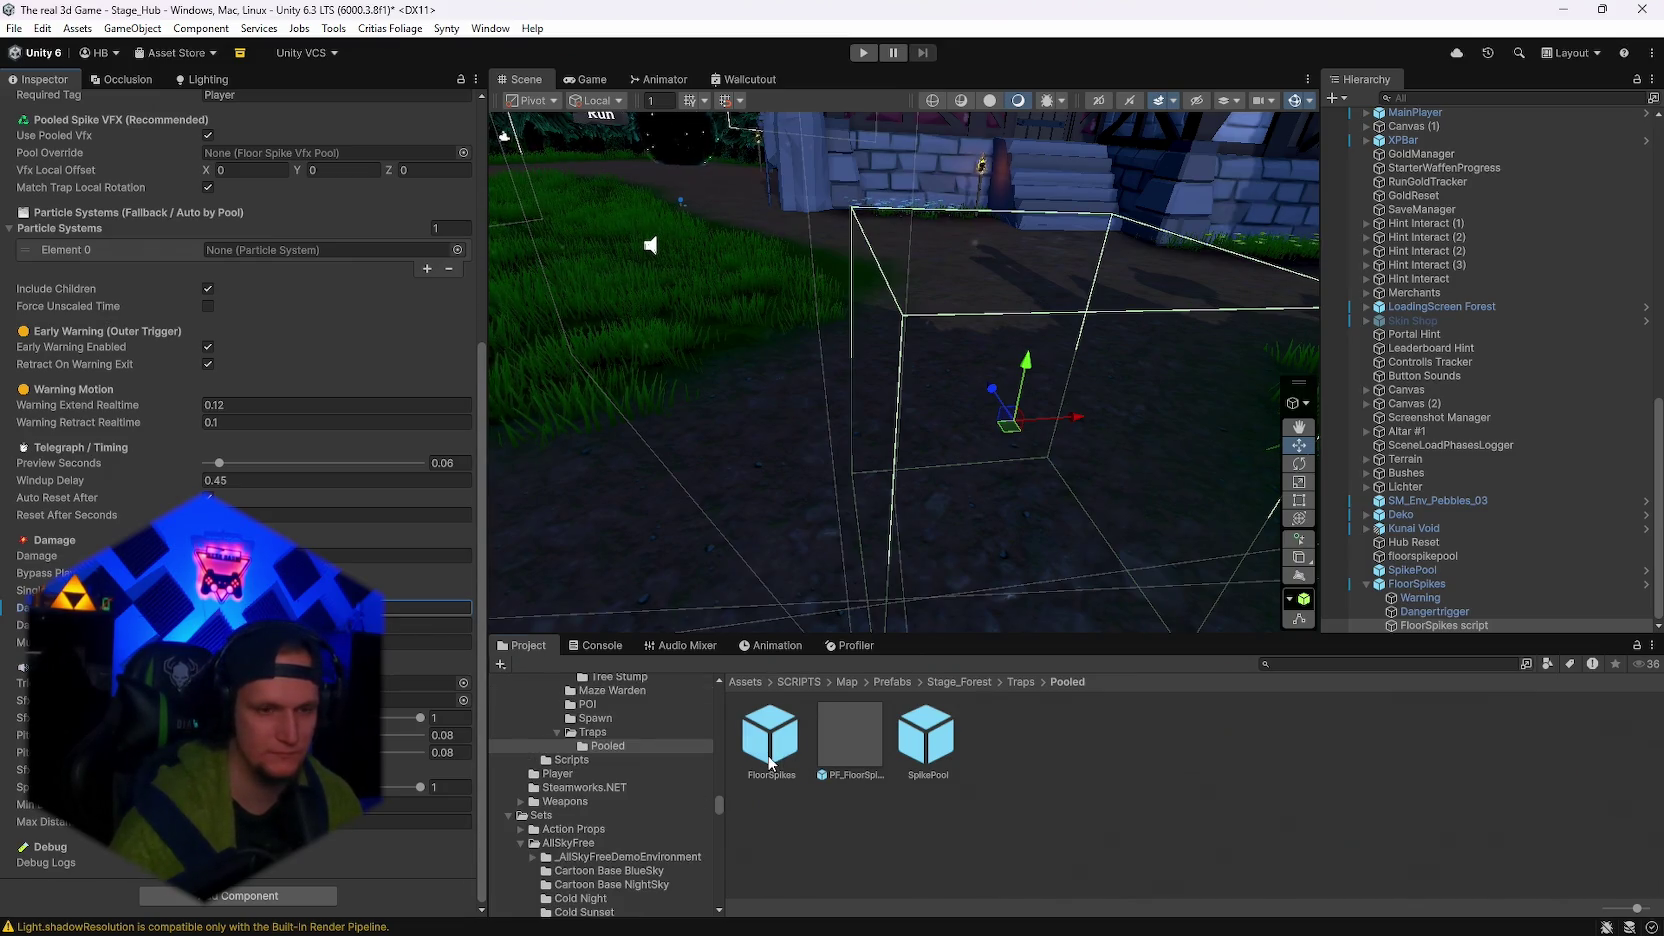
click(838, 760)
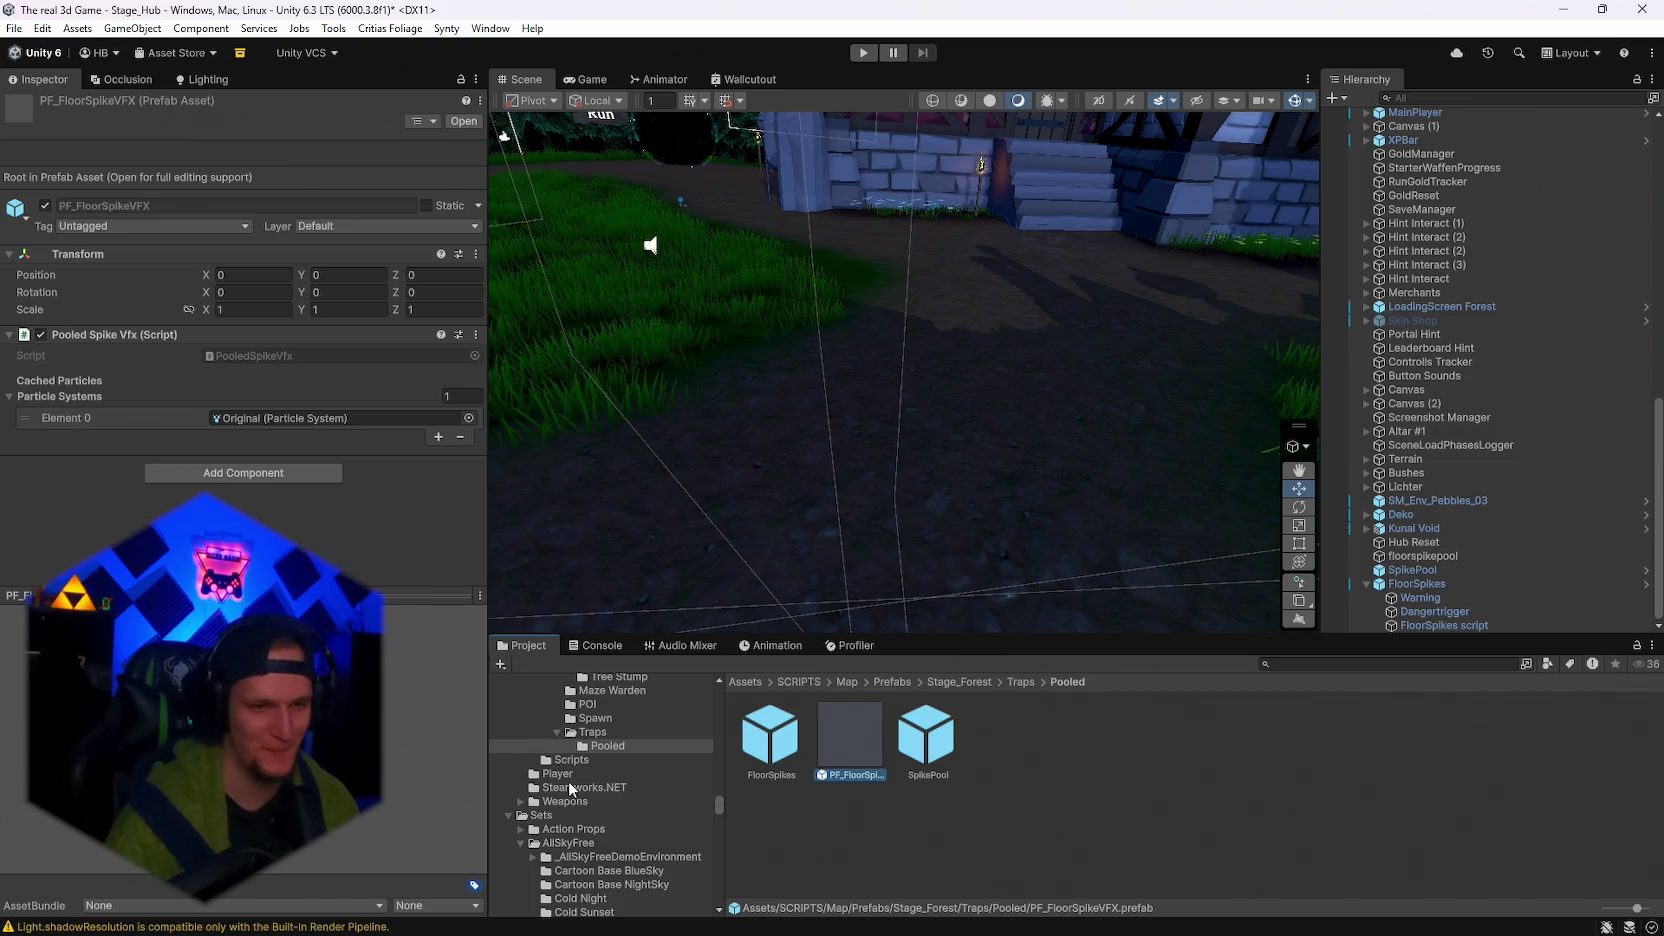
click(926, 740)
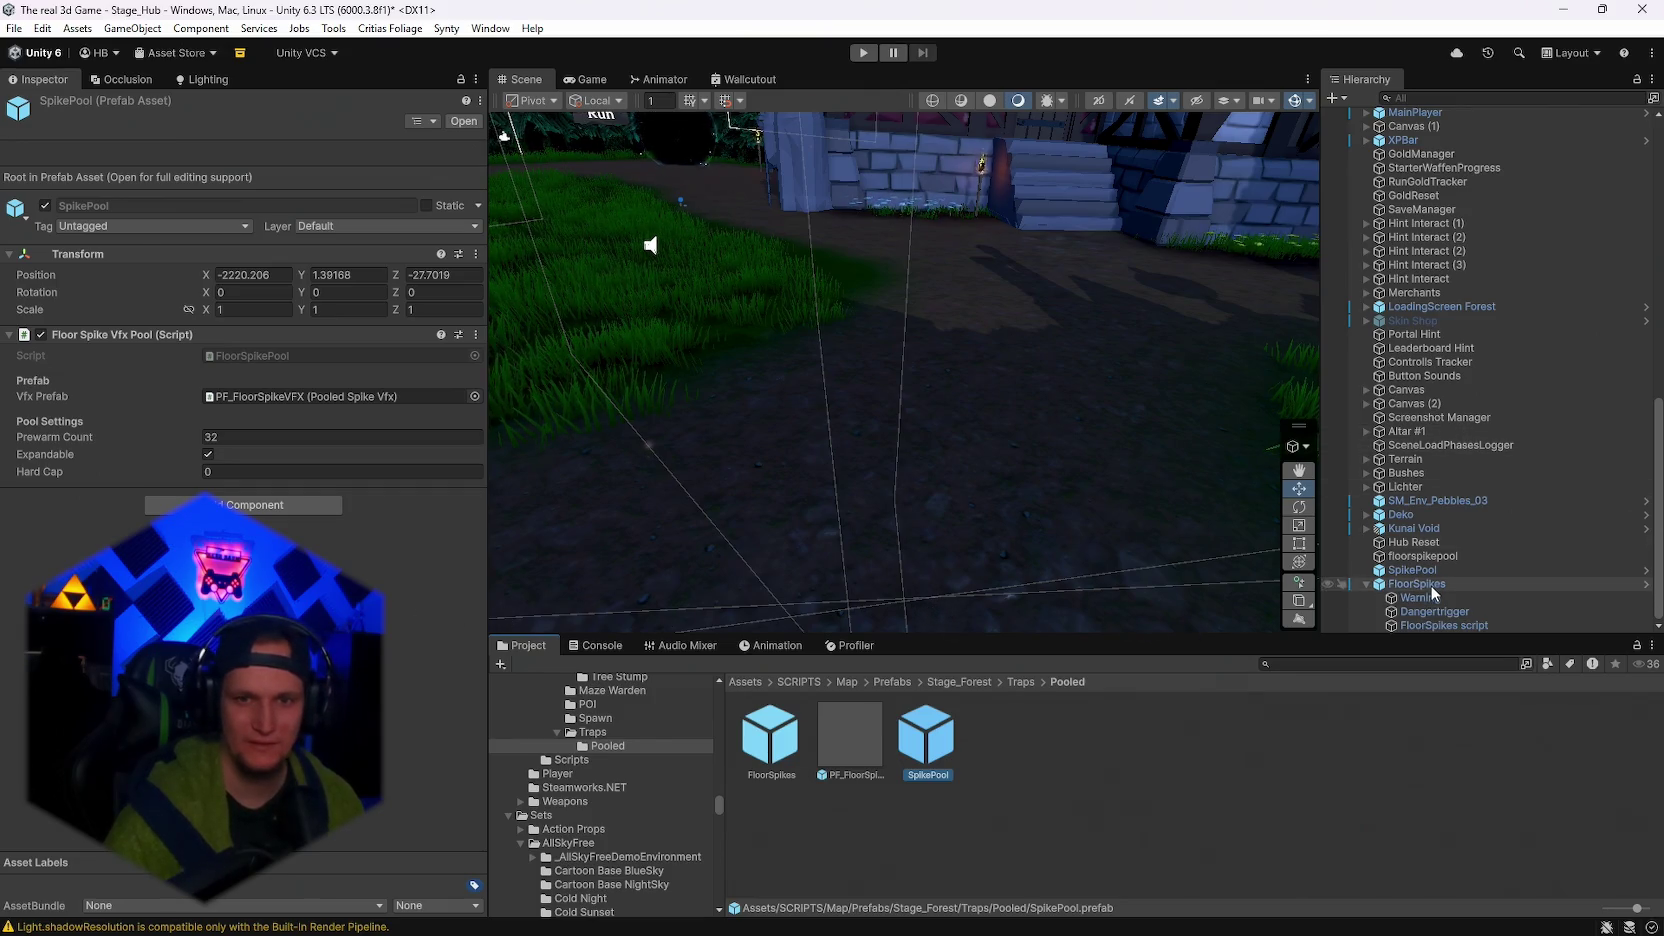
Delete the SpikePool object from the scene Hierarchy and enter Play mode again.
click(1430, 586)
scroll(1420, 610, up, 1)
click(1413, 625)
key(Delete)
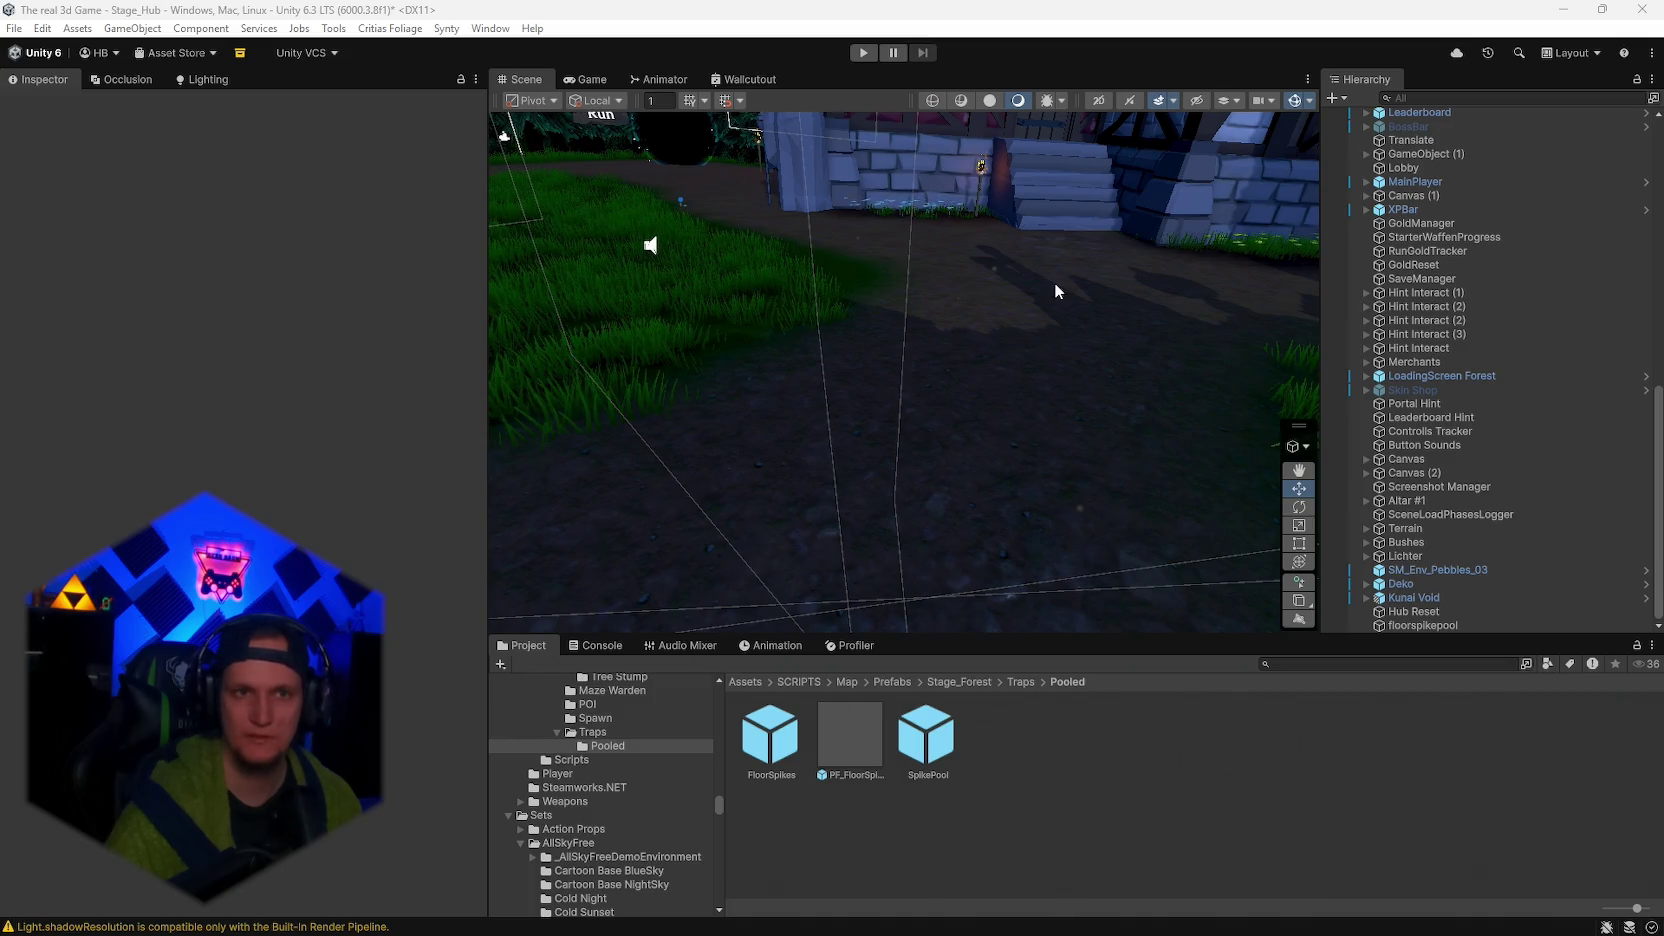
click(864, 53)
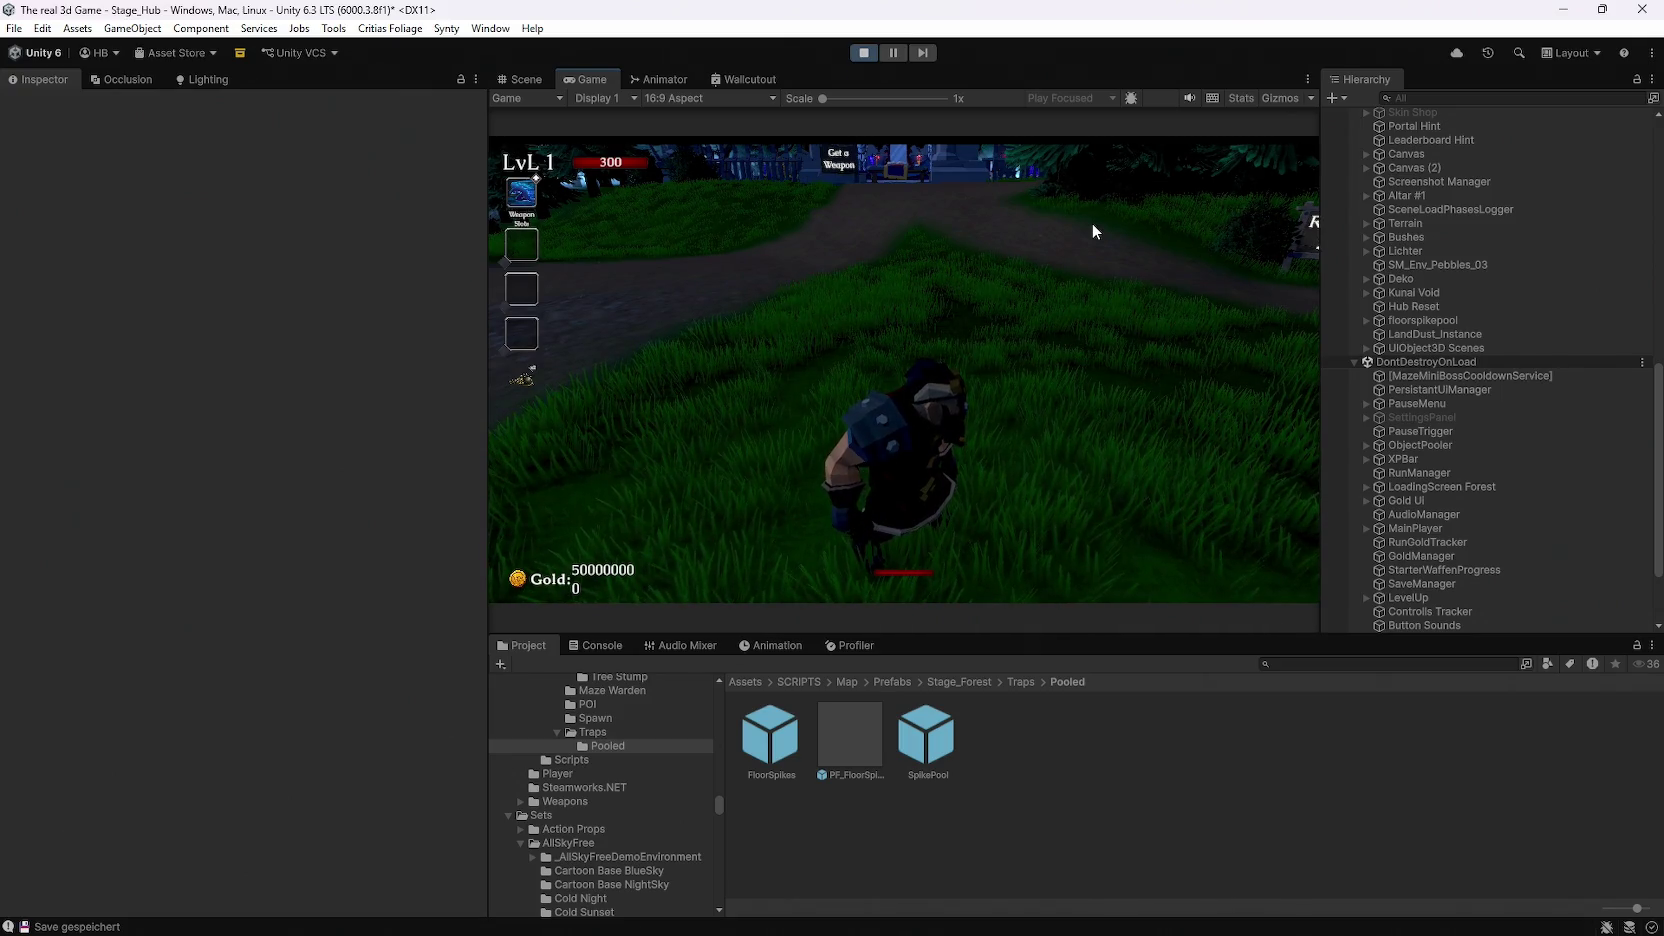
Run up the path, pause, then resume the game and maximize the Game view.
key(w)
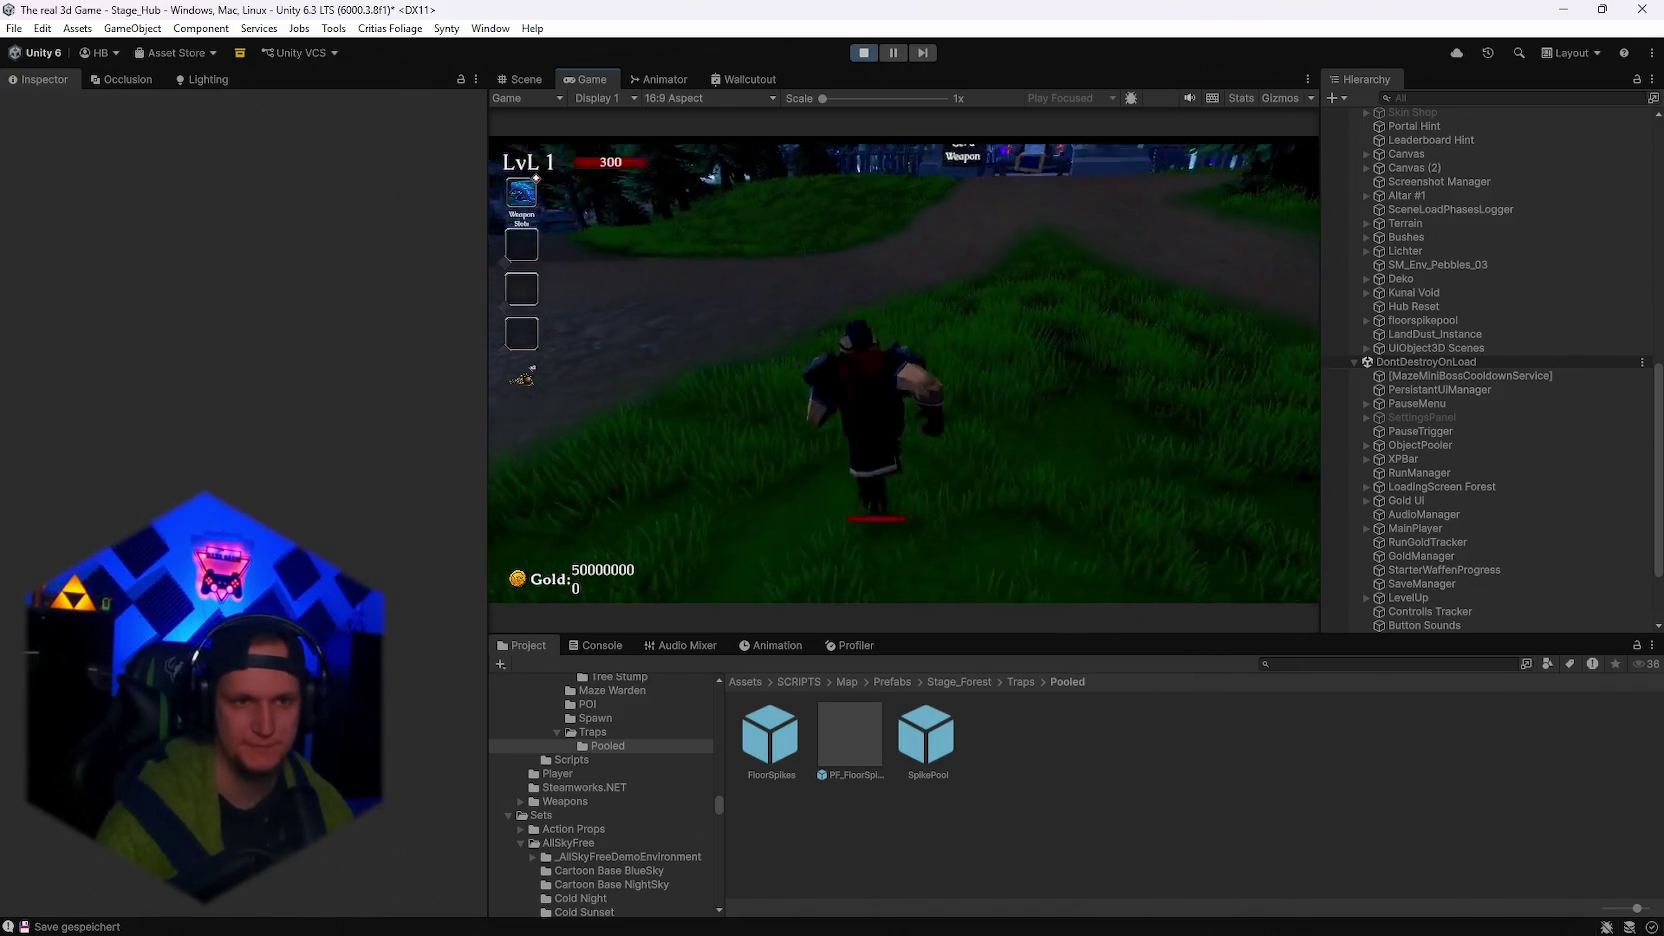
key(Escape)
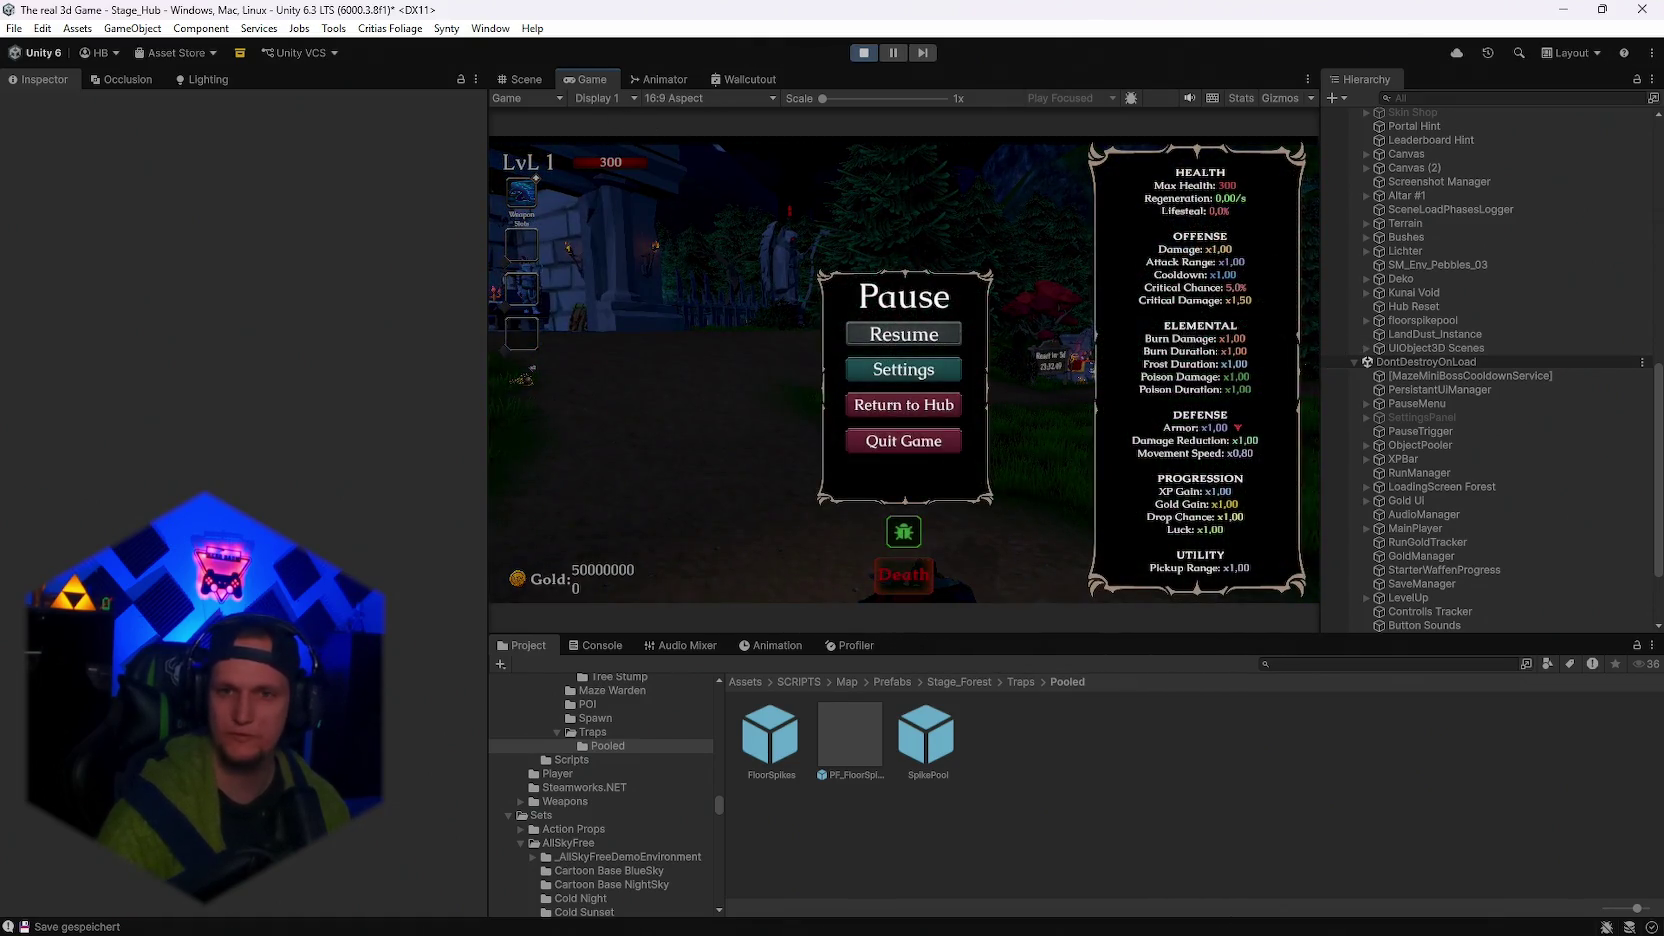
scroll(1612, 415, up, 10)
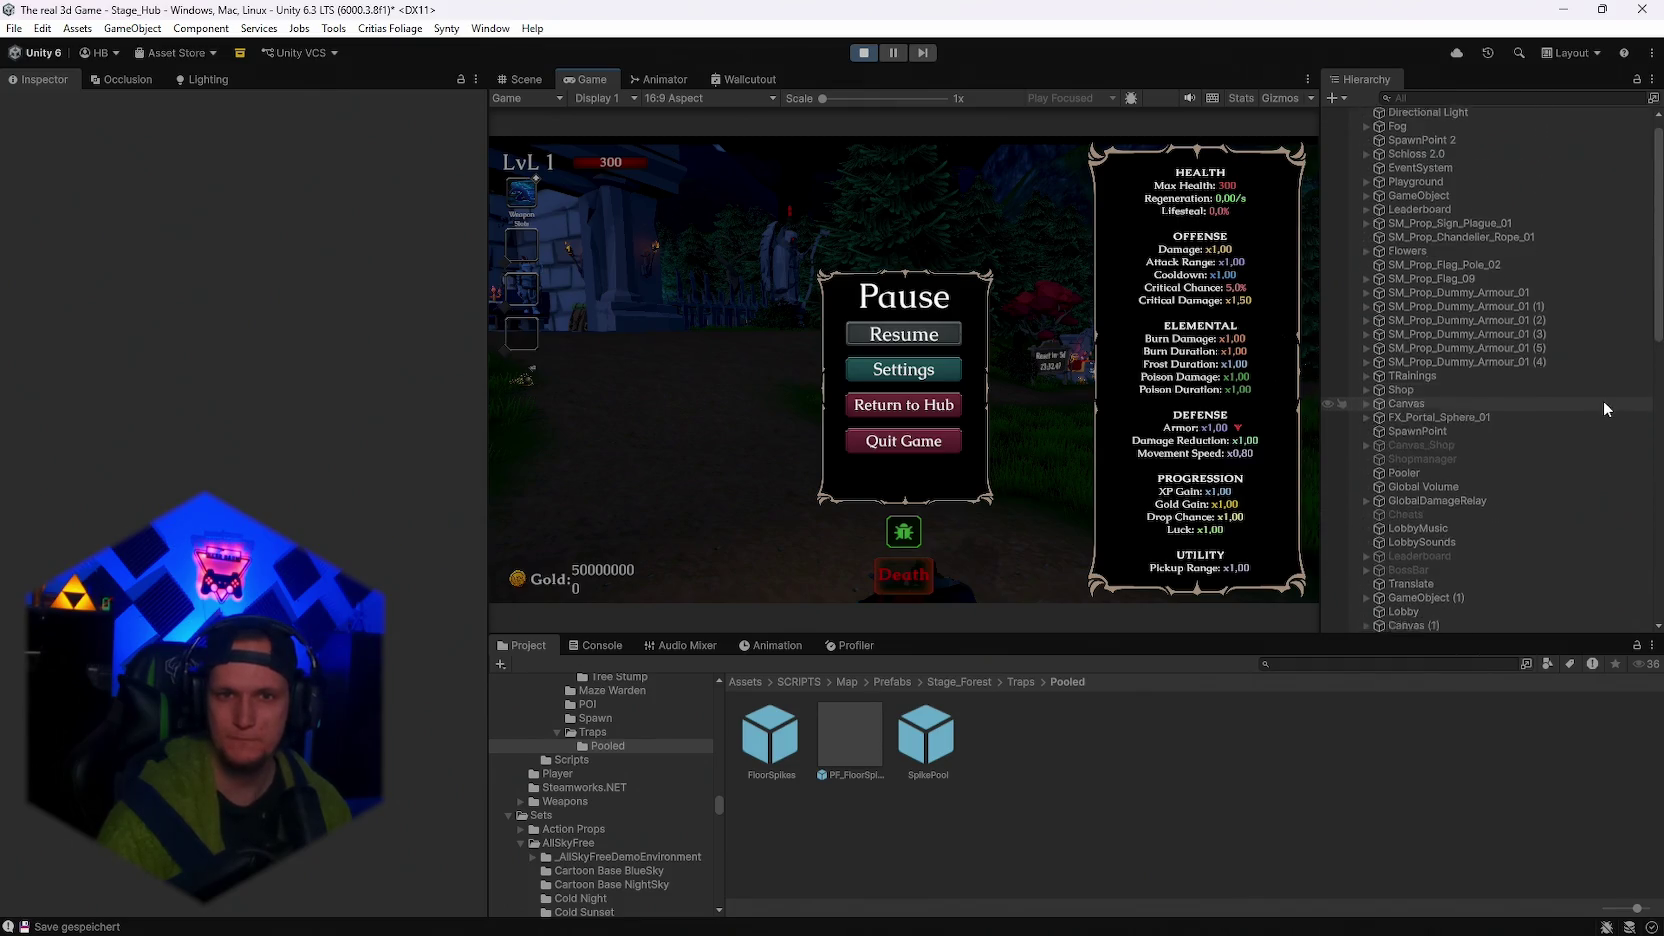
scroll(1603, 400, down, 12)
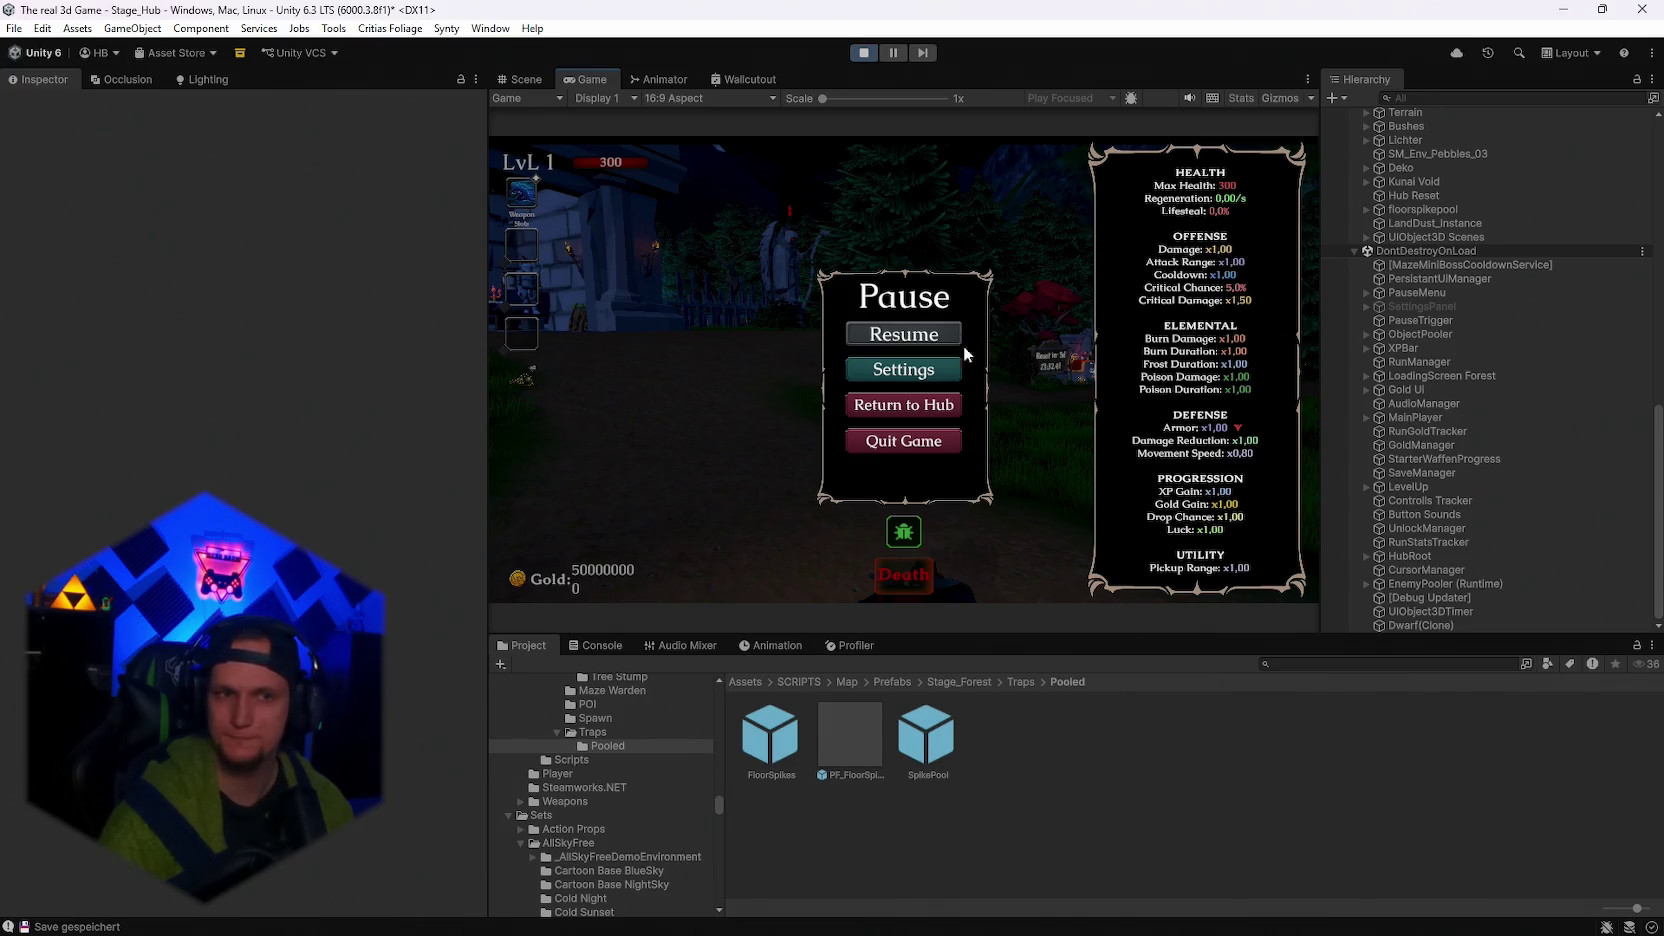
click(910, 330)
double_click(576, 83)
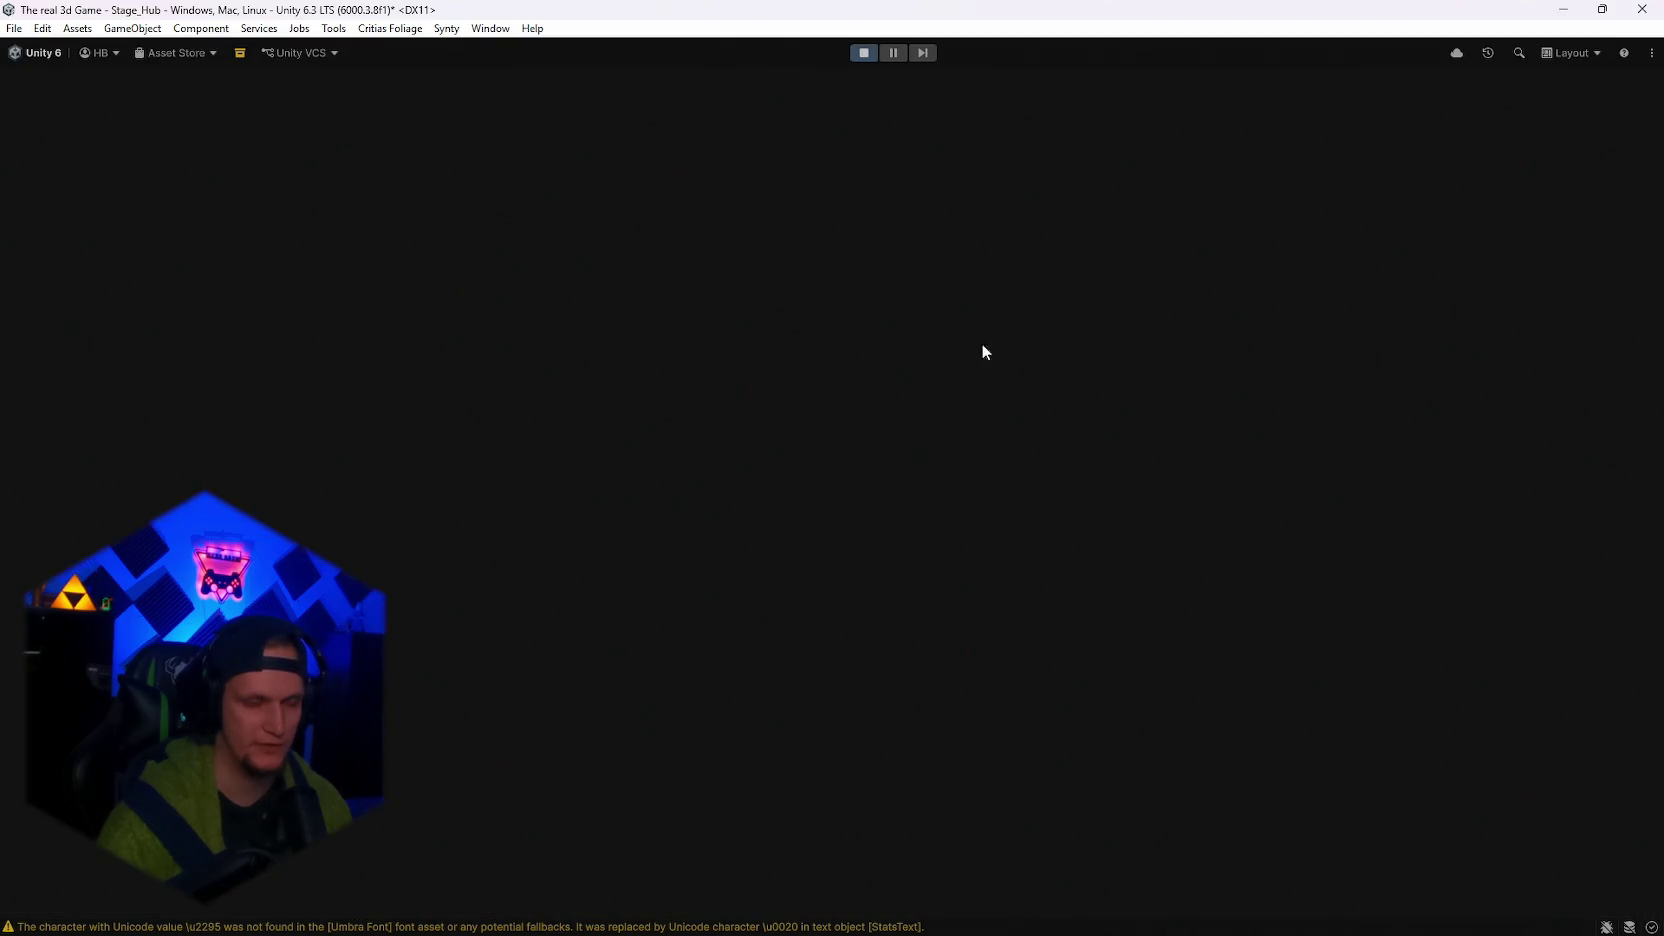
Take Predator's Eye, Blessed Aura and AshenPact upgrades, then pause to check the stats.
click(790, 462)
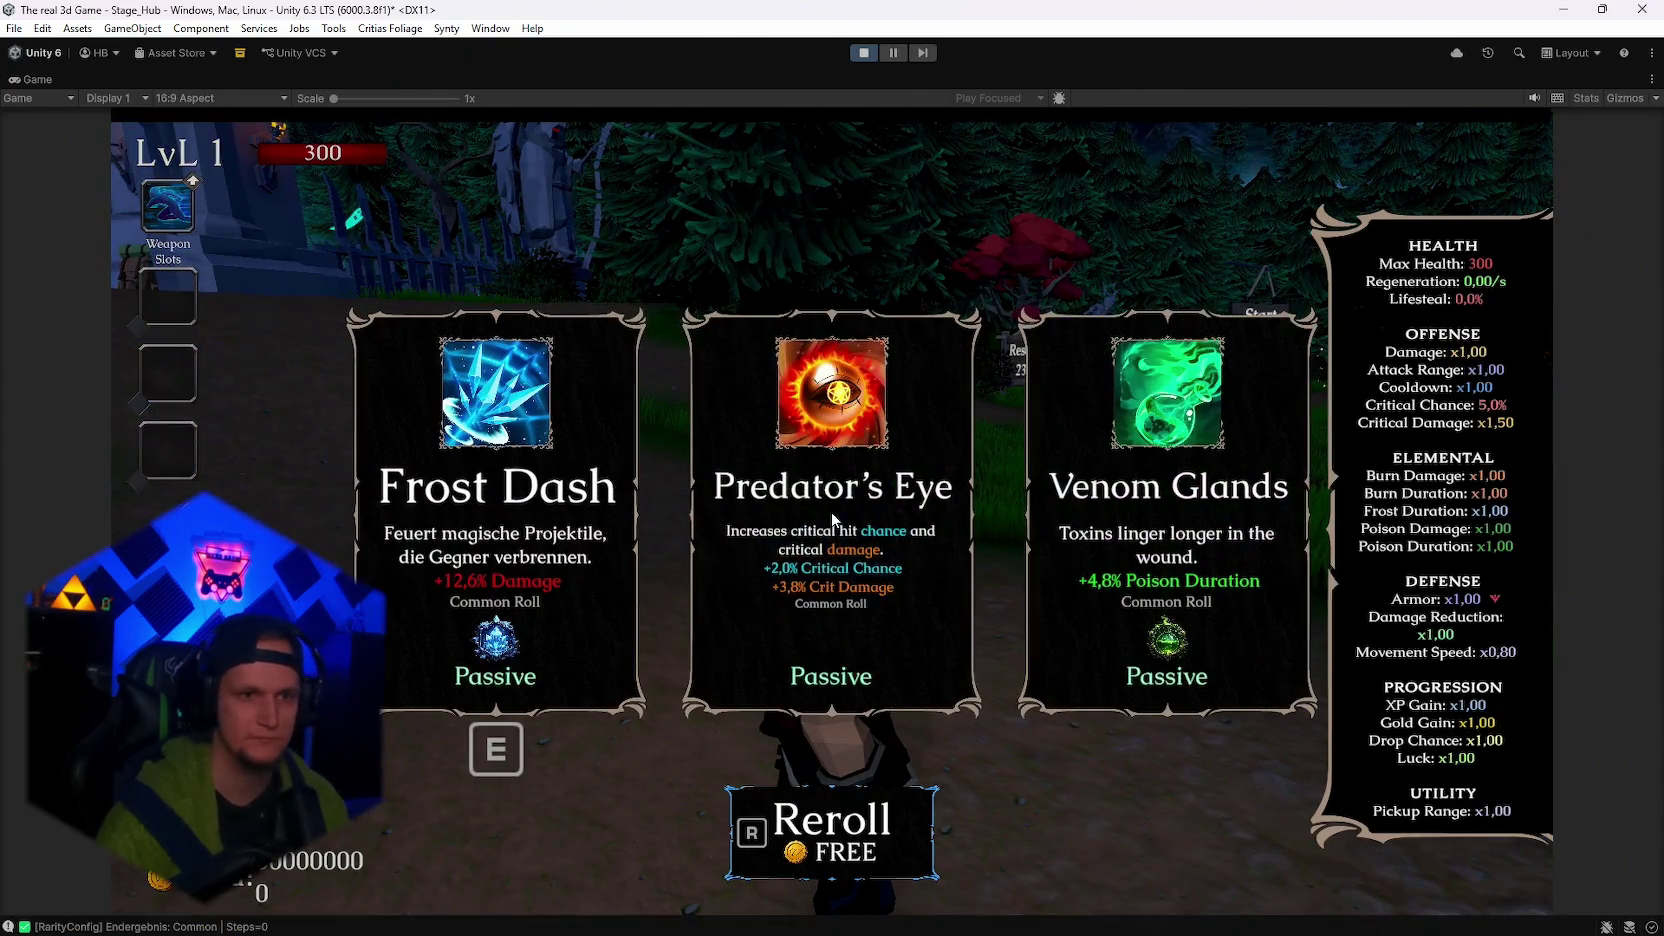
click(888, 578)
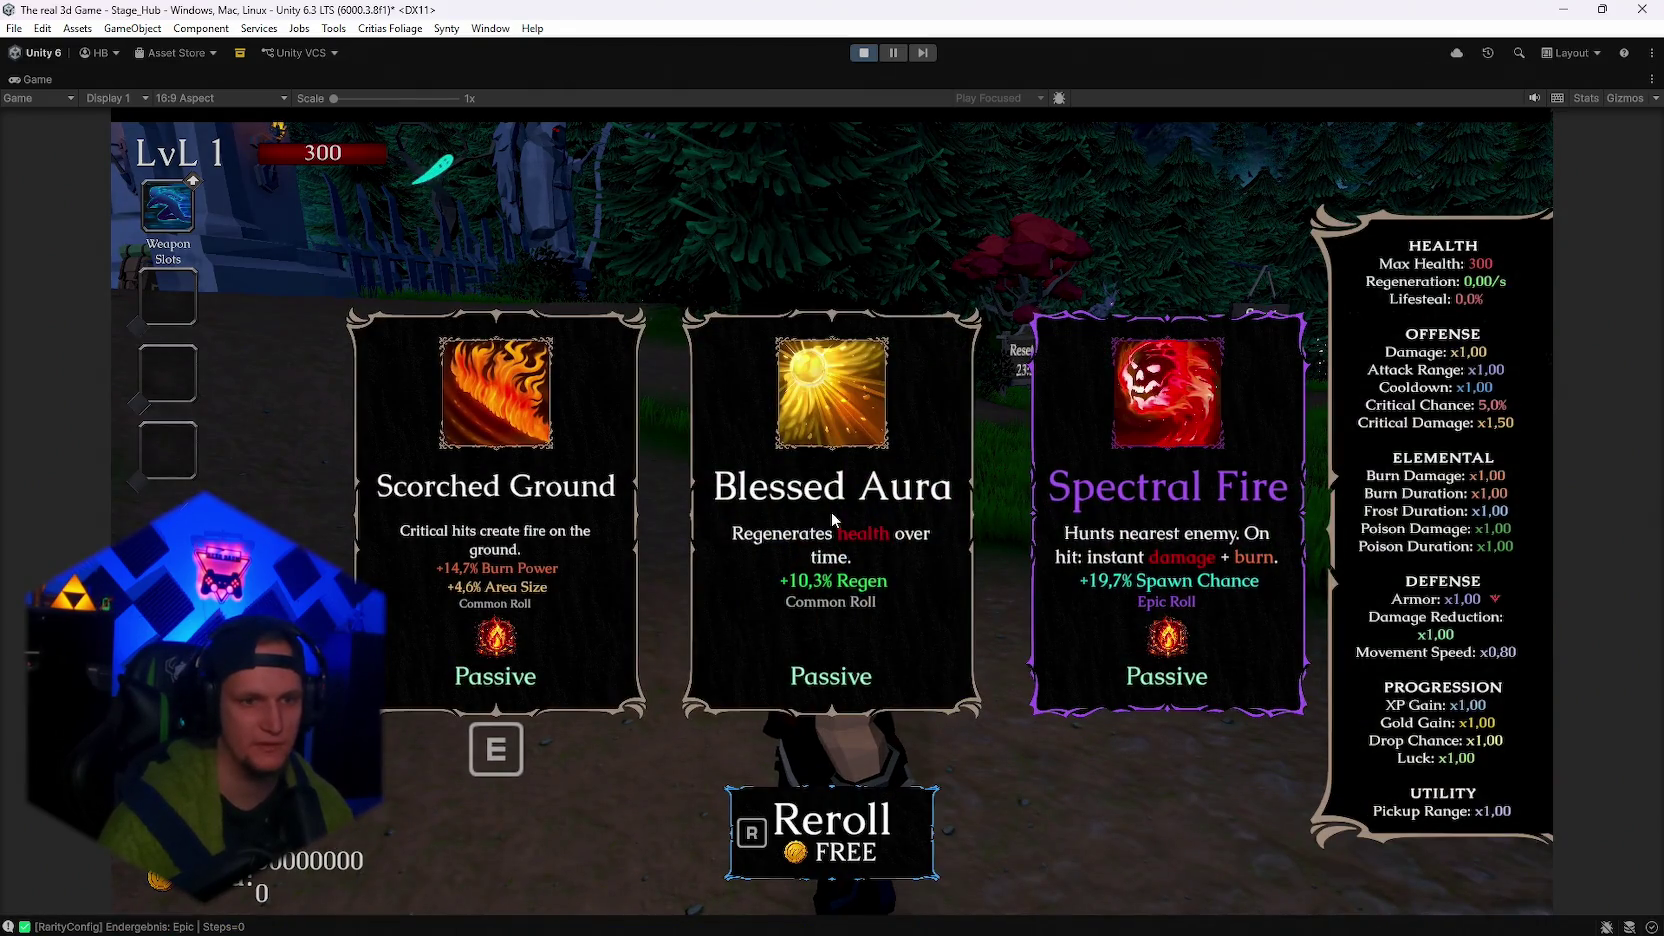
click(831, 511)
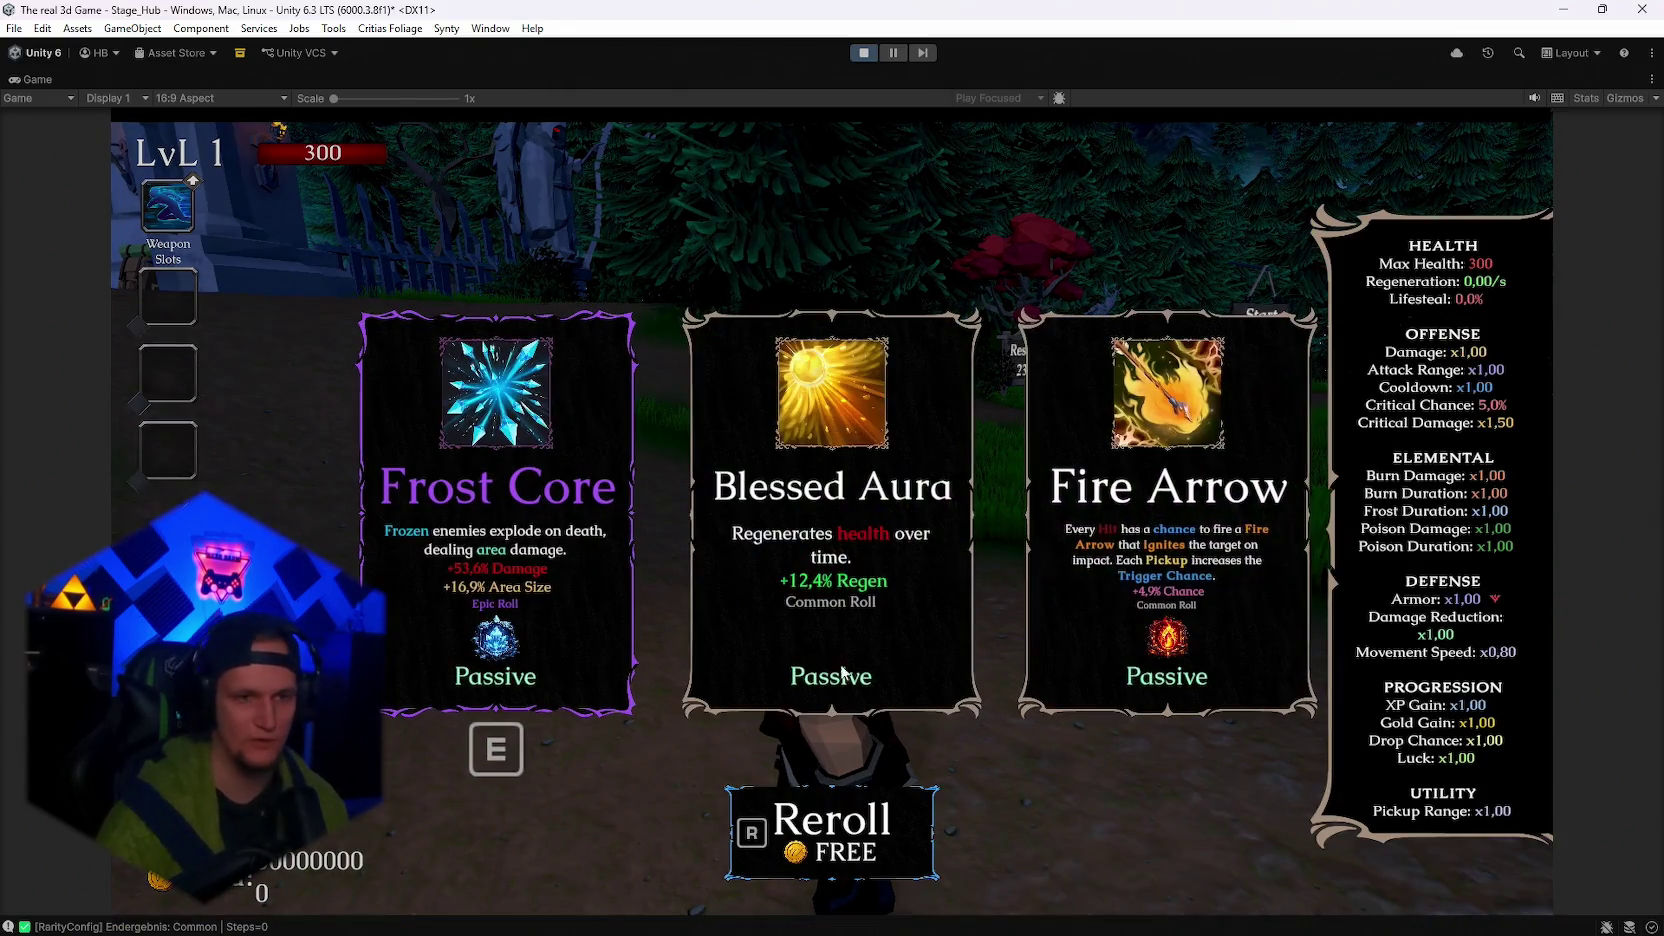
key(r)
key(r)
key(r)
key(r)
key(r)
key(r)
key(r)
key(r)
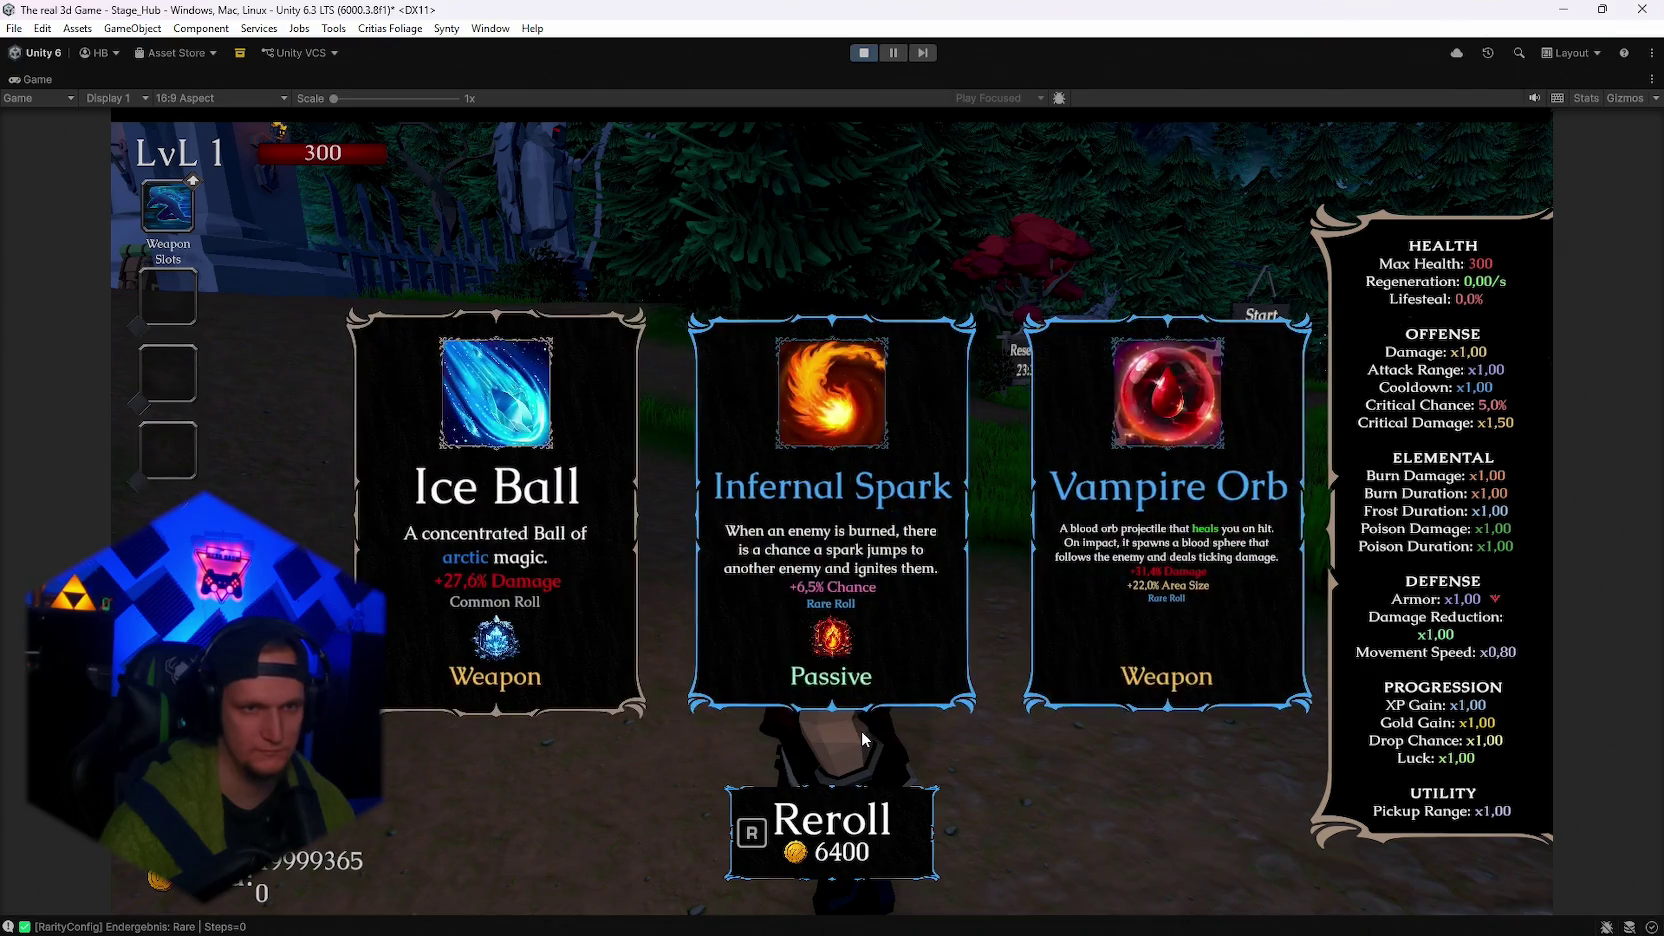
key(r)
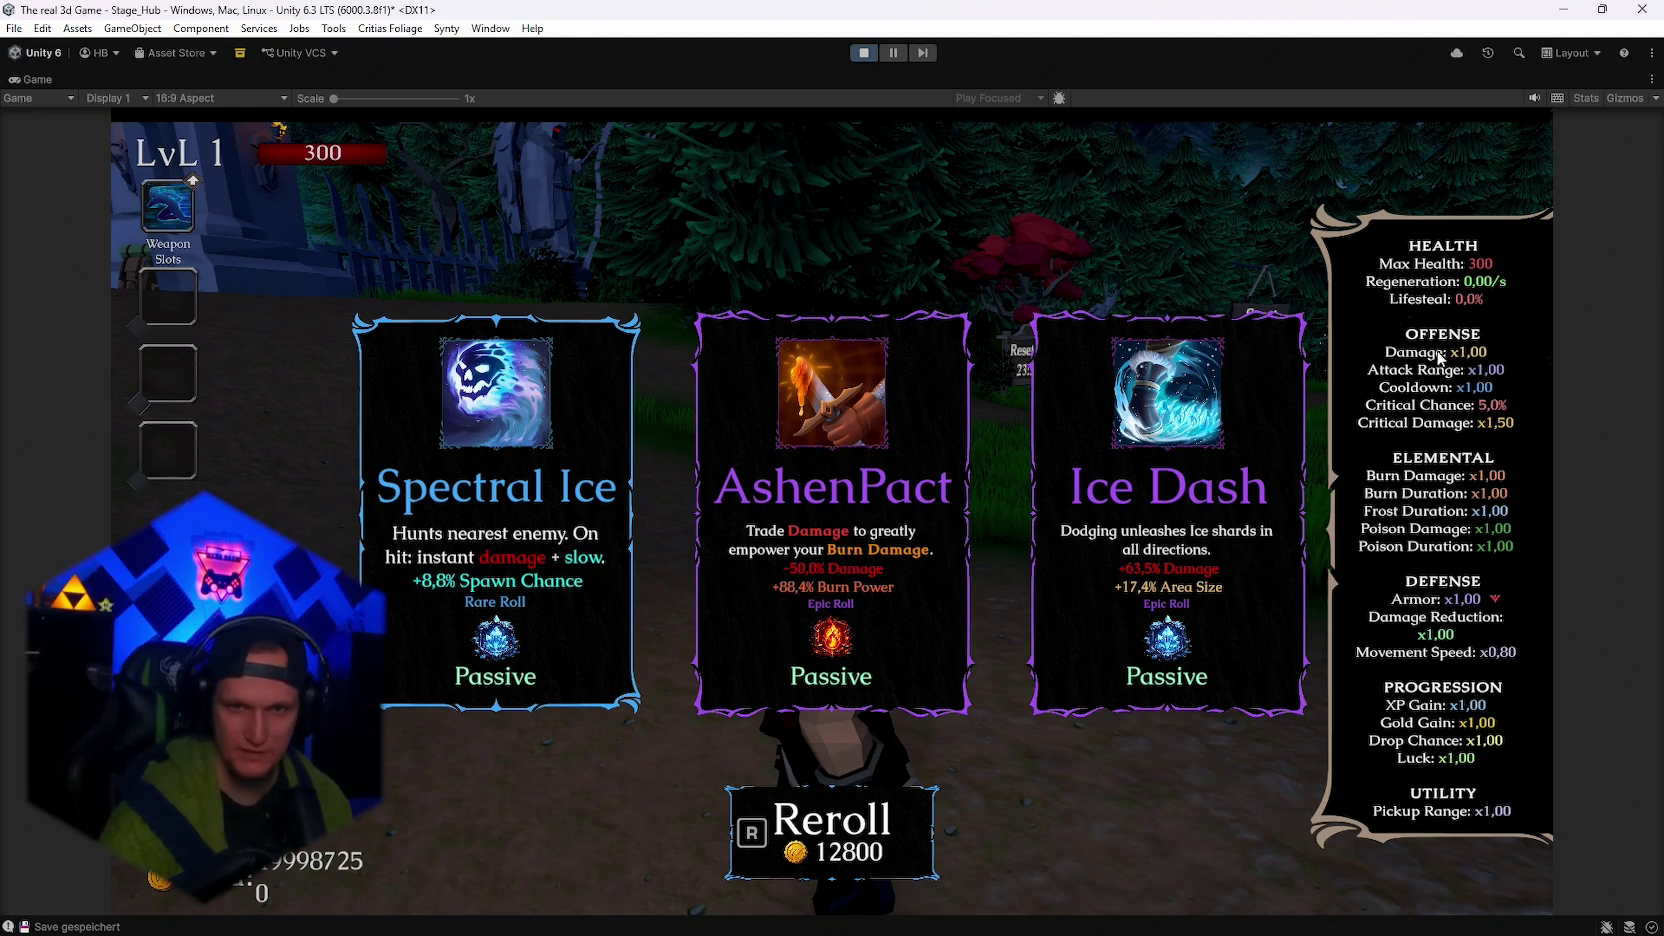
click(840, 537)
key(Escape)
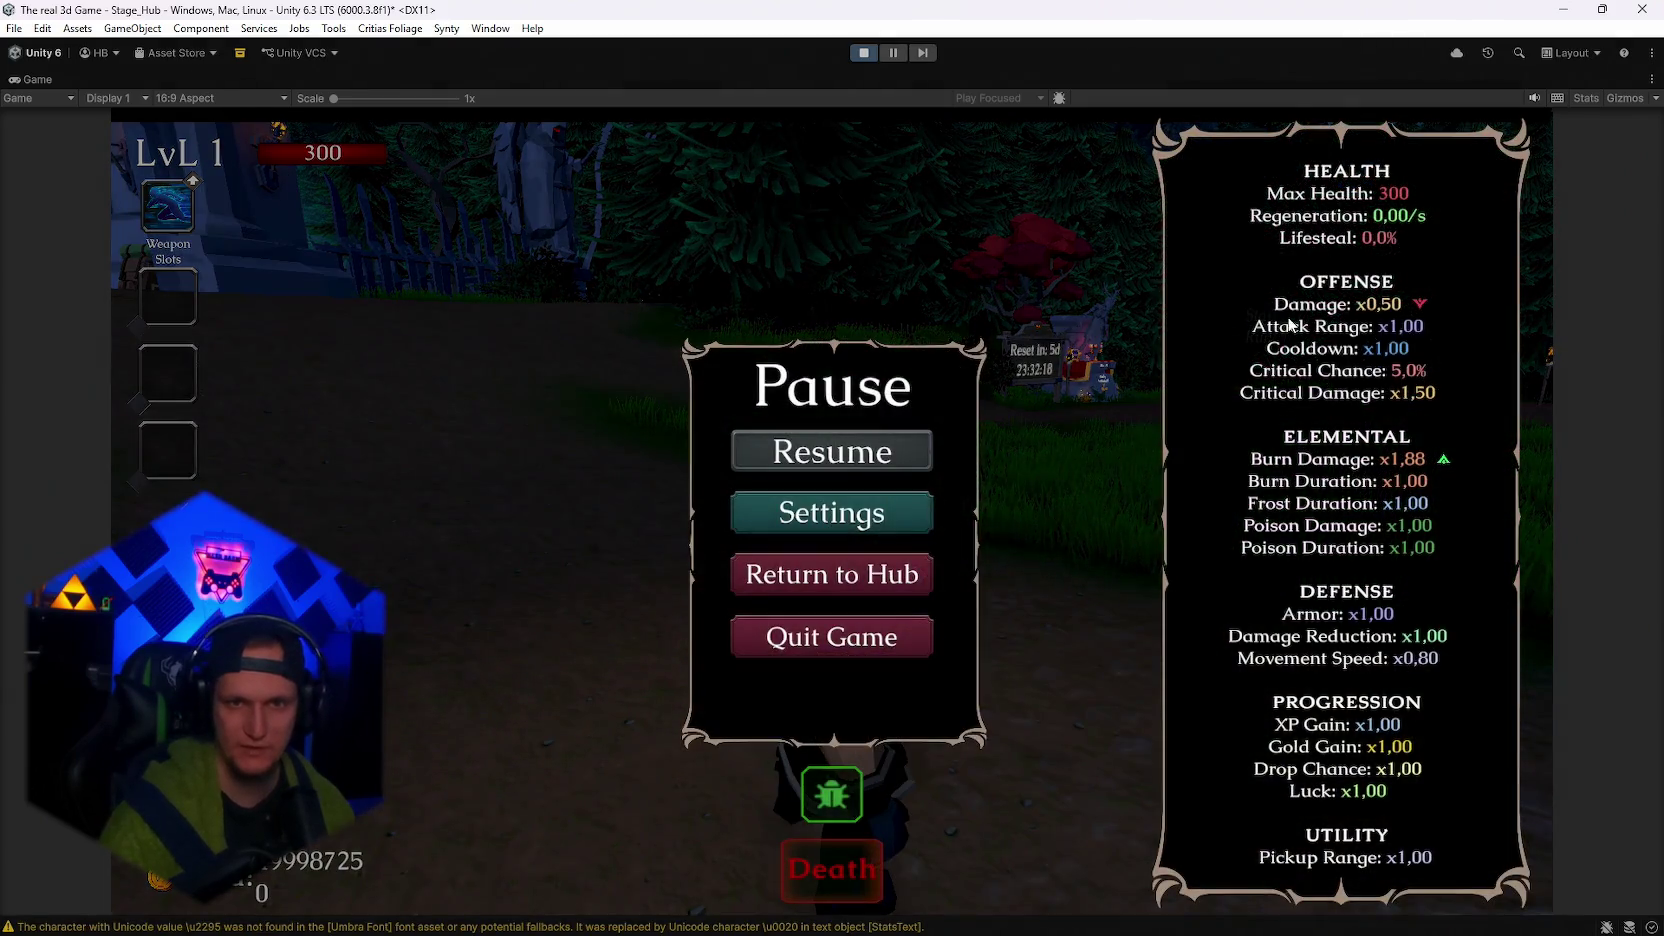
Reroll the offers seven times until AshenPact appears again, then capture a screenshot region.
key(Escape)
key(r)
key(r)
key(r)
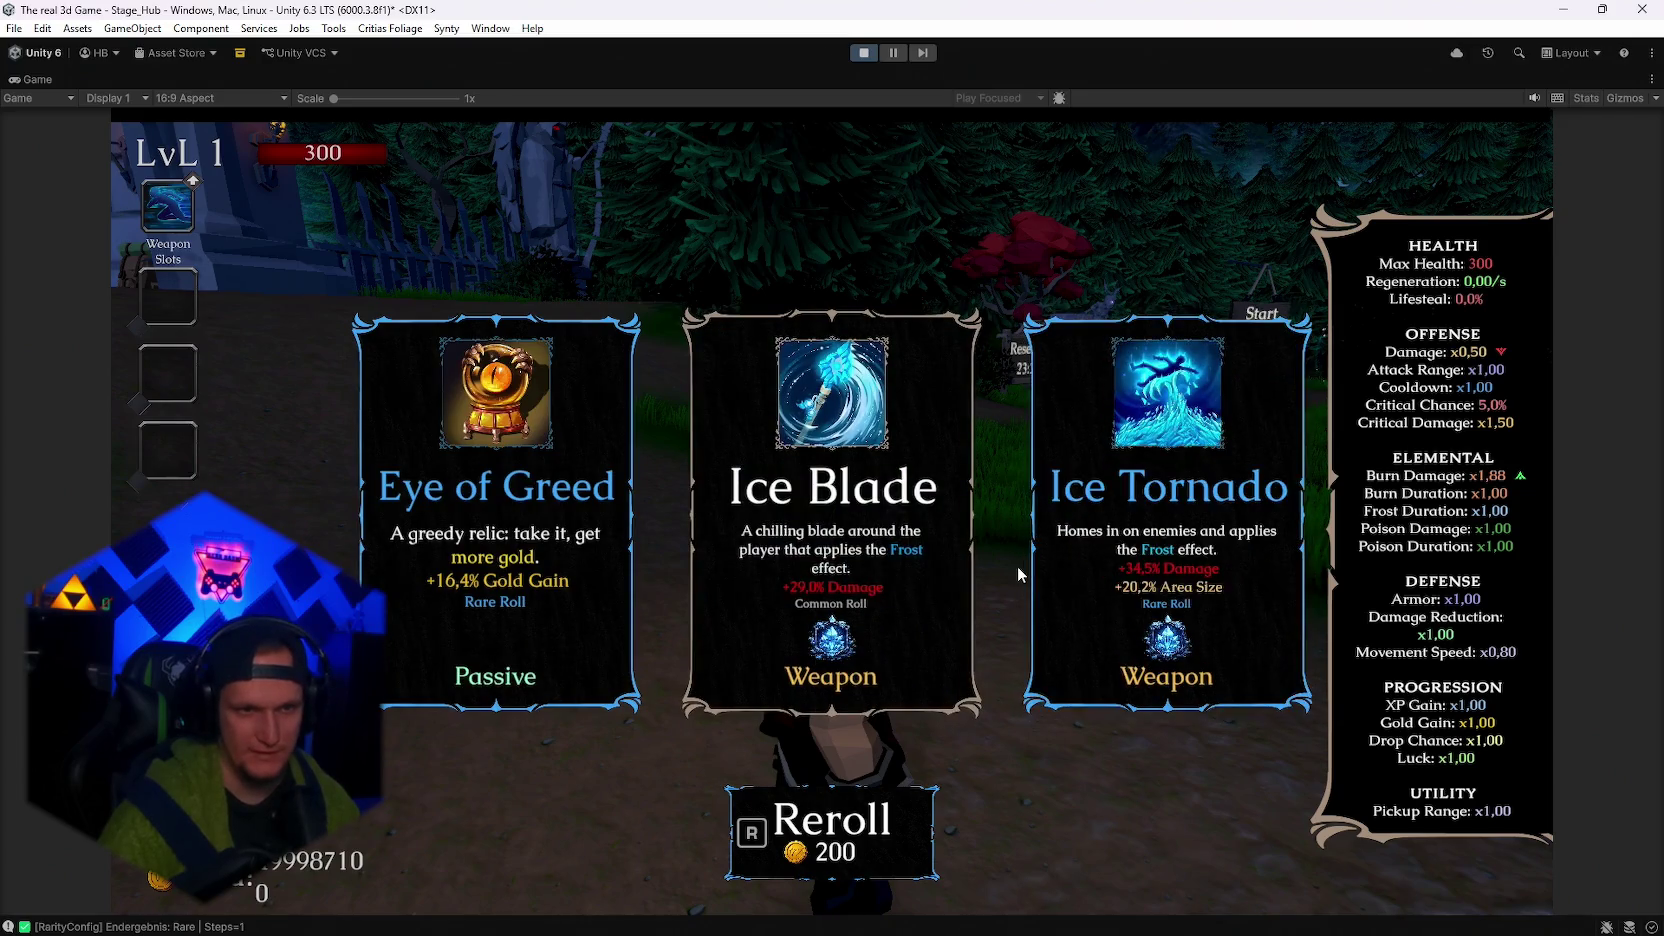
key(r)
key(r)
key(r)
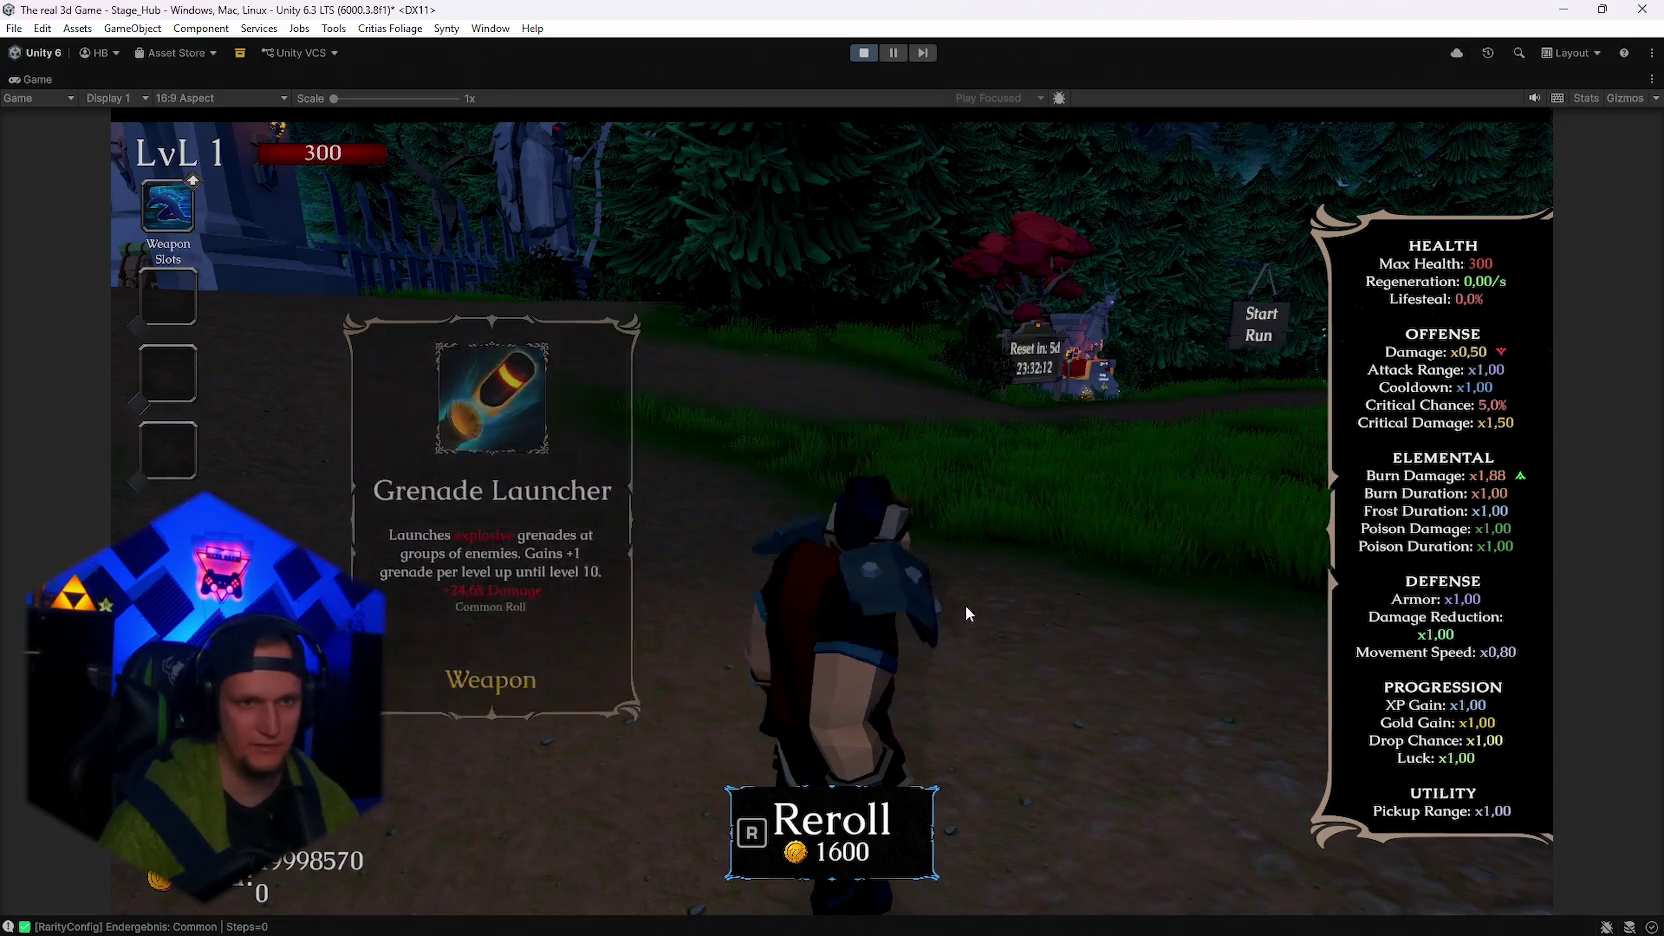
key(r)
key(r)
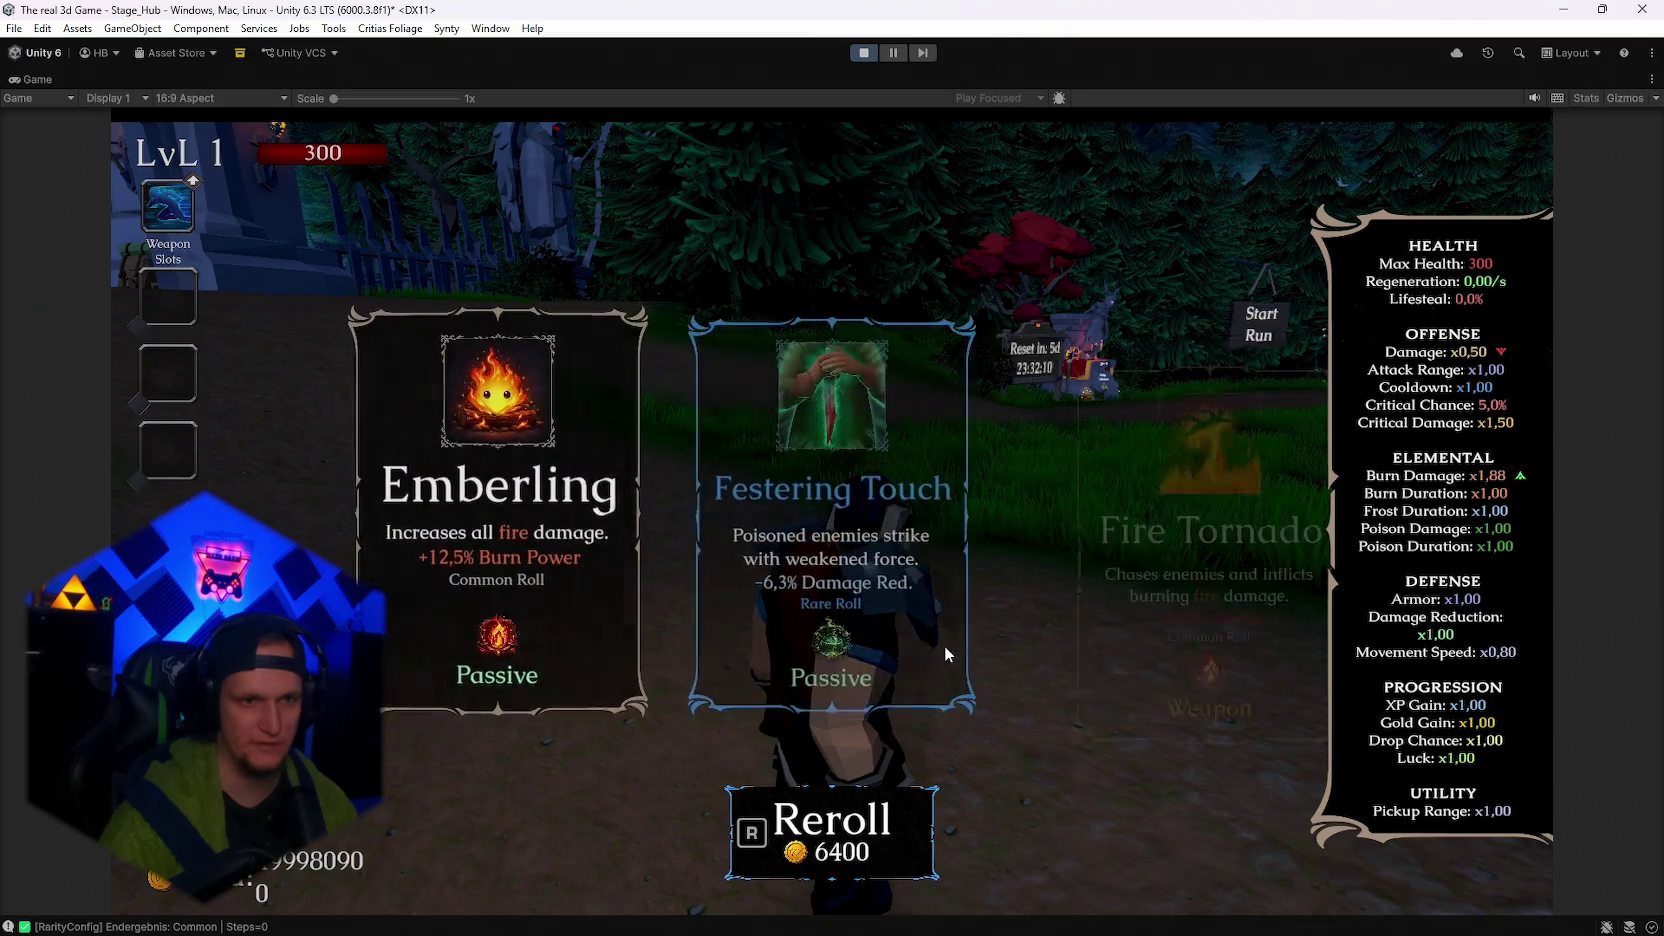
key(r)
key(r)
key(r)
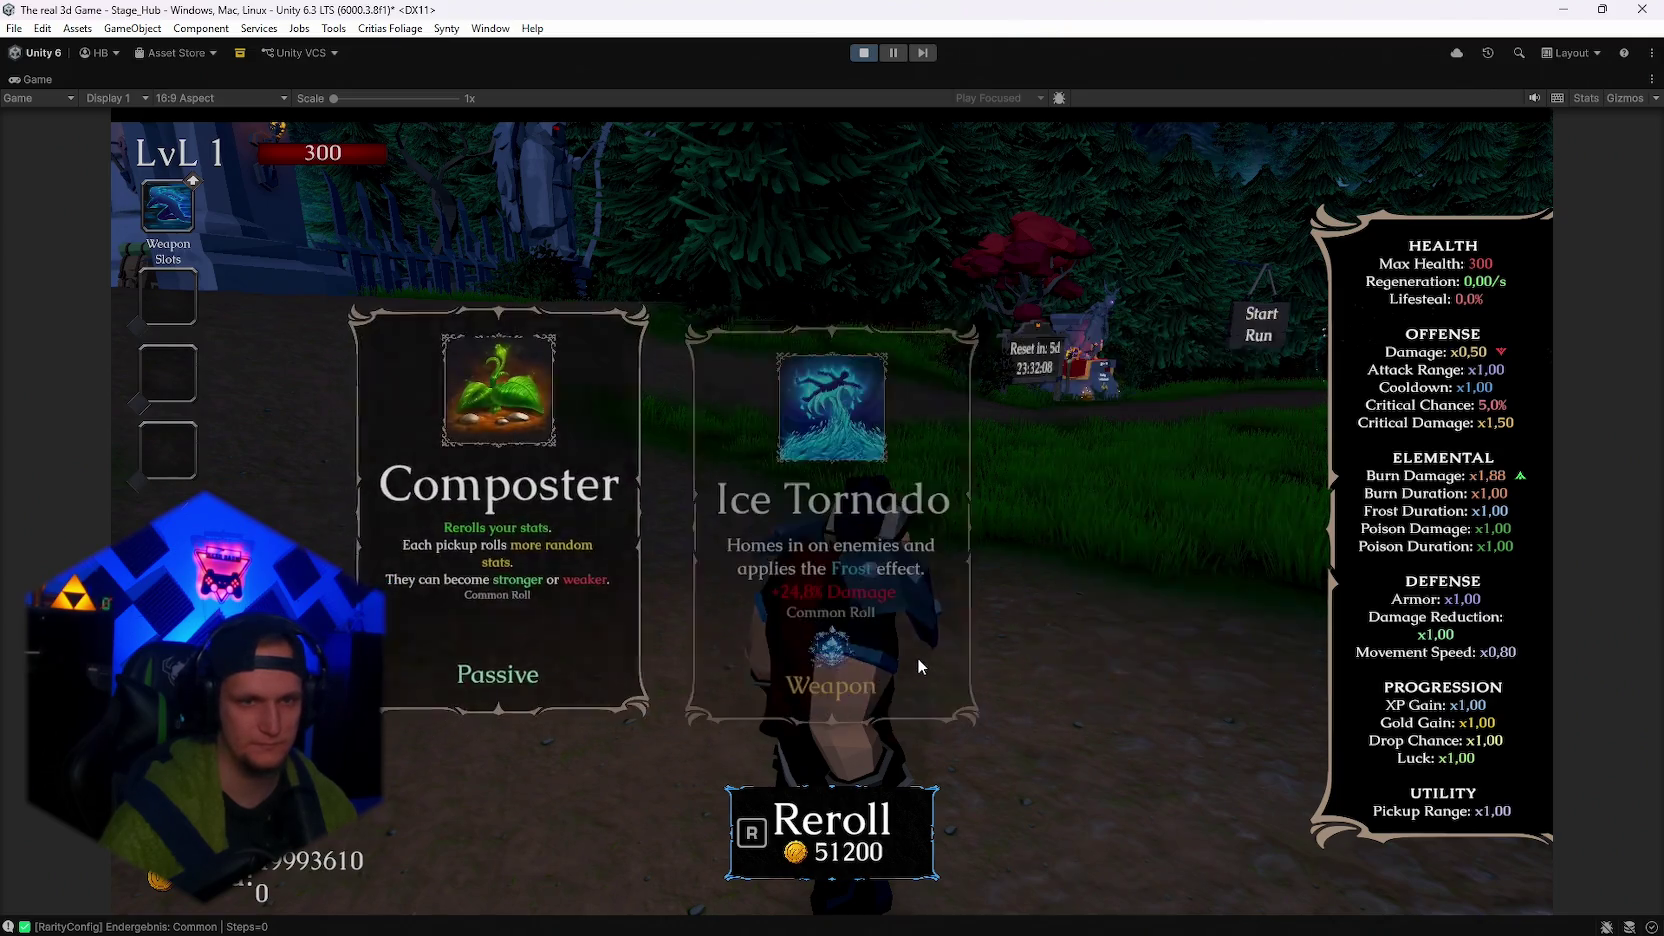
key(r)
key(r)
key(r)
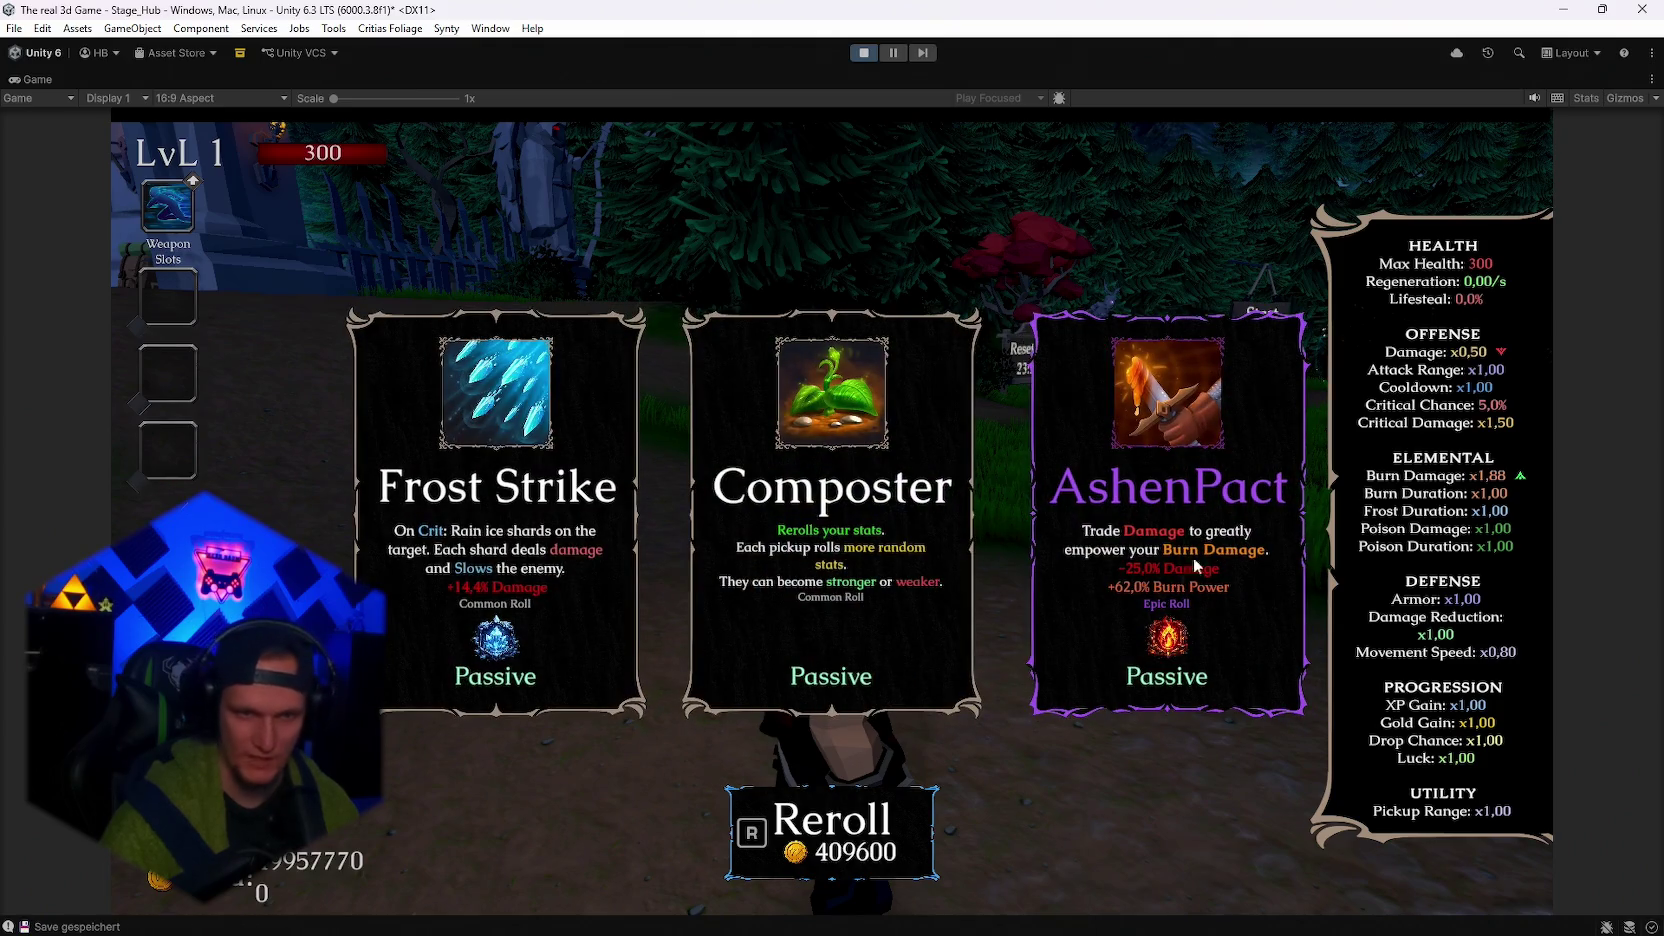
key(r)
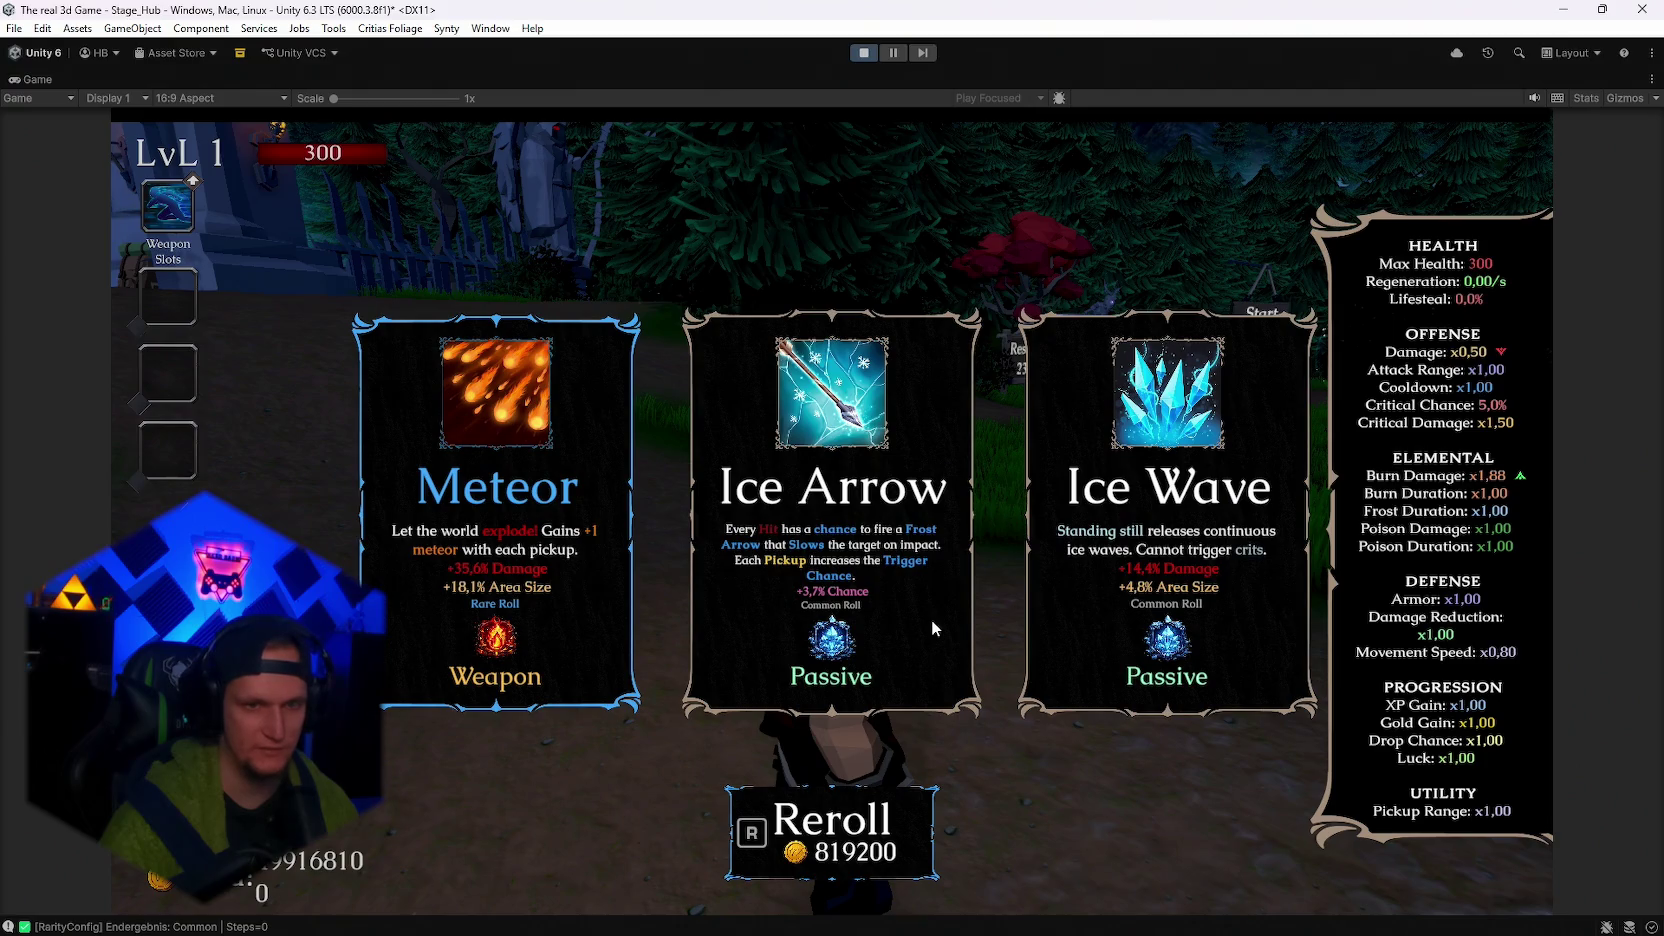
key(r)
key(r)
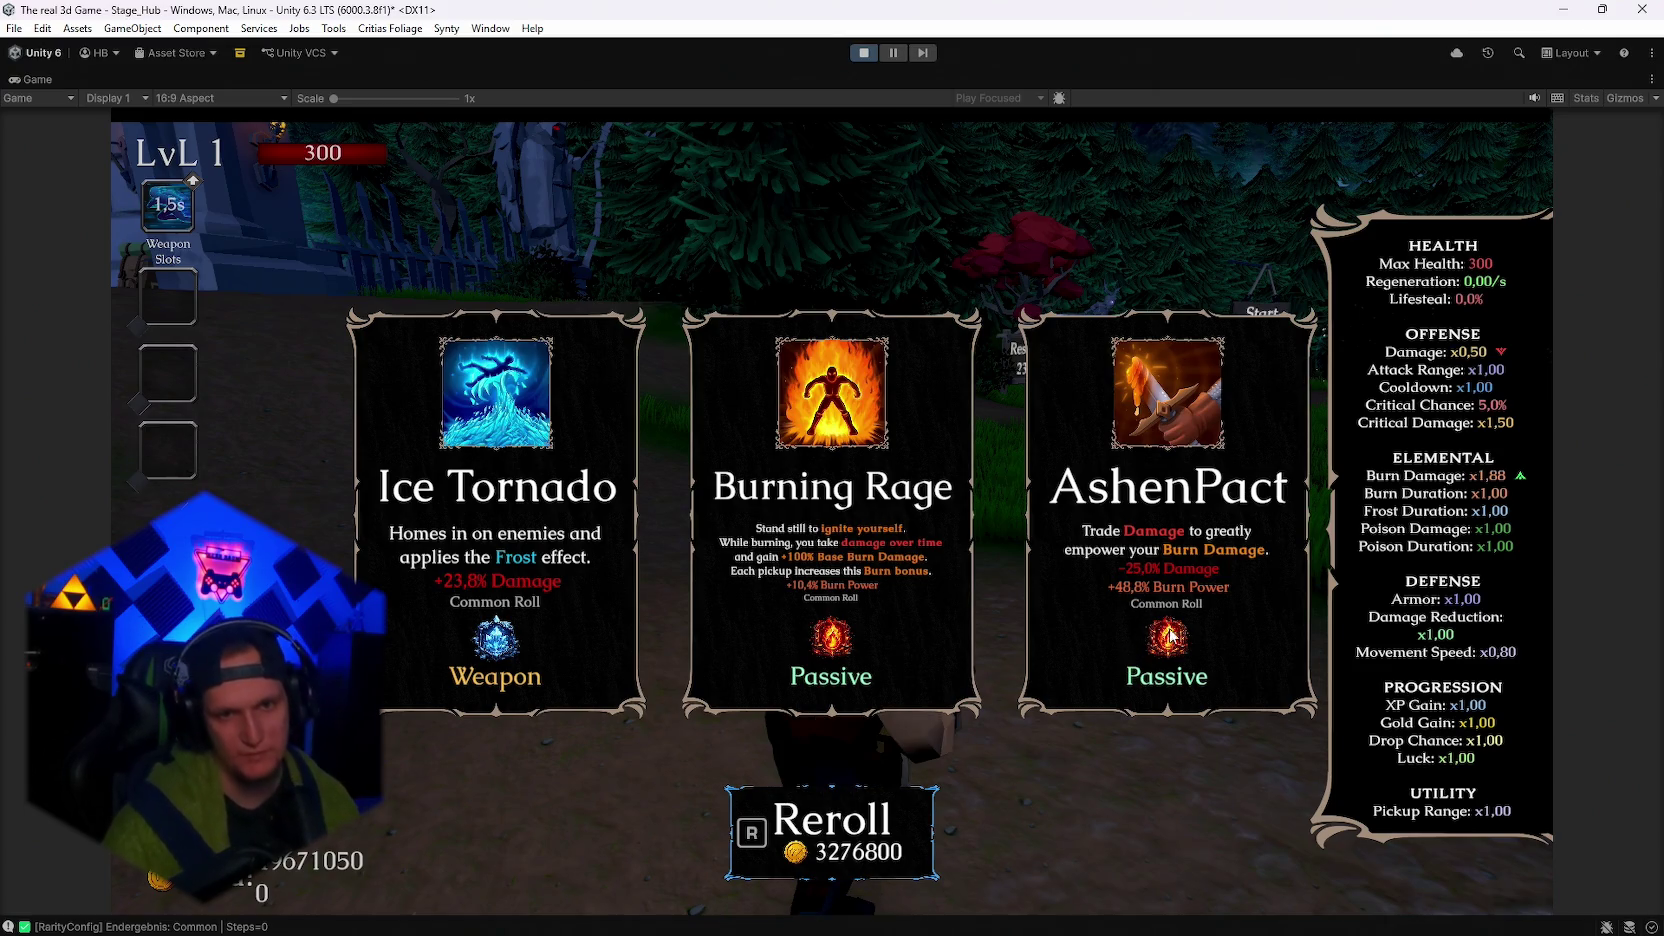
key(super+shift+s)
Capture the AshenPact card and stats panel, then reroll the upgrade cards repeatedly.
drag(958, 207, 1488, 771)
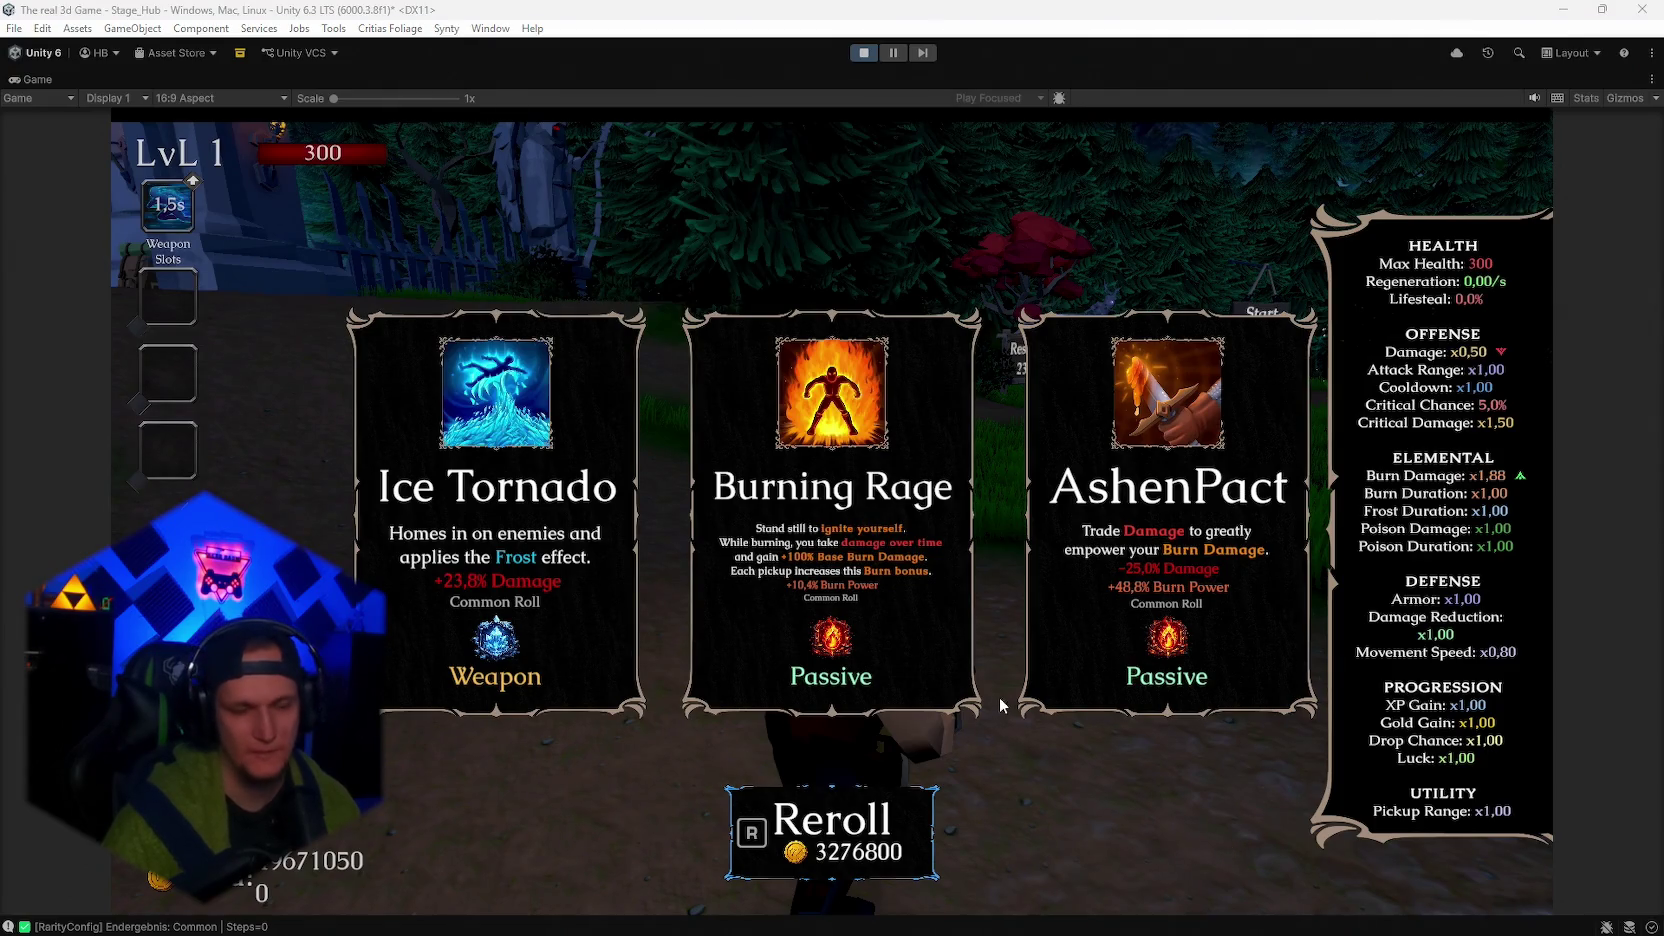
click(860, 815)
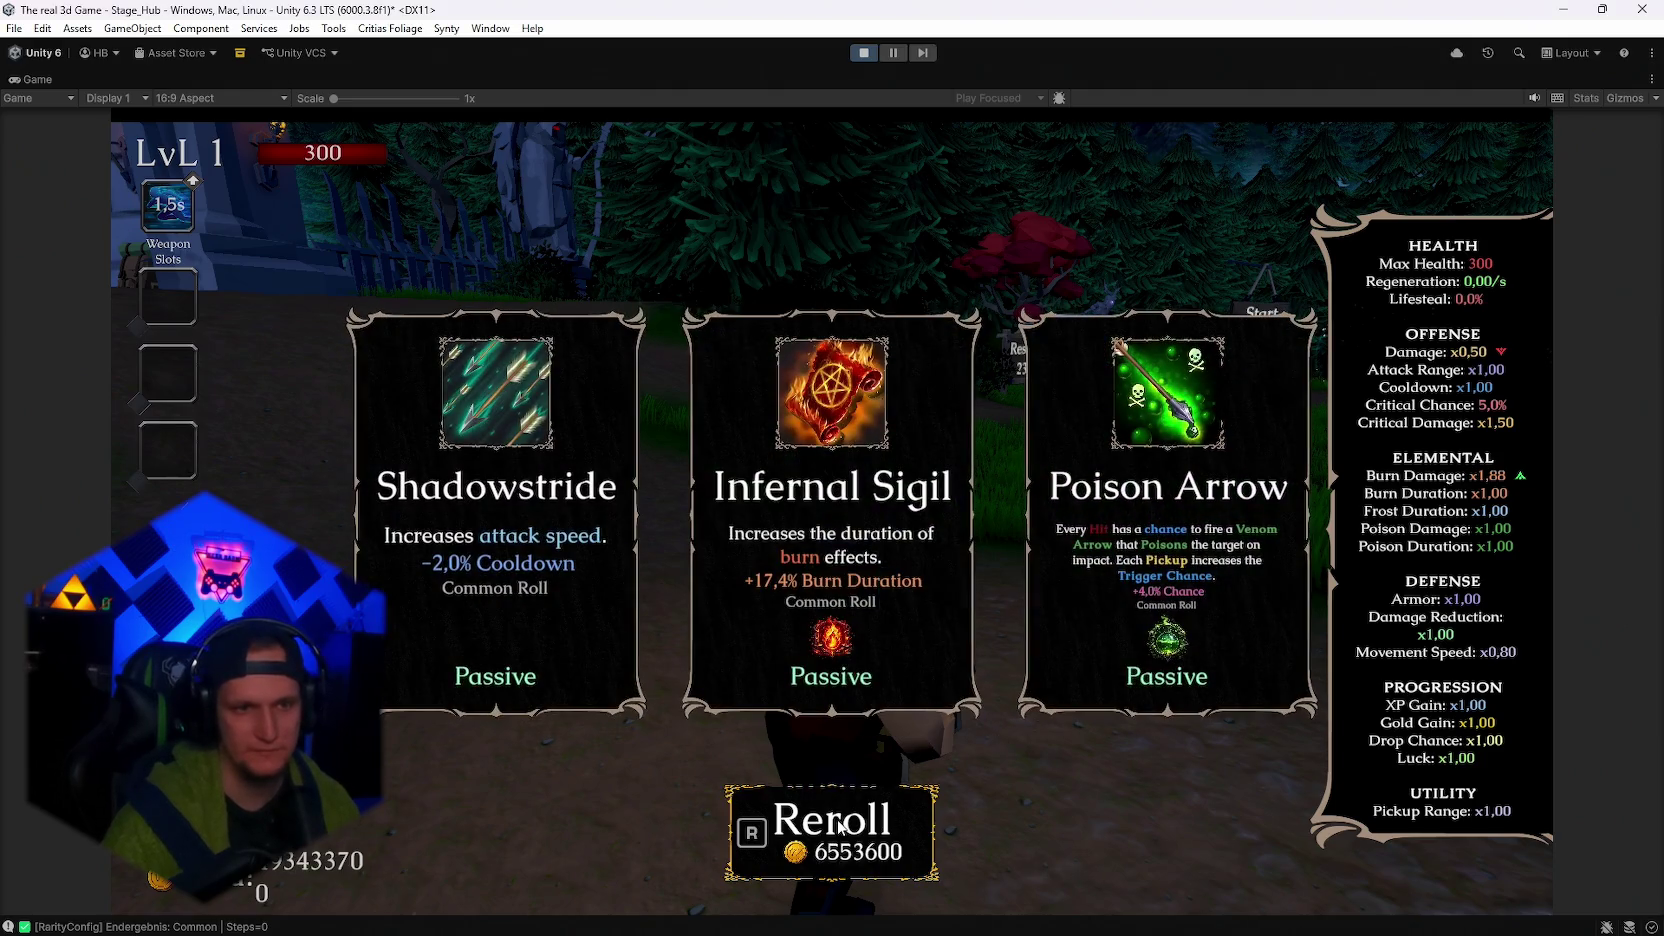
click(840, 826)
click(836, 830)
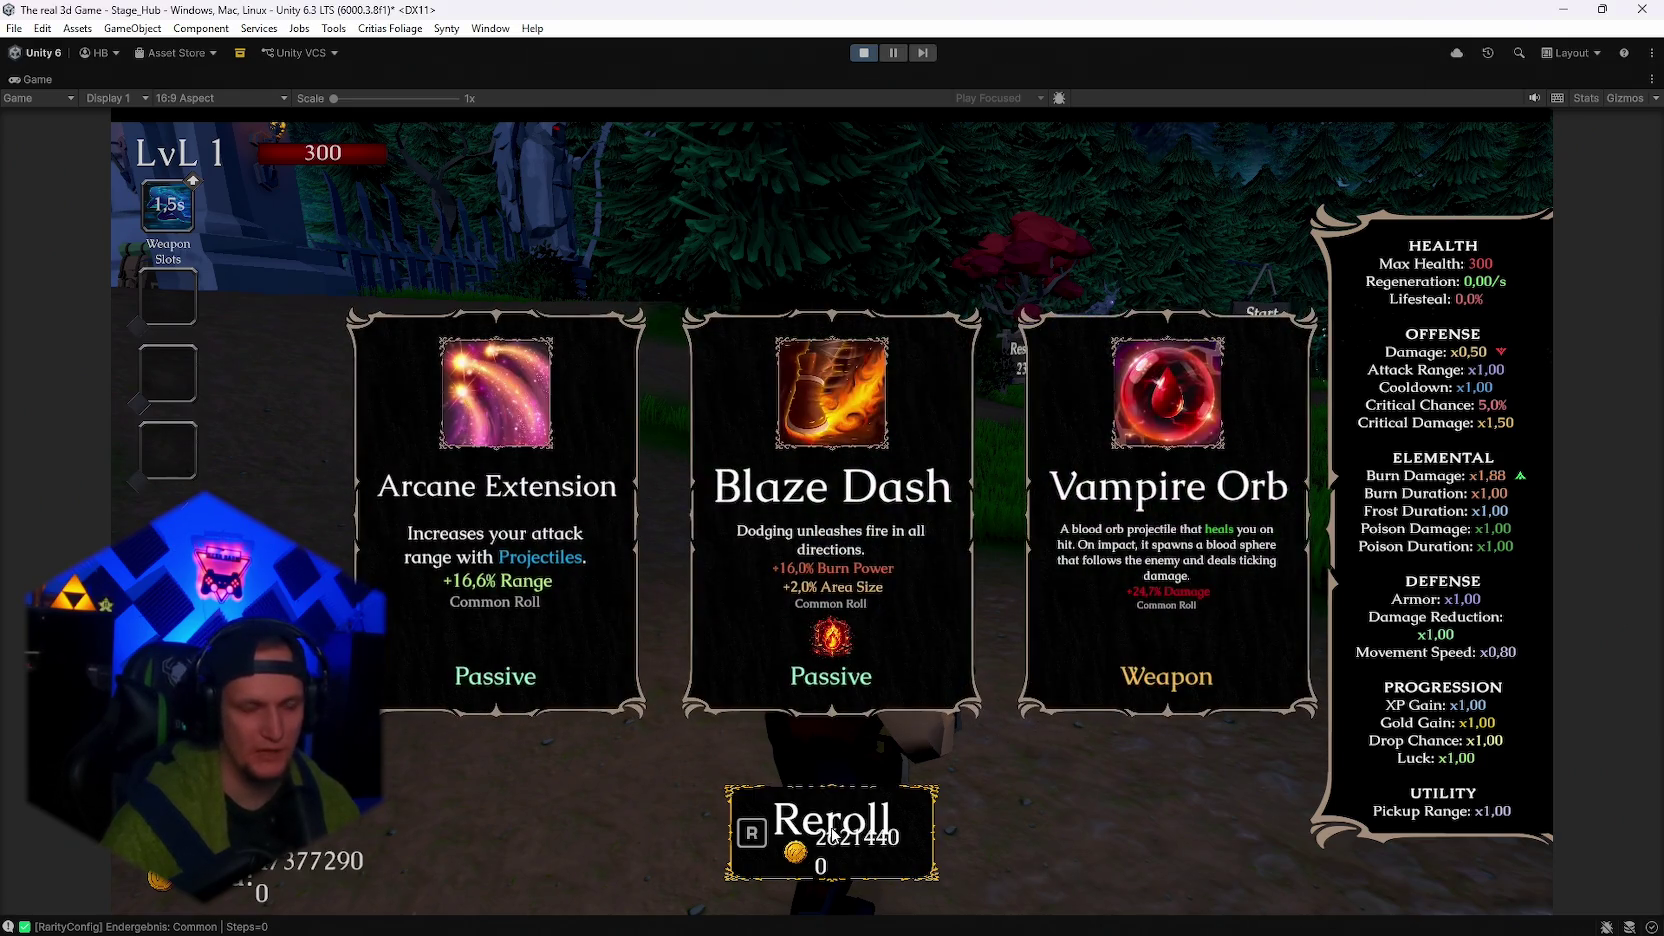
click(833, 832)
click(833, 832)
click(833, 832)
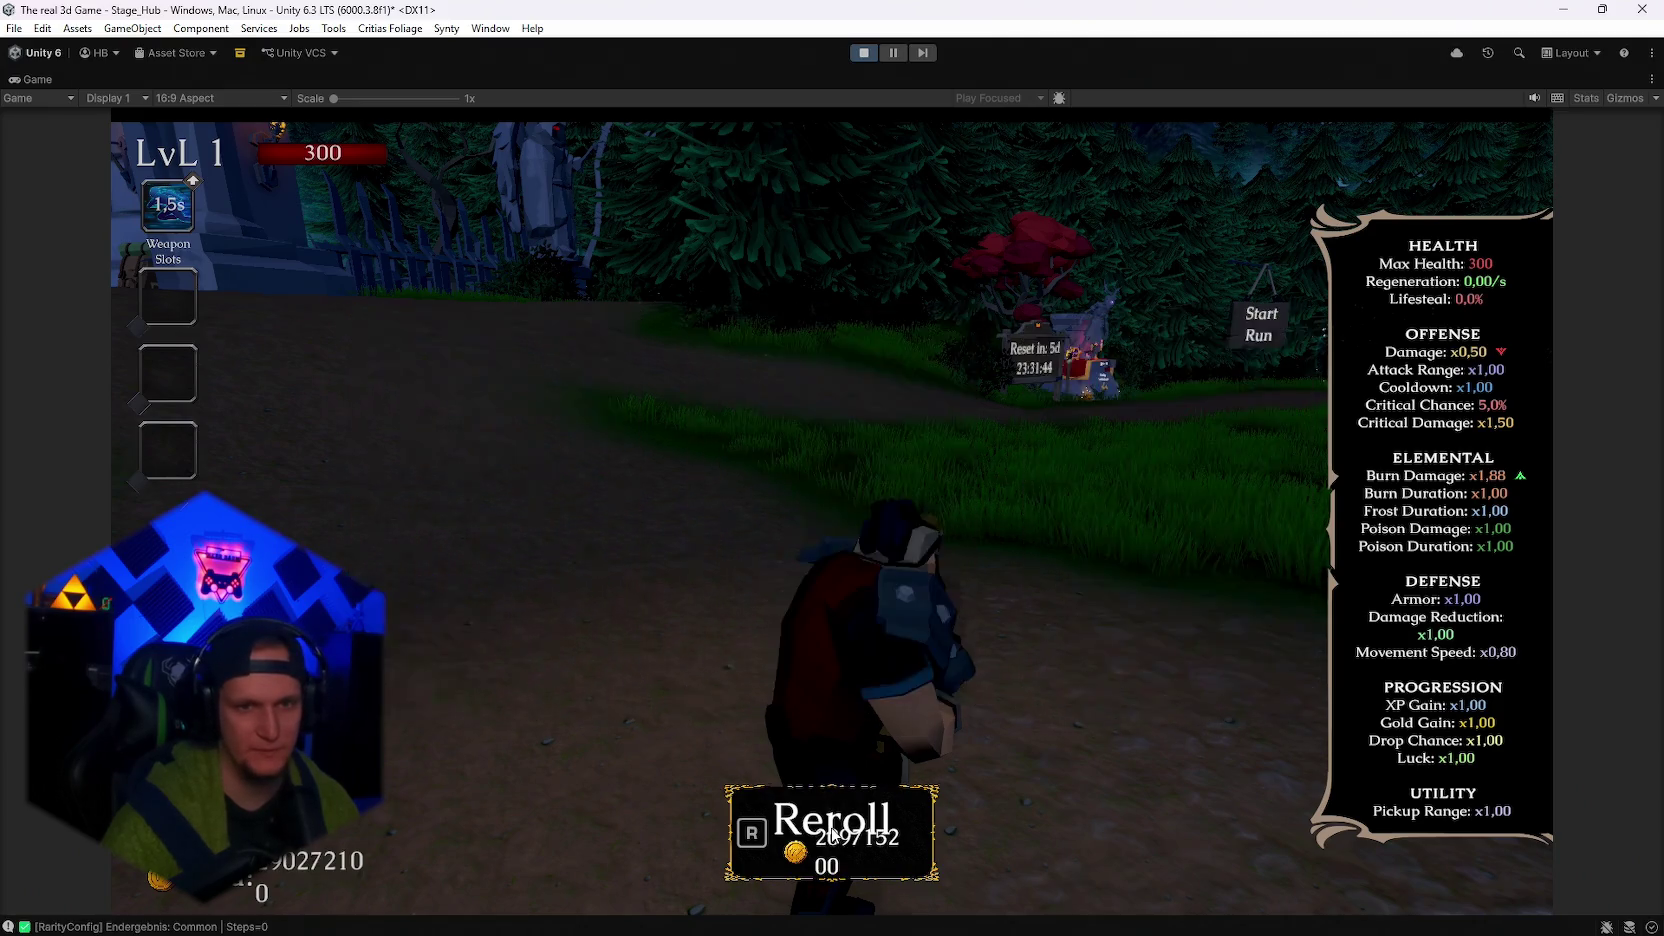
click(833, 832)
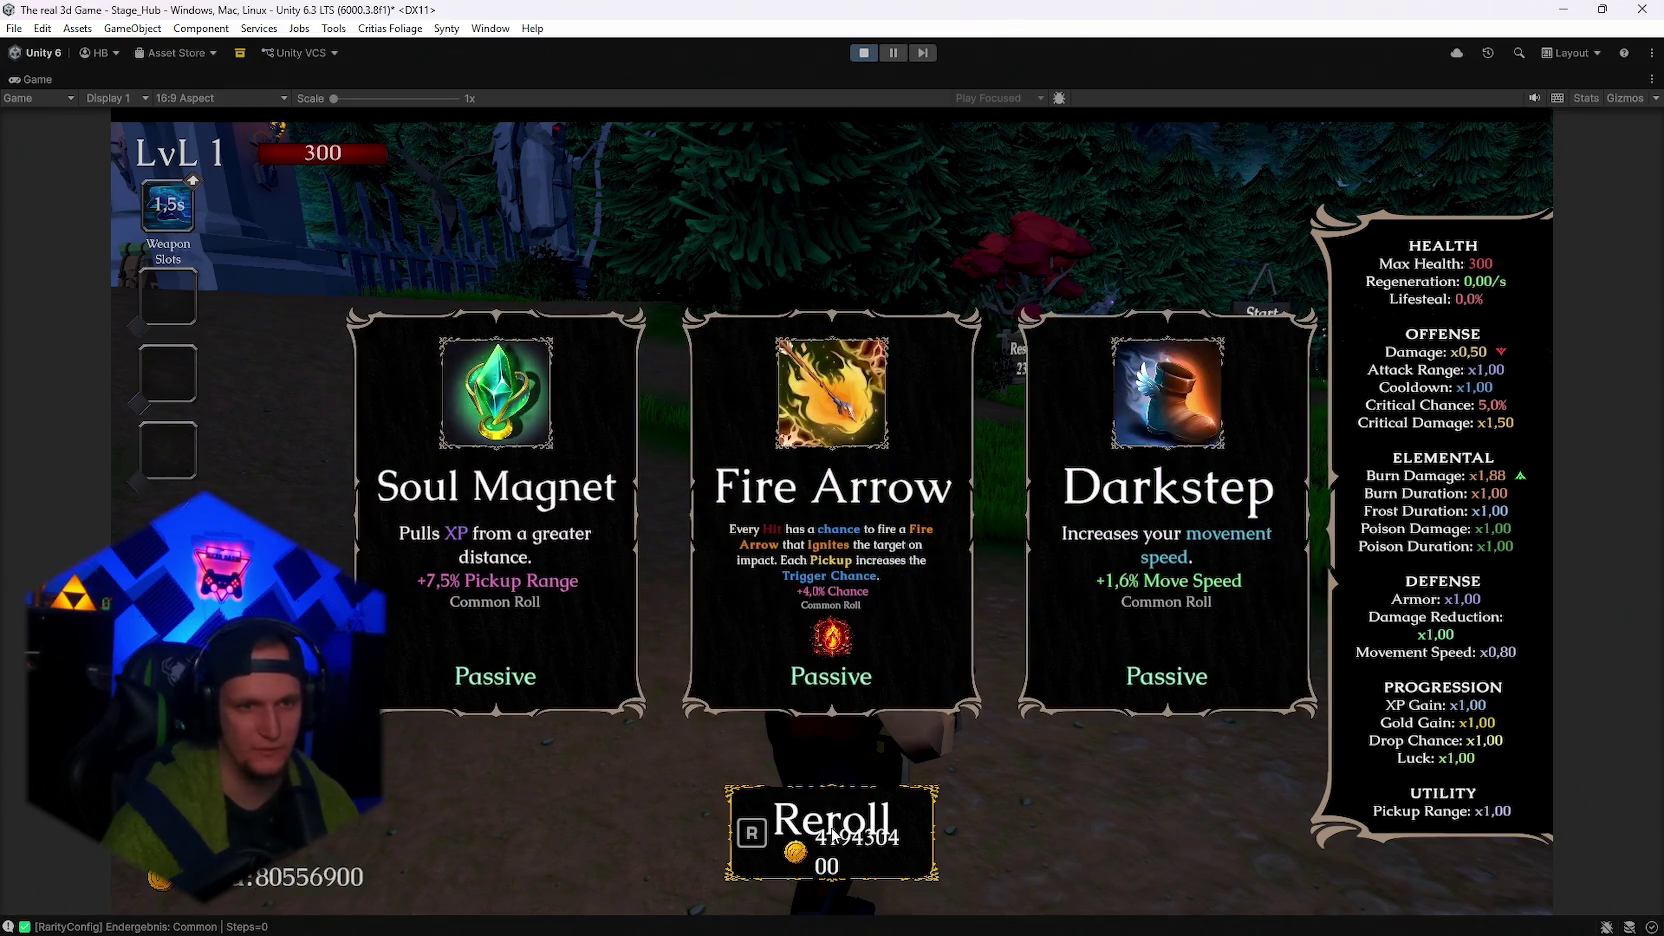
Take Fire Arrow and Frost Dash, then reroll and accept another offered upgrade.
click(866, 625)
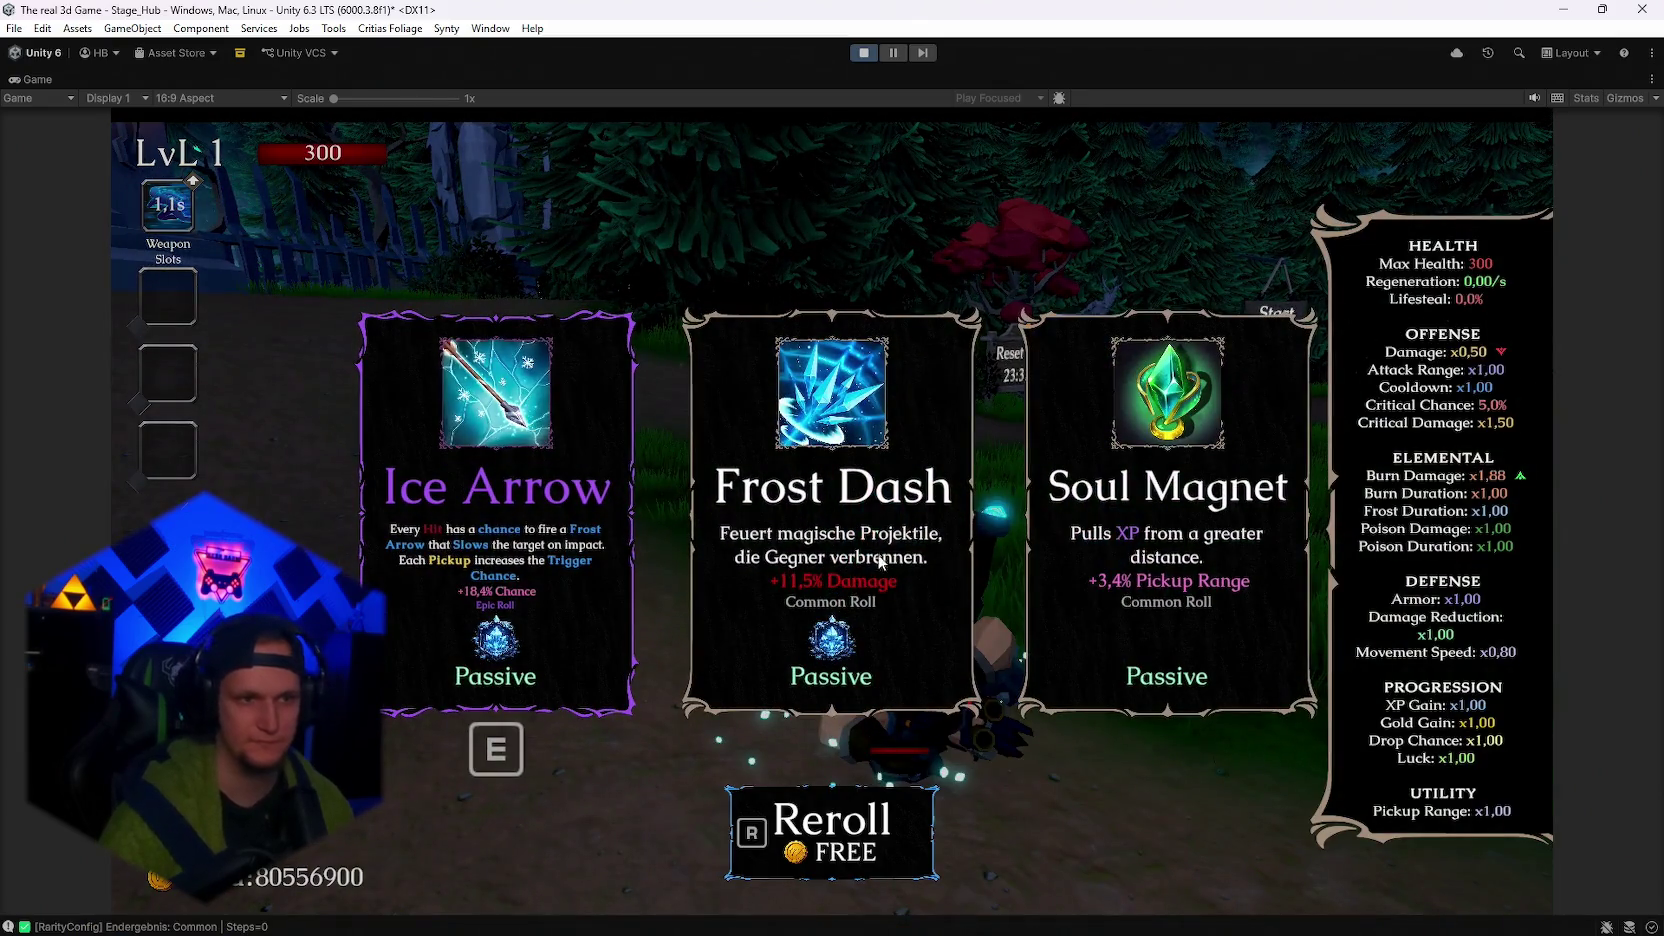
click(801, 601)
key(r)
key(r)
key(r)
key(r)
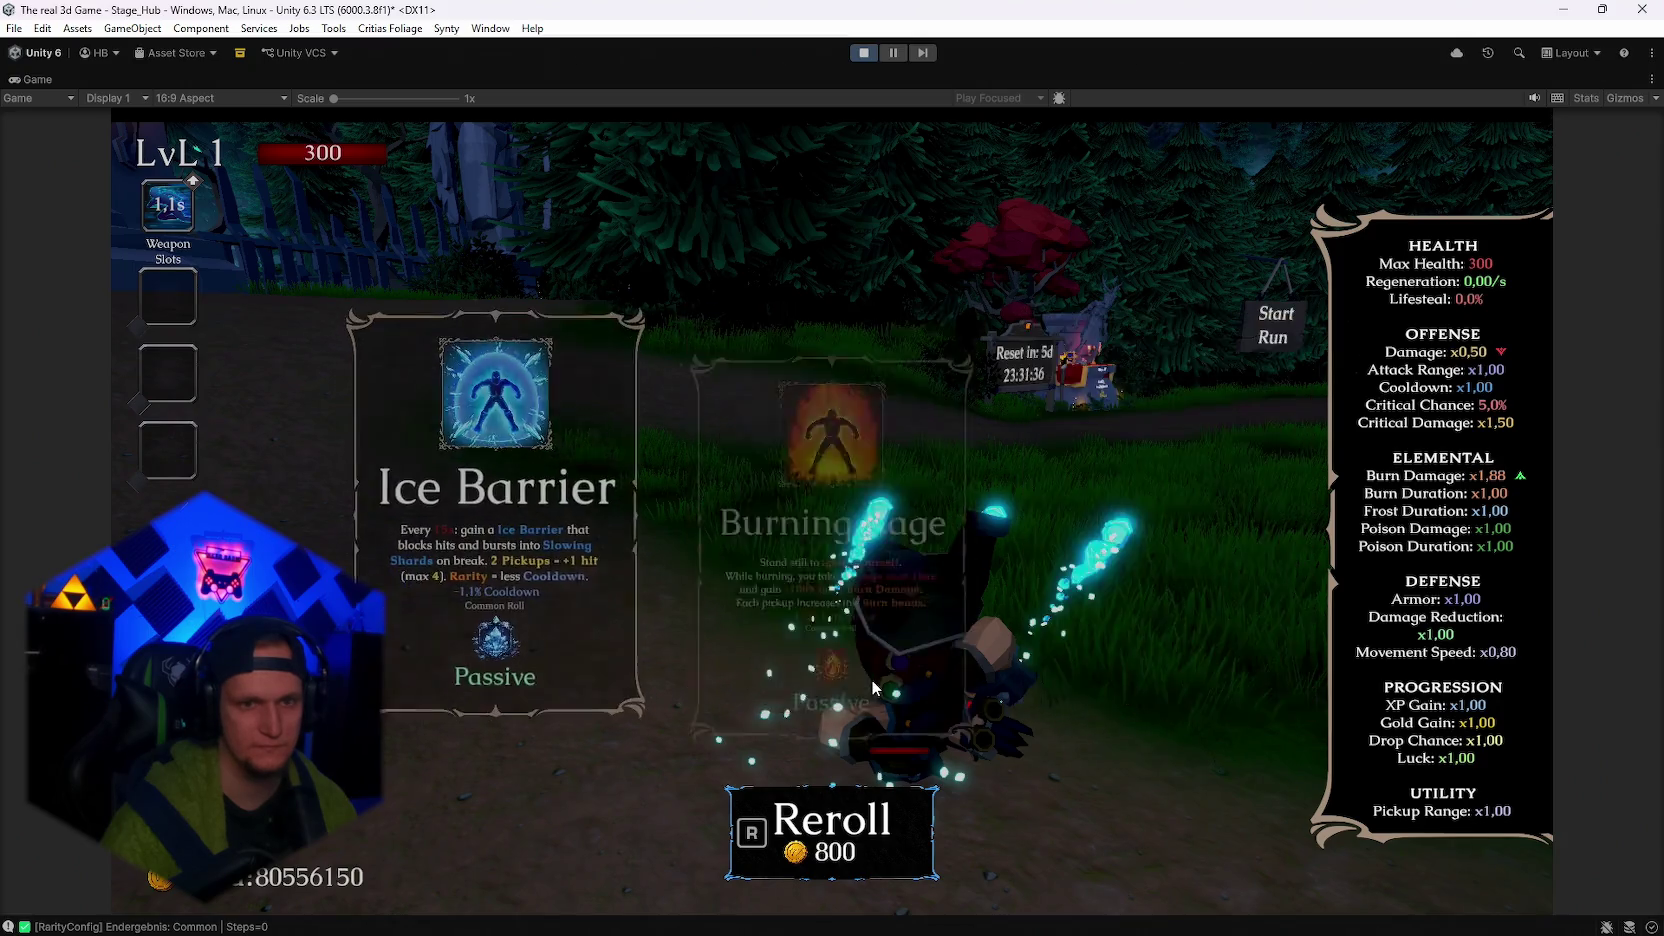
key(r)
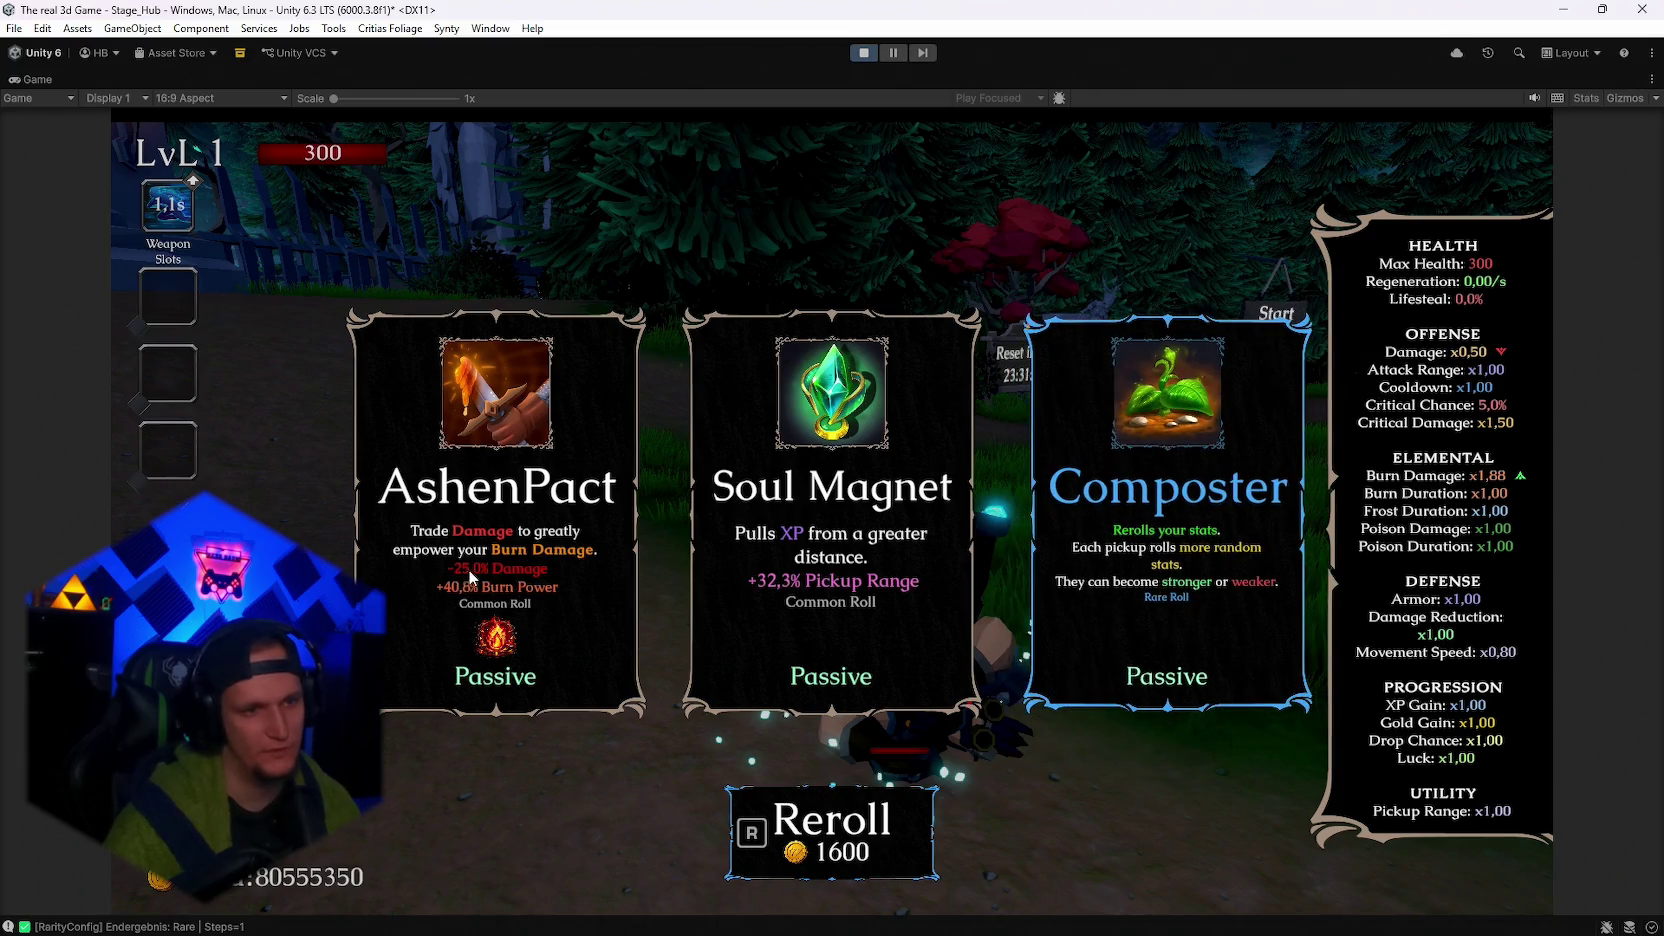
key(r)
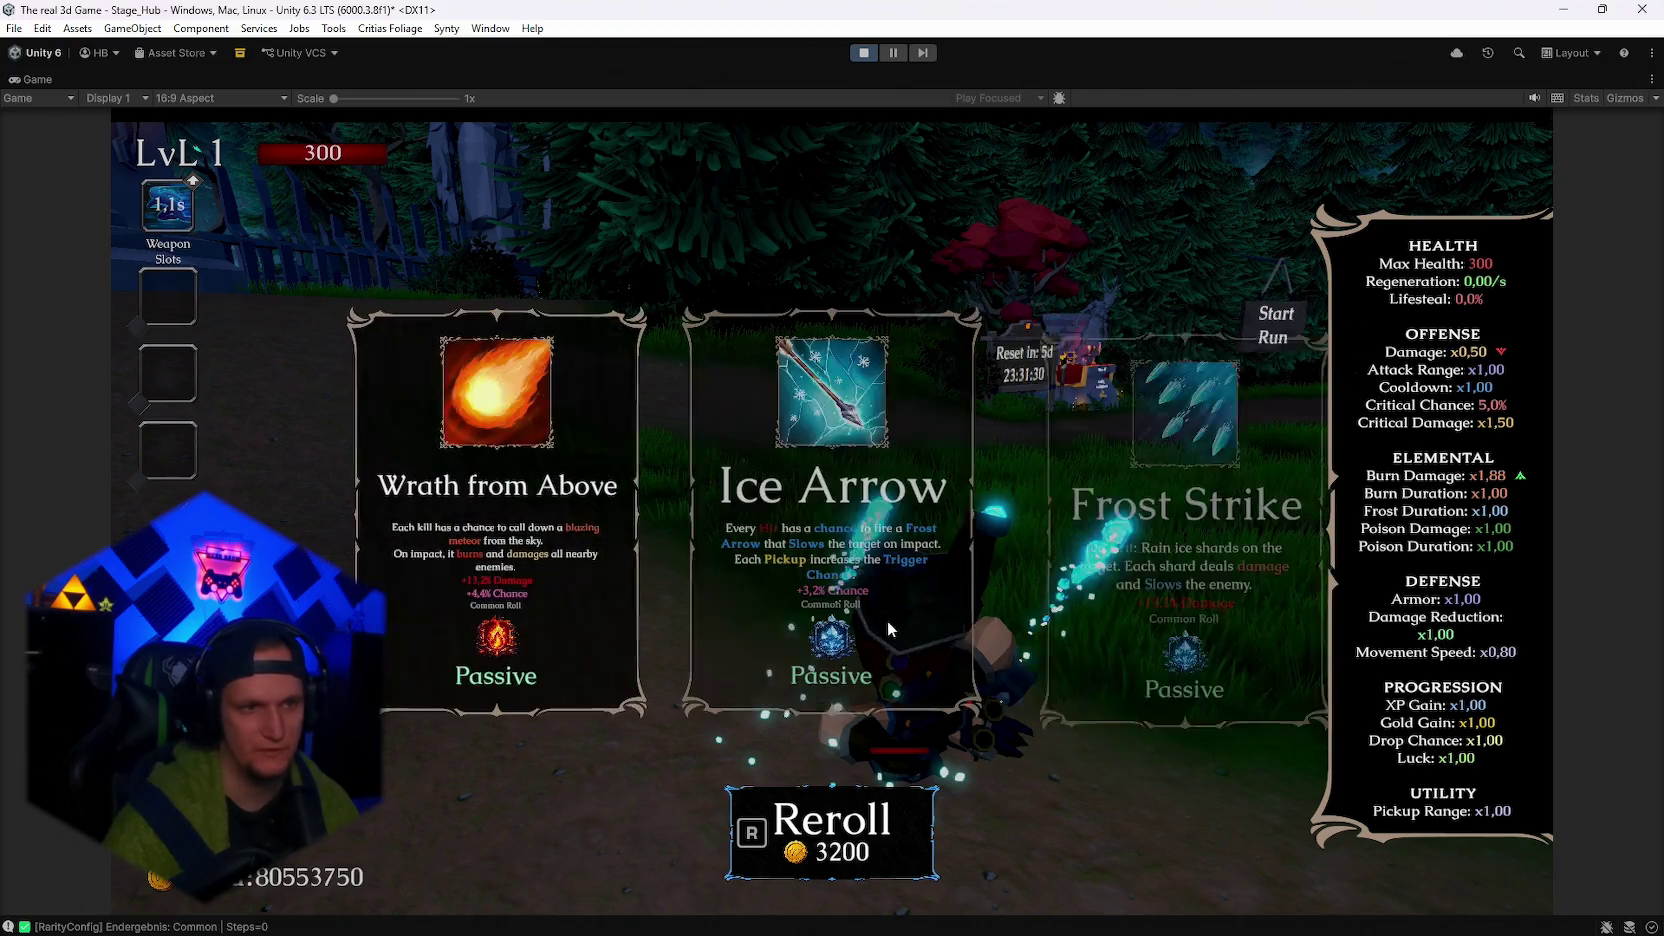
key(r)
key(r)
key(r)
key(r)
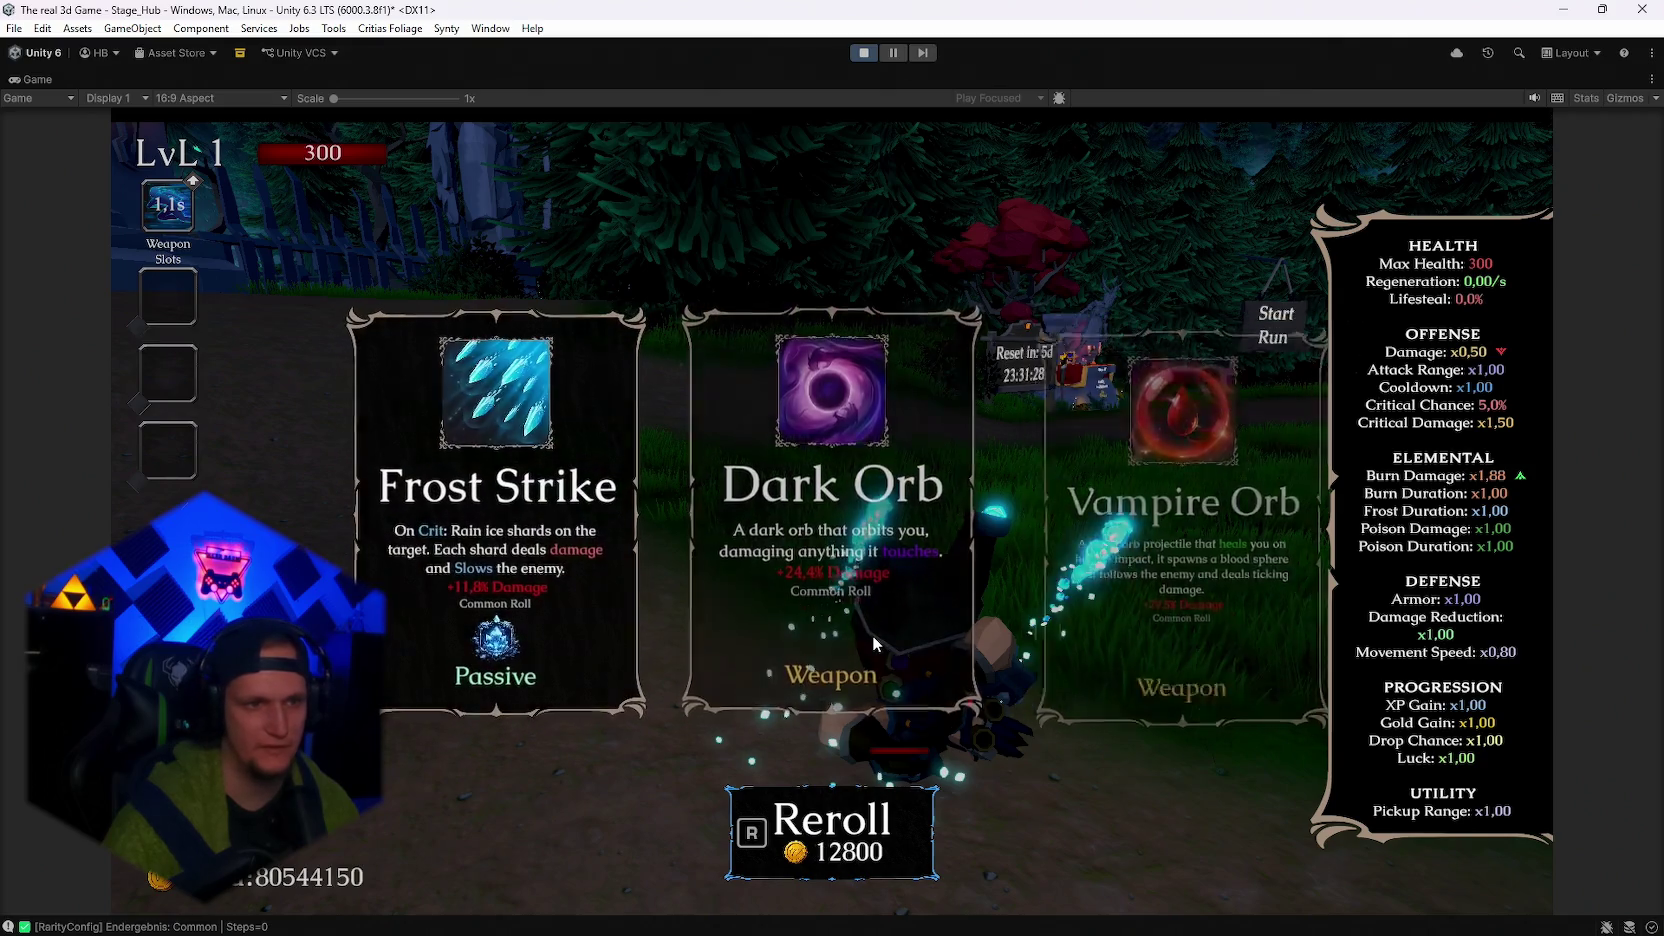
key(r)
key(r)
key(r)
key(r)
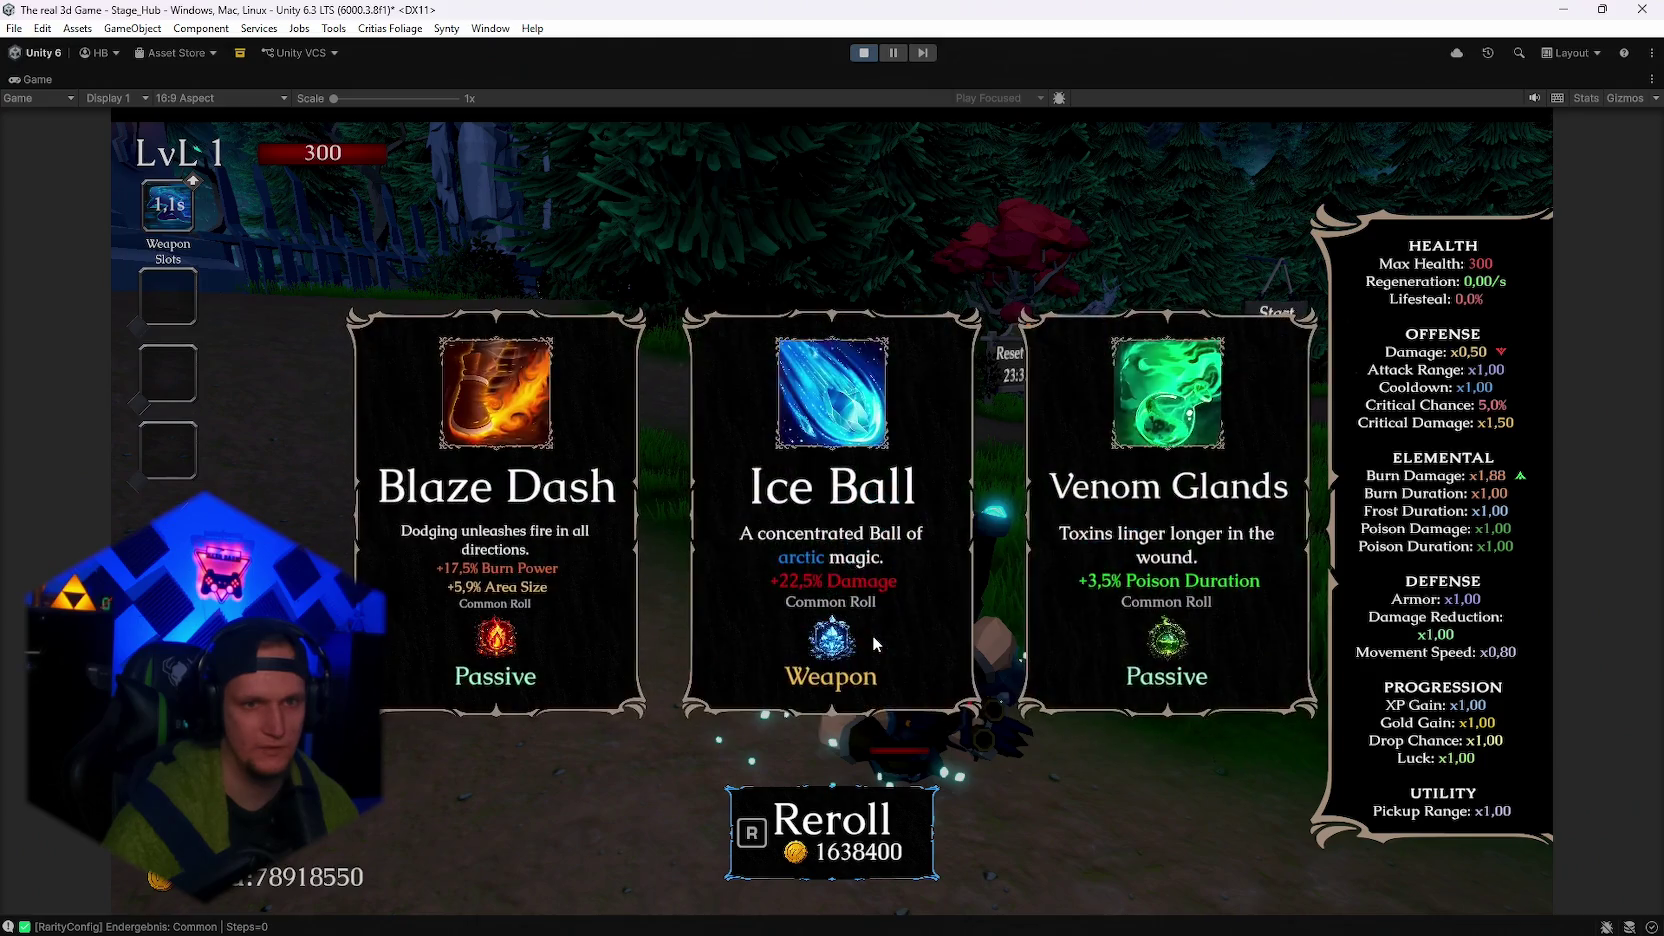
key(r)
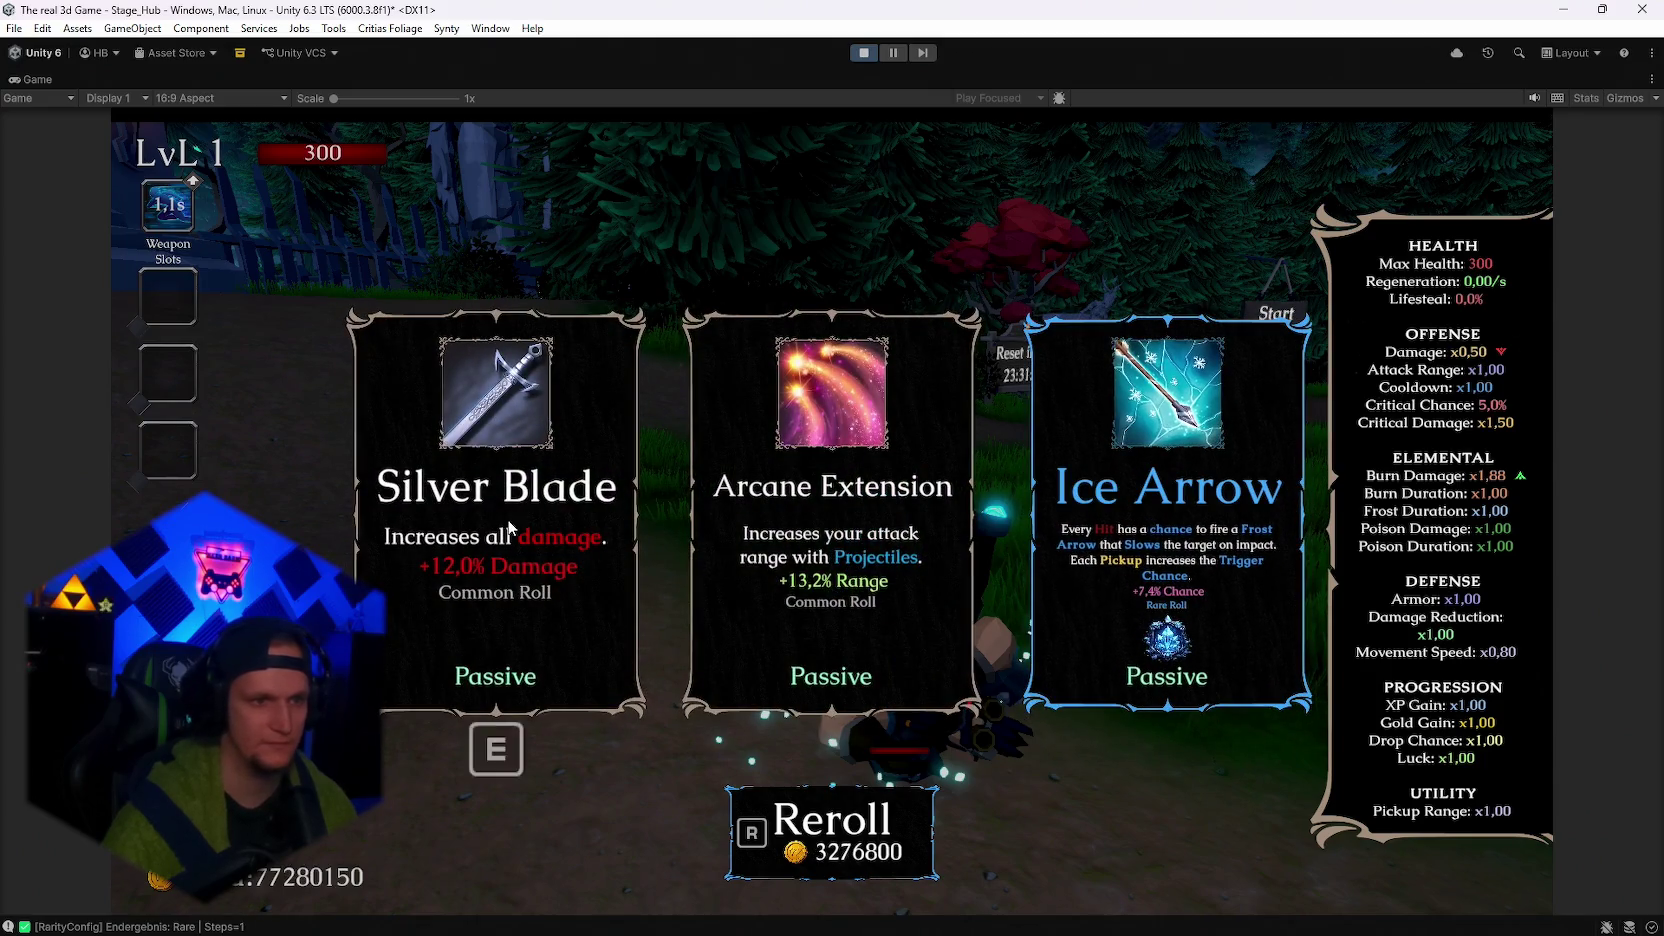
key(e)
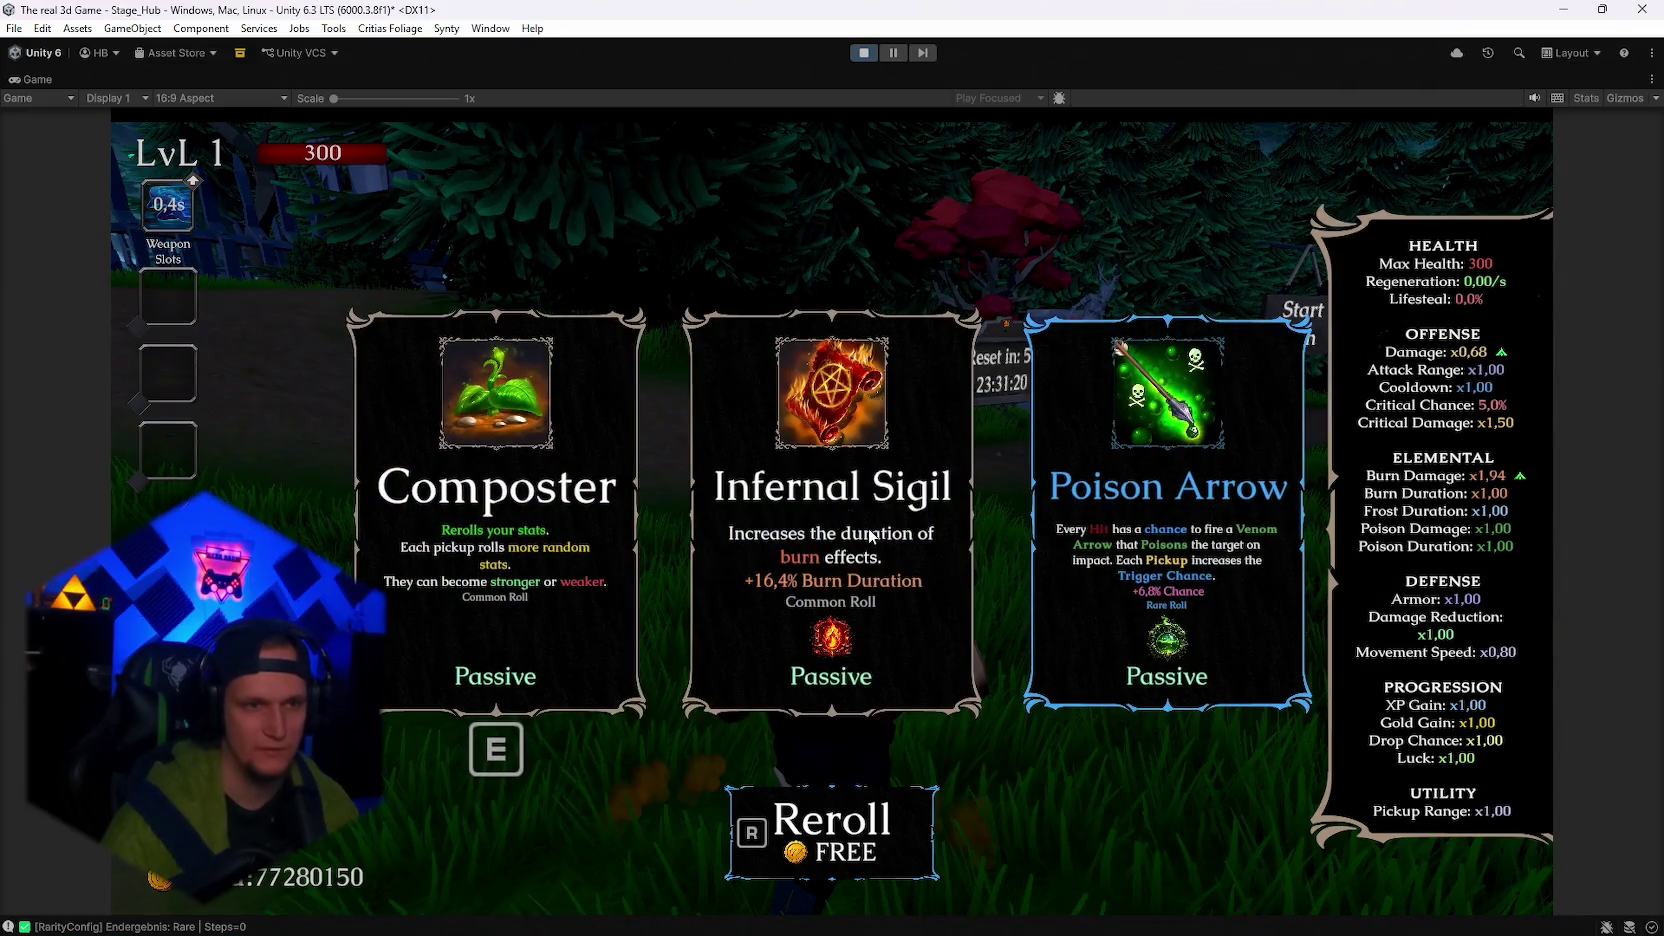
Reroll the new offer and take the AshenPact passive.
key(r)
key(r)
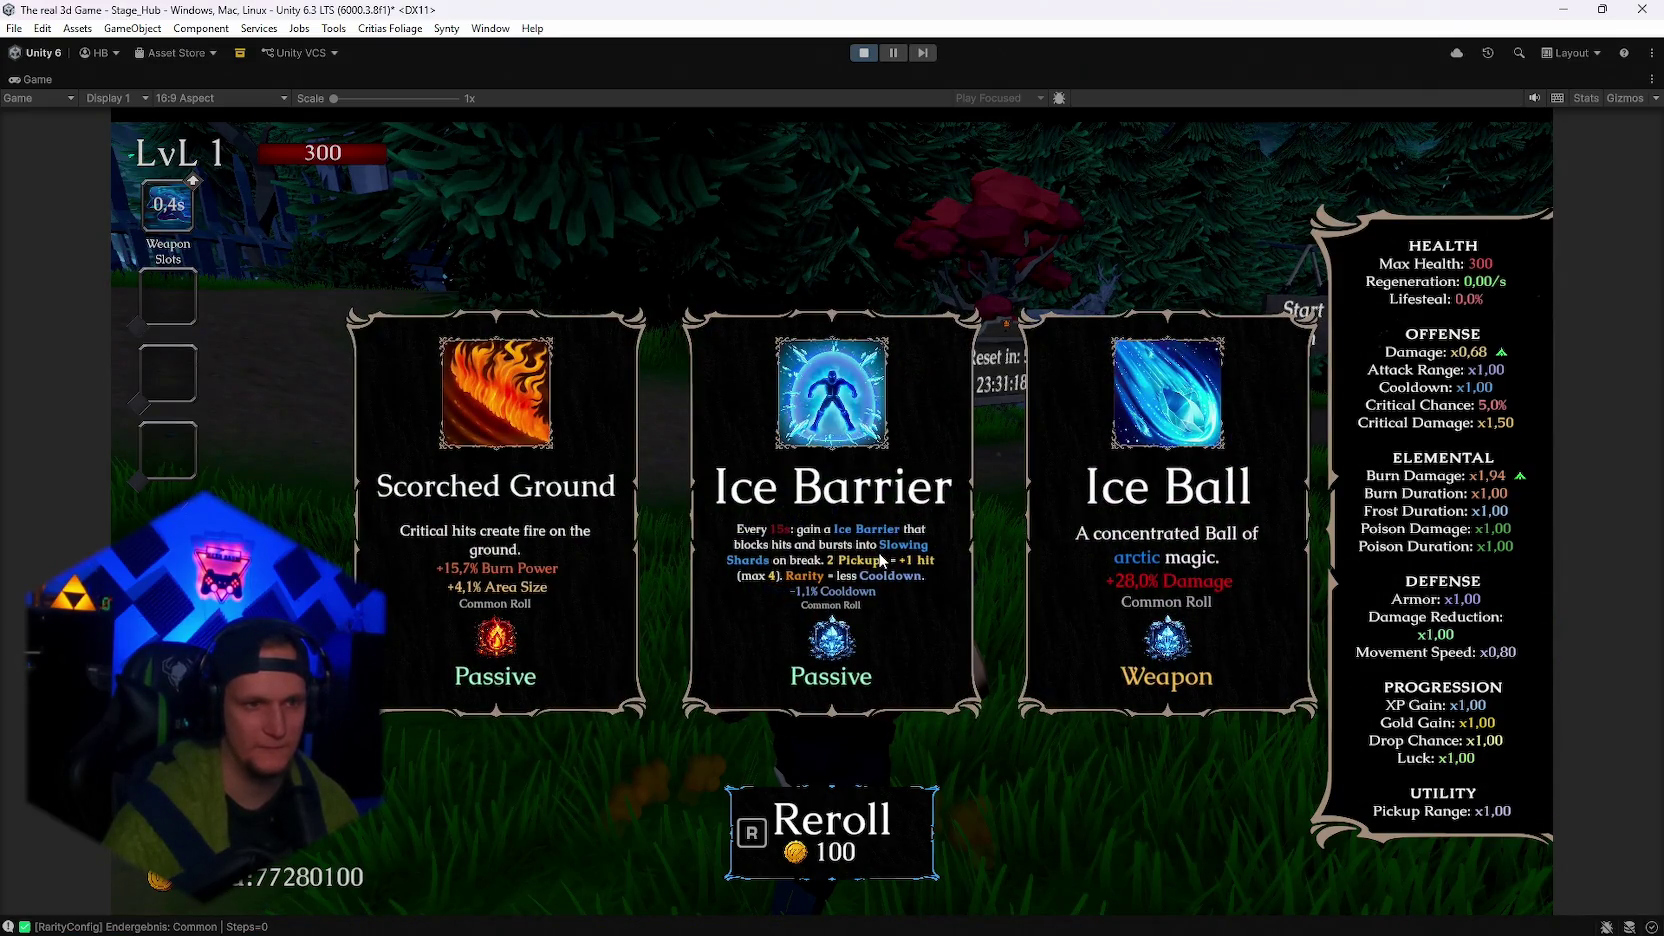
key(r)
key(r)
key(r)
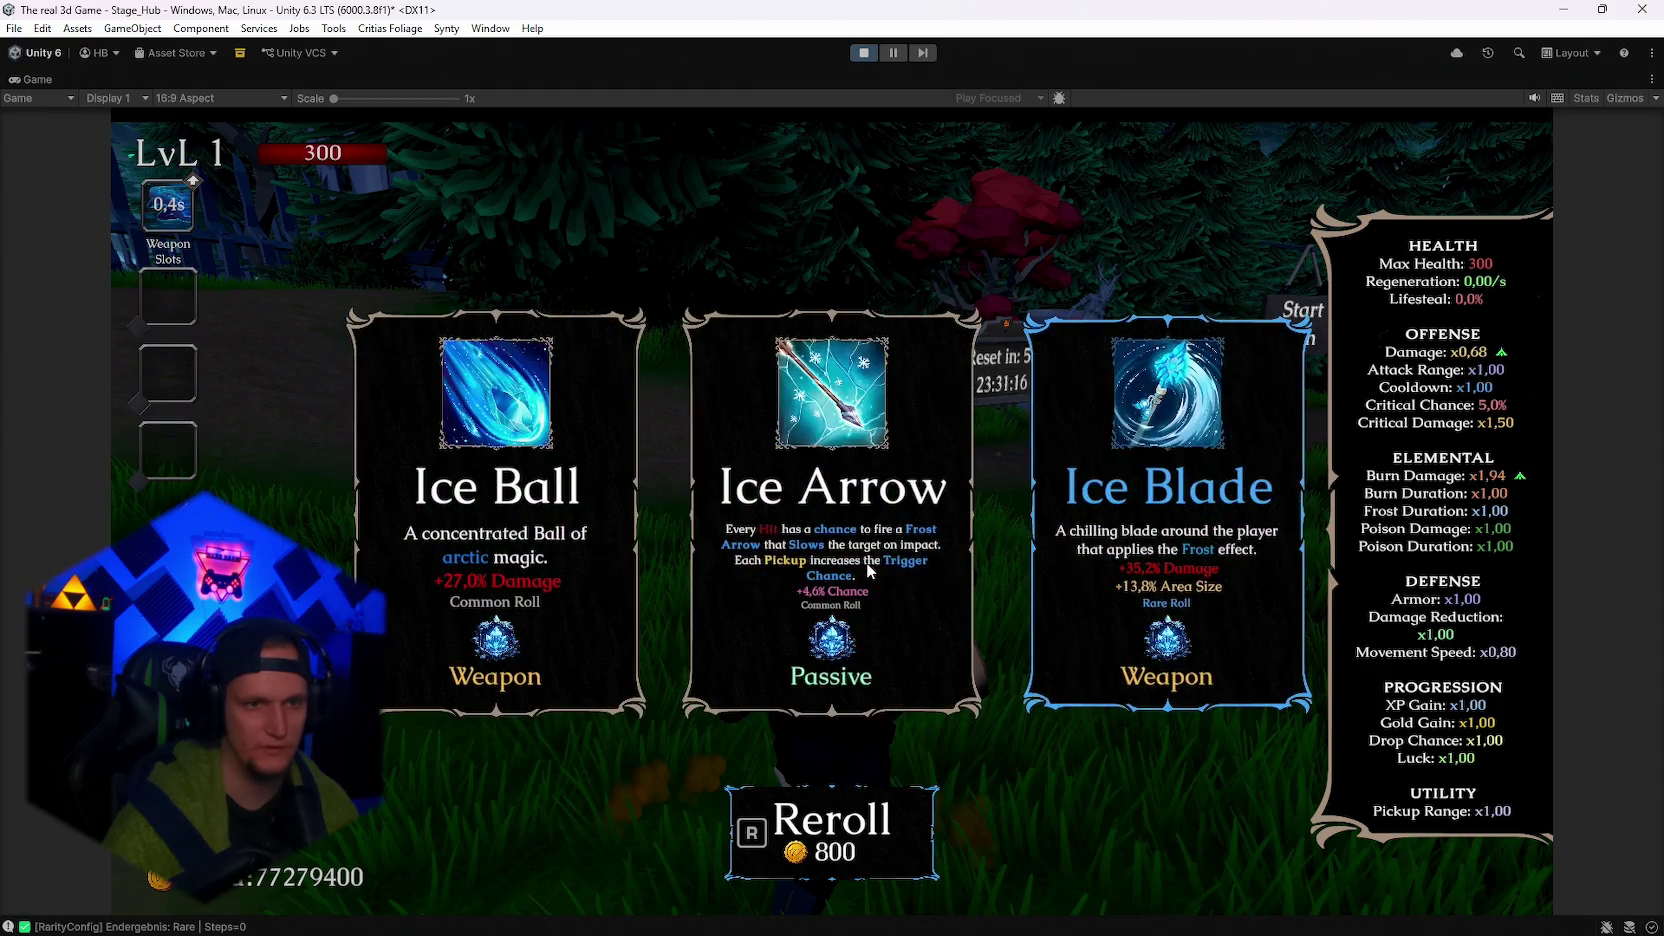
key(r)
key(r)
key(r)
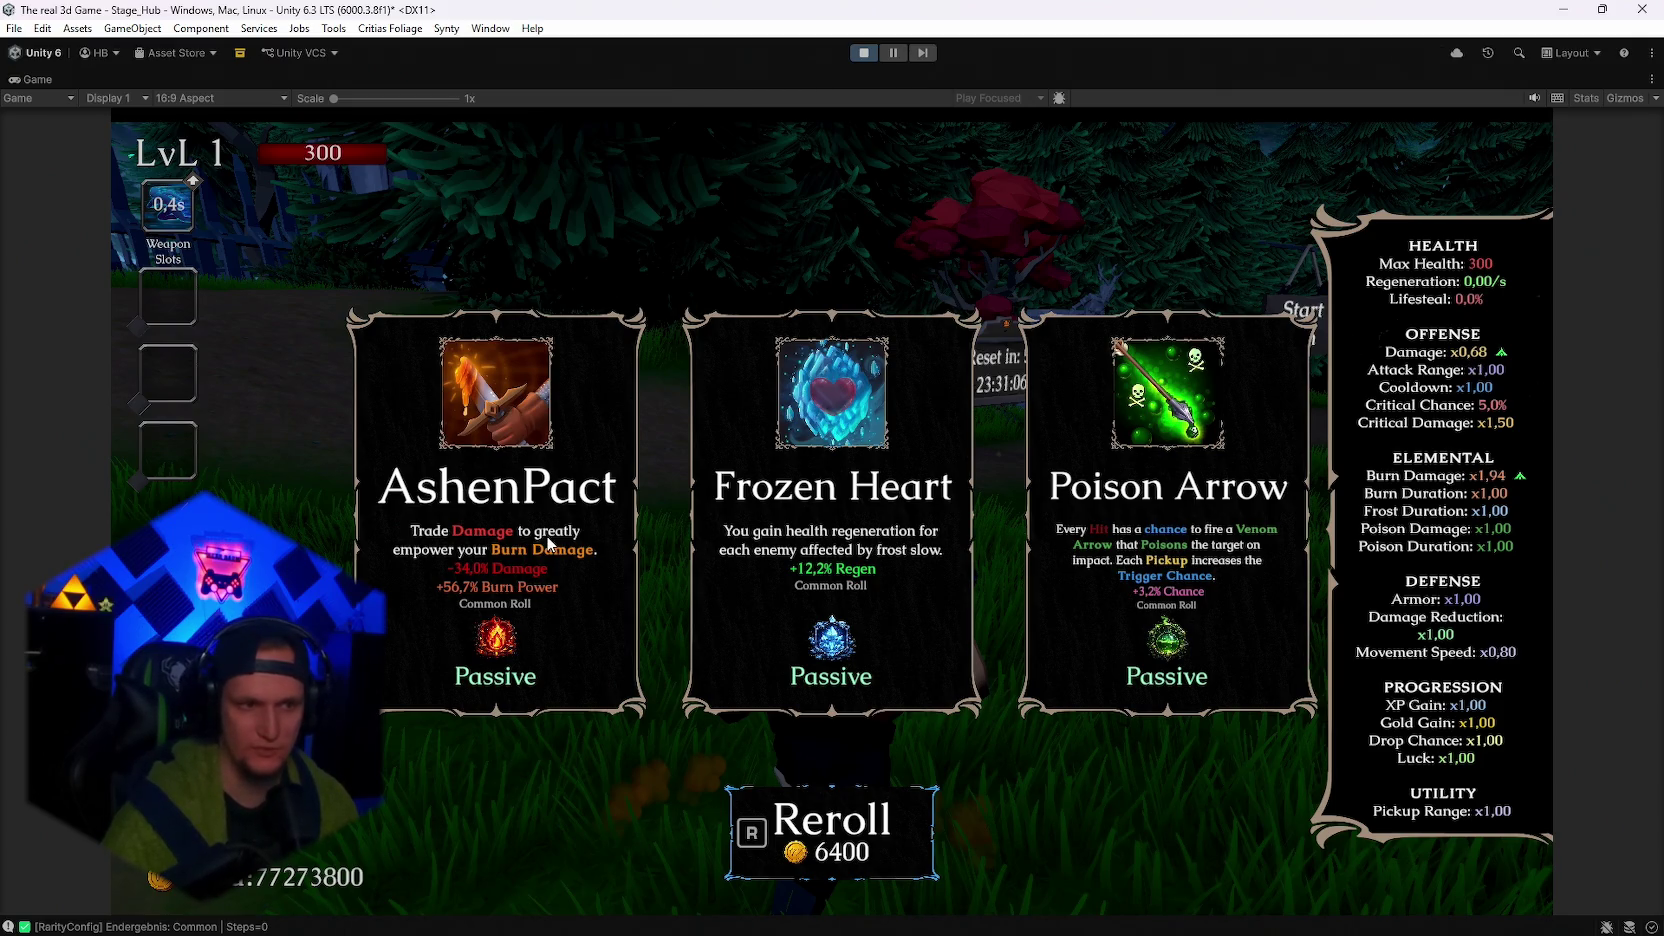
click(540, 500)
Reroll repeatedly, then take Ice Ball into the second weapon slot.
key(r)
key(r)
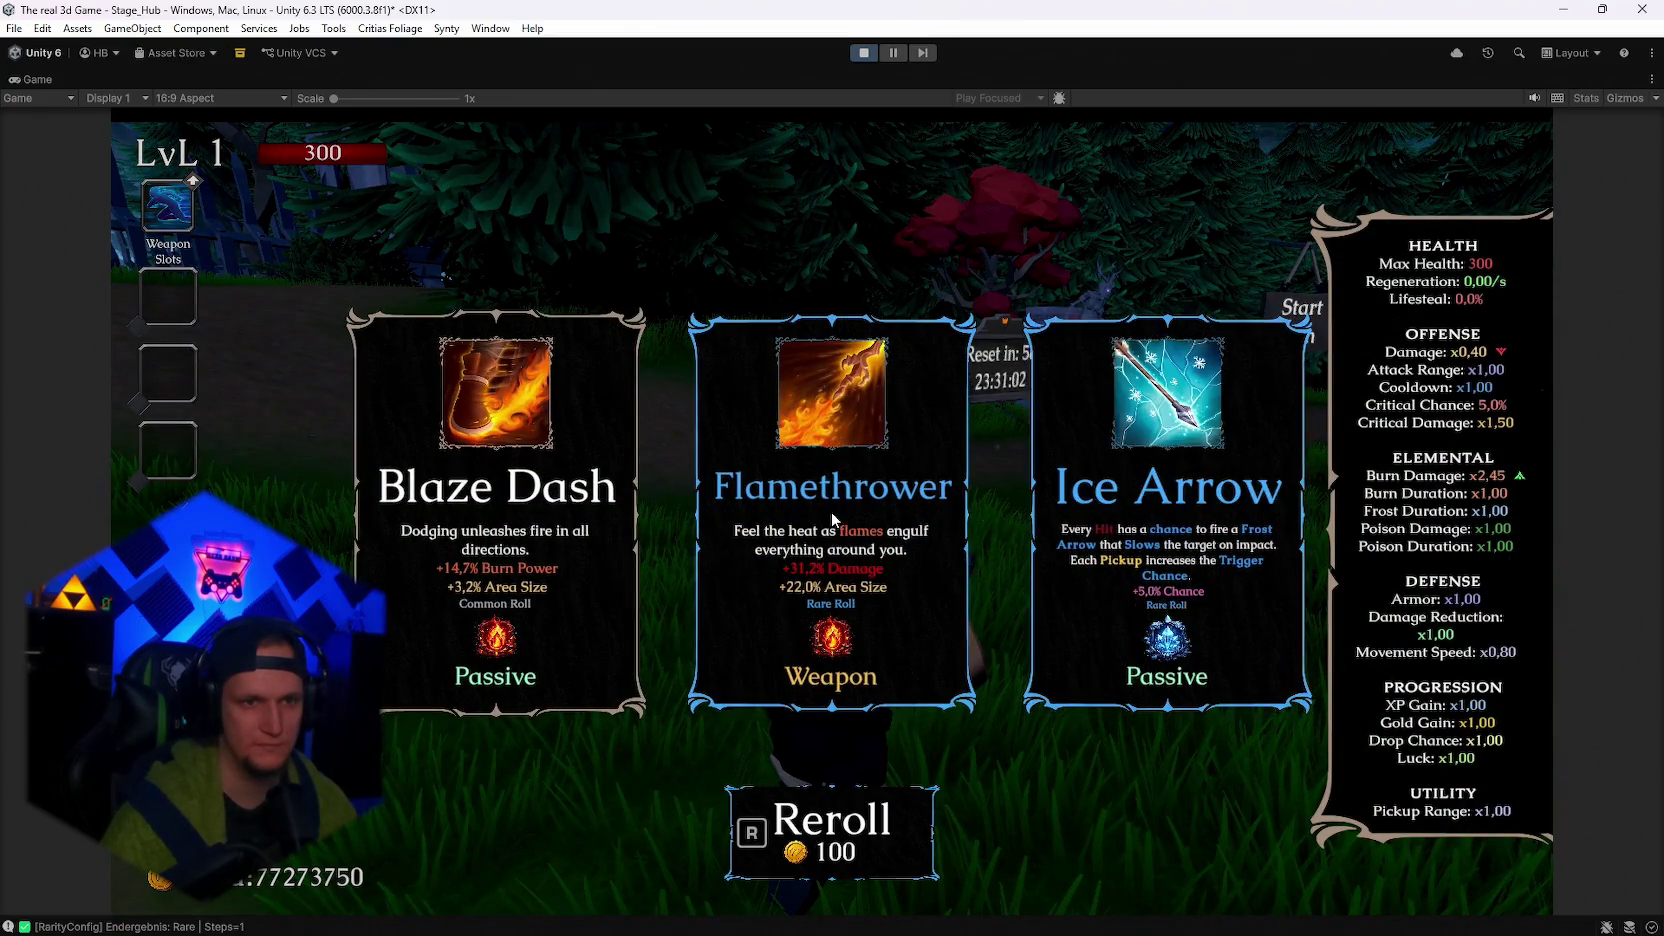
key(r)
key(r)
key(r)
key(r)
key(r)
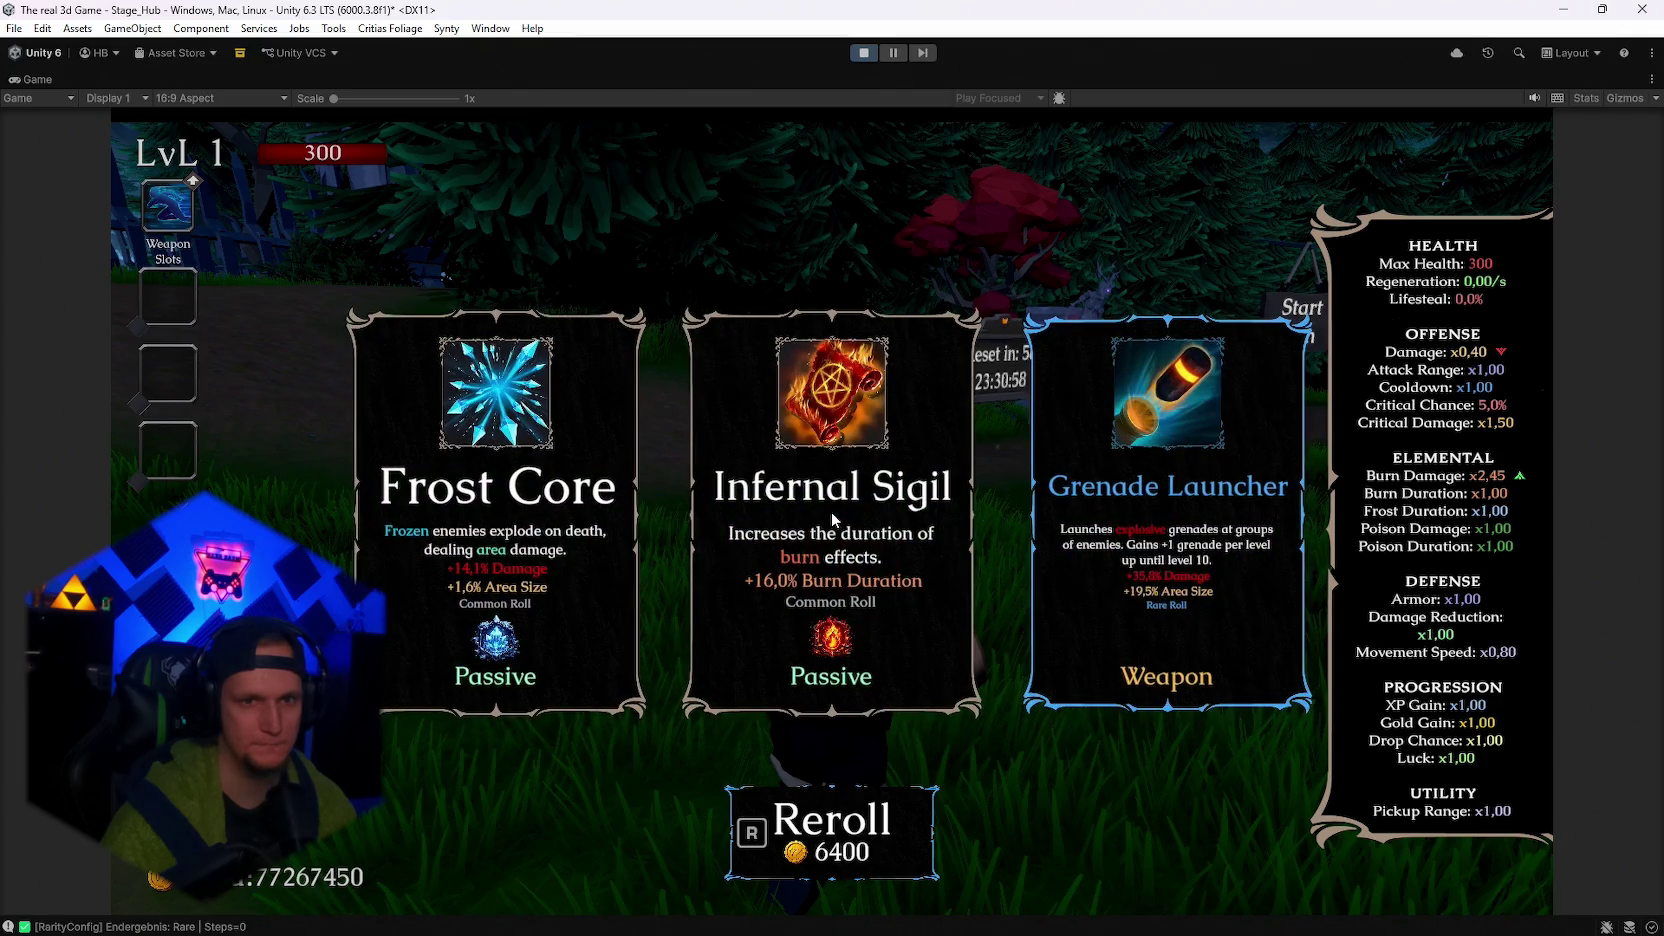
key(r)
key(r)
key(r)
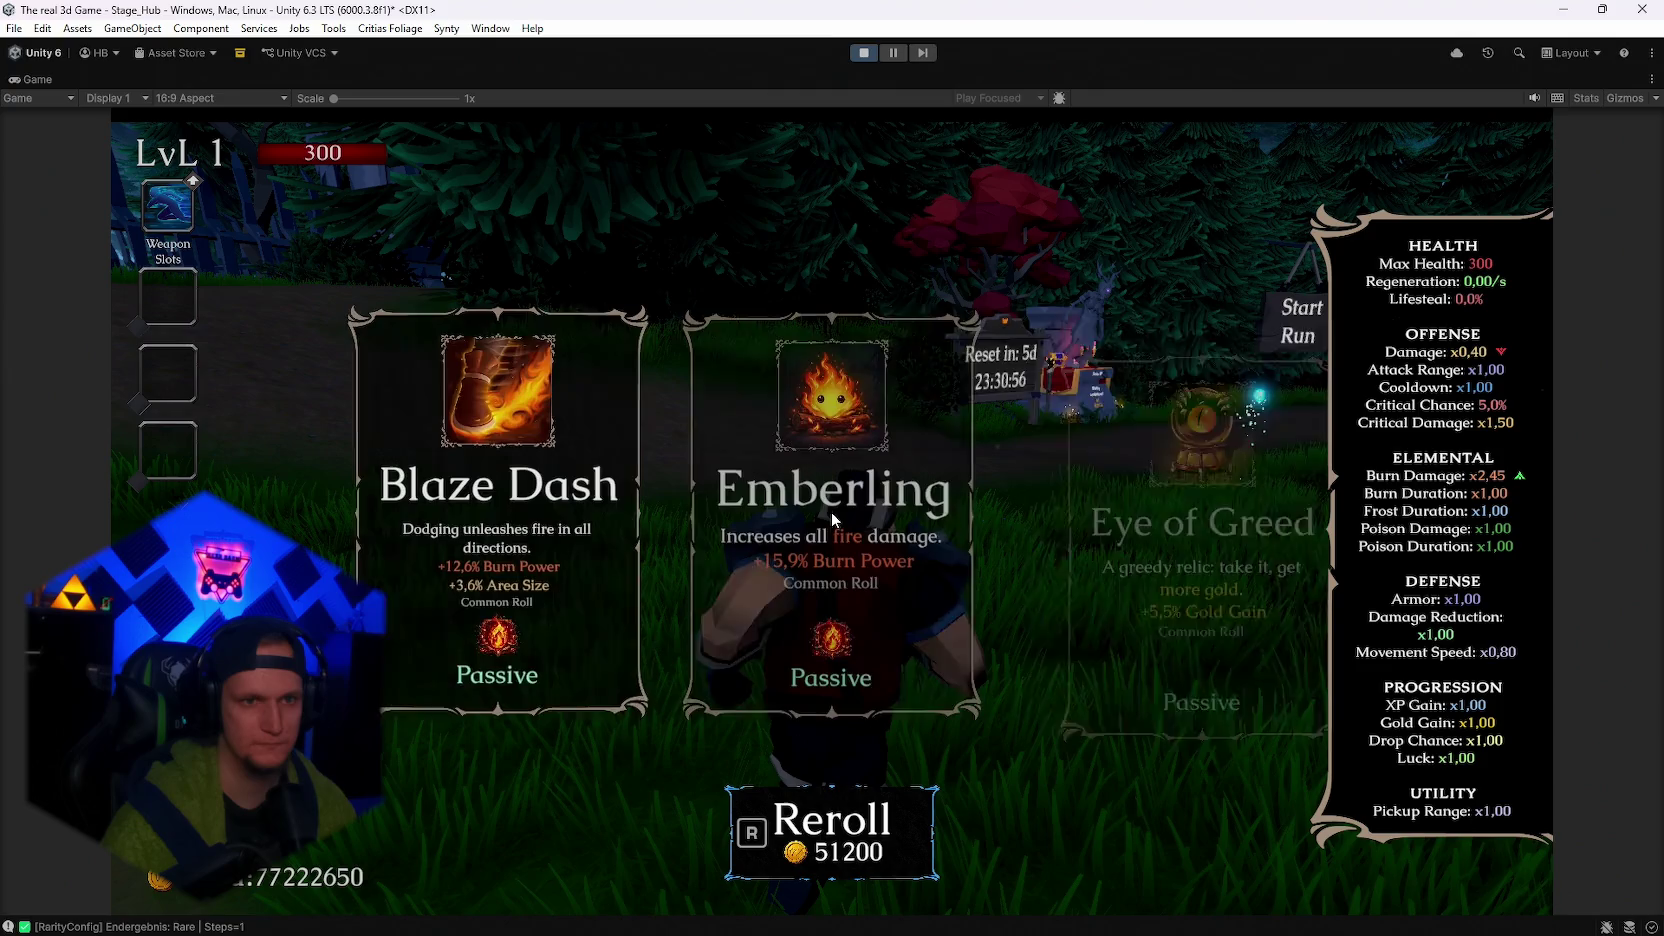
key(r)
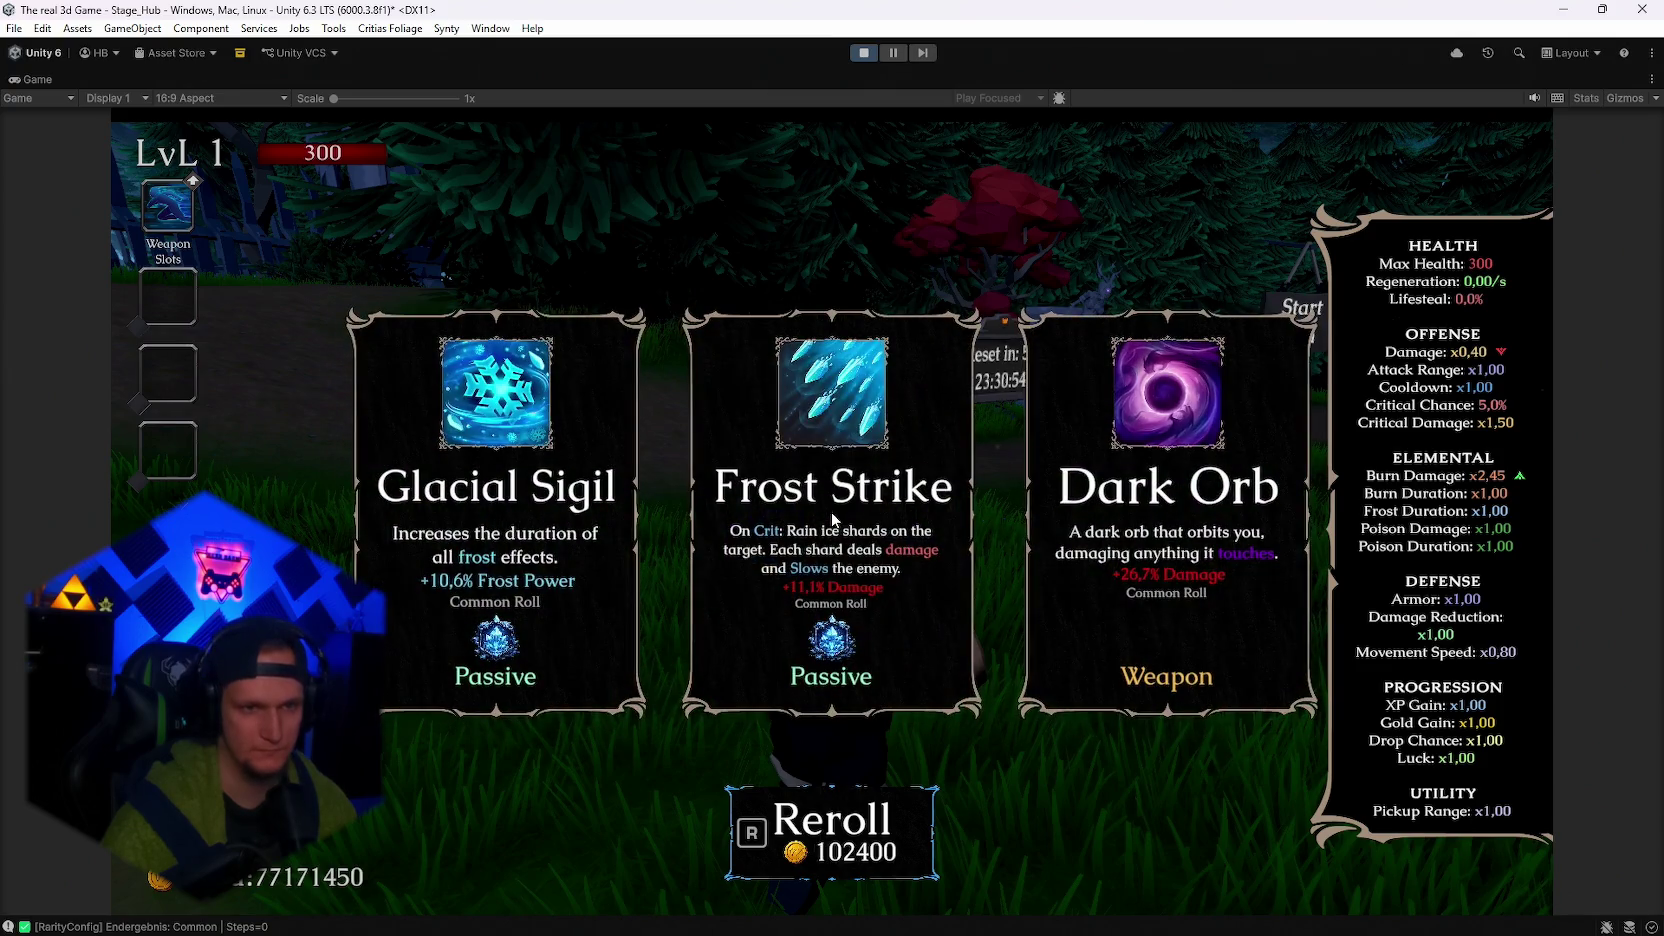
key(r)
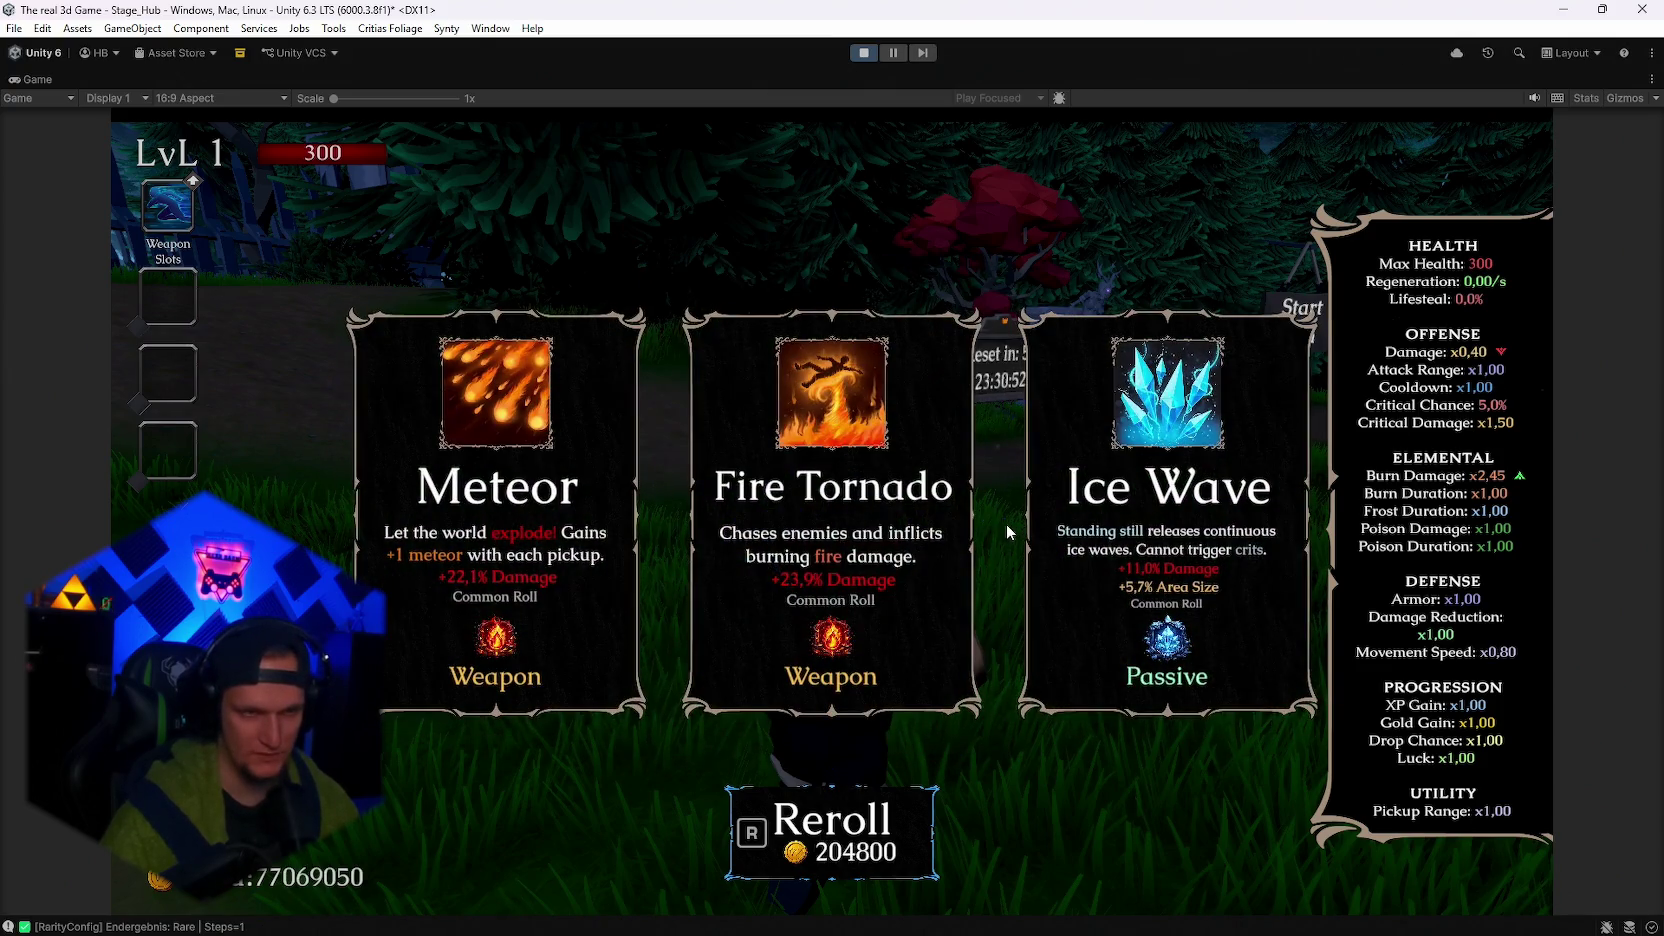
key(r)
key(r)
key(r)
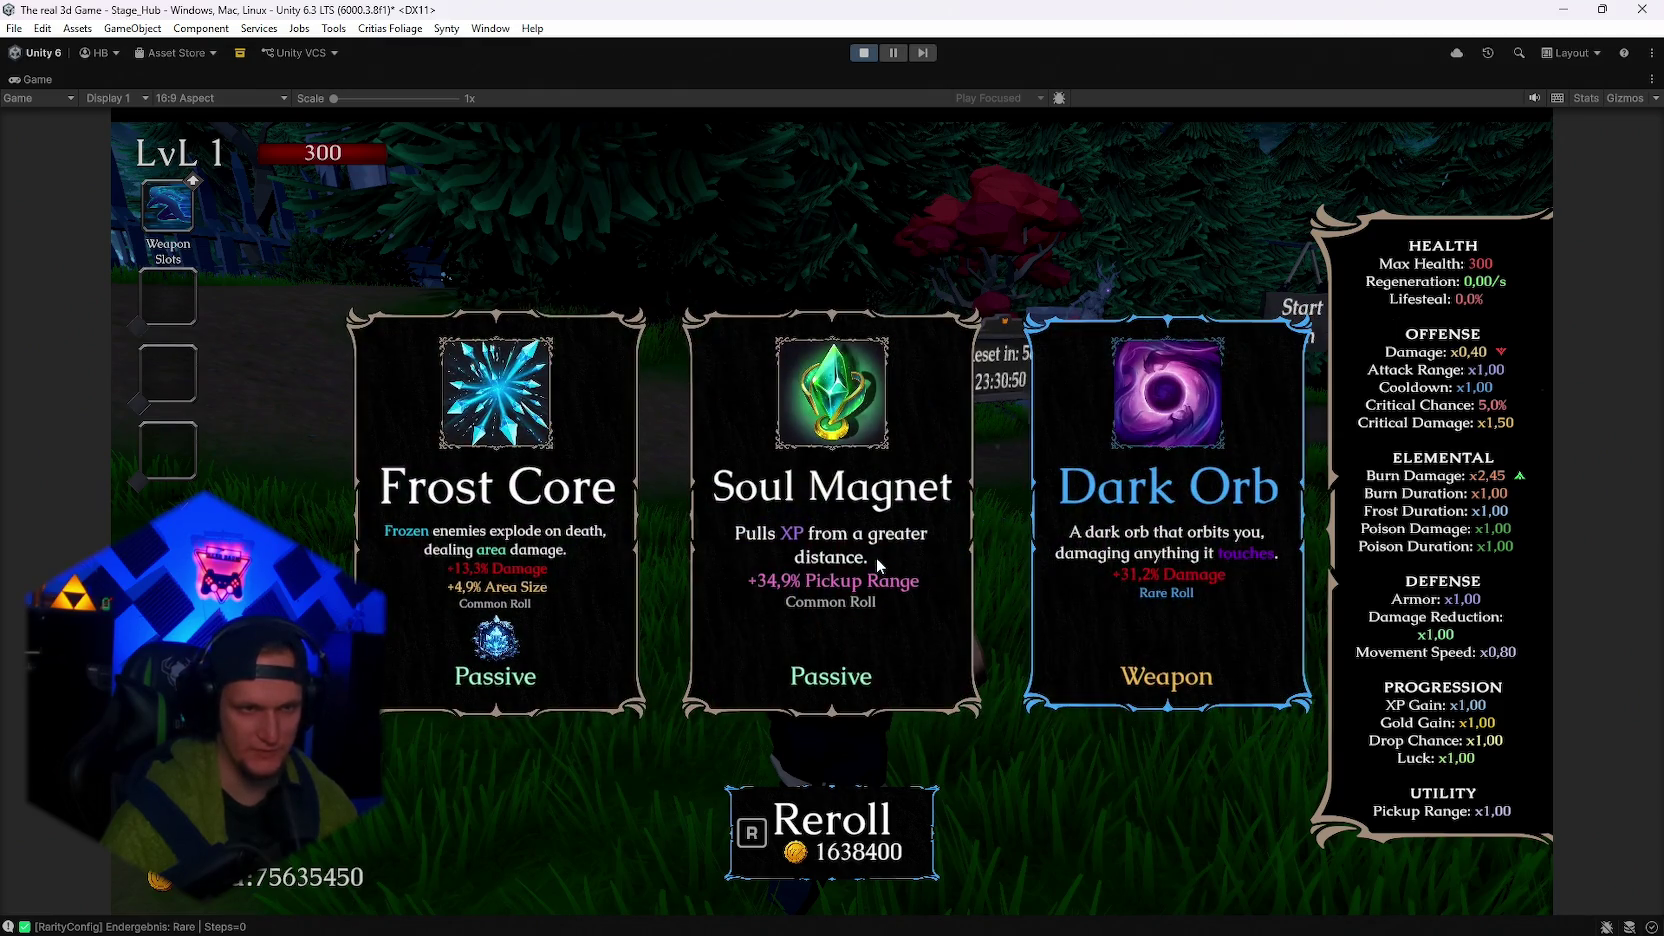
key(r)
key(r)
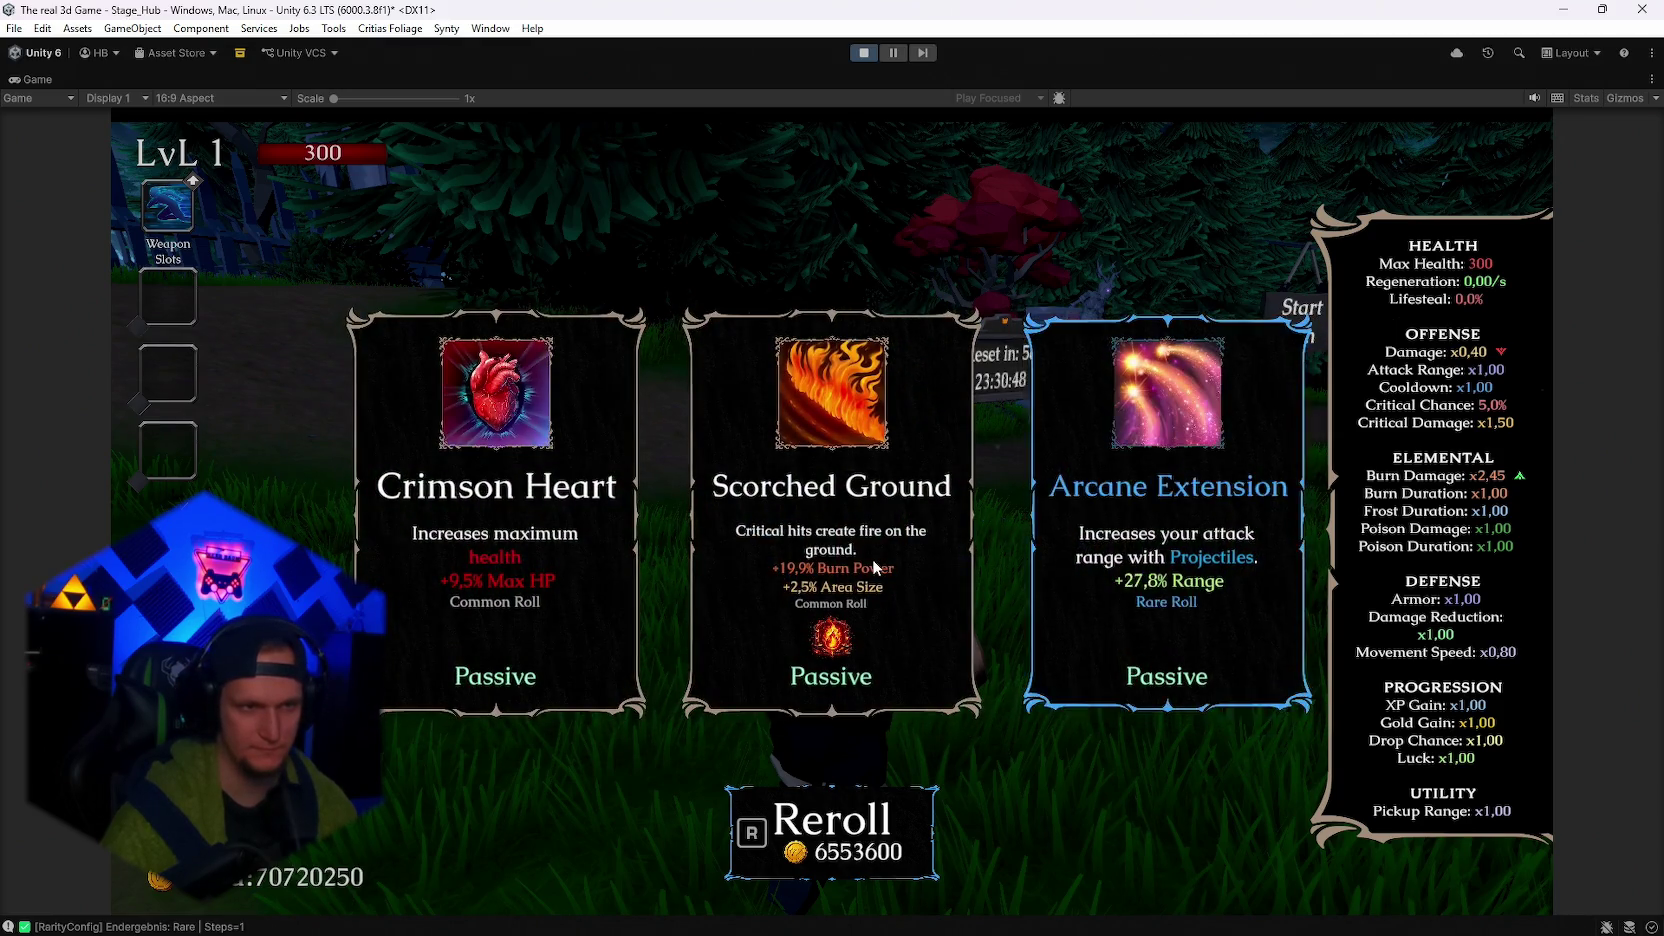
key(r)
key(r)
key(r)
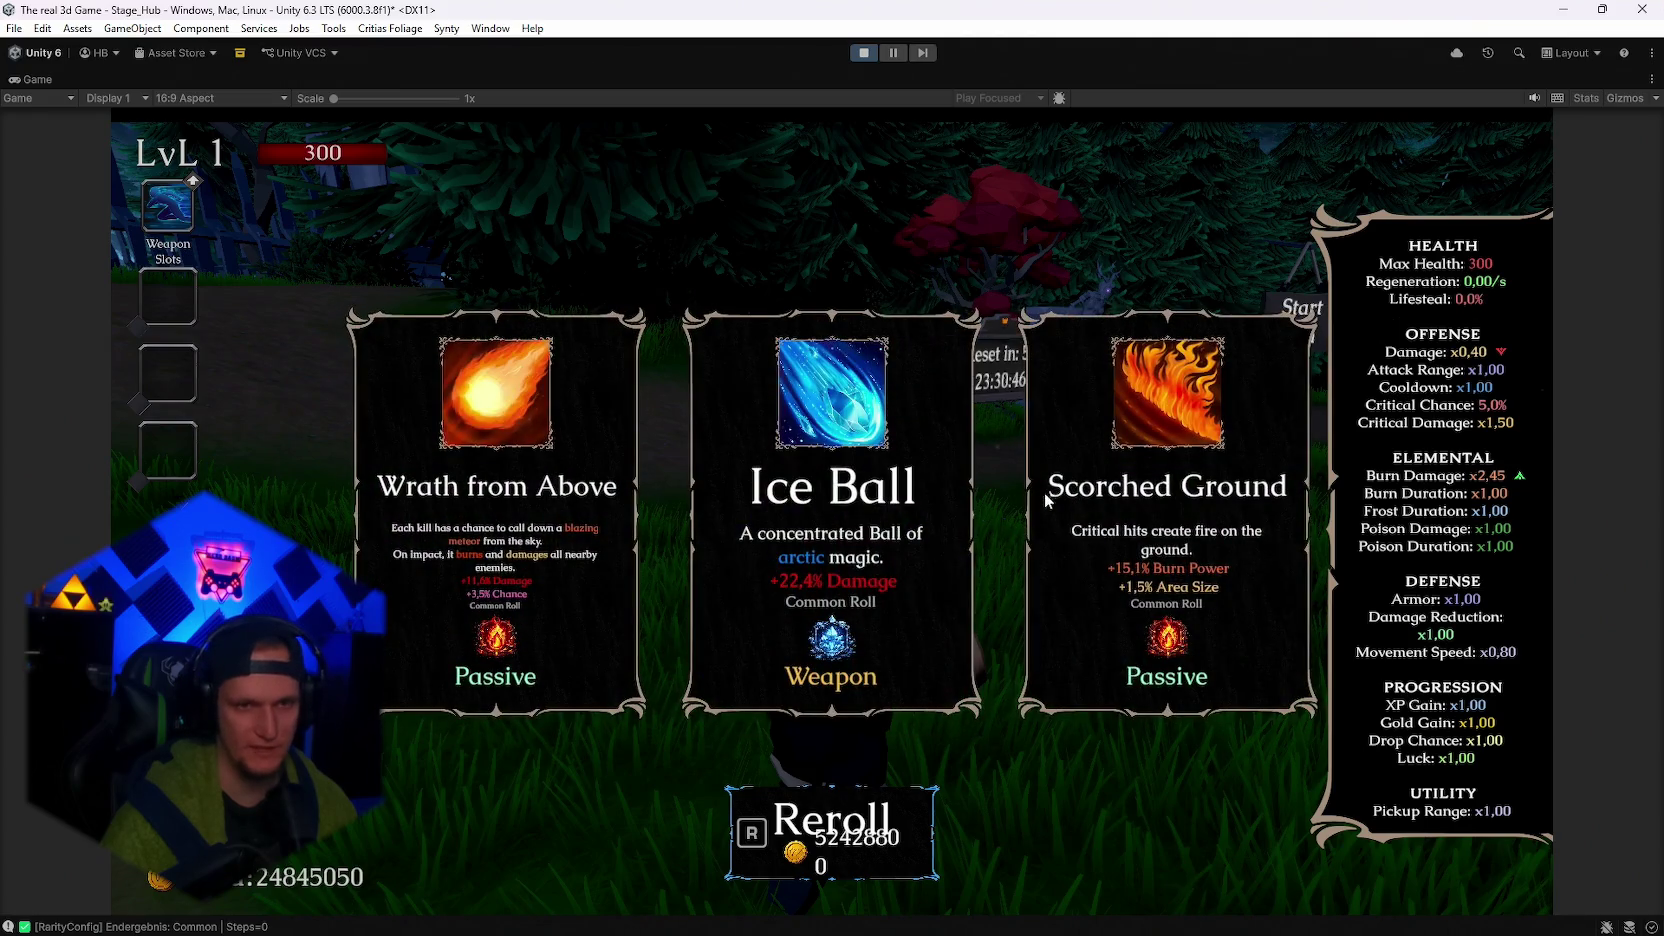
click(833, 518)
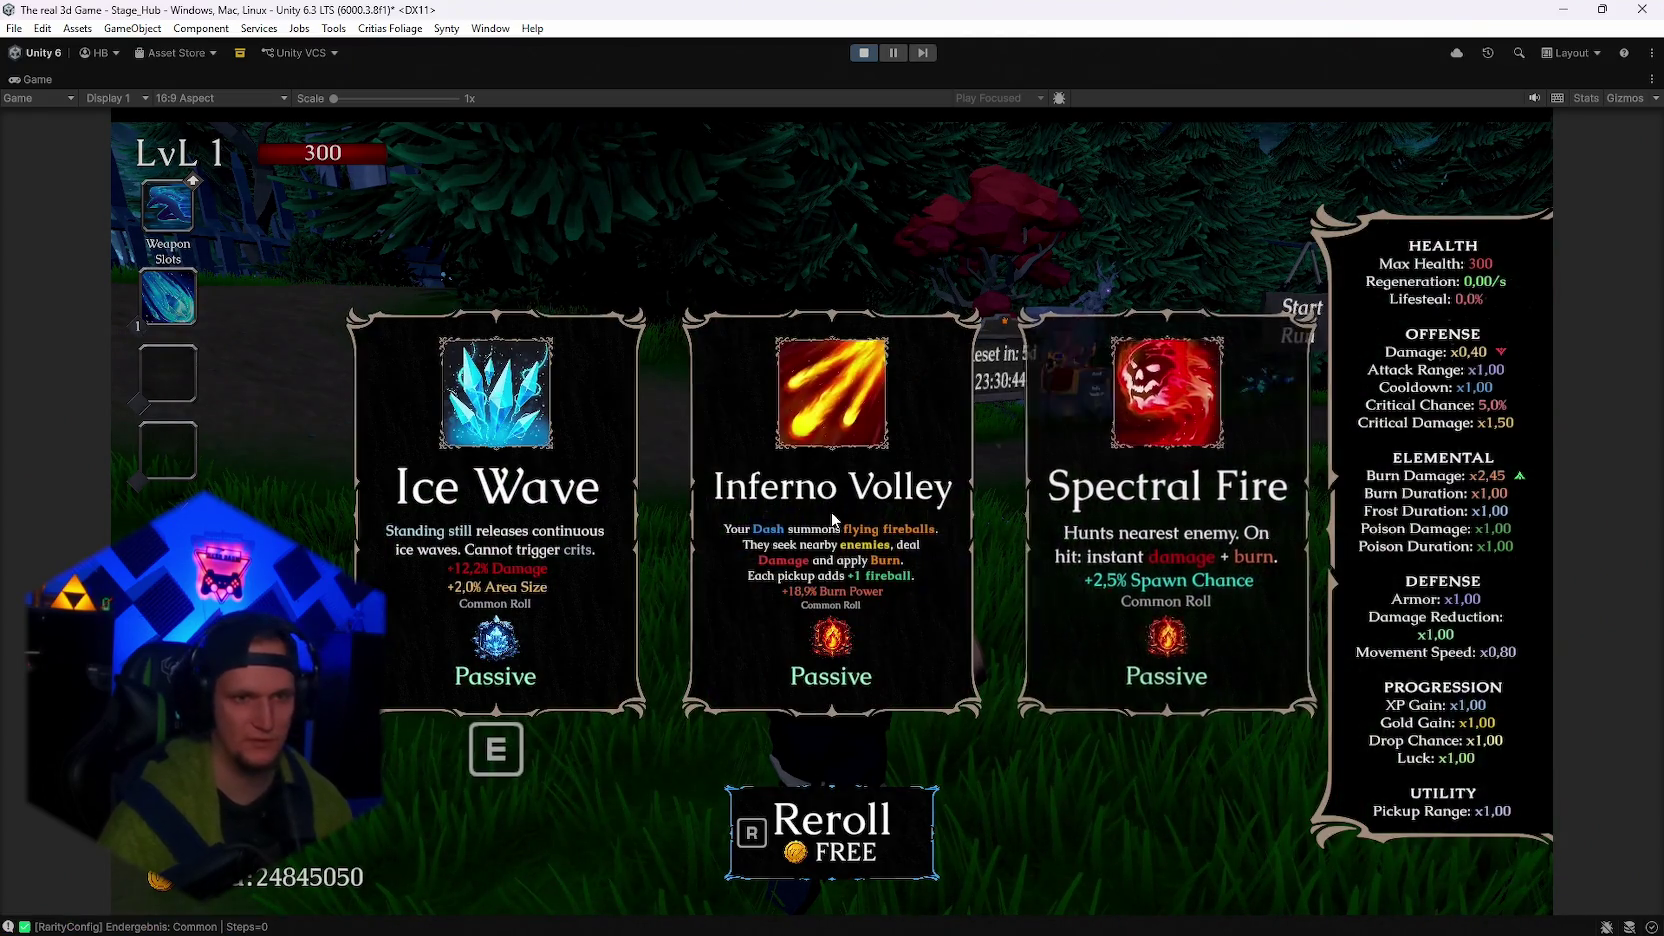
Reroll the cards and take AshenPact a second time.
key(r)
key(r)
key(r)
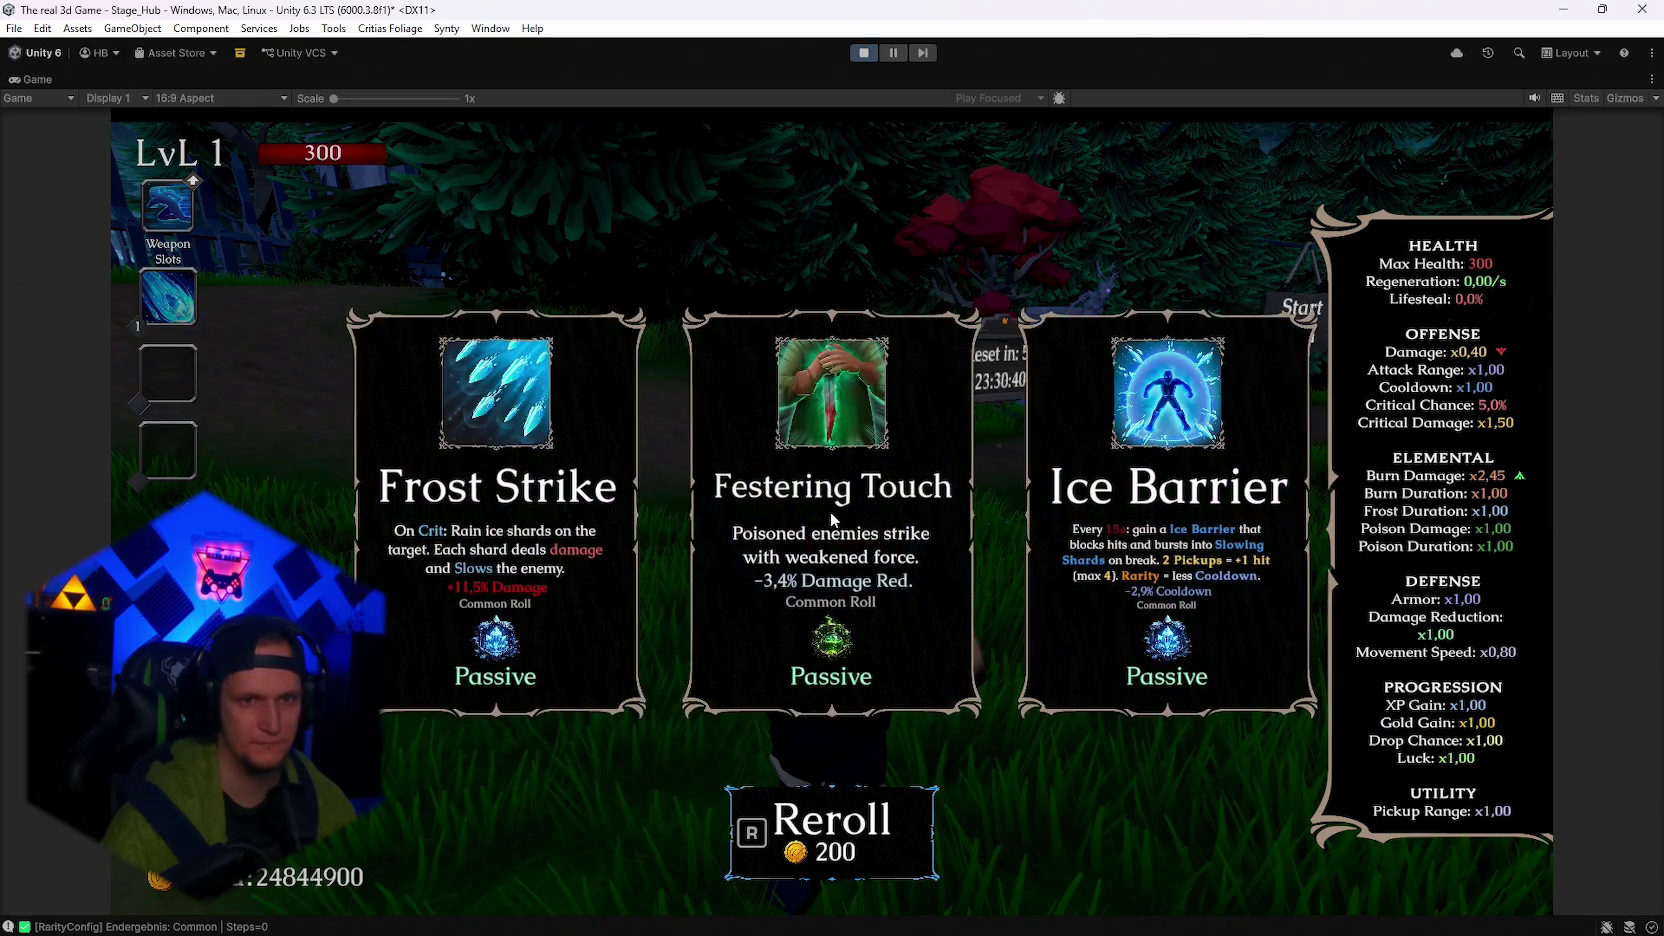
key(r)
key(r)
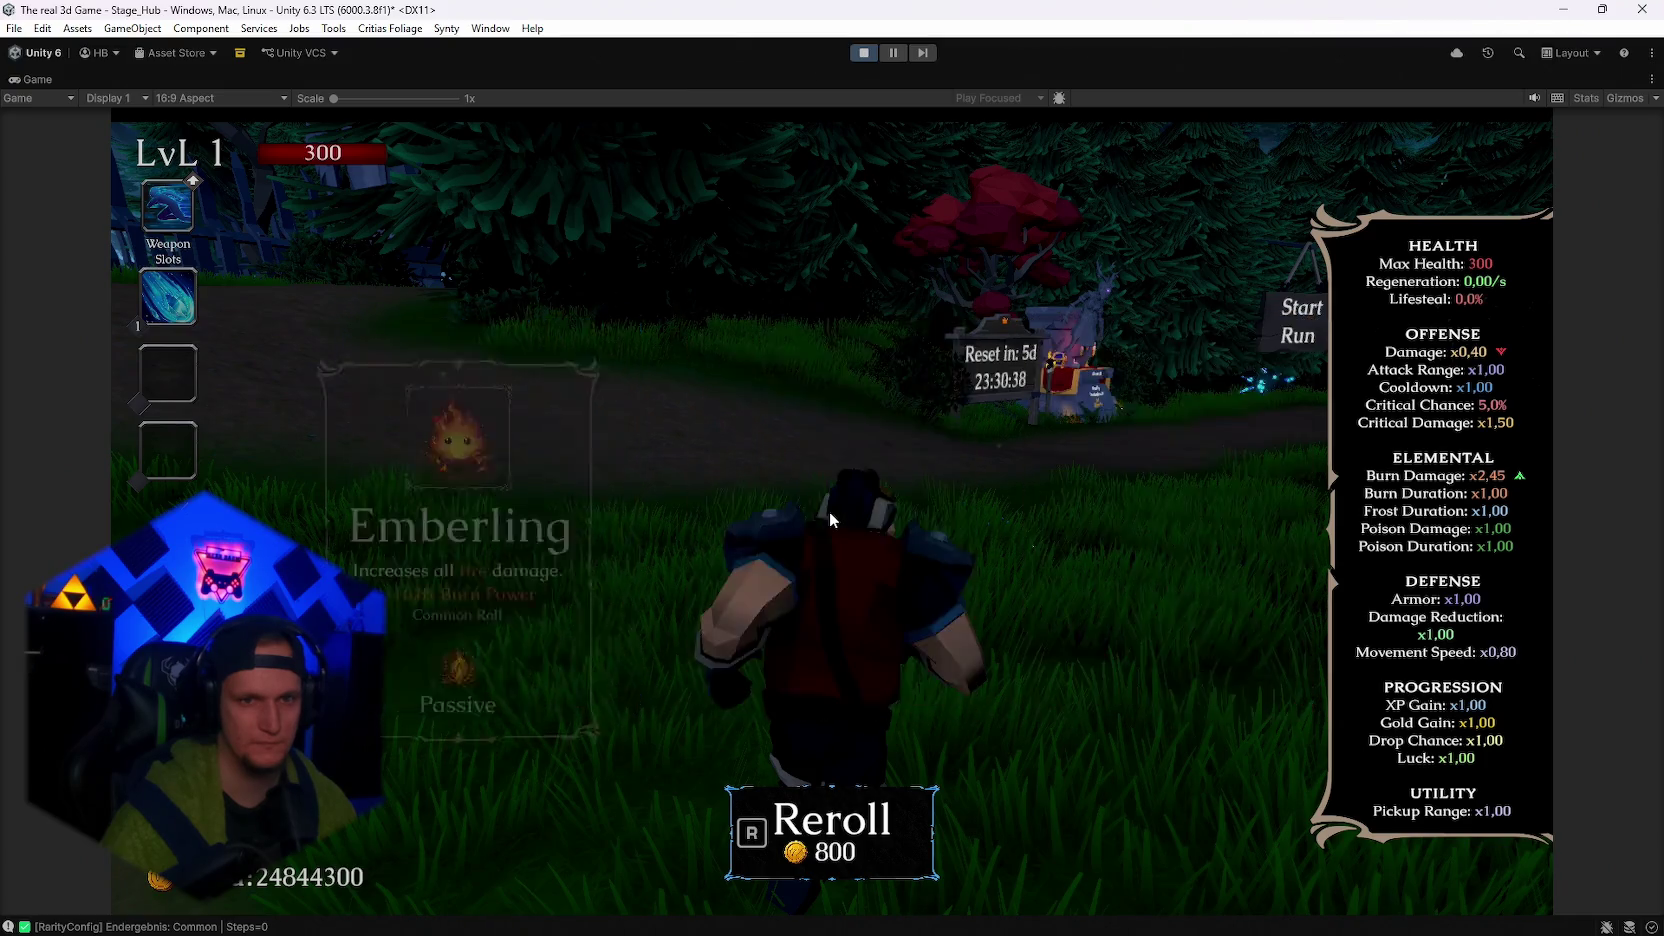
key(r)
key(r)
key(r)
key(r)
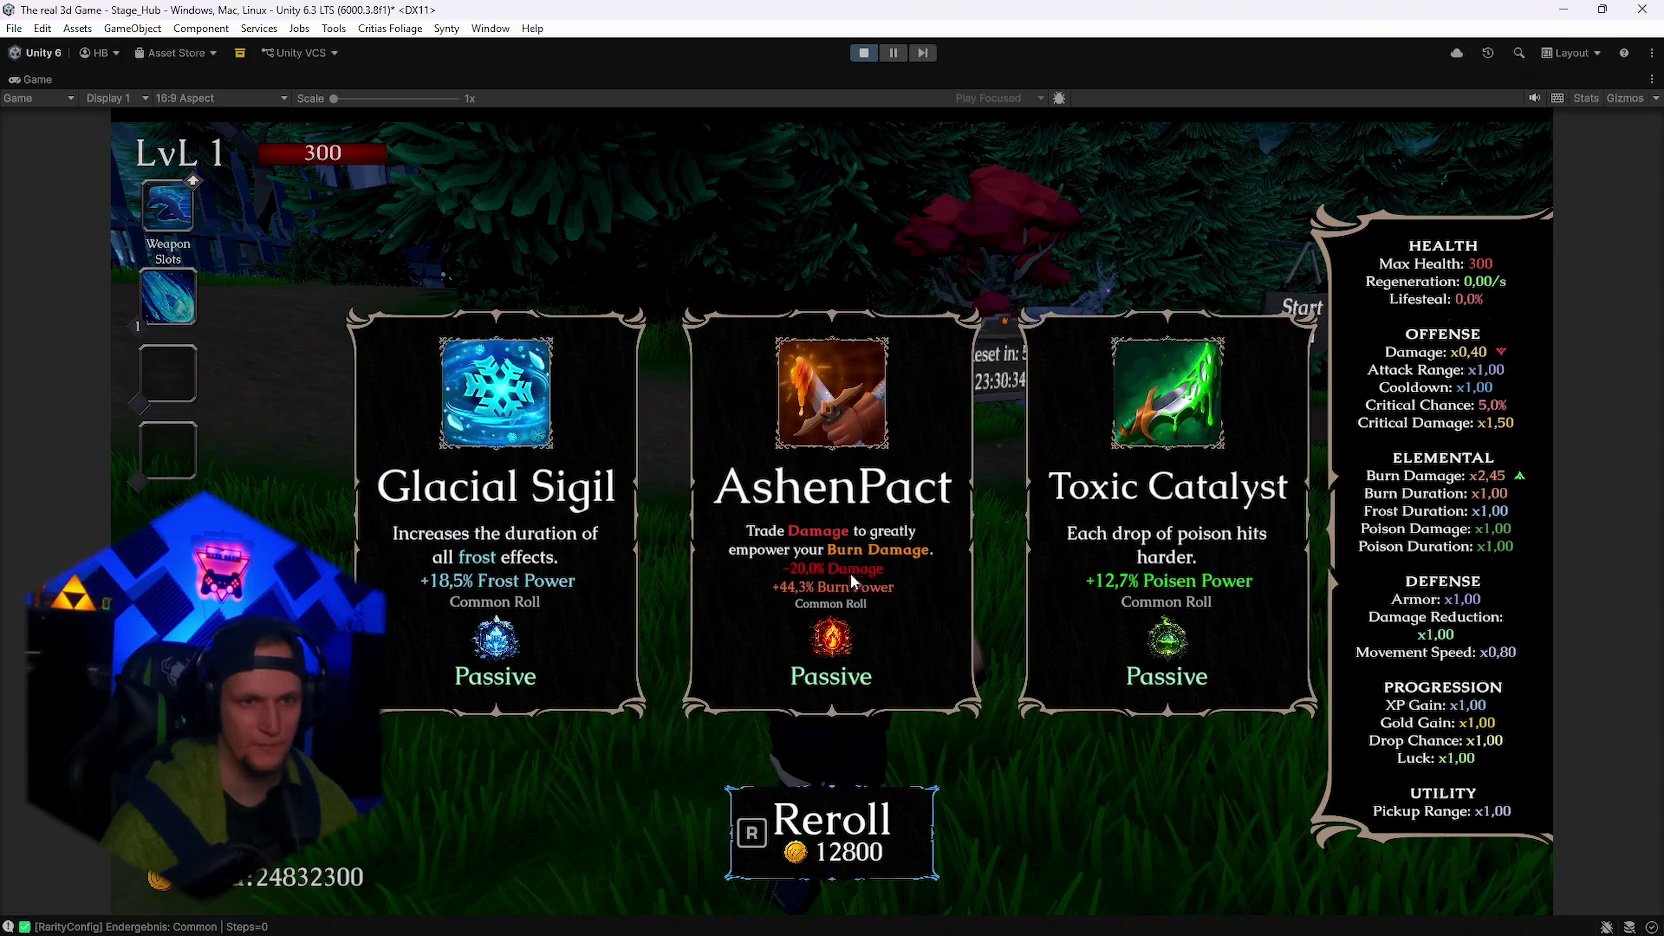
click(857, 510)
Reroll through several card sets and take the Toxic Catalyst passive.
key(r)
key(r)
key(r)
key(r)
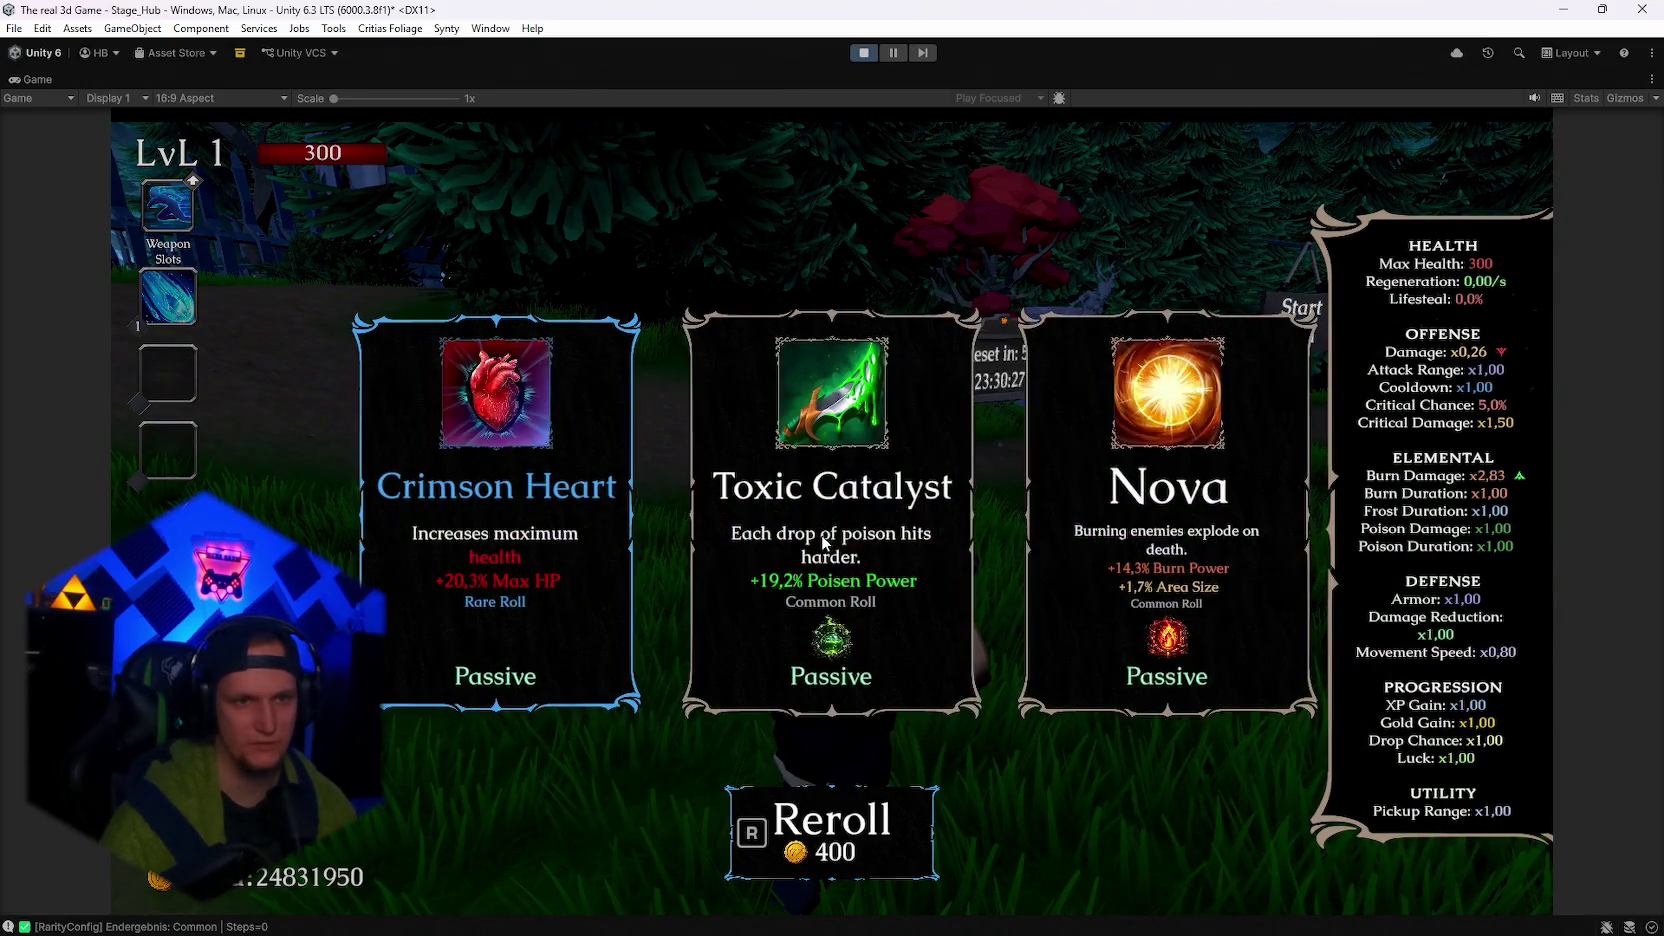
key(r)
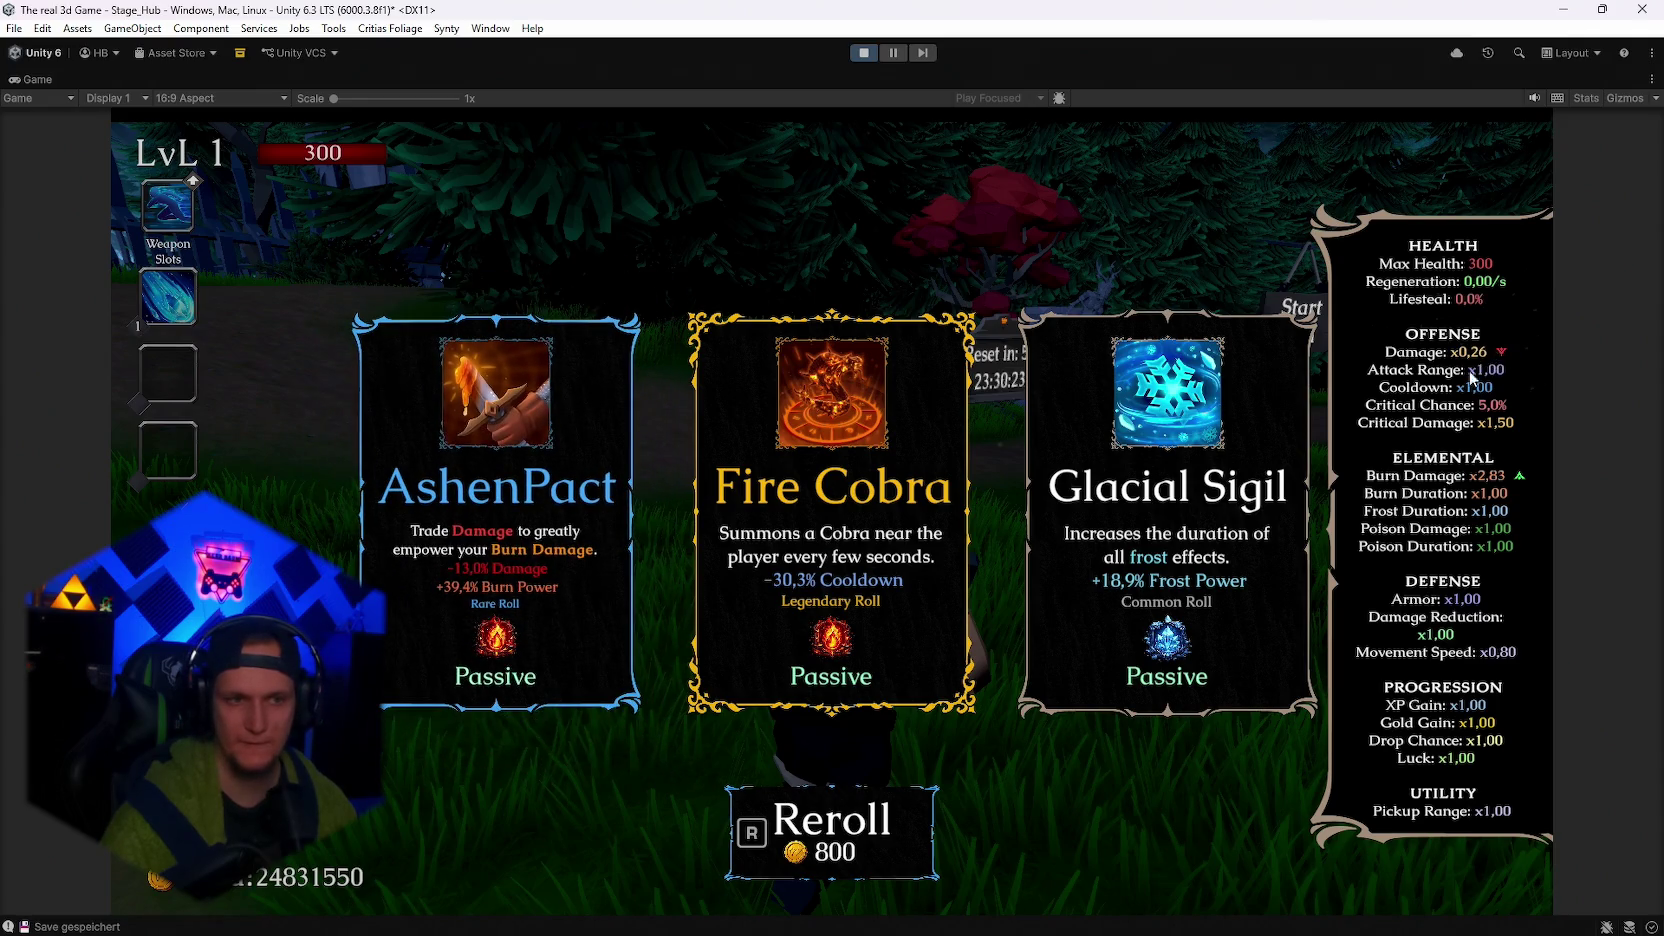
key(r)
key(r)
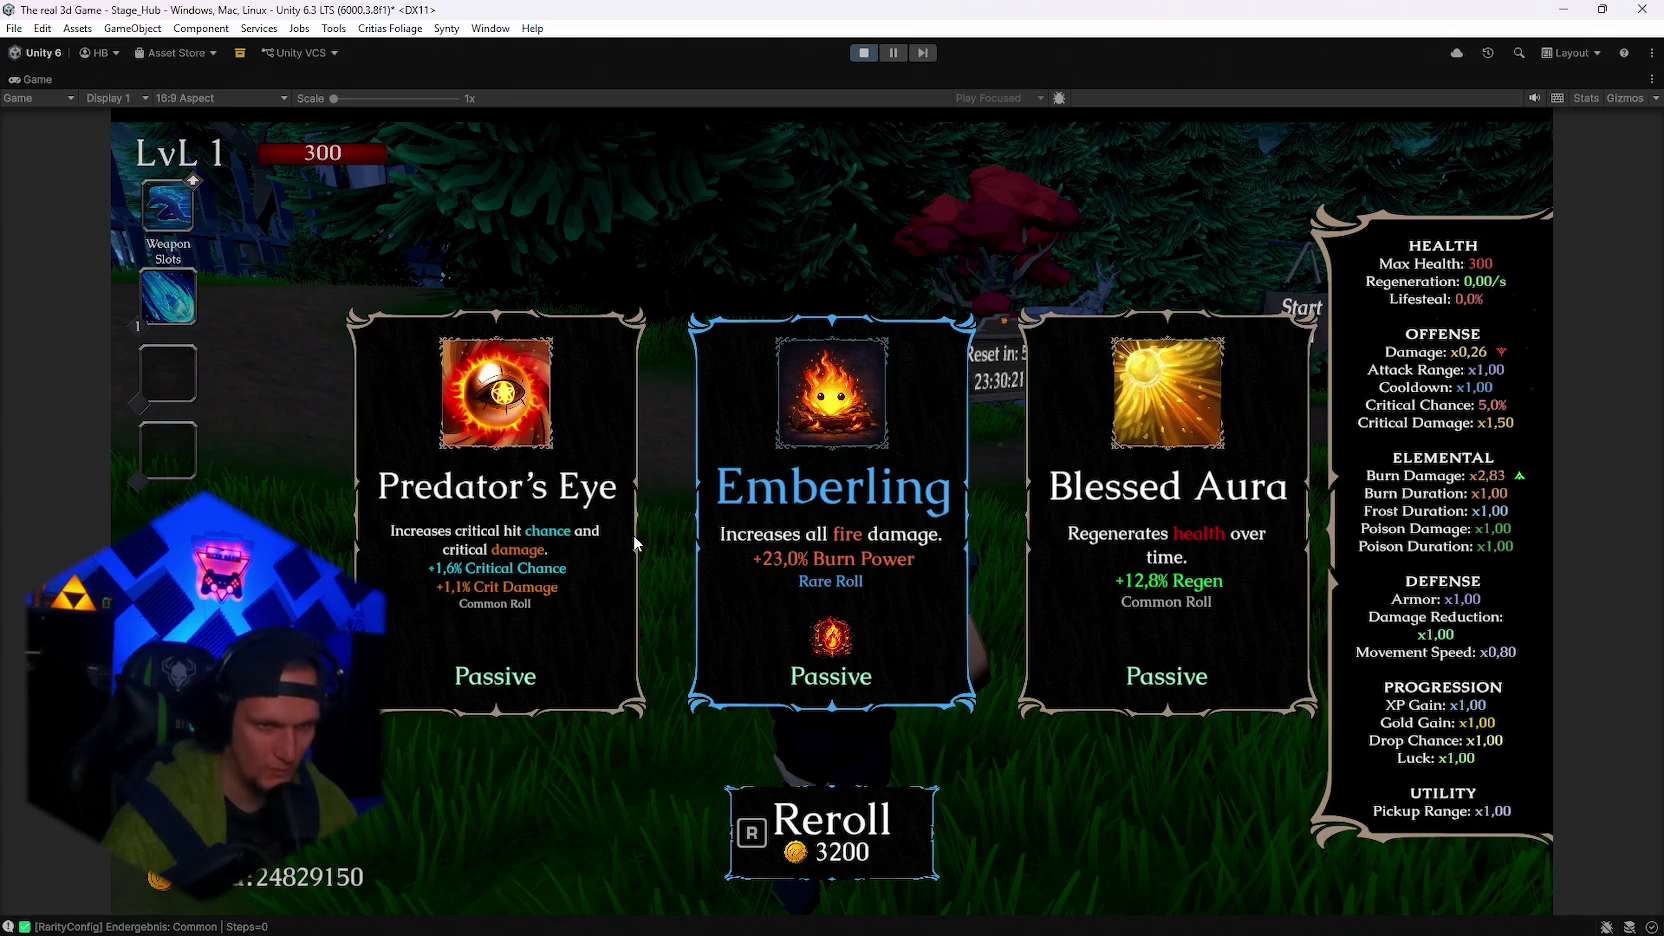
key(r)
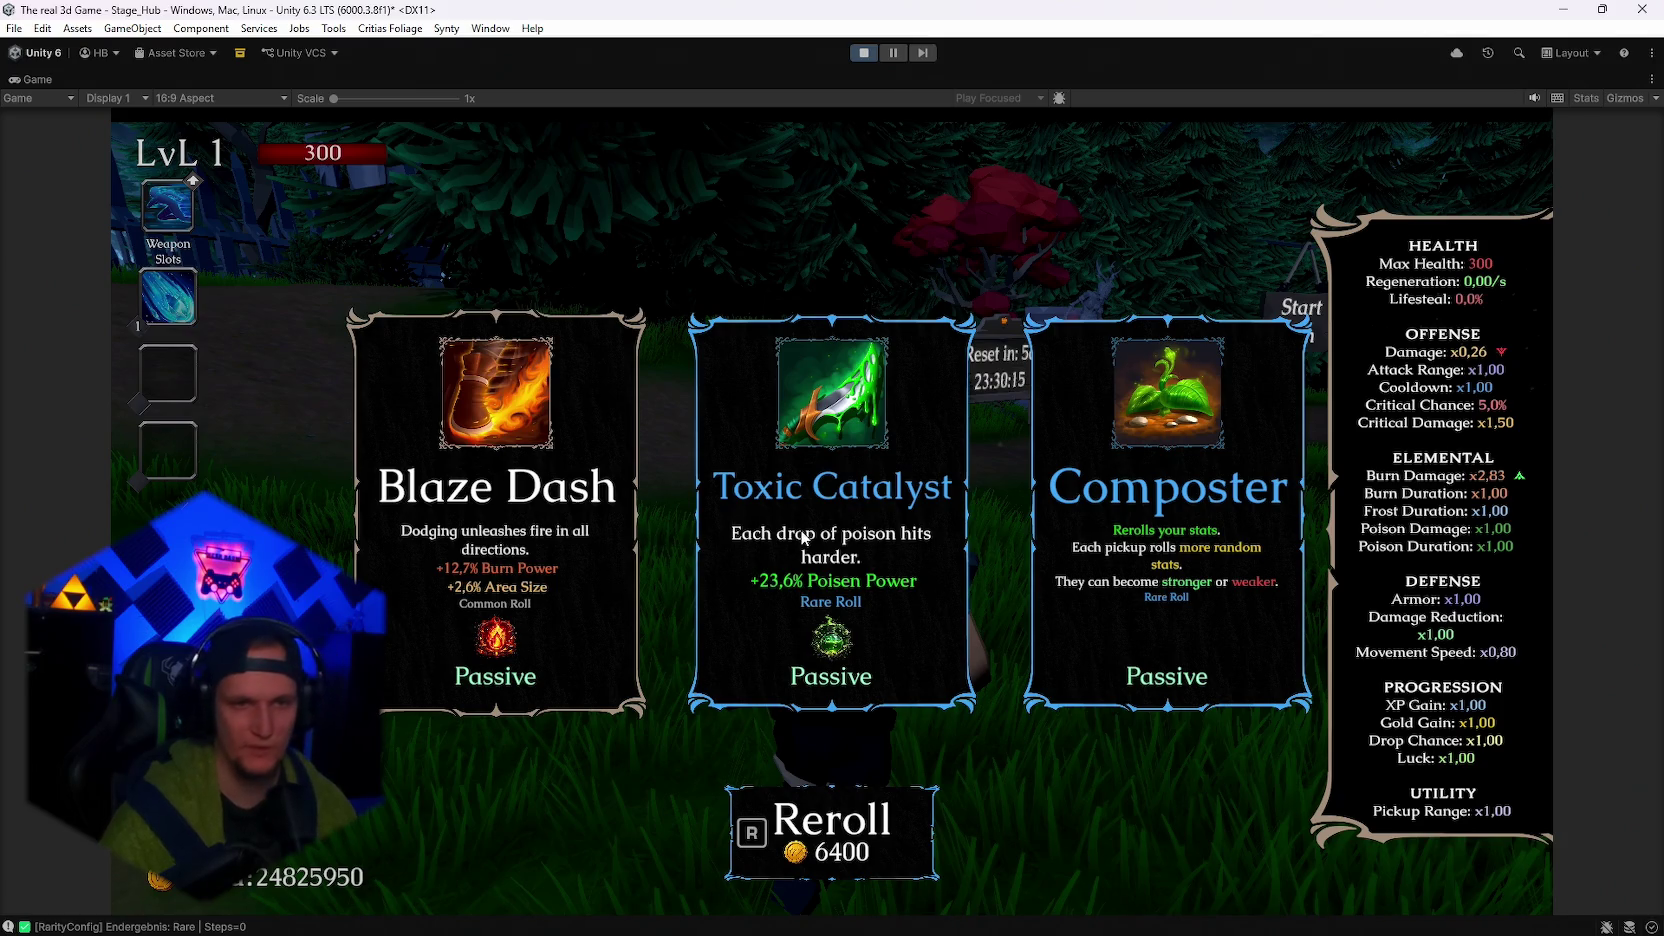
key(r)
key(r)
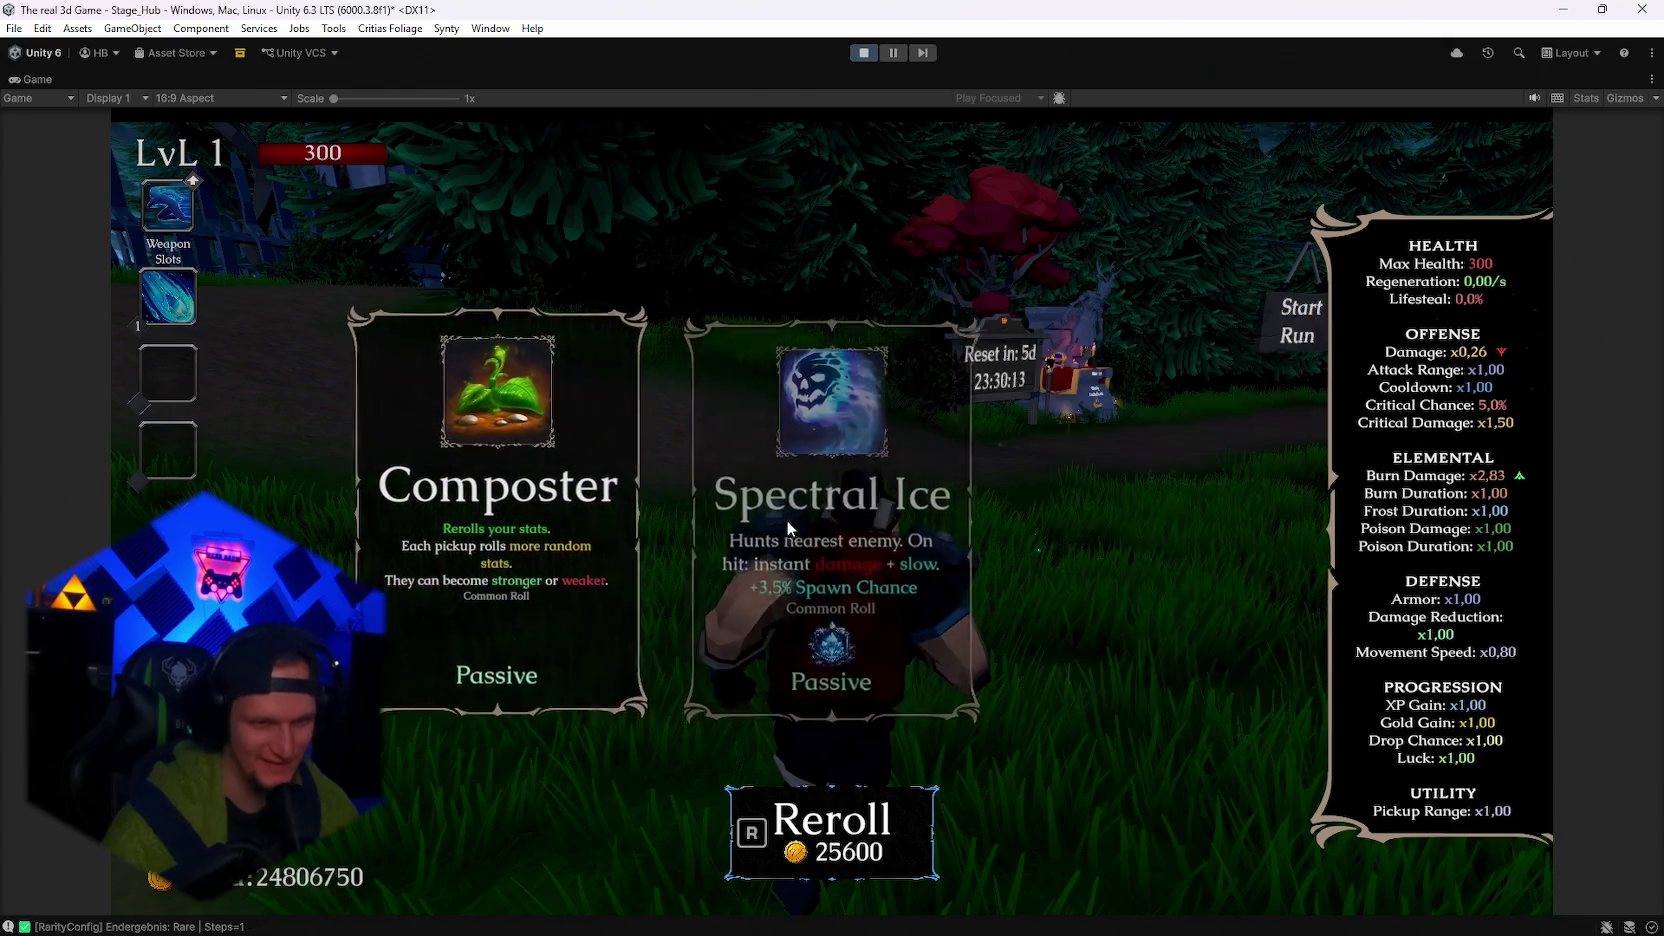
key(r)
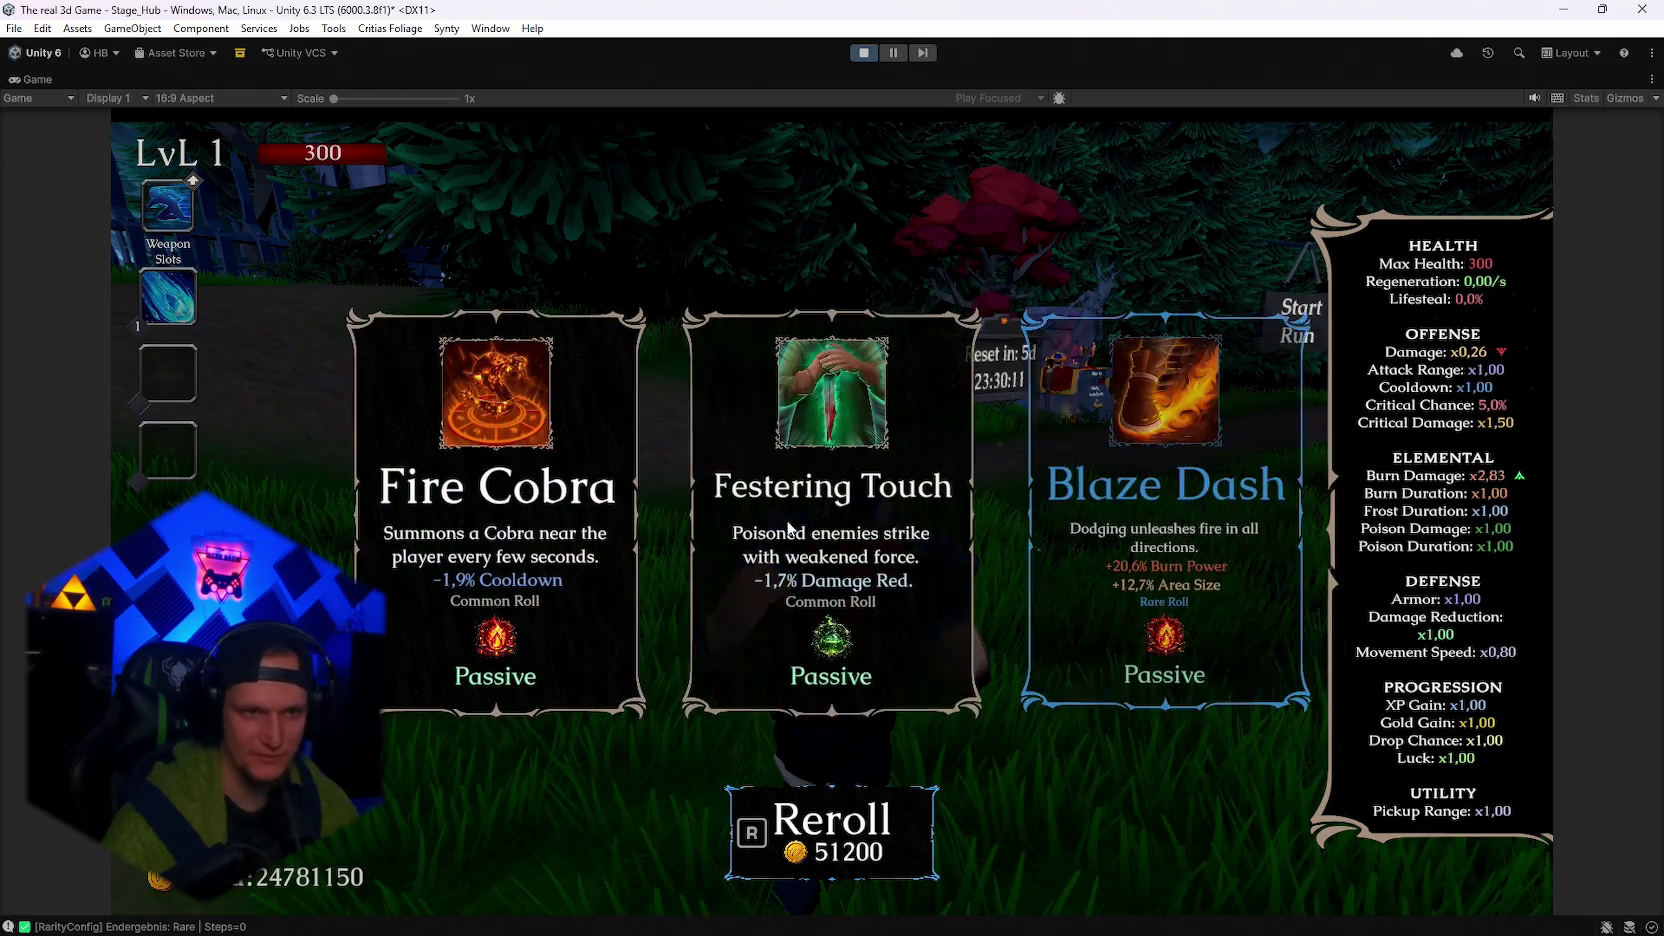
key(r)
key(r)
key(r)
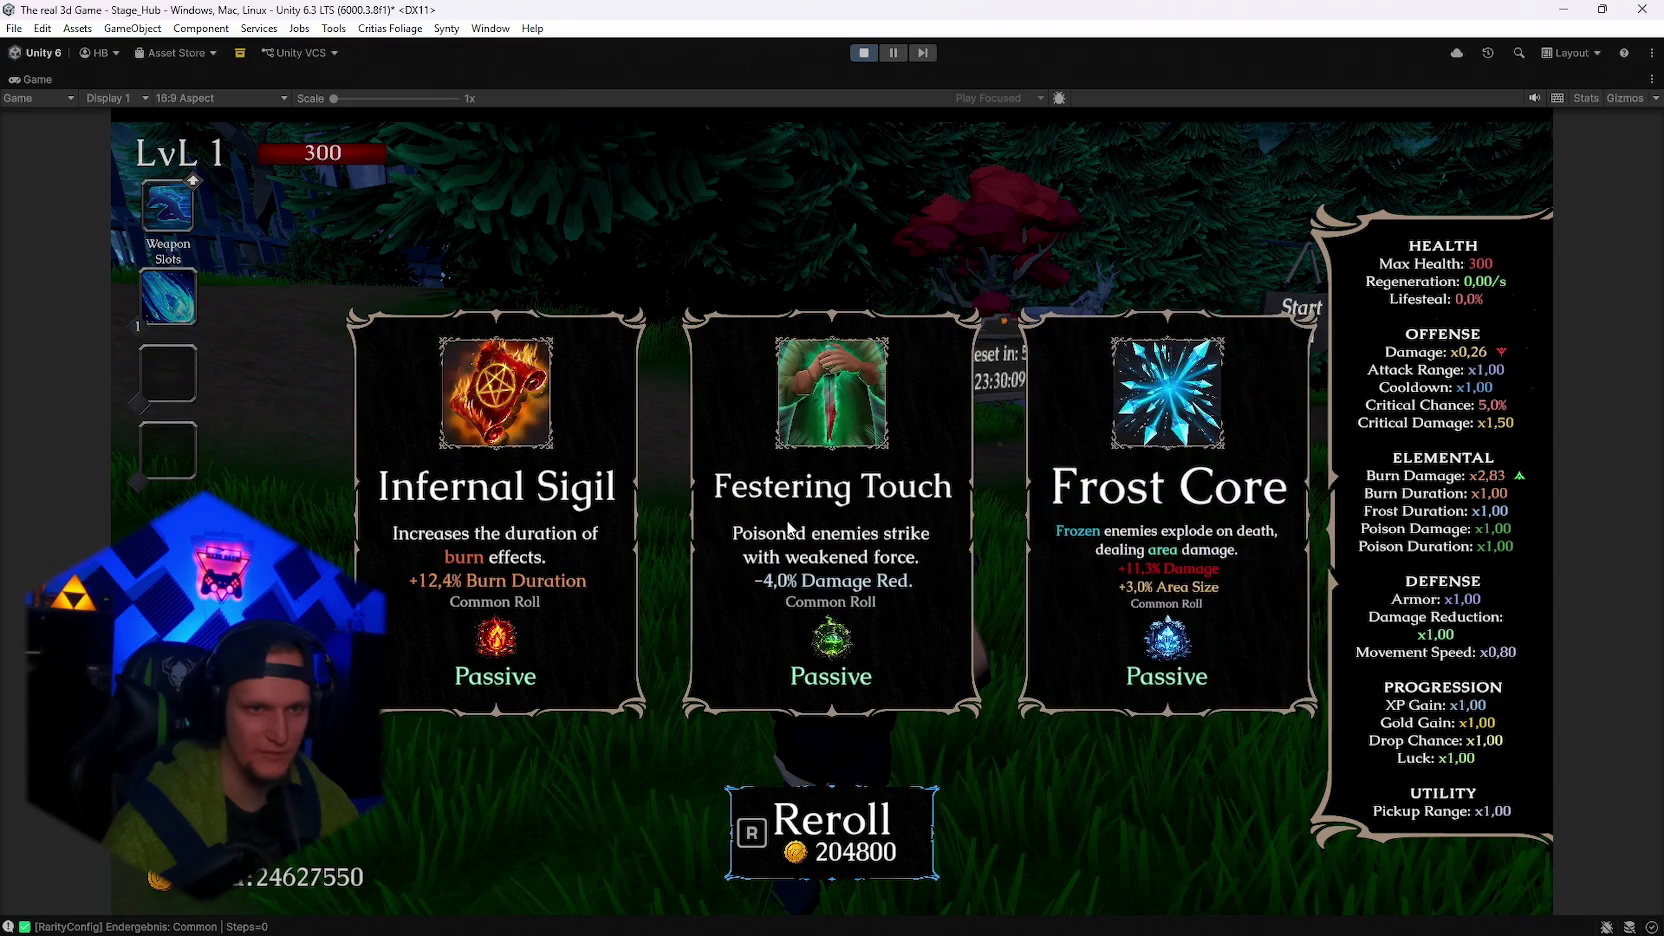
key(r)
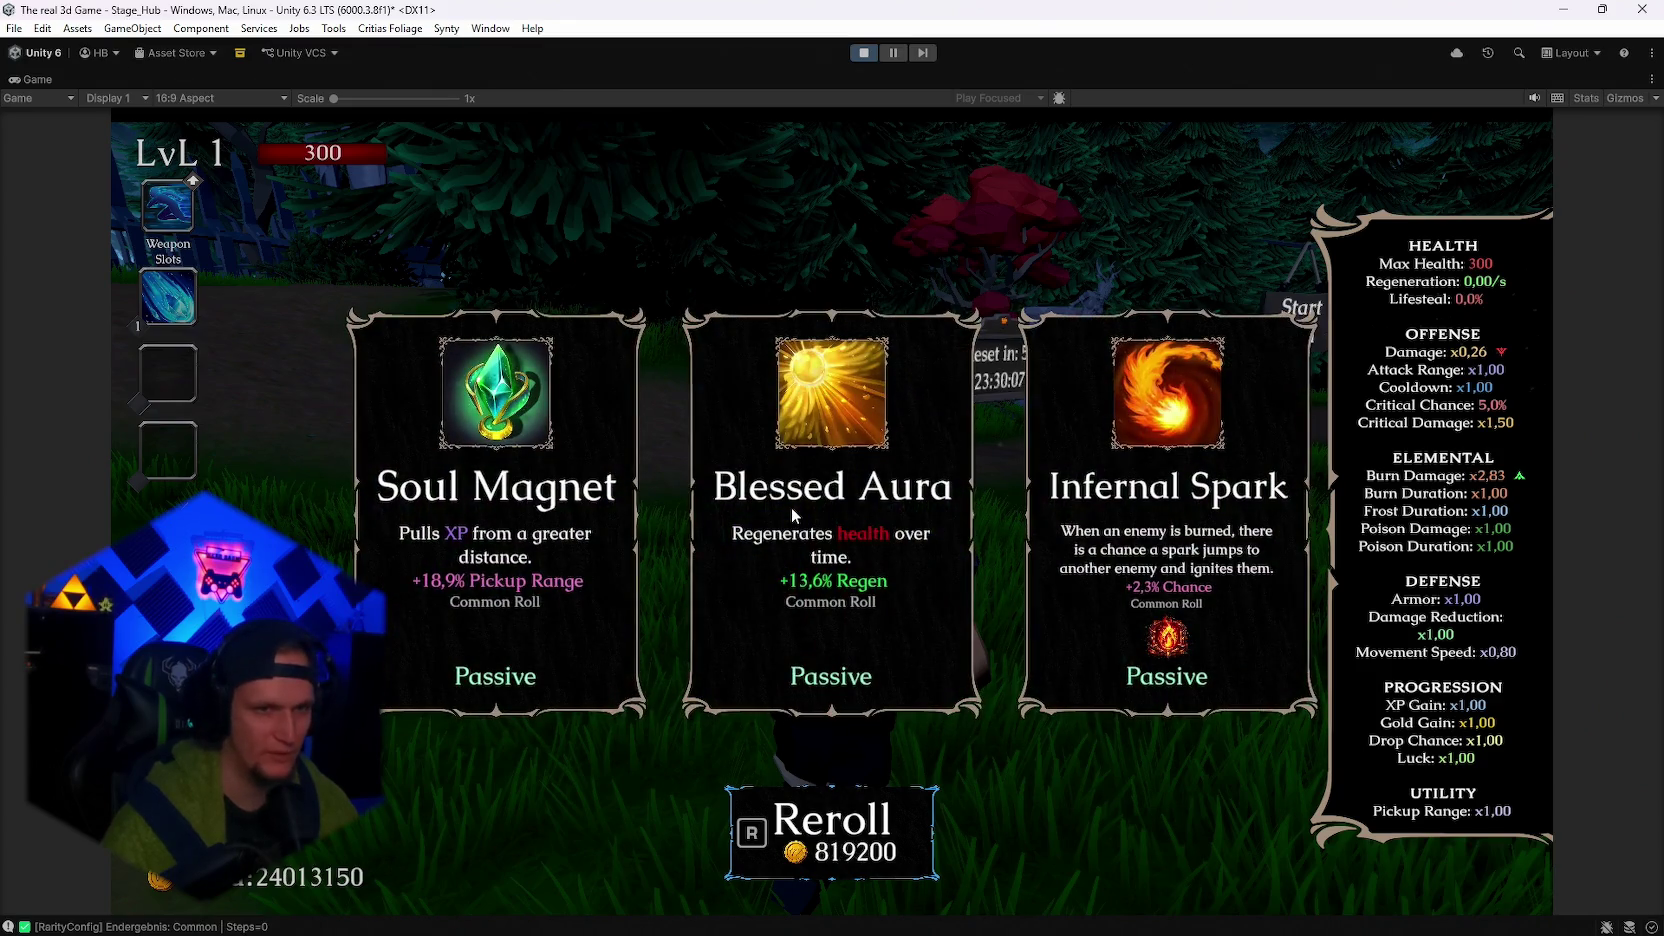
key(r)
key(r)
key(r)
key(r)
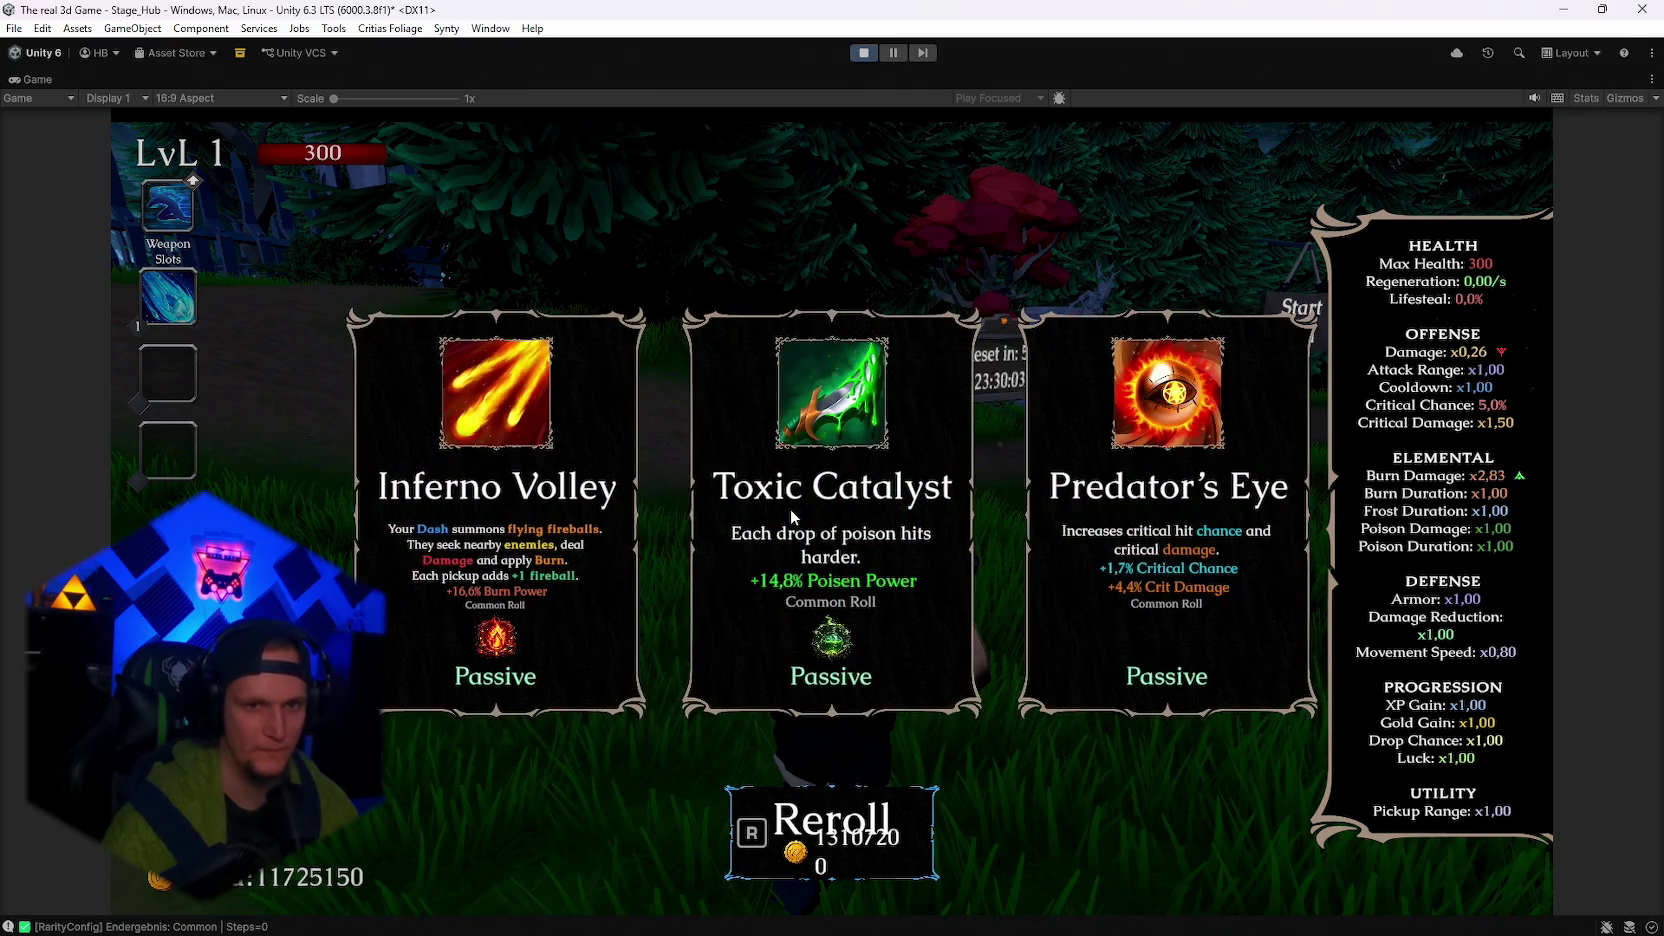
click(822, 543)
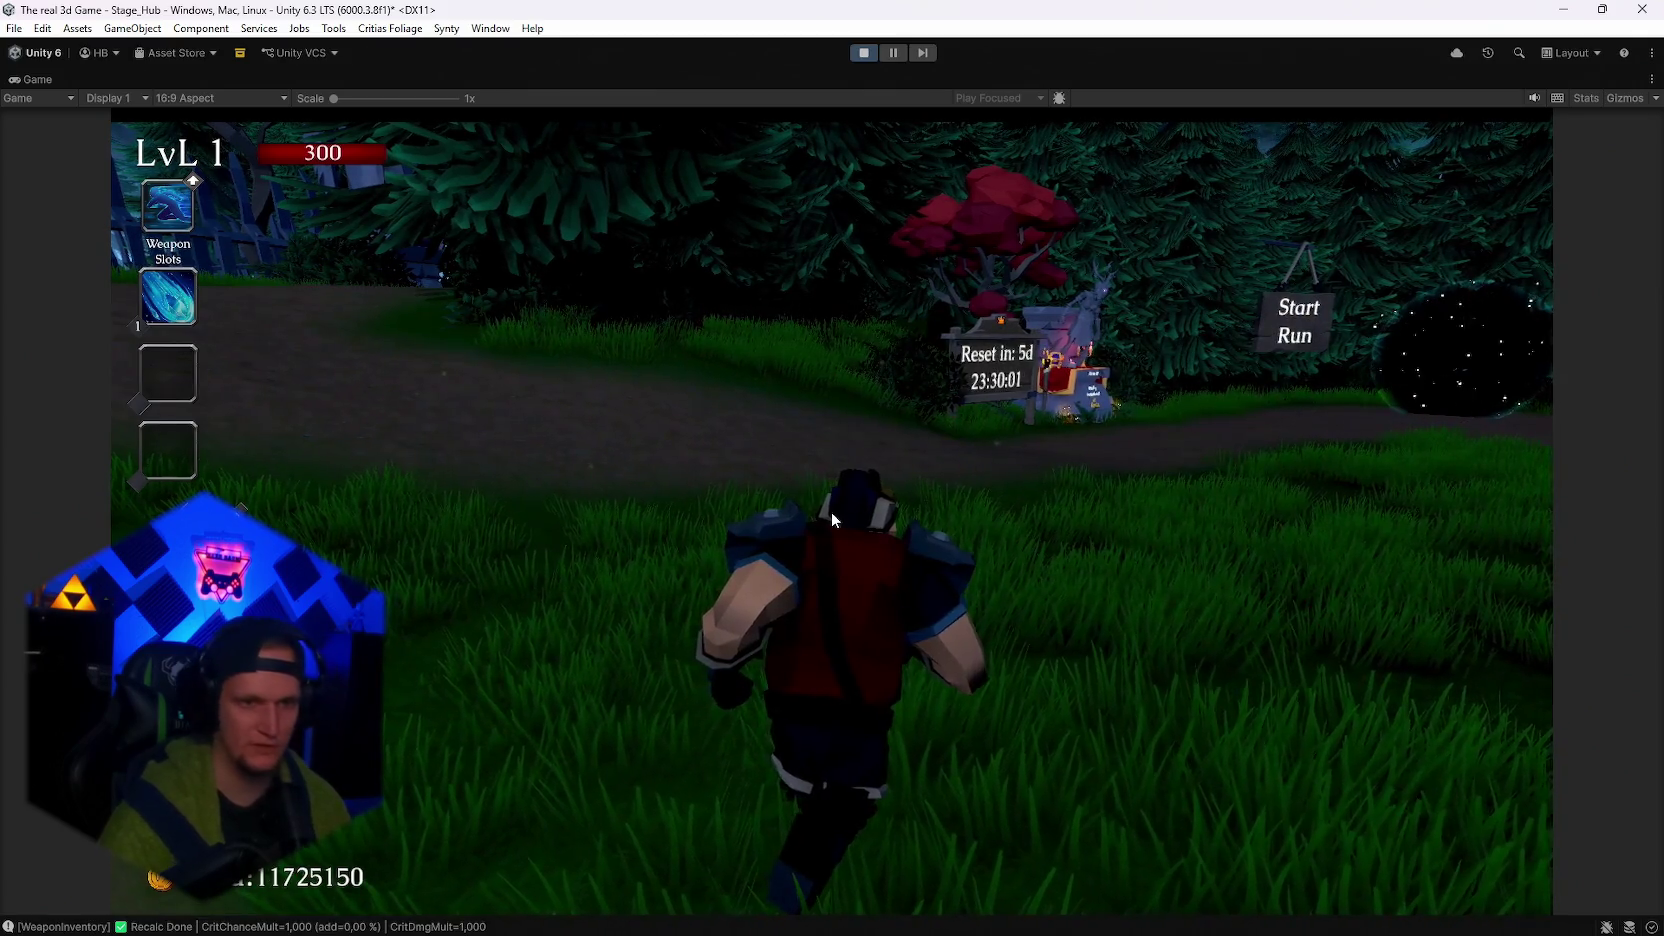
Reroll the offer several times and pick the Festering Touch upgrade.
key(r)
key(r)
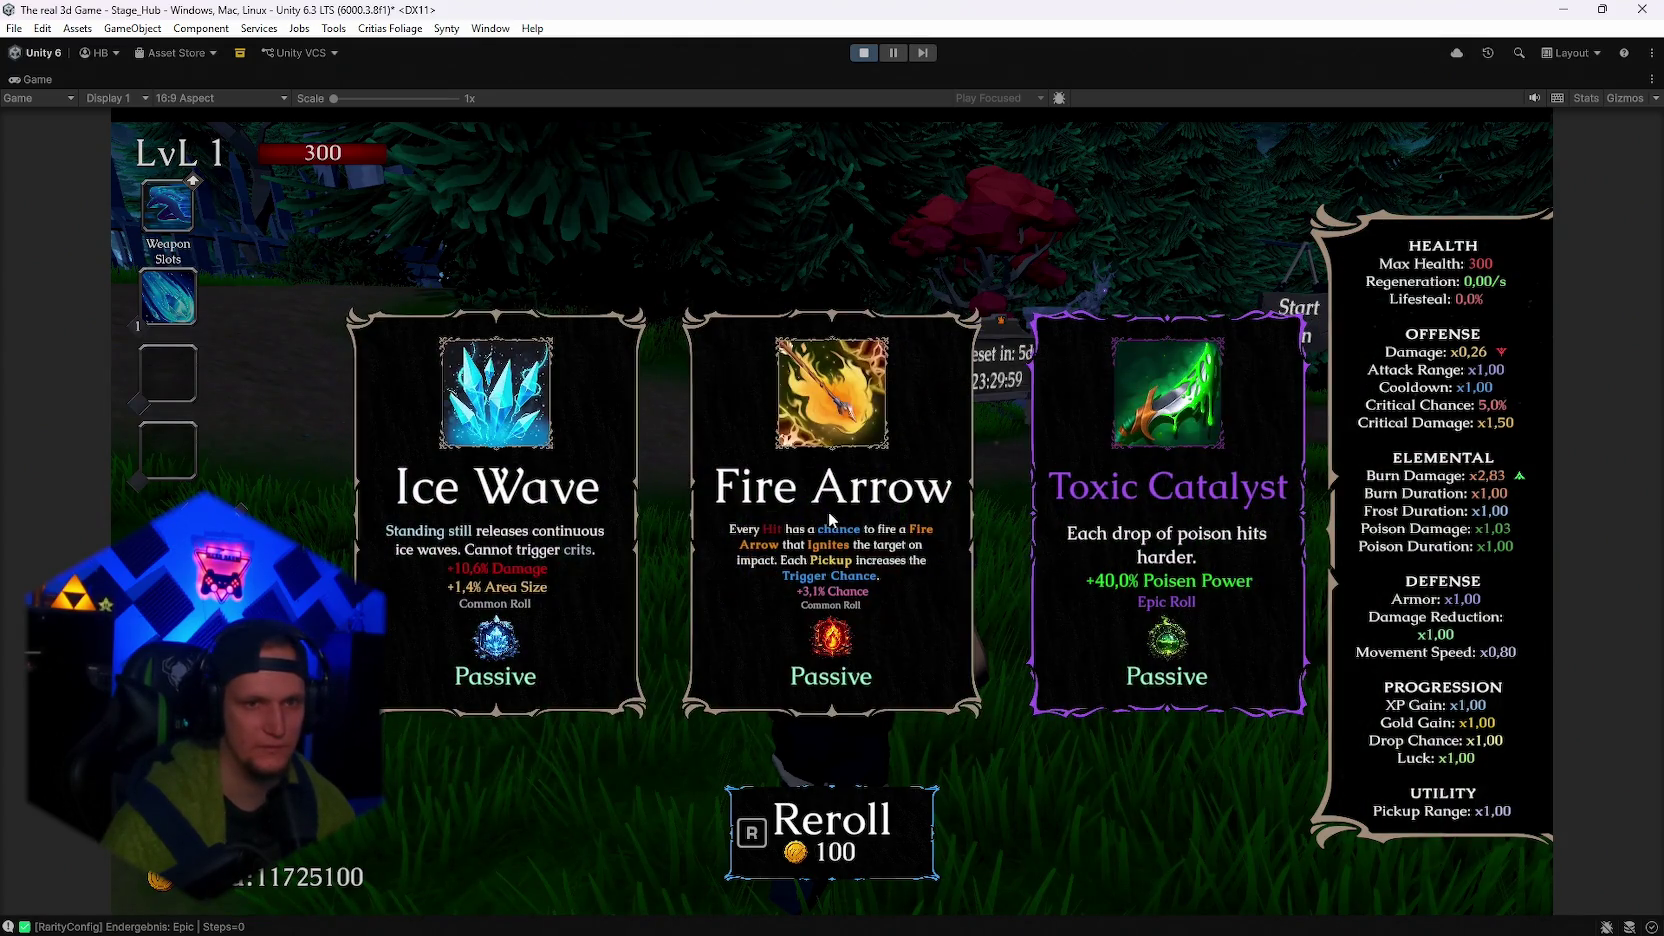
key(r)
key(r)
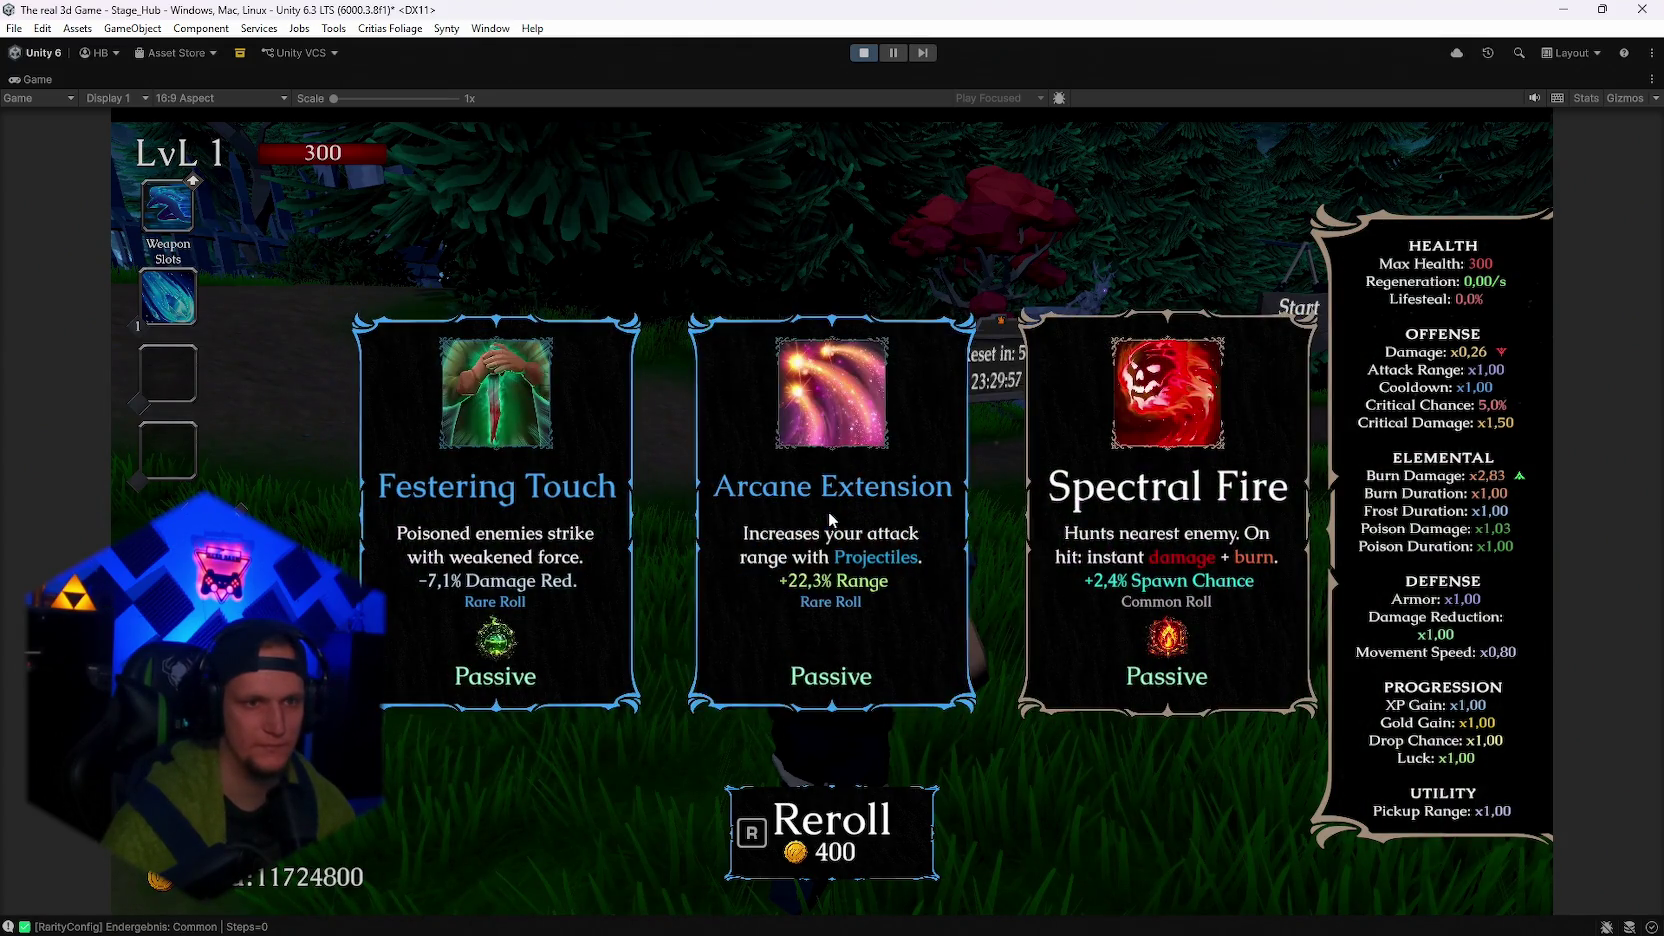
key(r)
key(r)
key(r)
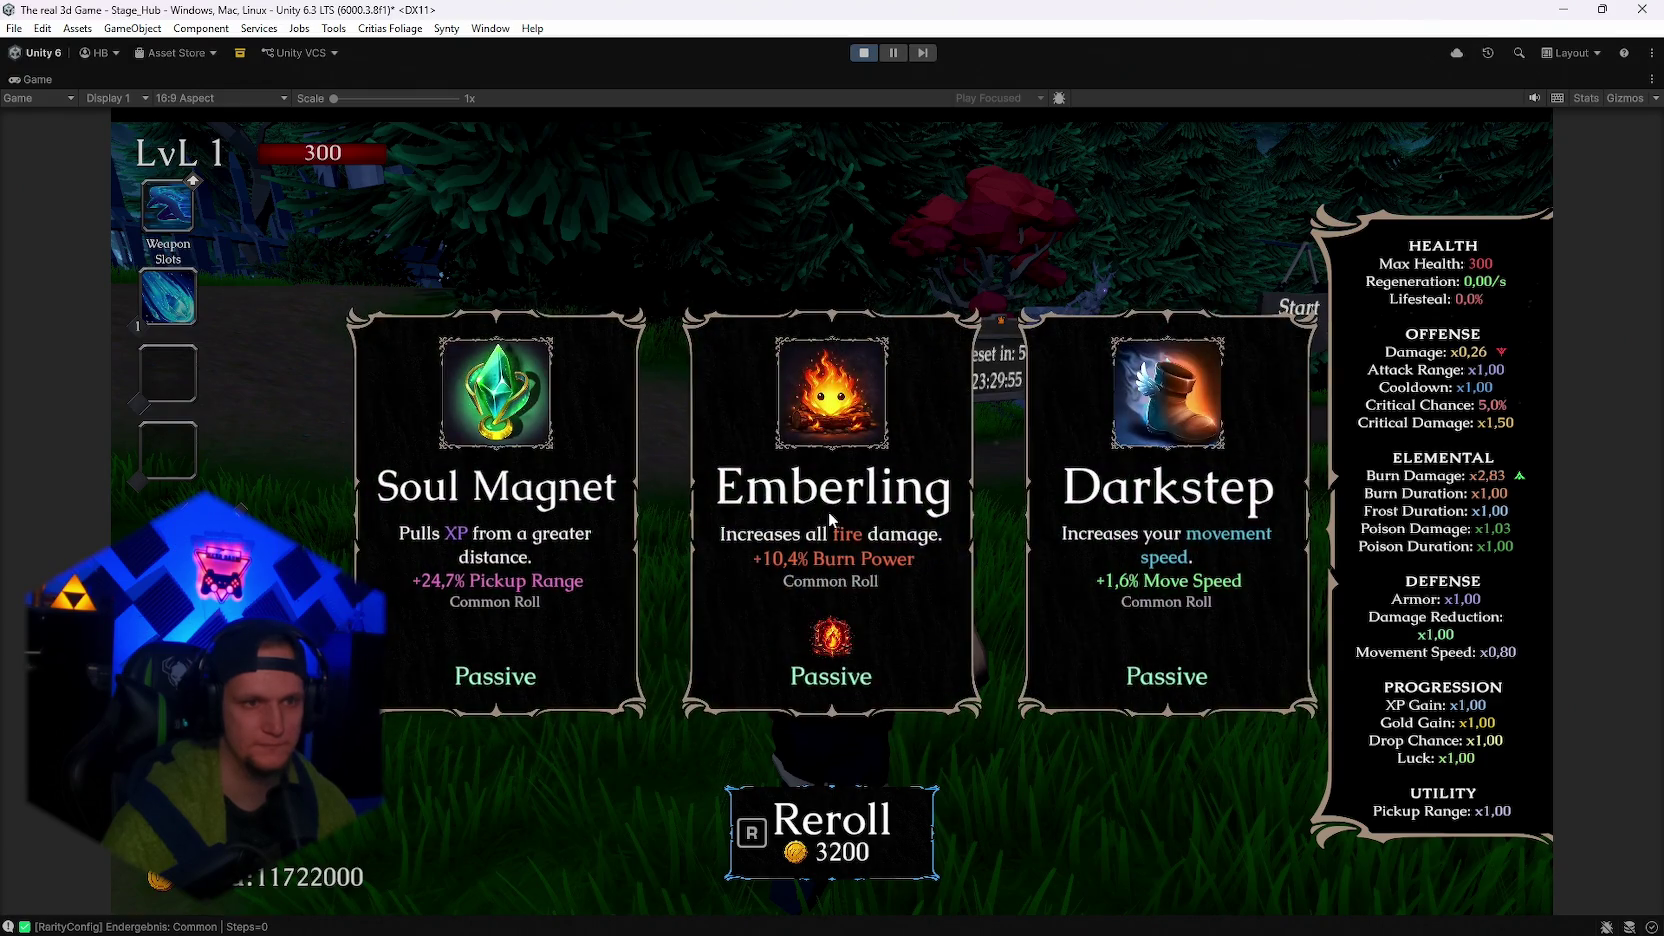
key(r)
key(r)
key(r)
key(r)
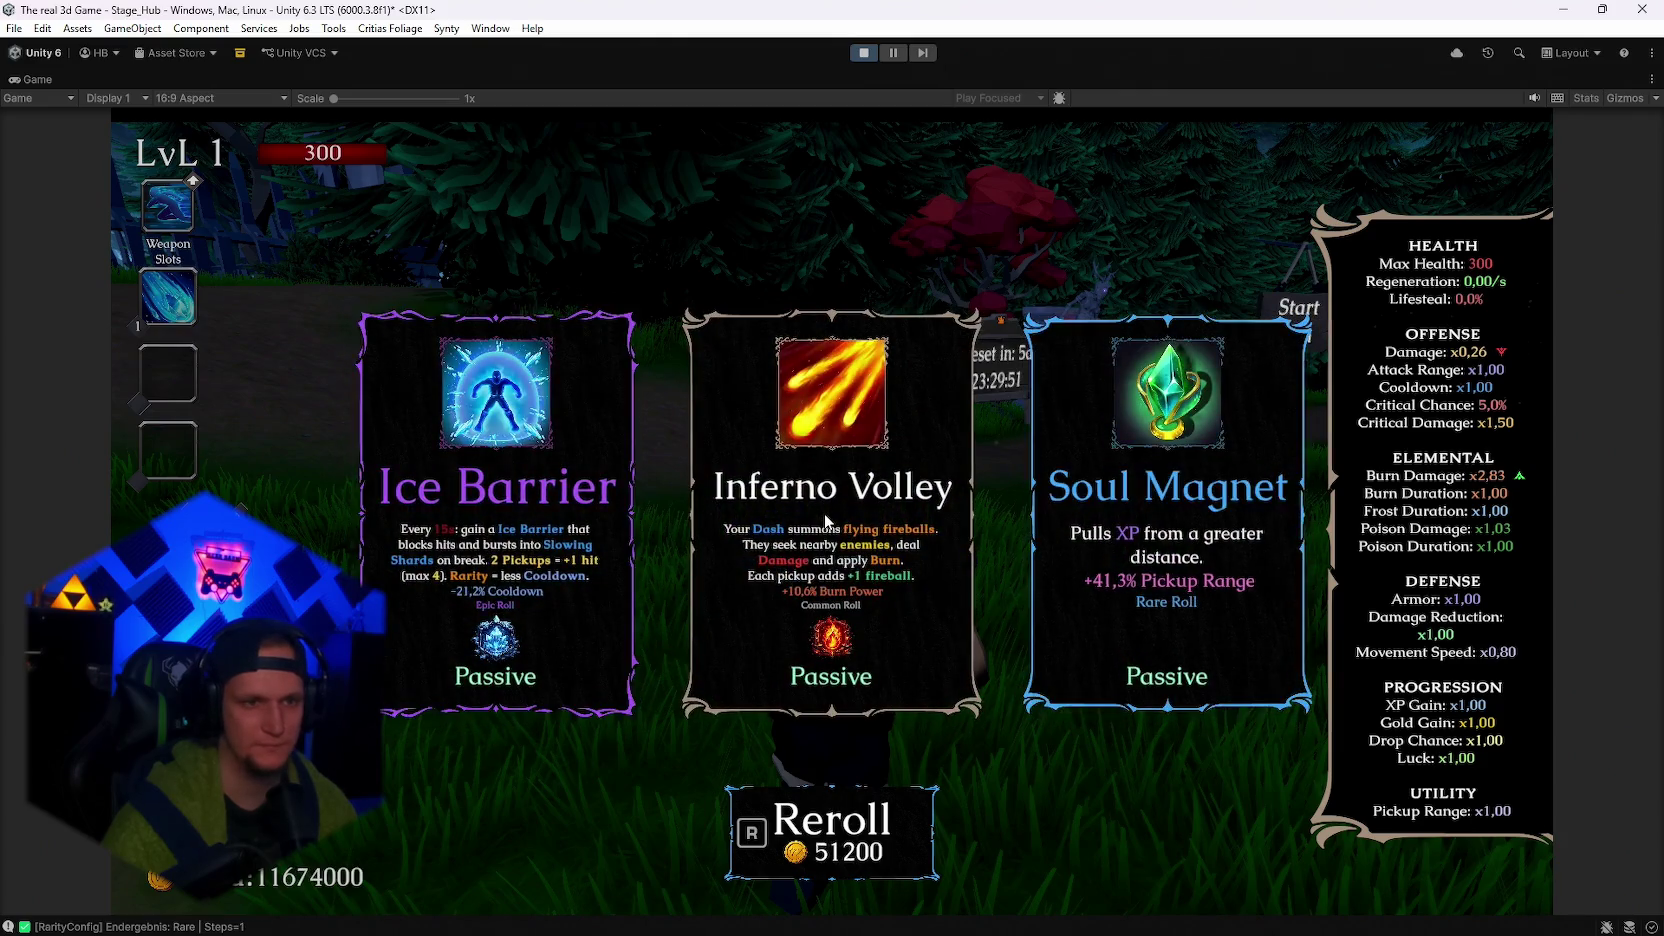
key(r)
key(r)
key(r)
key(r)
key(r)
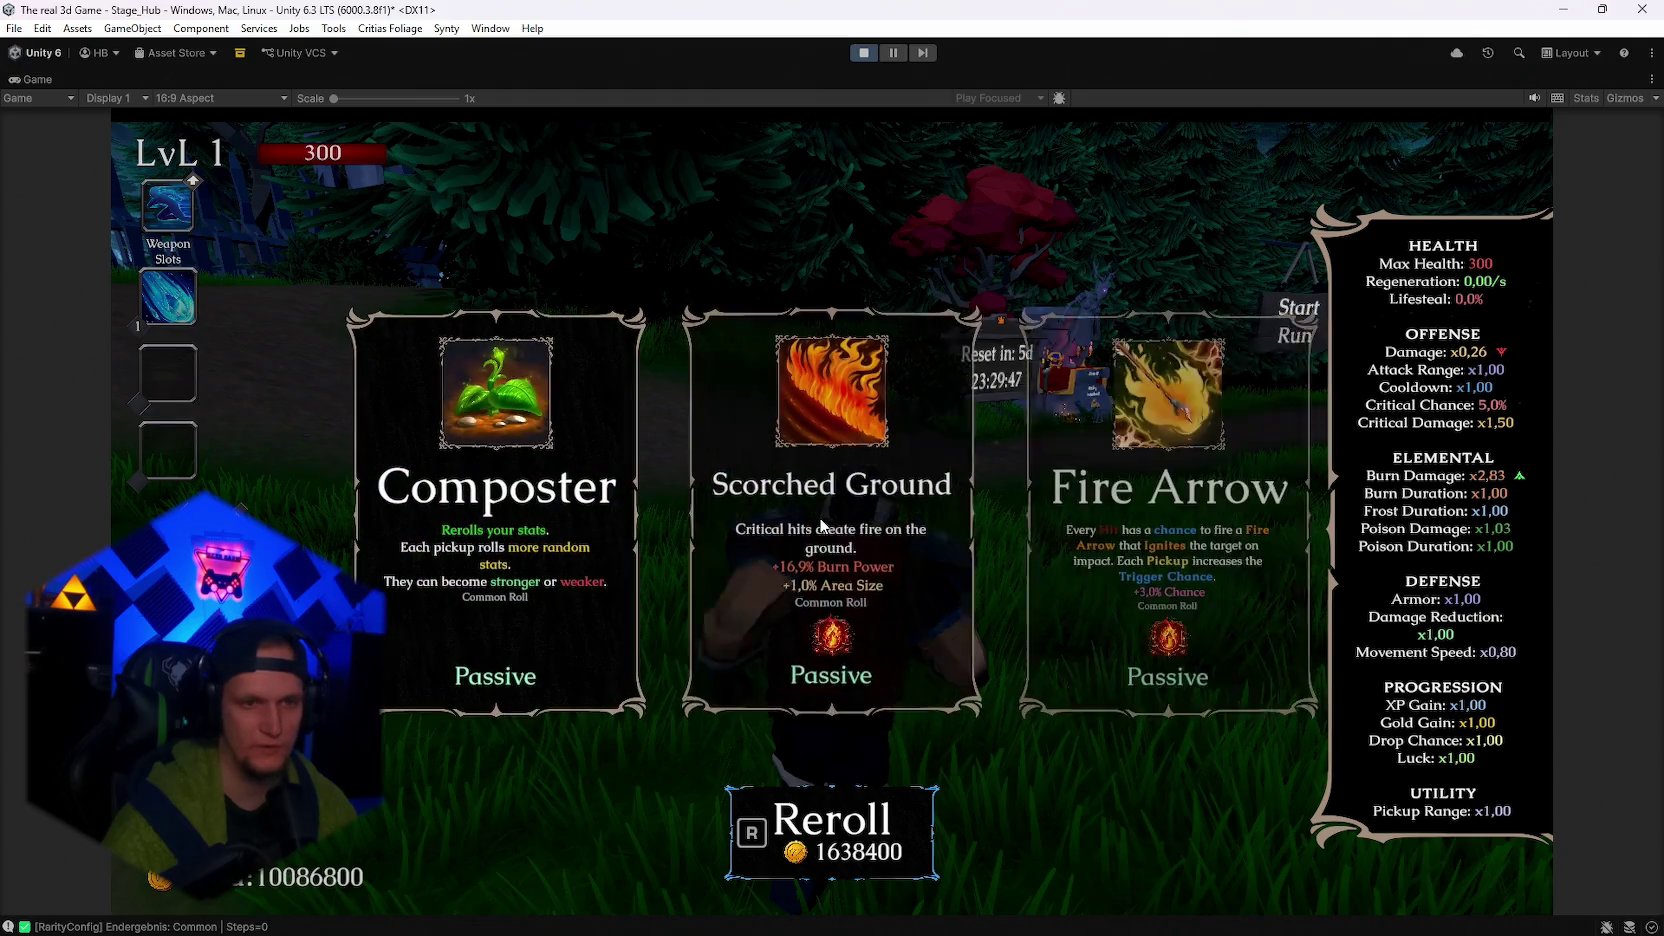
key(r)
key(r)
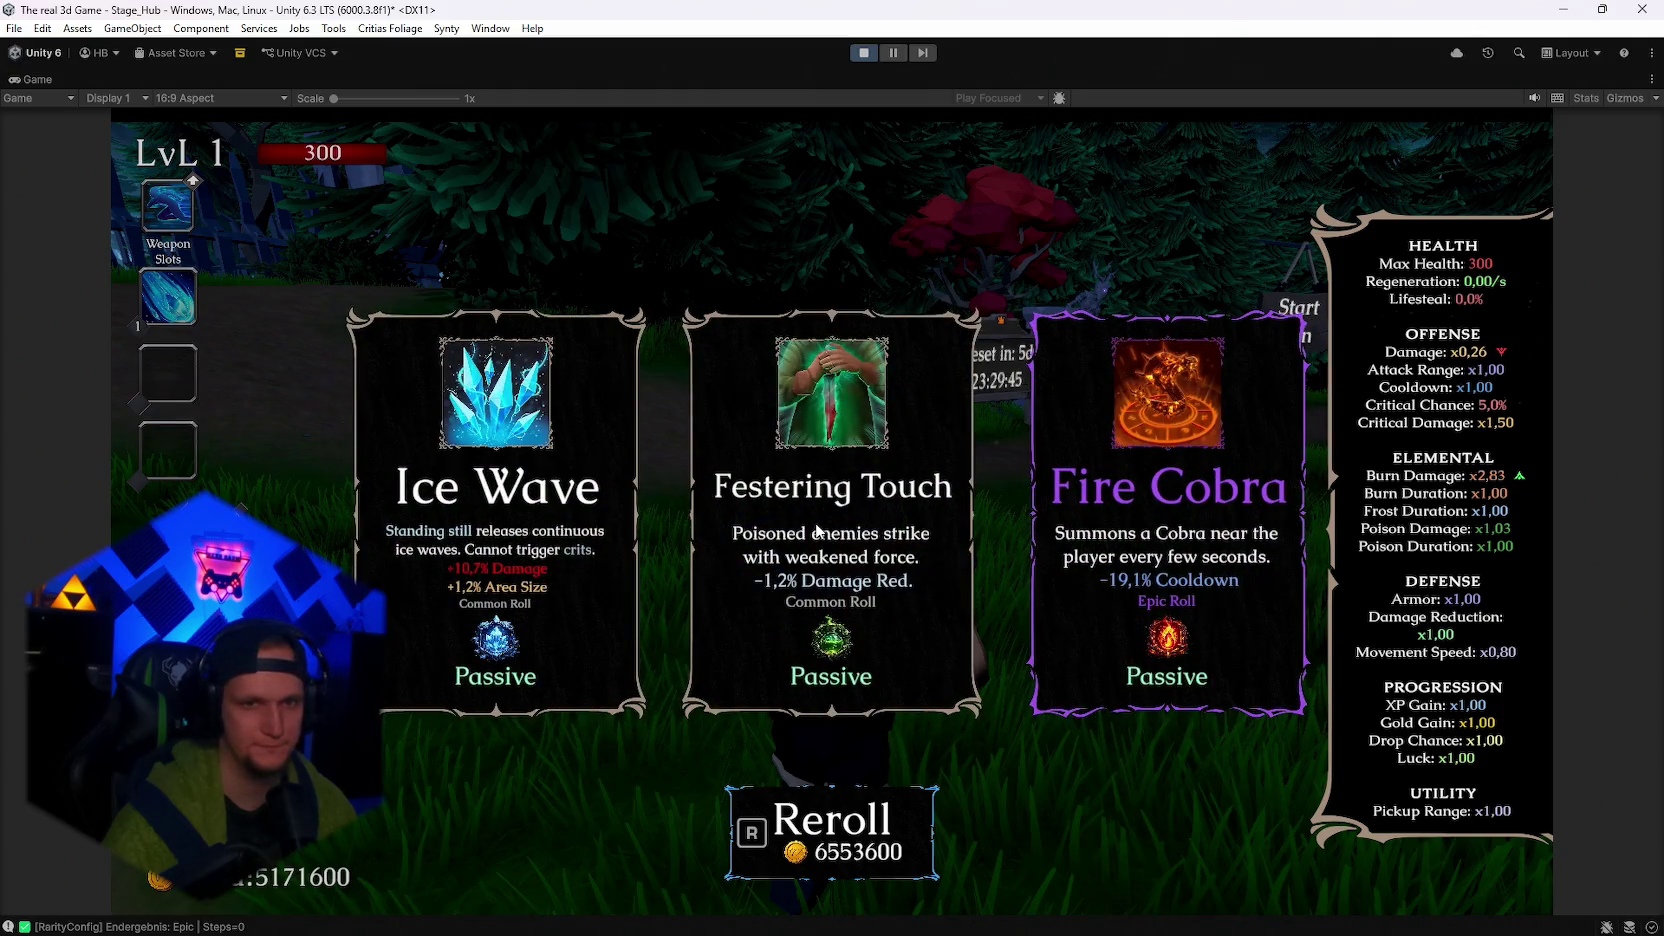
click(815, 527)
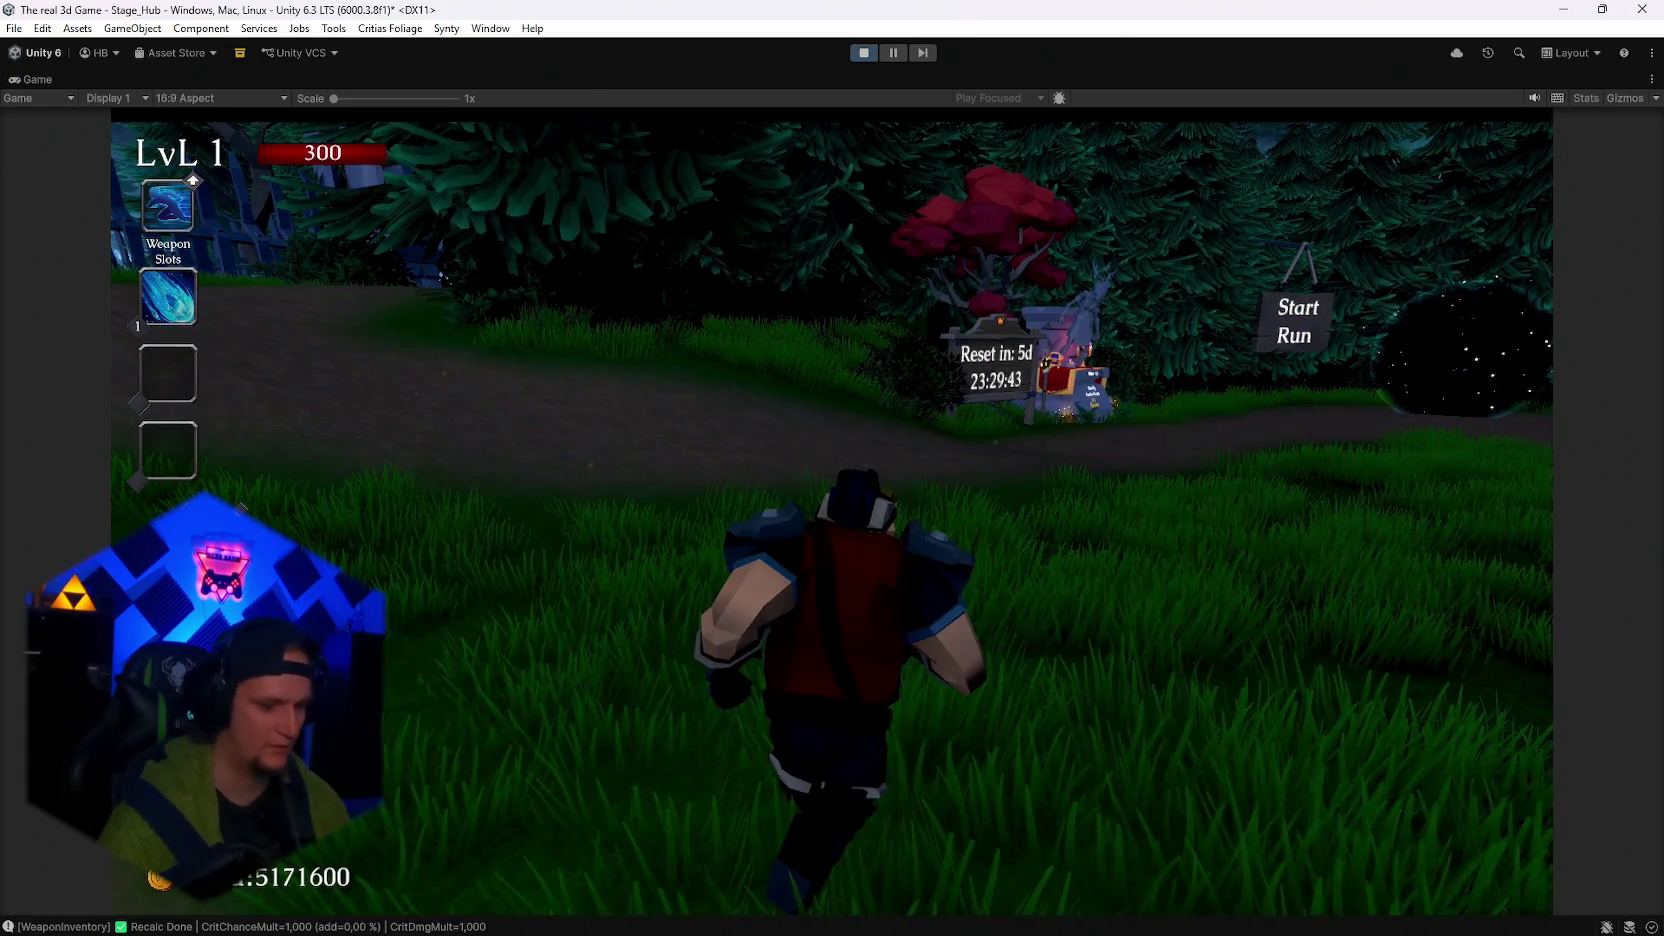
Reroll the upgrade offers further, then accept one and resume play.
key(r)
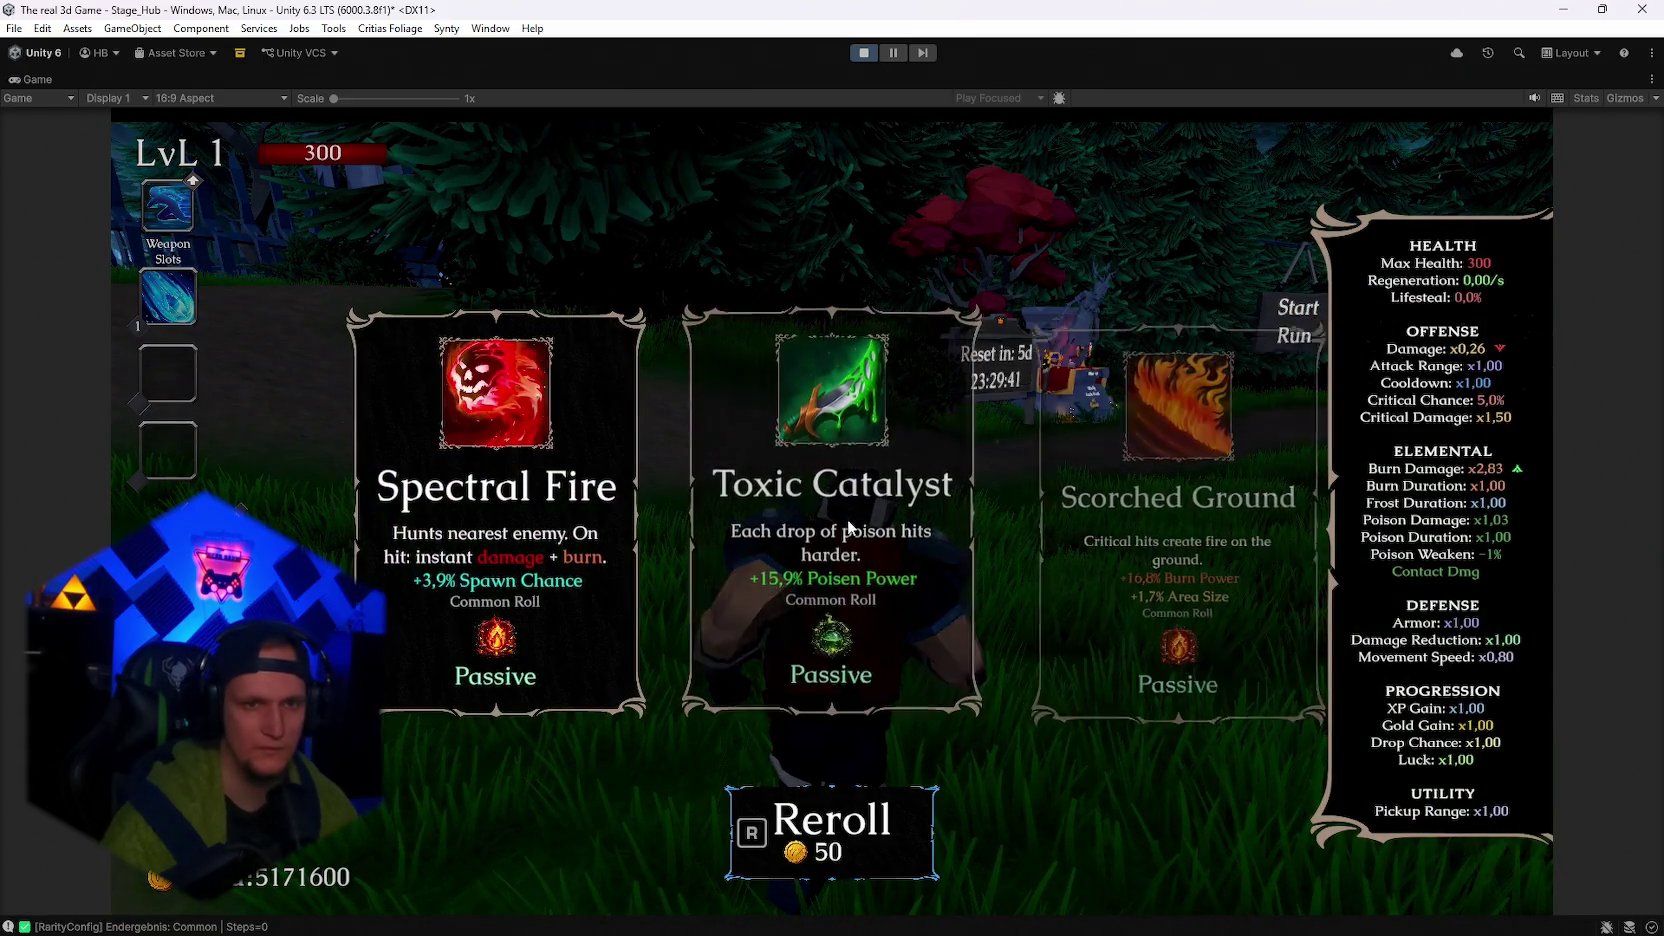
key(r)
key(r)
key(r)
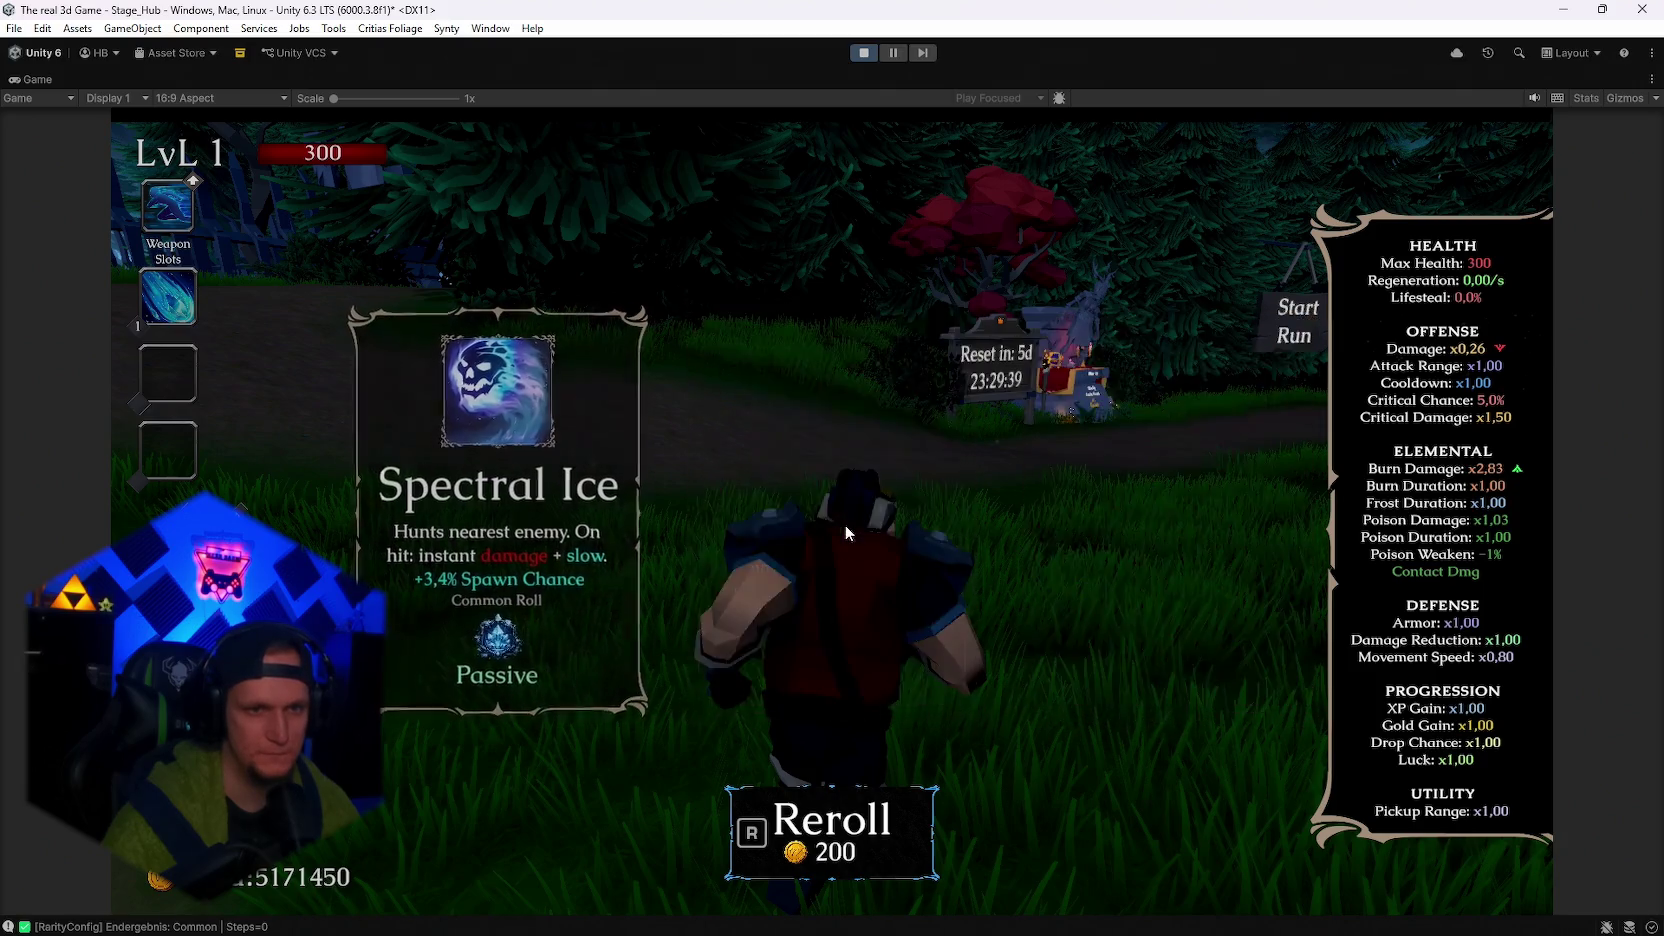
key(r)
key(r)
key(r)
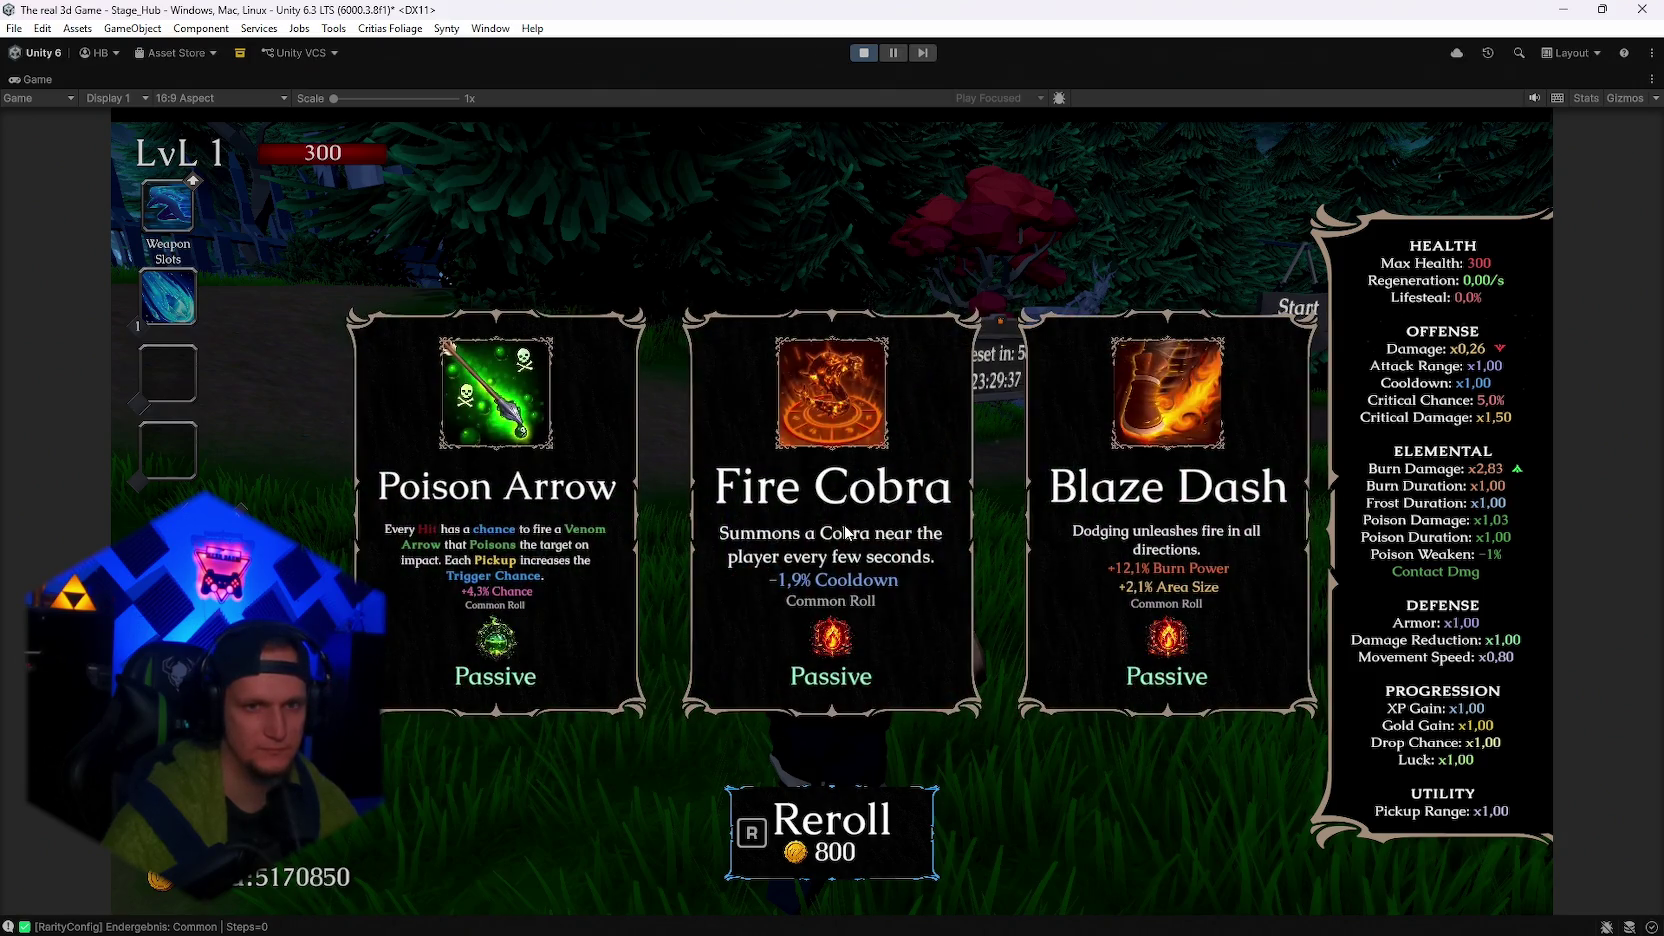
key(r)
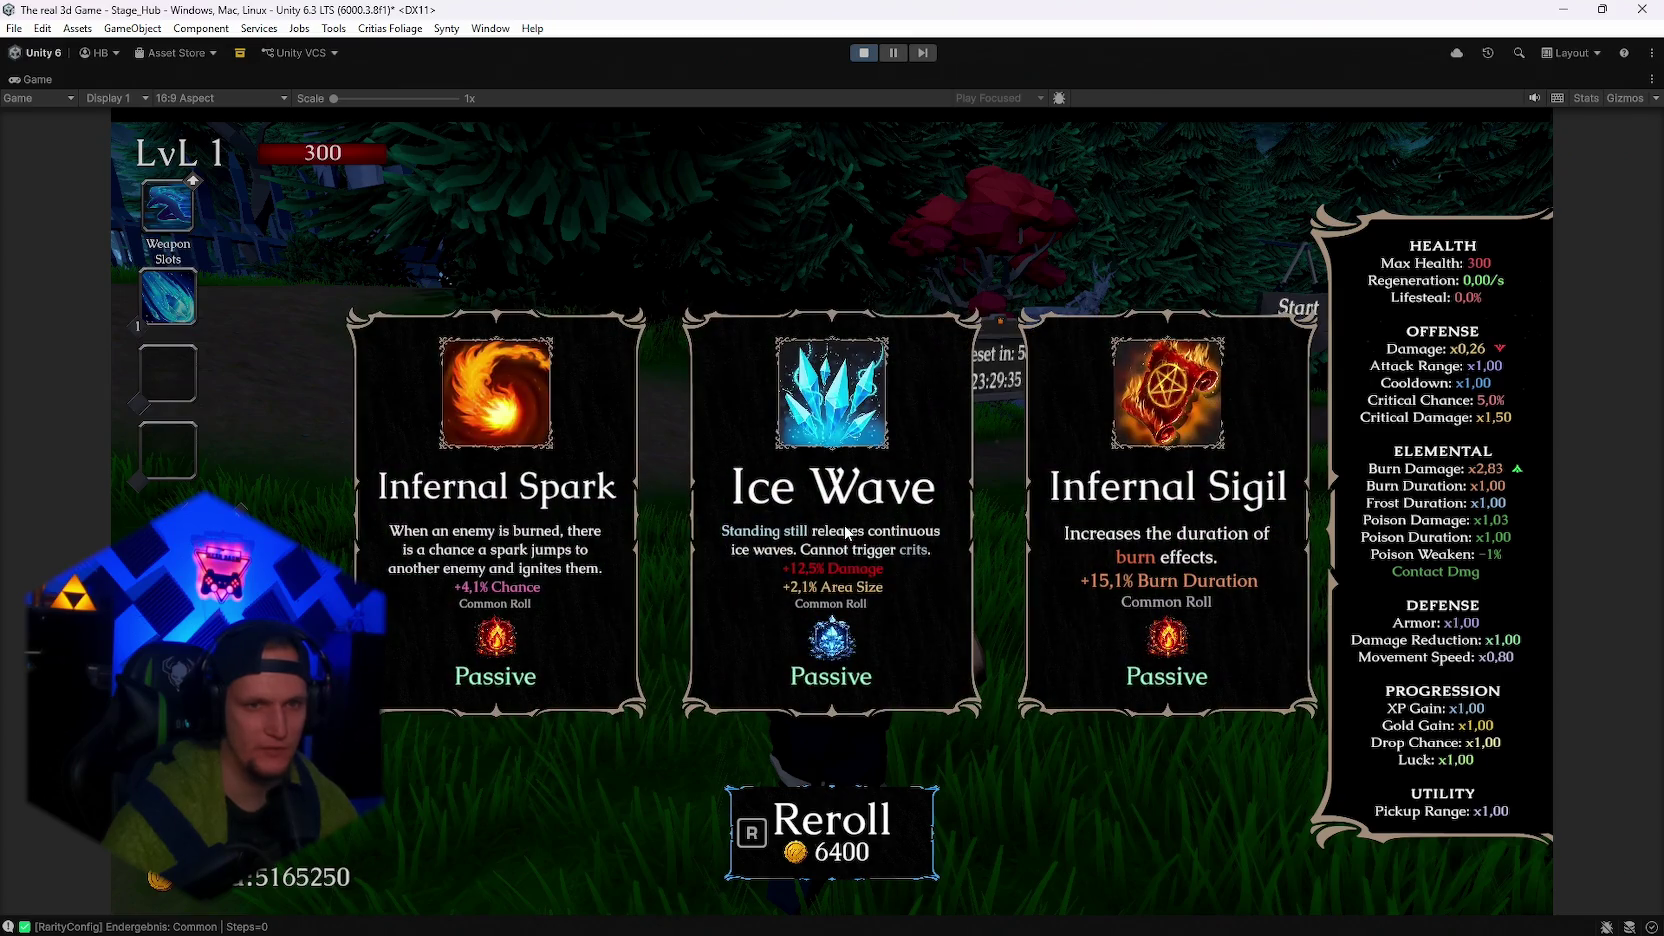
key(r)
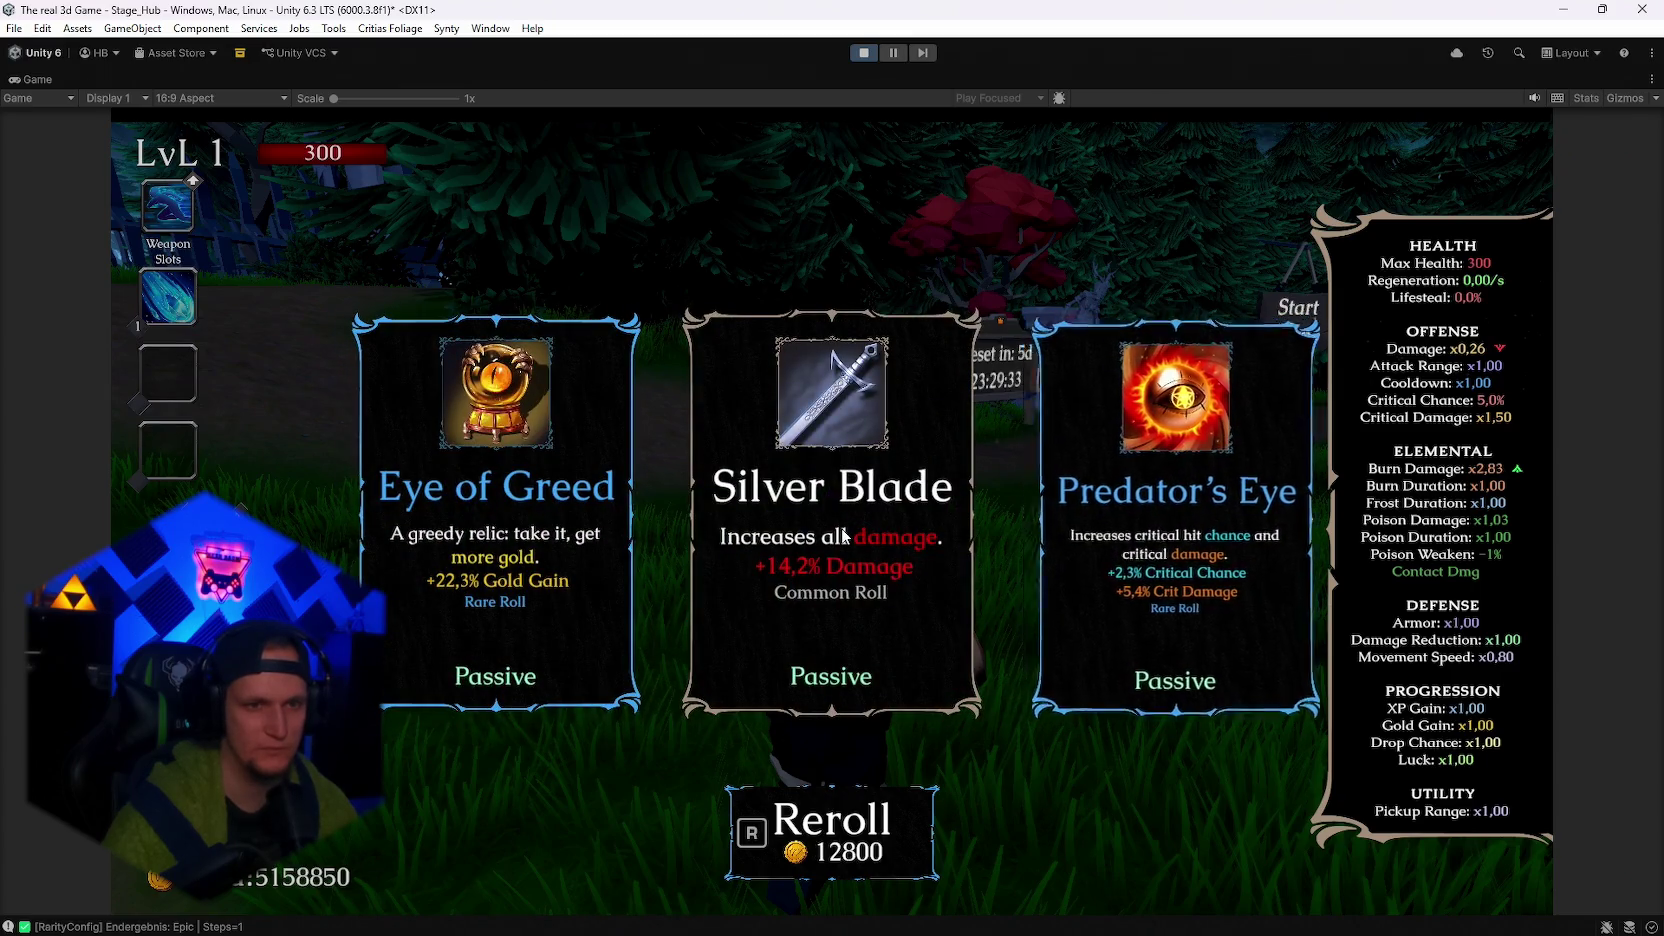
key(e)
Reroll the new offer and take the AshenPact upgrade.
key(r)
key(r)
key(r)
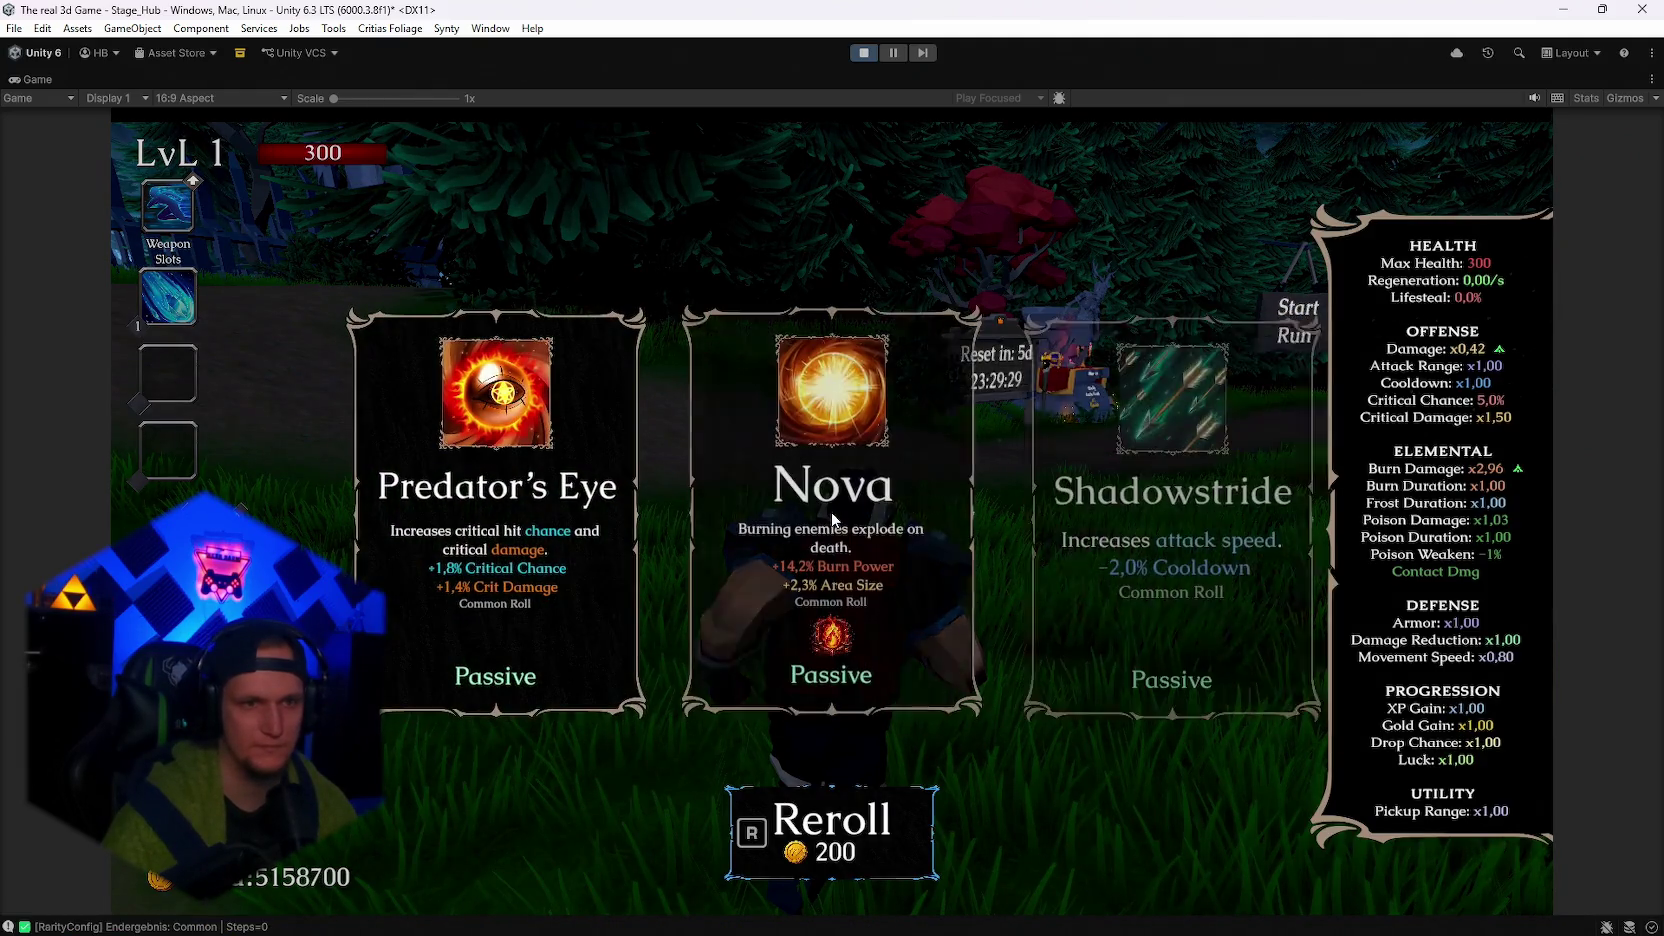
key(r)
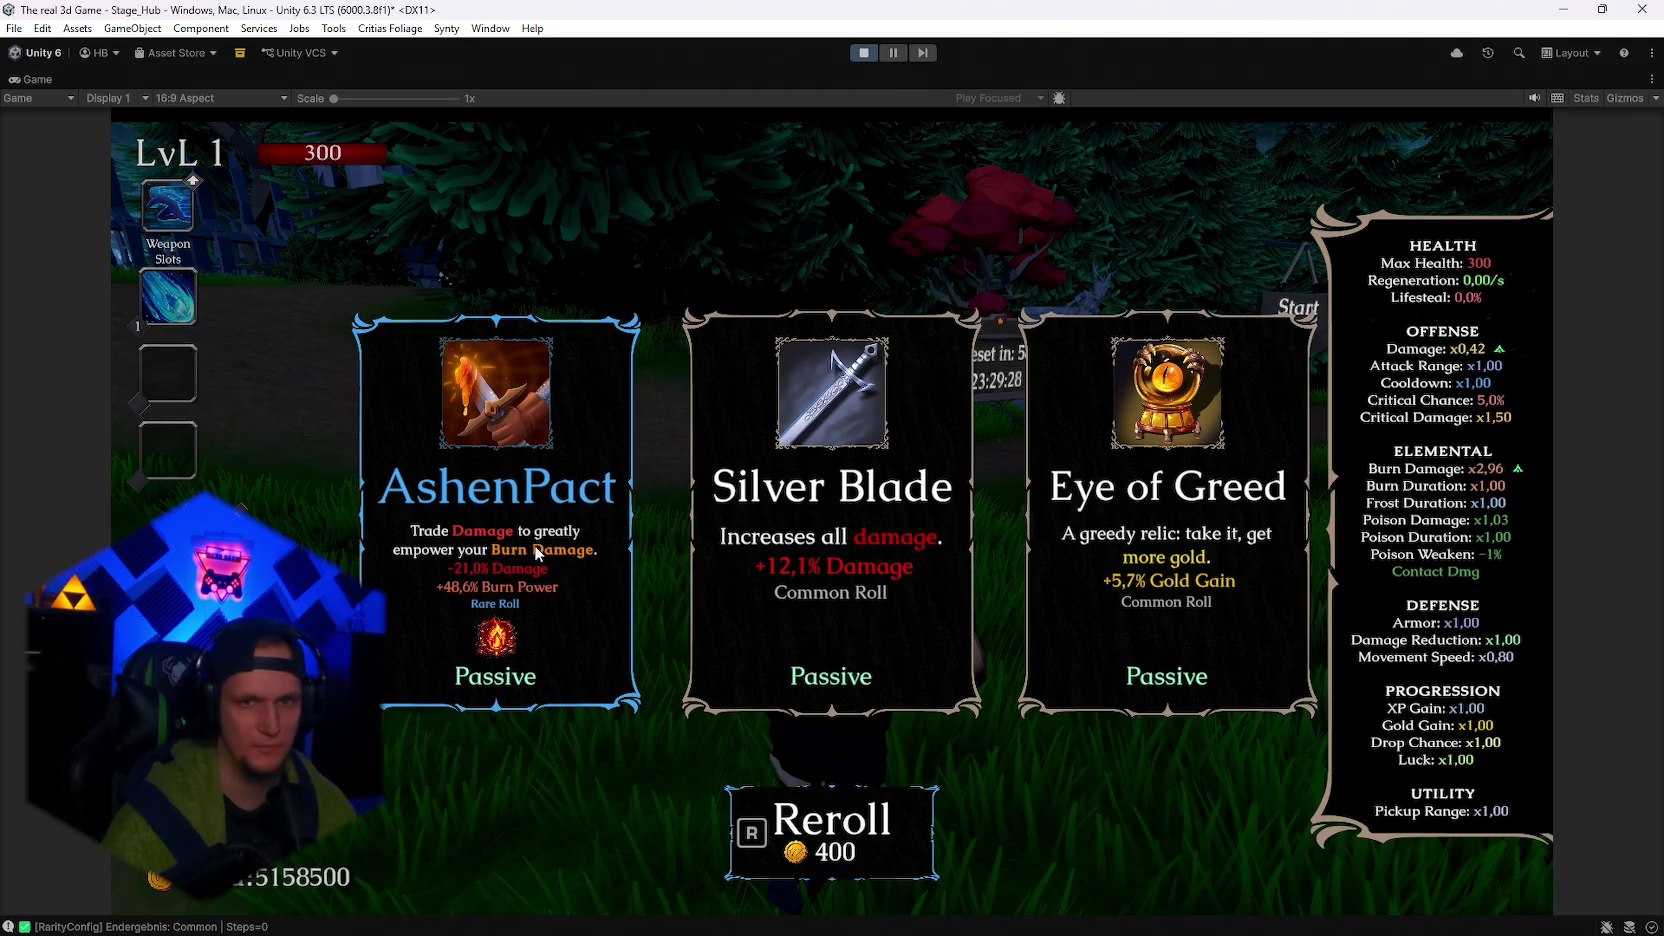
click(623, 543)
Keep rerolling and take AshenPact a second time.
key(r)
key(r)
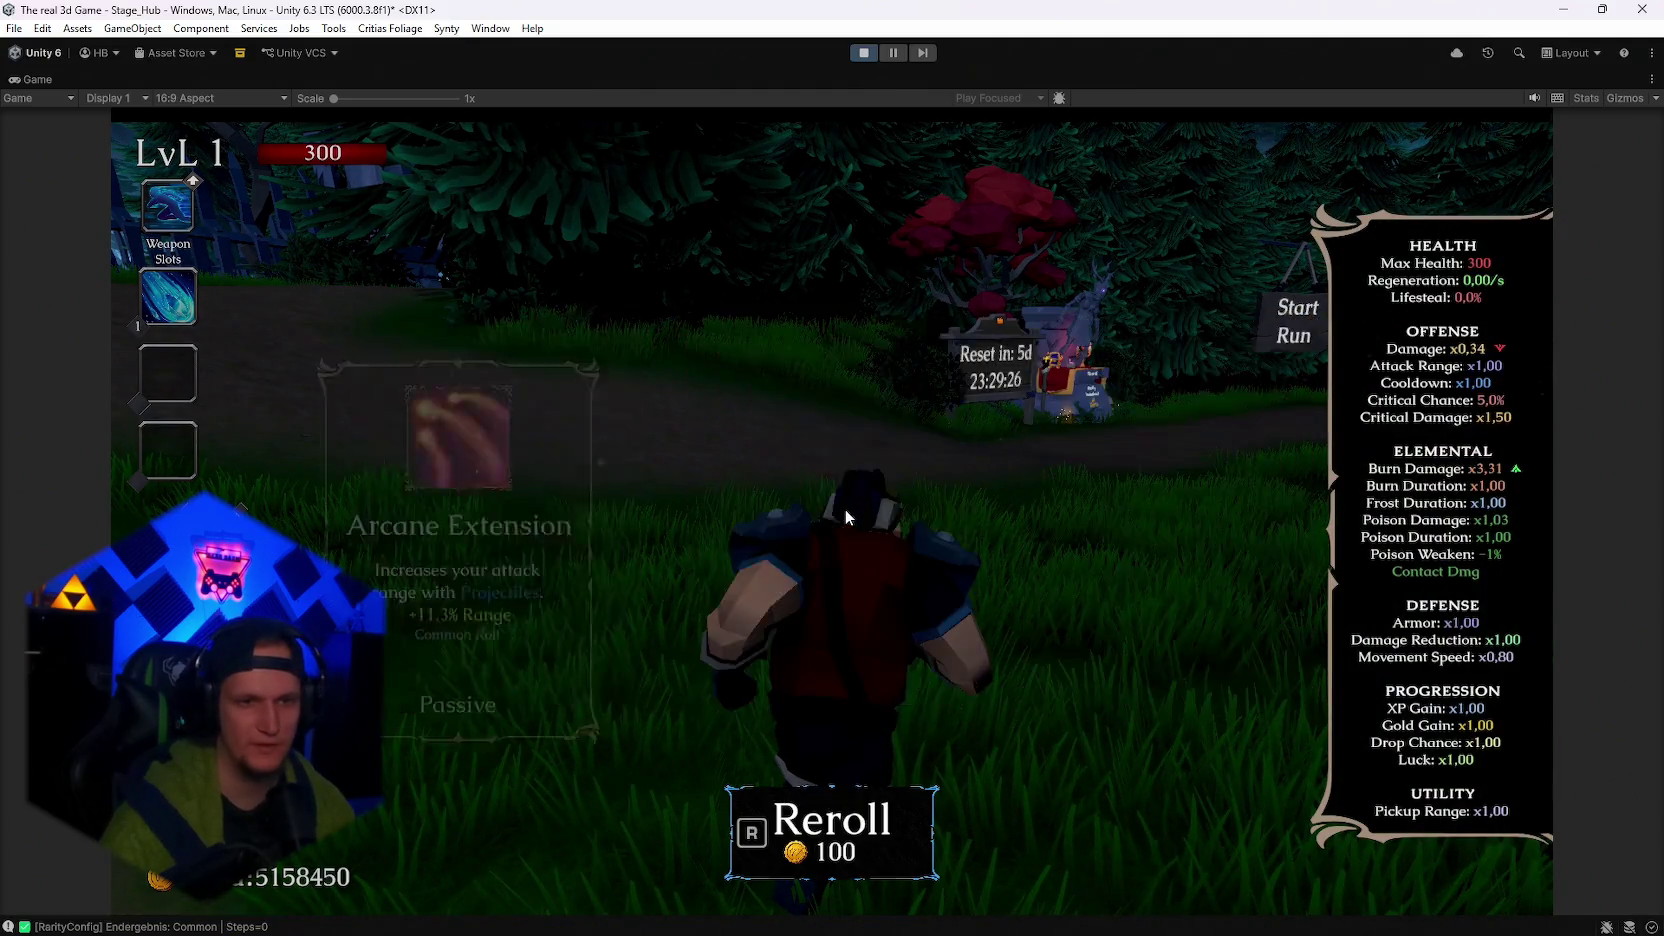
key(r)
key(r)
key(r)
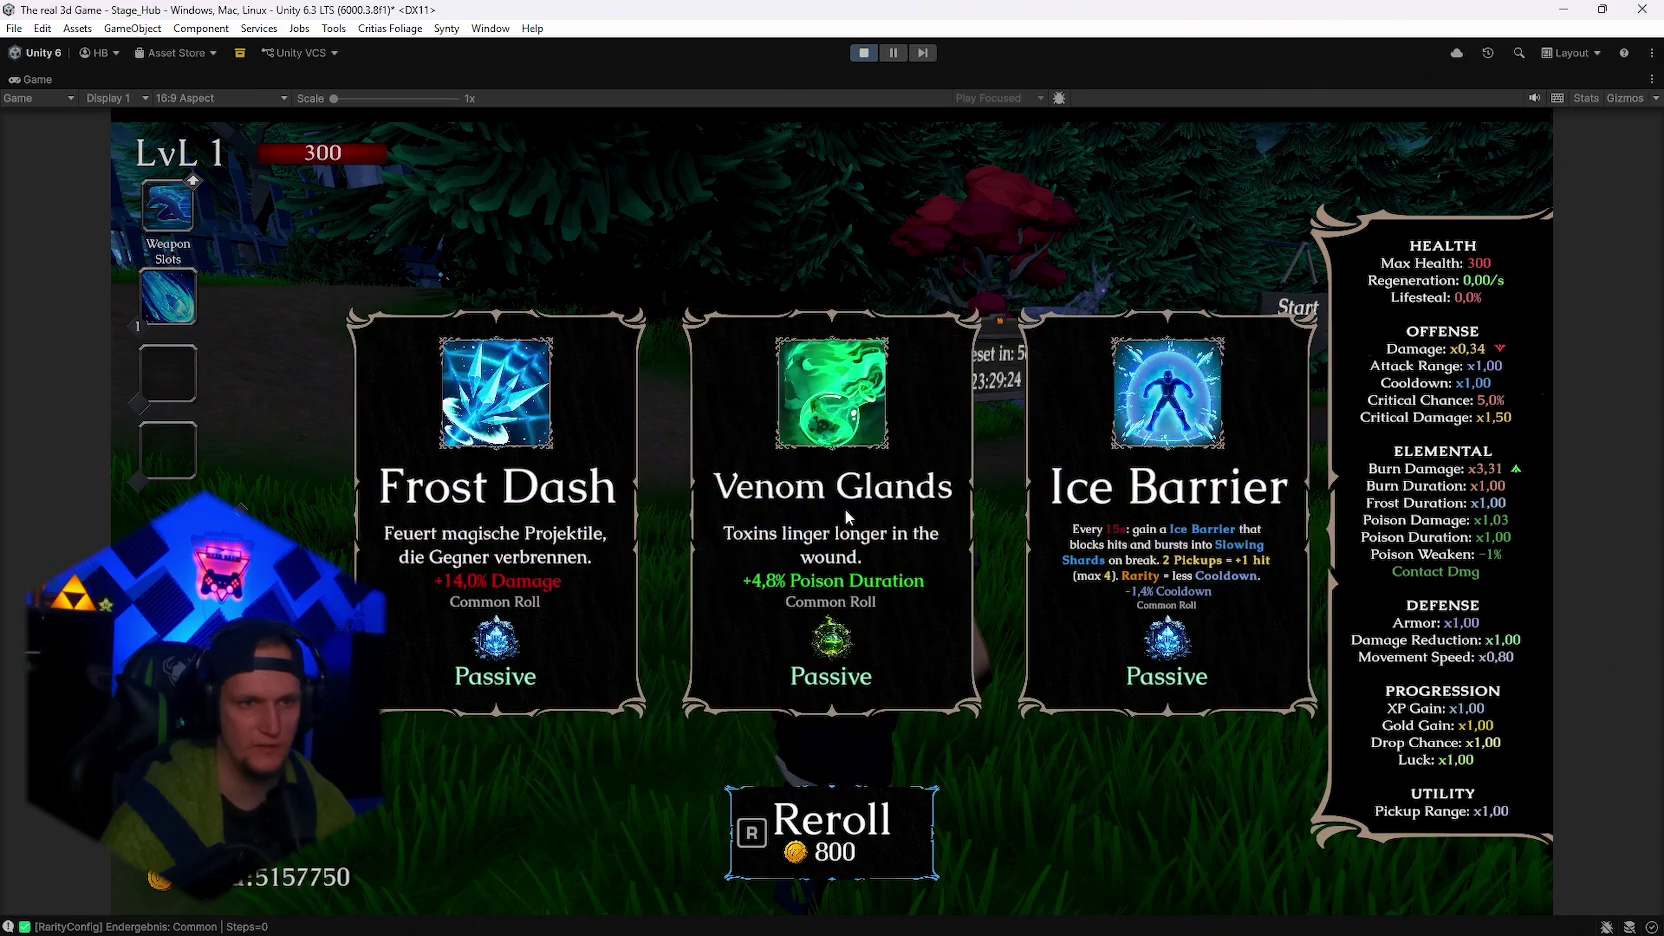
key(r)
key(r)
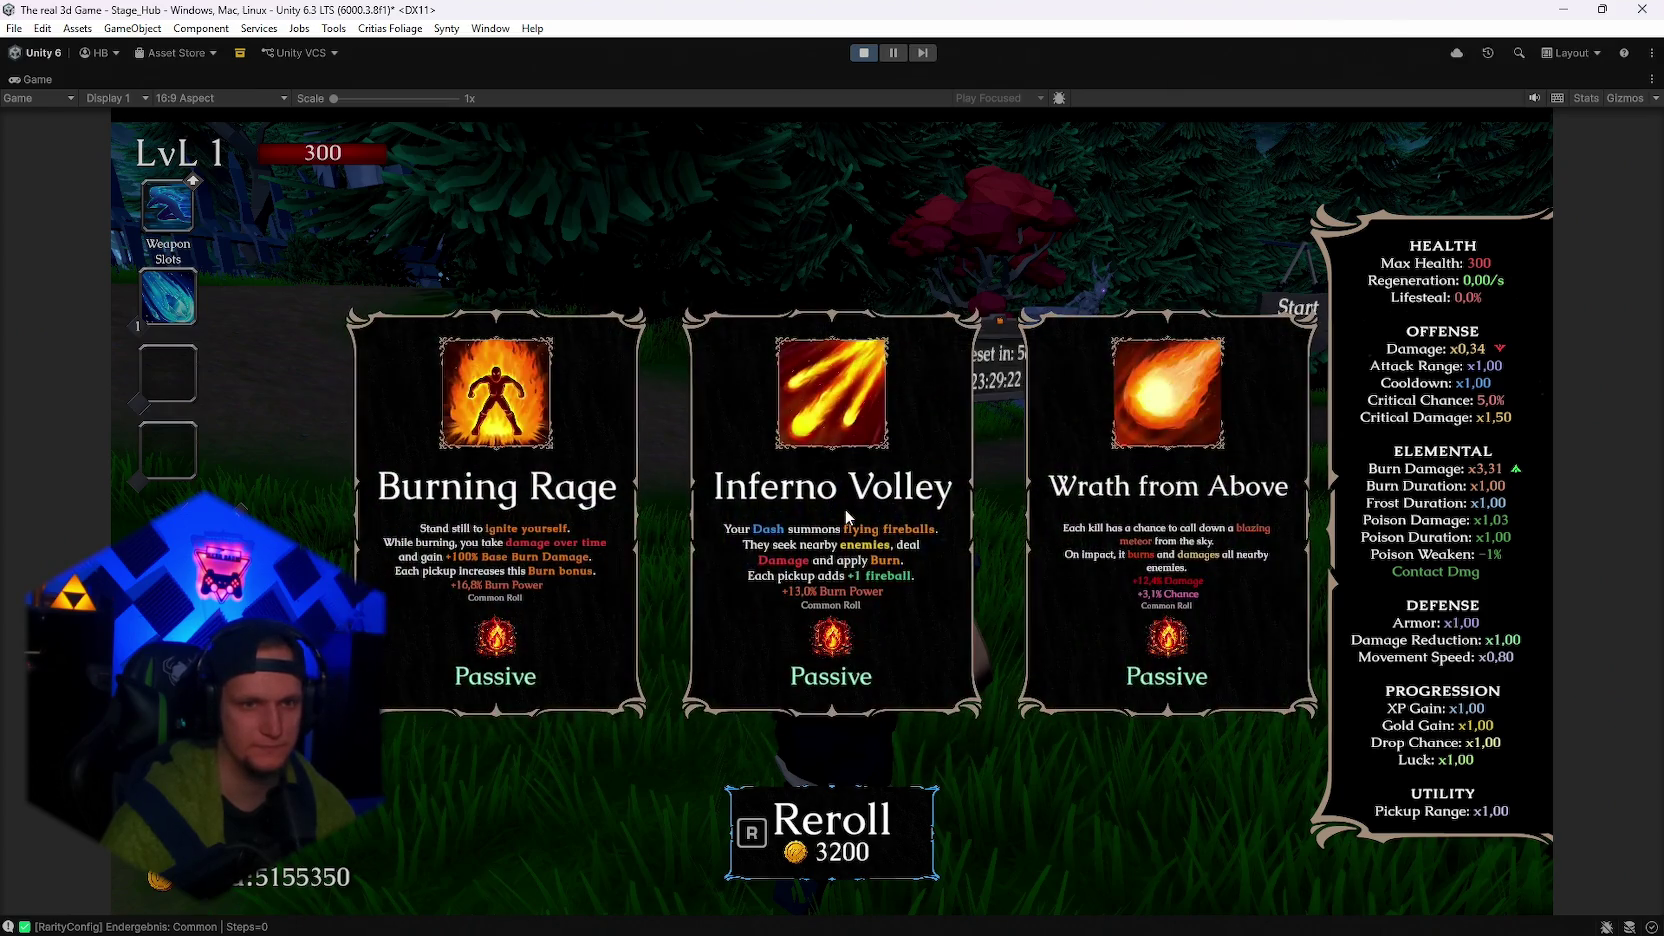
key(r)
key(r)
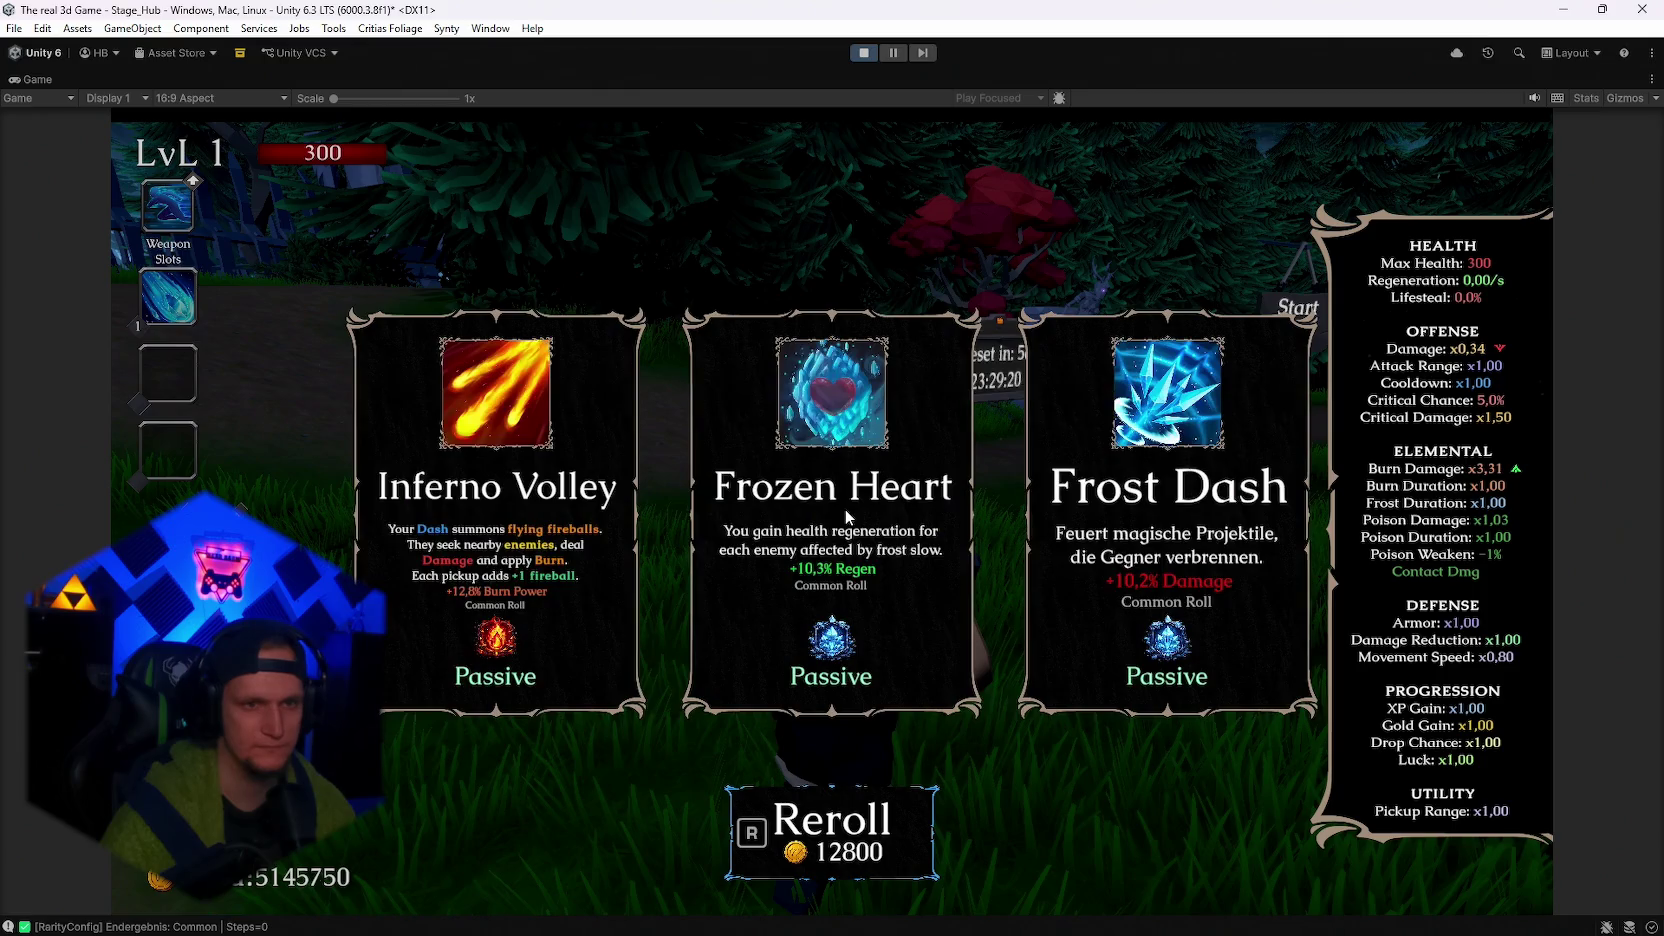
key(r)
key(r)
key(r)
key(r)
key(r)
key(r)
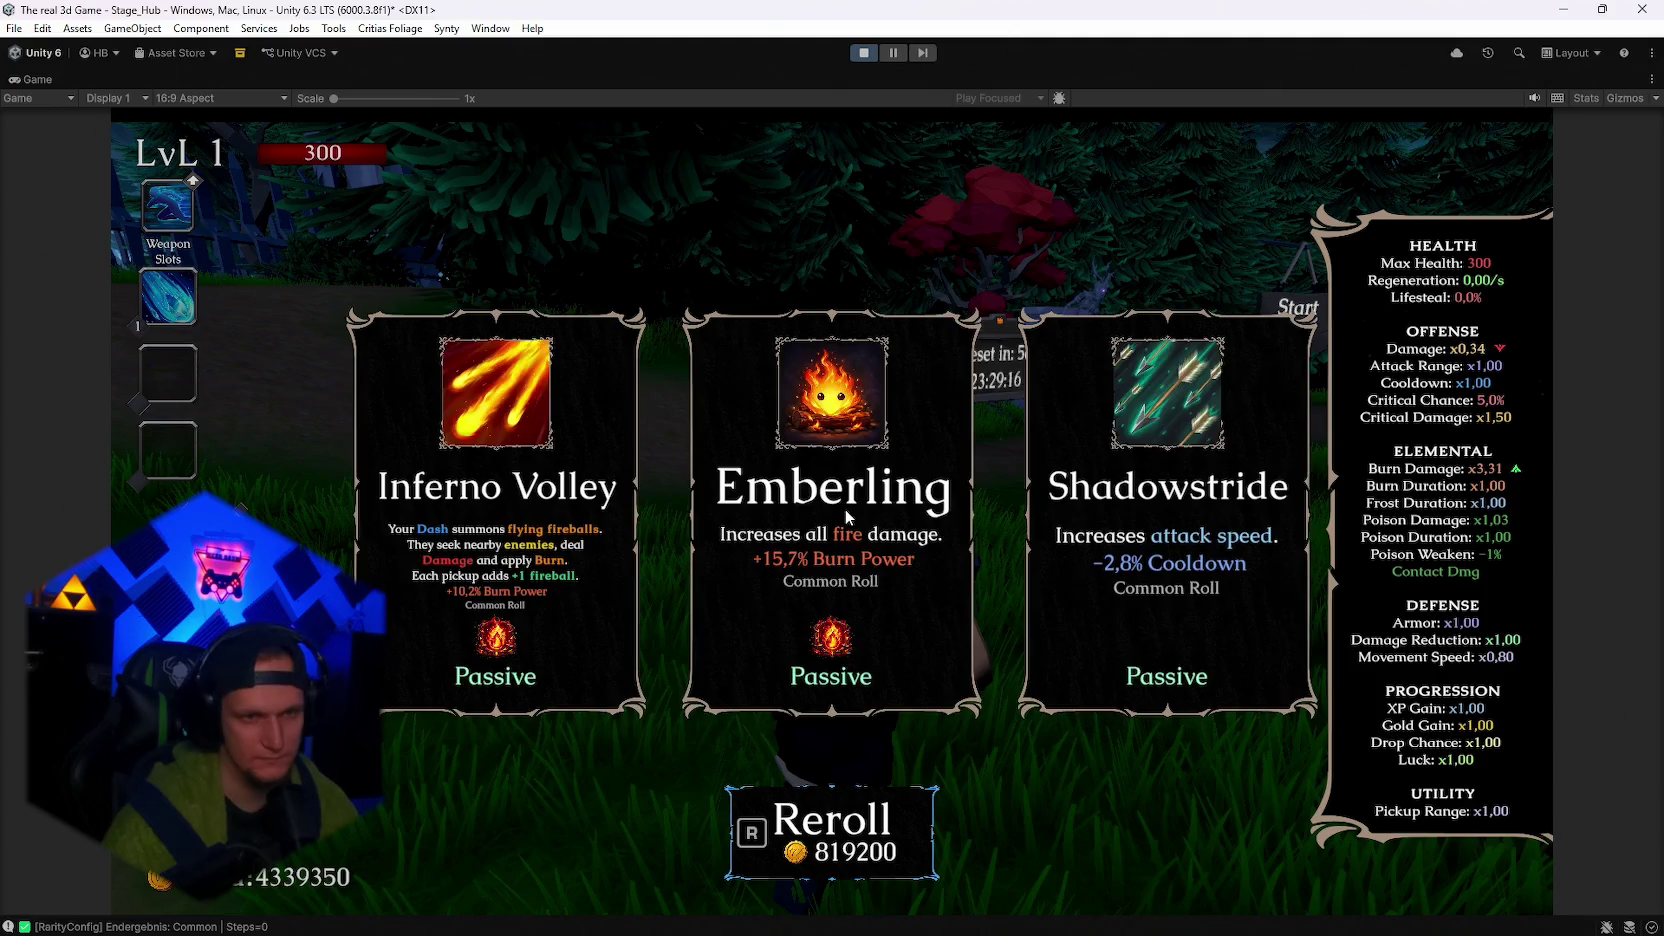
key(r)
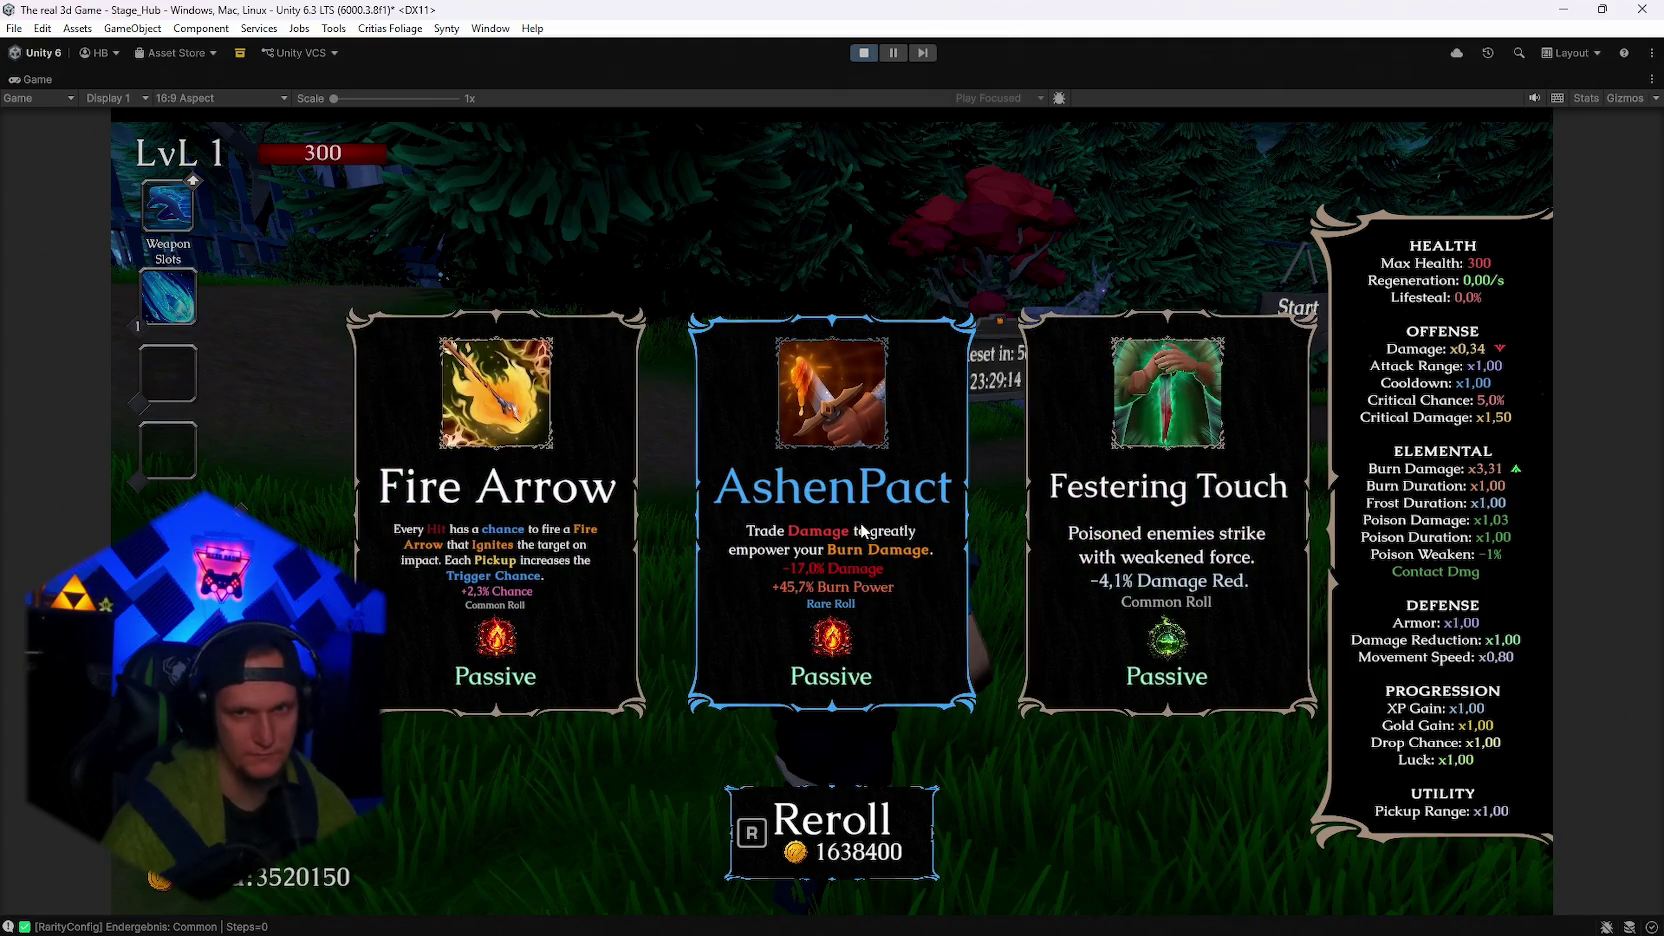
click(861, 530)
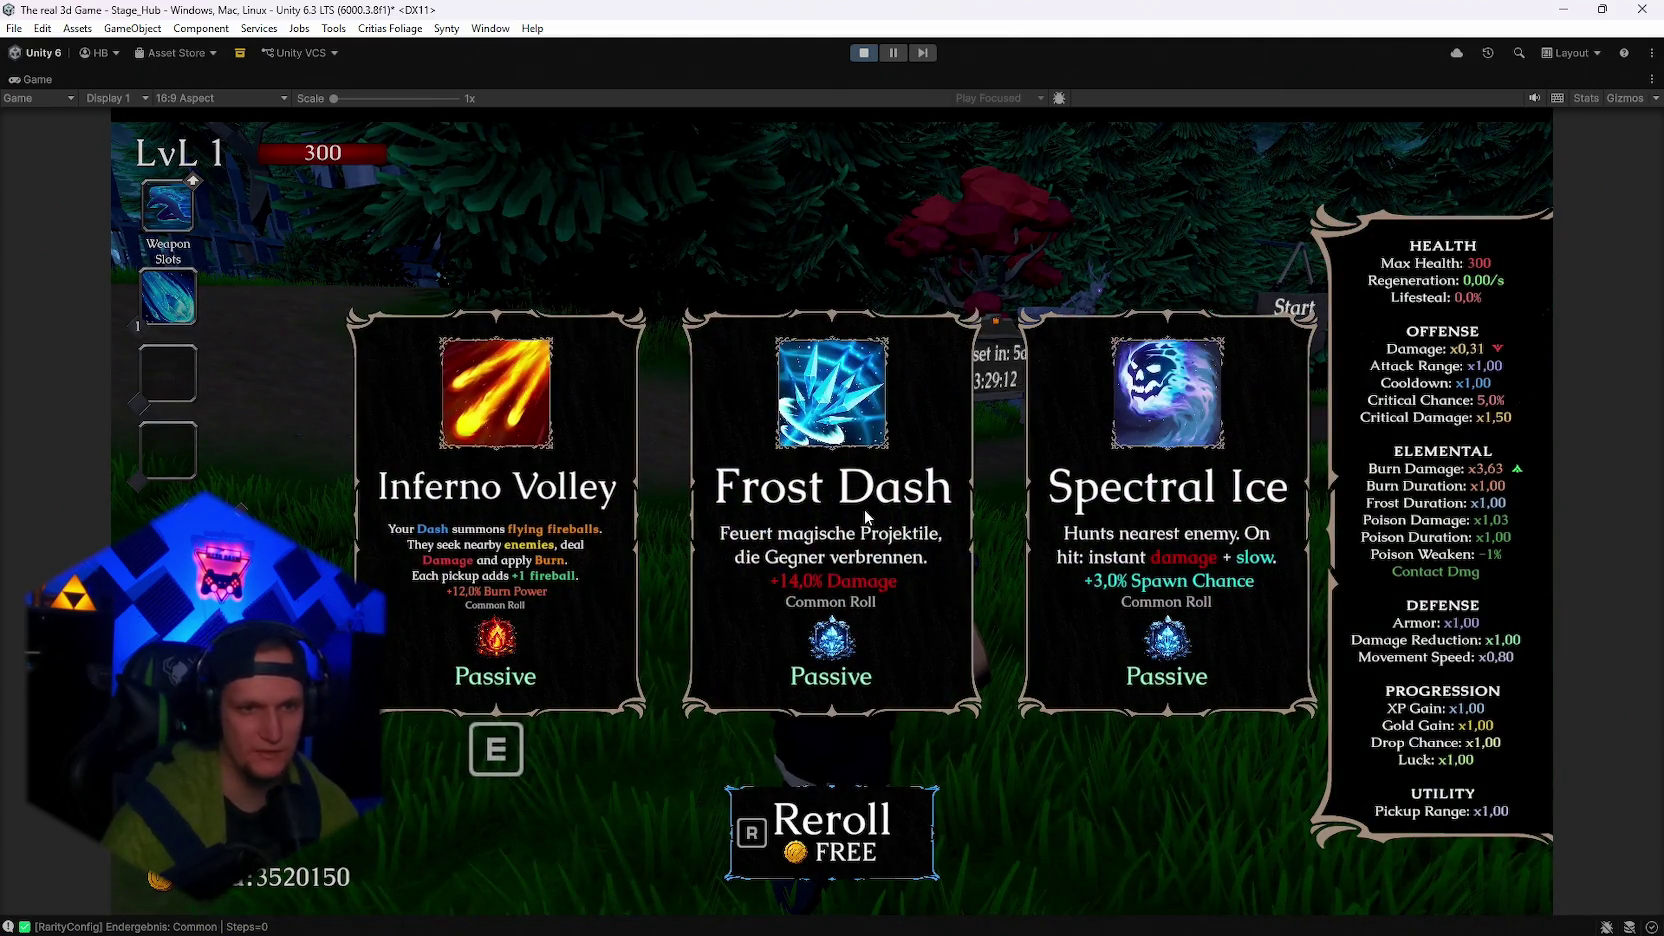
Reroll until AshenPact is offered again and screen-capture its card.
key(r)
key(r)
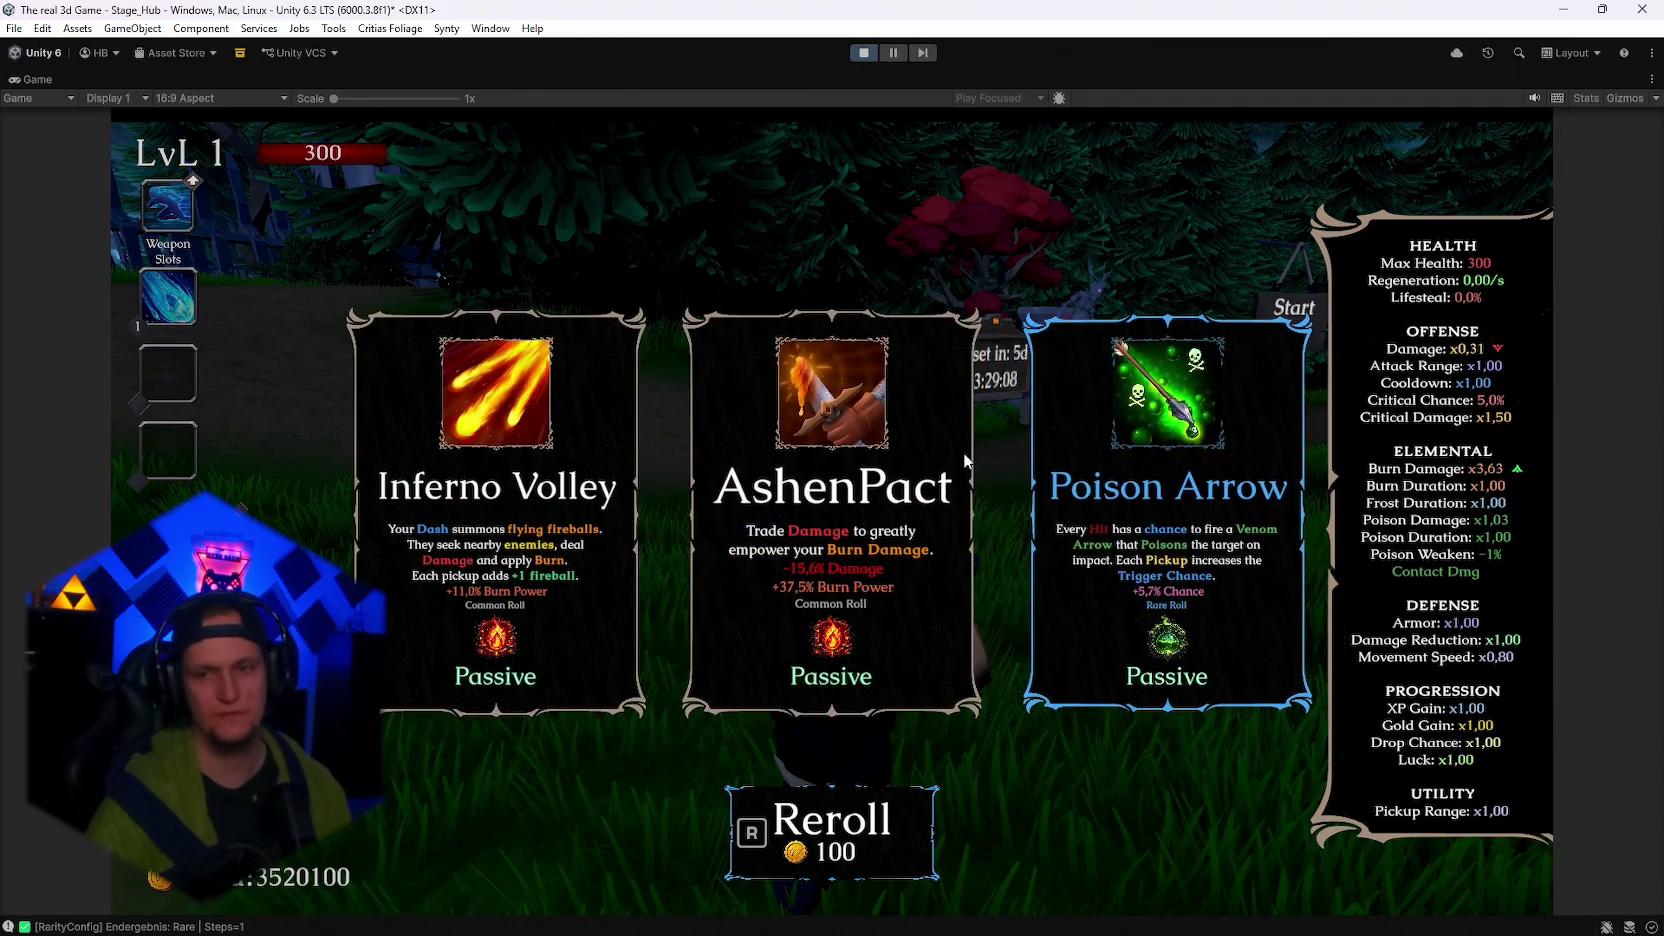
key(Print)
drag(994, 280, 671, 700)
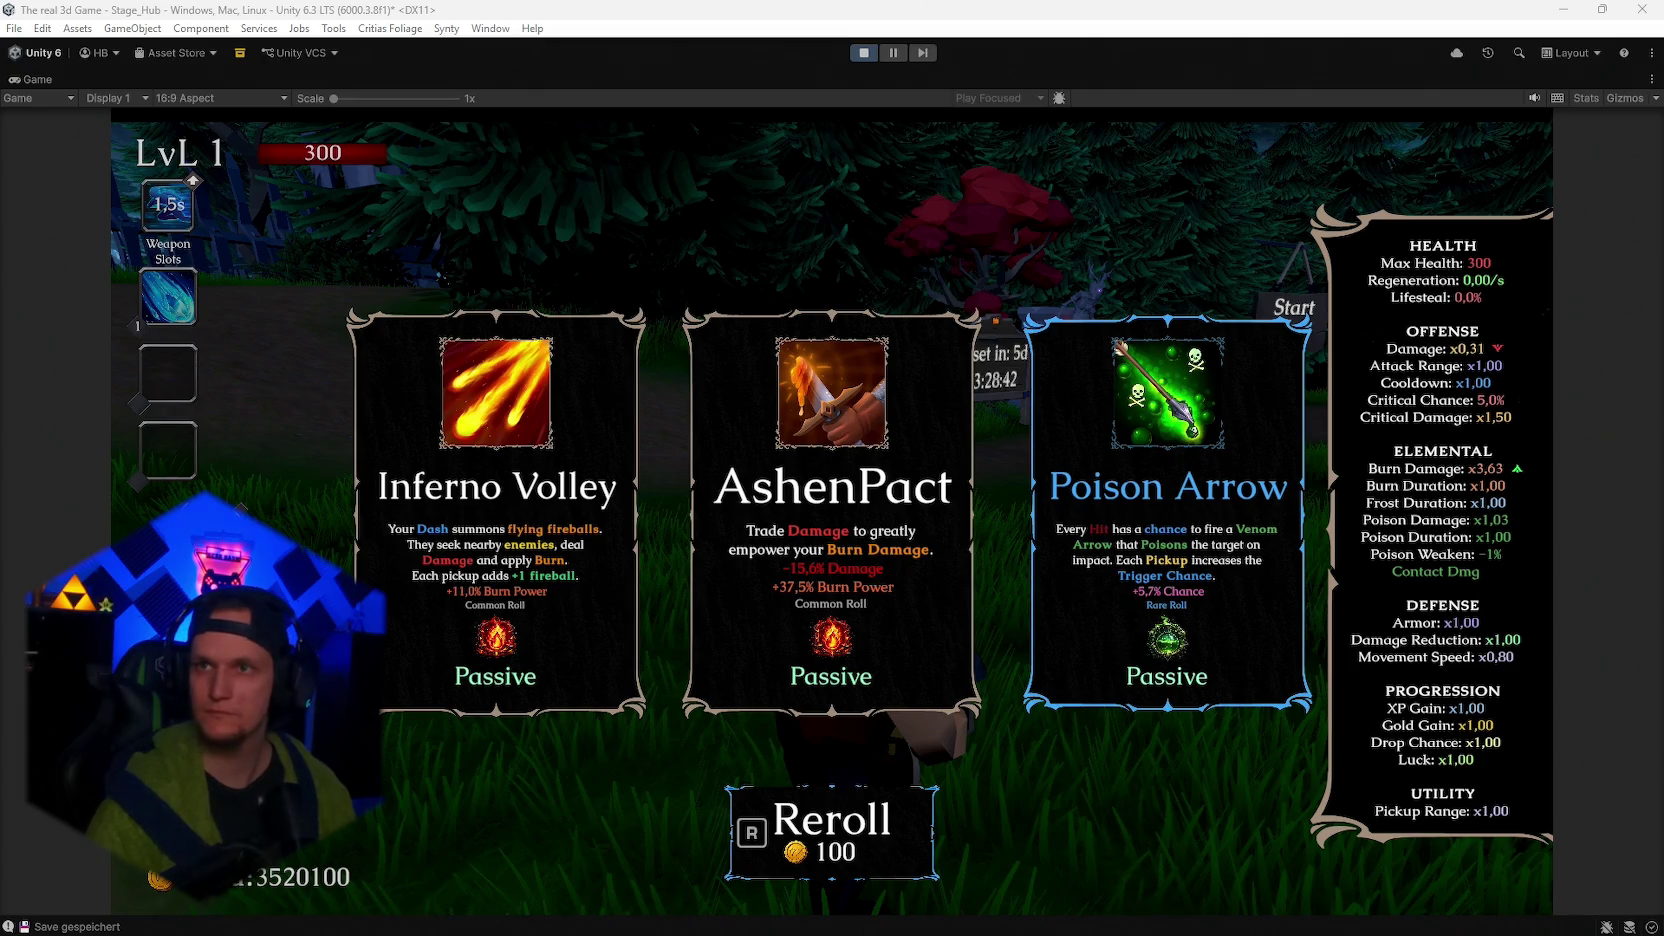
Look over CardUI.cs and PlayerStats.cs, then copy all of Ashenpact.cs's code.
click(1158, 929)
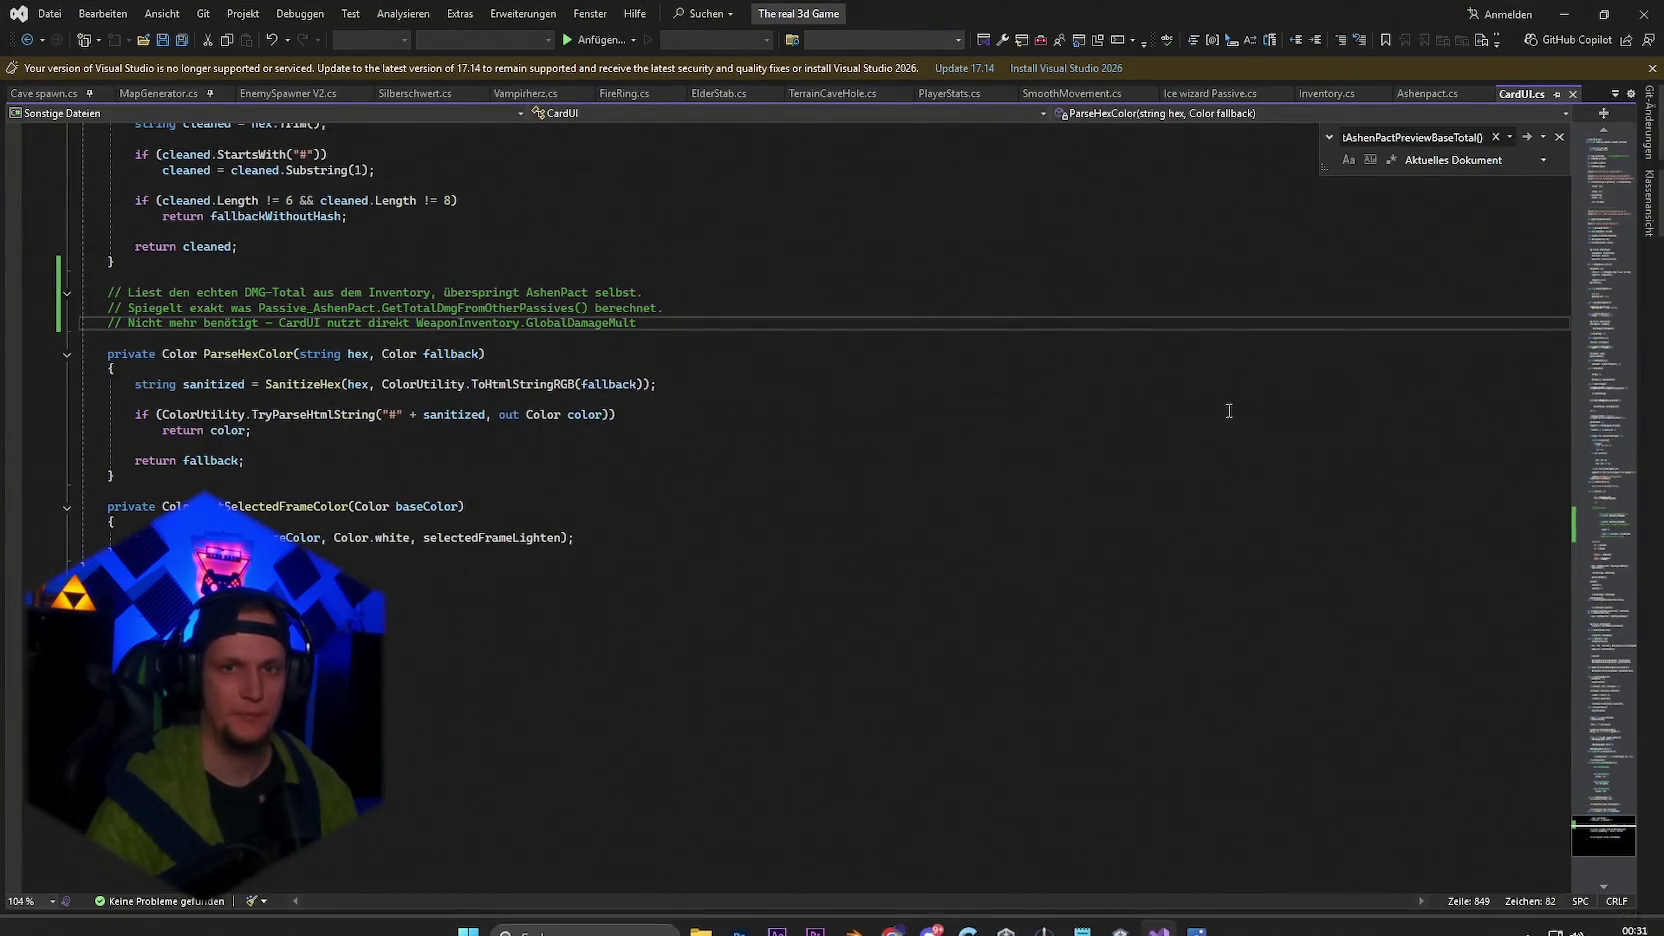
key(ctrl+a)
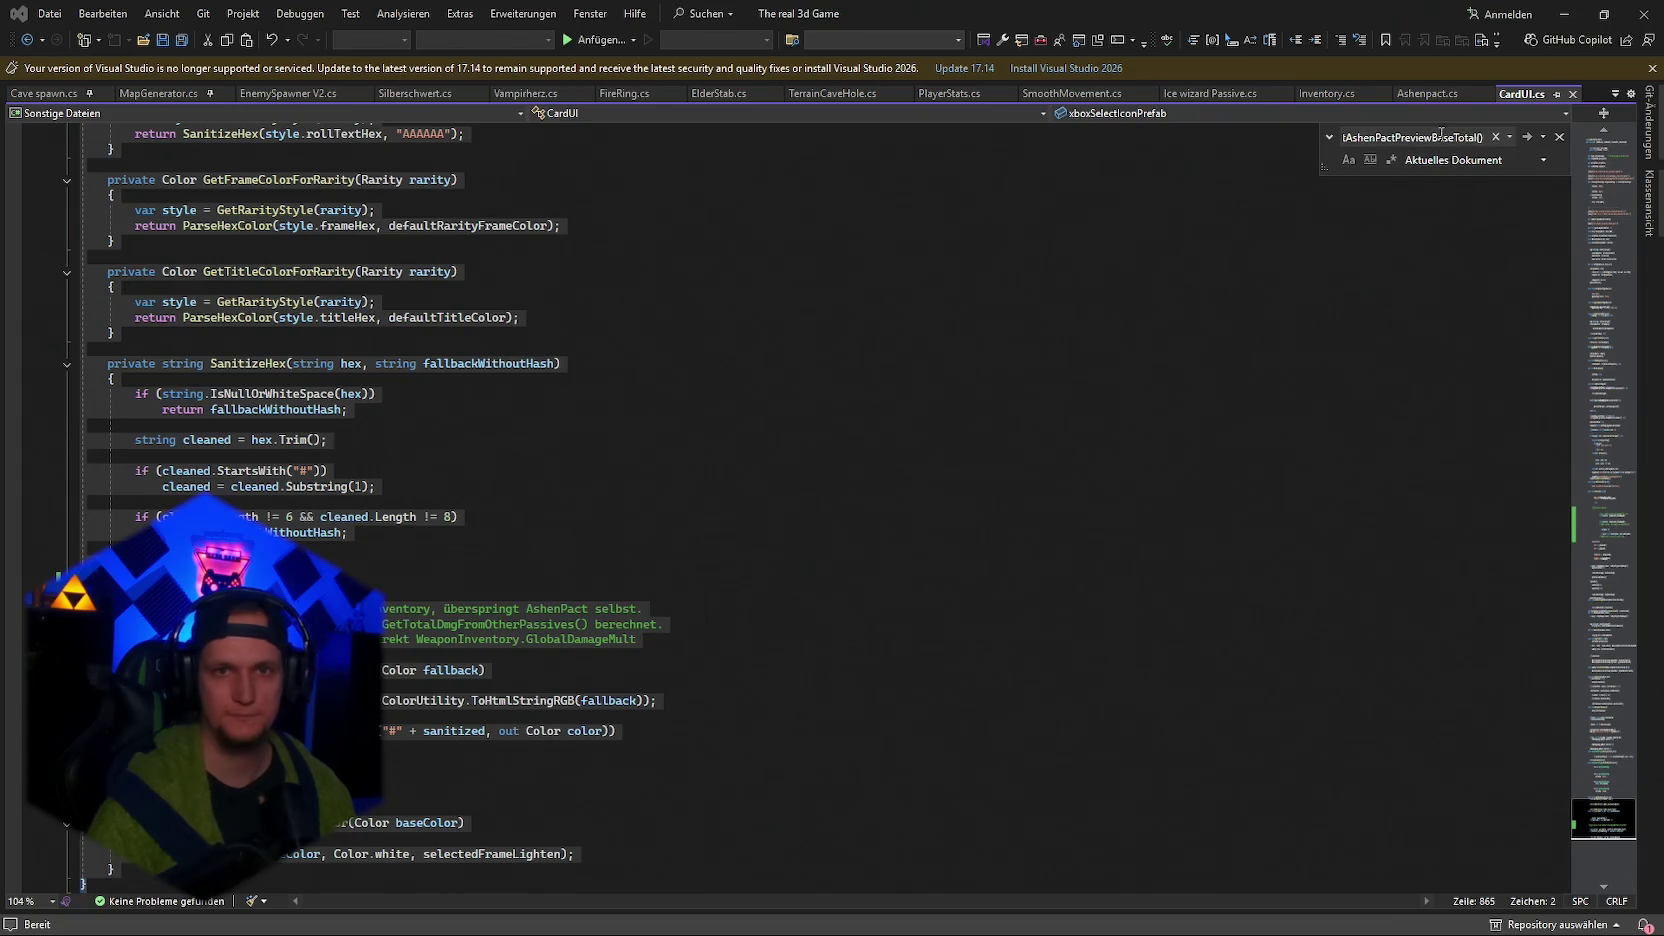
click(959, 92)
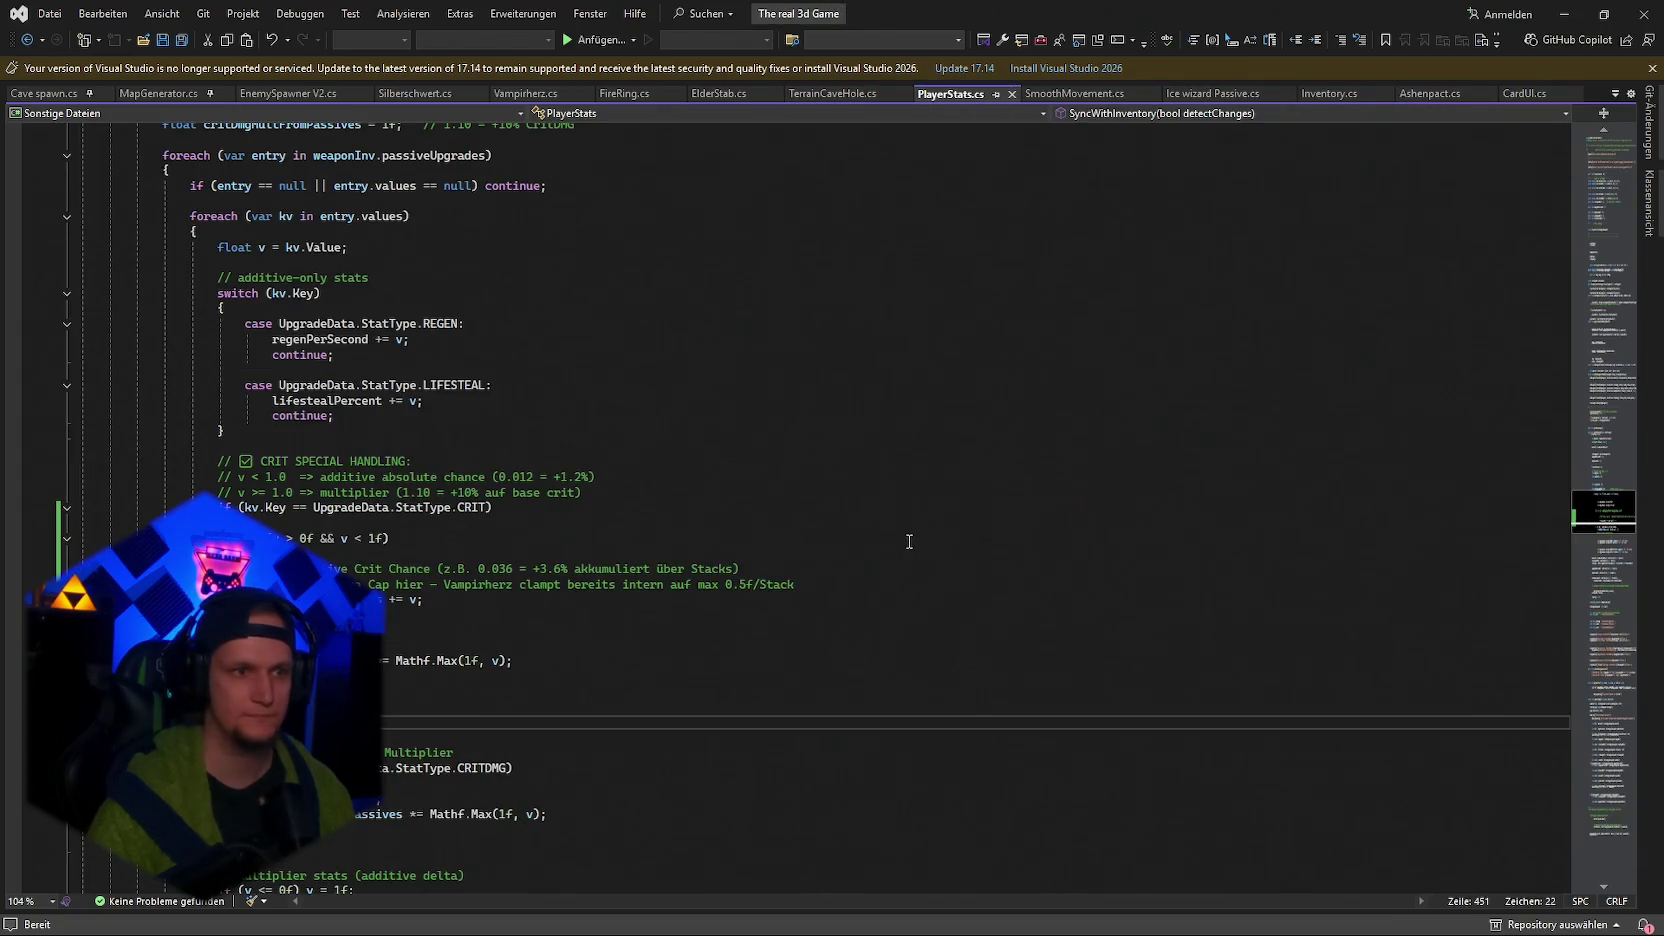
click(1404, 98)
key(ctrl+a)
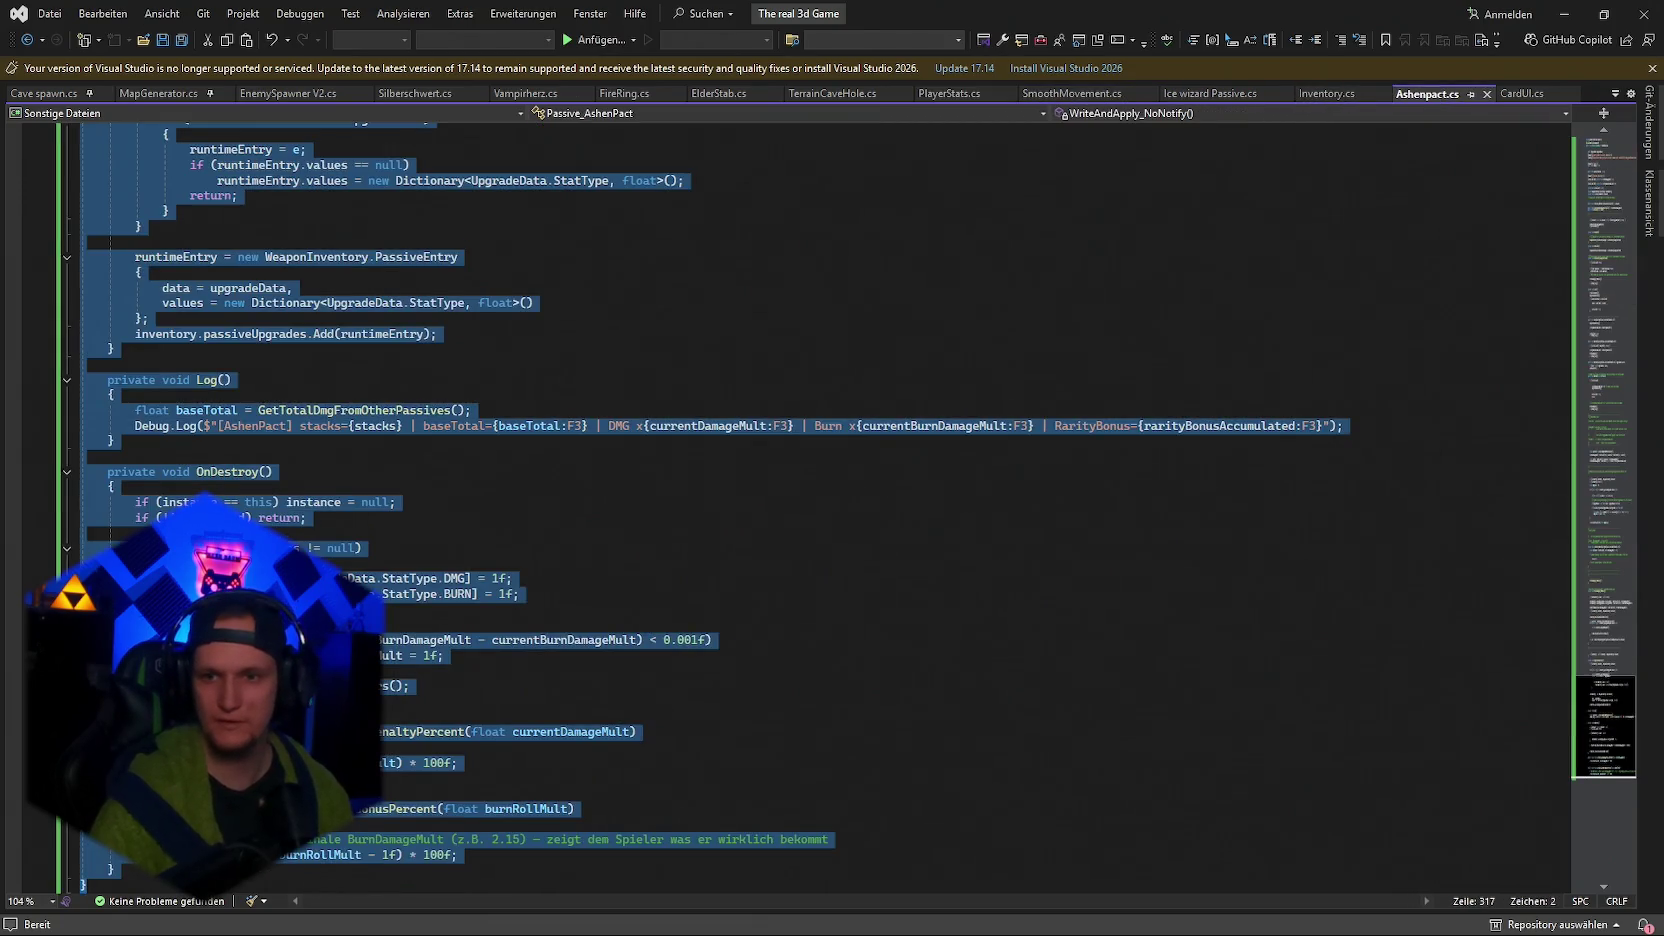
key(alt+Tab)
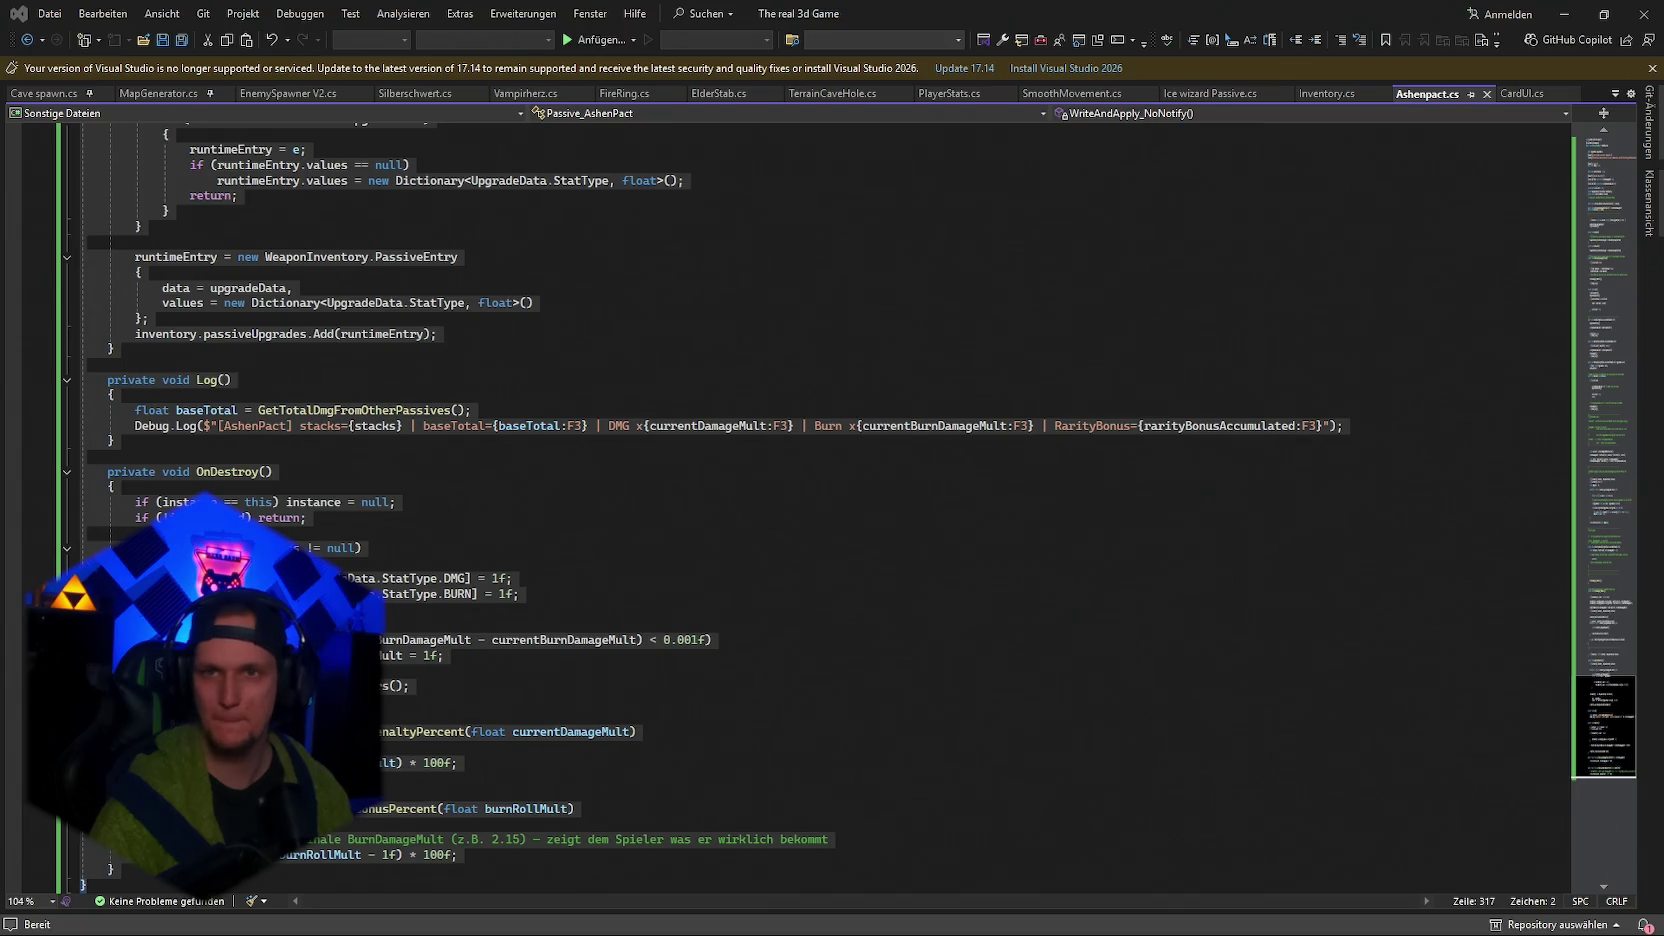
click(1564, 14)
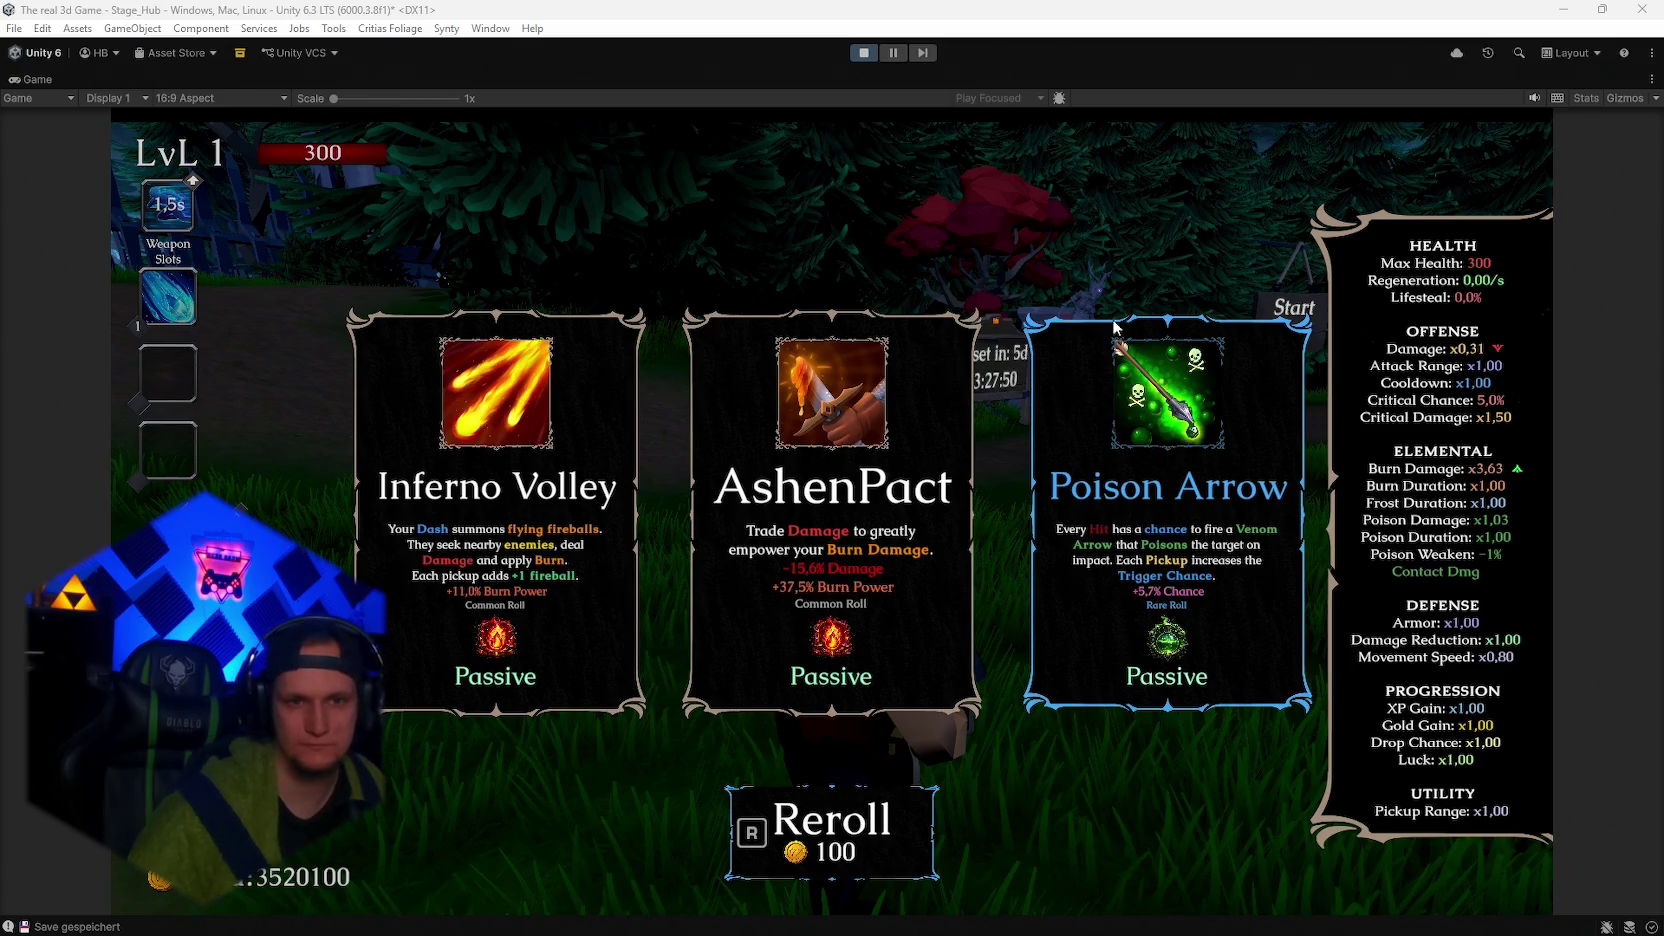
Stop the running game and check the to-do notes before returning to Unity.
click(864, 53)
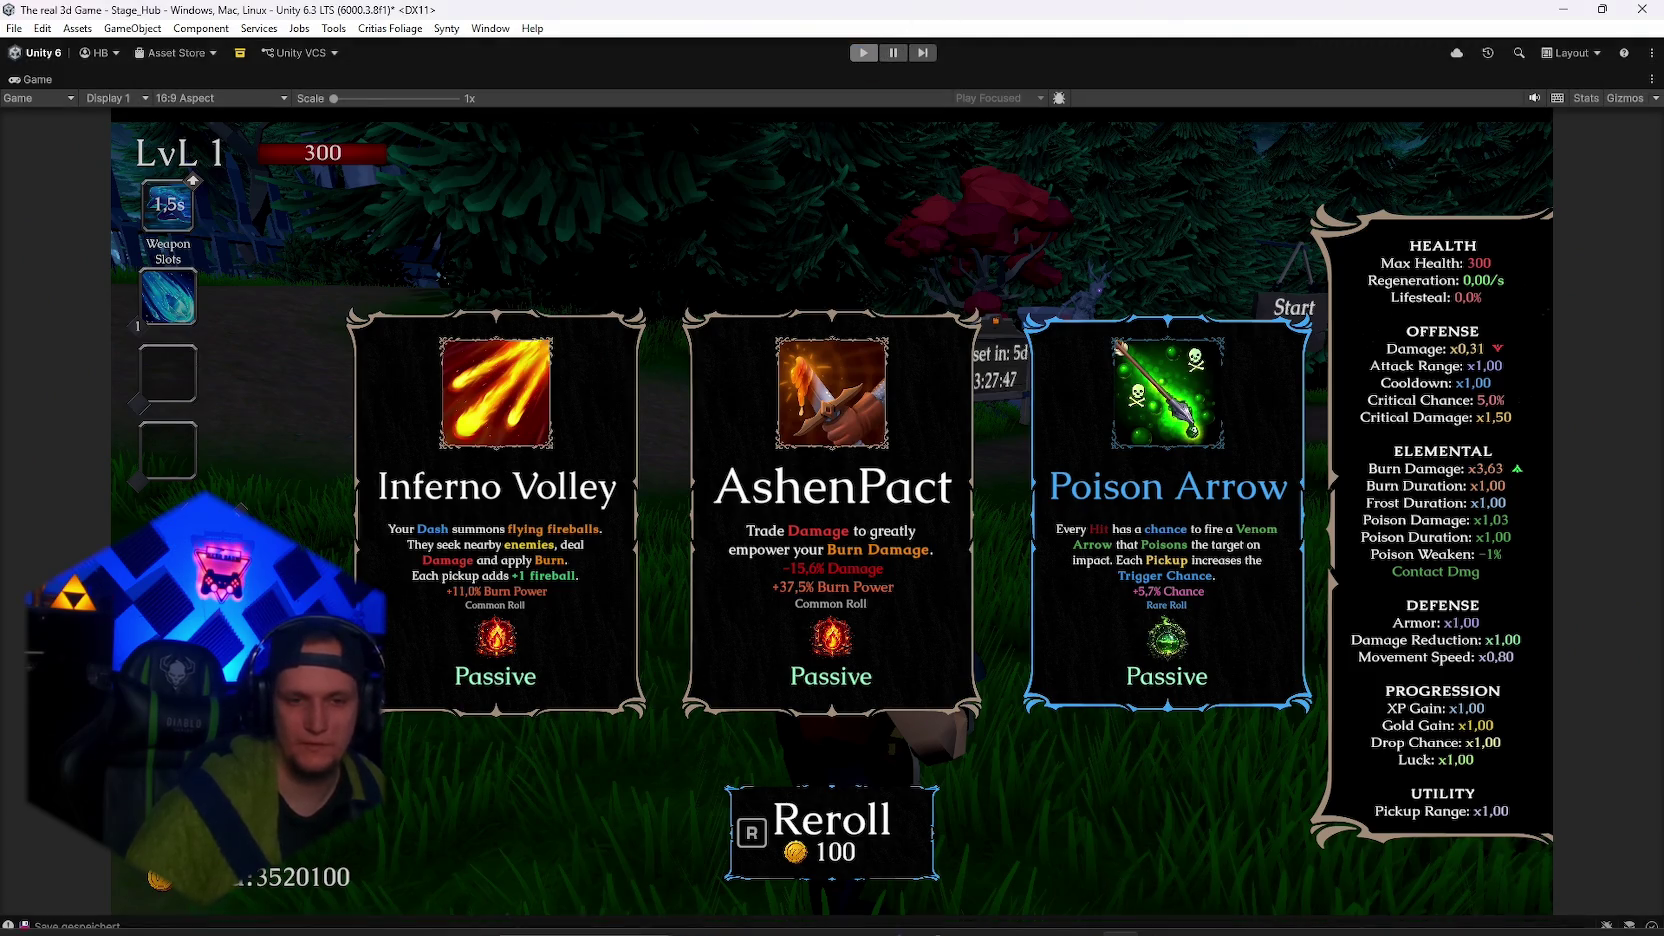
click(1158, 915)
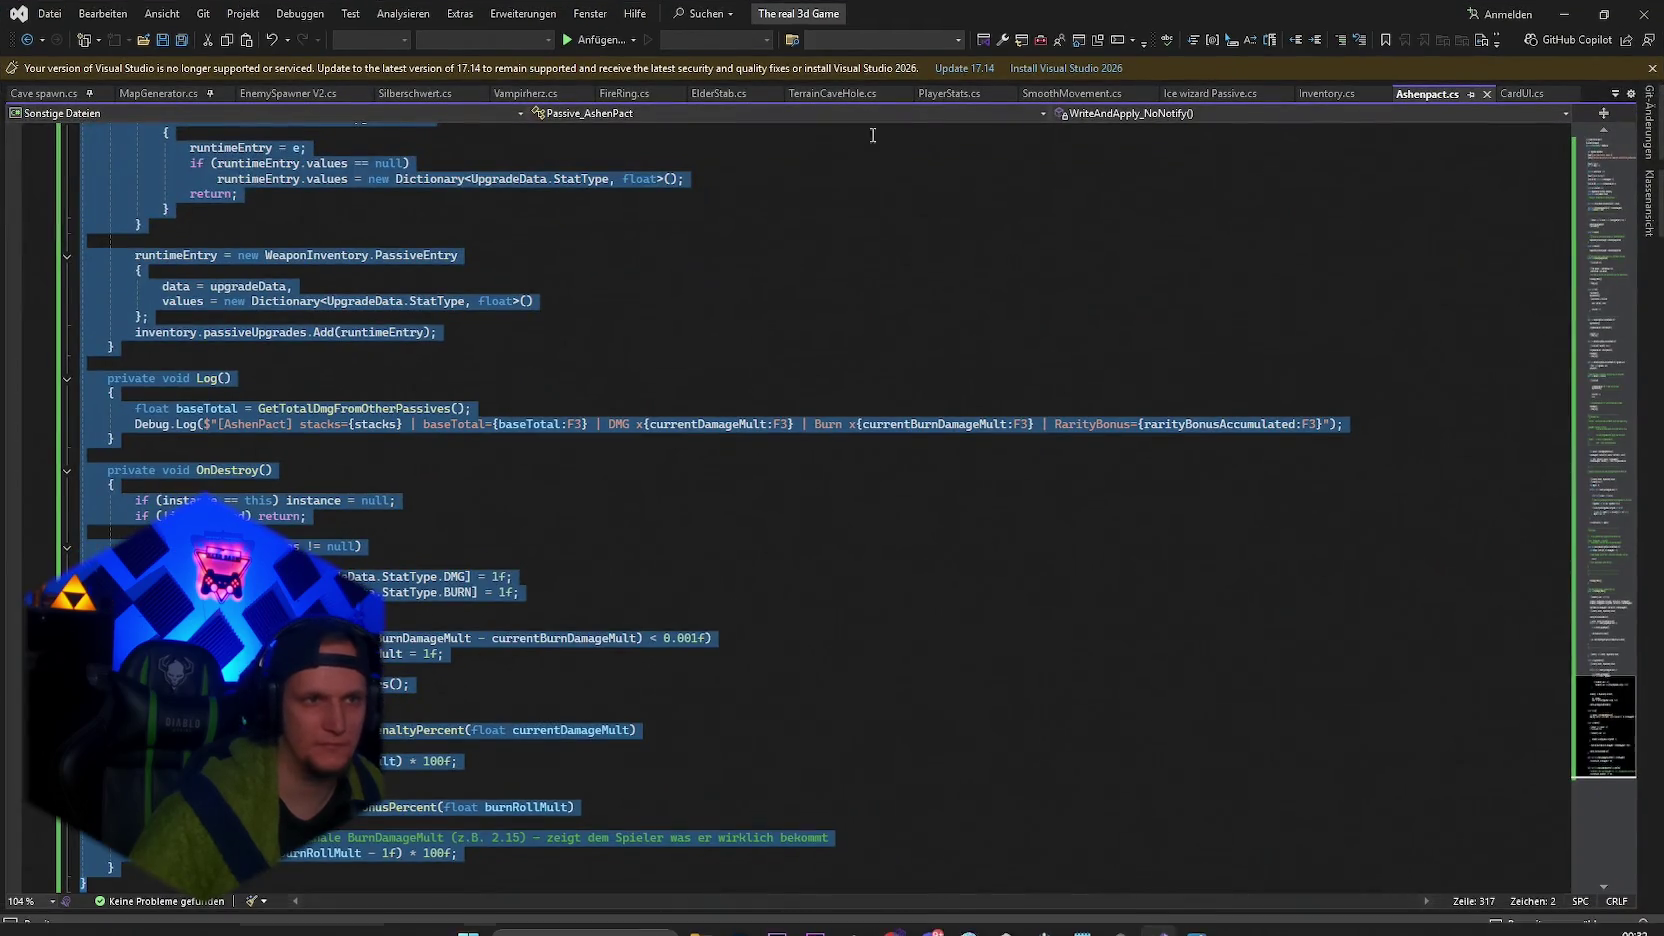
click(998, 918)
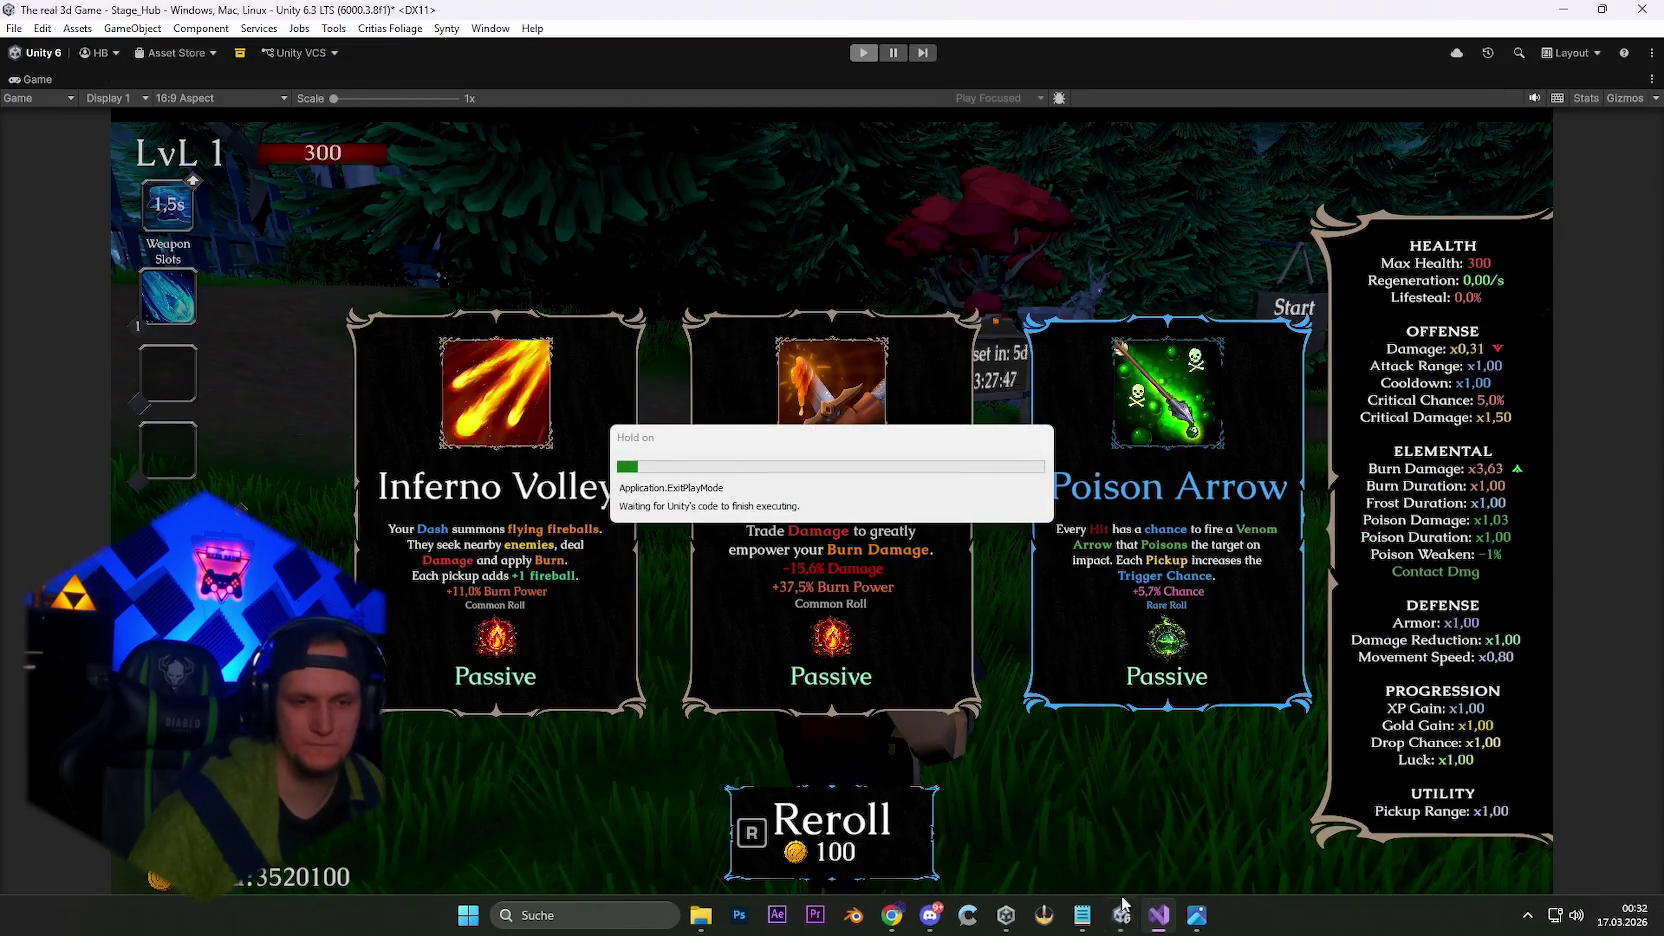
click(1082, 915)
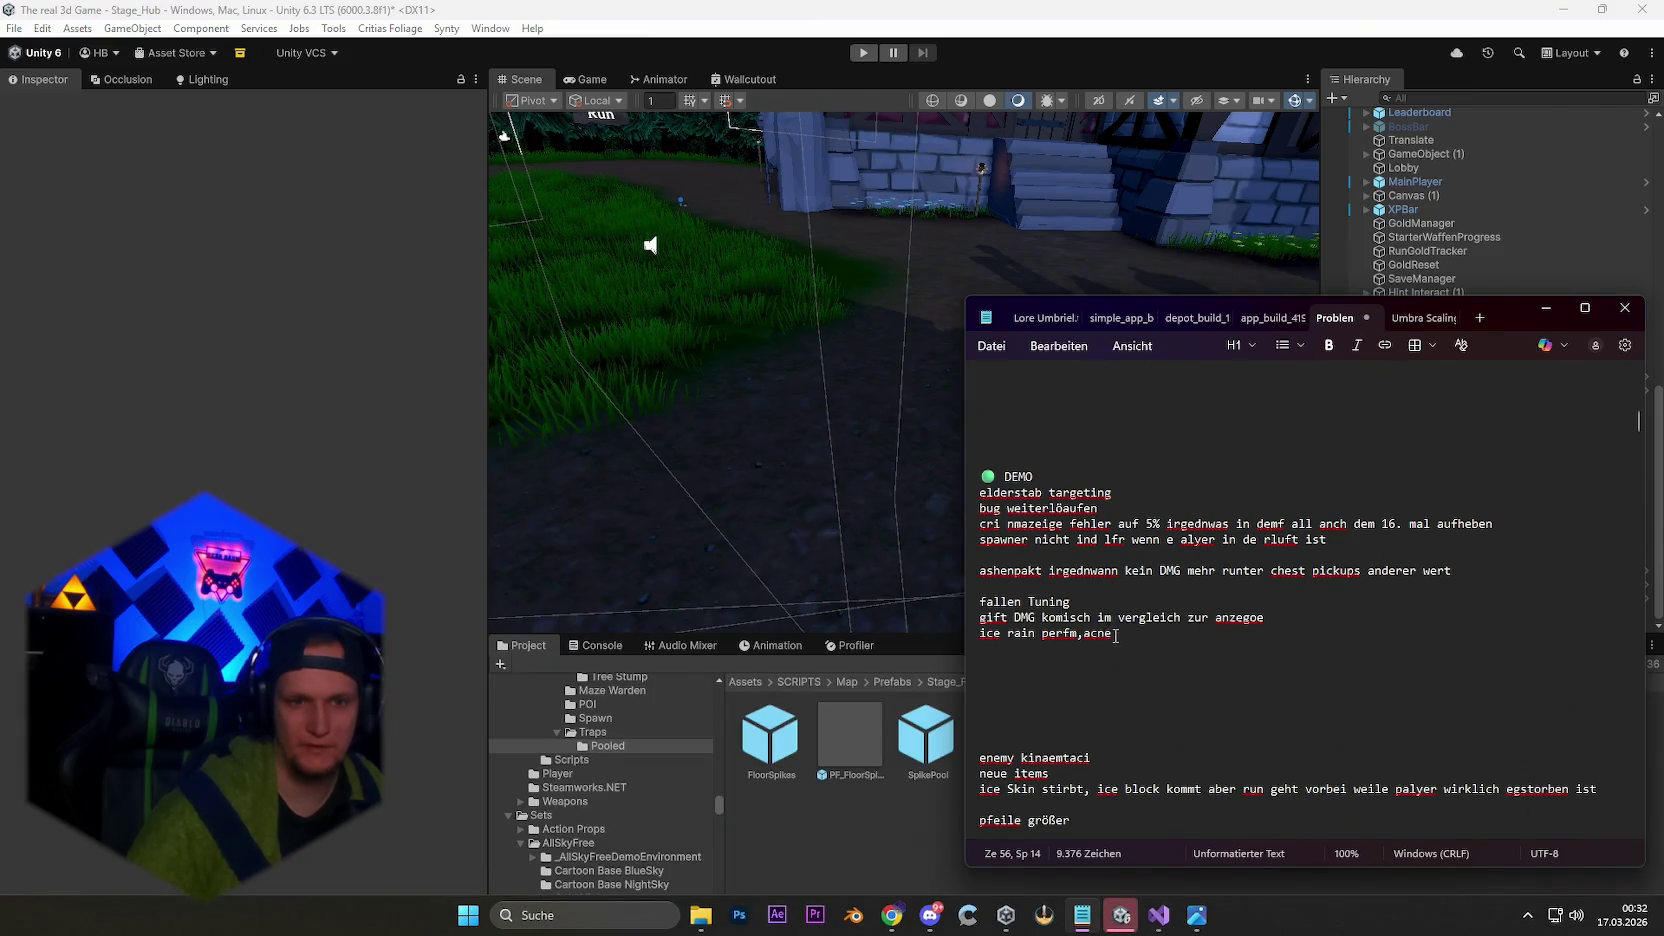
click(1082, 915)
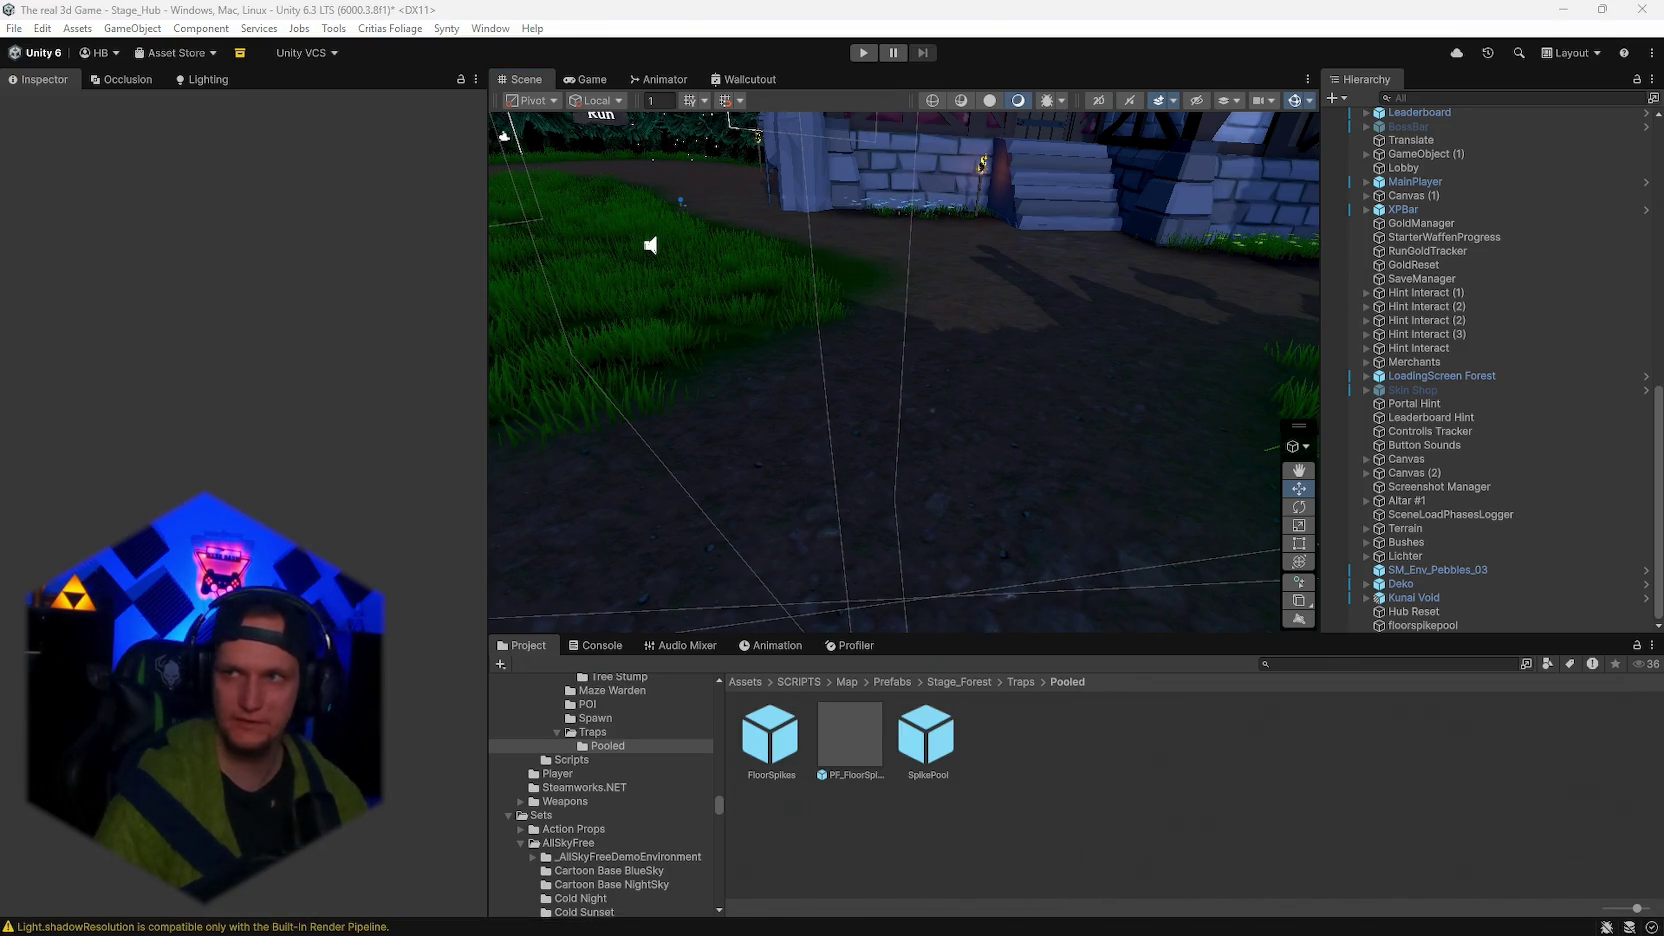
Scroll the Project tree down to the Wurf 3 passives and open the Poisen Weaken folder.
scroll(640, 819, down, 6)
scroll(648, 824, down, 10)
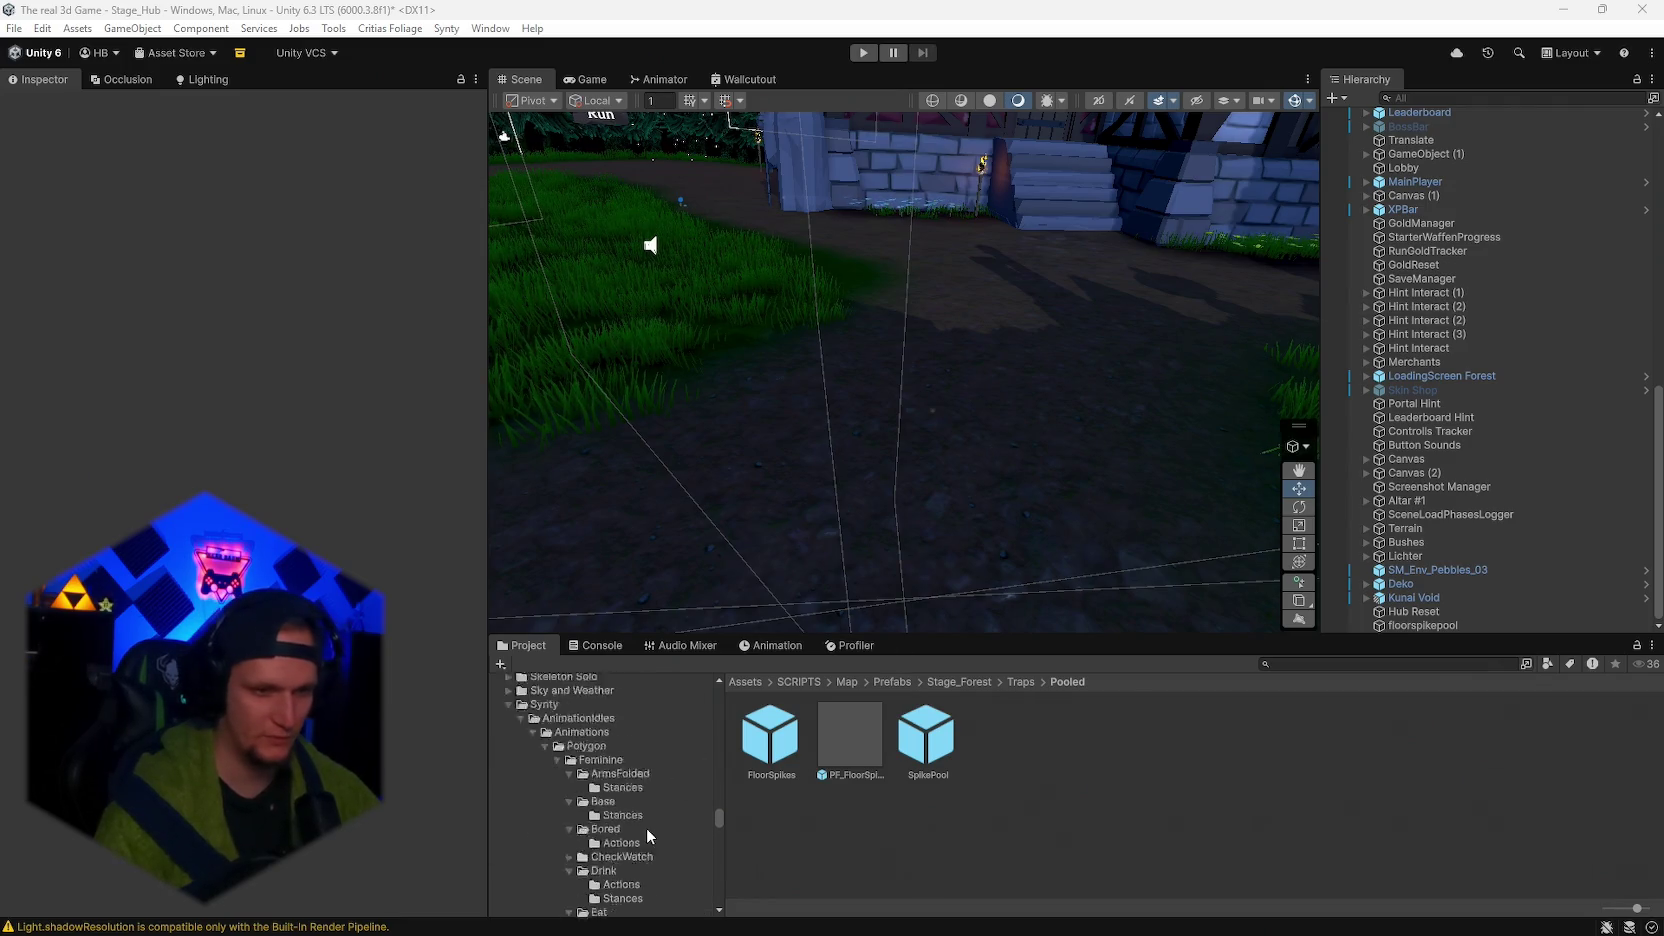
scroll(685, 834, down, 10)
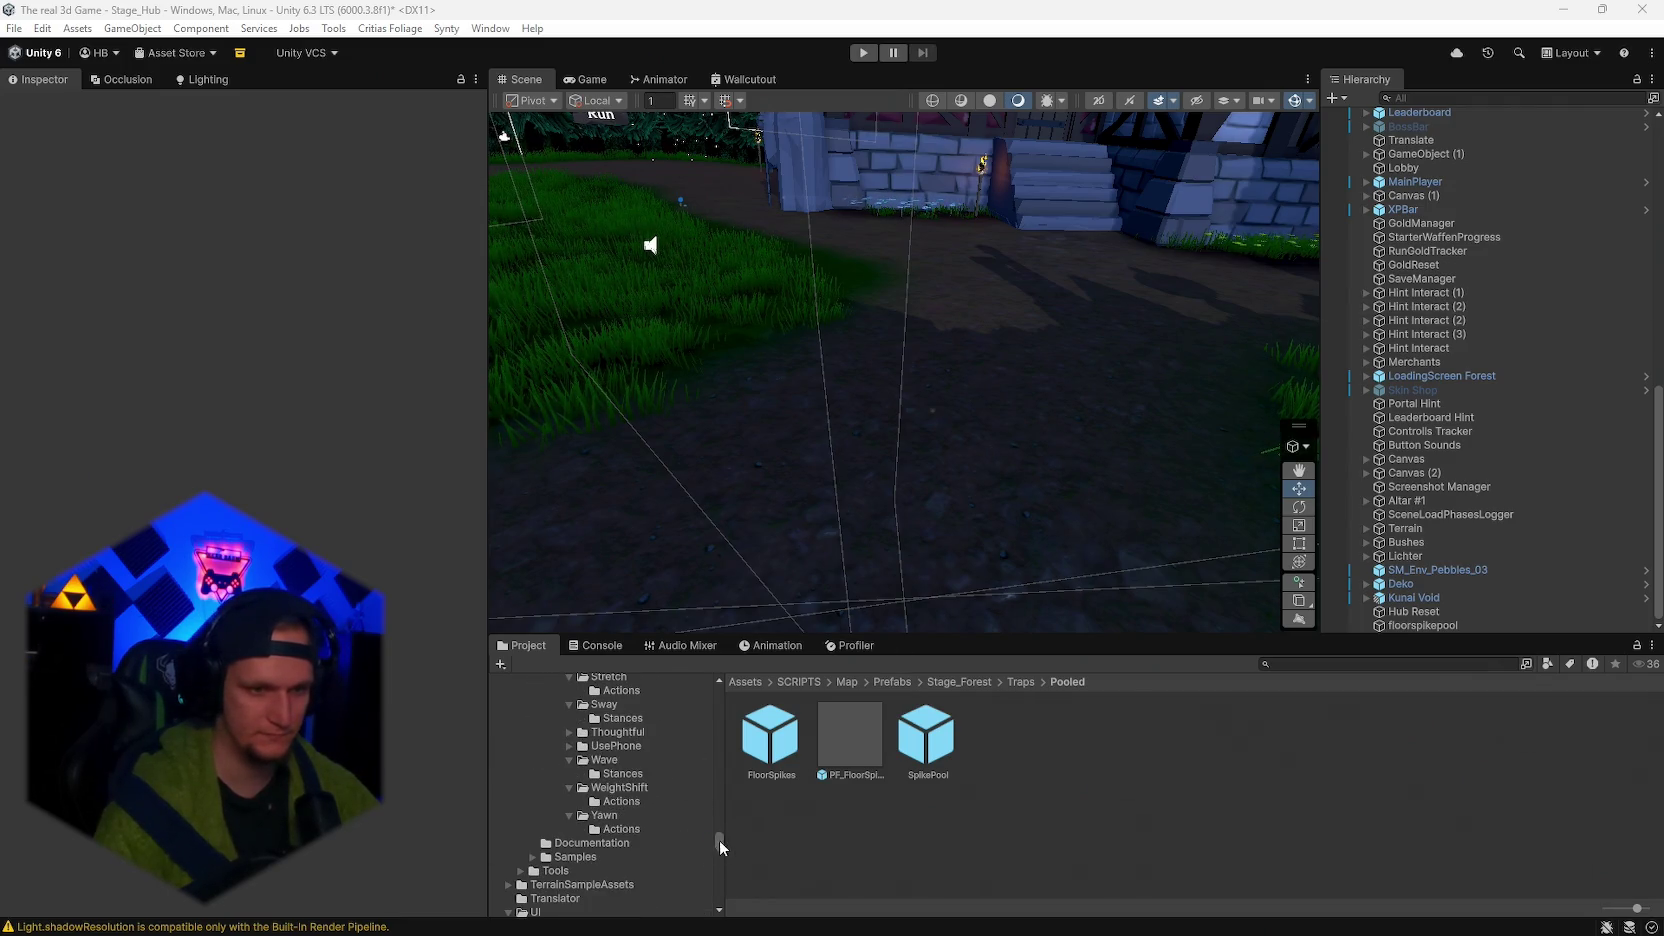
scroll(660, 857, up, 2)
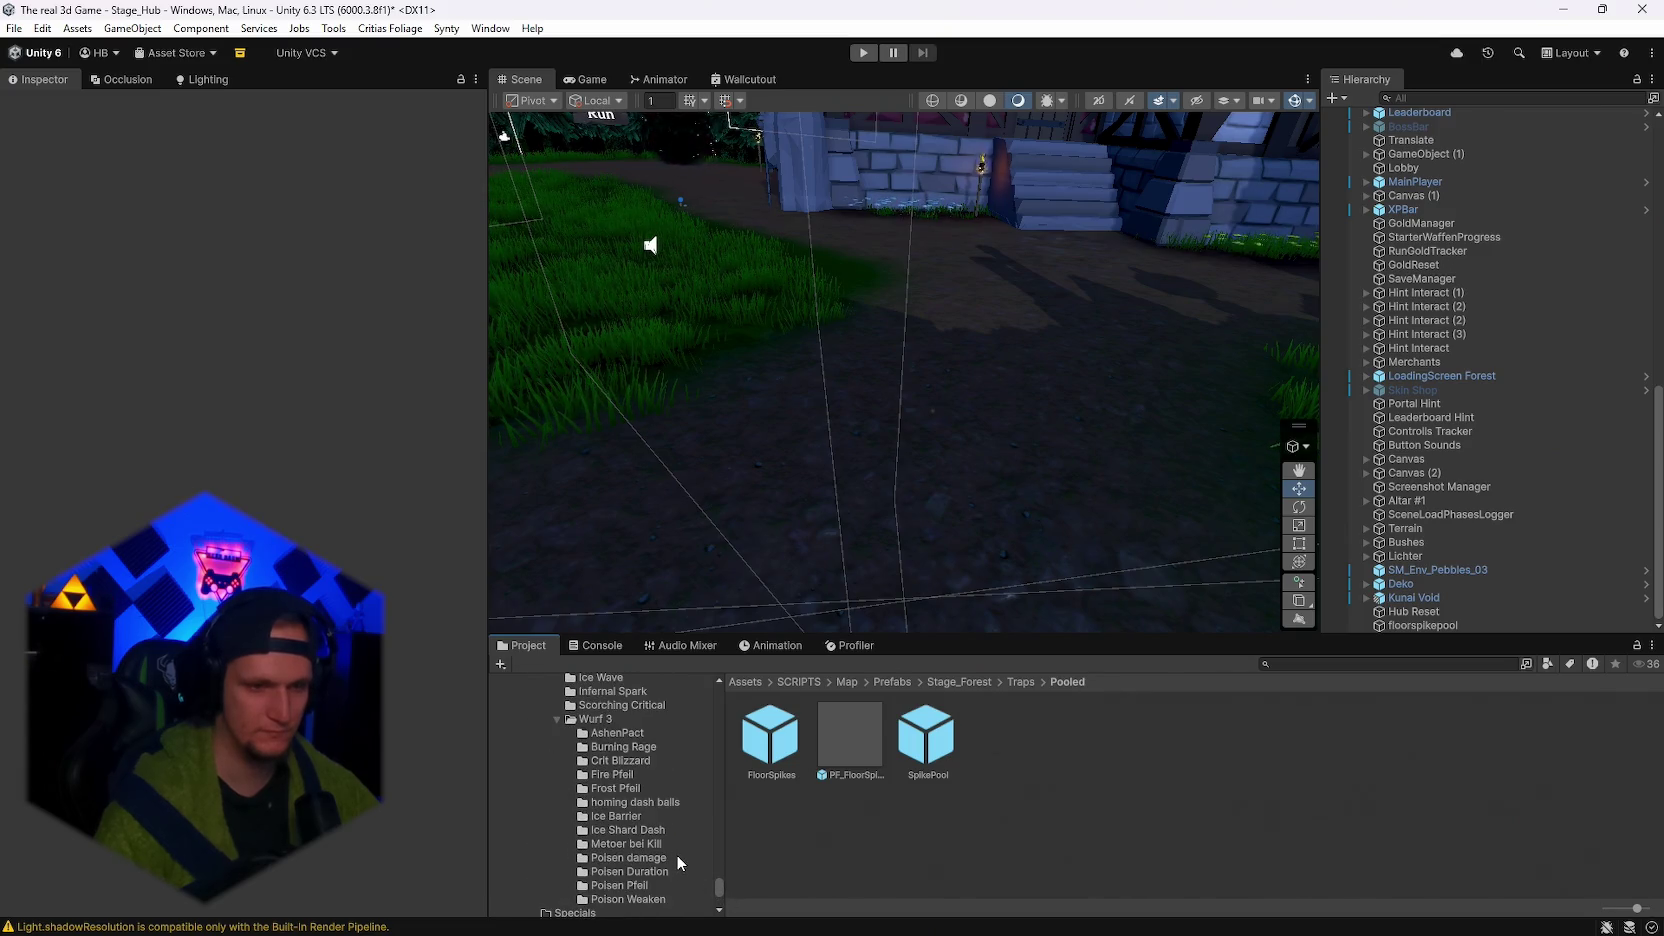
click(630, 903)
Open the Poisen Weaken script in Visual Studio and select all its code.
double_click(1081, 735)
key(ctrl+a)
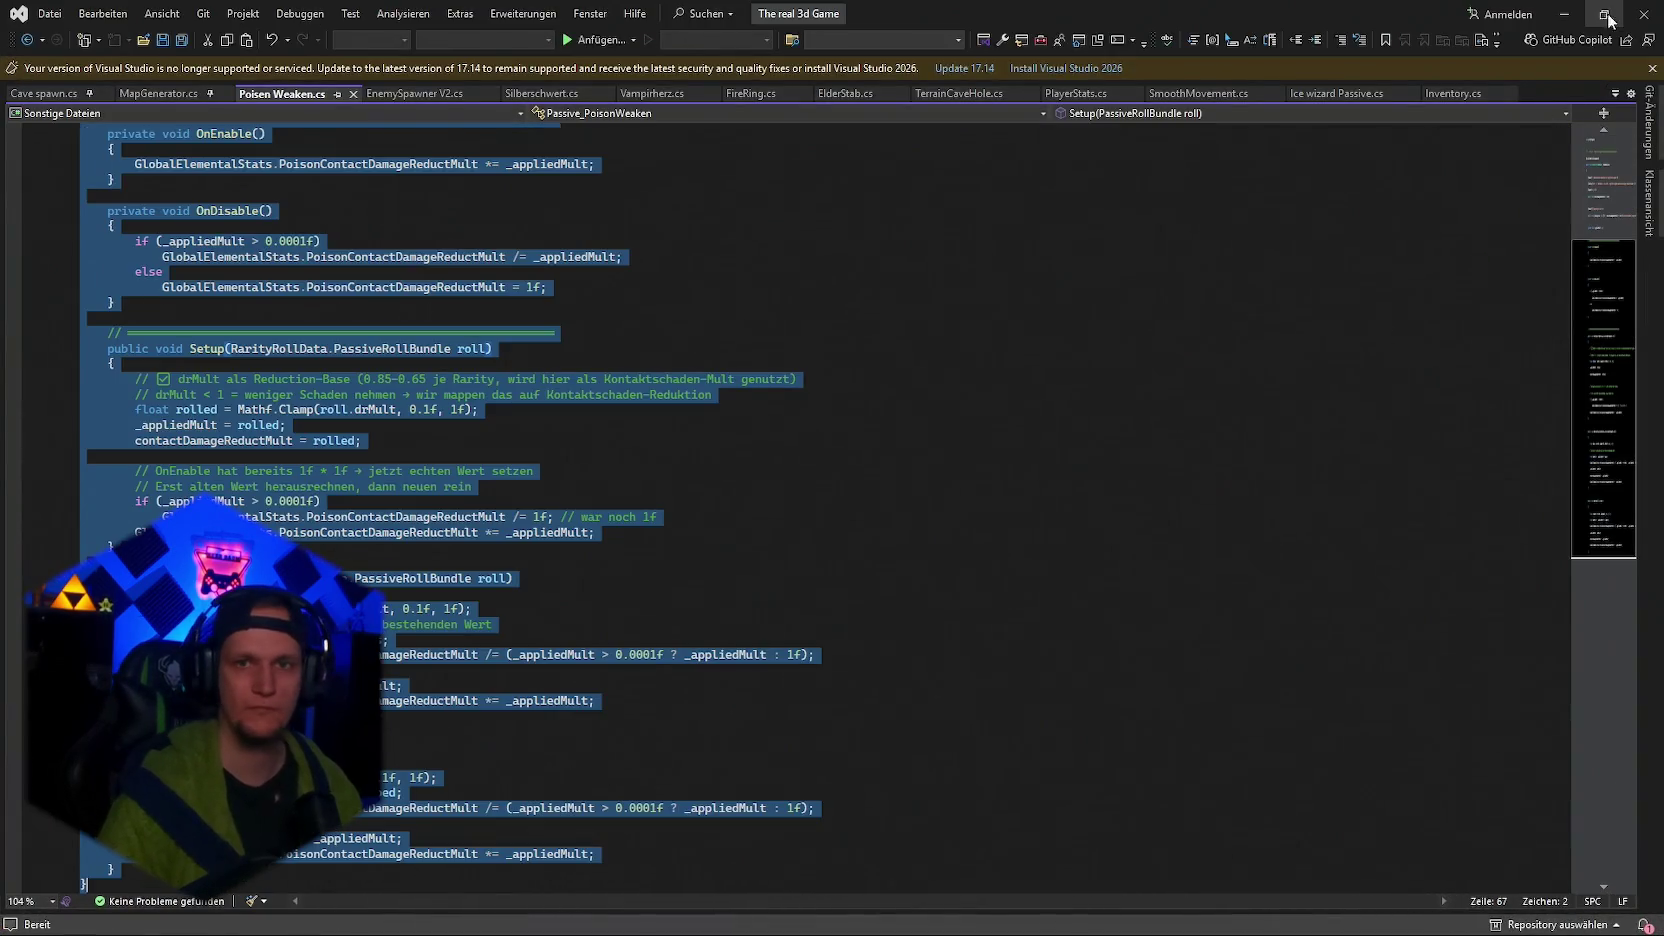
key(alt+Tab)
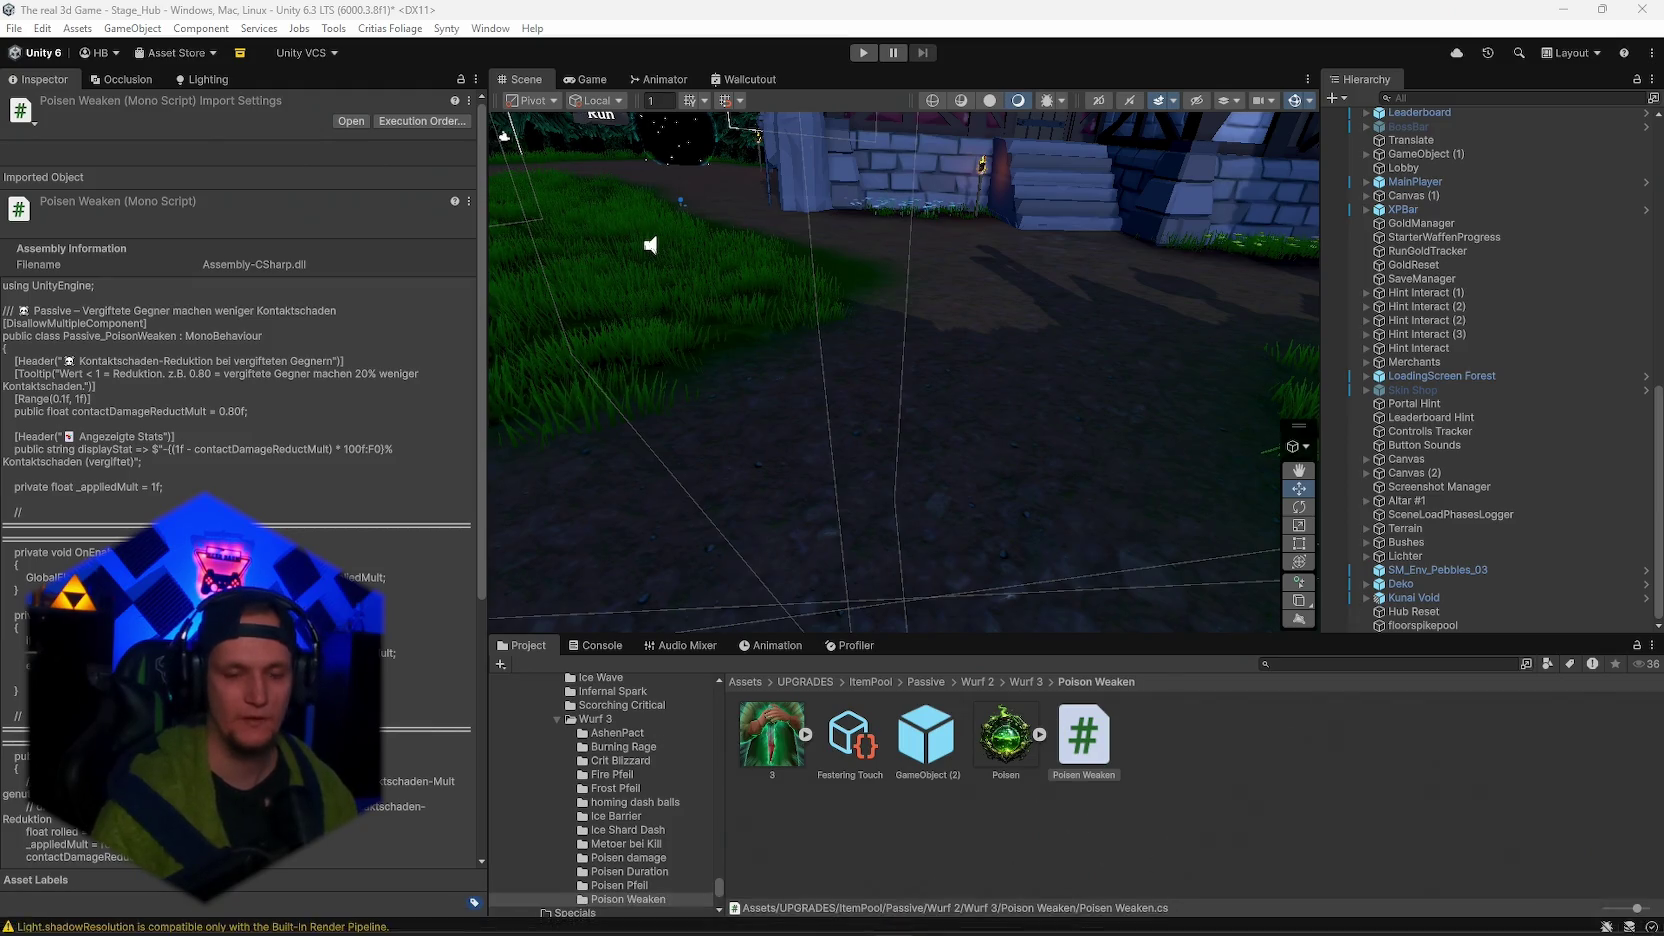
click(1160, 915)
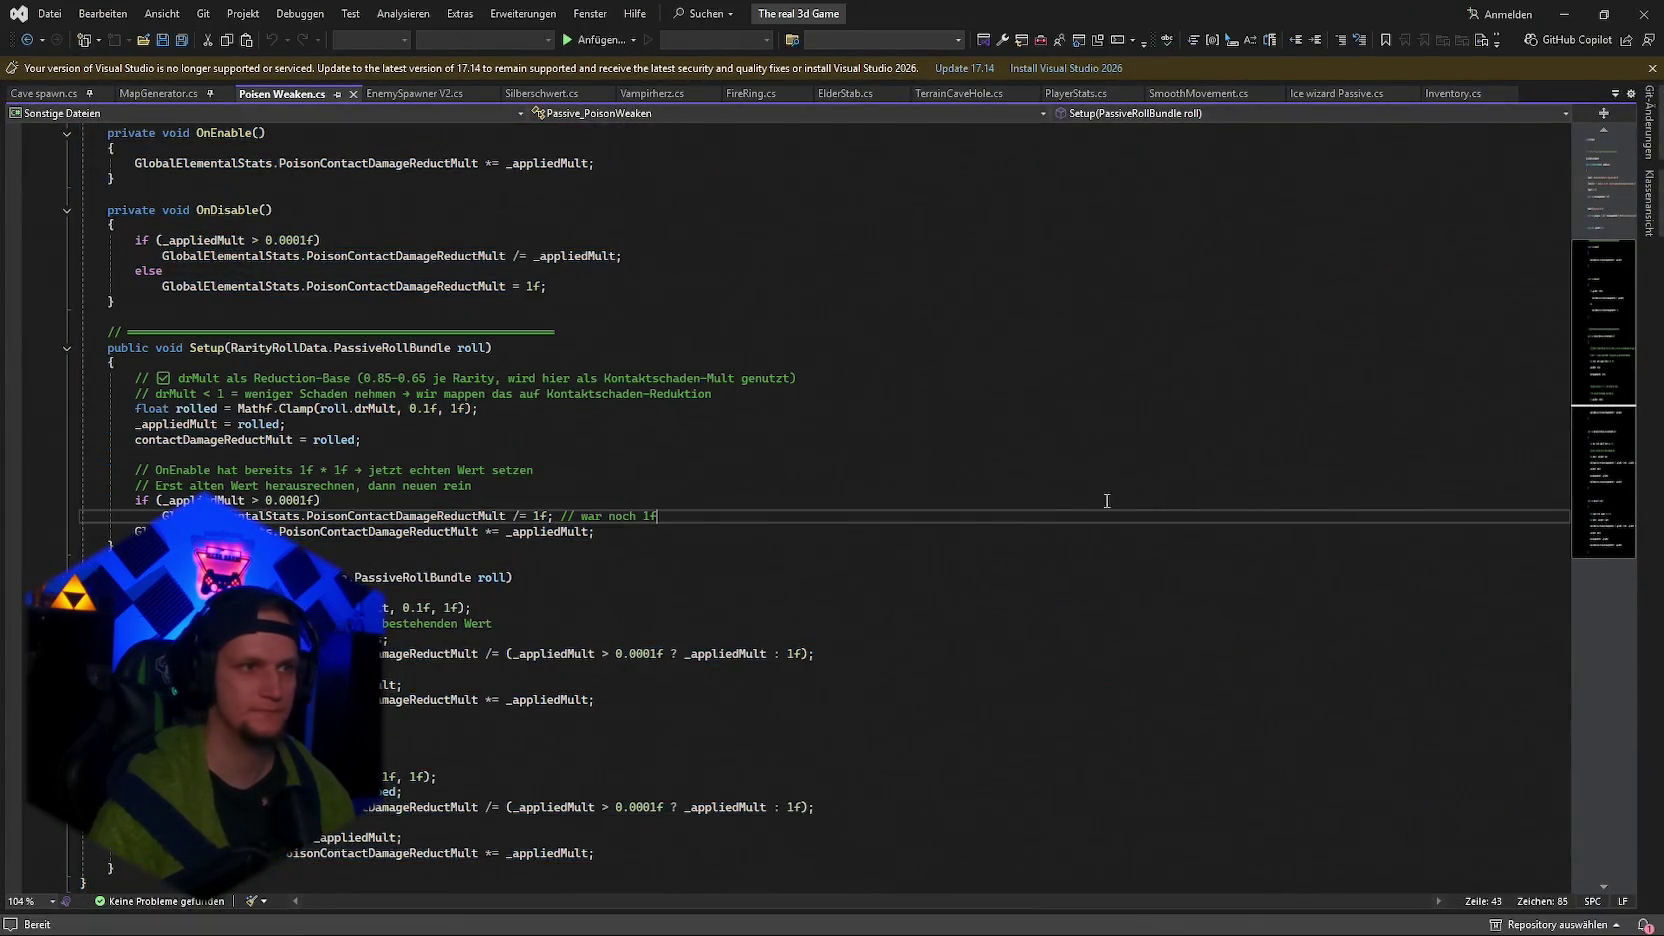
key(ctrl+a)
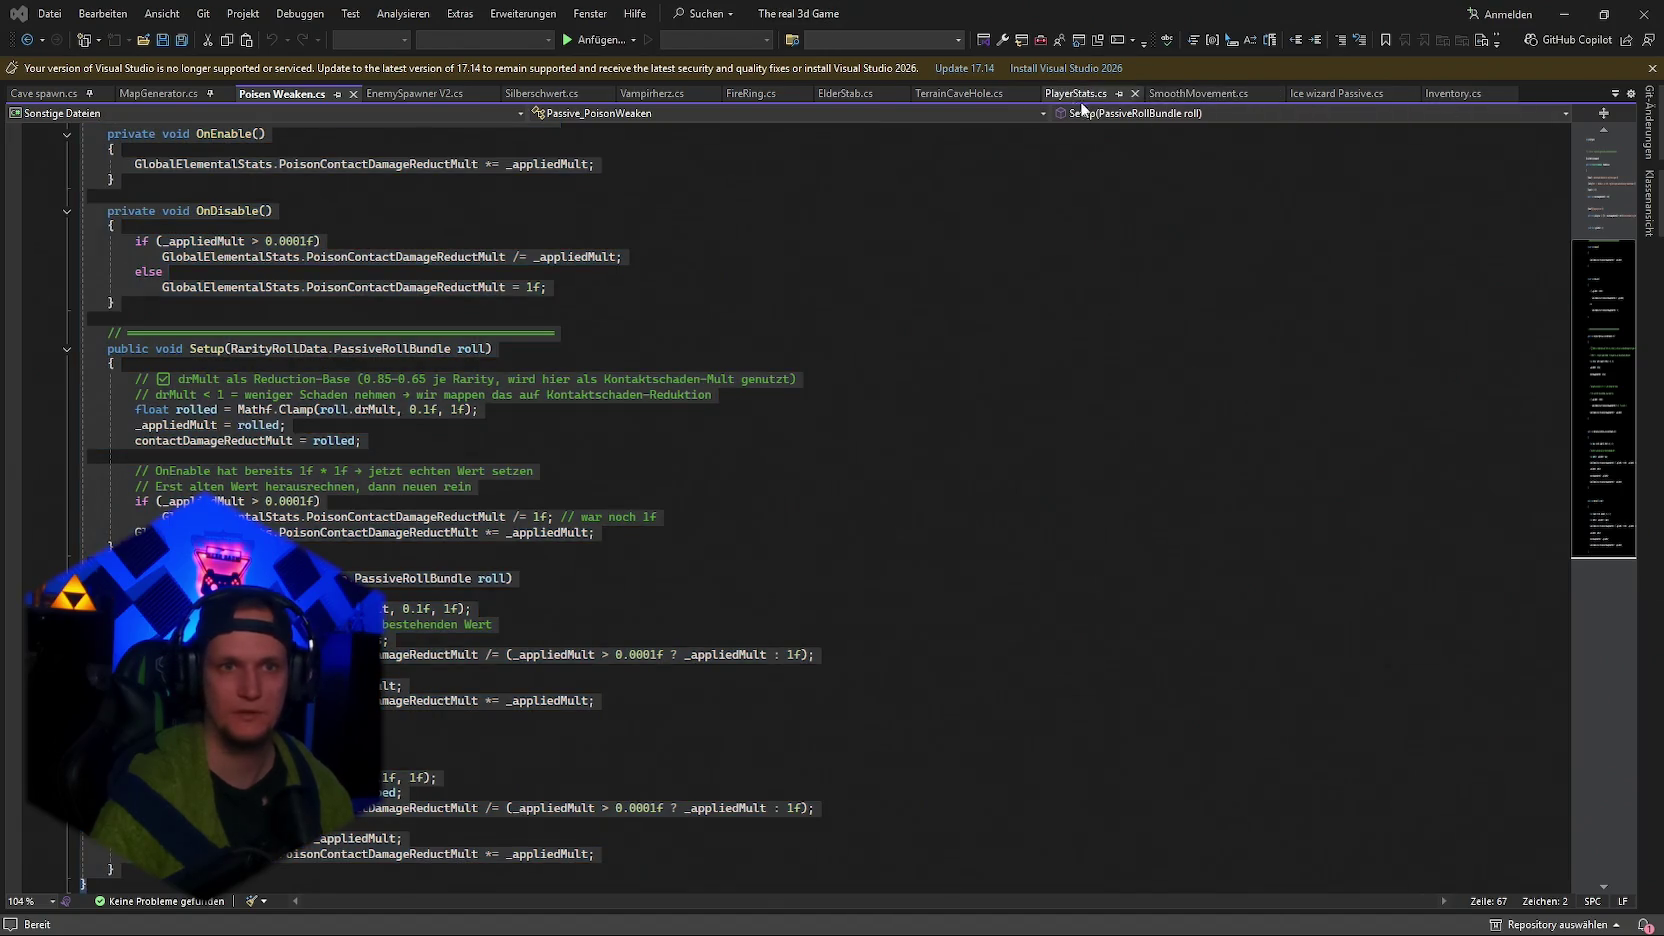
Select all of PlayerStats.cs, then open the Poisen Duration script from Unity.
click(1082, 94)
key(ctrl+a)
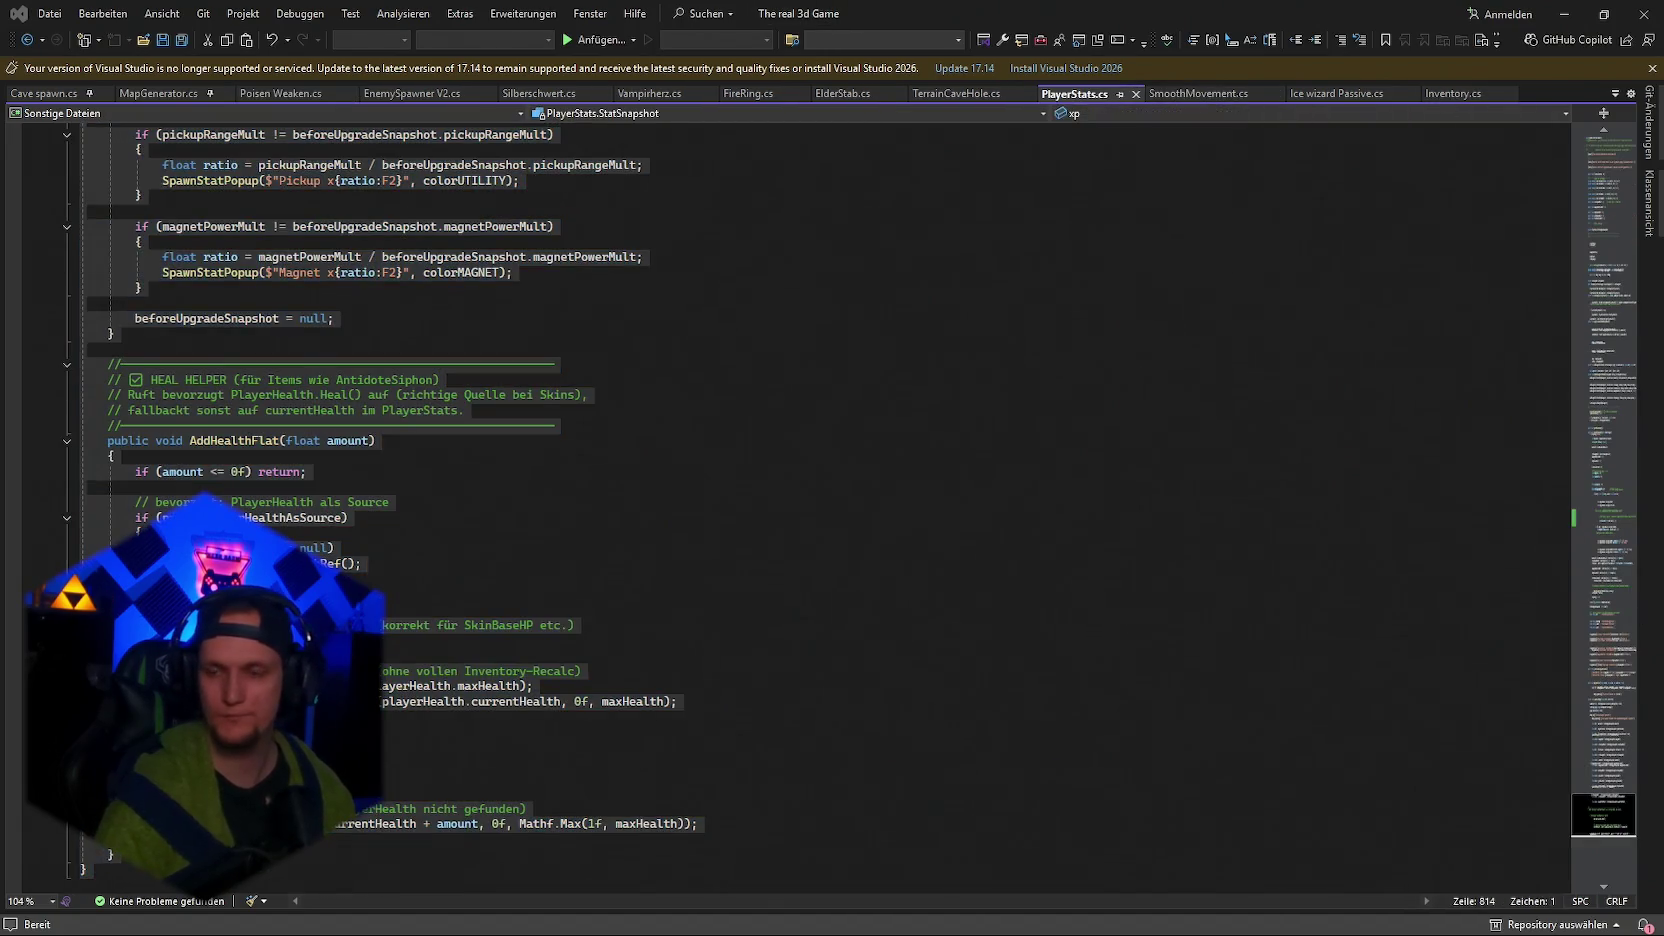
click(1564, 14)
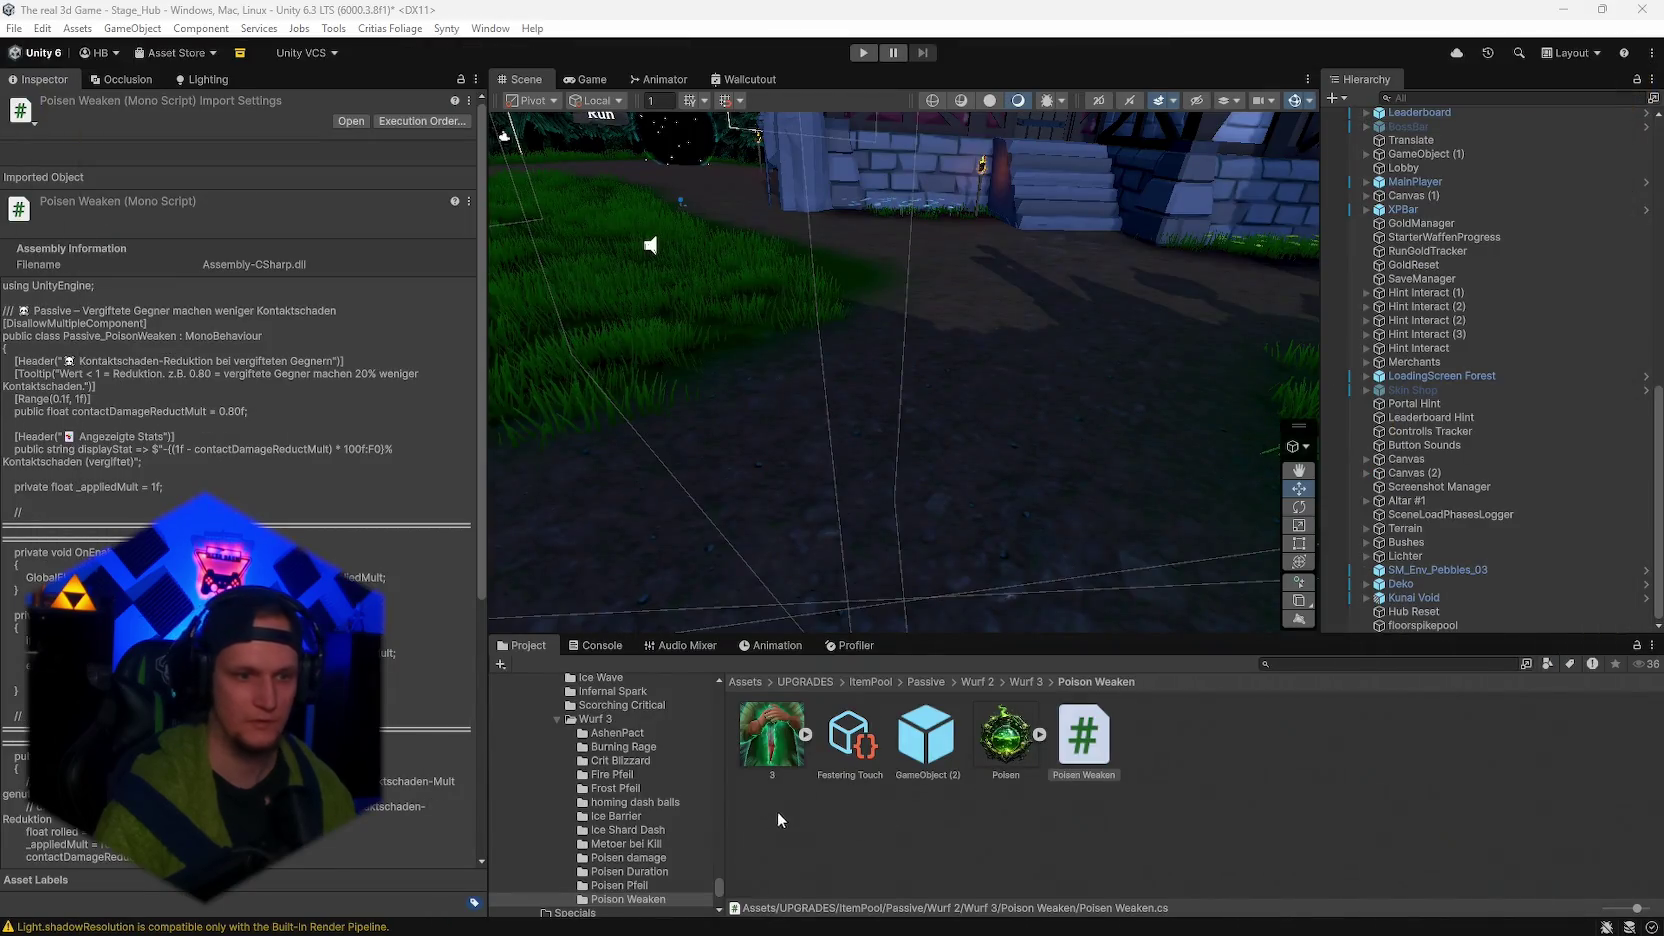
click(640, 885)
click(662, 872)
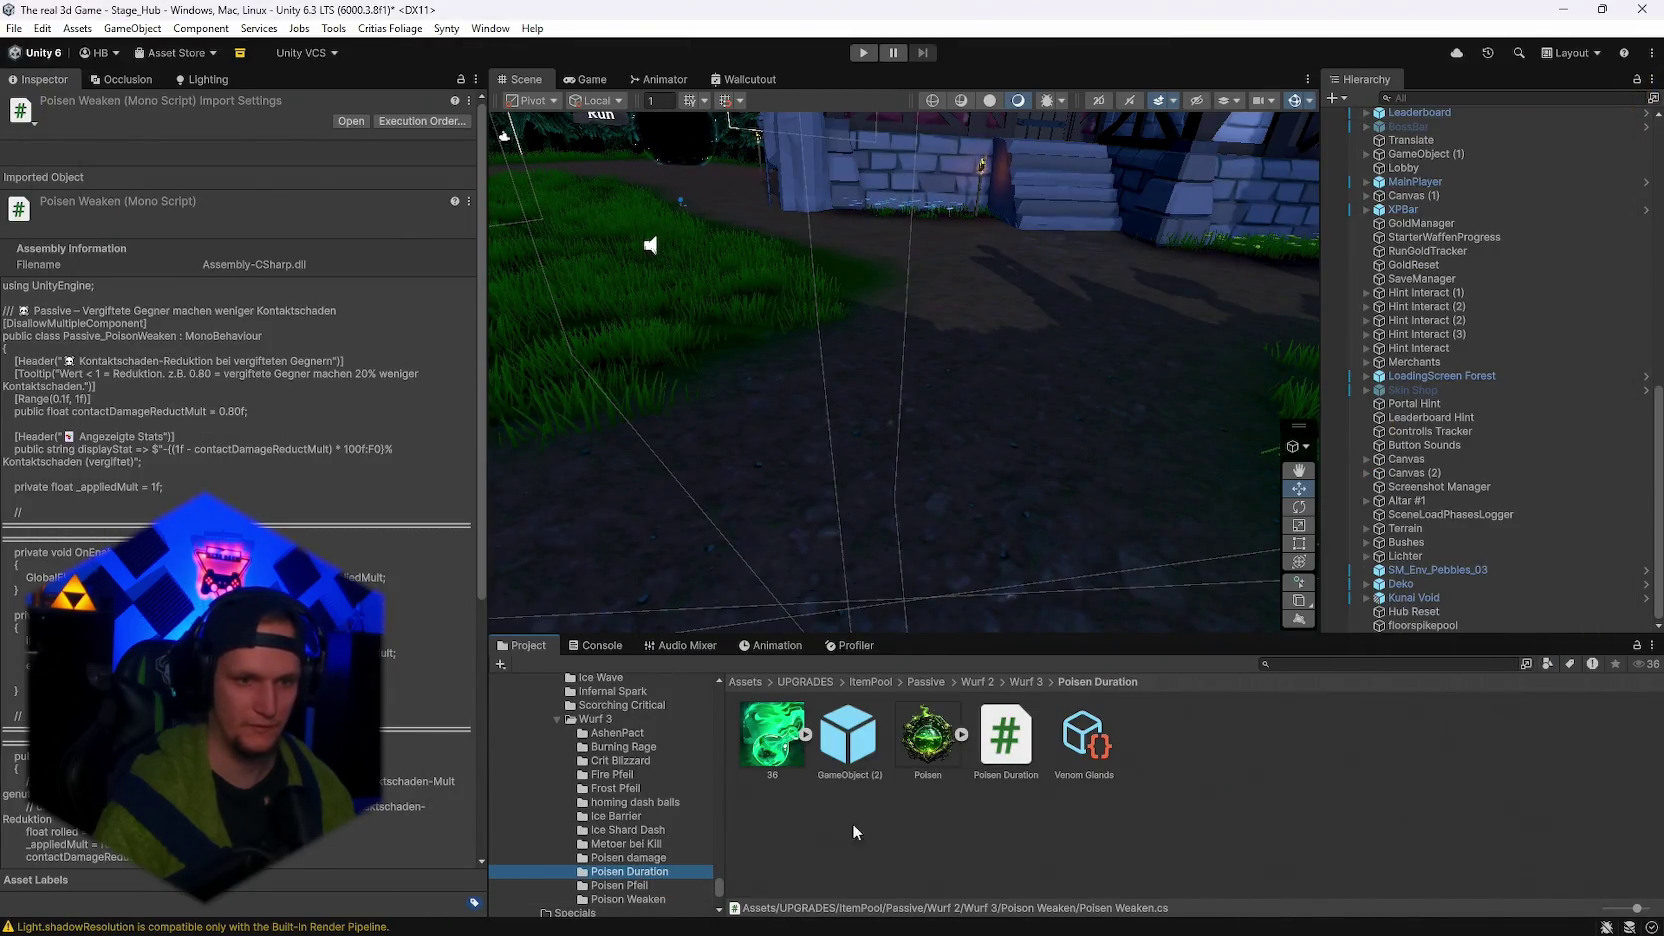
double_click(1005, 745)
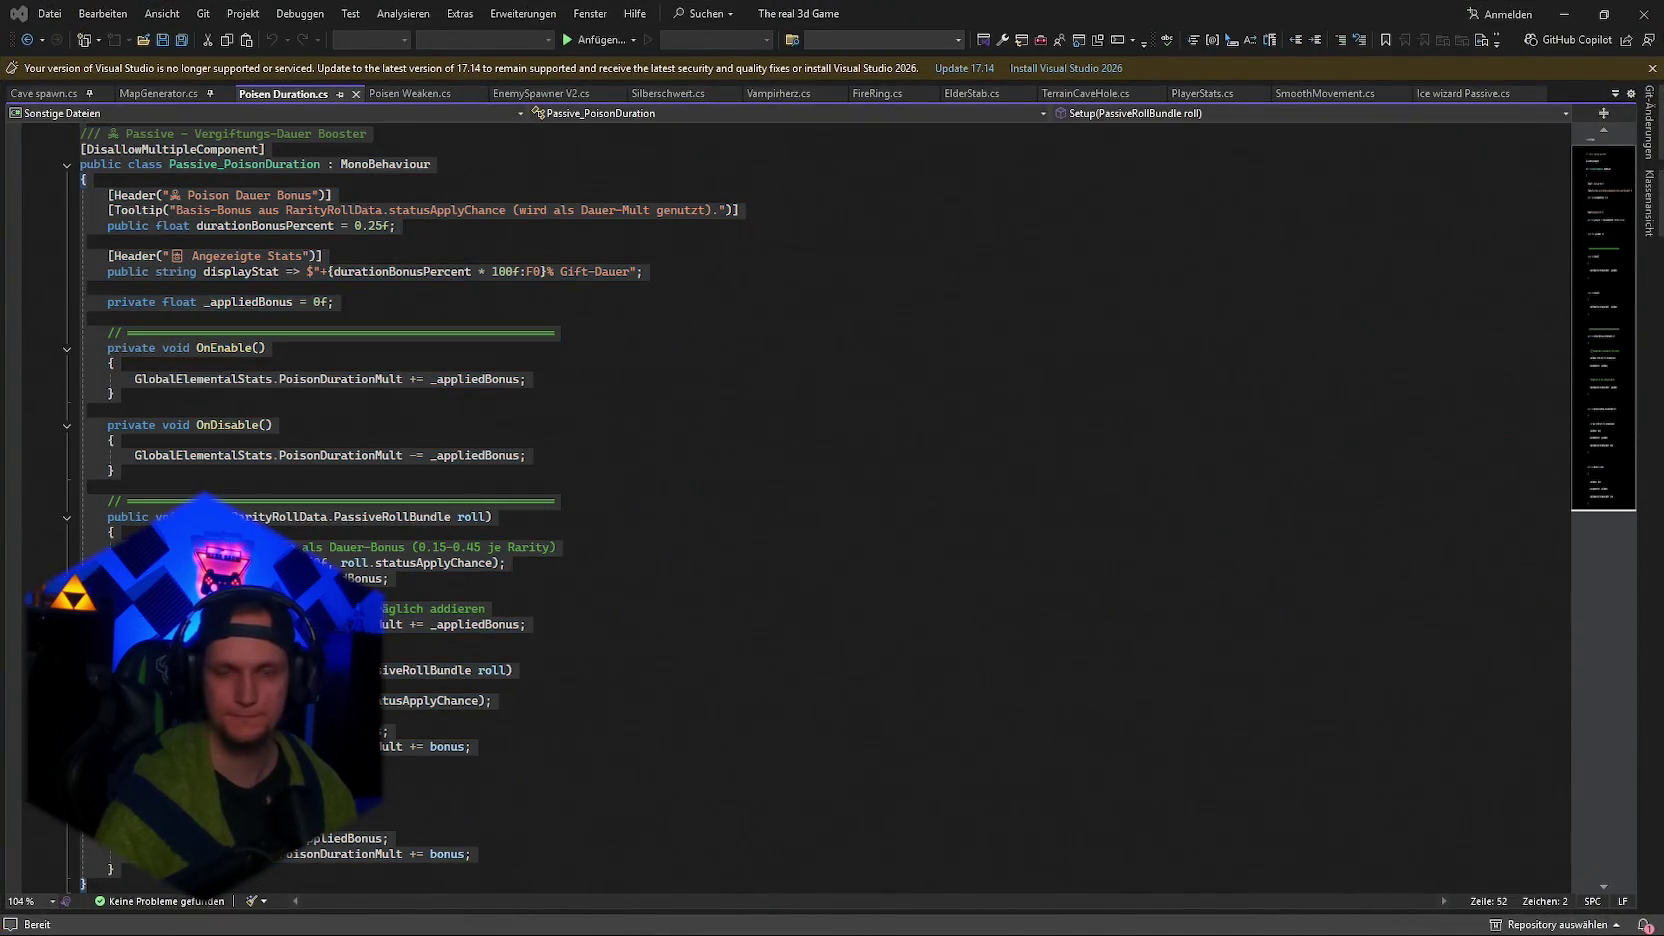
Open the Poisen dmg script from its folder and select all its code.
click(1564, 14)
click(641, 859)
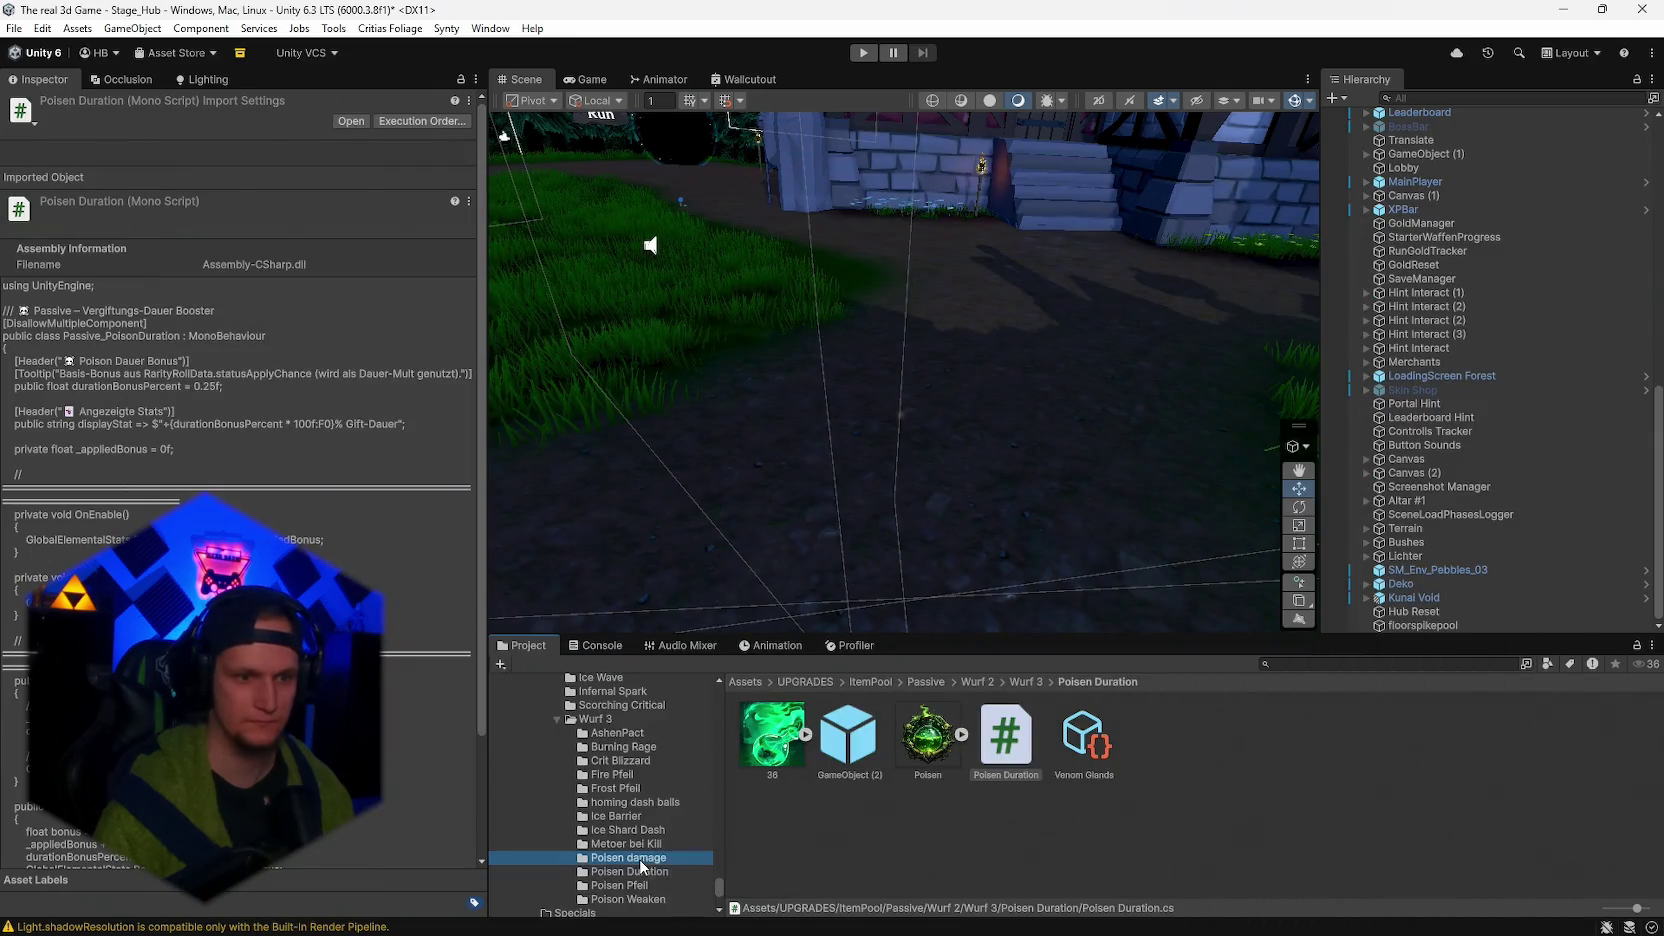
double_click(993, 742)
key(ctrl+a)
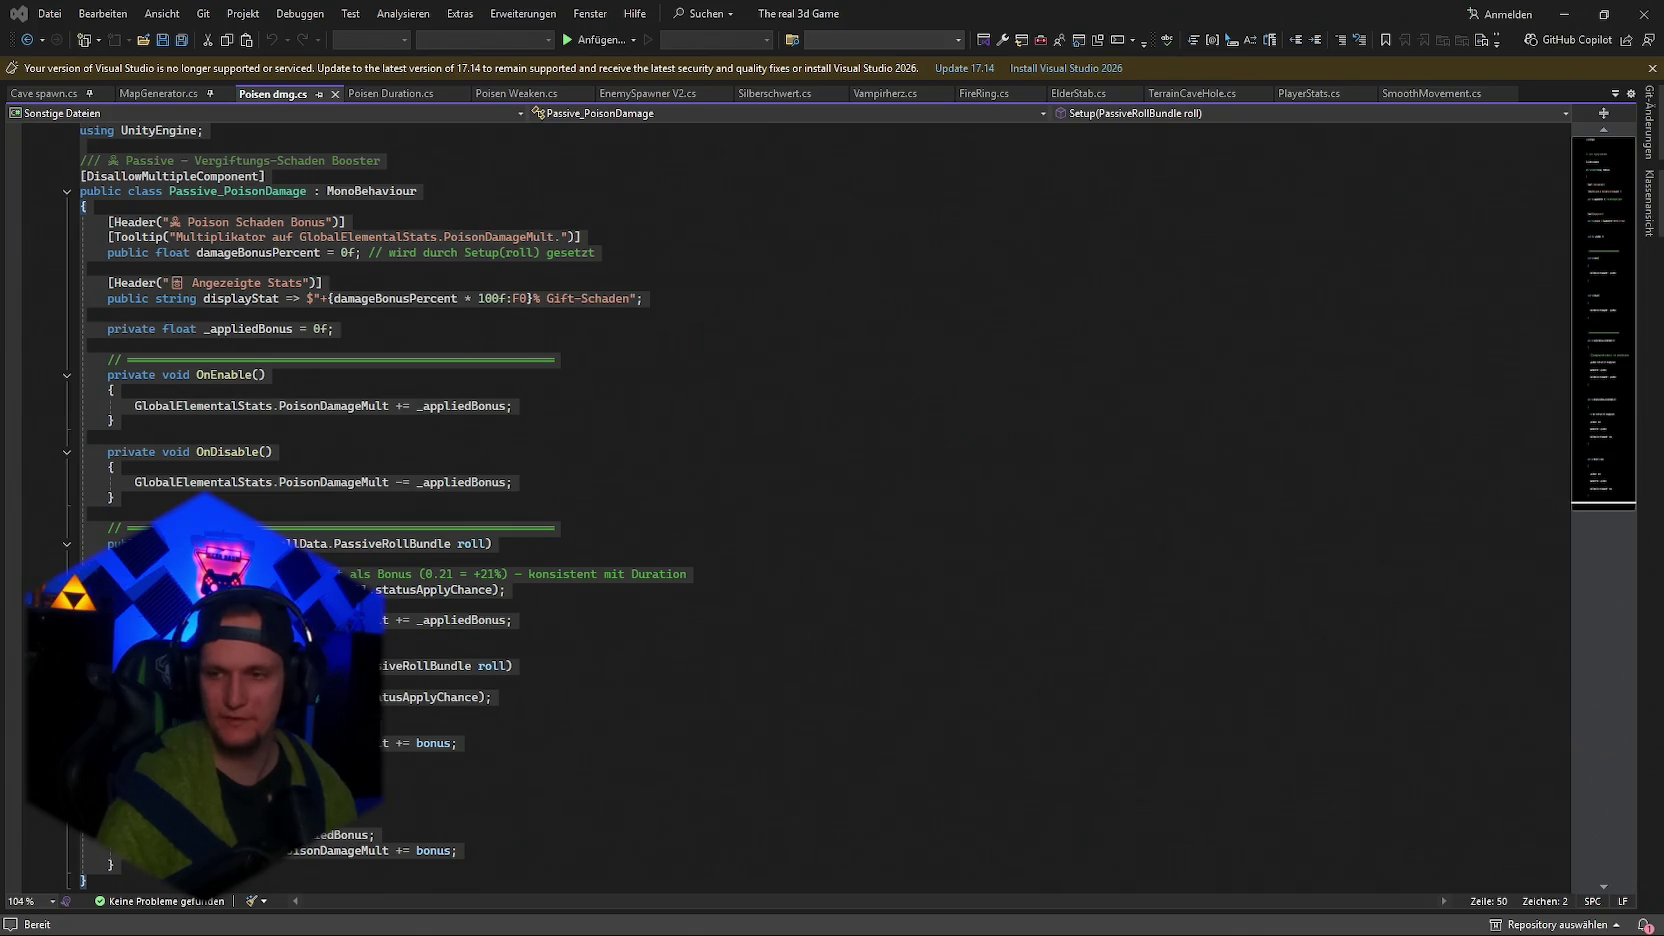
Close the Poisen Weaken.cs, SmoothMovement.cs and Inventory.cs tabs, moving on to CardUI.cs.
click(1564, 14)
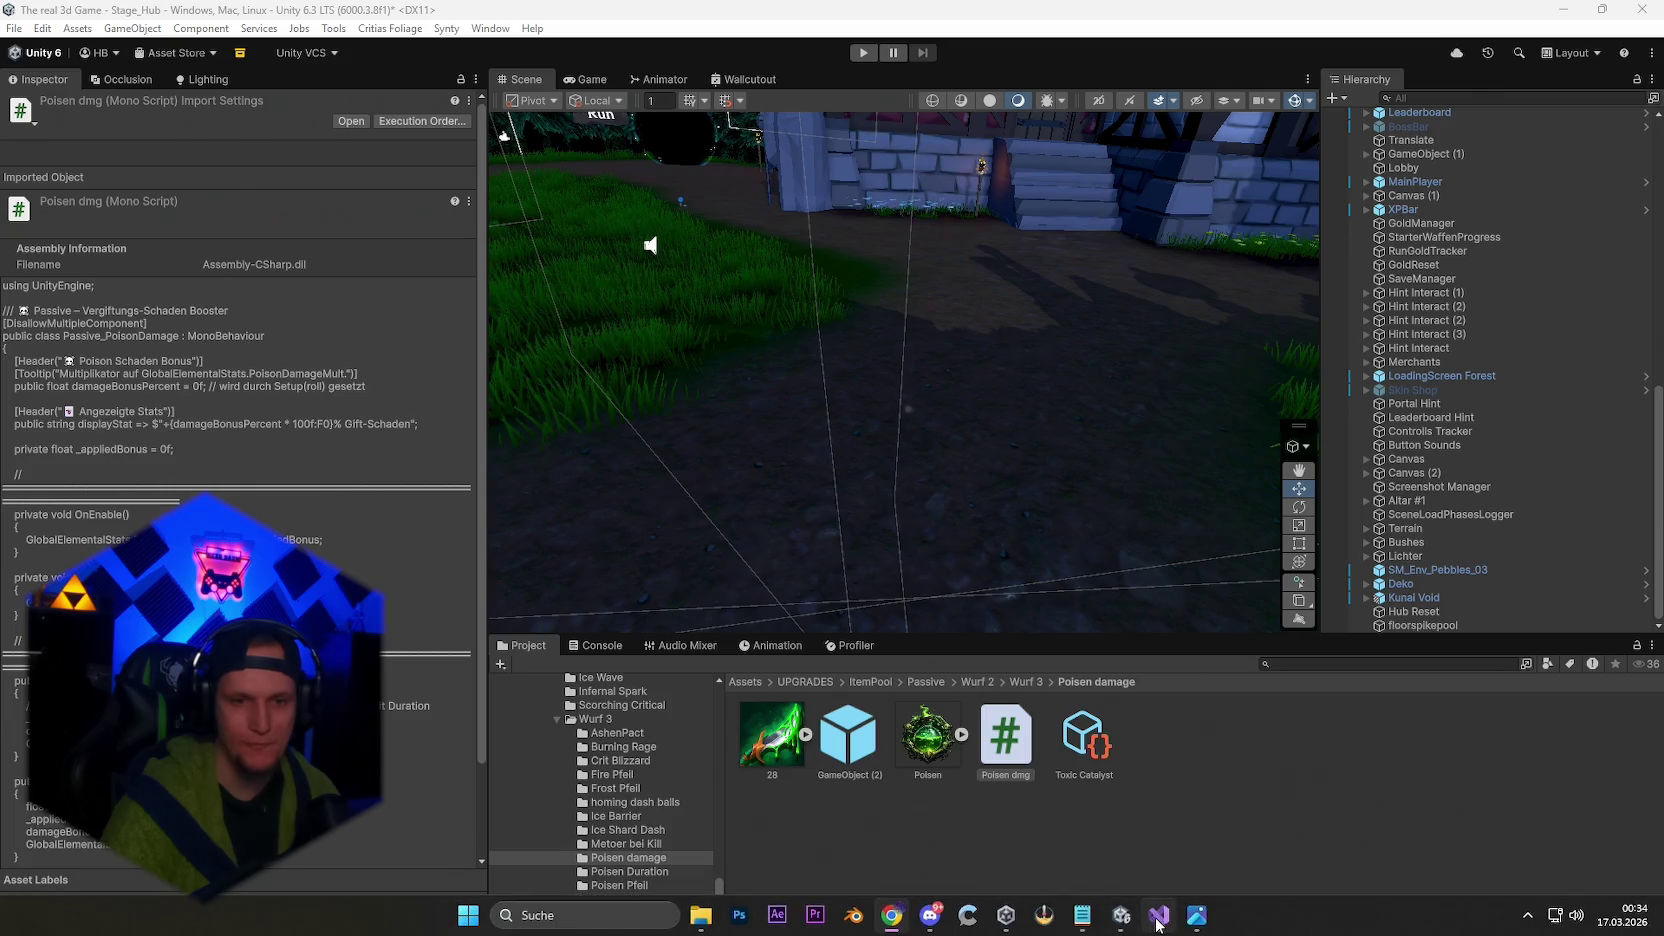
click(880, 916)
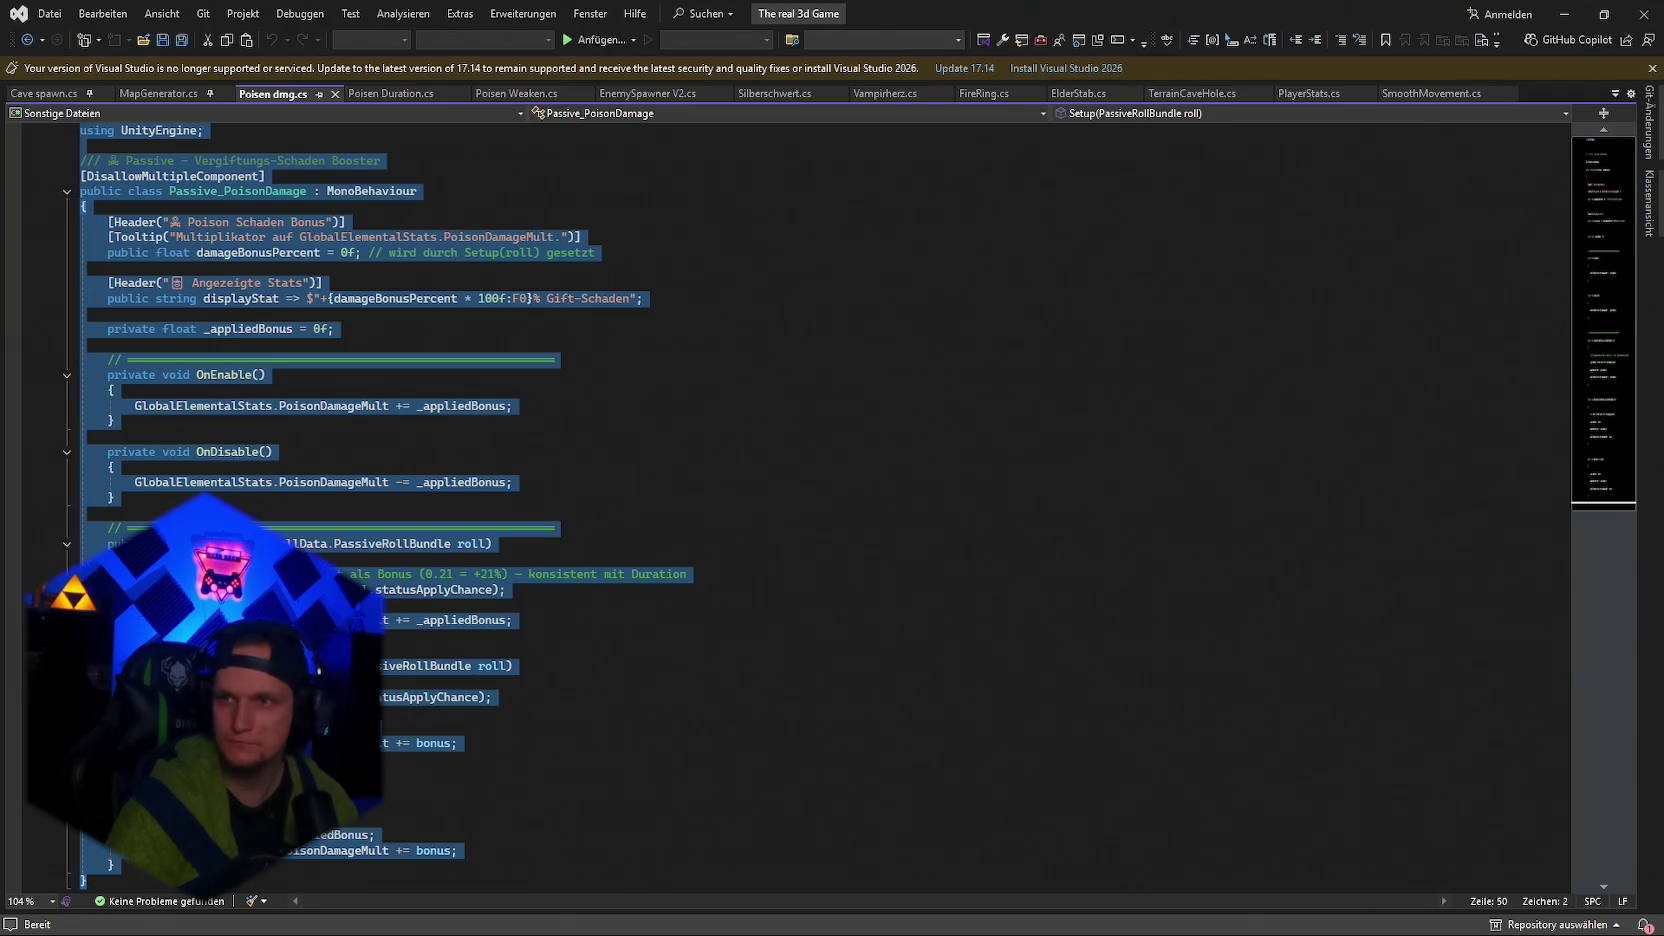
key(alt+Tab)
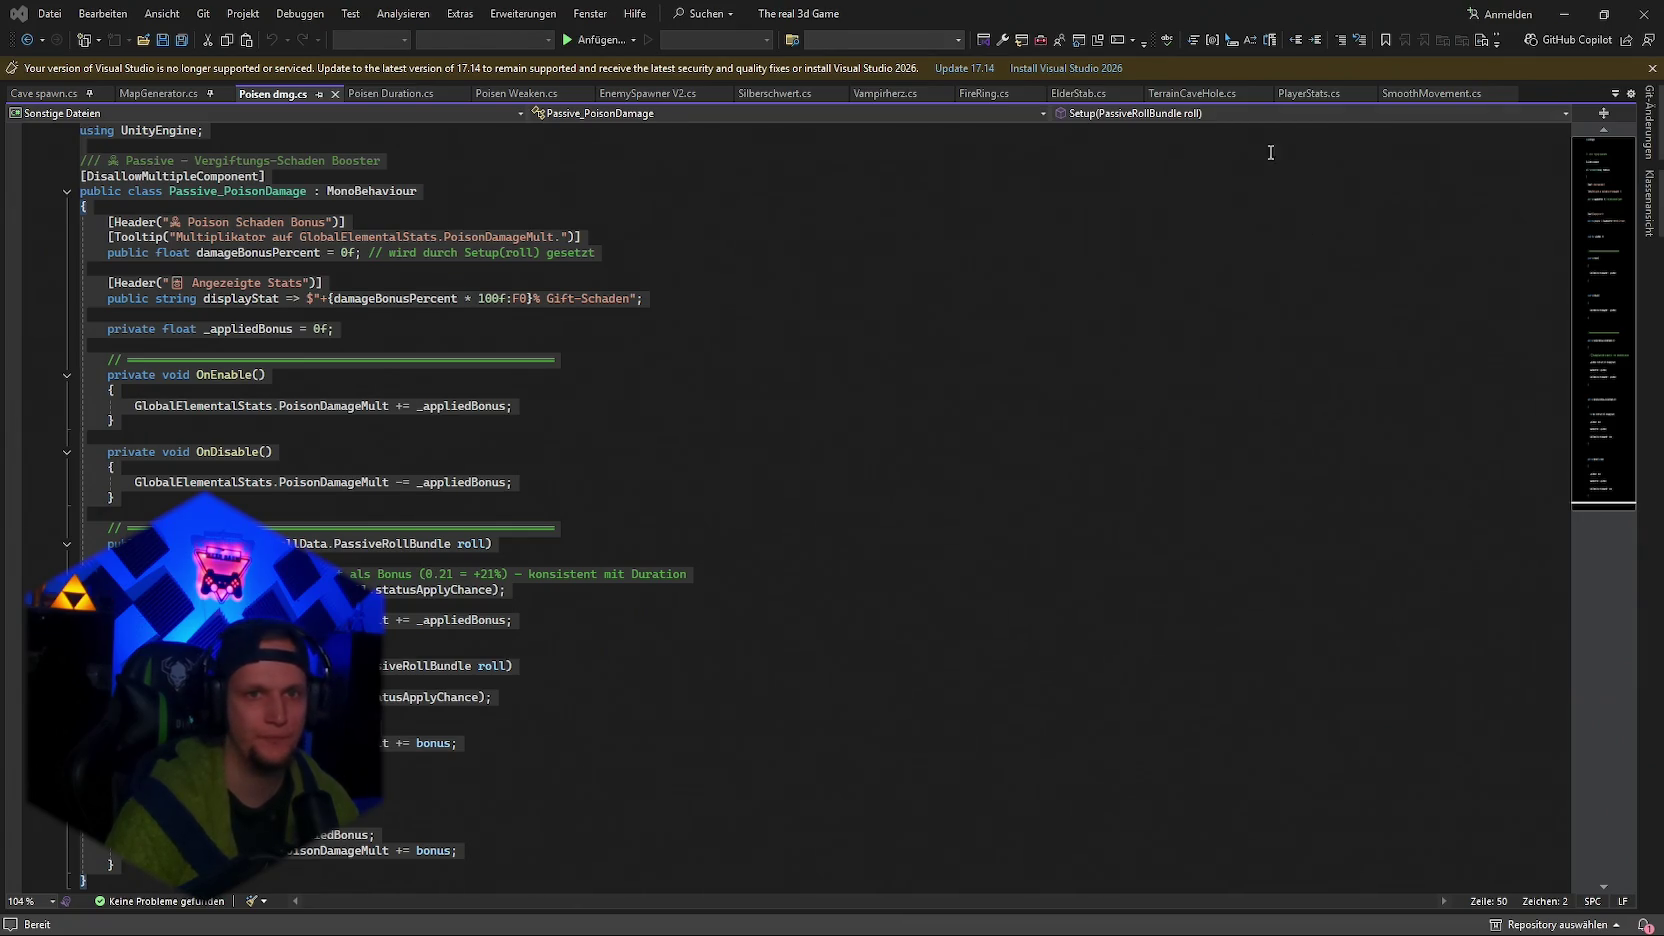
click(589, 94)
click(1388, 94)
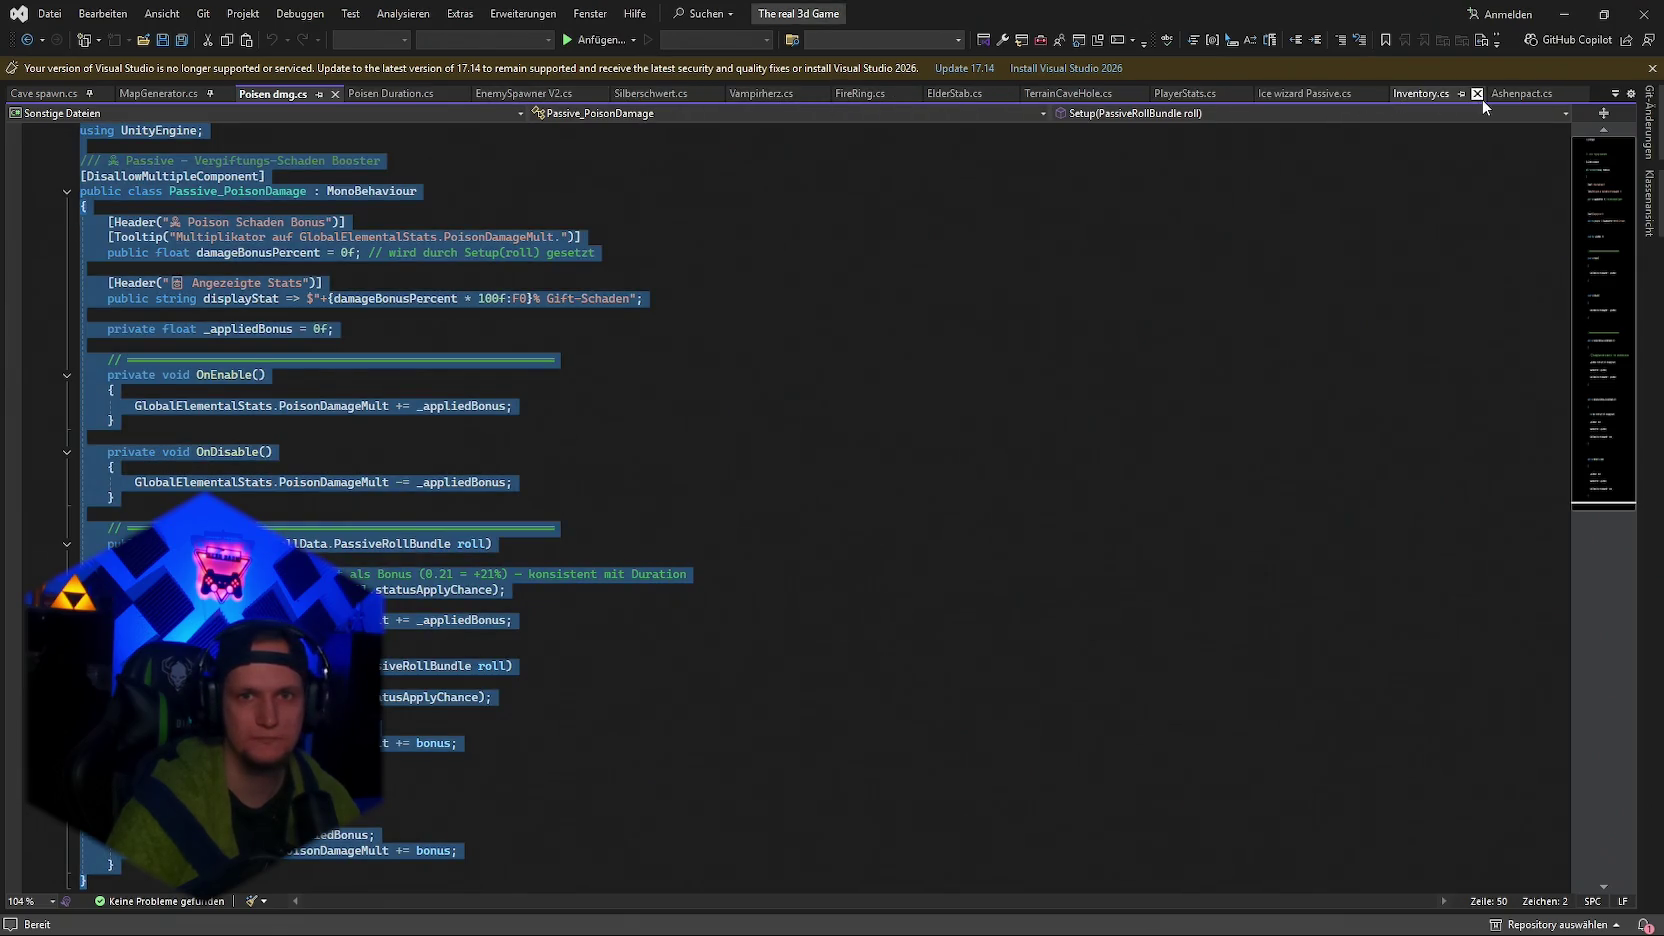
click(1477, 94)
click(1520, 94)
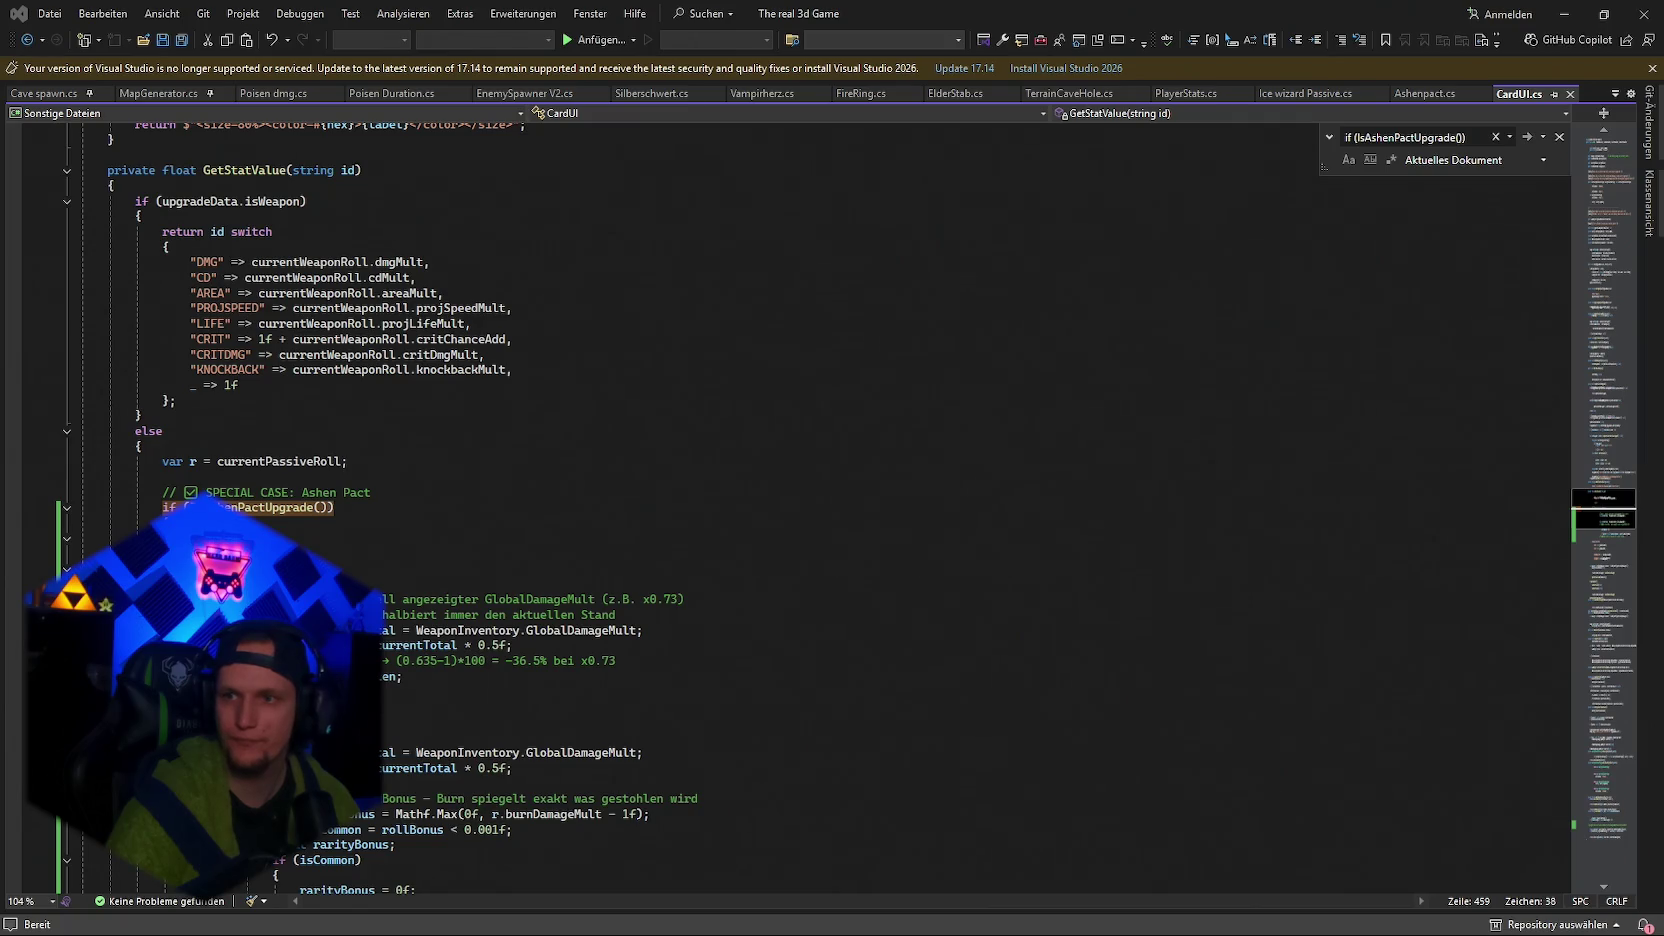
Paste the new code over the if (IsAshenPactUpgrade()) block in CardUI.cs and save.
scroll(900, 580, down, 2)
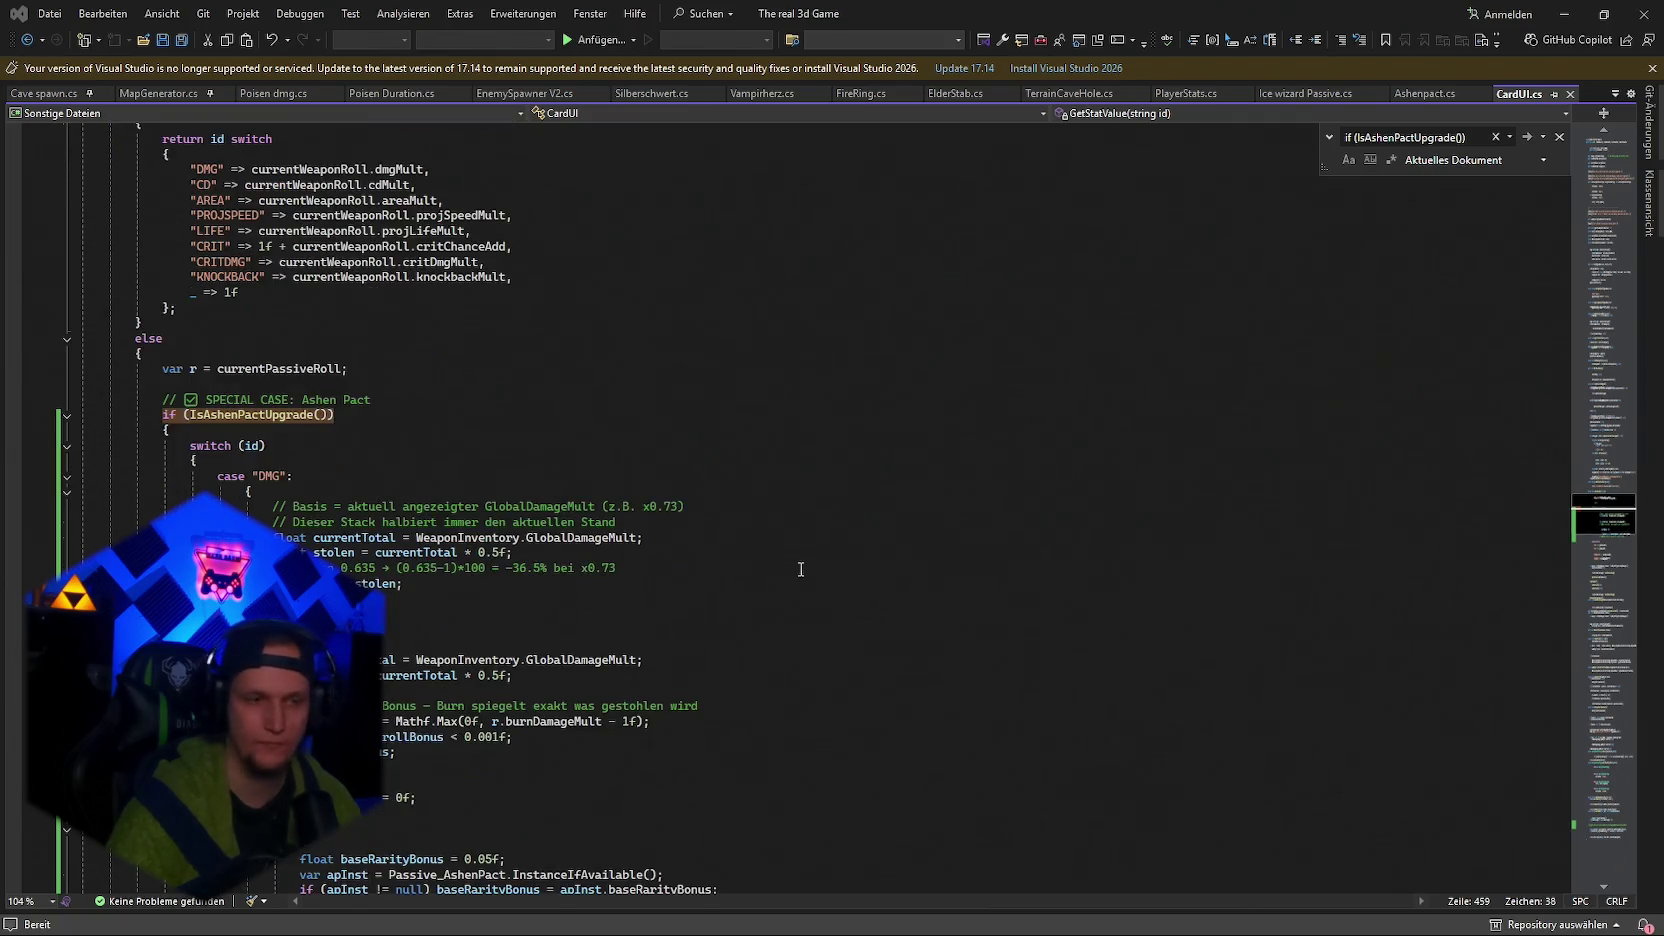
scroll(800, 500, down, 3)
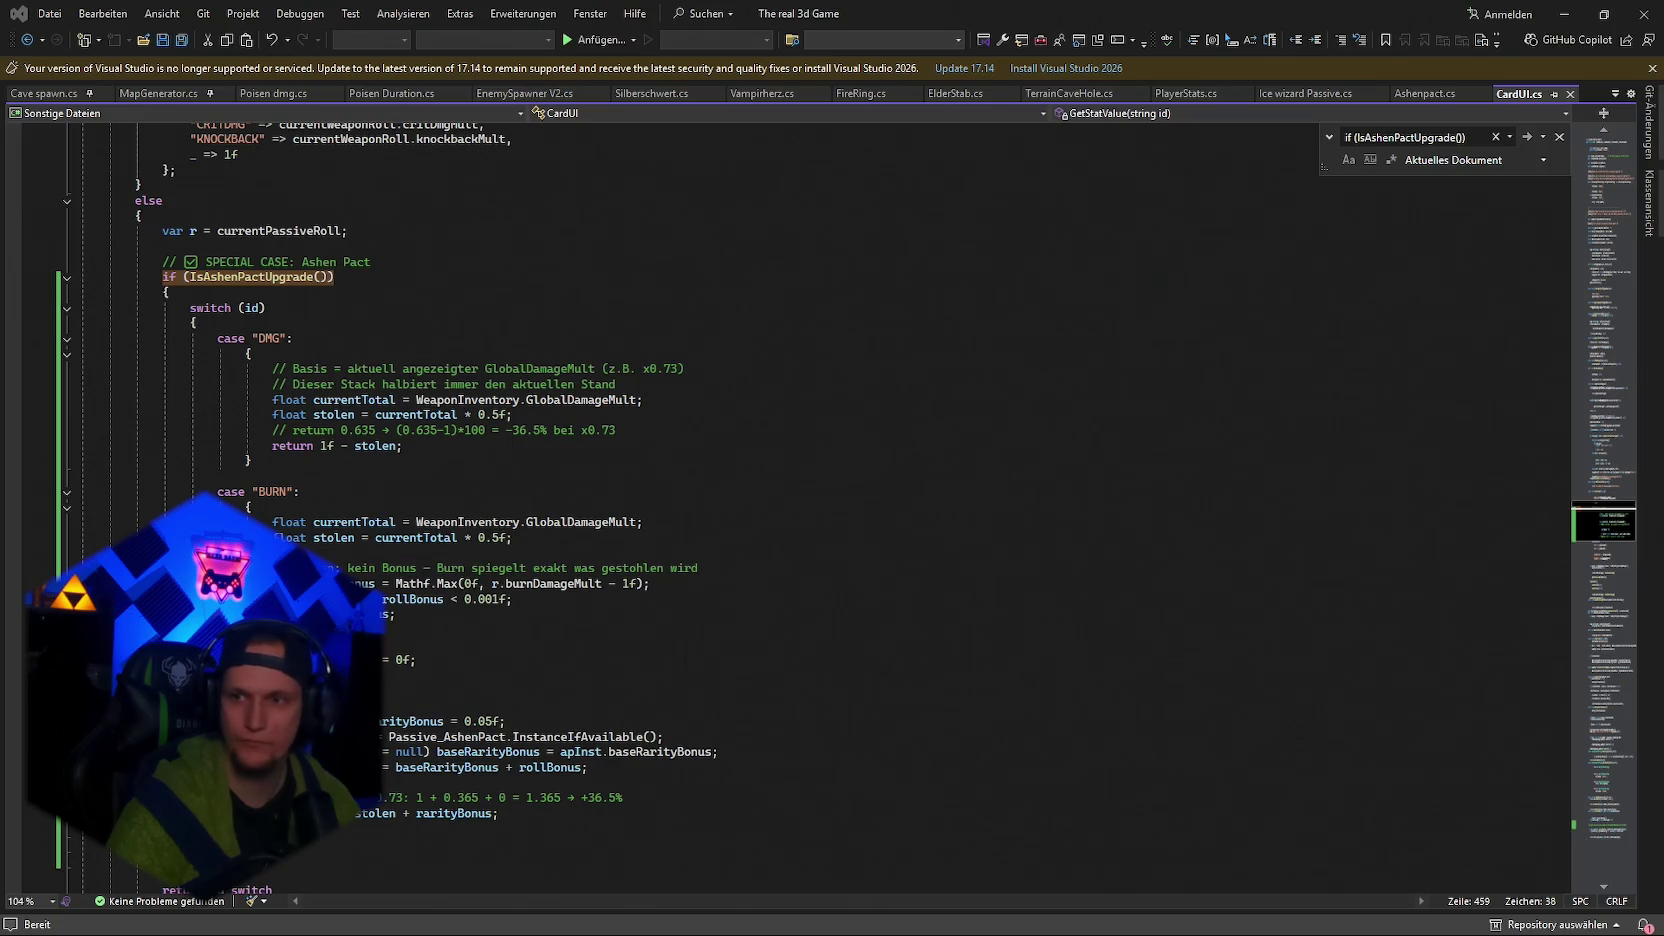
mouse_move(117, 844)
mouse_down()
mouse_move(240, 760)
mouse_move(223, 721)
mouse_up()
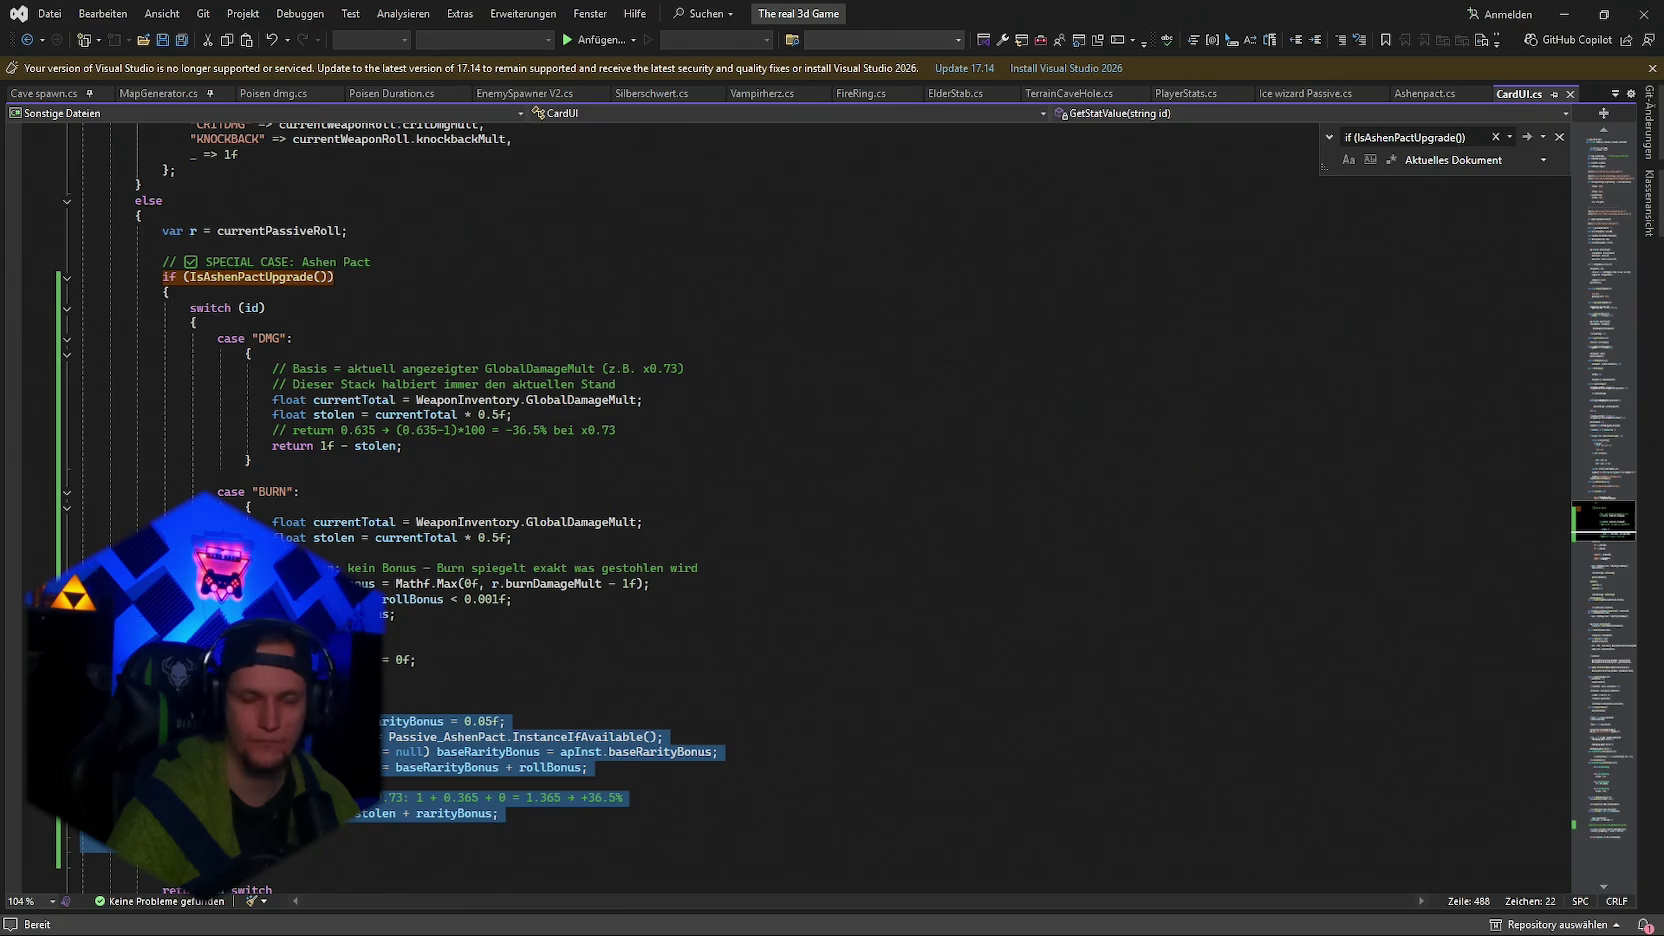
mouse_move(223, 721)
mouse_down()
mouse_move(250, 368)
mouse_move(163, 272)
mouse_up()
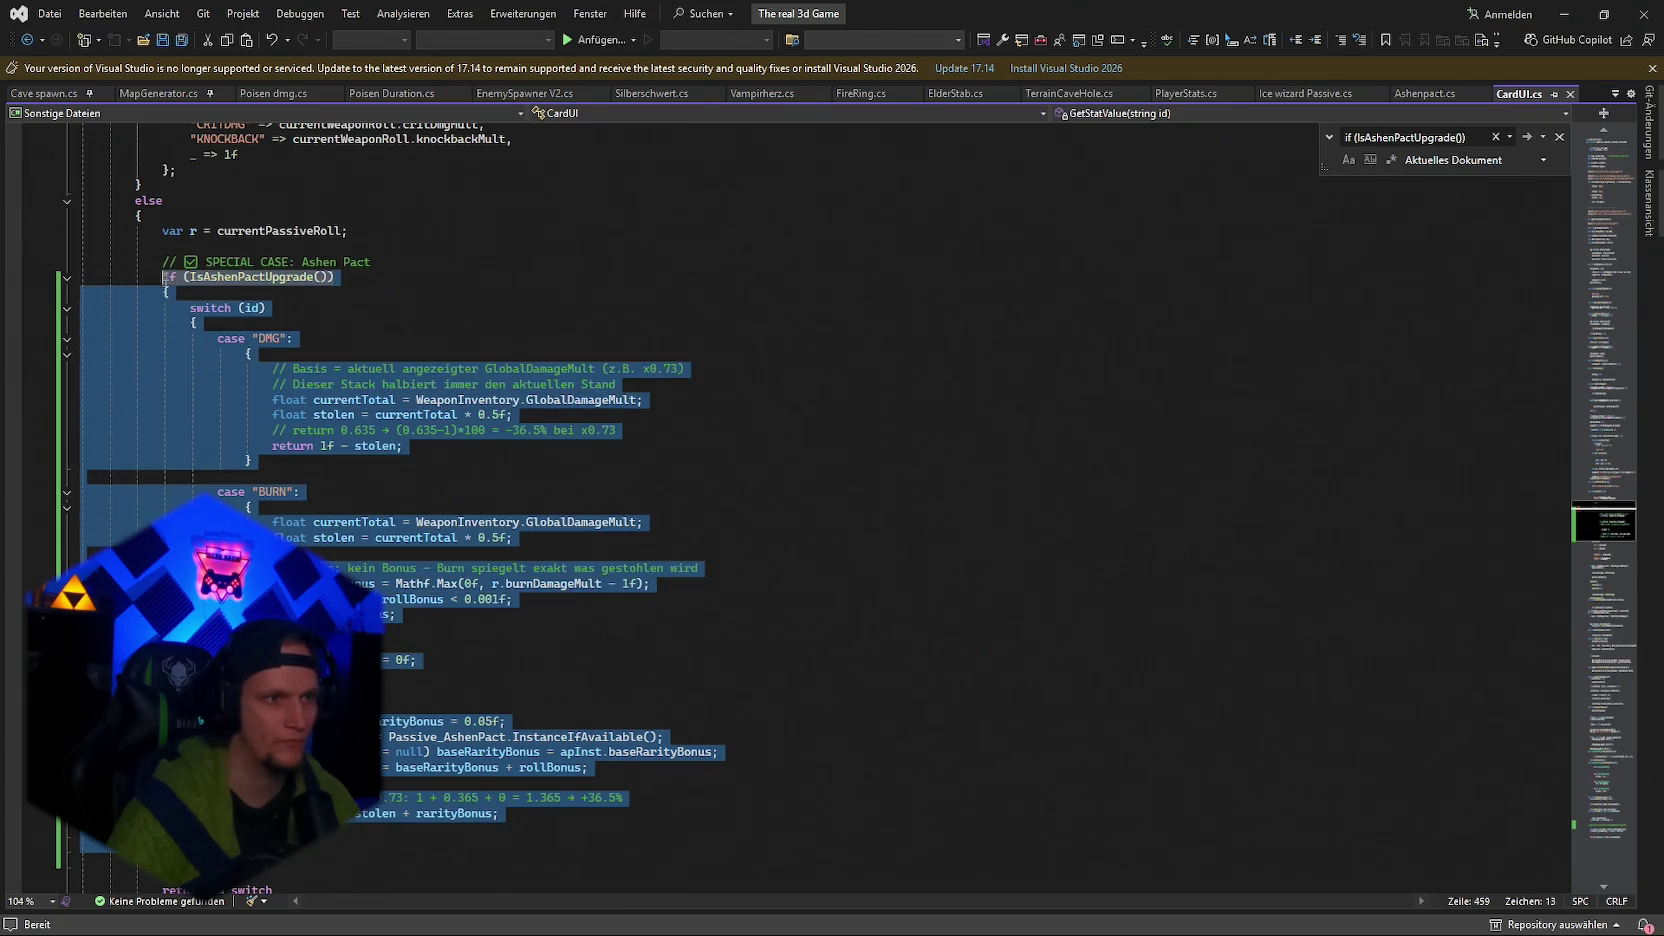
key(ctrl+v)
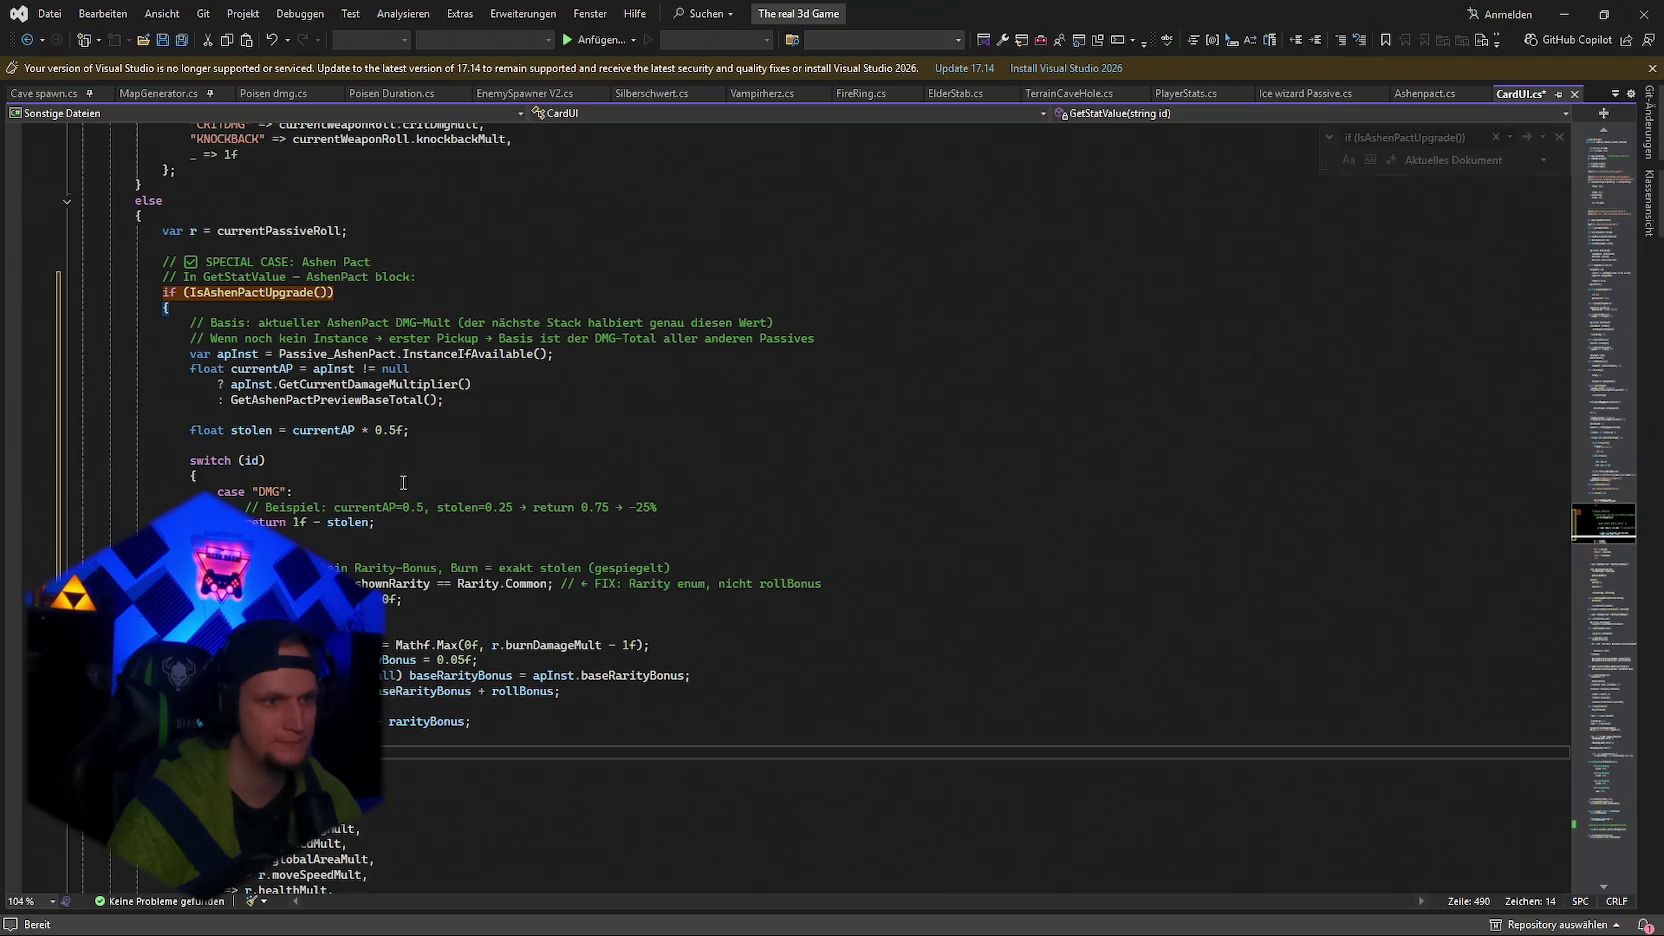
key(ctrl+s)
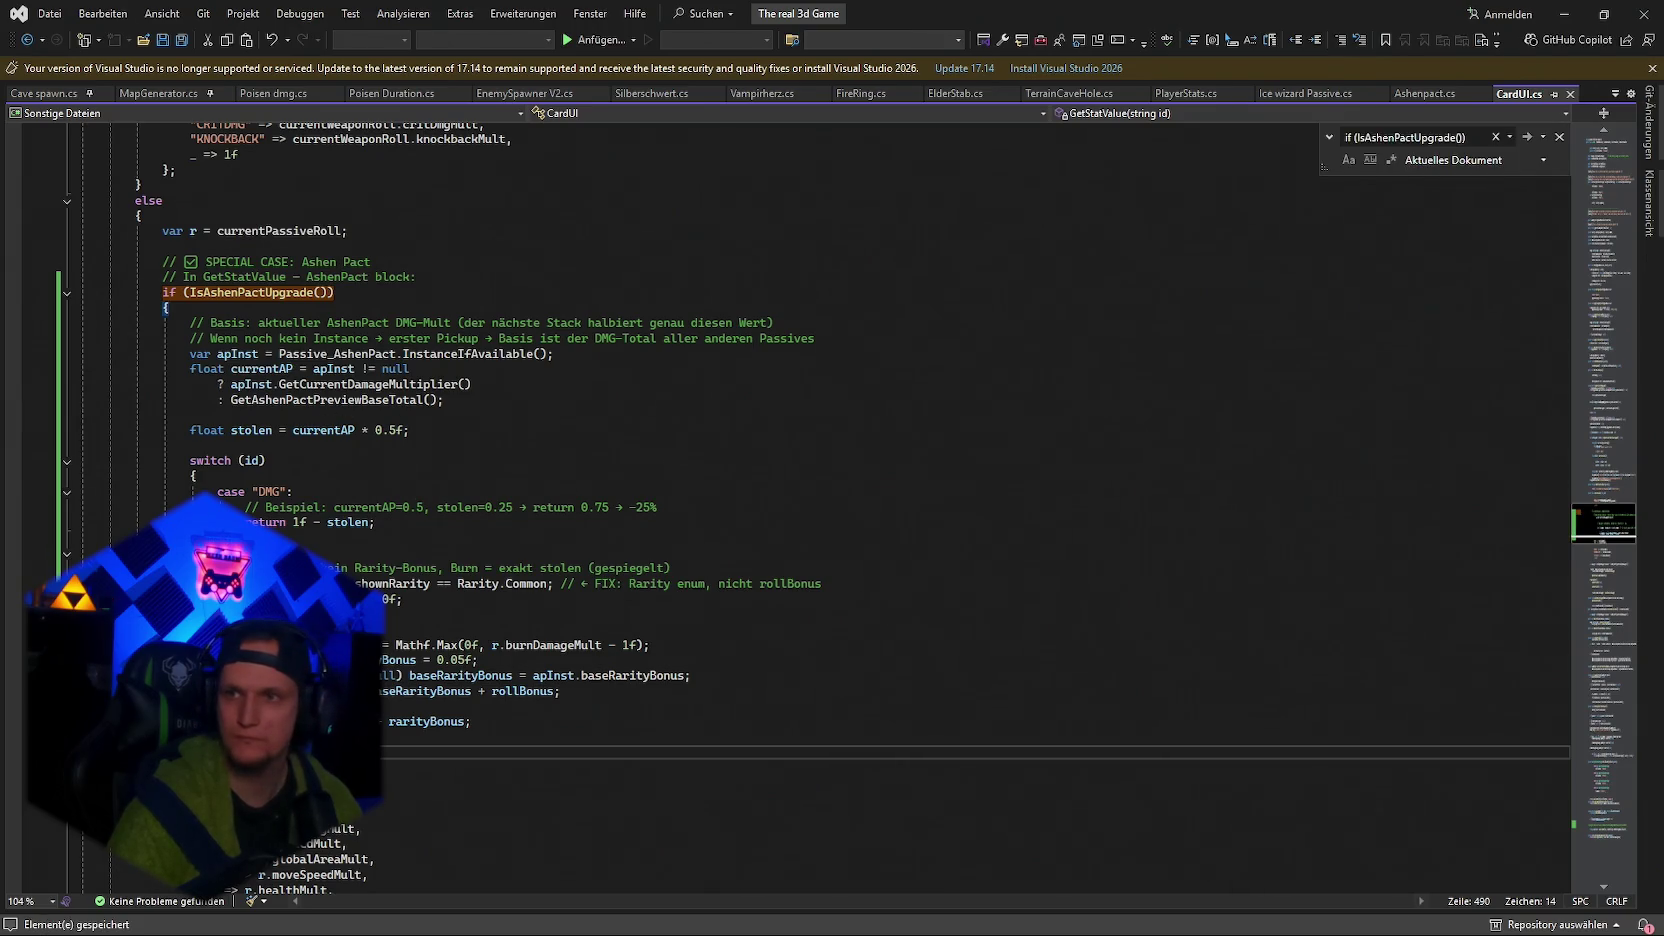
Search CardUI.cs for the AshenPact preview helper definition.
key(alt+Tab)
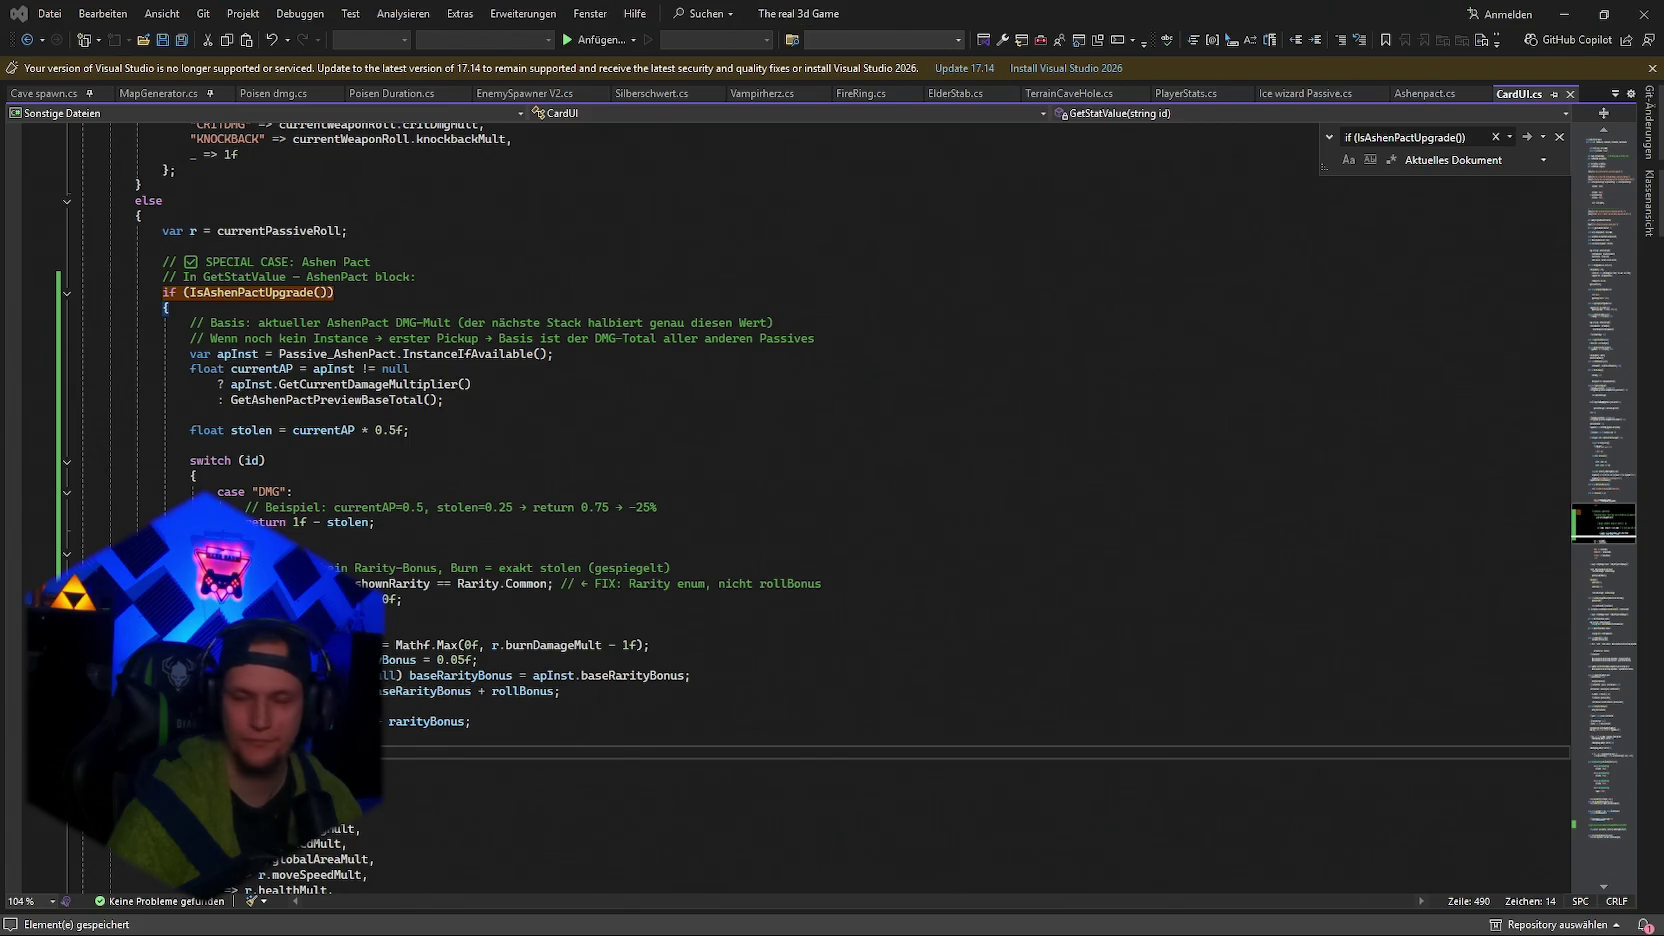
key(alt+Tab)
key(ctrl+f)
text(private float GetAshenPactP)
key(alt+Tab)
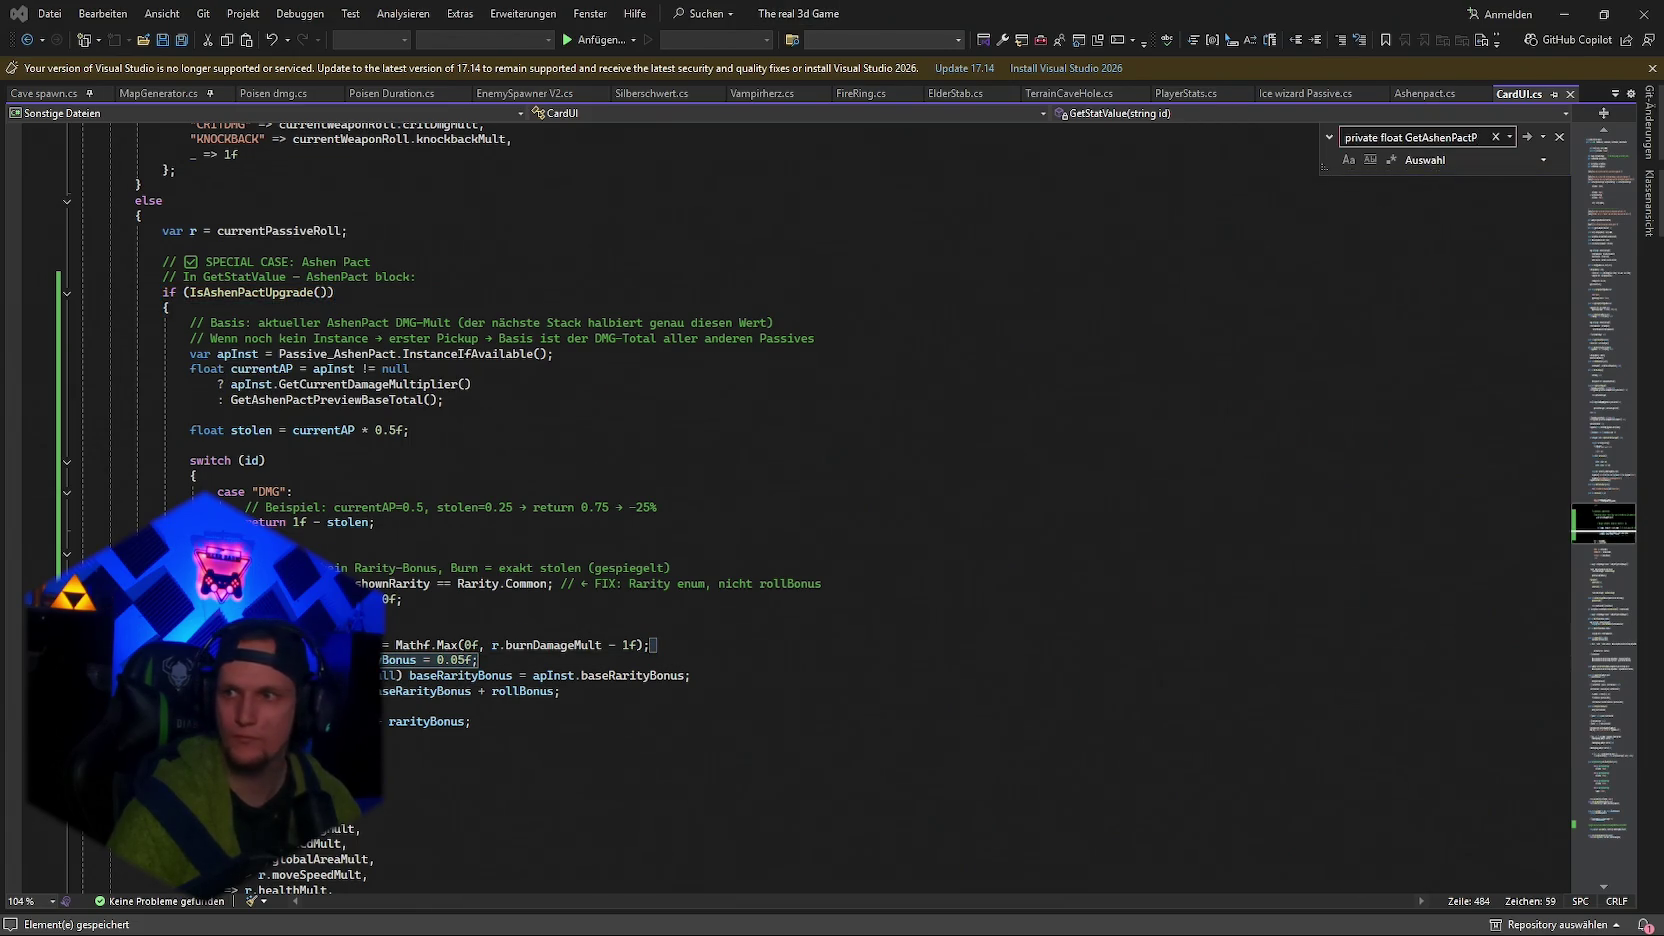
Trial-paste the GetAshenPactPreviewBaseTotal helper near SanitizeHex and GetTitleColorForRarity, then undo it.
scroll(800, 500, down, 10)
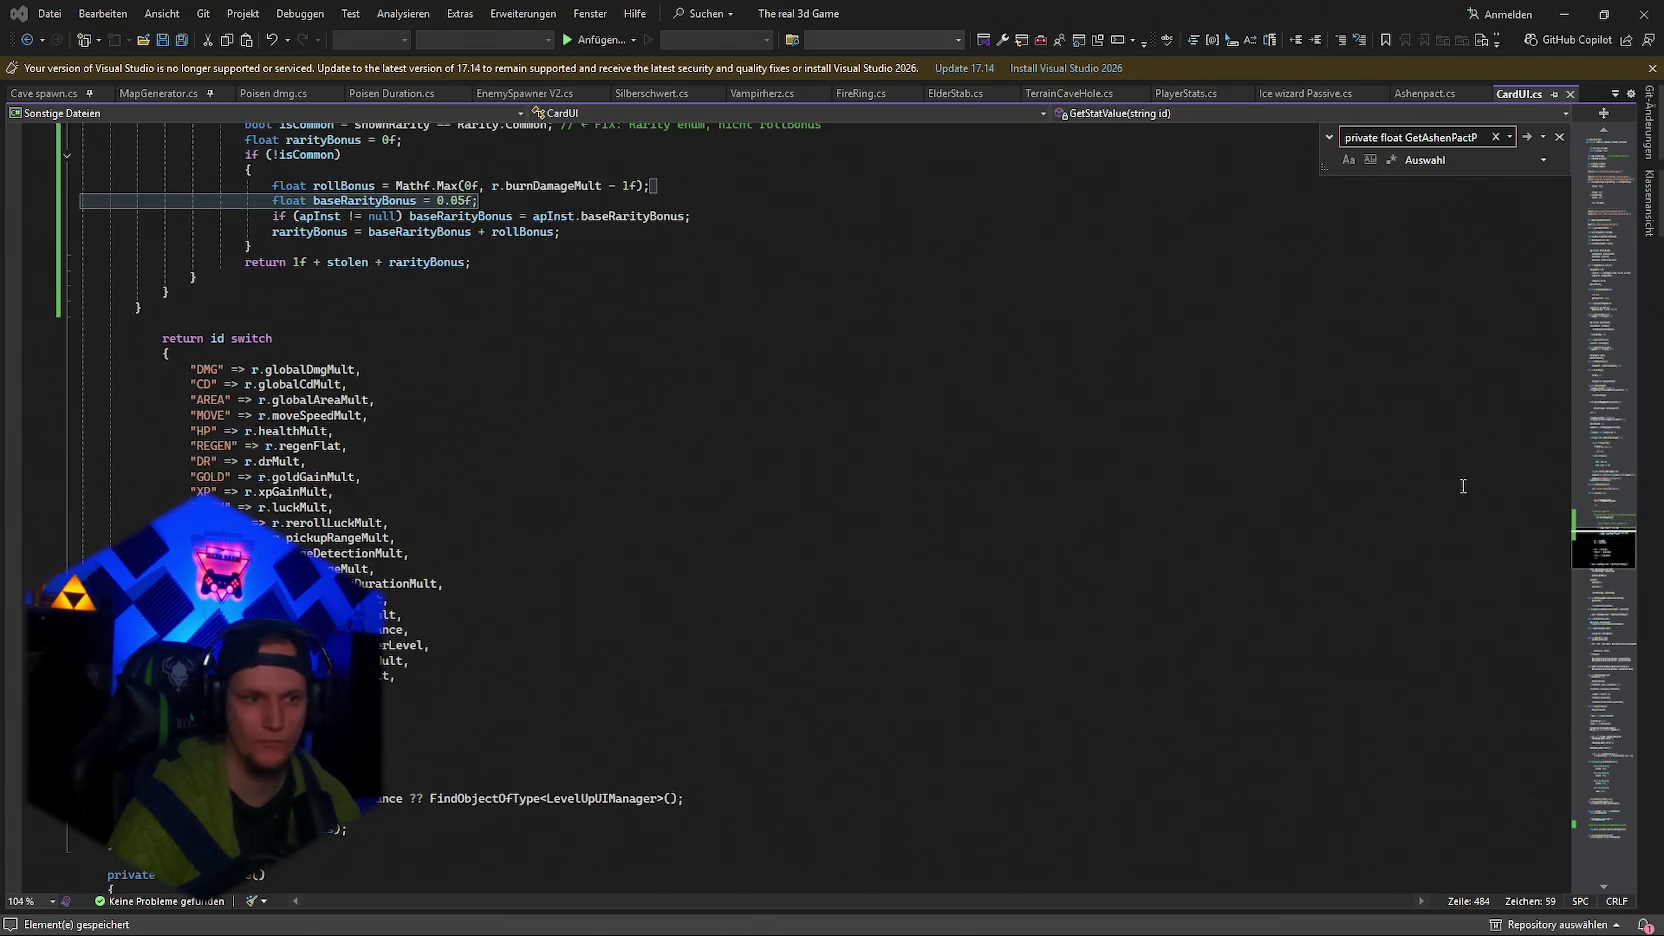
click(1601, 833)
click(114, 660)
click(137, 365)
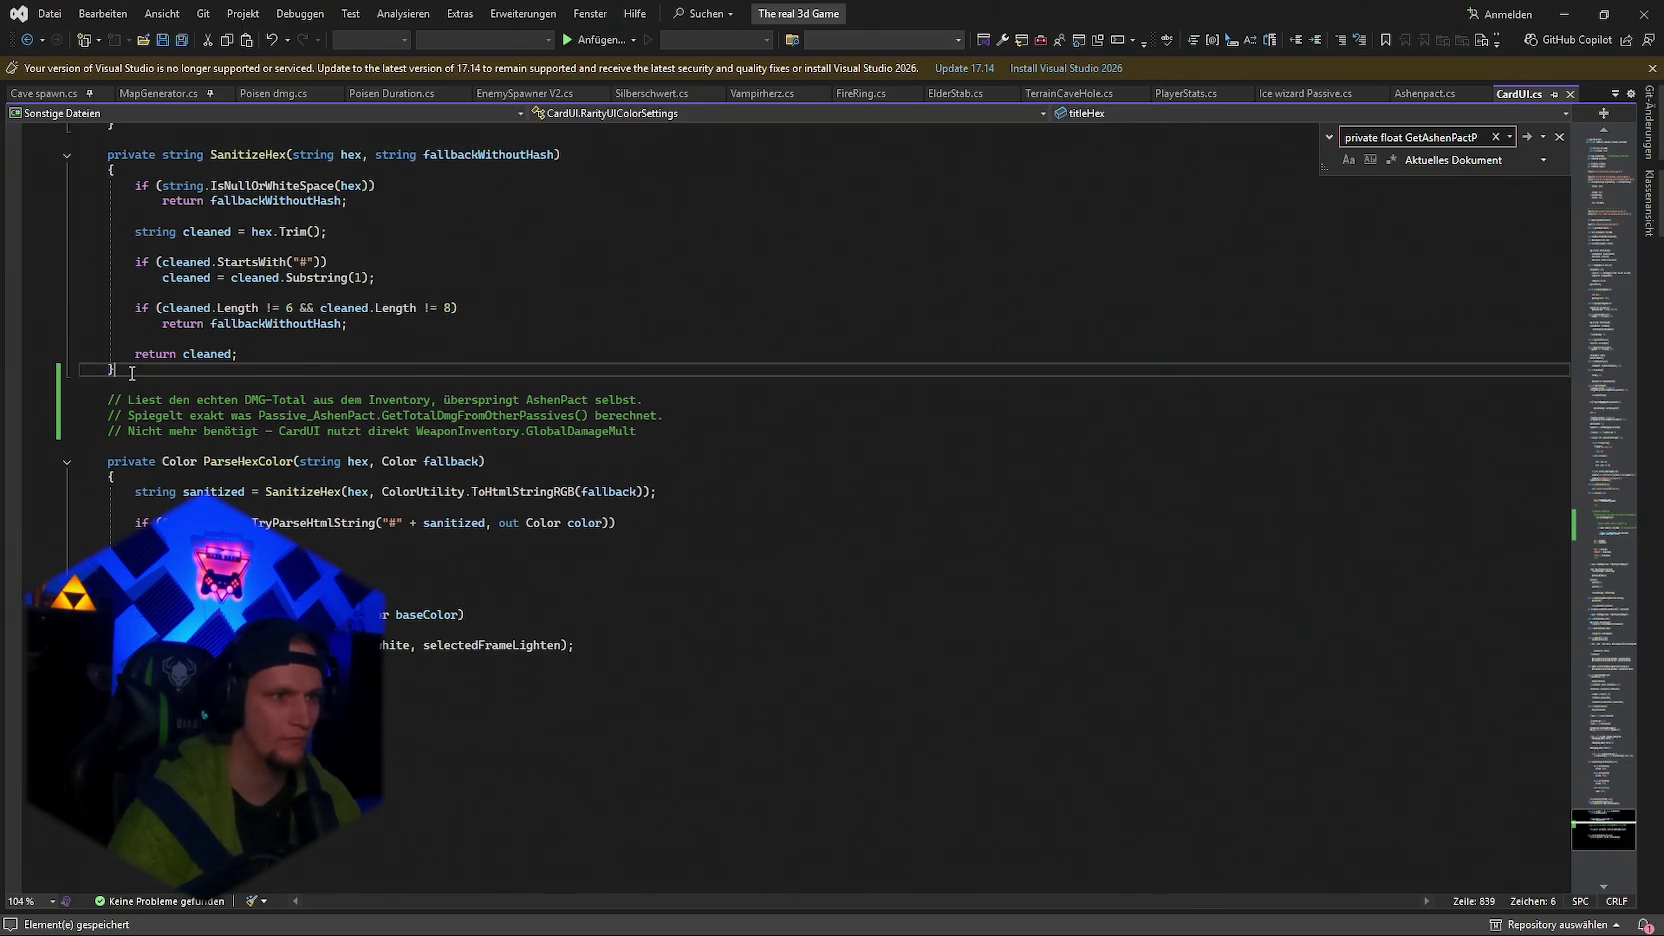
key(Return)
key(ctrl+v)
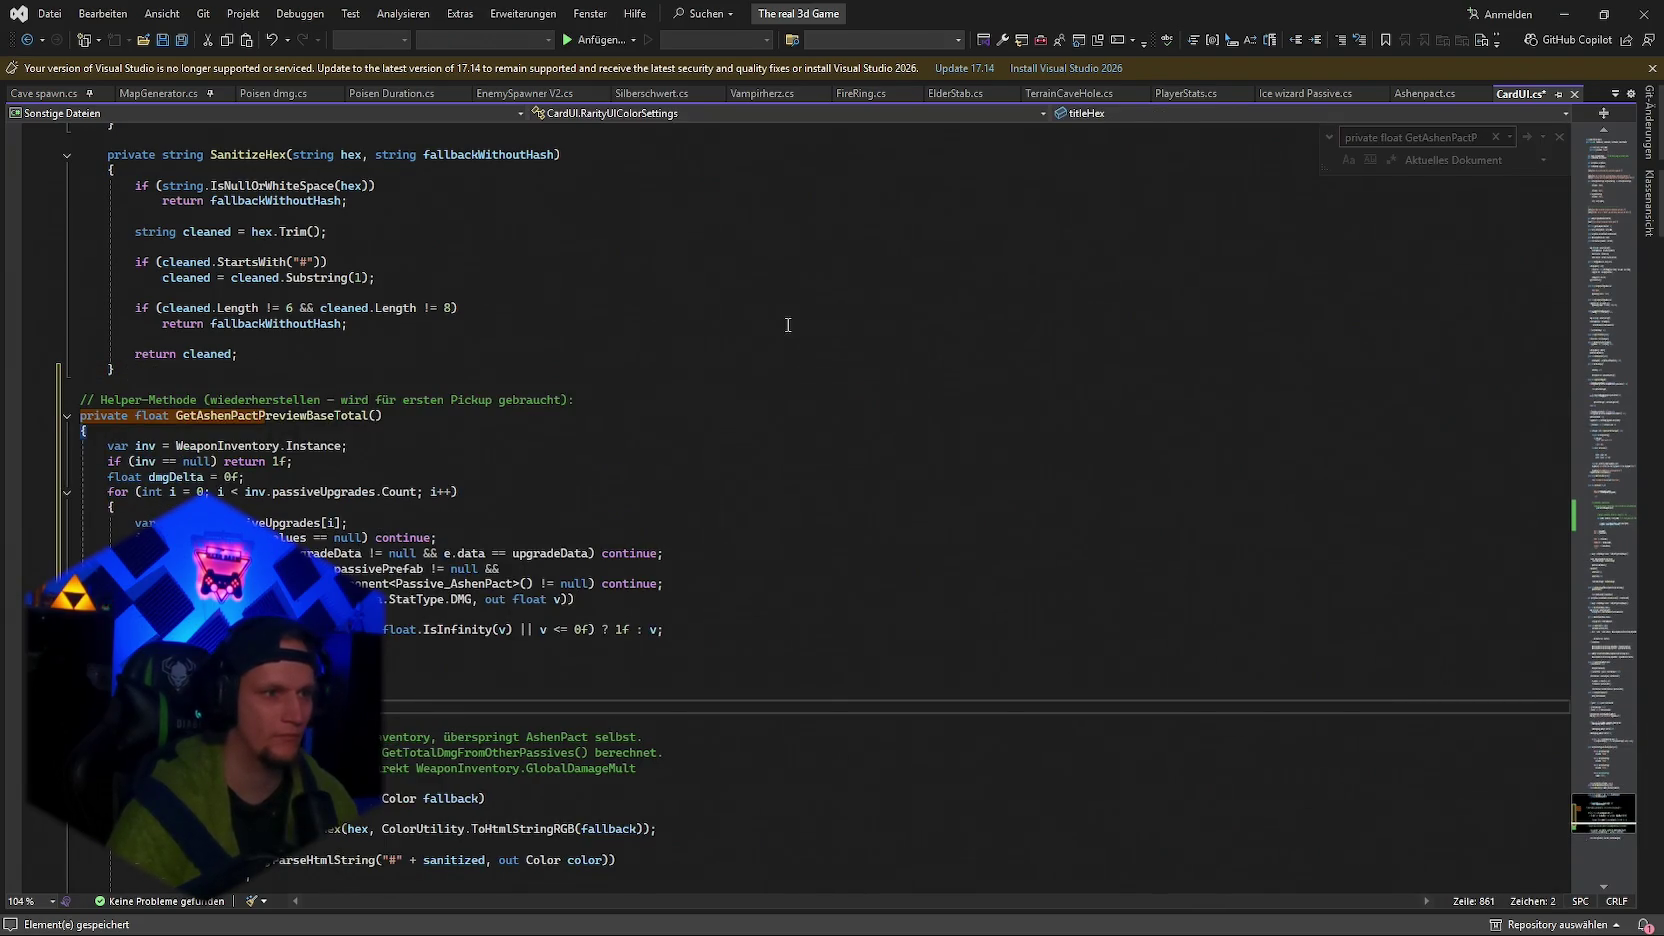
key(ctrl+z)
key(ctrl+z)
key(ctrl+z)
scroll(137, 510, up, 7)
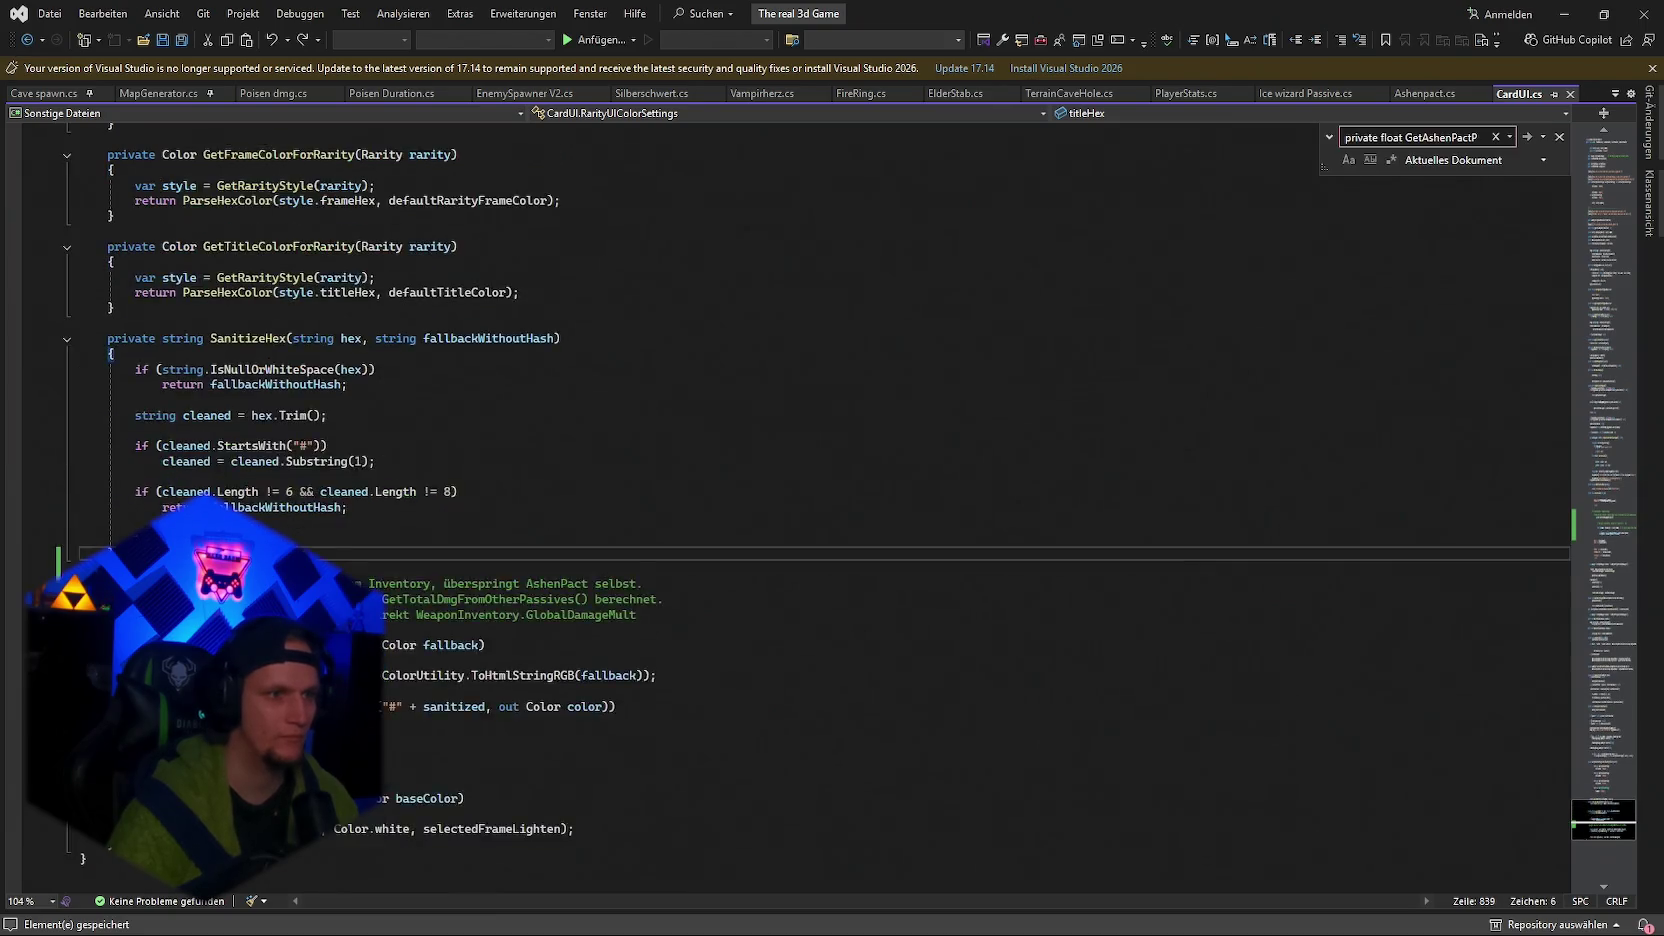
click(130, 443)
key(Return)
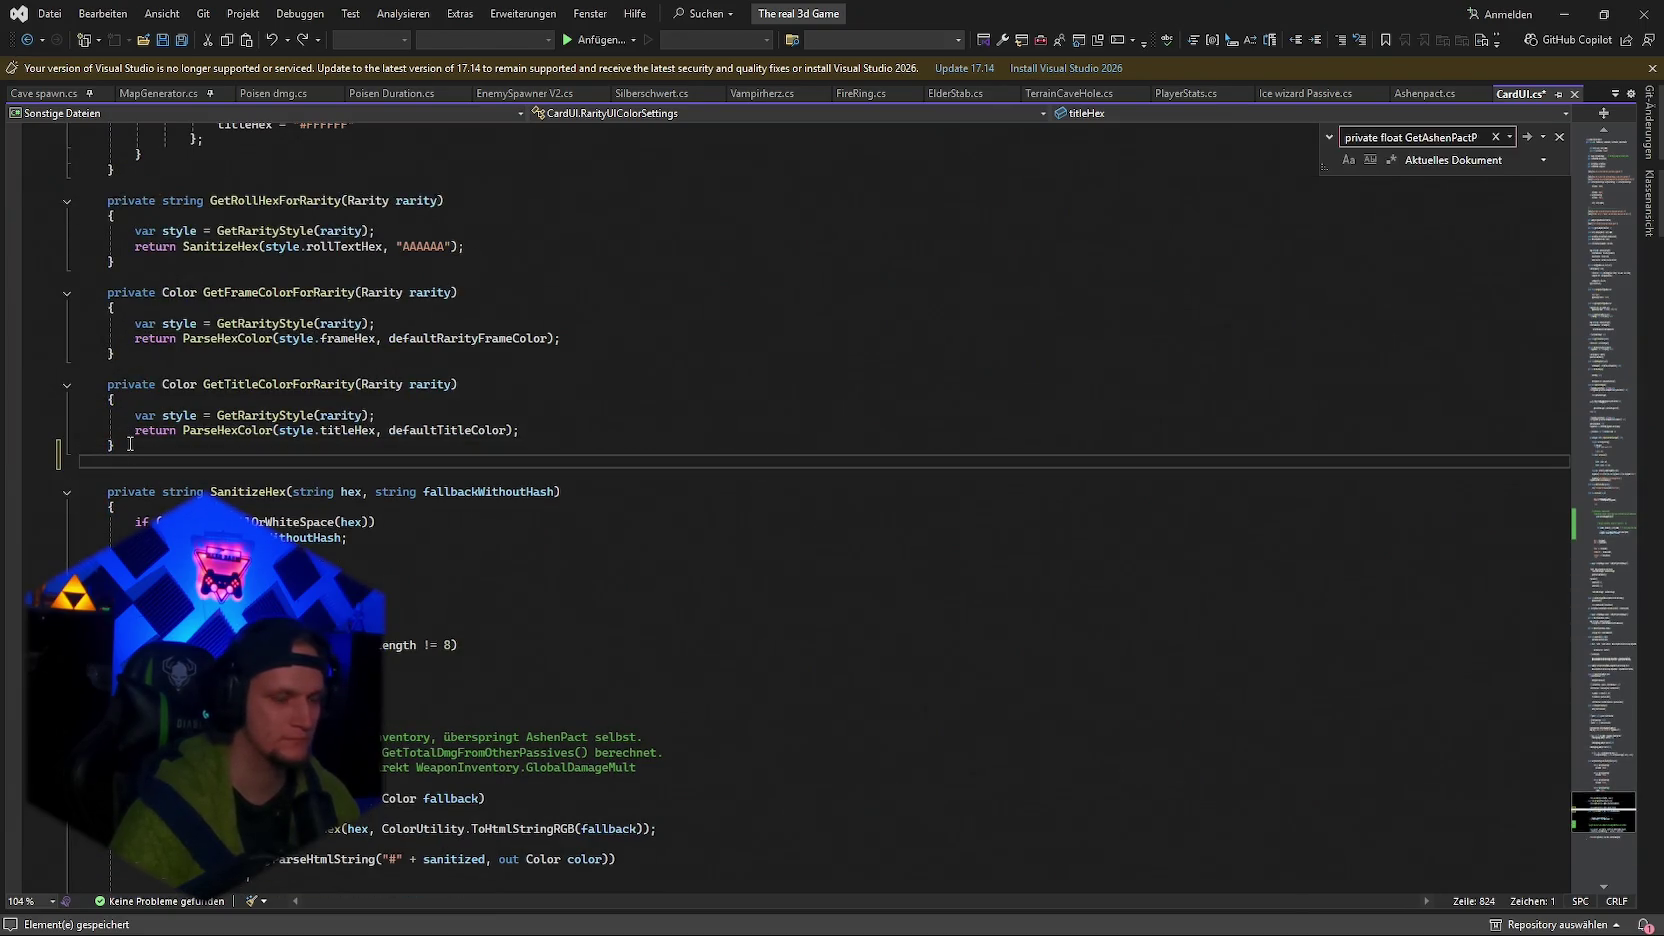
key(Return)
key(ctrl+v)
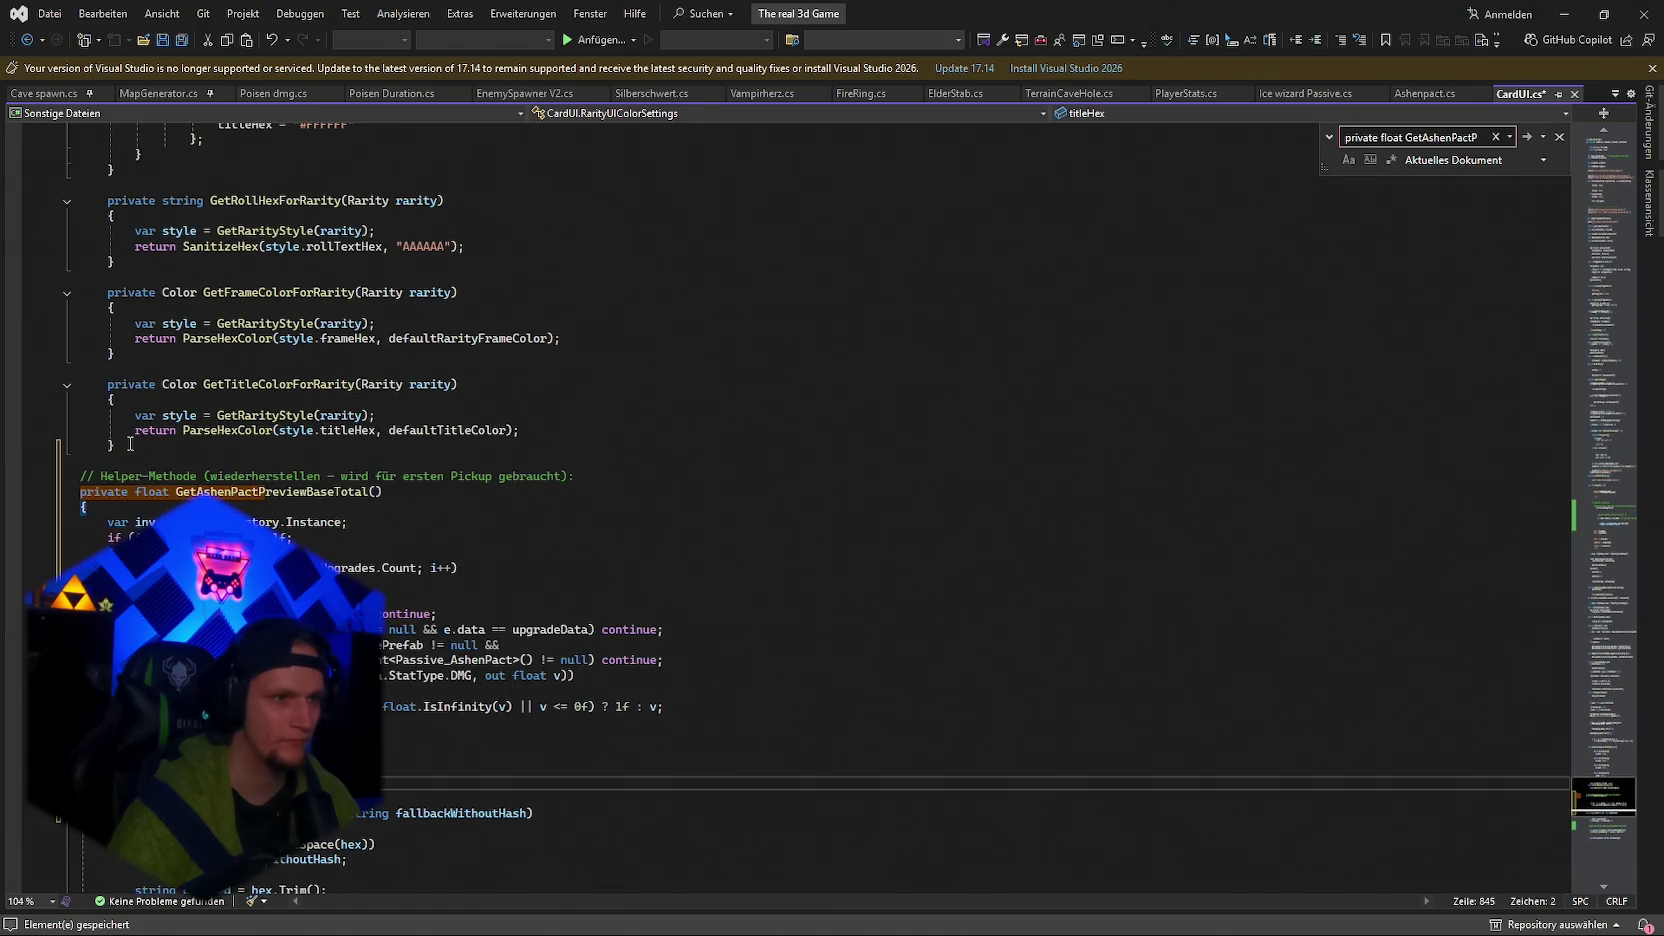
key(ctrl+z)
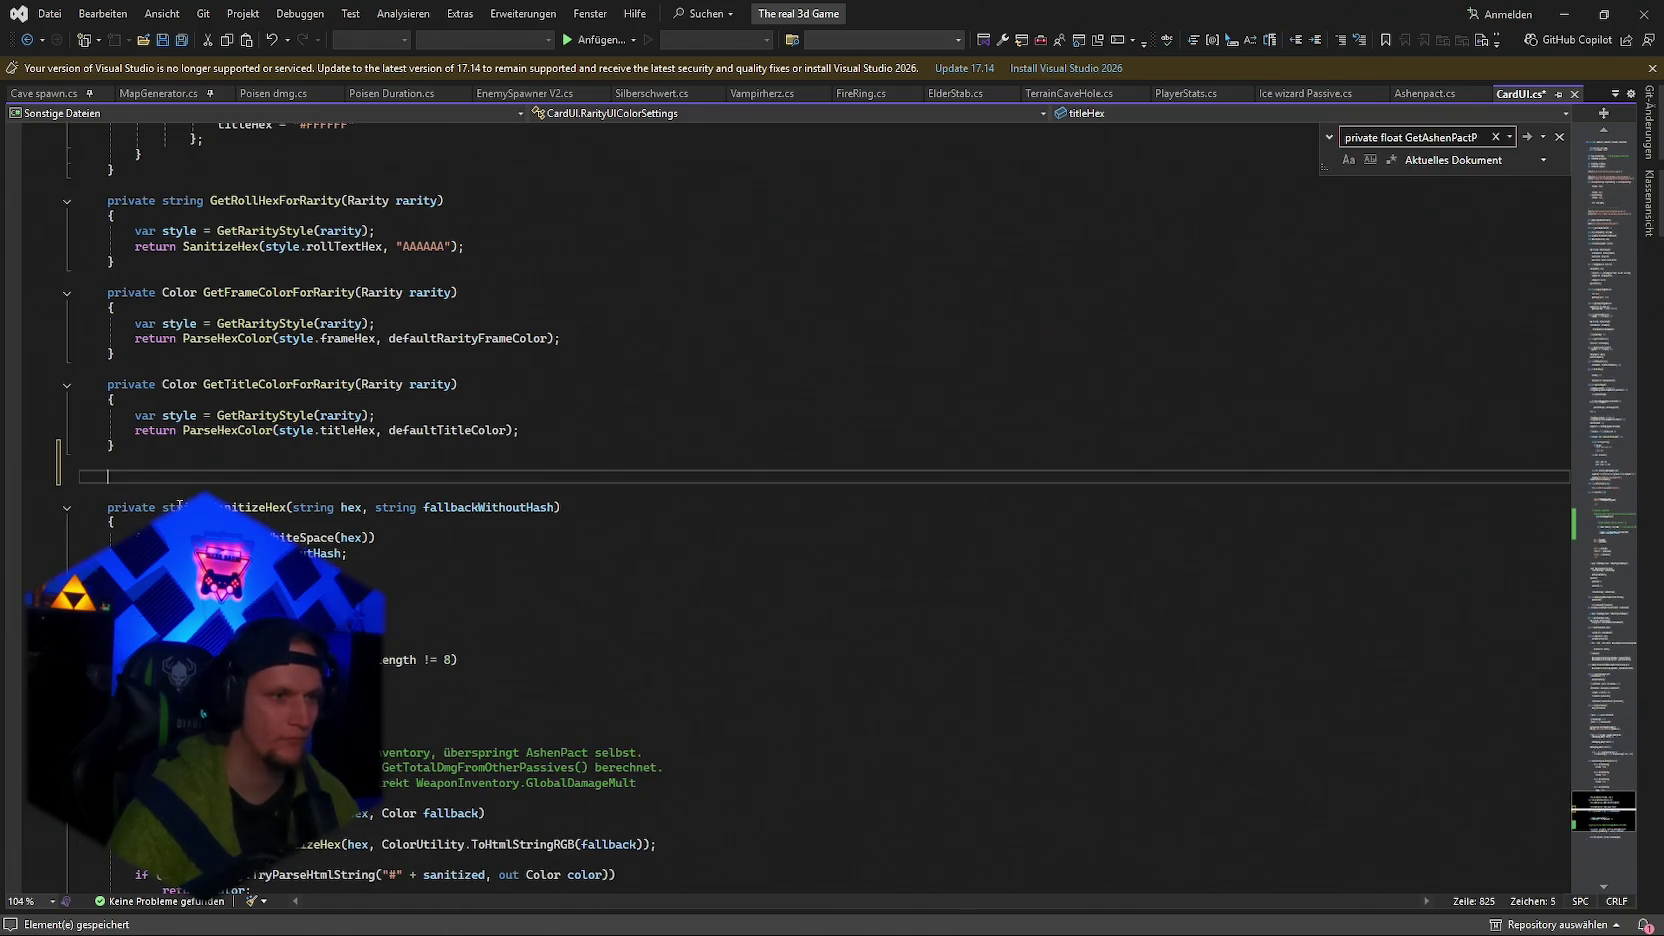
key(ctrl+v)
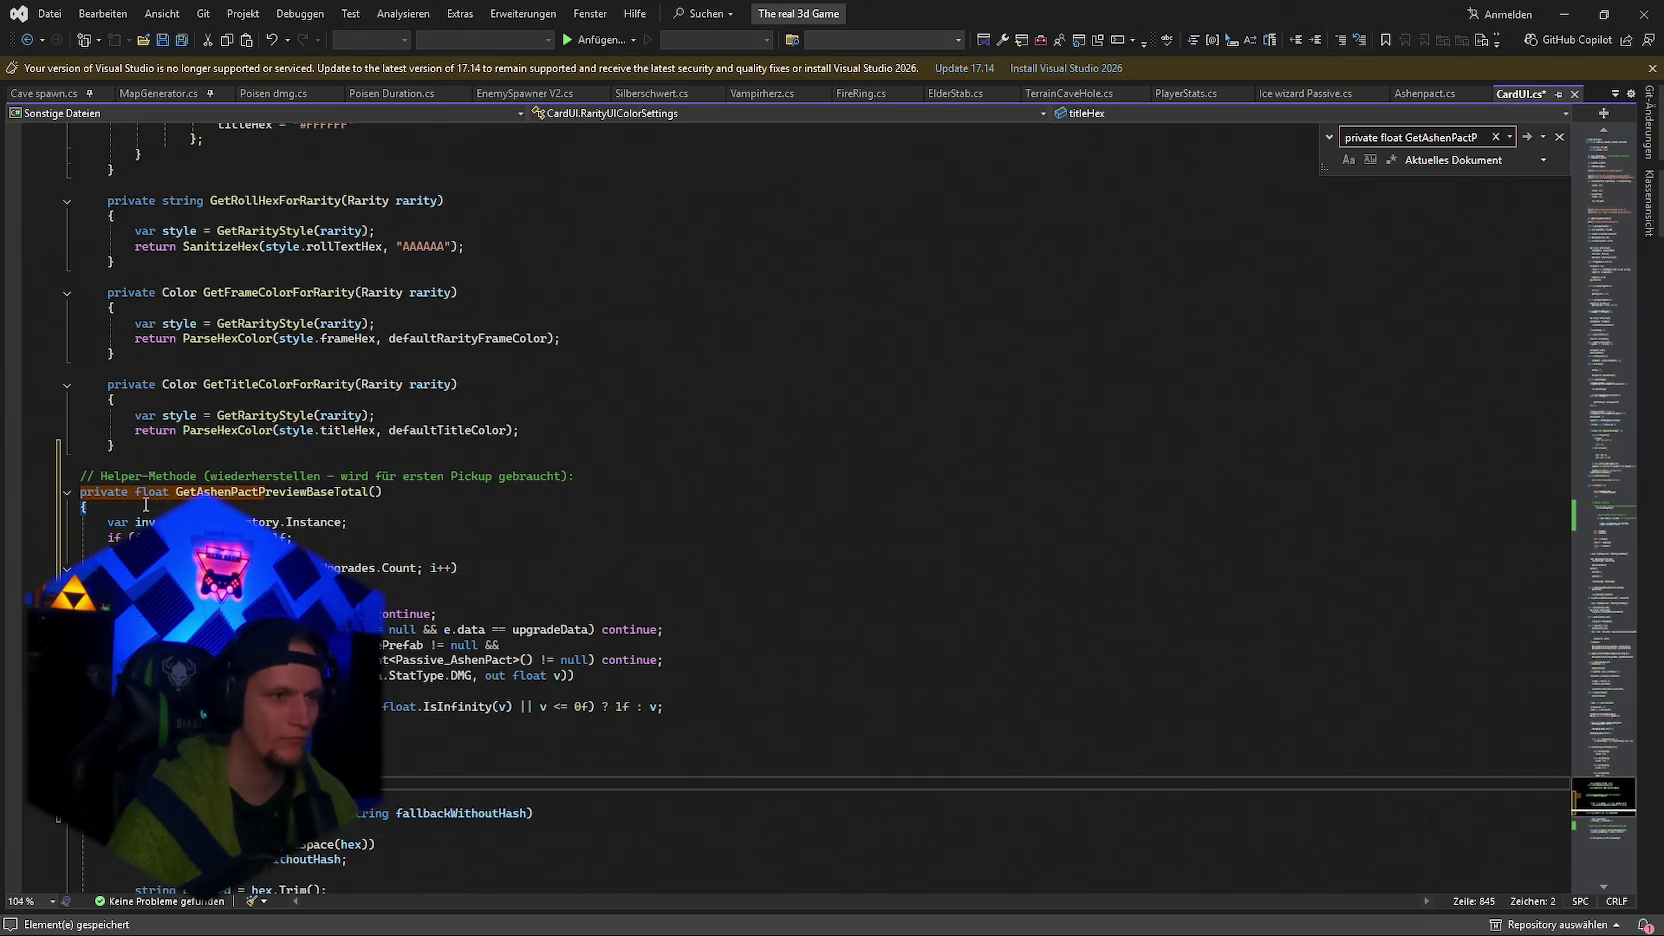
key(ctrl+z)
Remove the leftover blank lines from the undone paste near the end of CardUI.cs.
scroll(160, 507, up, 15)
scroll(1604, 348, up, 15)
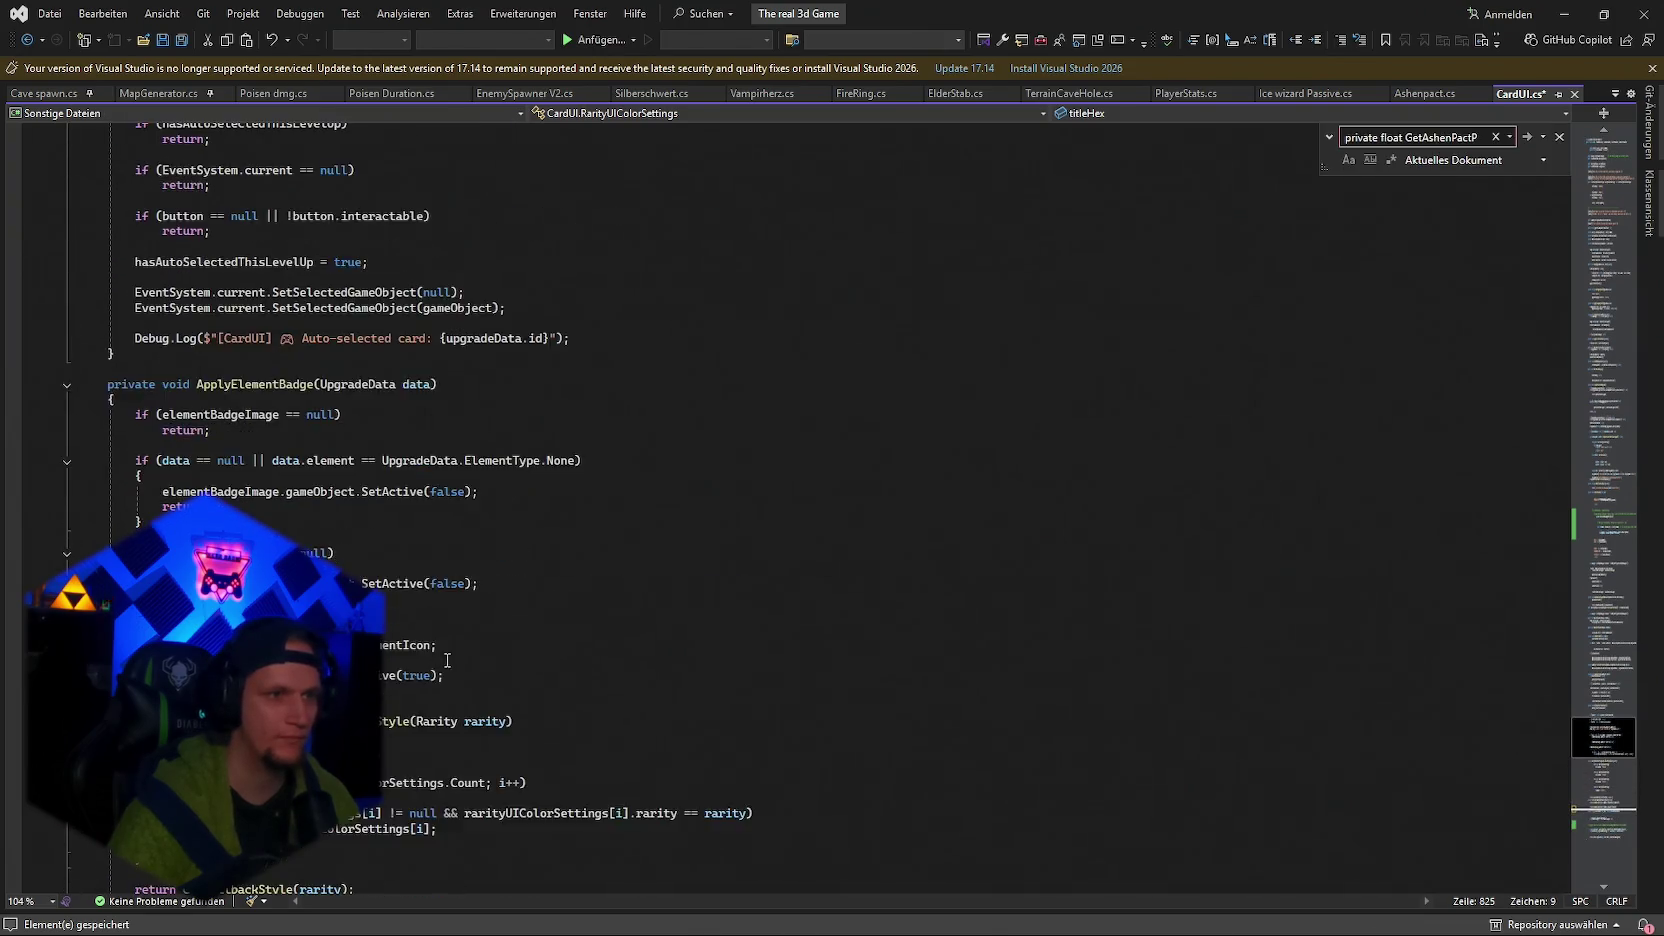
click(1616, 538)
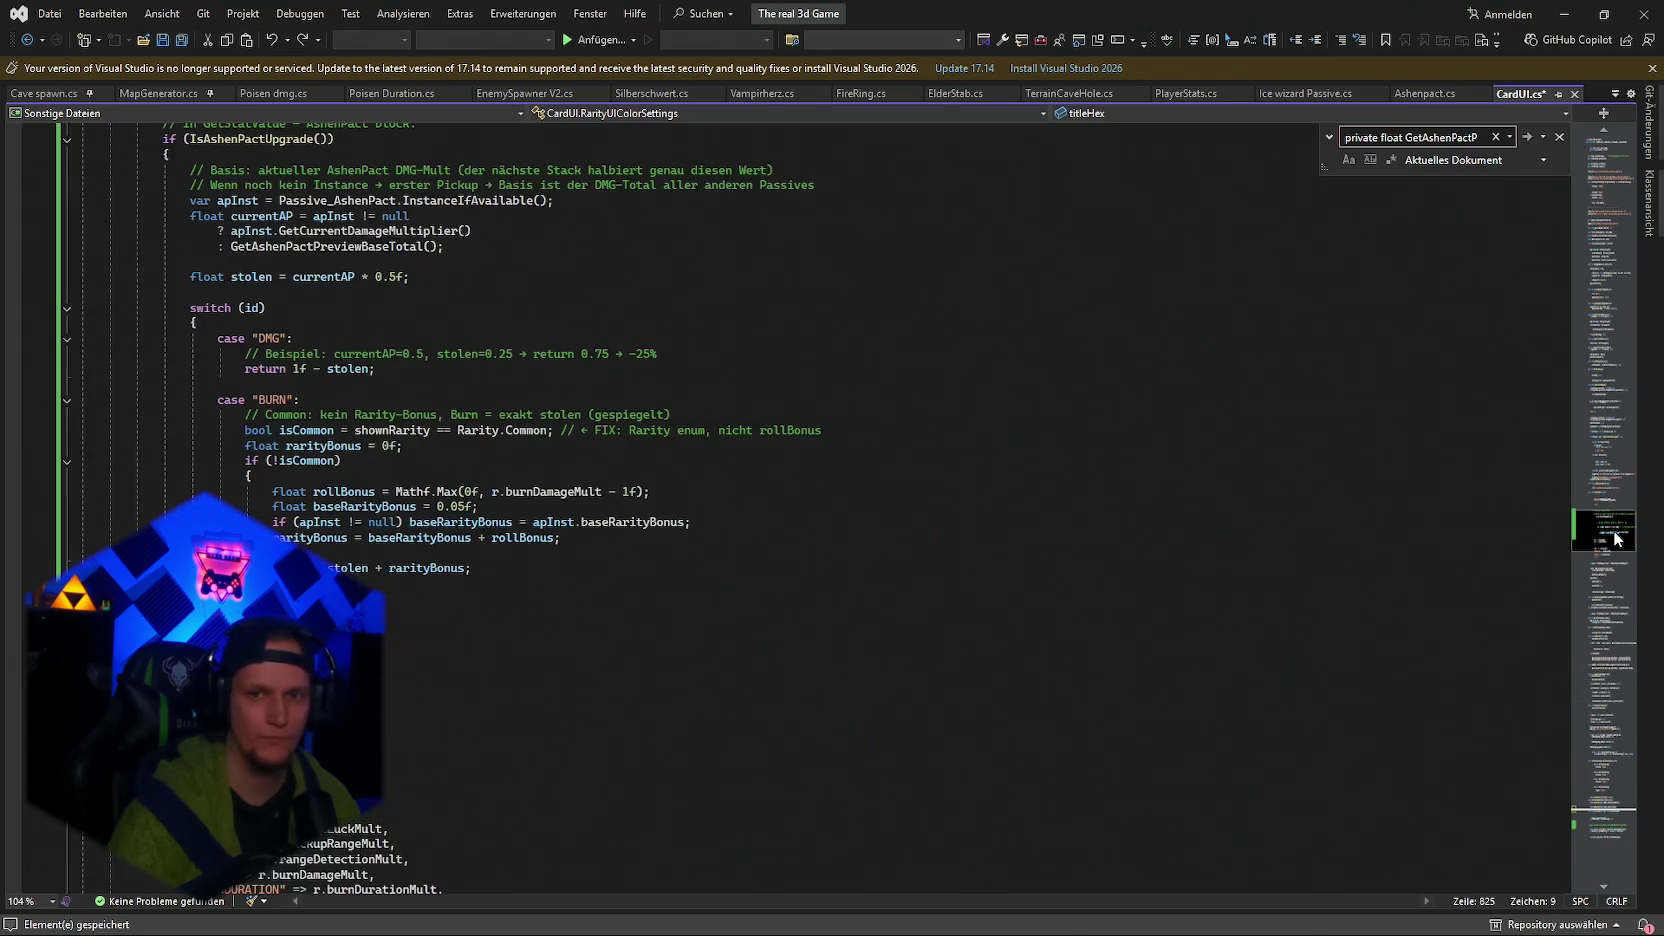
scroll(760, 584, up, 8)
click(467, 598)
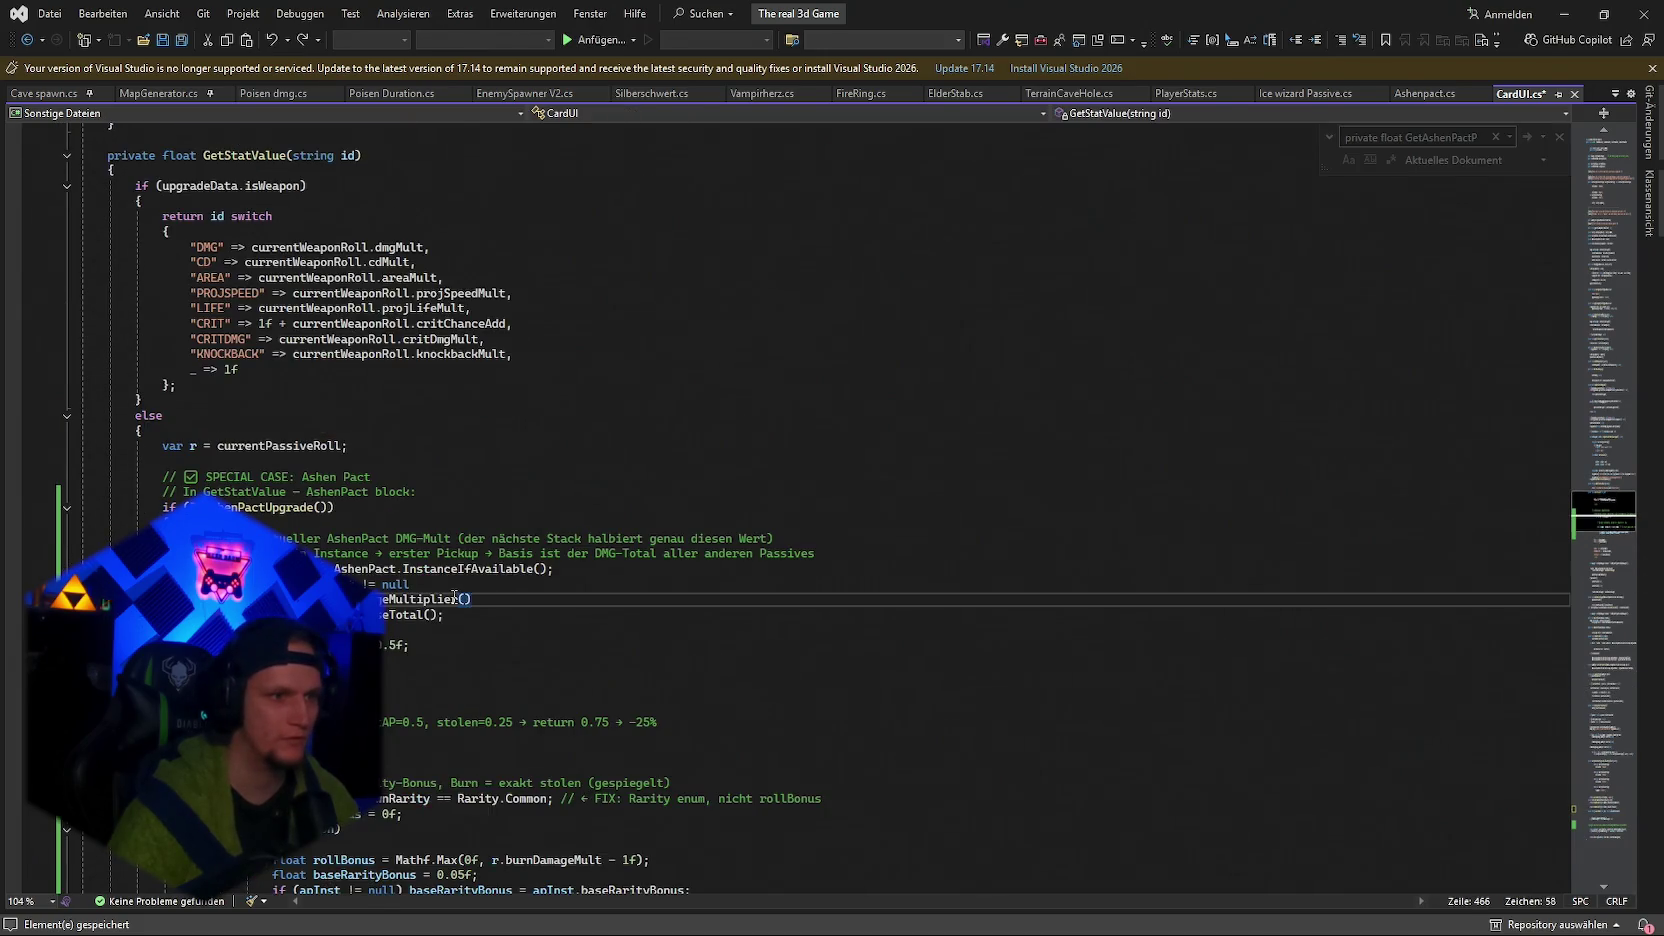
key(ctrl+minus)
key(BackSpace)
key(BackSpace)
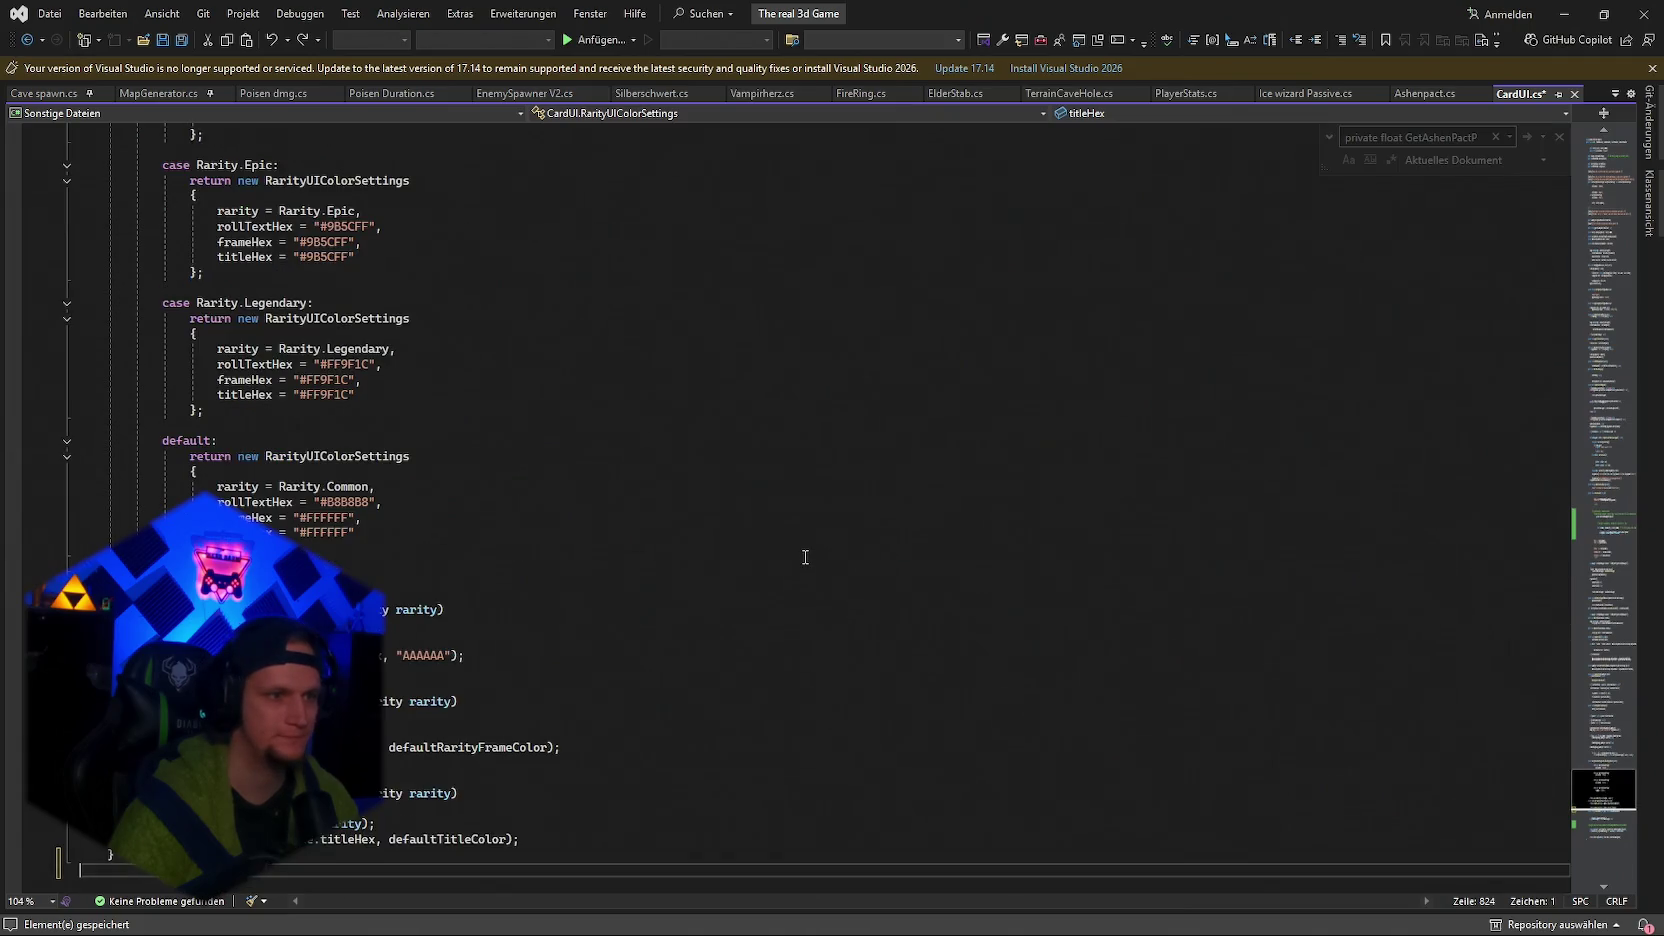
Replace the AshenPact special-case block in GetStatValue with the new multiplier-based code and save.
click(1592, 526)
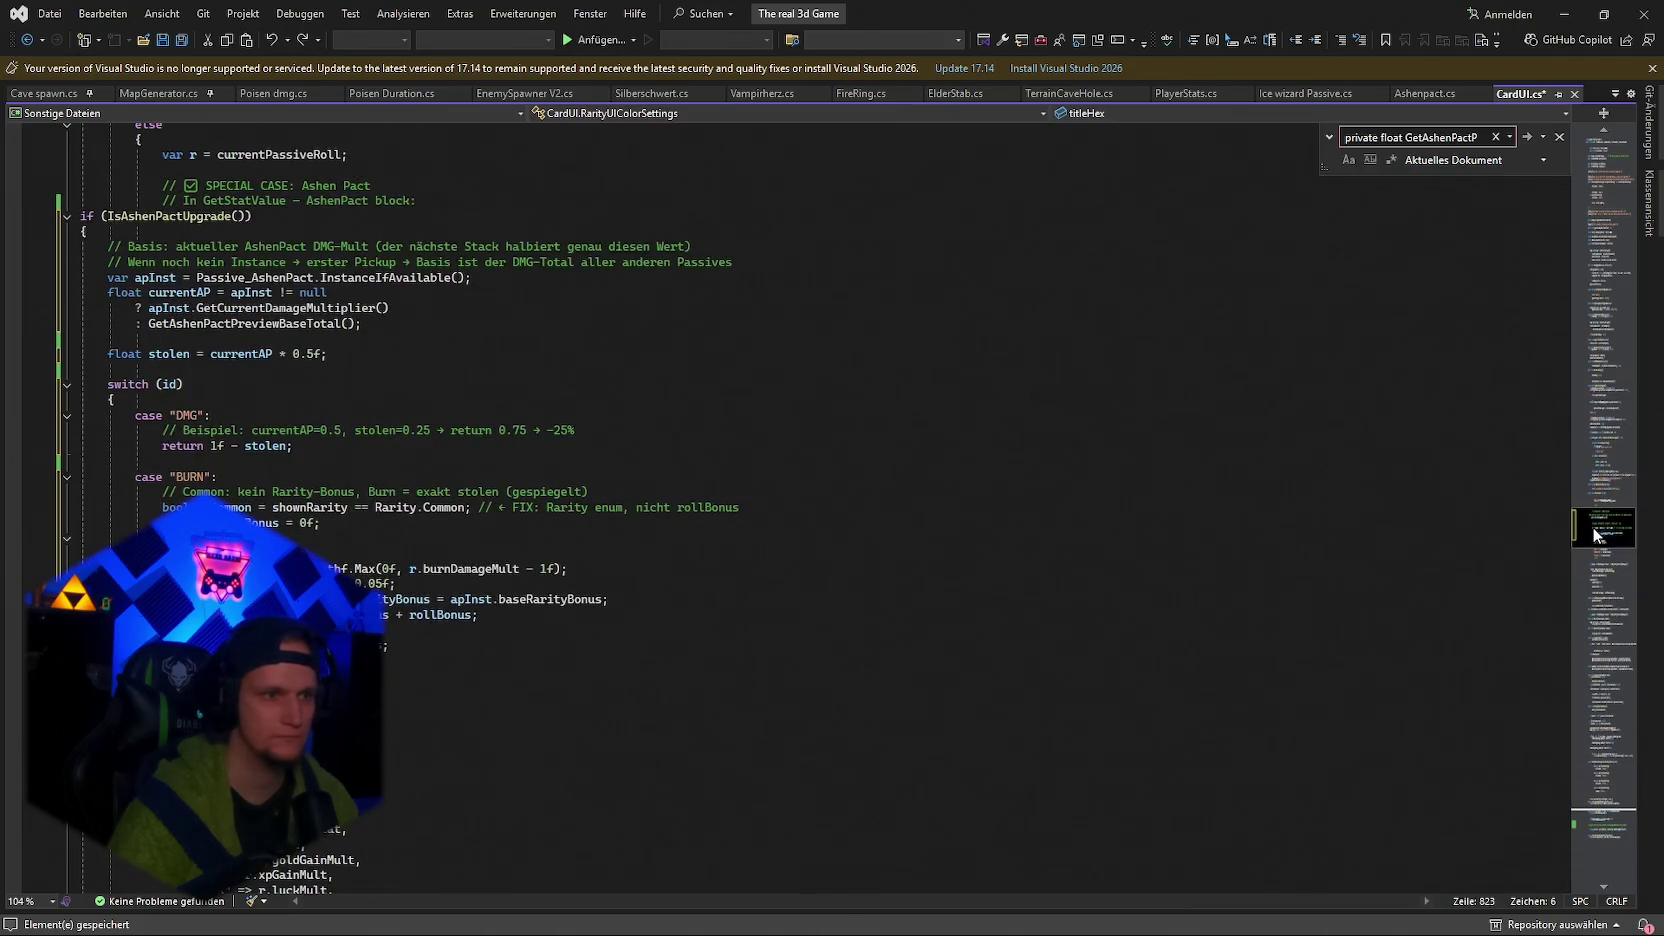
click(740, 523)
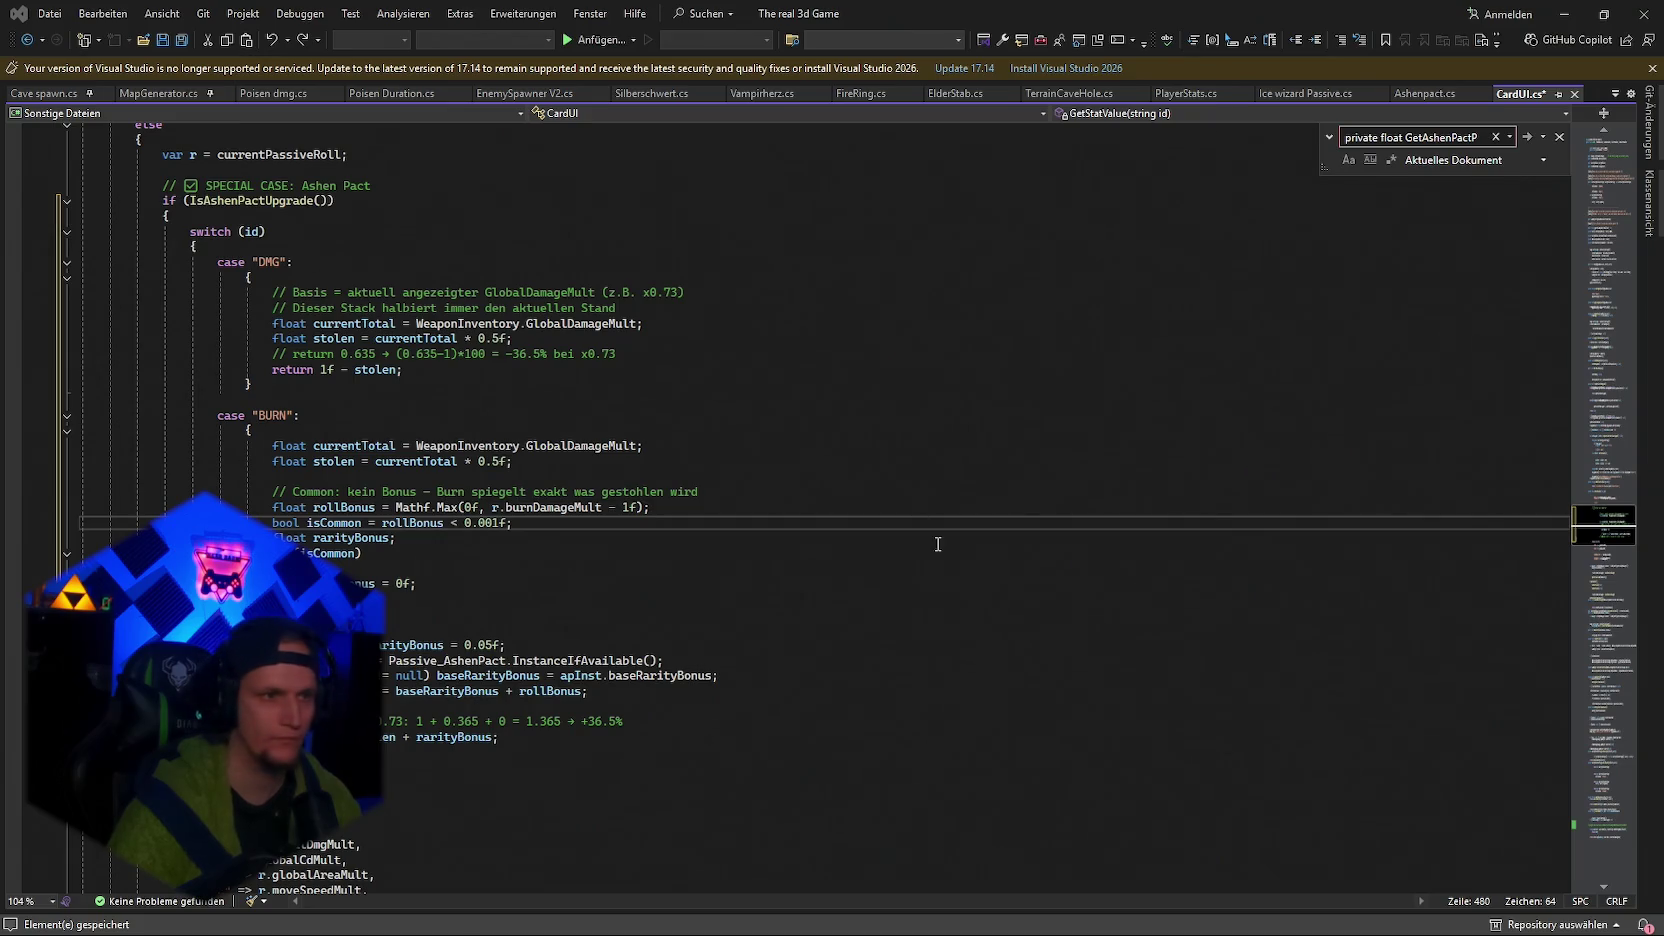
click(168, 215)
mouse_move(165, 183)
mouse_down()
mouse_move(330, 362)
mouse_move(436, 760)
mouse_up()
key(ctrl+v)
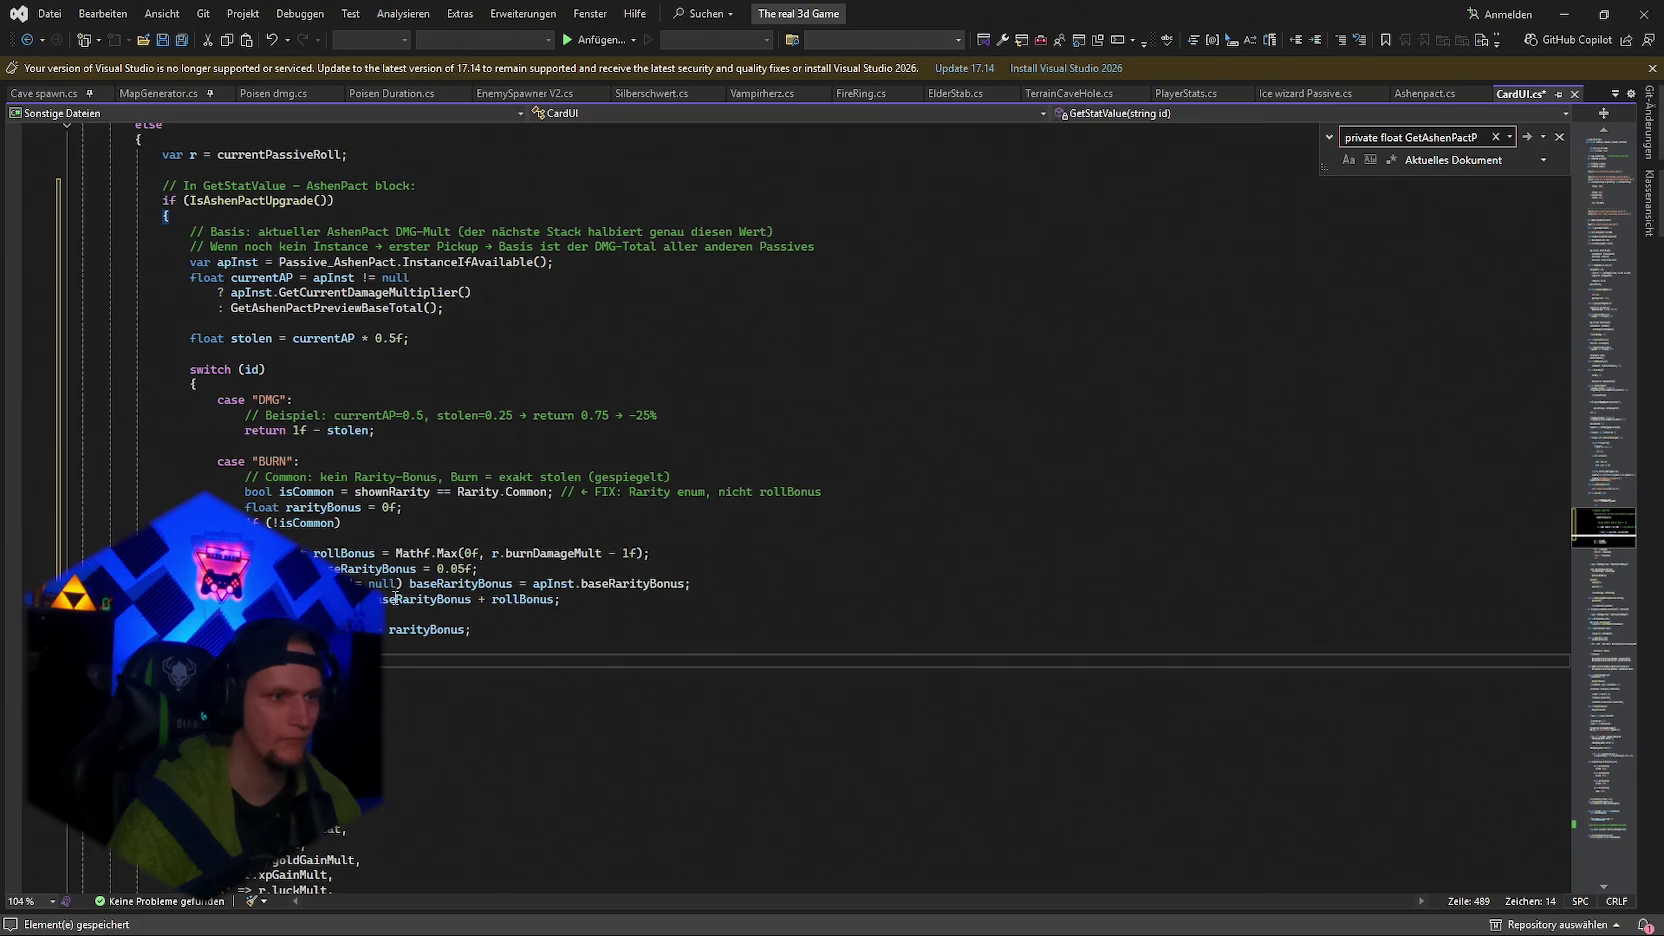
key(ctrl+z)
key(ctrl+z)
click(170, 215)
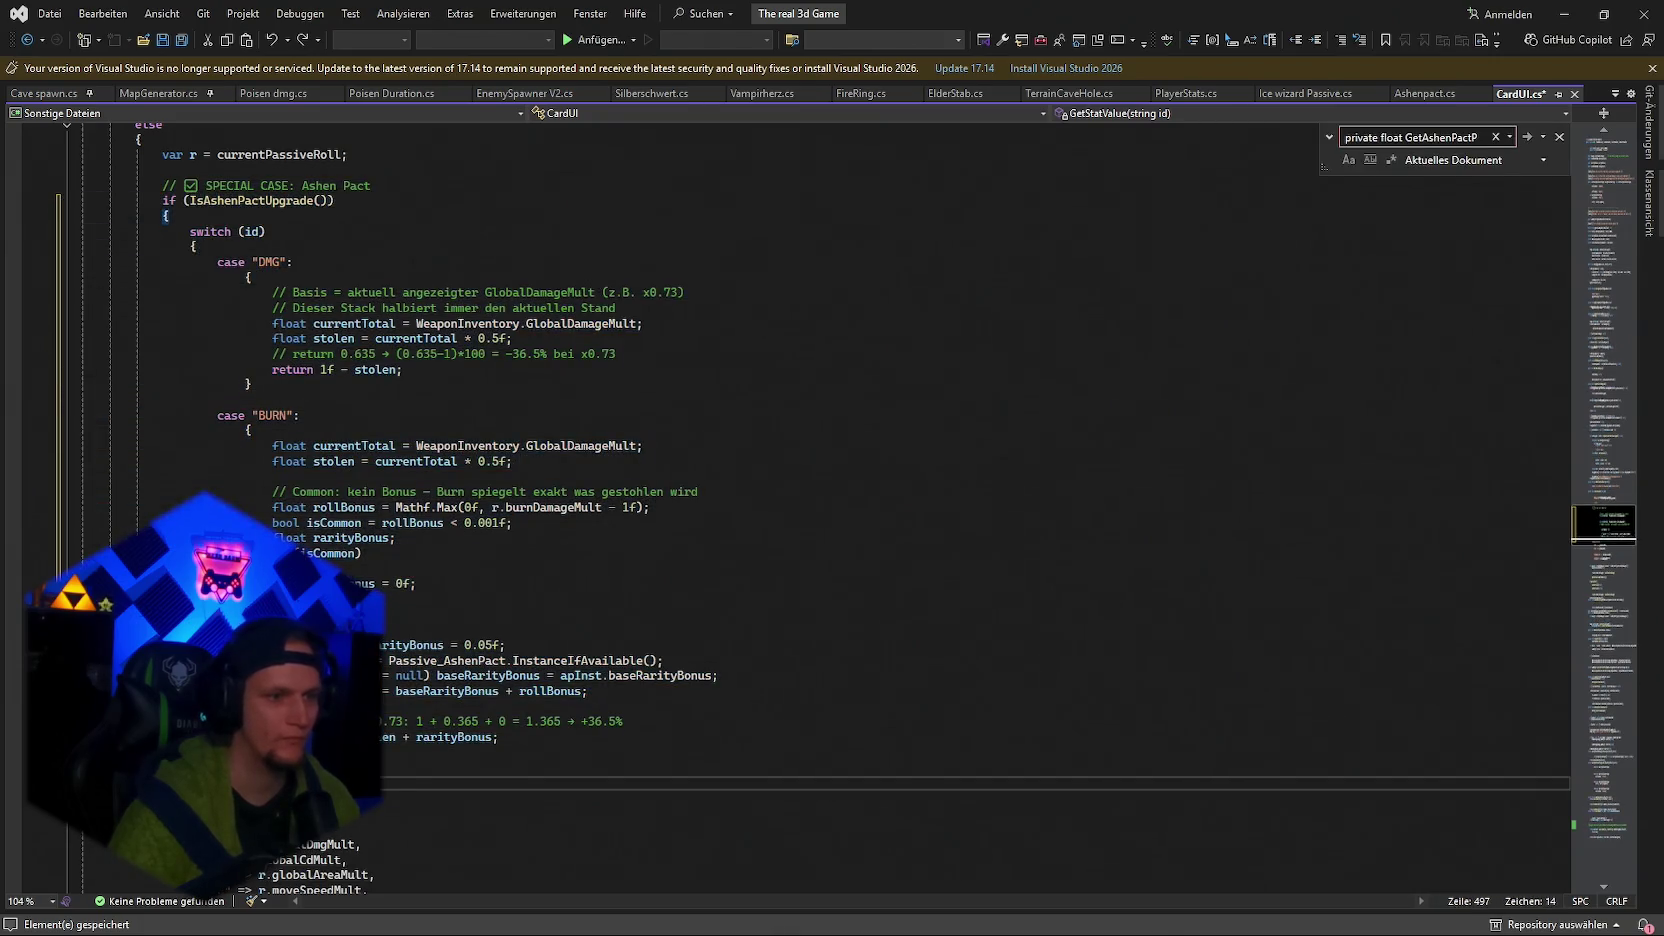
scroll(175, 316, up, 1)
drag(163, 231, 387, 831)
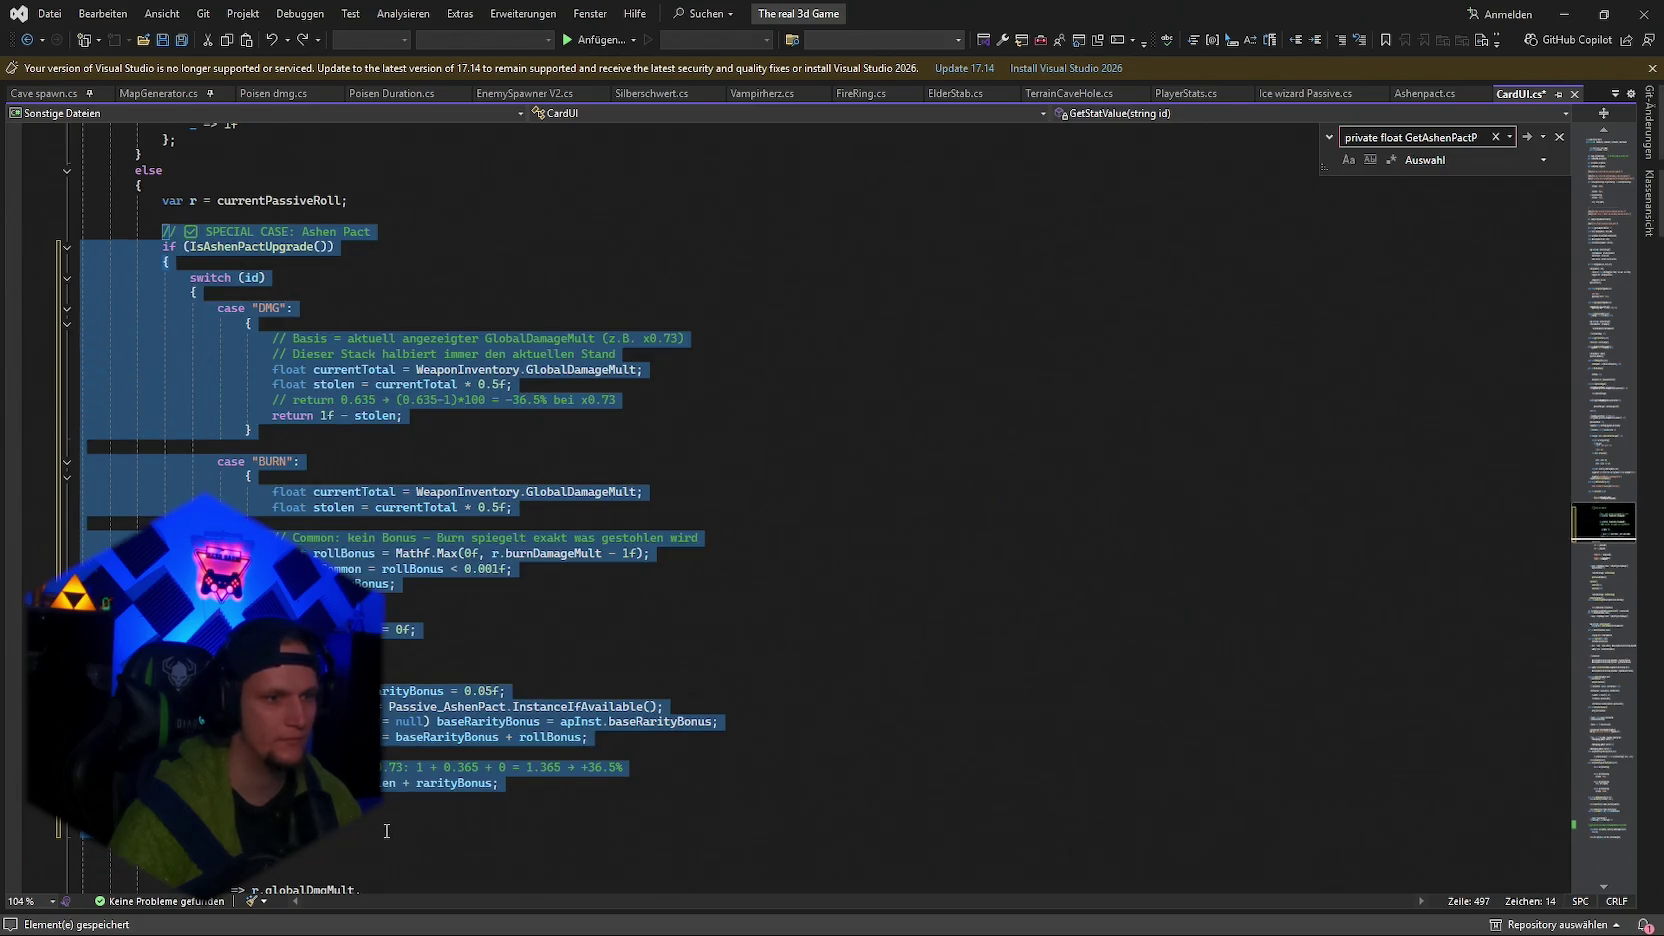
key(ctrl+v)
key(ctrl+s)
Paste the GetAshenPactPreviewBaseTotal helper after SanitizeHex's closing brace, then bring up Ashenpact.cs.
scroll(661, 534, down, 20)
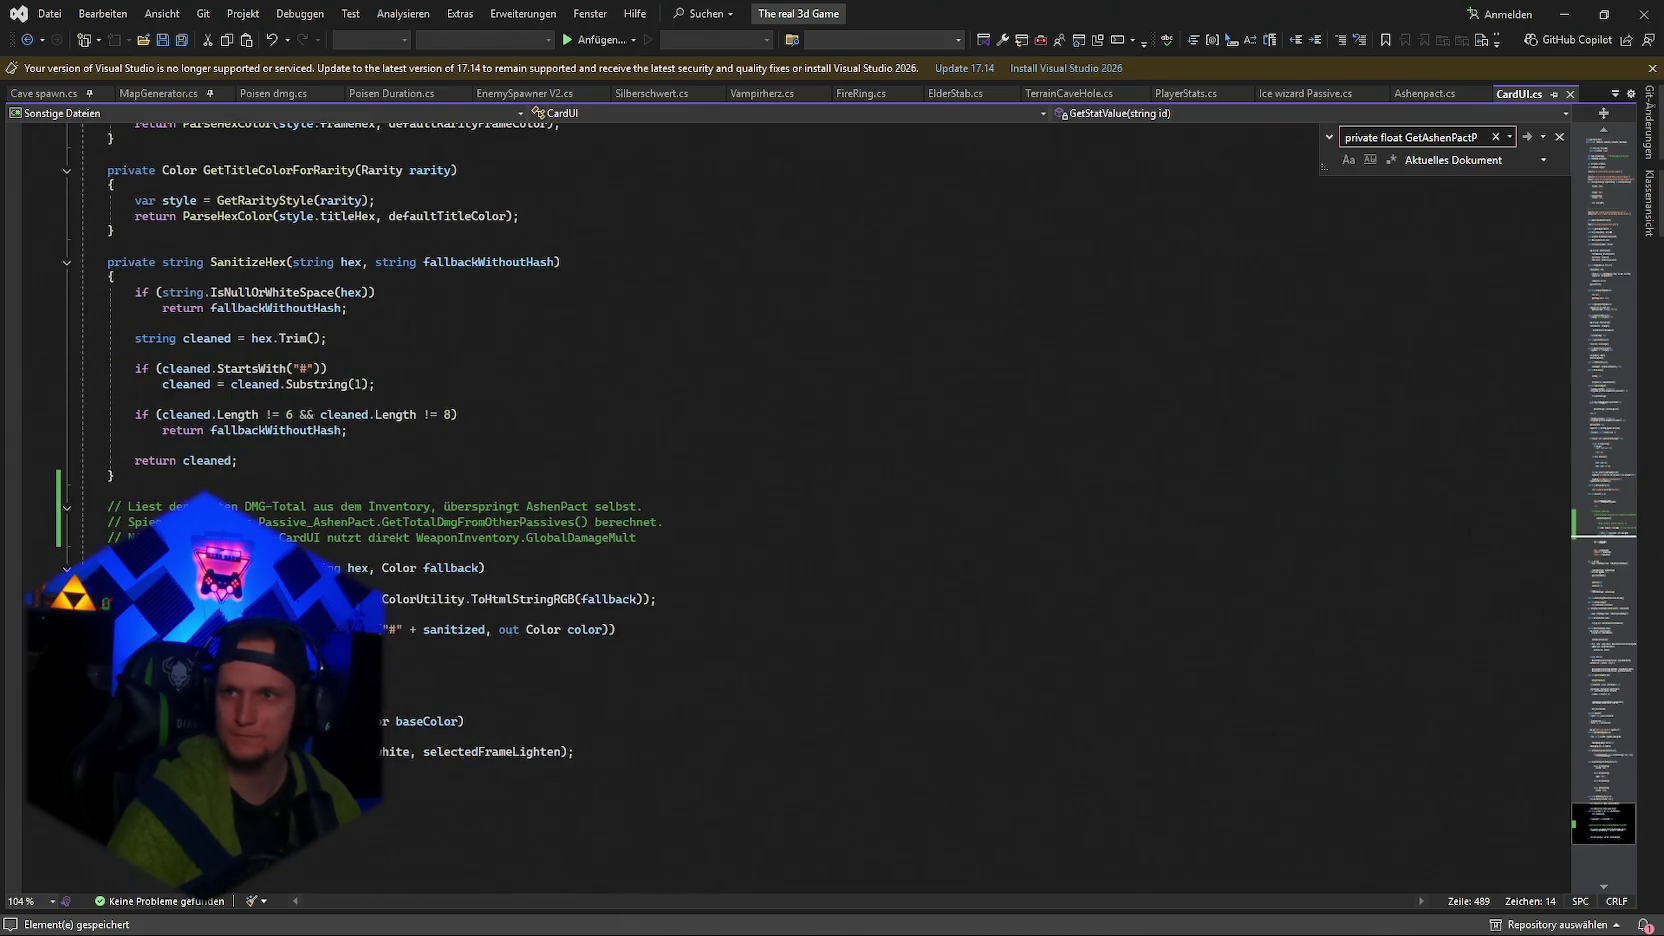
click(136, 479)
key(Return)
key(ctrl+v)
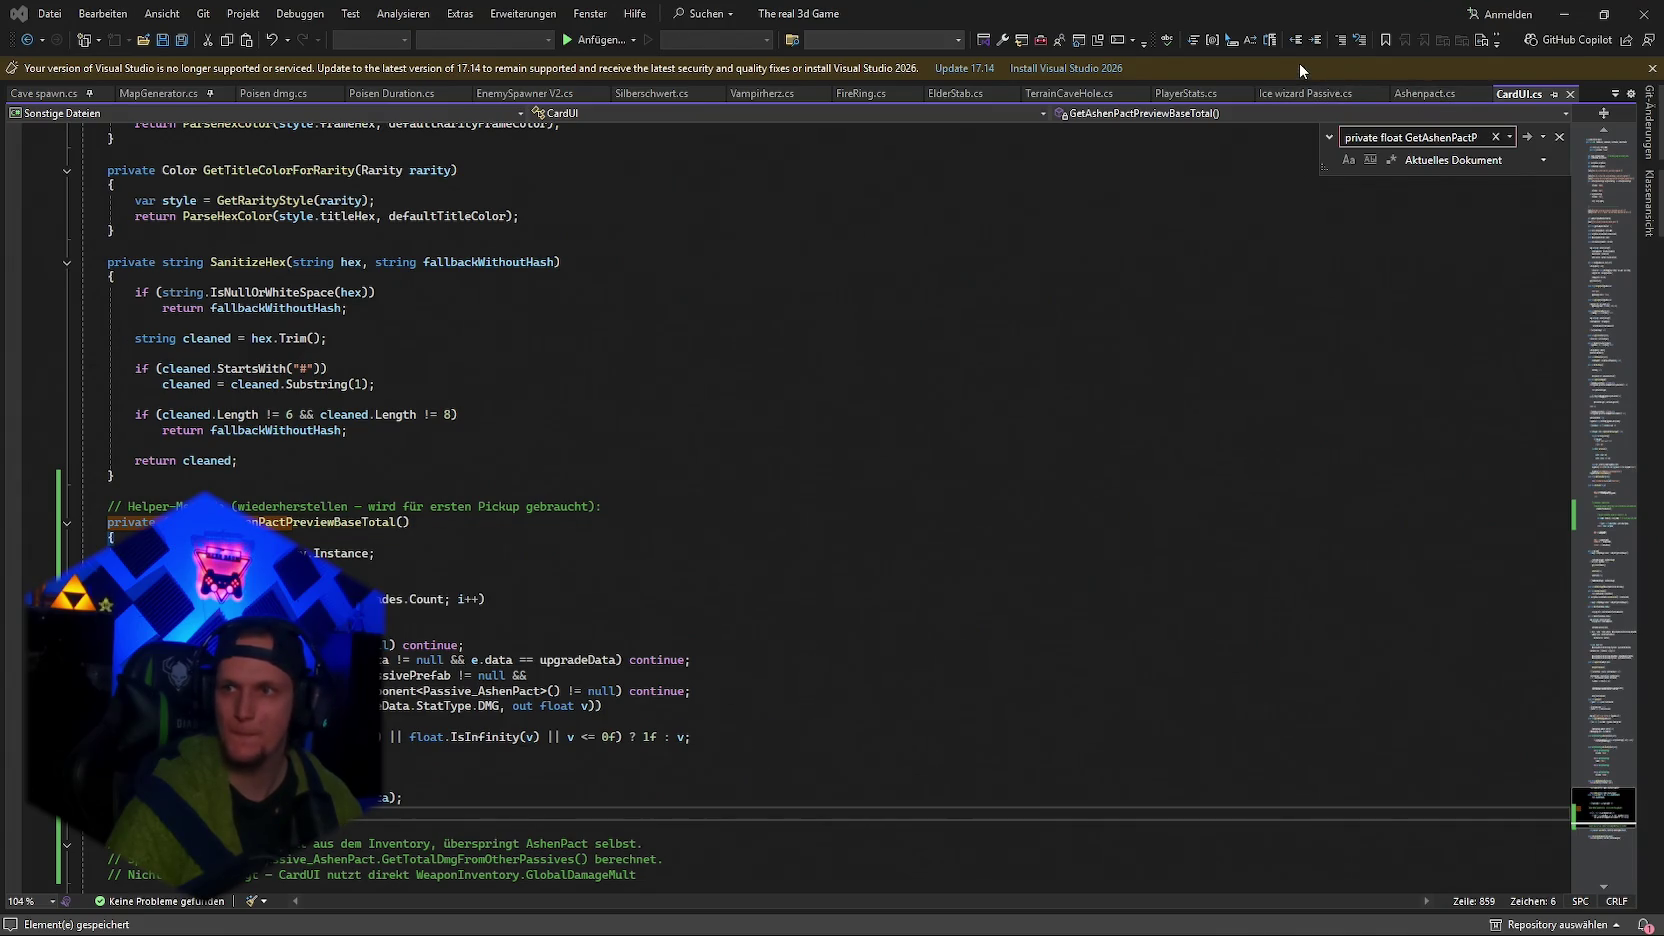
click(1425, 93)
text(private float GetRarityBonus)
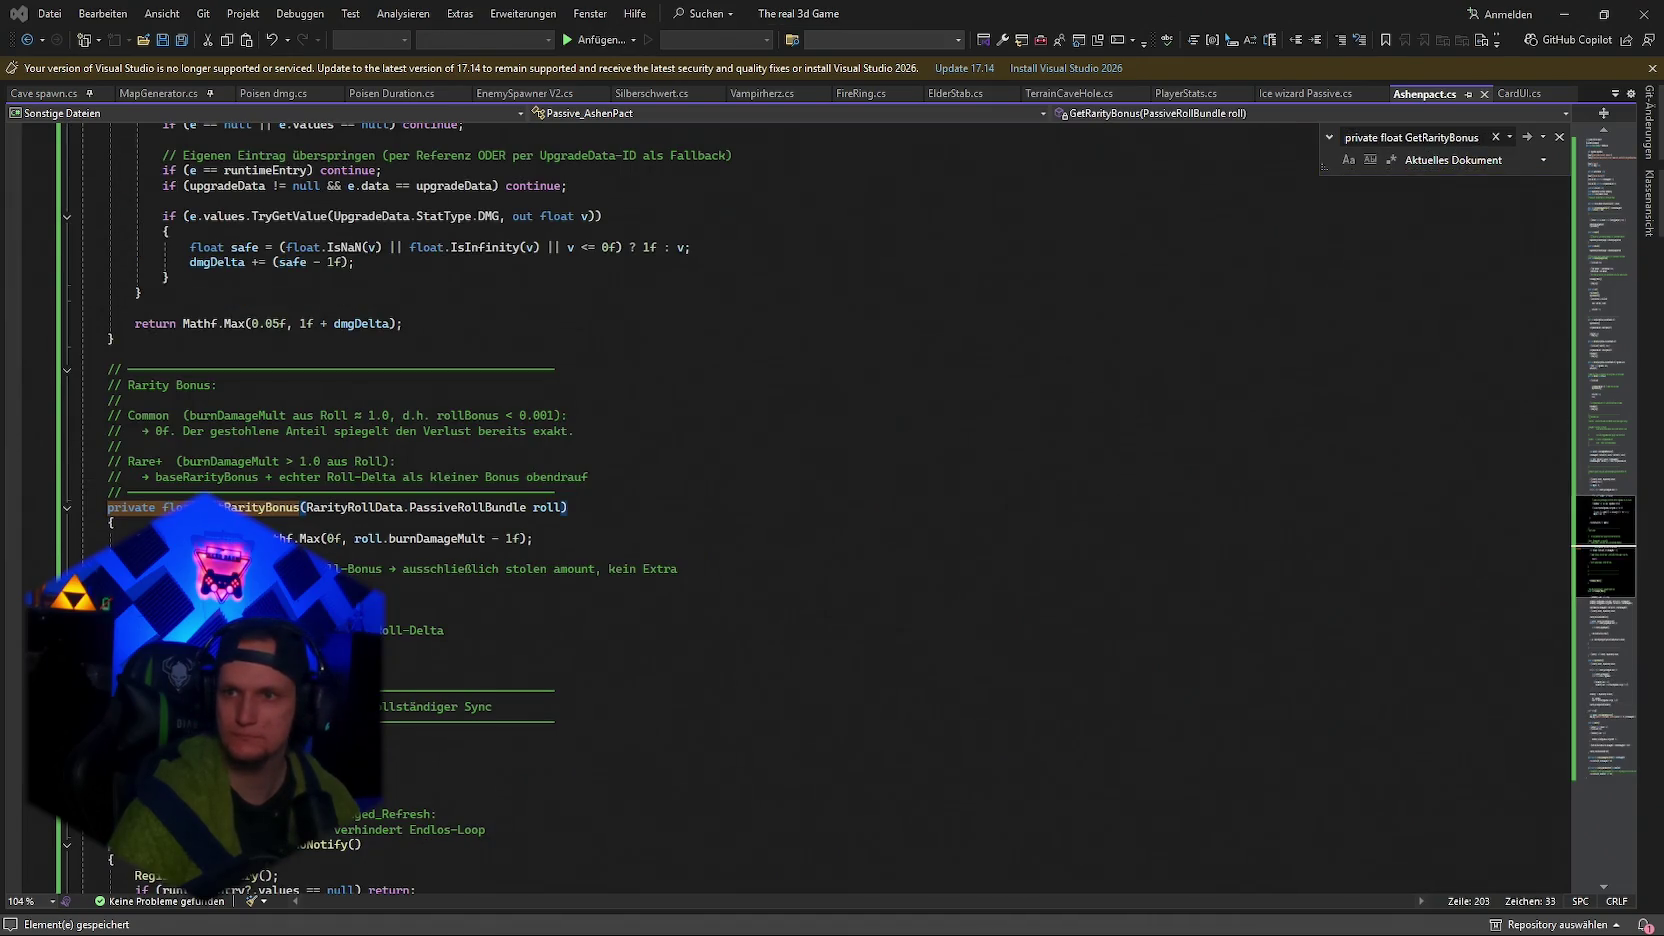
Replace GetRarityBonus, Setup and AddStack with versions taking a Rarity parameter, and save Ashenpact.cs.
drag(110, 507, 170, 660)
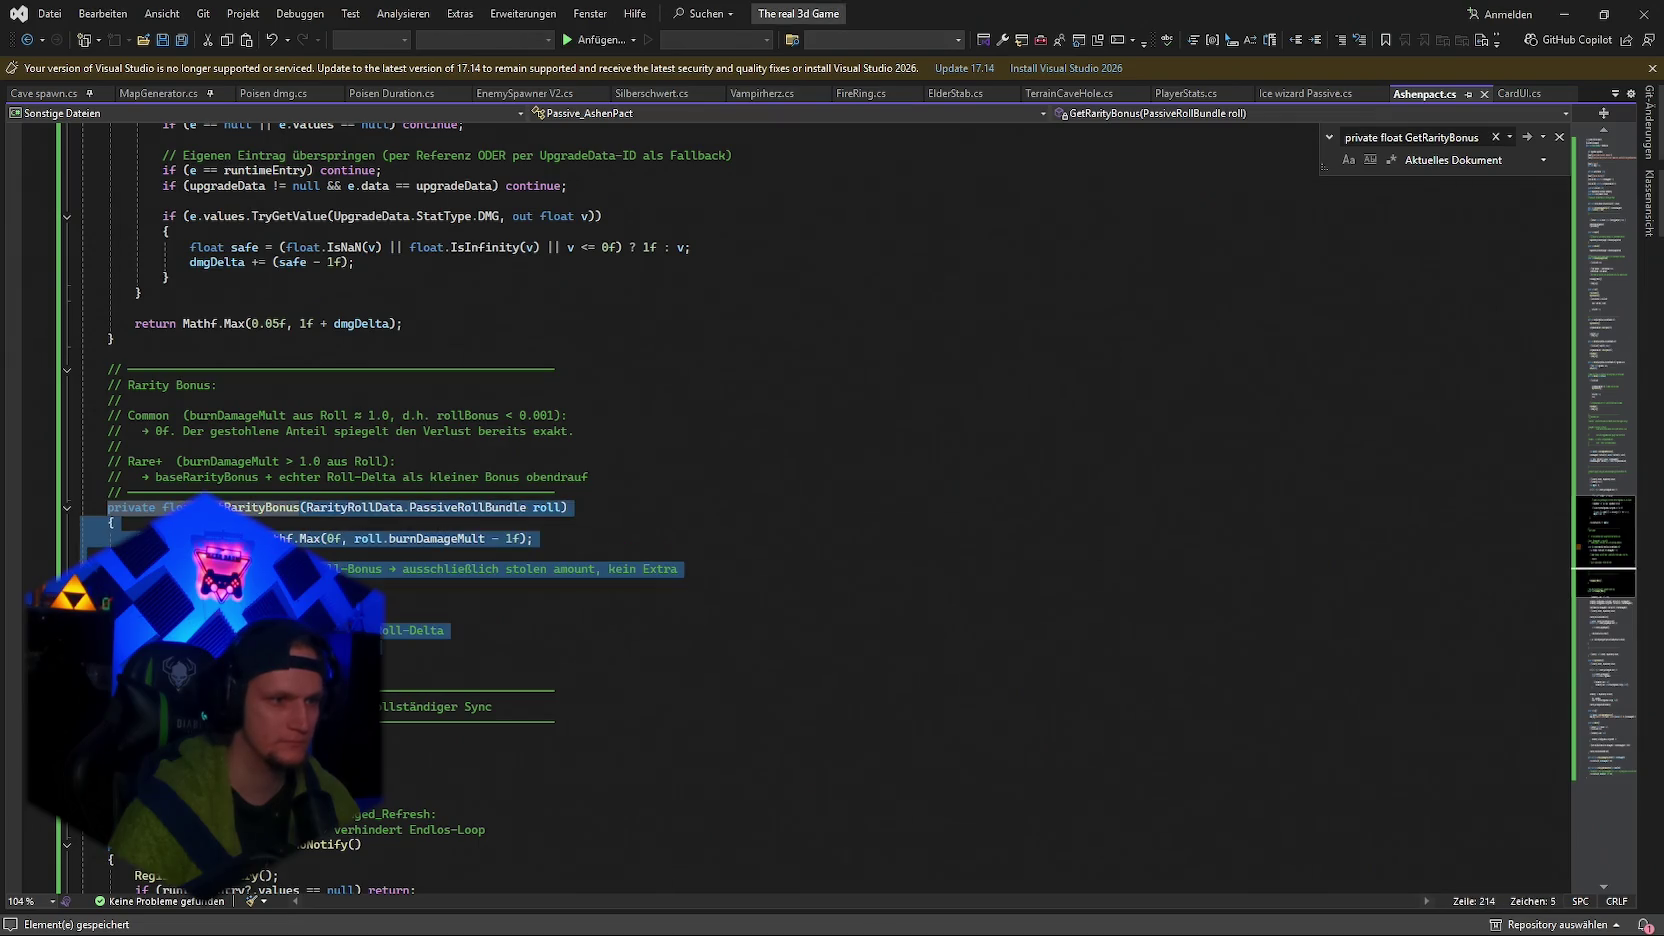
key(ctrl+v)
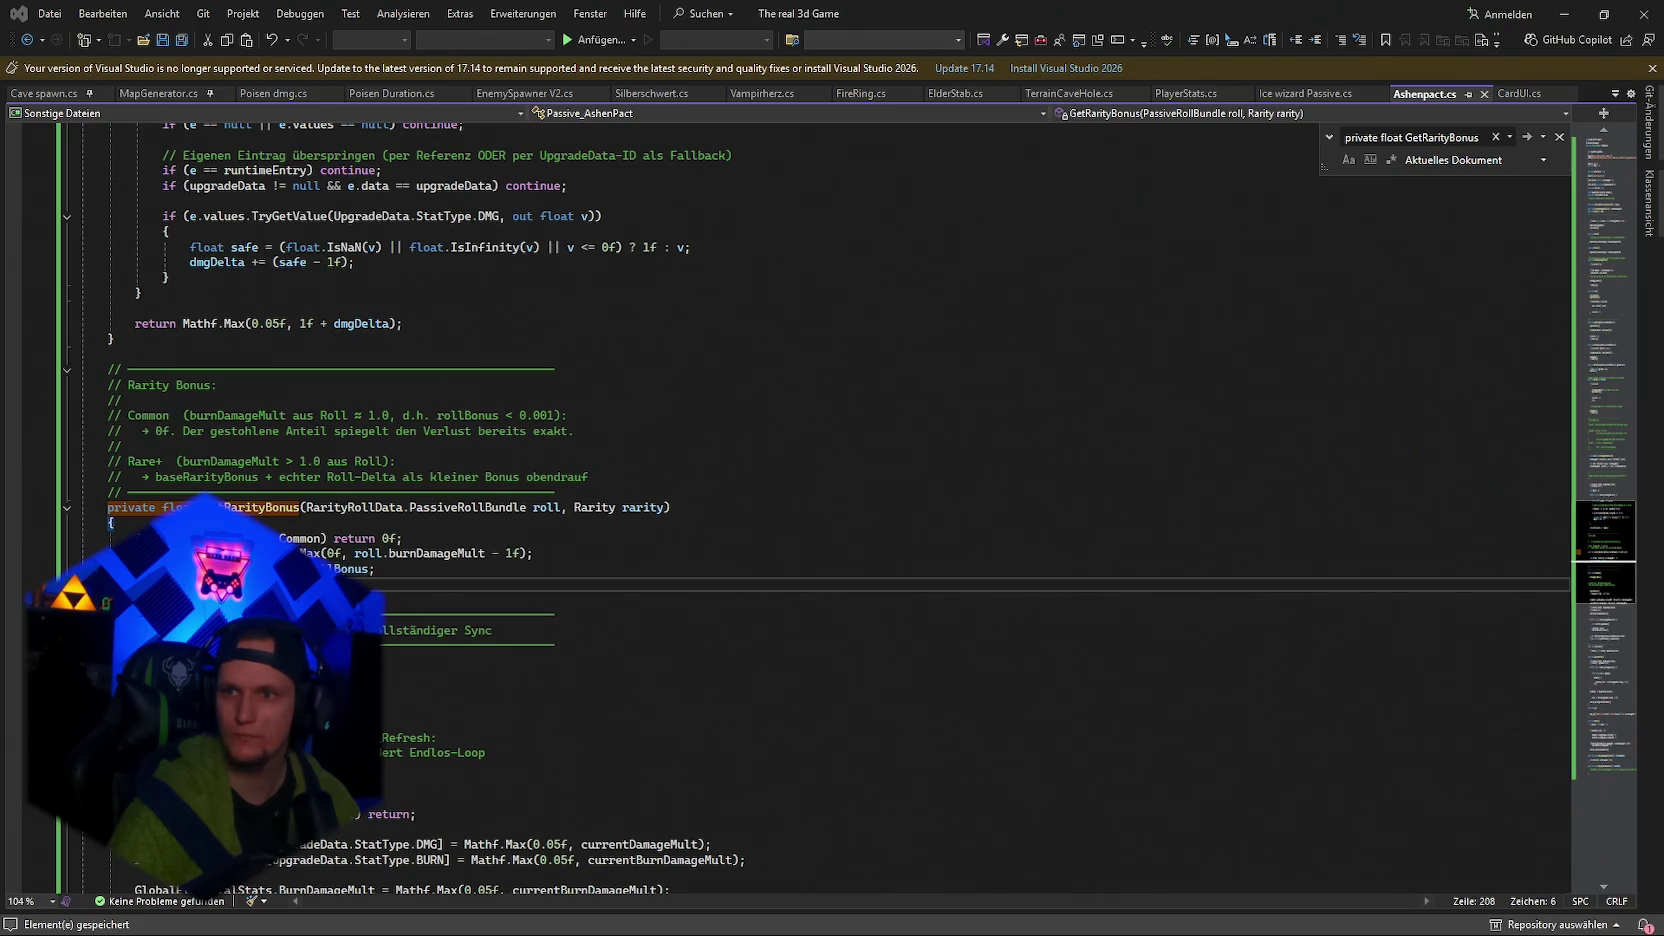
click(1602, 767)
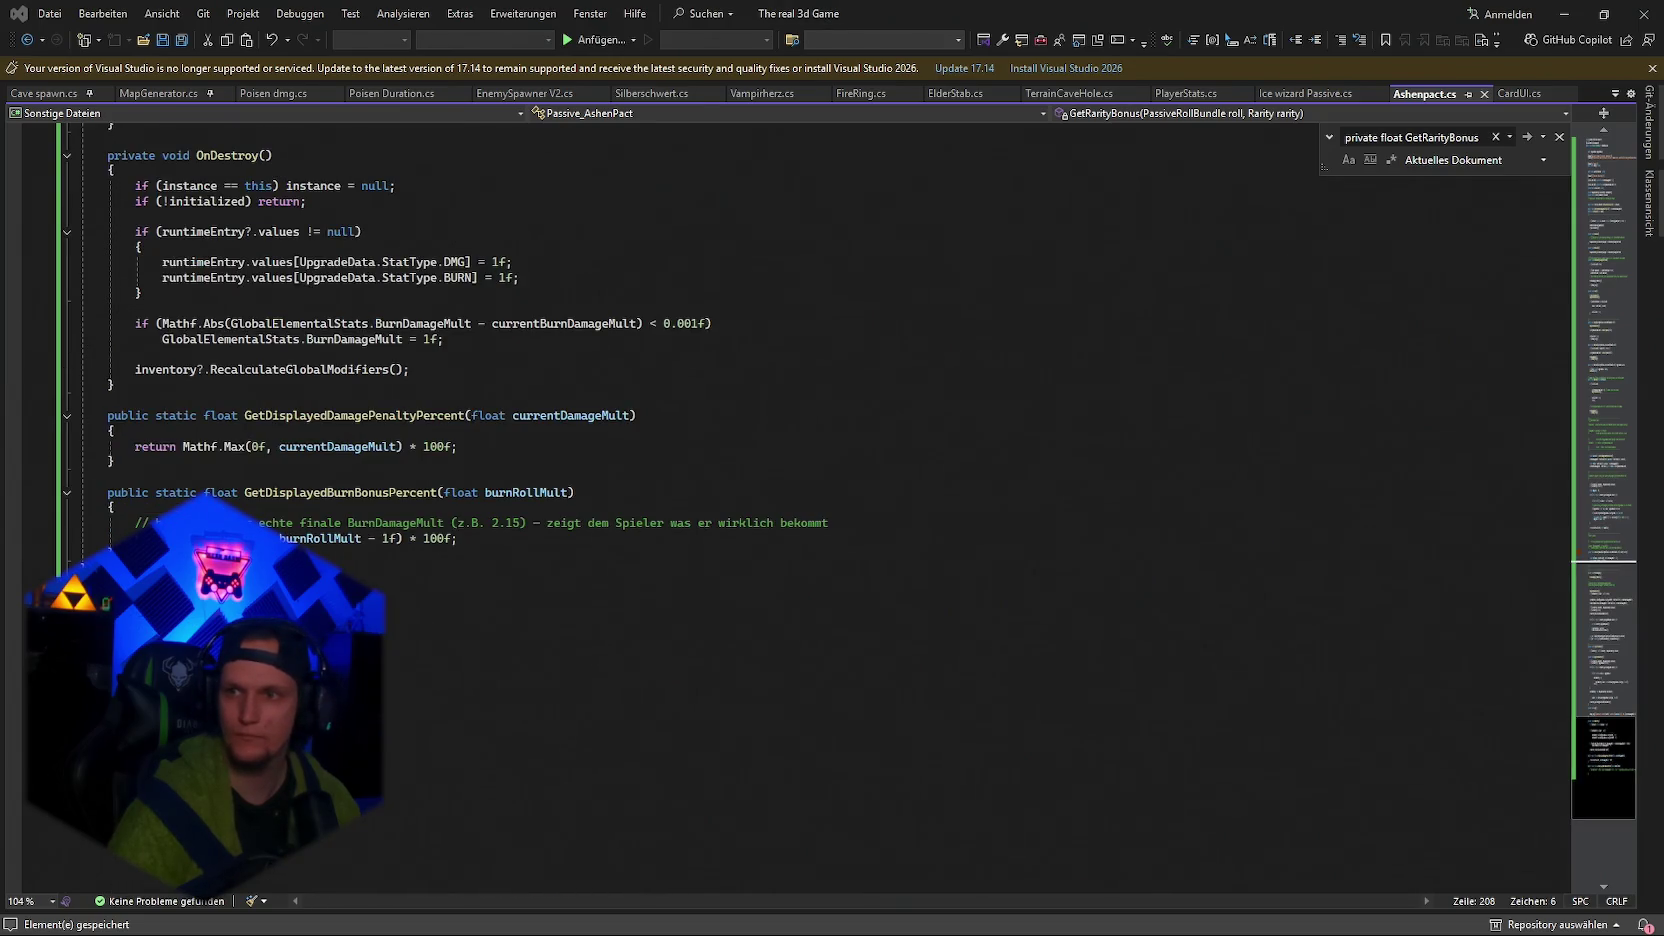
text(public void Setup(Rarity)
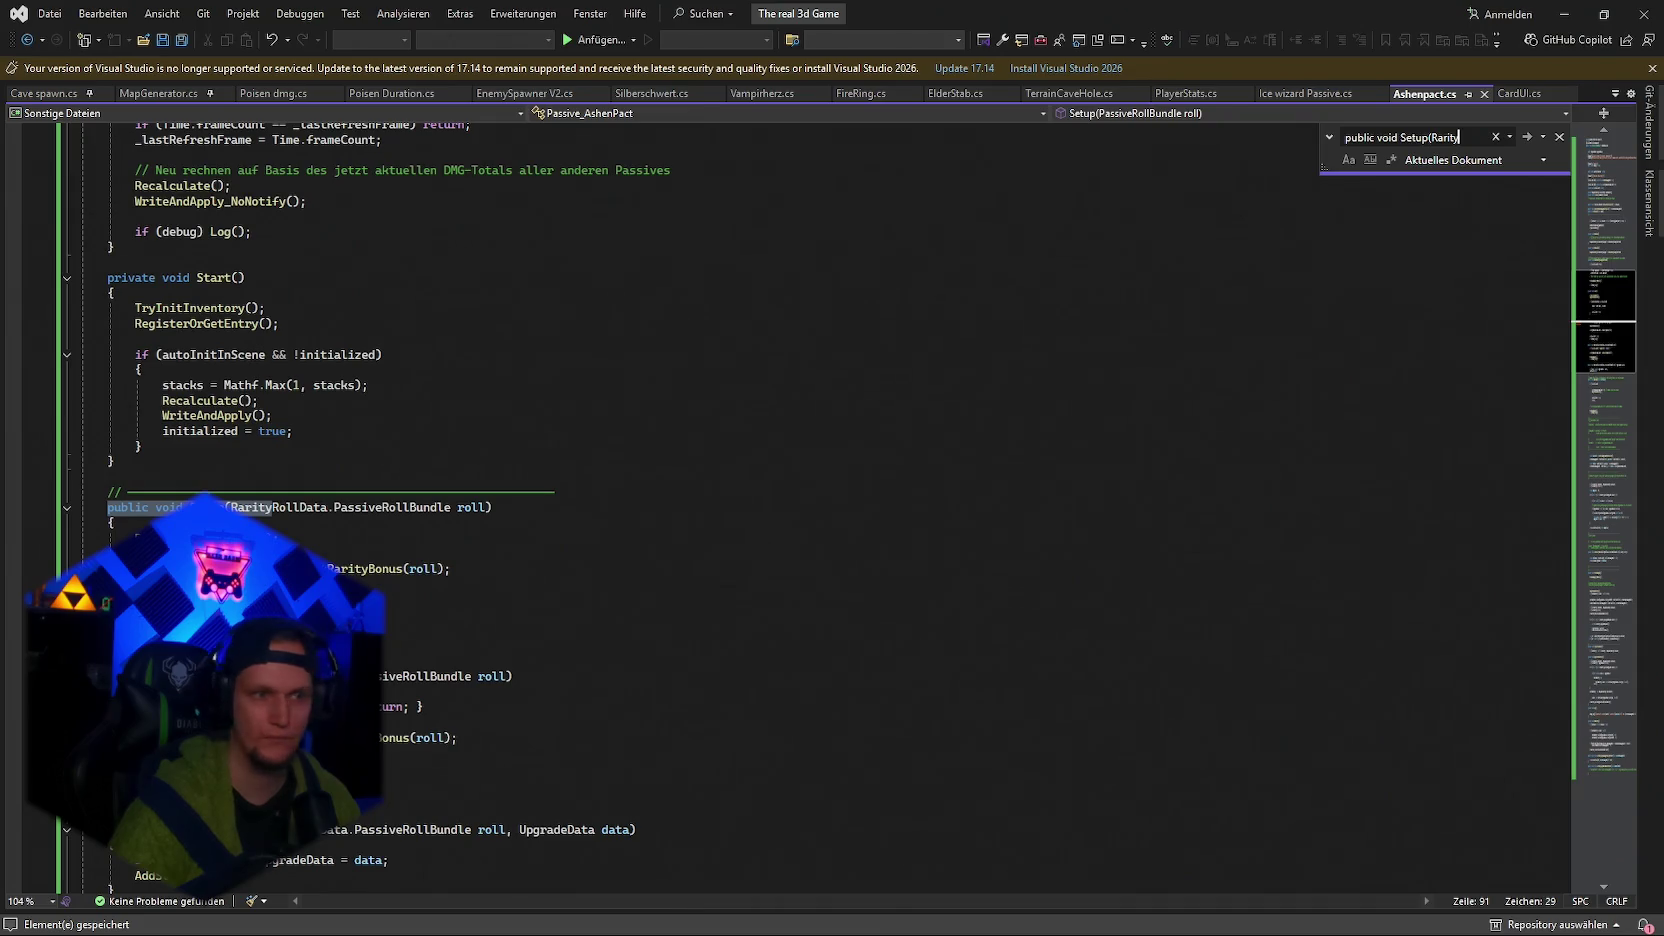
key(Escape)
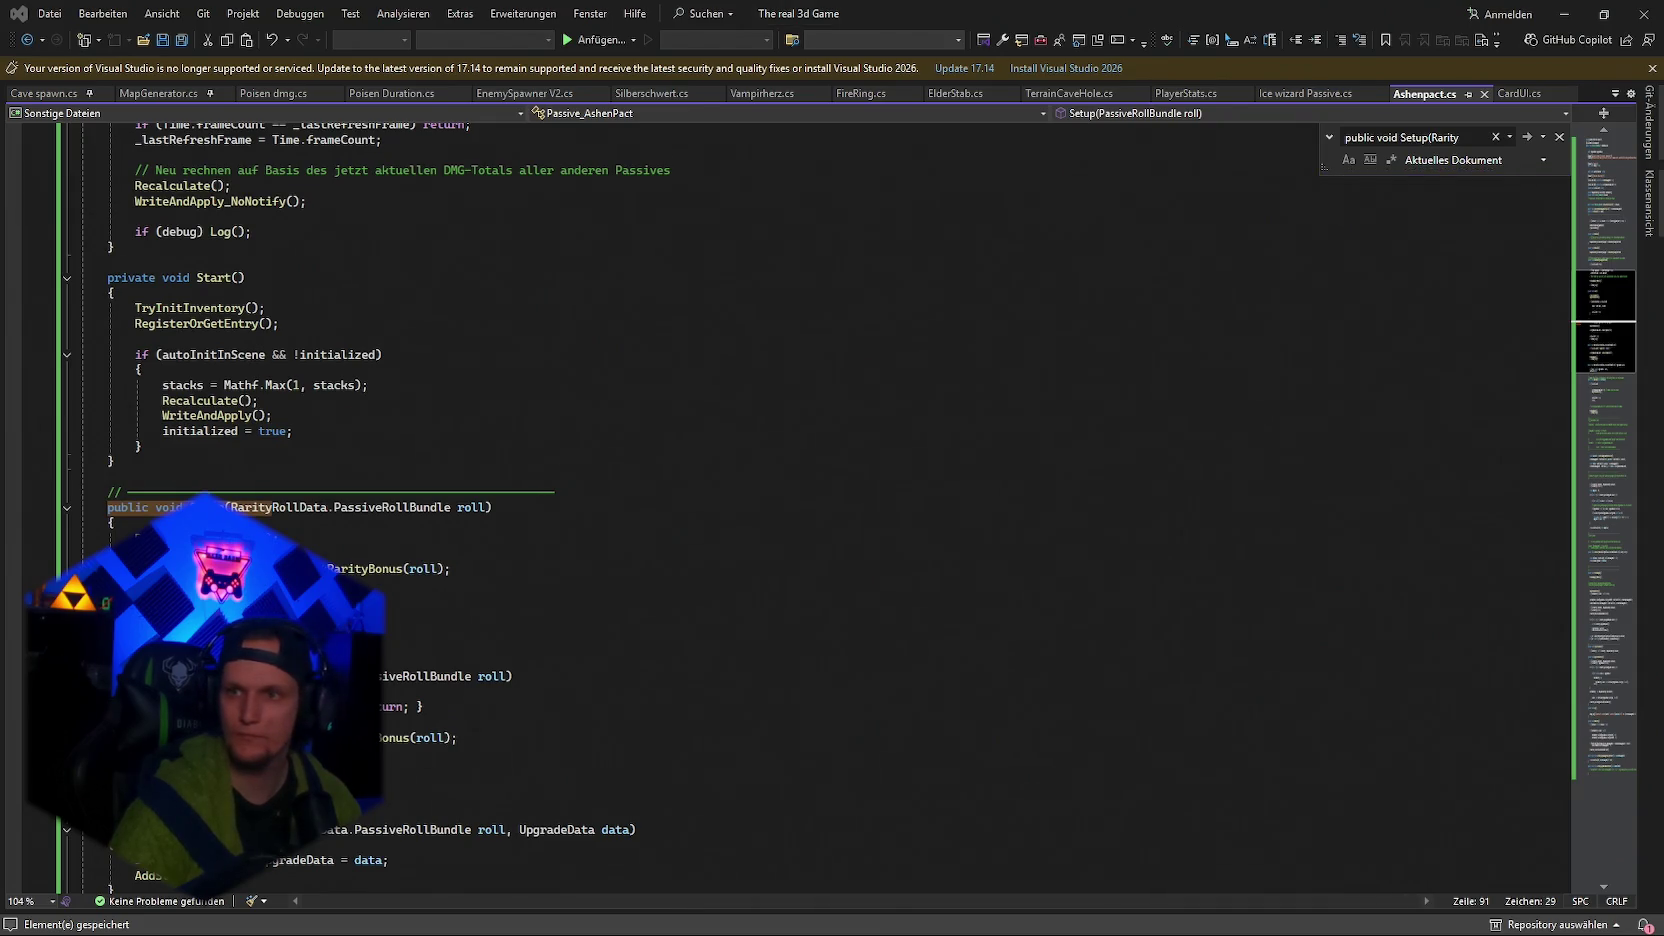
click(540, 600)
mouse_move(113, 510)
mouse_down()
mouse_move(560, 510)
mouse_move(886, 790)
mouse_up()
key(ctrl+v)
key(ctrl+s)
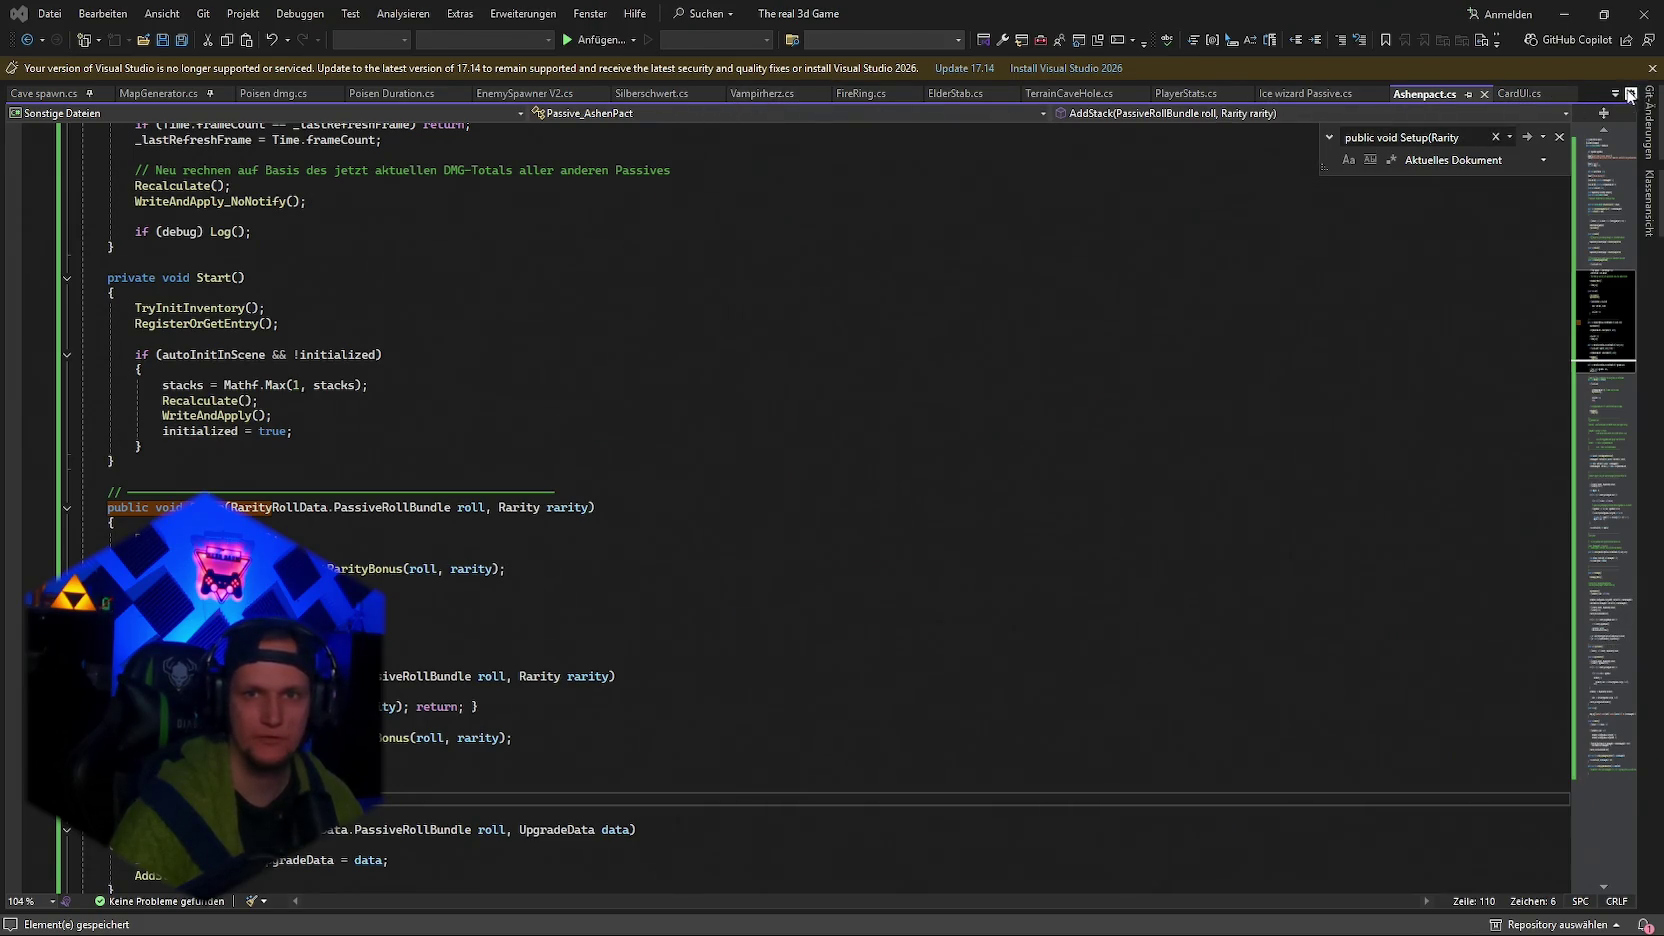
Browse the open-files list for the icewand script, then return to the Unity editor.
click(1615, 93)
click(1618, 95)
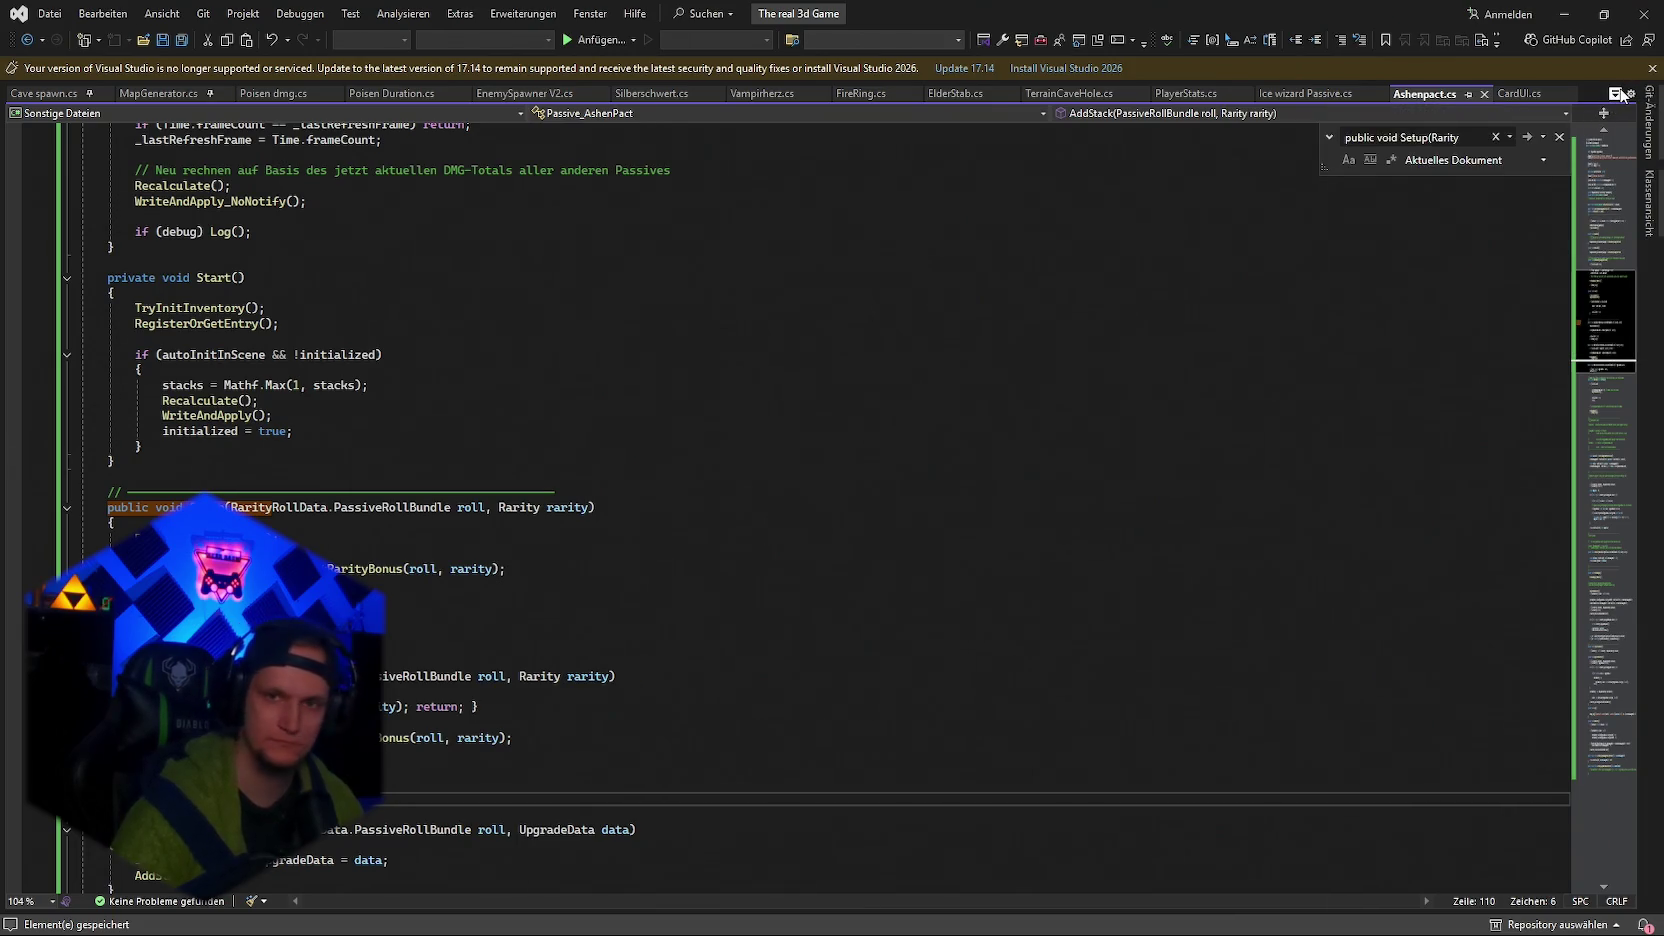
click(1615, 93)
key(Page_Up)
key(Down)
key(Down)
key(Down)
key(Down)
key(Down)
key(Down)
text(icewand)
key(Down)
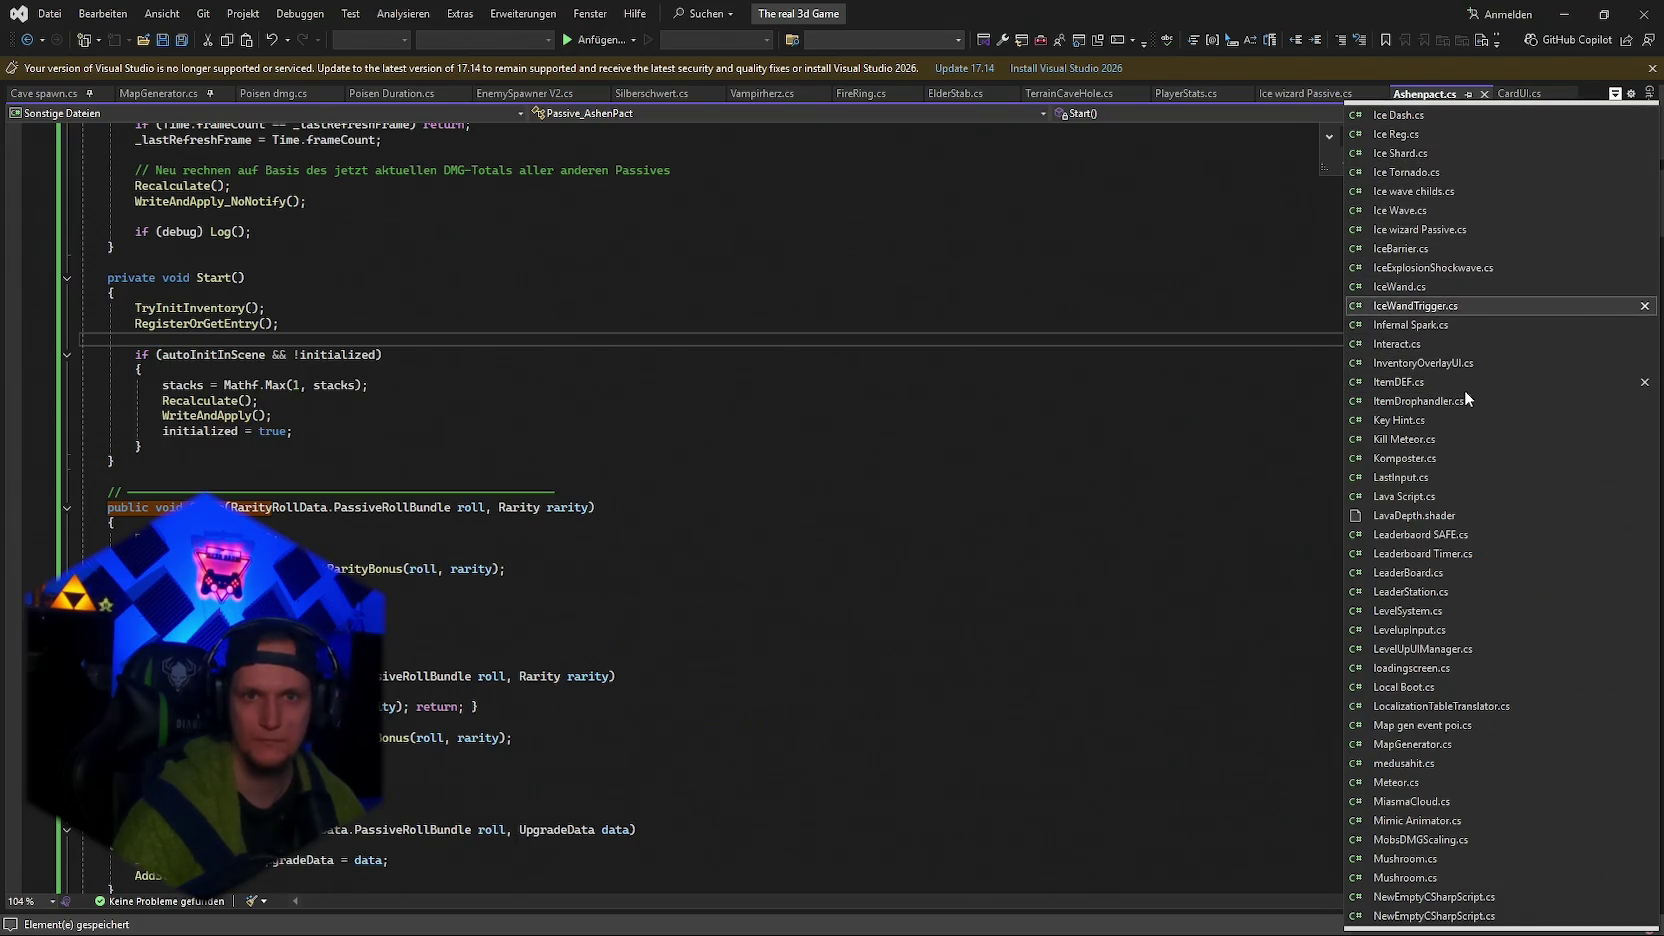
text(l)
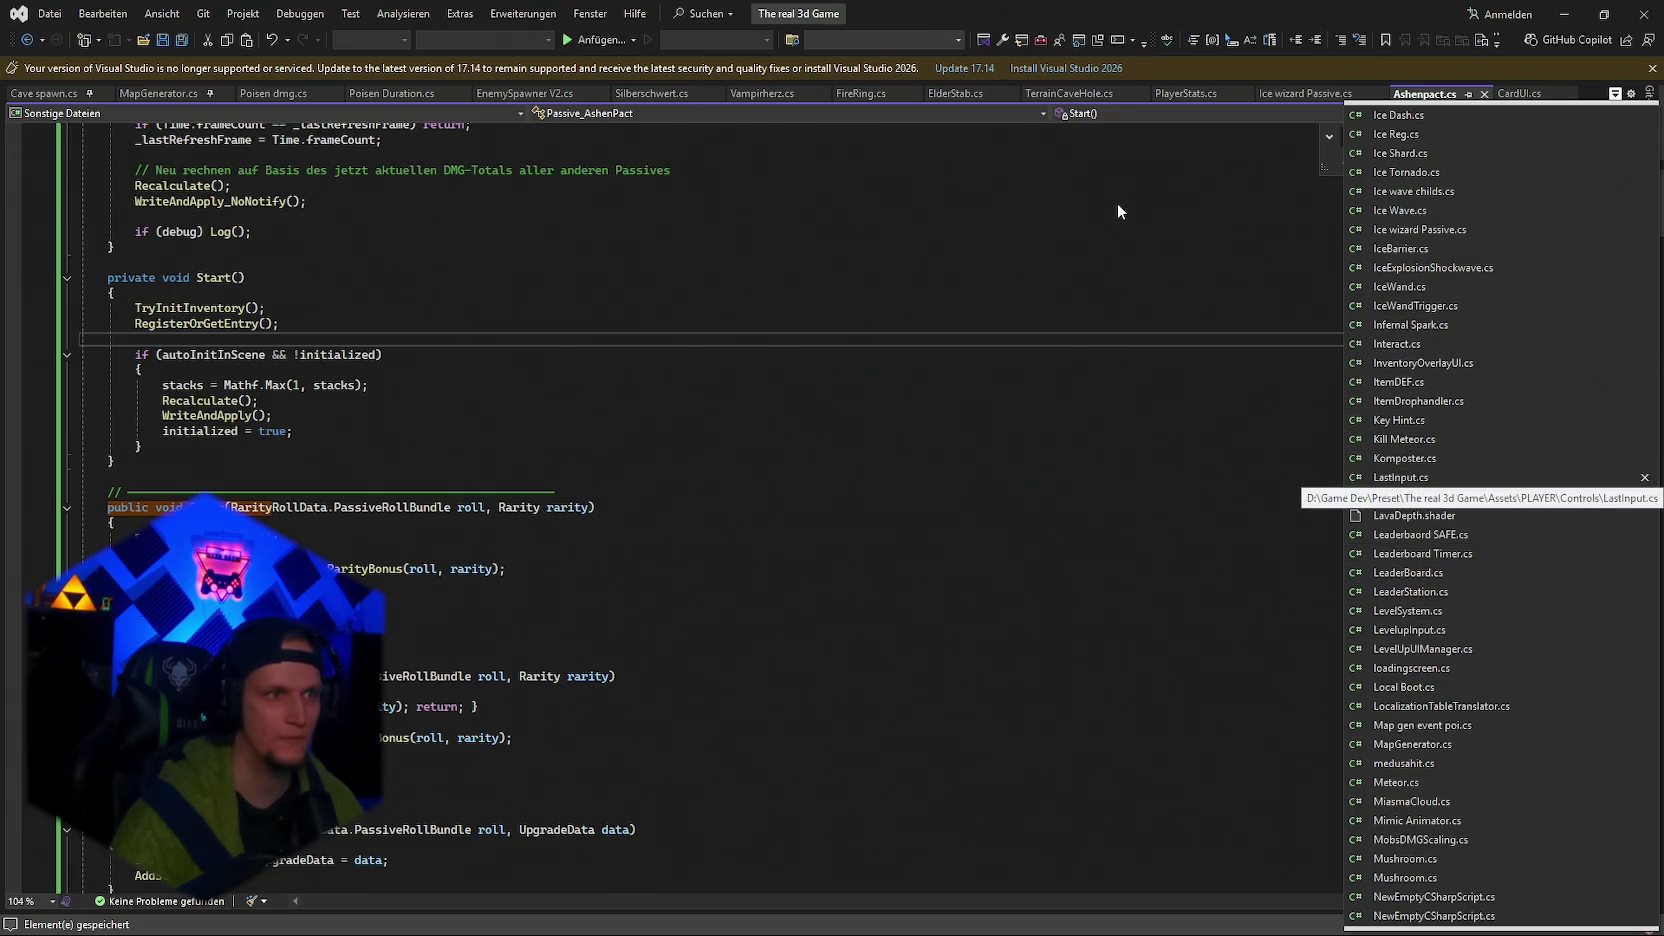
key(Escape)
key(ctrl+f)
click(1603, 14)
key(alt+Tab)
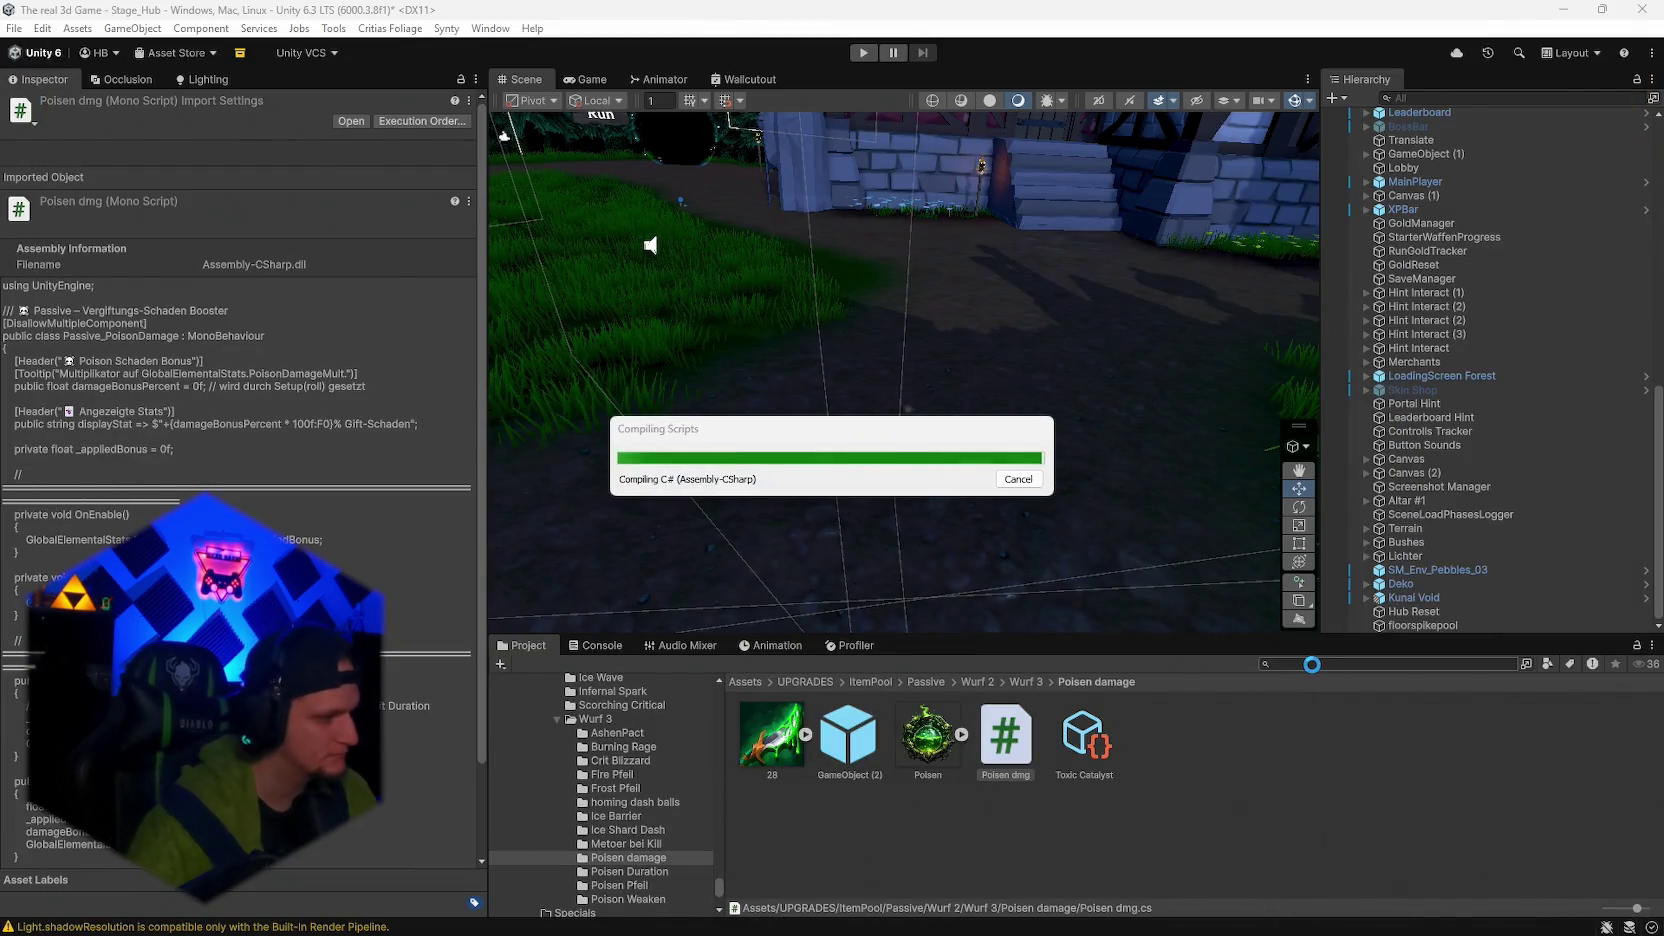
Search the Project for 'inven' after trying 'leader', and open the Inventory script in Visual Studio.
click(1313, 664)
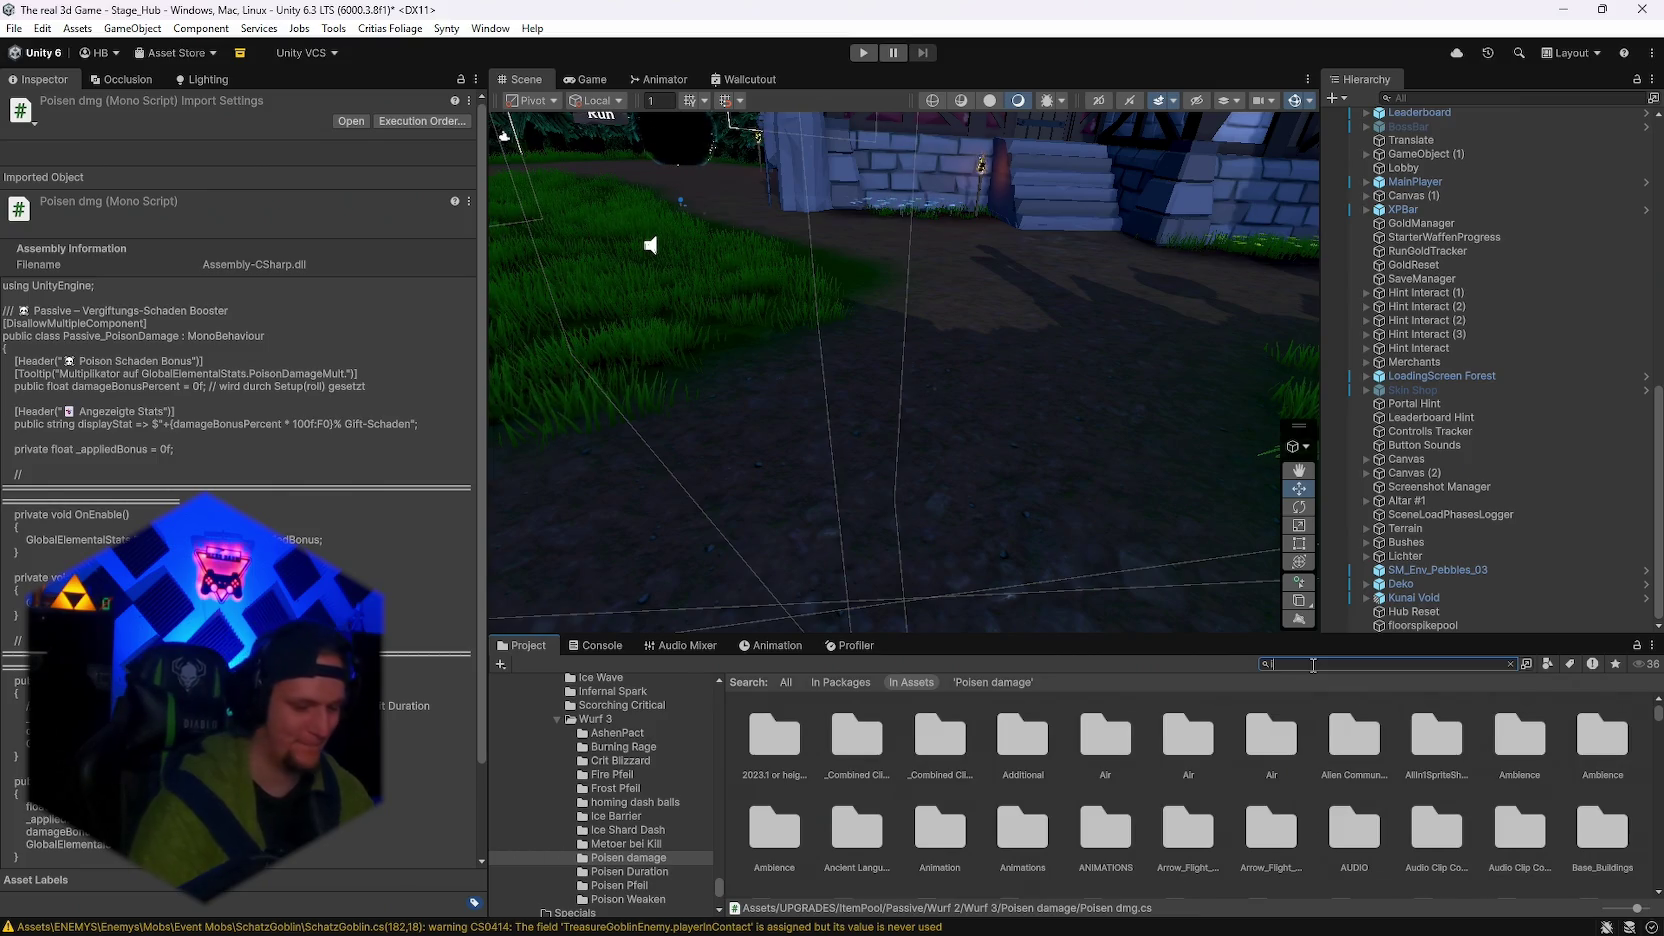
text(leader)
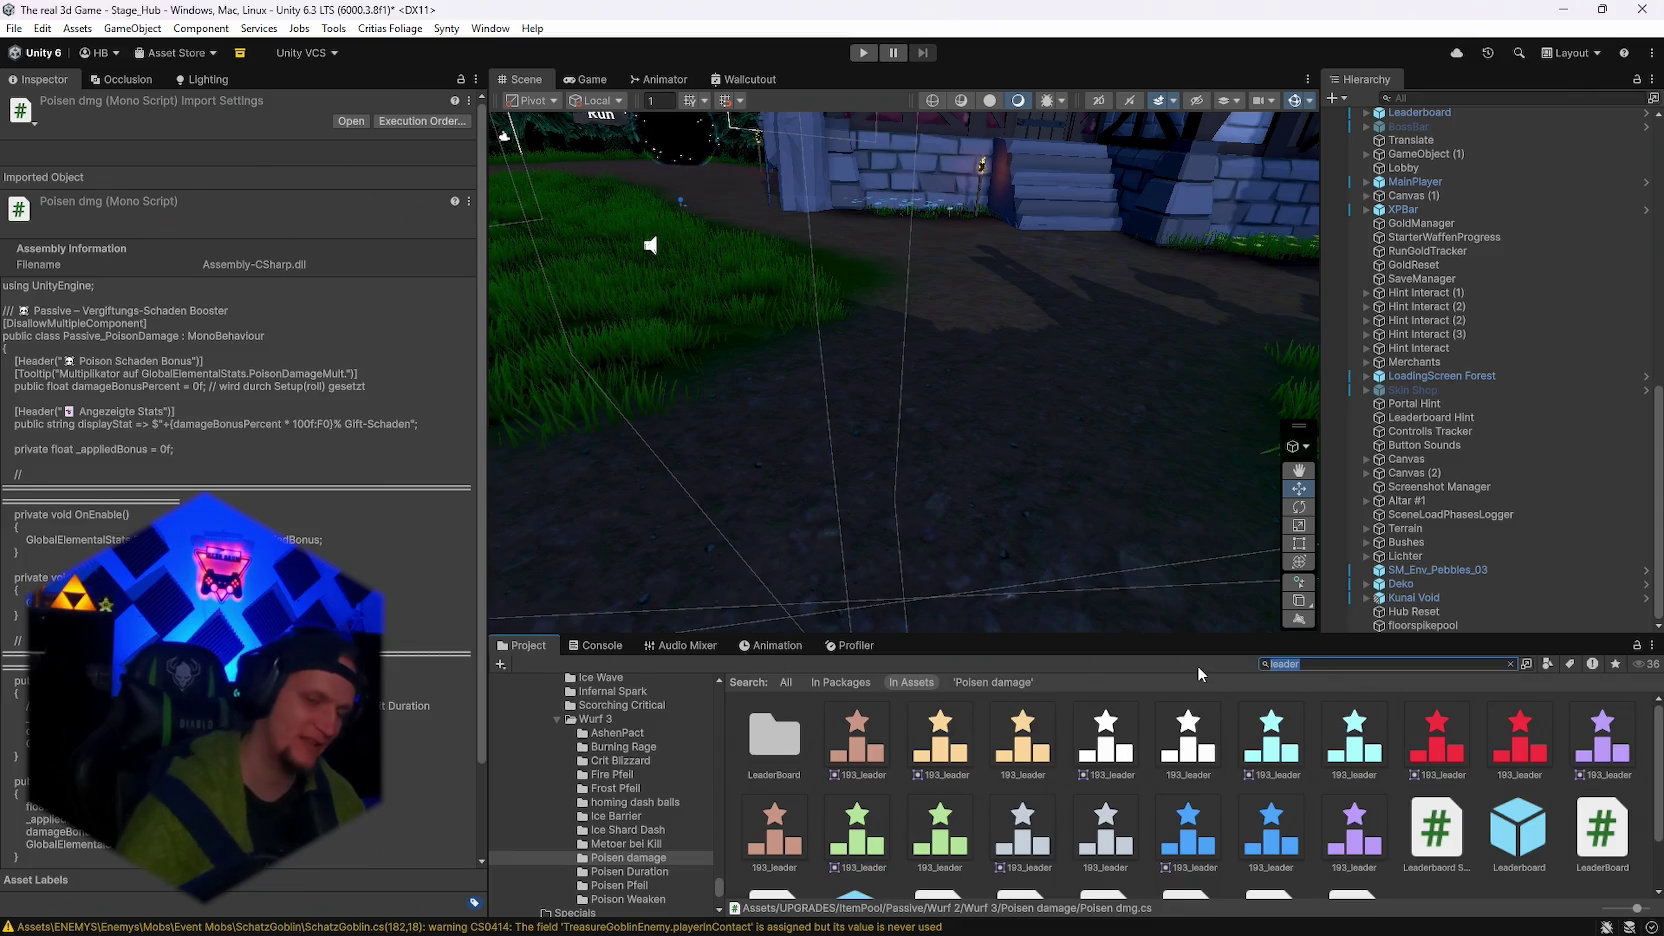
key(BackSpace)
text(inven)
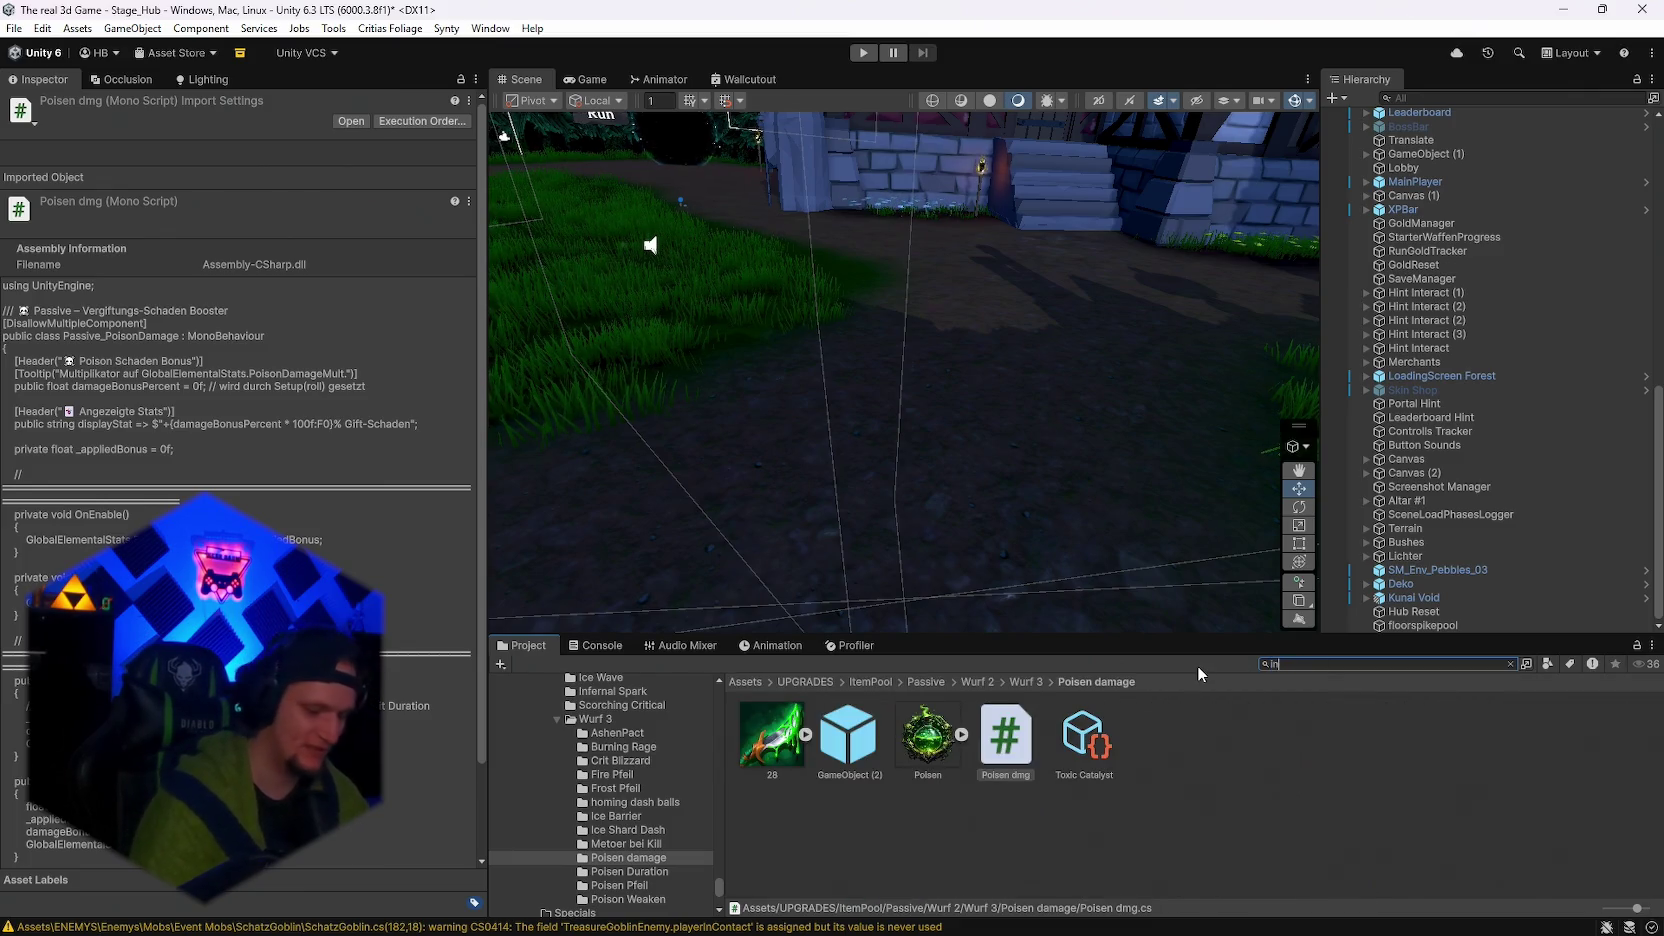
click(862, 752)
double_click(862, 752)
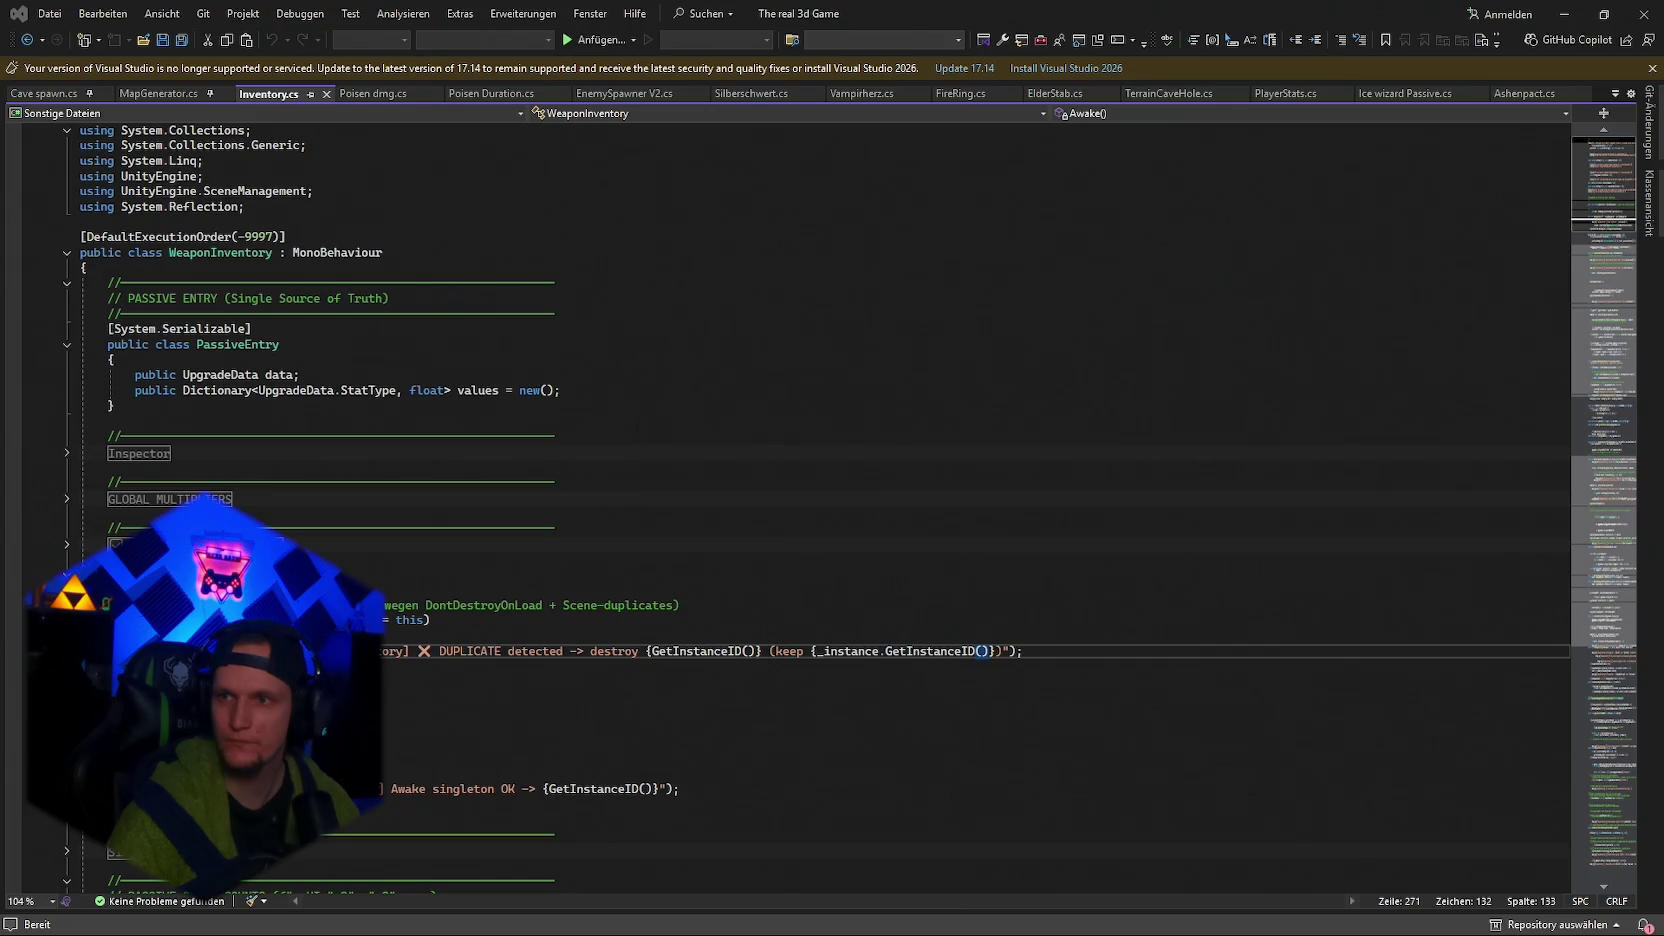
Insert the rarity-aware AddStack TryInvoke call above the old AddStack lines and save.
key(ctrl+f)
key(ctrl+v)
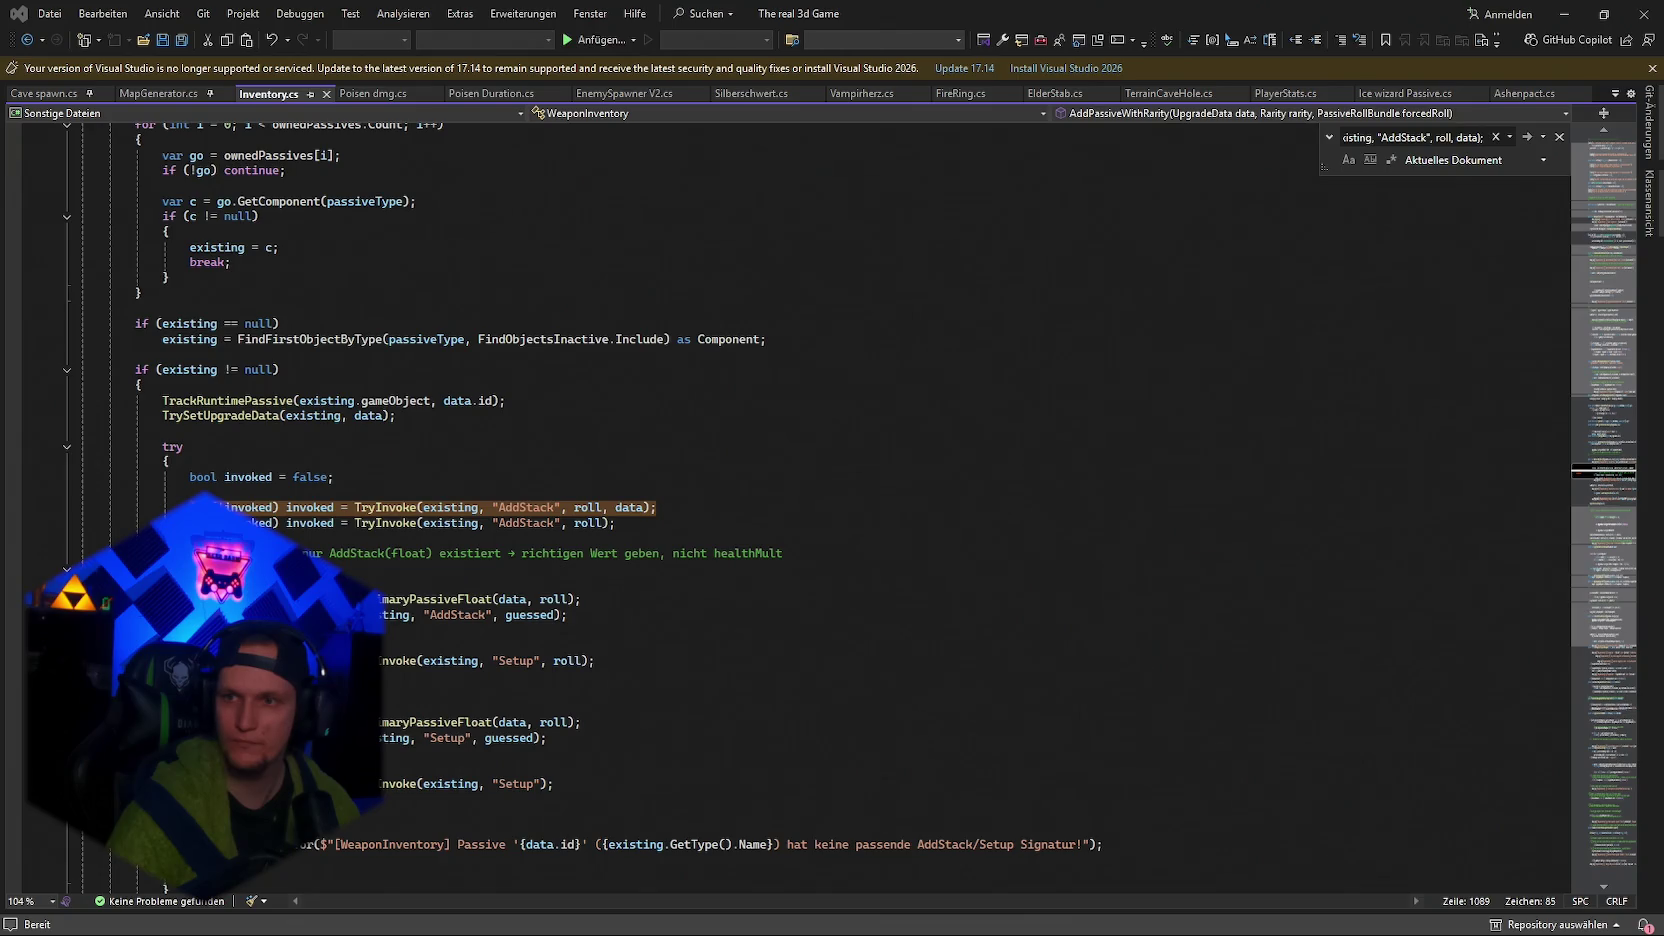
drag(672, 524, 200, 507)
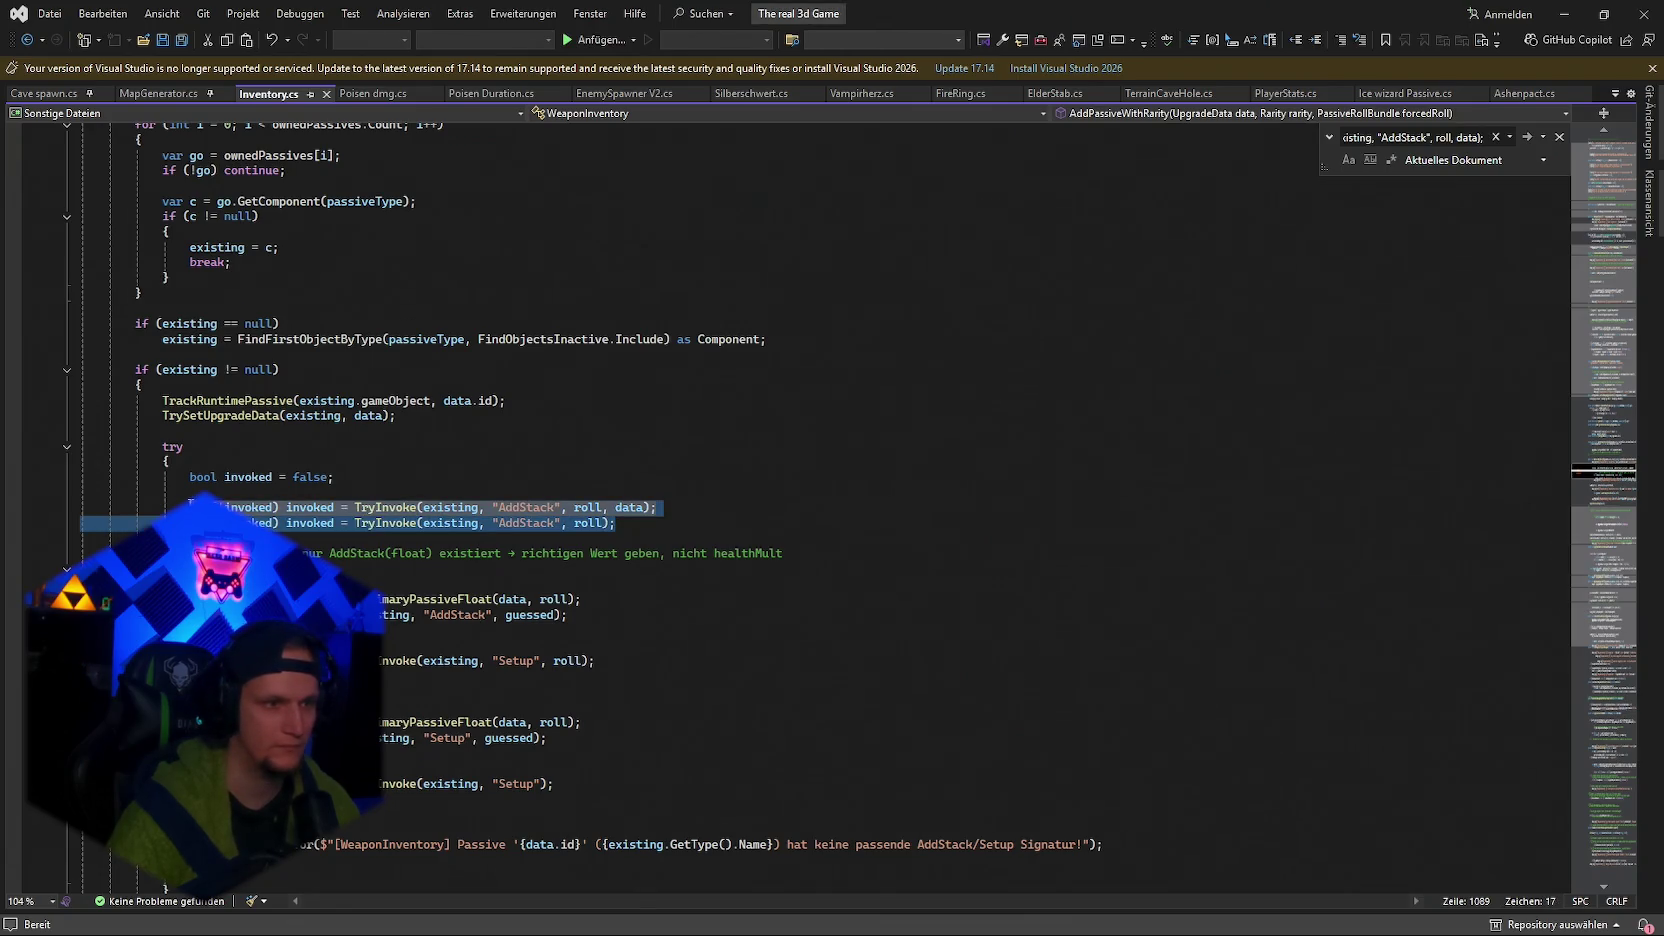
text(if (!invoked) invoked = TryInvoke(existing, "AddStack", roll, rarity); // ← neu, mit Rarity                 if (!invoked) invoked = TryInvoke(existing, "AddStack", roll, data);                 if (!invoked) invoked = TryInvoke(existing, "AddStack", roll);)
key(ctrl+s)
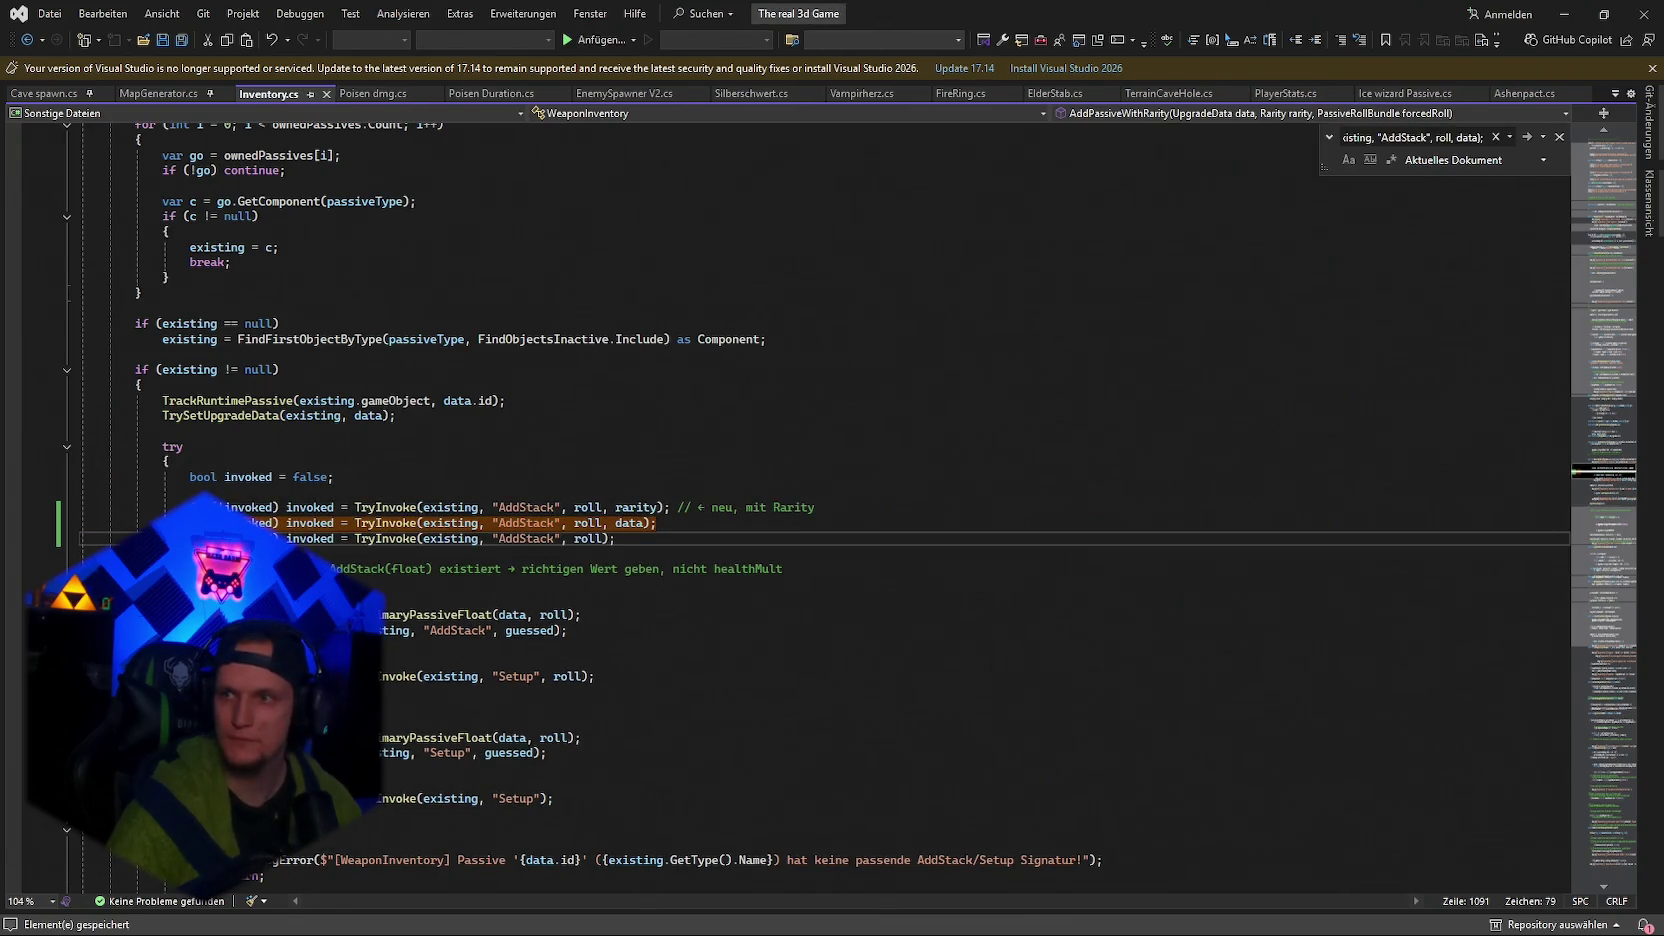
Insert the rarity-aware Setup call above the roll-only Setup line, save, and minimize Visual Studio.
key(ctrl+f)
text(if (!invoked) invoked = TryInvoke(comp, "Setup", roll);)
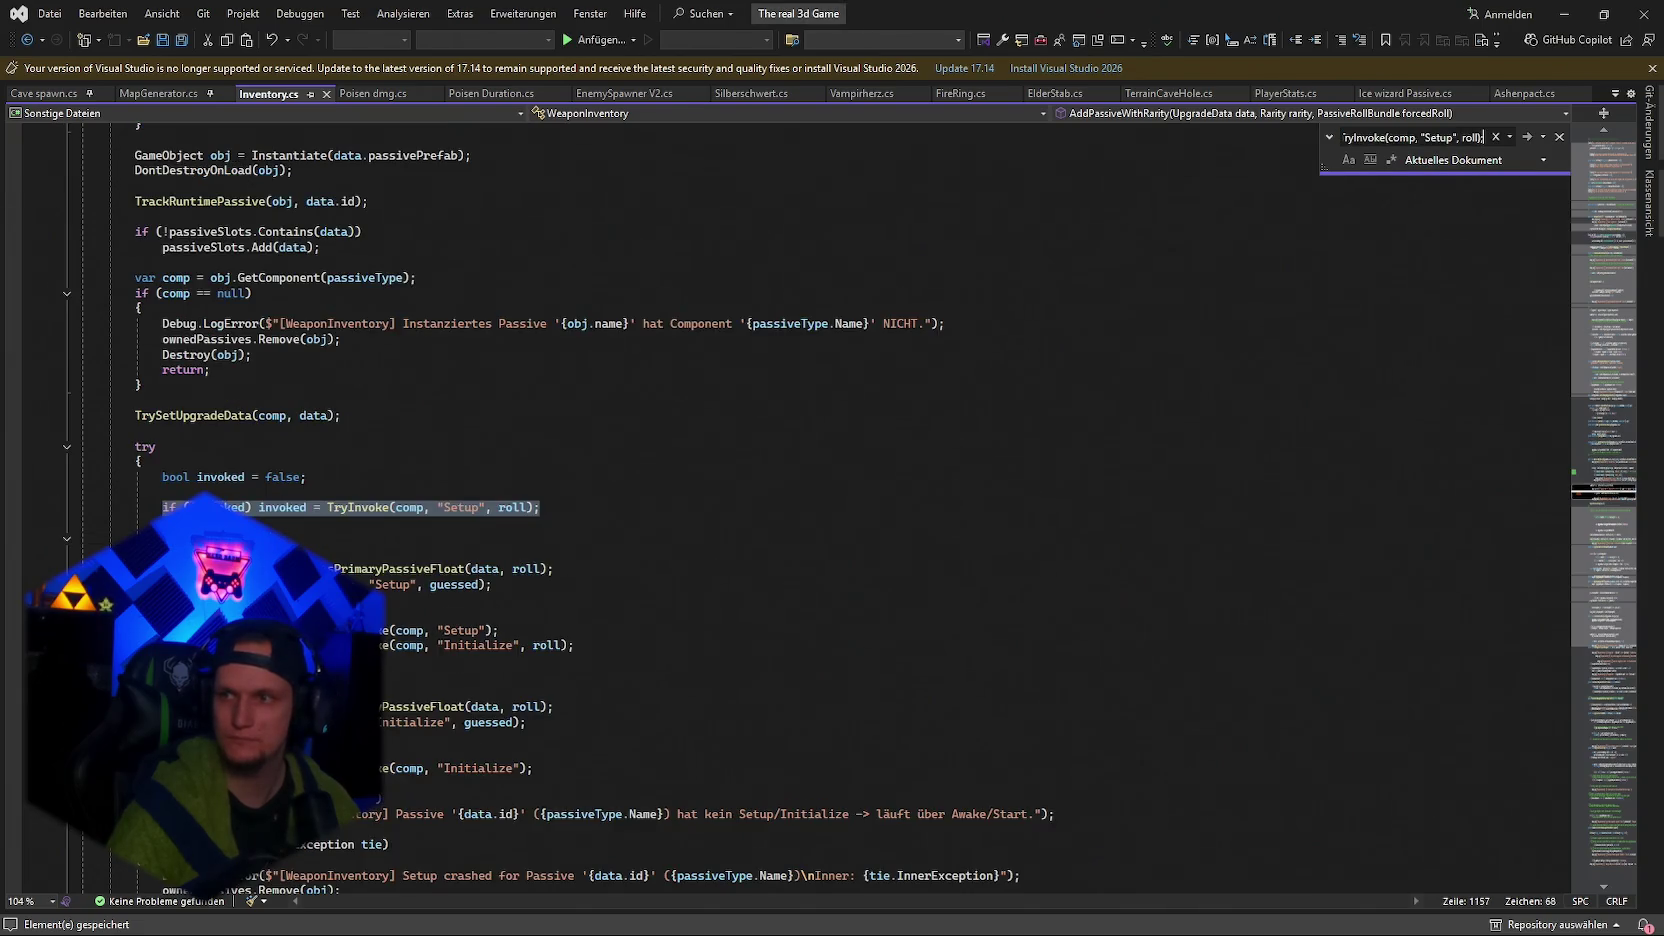
scroll(1090, 716, down, 2)
click(540, 414)
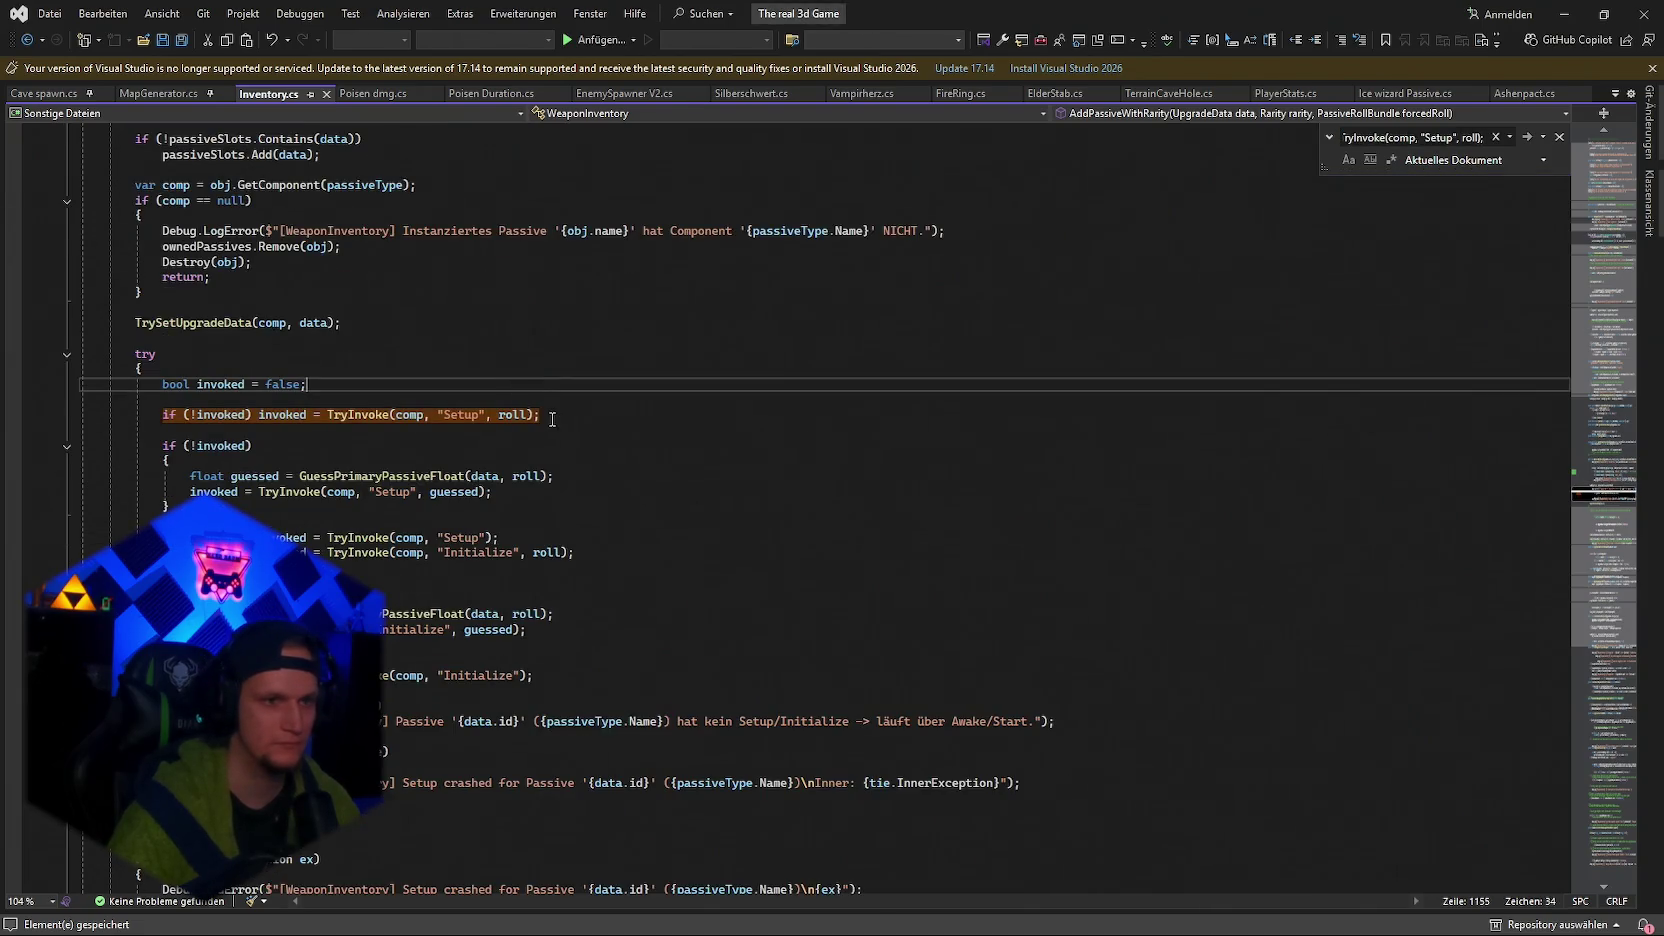
shift+click(162, 419)
text(if (!invoked) invoked = TryInvoke(comp, "Setup", roll, rarity); // ← neu, mit Rarity             if (!invoked) invoked = TryInvoke(comp, "Setup", roll);)
key(ctrl+s)
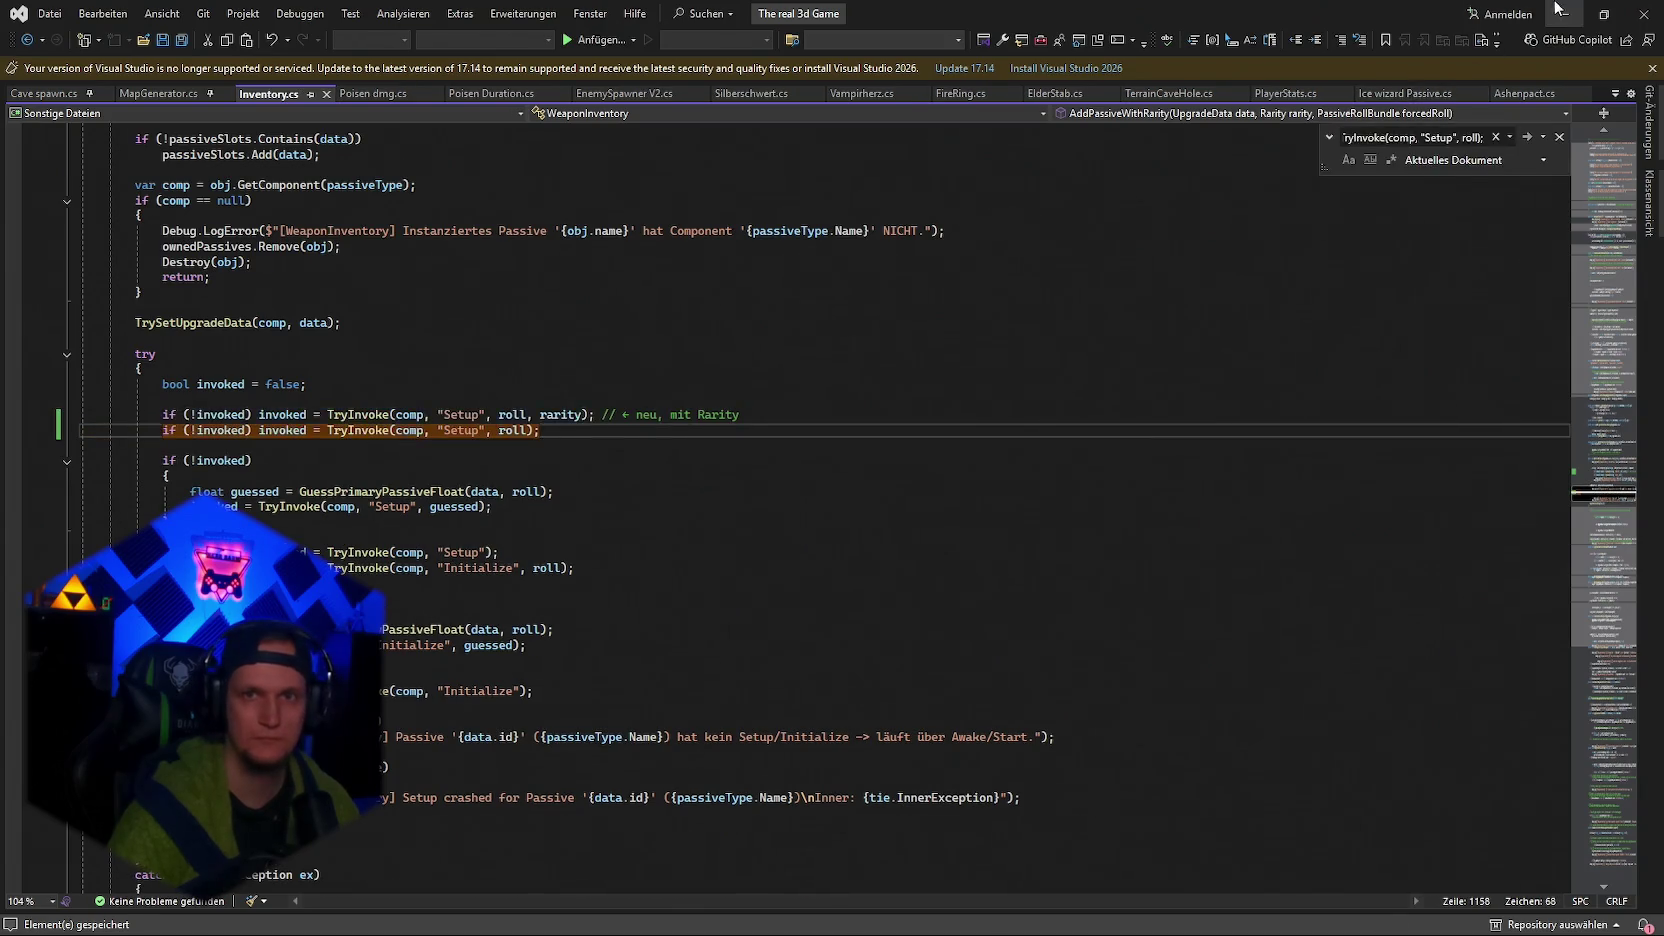
click(1565, 14)
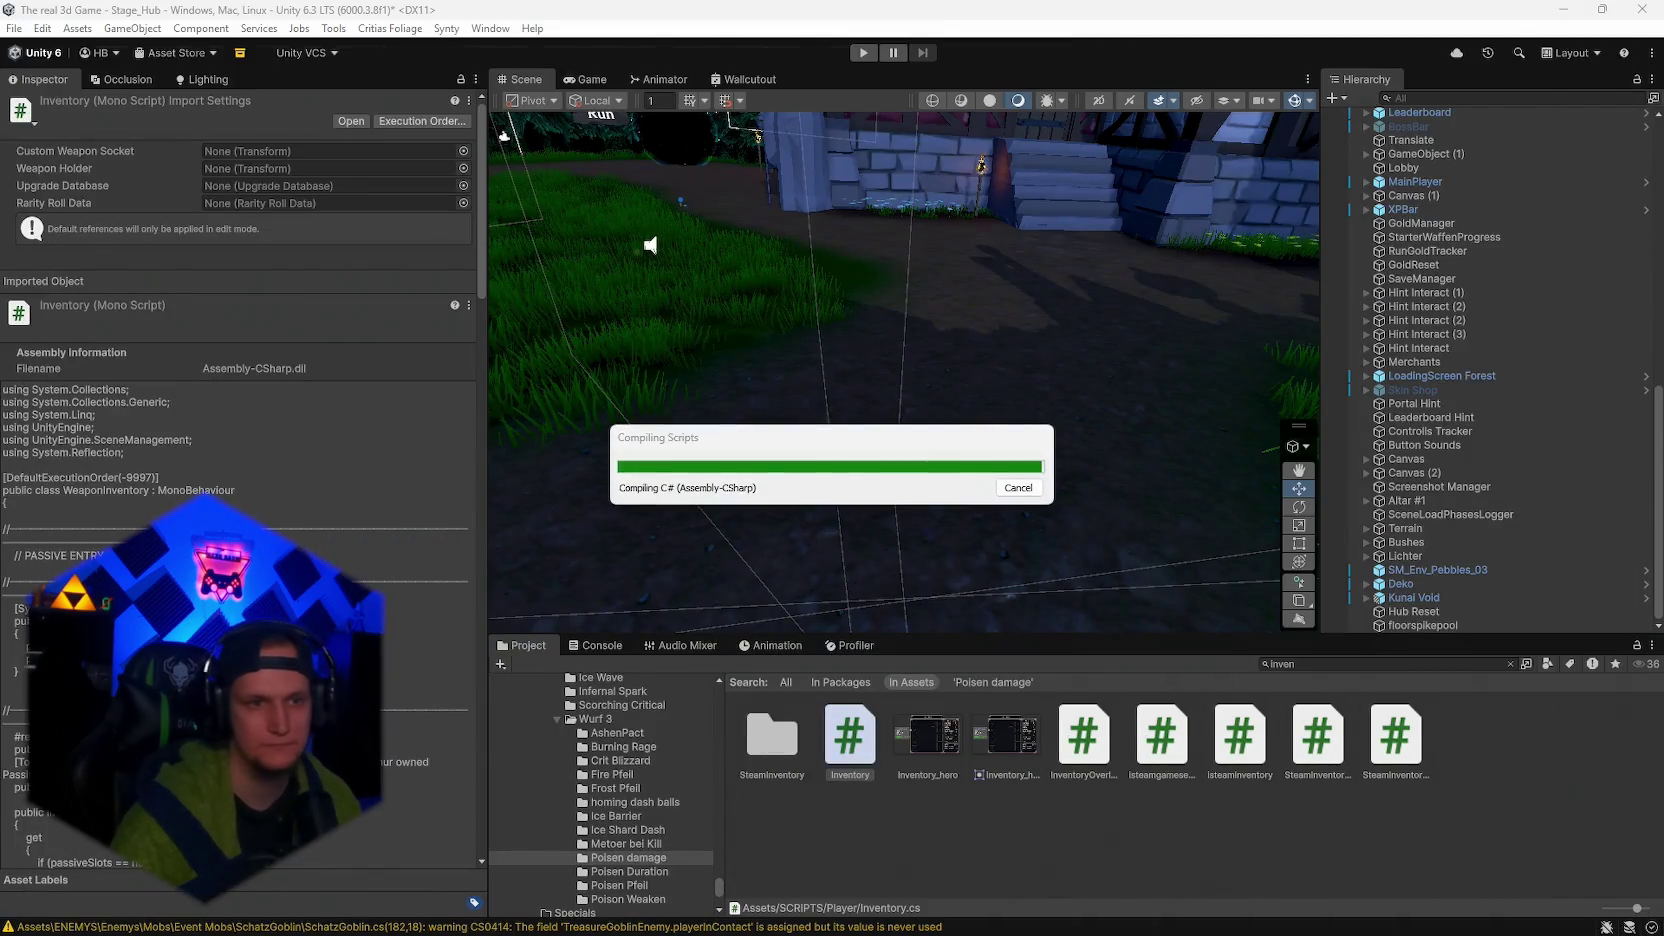
Follow the CS1503 Console error to Ashenpact.cs, delete the faulty AddStack overload, and save.
click(596, 645)
click(505, 664)
click(745, 687)
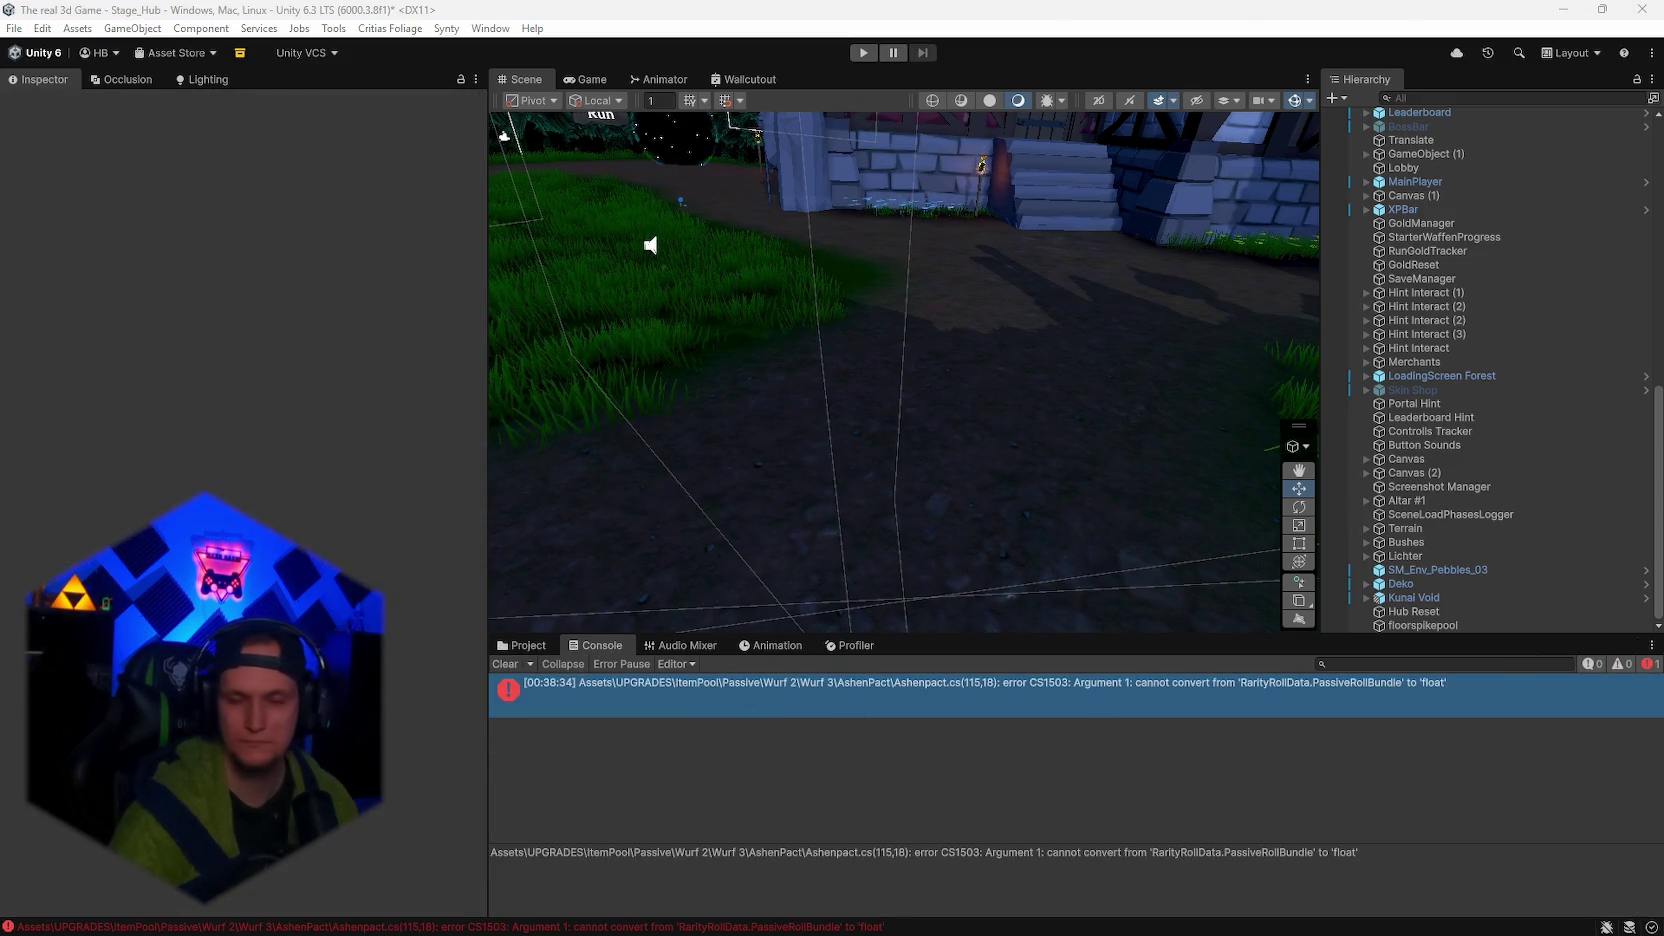
double_click(1069, 693)
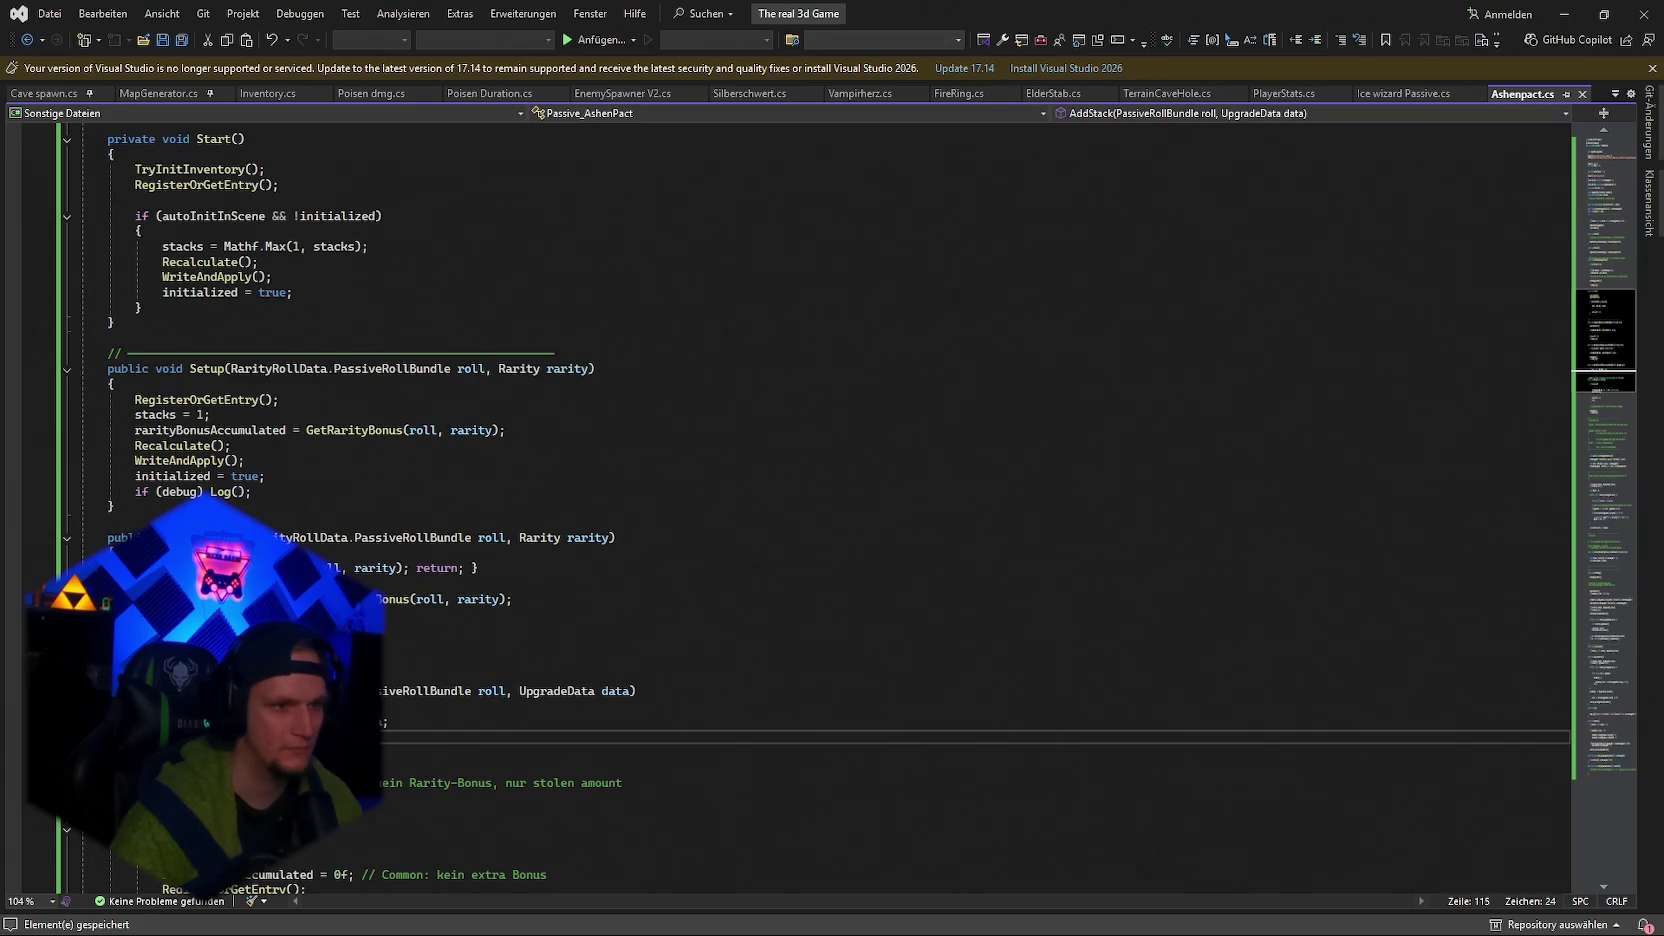
drag(107, 691, 459, 763)
key(Delete)
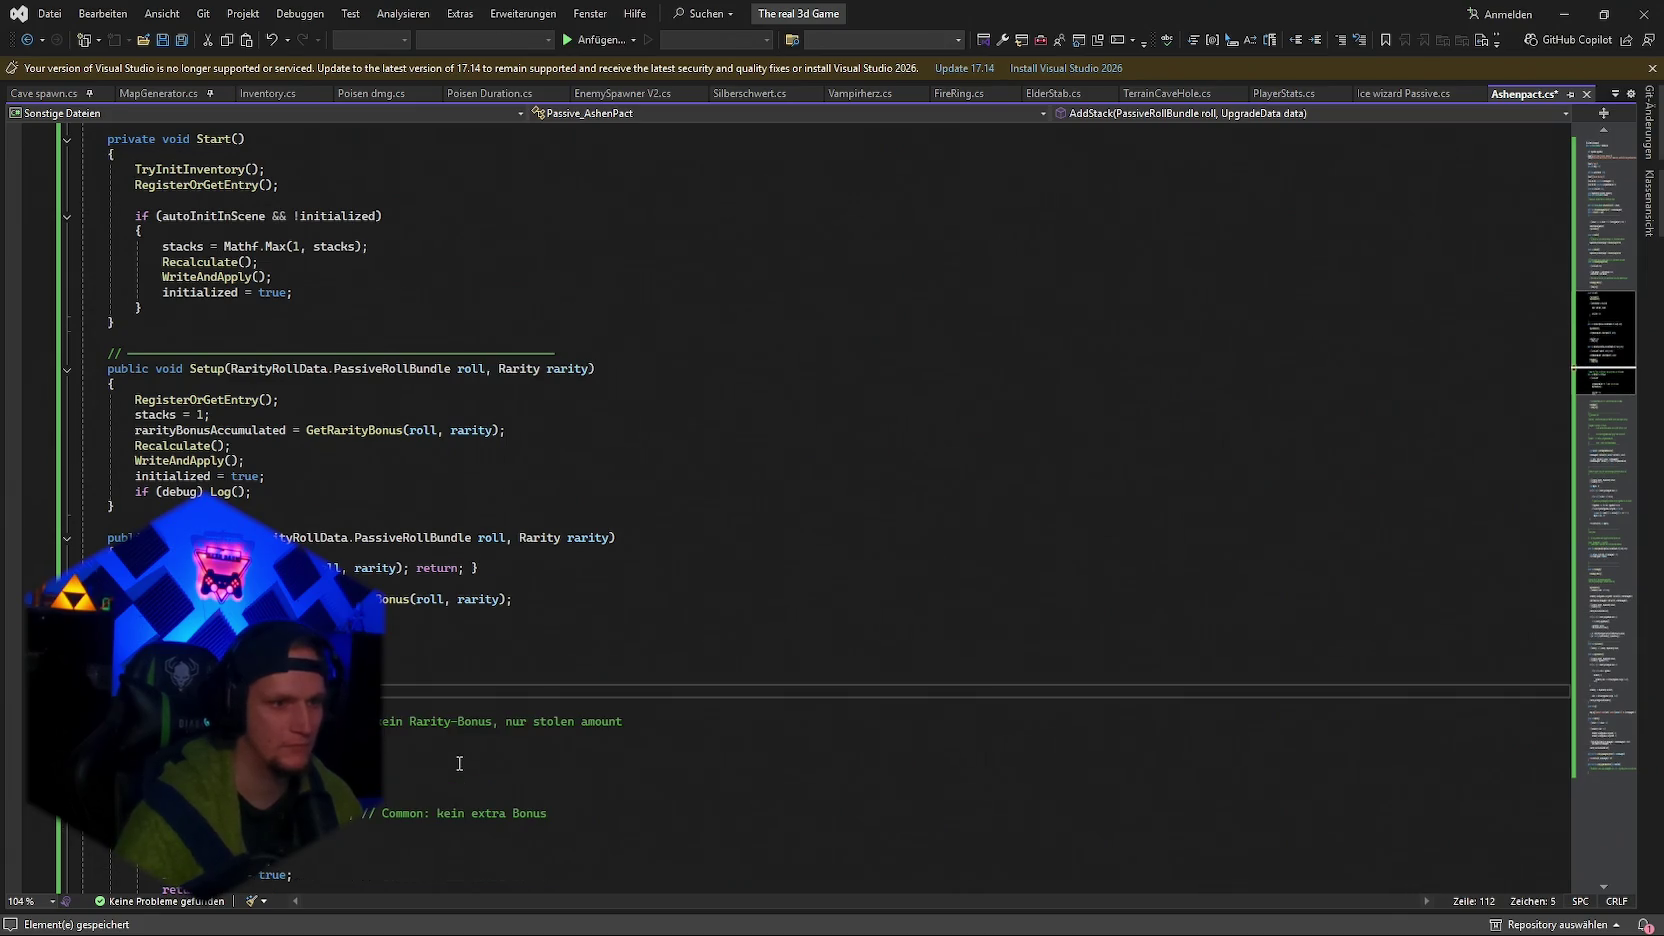
key(ctrl+s)
key(alt+Tab)
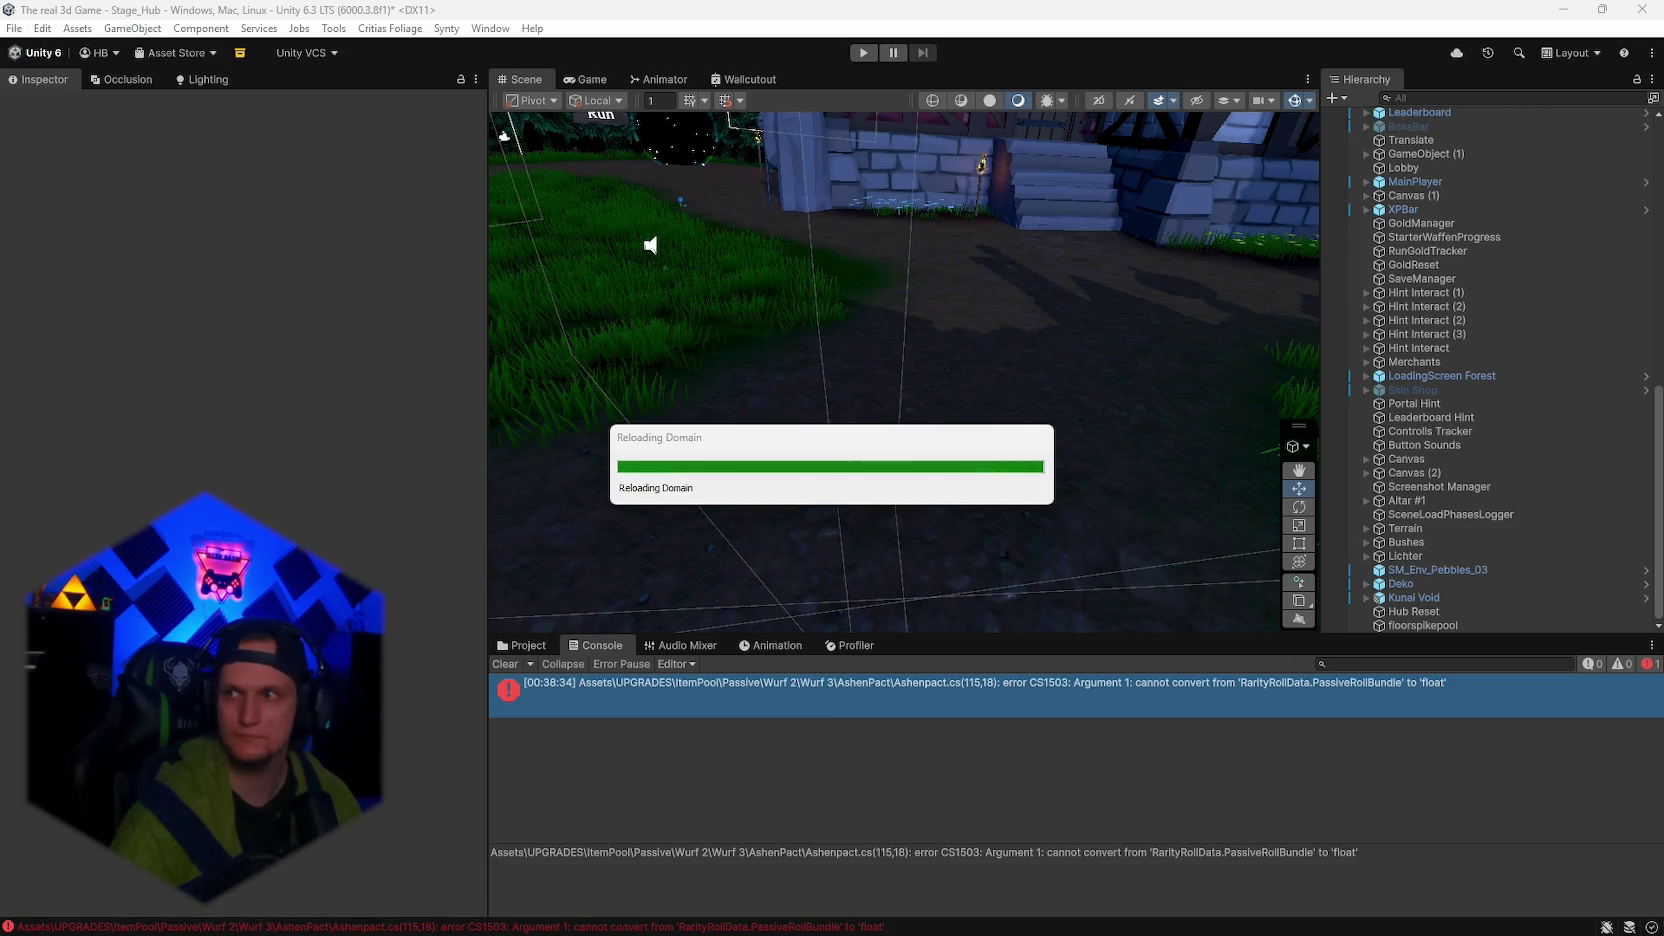
Recheck Ashenpact.cs, then return to Unity with the AshenPact asset folder showing.
click(1170, 925)
key(ctrl+a)
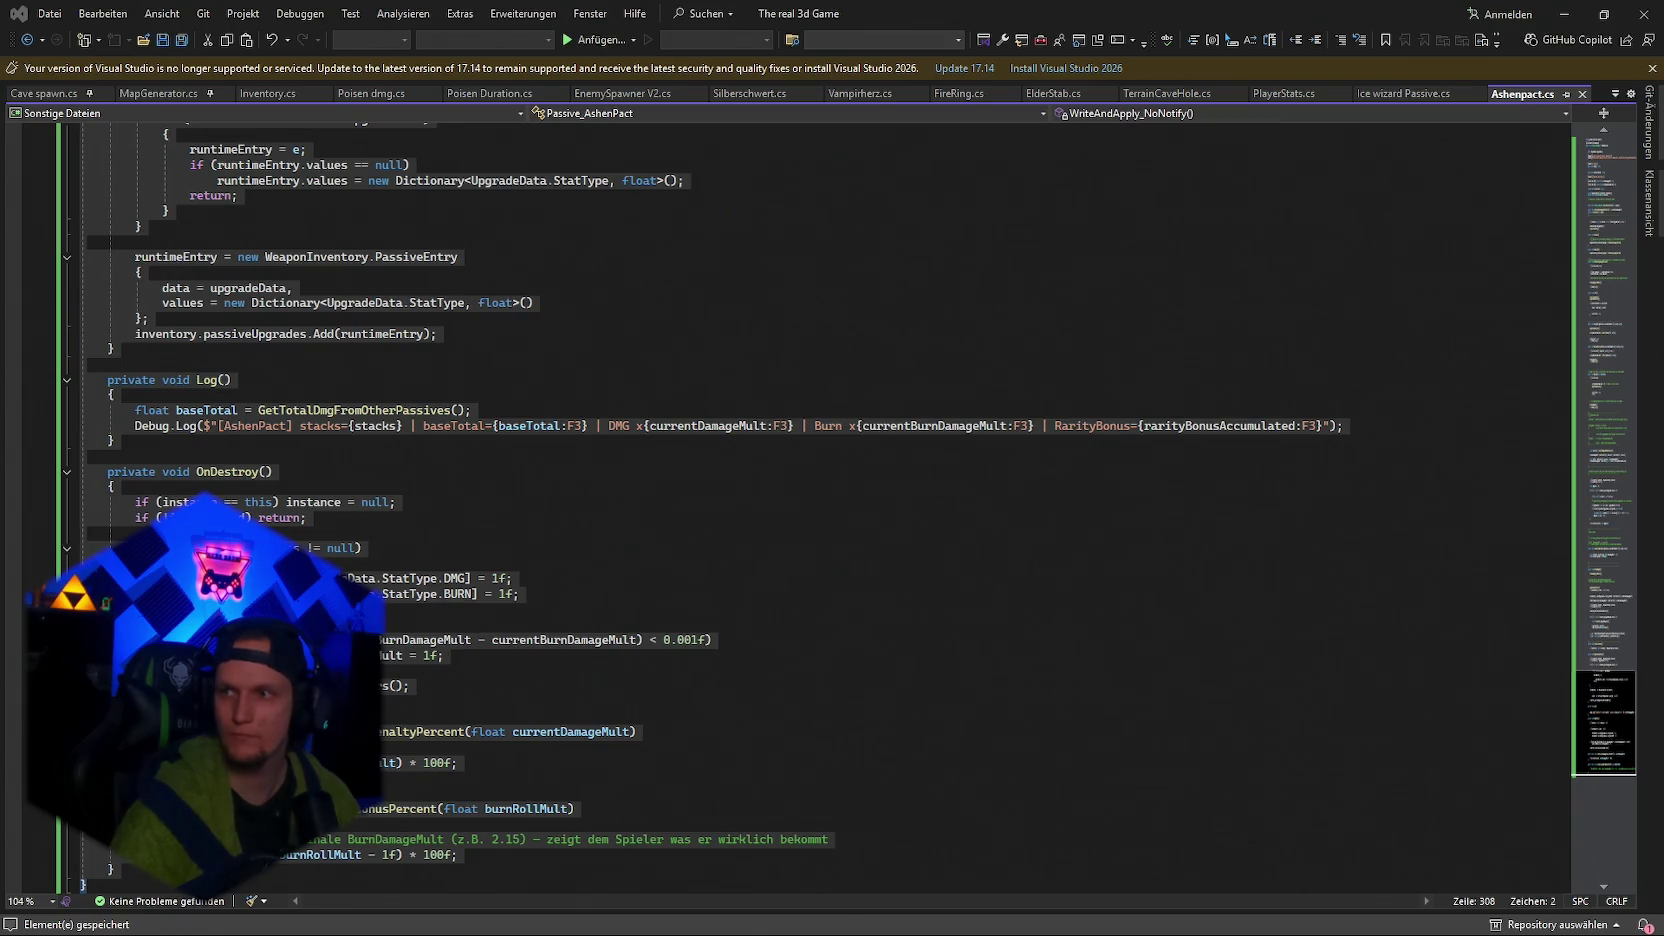
click(1590, 12)
click(1588, 10)
click(1560, 16)
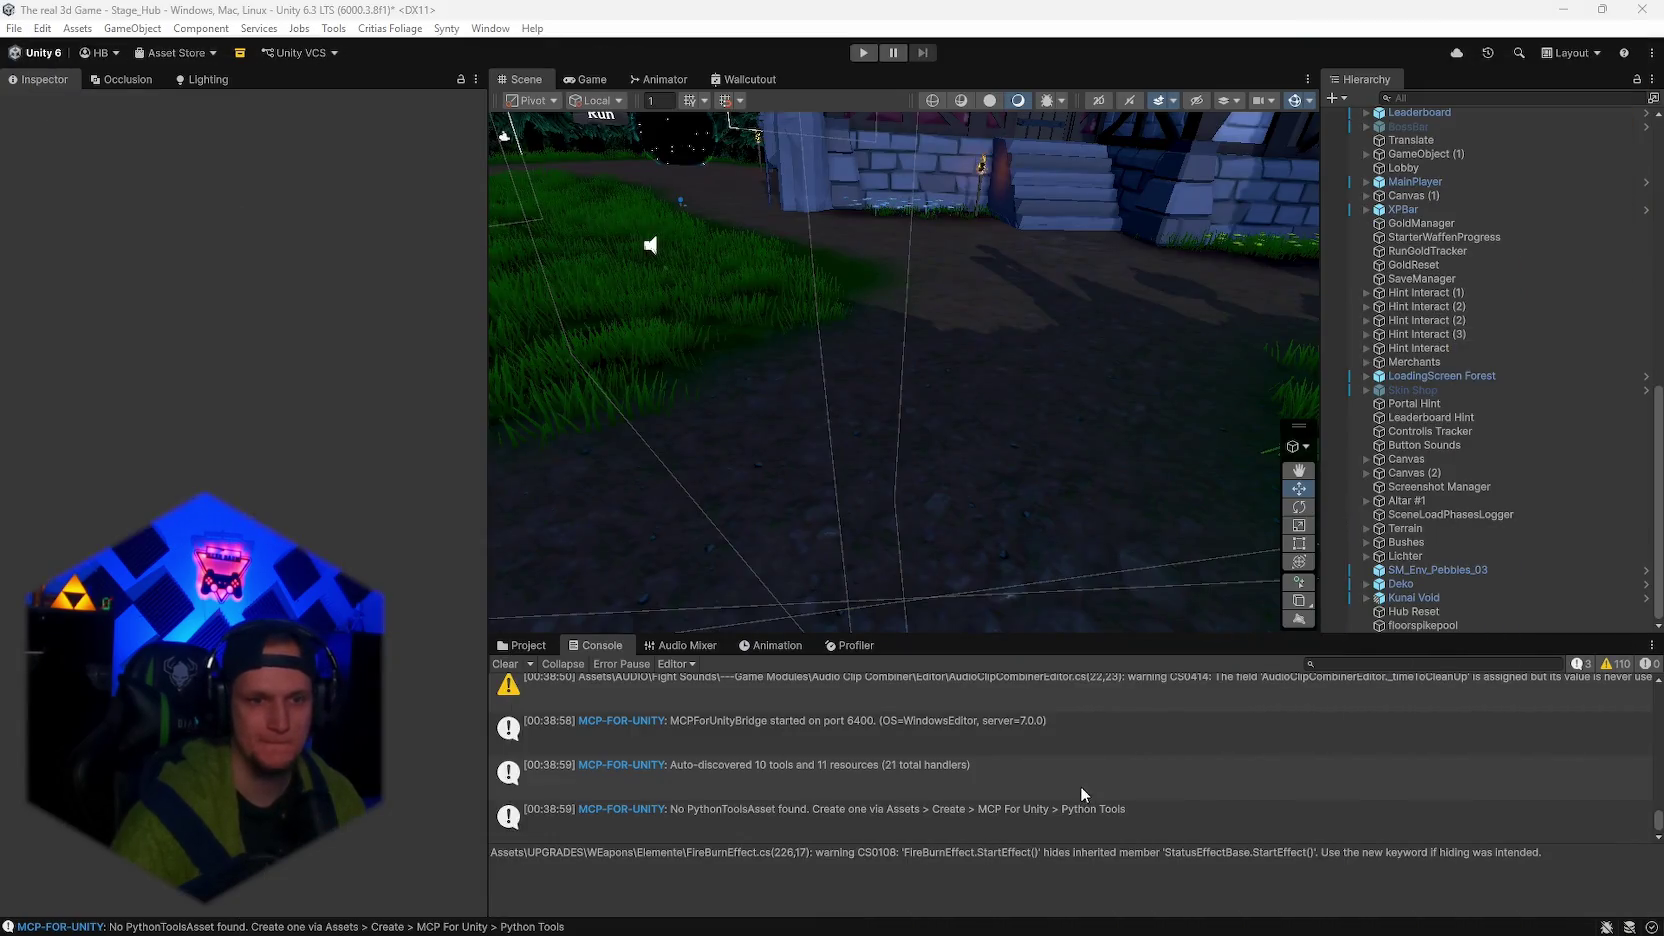
click(530, 664)
click(522, 645)
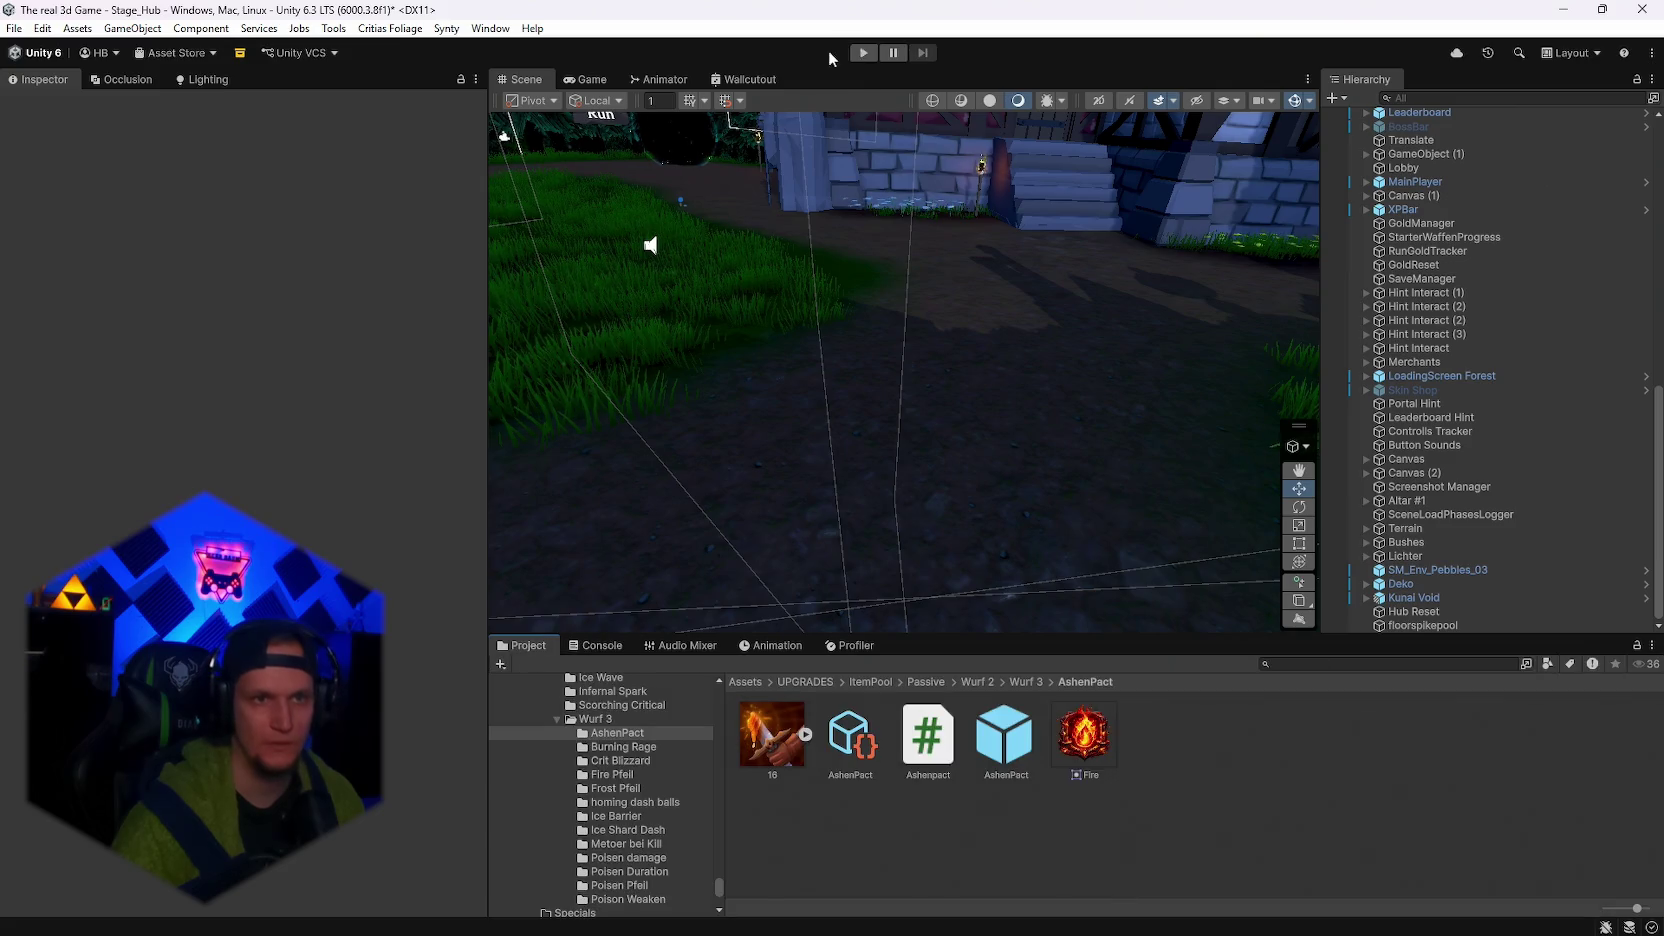
Enter play mode, walk the character into the village, and maximize the Game view.
click(863, 52)
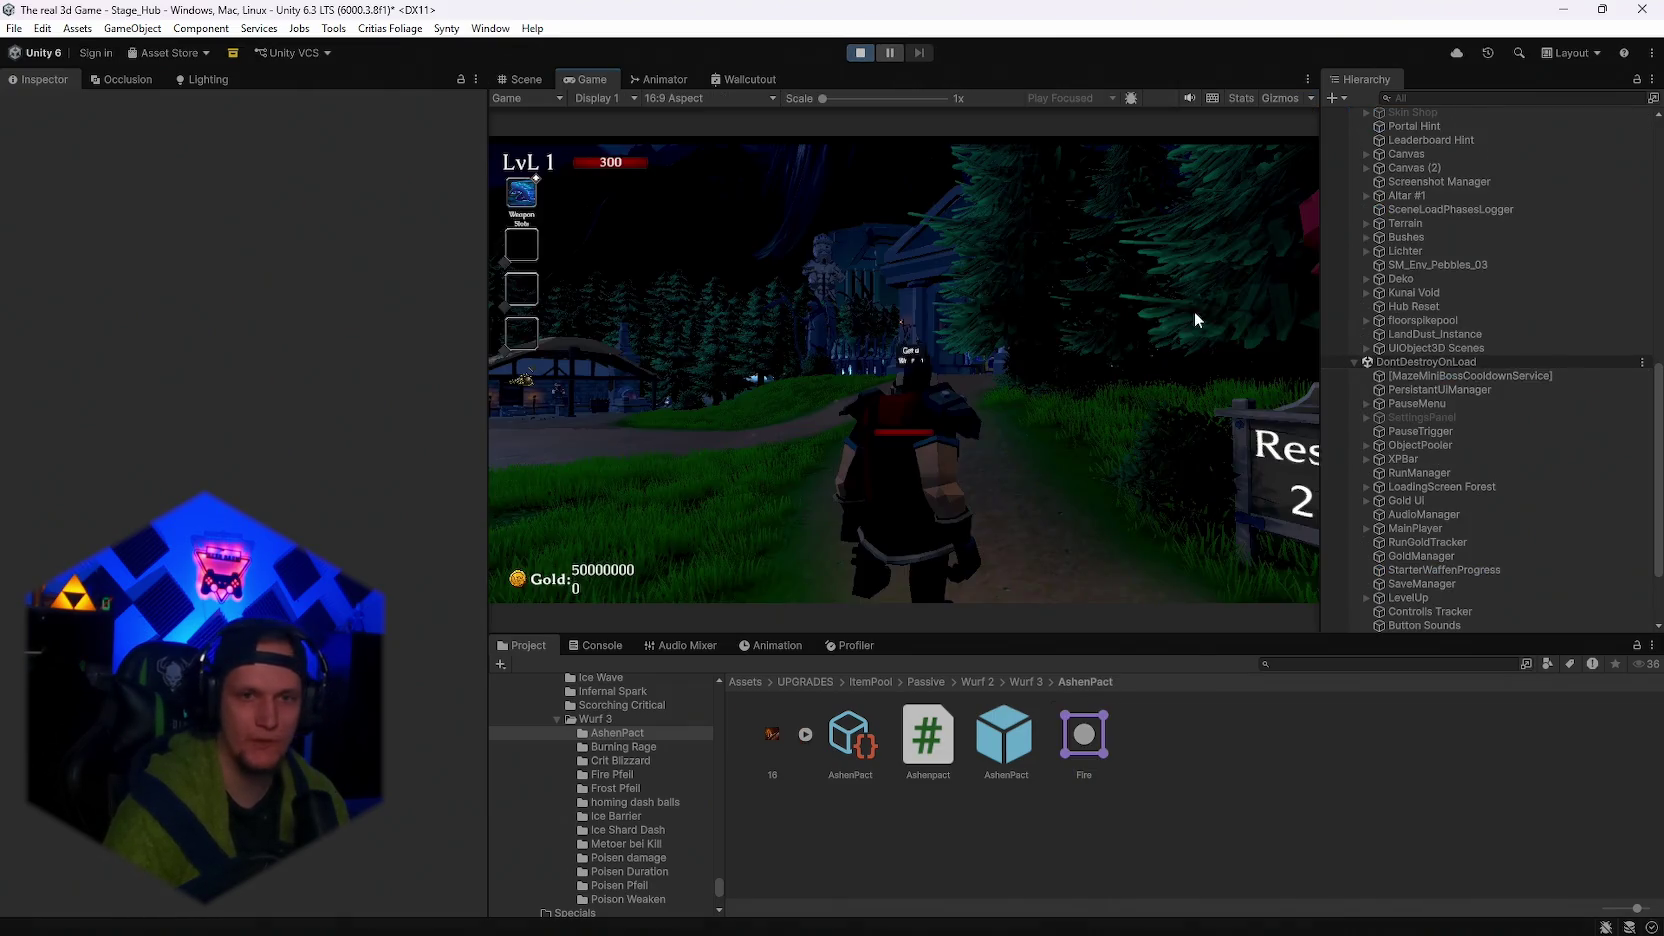
key(w)
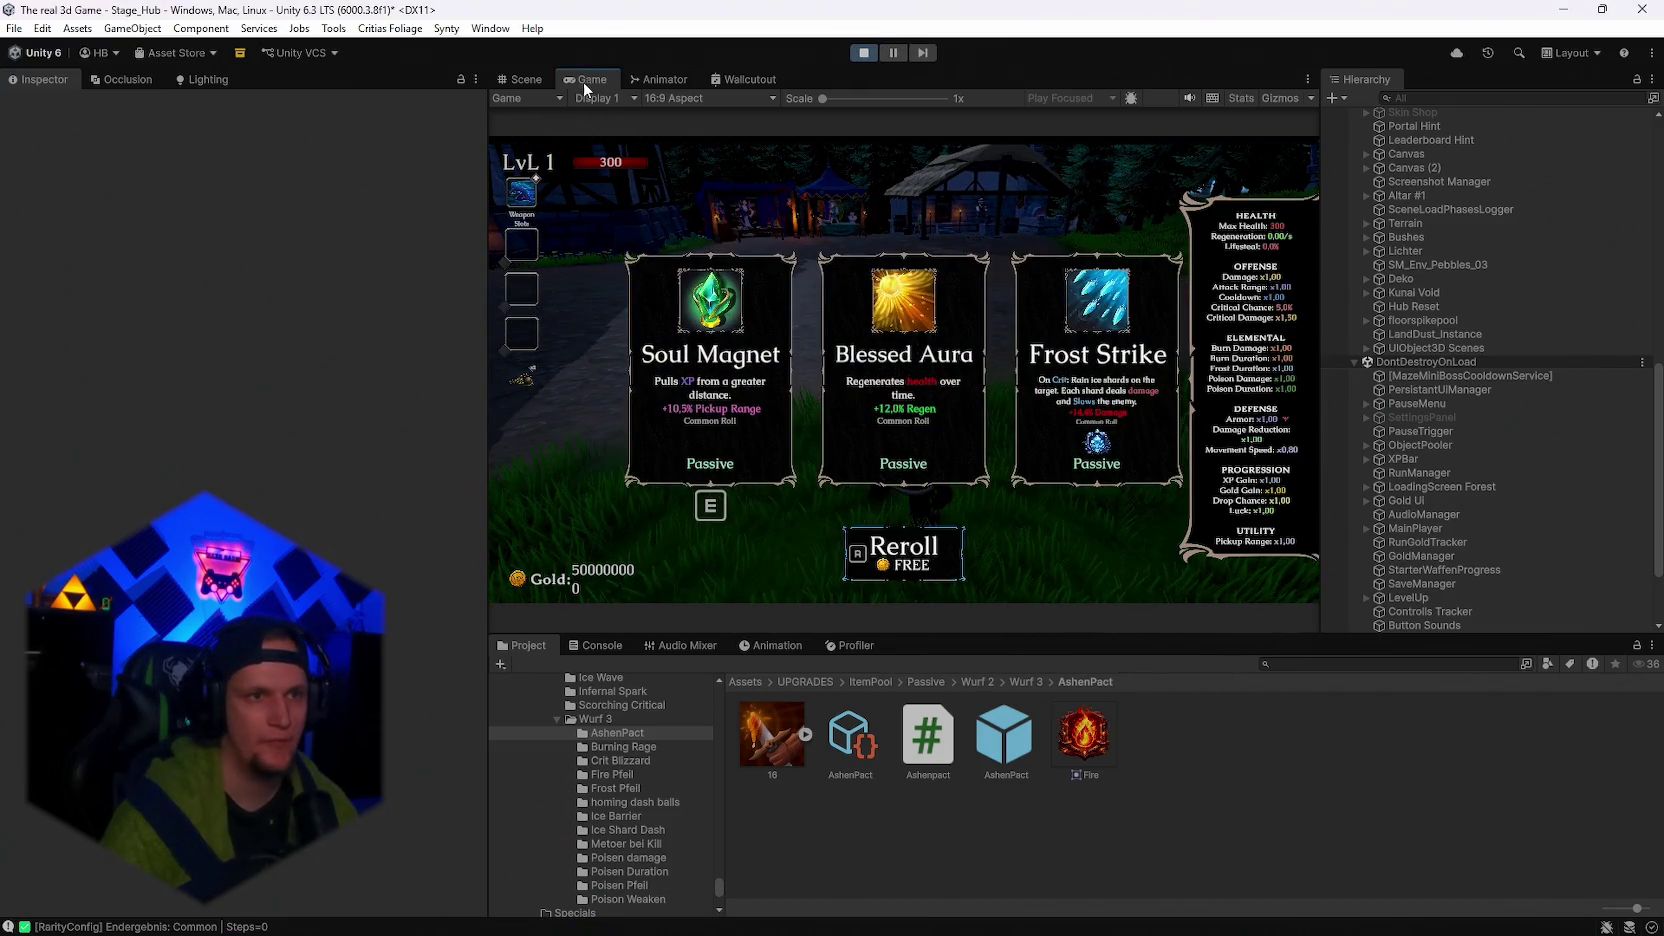
double_click(585, 83)
Reroll offers until AshenPact appears, take it, and pause to see Damage x0.50, Burn x1.50.
key(r)
key(r)
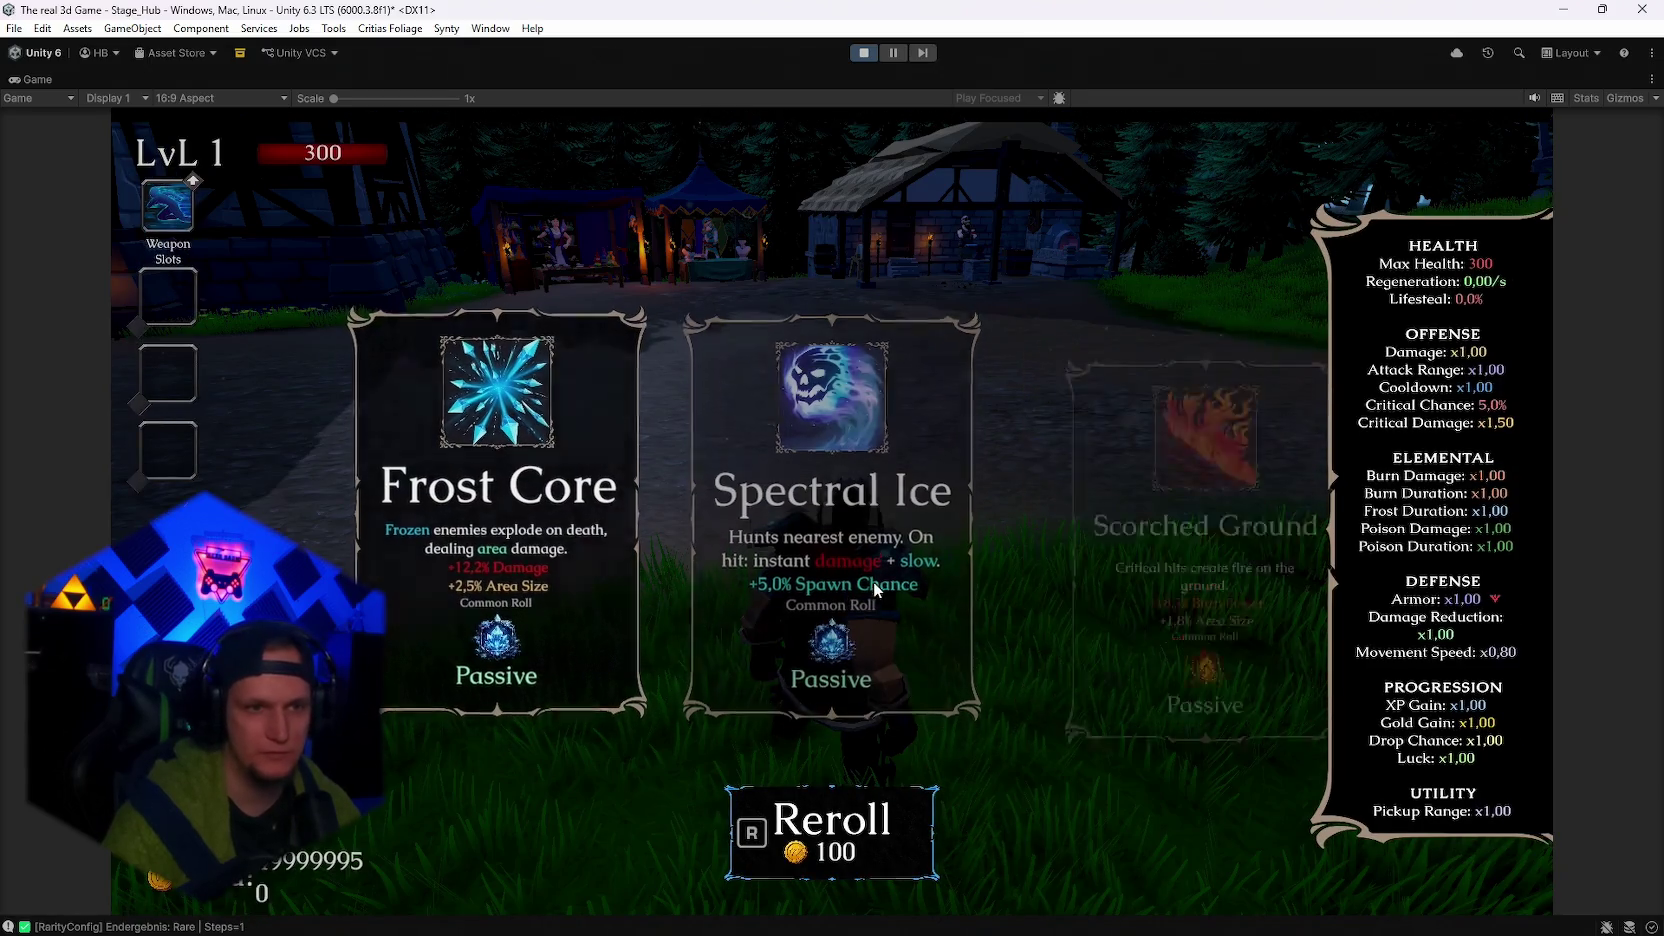
key(r)
key(r)
key(r)
key(r)
key(r)
key(r)
key(r)
key(r)
key(r)
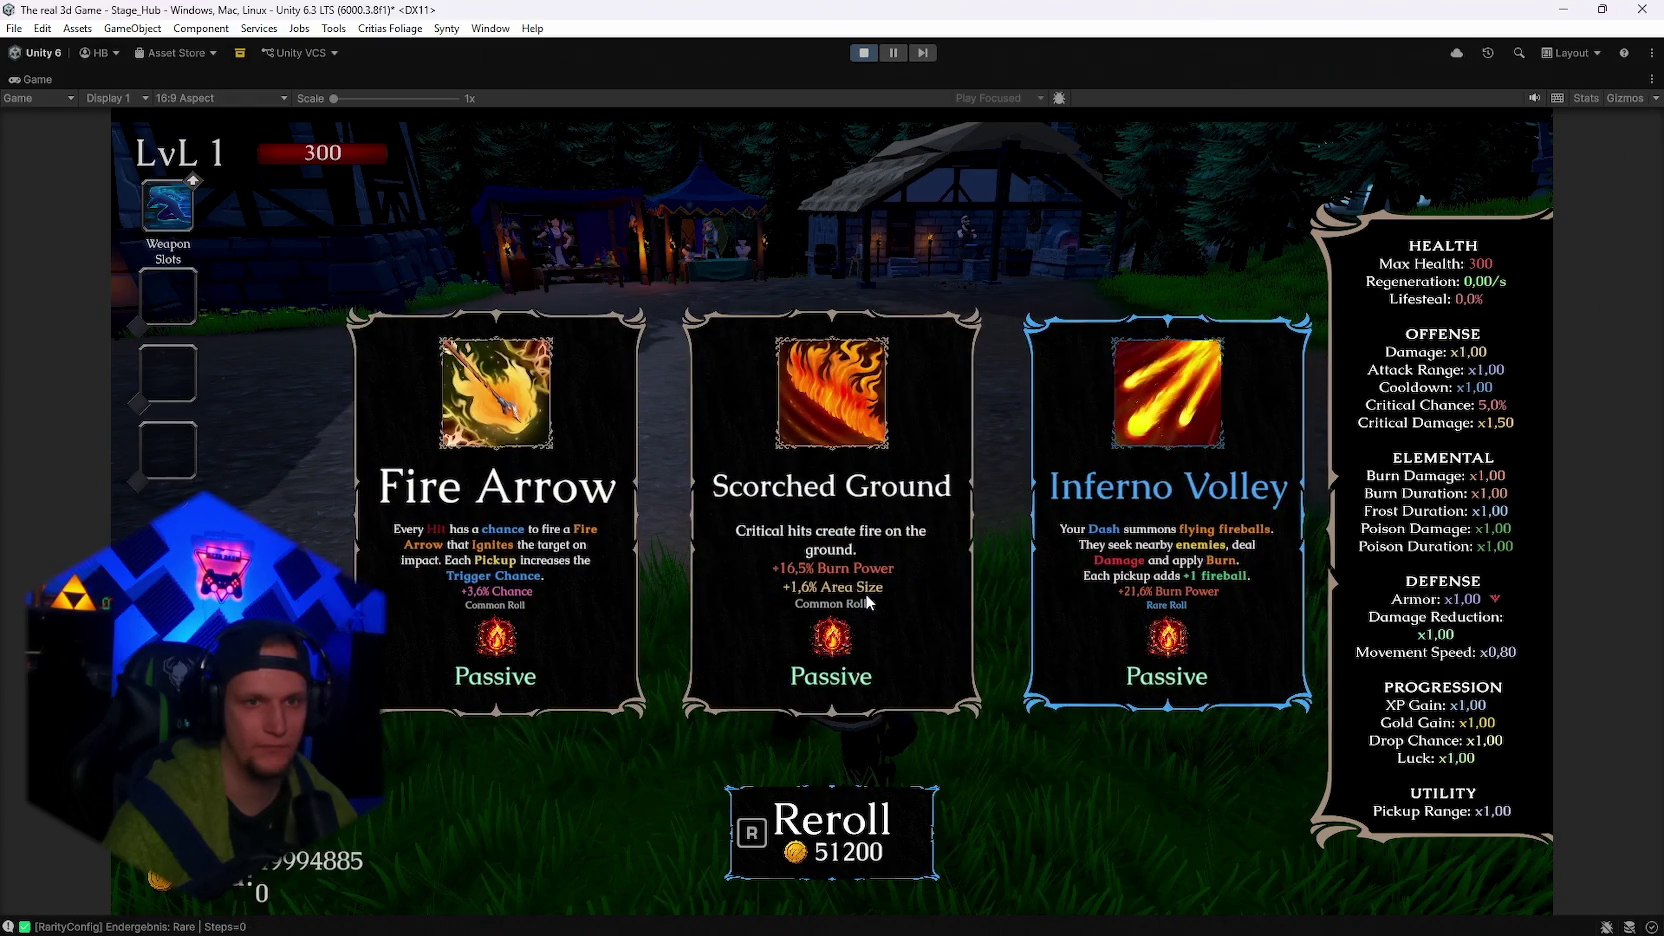
key(r)
key(r)
key(r)
key(r)
key(r)
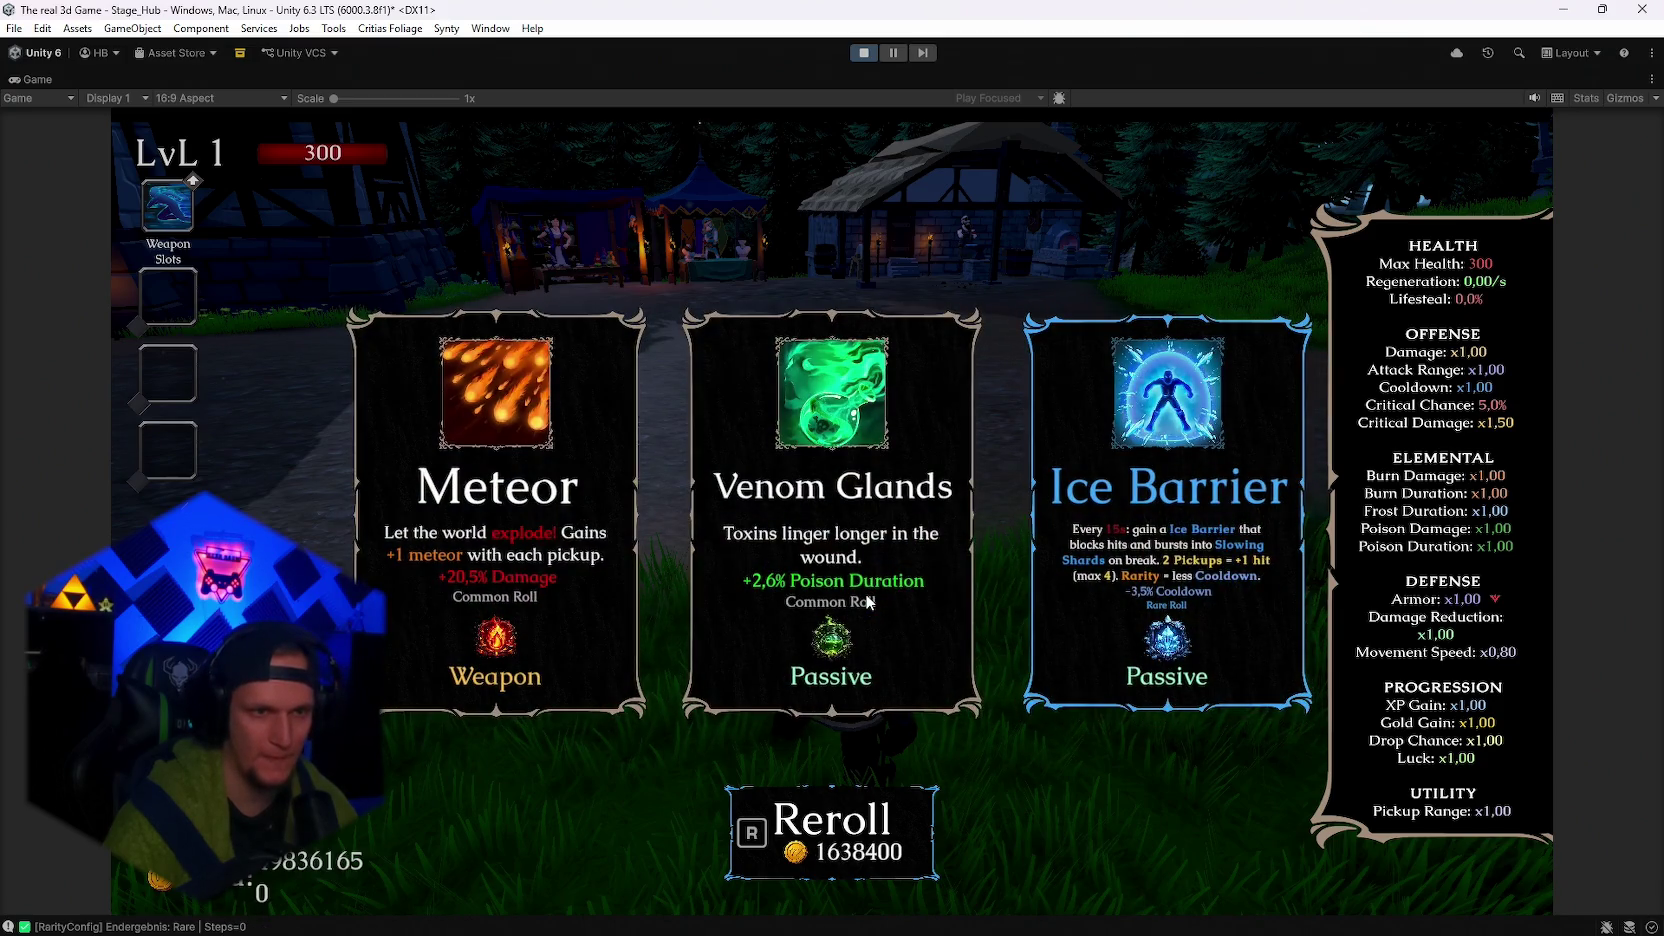
key(r)
key(r)
key(r)
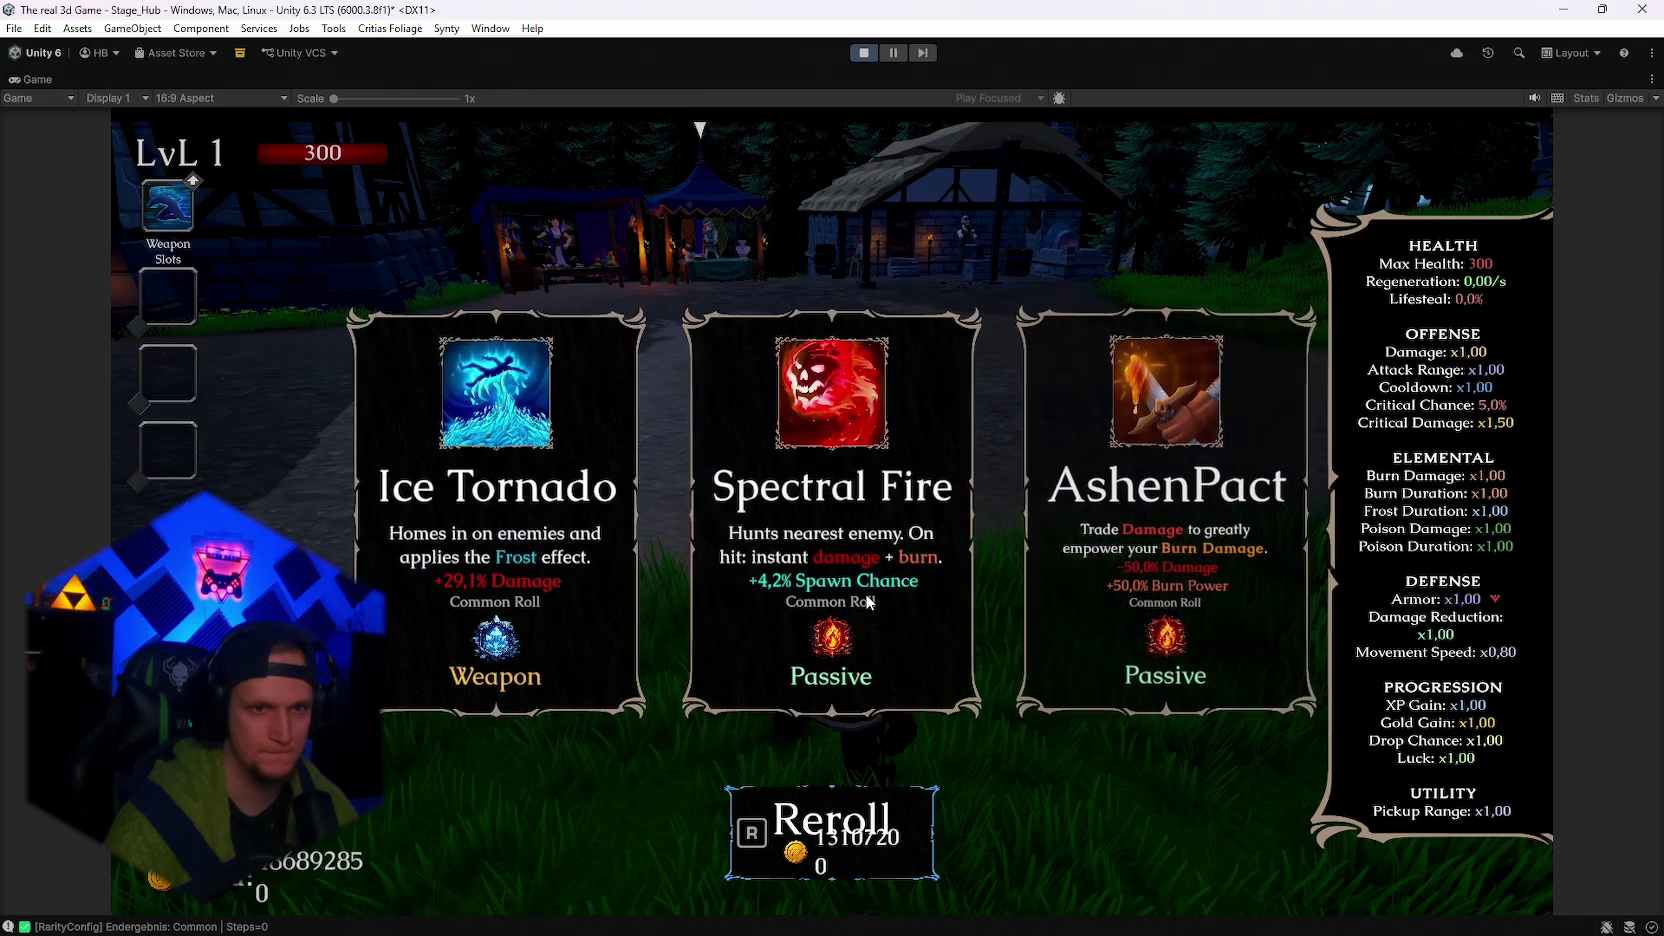
click(1170, 576)
key(Escape)
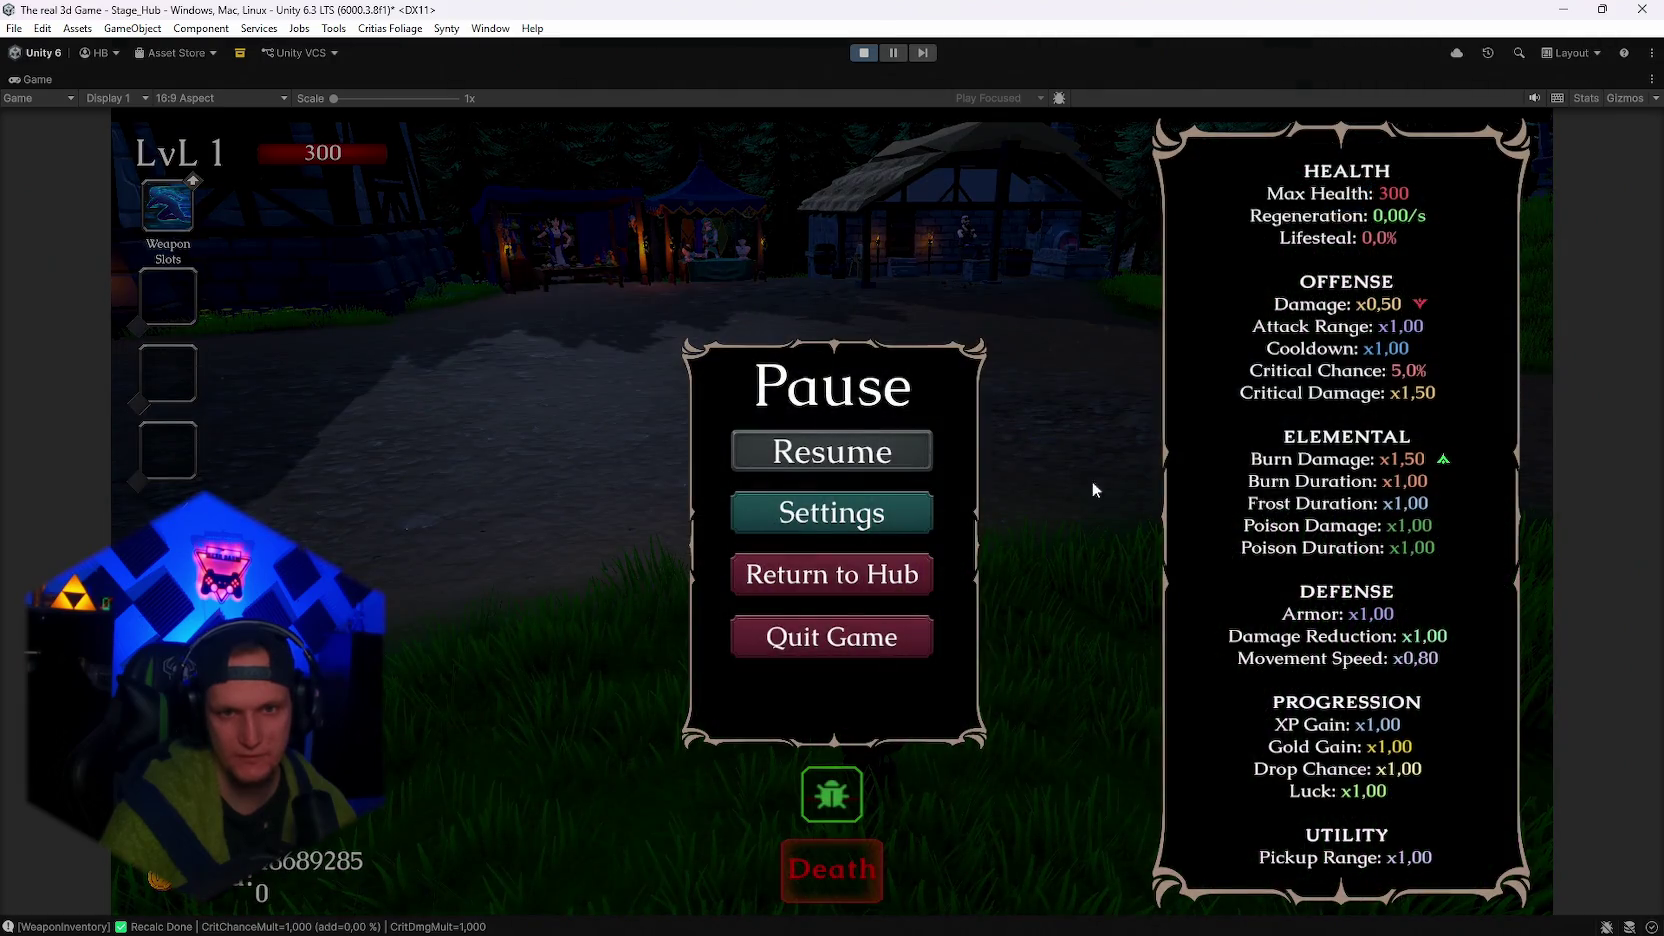